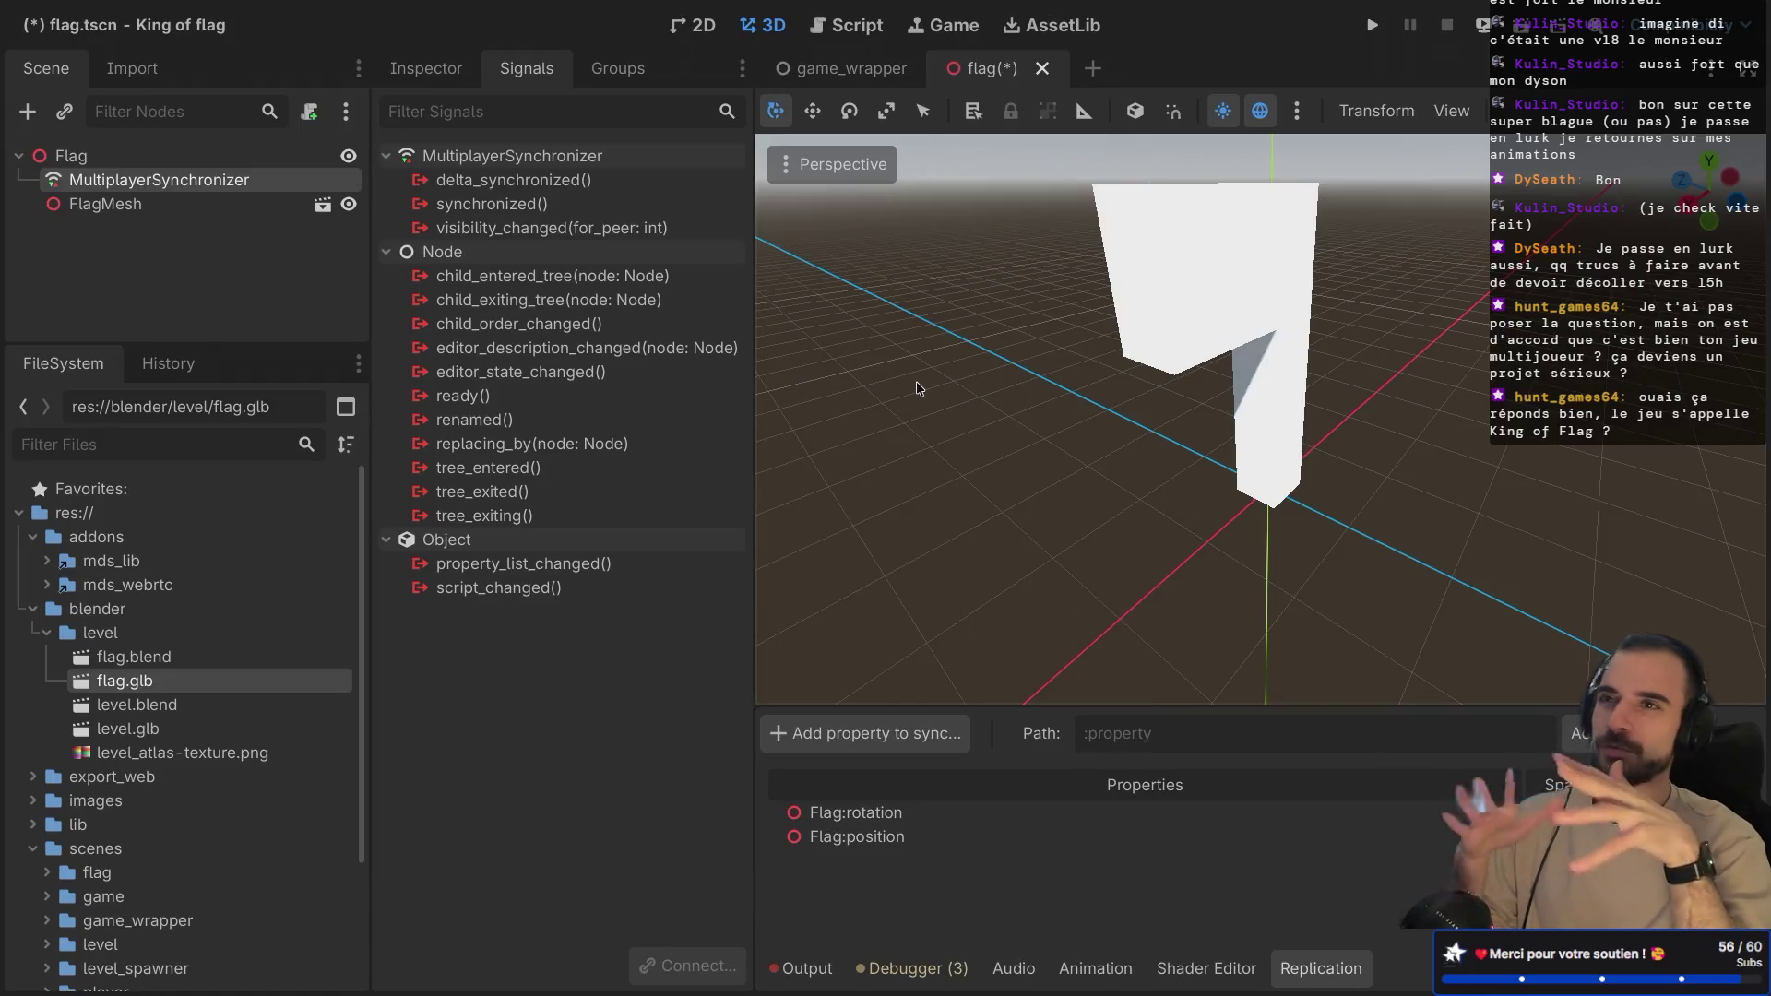
Inspect the flag model from several angles, then save flag.tscn
drag(1017, 405, 1020, 412)
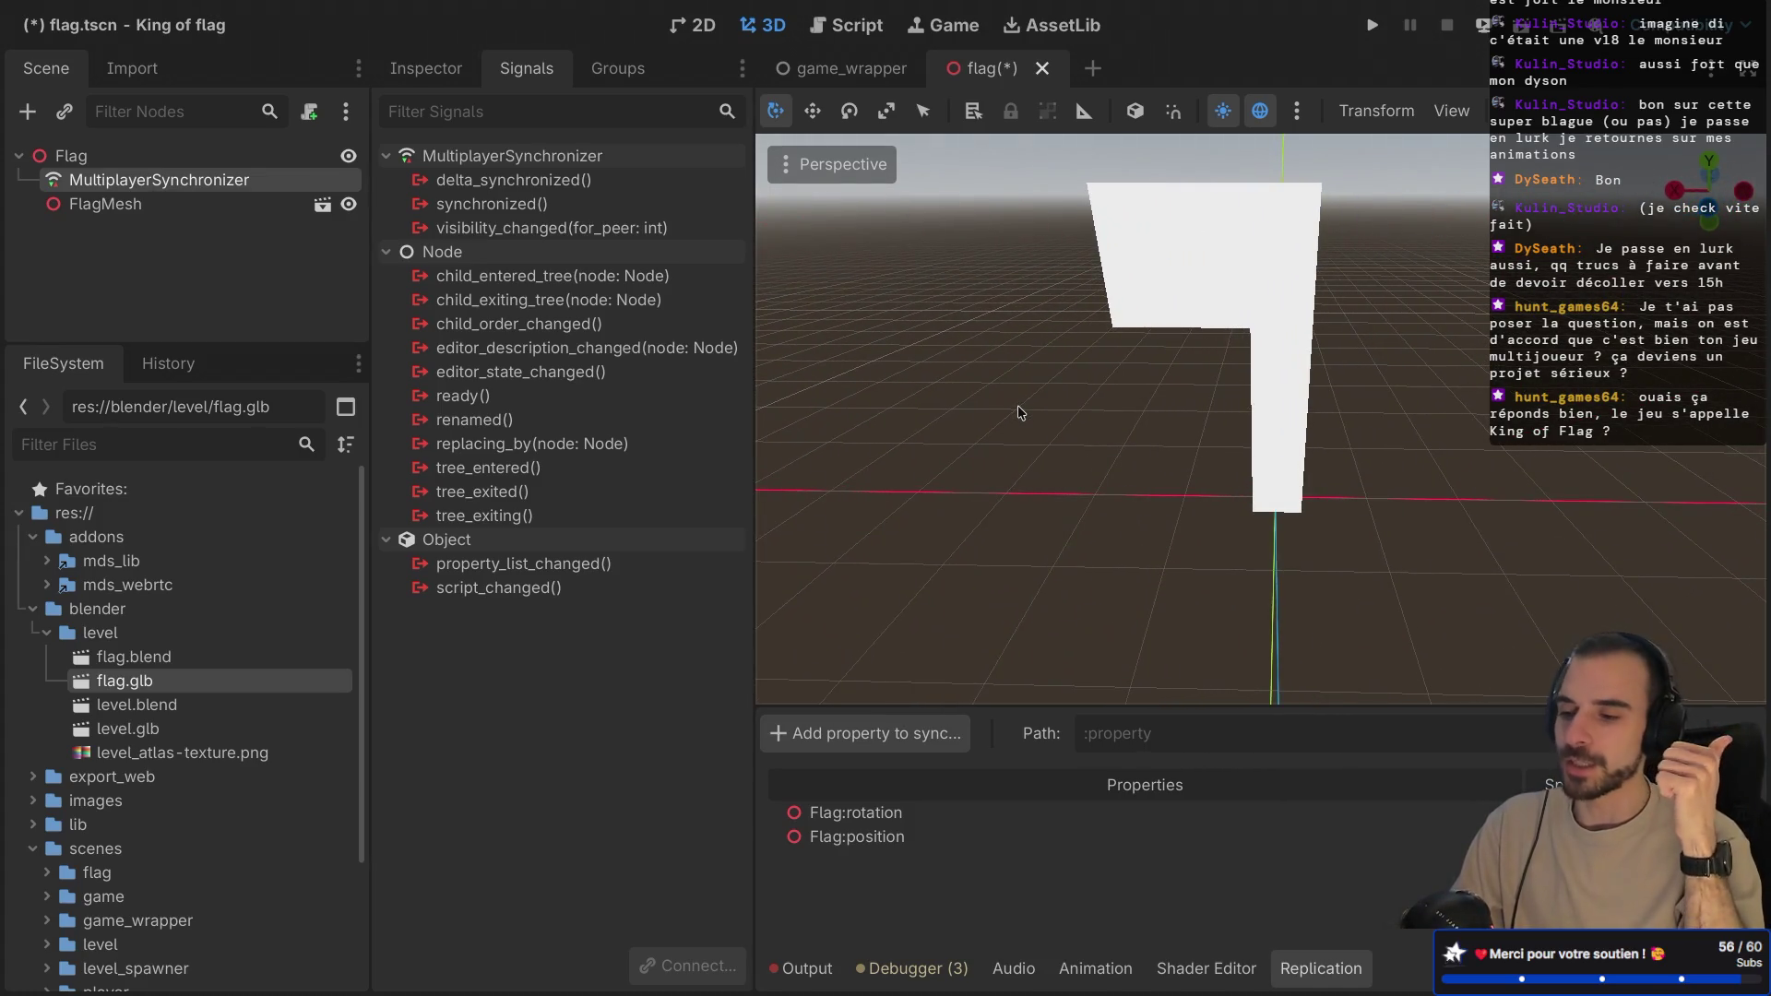
drag(1020, 412, 1020, 412)
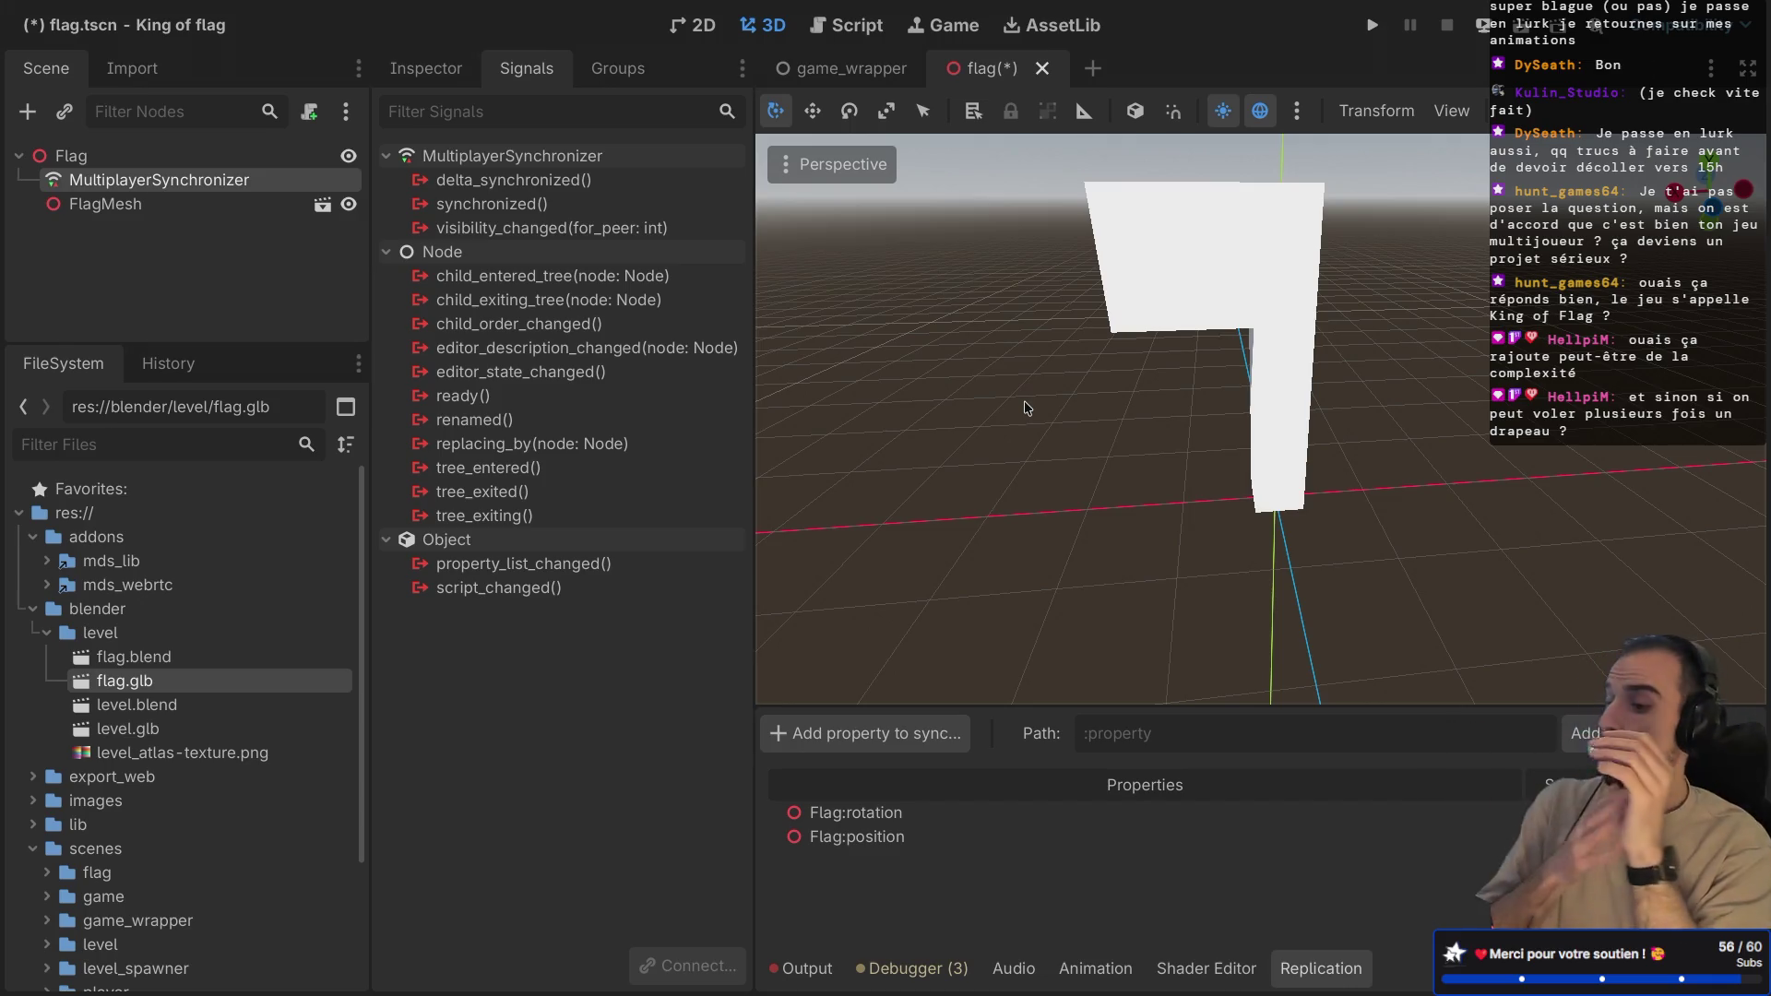
drag(1181, 430, 1183, 439)
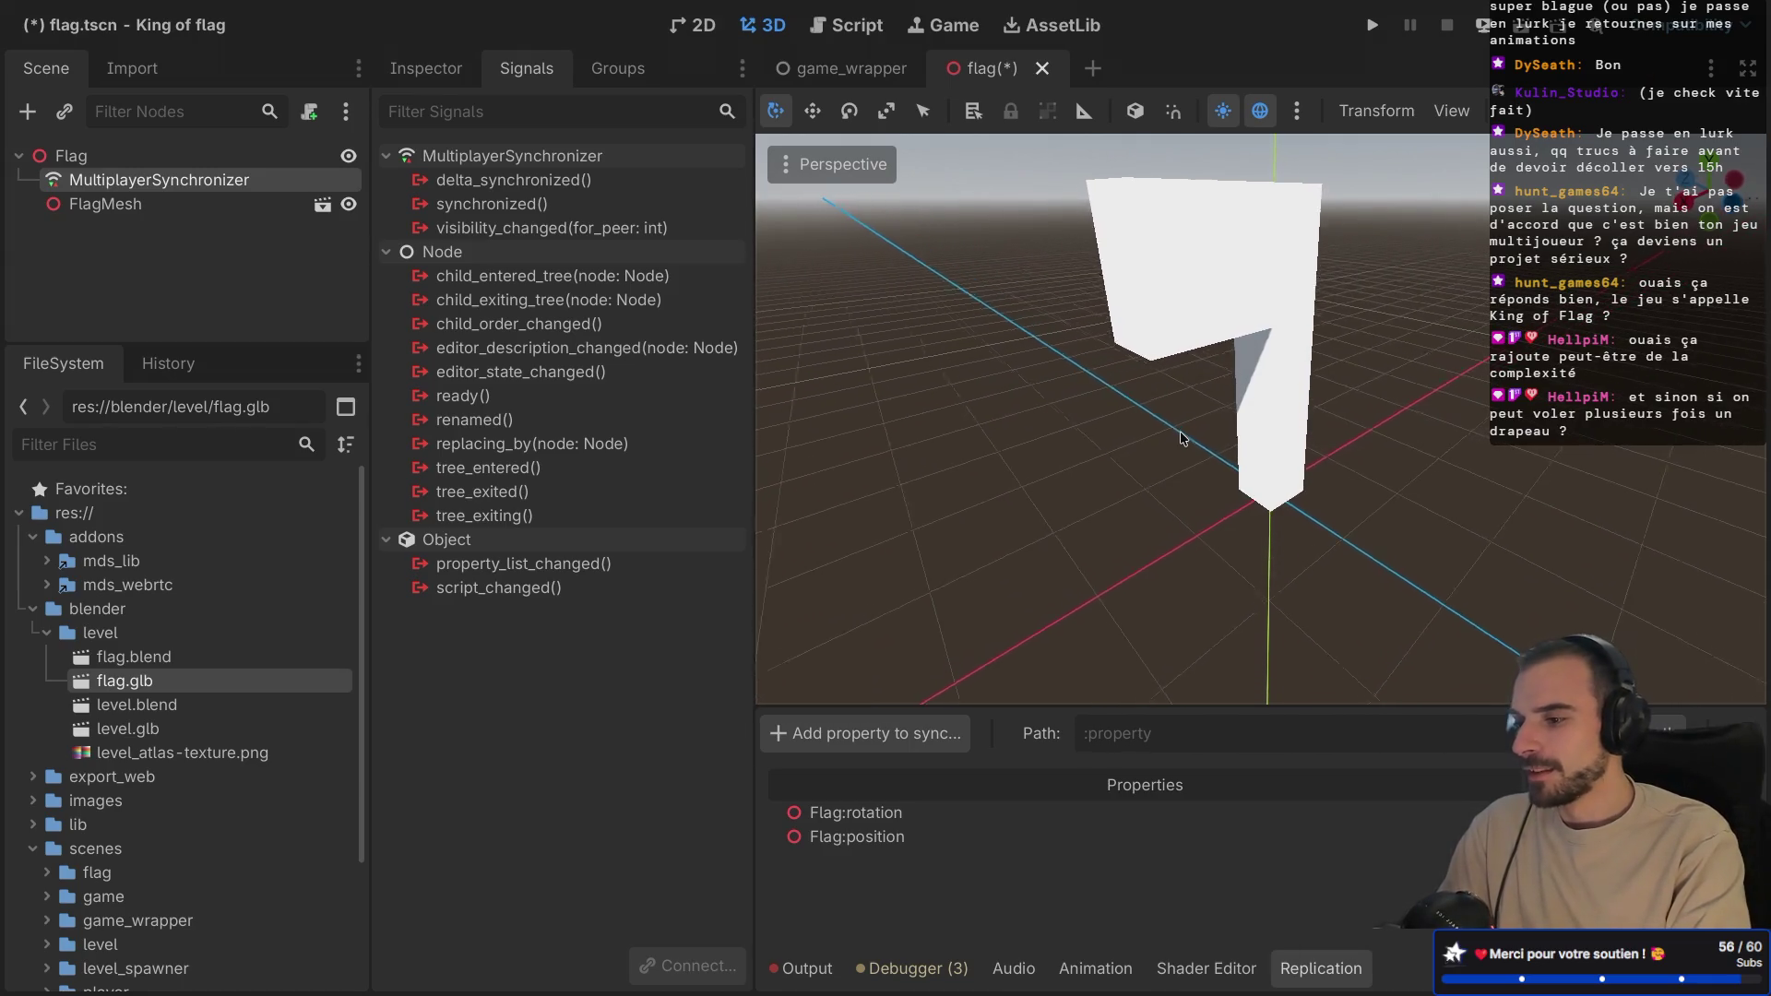
key(ctrl+s)
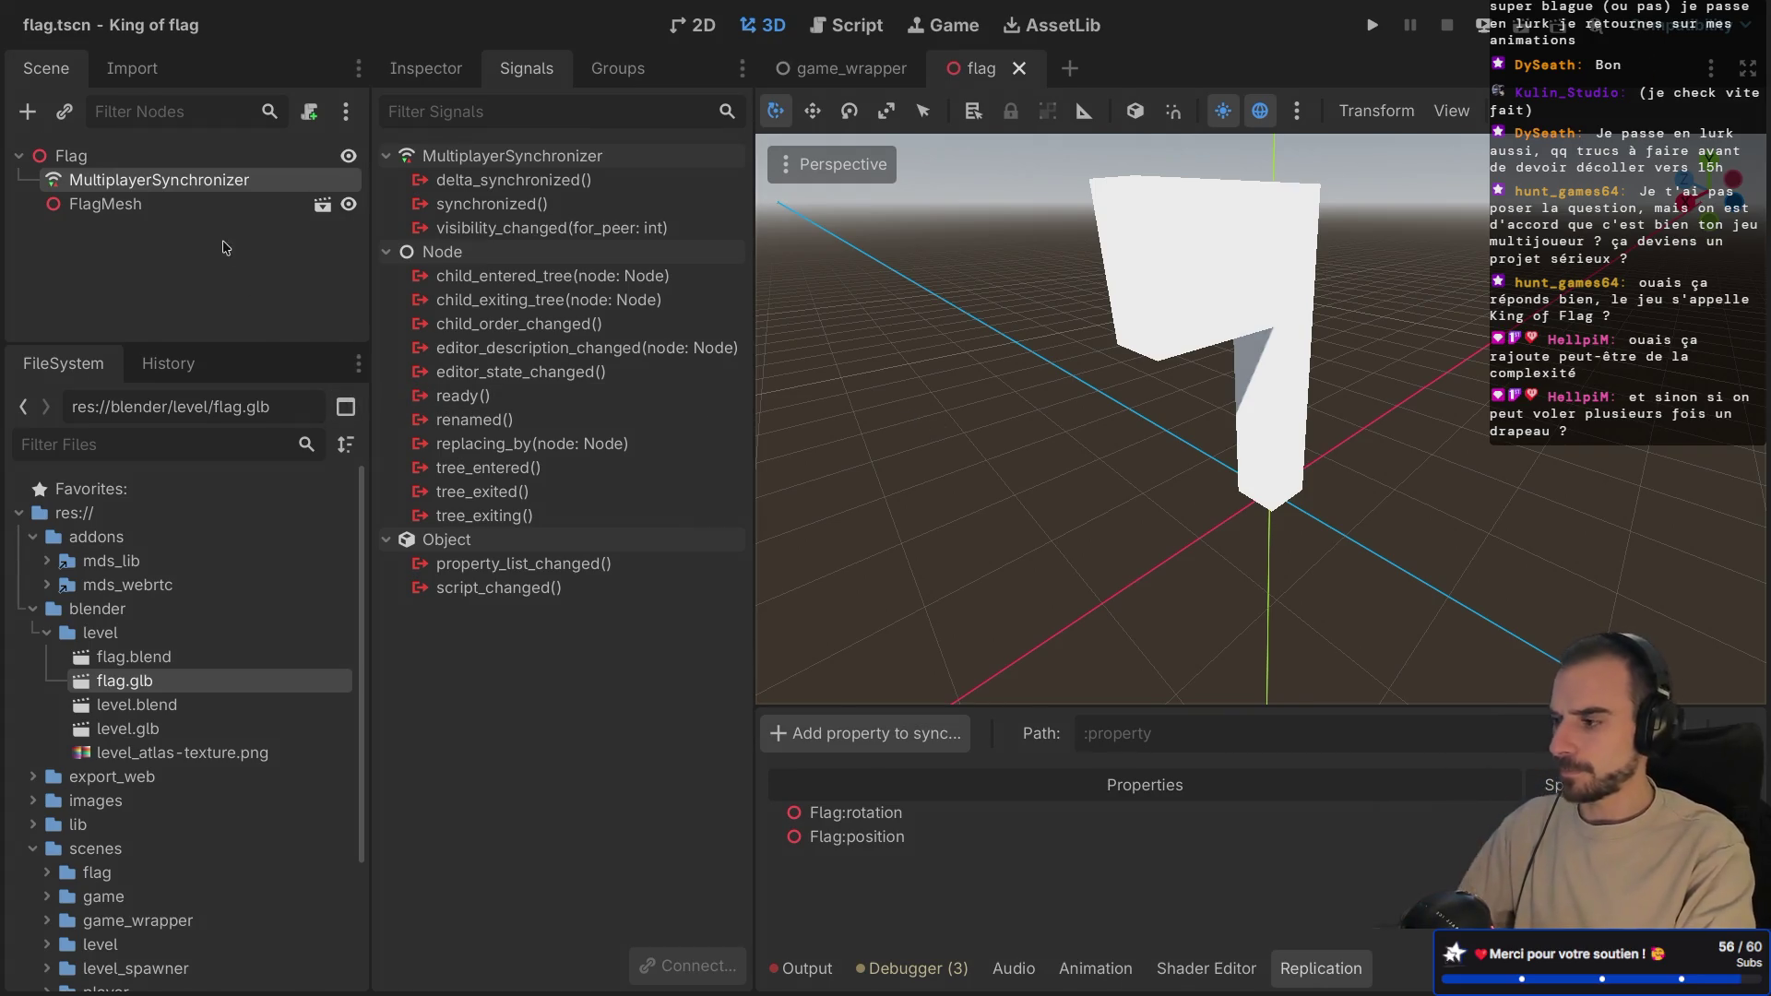
Instance mds_item_3d.tscn from addons/mds_lib/item as a child of the Flag node
click(109, 157)
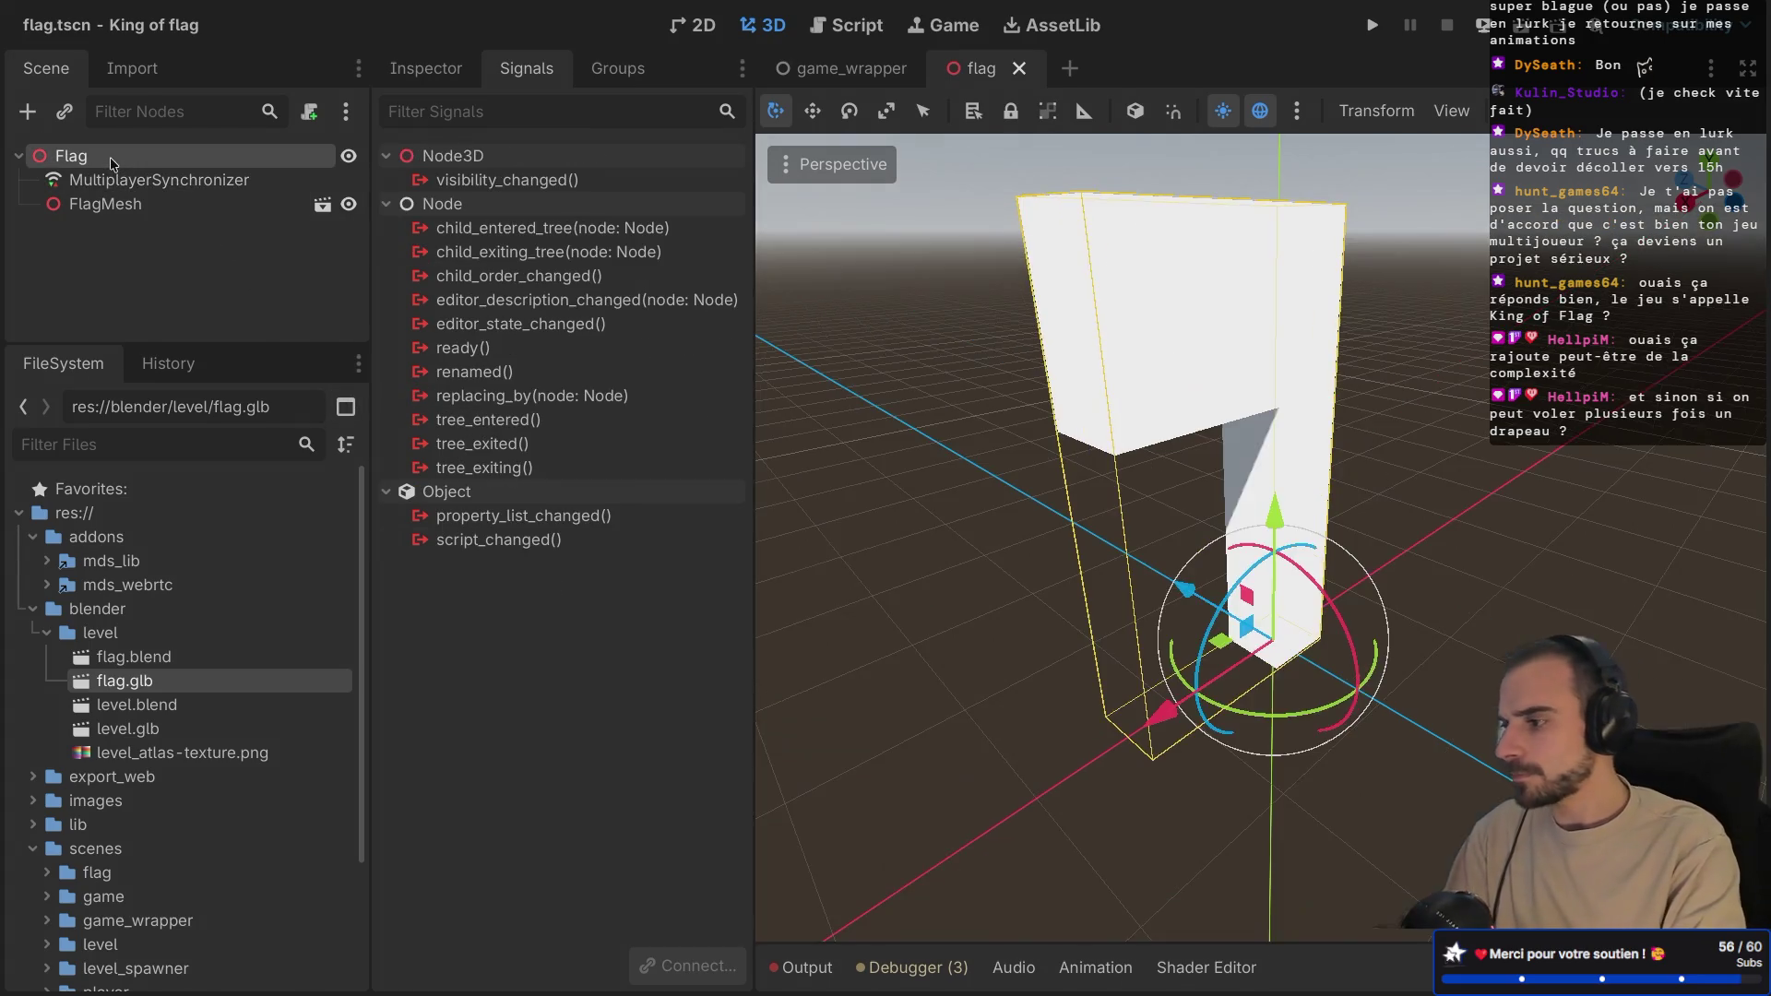
click(47, 561)
click(61, 633)
click(61, 633)
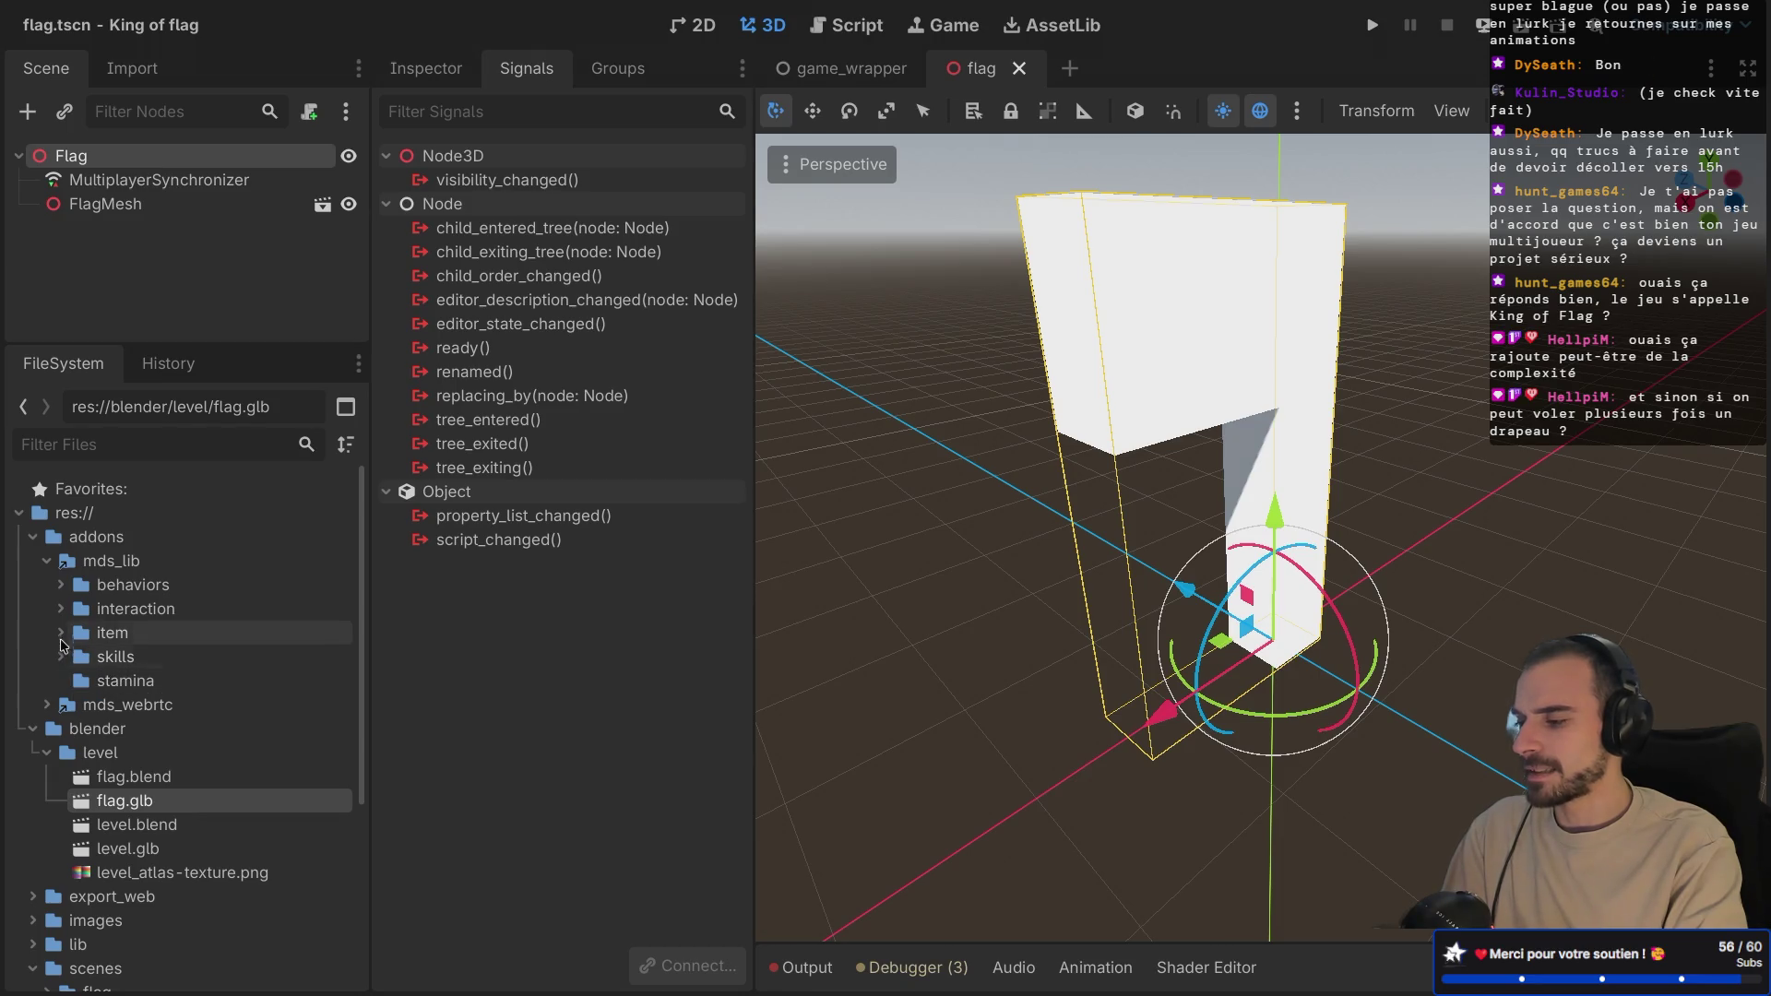
click(62, 634)
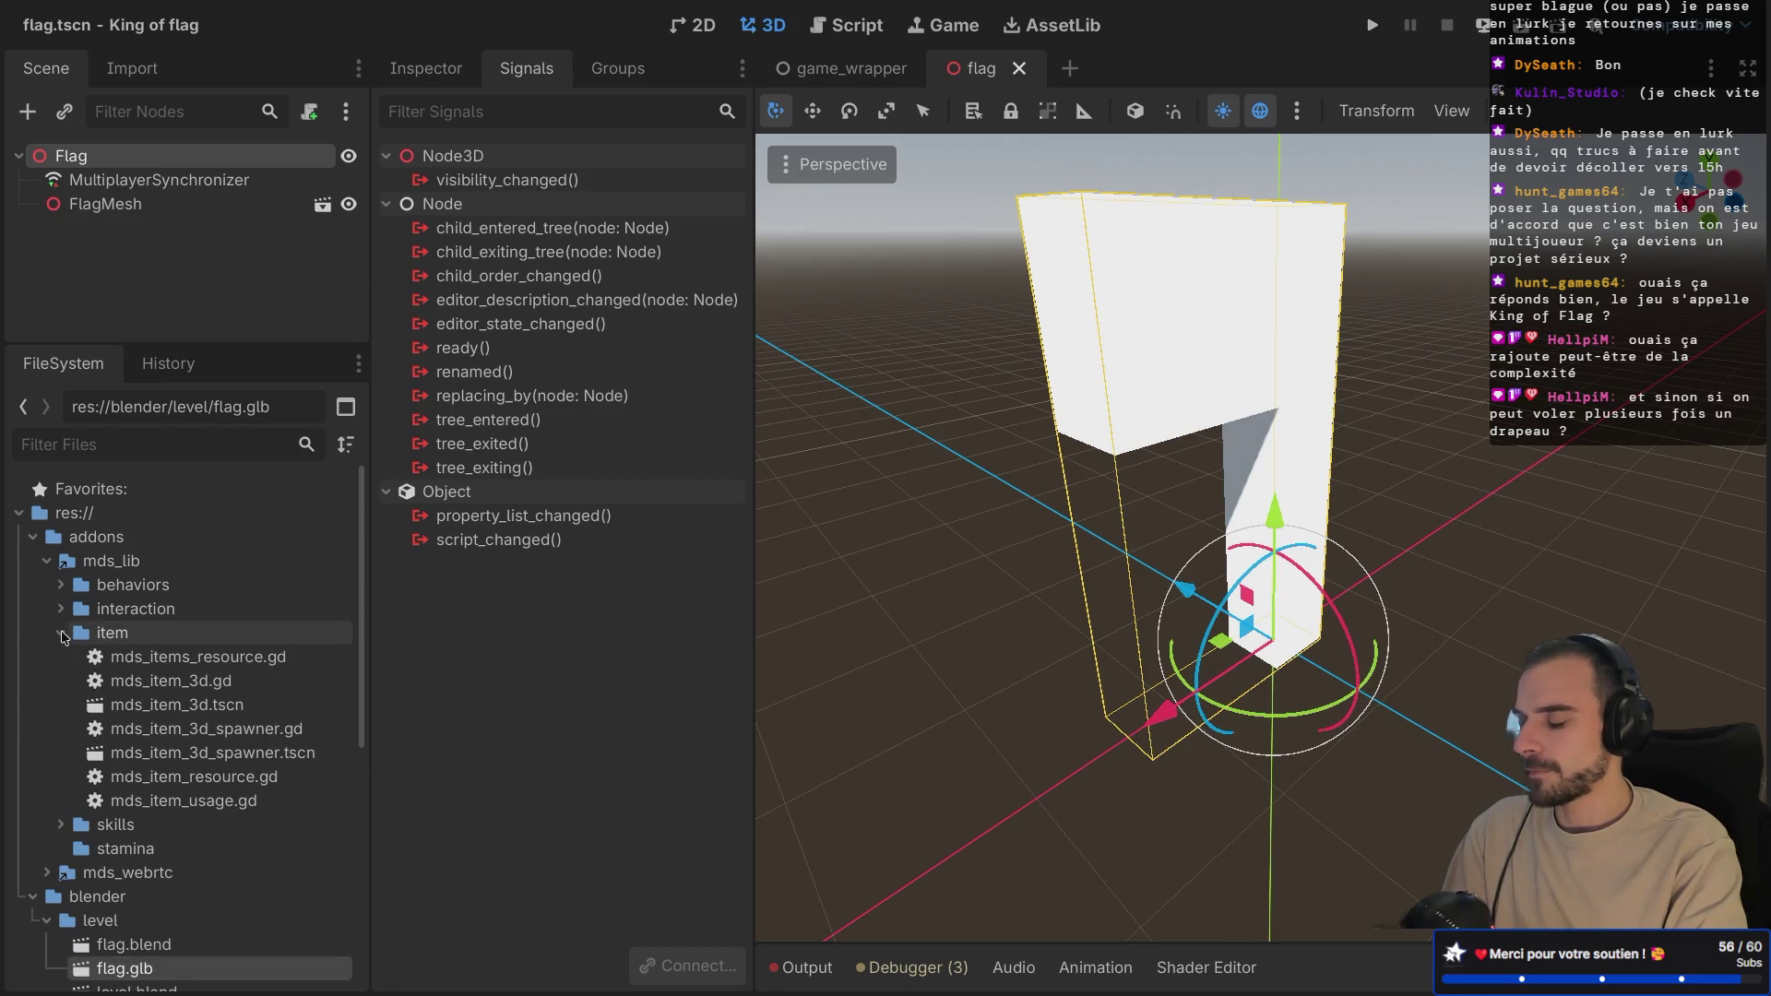
drag(371, 569, 416, 570)
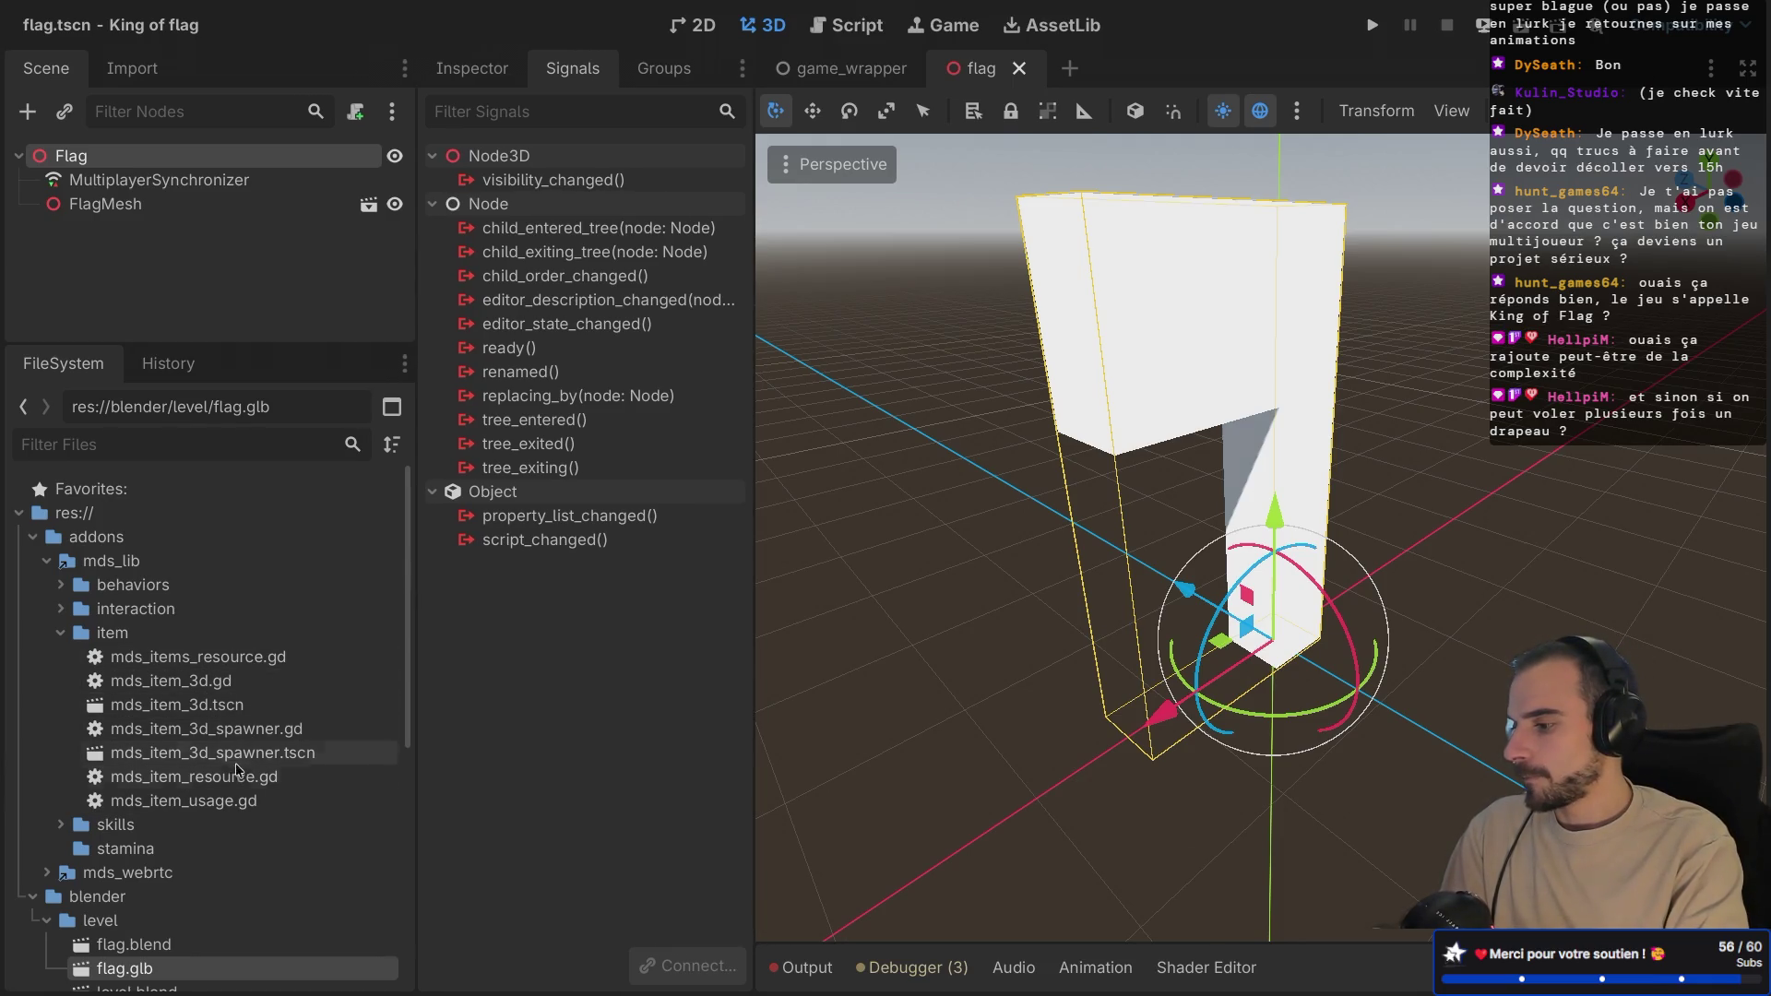
mouse_move(263, 706)
mouse_down()
mouse_move(205, 710)
mouse_move(212, 154)
mouse_up()
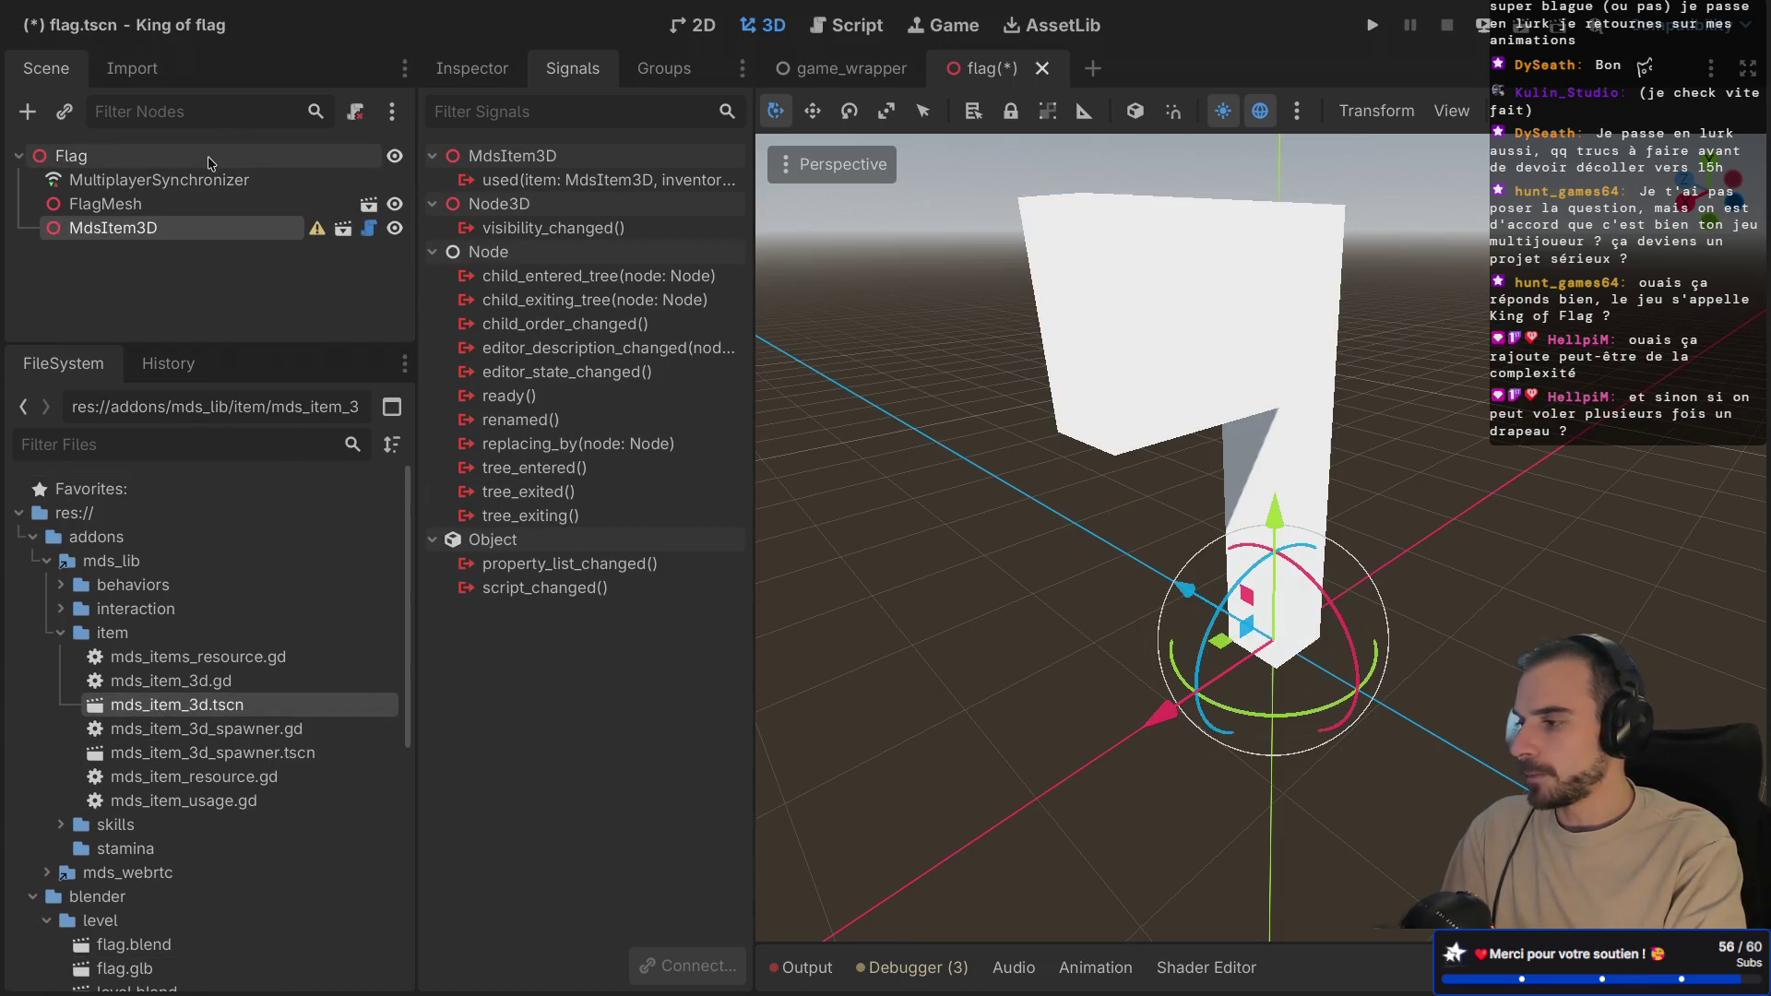
Set the MdsItem3D node's Parent property to the Flag node
click(452, 72)
click(636, 269)
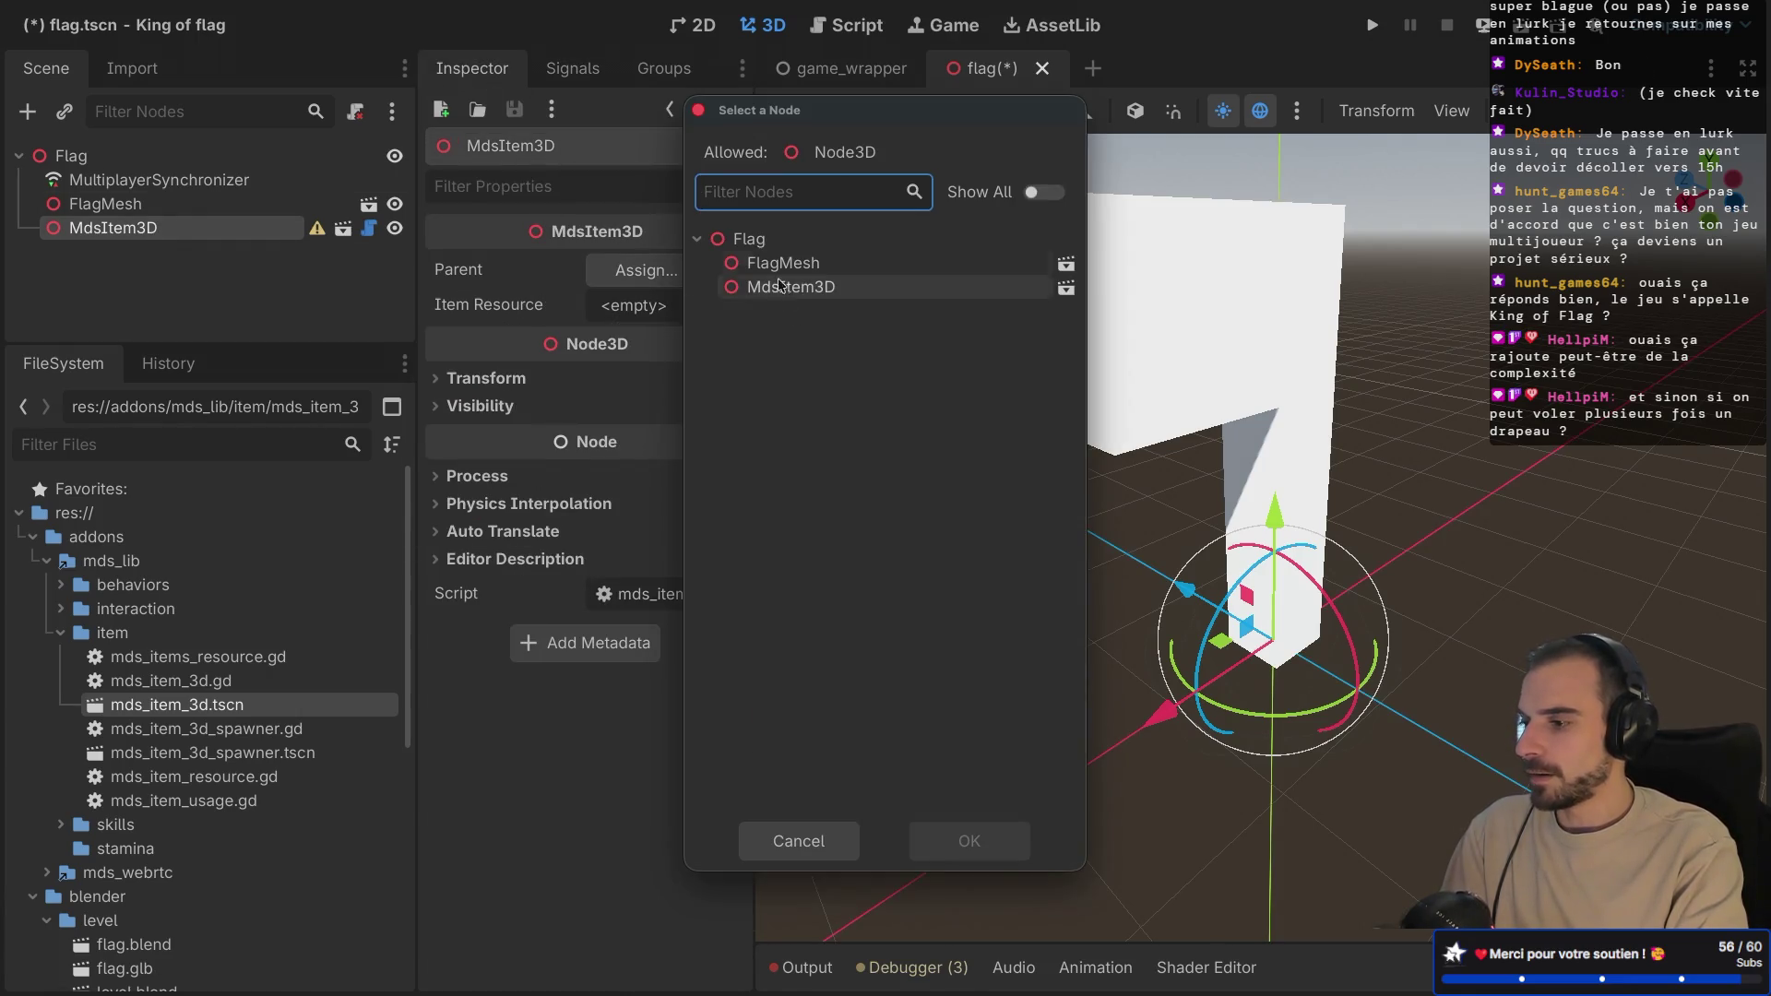
click(756, 240)
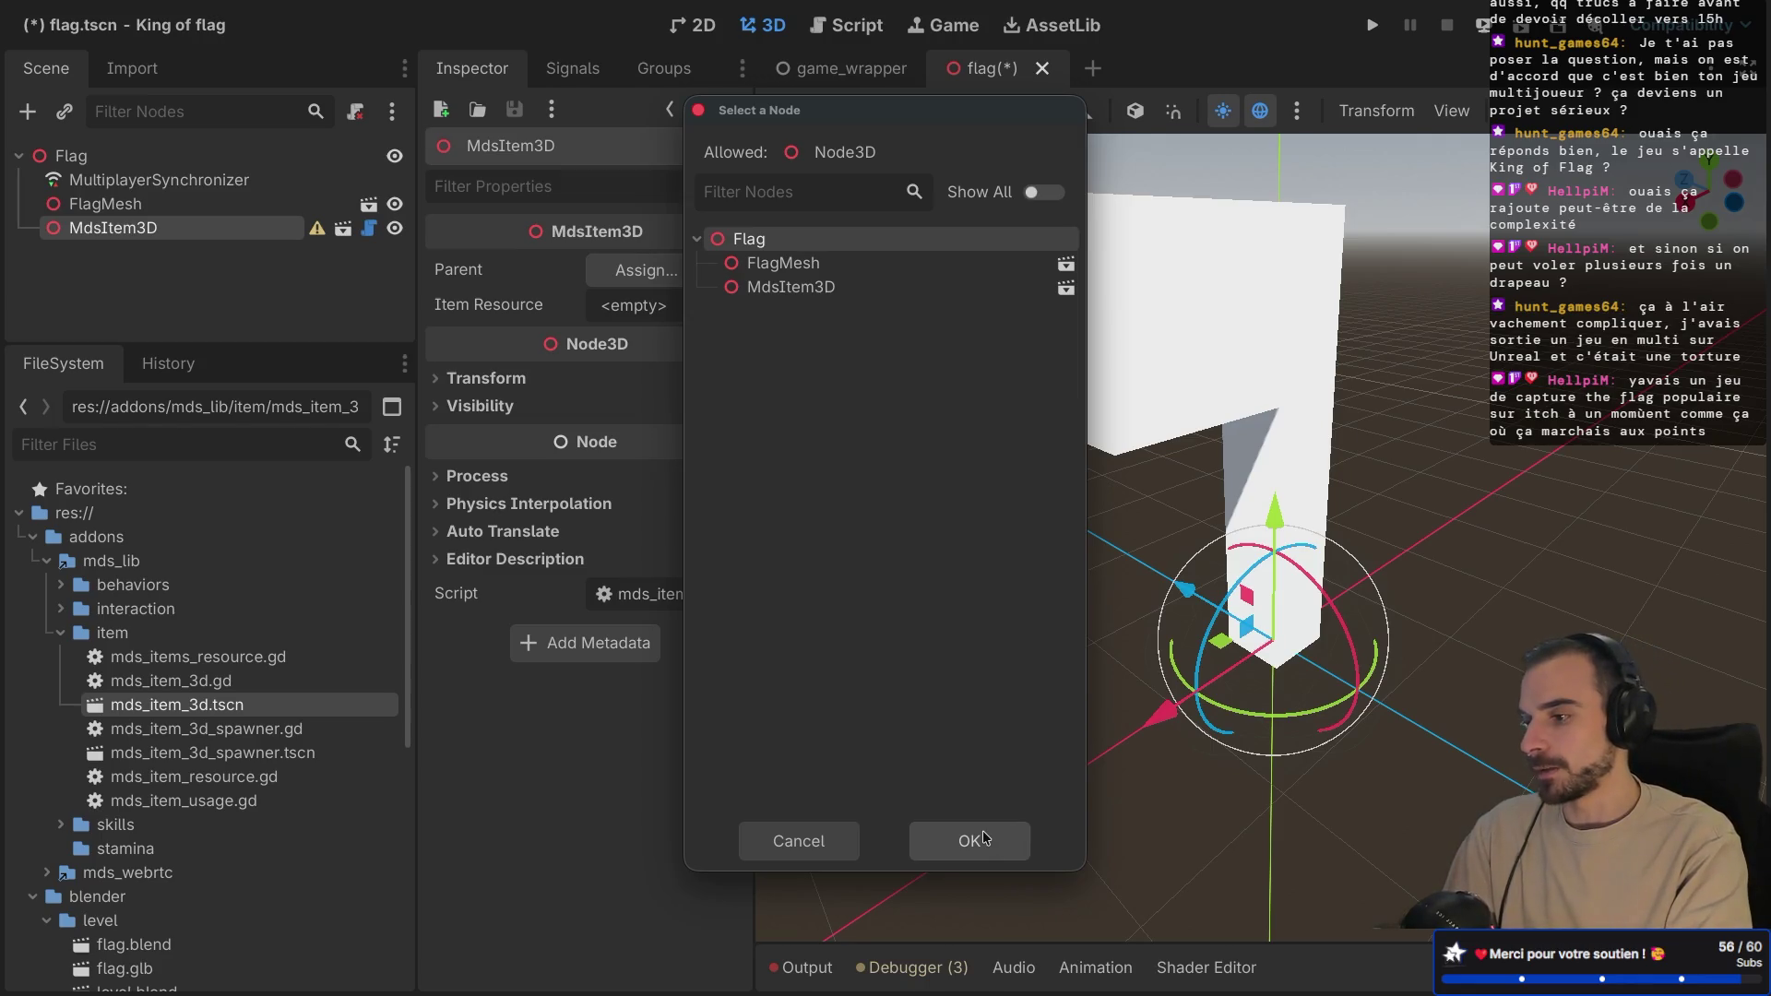
click(981, 836)
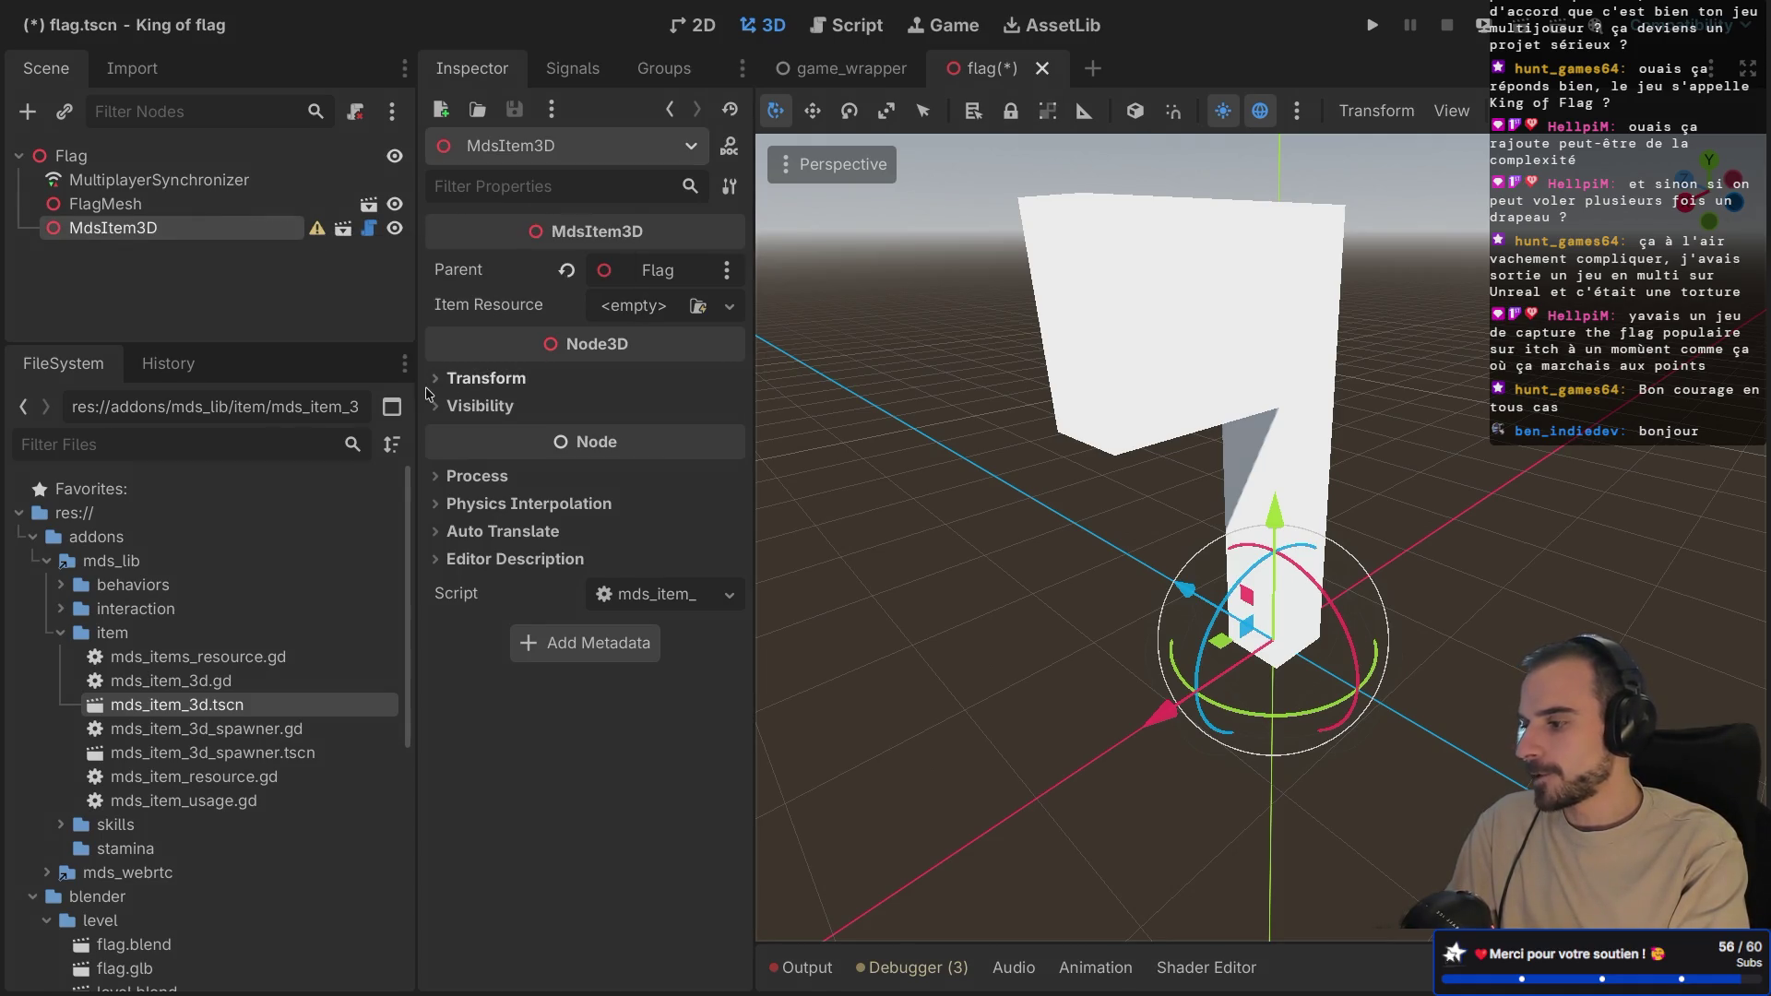
click(57, 632)
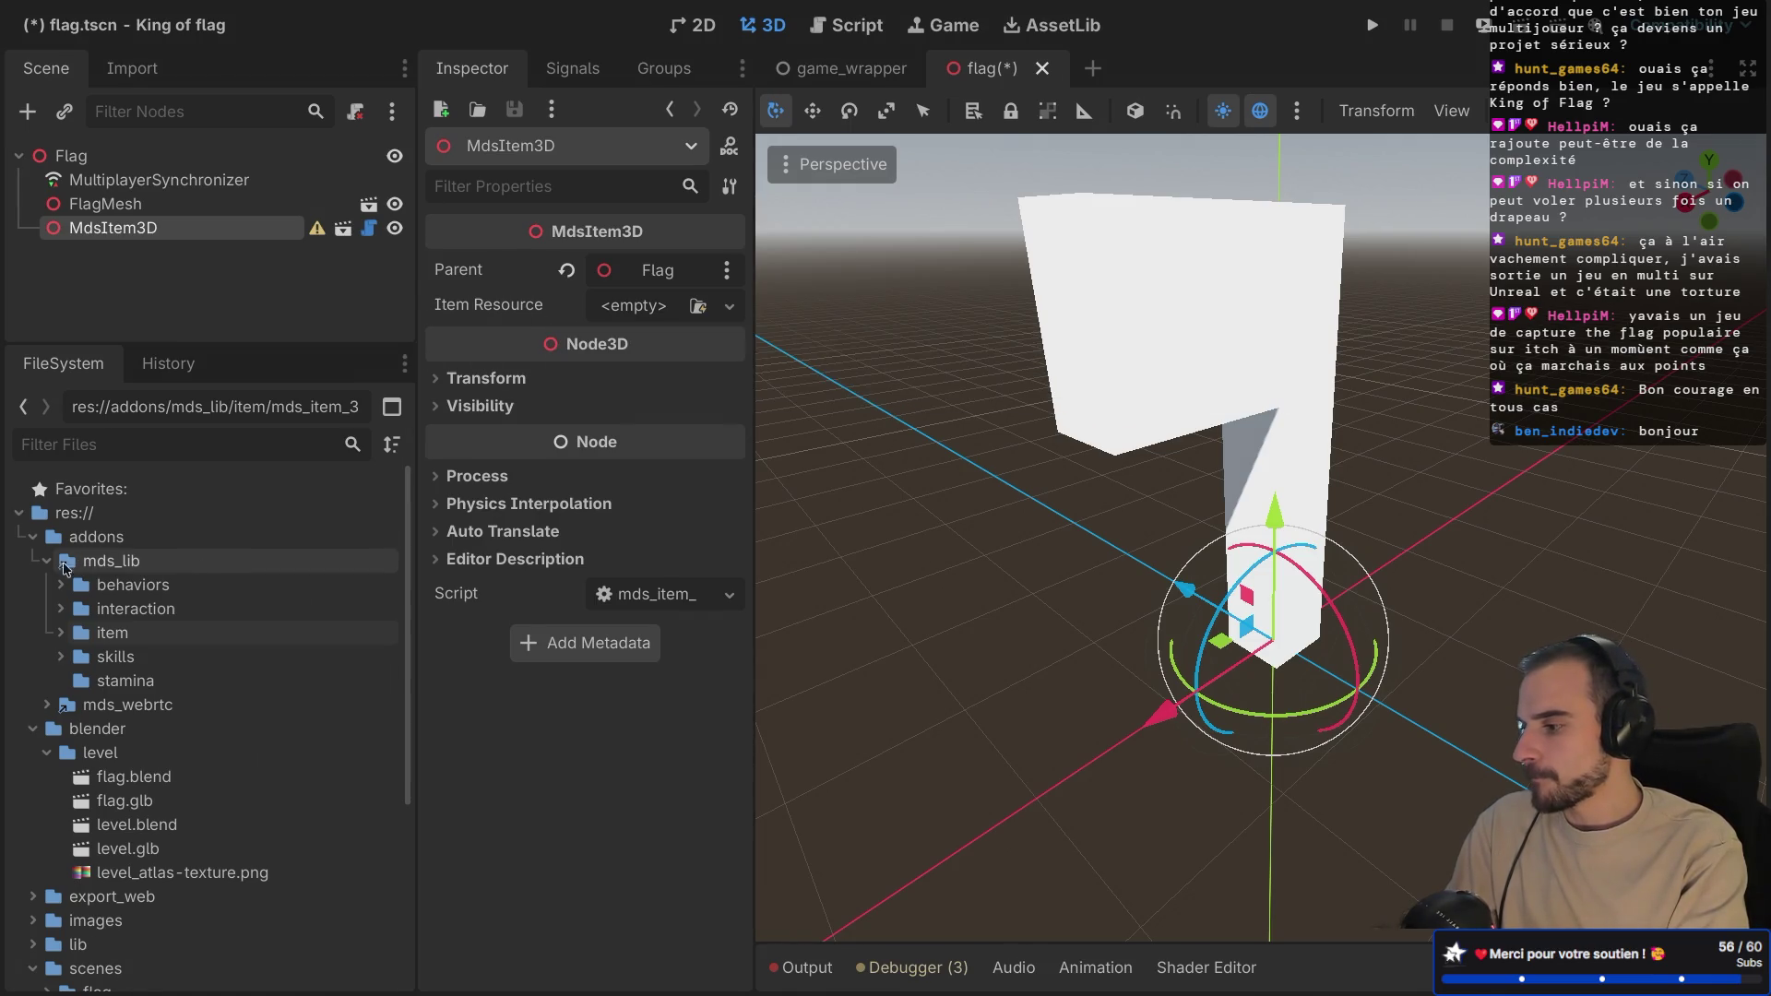
Collapse the FileSystem folders and create a new 'items' folder at res://
click(47, 561)
click(33, 608)
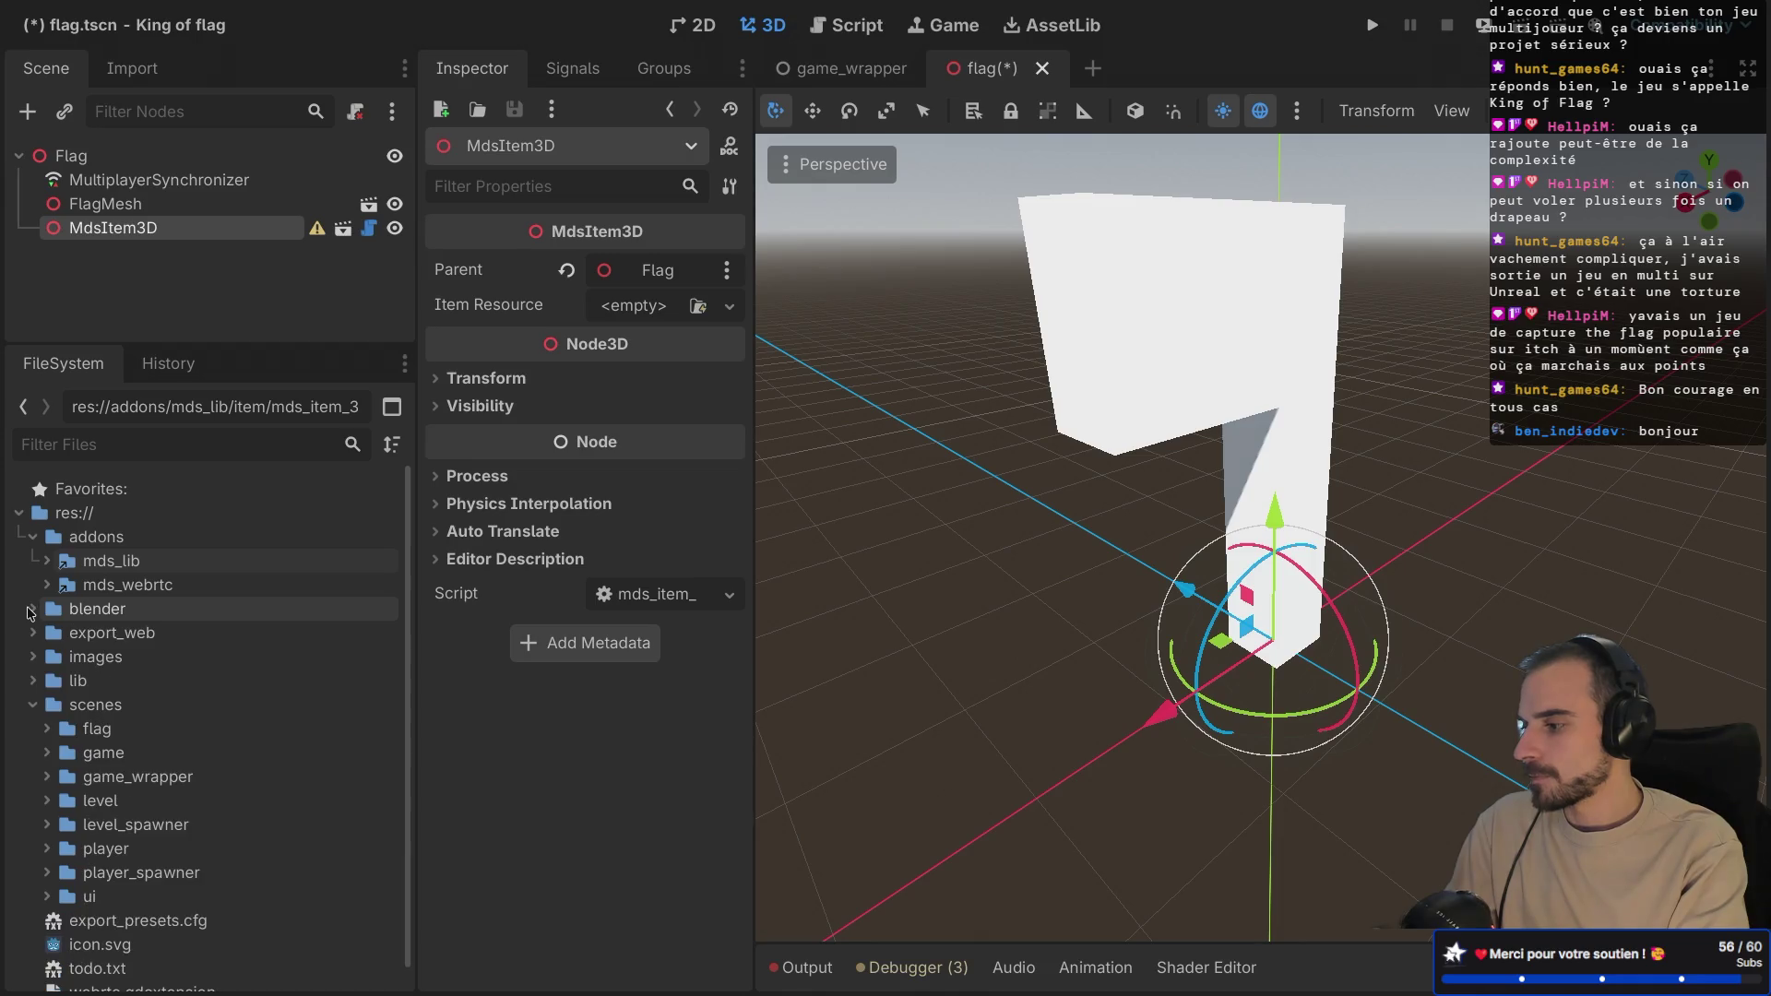
scroll(44, 706, down, 1)
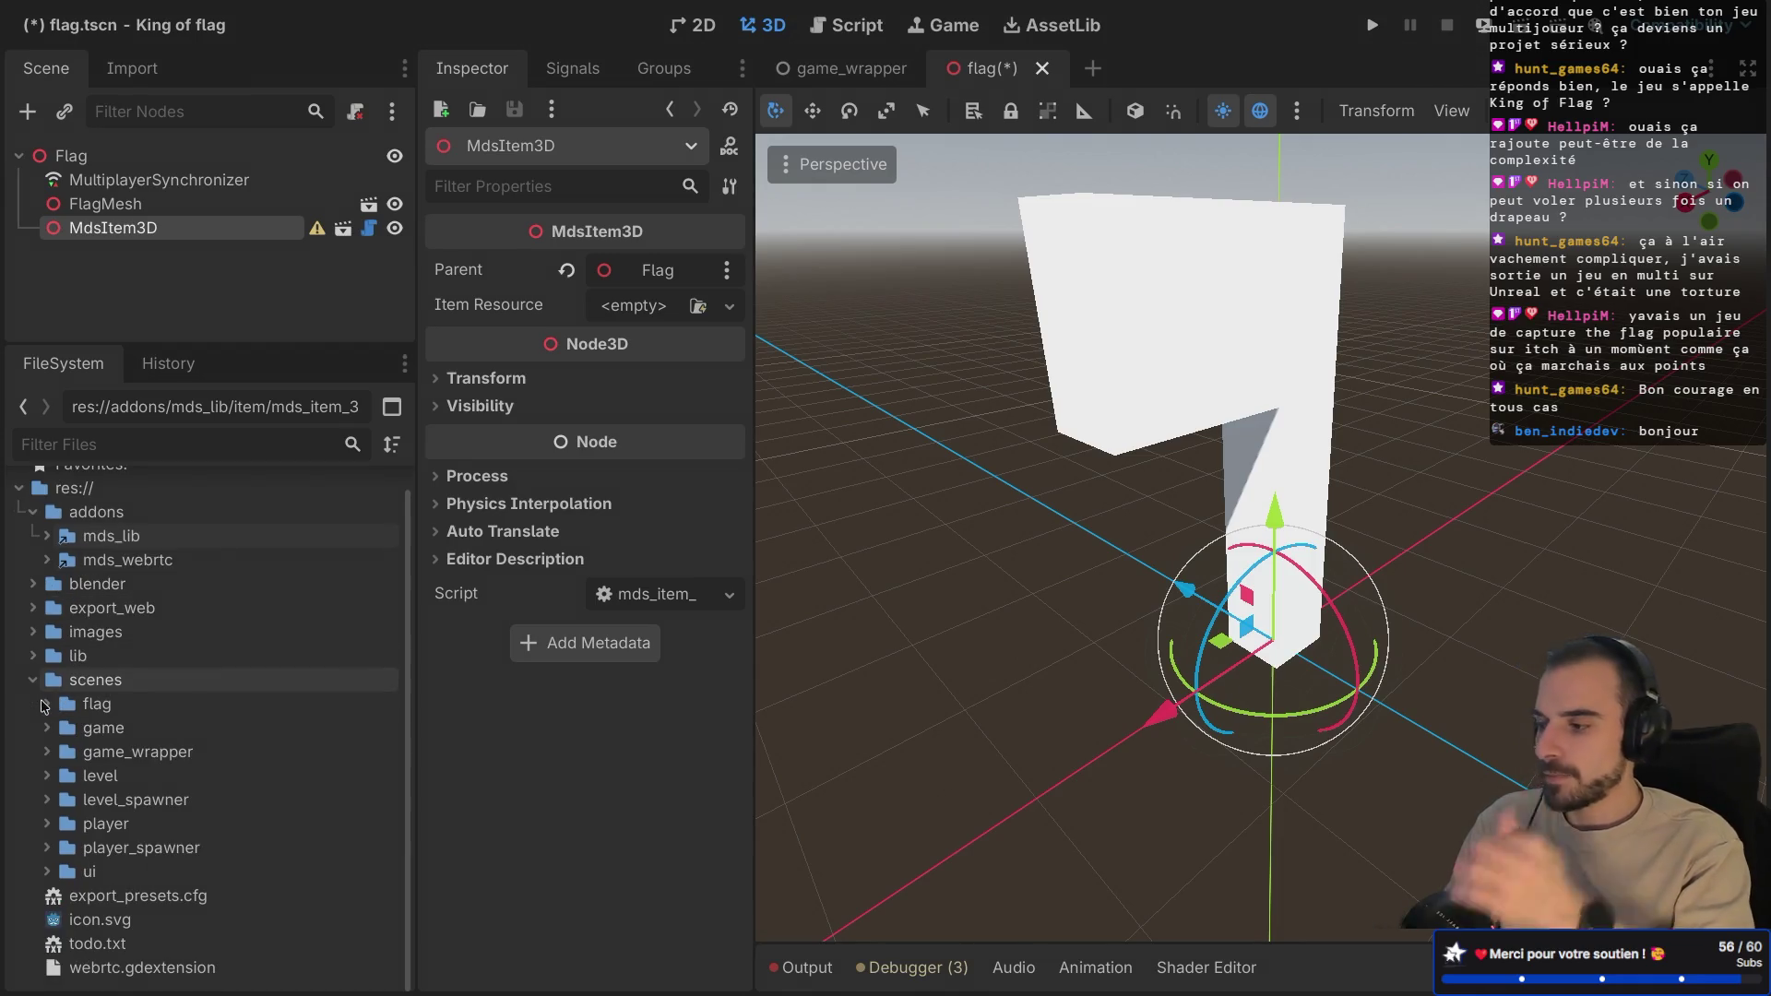
click(34, 682)
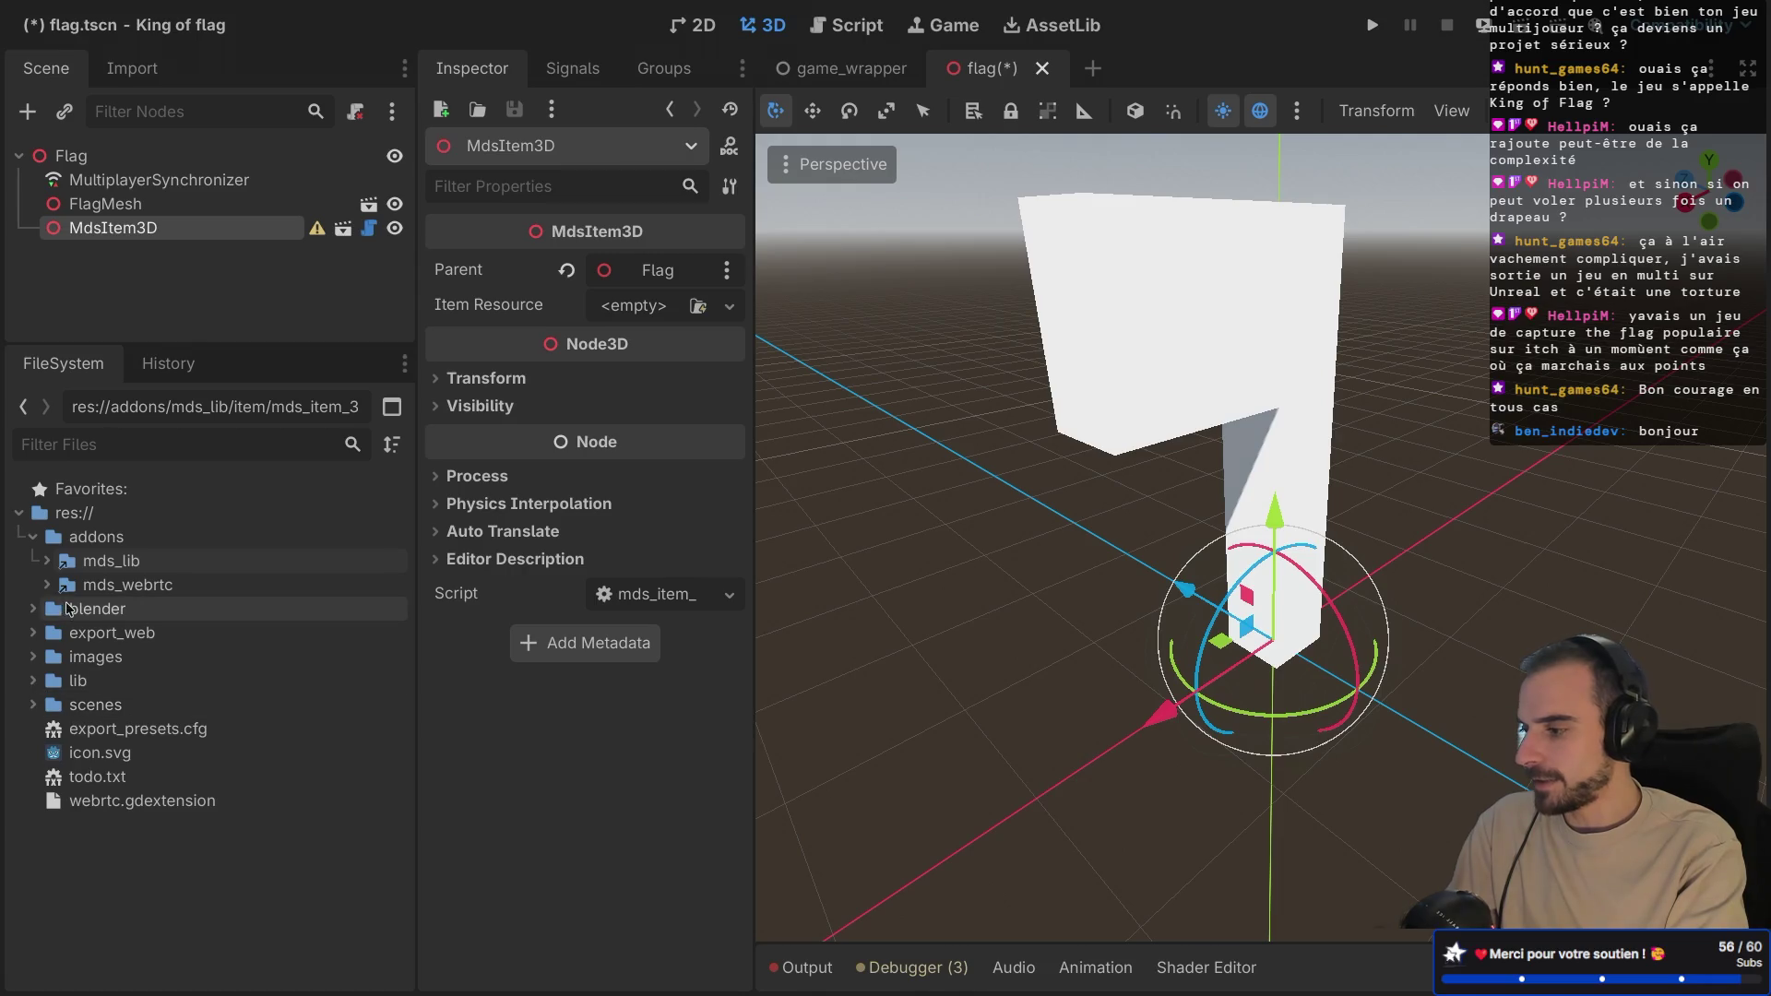
click(33, 537)
click(63, 517)
right_click(62, 523)
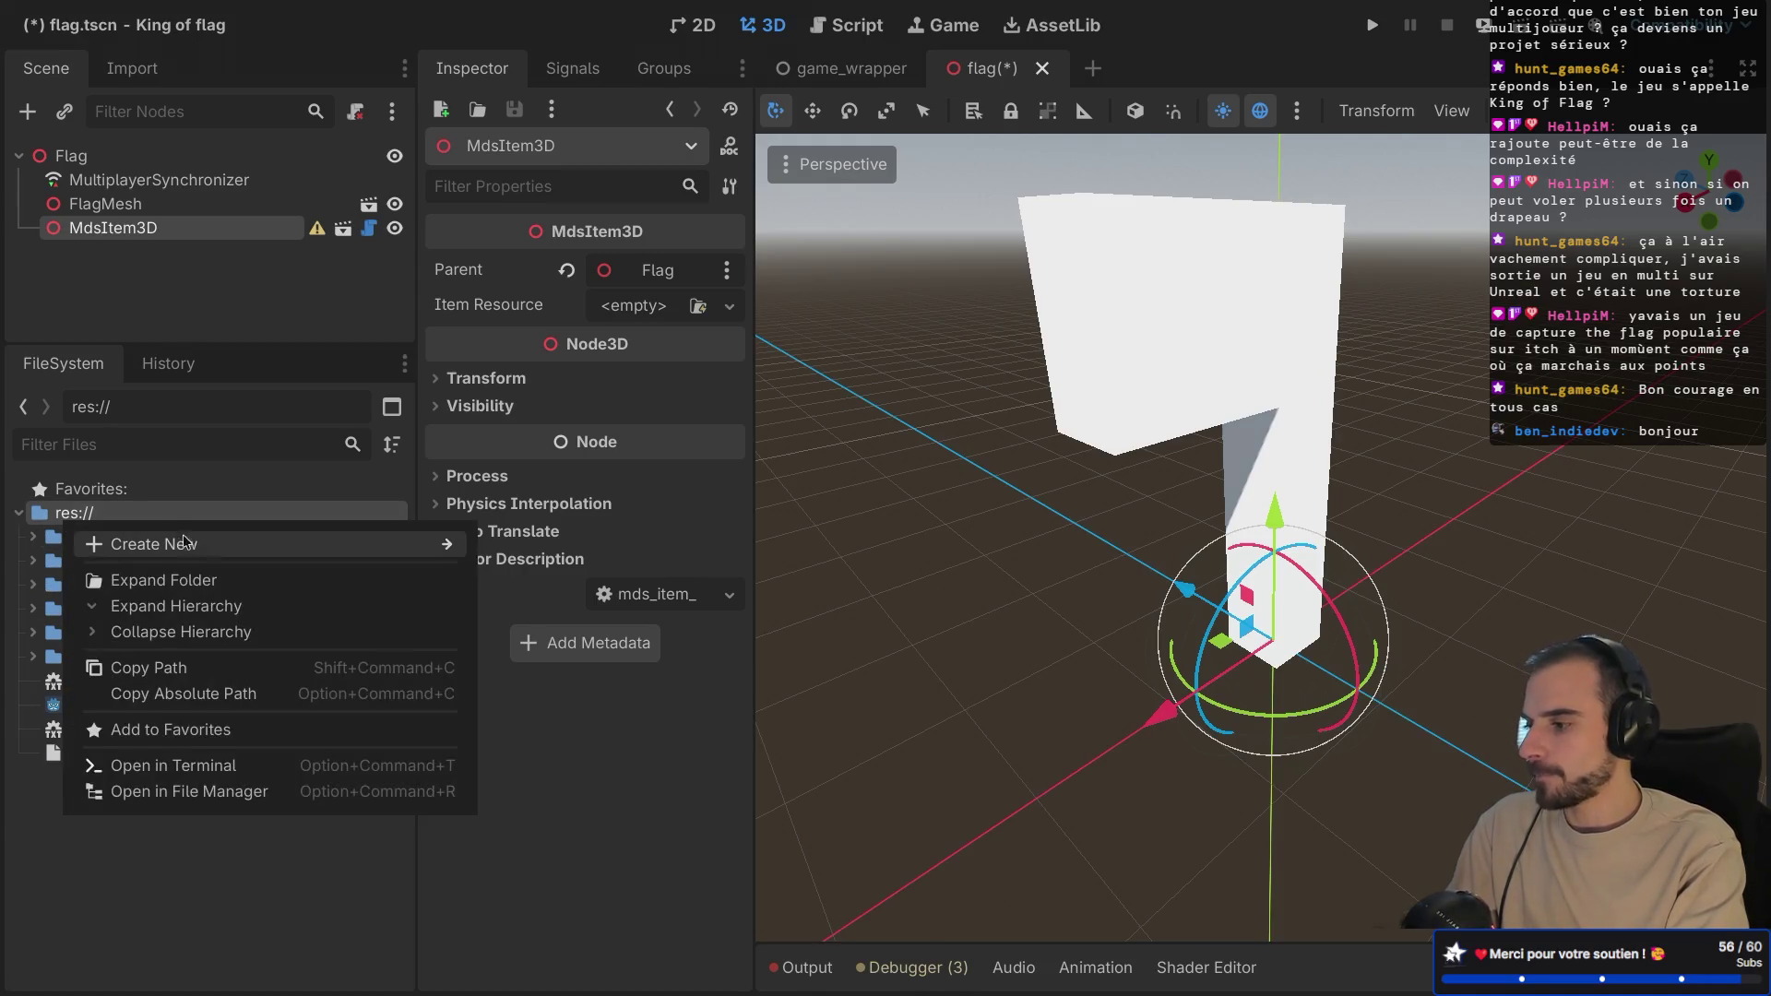
mouse_move(225, 549)
click(565, 546)
text(items)
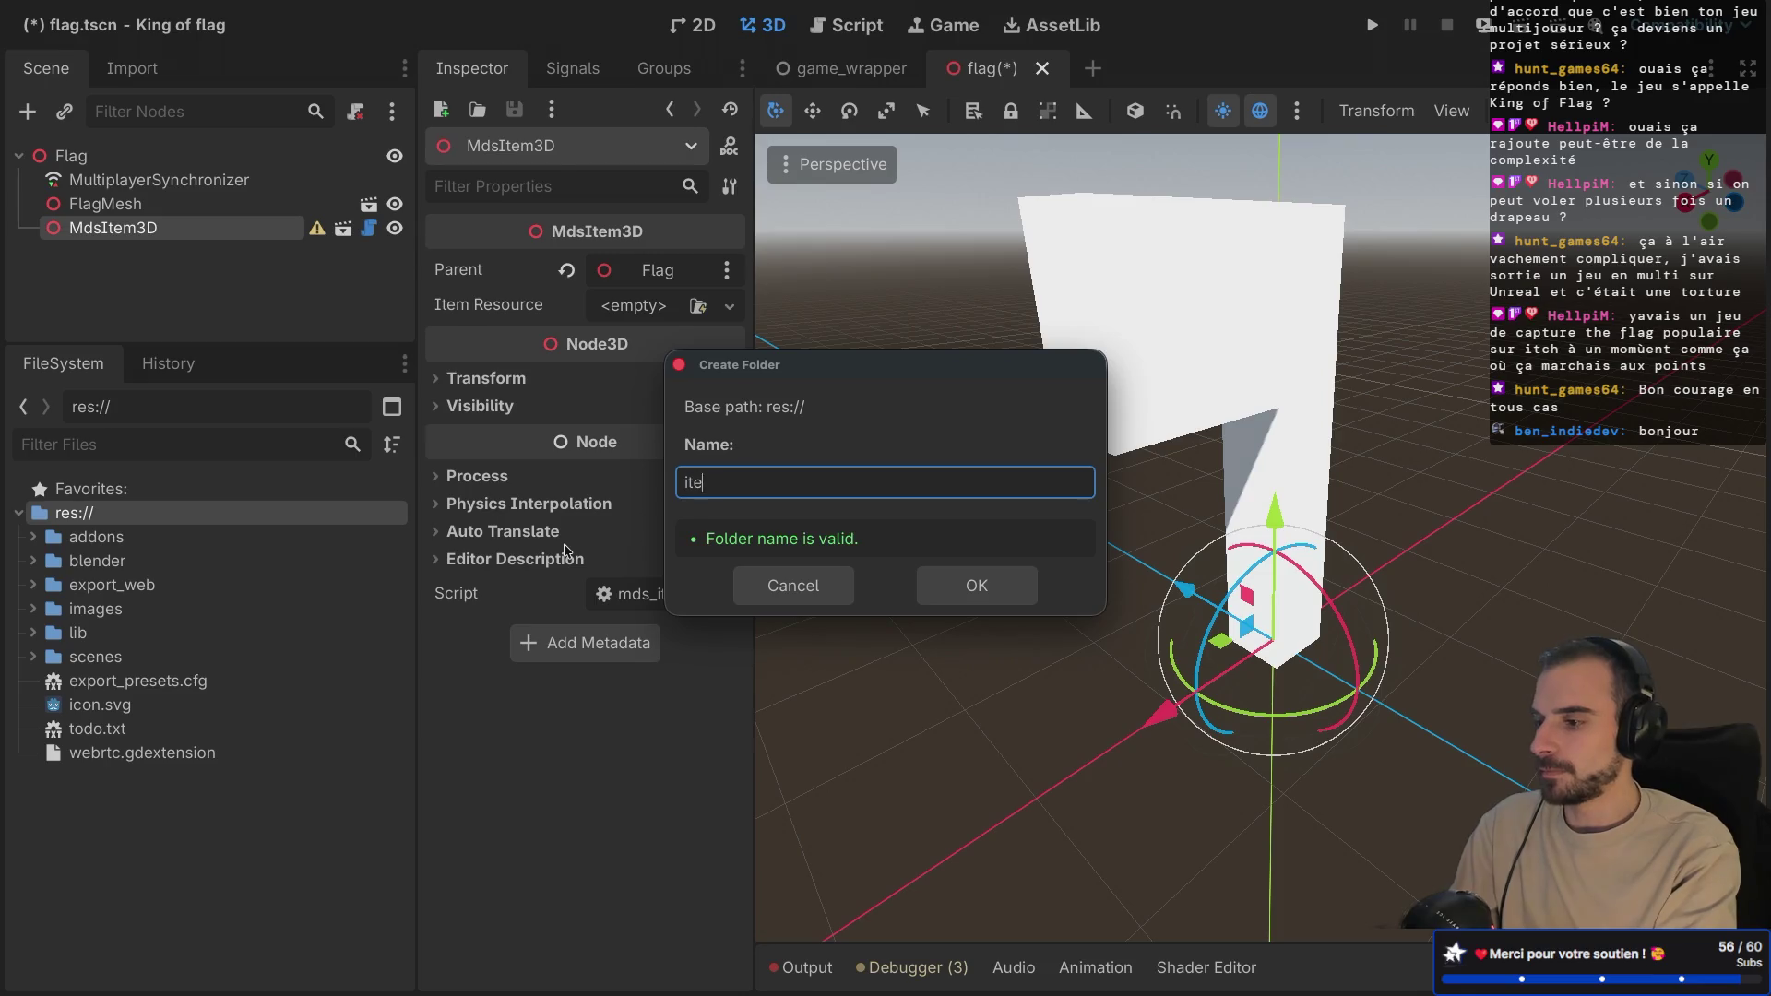
key(Return)
Create an MdsItemResource in the items folder, saved as flag.tres
click(98, 632)
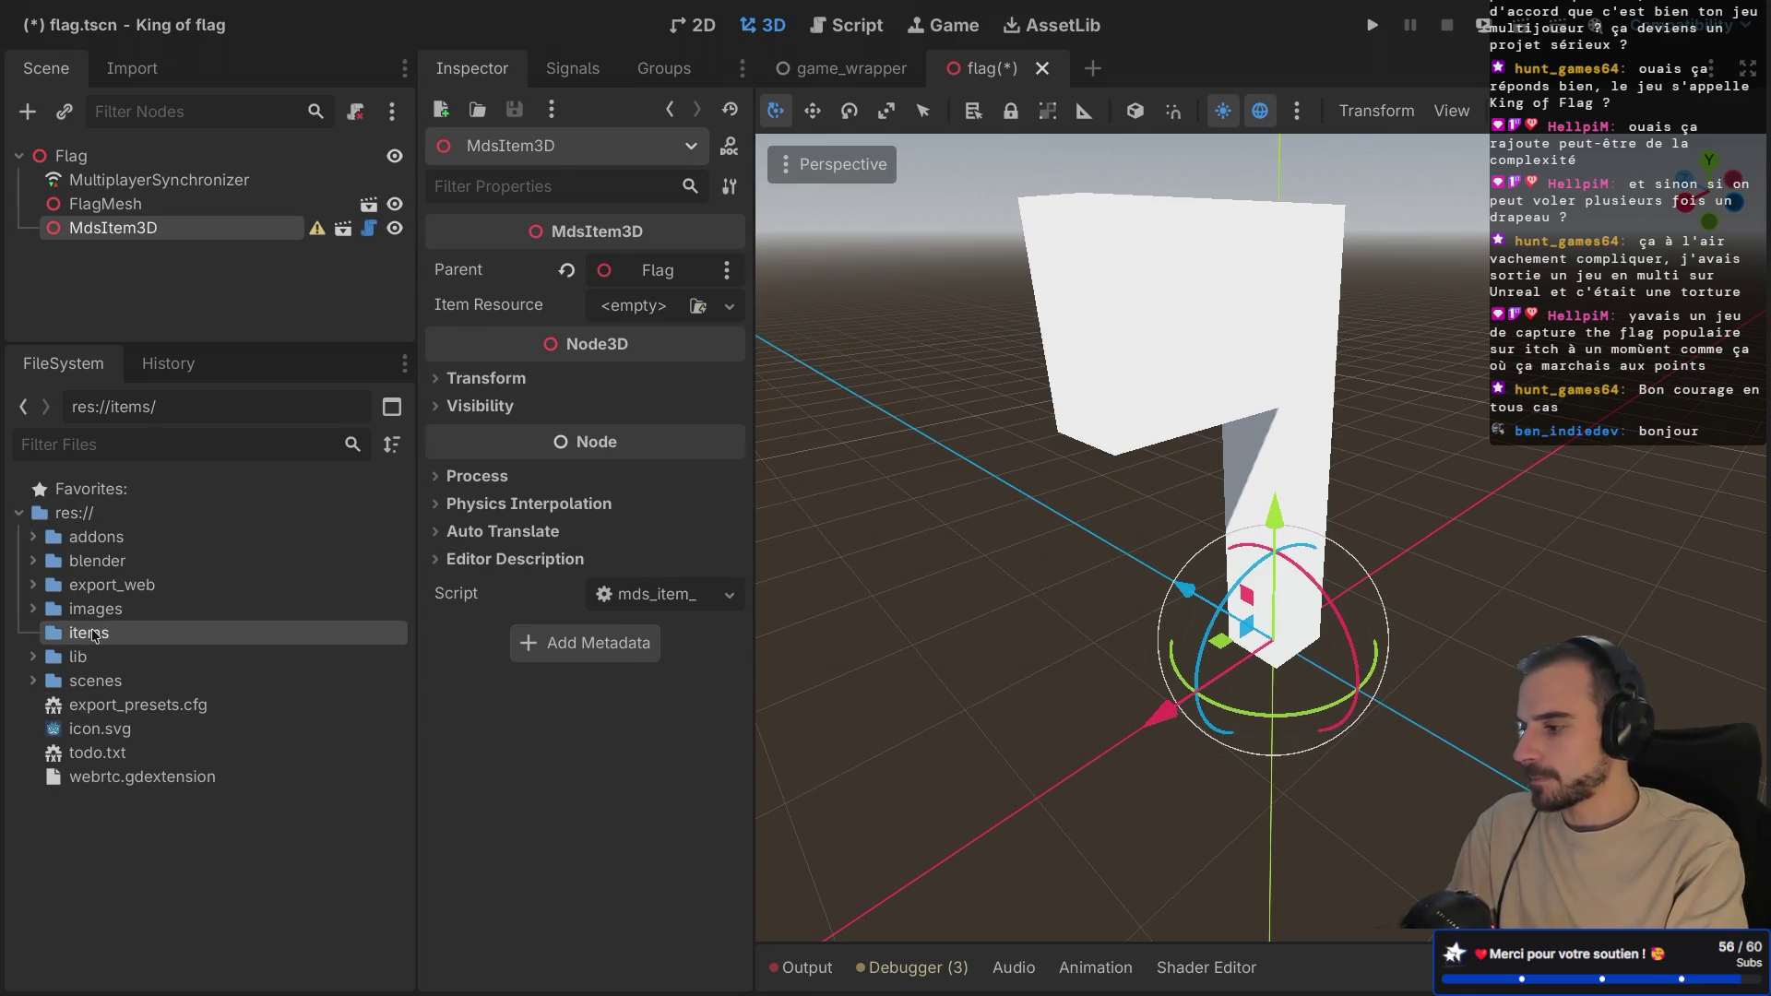
right_click(98, 632)
mouse_move(312, 608)
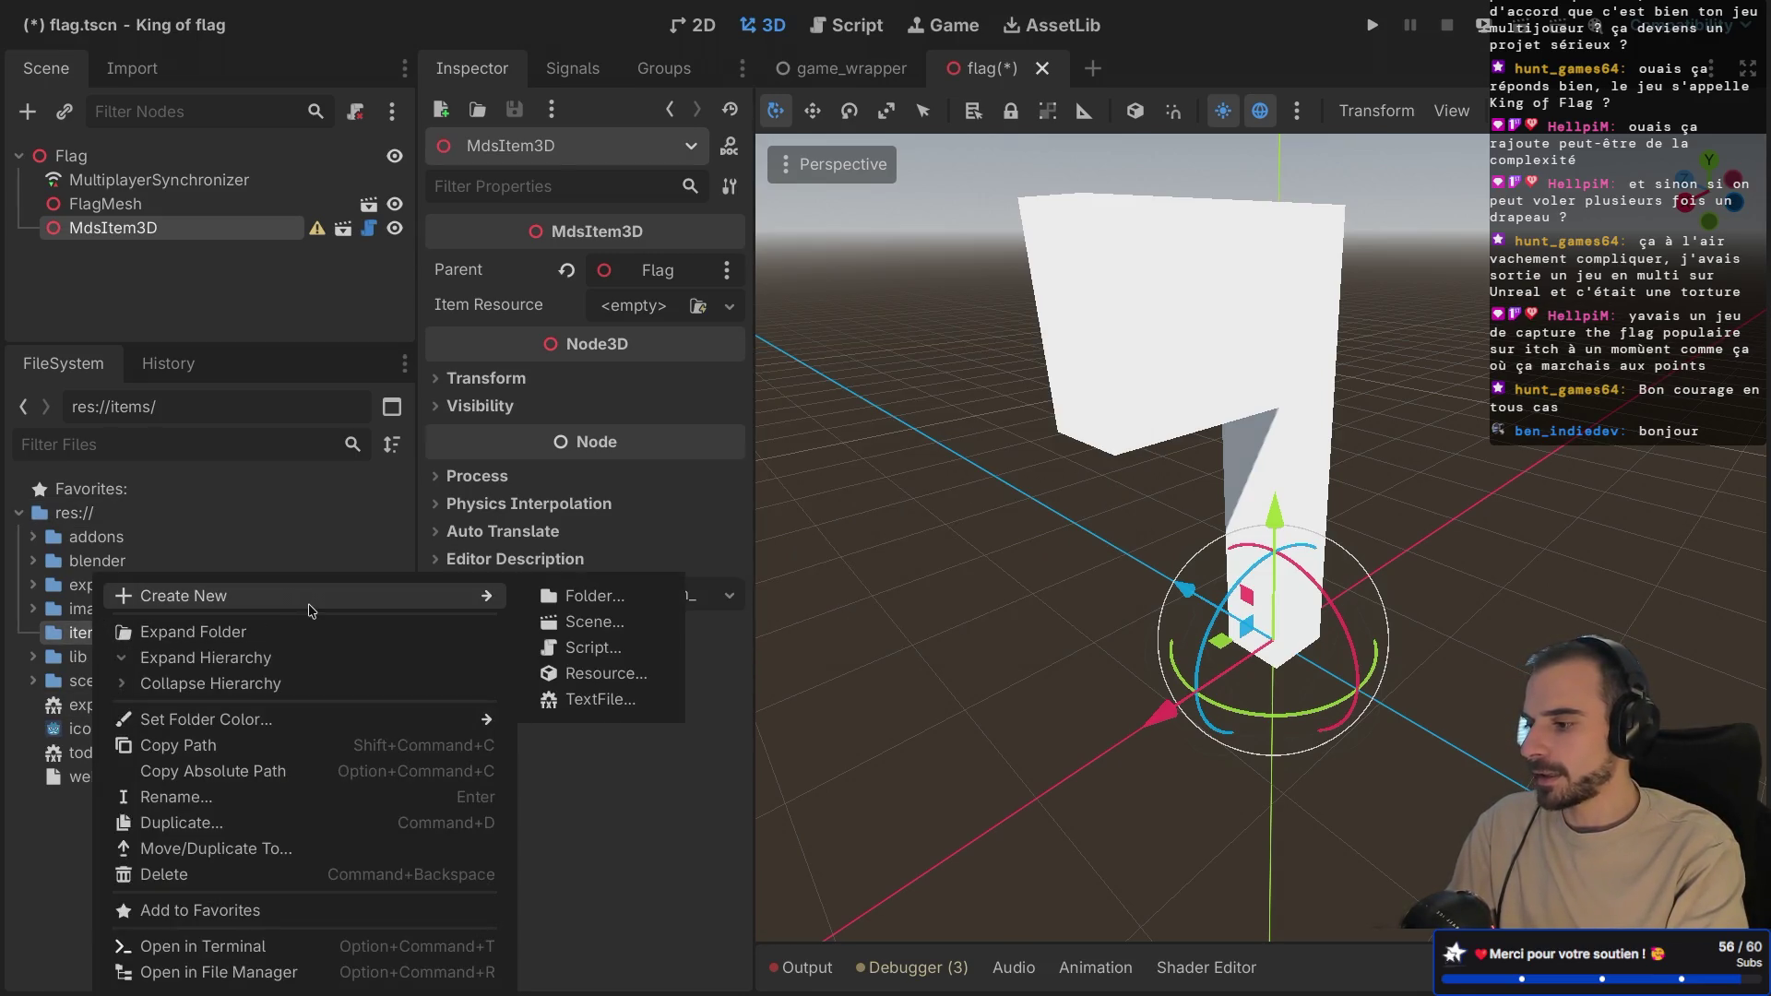
click(594, 673)
text(MdsItem)
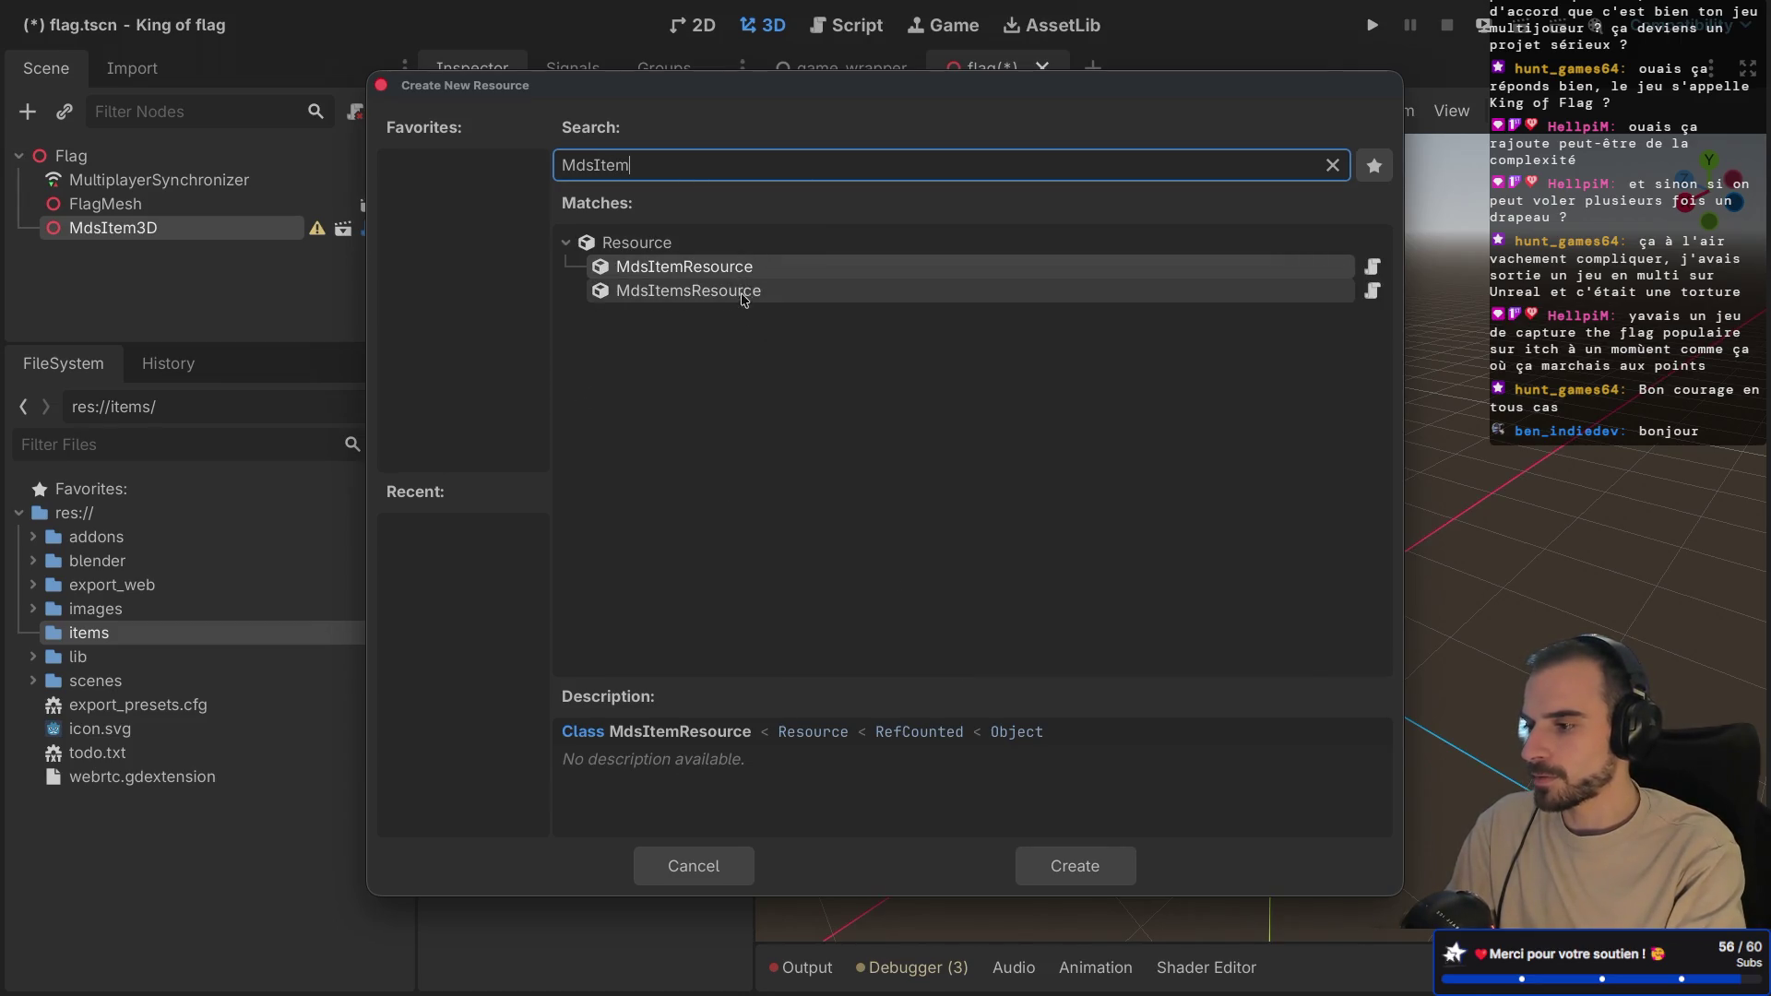
double_click(751, 273)
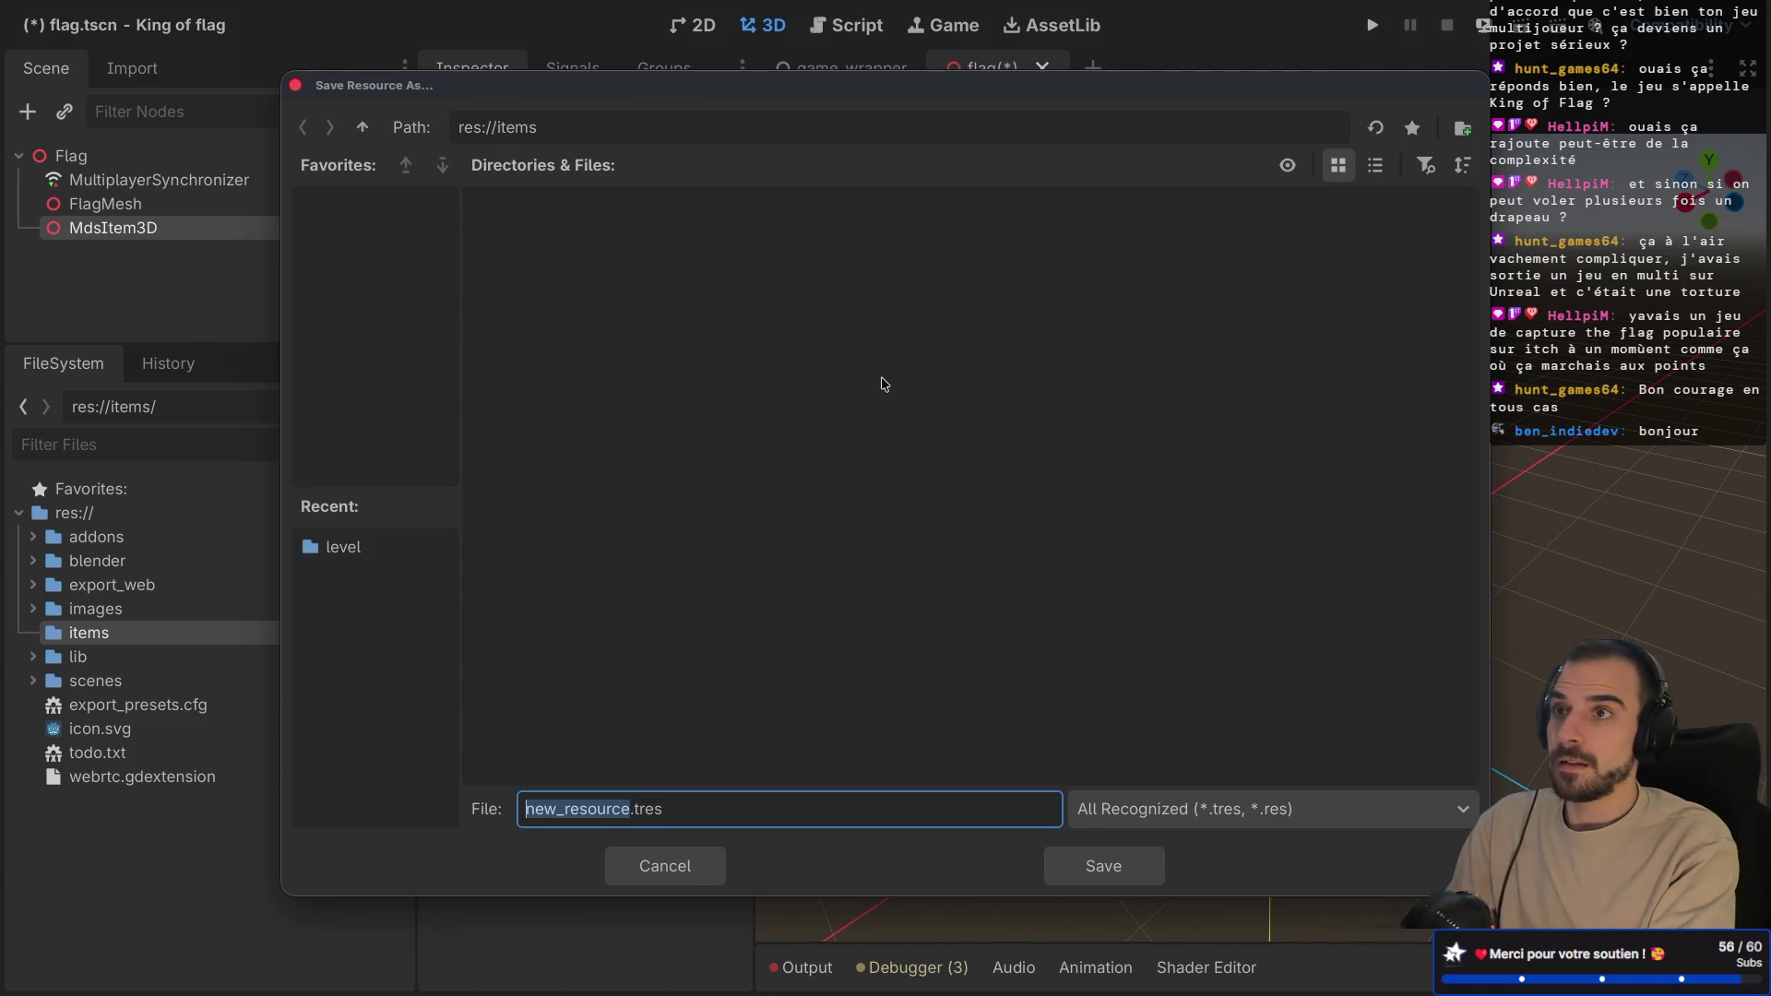
text(flag)
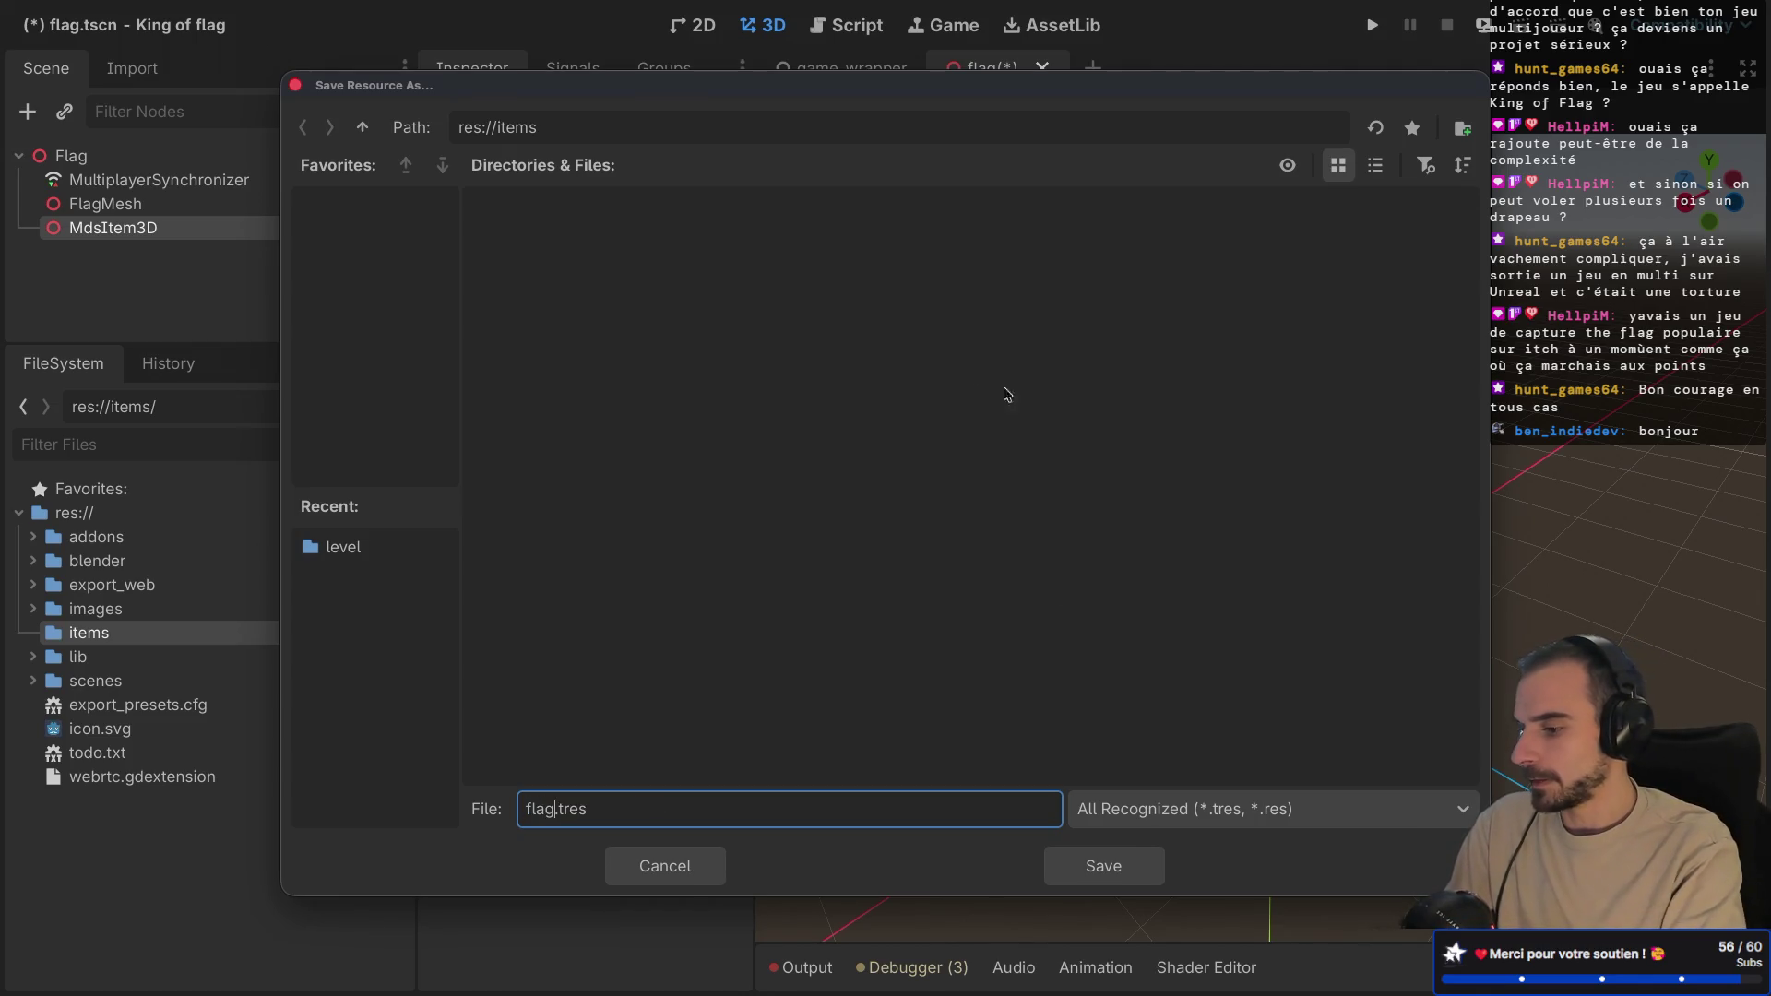
click(1081, 869)
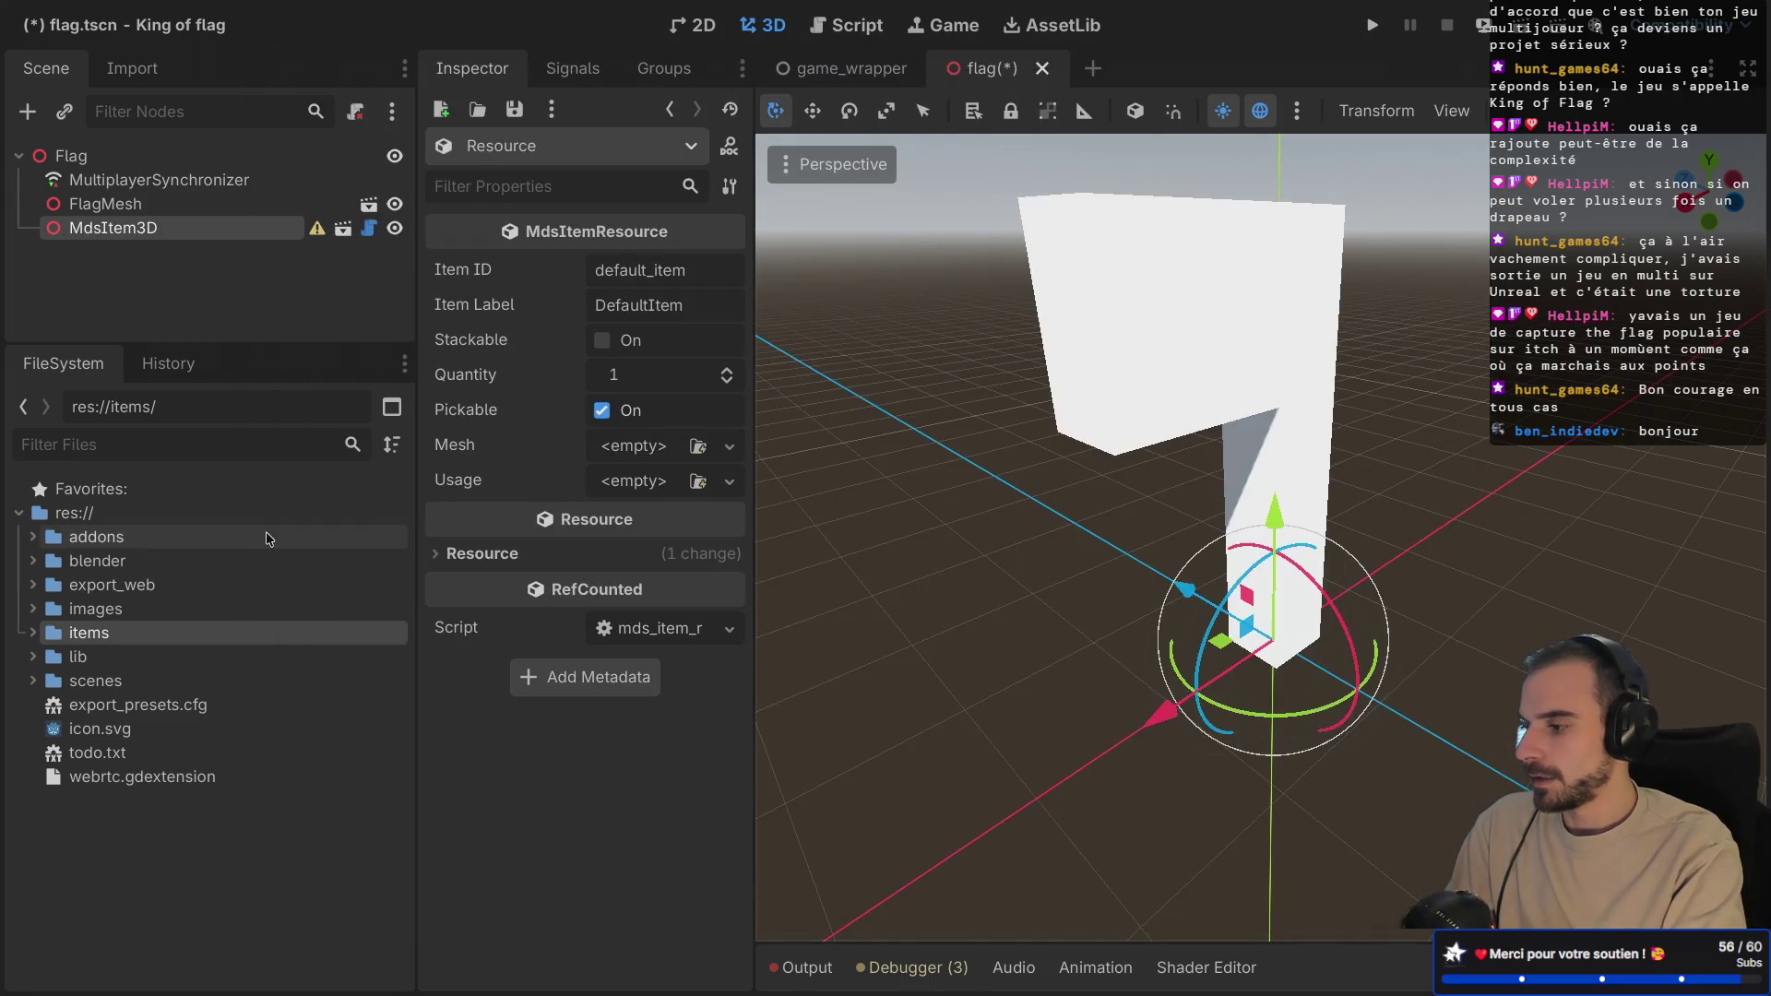
Set flag.tres Item ID to 'flag' and Item Label to 'Flag'
click(33, 632)
click(114, 660)
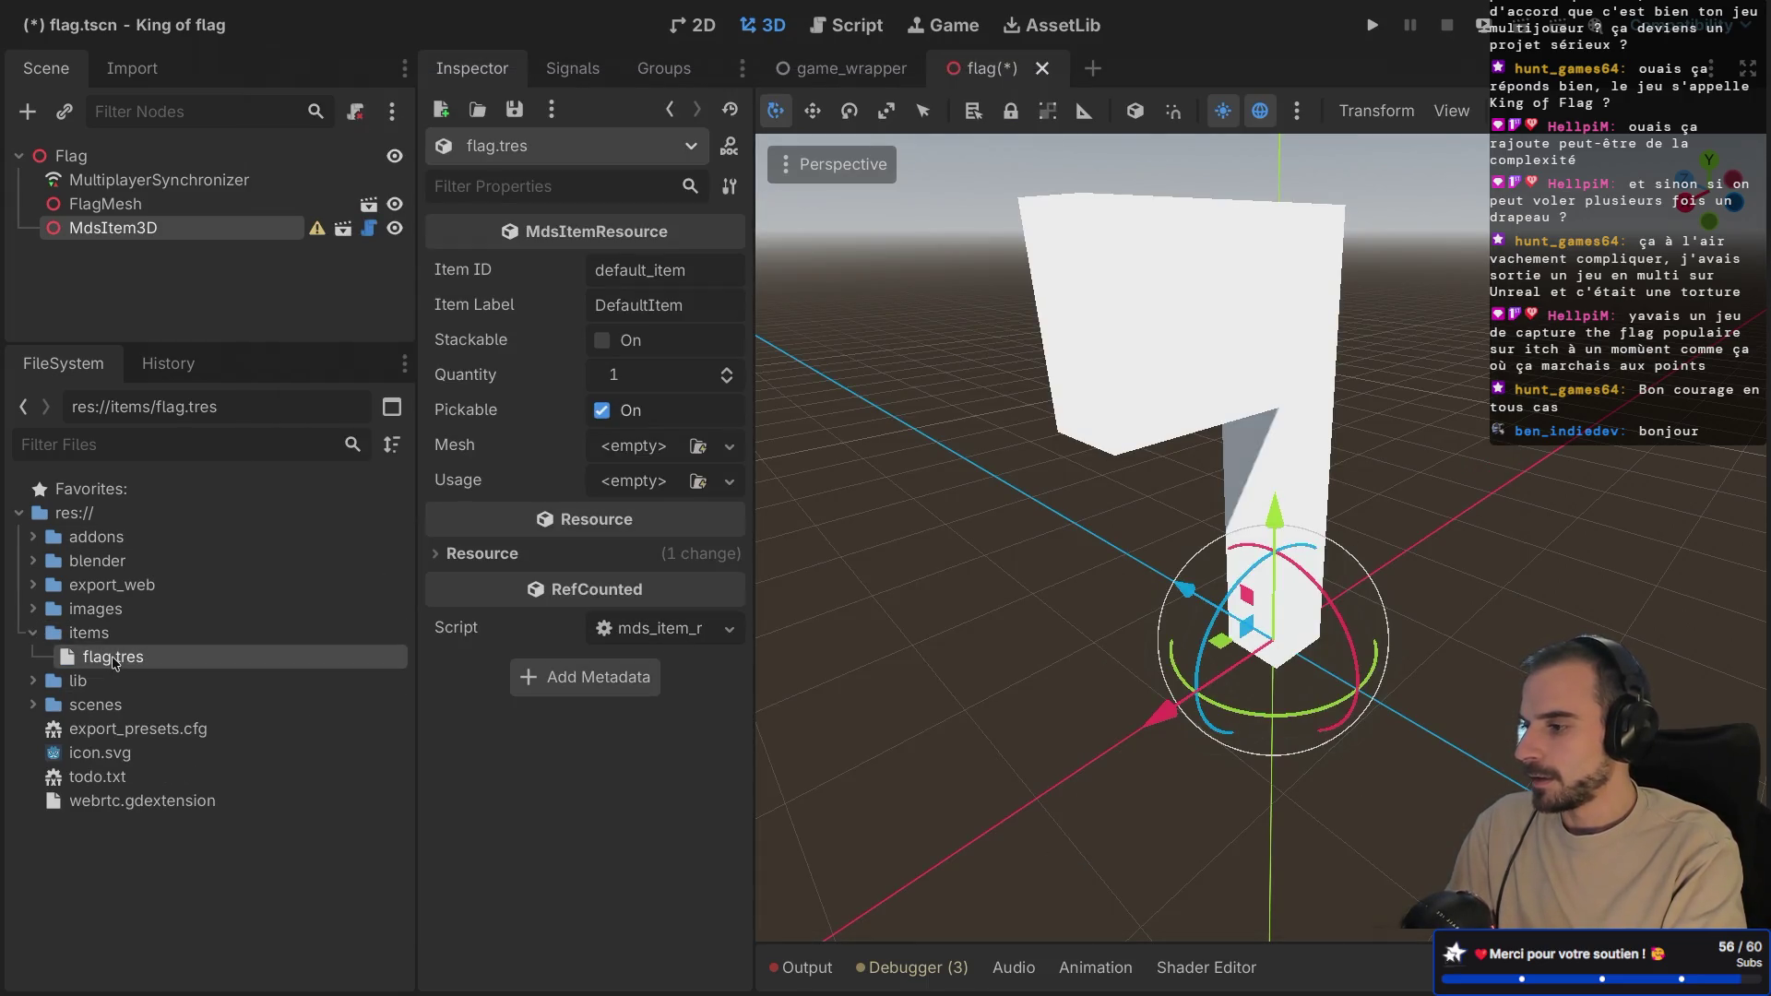
double_click(667, 270)
text(fal)
key(BackSpace)
text(lag)
double_click(679, 305)
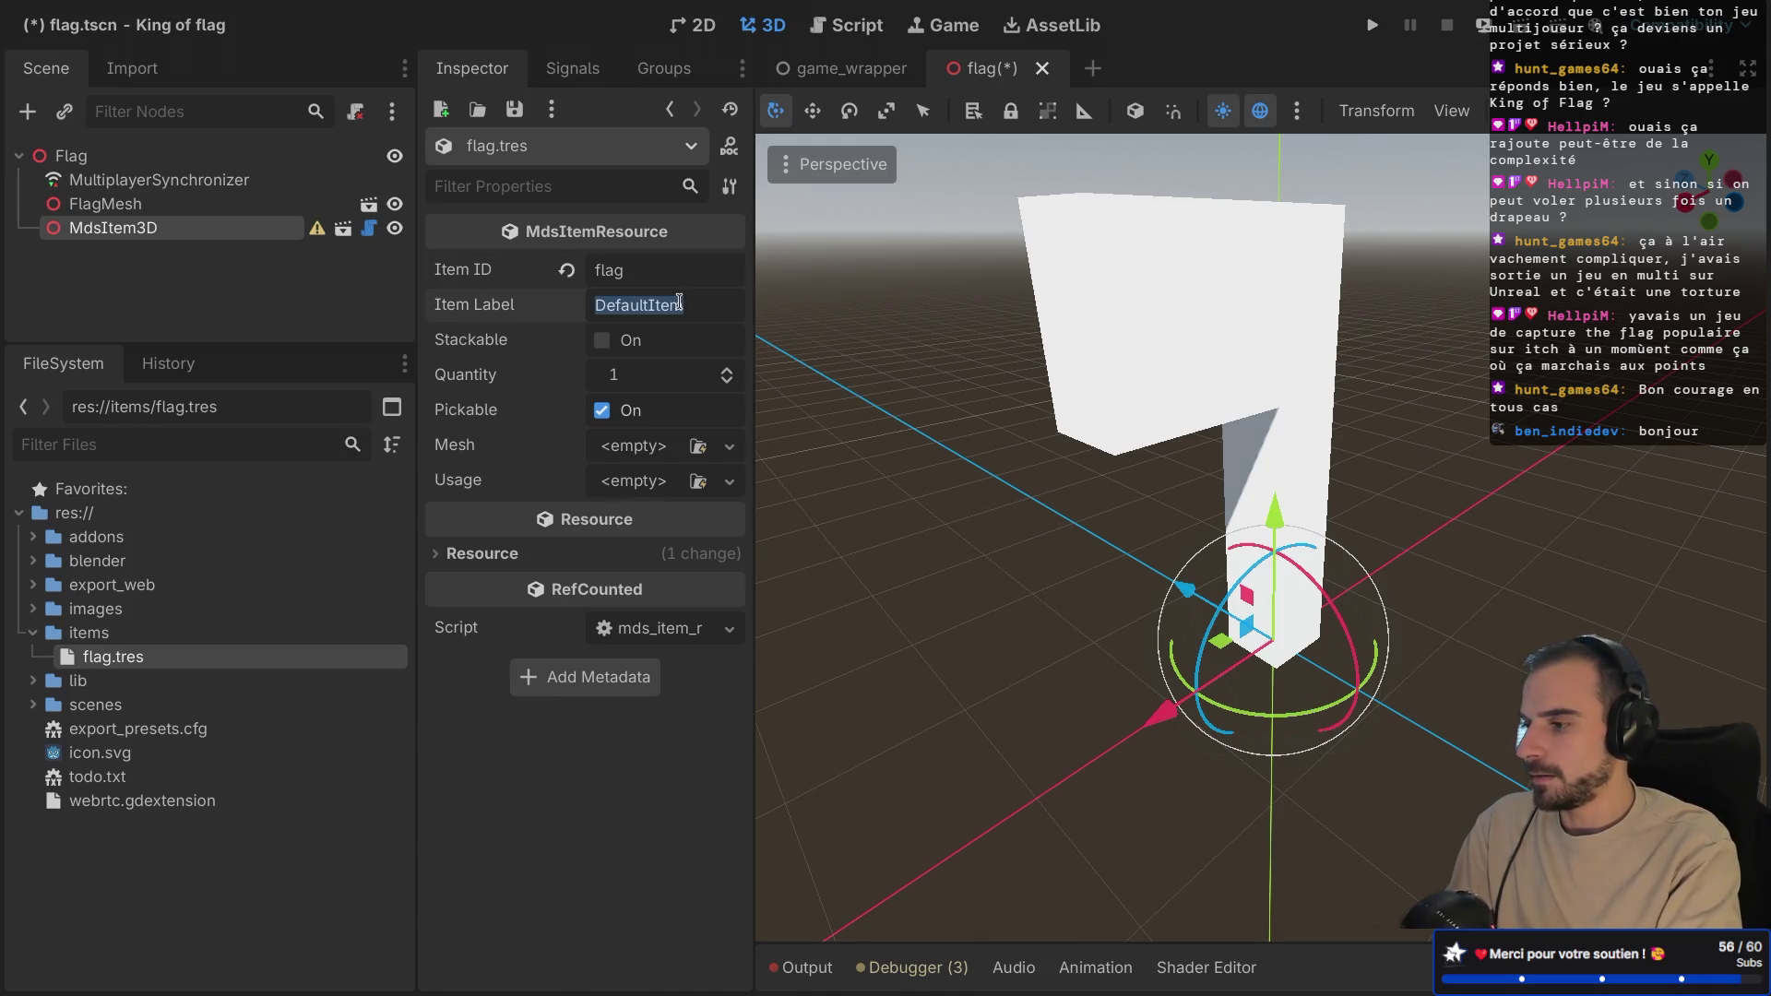
text(Fla)
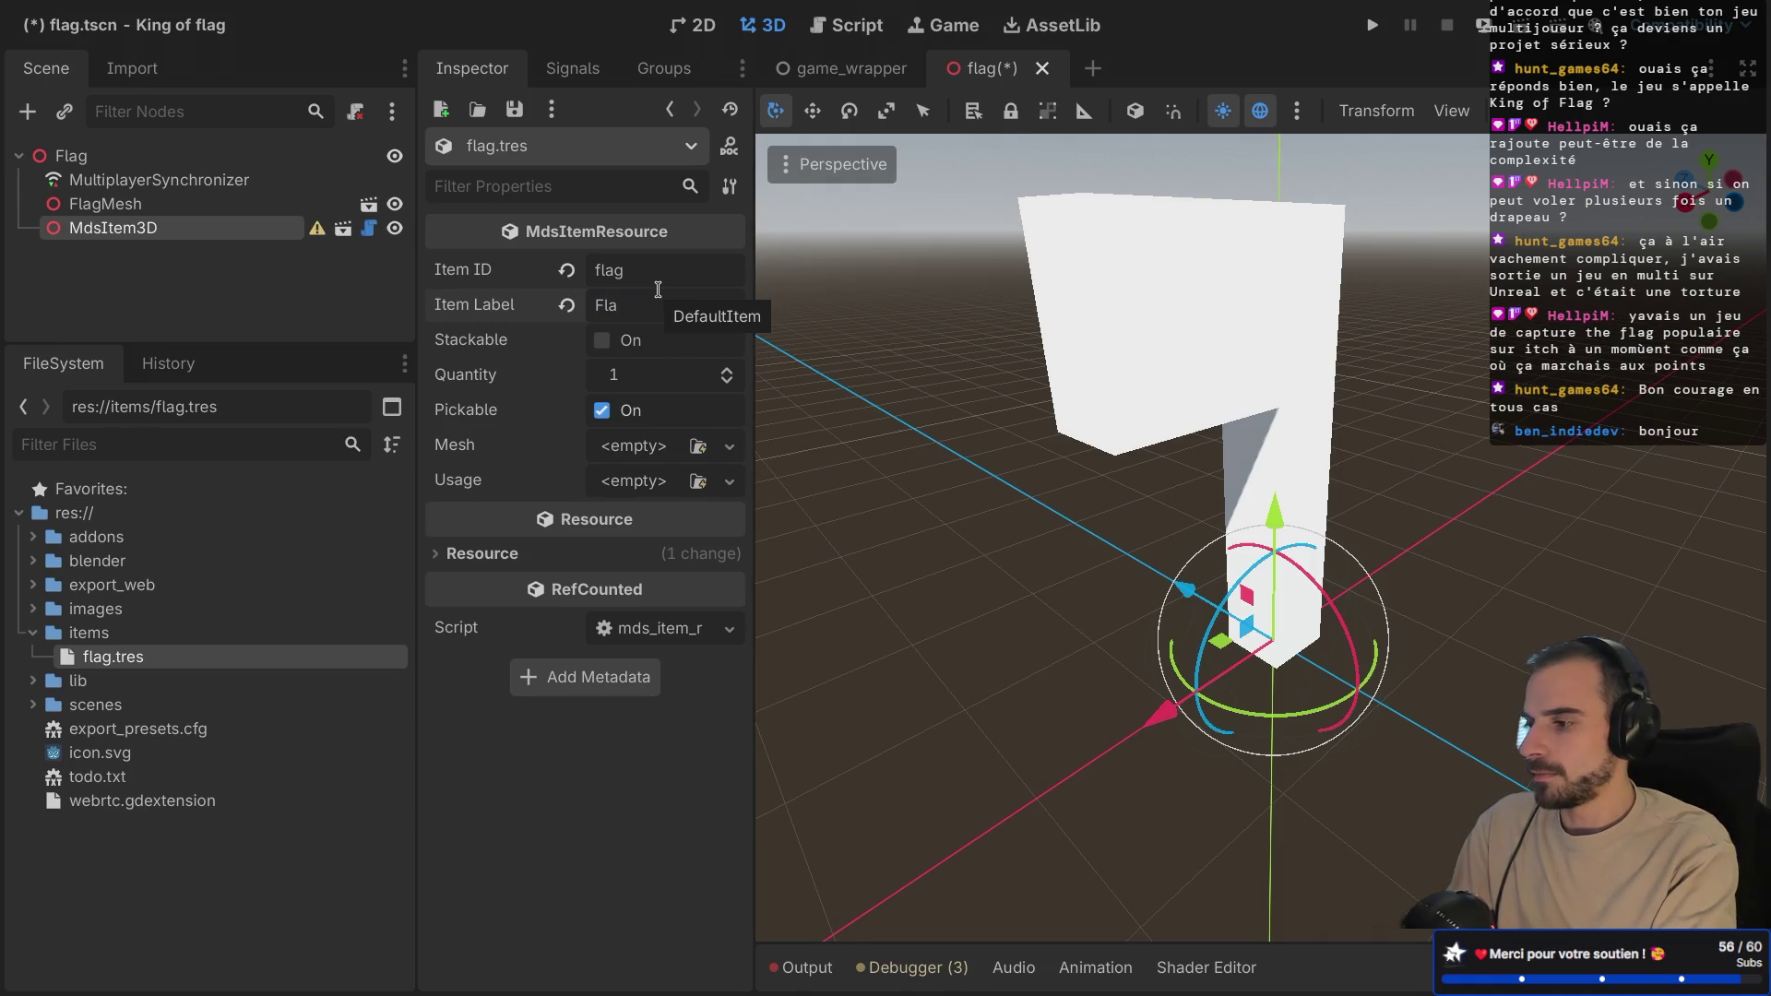
text(g)
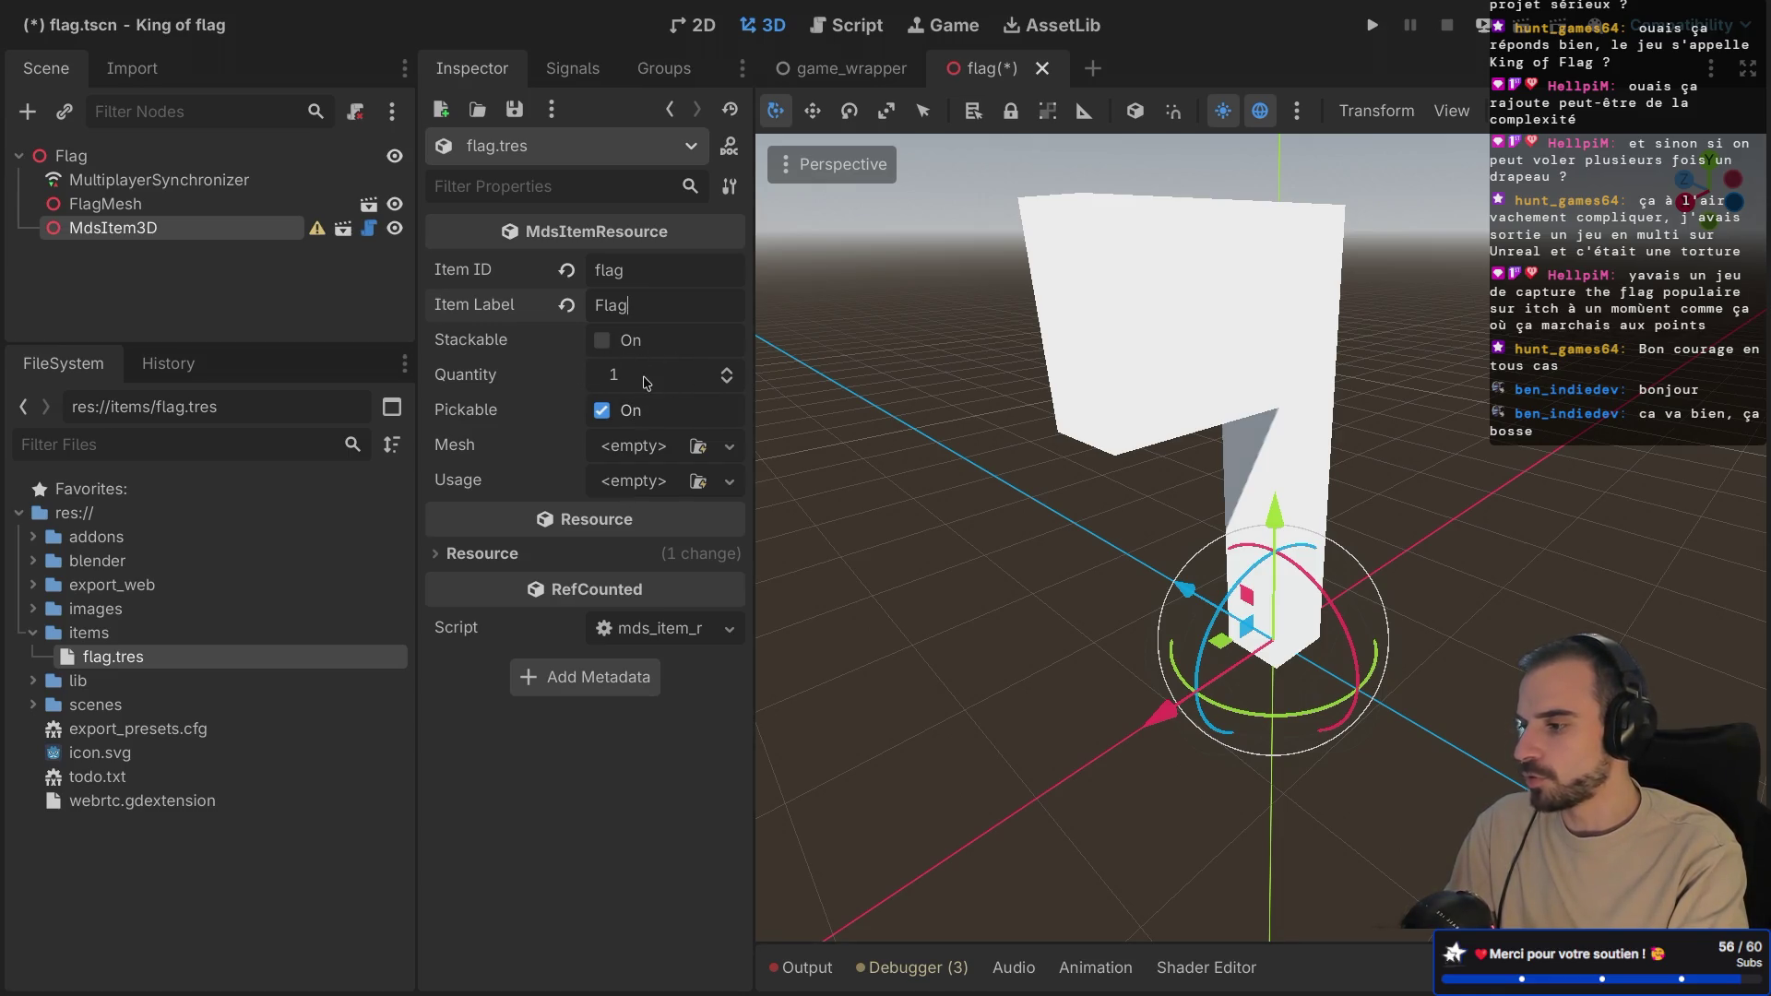
Look for a Mesh in res://blender/level, cancel leaving Mesh empty, and save flag.tscn
click(610, 447)
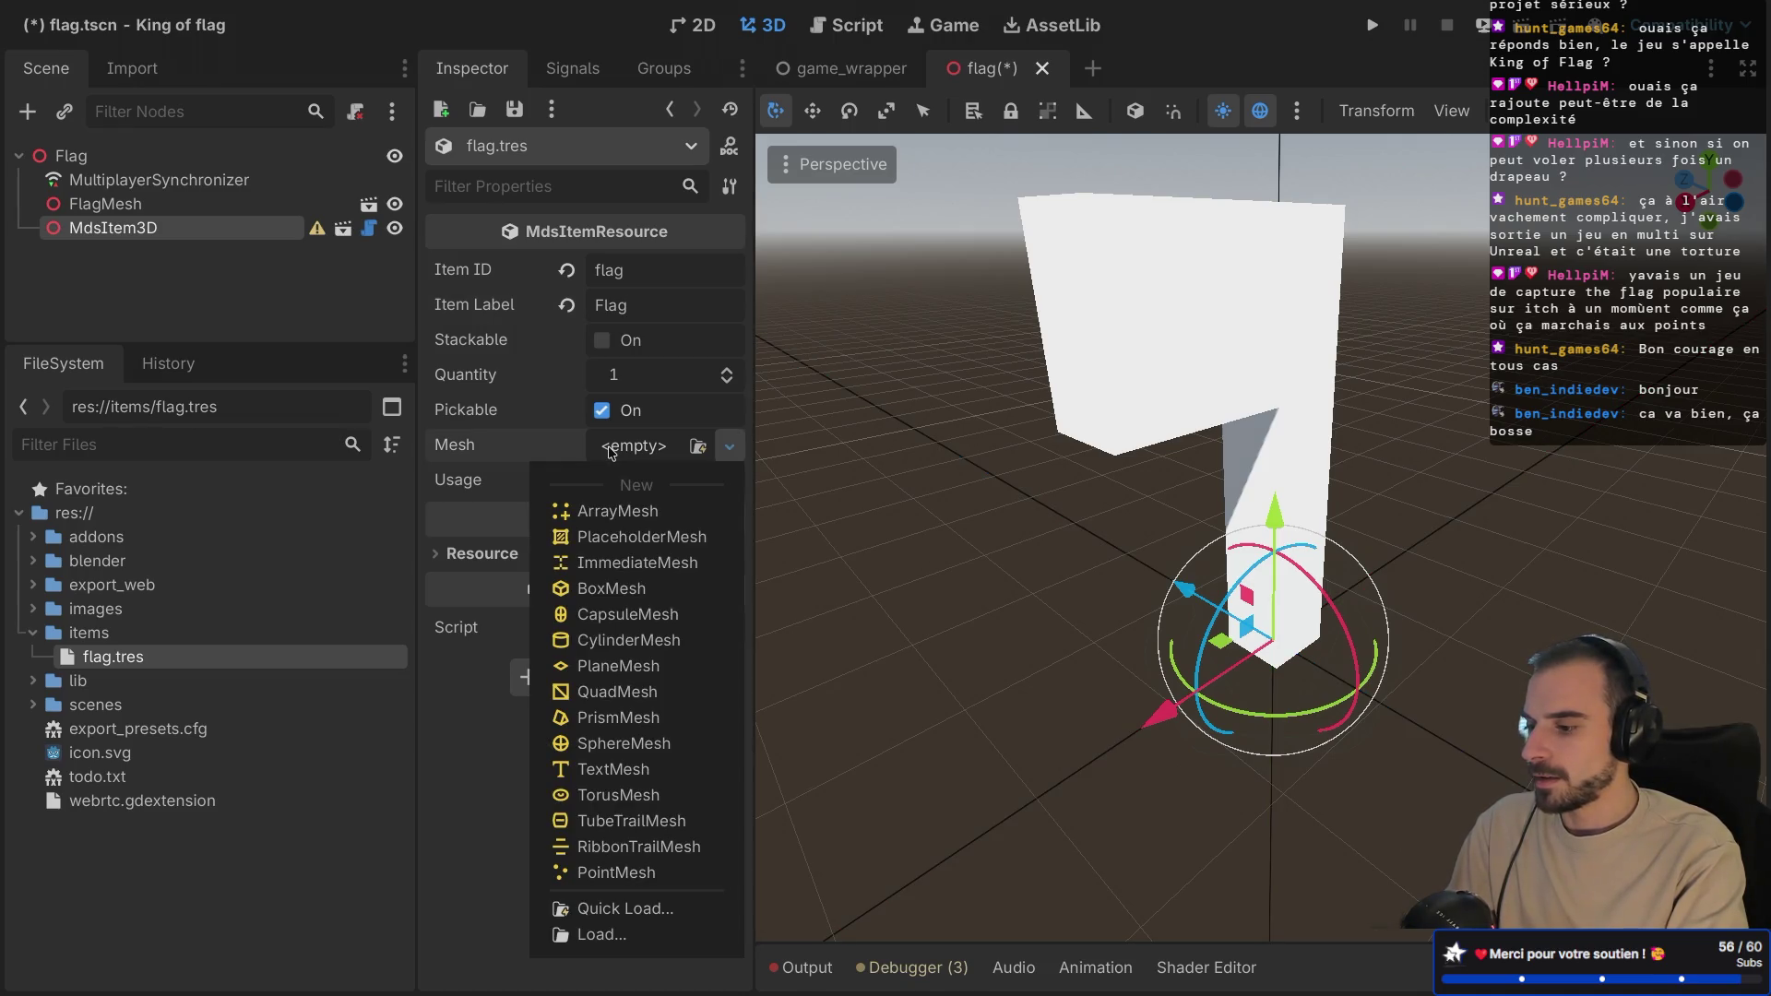
click(588, 911)
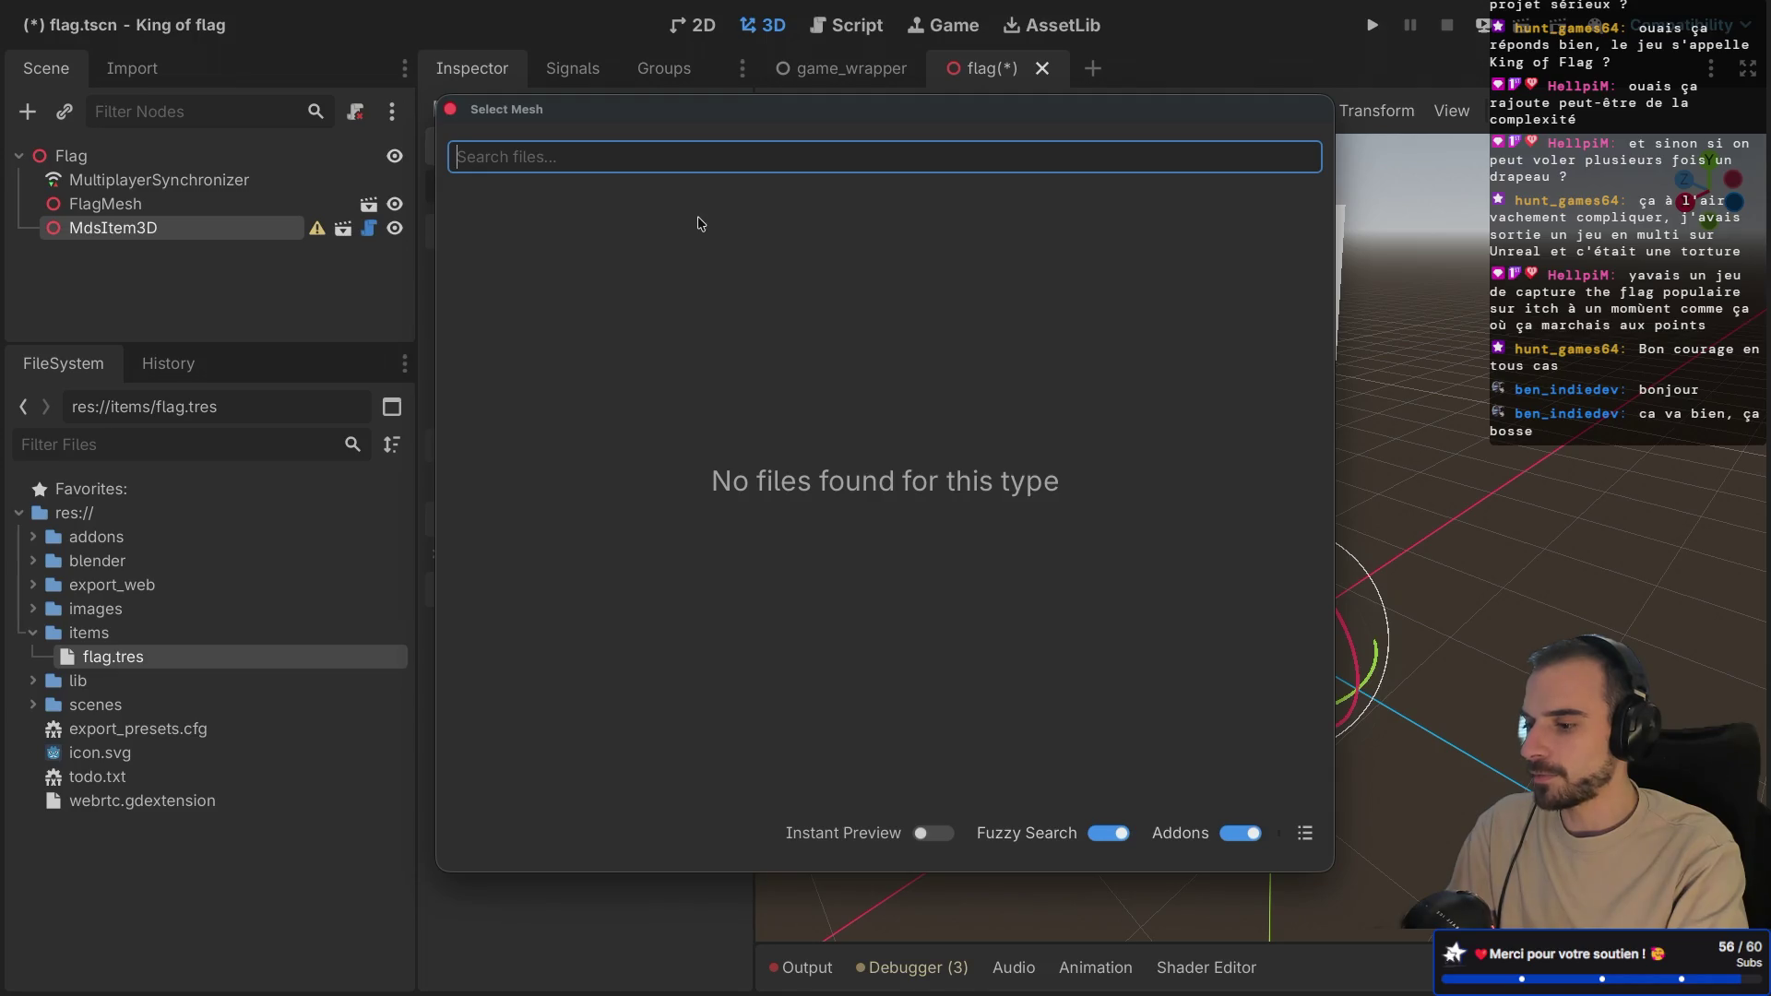
key(Escape)
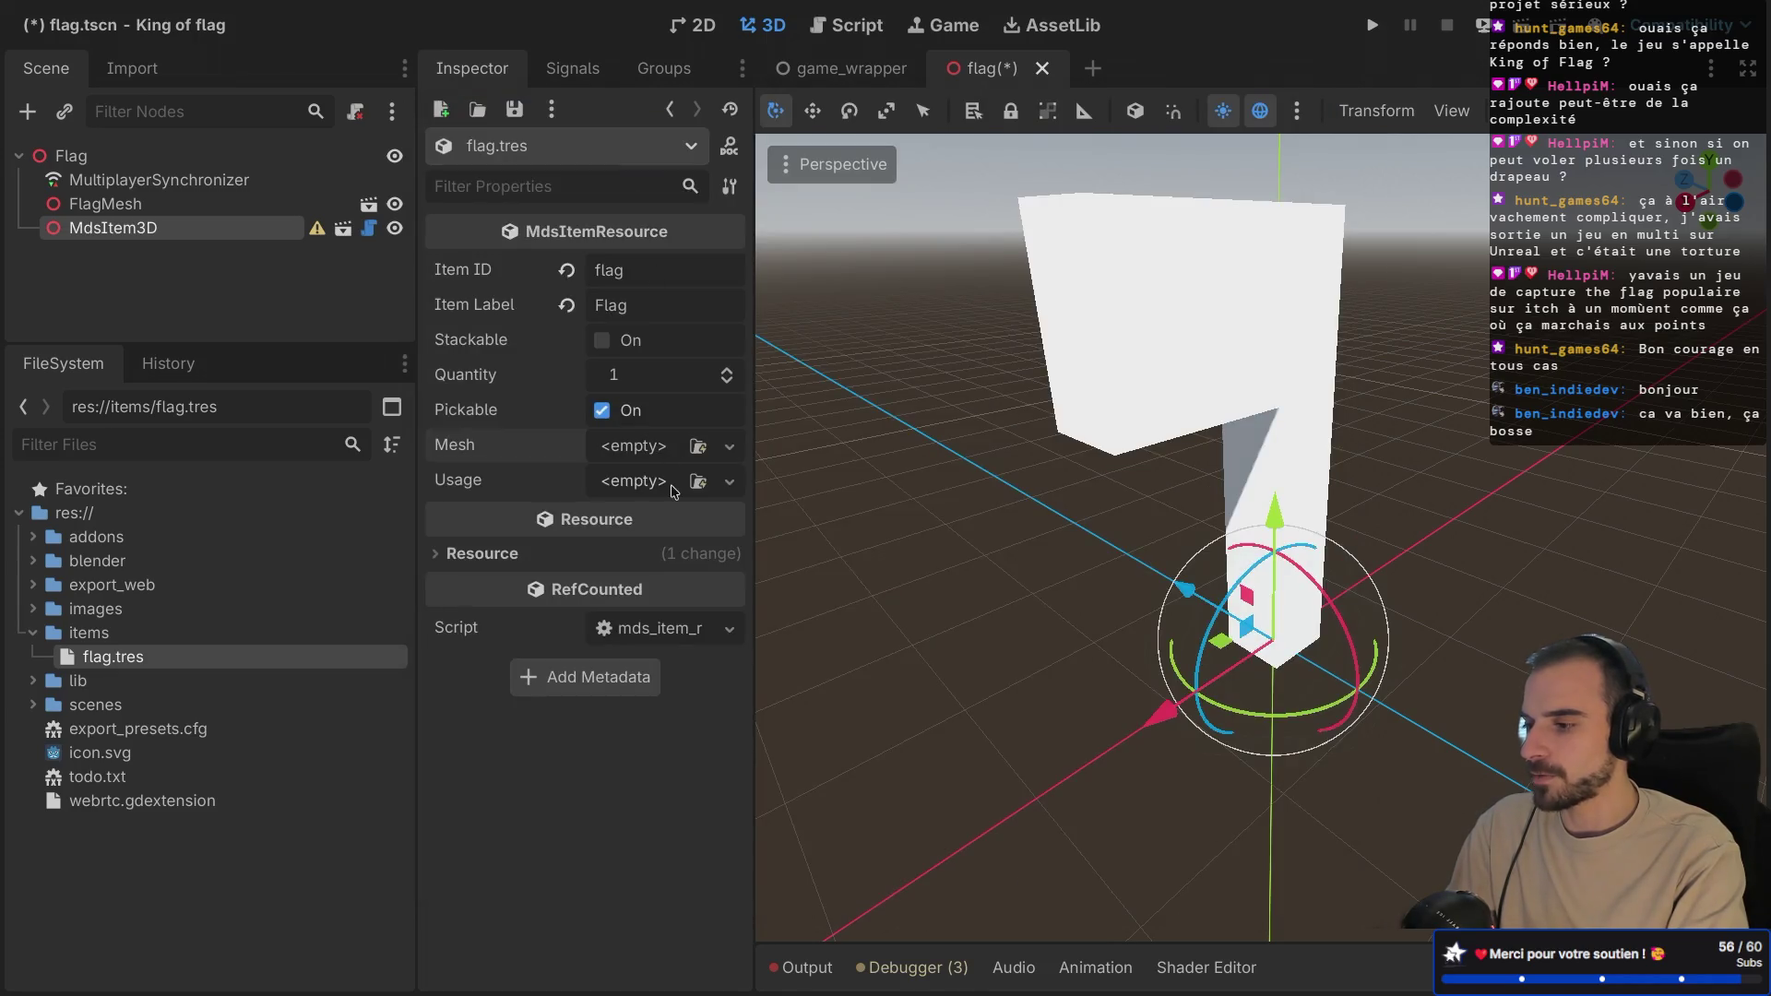
click(697, 449)
key(Escape)
click(730, 446)
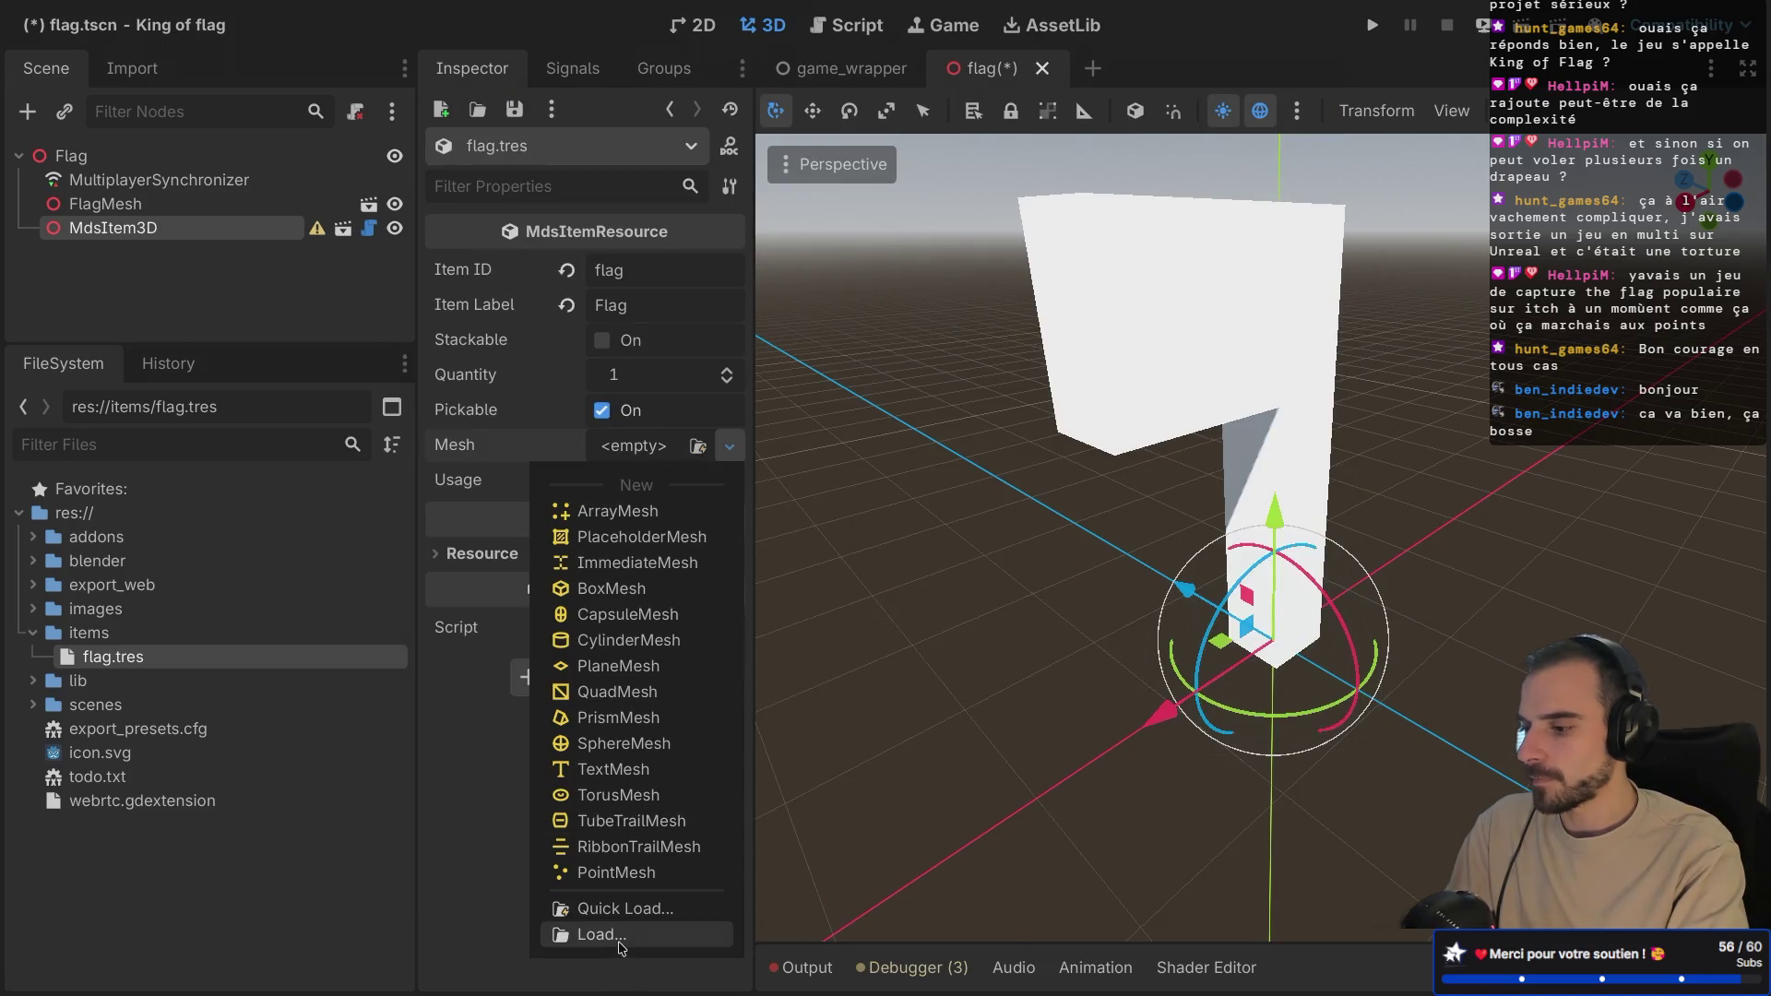
click(646, 937)
double_click(662, 268)
double_click(540, 261)
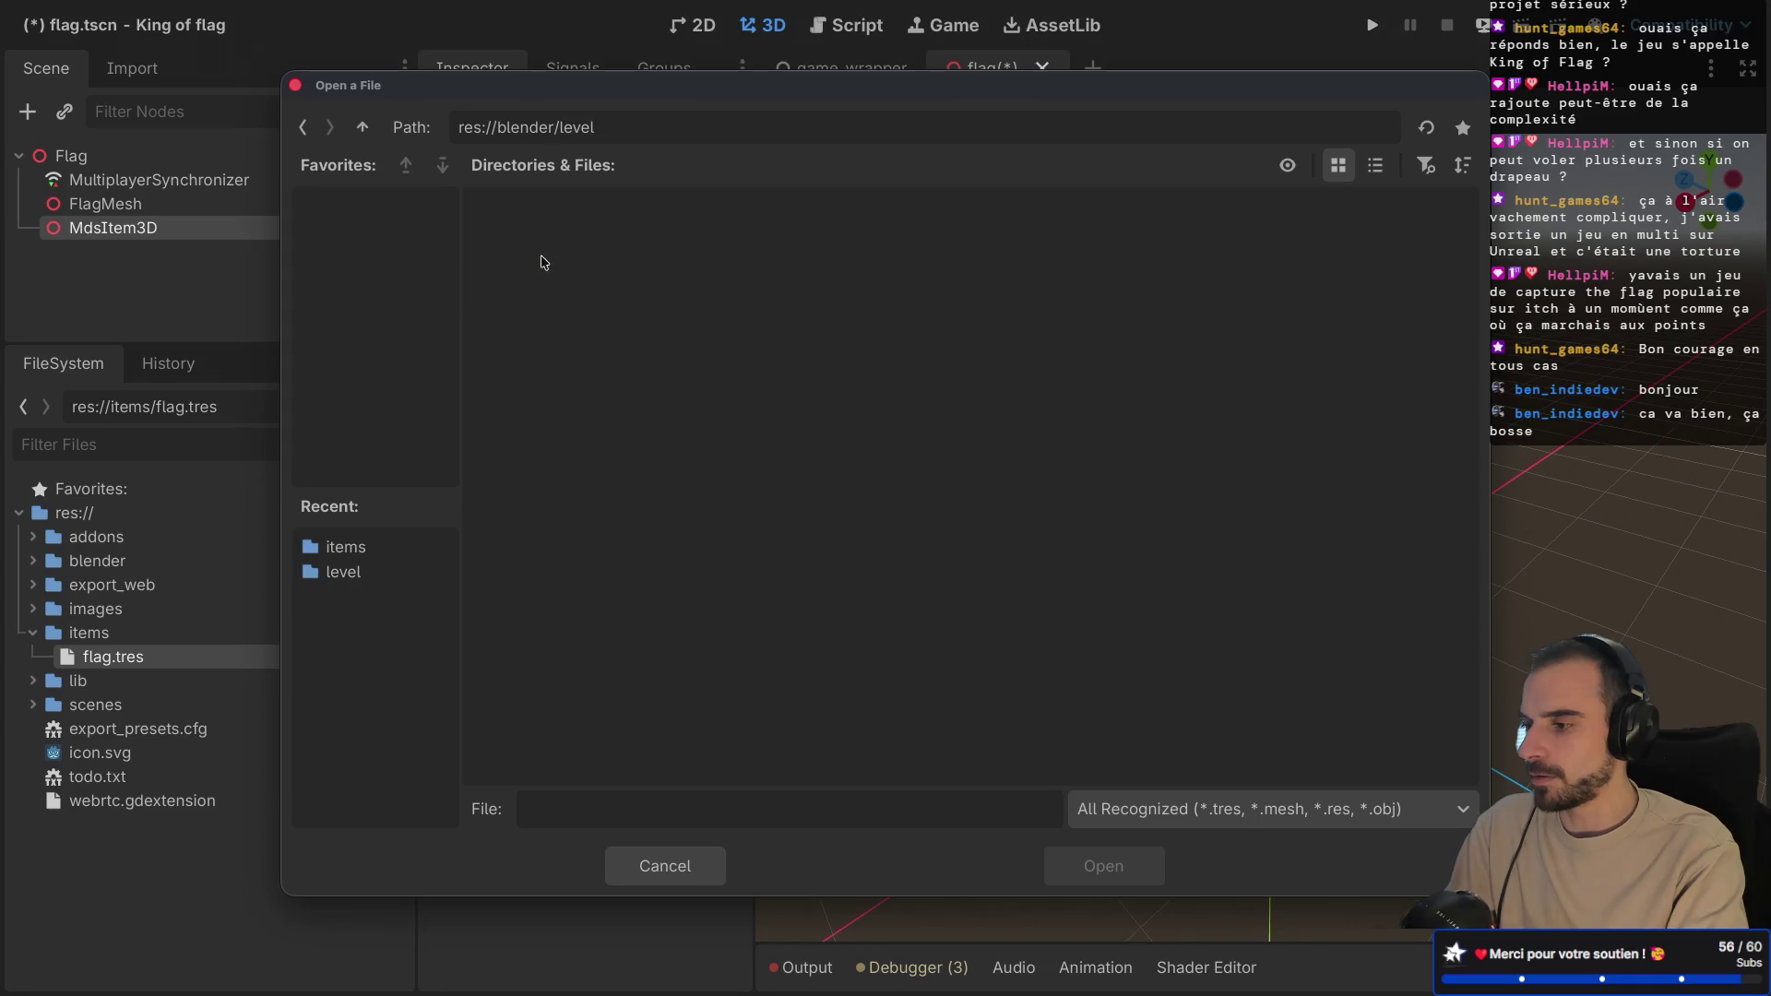
key(Escape)
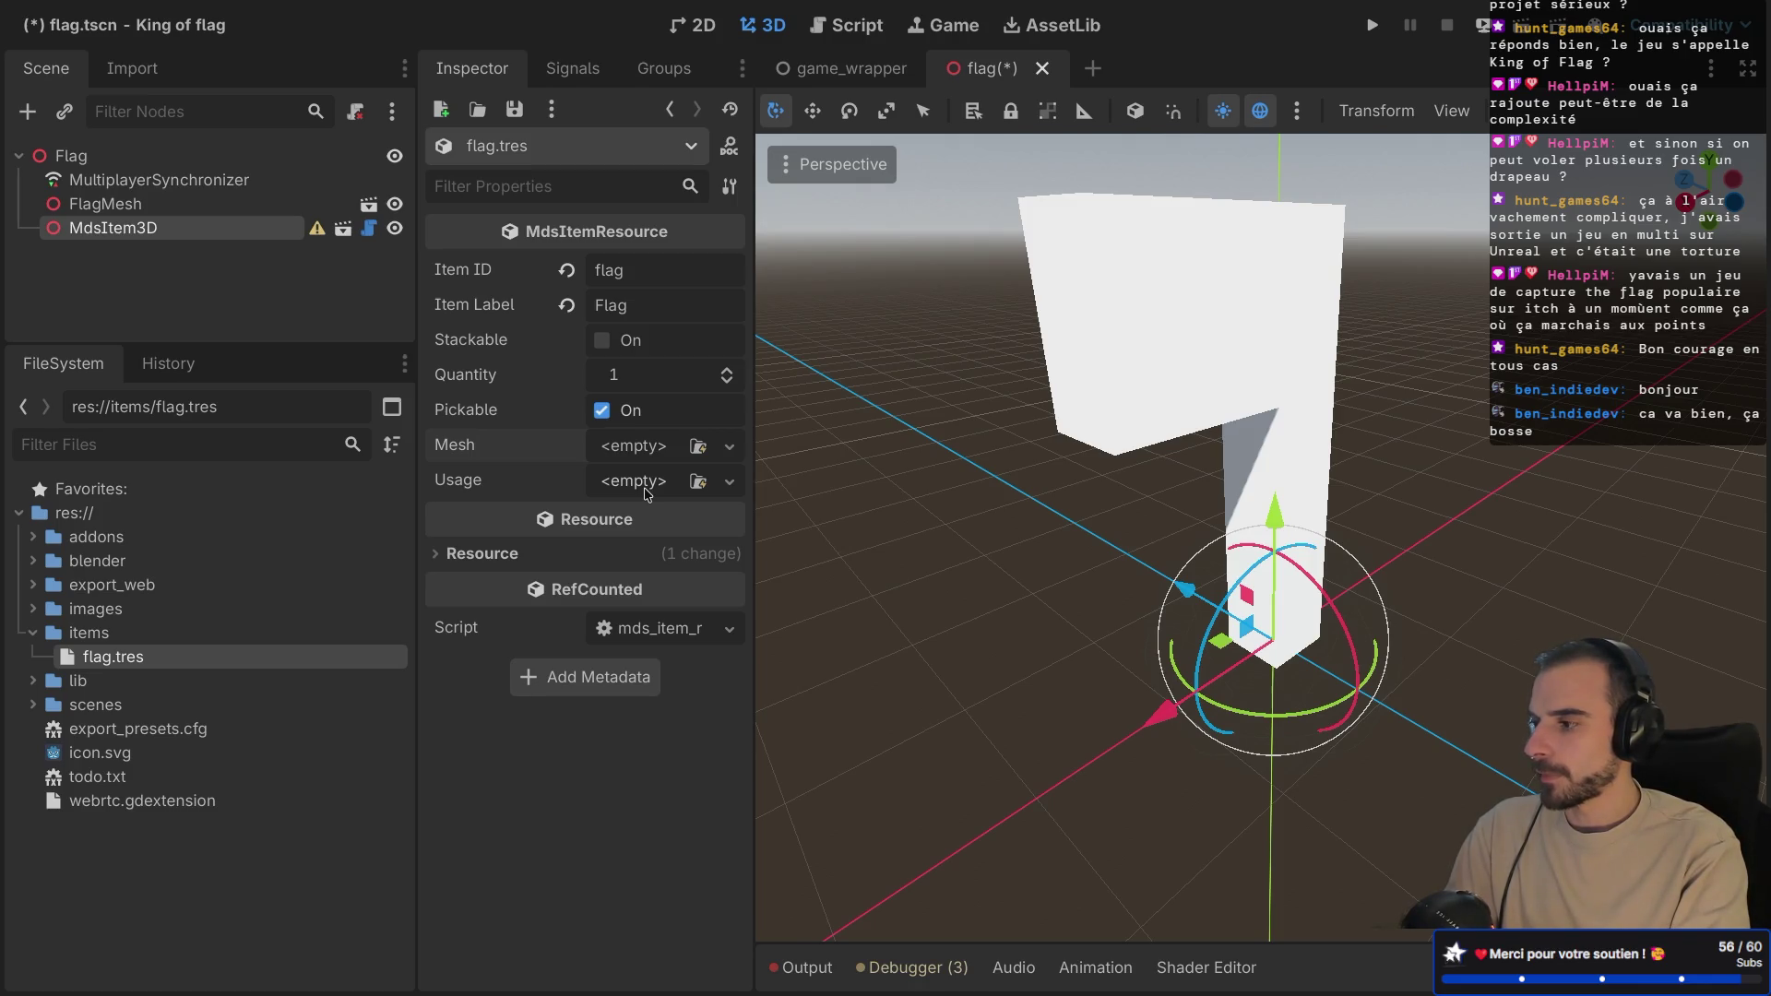
key(ctrl+s)
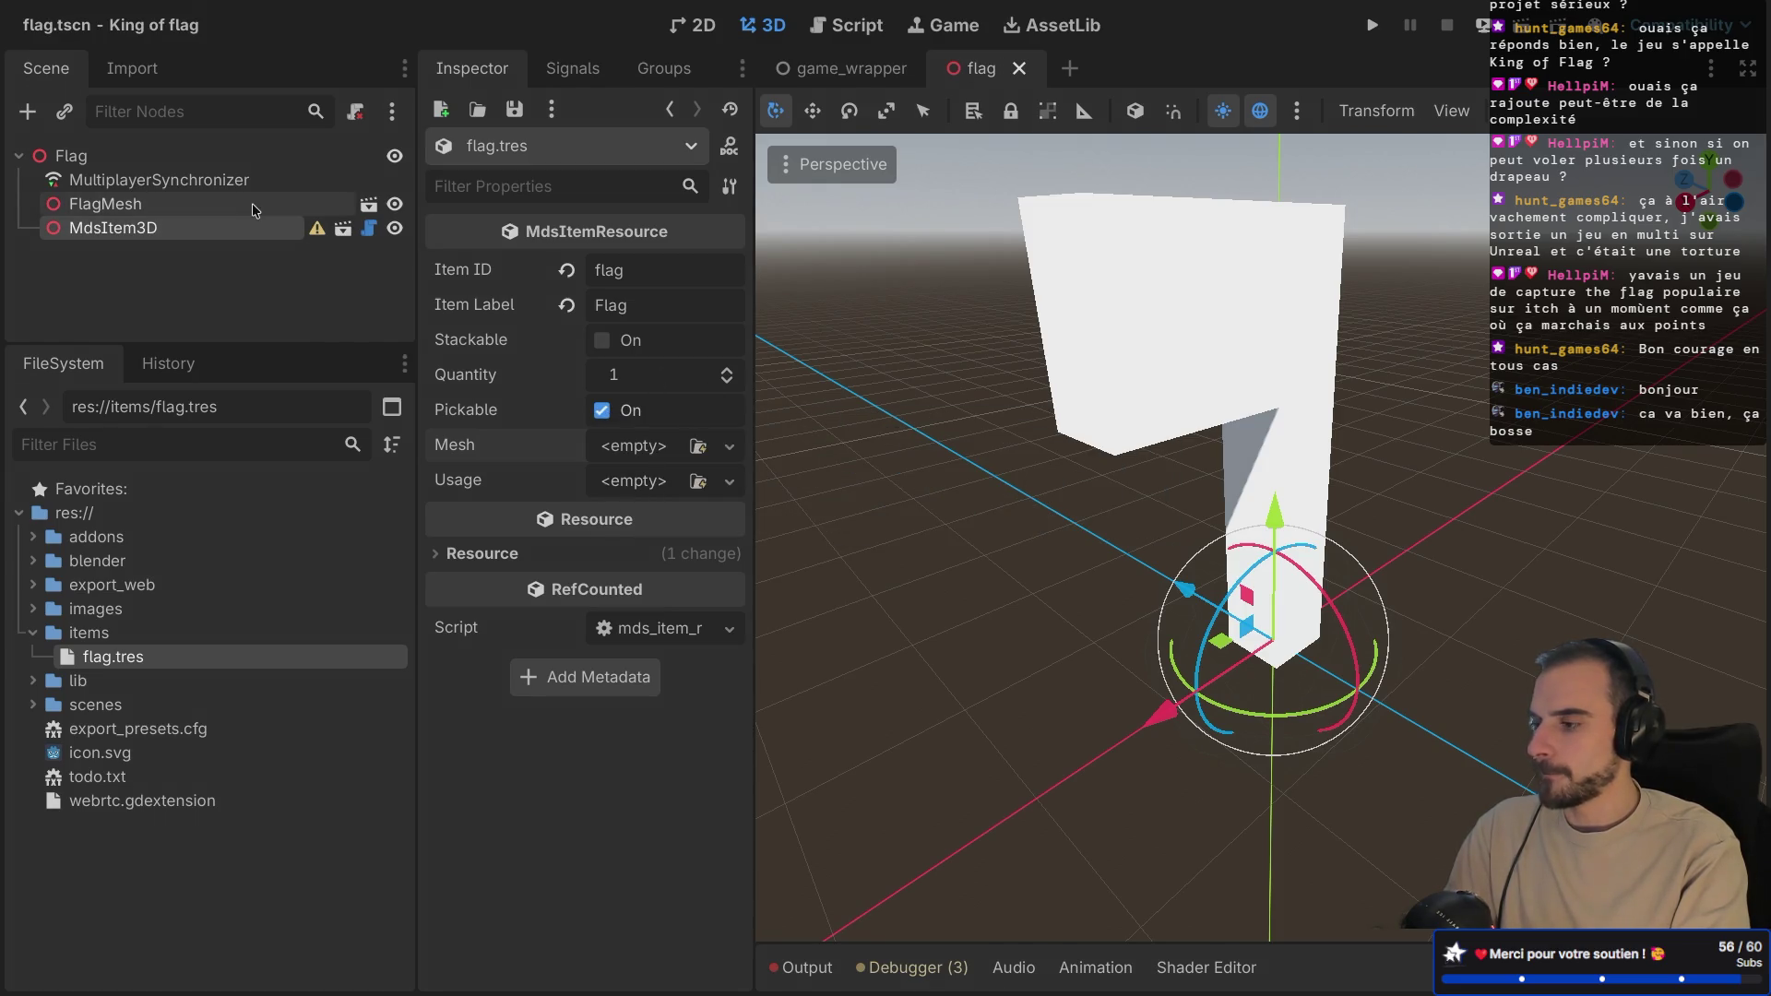
click(208, 180)
Delete the MultiplayerSynchronizer node, save flag.tscn, and reveal the scenes/level folder
right_click(212, 182)
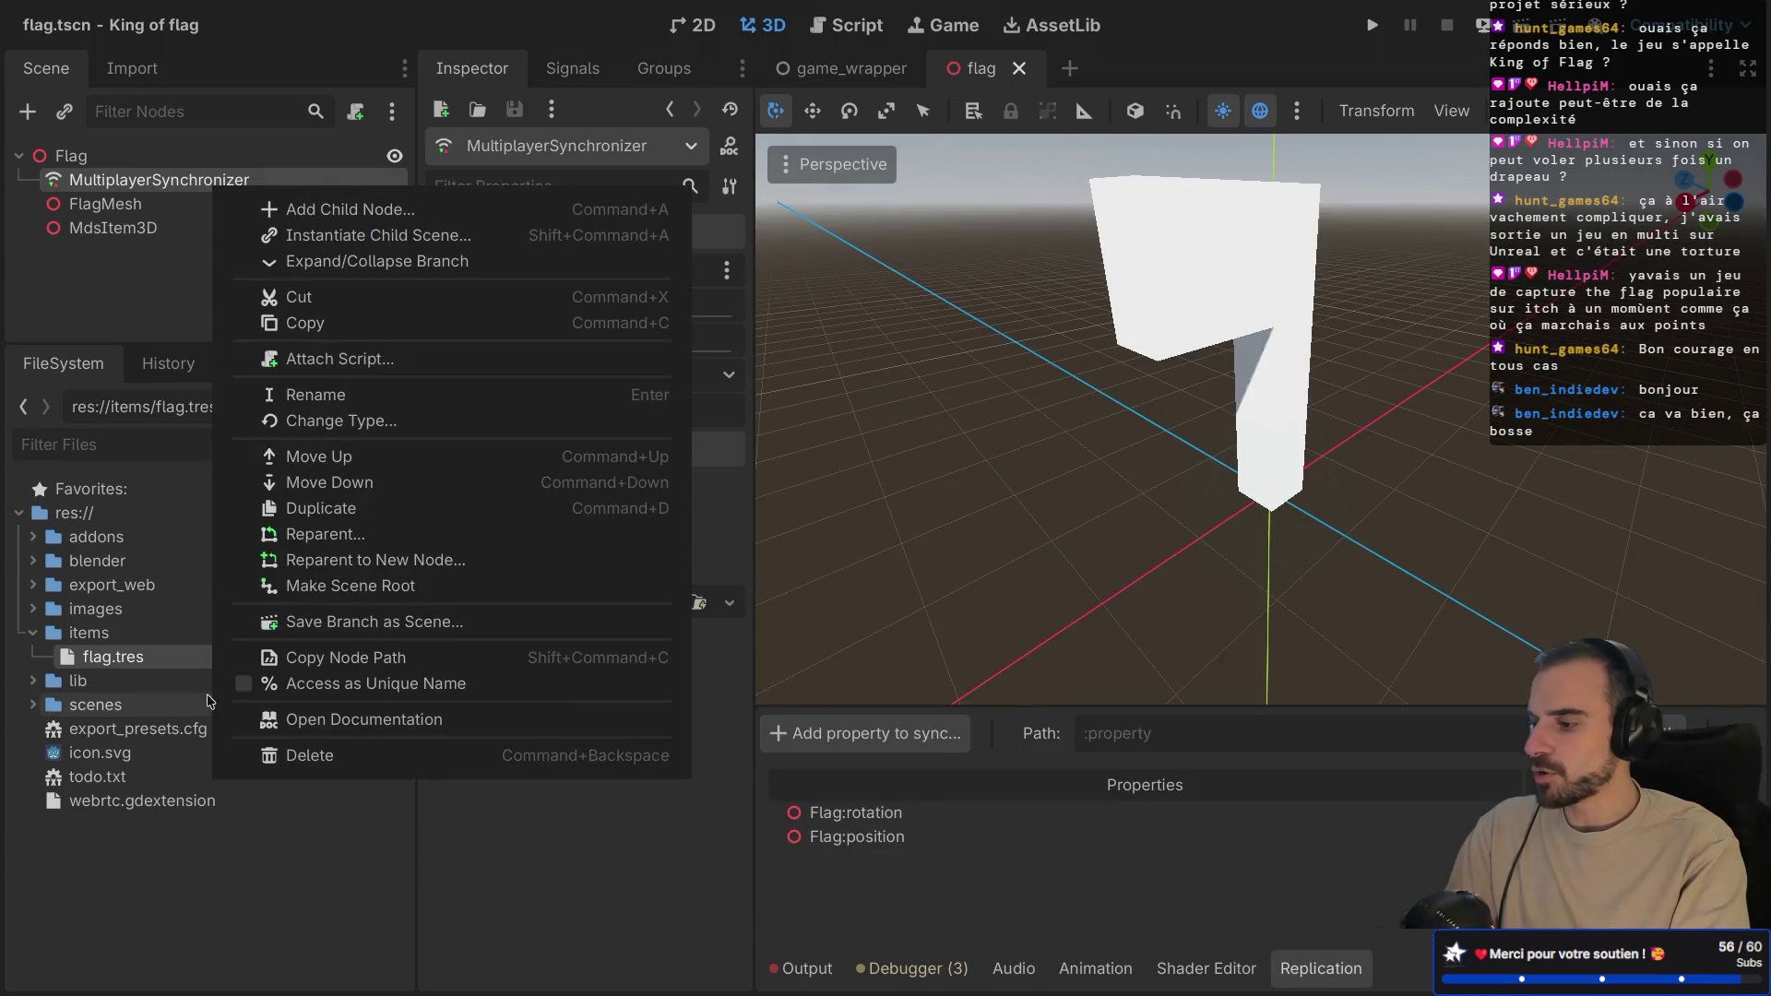
click(305, 756)
click(996, 515)
key(ctrl+s)
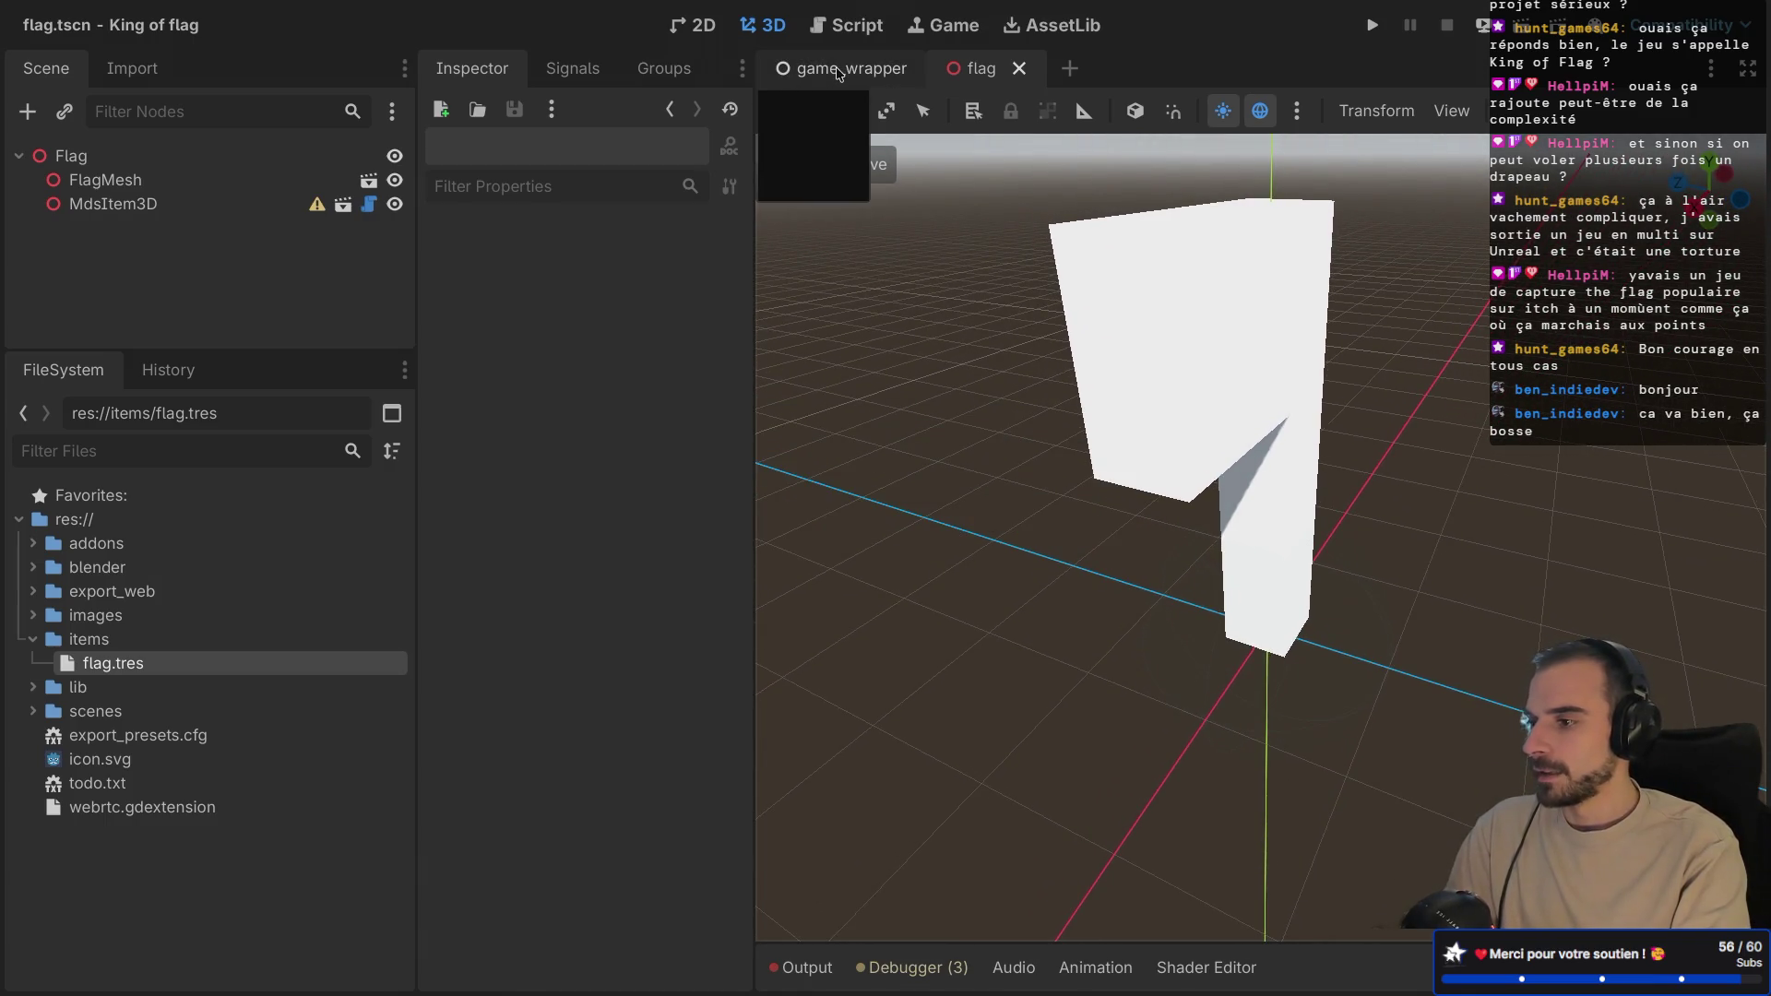
click(33, 638)
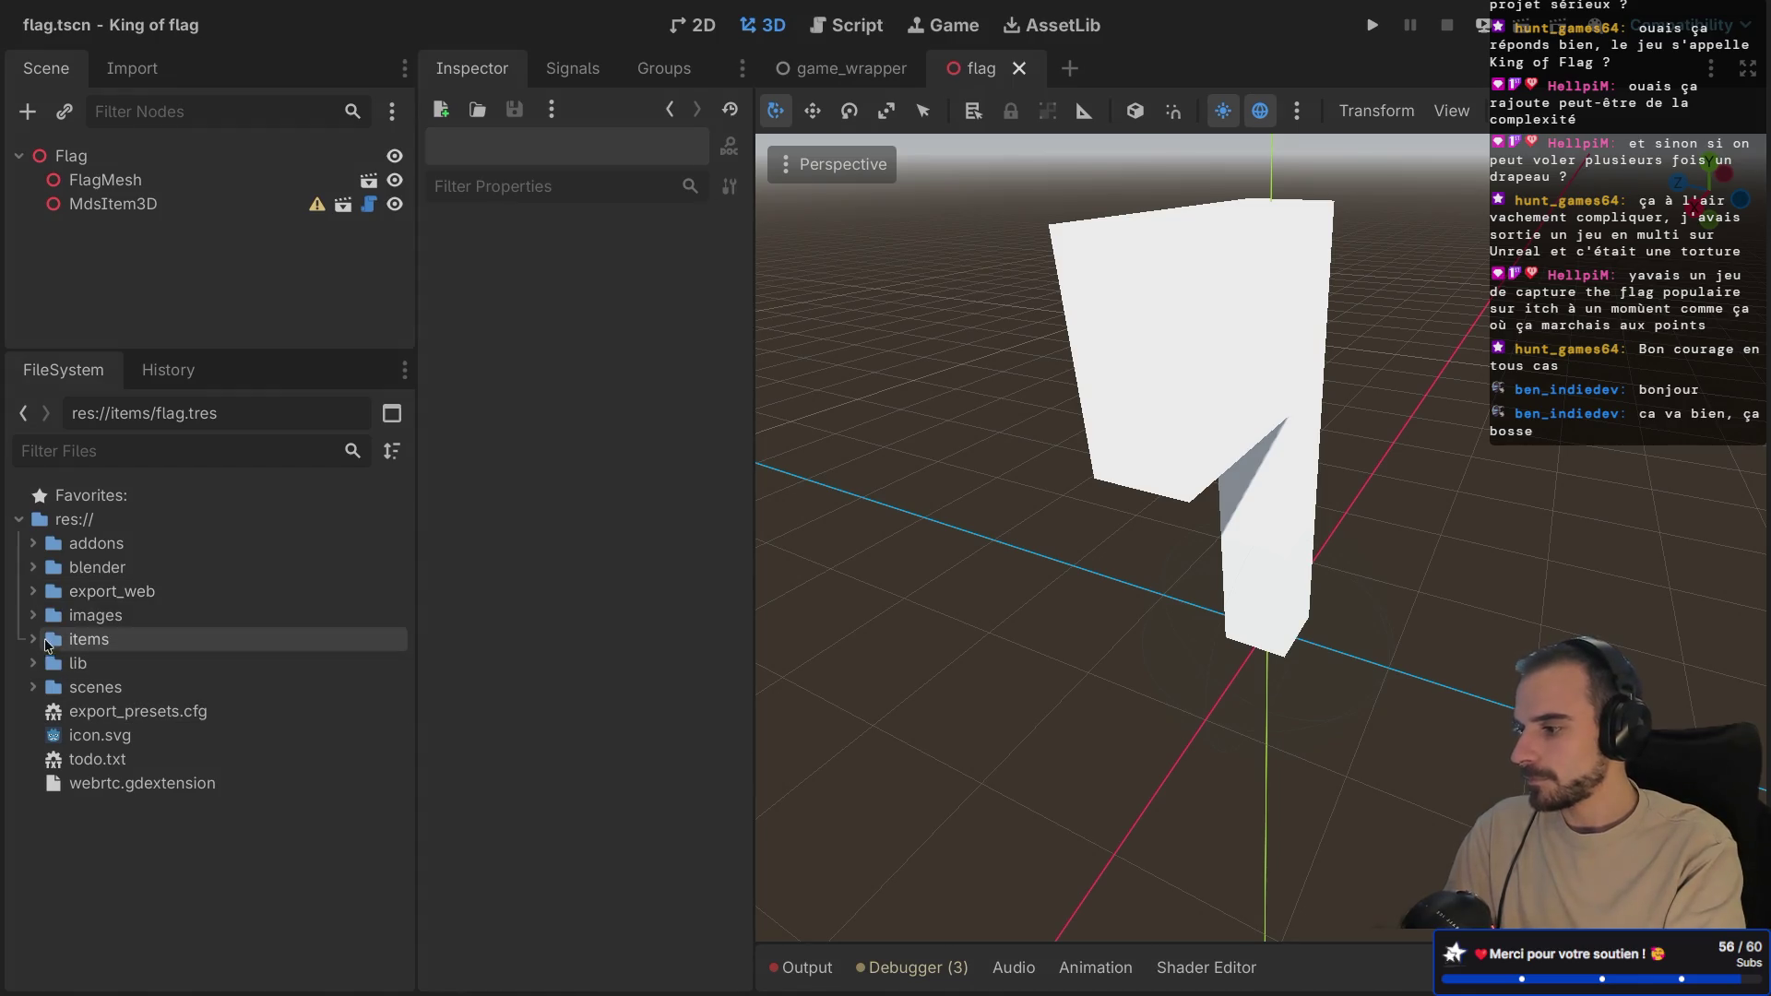
click(34, 687)
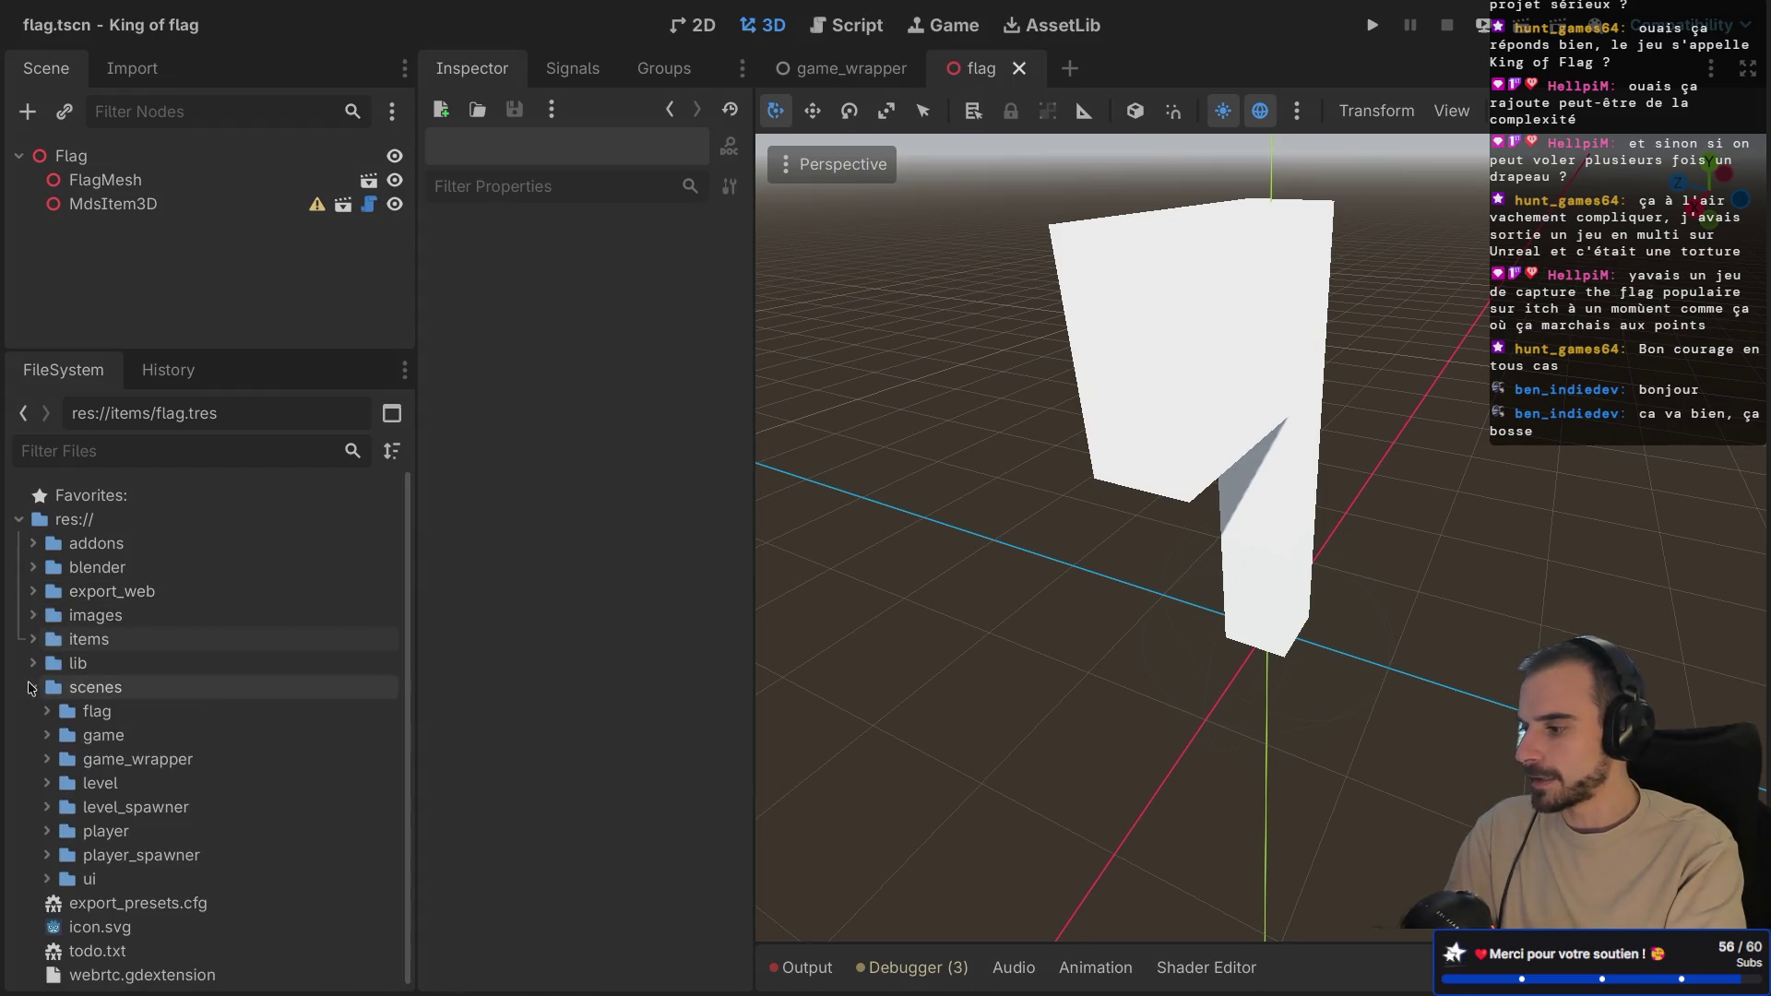
click(53, 784)
Open level.tscn and drop a flag.tscn instance into the 3D viewport
double_click(152, 831)
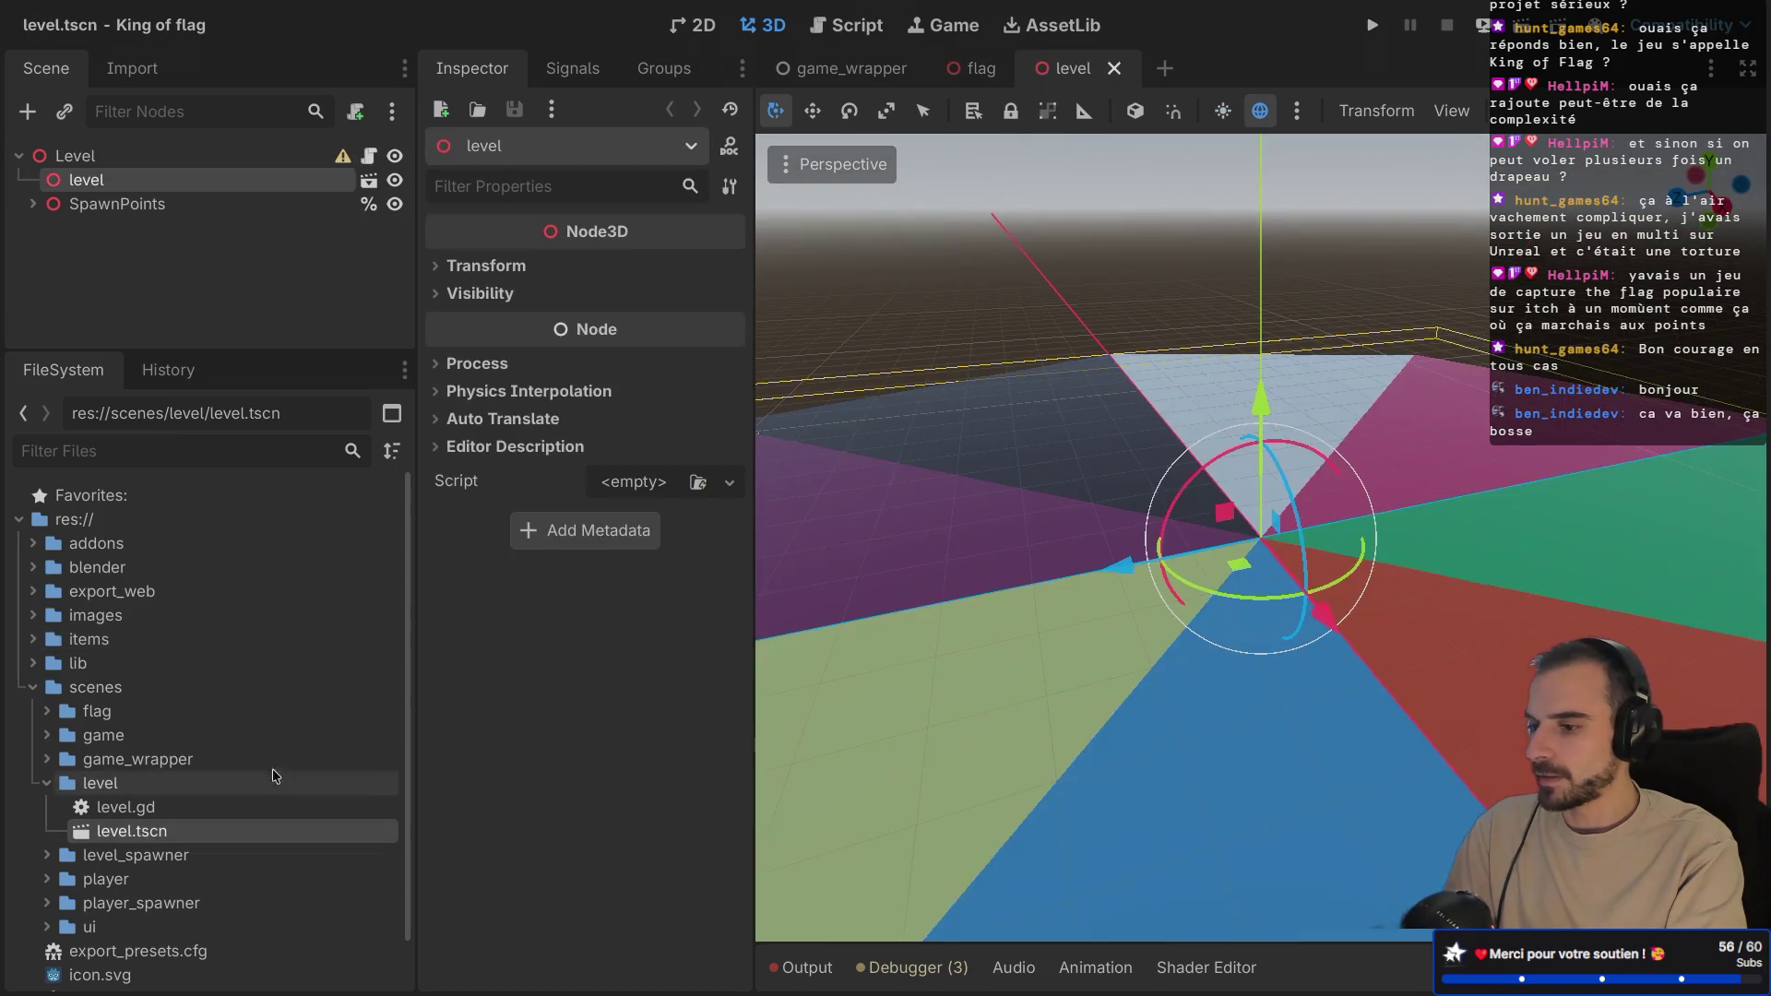
click(47, 711)
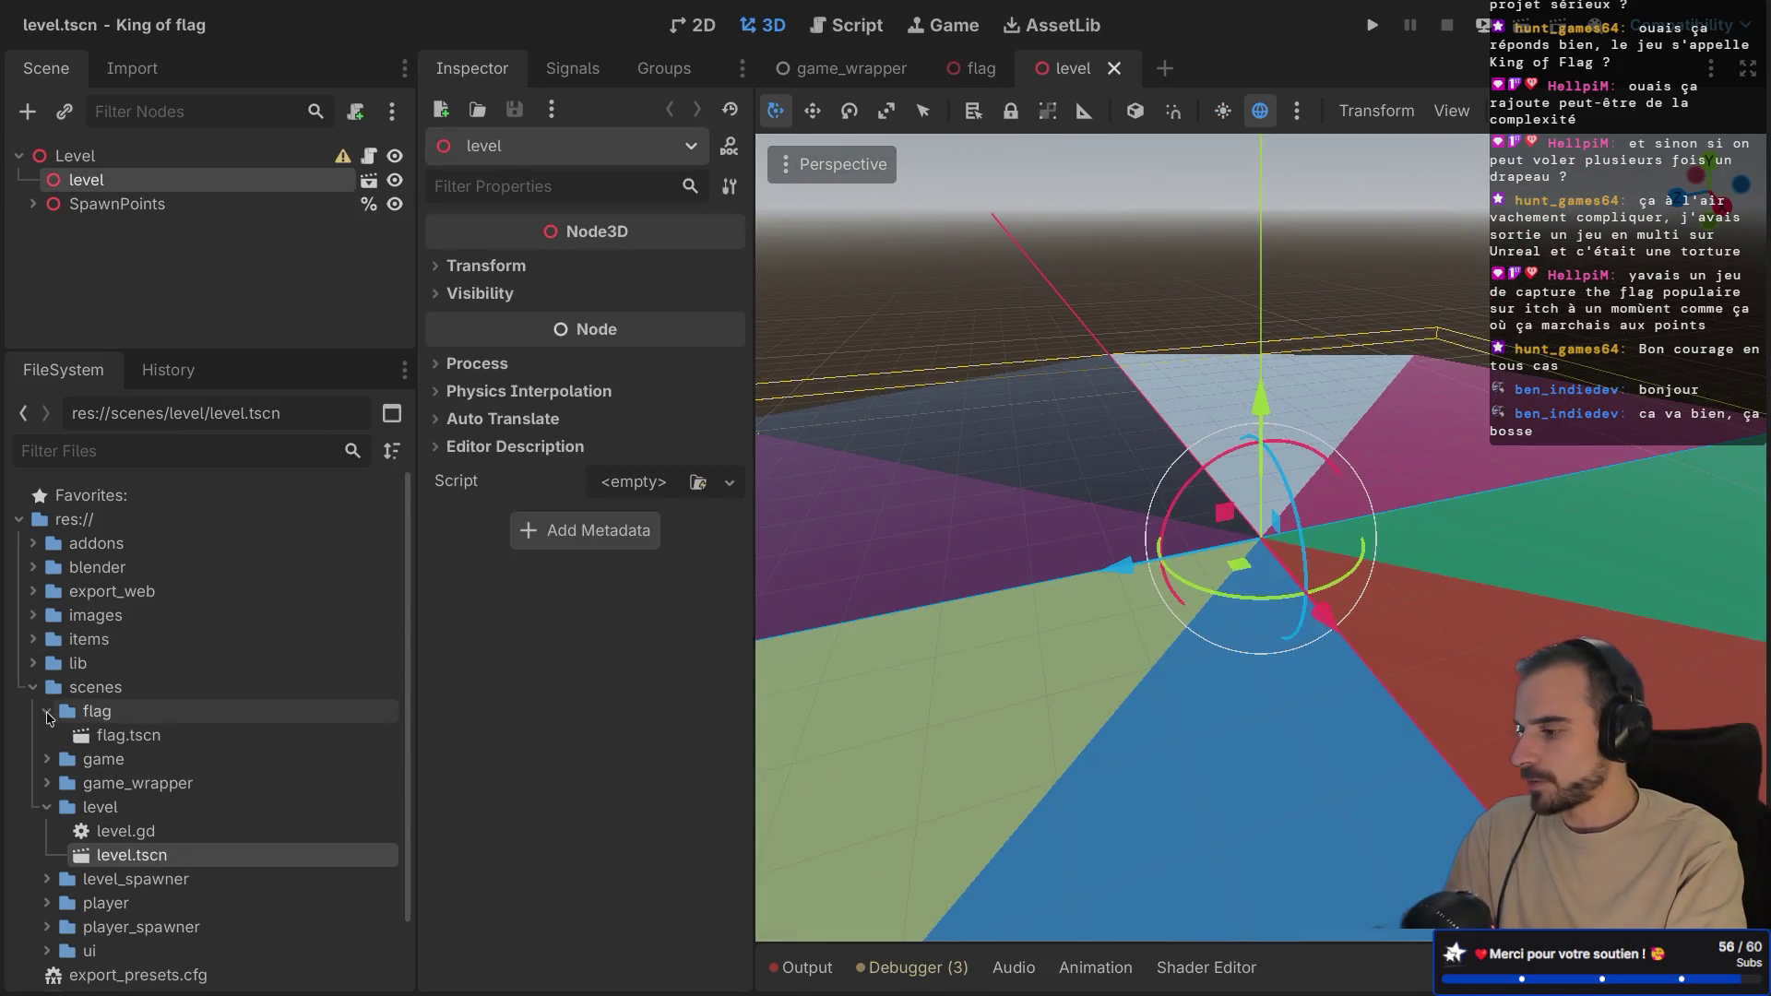
mouse_move(118, 736)
mouse_down()
mouse_move(960, 407)
mouse_move(866, 439)
mouse_up()
scroll(970, 429, down, 5)
scroll(971, 430, up, 8)
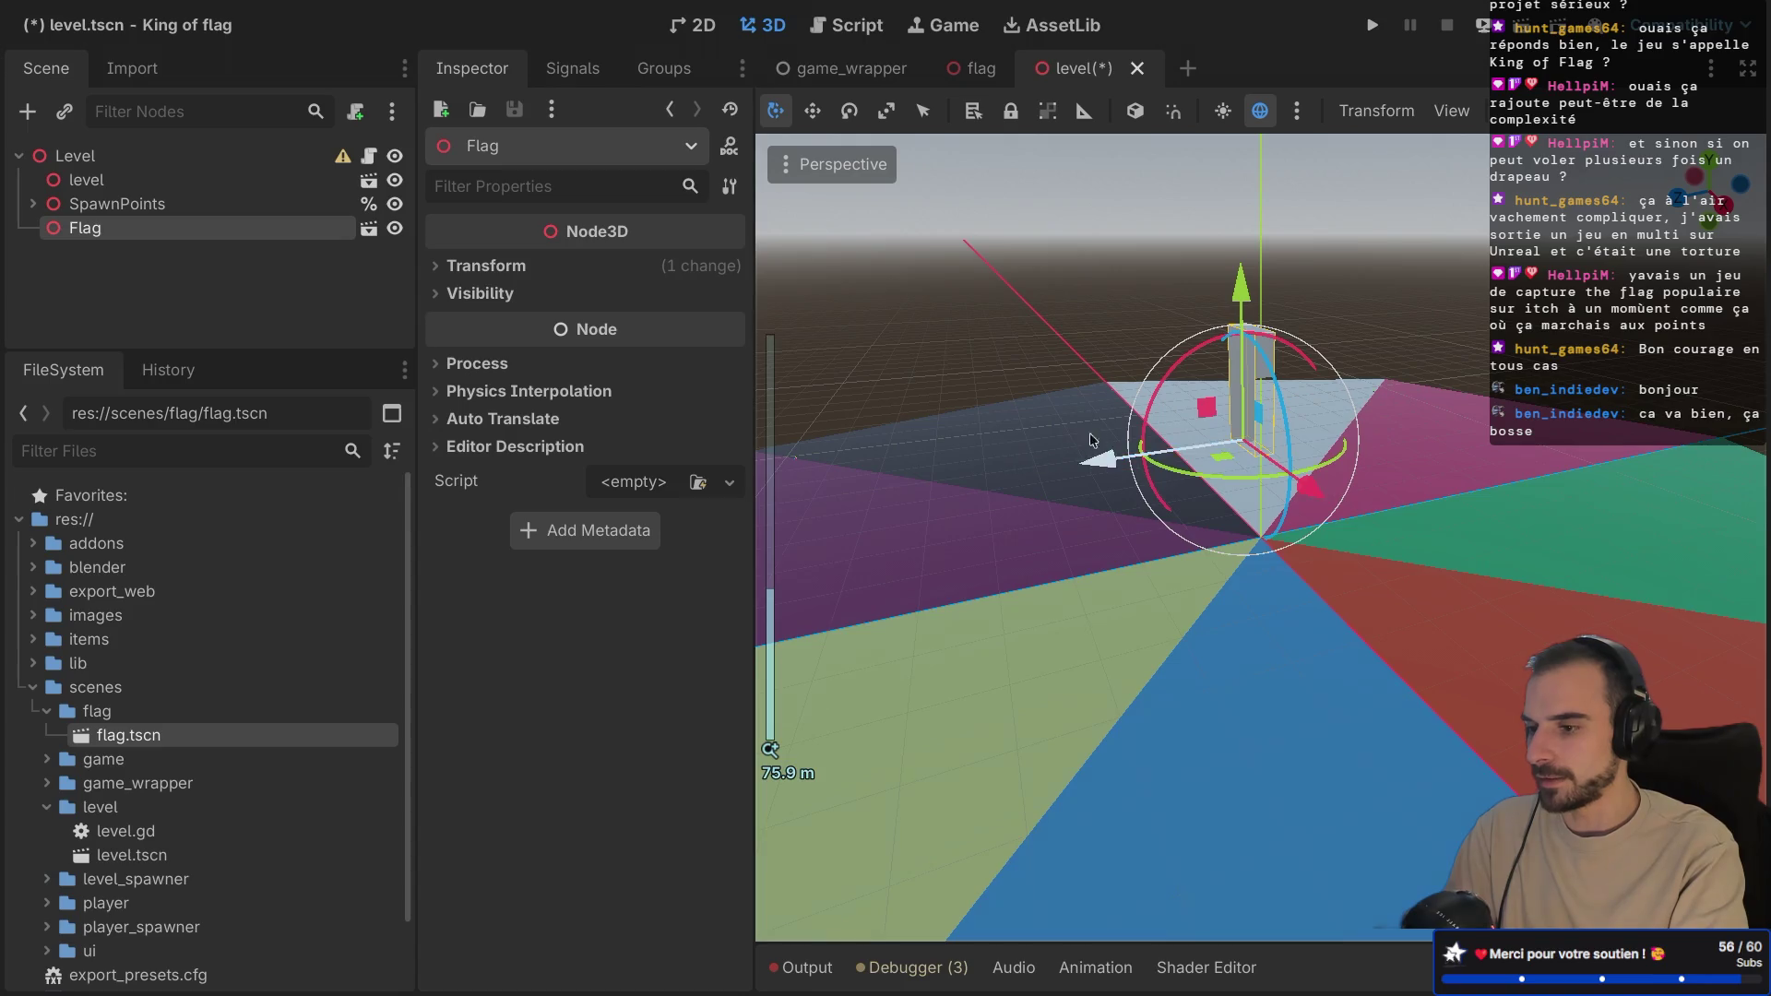
click(1172, 112)
Move the Flag with snapping, delete it, then select the first Spawn under SpawnPoints
mouse_move(1227, 458)
mouse_down()
mouse_move(1097, 461)
mouse_move(1093, 430)
mouse_up()
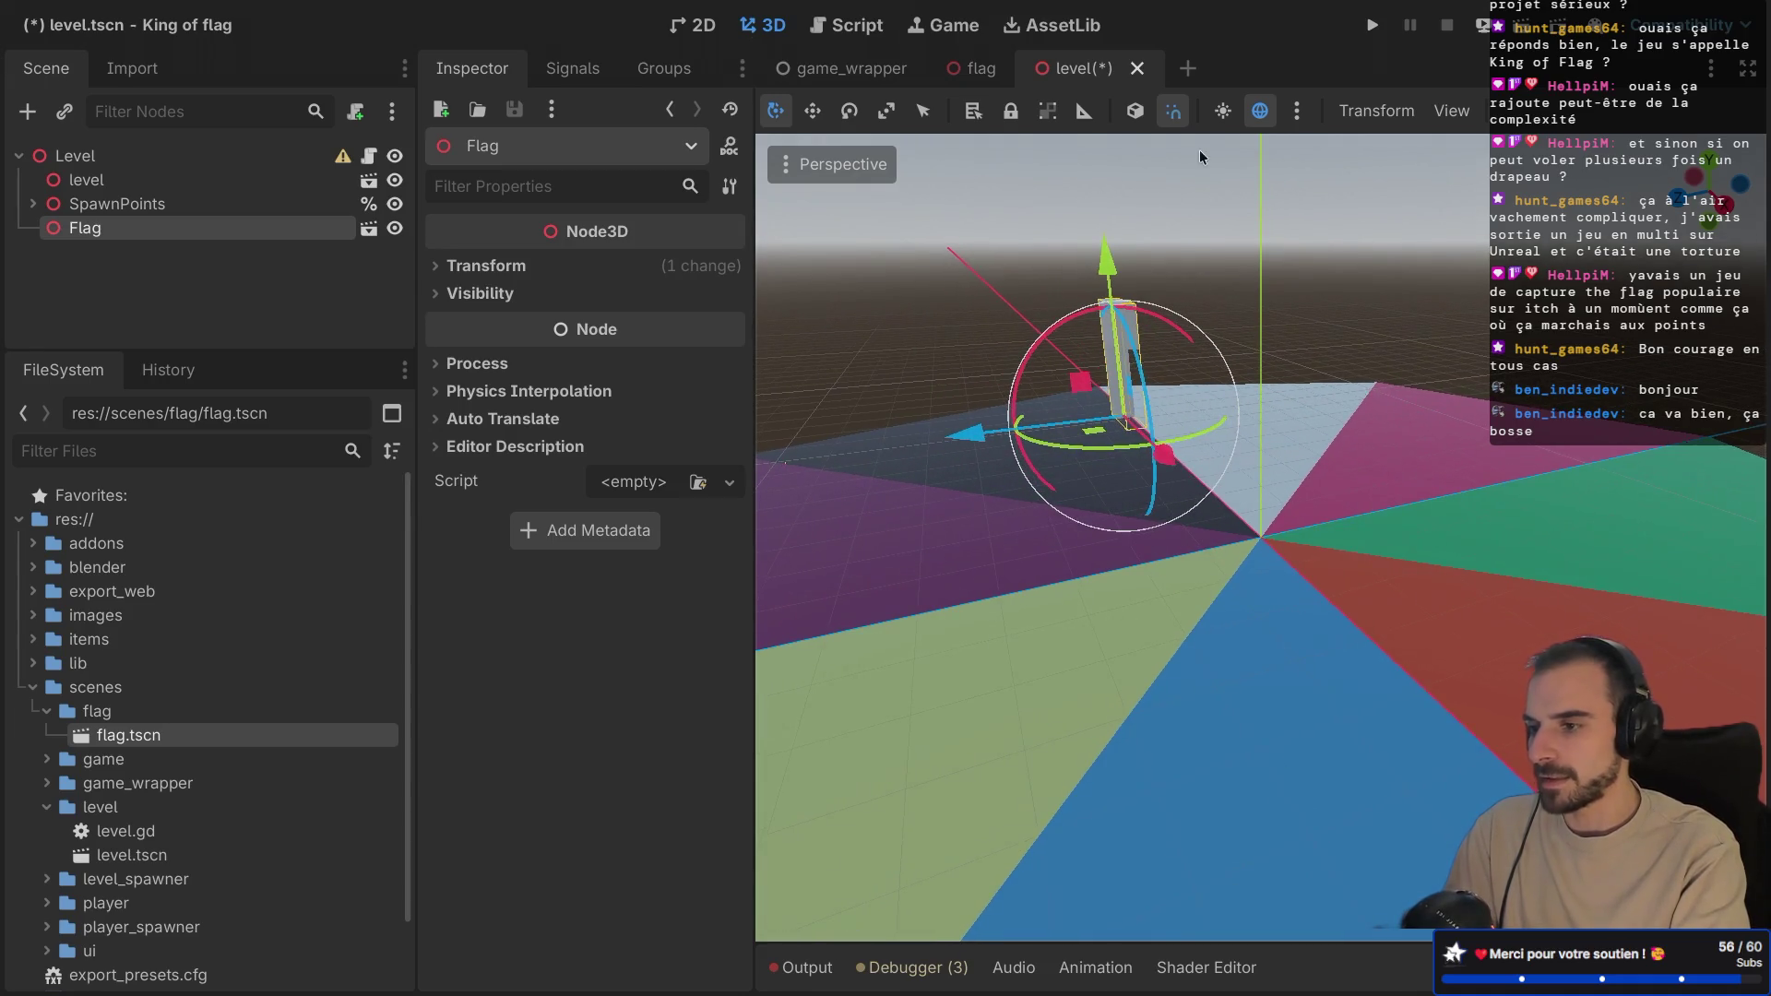
click(1171, 112)
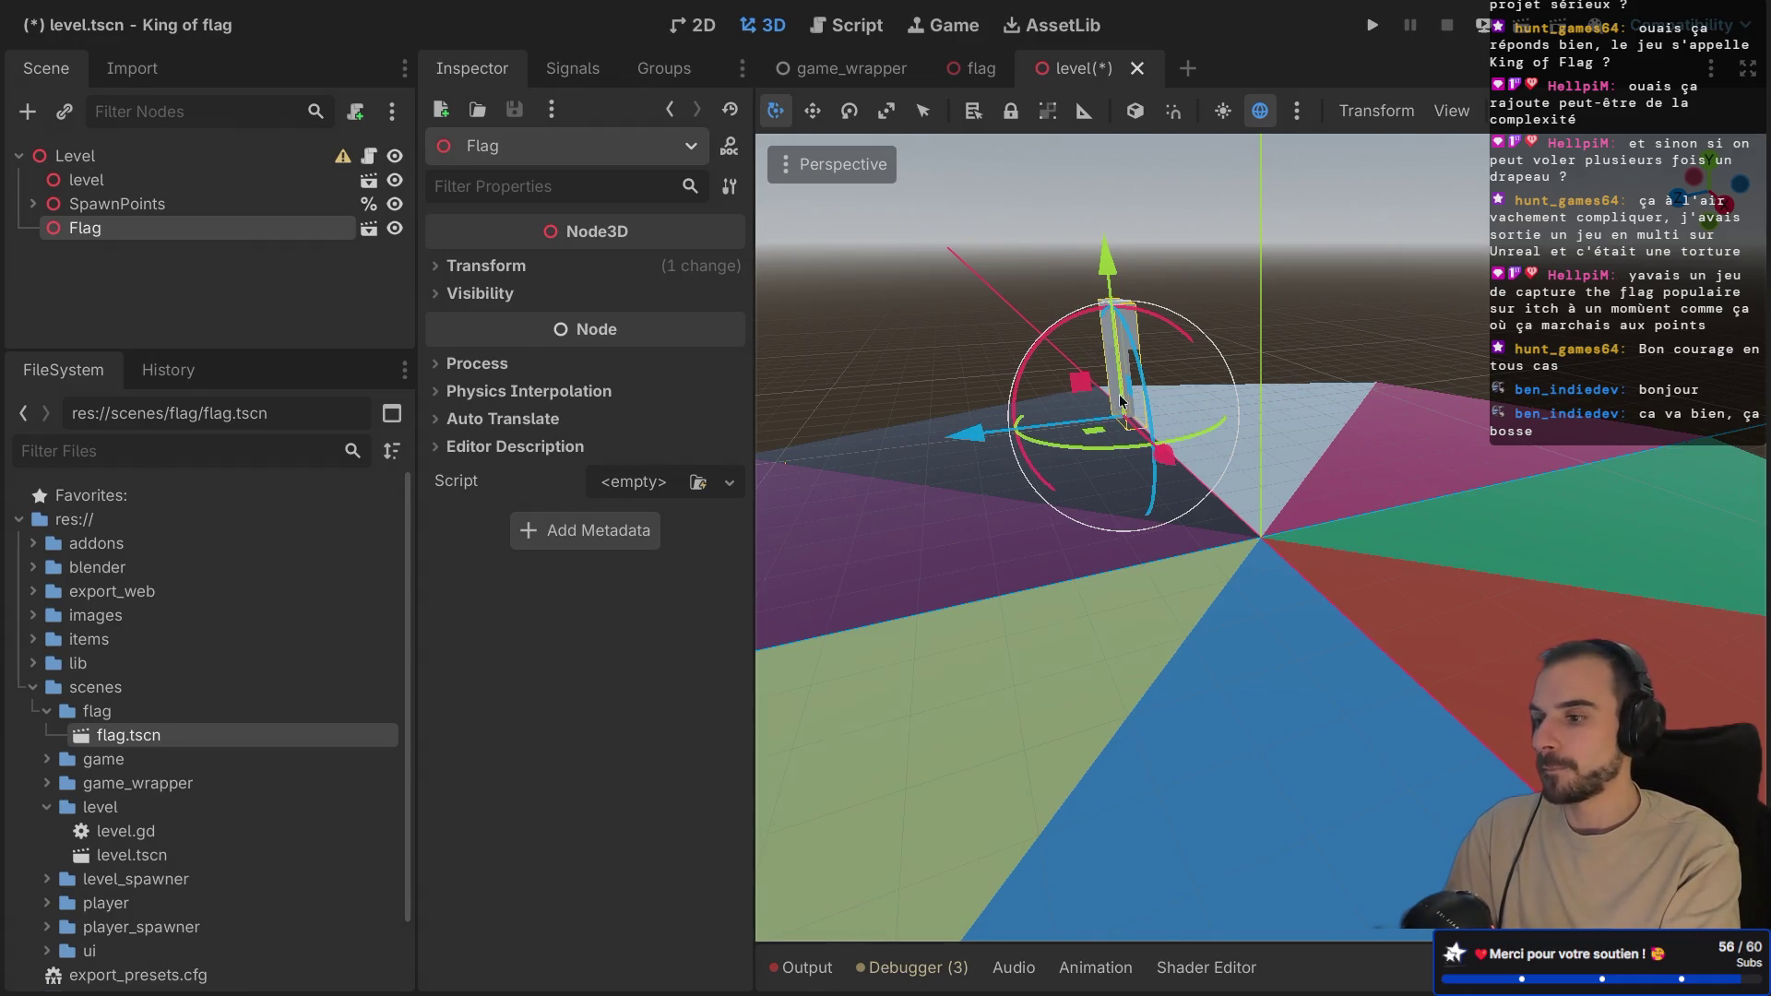
key(Delete)
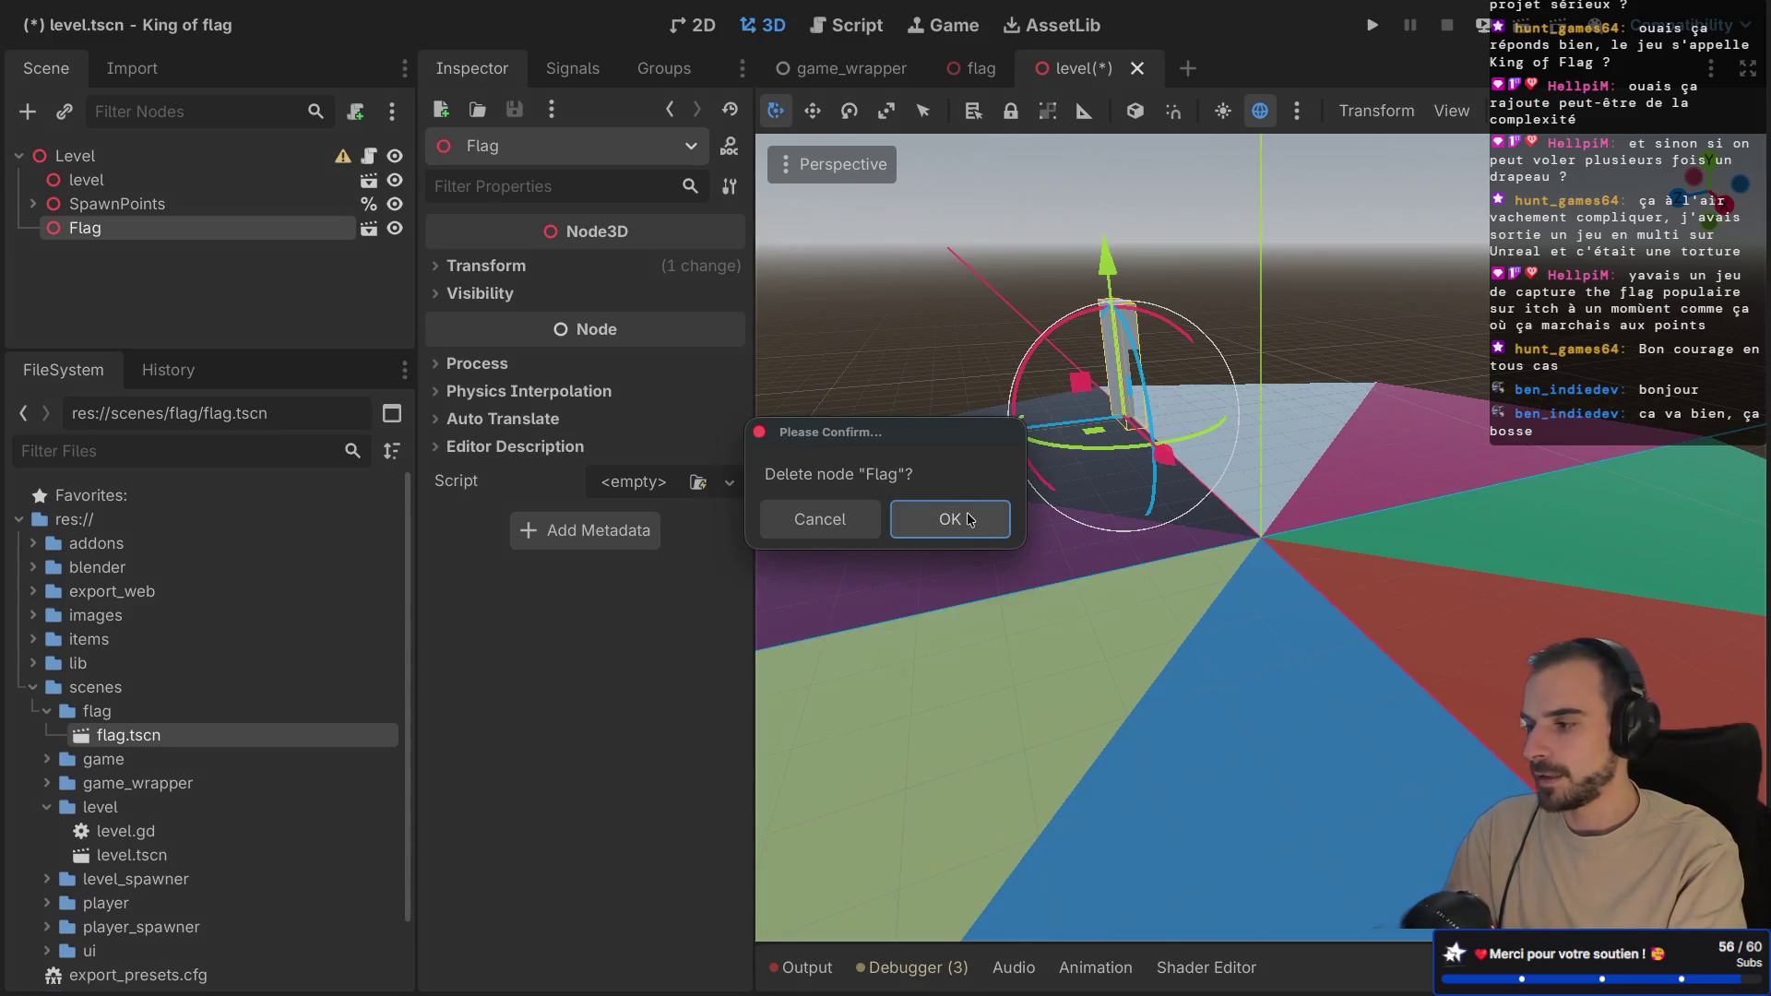
click(957, 528)
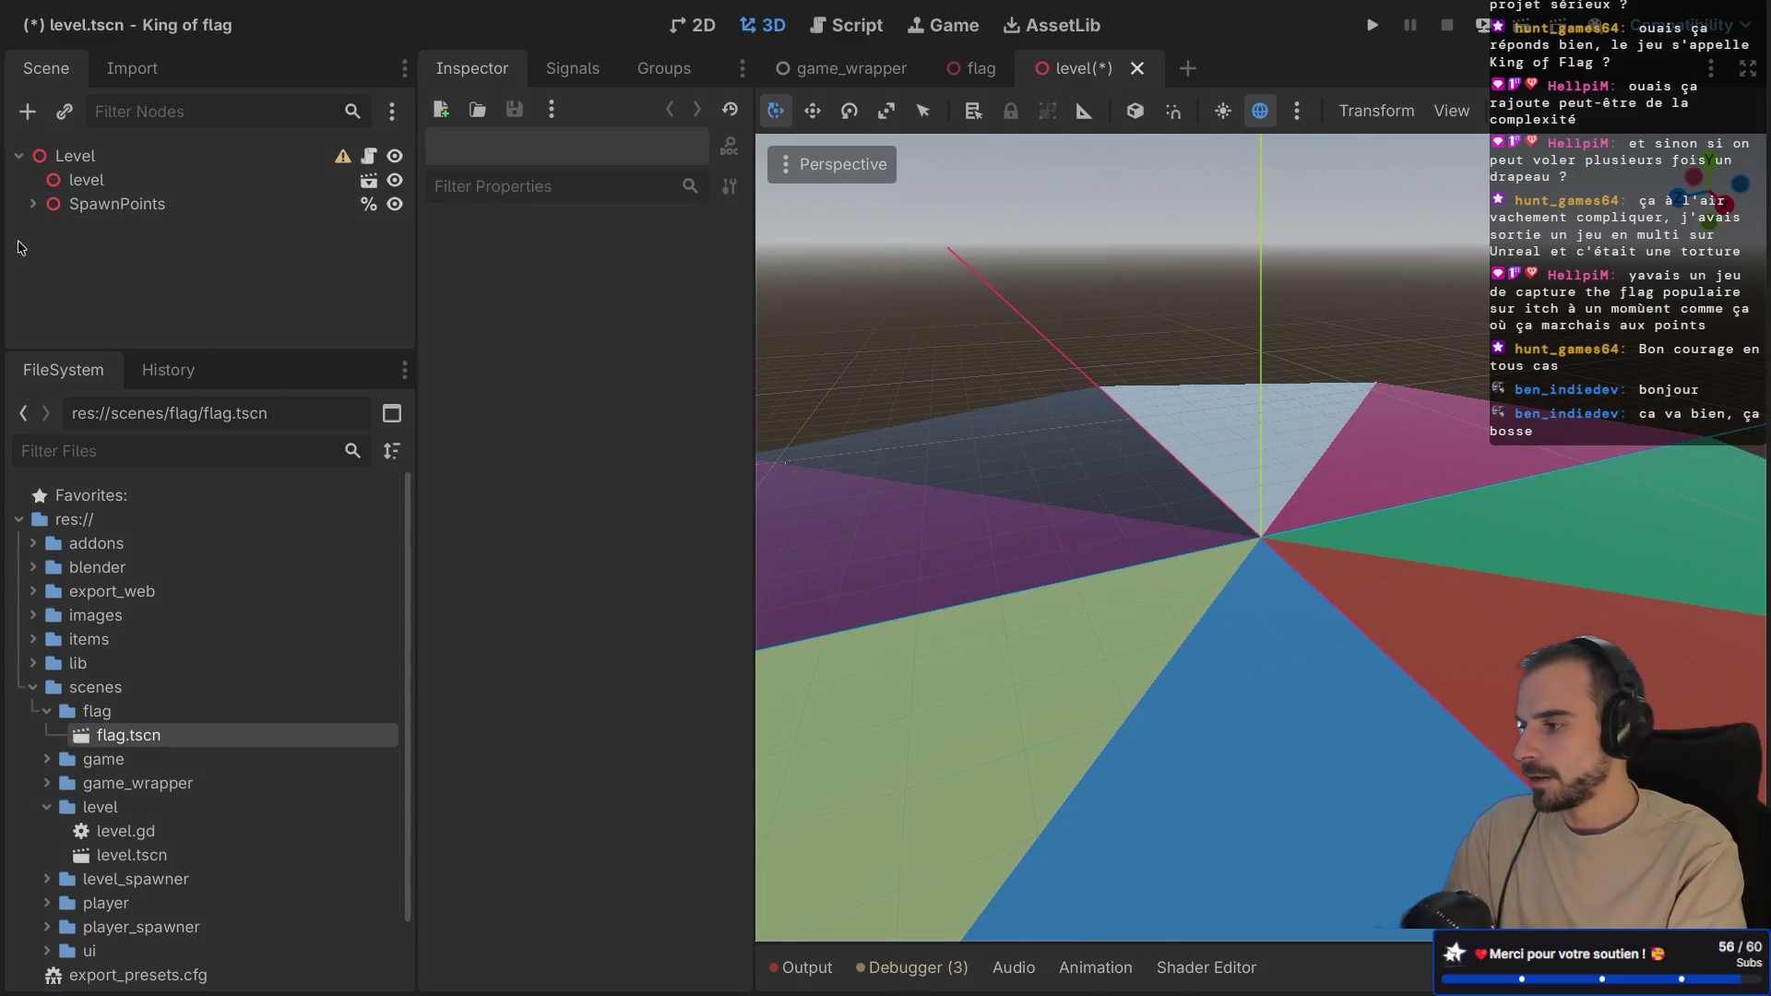
click(33, 205)
click(113, 232)
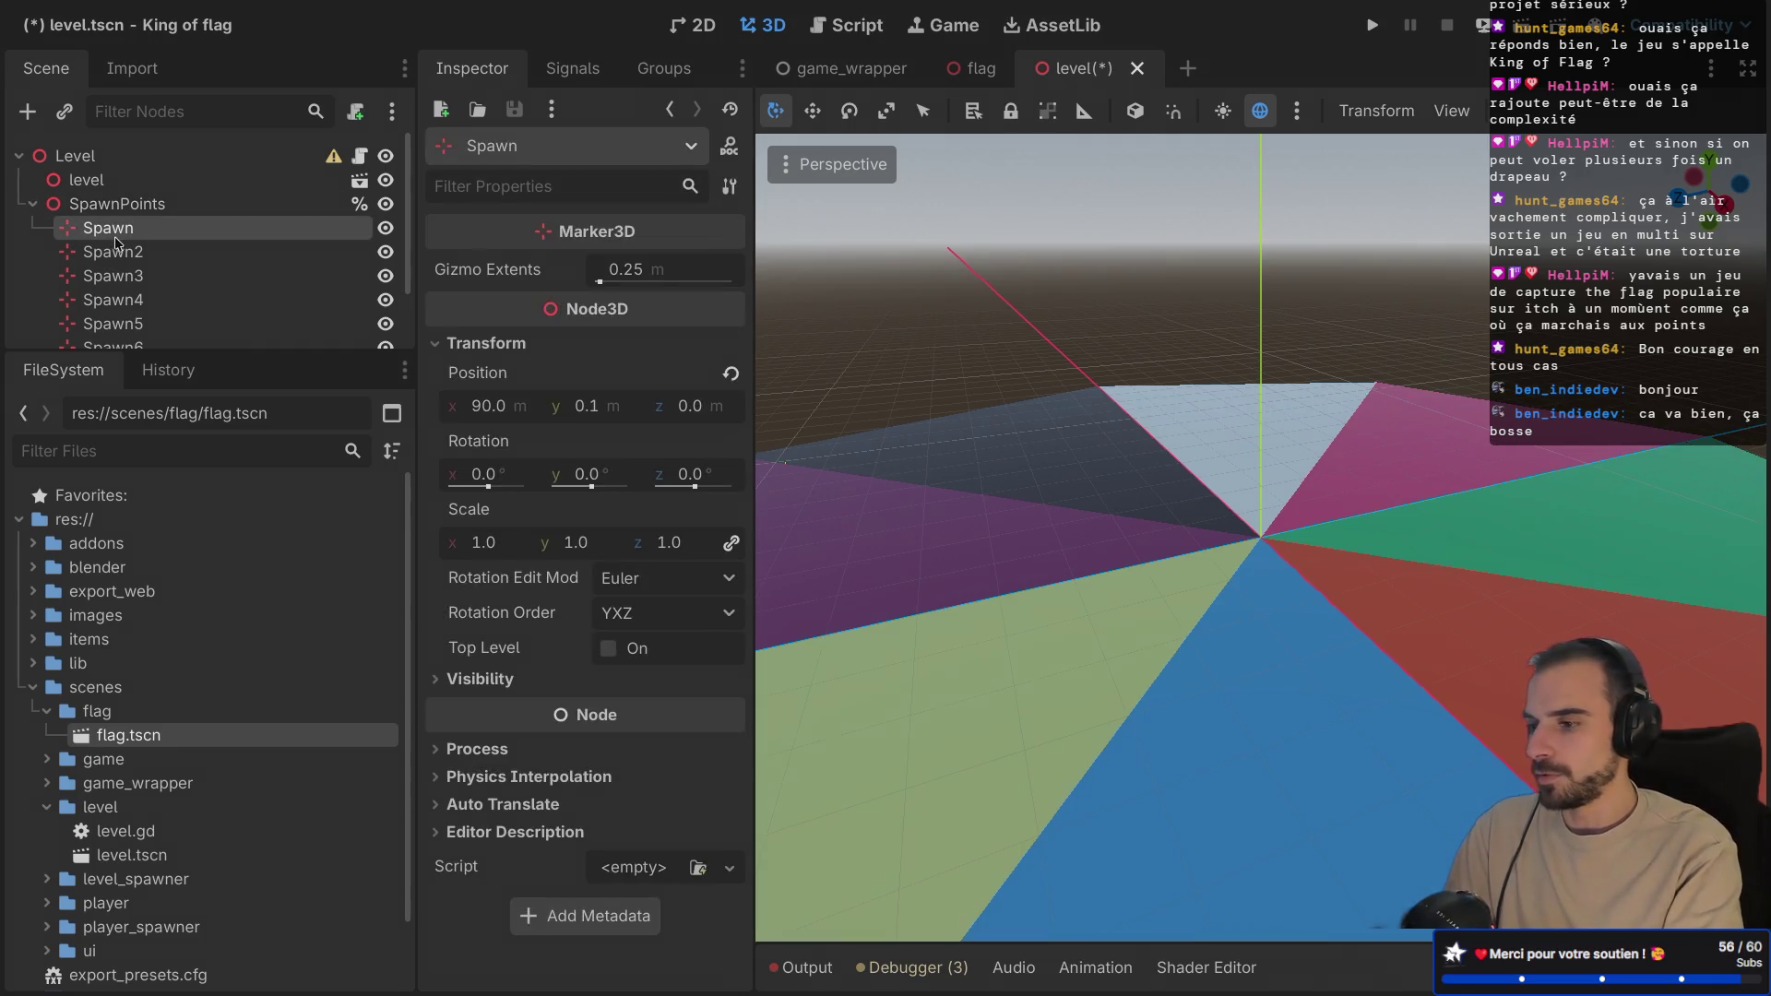
Frame the Spawn marker and drop a flag.tscn instance onto its position
key(f)
scroll(1329, 551, up, 2)
scroll(1331, 552, up, 15)
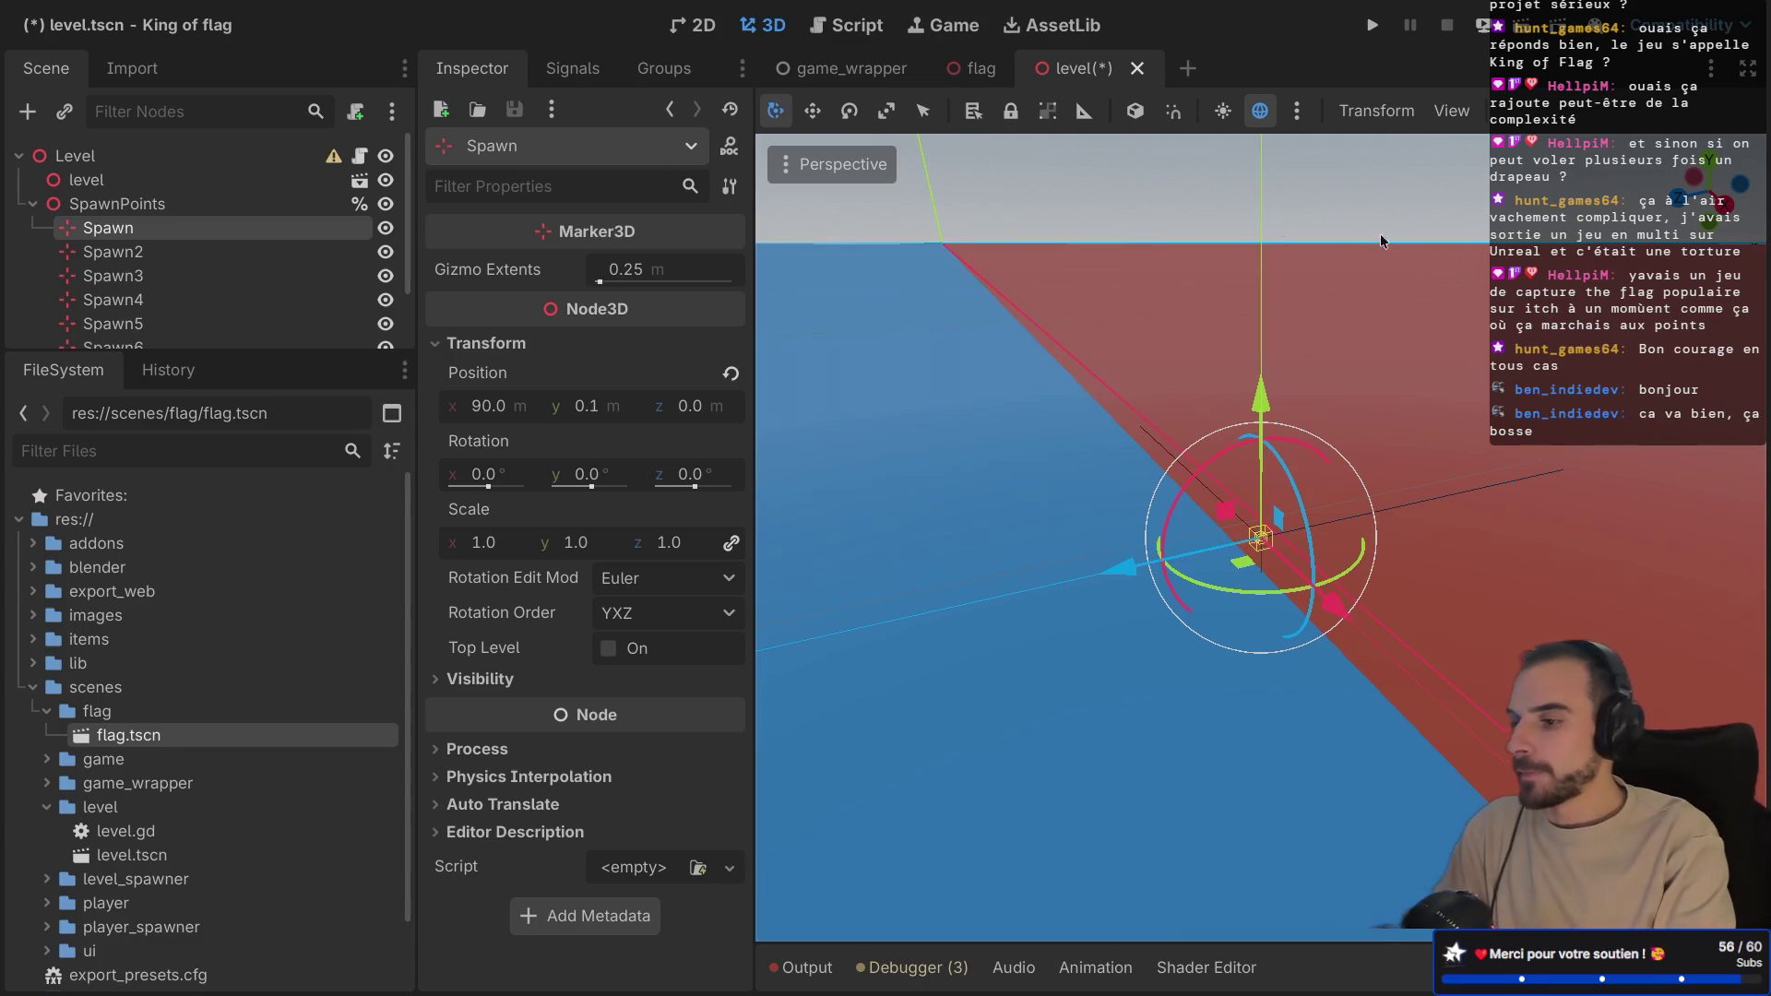
drag(1332, 540, 1333, 542)
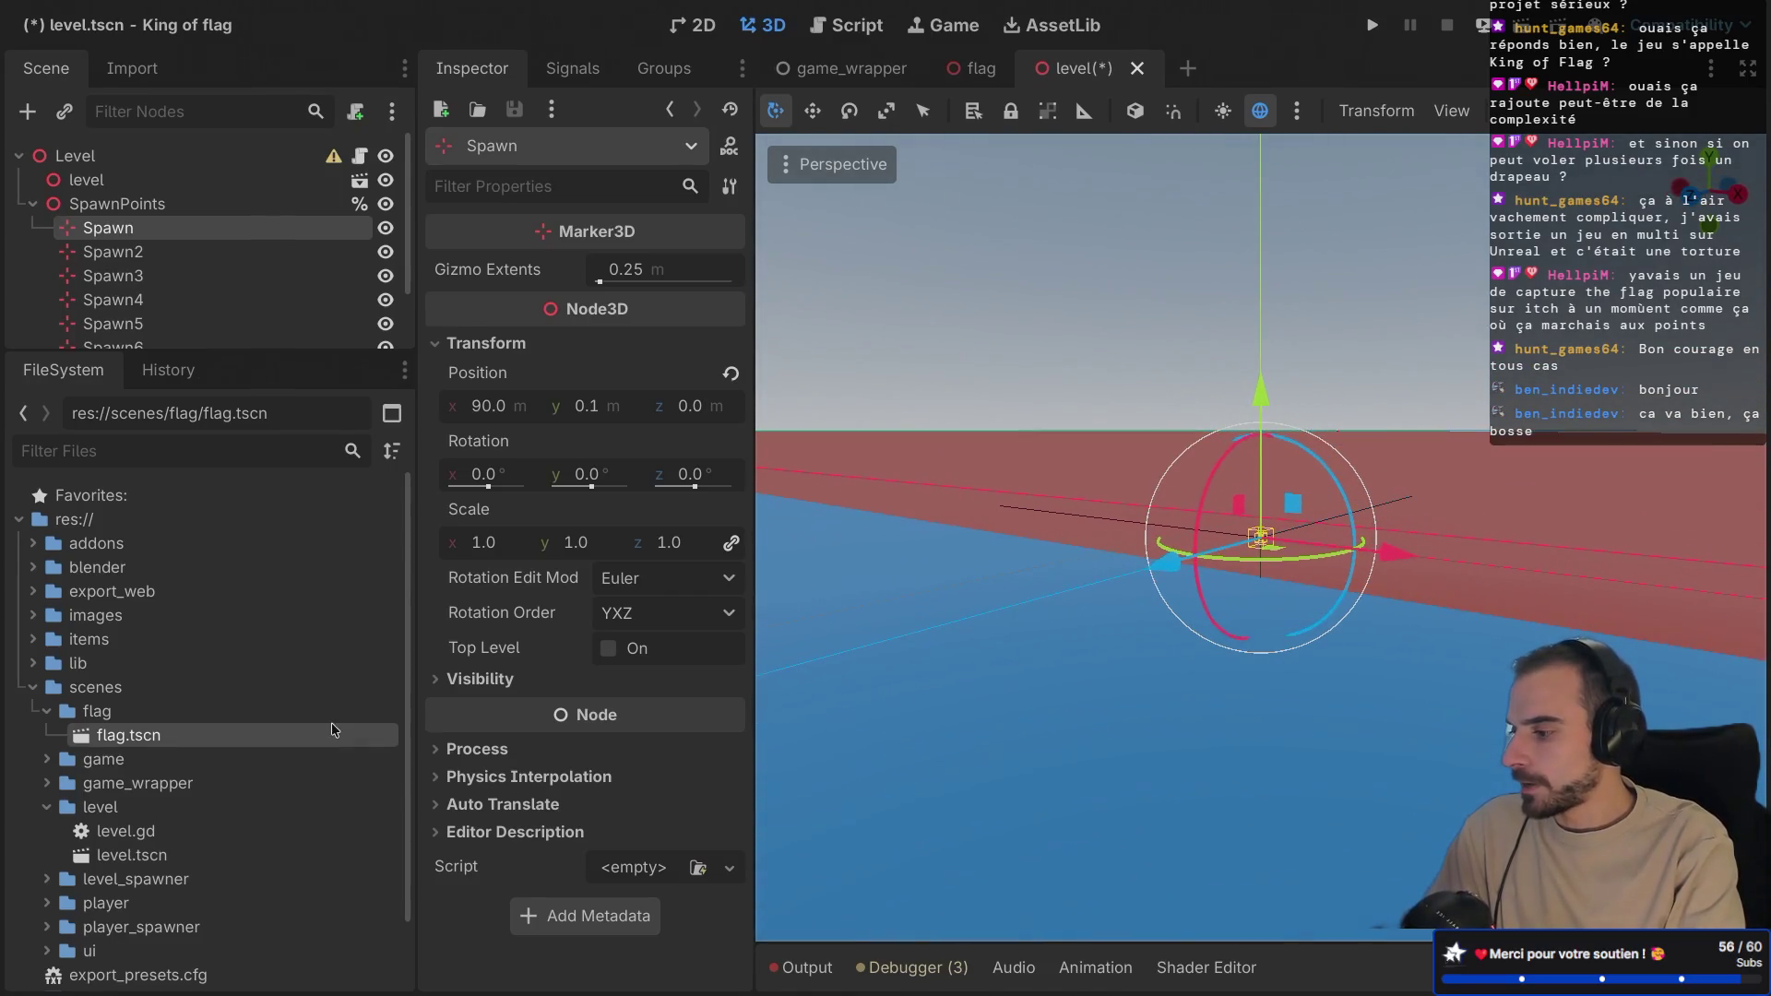
mouse_move(129, 735)
mouse_down()
mouse_move(1035, 622)
mouse_move(1249, 506)
mouse_move(1315, 530)
mouse_move(960, 484)
mouse_up()
scroll(1297, 534, down, 5)
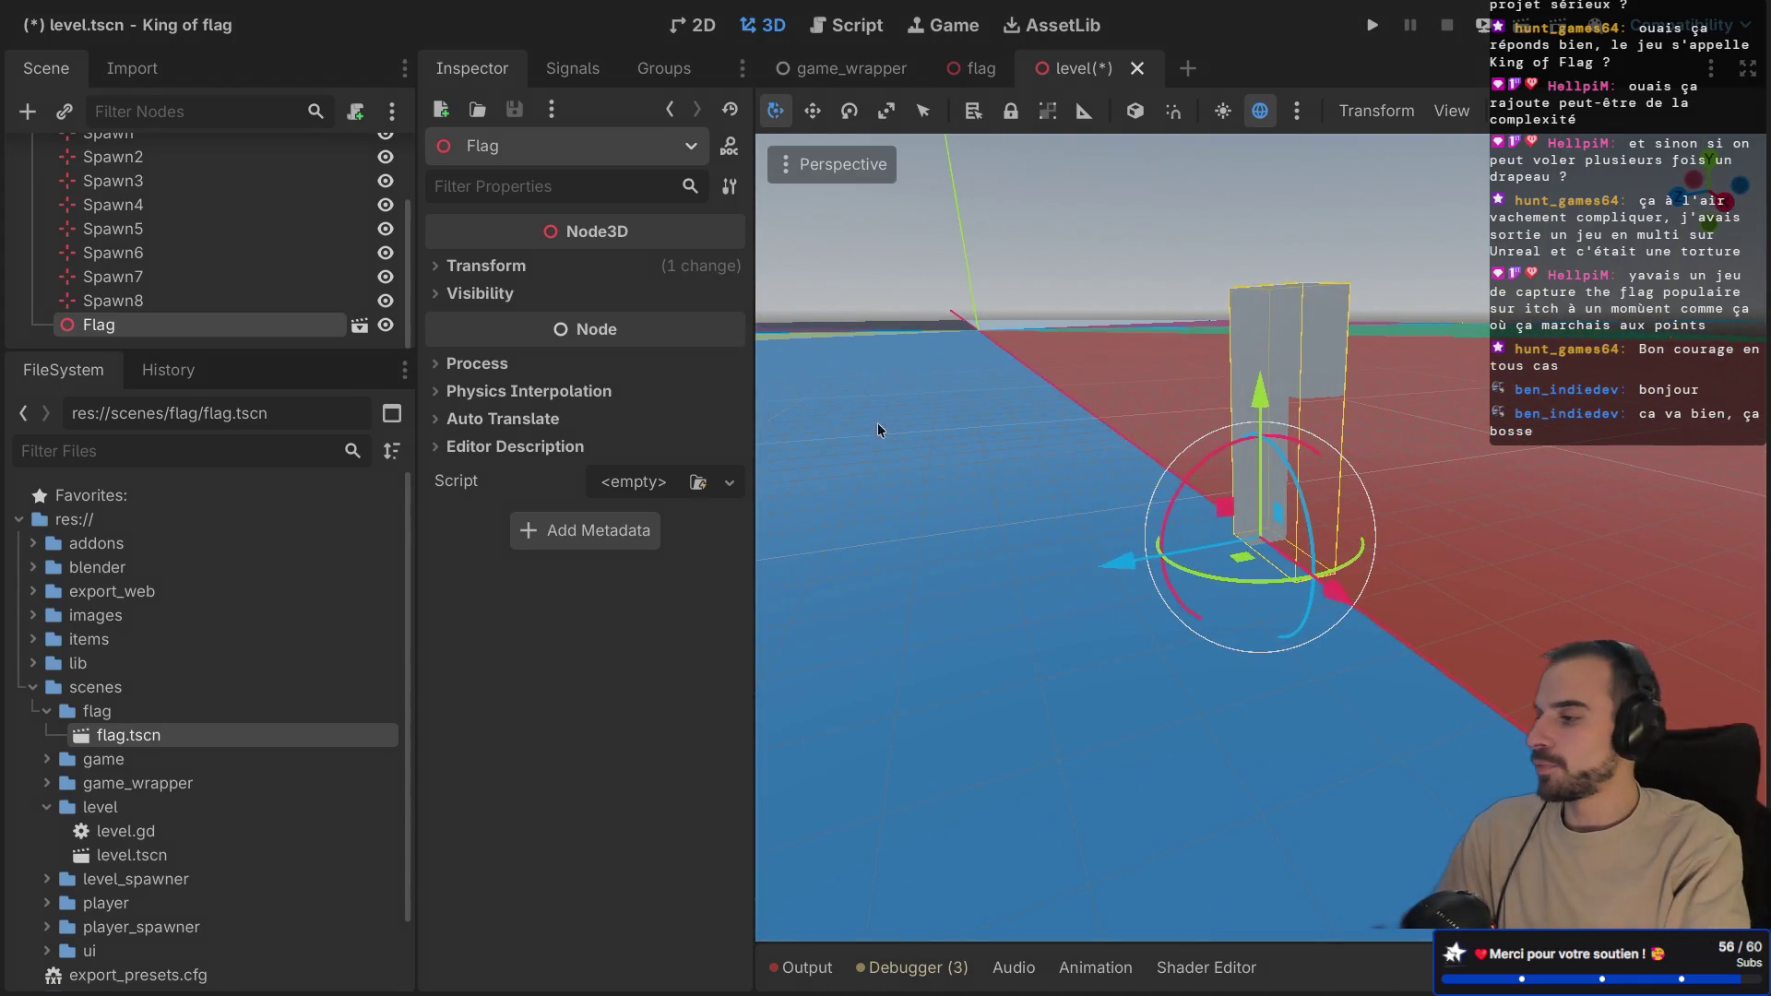
Move the Flag node just below level in the Scene tree and save level.tscn
drag(206, 352, 207, 630)
mouse_move(109, 422)
mouse_down()
mouse_move(138, 258)
mouse_move(83, 186)
mouse_up()
key(ctrl+s)
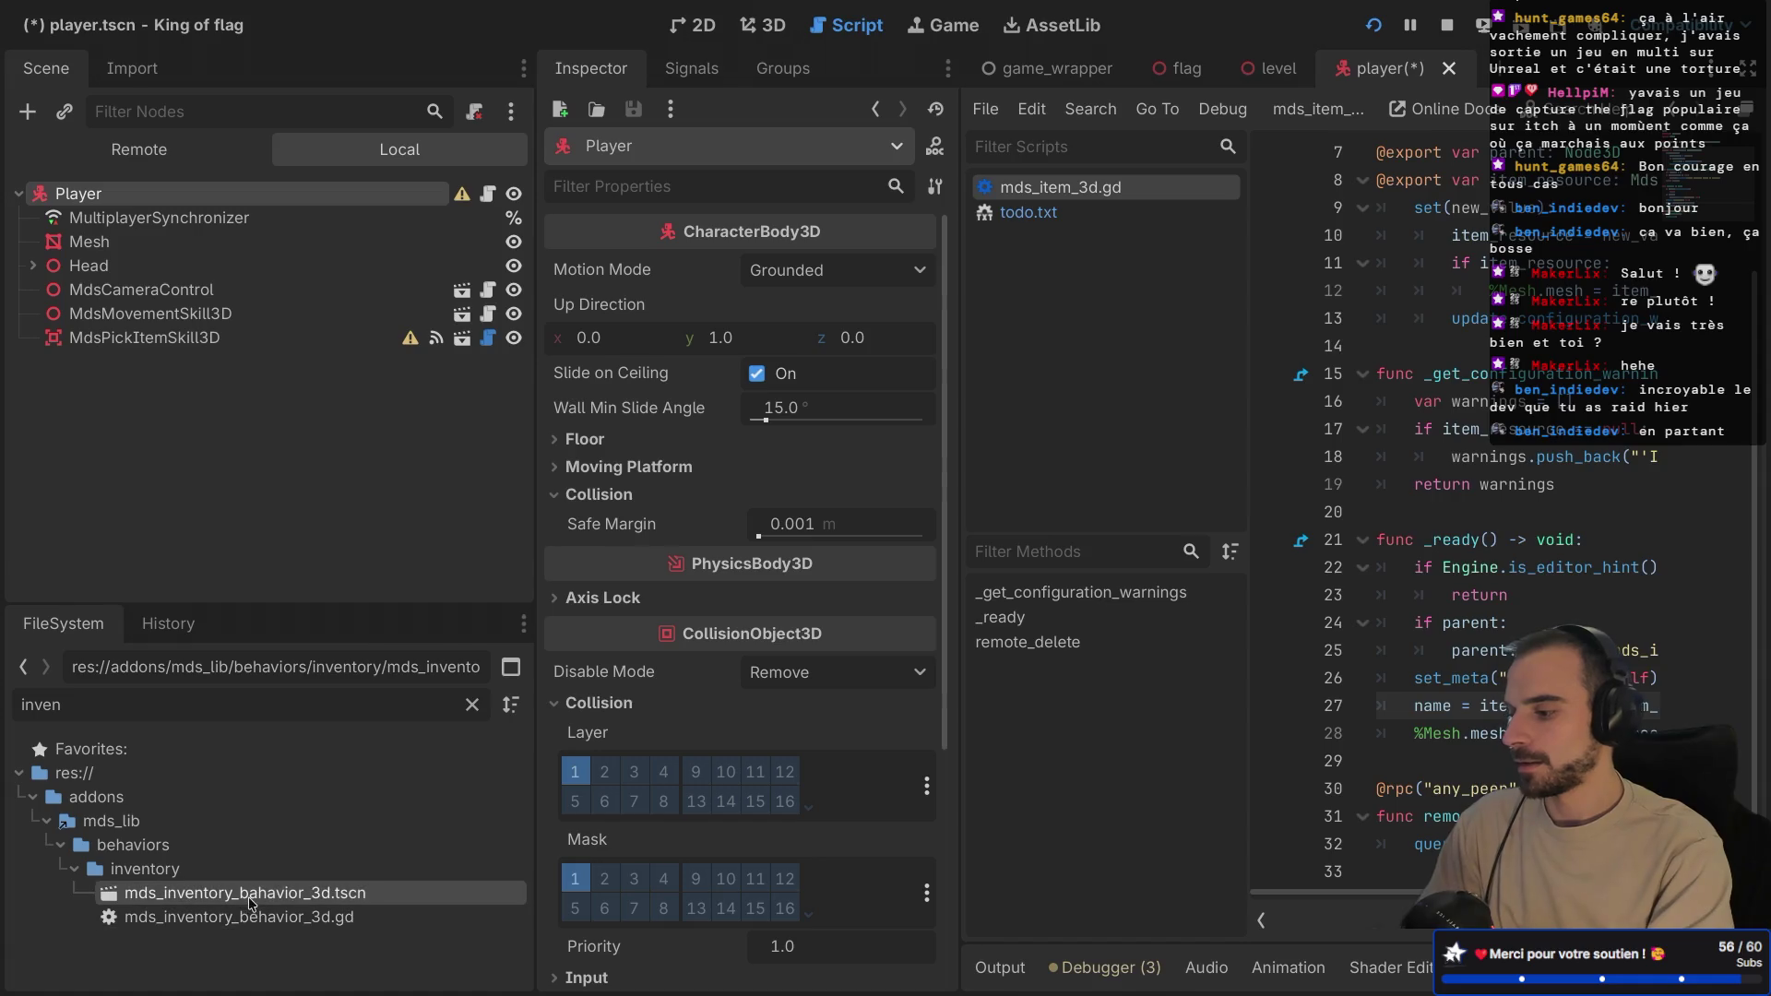
Drag mds_inventory_bahavior_3d.tscn onto Player to add an MdsInventoryBehavior3D instance in player.tscn
mouse_move(215, 896)
mouse_down()
mouse_move(279, 482)
mouse_move(212, 195)
mouse_up()
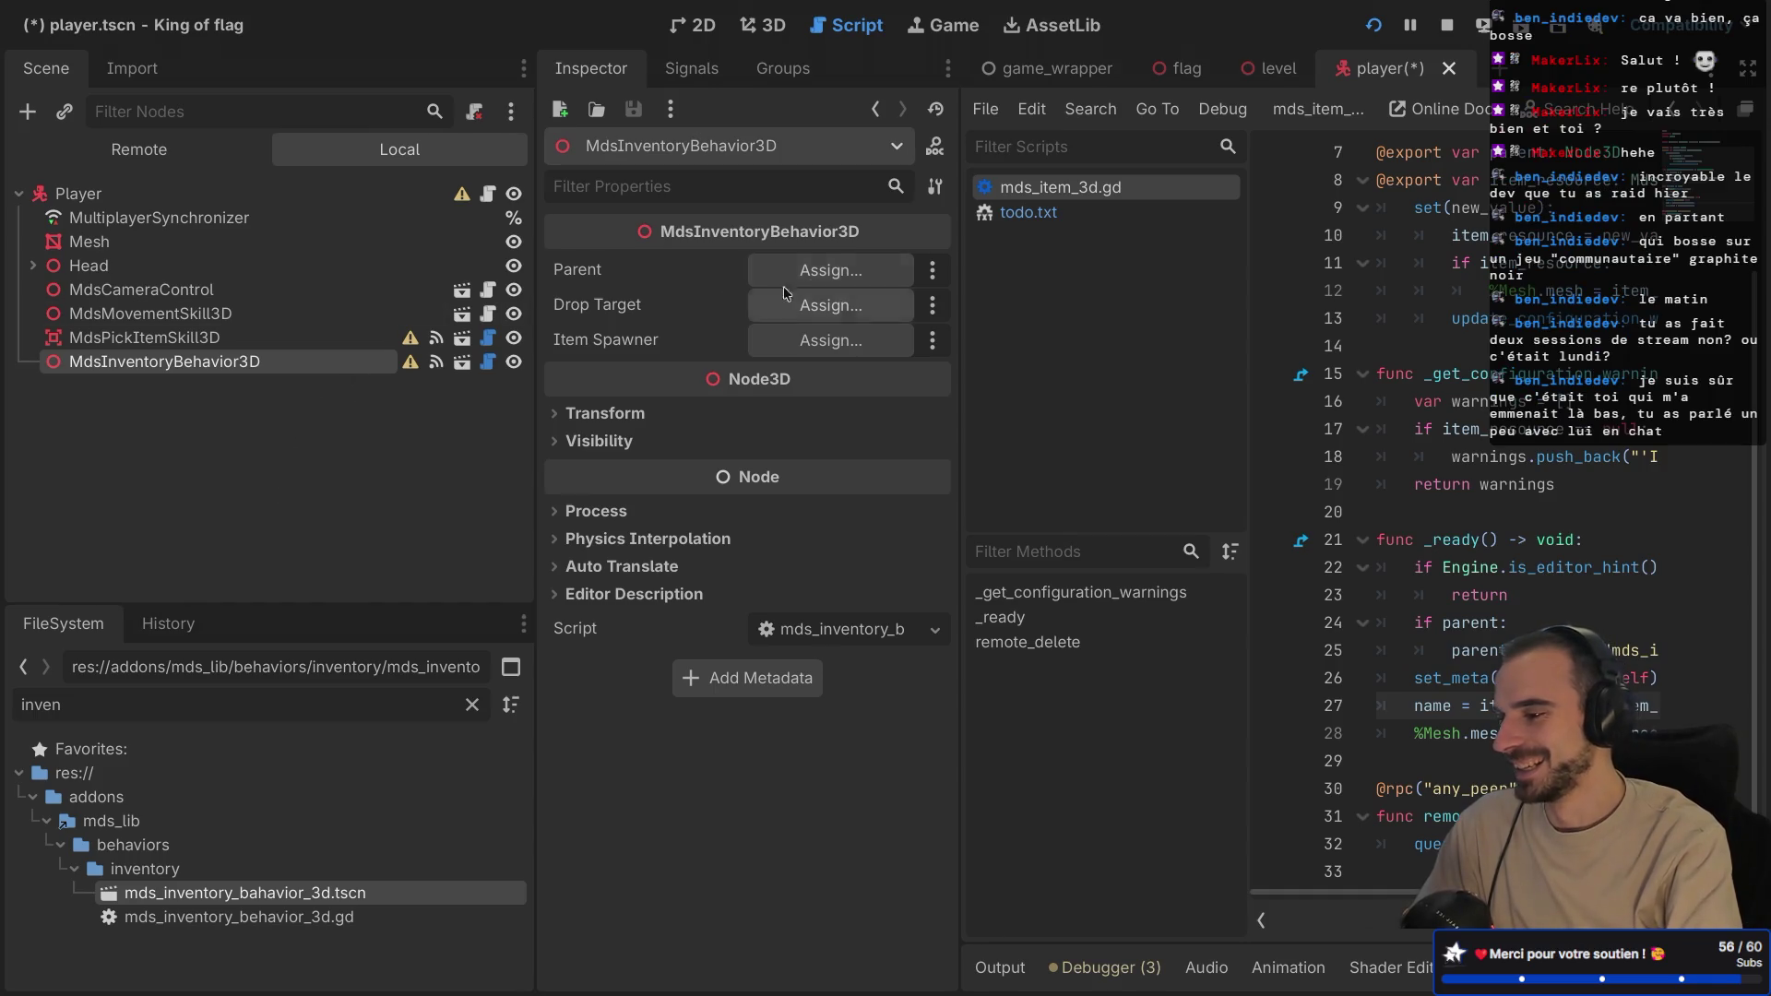
Assign Player as MdsInventoryBehavior3D's Parent property and save player.tscn
click(827, 270)
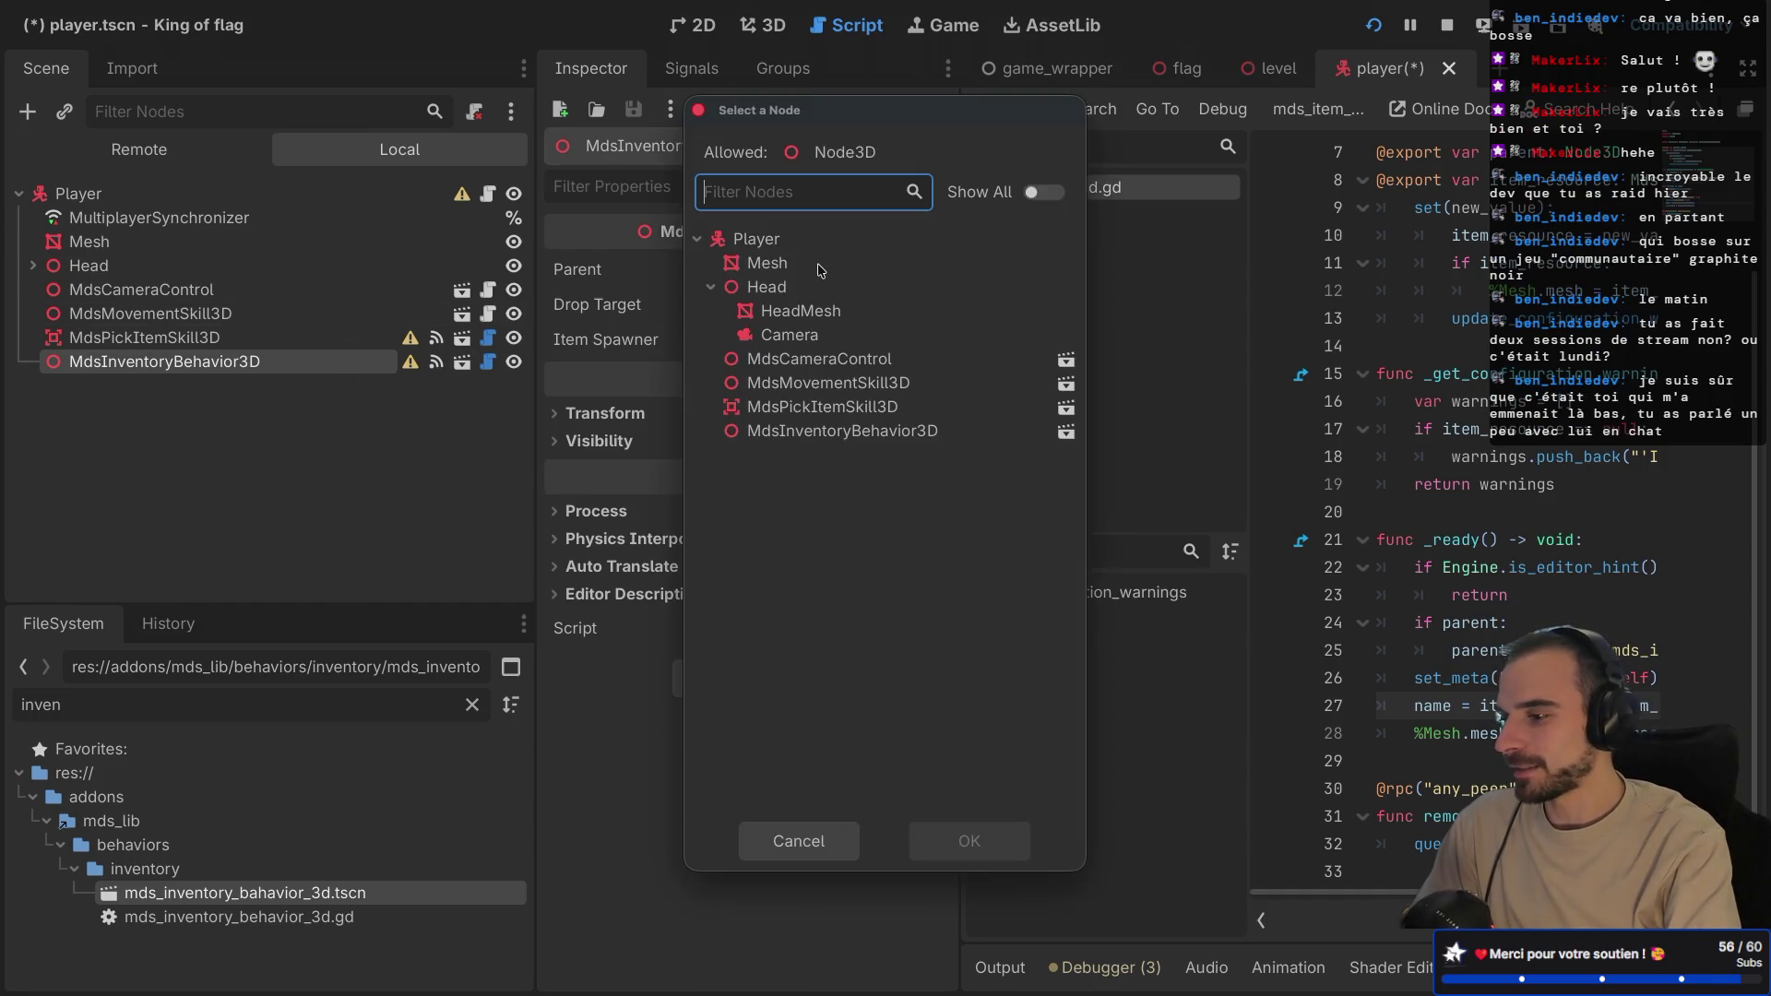
click(771, 241)
click(966, 841)
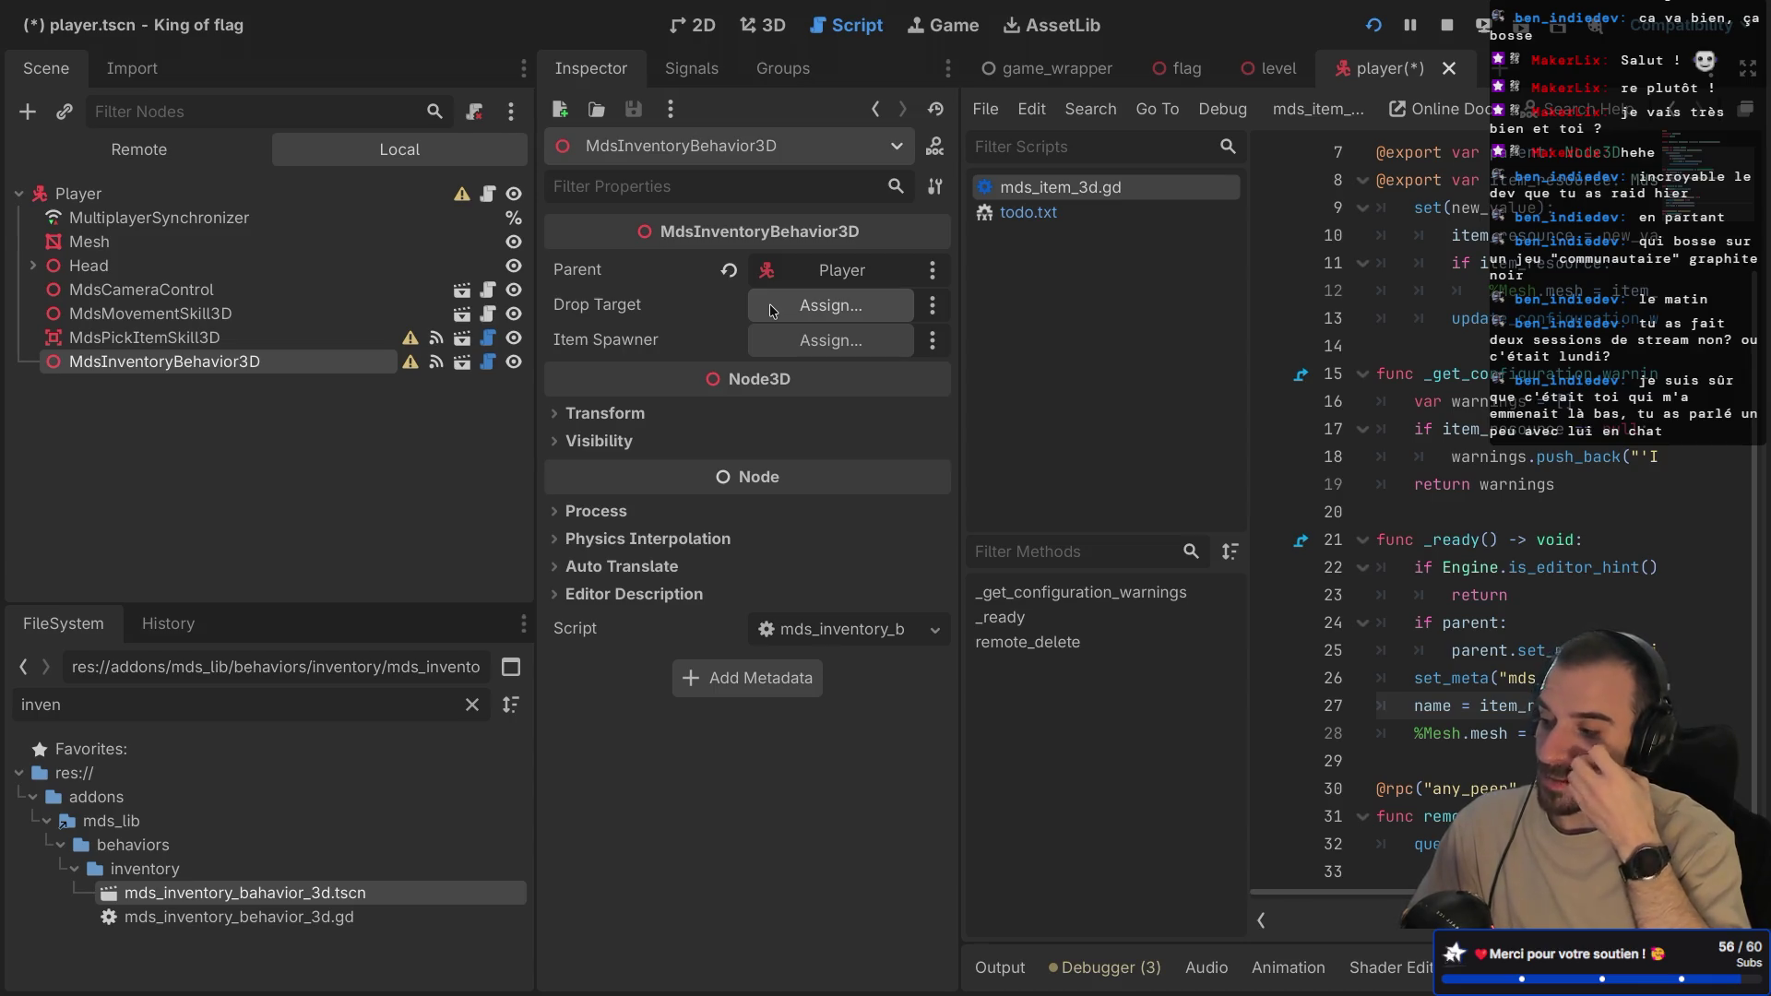
key(ctrl+s)
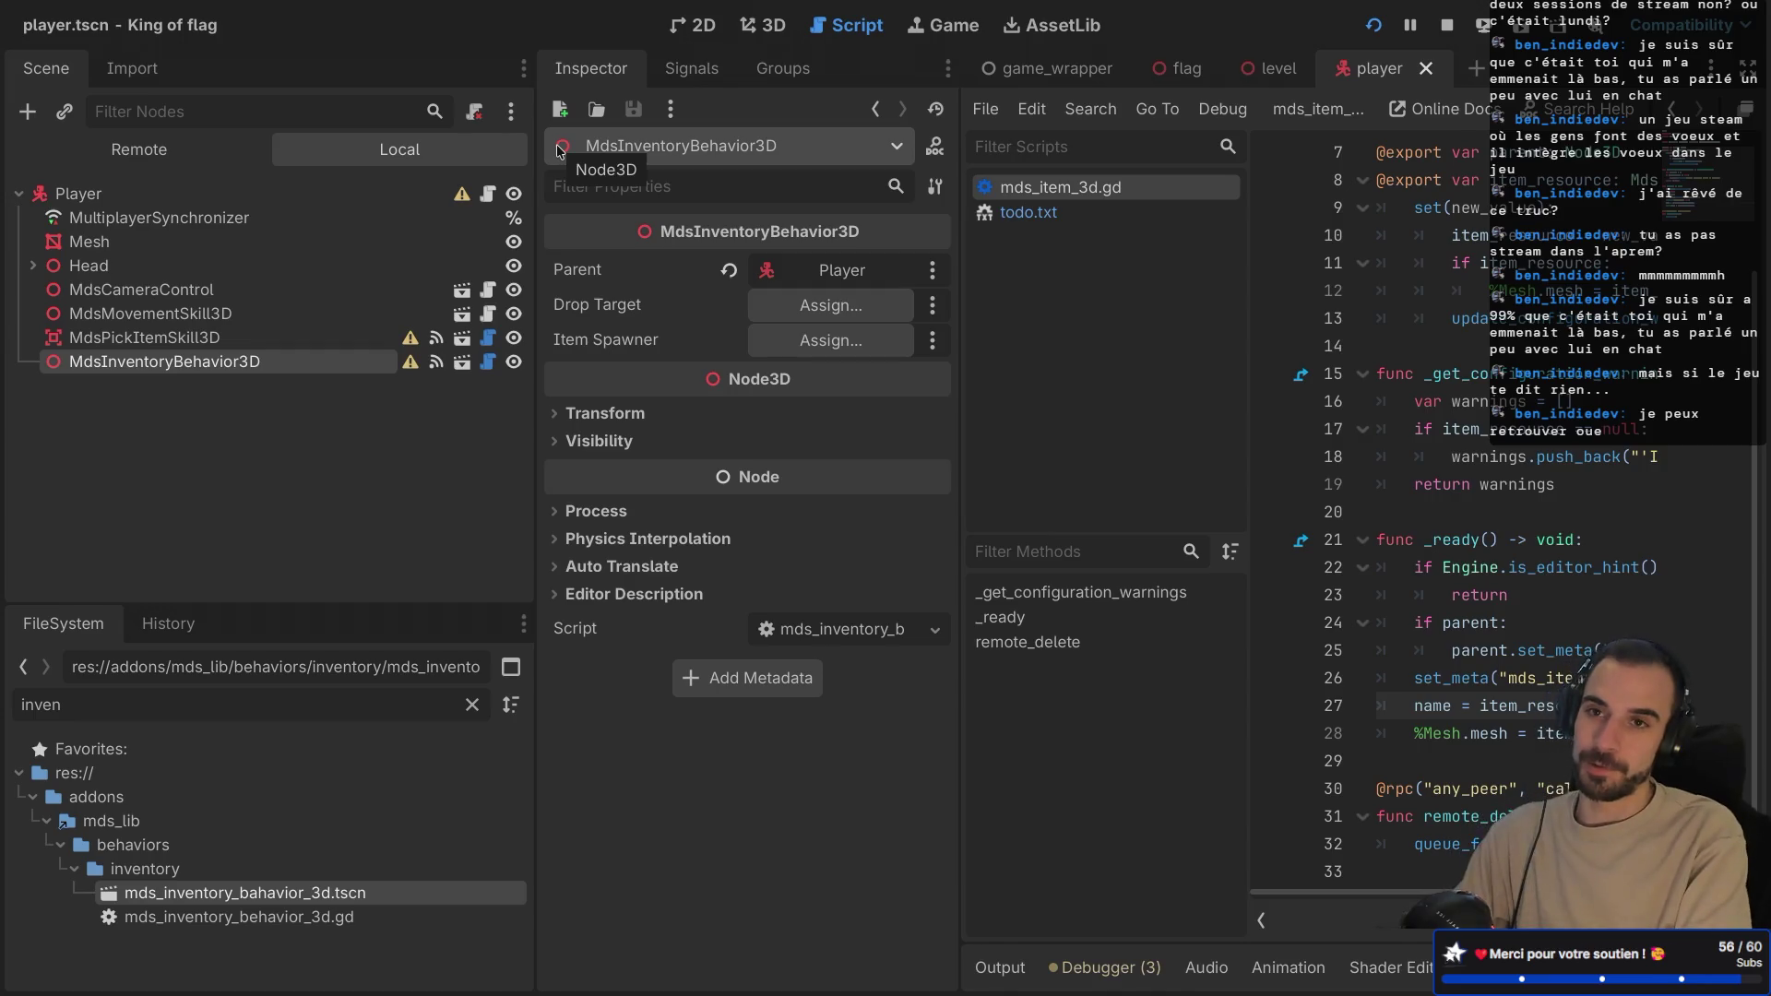
Close the running debug game window
drag(536, 305, 457, 306)
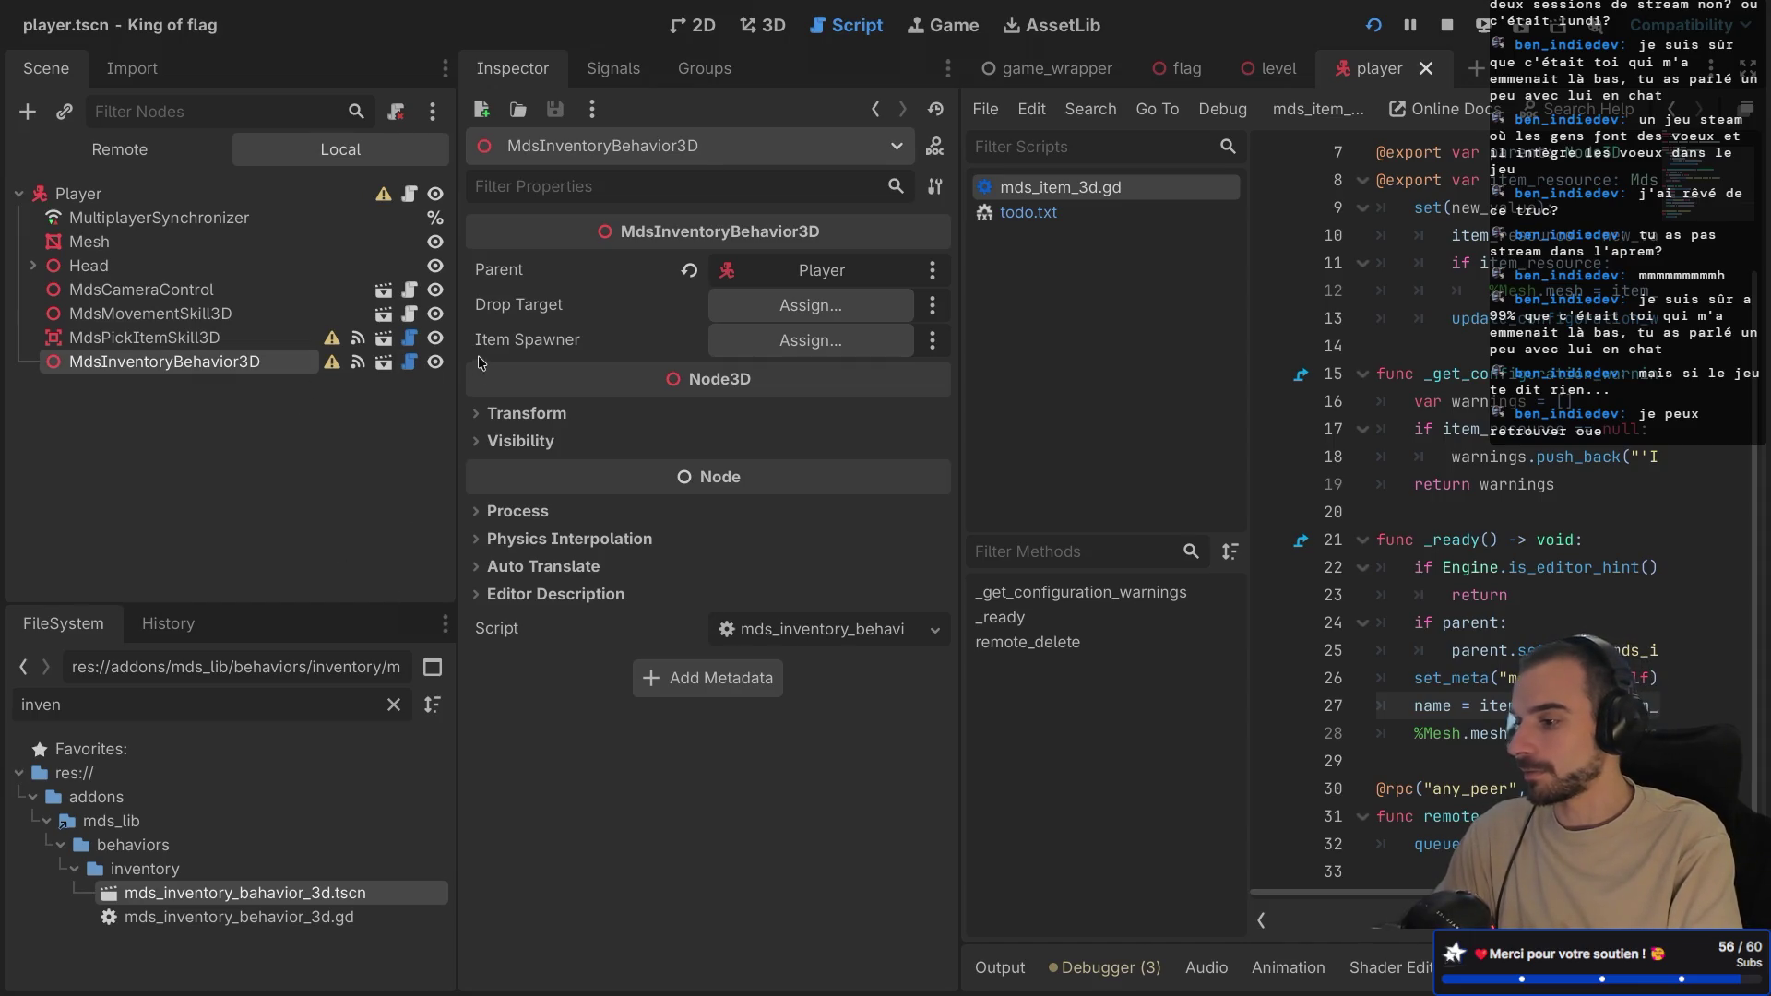
key(ctrl+Right)
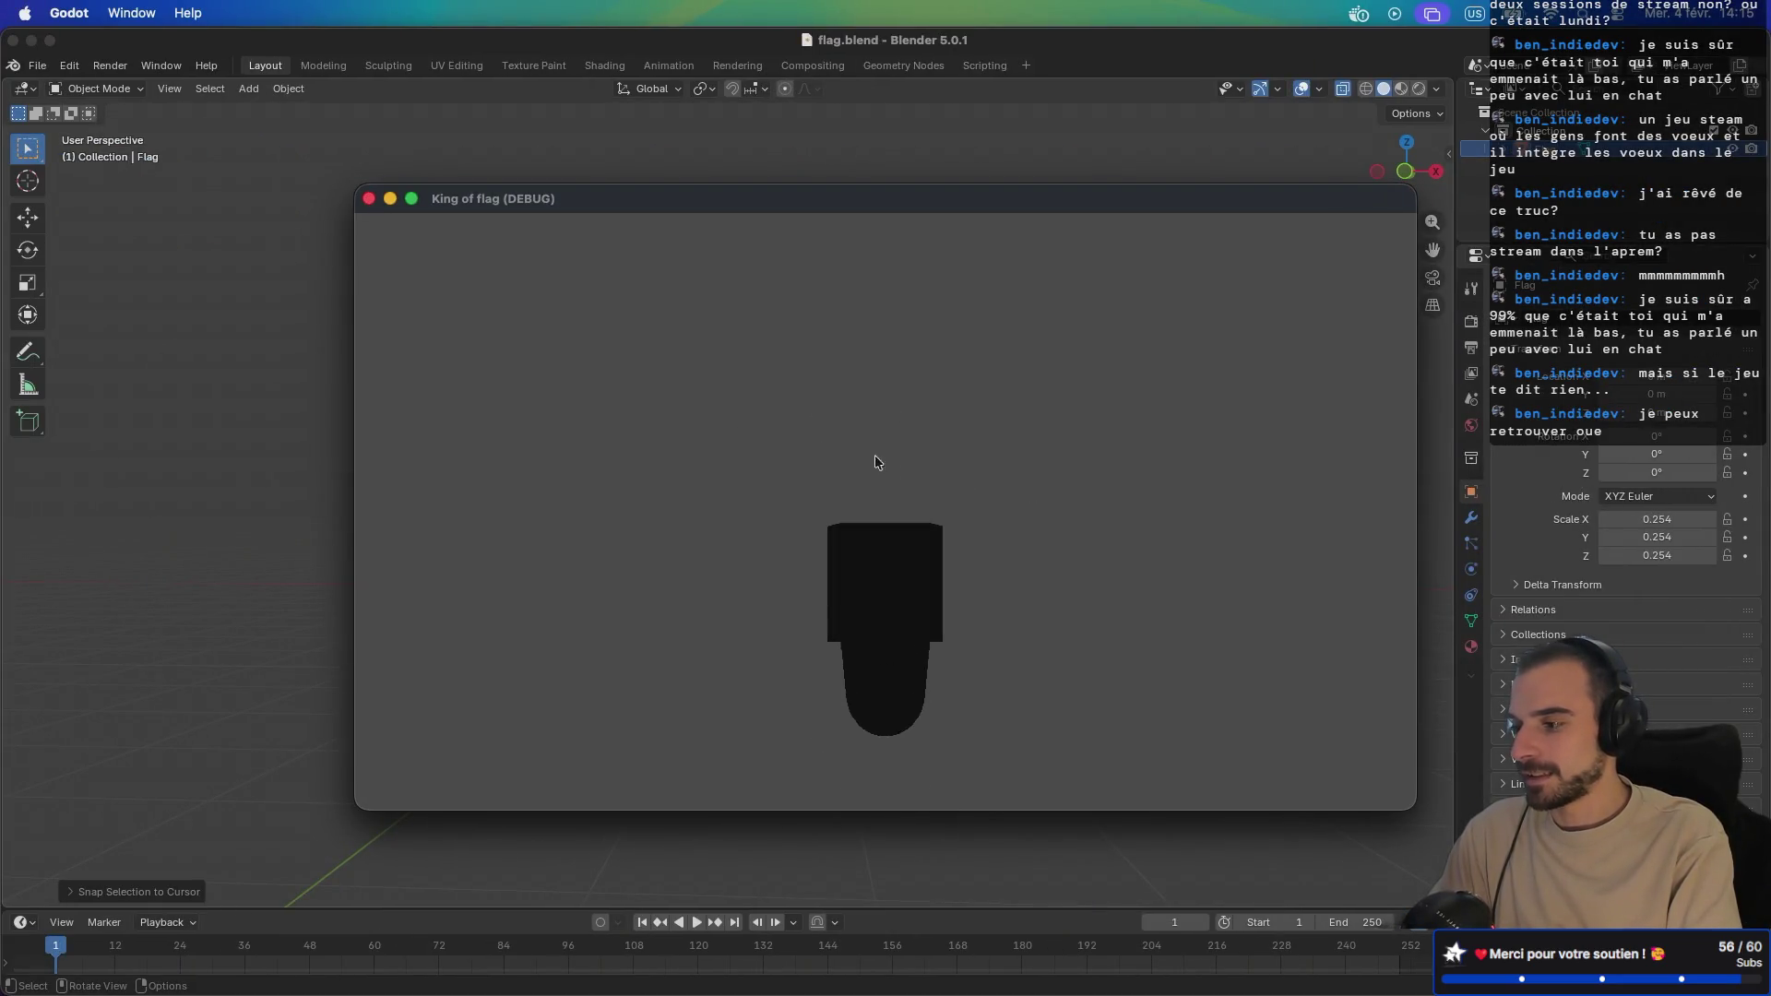
click(368, 198)
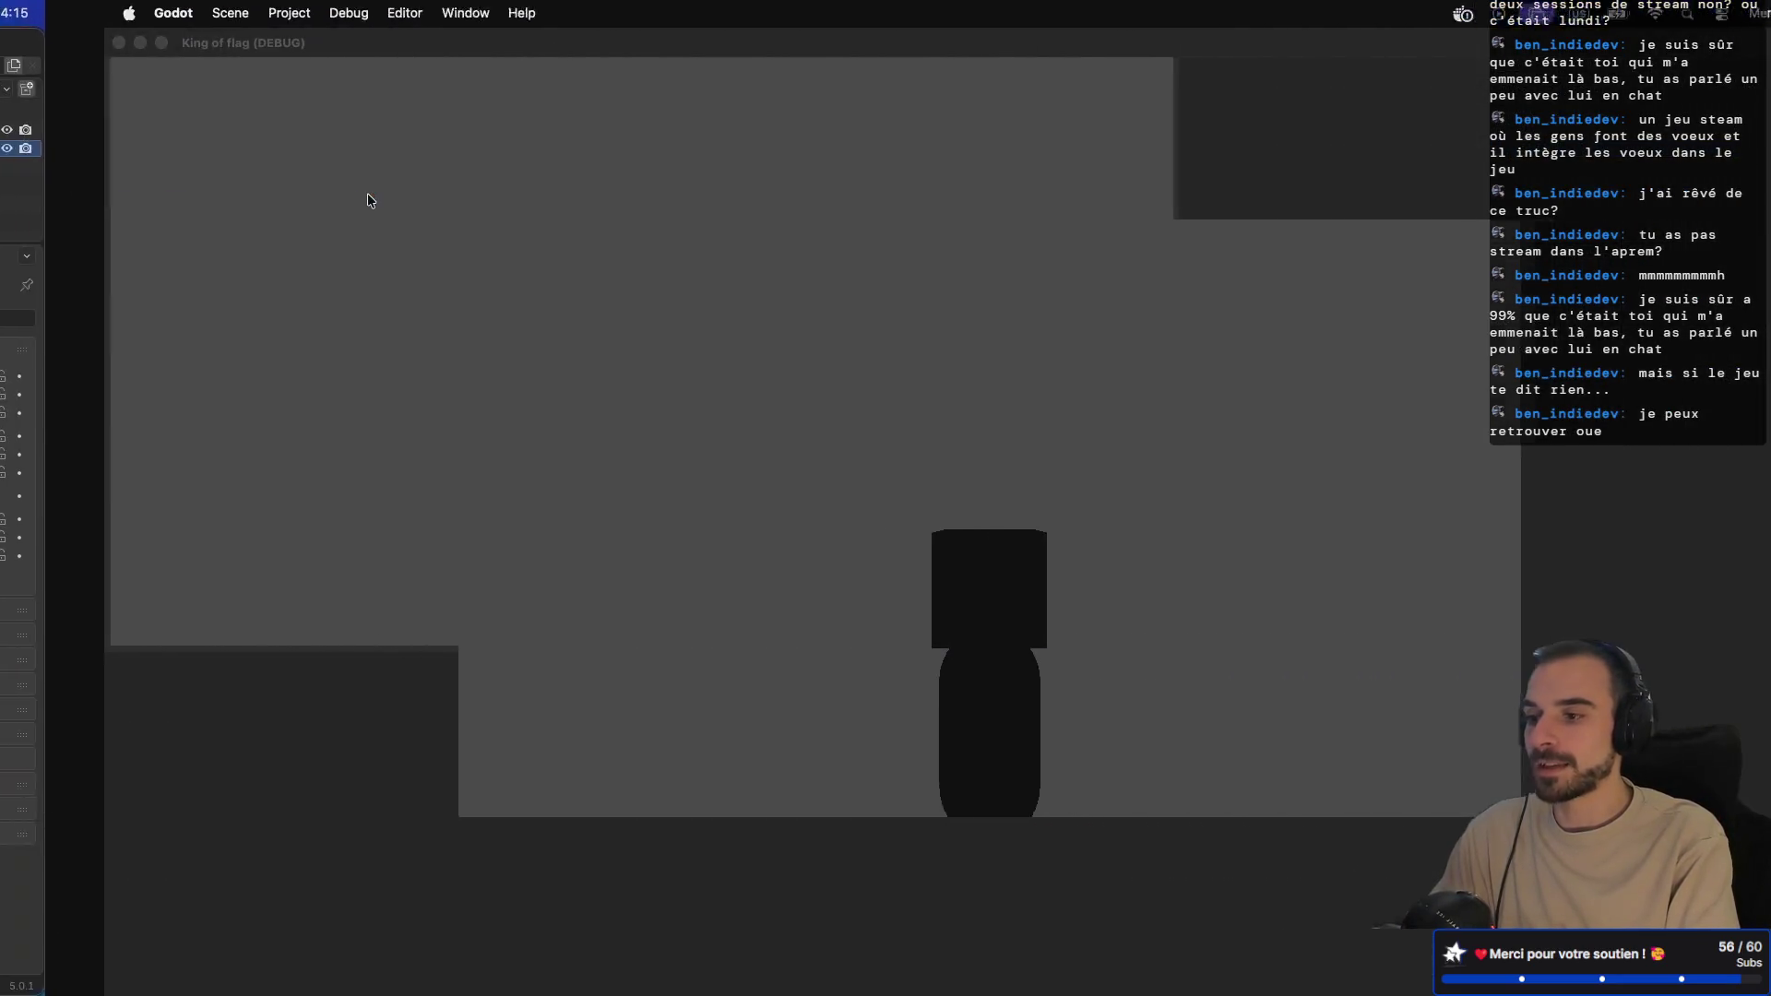
Relaunch King of flag, create a new lobby and start a match
key(super+b)
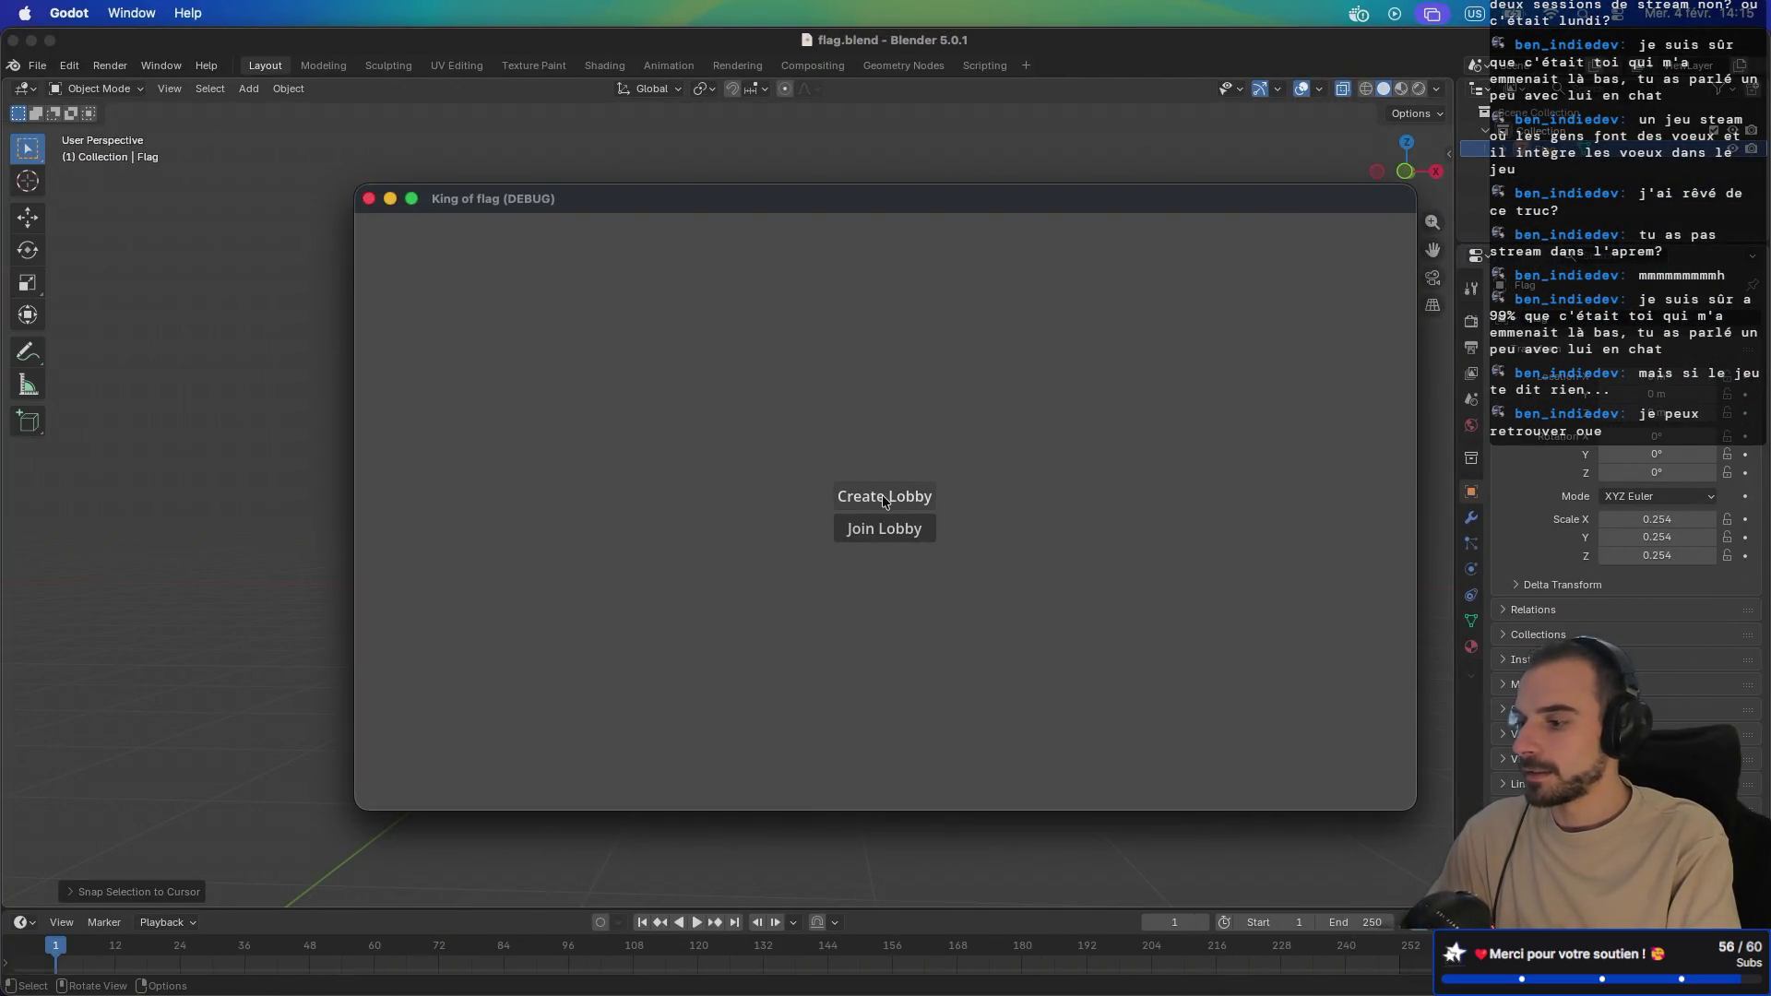
click(884, 496)
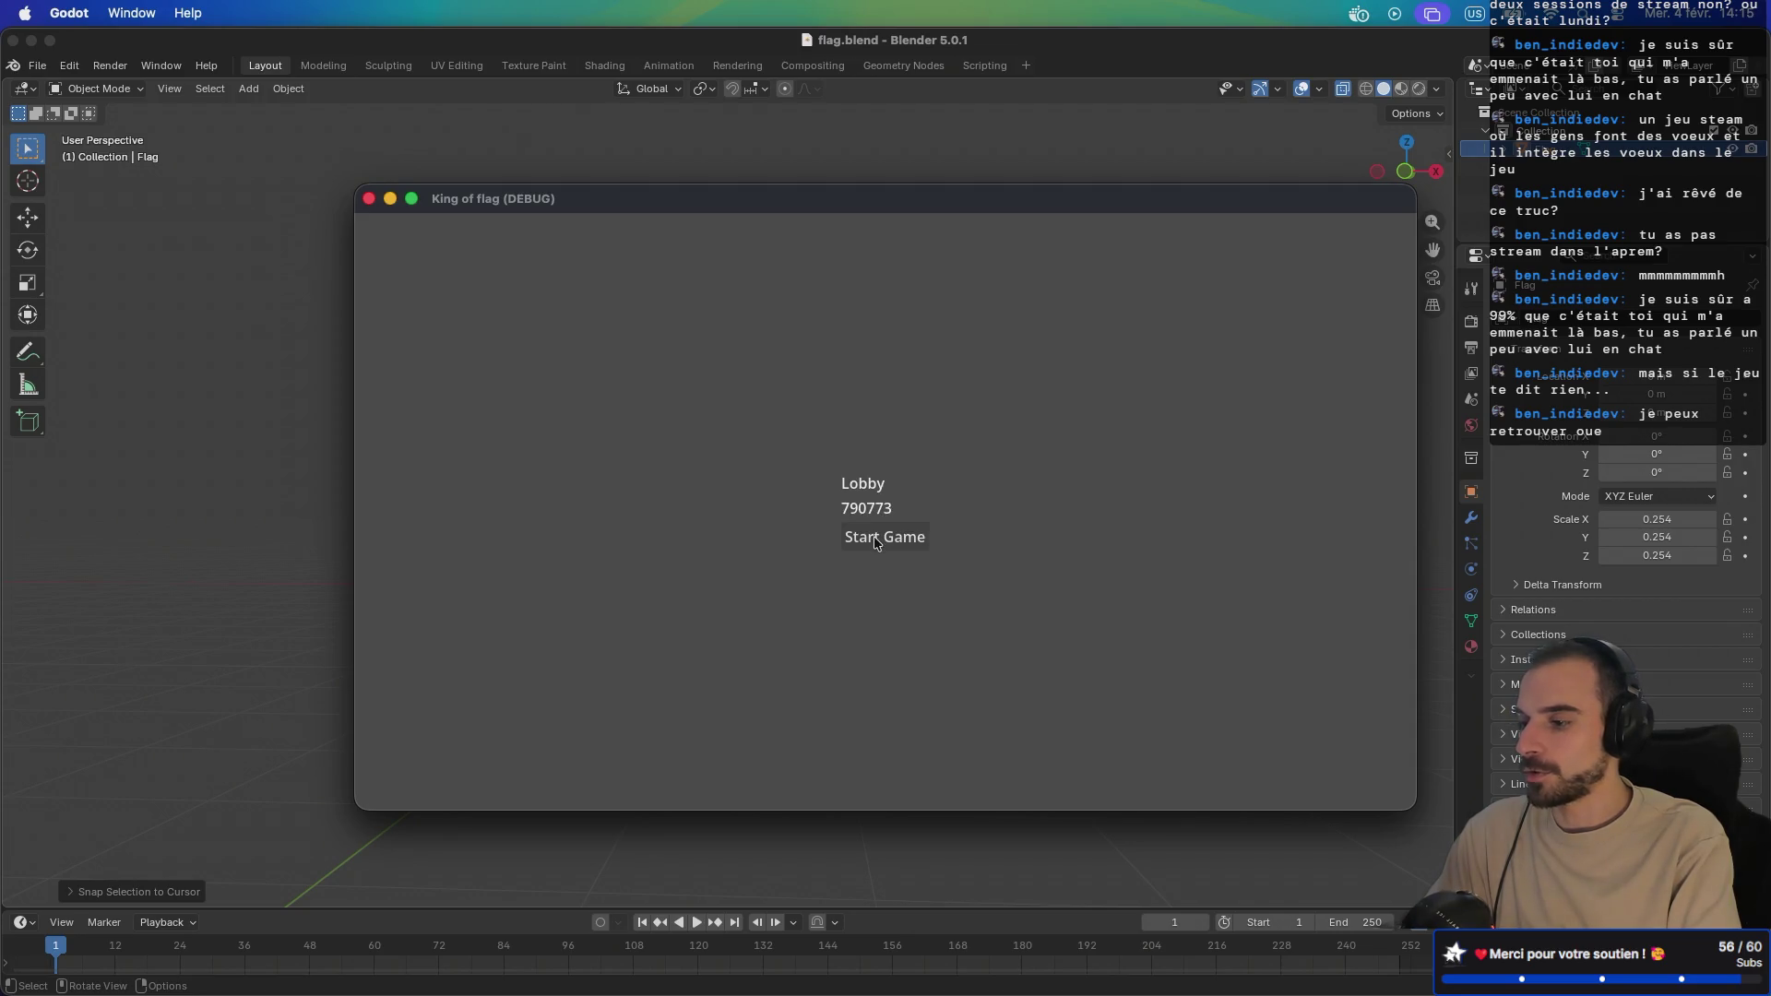
click(877, 535)
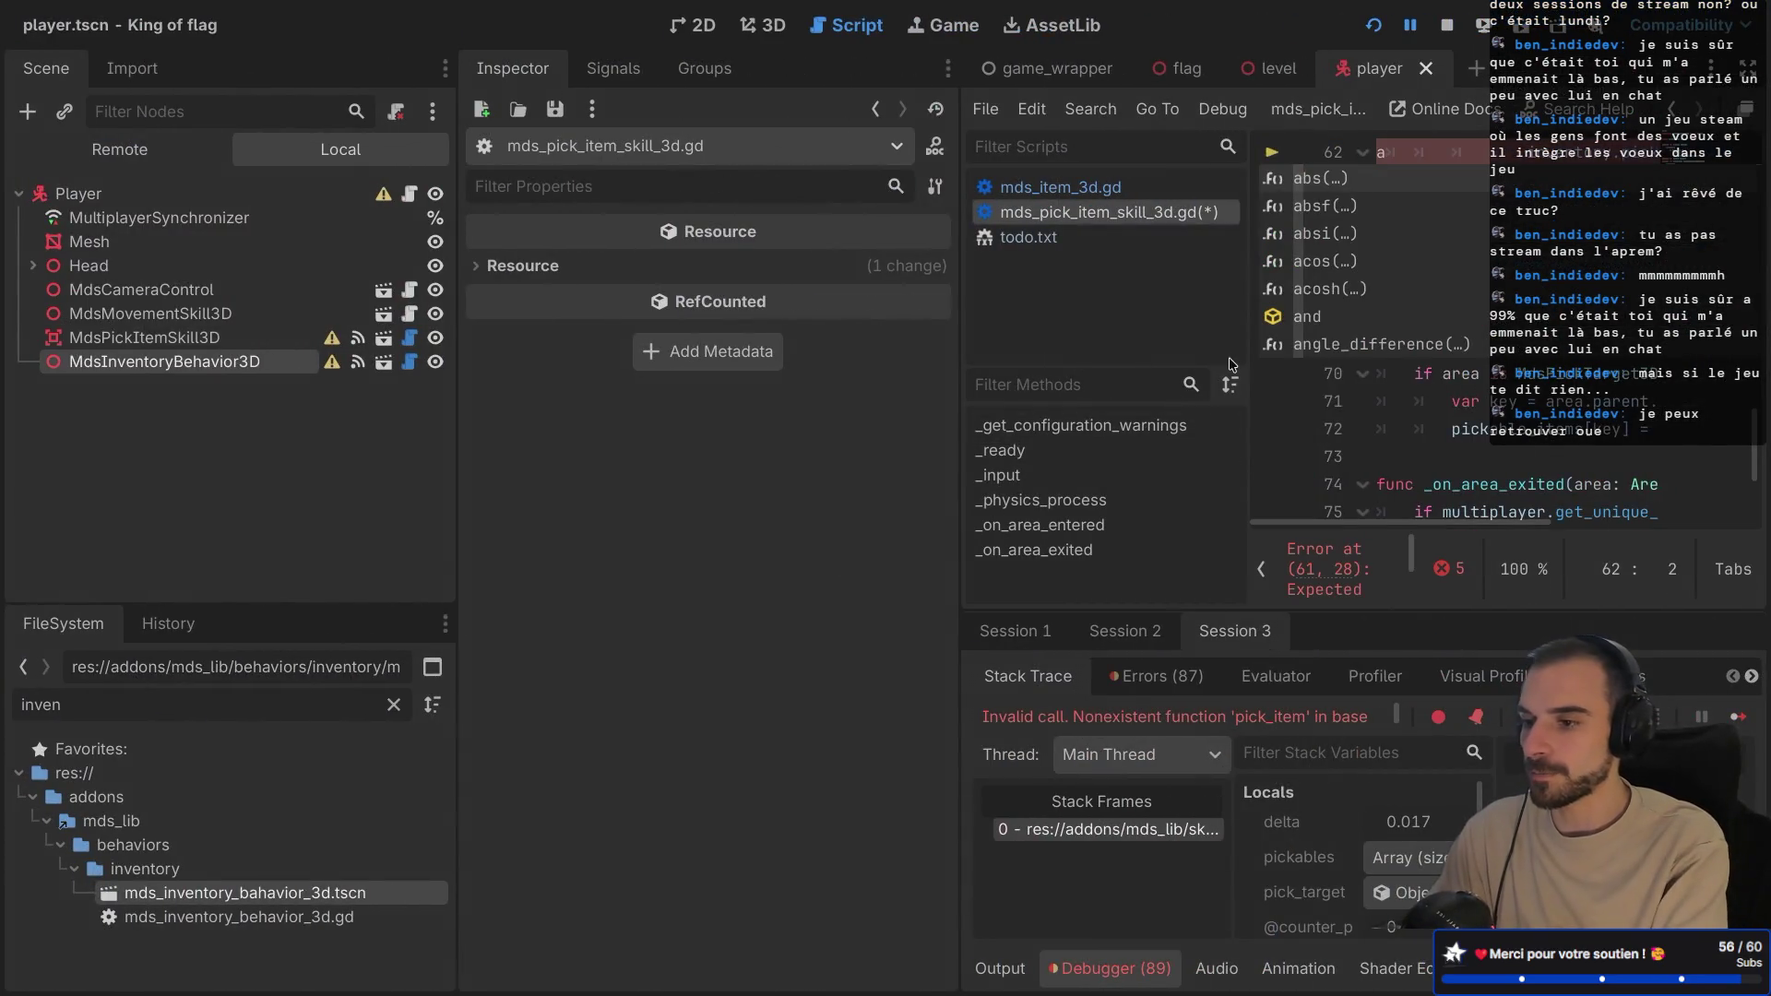
key(ctrl+shift+F11)
scroll(1044, 330, up, 3)
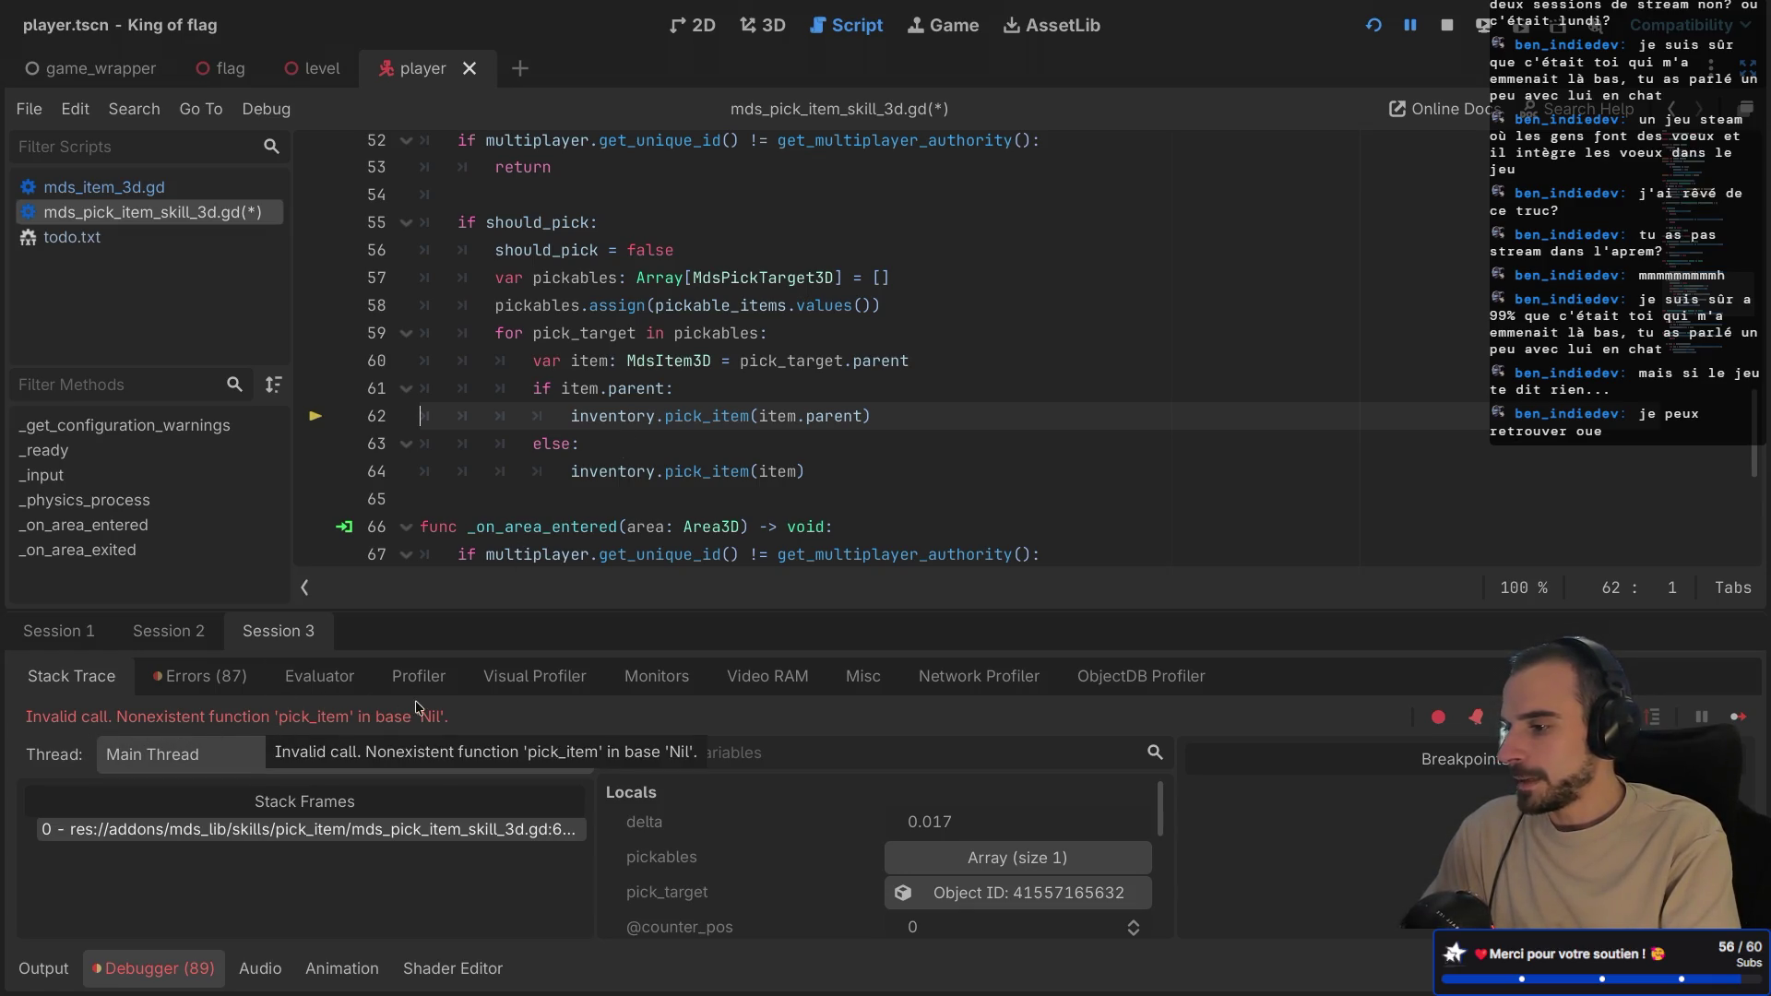
click(618, 417)
double_click(618, 416)
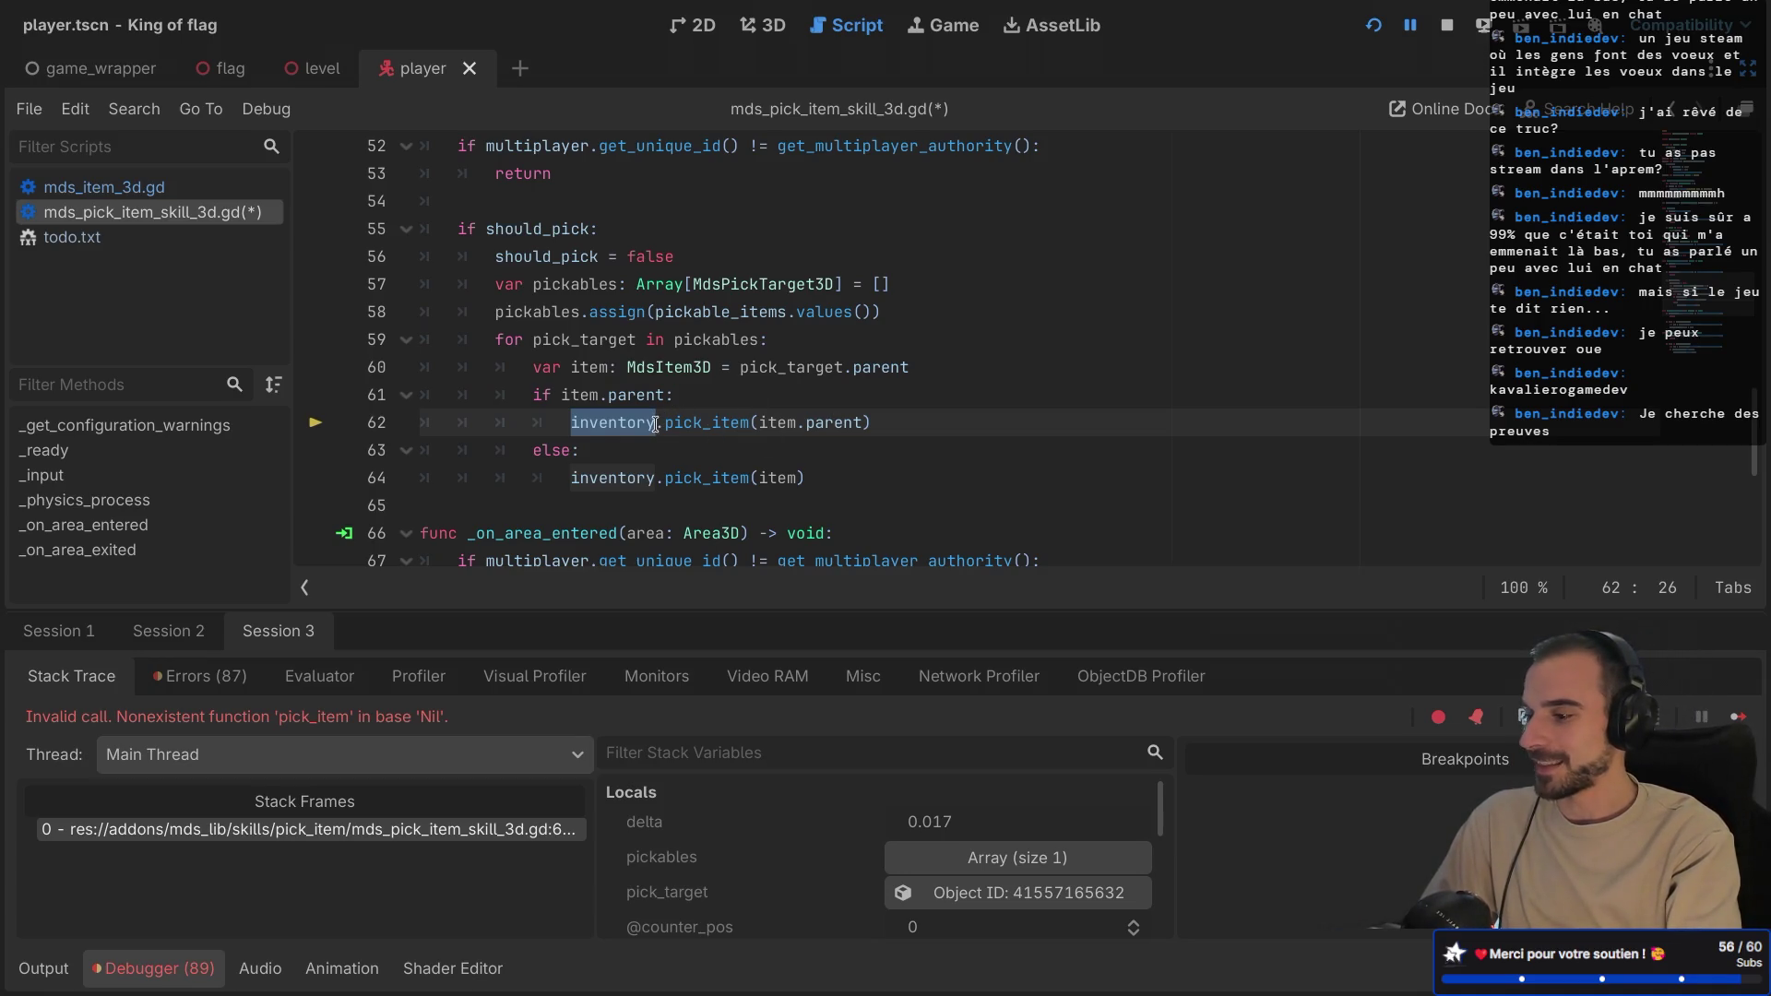
Read through the pick-item script, then leave distraction-free mode to restore the Scene, Inspector and FileSystem docks
scroll(658, 452, down, 1)
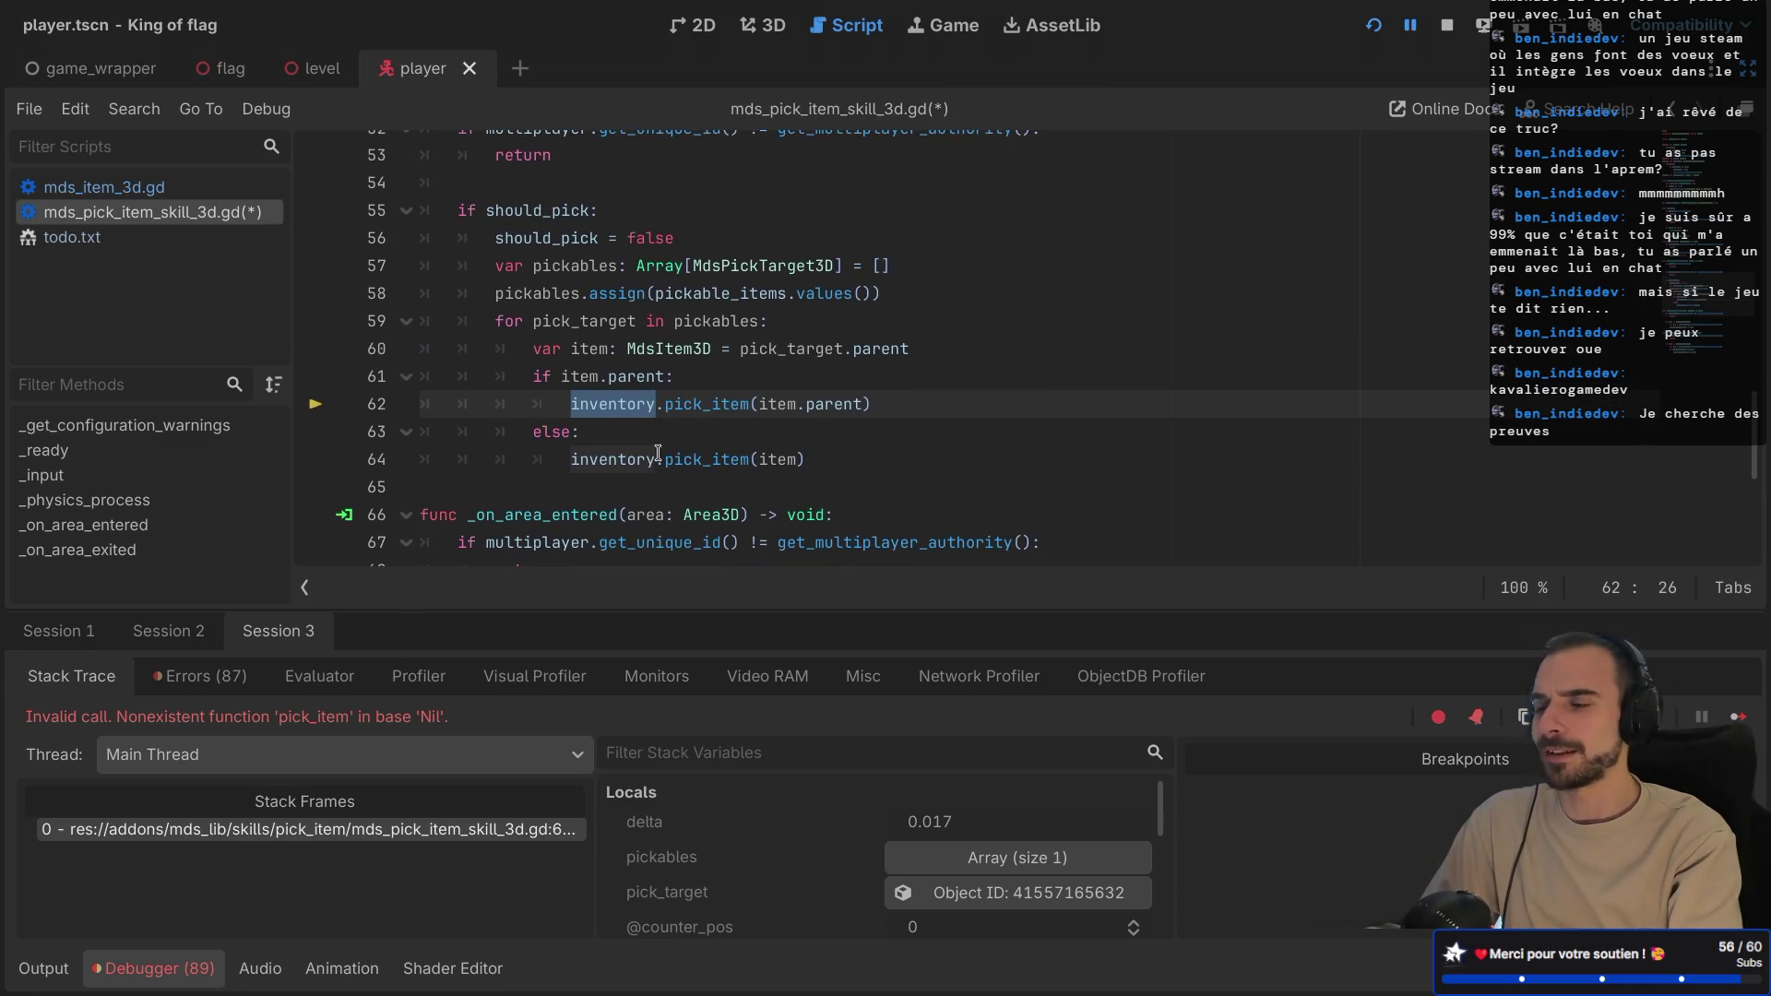
scroll(657, 452, down, 2)
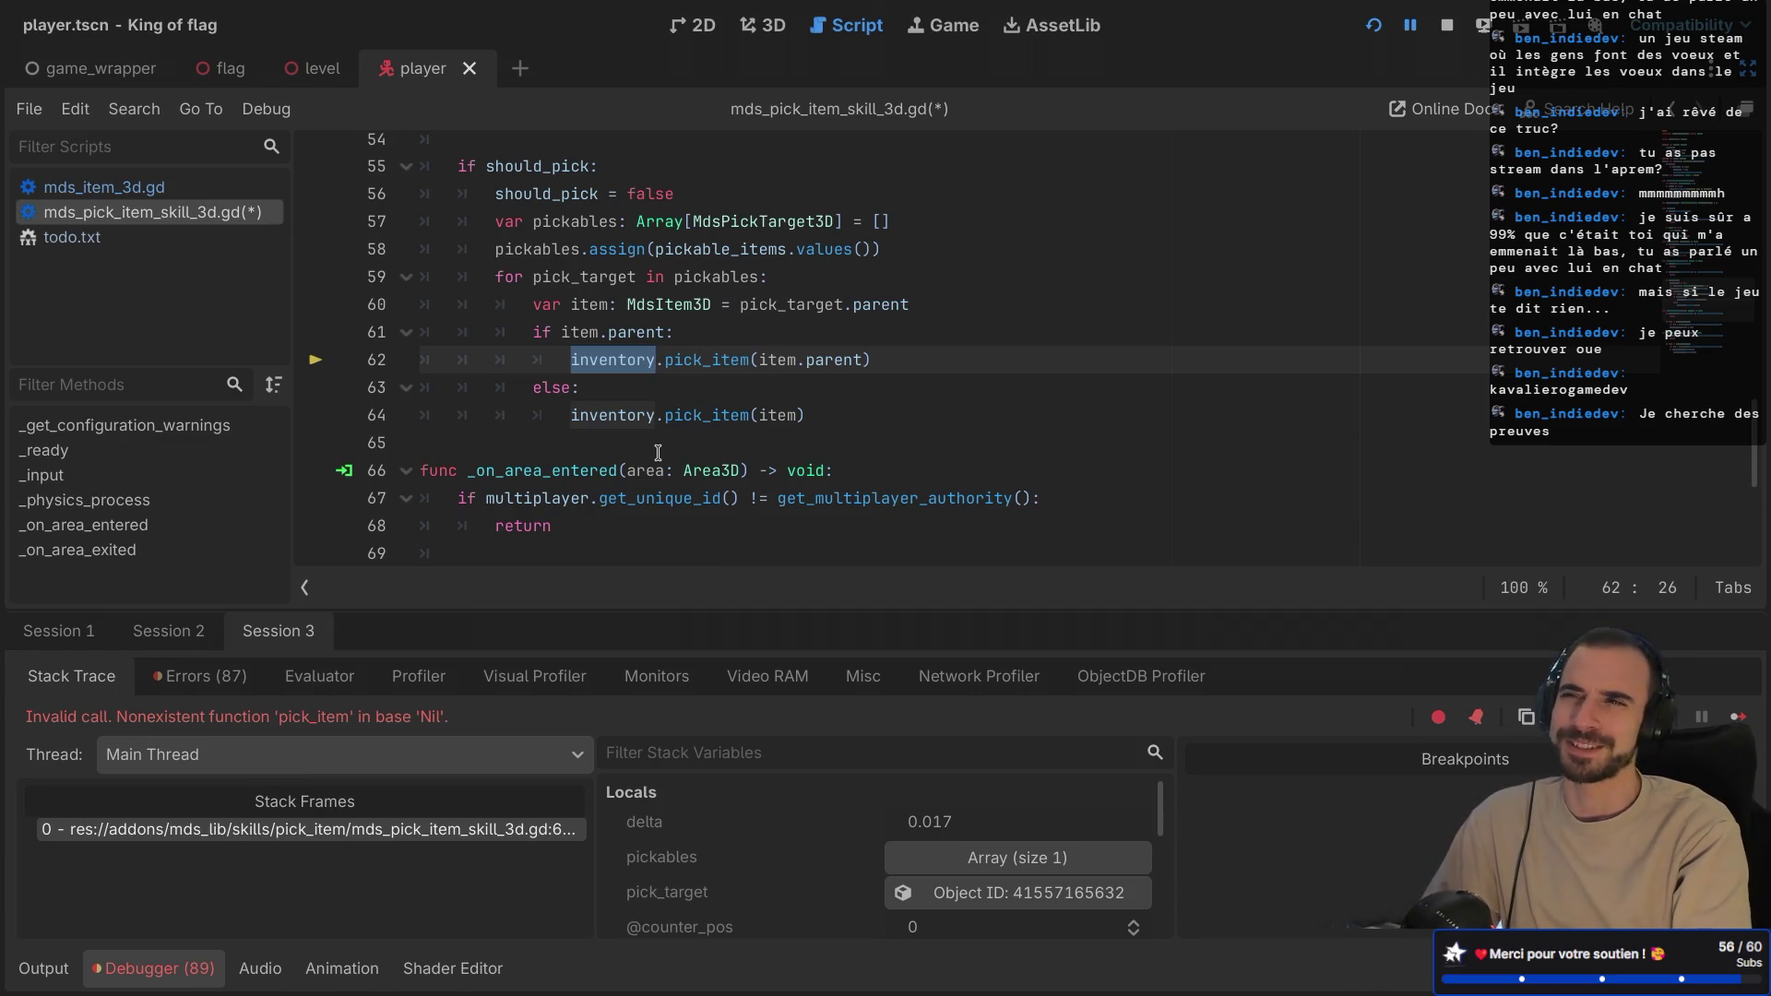
scroll(657, 452, down, 3)
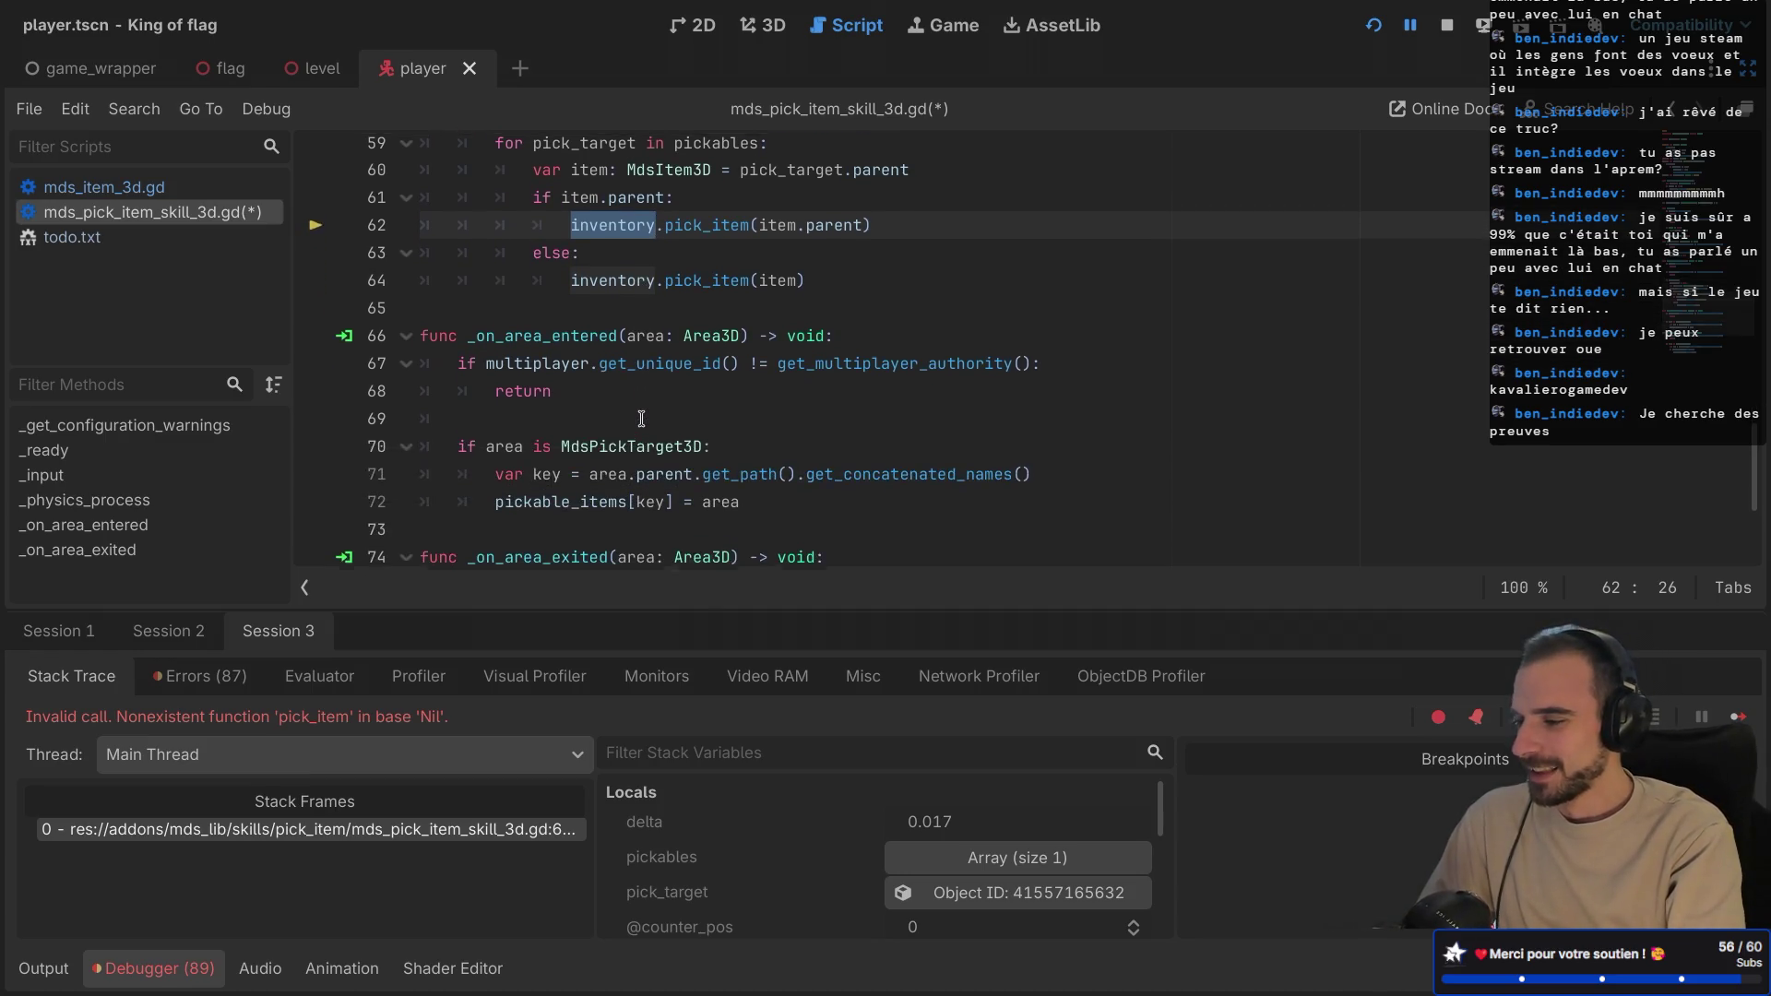
scroll(609, 305, up, 15)
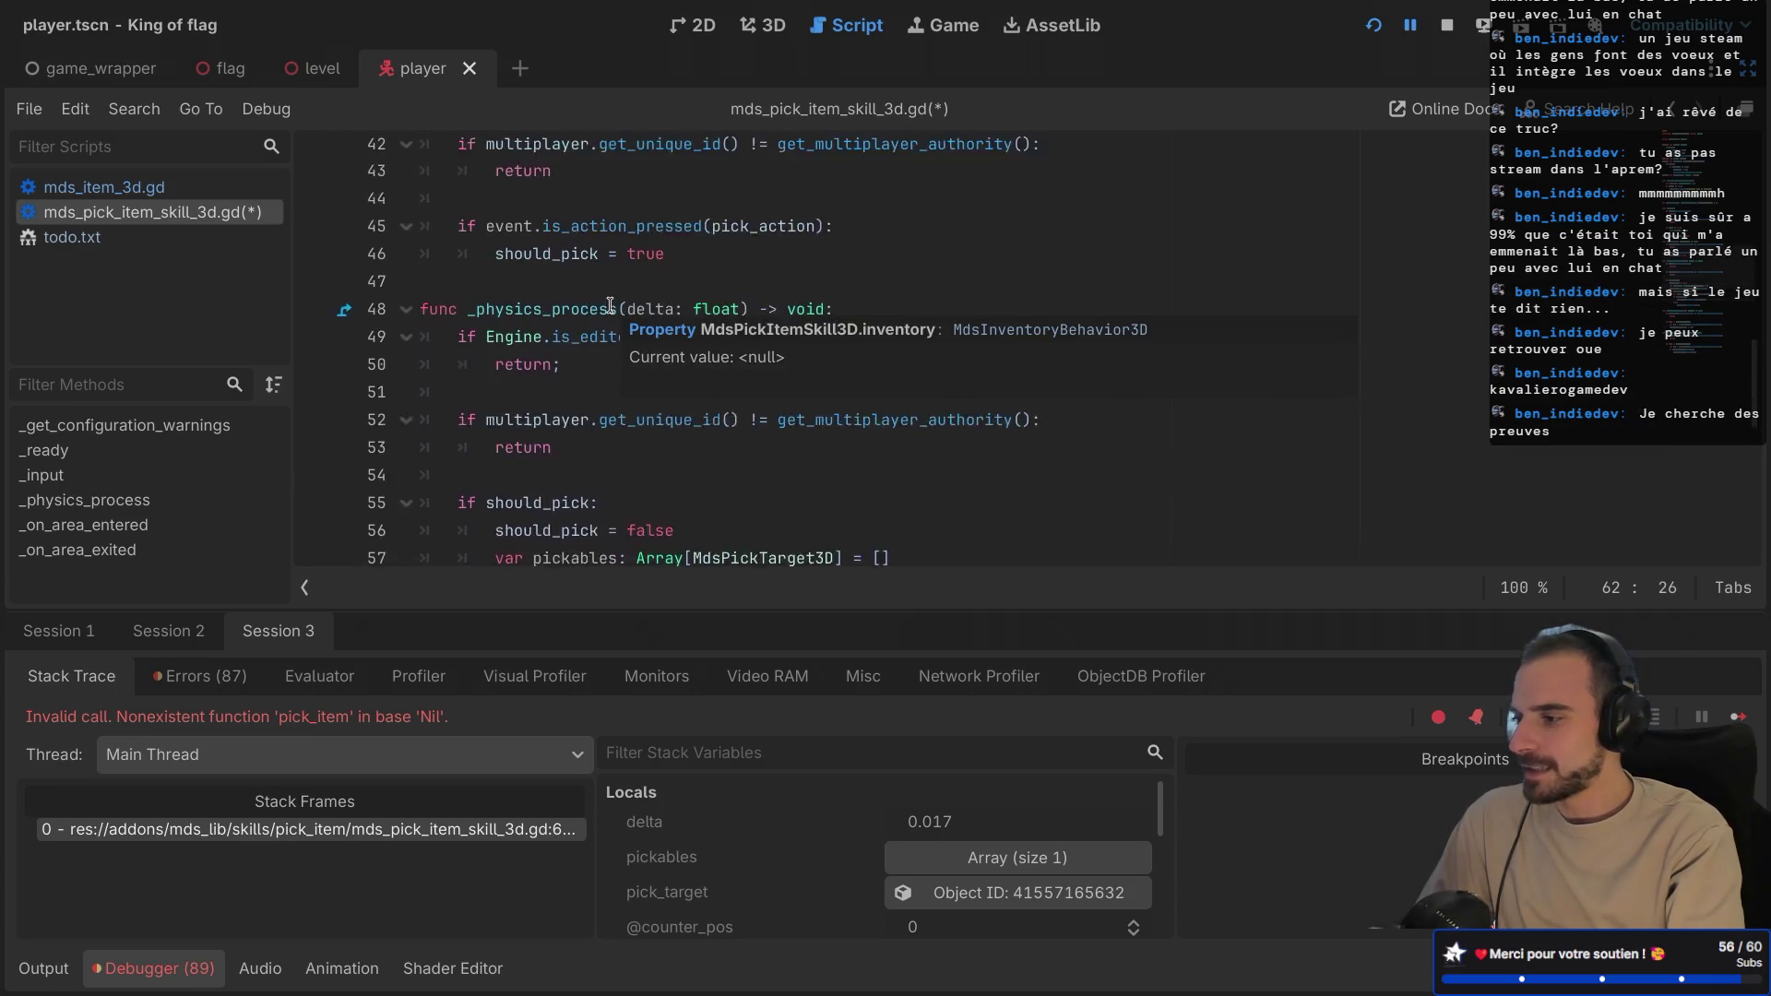
scroll(609, 305, up, 1)
scroll(609, 305, down, 14)
scroll(610, 305, down, 6)
key(ctrl+shift+F11)
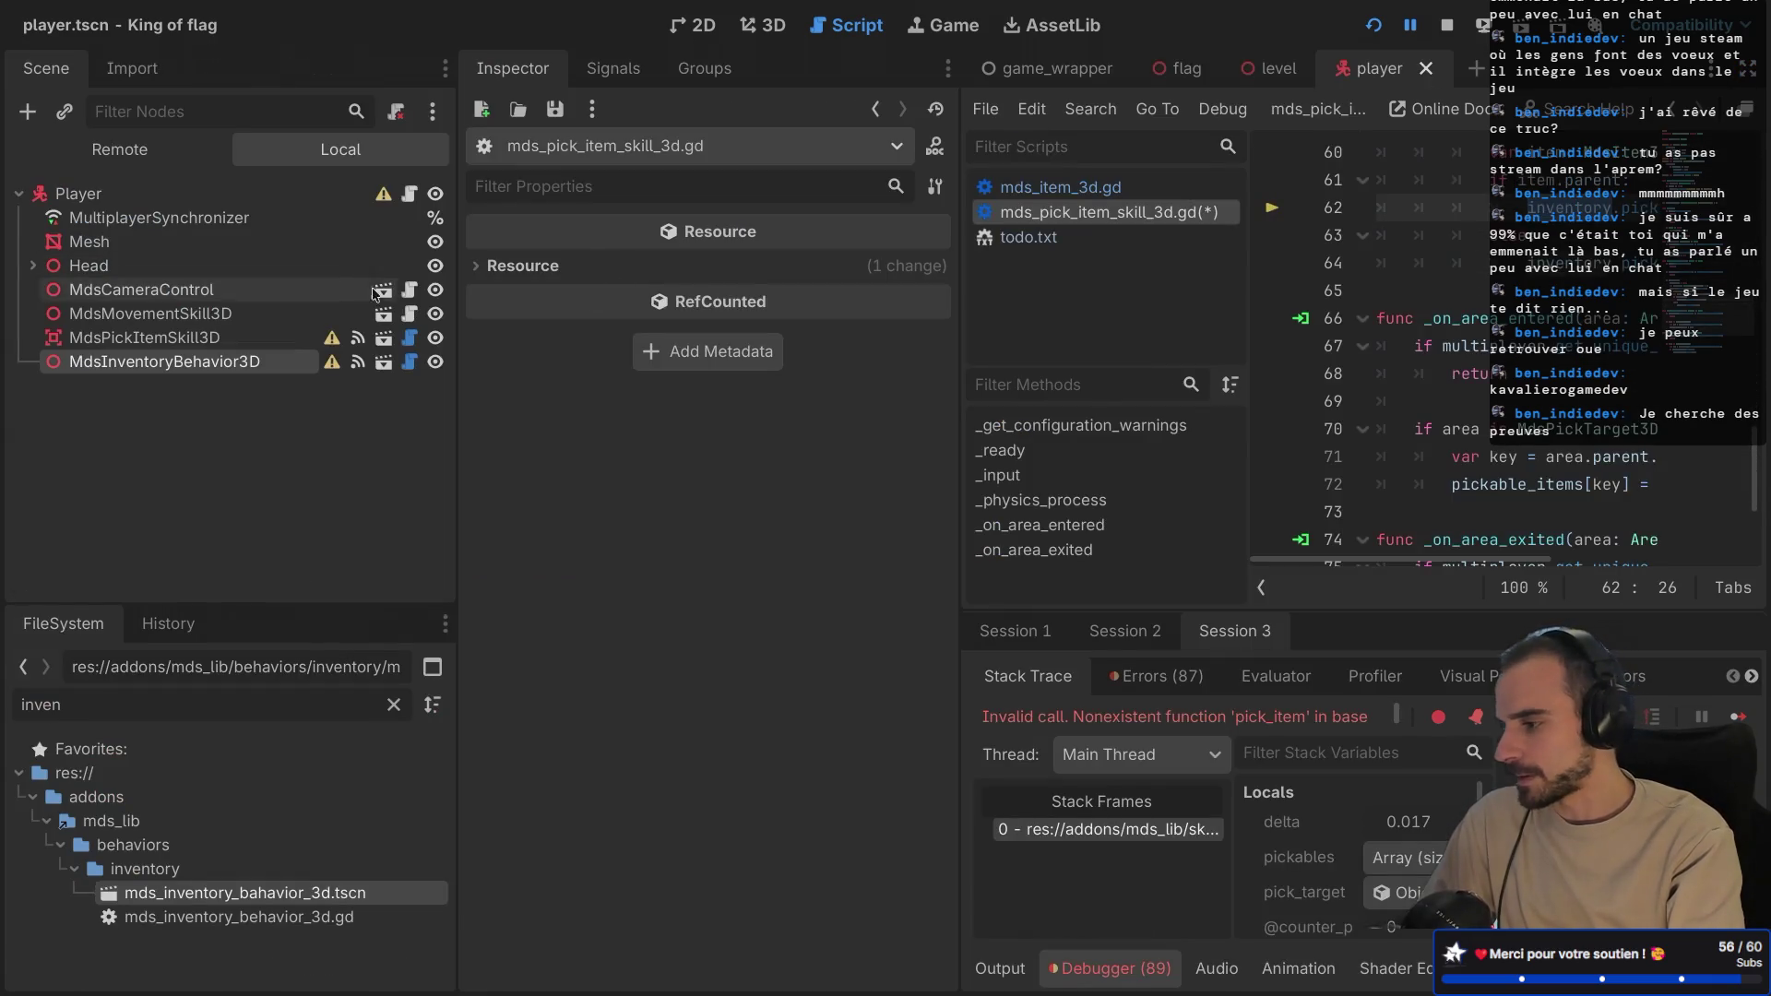
Point MdsPickItemSkill3D's Inventory at MdsInventoryBehavior3D, then briefly run the game and stop it
click(307, 338)
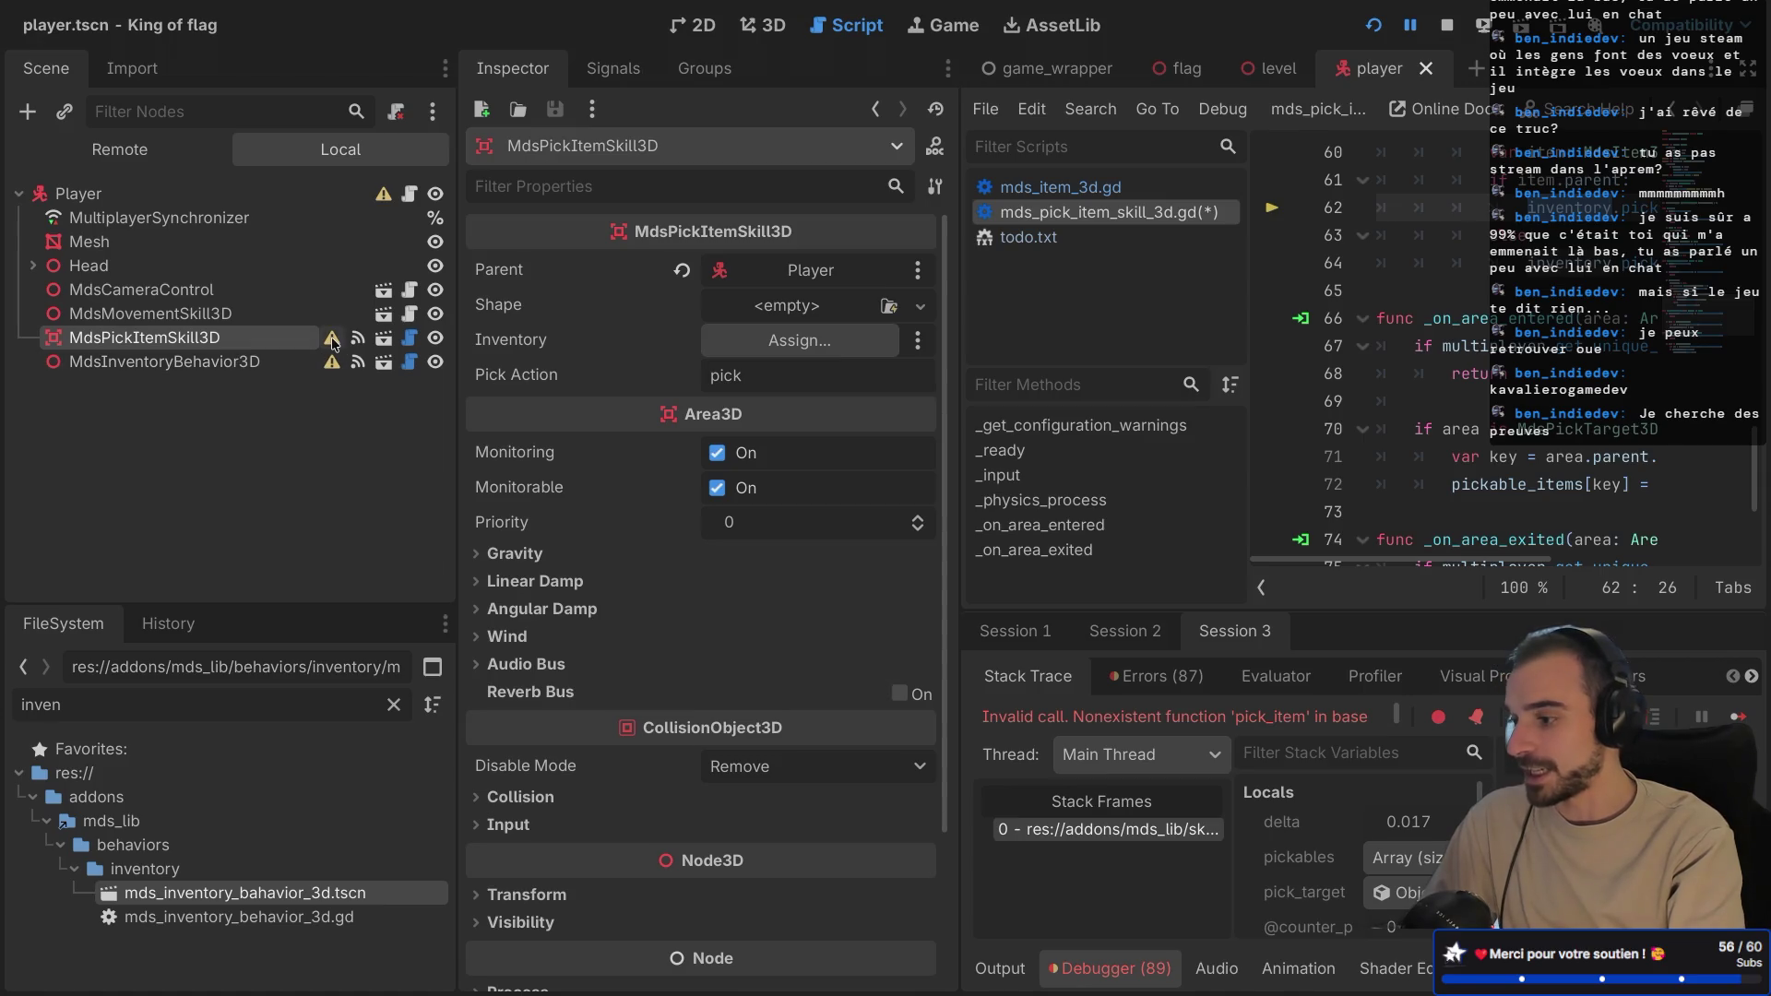
click(799, 341)
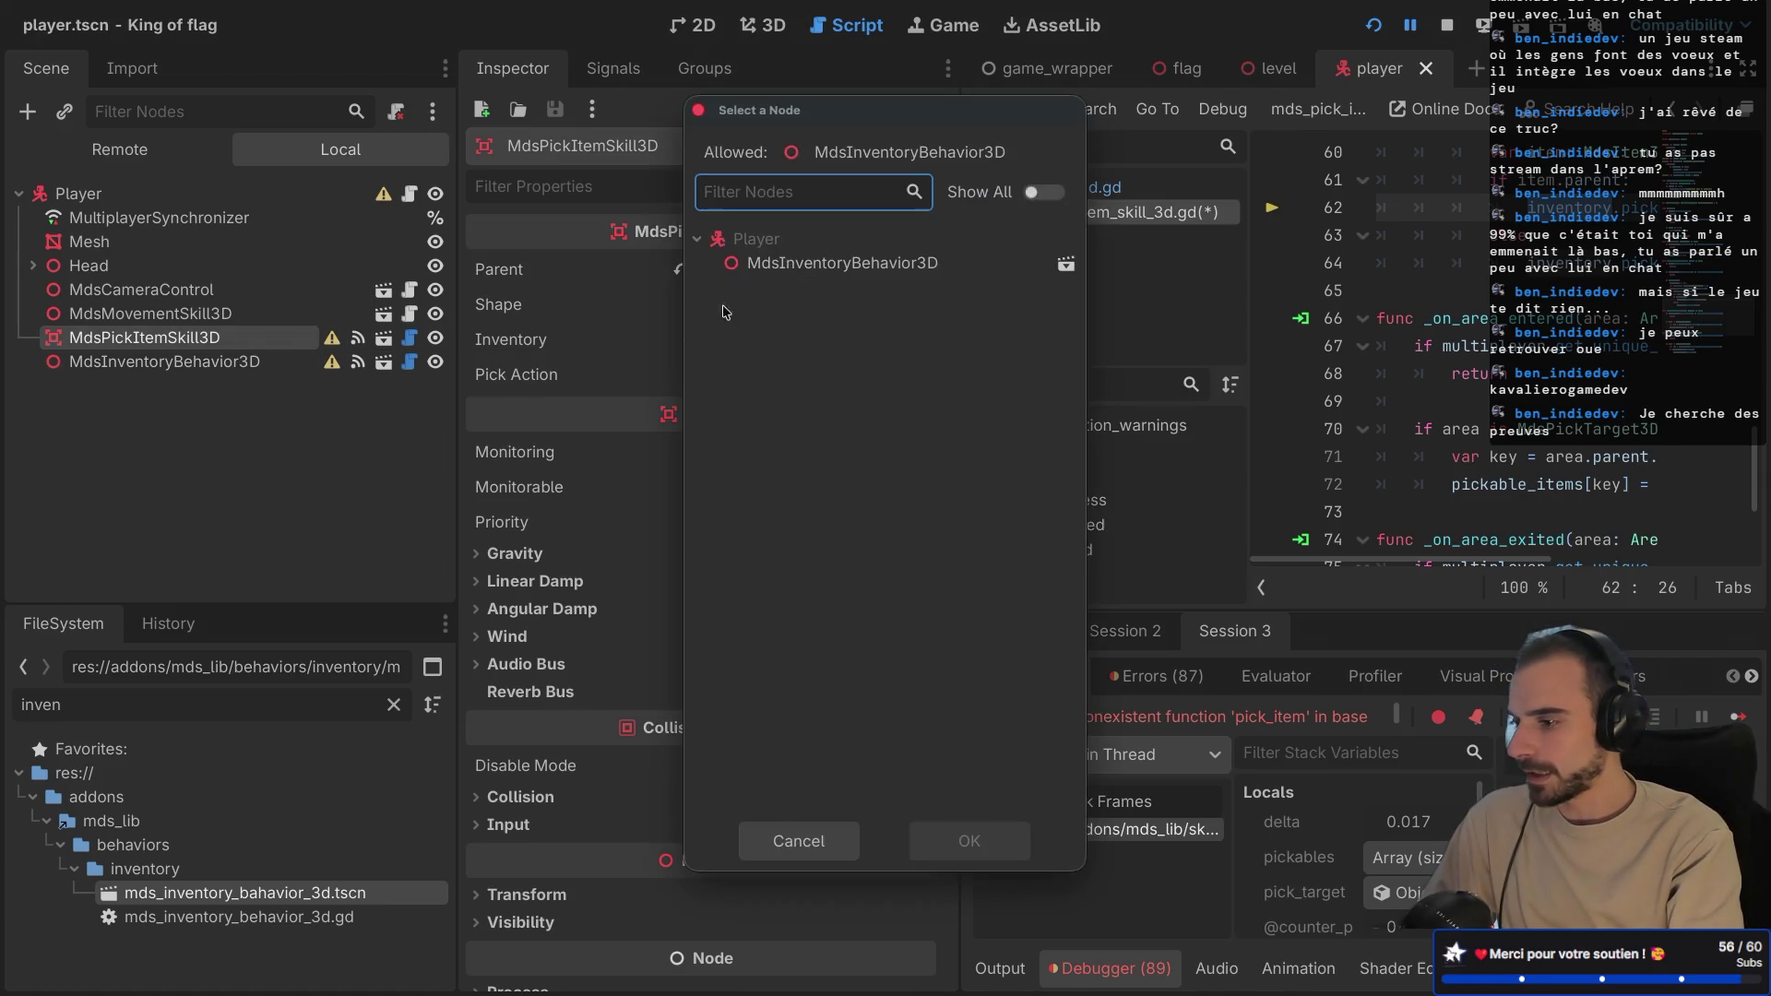
double_click(791, 264)
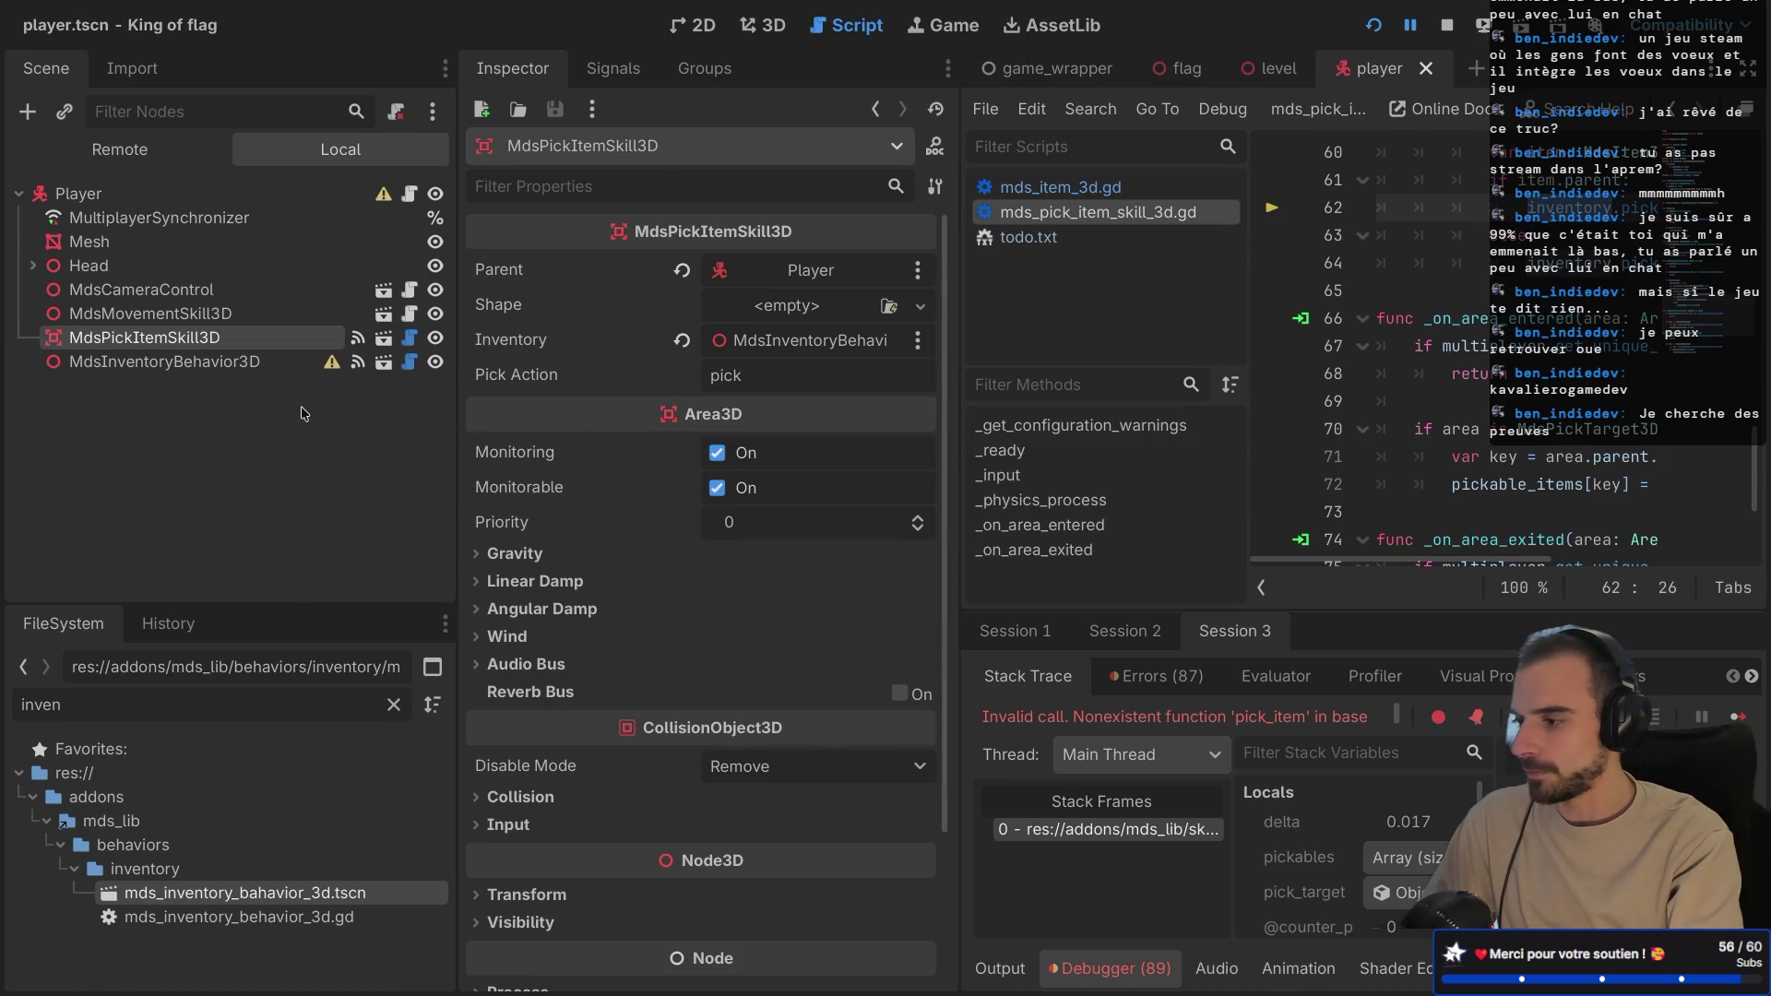
click(300, 360)
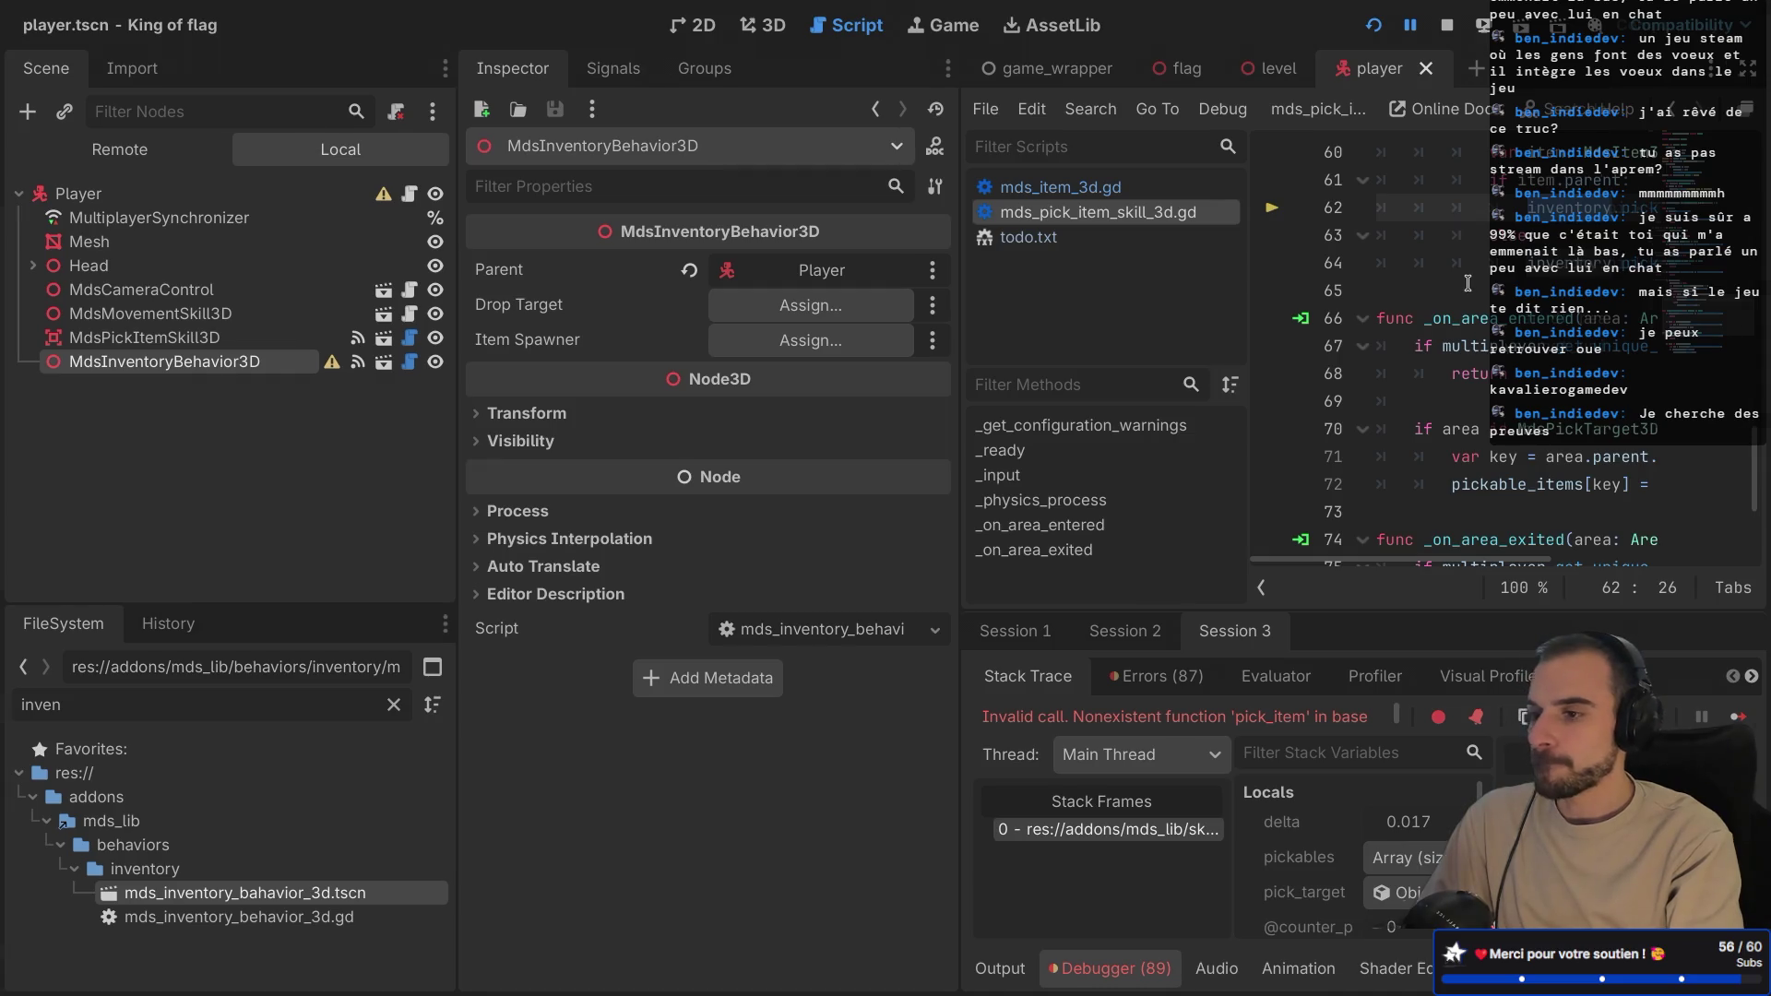
key(F5)
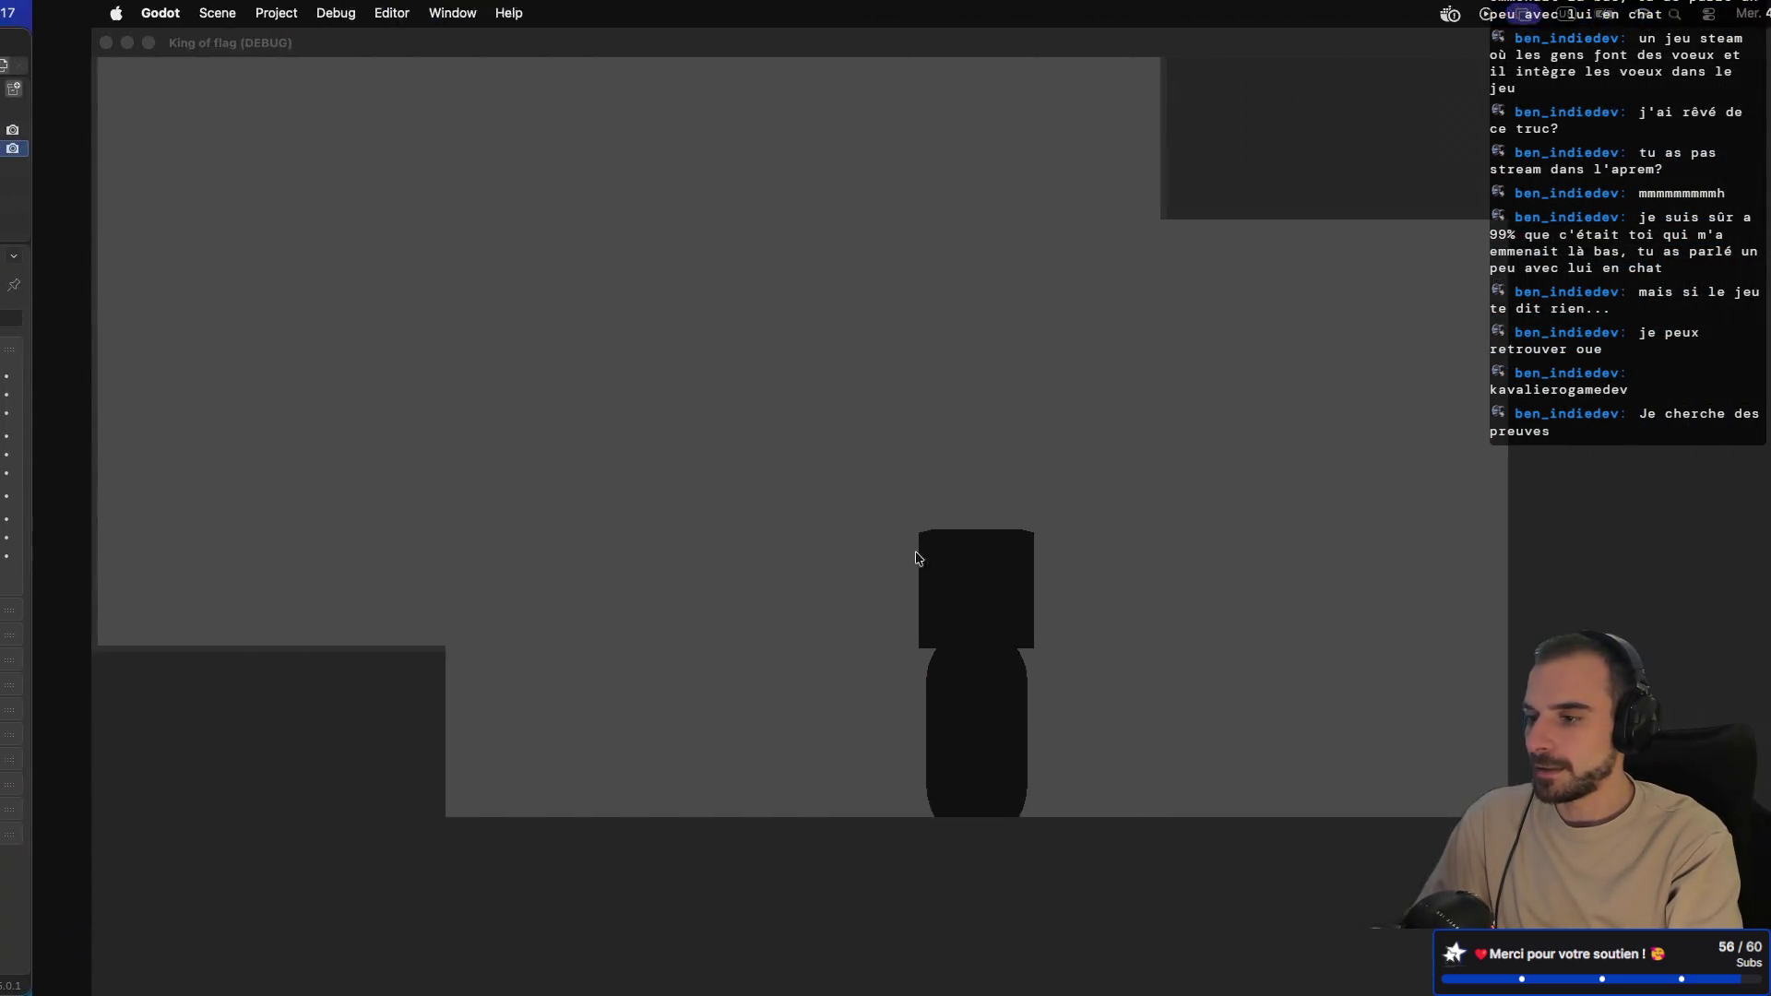
click(1446, 28)
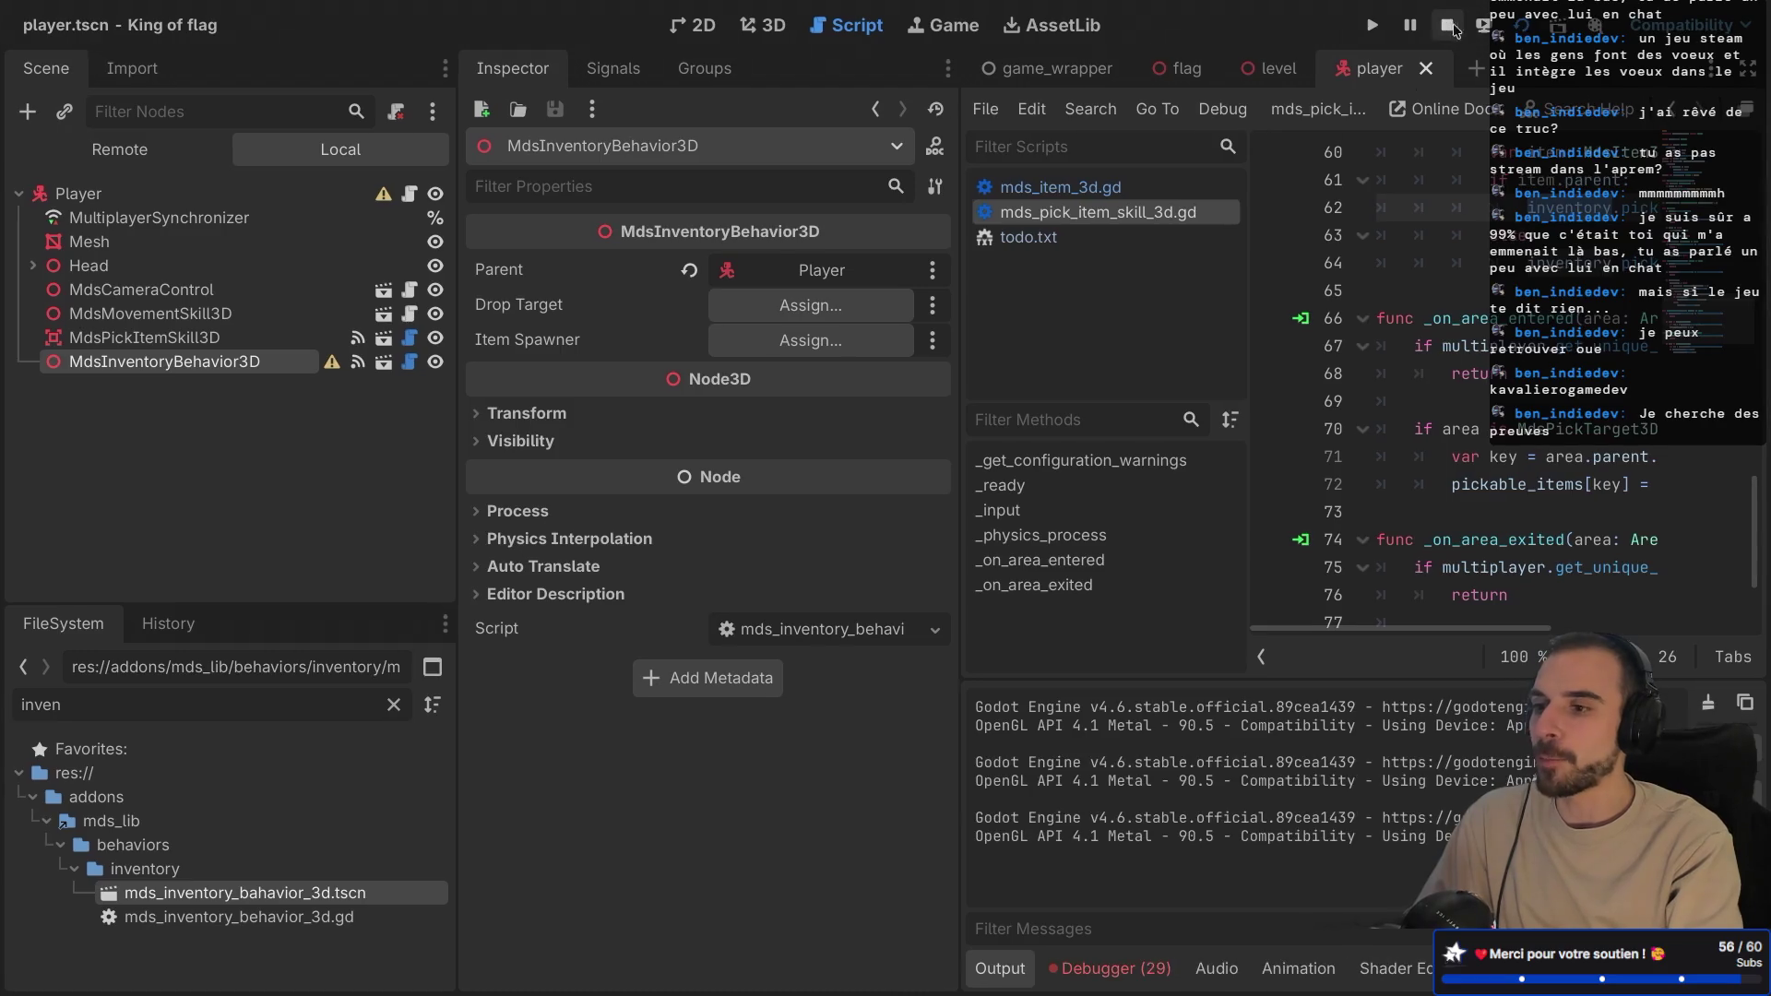
Run the game again through a new lobby match, then close it and view player.tscn in 3D
click(1371, 25)
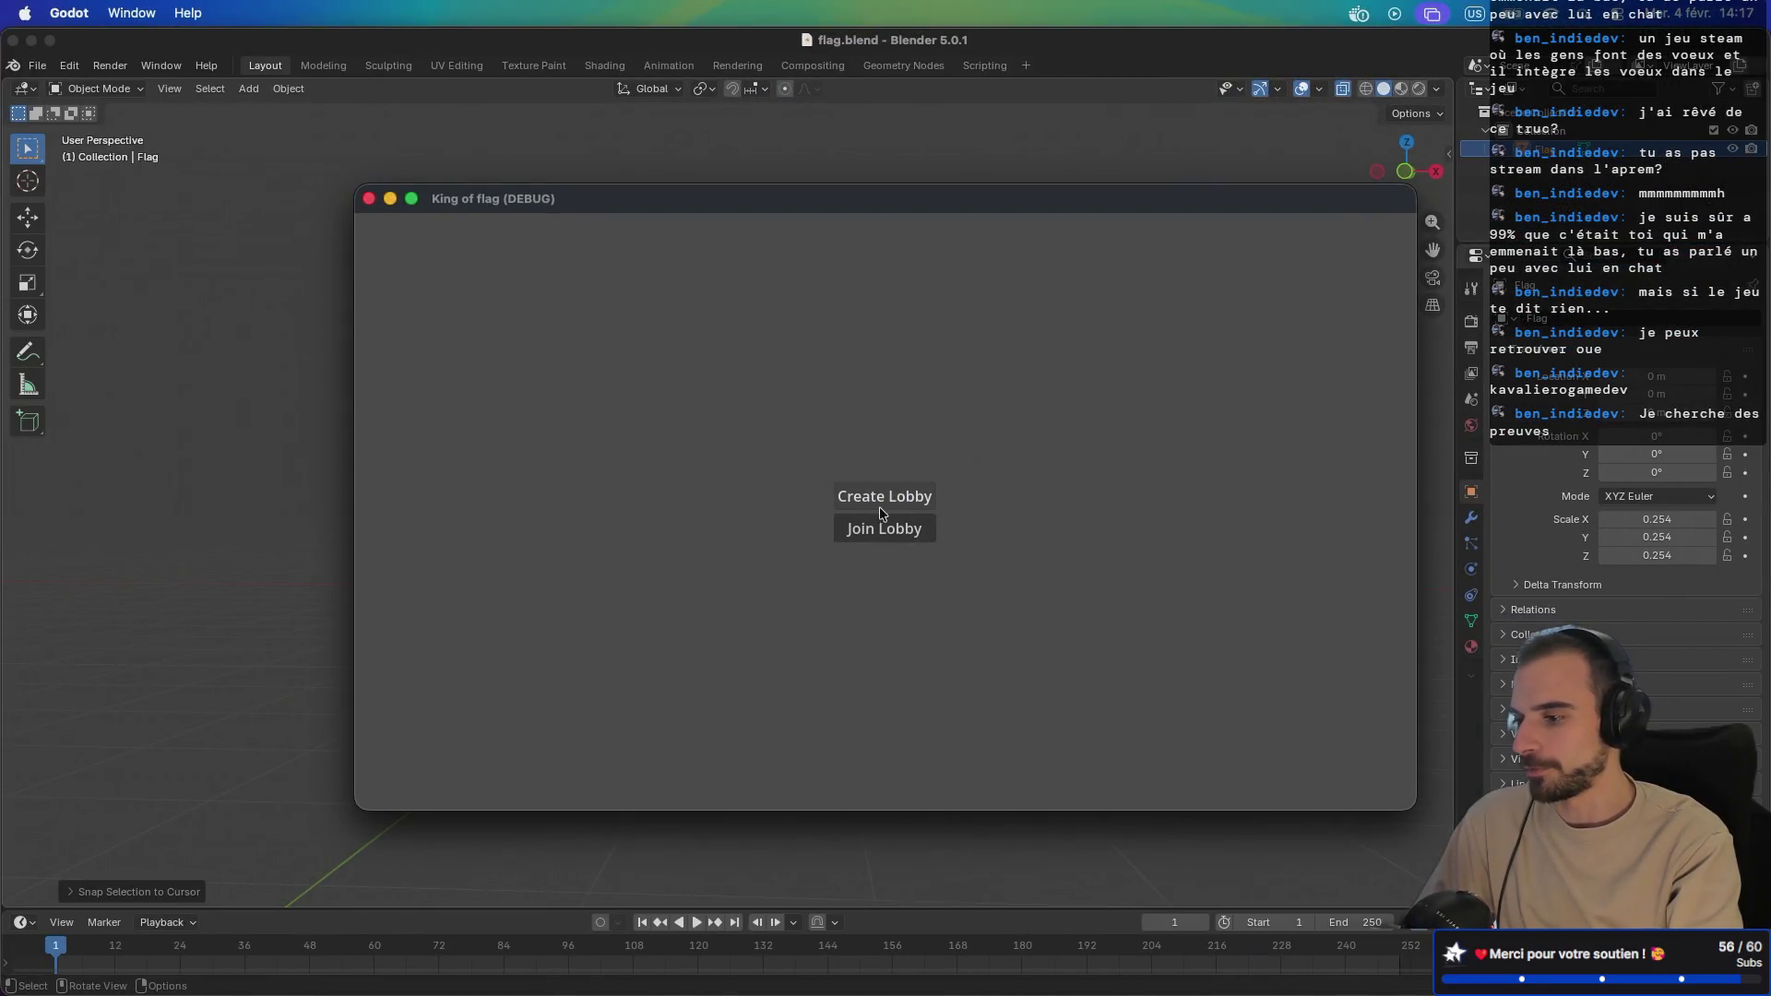
click(880, 506)
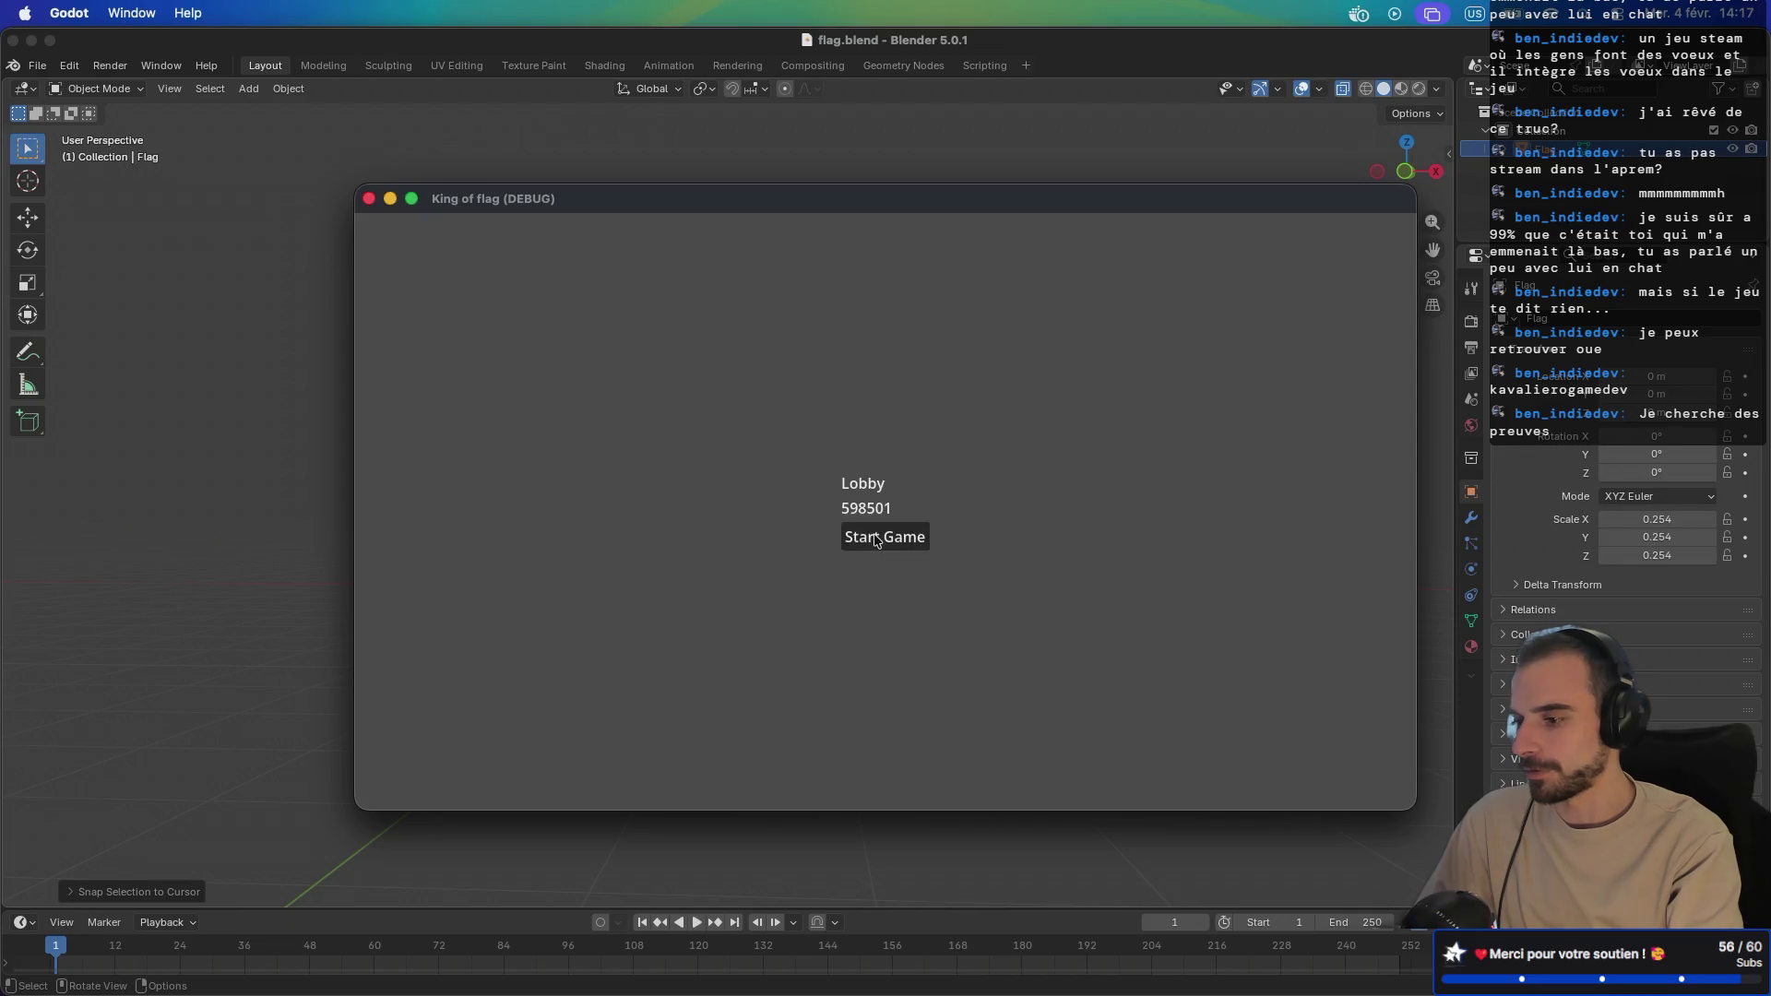
click(875, 537)
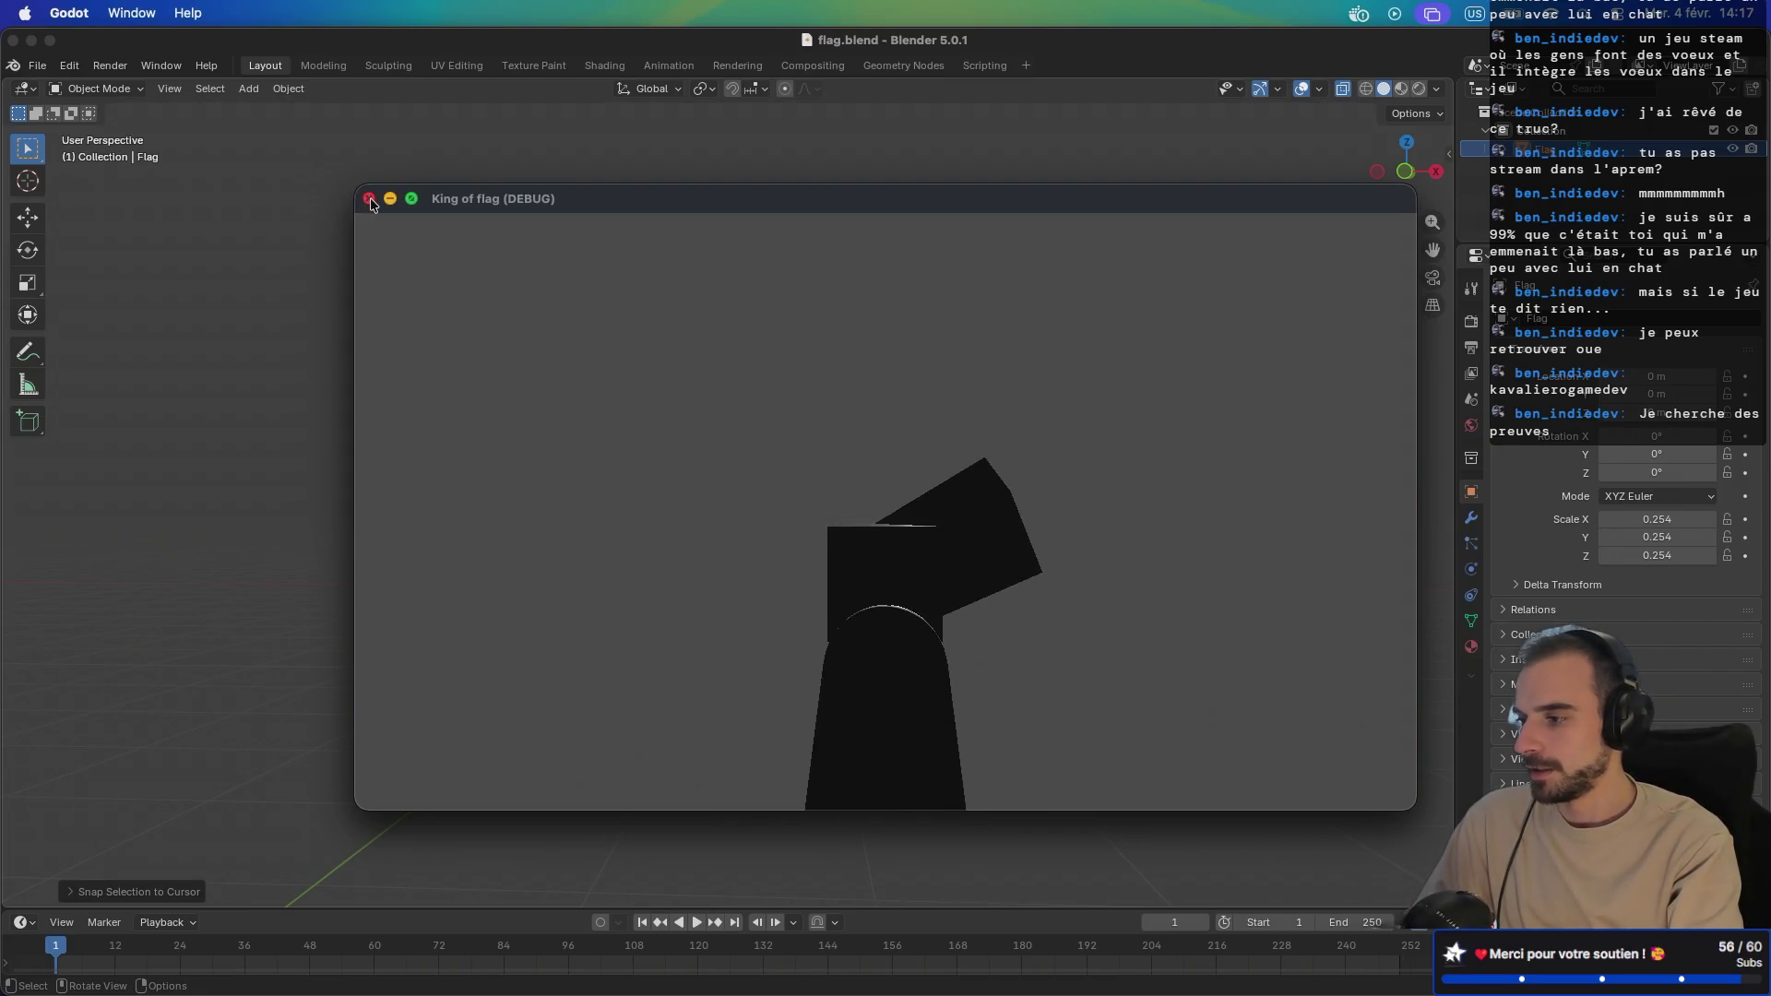
click(369, 197)
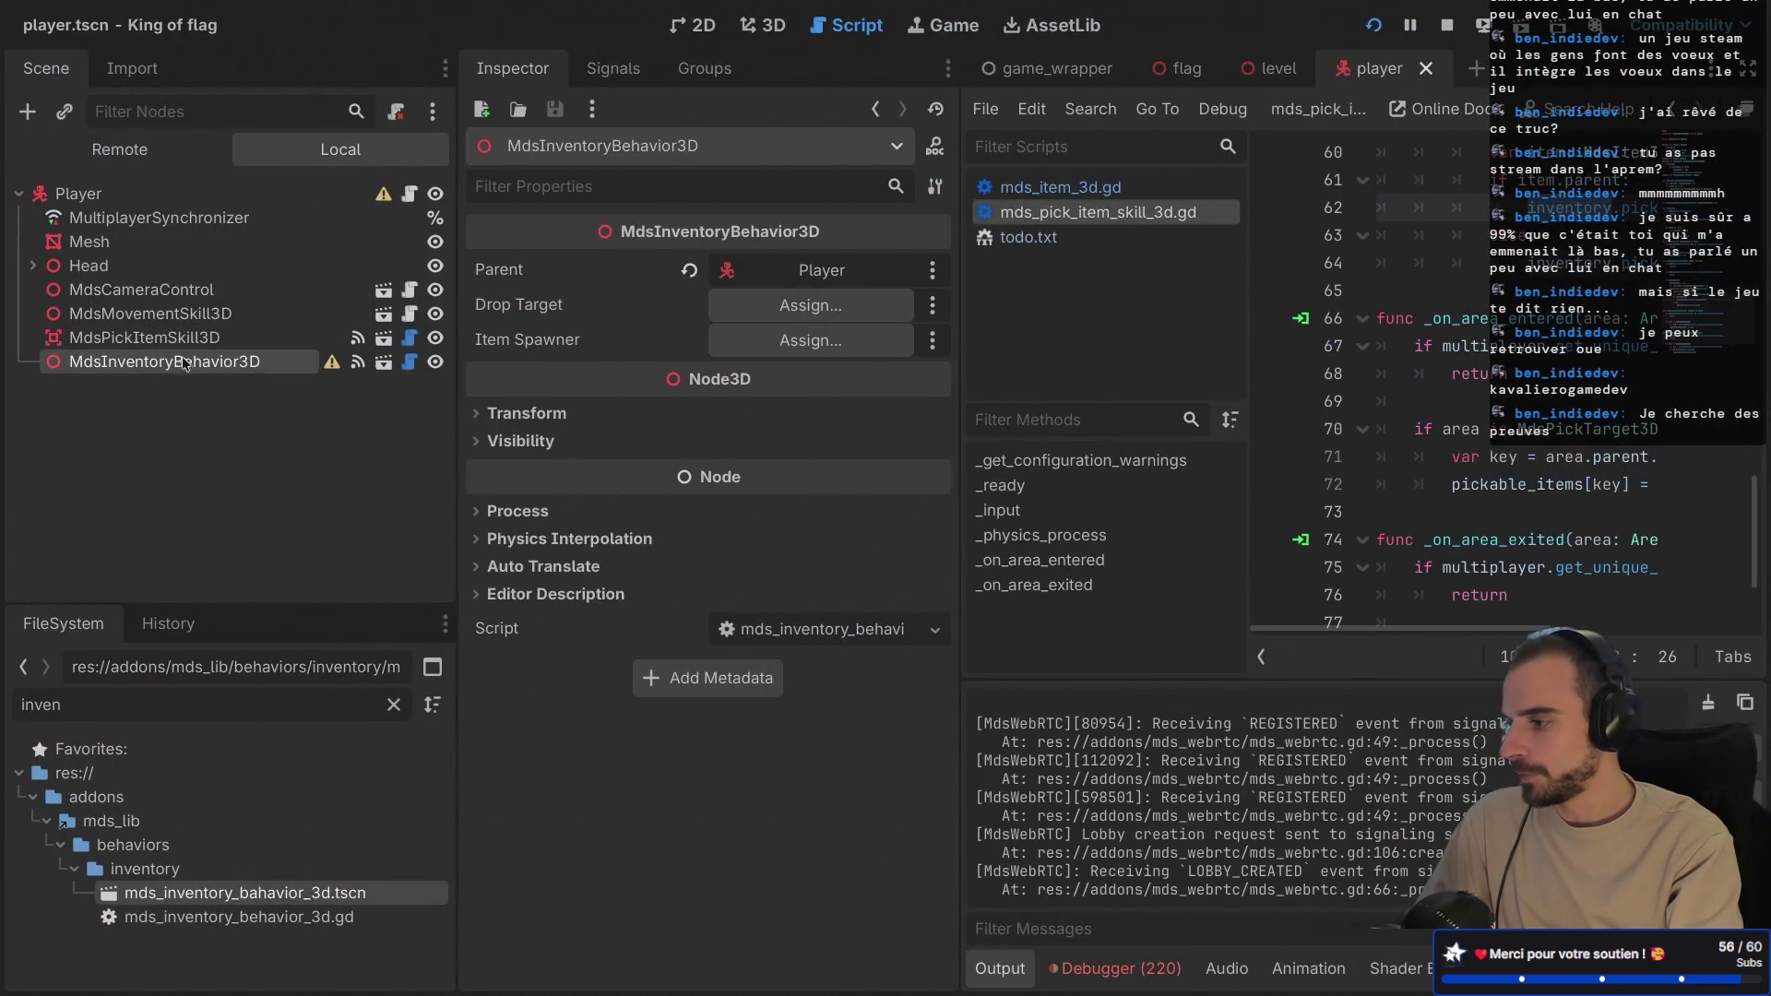
click(763, 27)
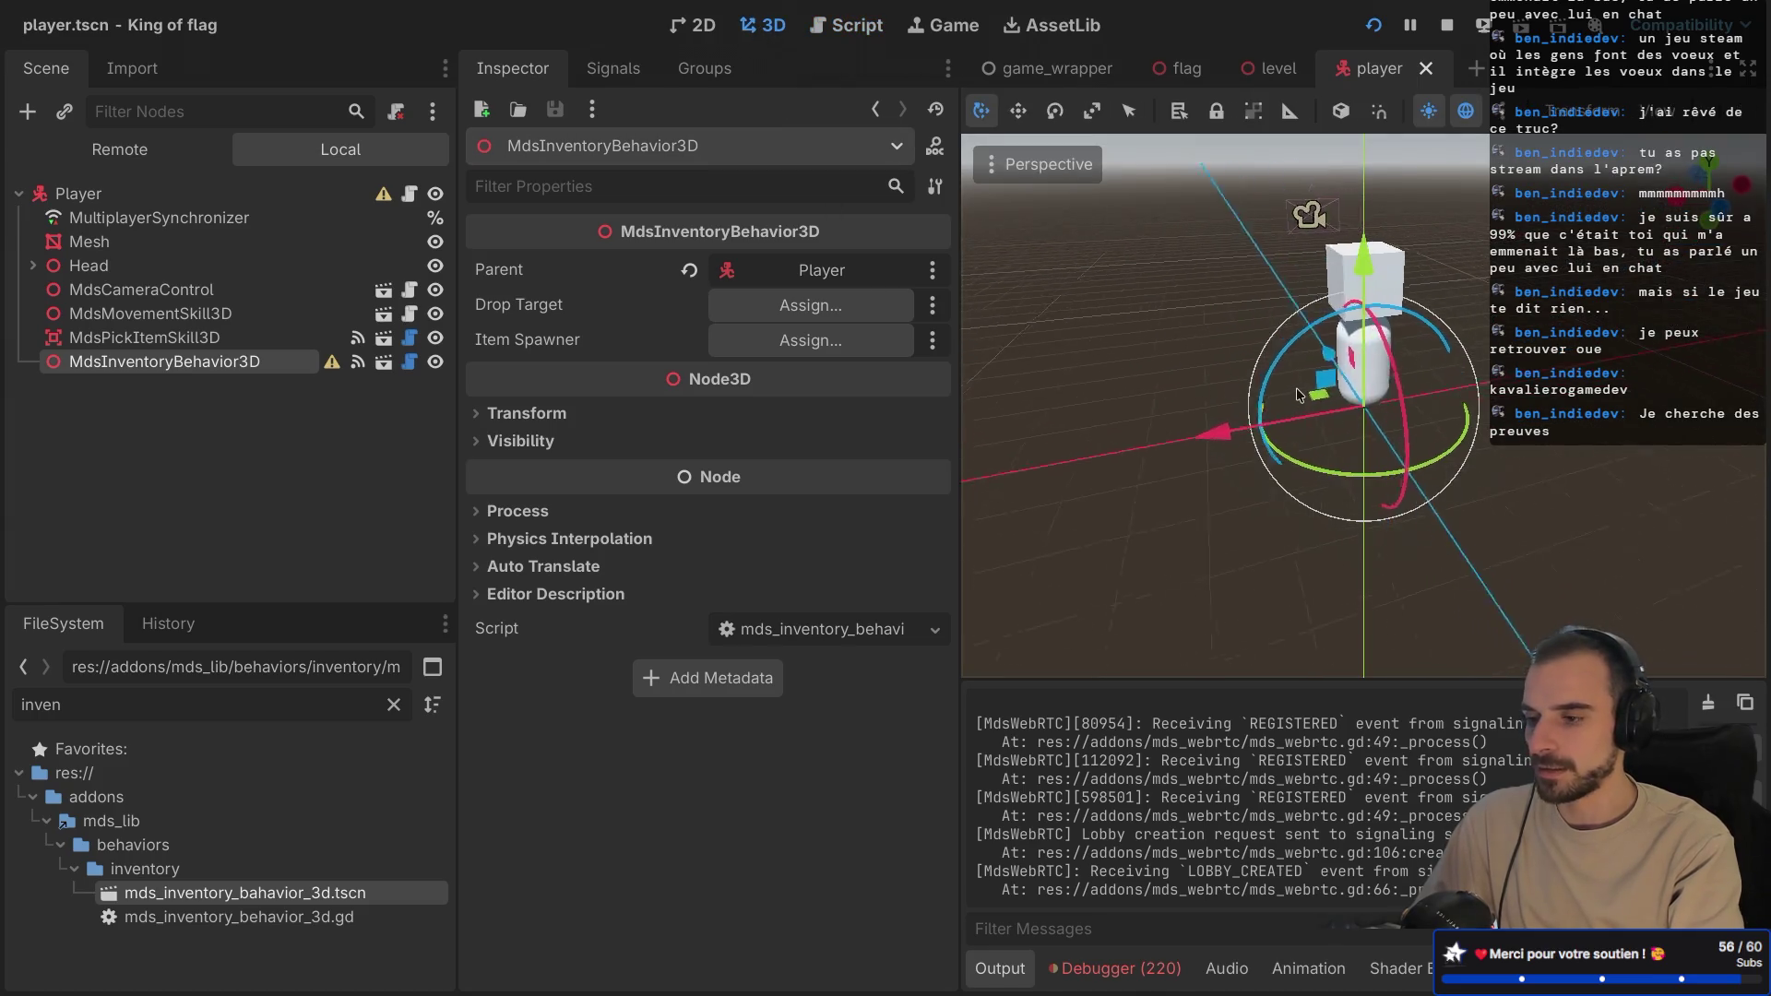
Move MdsInventoryBehavior3D along X and raise it along Y with the gizmo
drag(1297, 395, 1593, 525)
drag(1328, 388, 1348, 407)
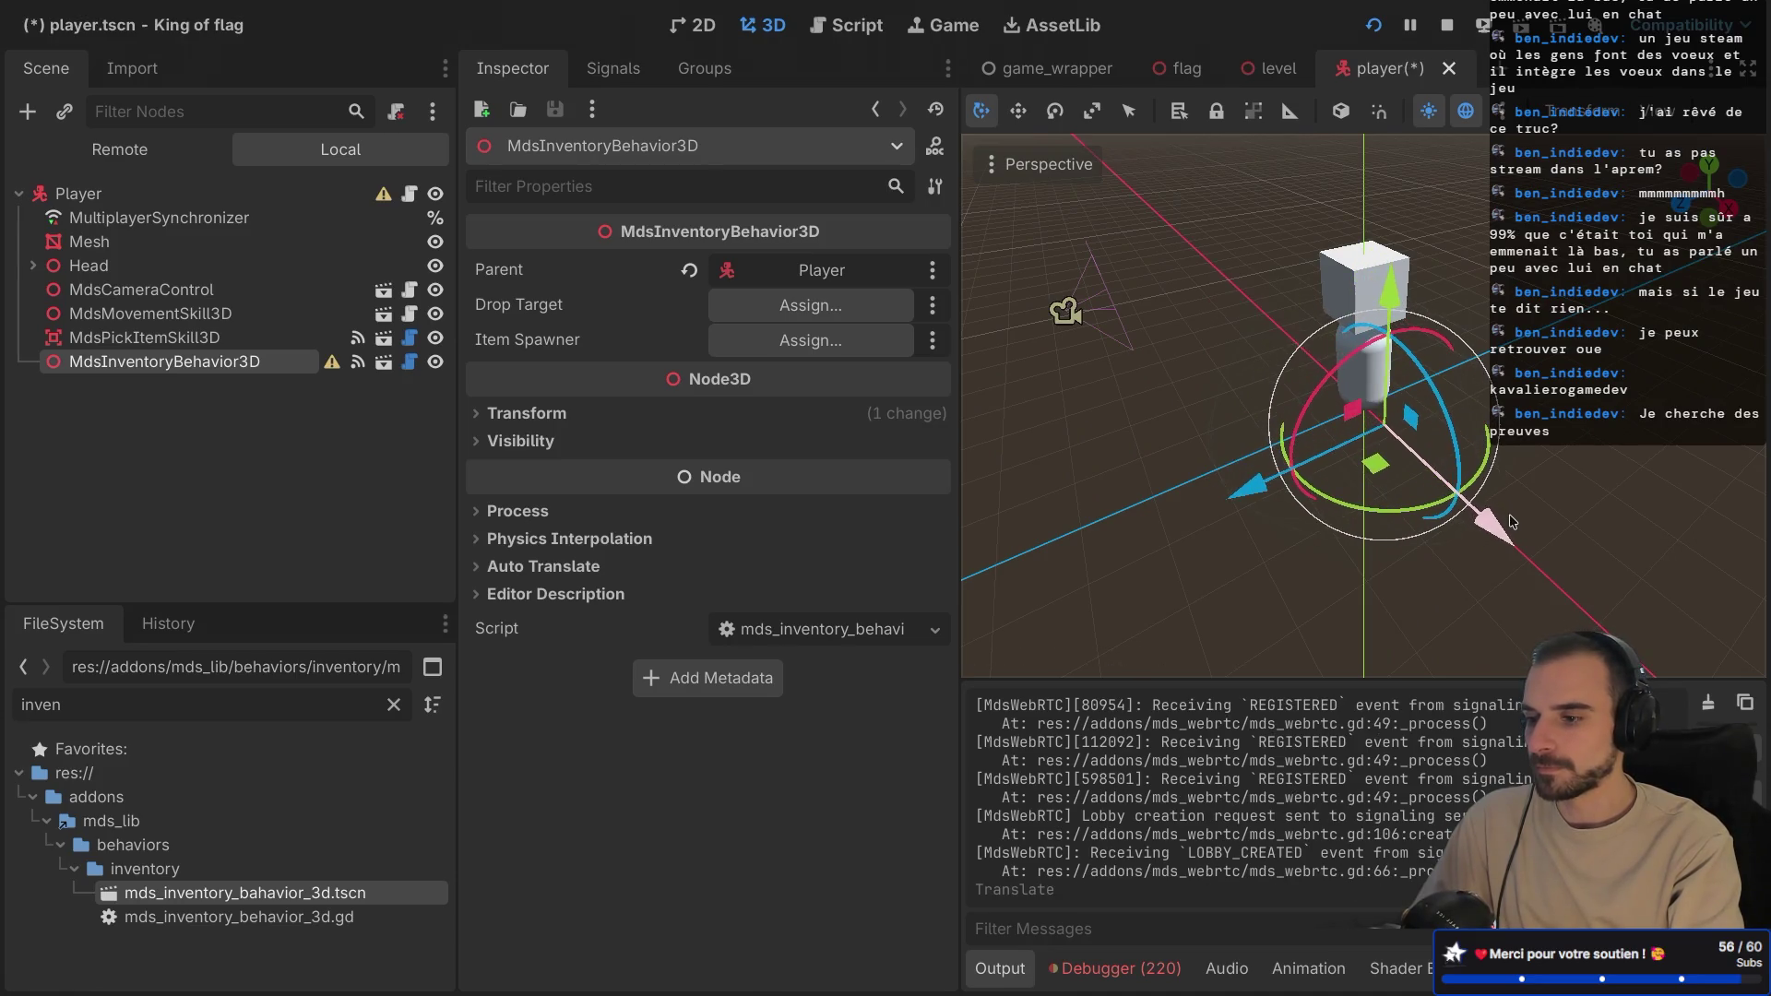
mouse_move(1390, 304)
mouse_down()
mouse_move(1392, 137)
mouse_move(1377, 141)
mouse_up()
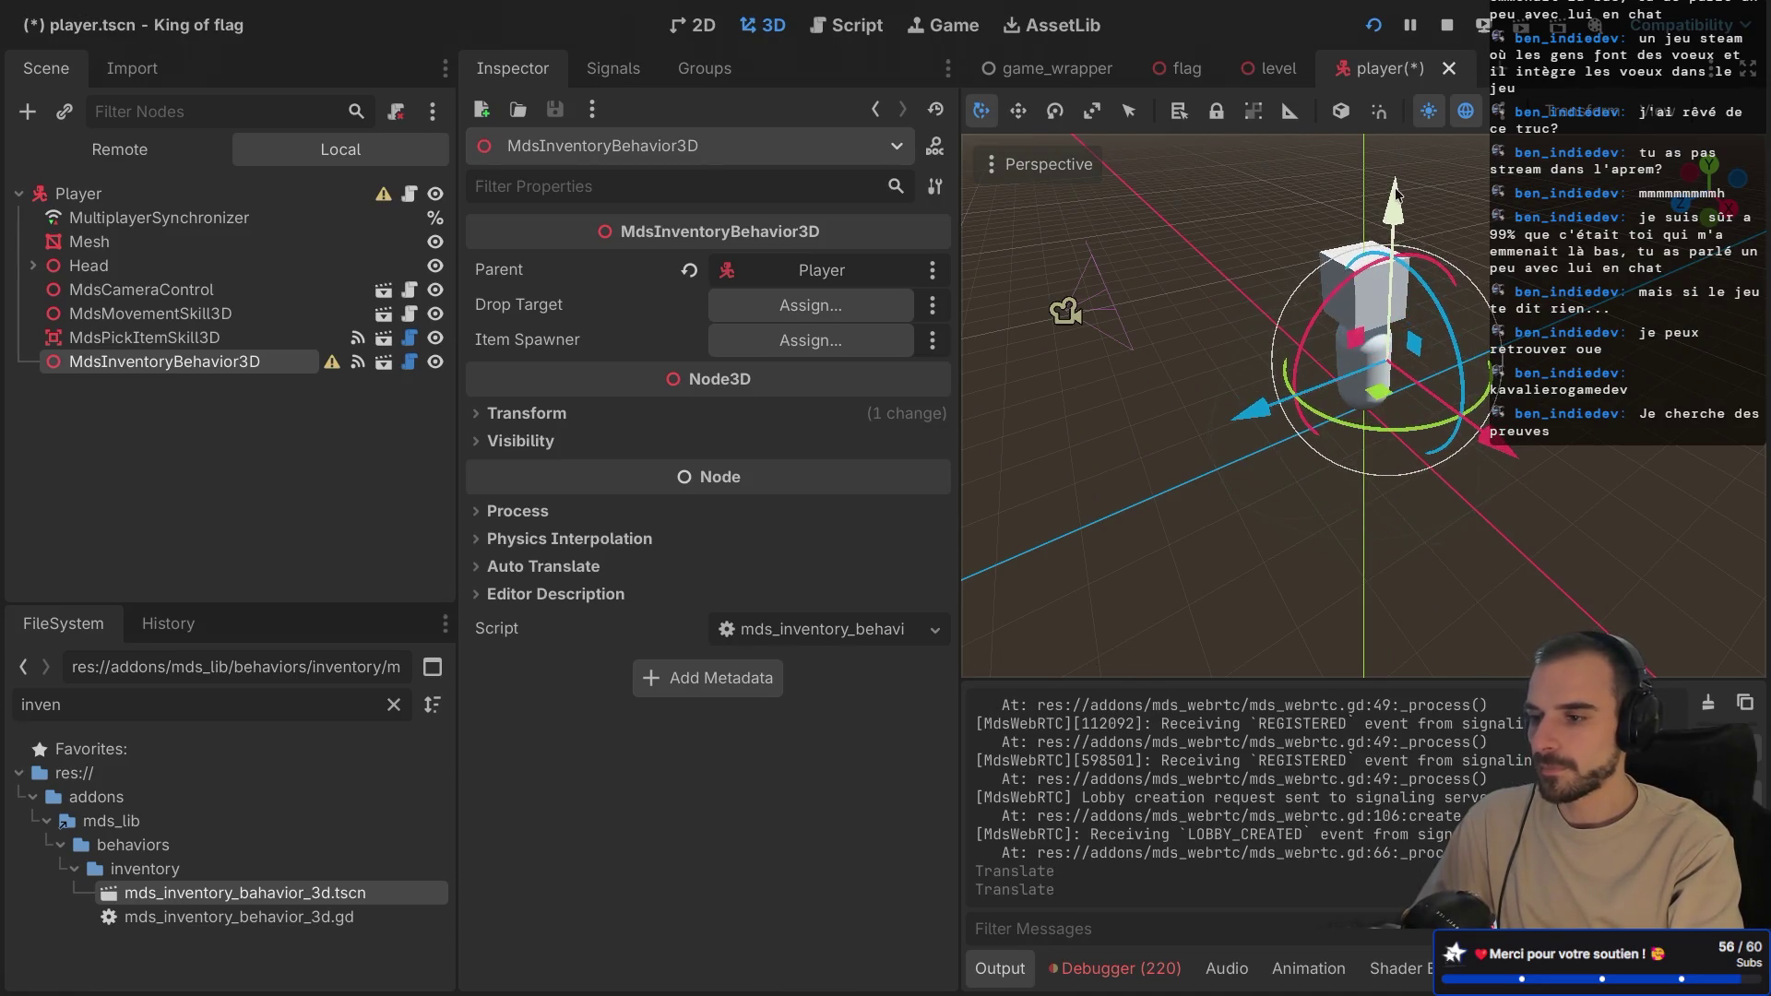
Test the game in a new lobby match, then return to the editor
click(1374, 25)
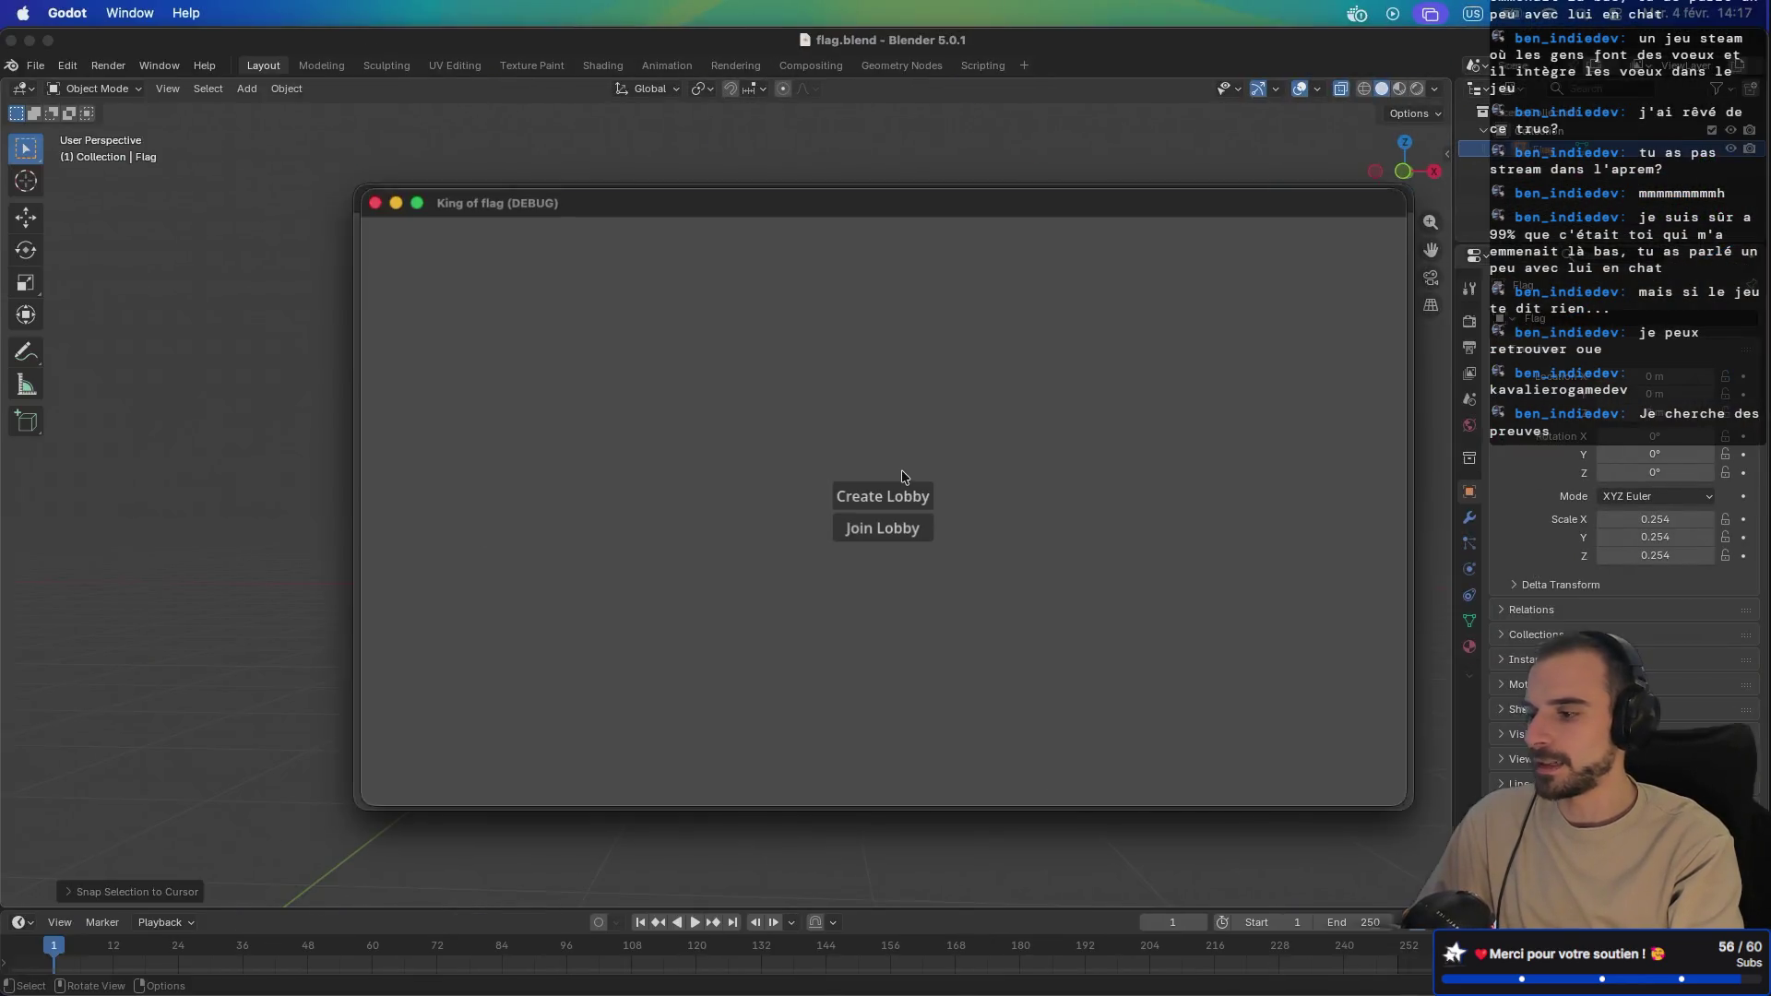
click(892, 489)
click(870, 533)
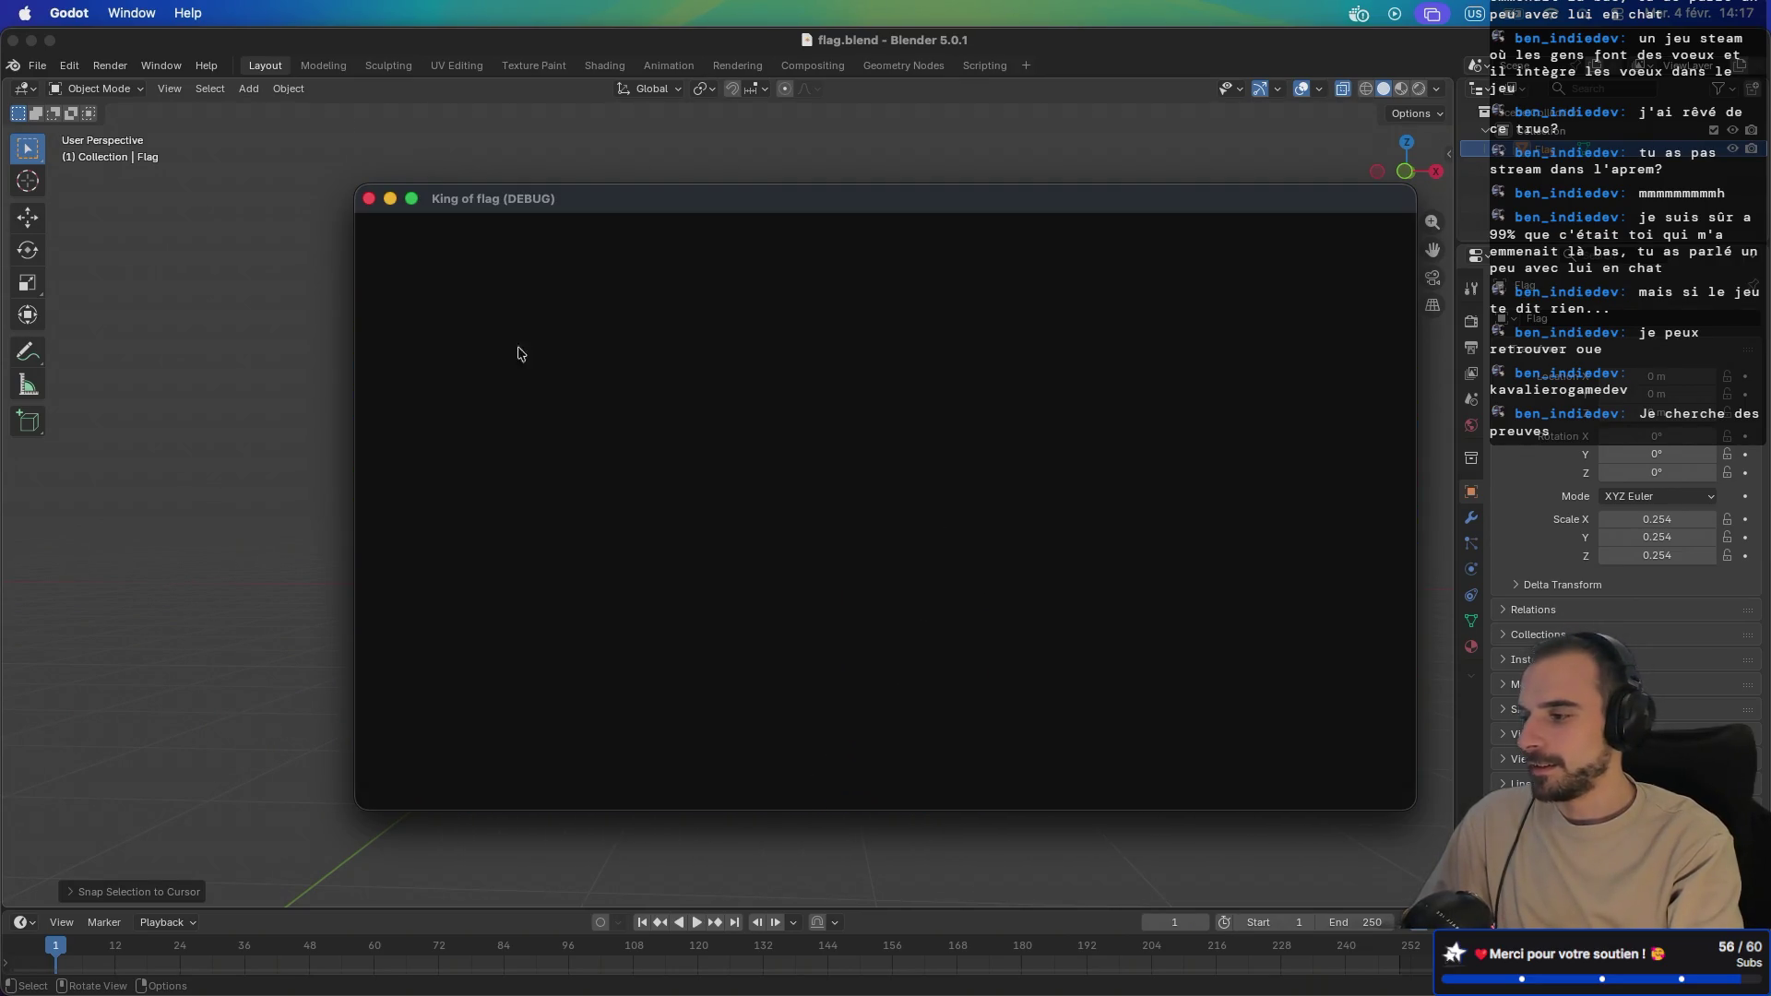
click(411, 198)
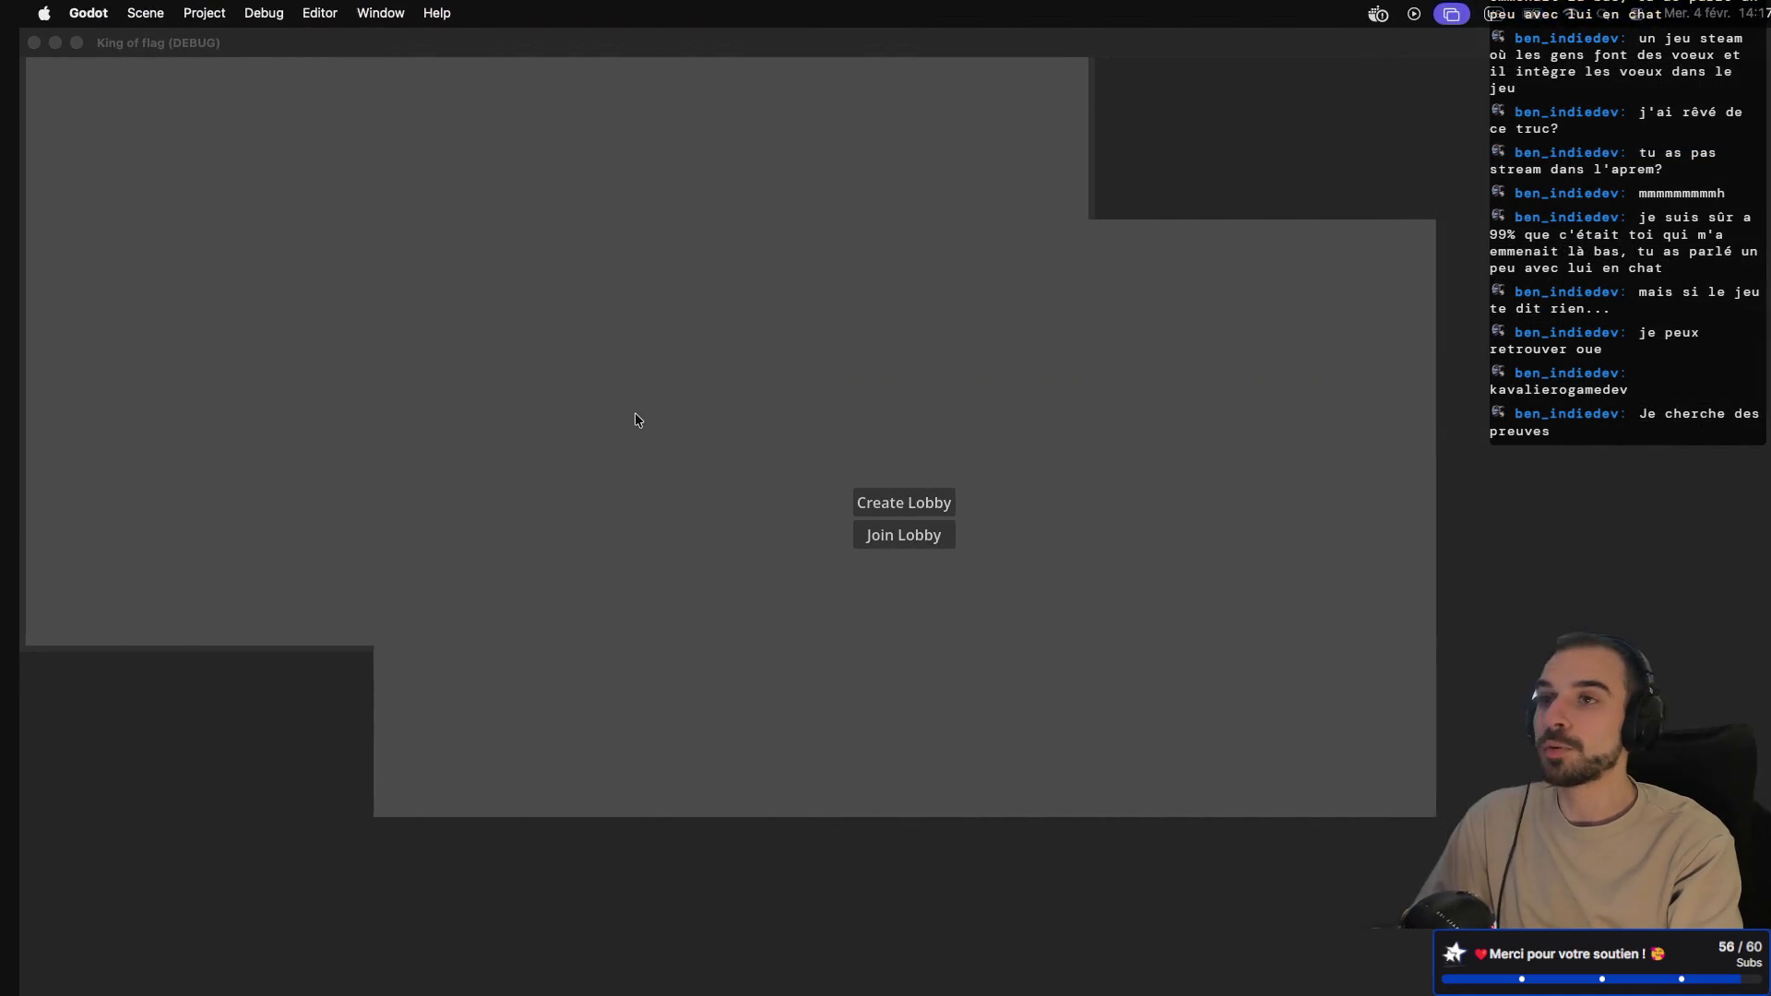
key(ctrl+Left)
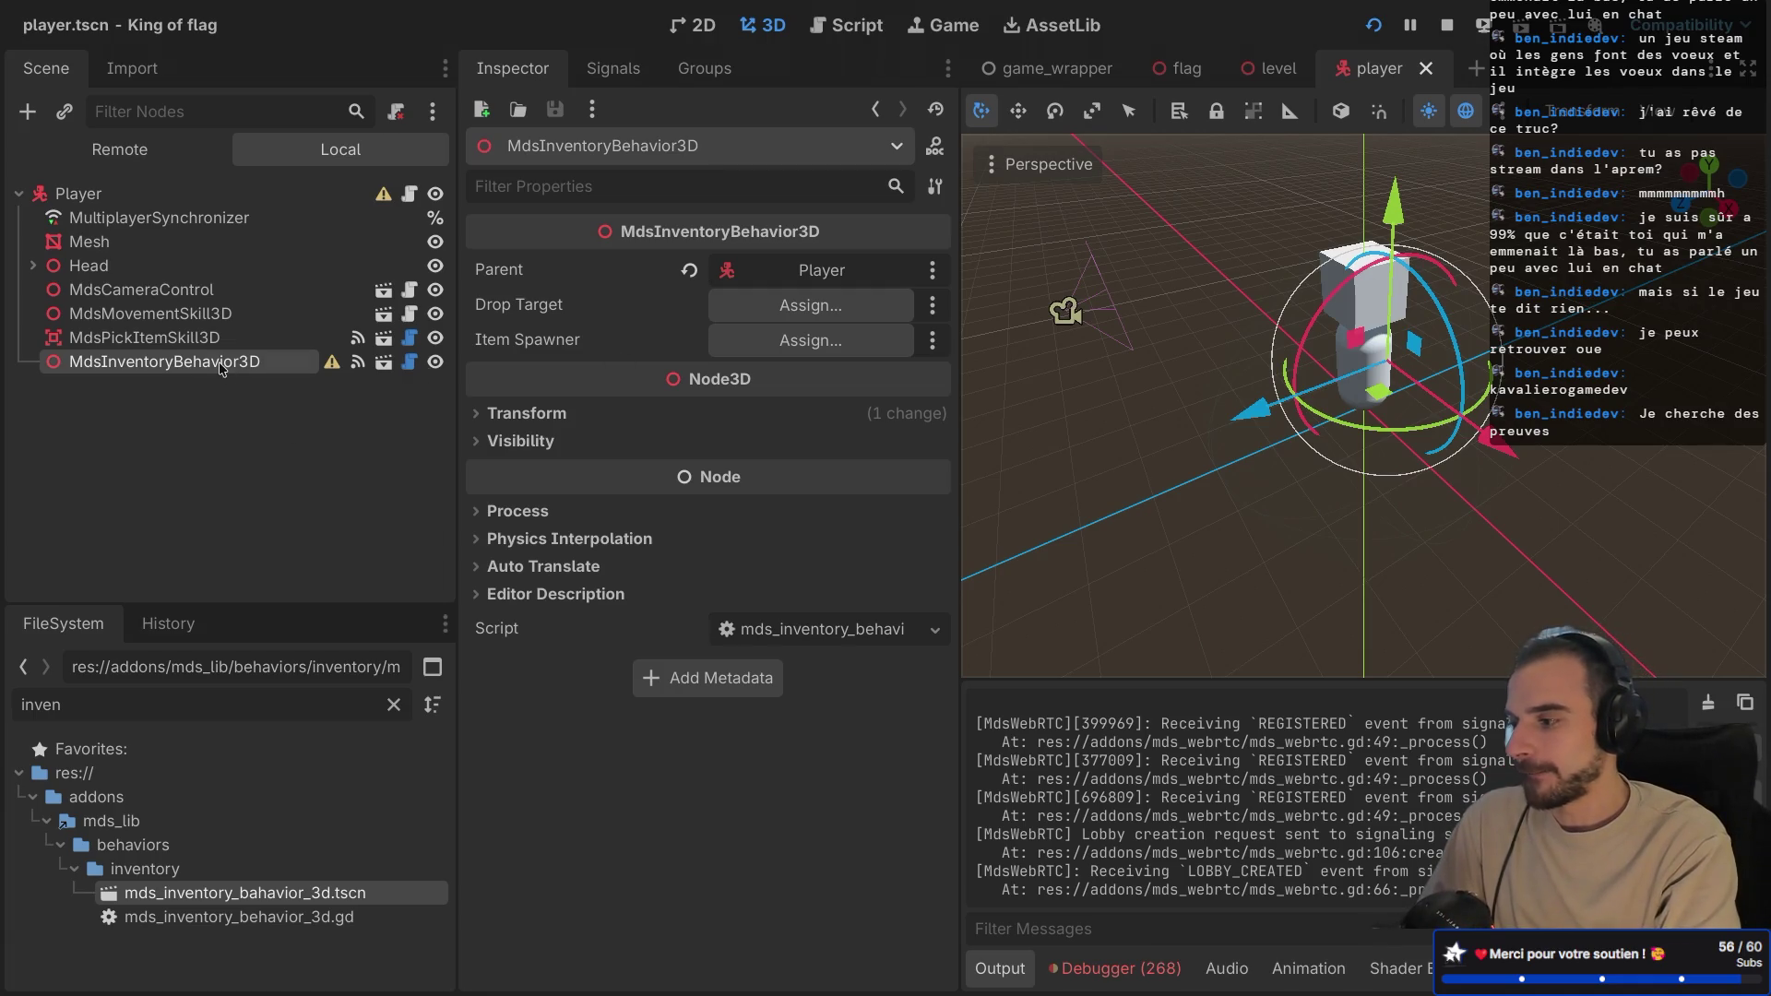
double_click(54, 710)
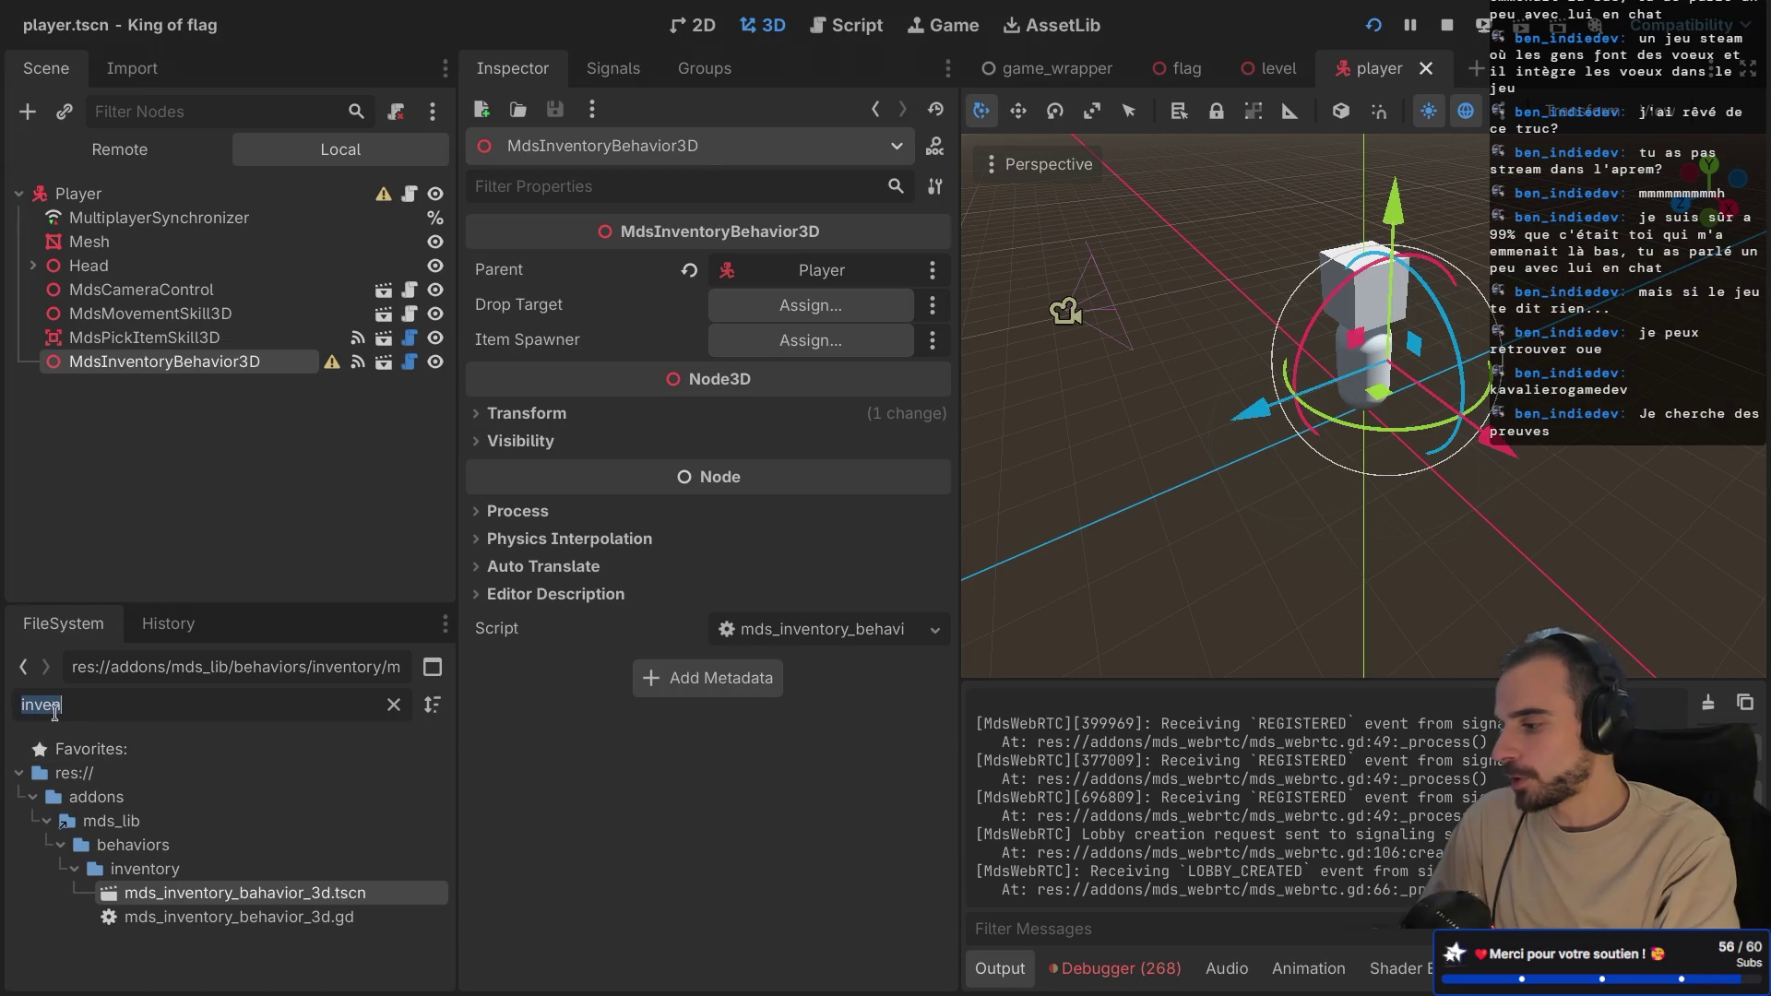
Browse to skills/drop_item and add mds_drop_item_skill_3d.tscn under Player
key(BackSpace)
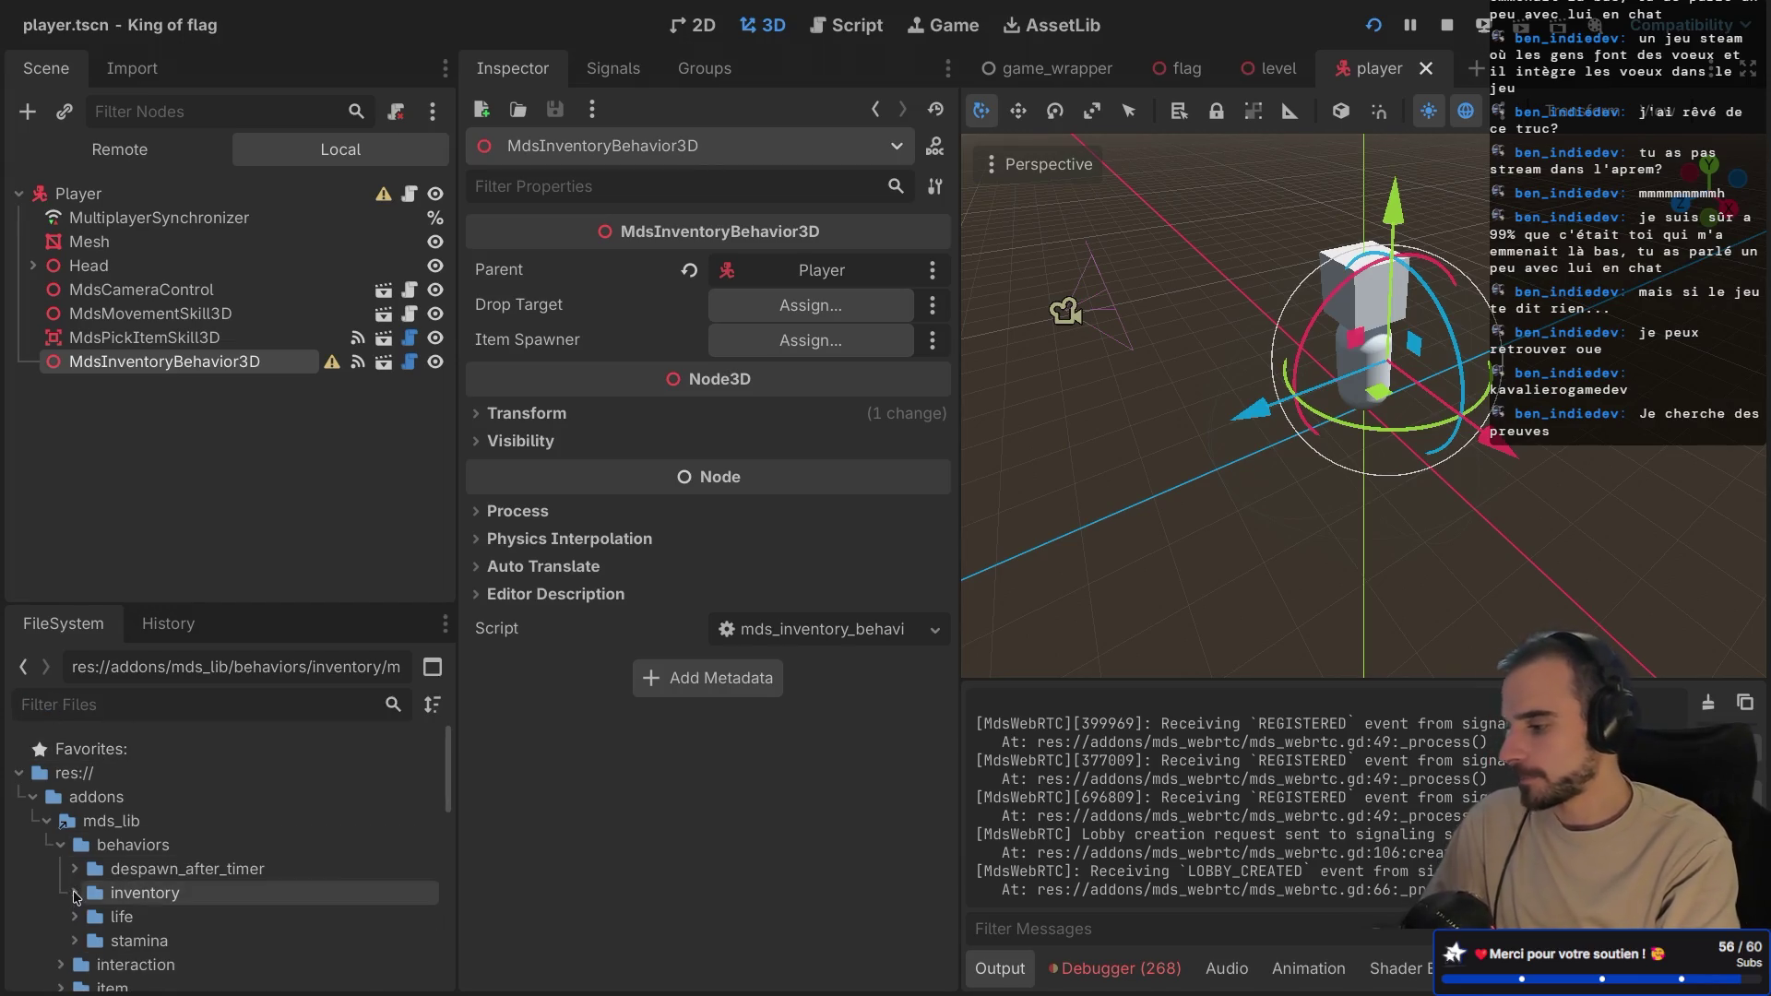
click(57, 847)
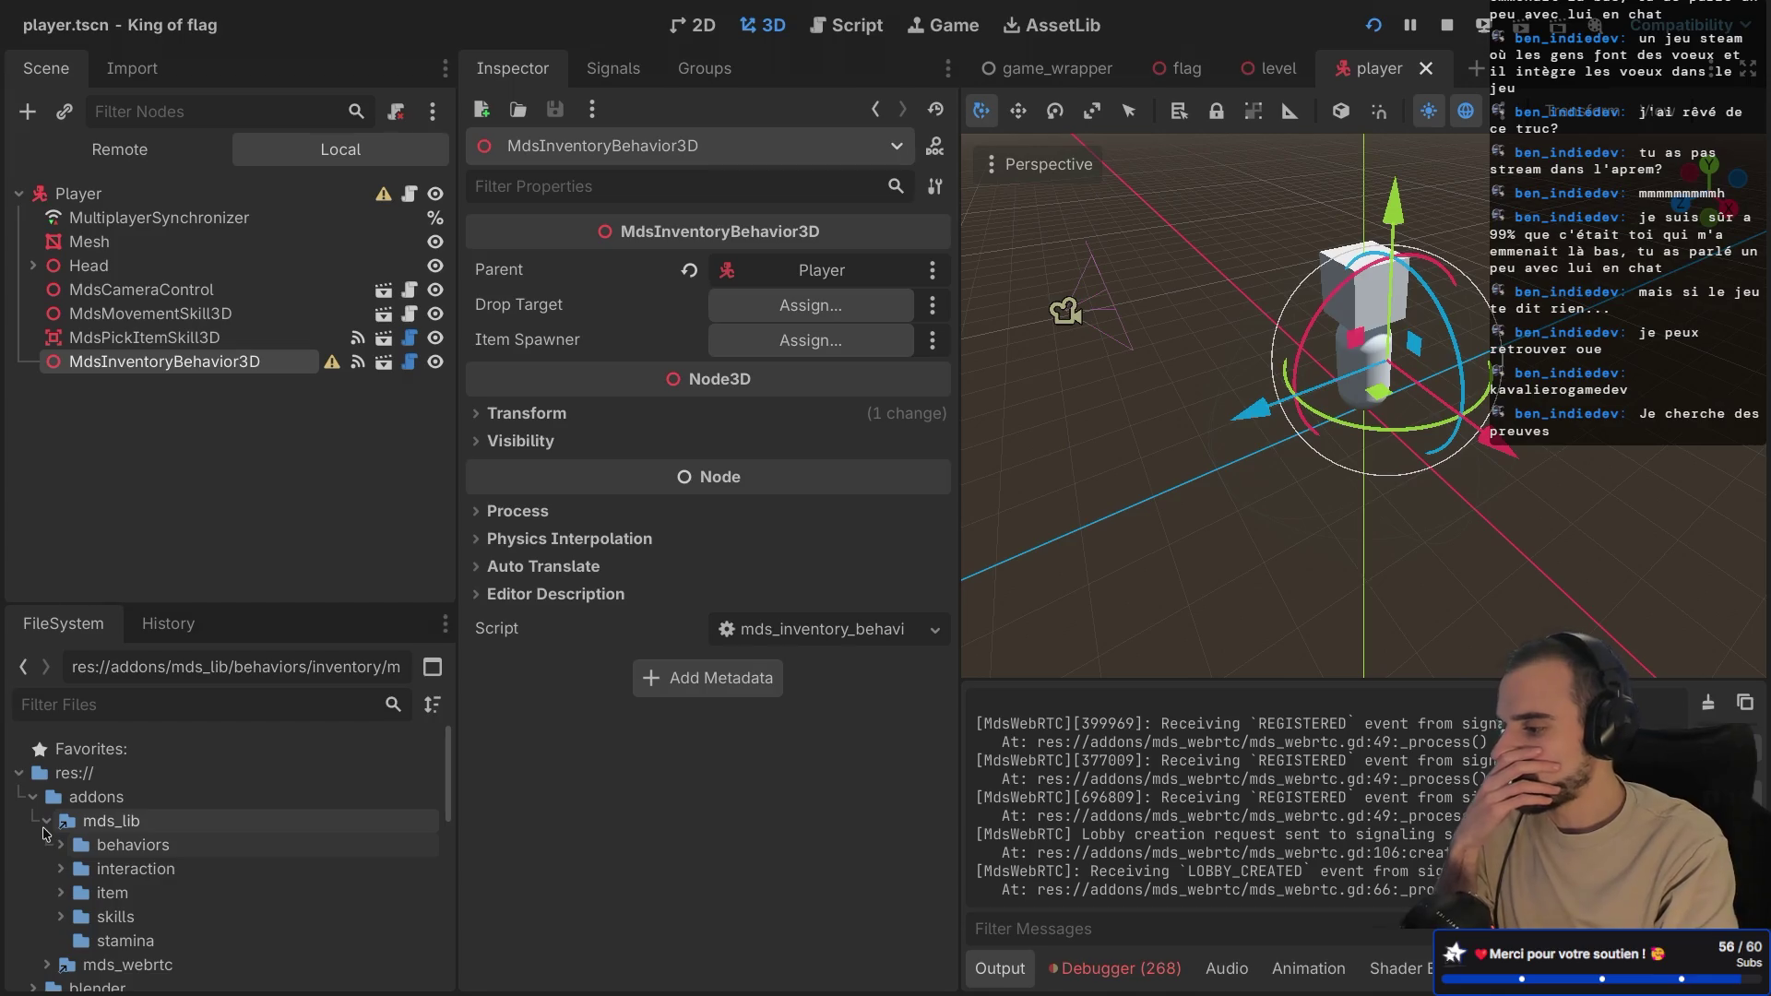
click(61, 916)
scroll(135, 874, down, 2)
click(135, 874)
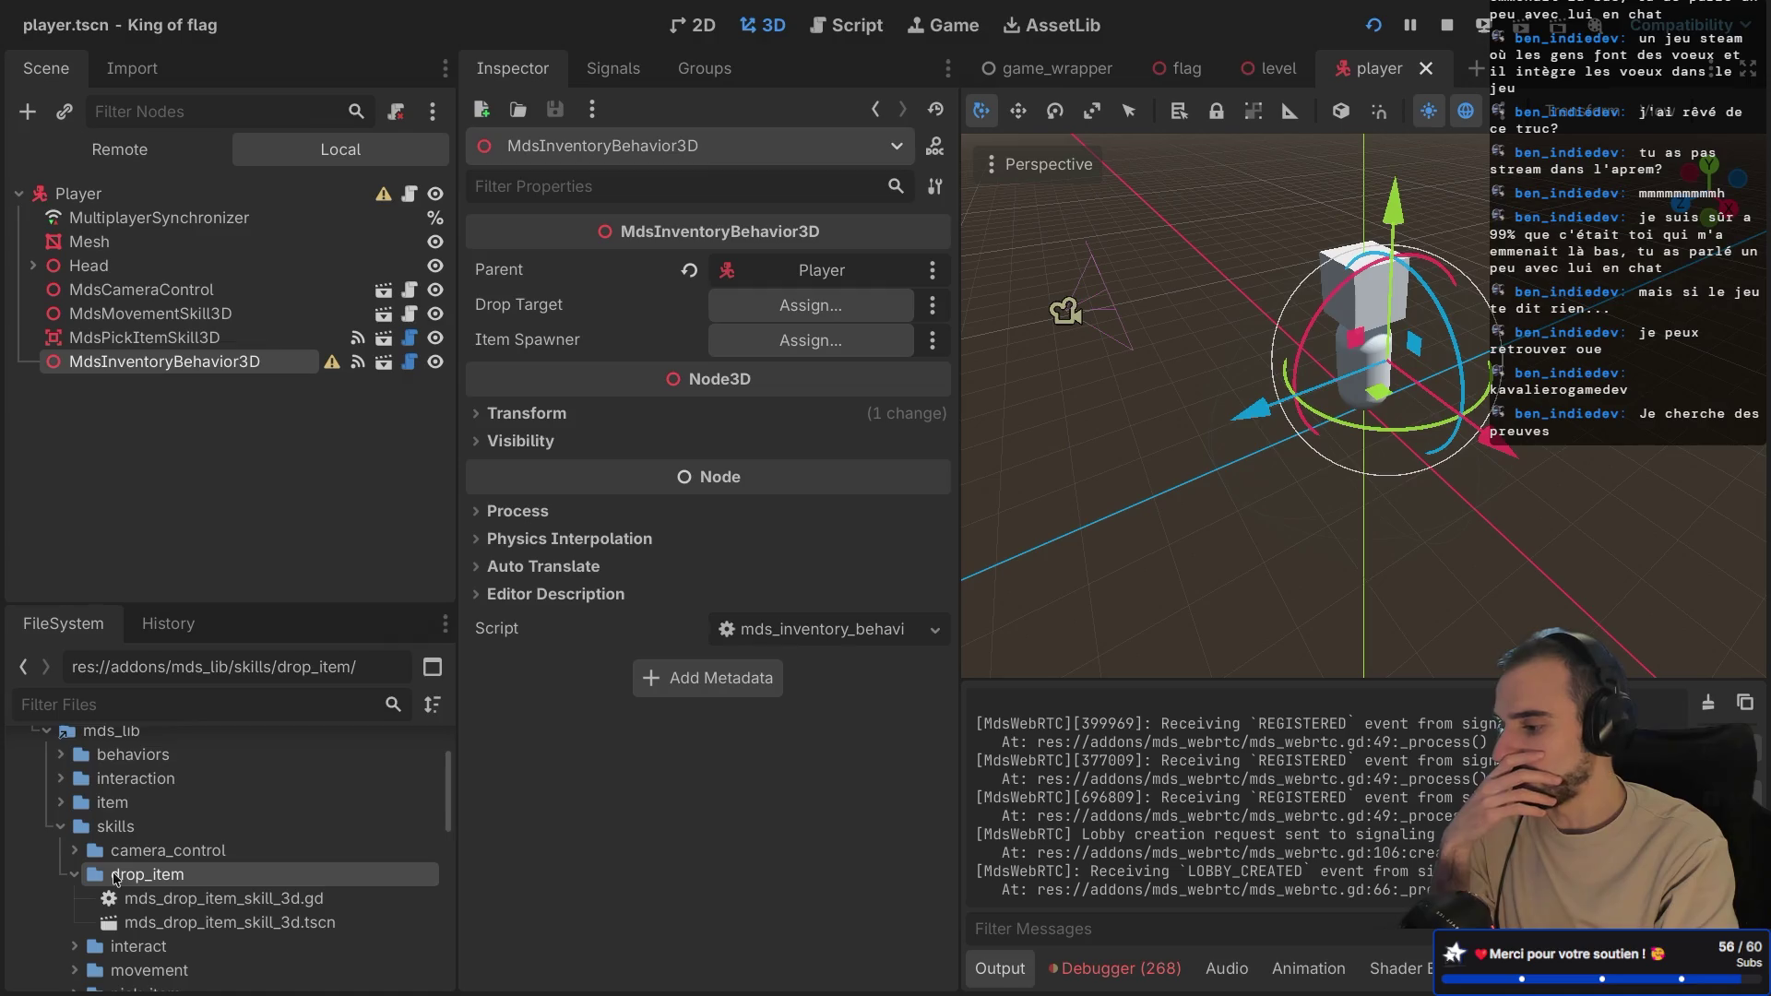
scroll(78, 878, down, 1)
click(221, 880)
mouse_move(221, 883)
mouse_down()
mouse_move(273, 566)
mouse_move(254, 455)
mouse_move(128, 193)
mouse_up()
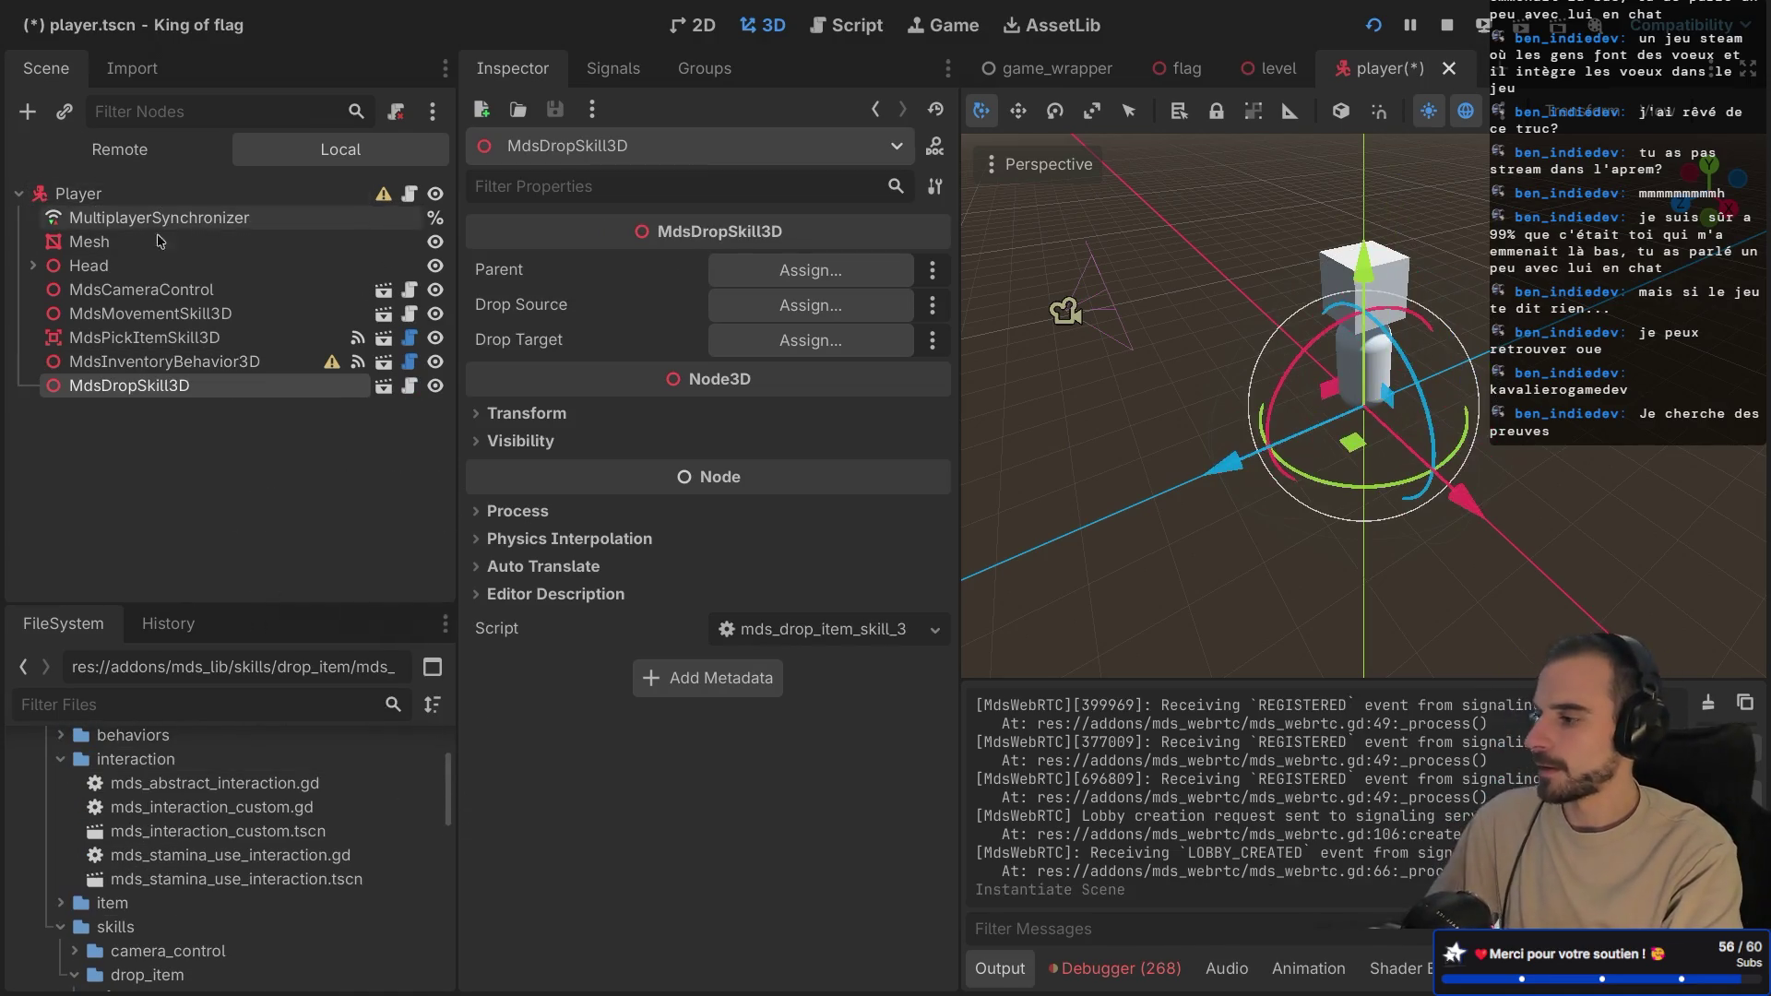
Reorder MdsDropSkill3D above MdsInventoryBehavior3D in the scene tree
drag(136, 387, 133, 362)
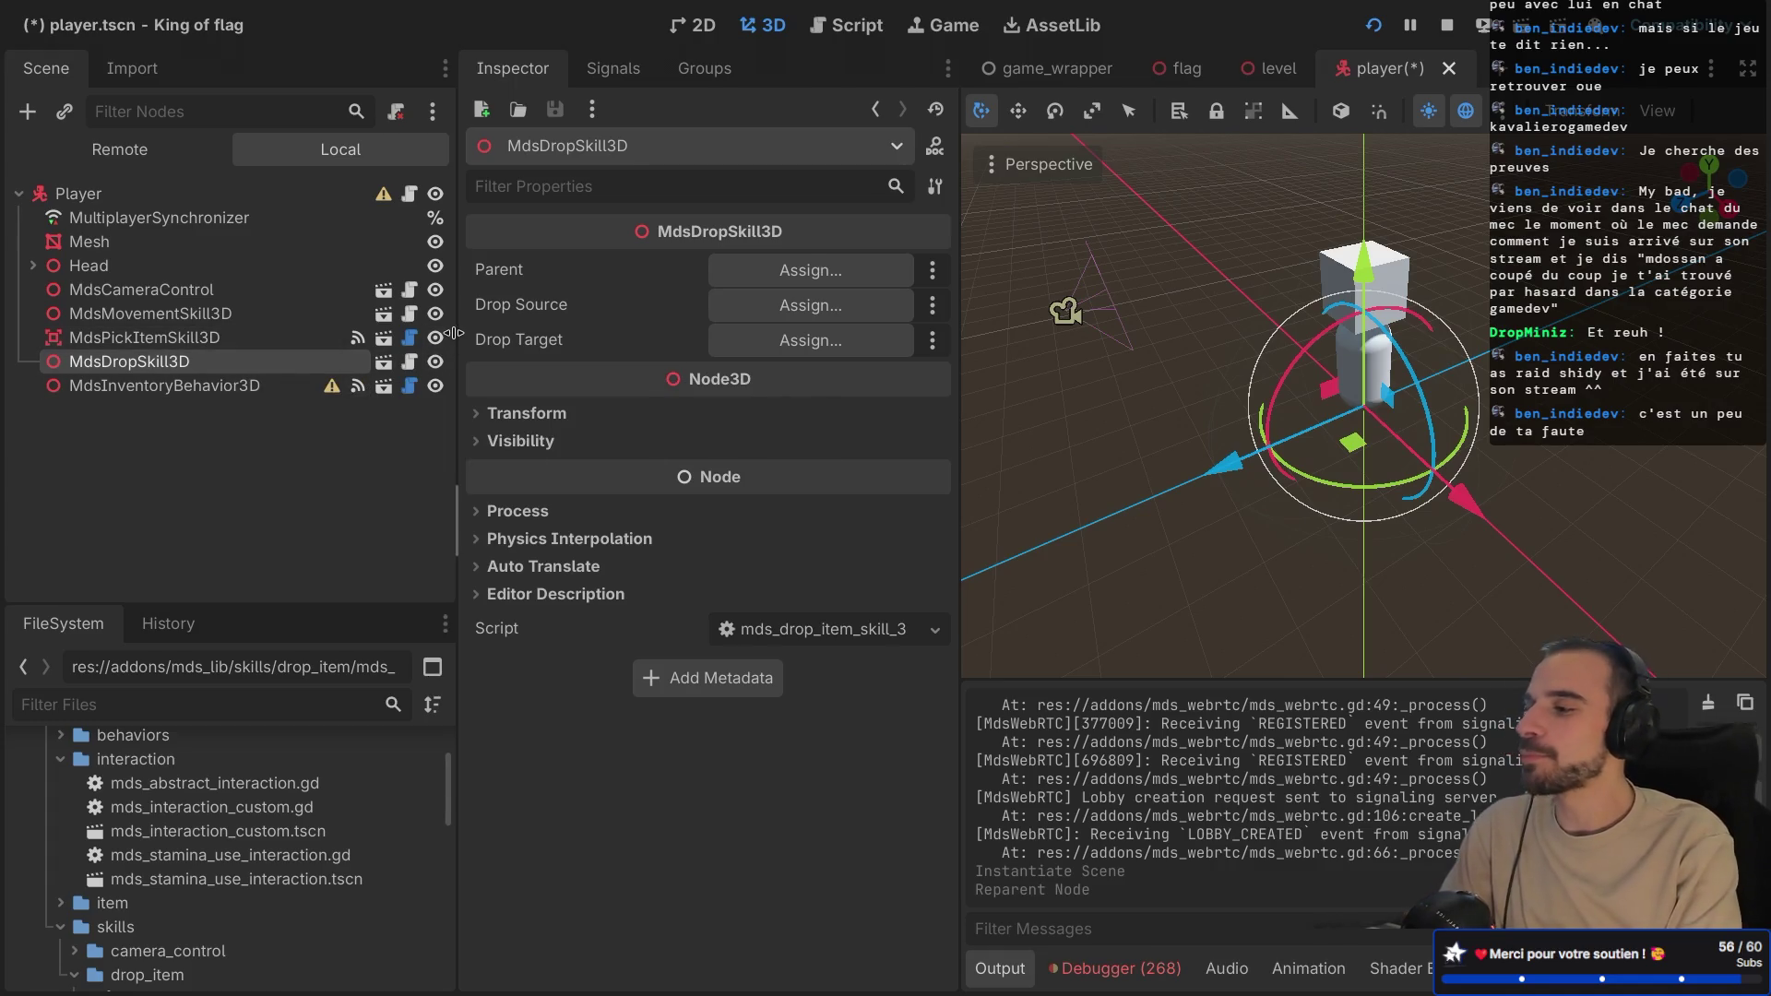
drag(453, 332, 477, 332)
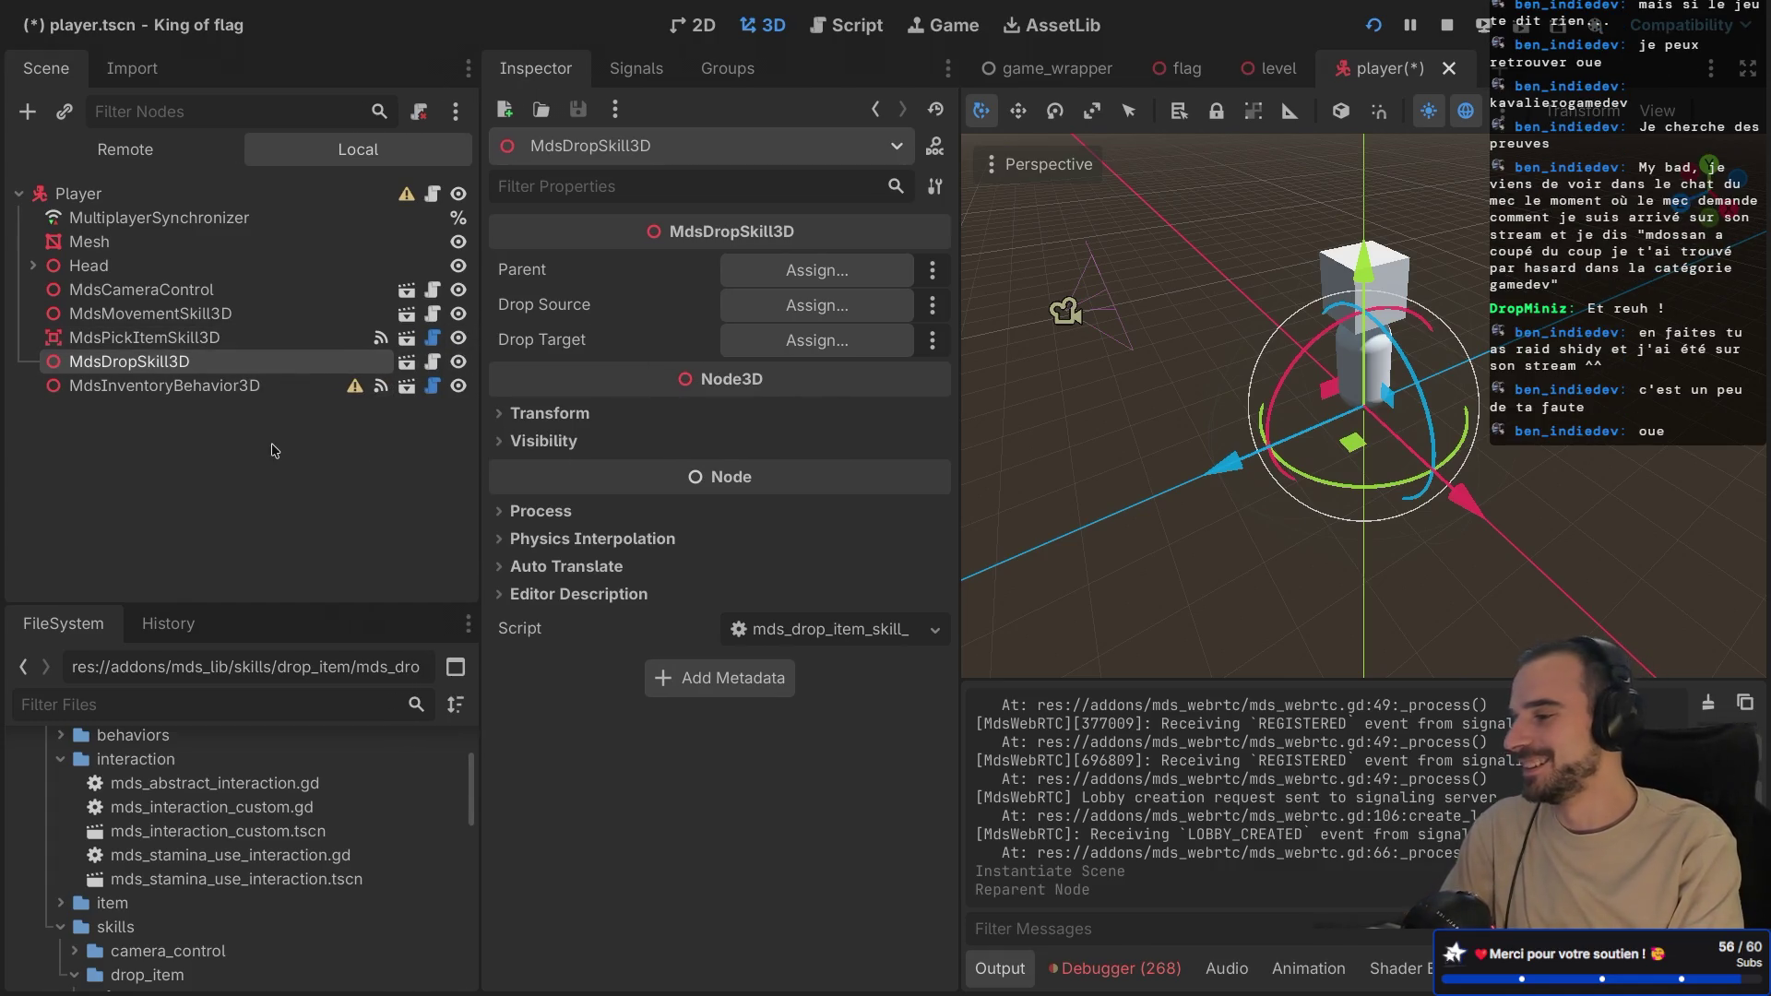
mouse_move(1254, 415)
mouse_down()
mouse_move(1273, 388)
mouse_move(1193, 430)
mouse_up()
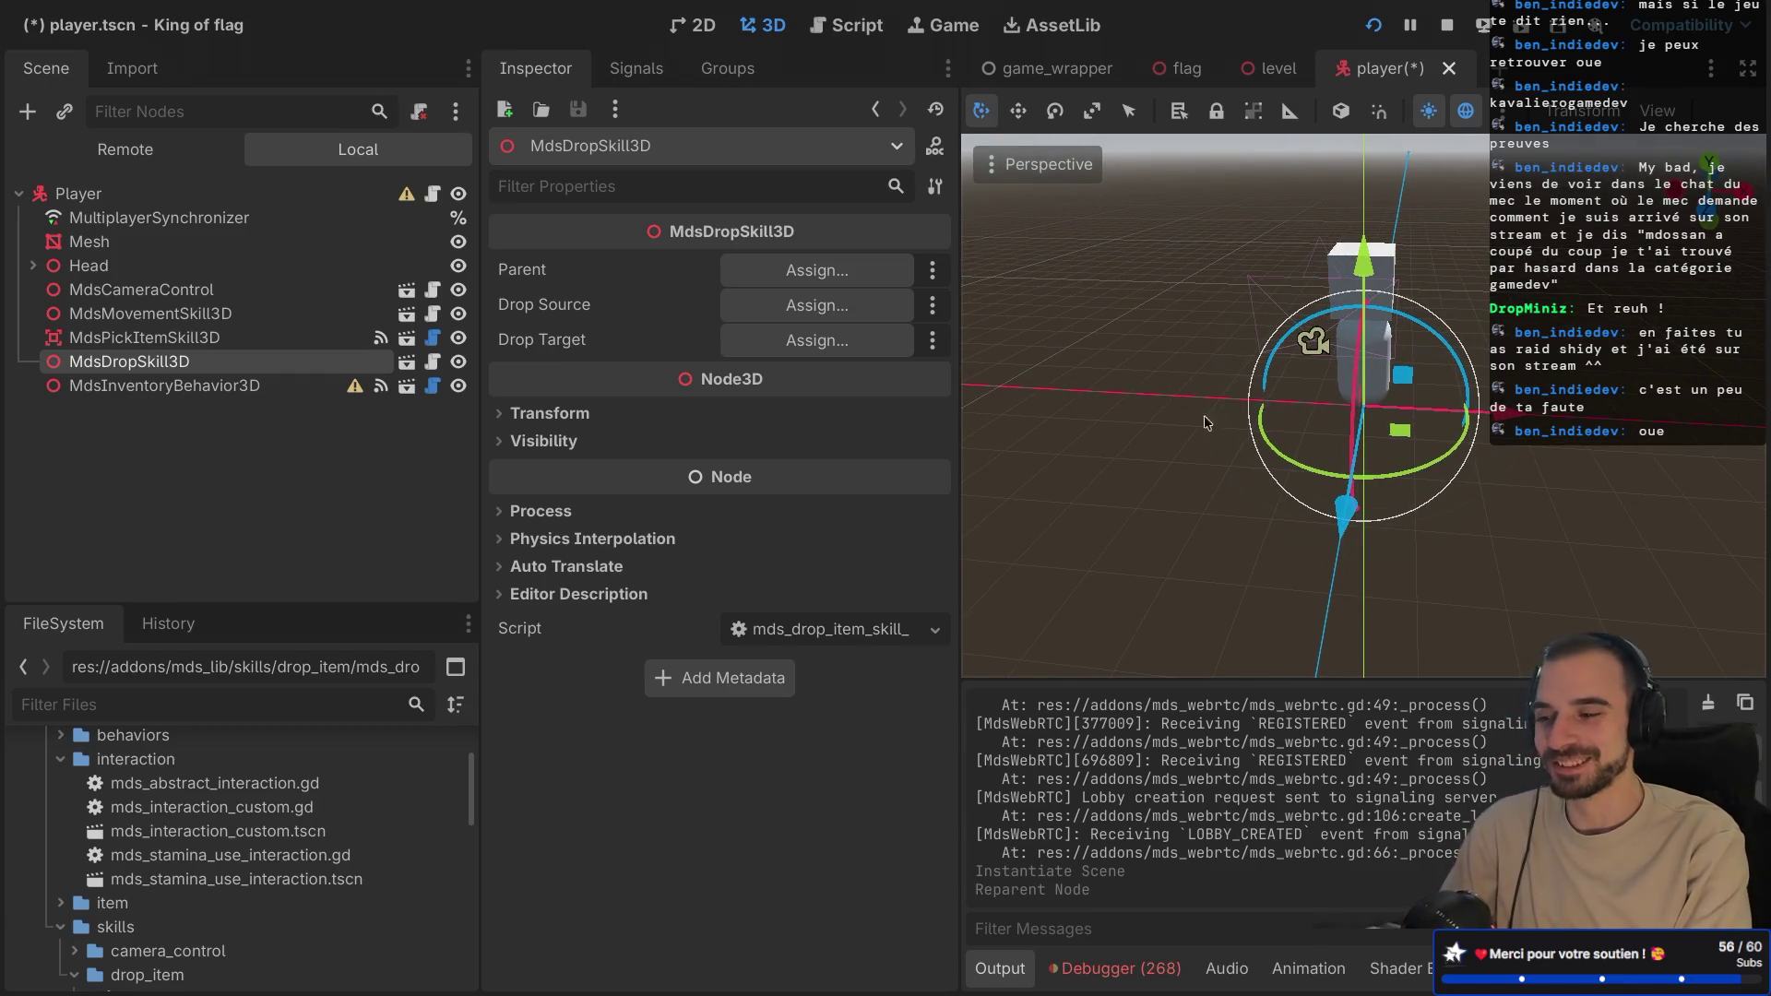
Nudge the player's camera along X and undo it, then review the drop and inventory nodes
click(1305, 343)
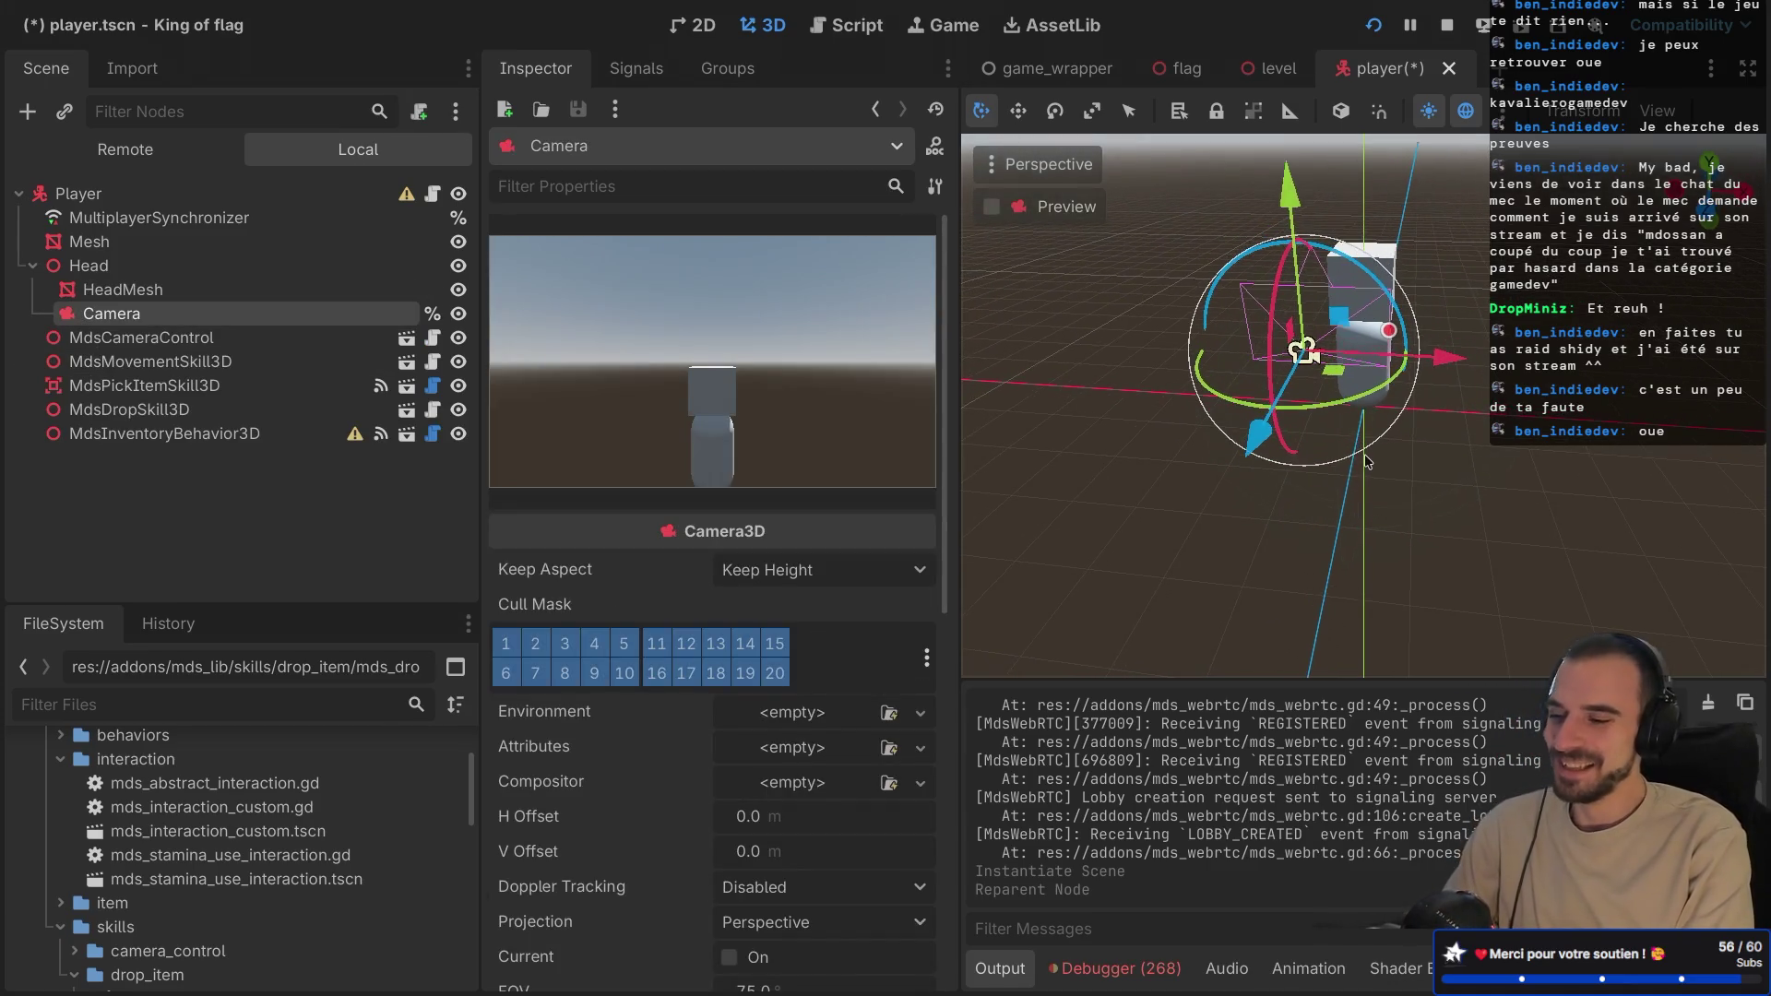
drag(1444, 358, 1462, 360)
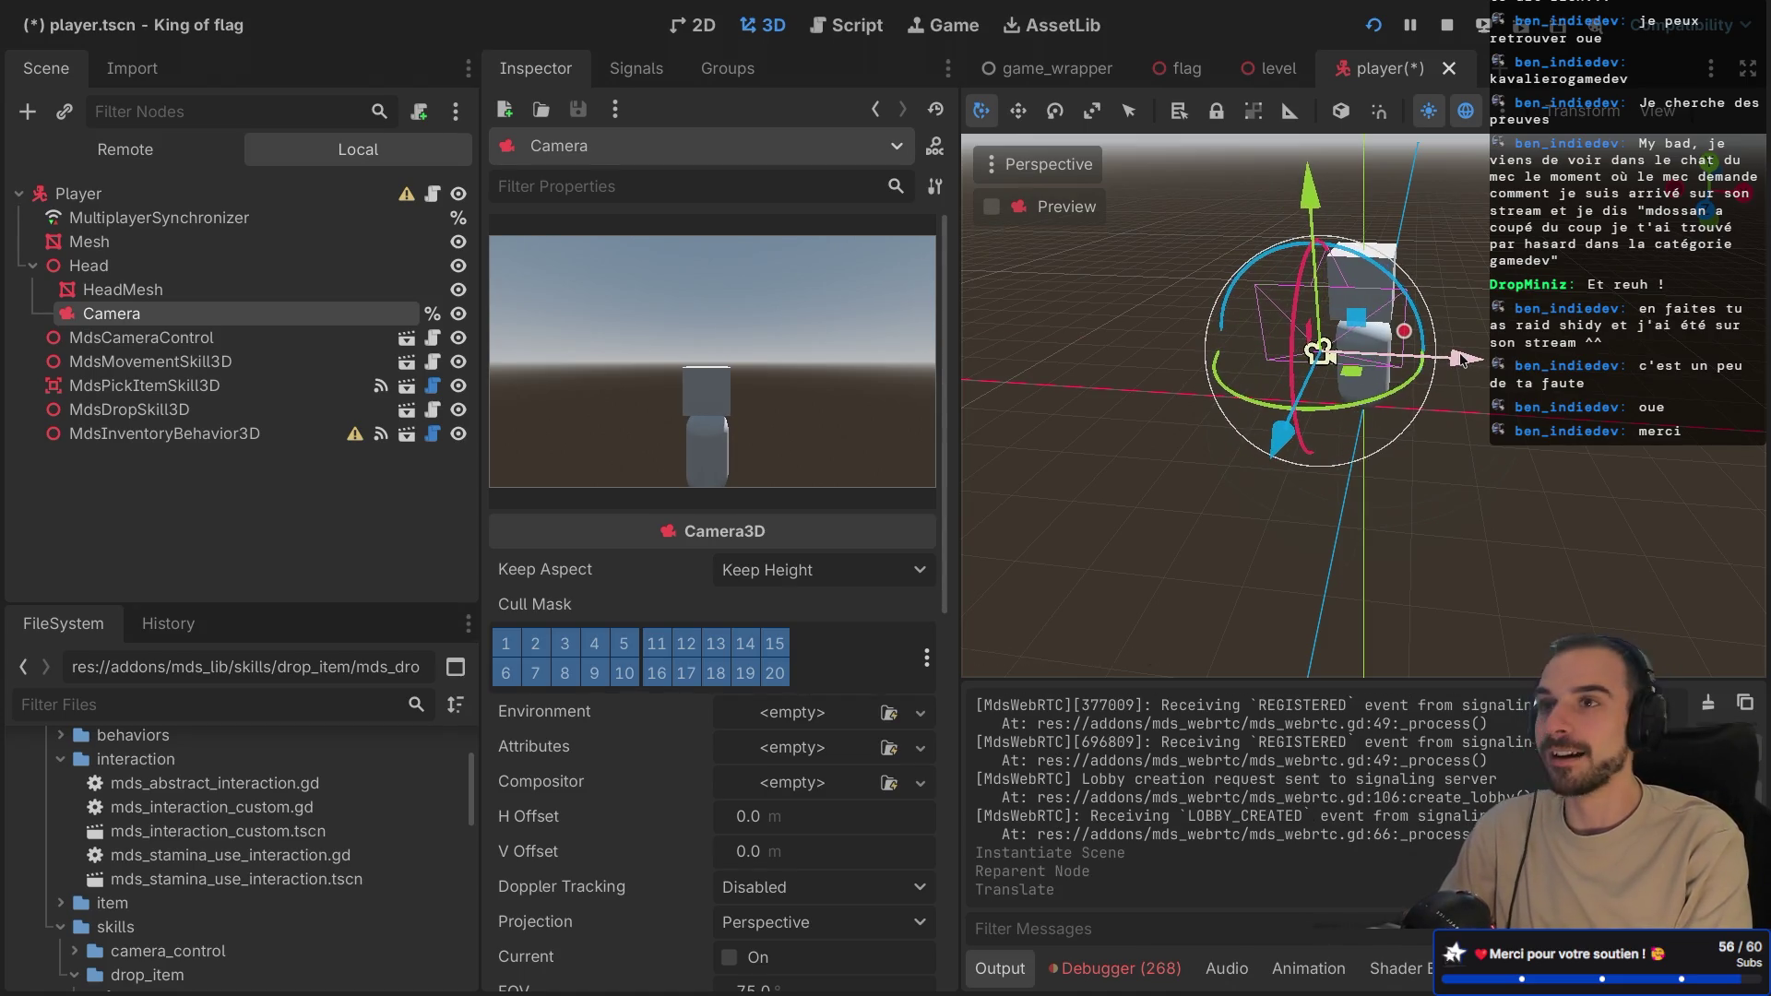
key(ctrl+z)
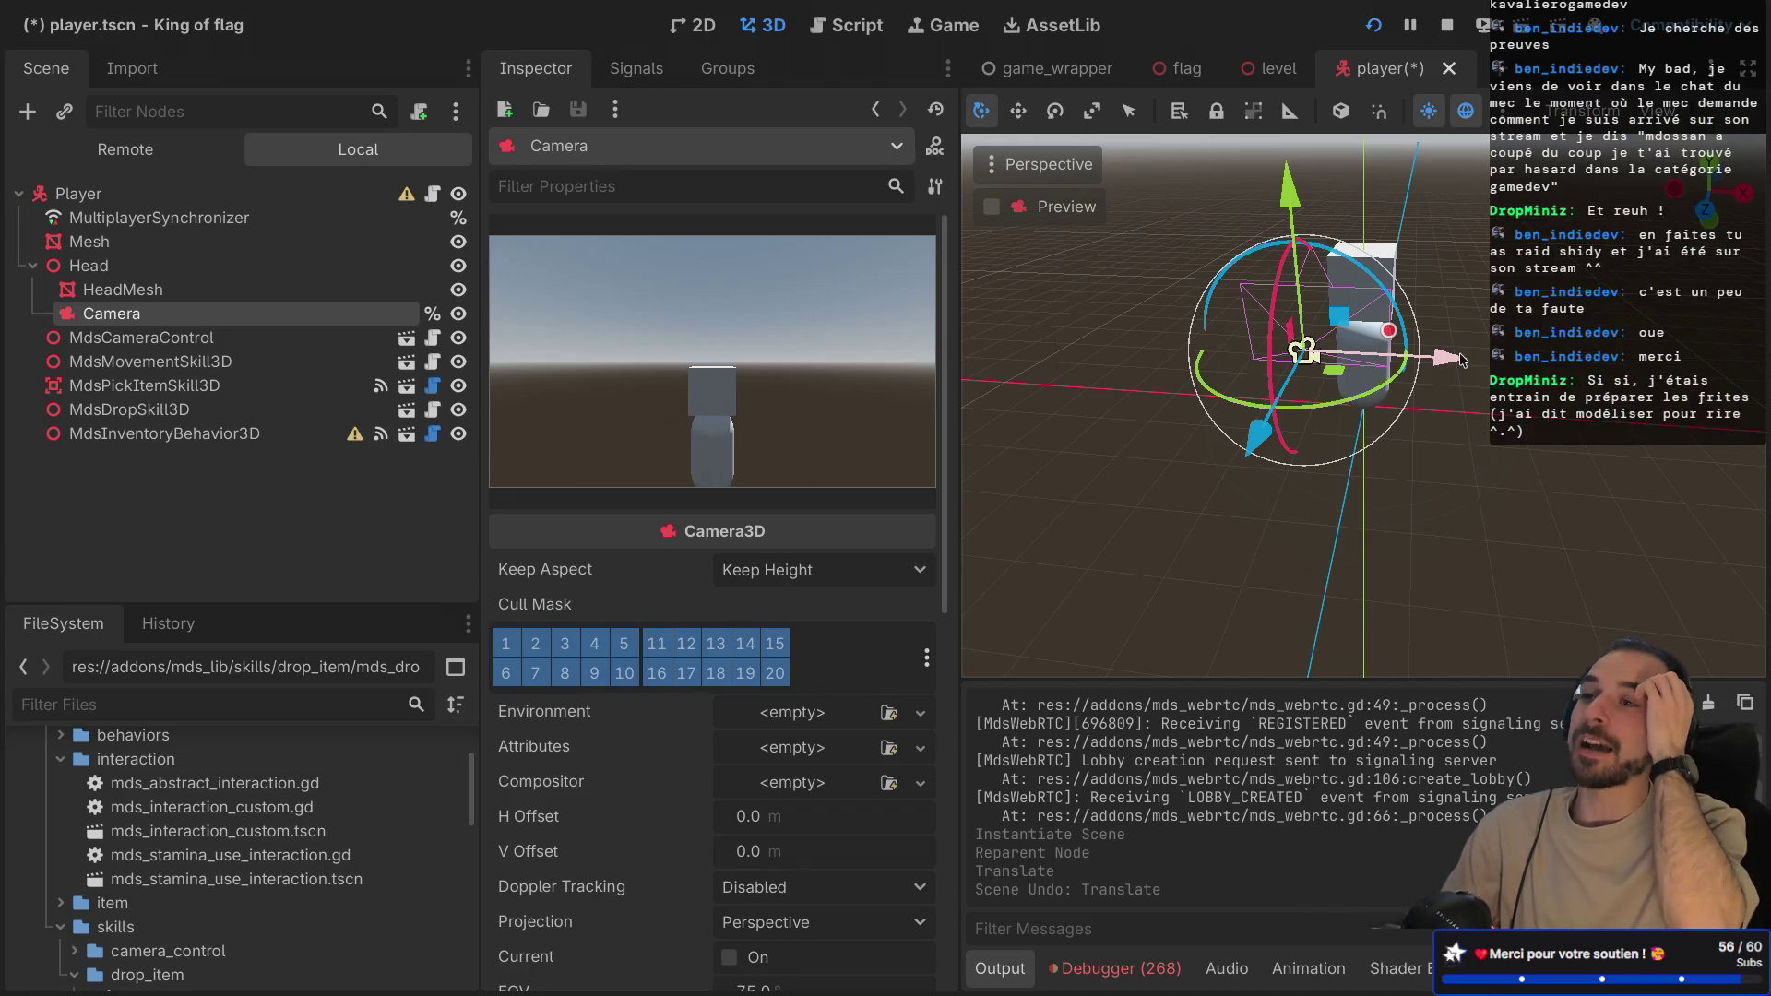
click(211, 439)
click(185, 409)
click(170, 433)
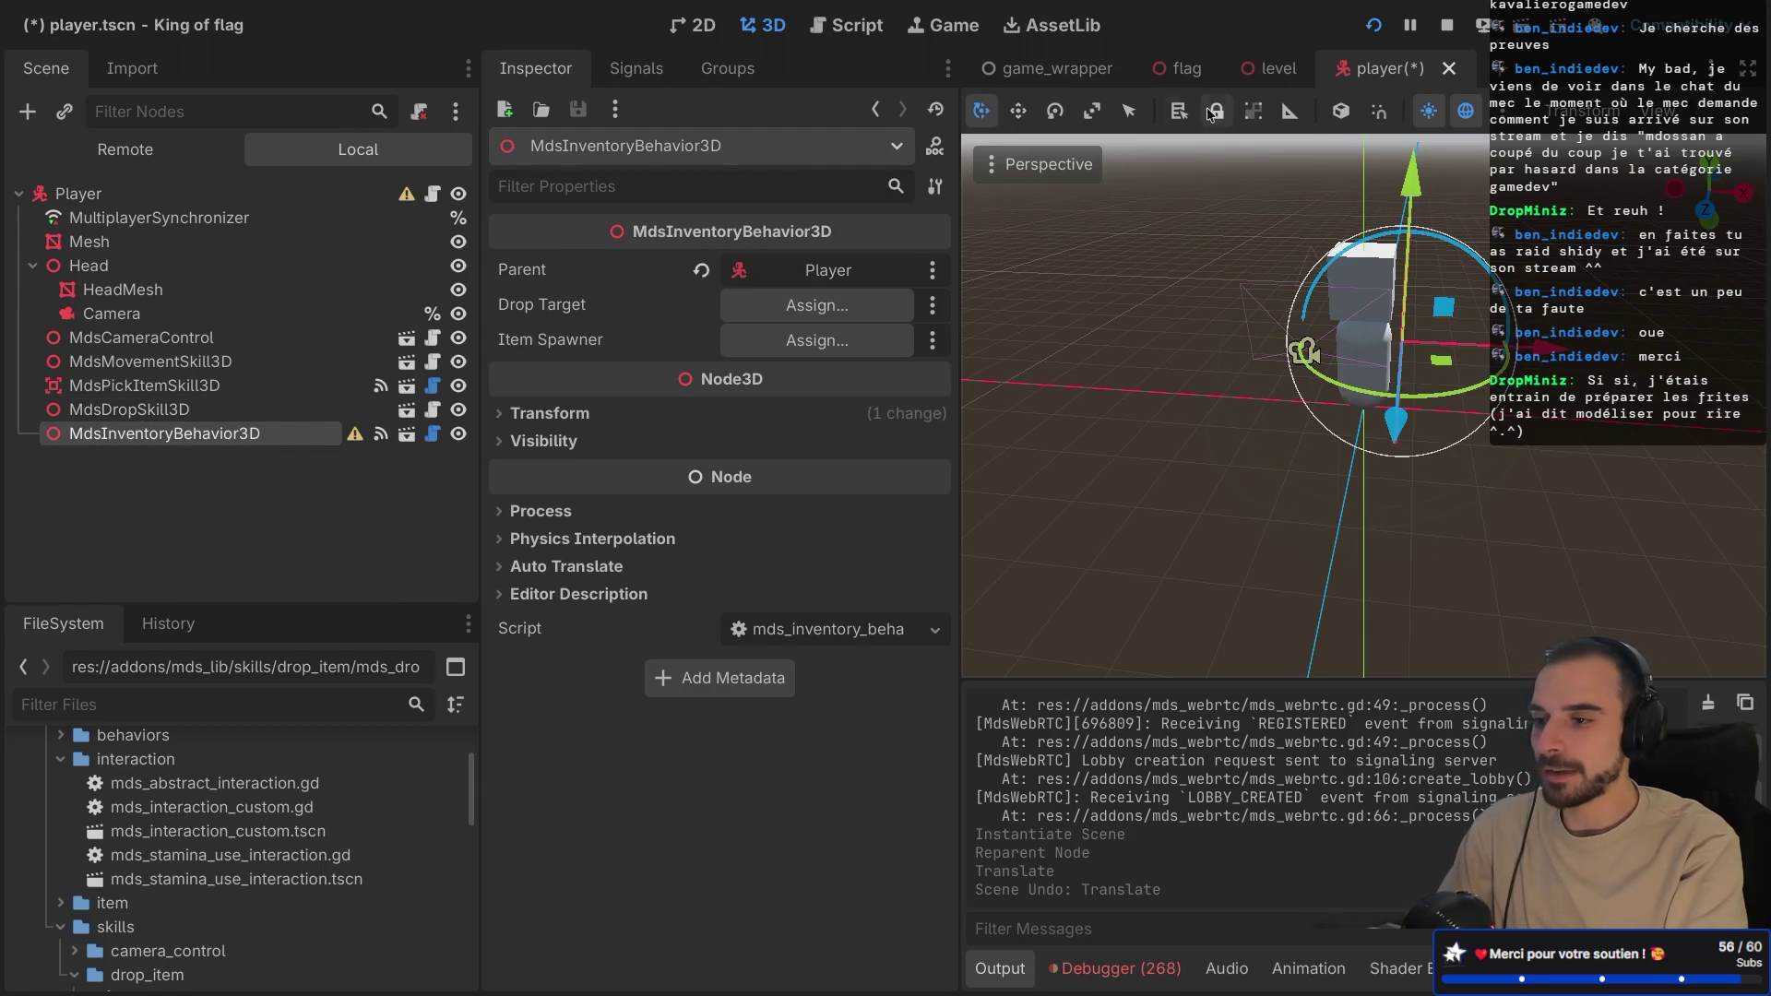
Run the game, create a lobby and start a match, then close it and return to the editor
click(1374, 25)
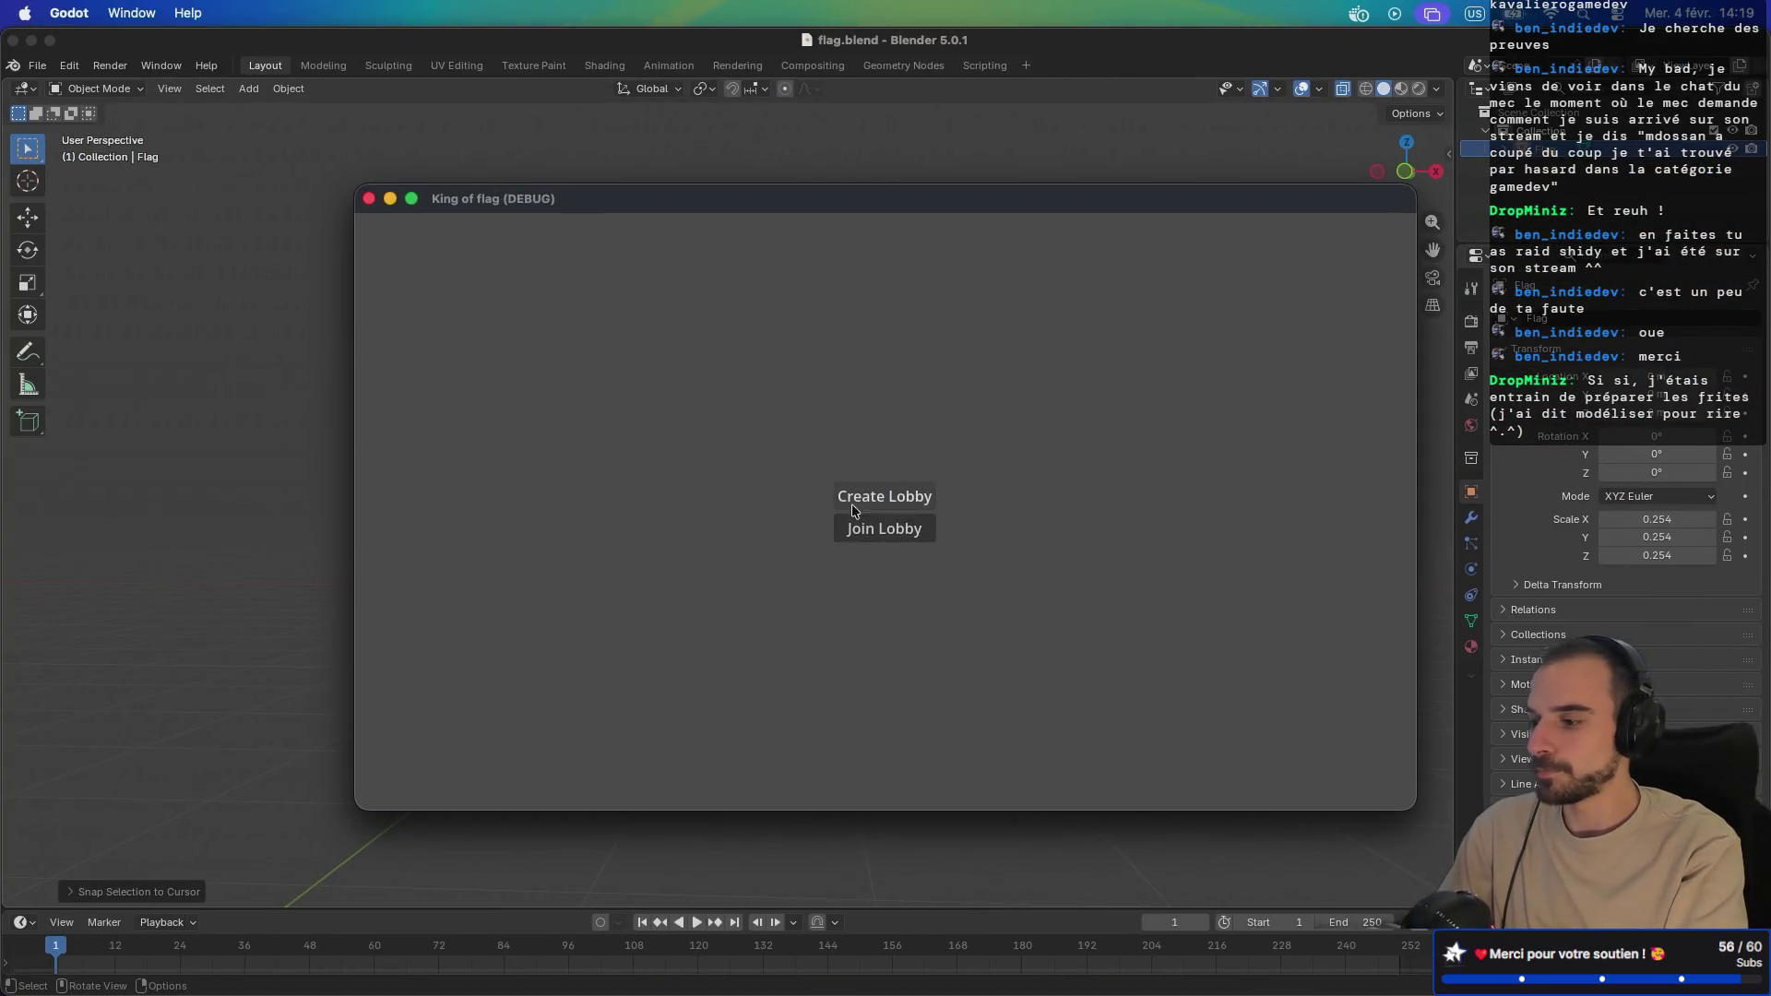
click(869, 499)
click(884, 648)
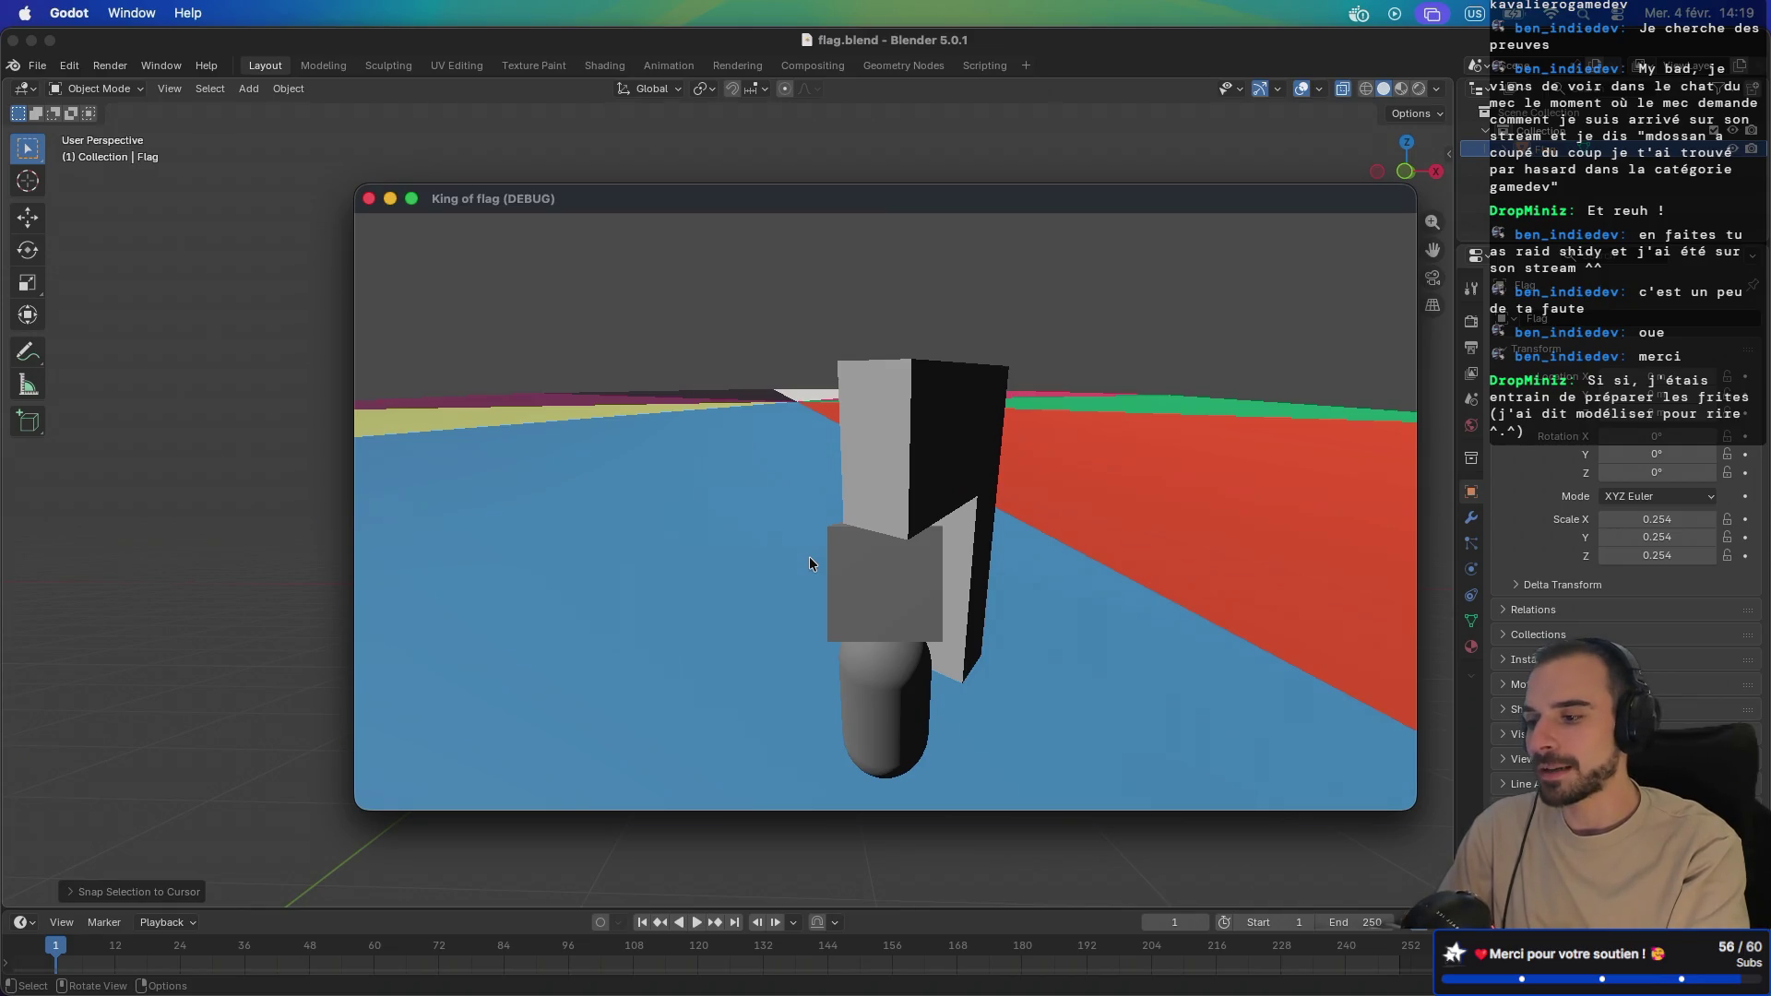
key(Escape)
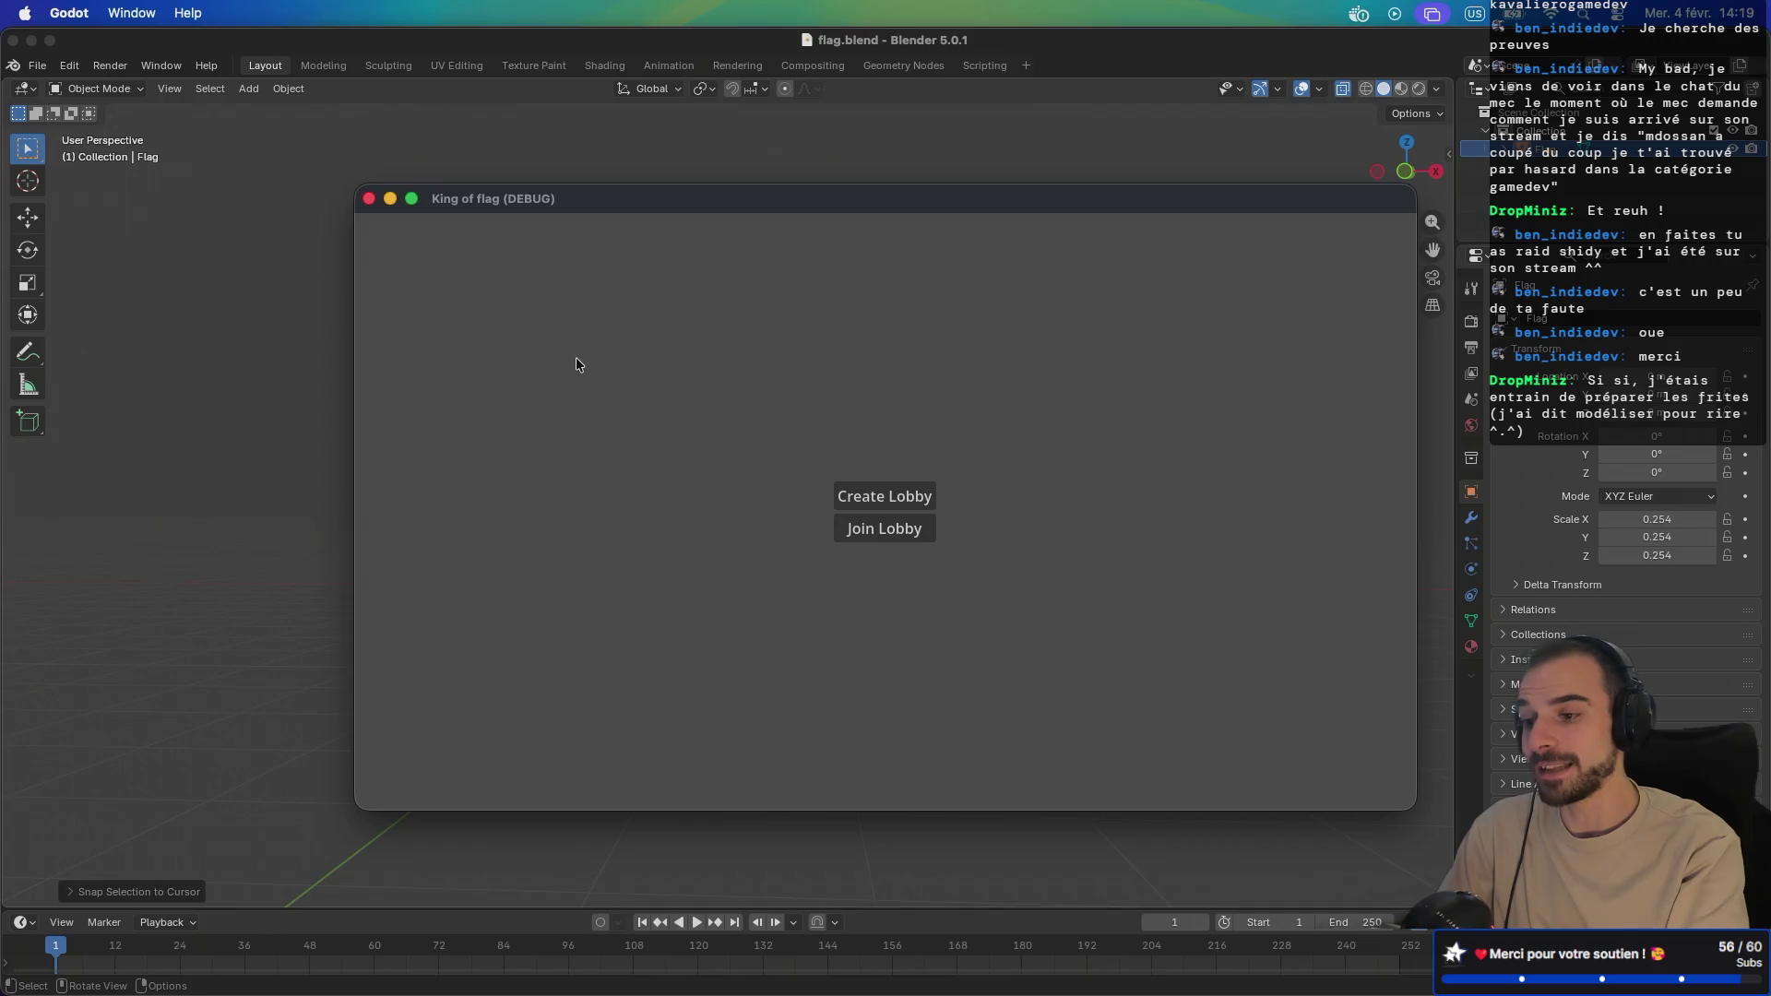
click(575, 357)
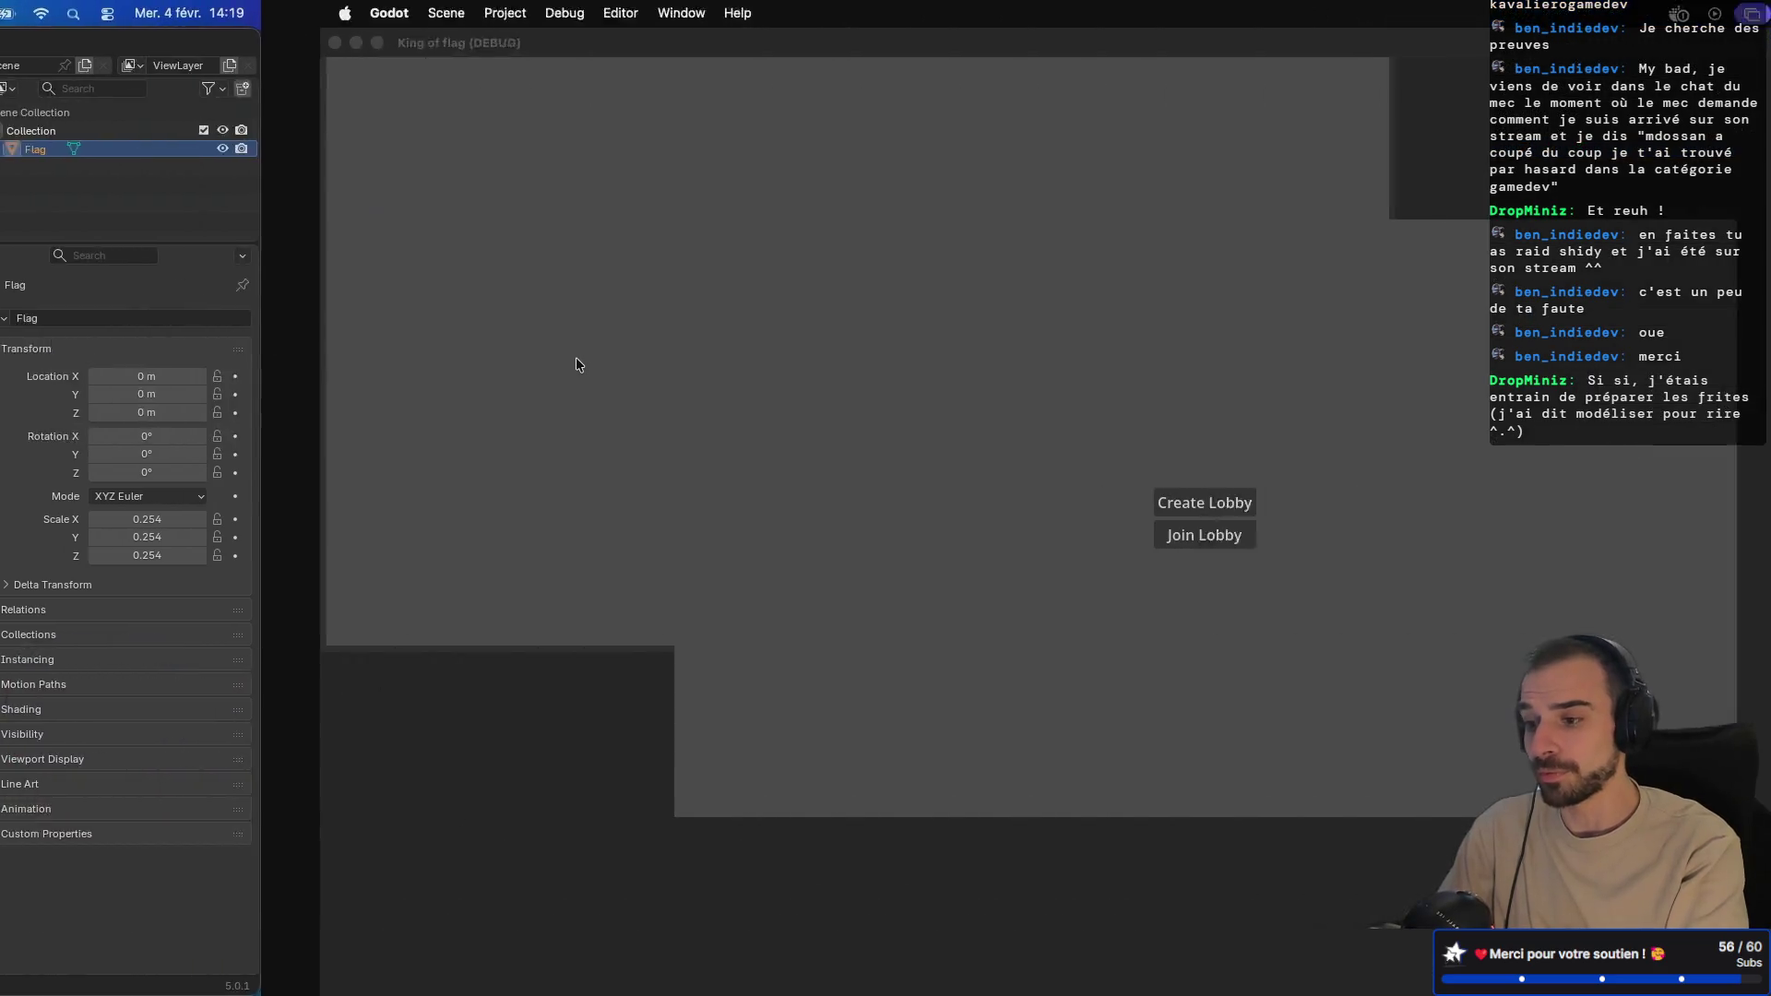
key(ctrl+Right)
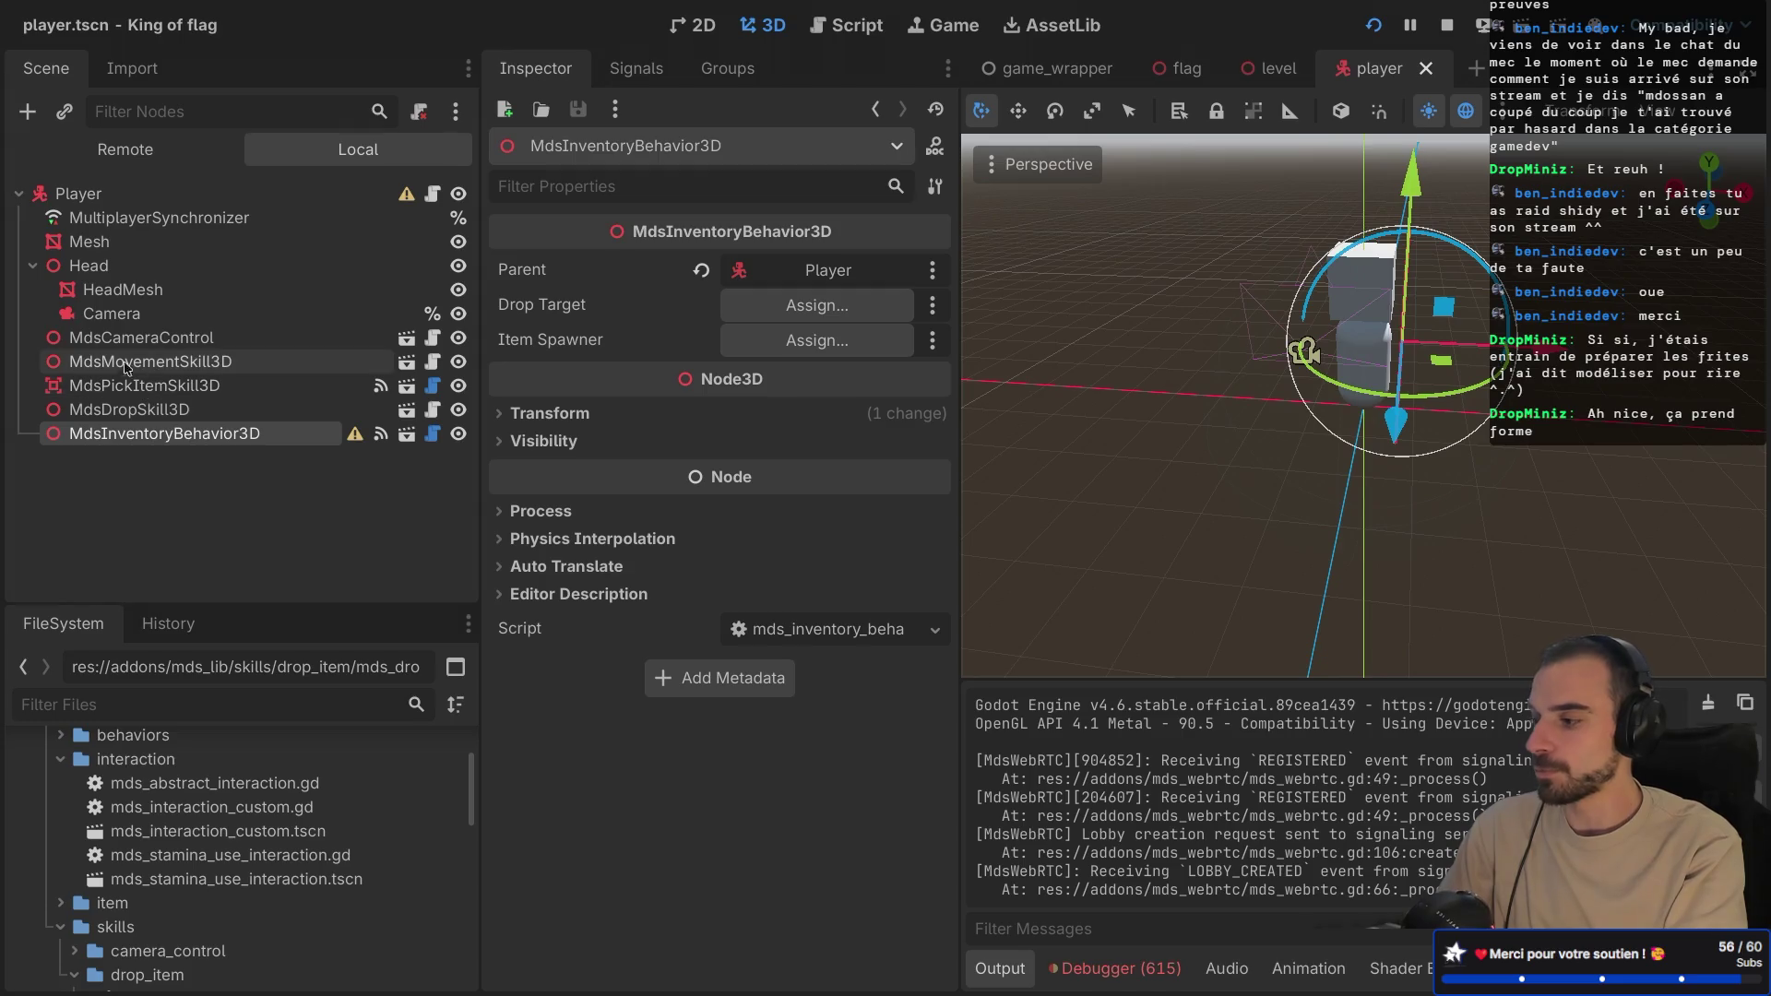
Review MdsCameraControl, MdsMovementSkill3D, MdsPickItemSkill3D, MdsDropSkill3D and MdsInventoryBehavior3D properties, ending on MdsDropSkill3D
click(111, 338)
click(96, 361)
click(90, 387)
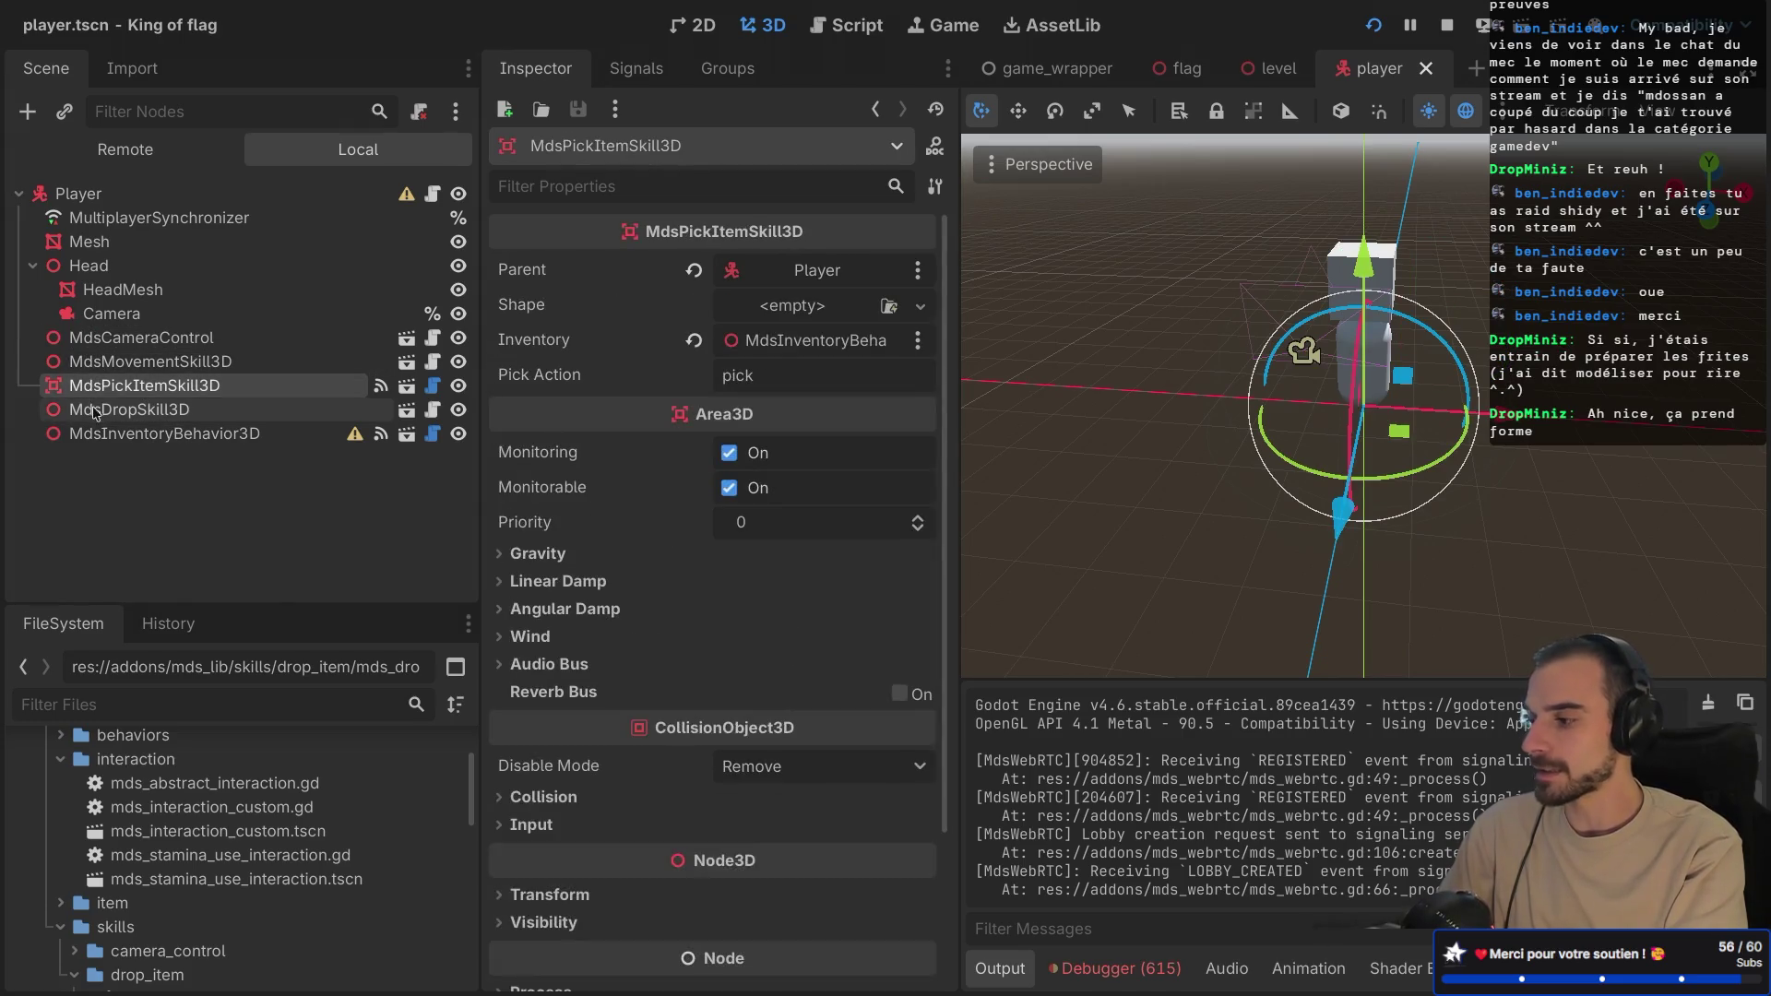
click(90, 410)
click(90, 426)
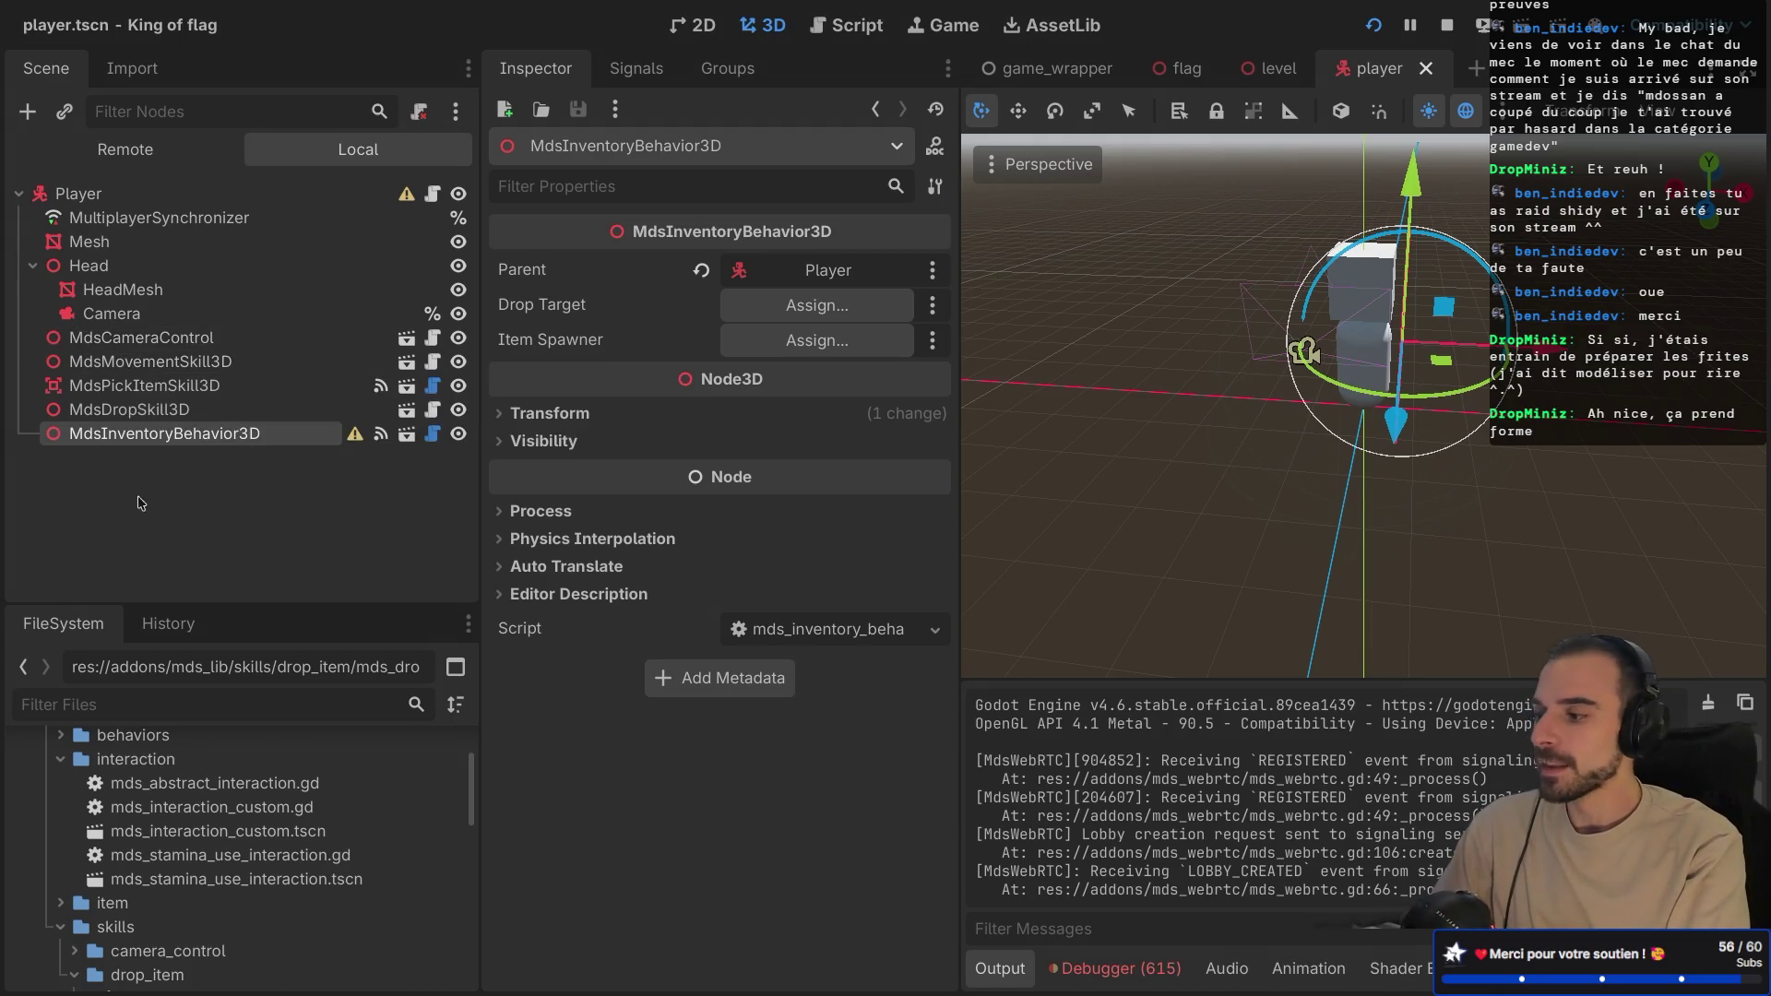
click(182, 410)
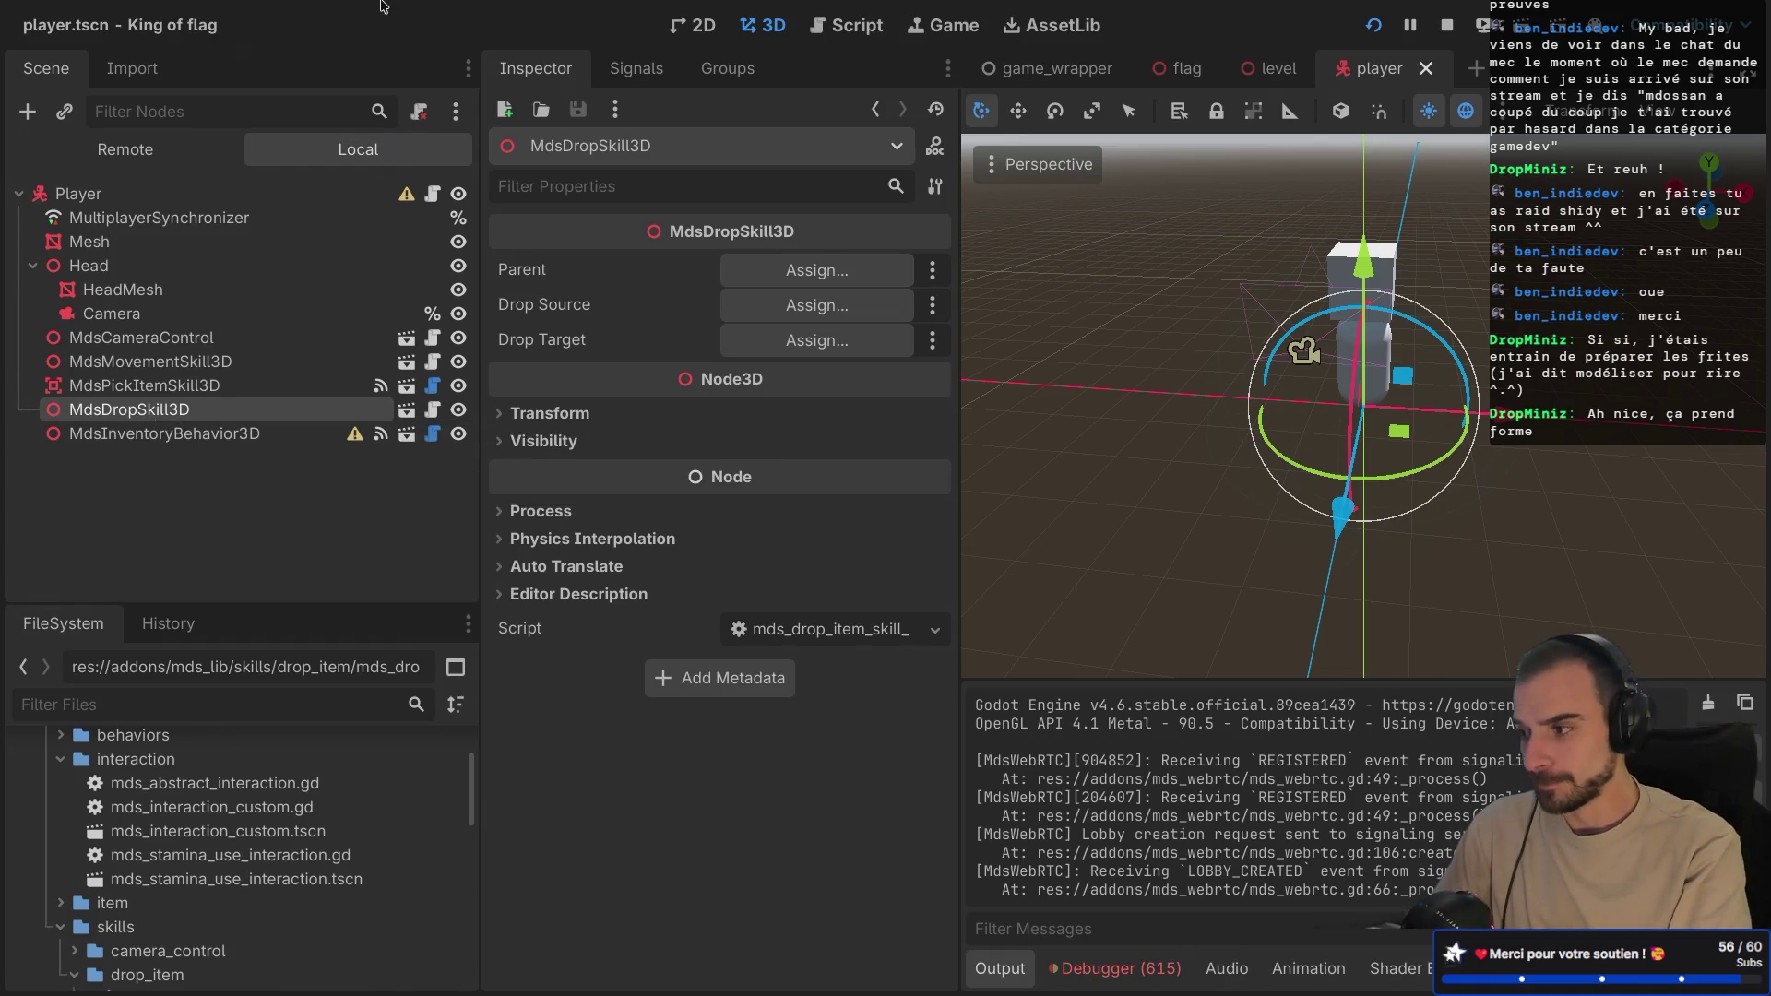
click(231, 12)
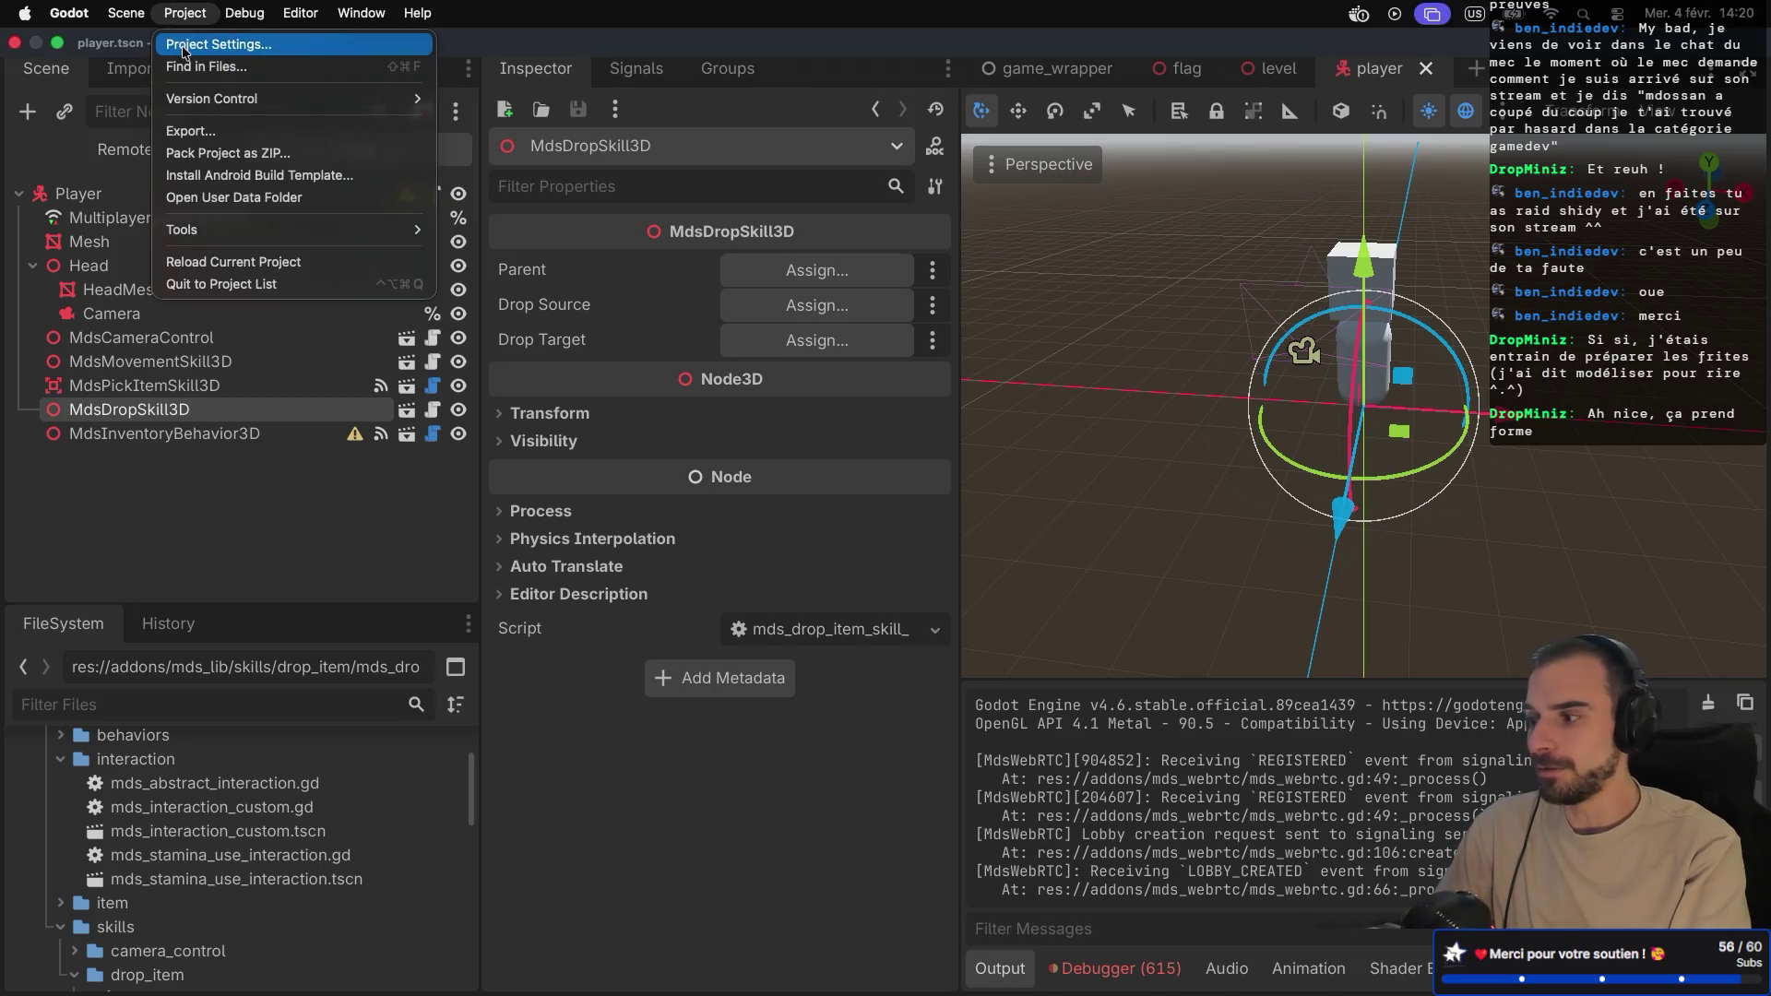
Create a 'drop' action in Project Settings' Input Map and bind it to the physical Q key
click(224, 44)
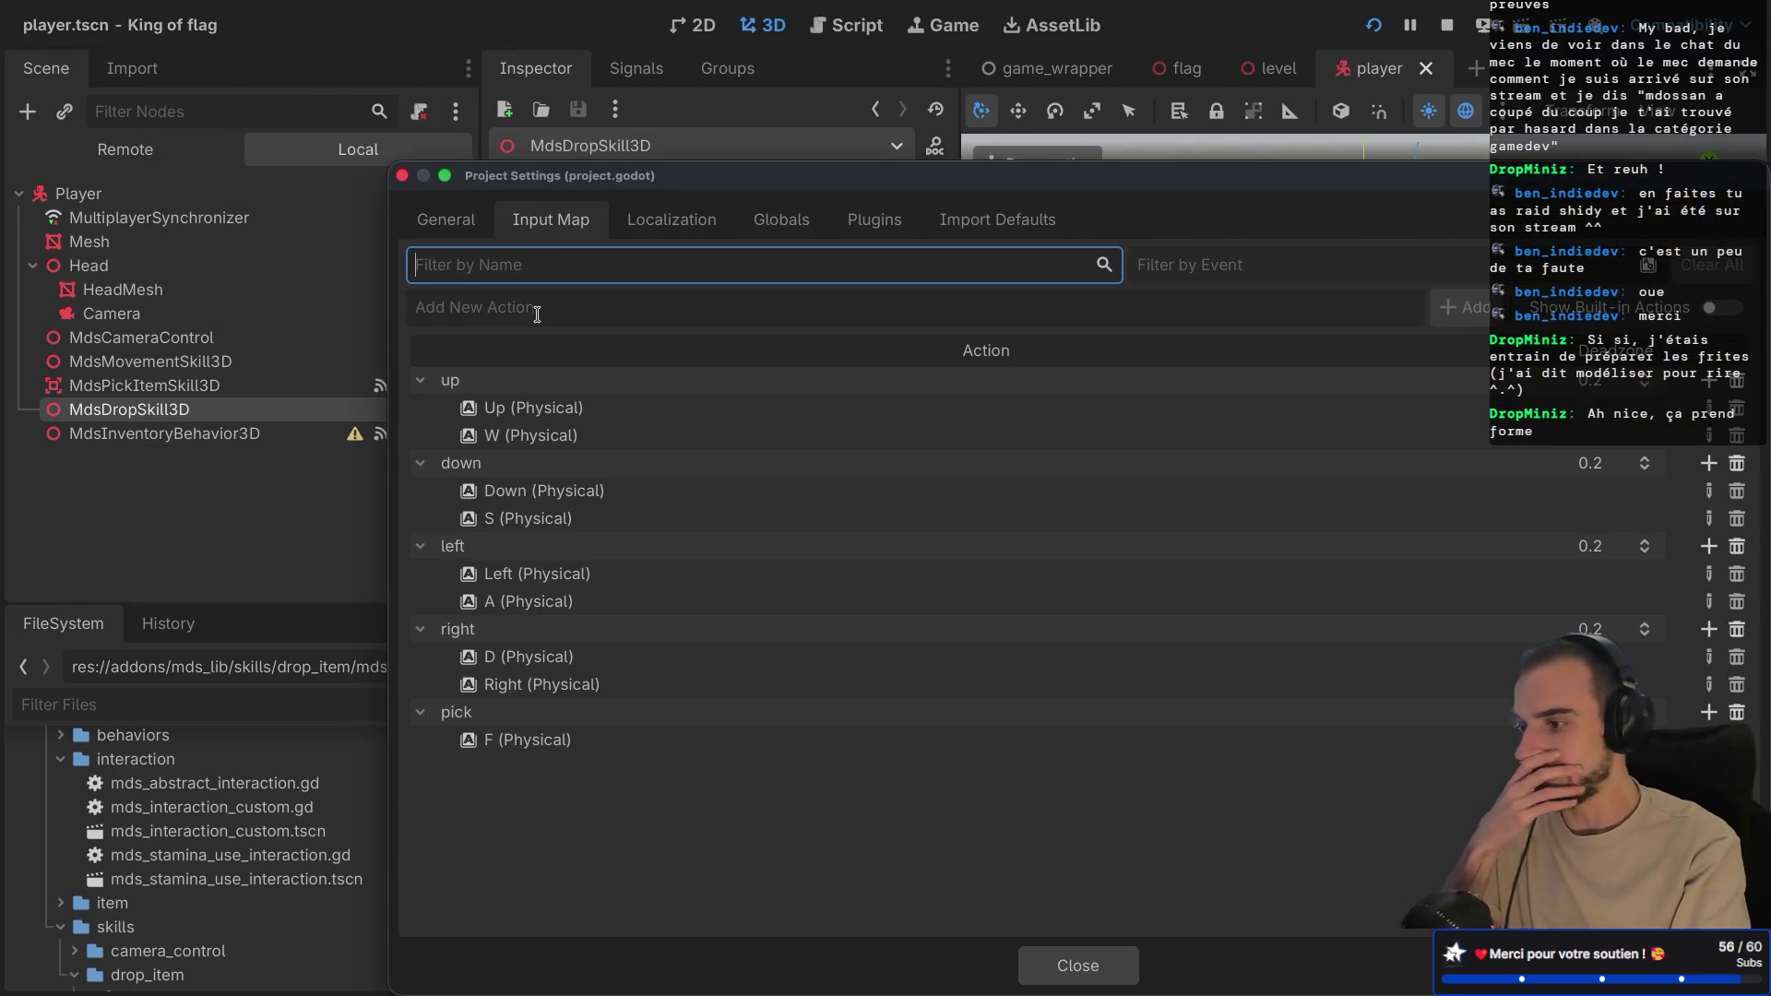
click(512, 309)
text(drop)
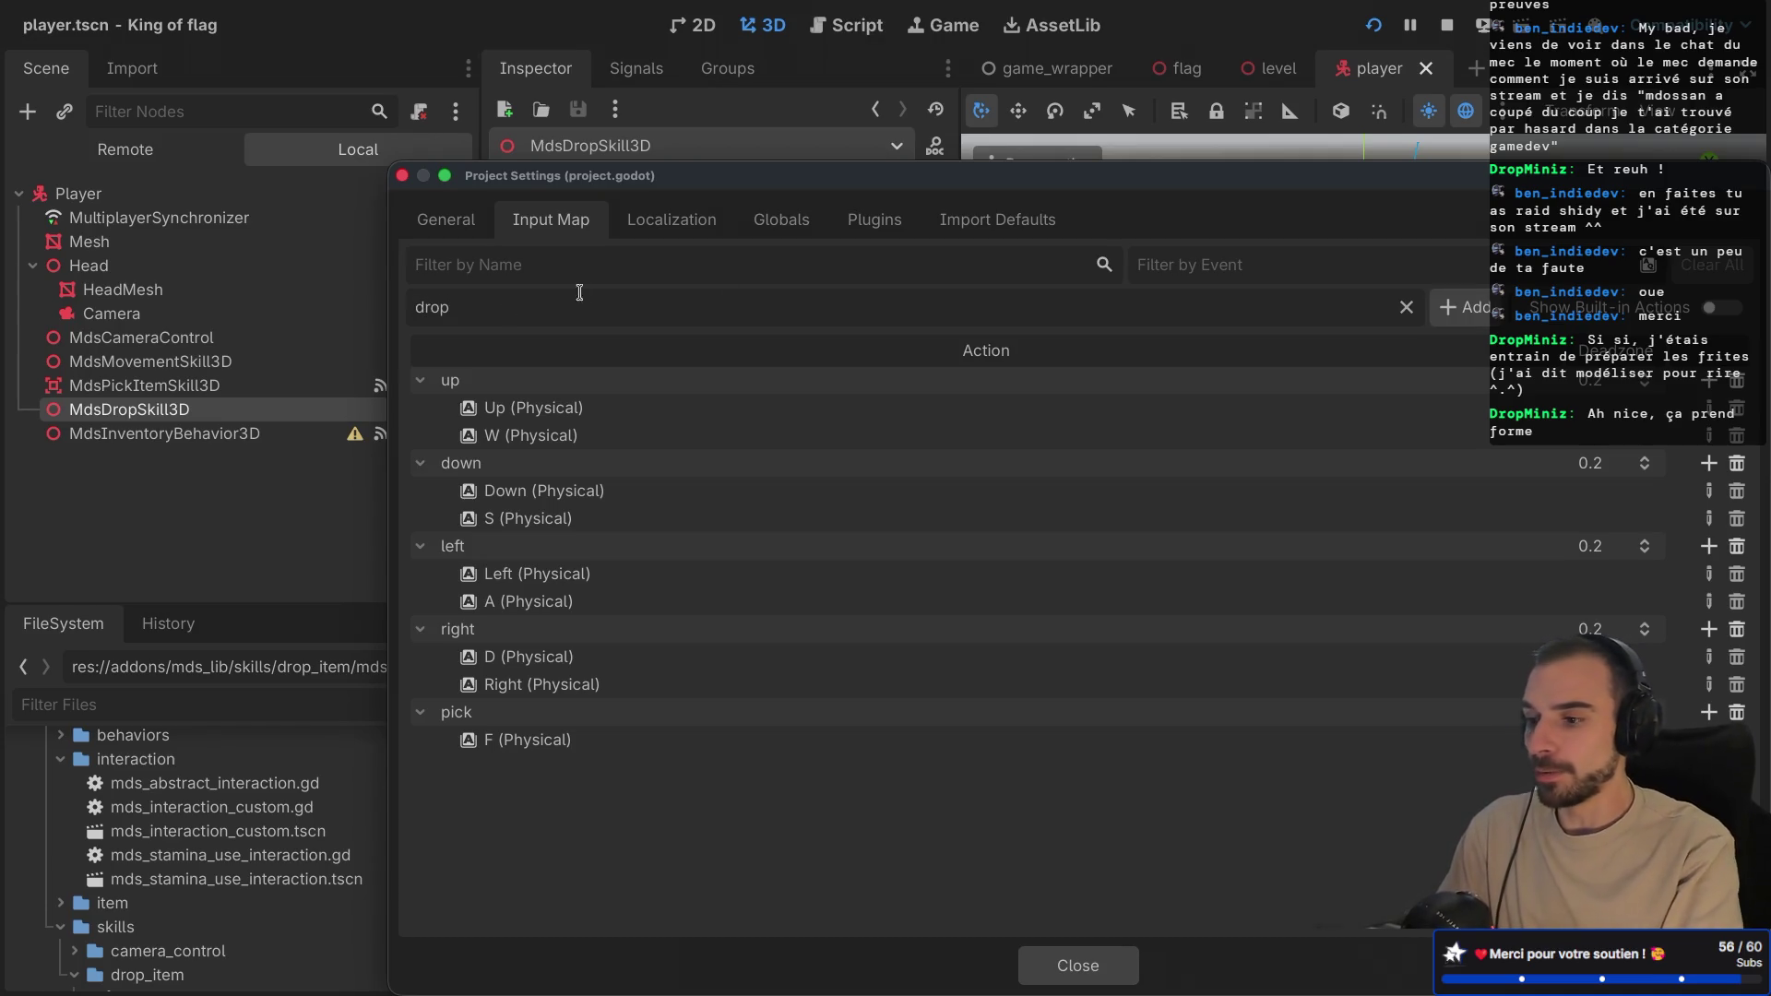
click(1455, 310)
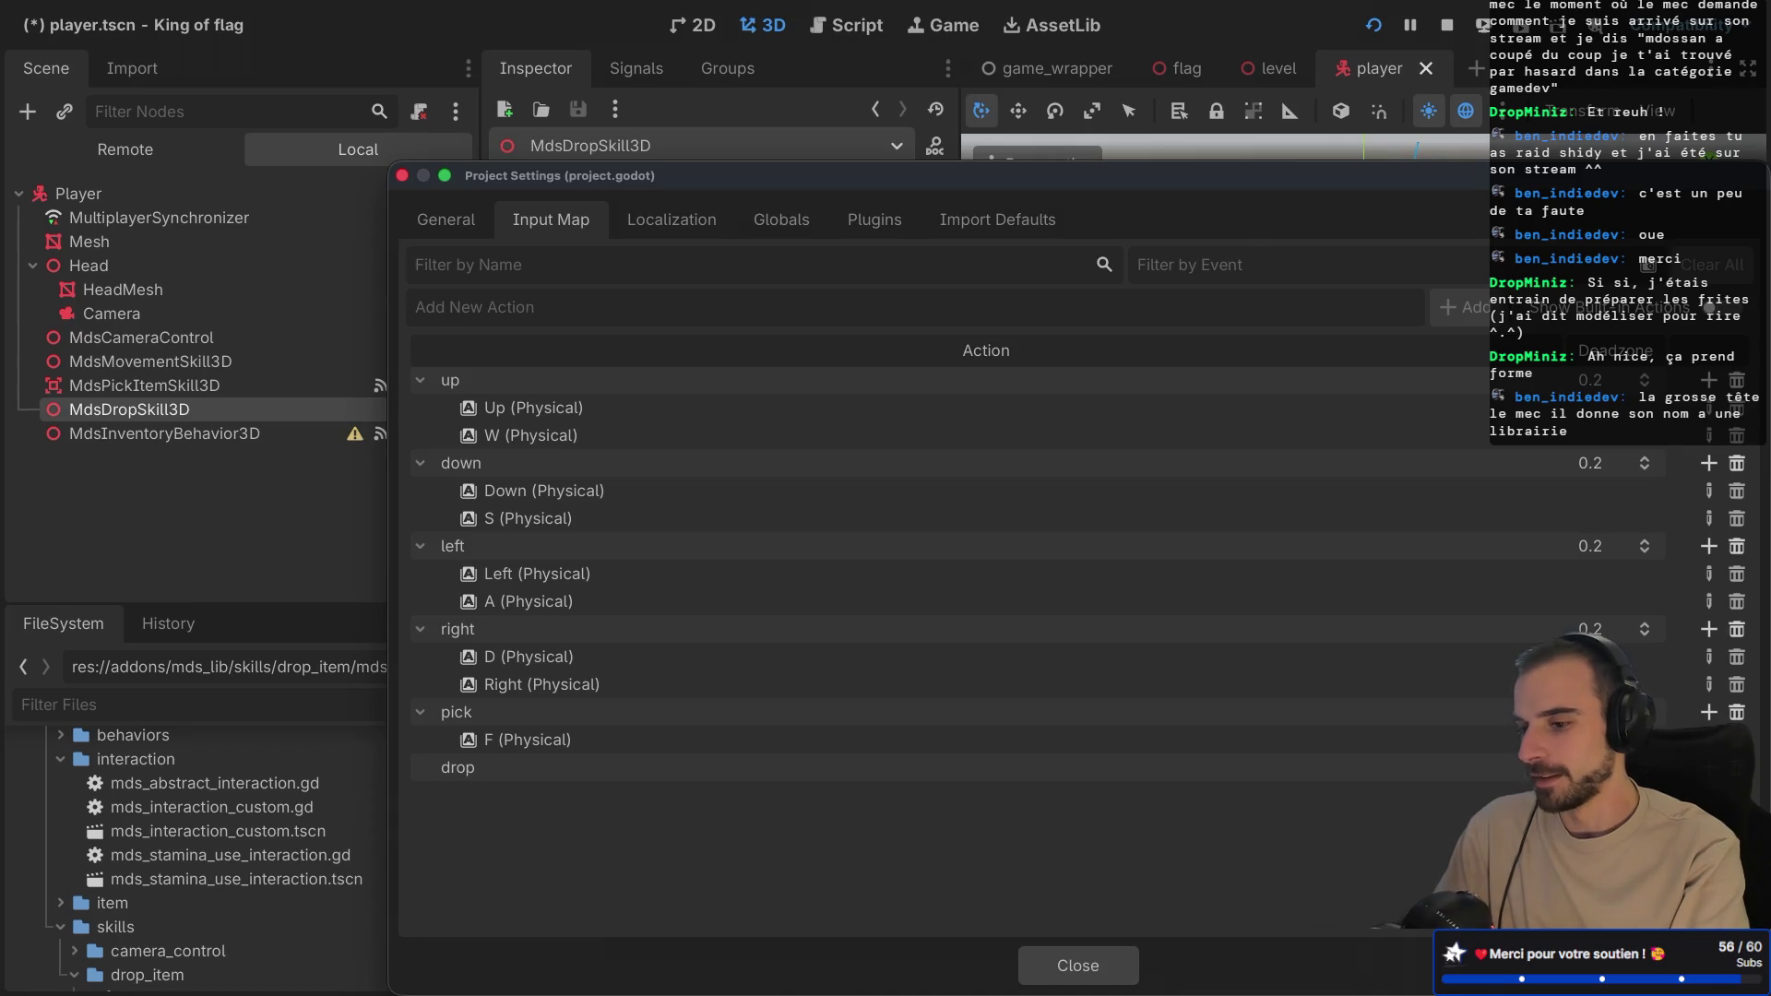
click(1709, 767)
key(q)
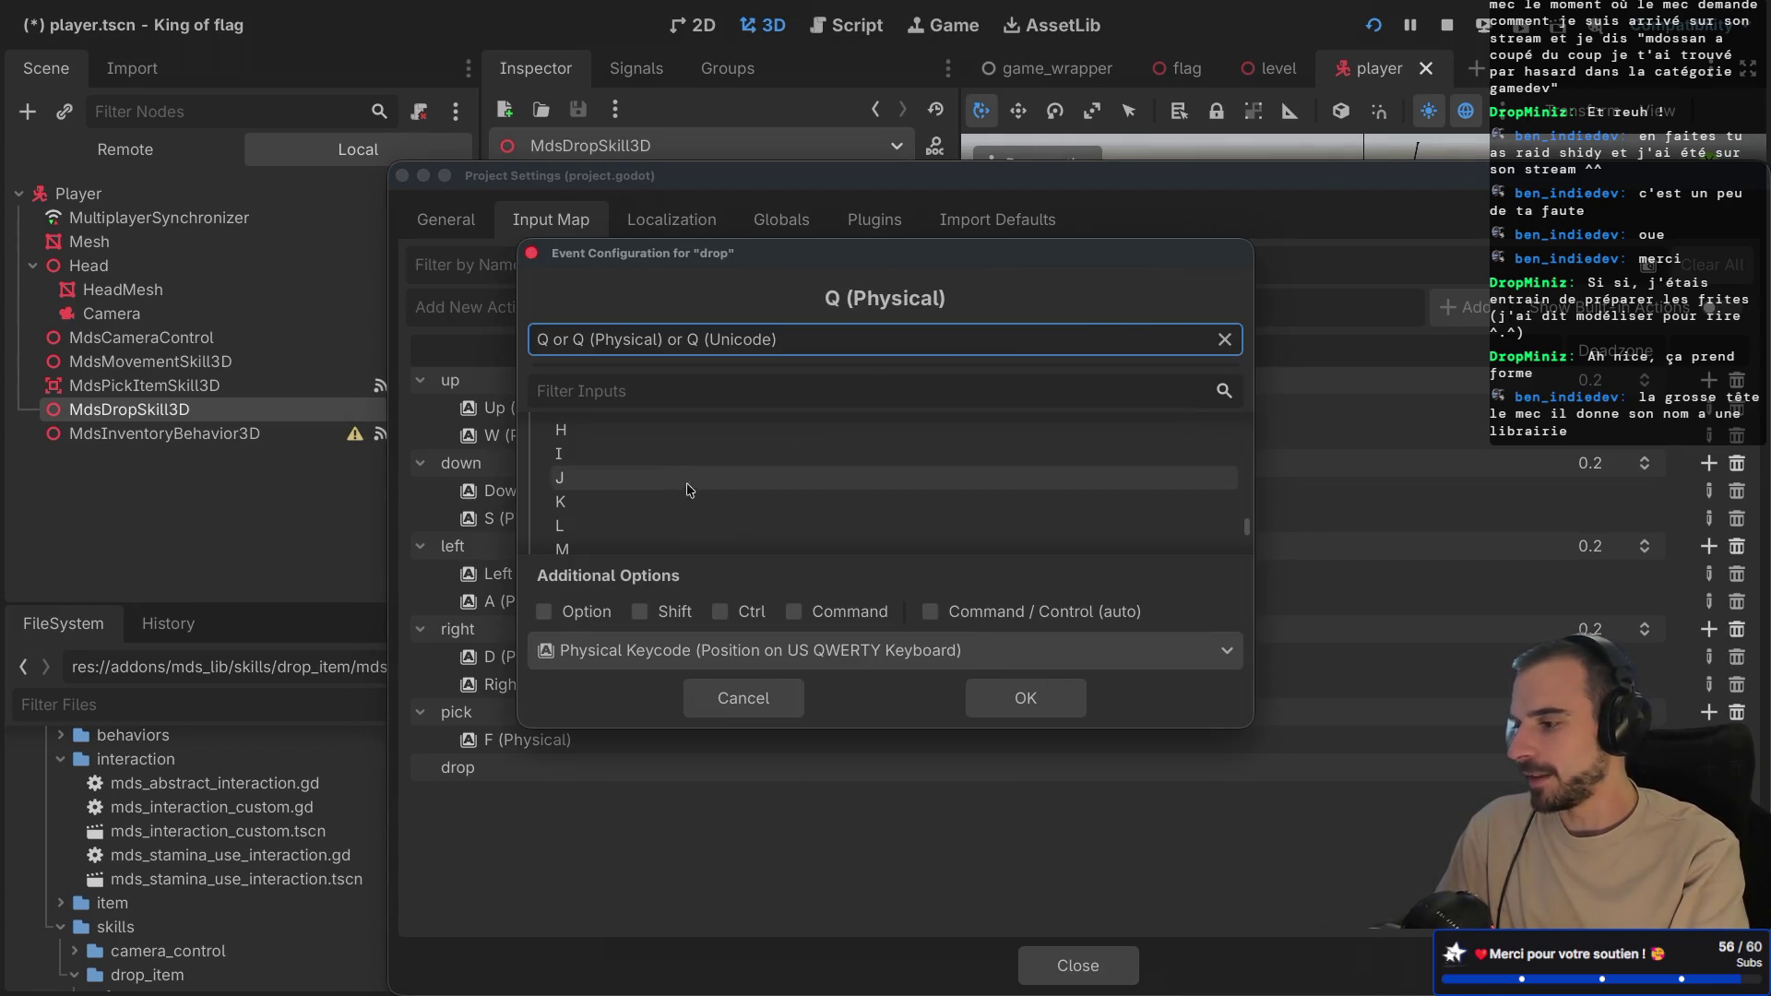
click(1019, 709)
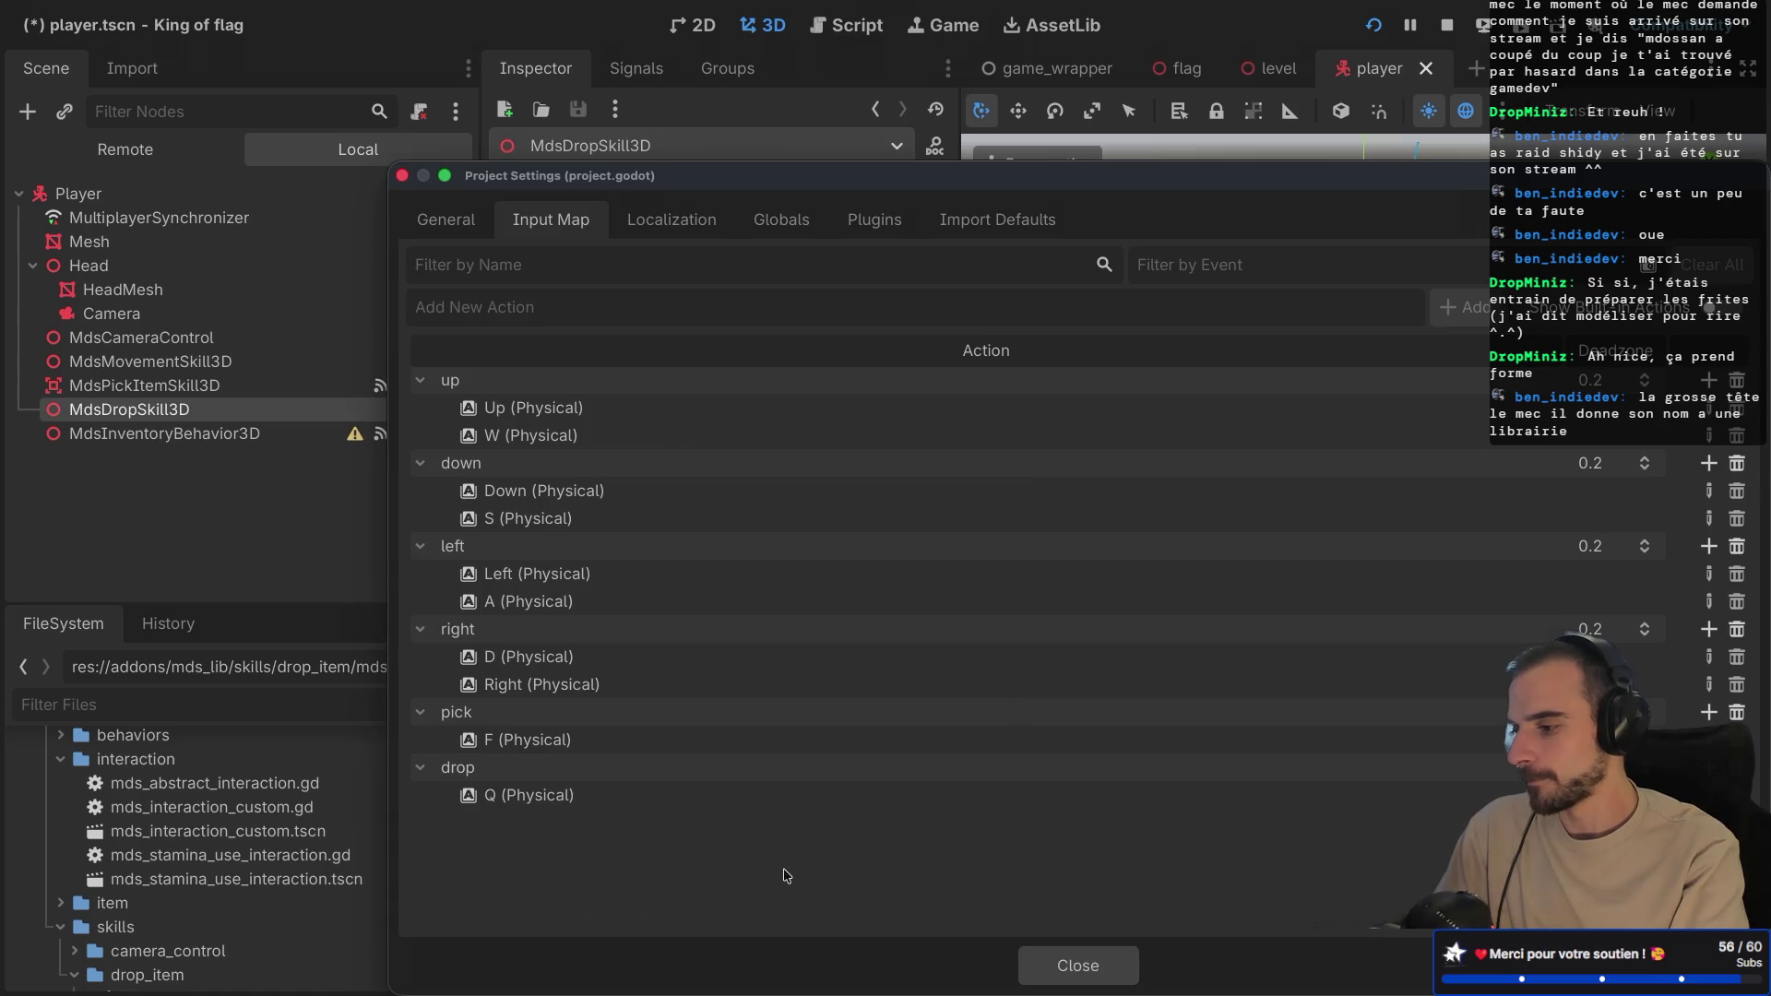
click(1072, 973)
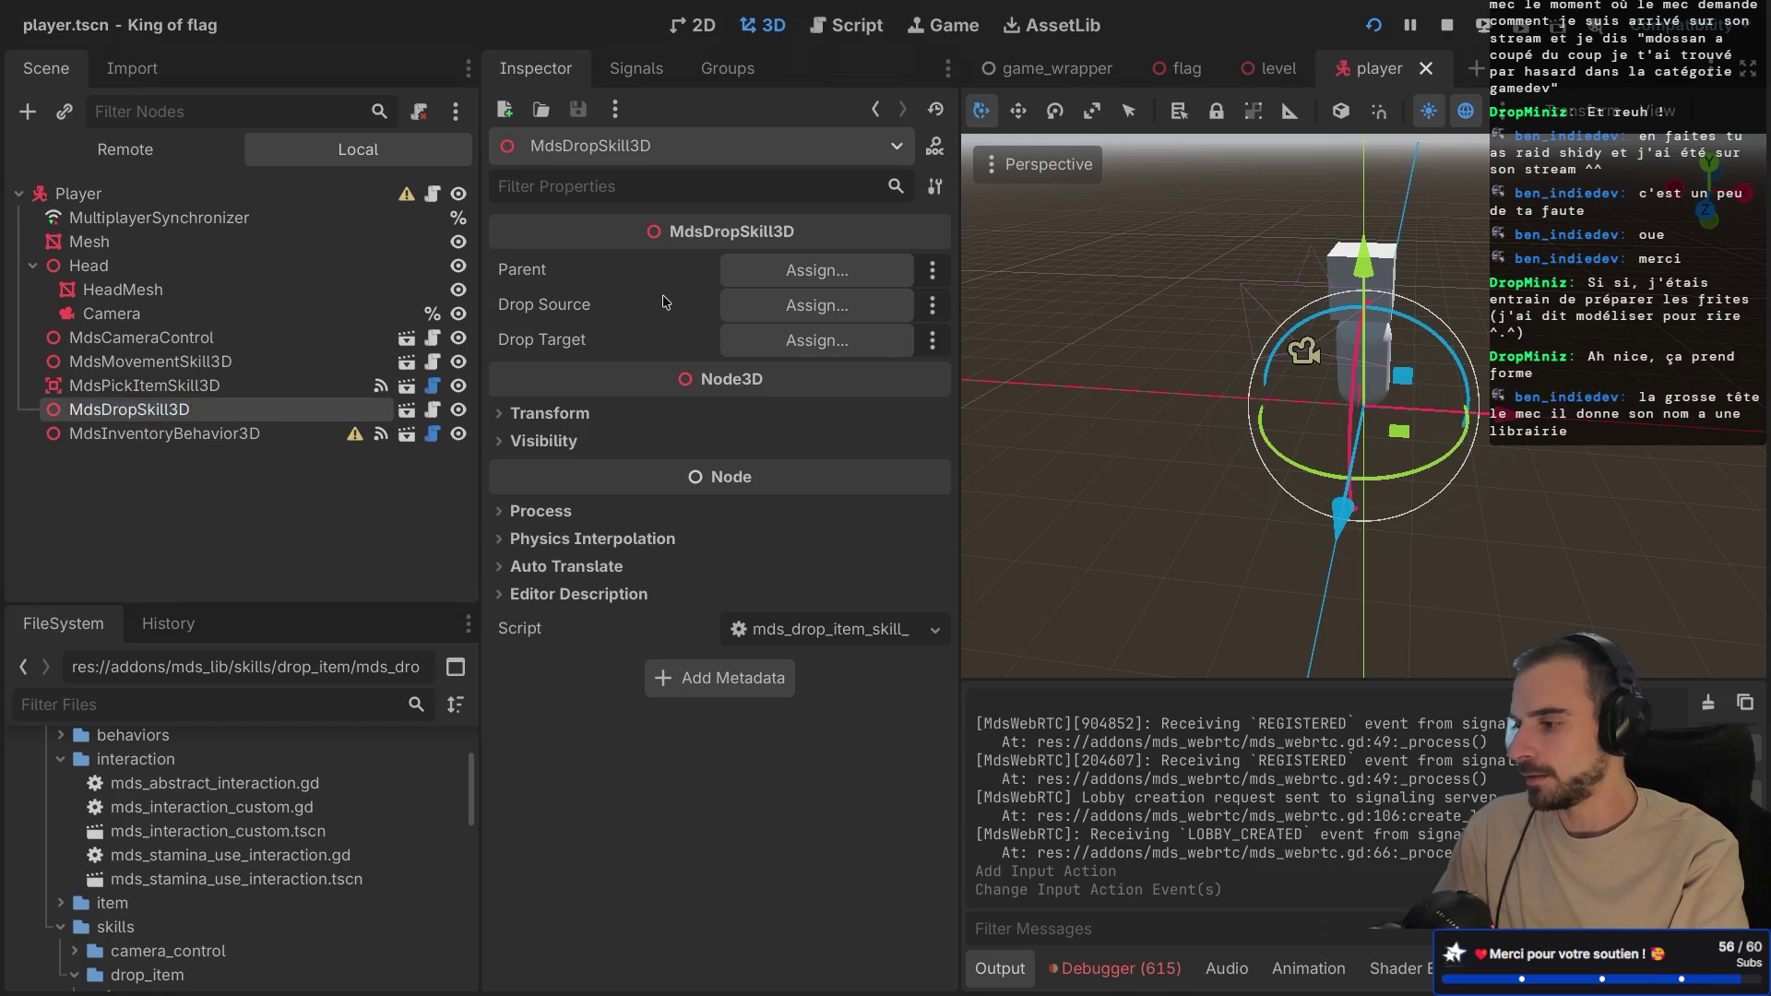
Assign Player as MdsDropSkill3D's Parent and MdsInventoryBehavior3D as its Drop Source
click(780, 282)
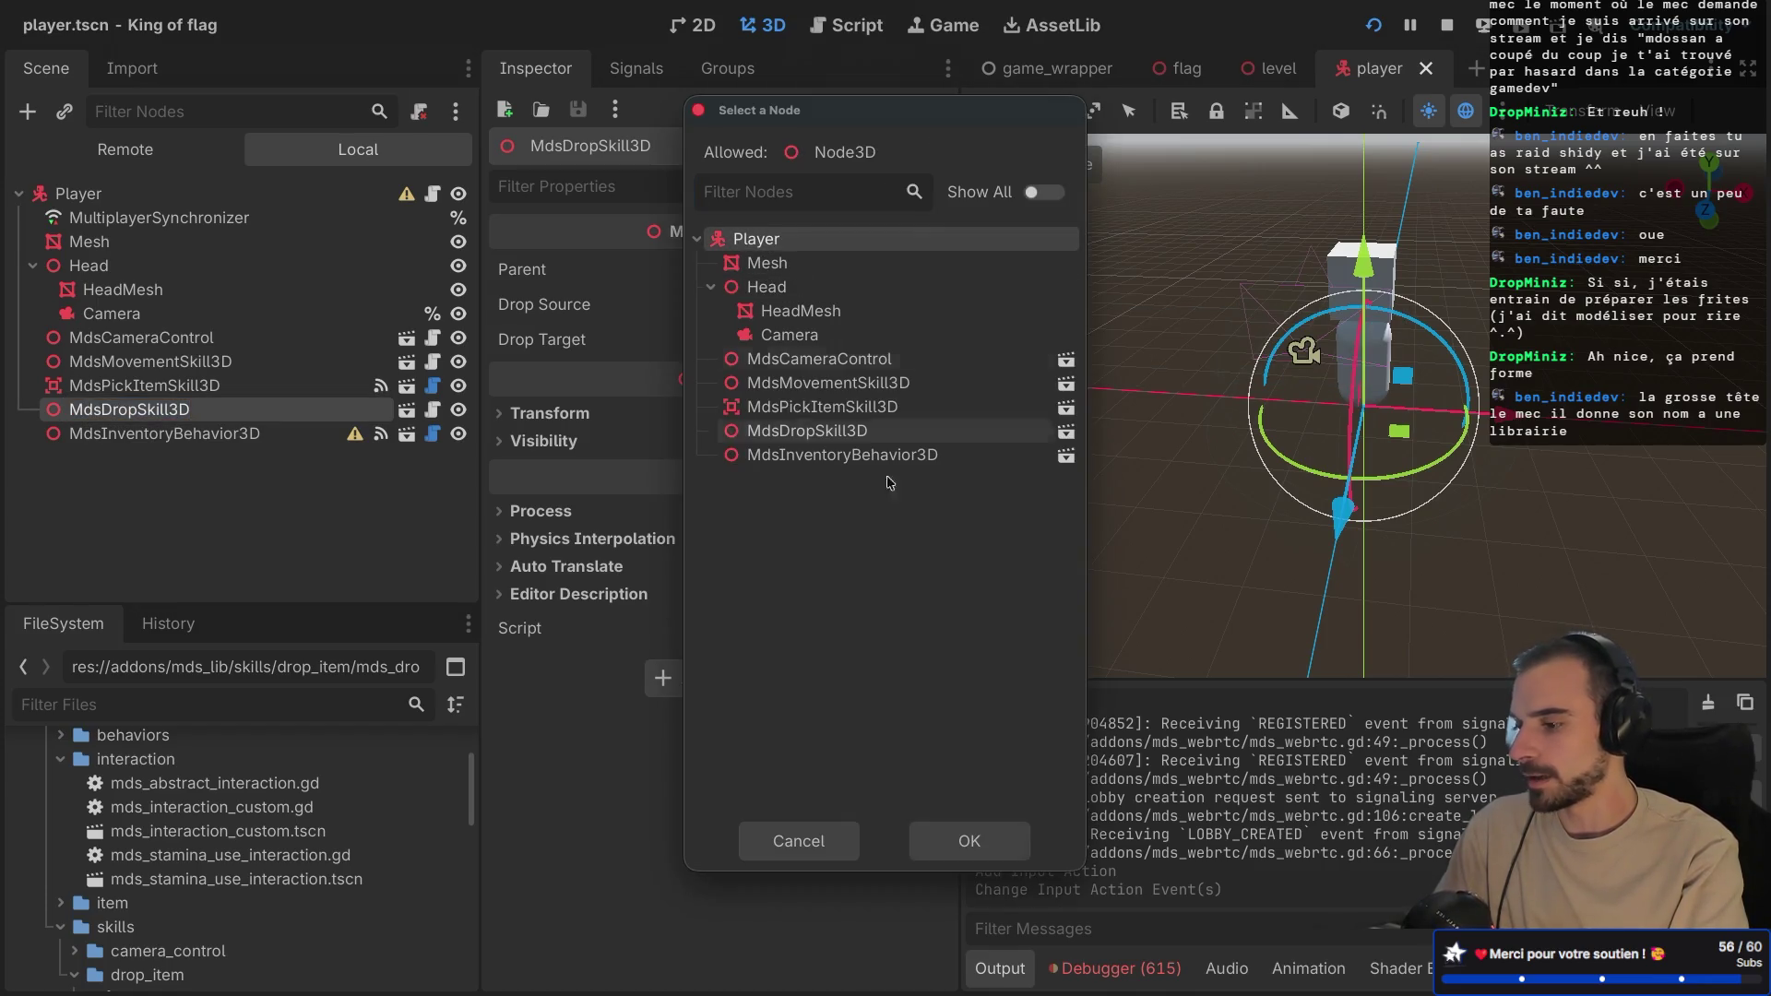
click(959, 840)
click(789, 307)
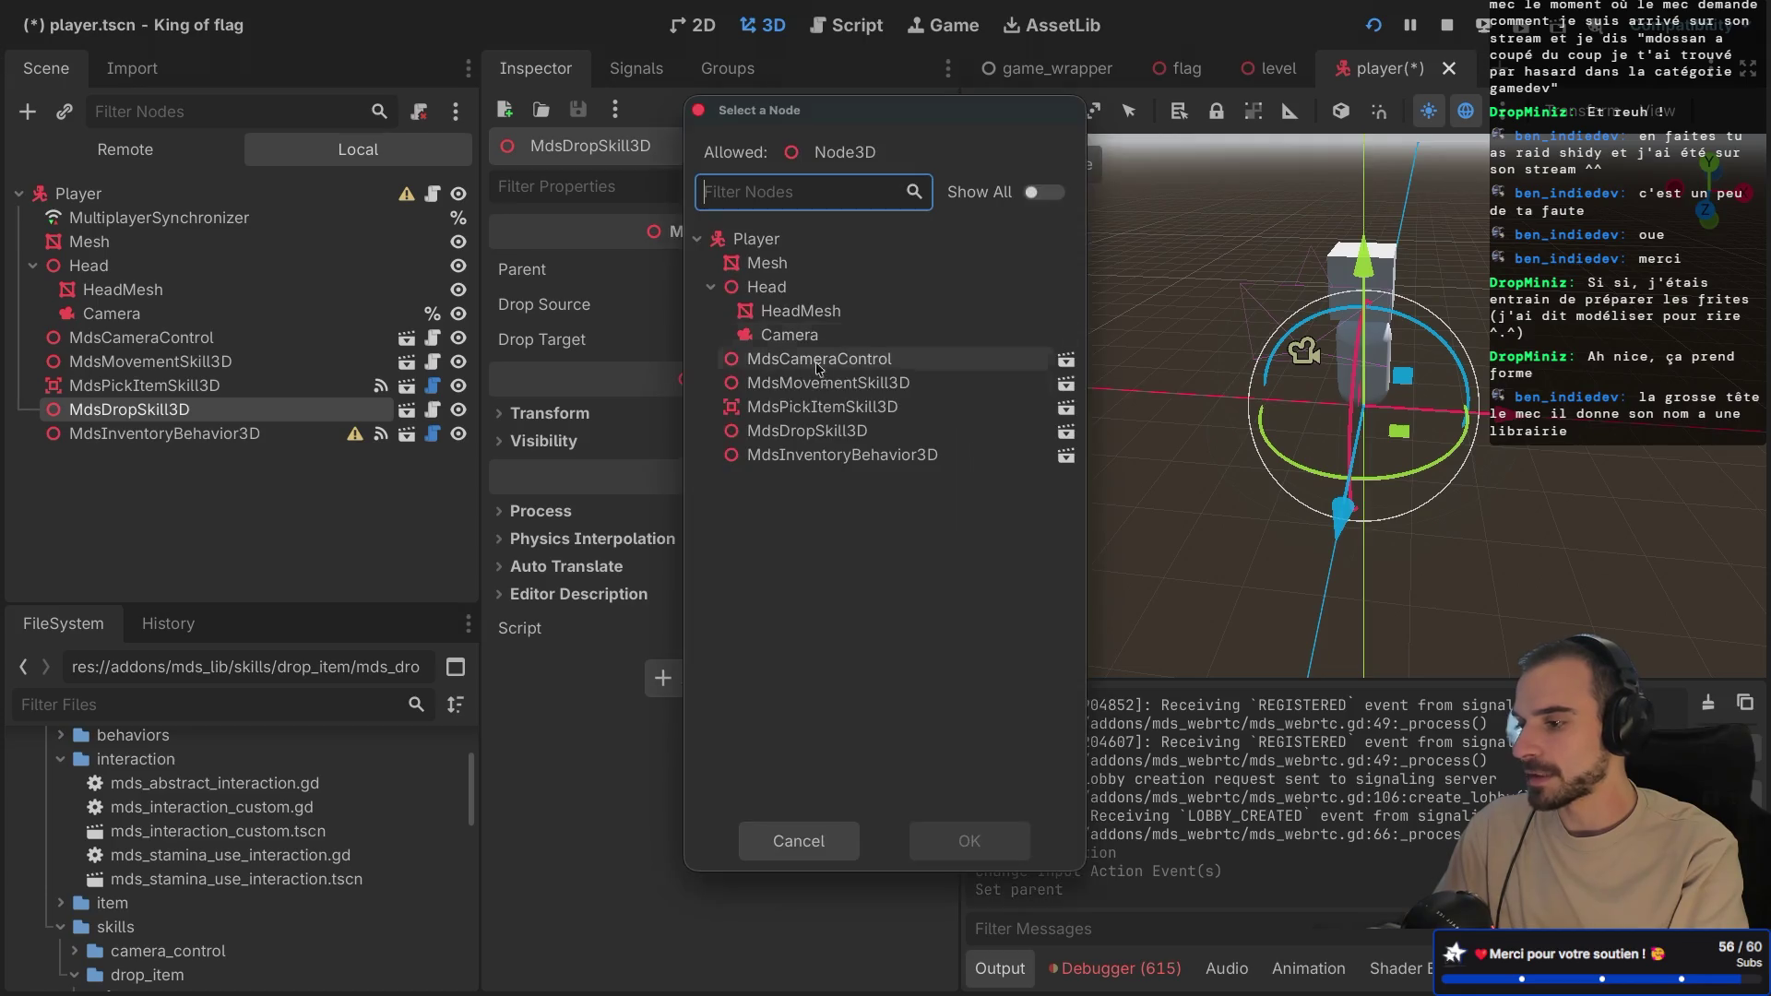
click(842, 458)
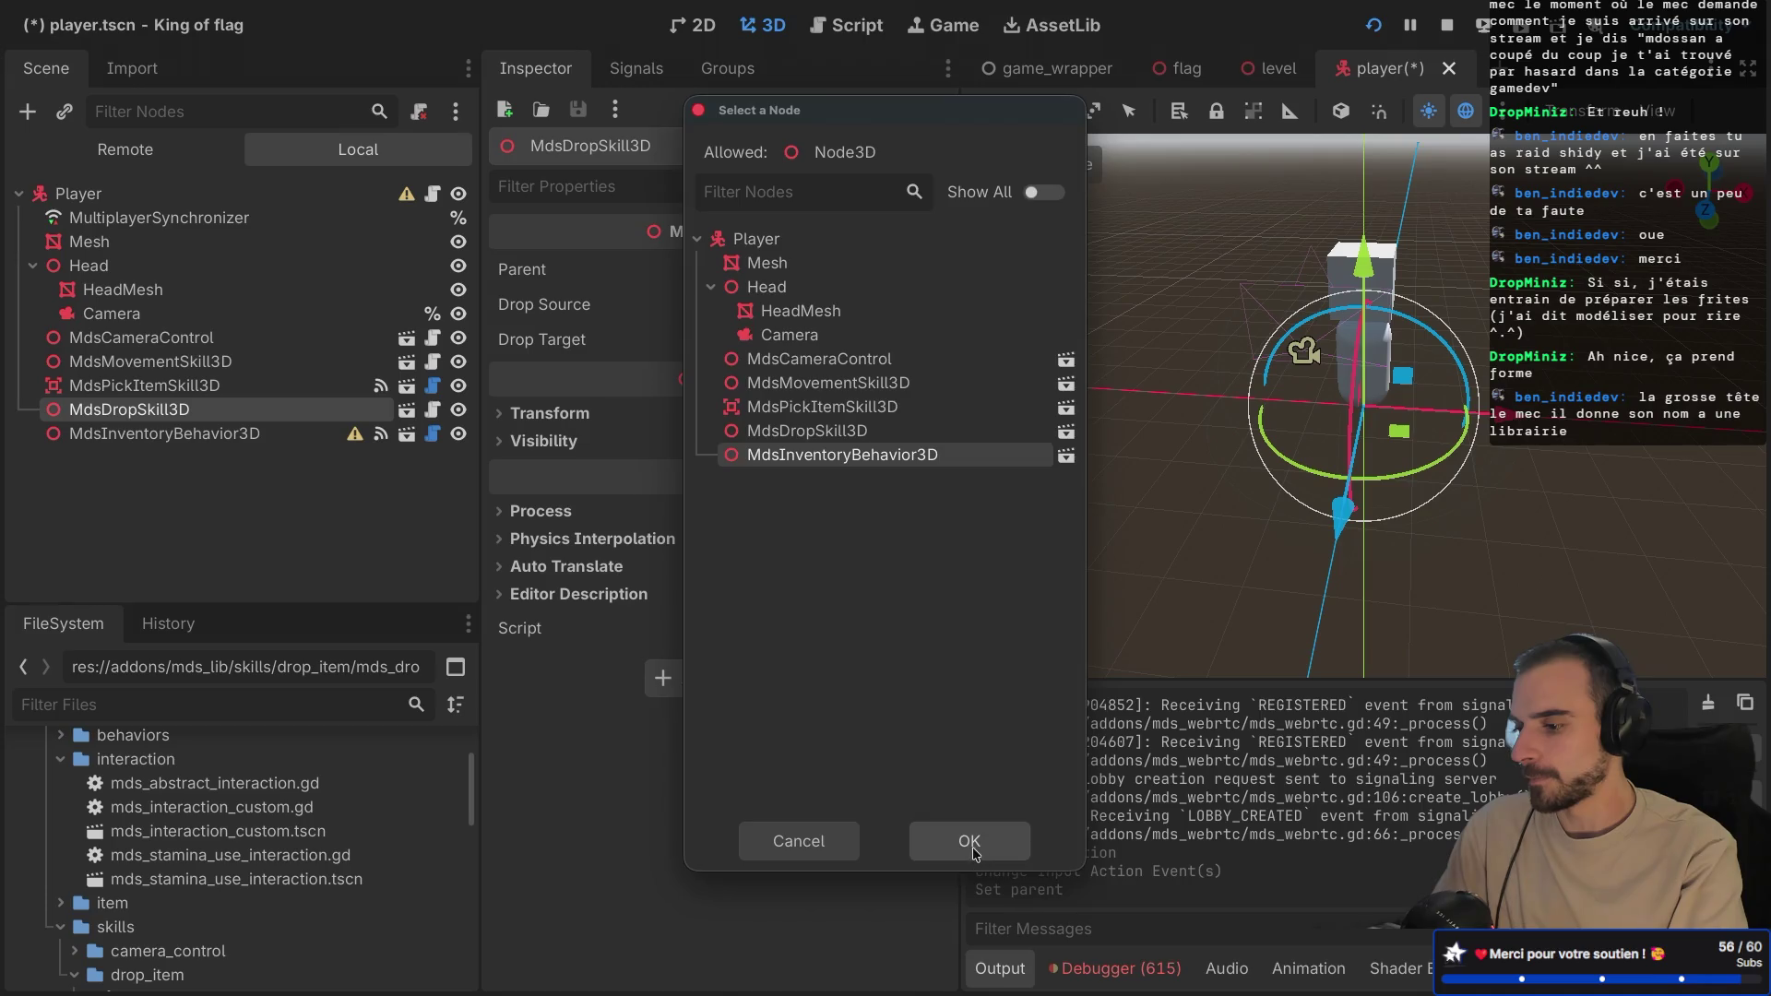
click(970, 841)
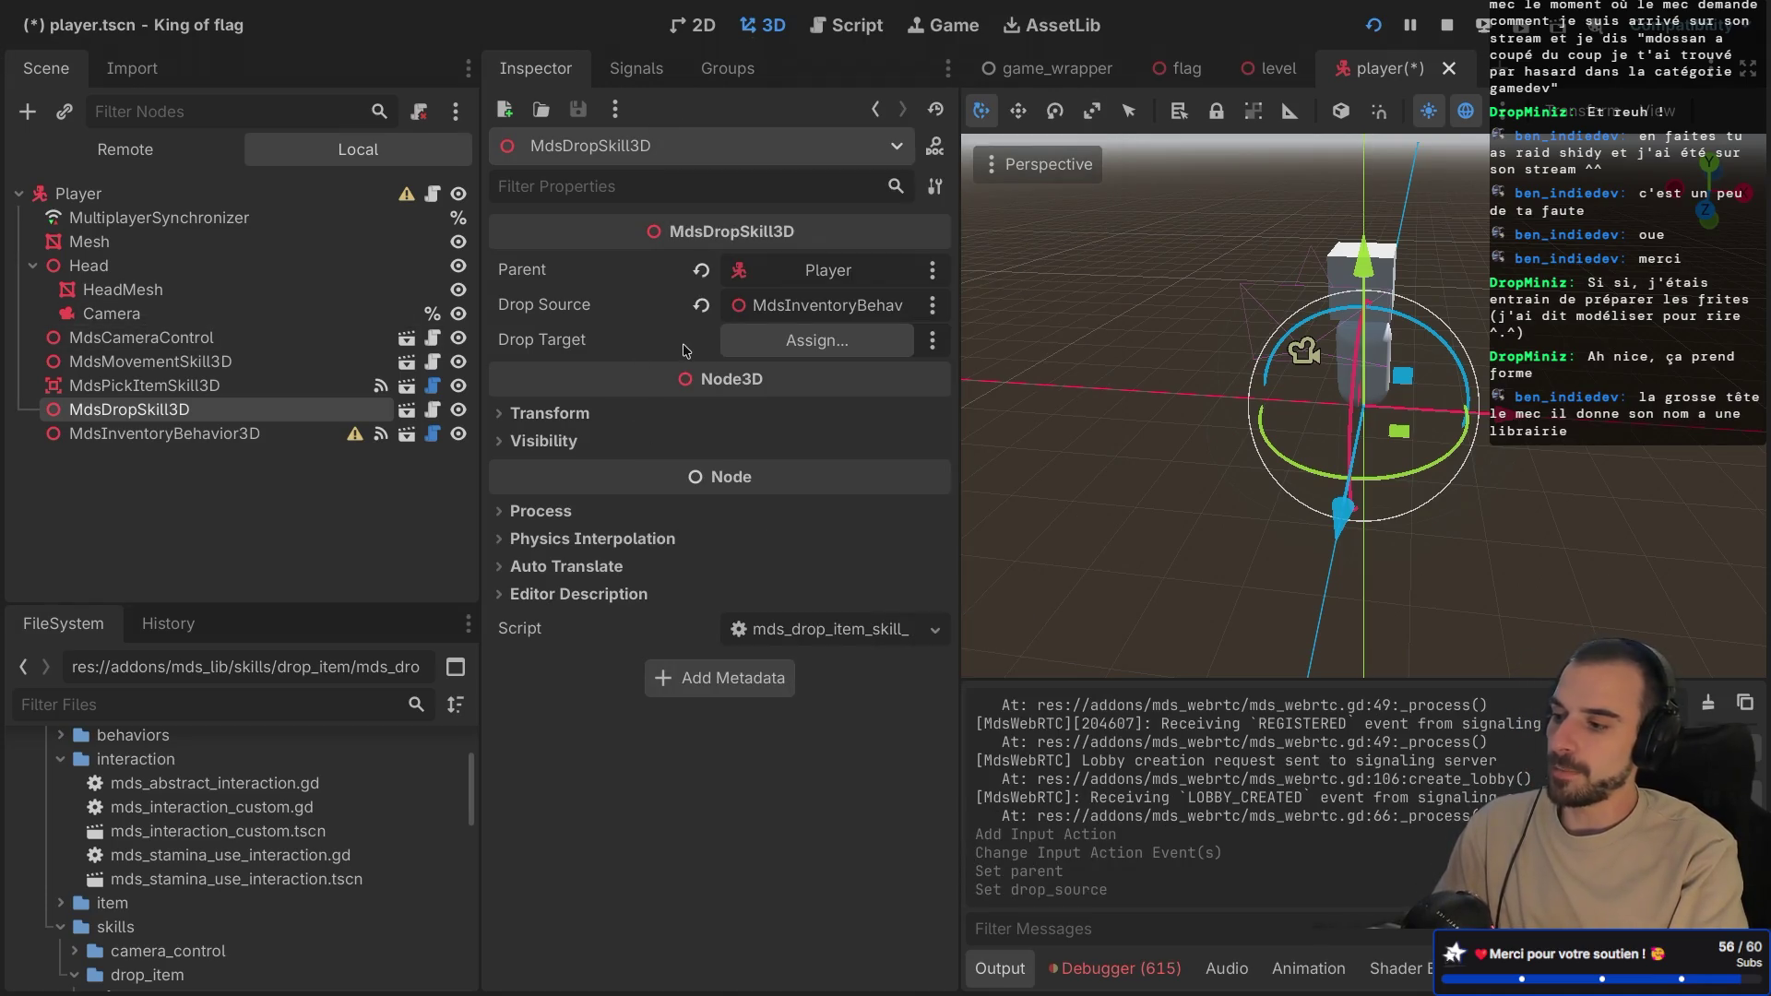
click(32, 265)
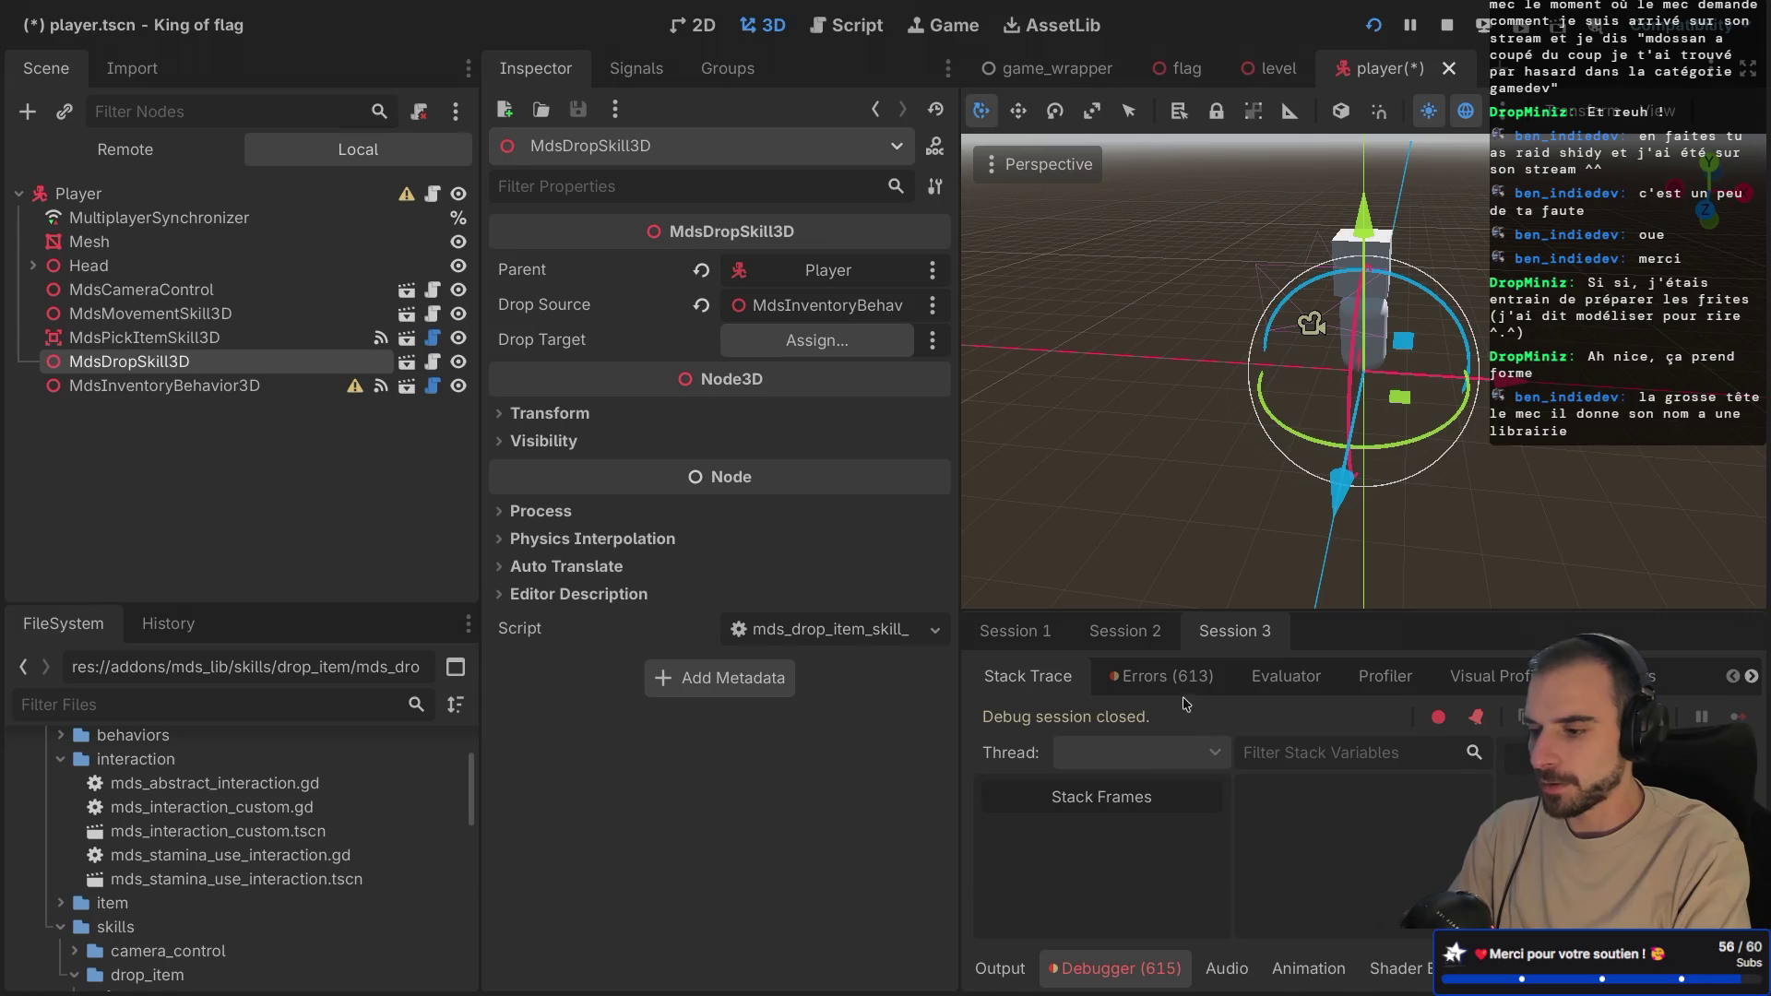
Show the debugger's error list and scroll through the reported errors
click(1168, 676)
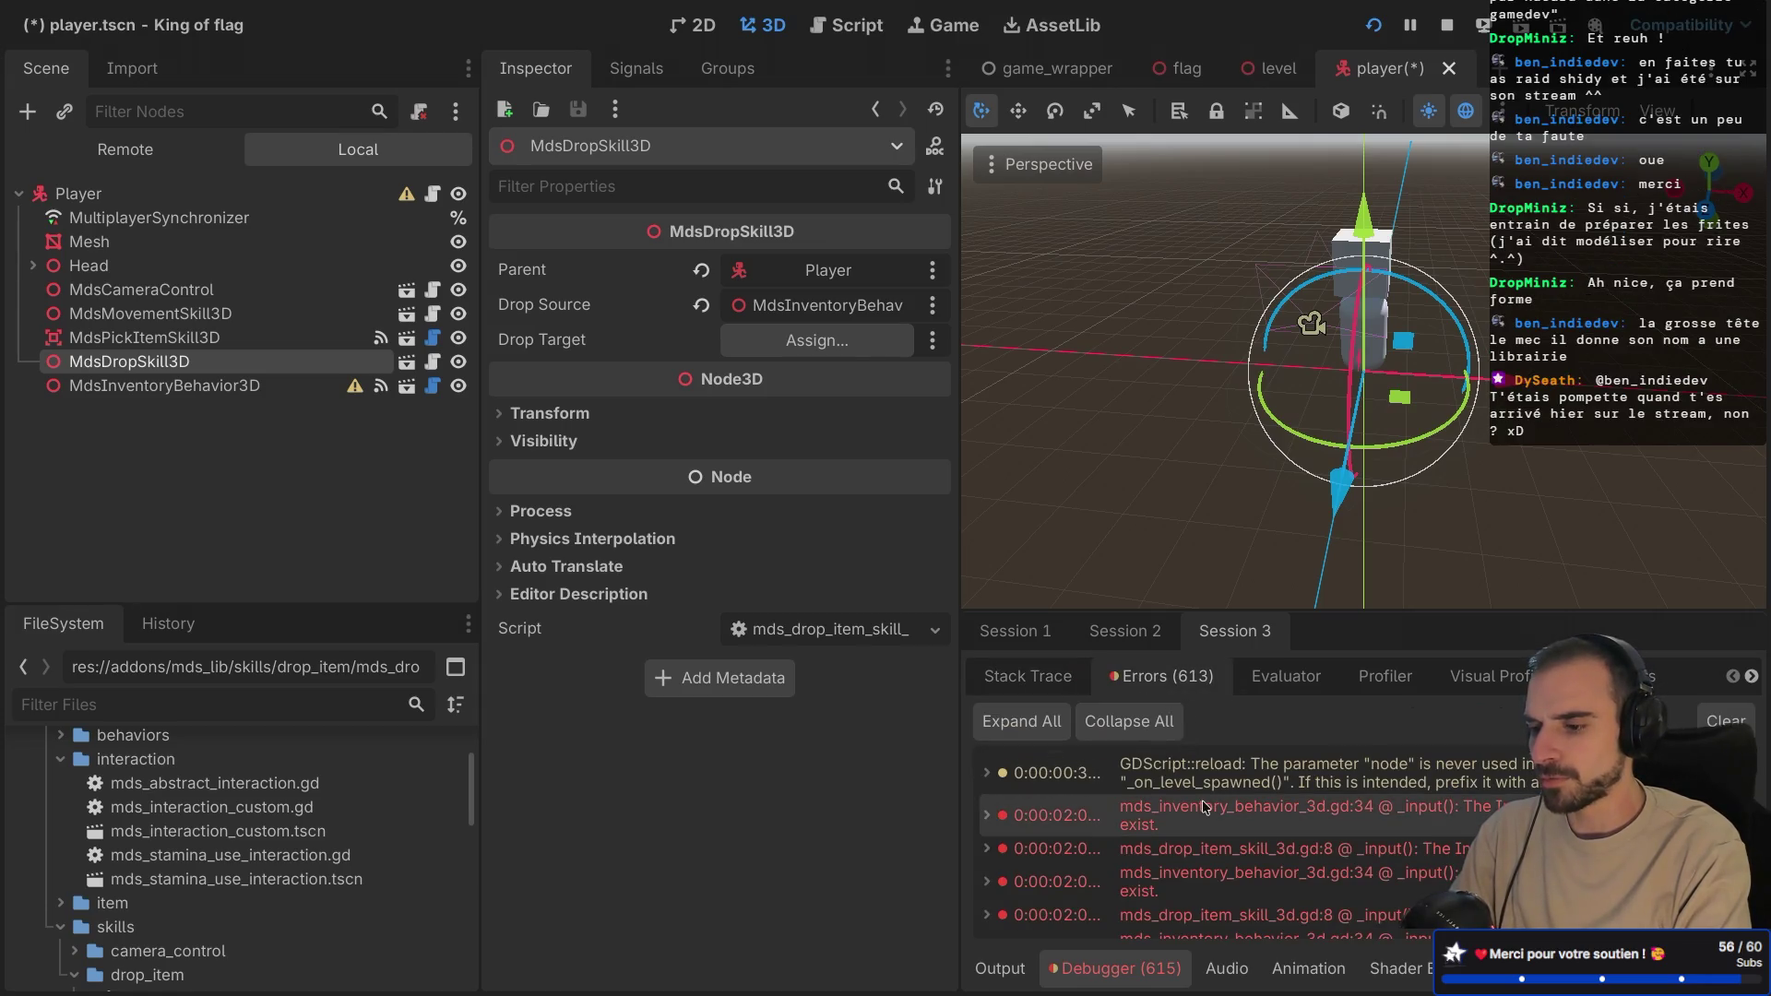
scroll(1203, 807, down, 3)
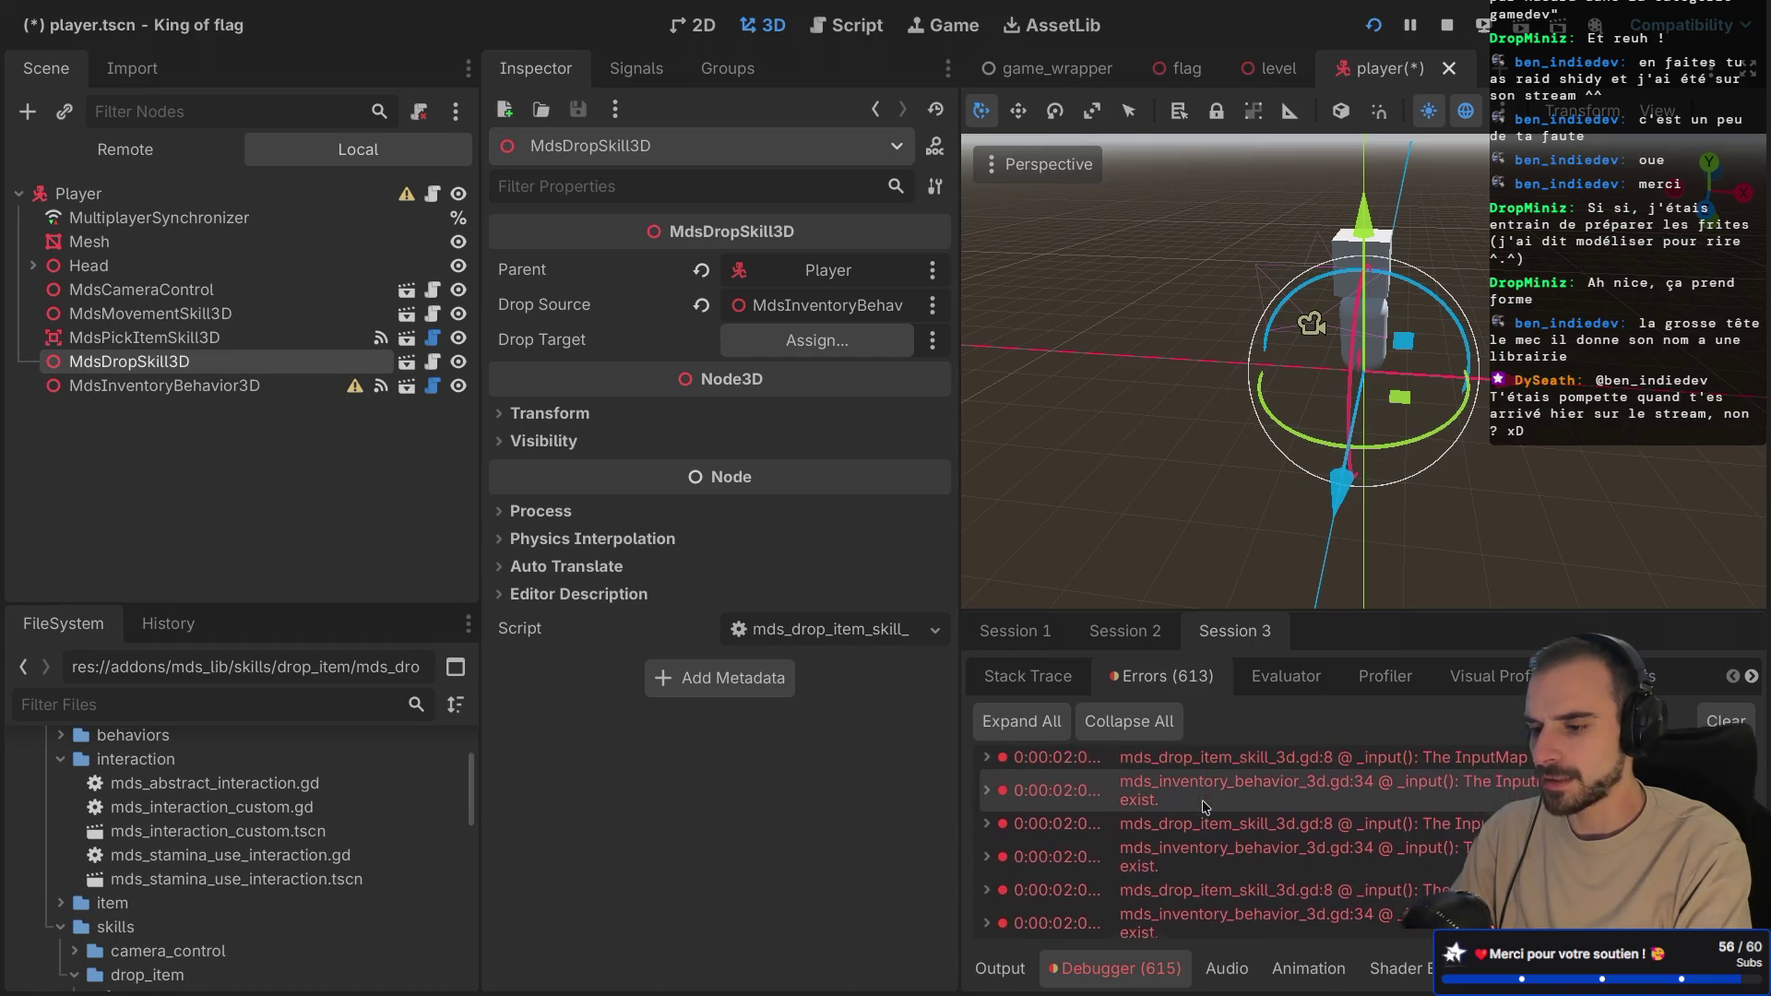
scroll(1203, 807, down, 5)
scroll(1306, 820, up, 5)
scroll(1306, 820, down, 10)
scroll(1306, 820, up, 10)
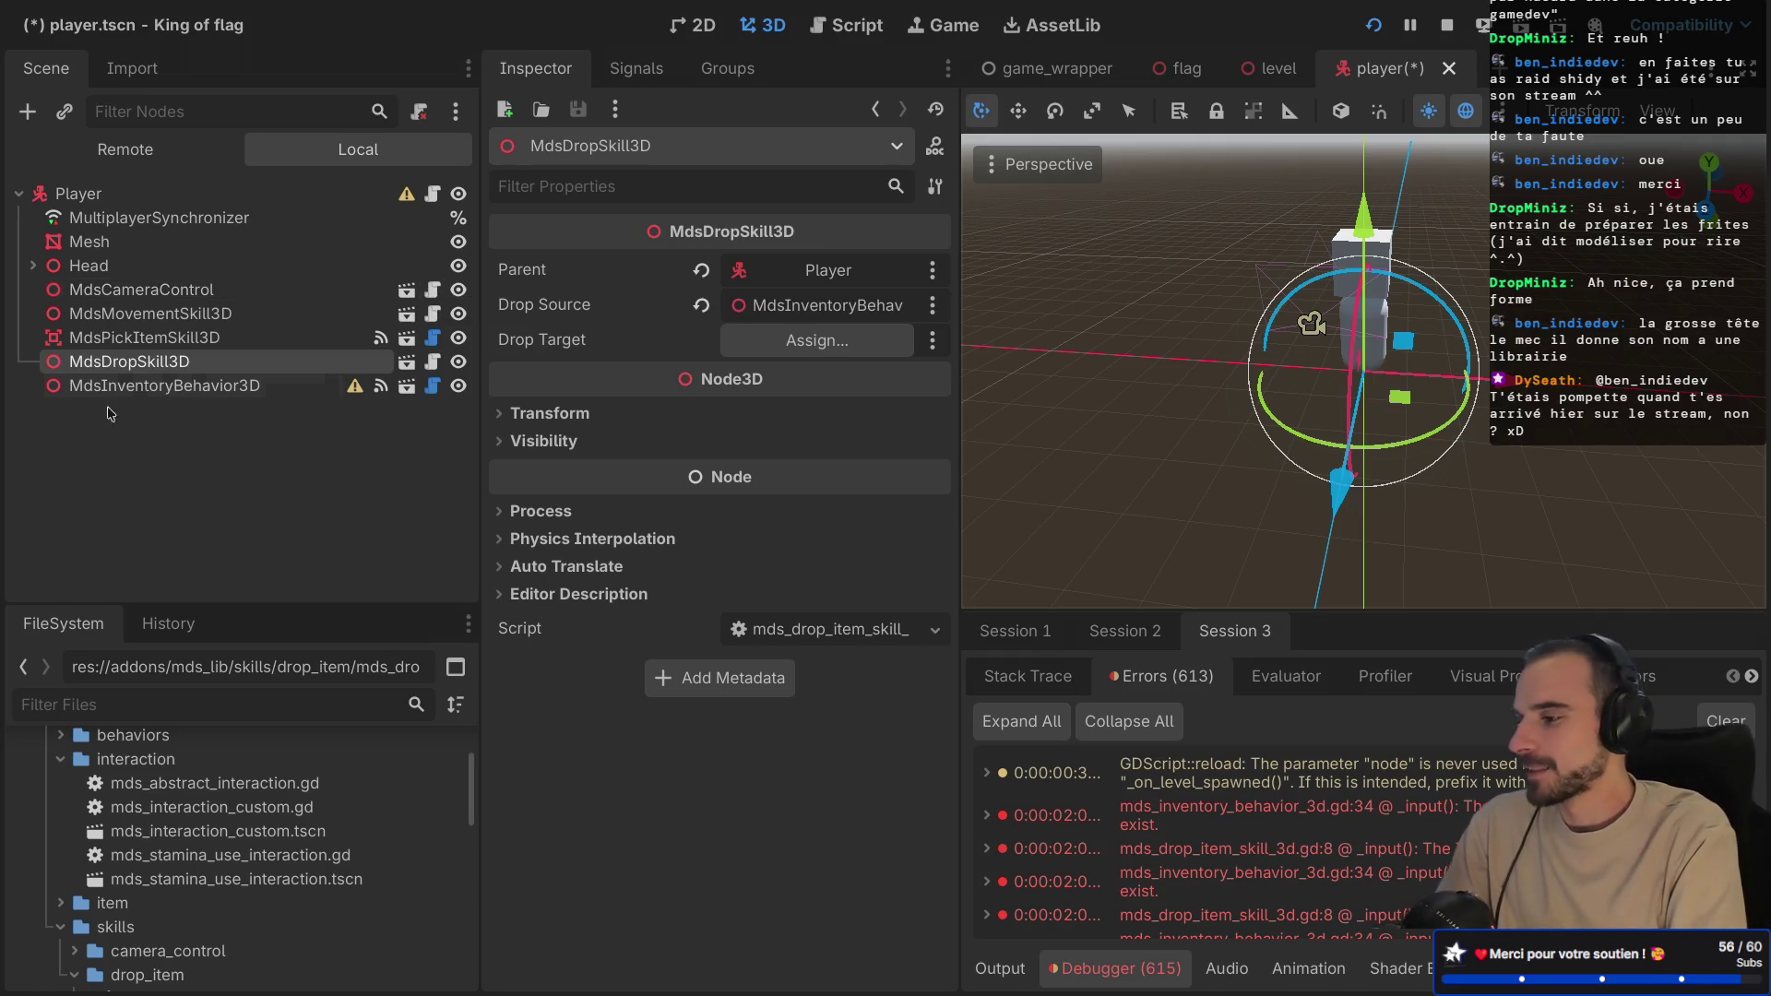
Inspect the player's skill nodes, then open MdsDropSkill3D's script mds_drop_item_skill_3d.gd
click(163, 528)
click(174, 337)
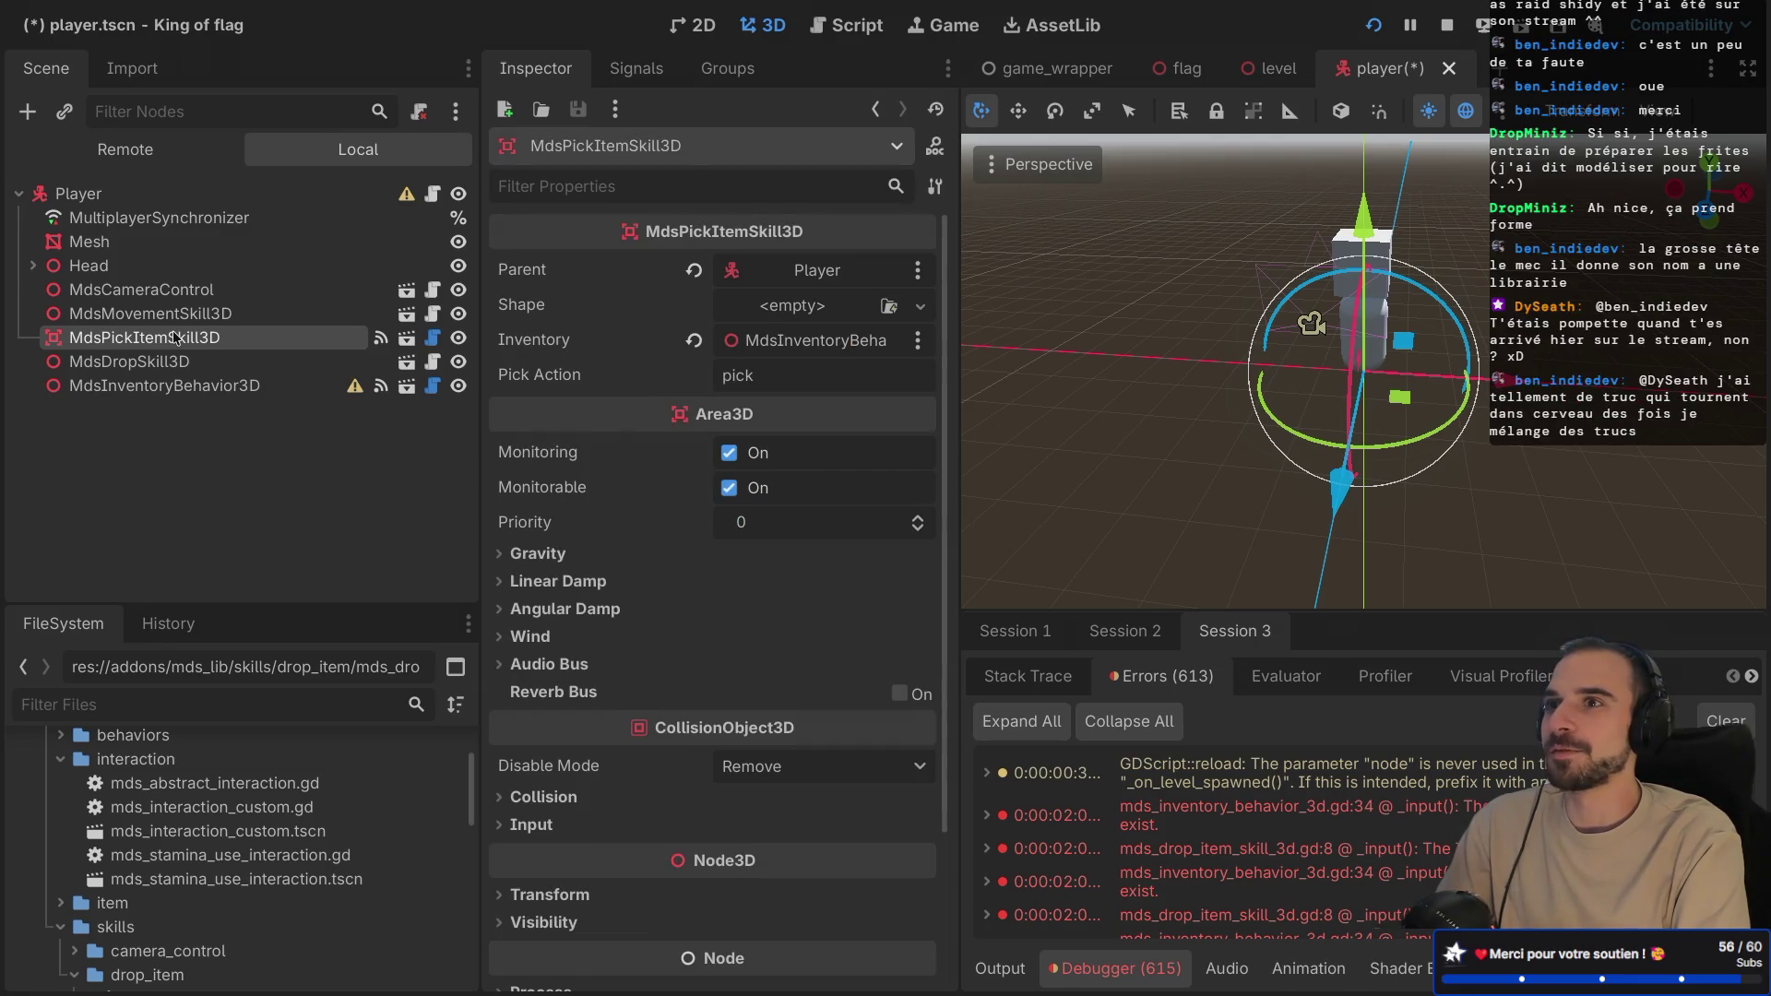
click(138, 361)
click(162, 336)
click(164, 313)
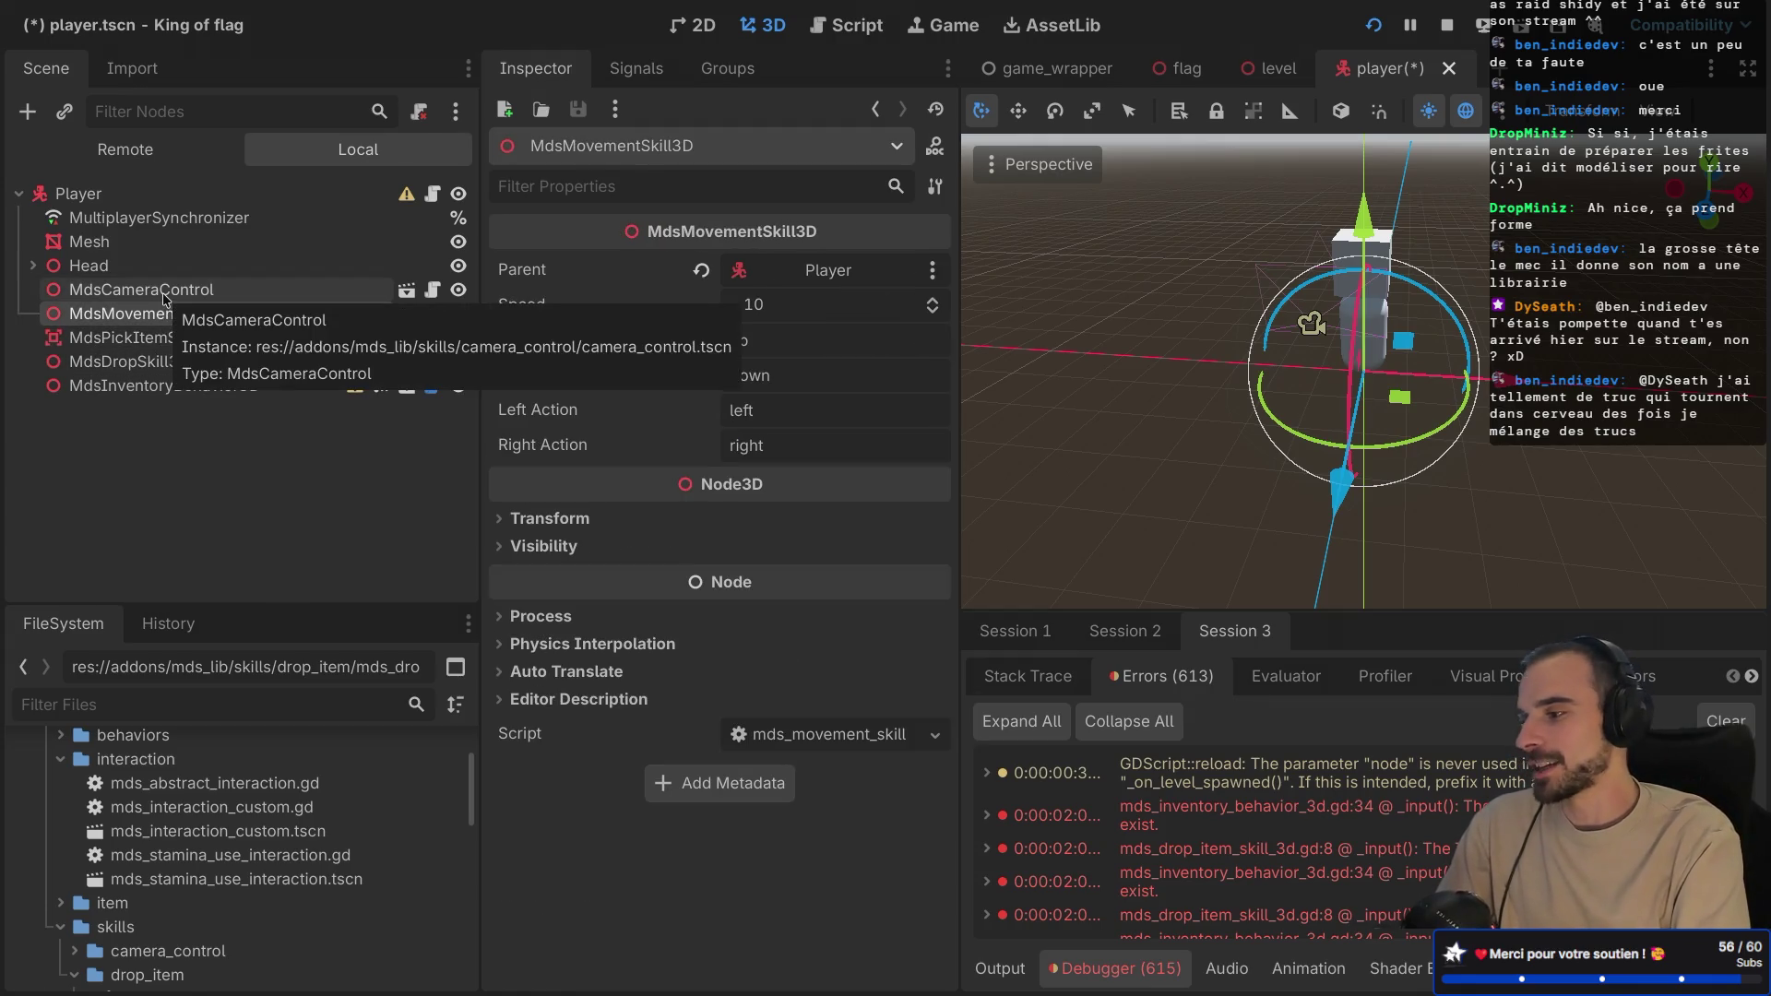
click(32, 266)
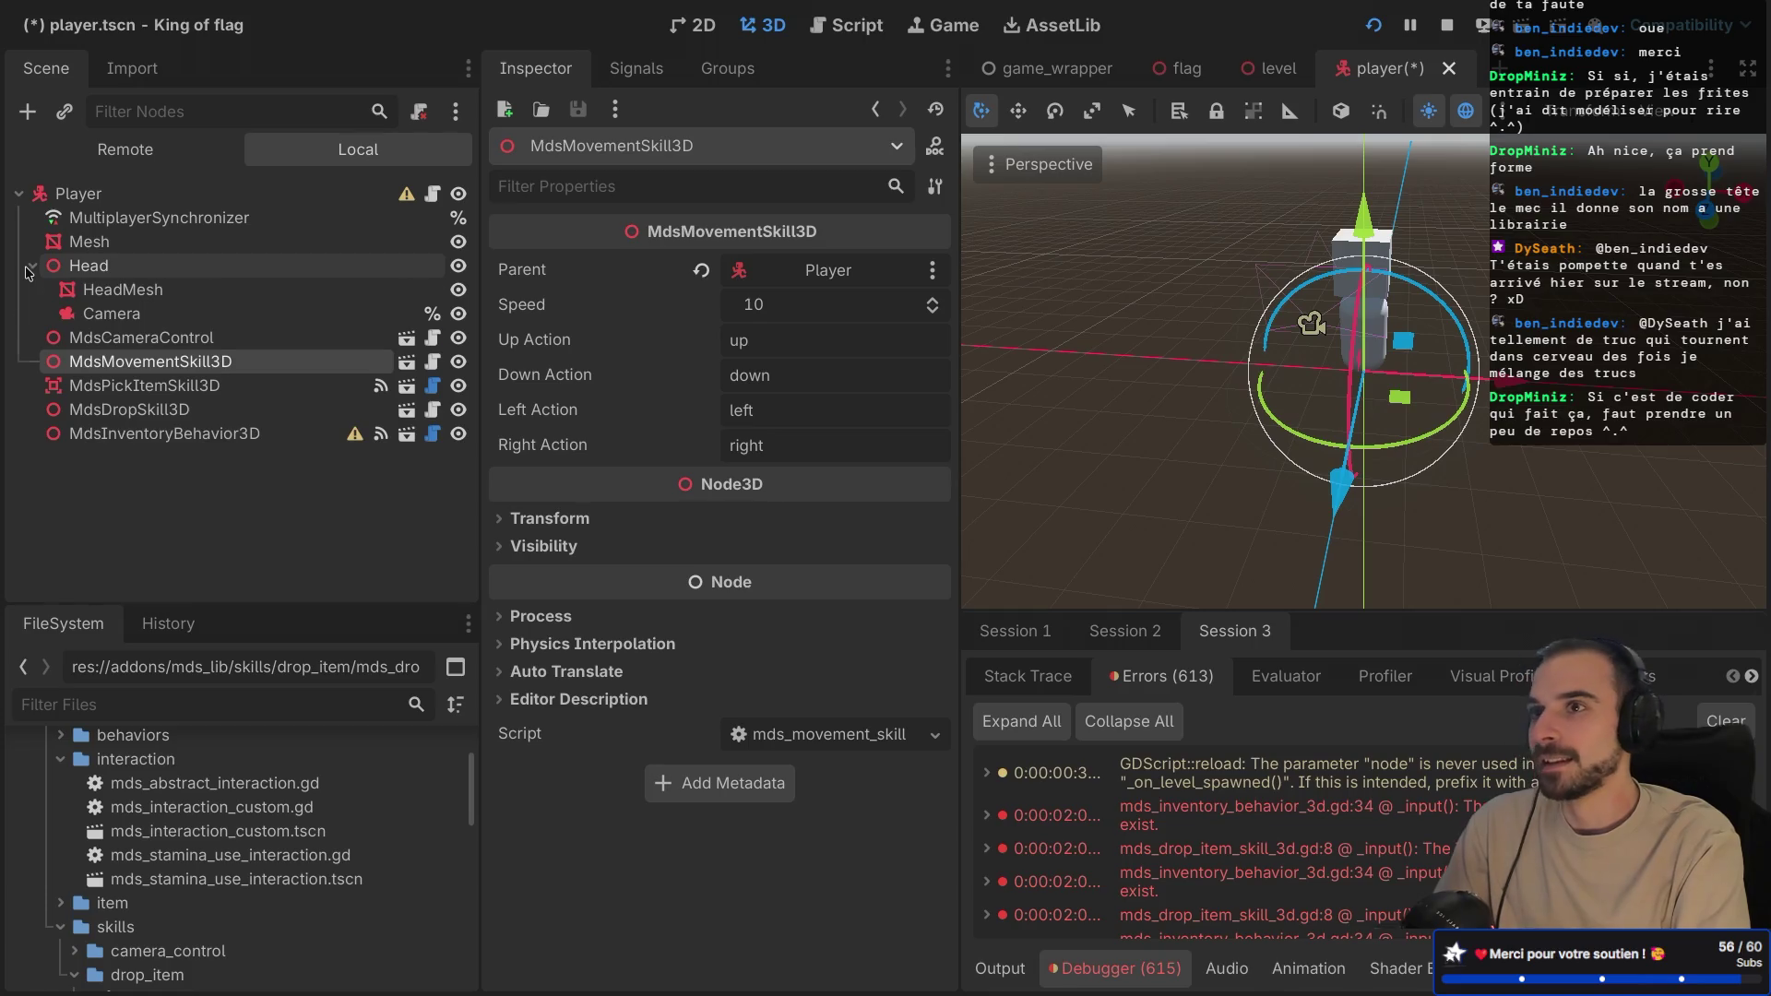
click(33, 267)
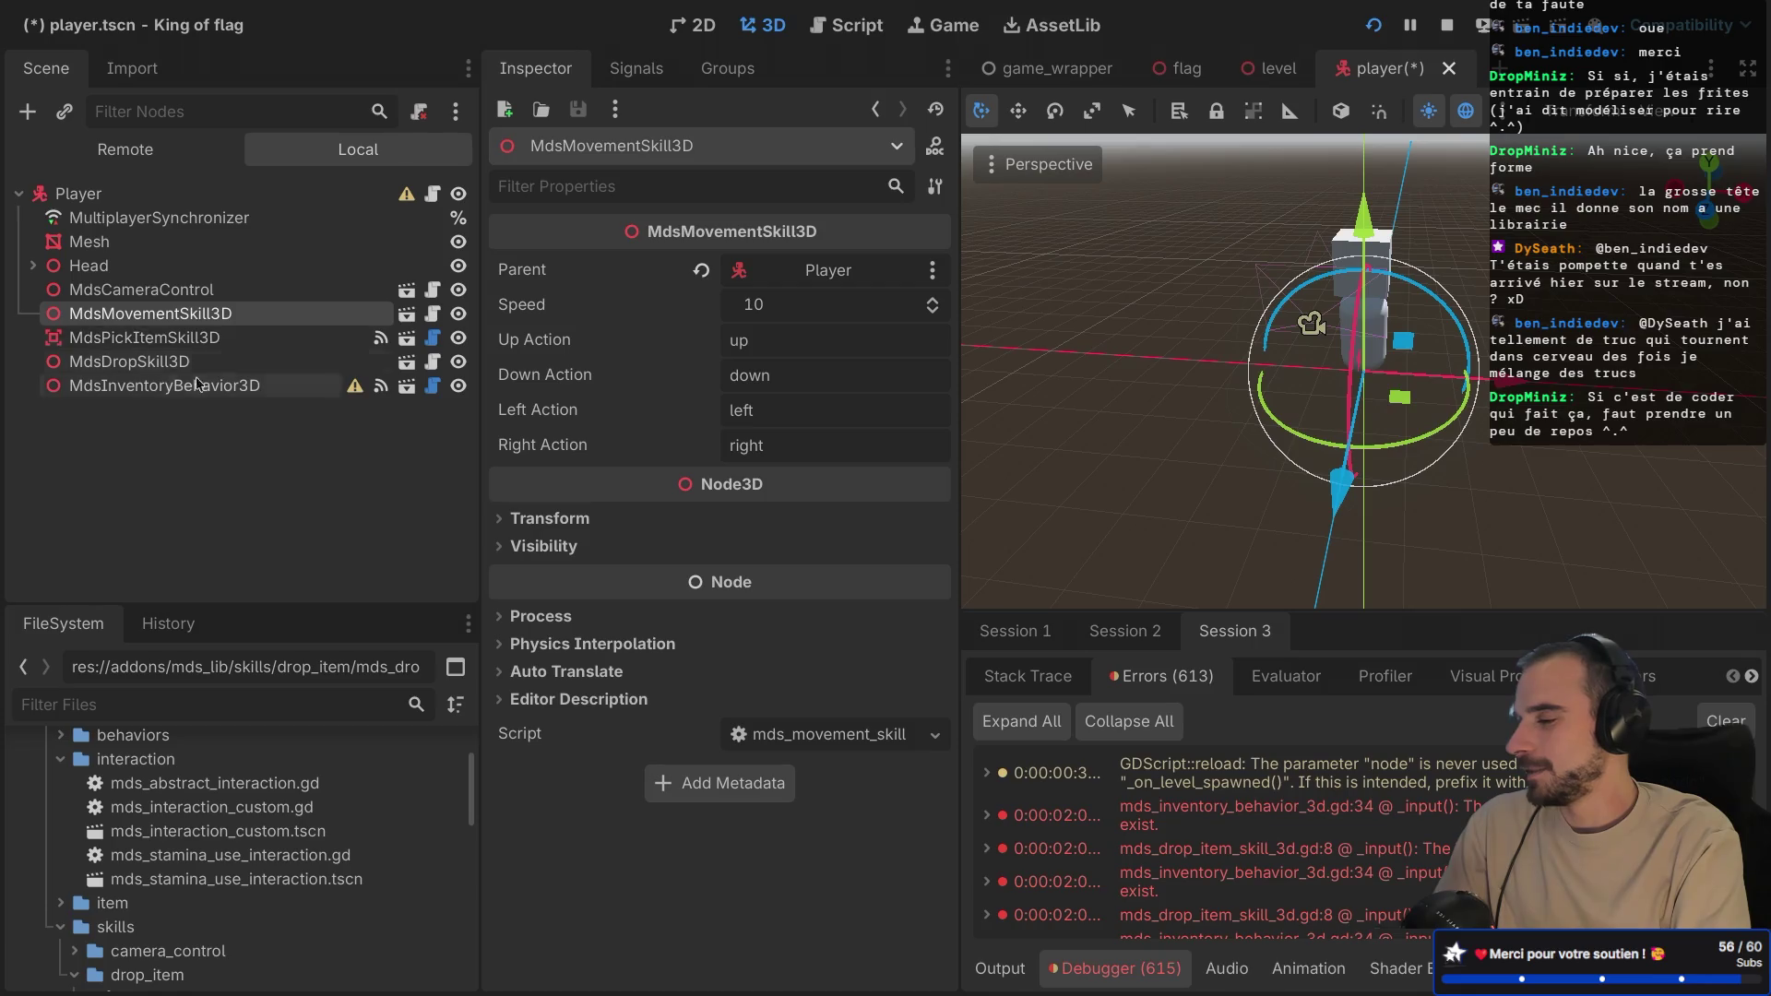
click(178, 360)
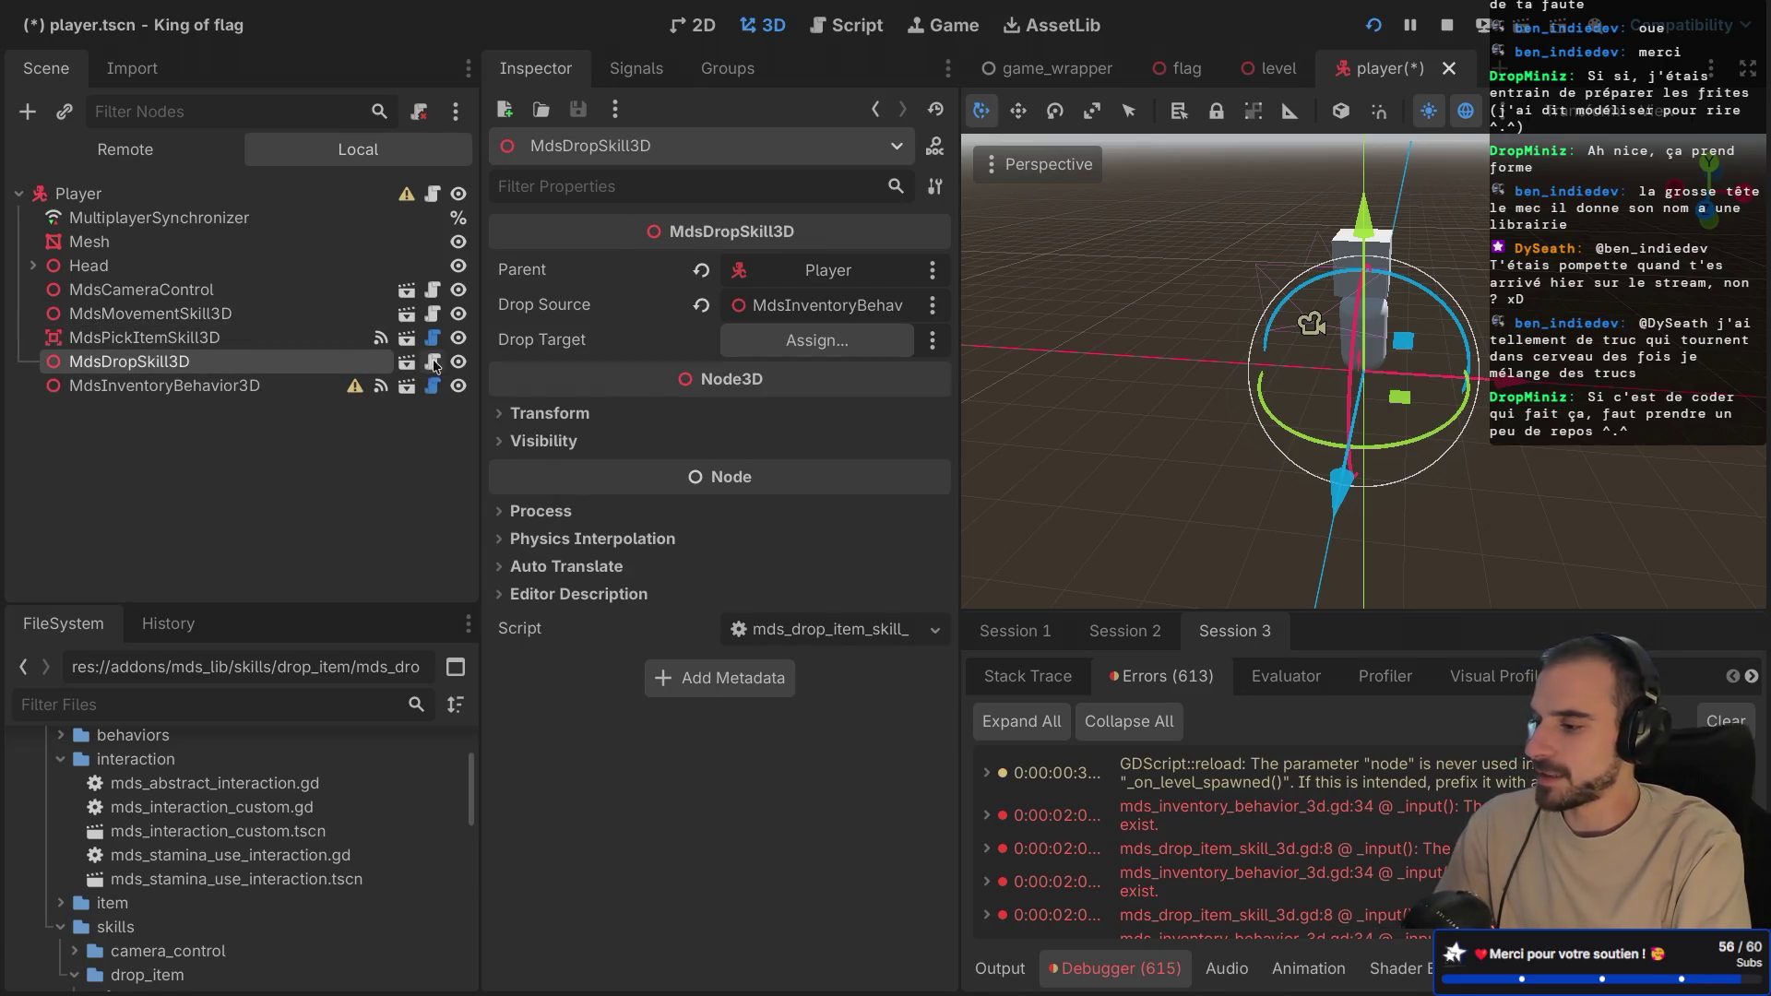
click(433, 361)
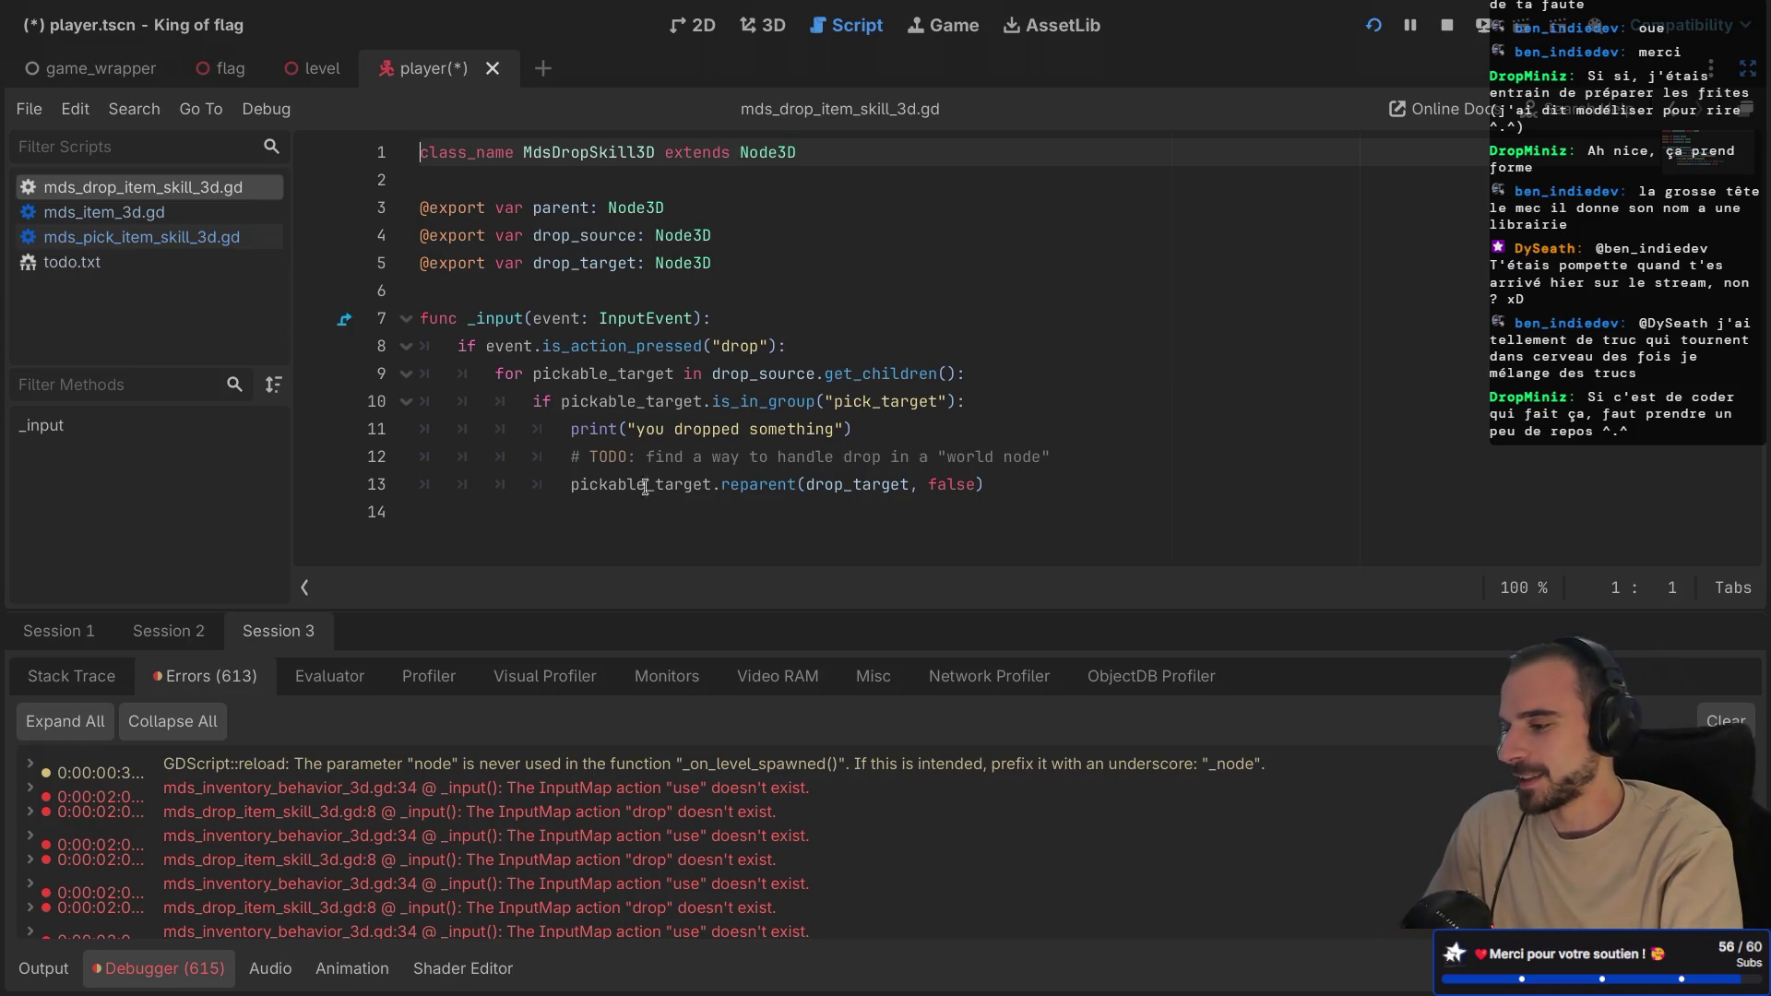
Bring back the scene and inspector docks, narrowing the scene tree and widening the code editor
drag(566, 484, 919, 484)
click(831, 538)
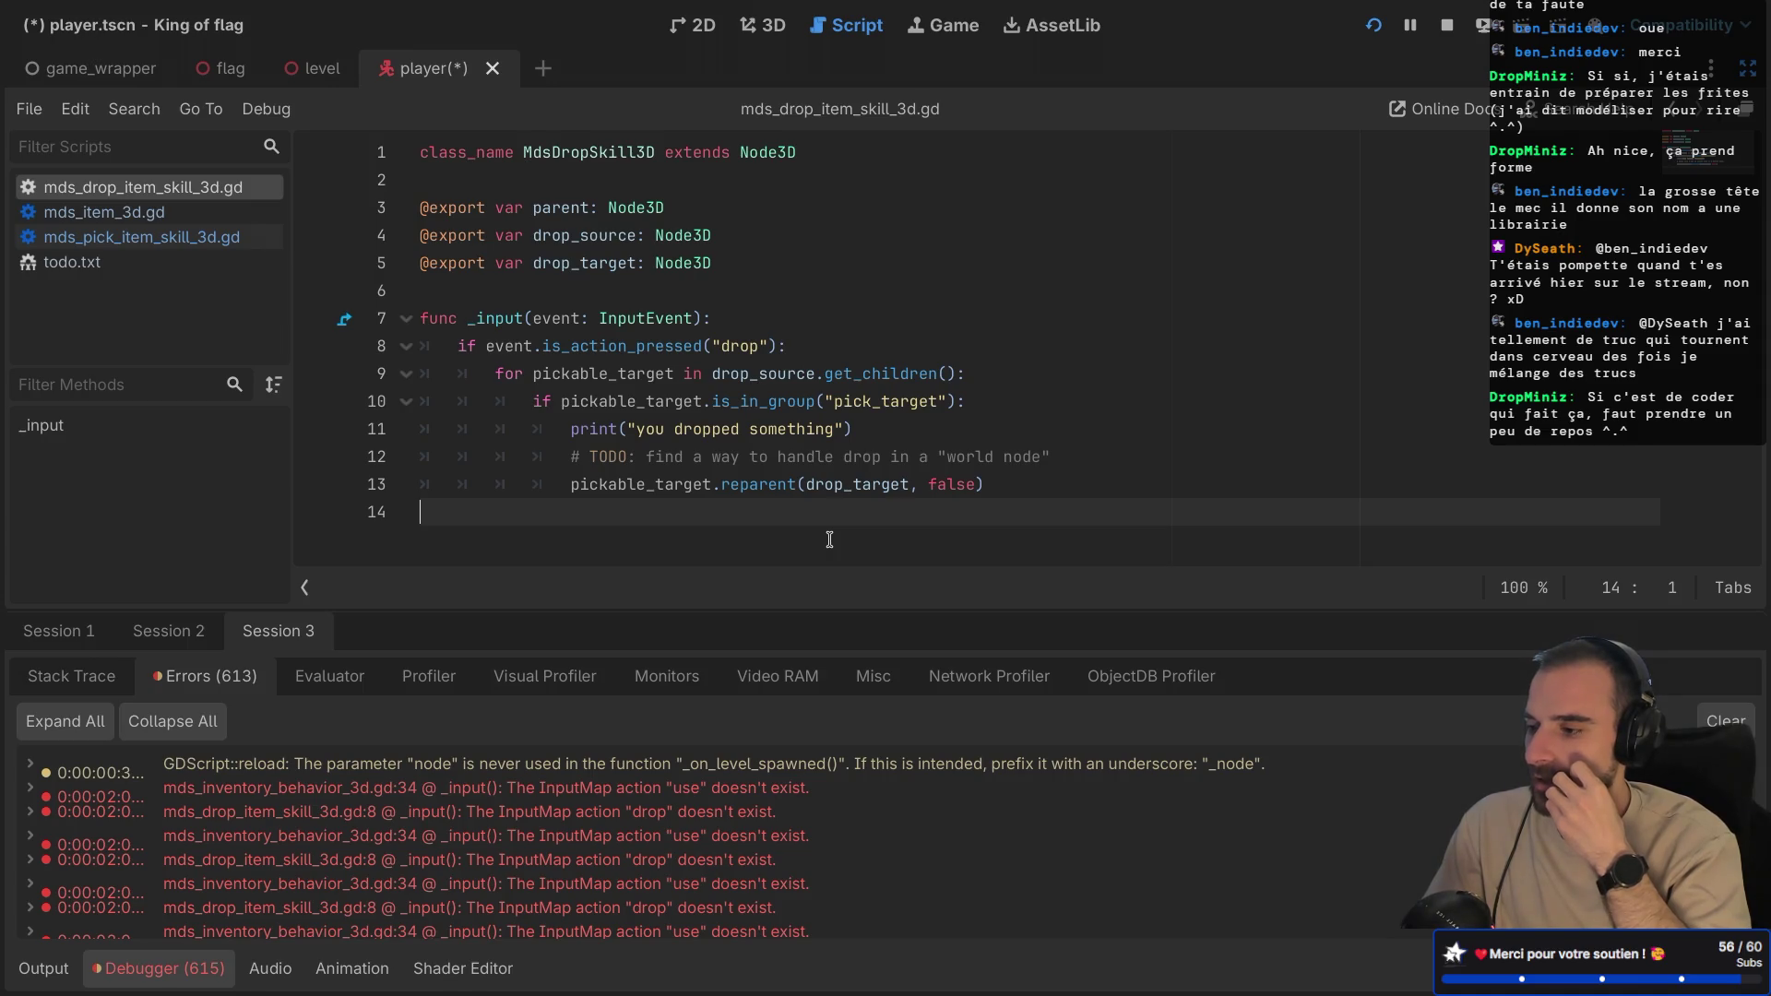
key(ctrl+shift+F11)
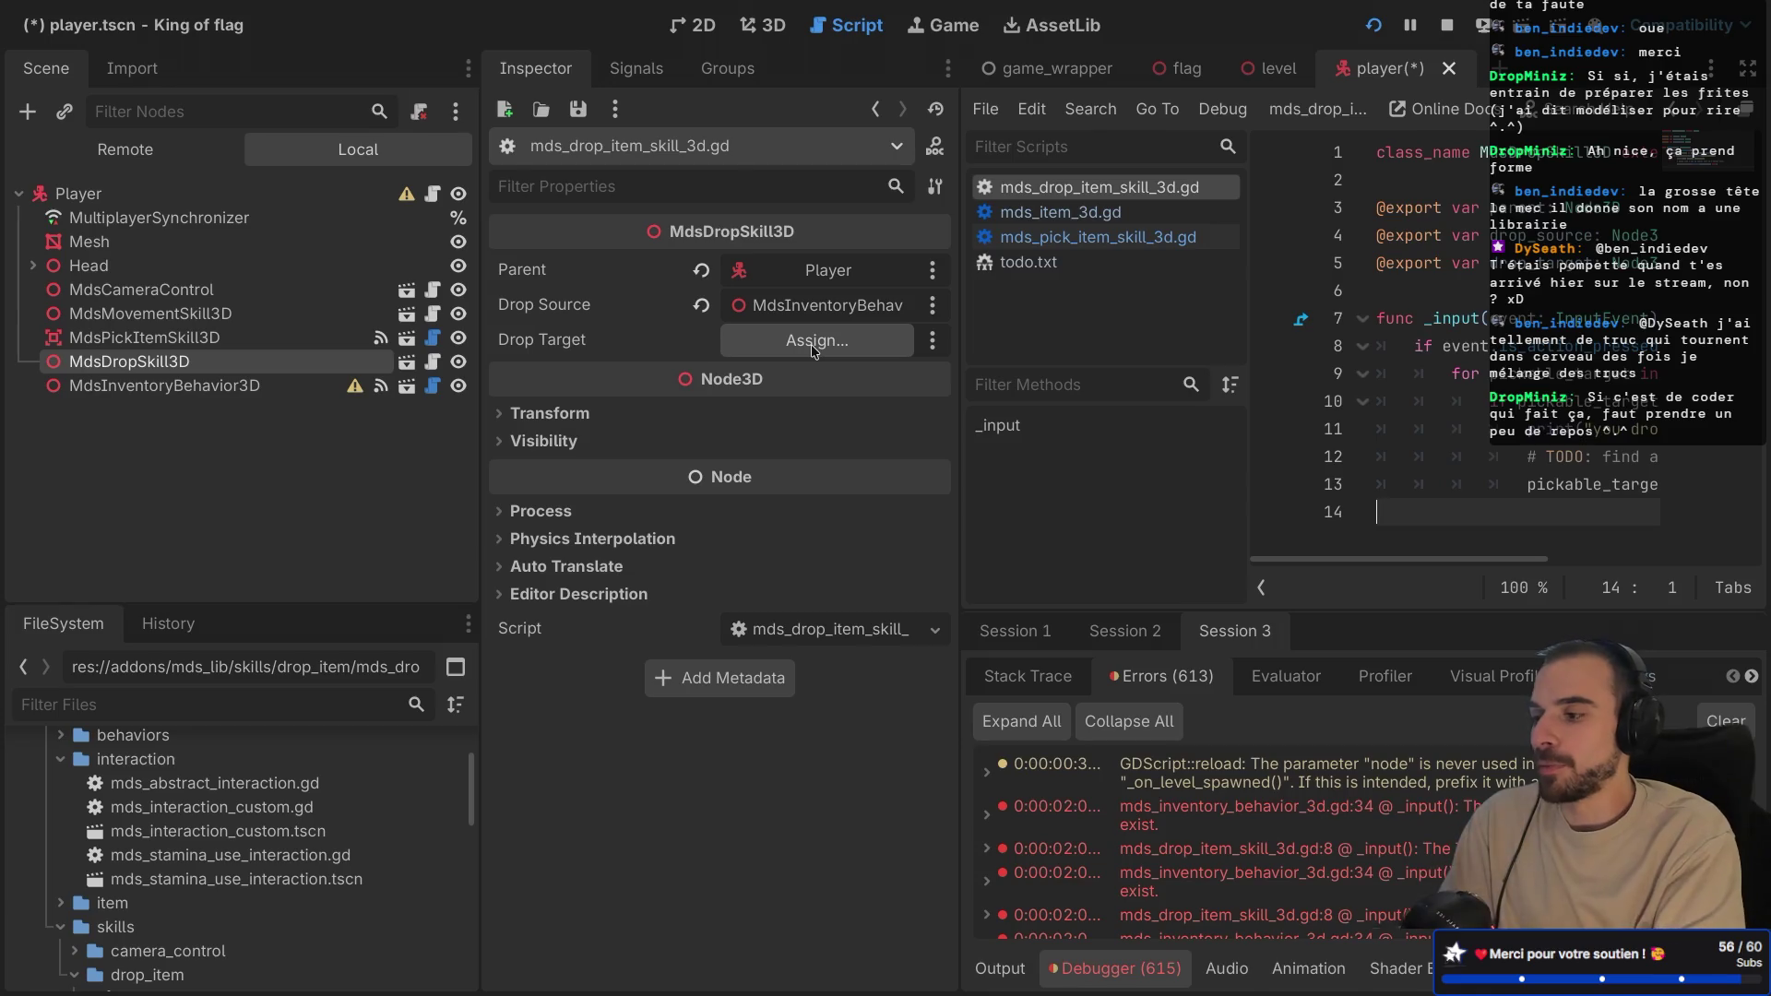
drag(480, 428, 425, 428)
drag(958, 216, 839, 216)
Save player.tscn, glance at the flag and level scenes, then return to distraction-free code
key(ctrl+s)
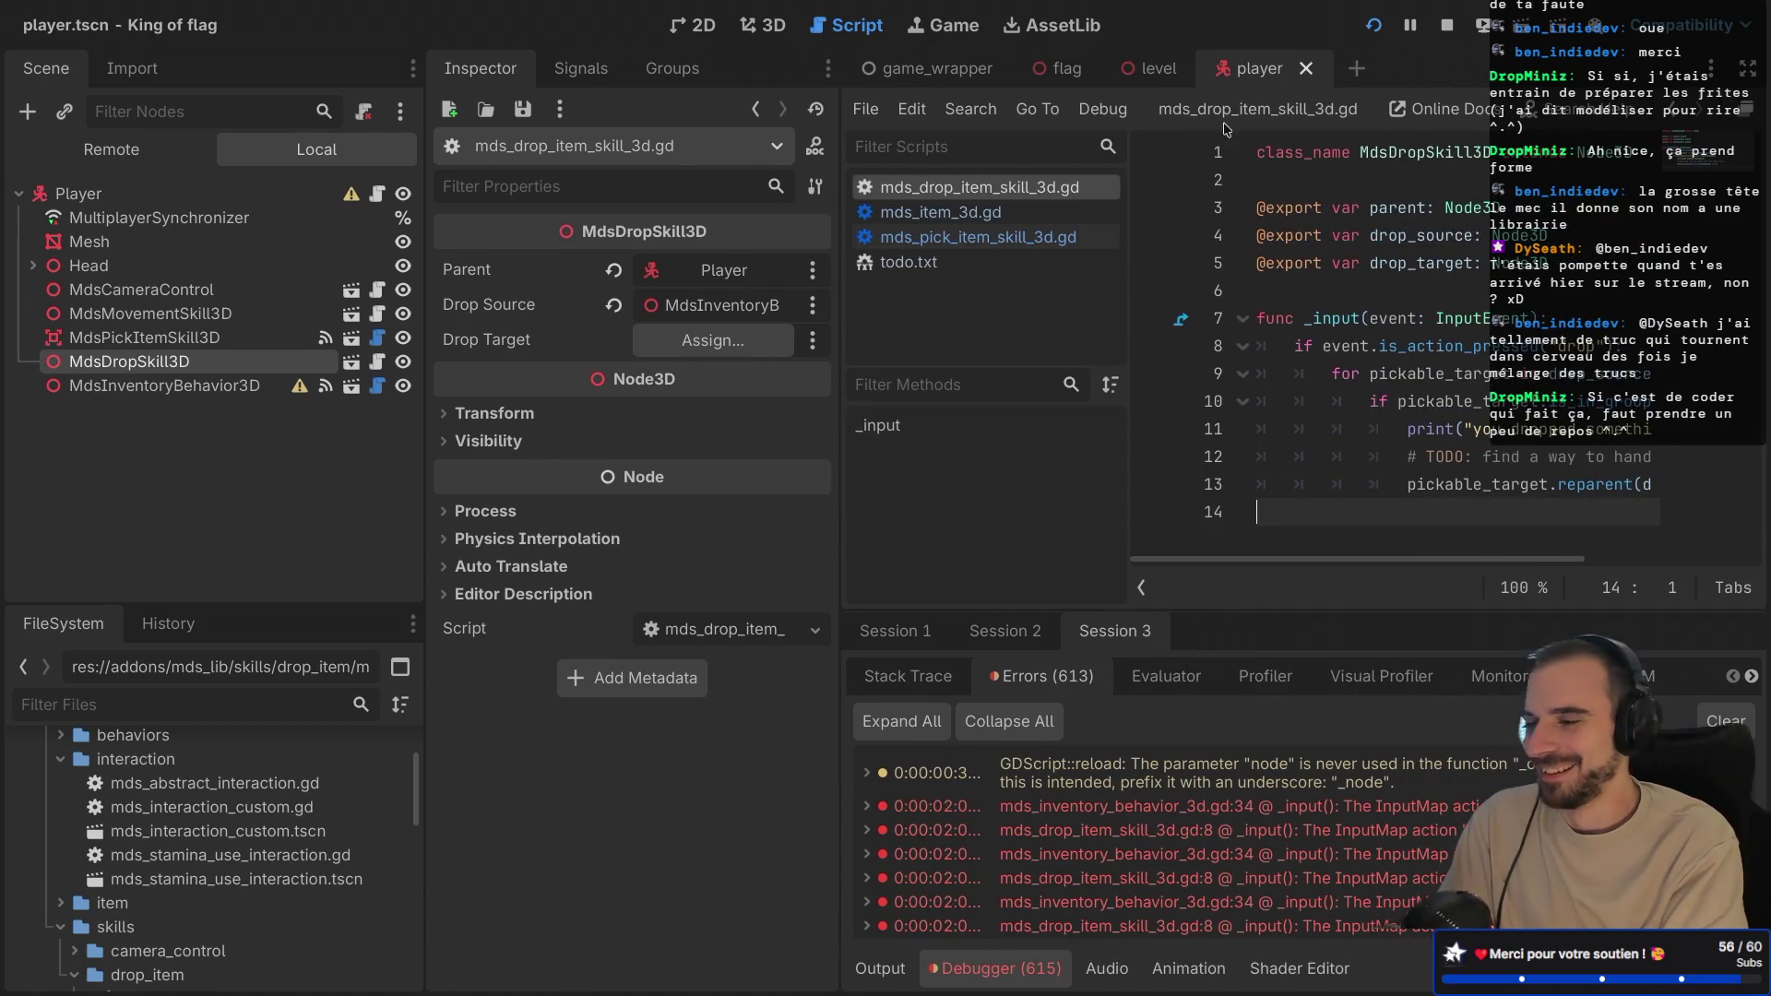
click(1085, 81)
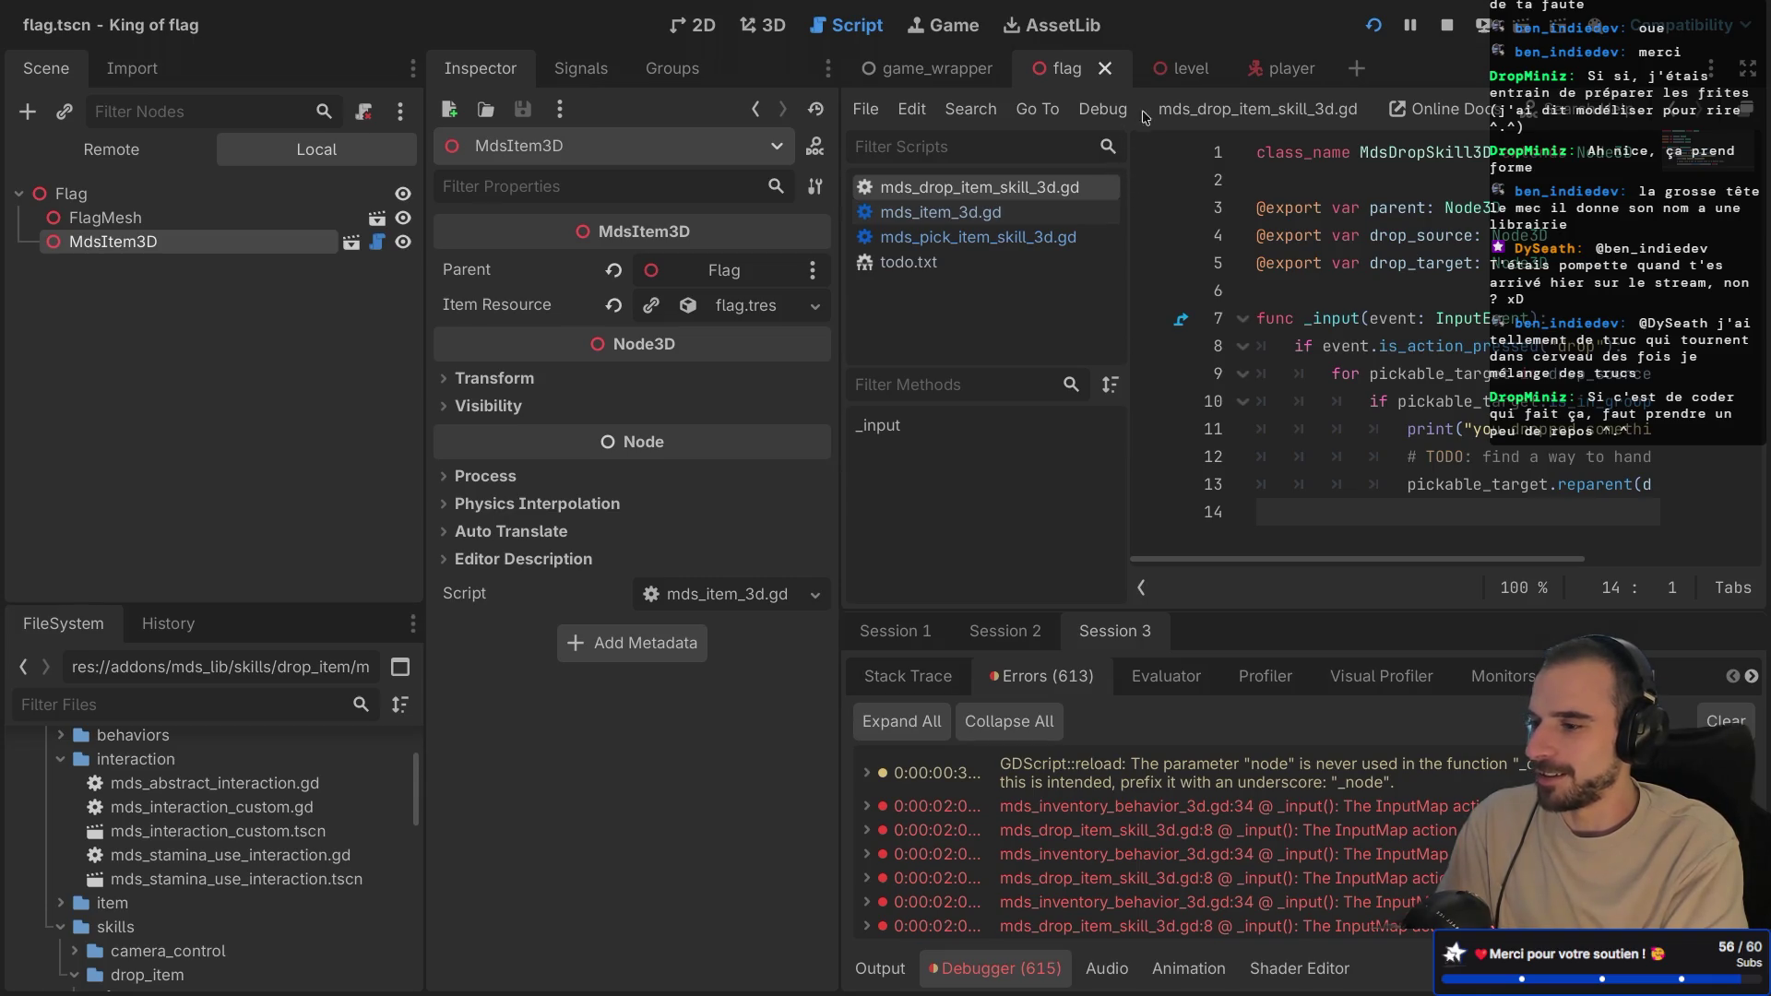
click(1177, 73)
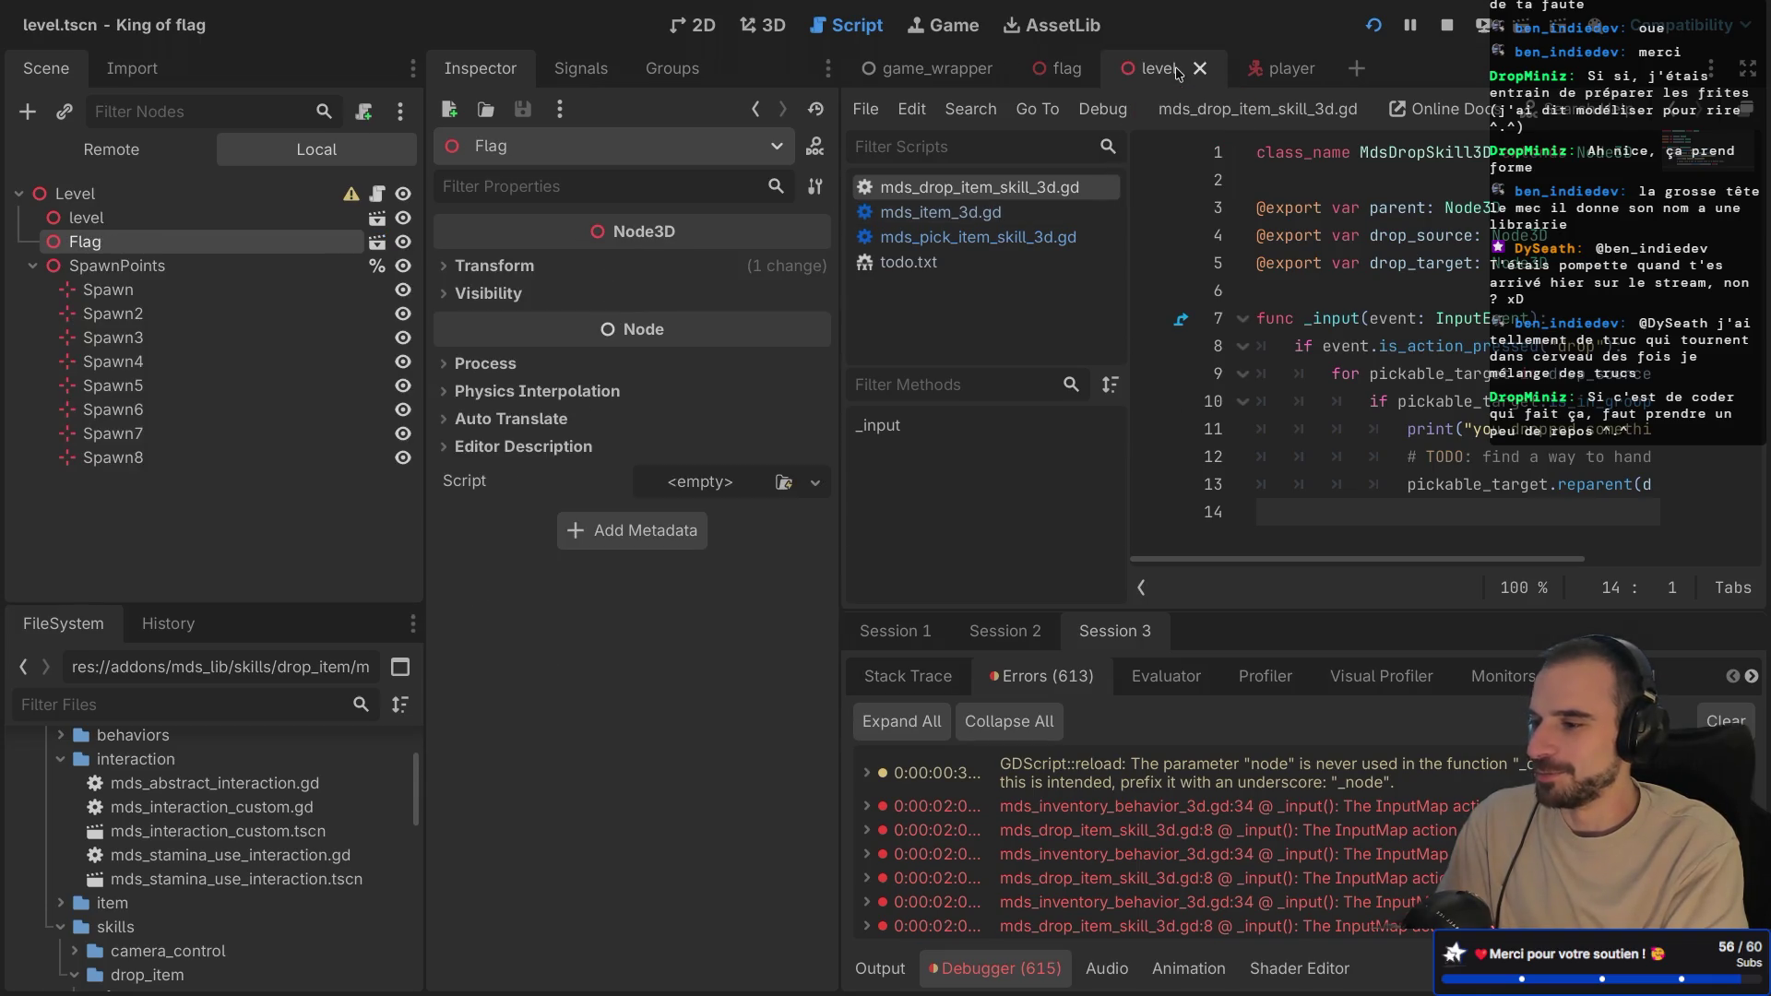
click(1273, 70)
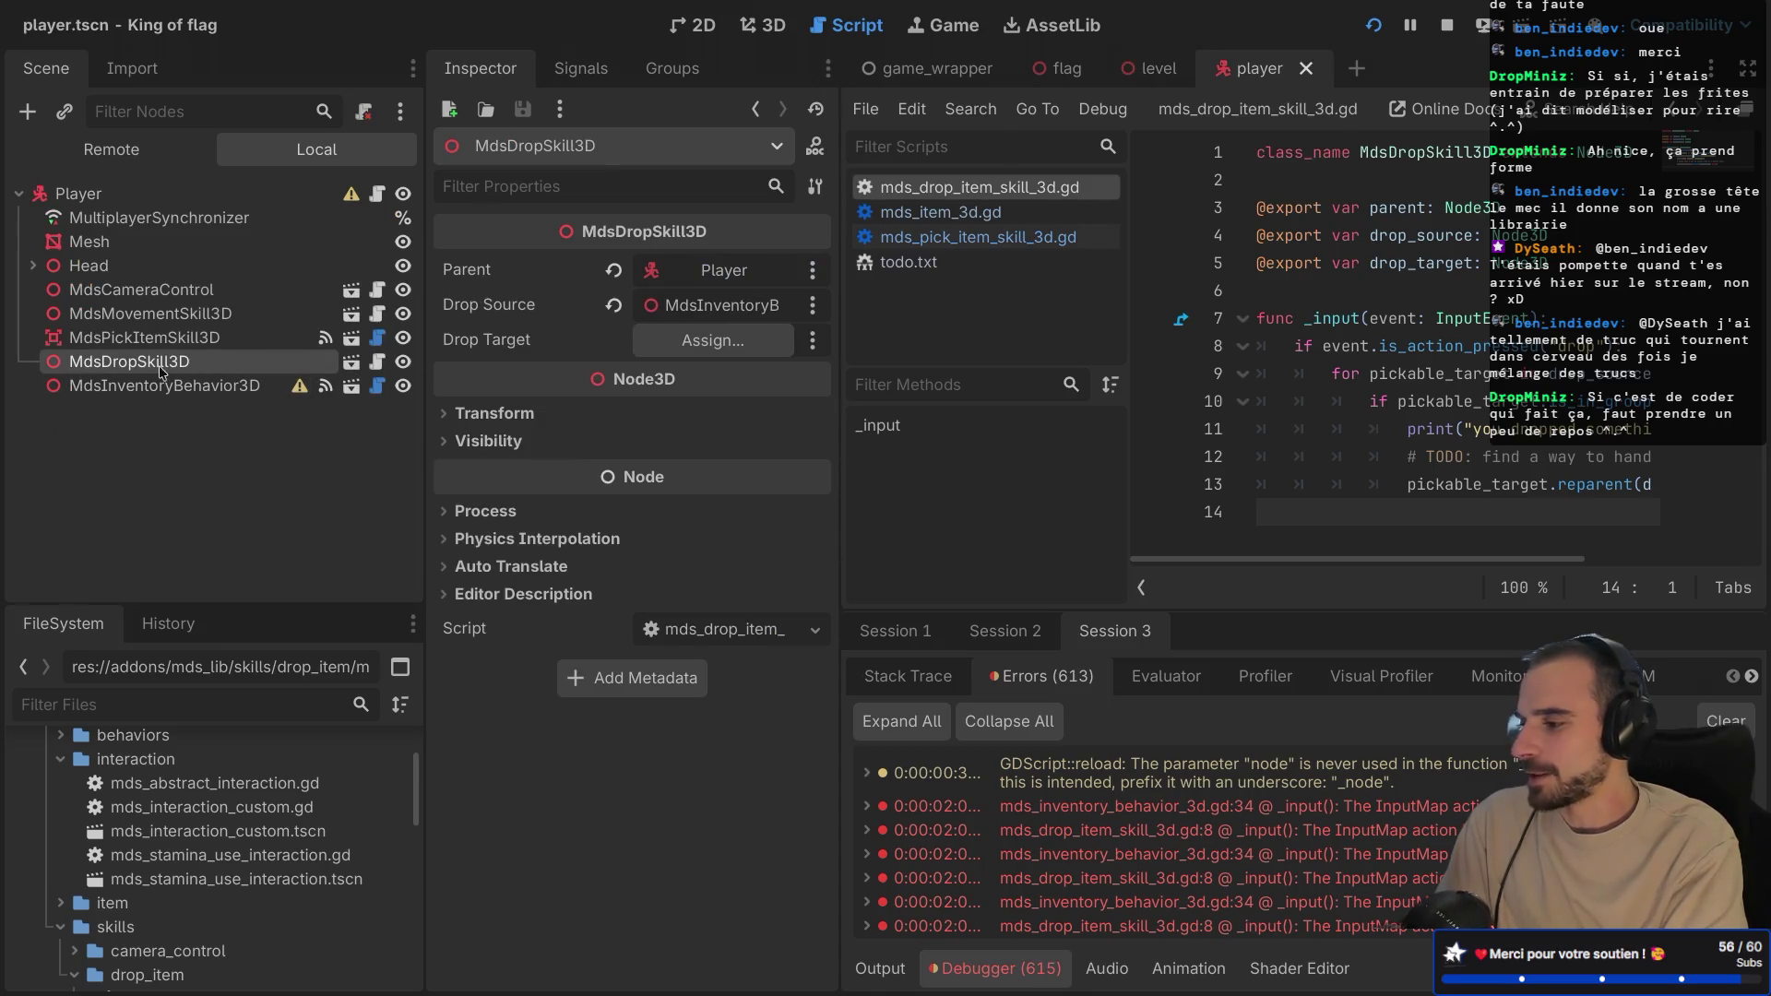
key(ctrl+shift+F11)
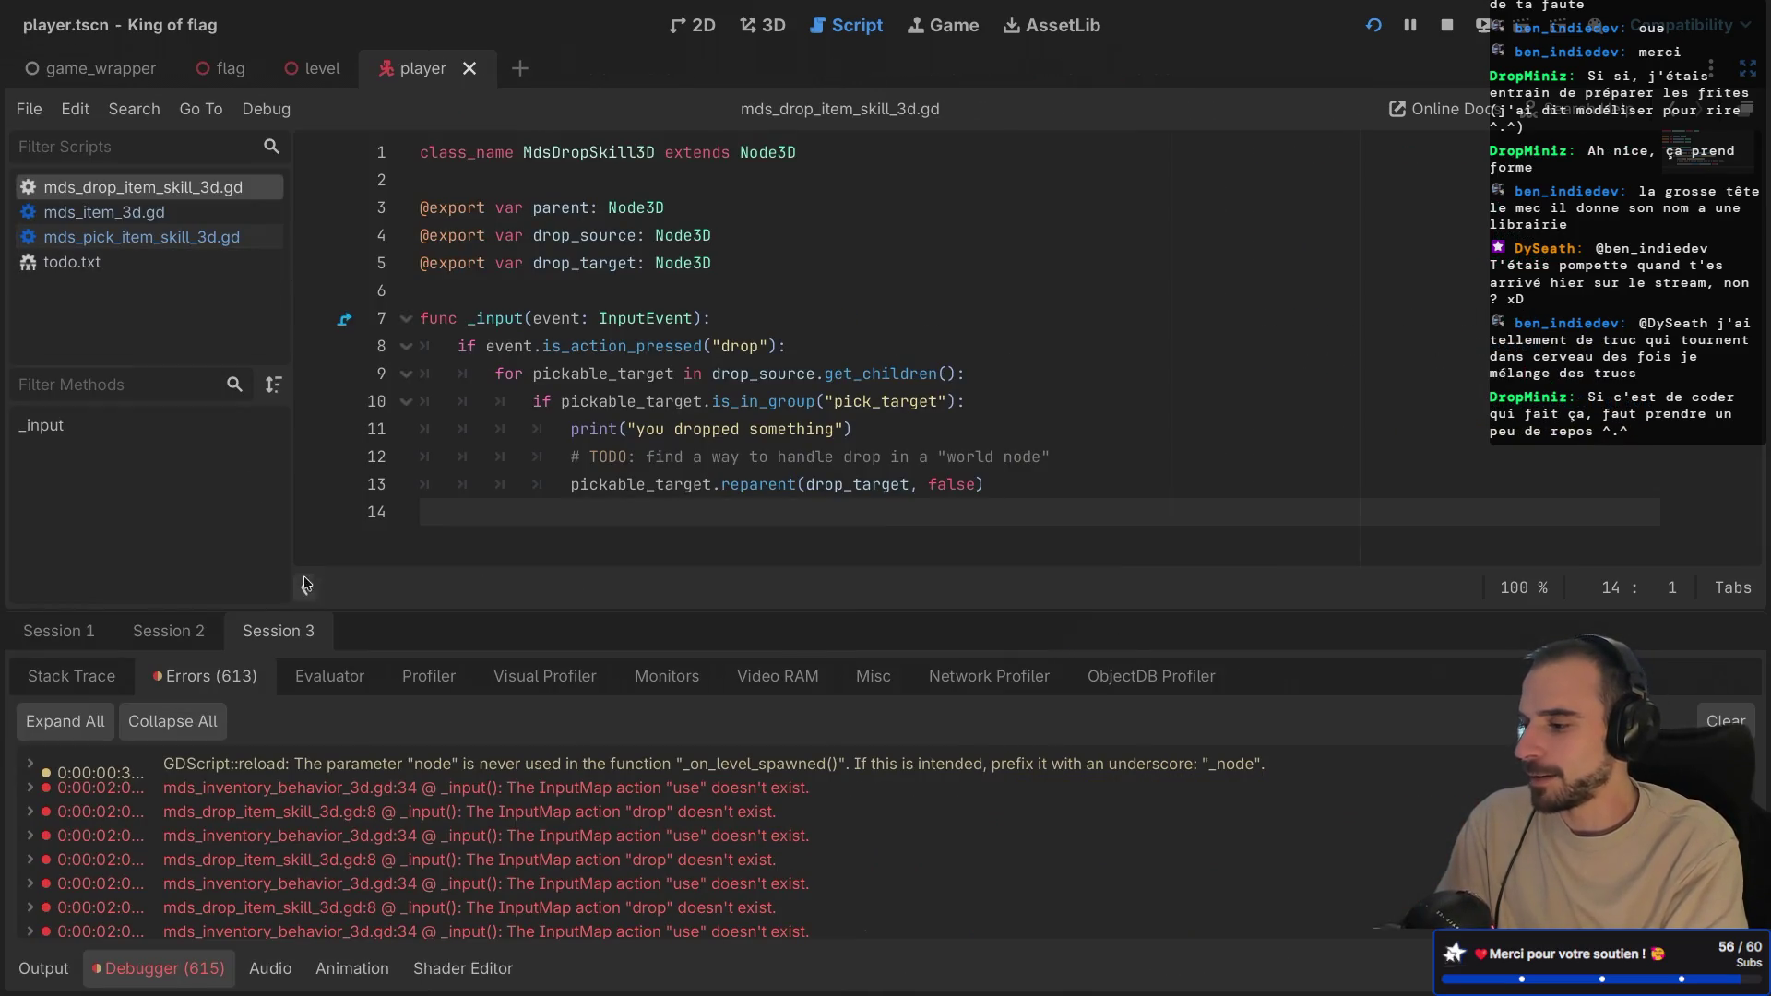
Collapse the script list and the Debugger error panel so only the drop-item code shows
click(305, 588)
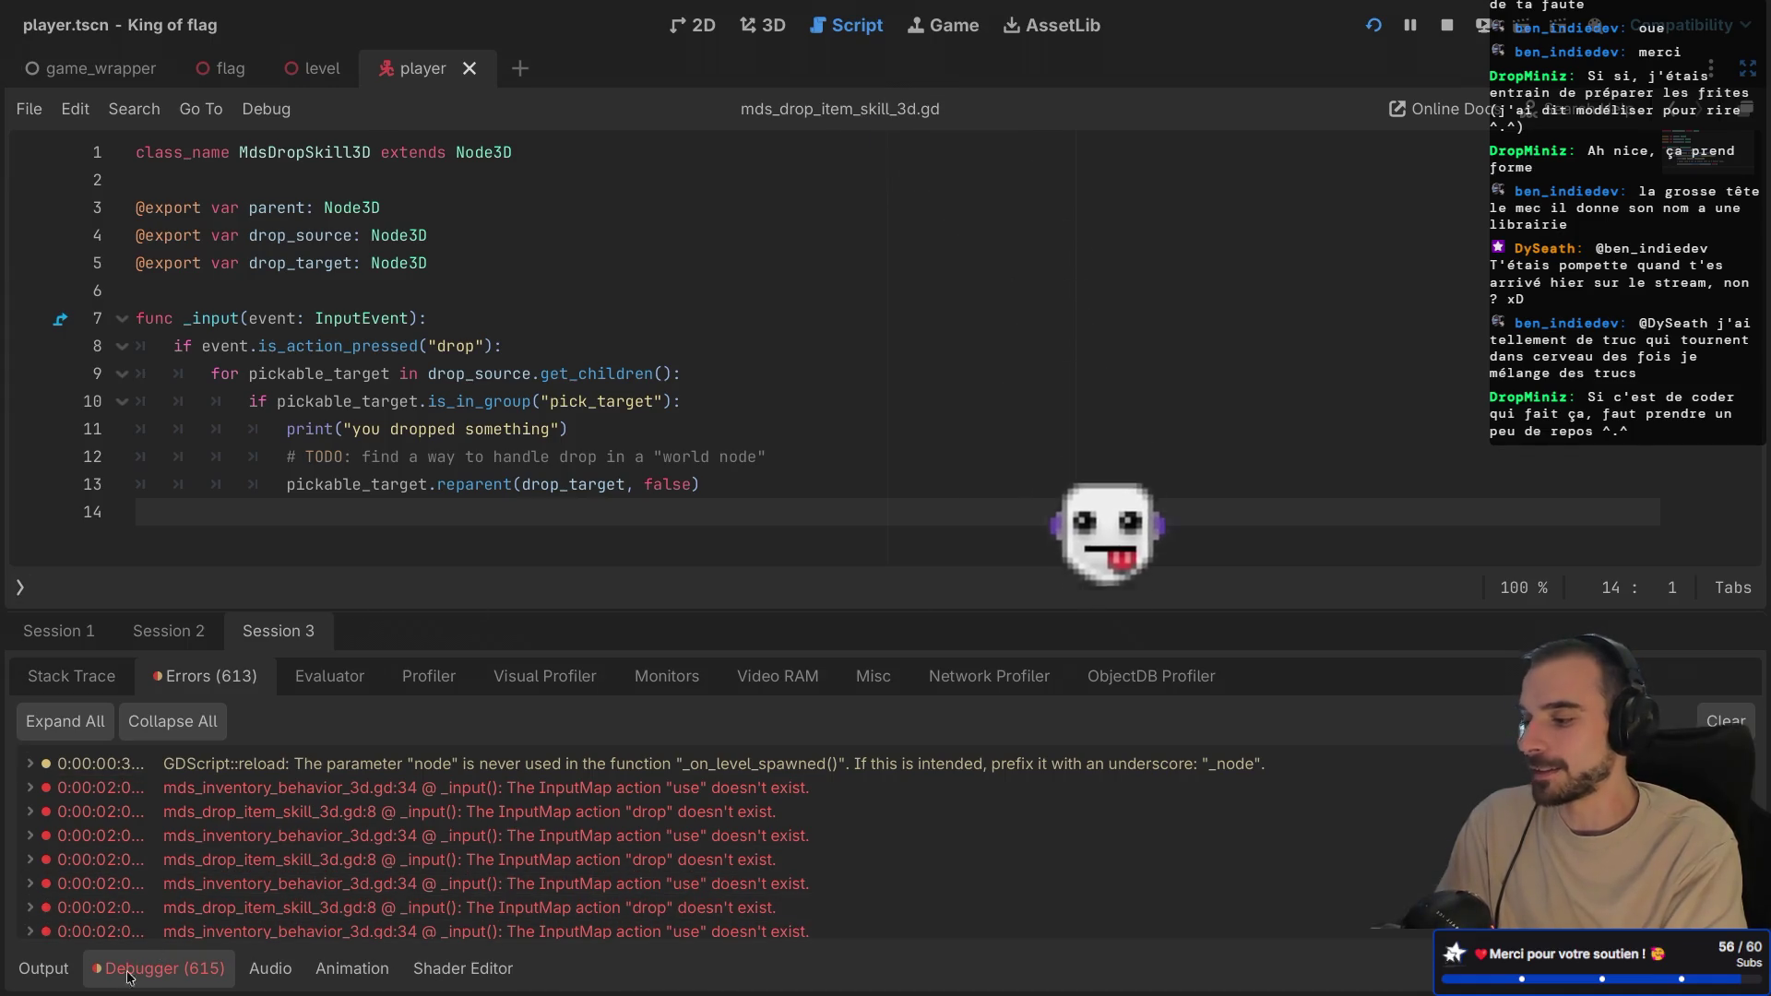
click(159, 968)
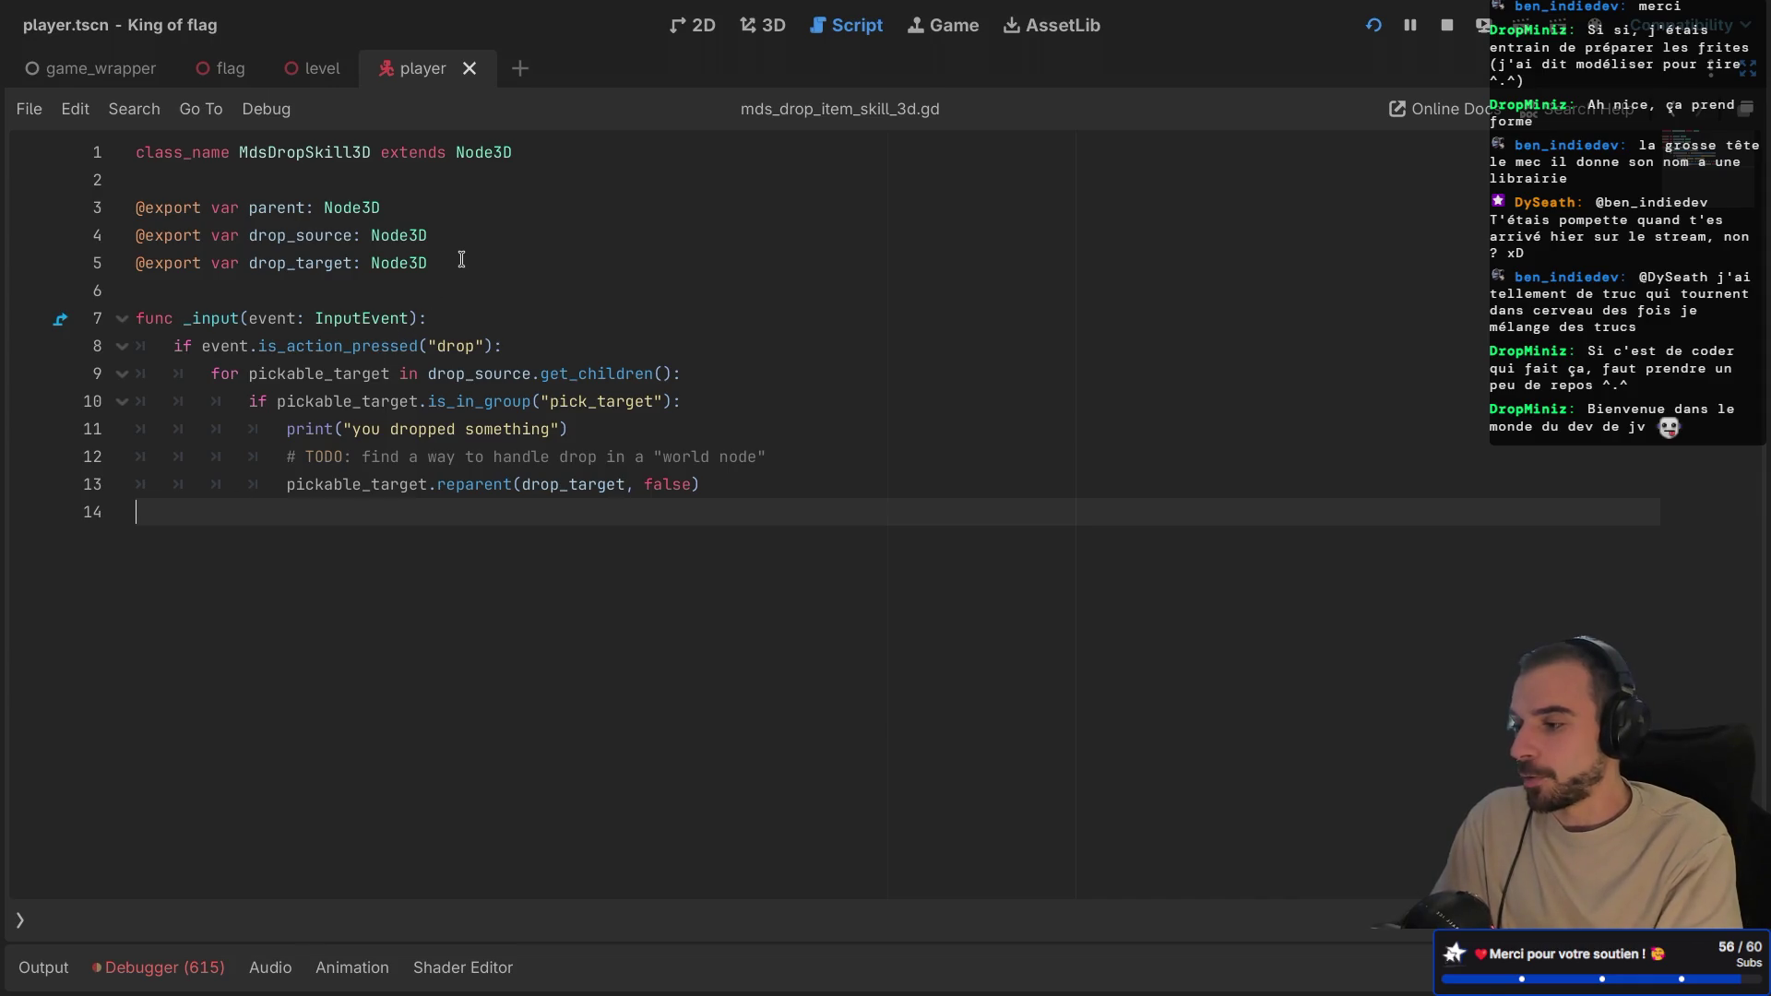
Duplicate the drop_target export line and rename the copy to 'is_multiplayer: bool'
drag(462, 260, 462, 236)
key(ctrl+shift+d)
double_click(304, 289)
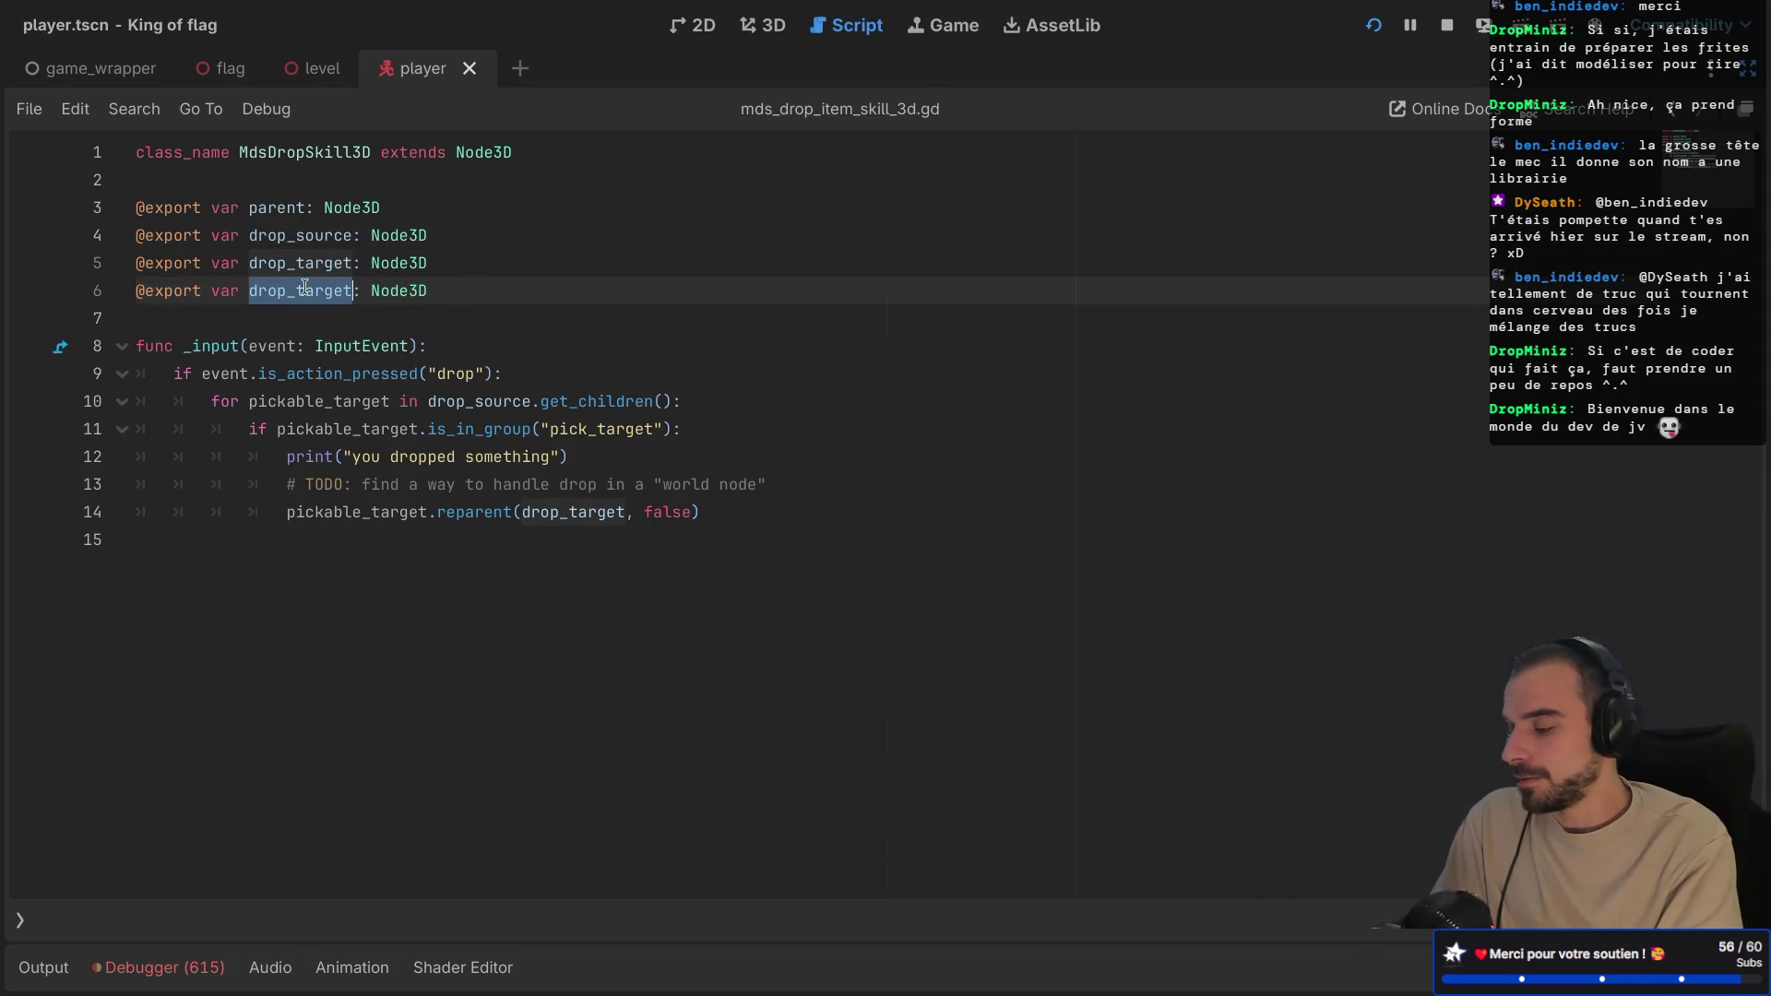
text(multiplayer)
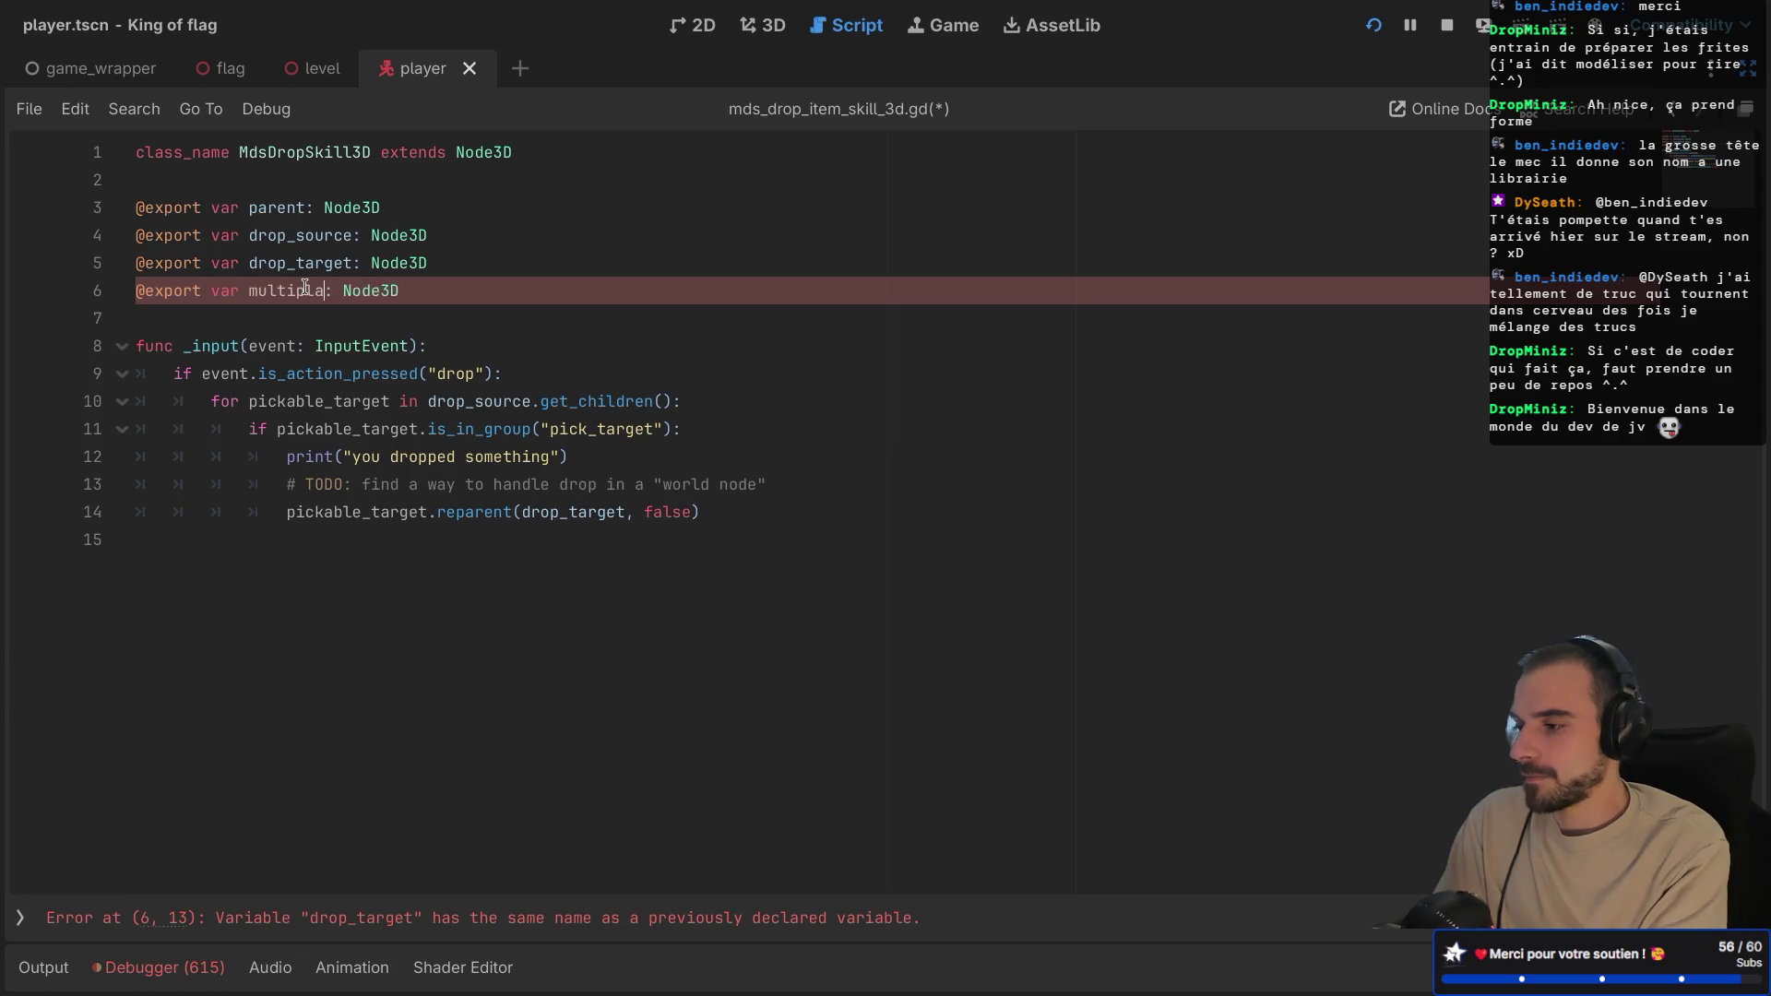
double_click(378, 291)
text(N)
key(BackSpace)
key(BackSpace)
key(BackSpace)
key(BackSpace)
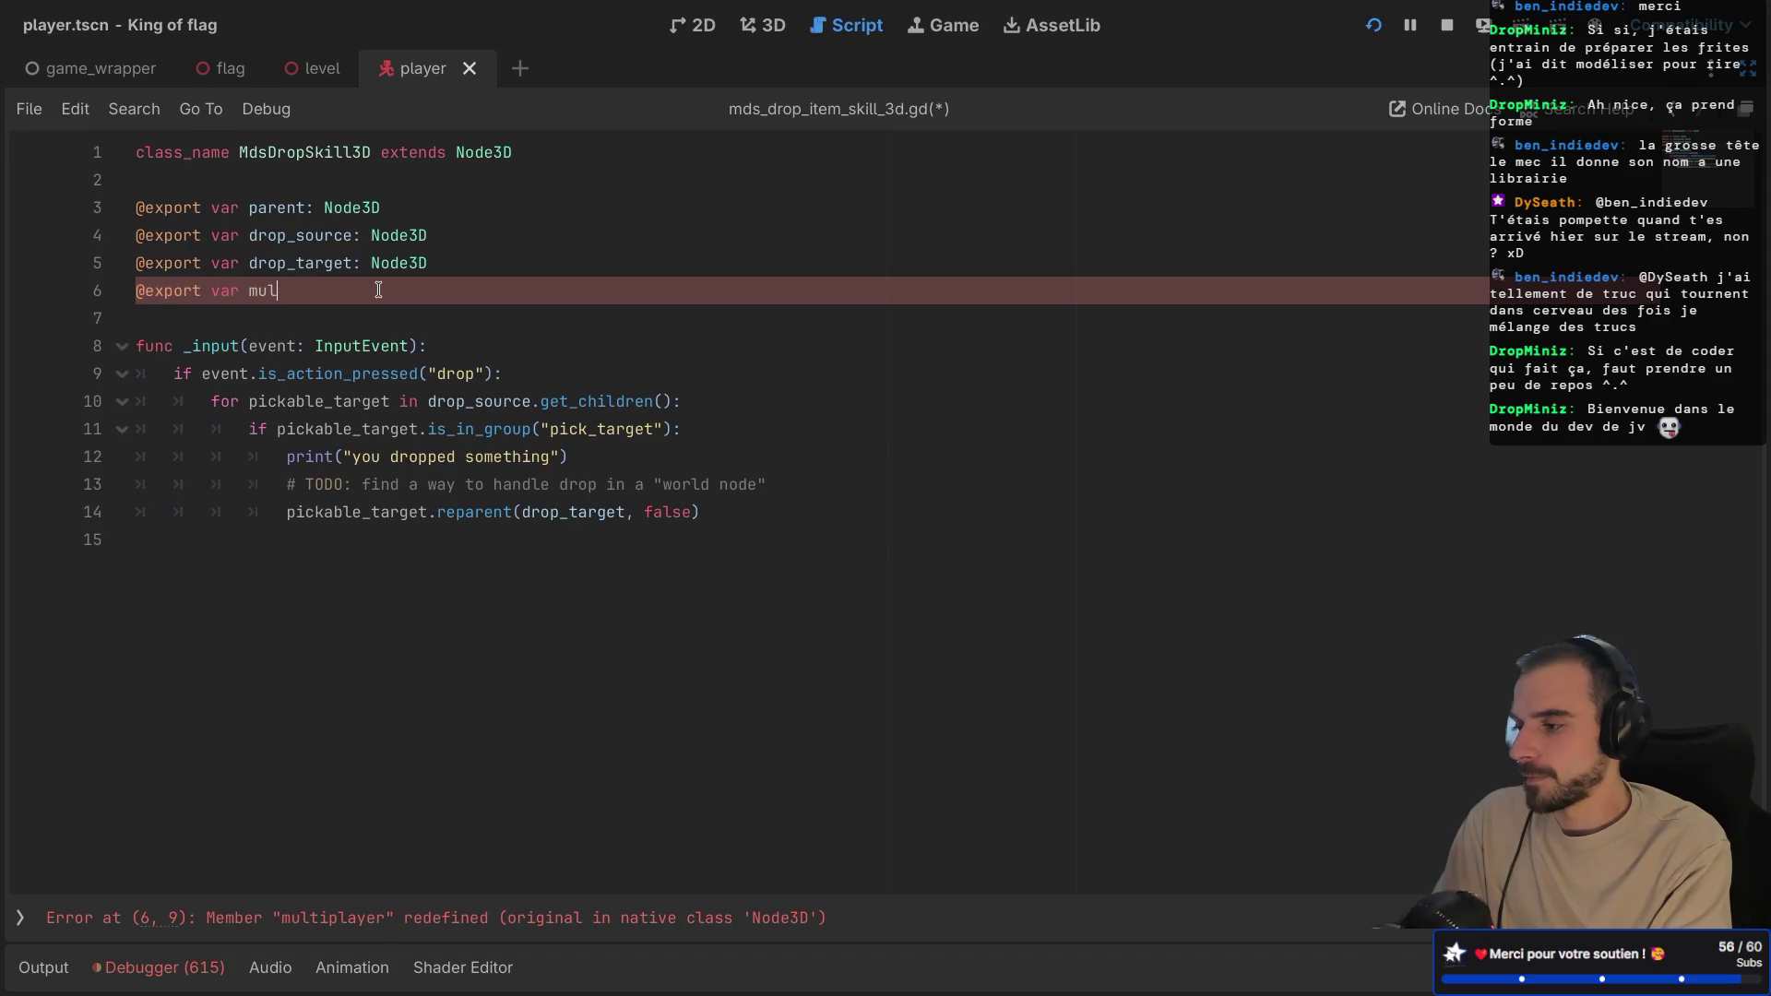
text(s_mul)
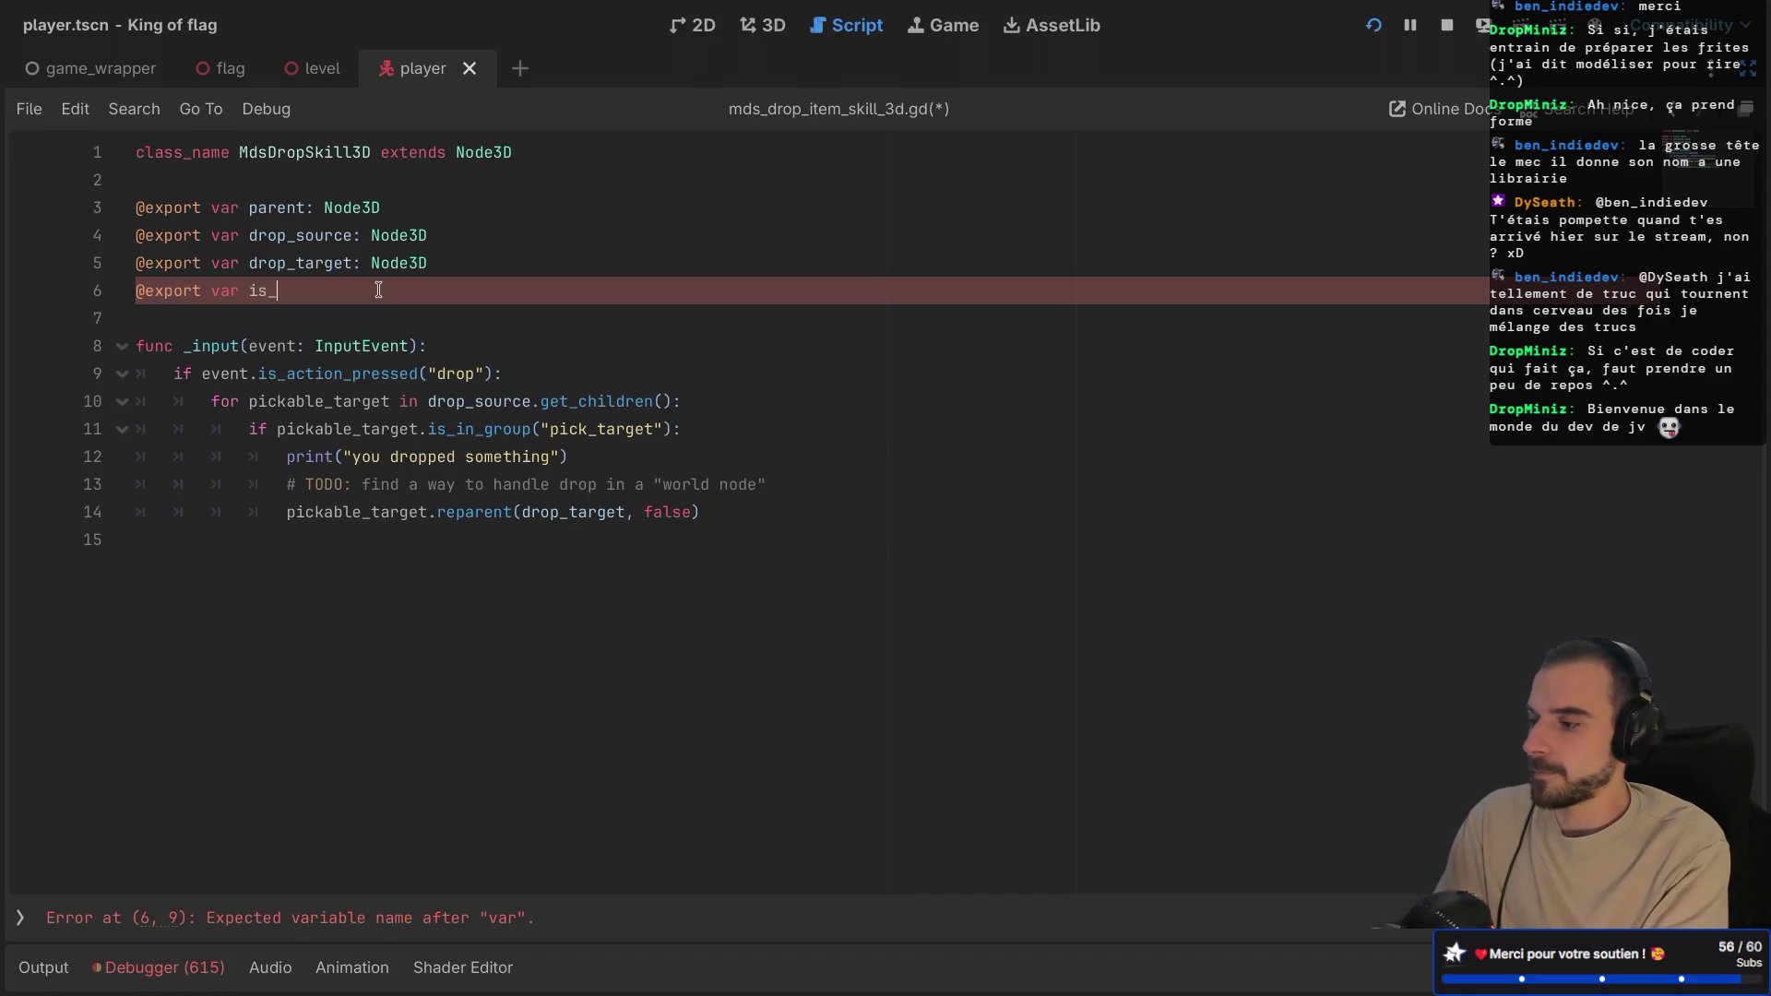
text(tiplayer: bool)
Check the new is_multiplayer declaration and delete the 'you dropped something' print line
click(464, 242)
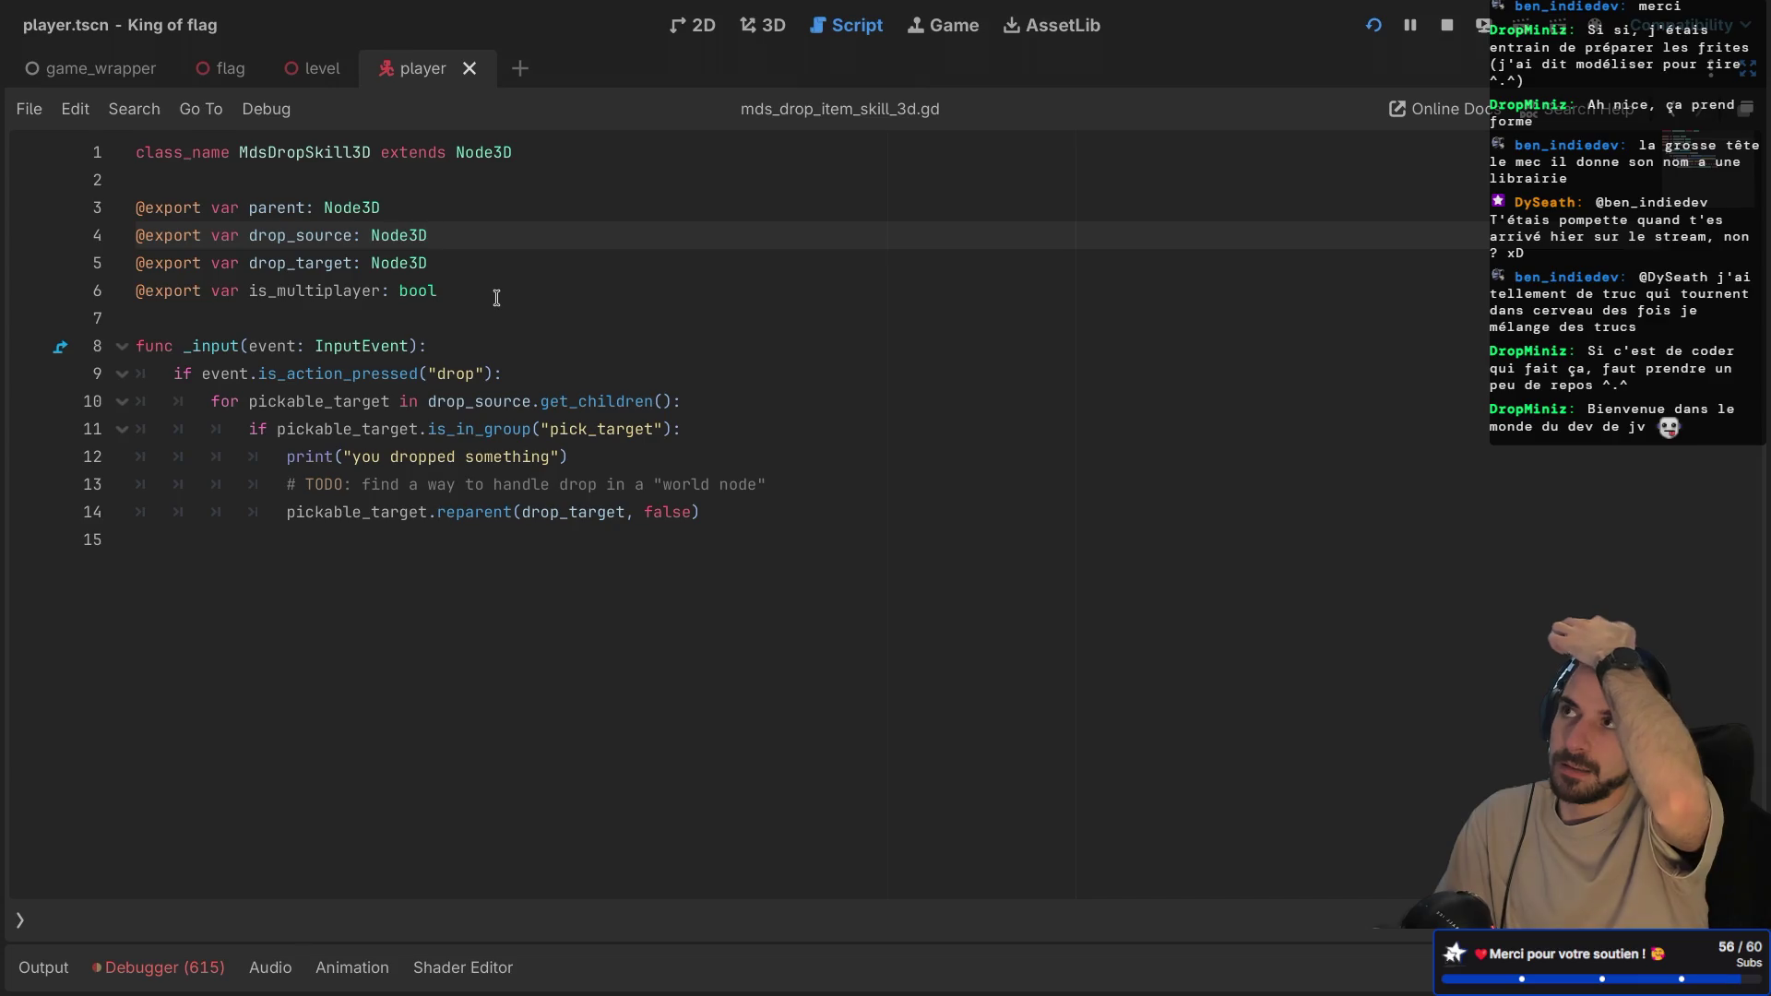
double_click(340, 289)
click(391, 289)
double_click(428, 290)
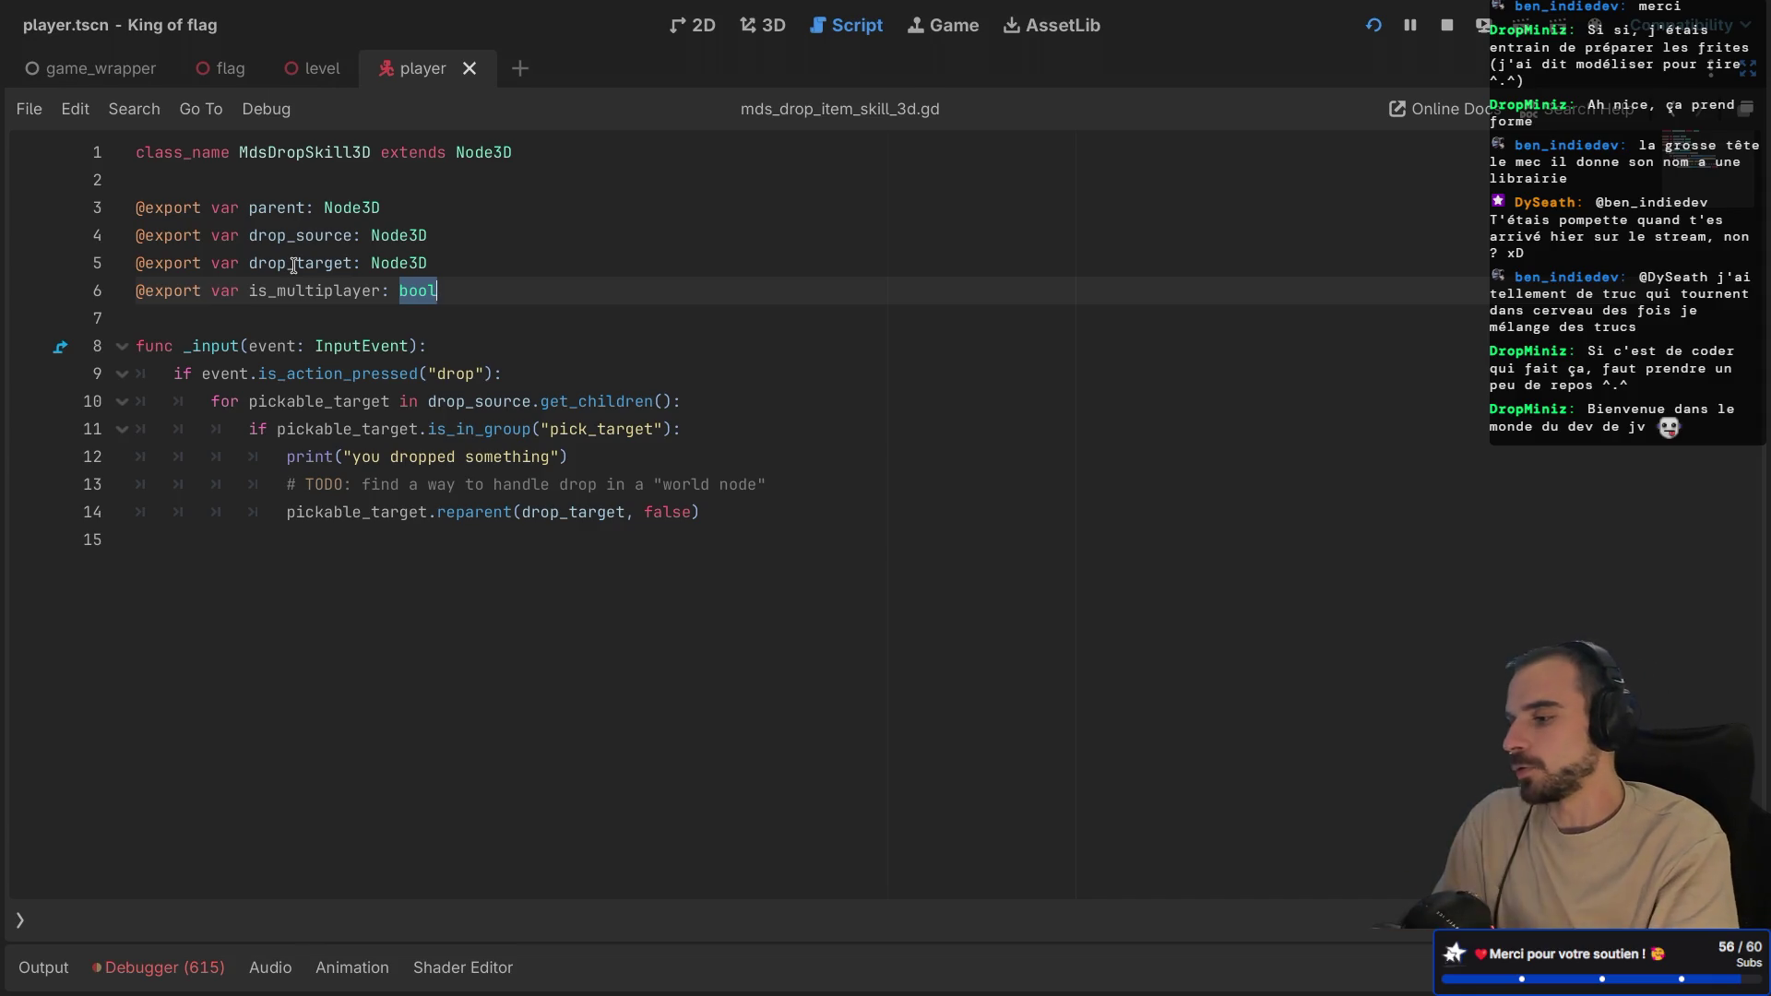
drag(687, 458, 732, 425)
key(Delete)
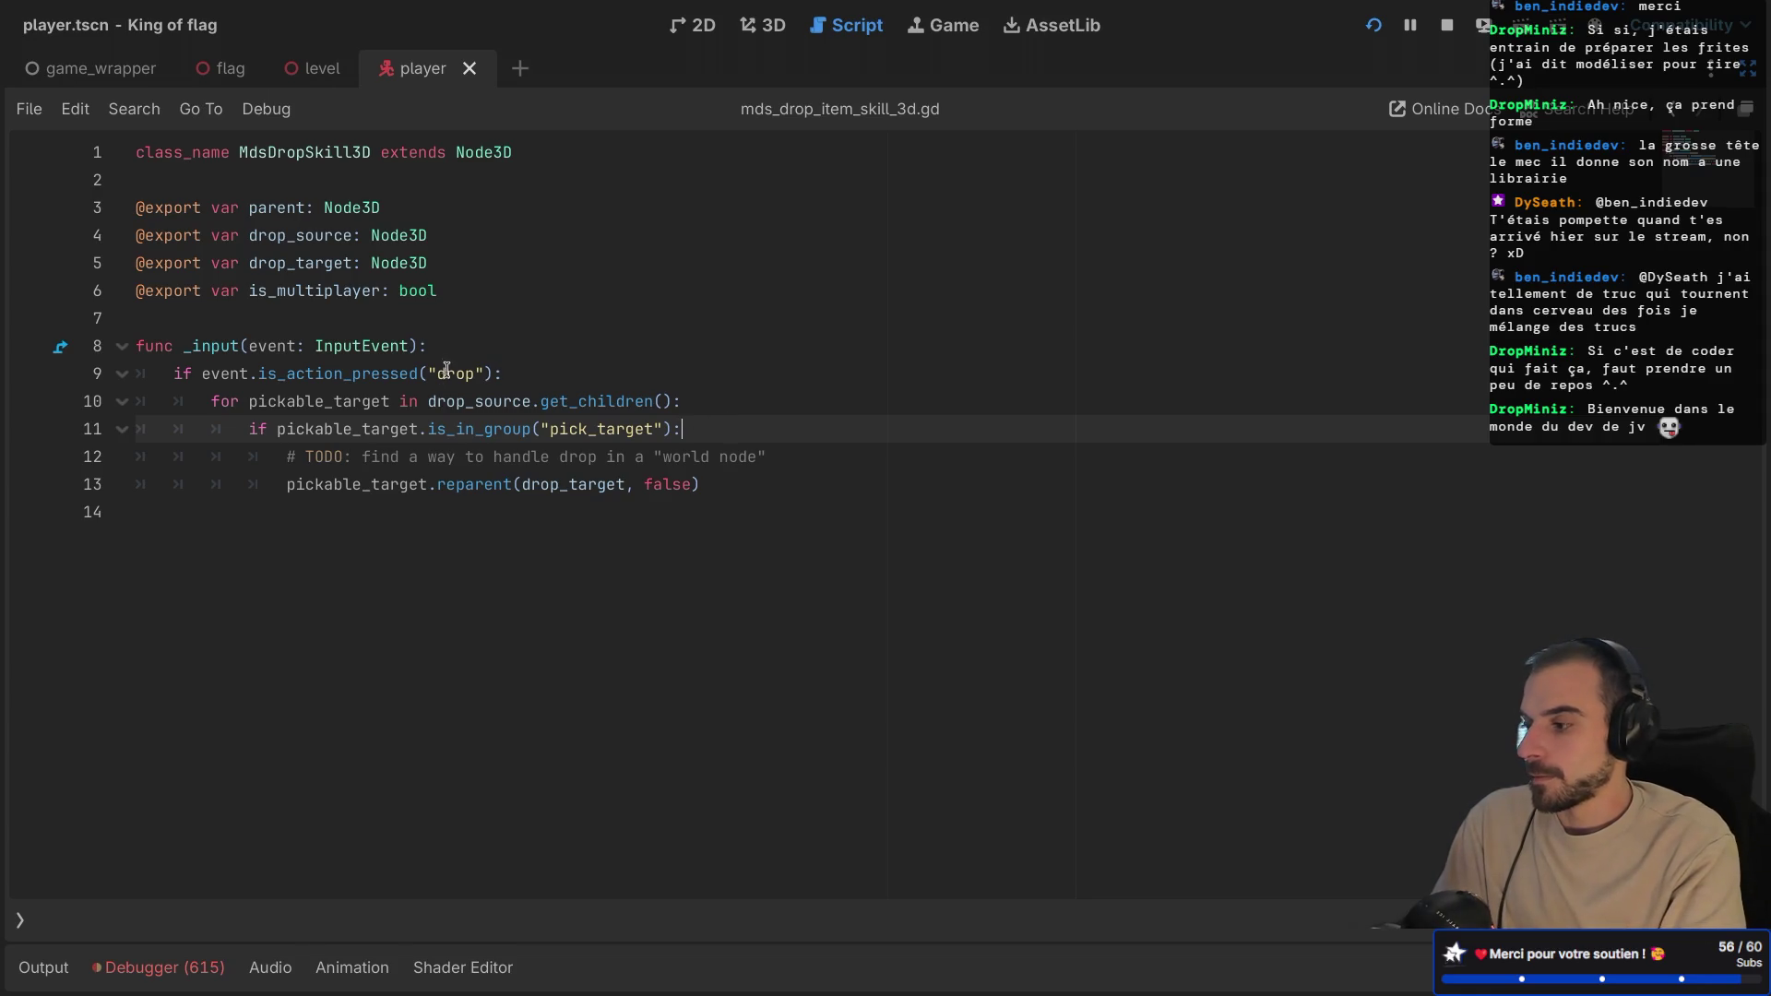
drag(186, 280, 466, 287)
click(274, 430)
drag(195, 396, 305, 473)
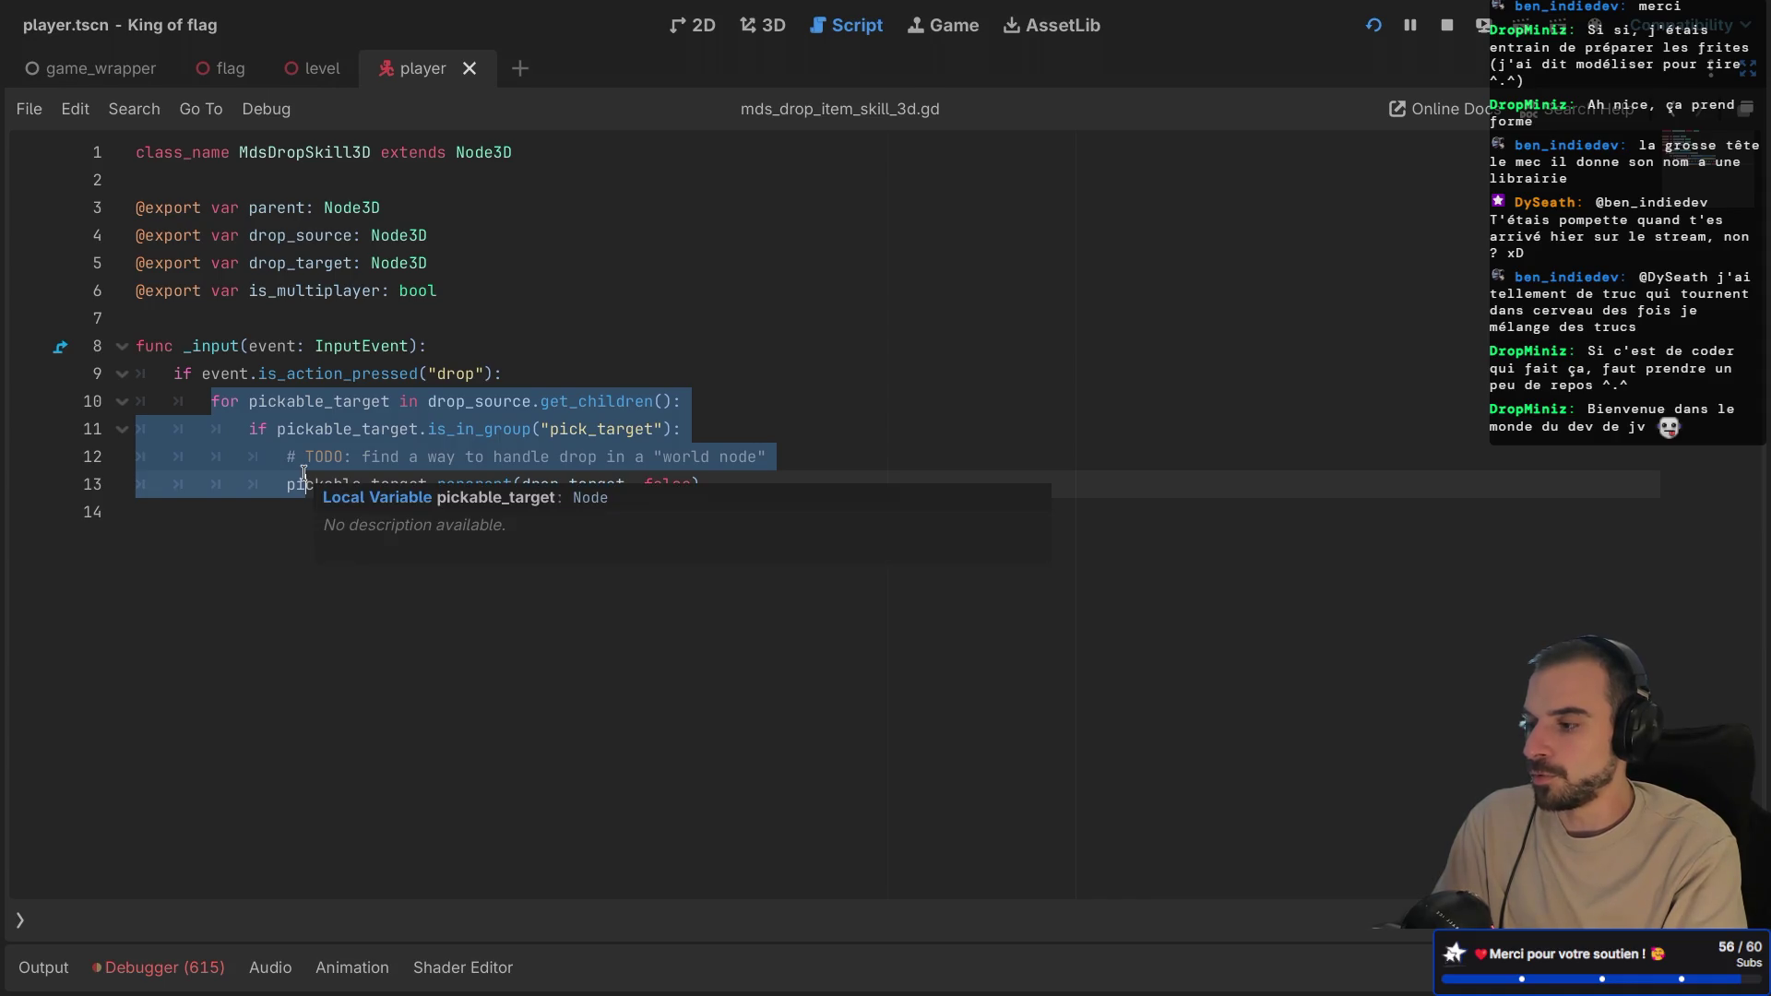
click(403, 344)
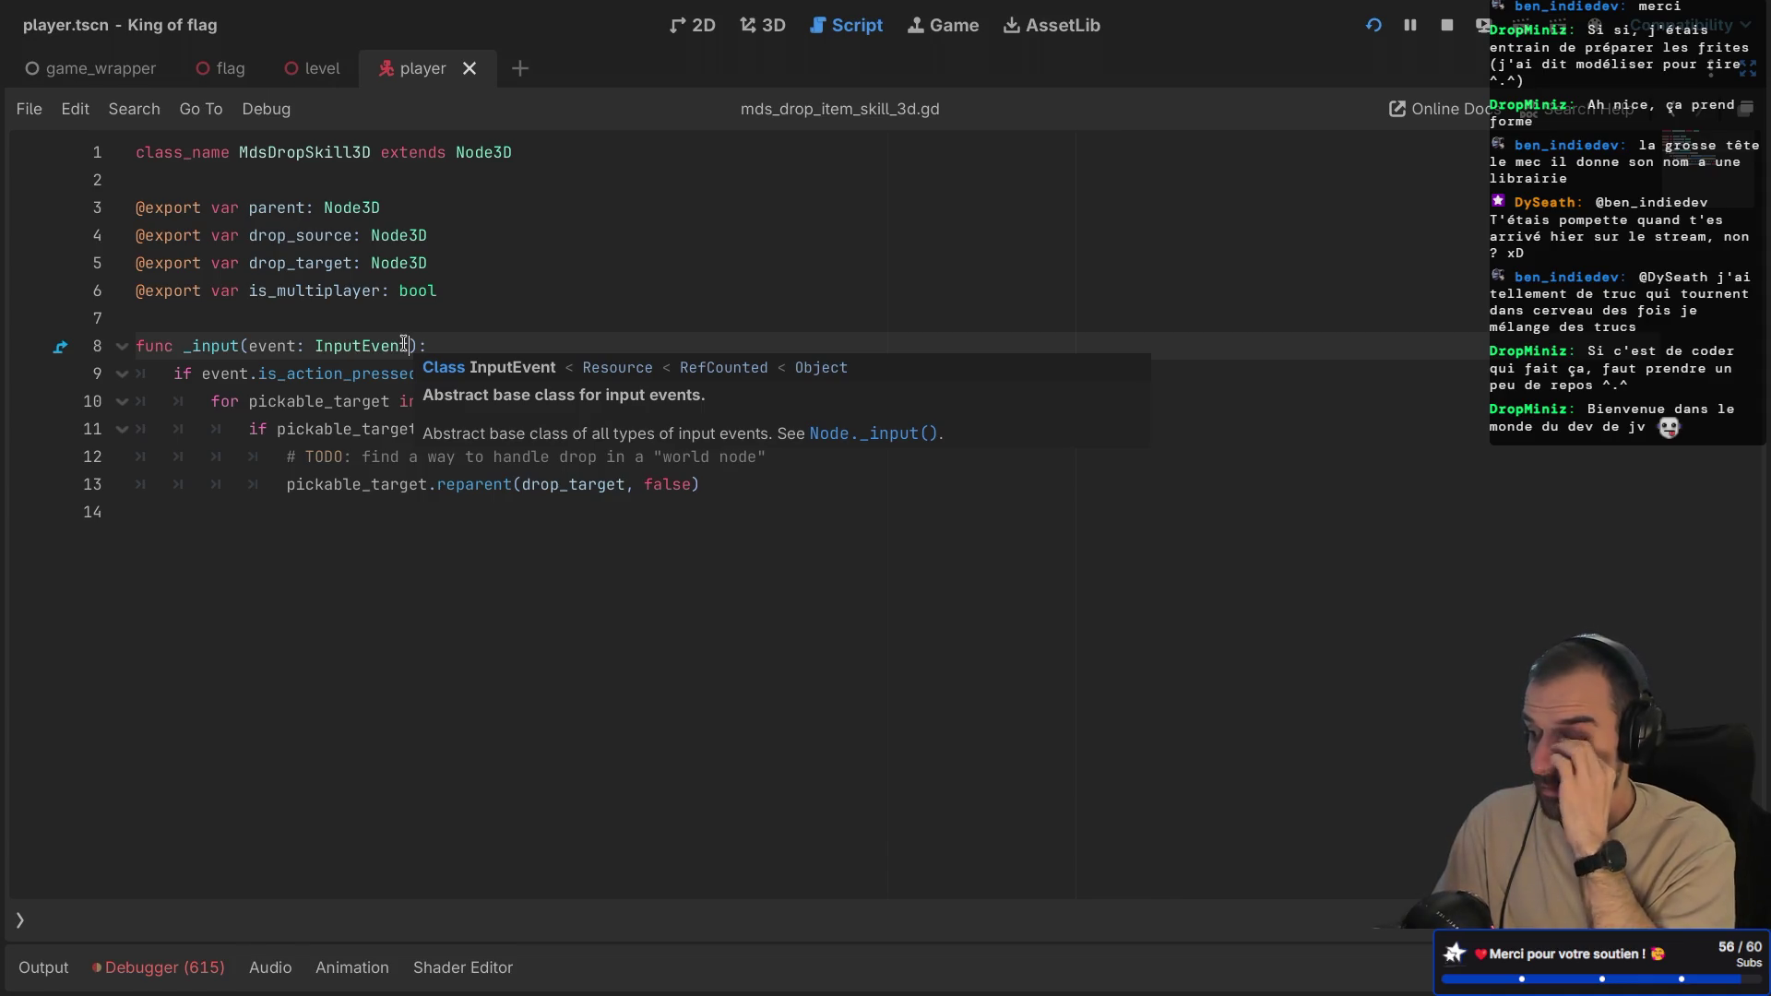
click(452, 341)
click(480, 403)
mouse_move(530, 402)
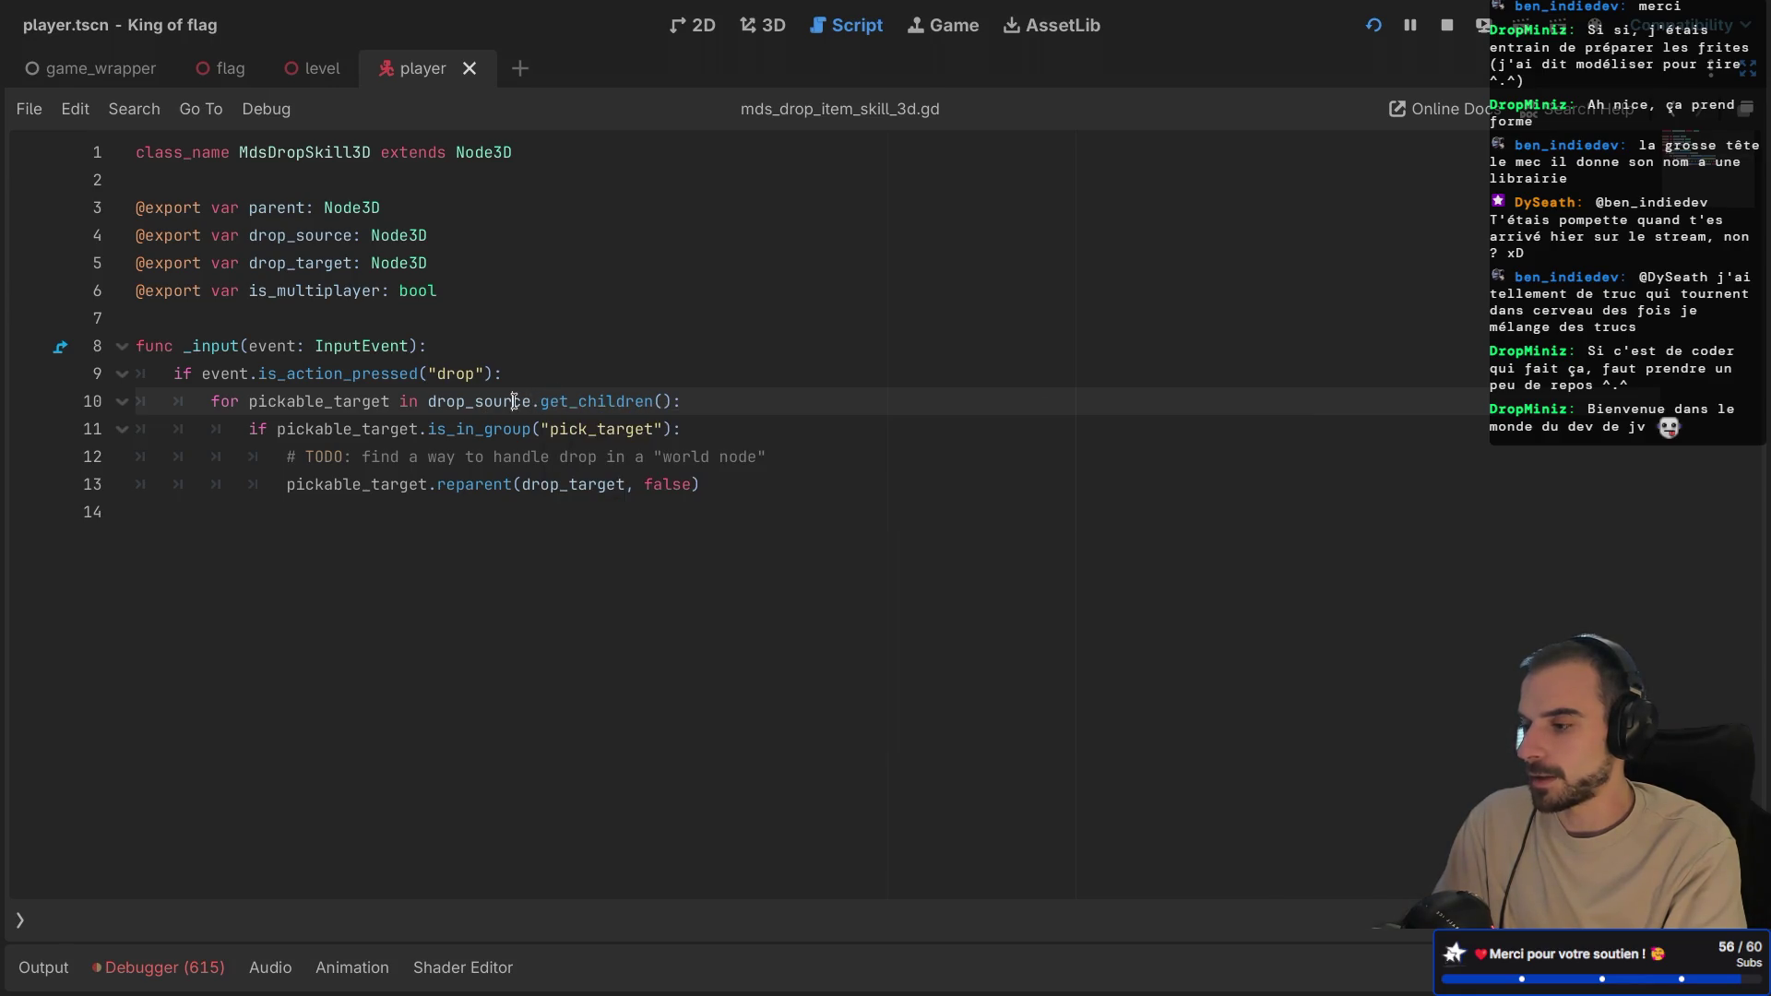
double_click(571, 401)
drag(430, 402, 676, 403)
click(676, 402)
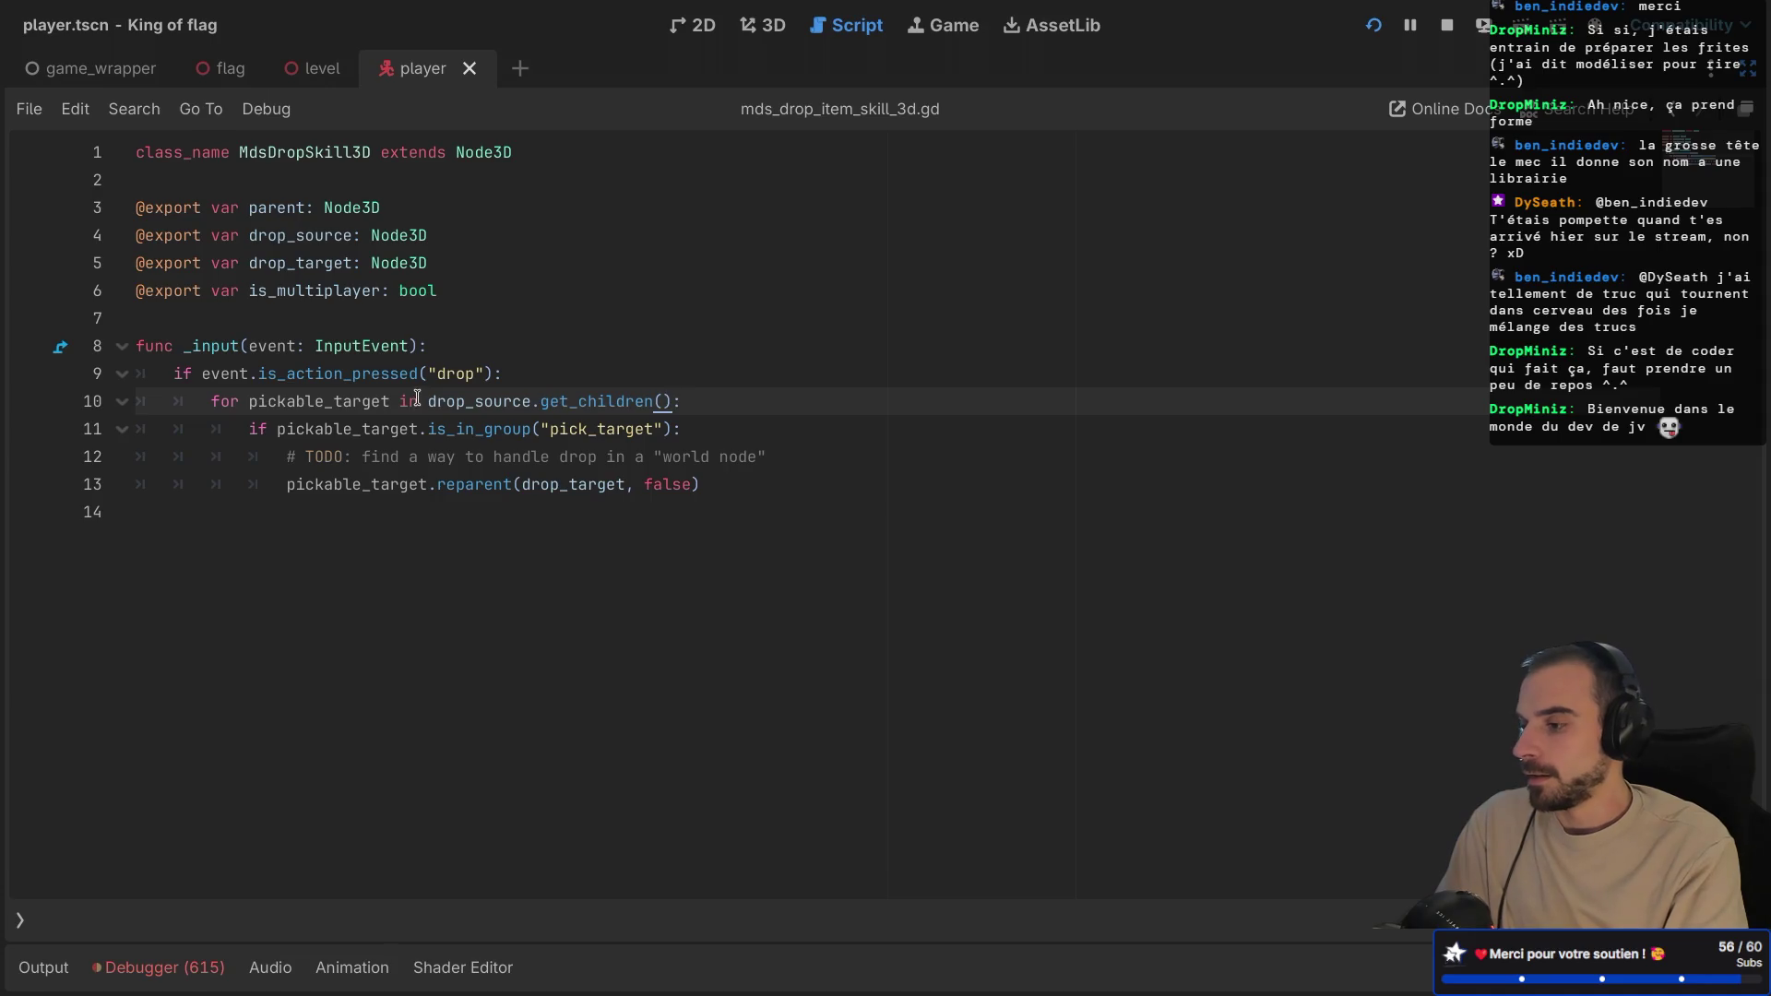
drag(430, 400, 678, 402)
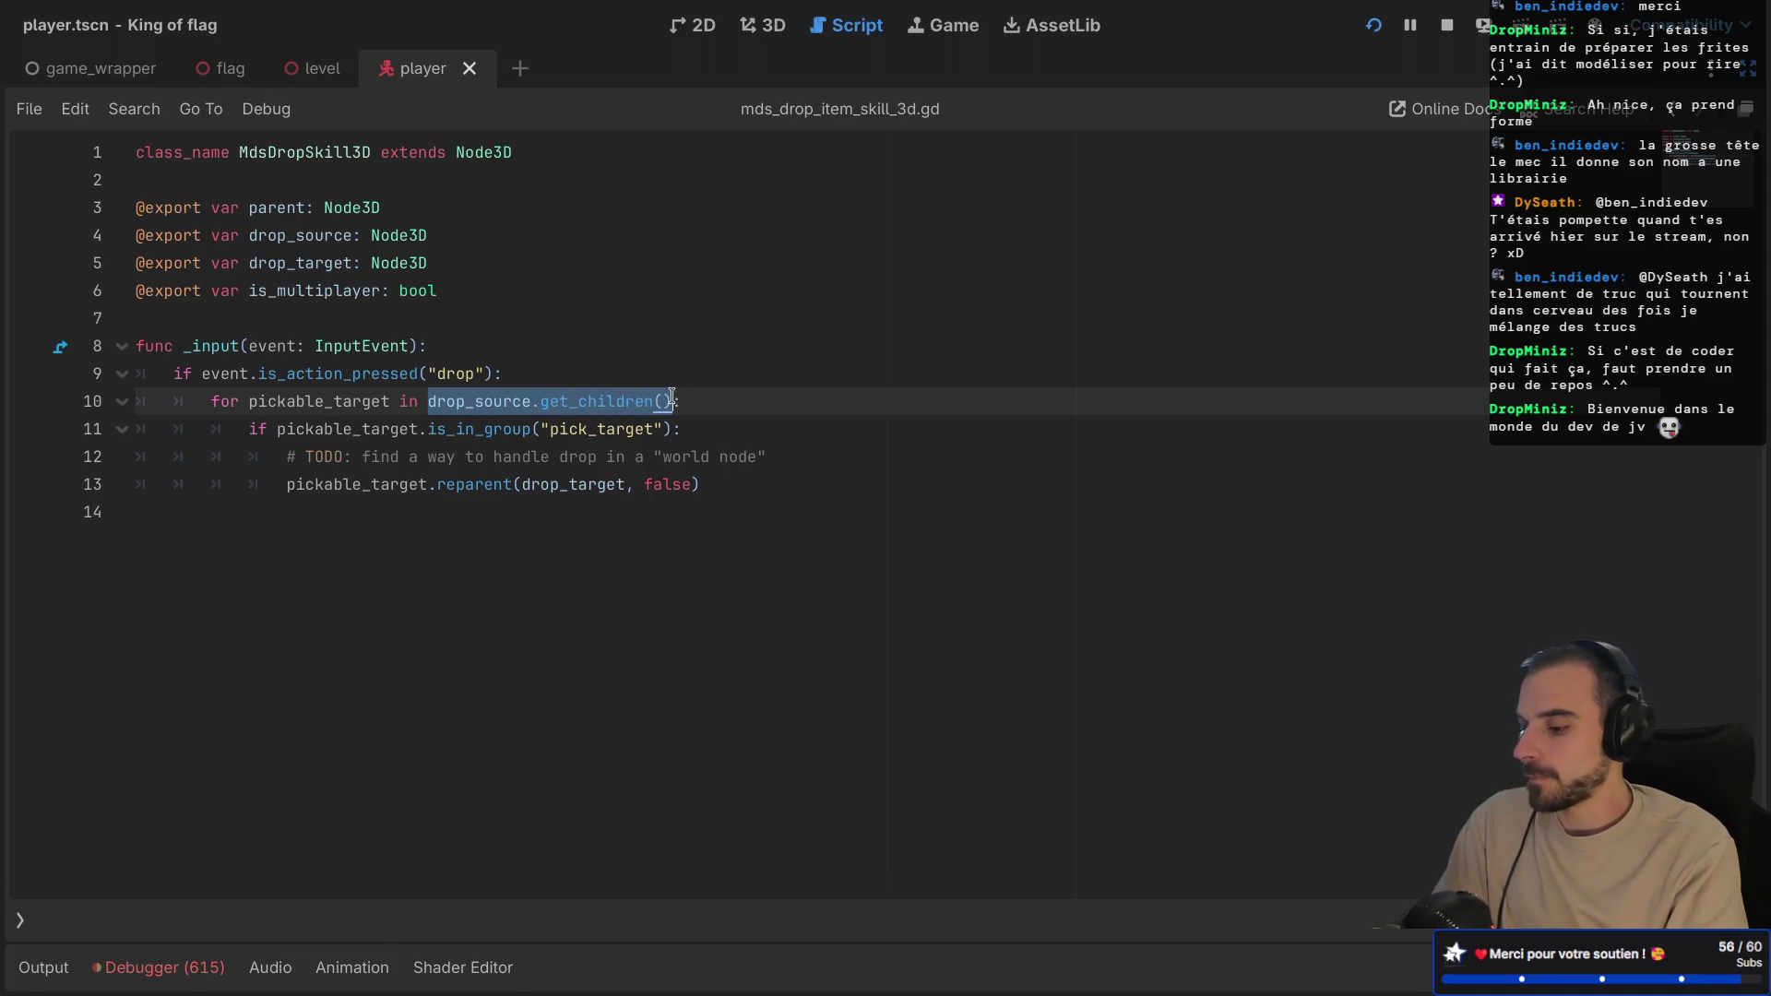
click(601, 370)
Store drop_source's children in a new 'children' variable on line 10
click(210, 401)
text(var = drop_source.get_children()
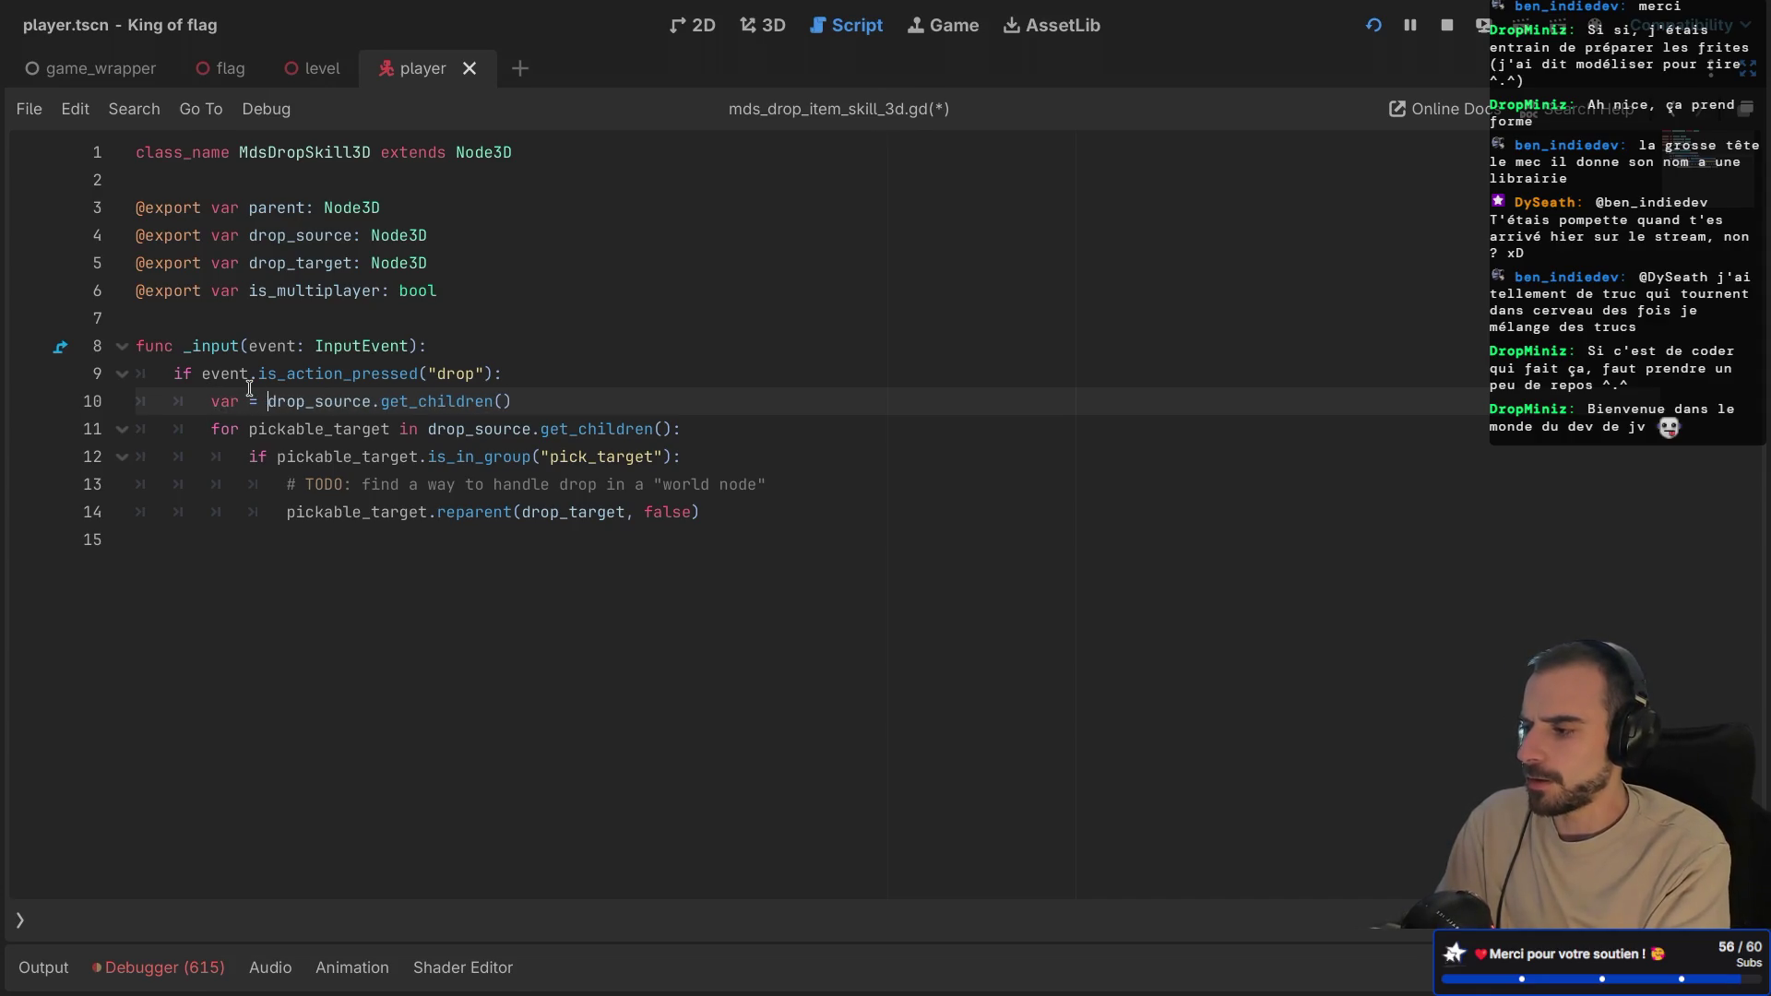
click(239, 401)
mouse_move(304, 371)
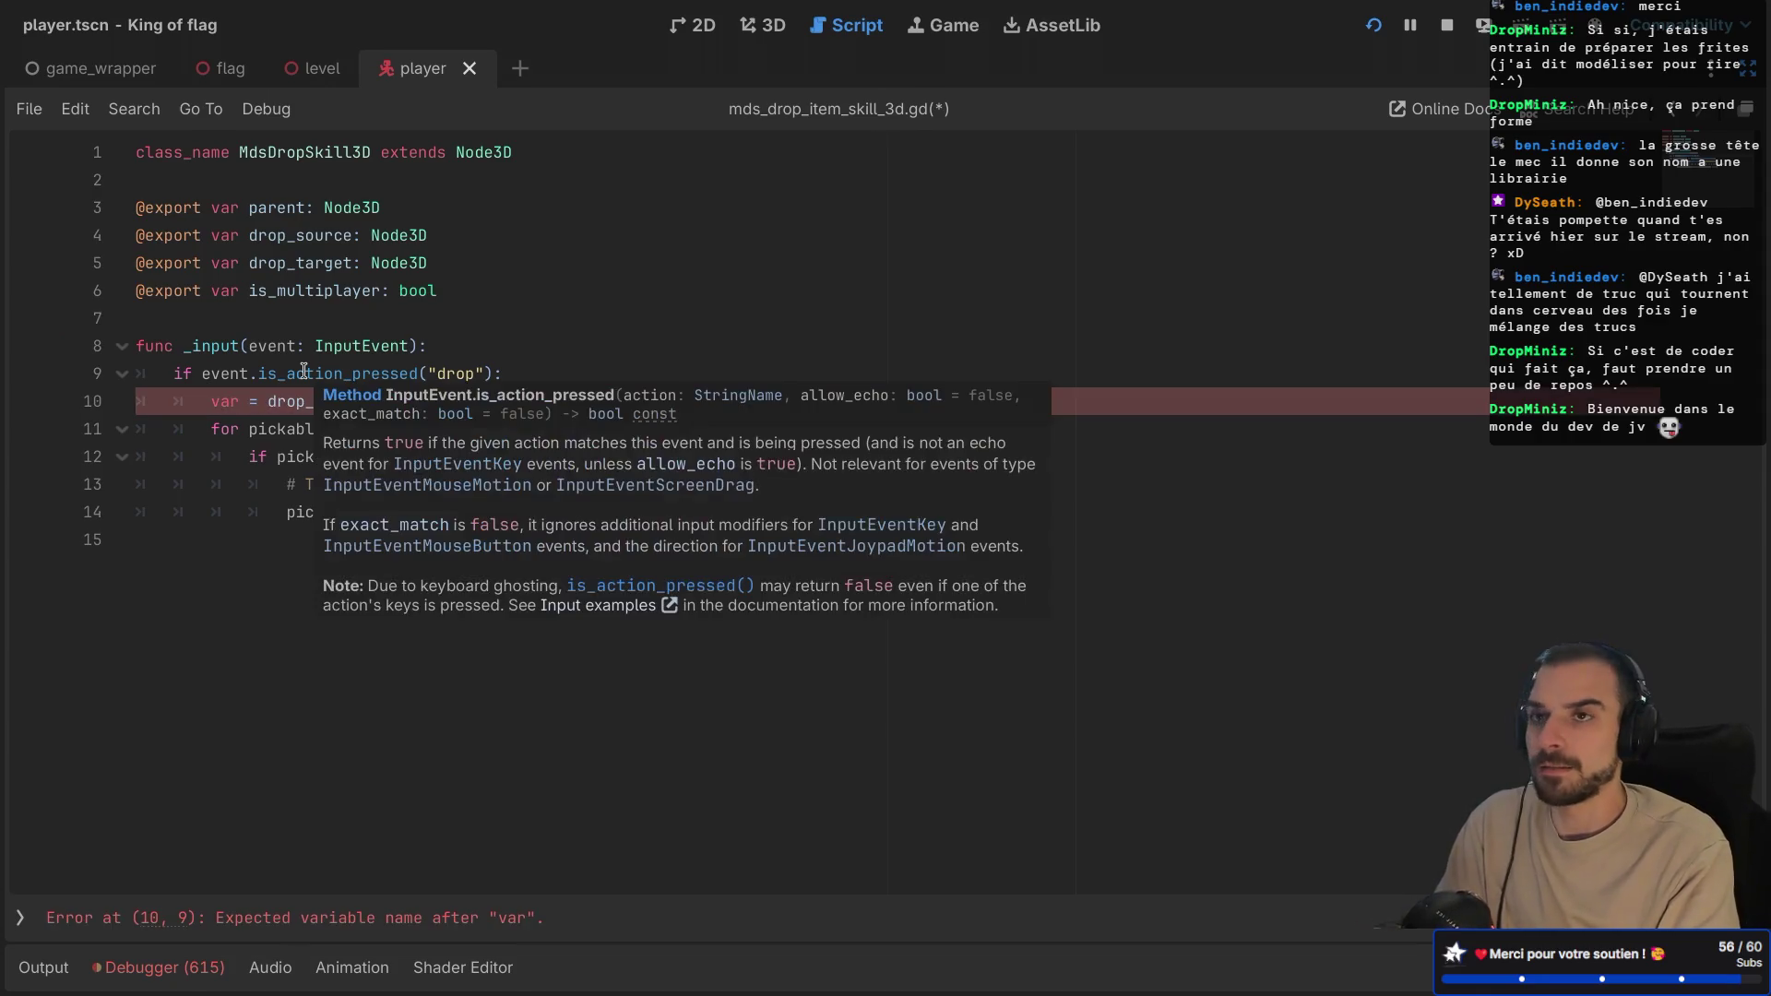
text(chi)
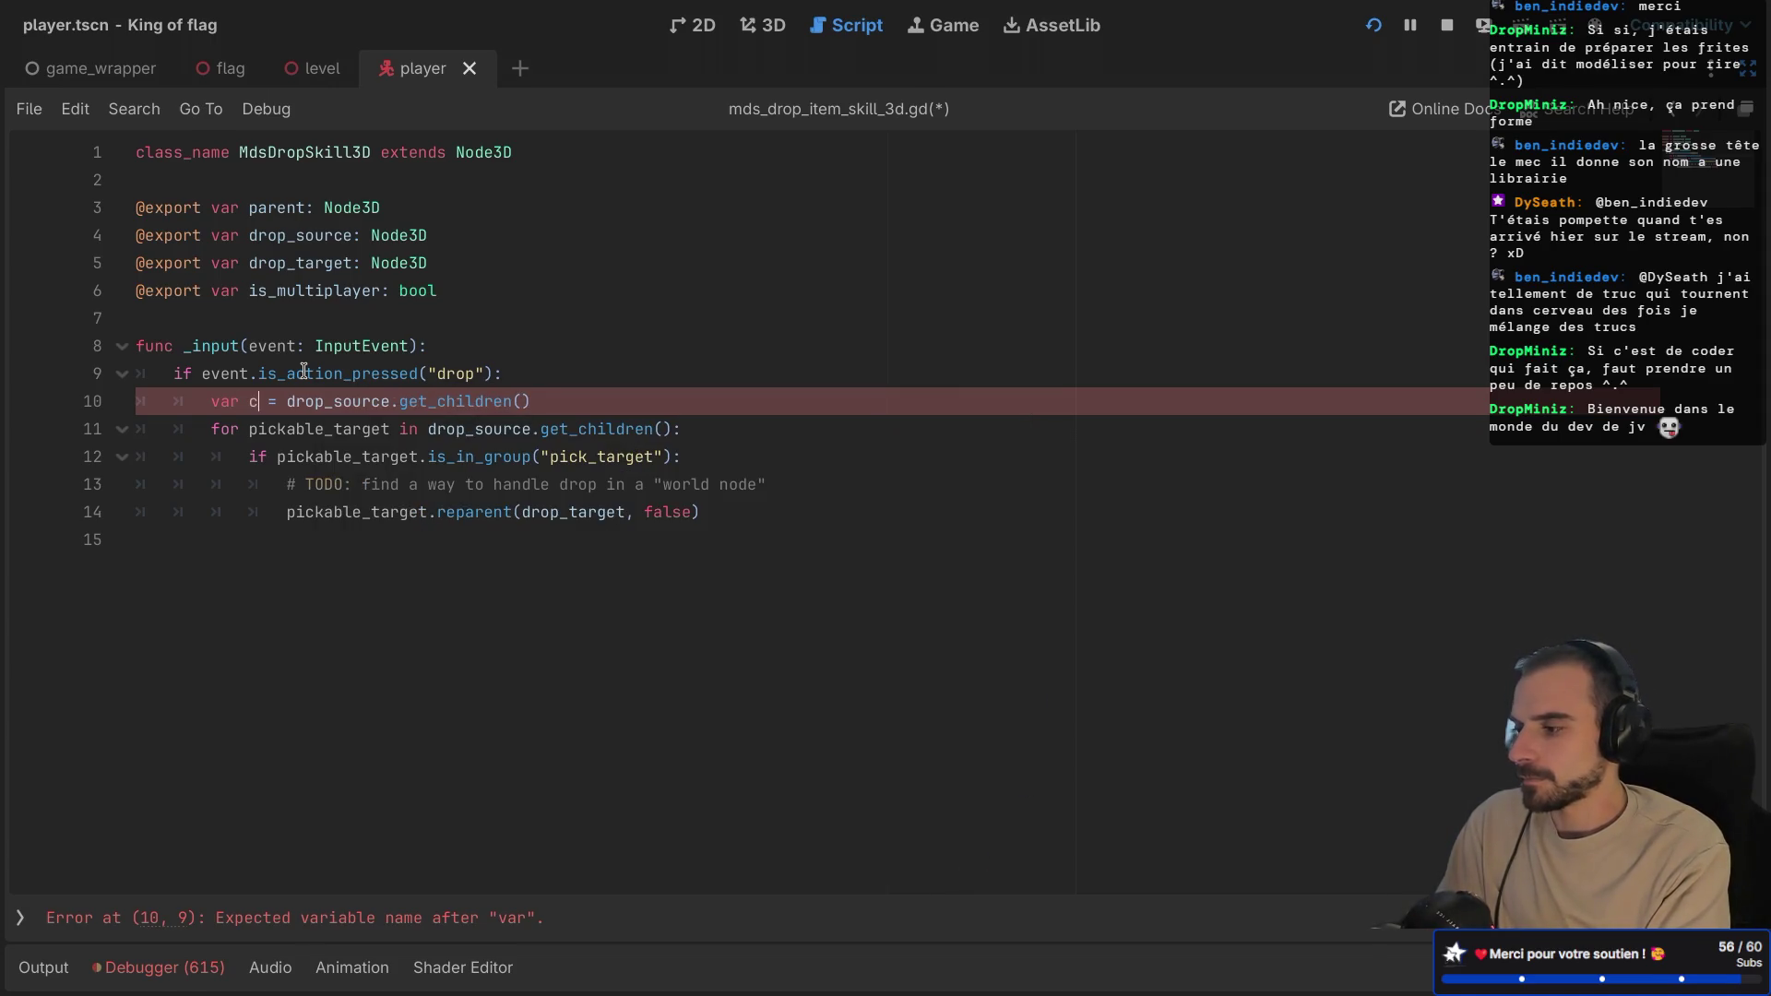
text(ldren)
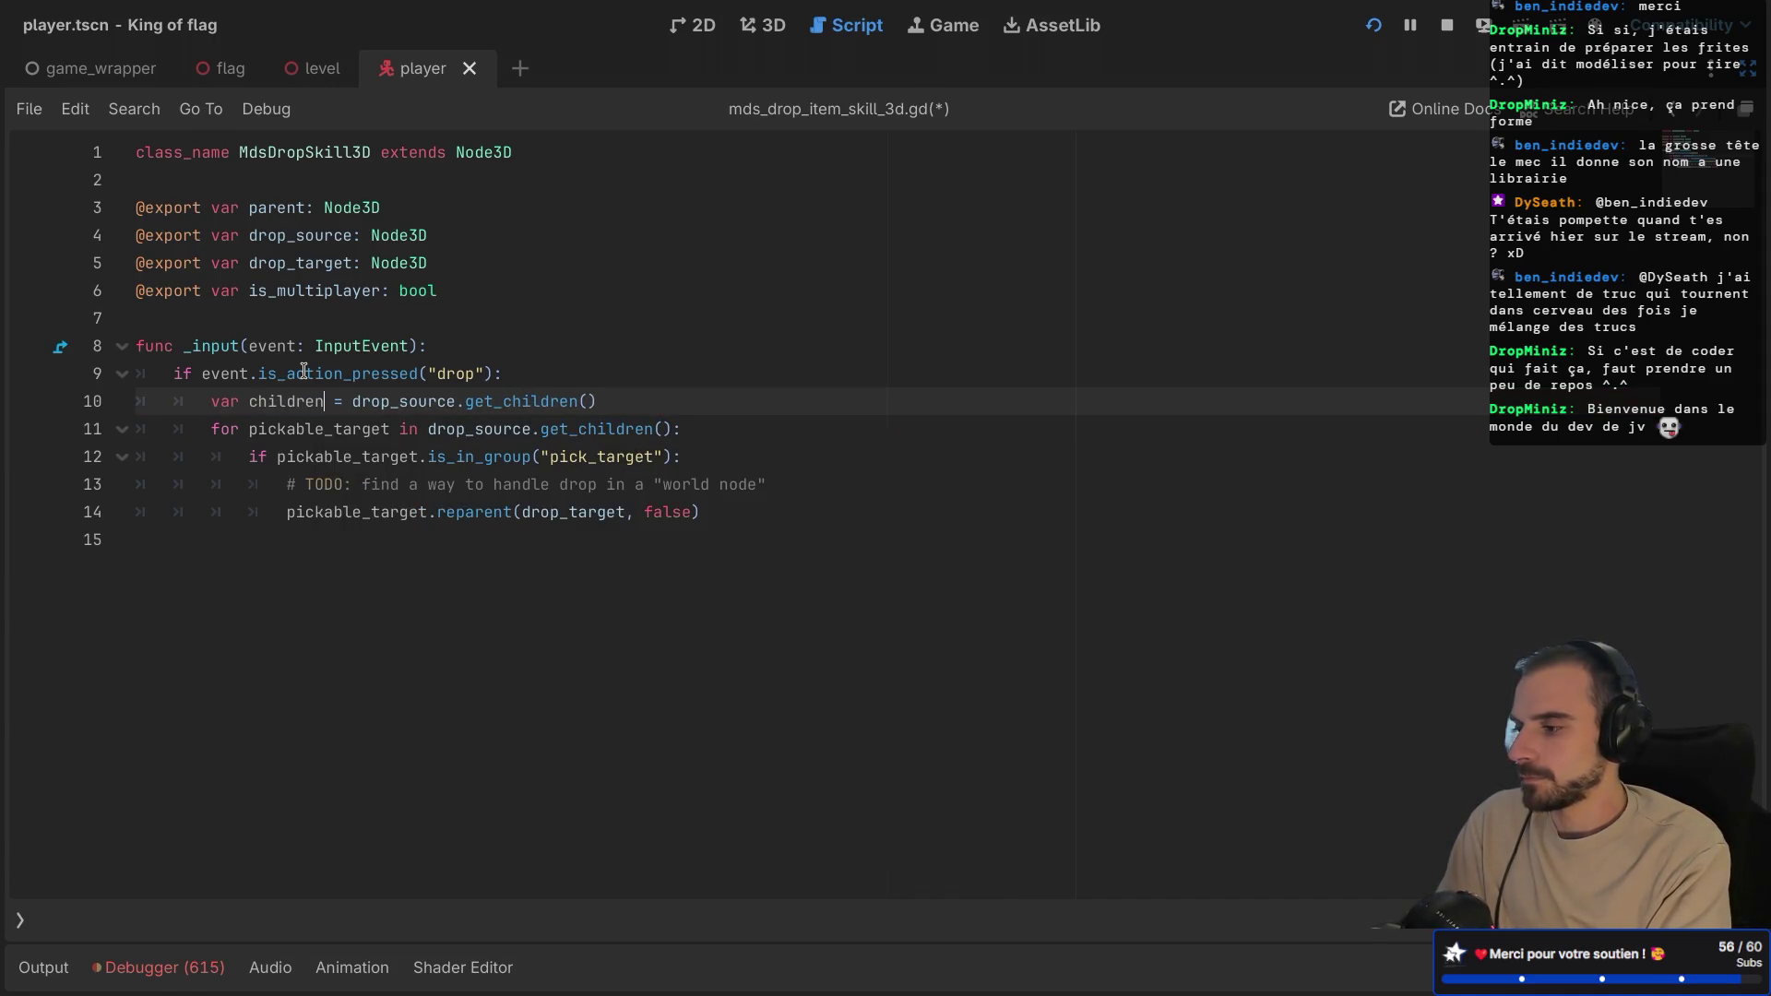
click(671, 404)
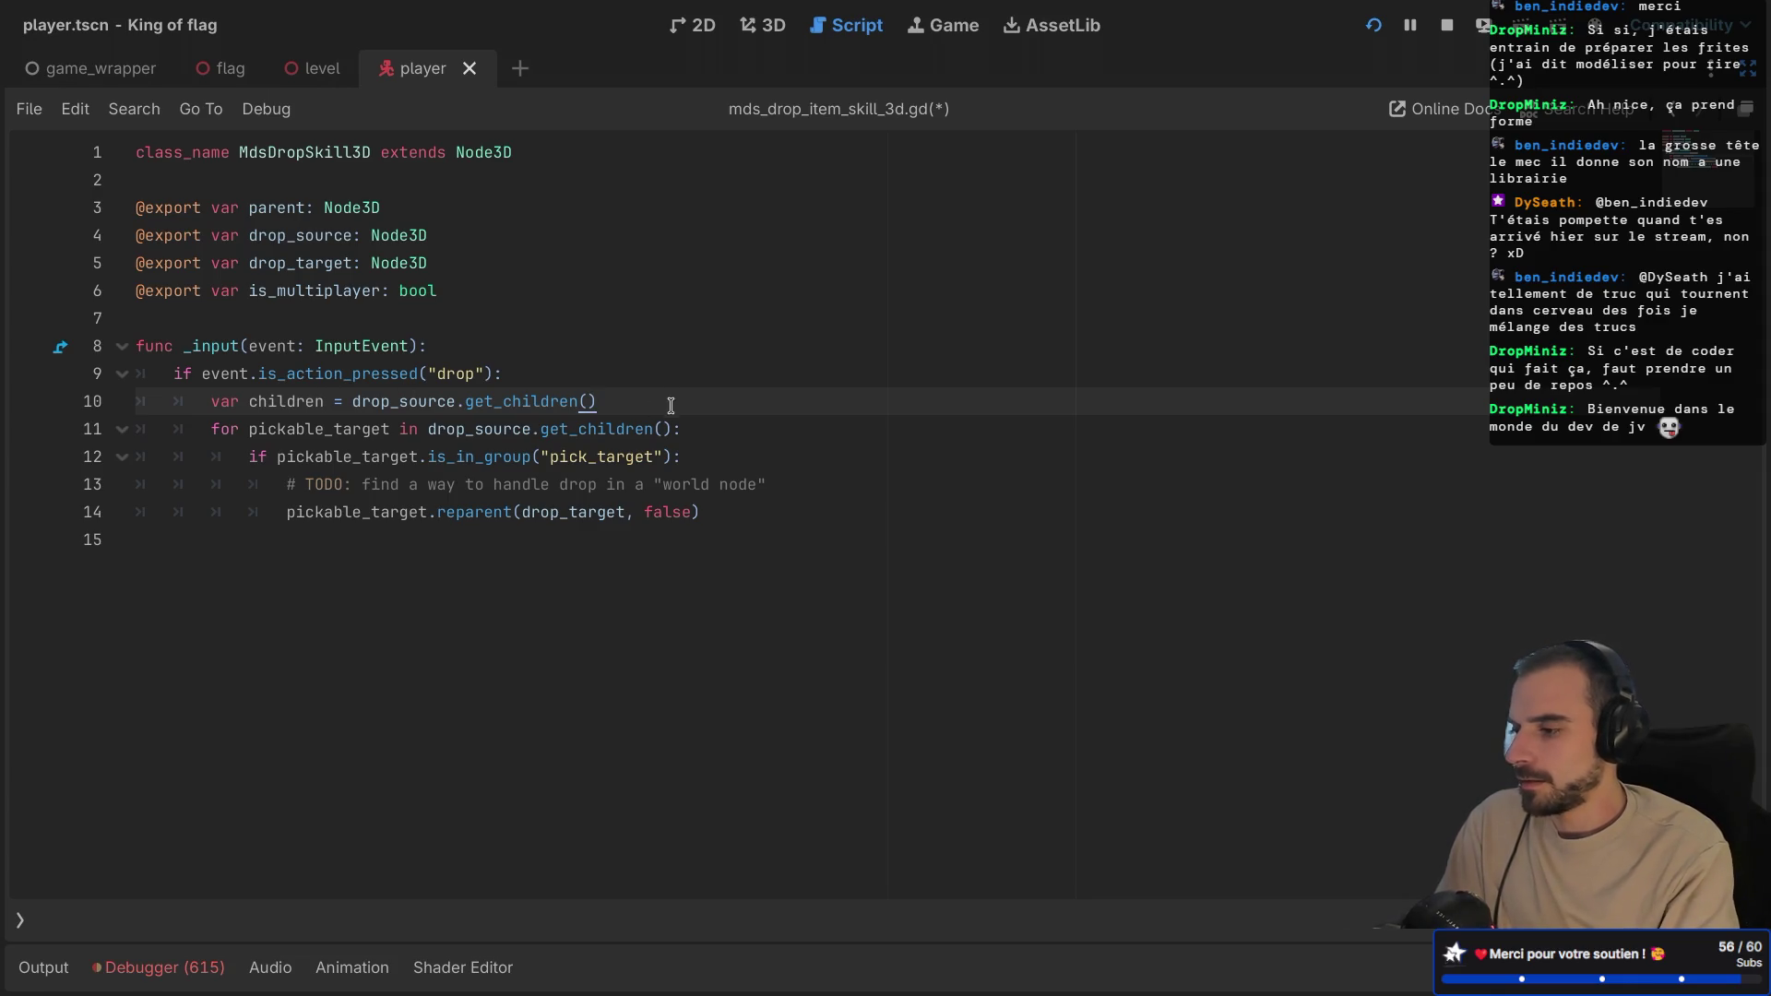
Replace the for loop header with an 'if children.size() > 0:' check
drag(213, 429, 684, 424)
key(BackSpace)
text(if children.si)
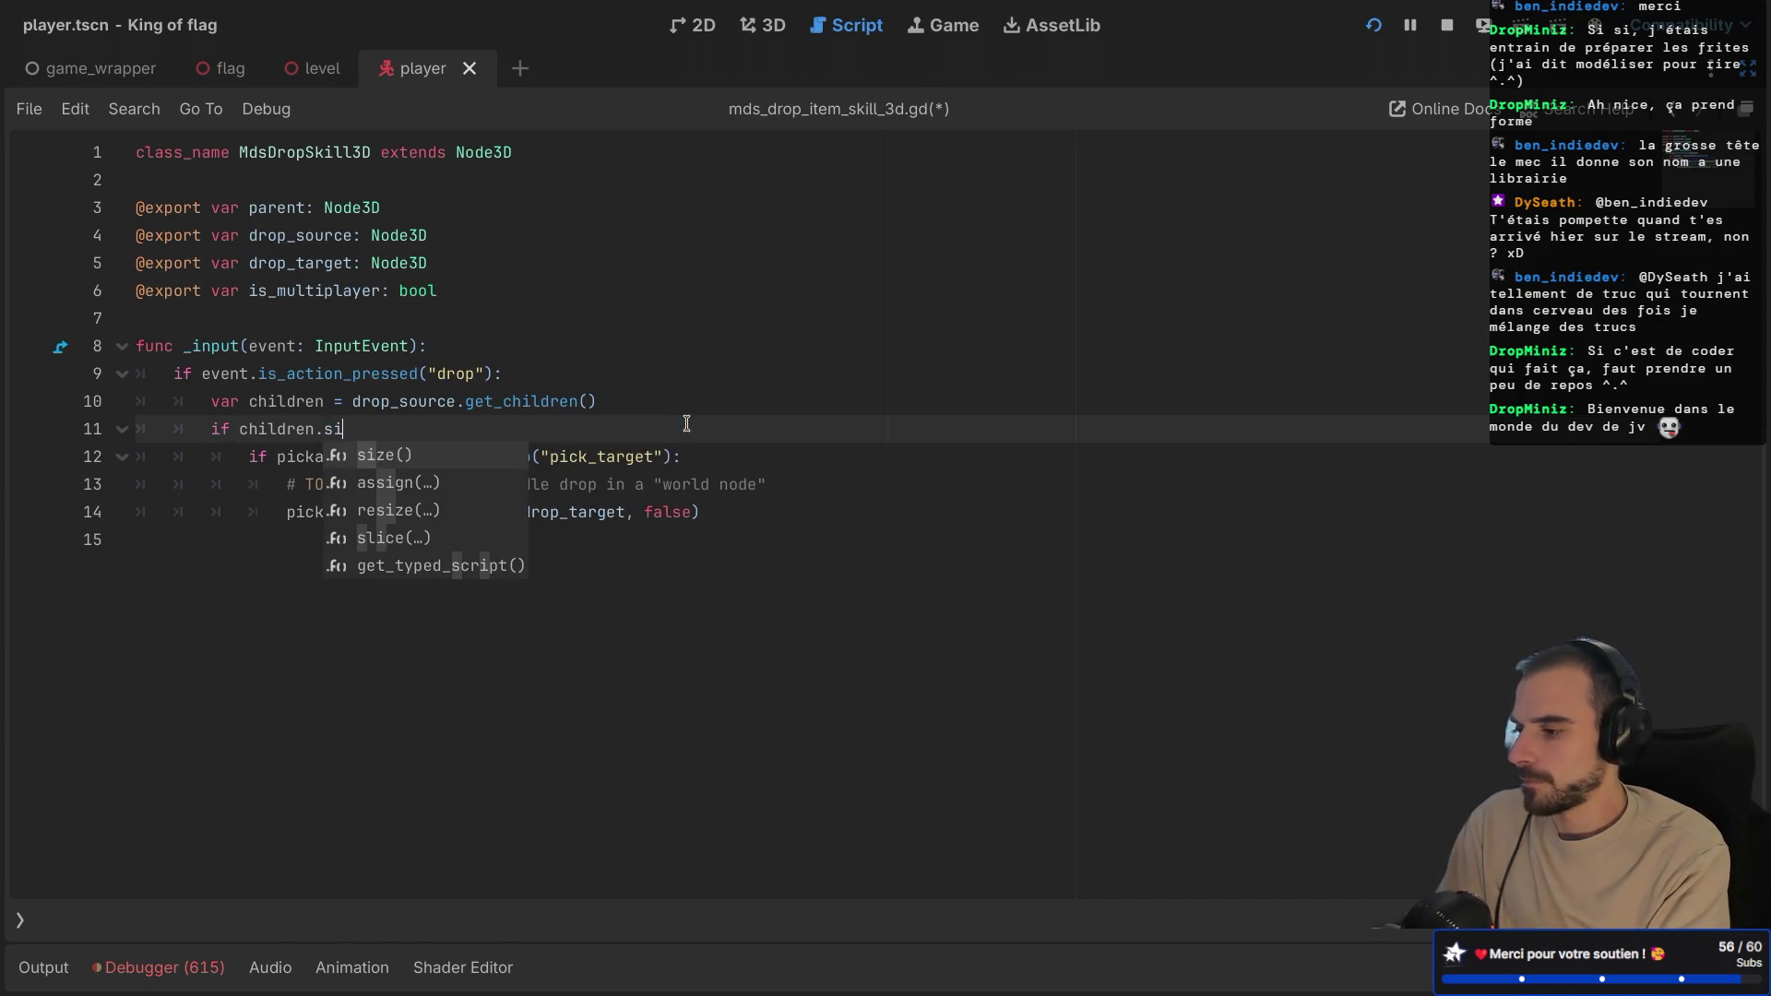
key(Return)
text(> 0:)
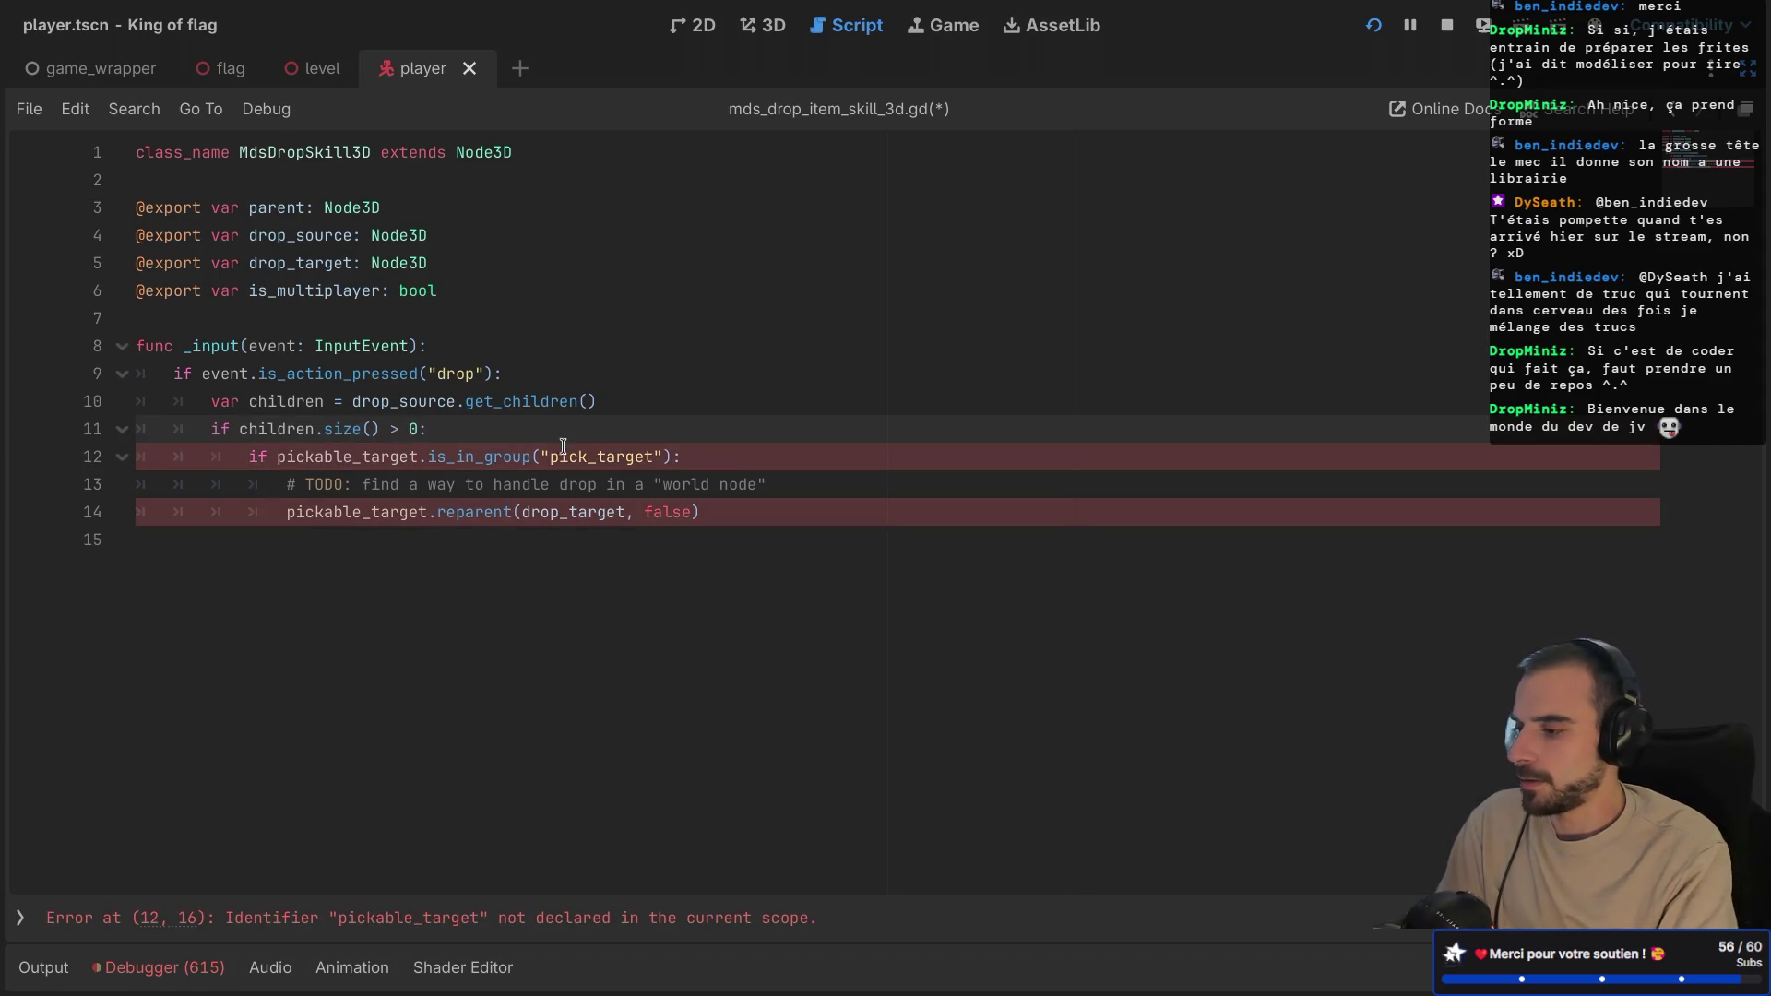
key(Return)
Declare 'var pickable_target = children.get(0)' inside the check and save the script
text(var pic)
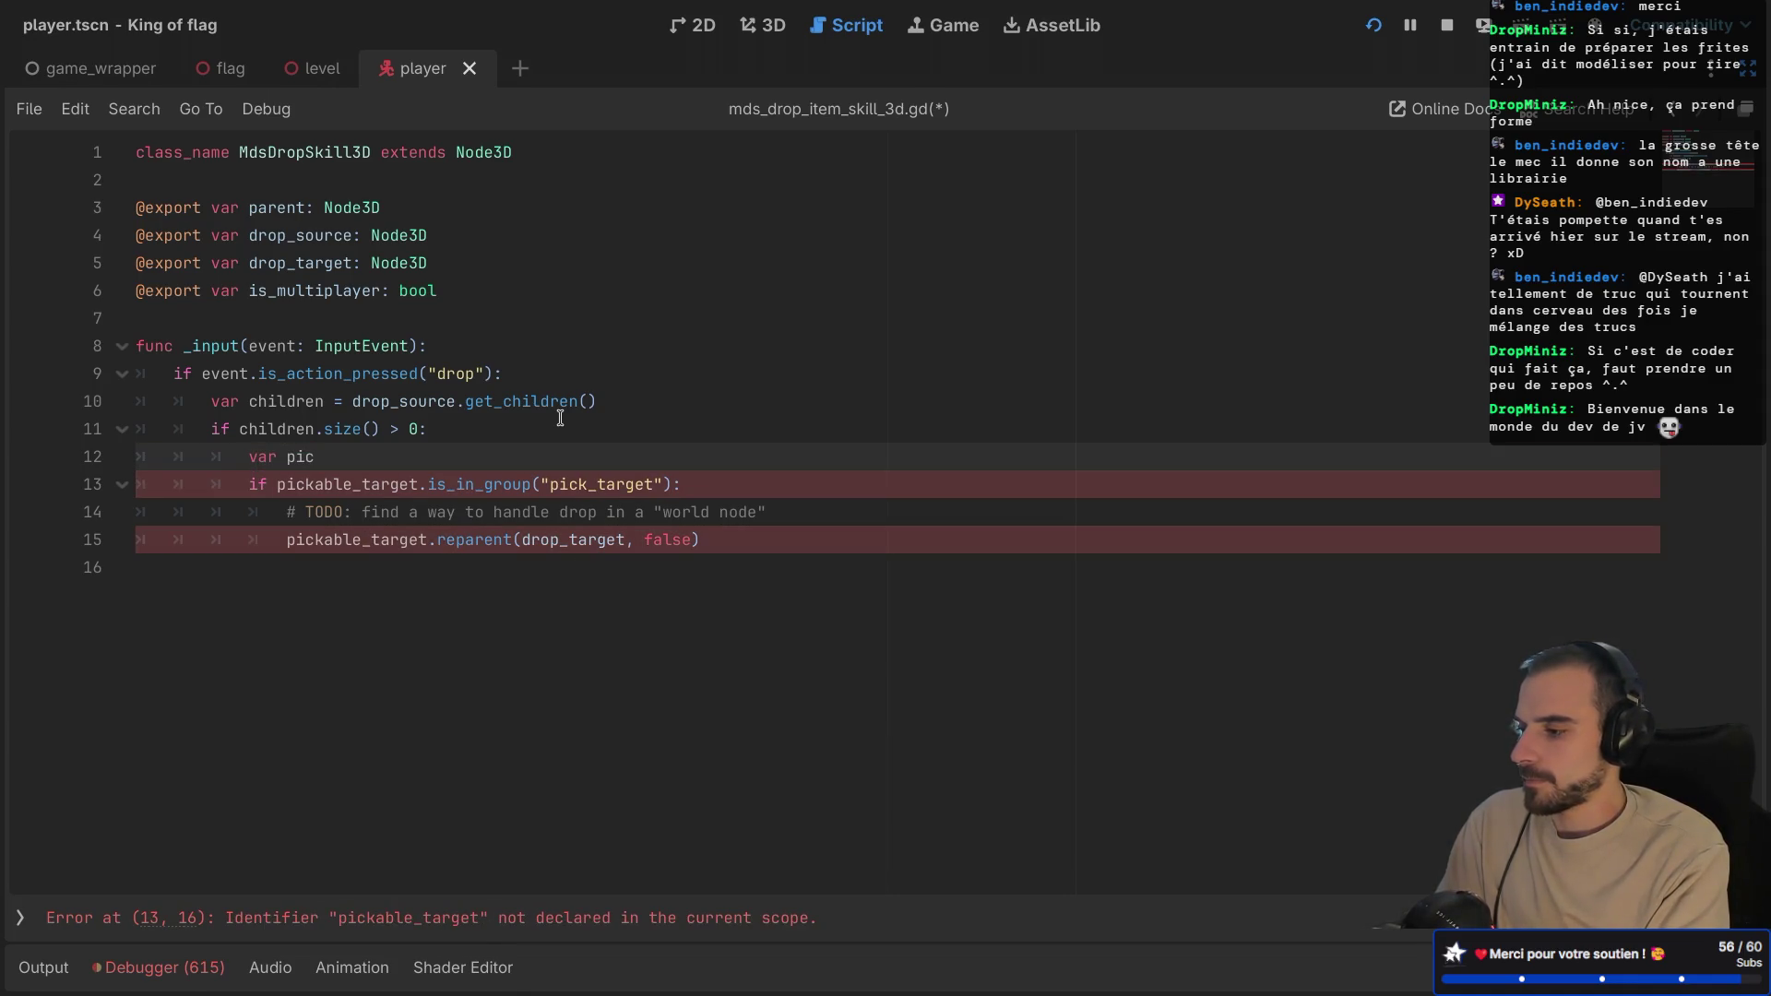
double_click(402, 484)
key(ctrl+c)
double_click(308, 457)
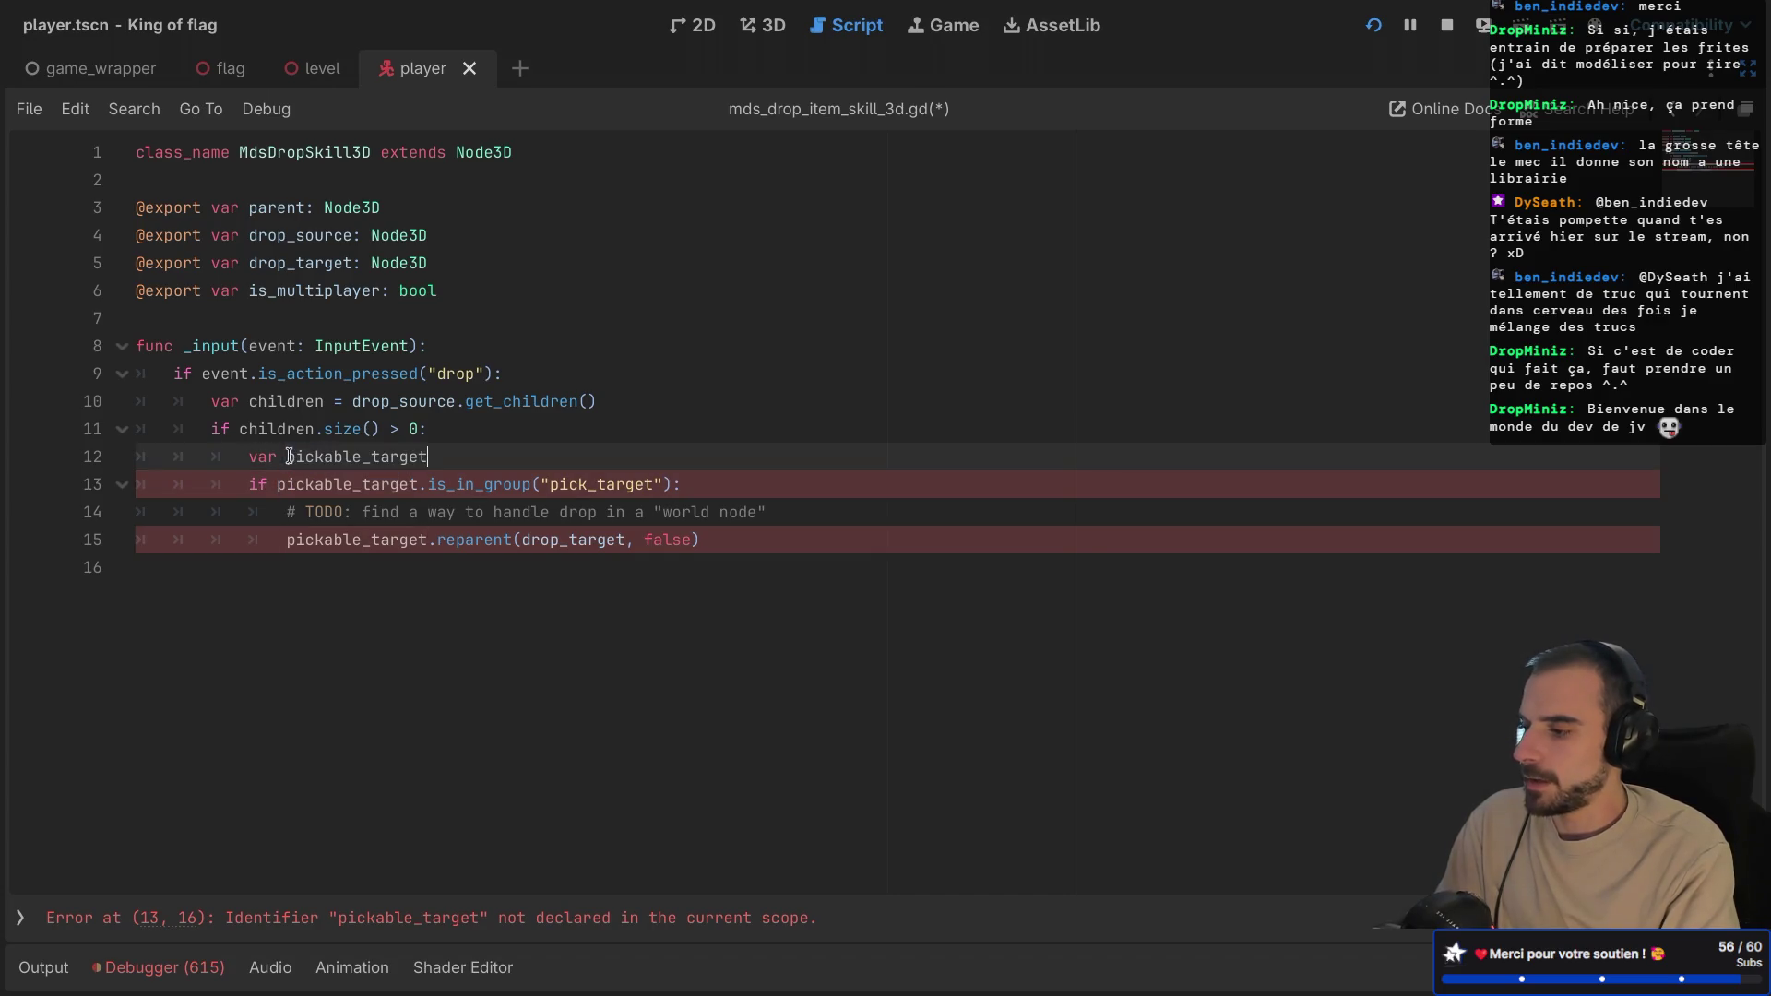
key(ctrl+v)
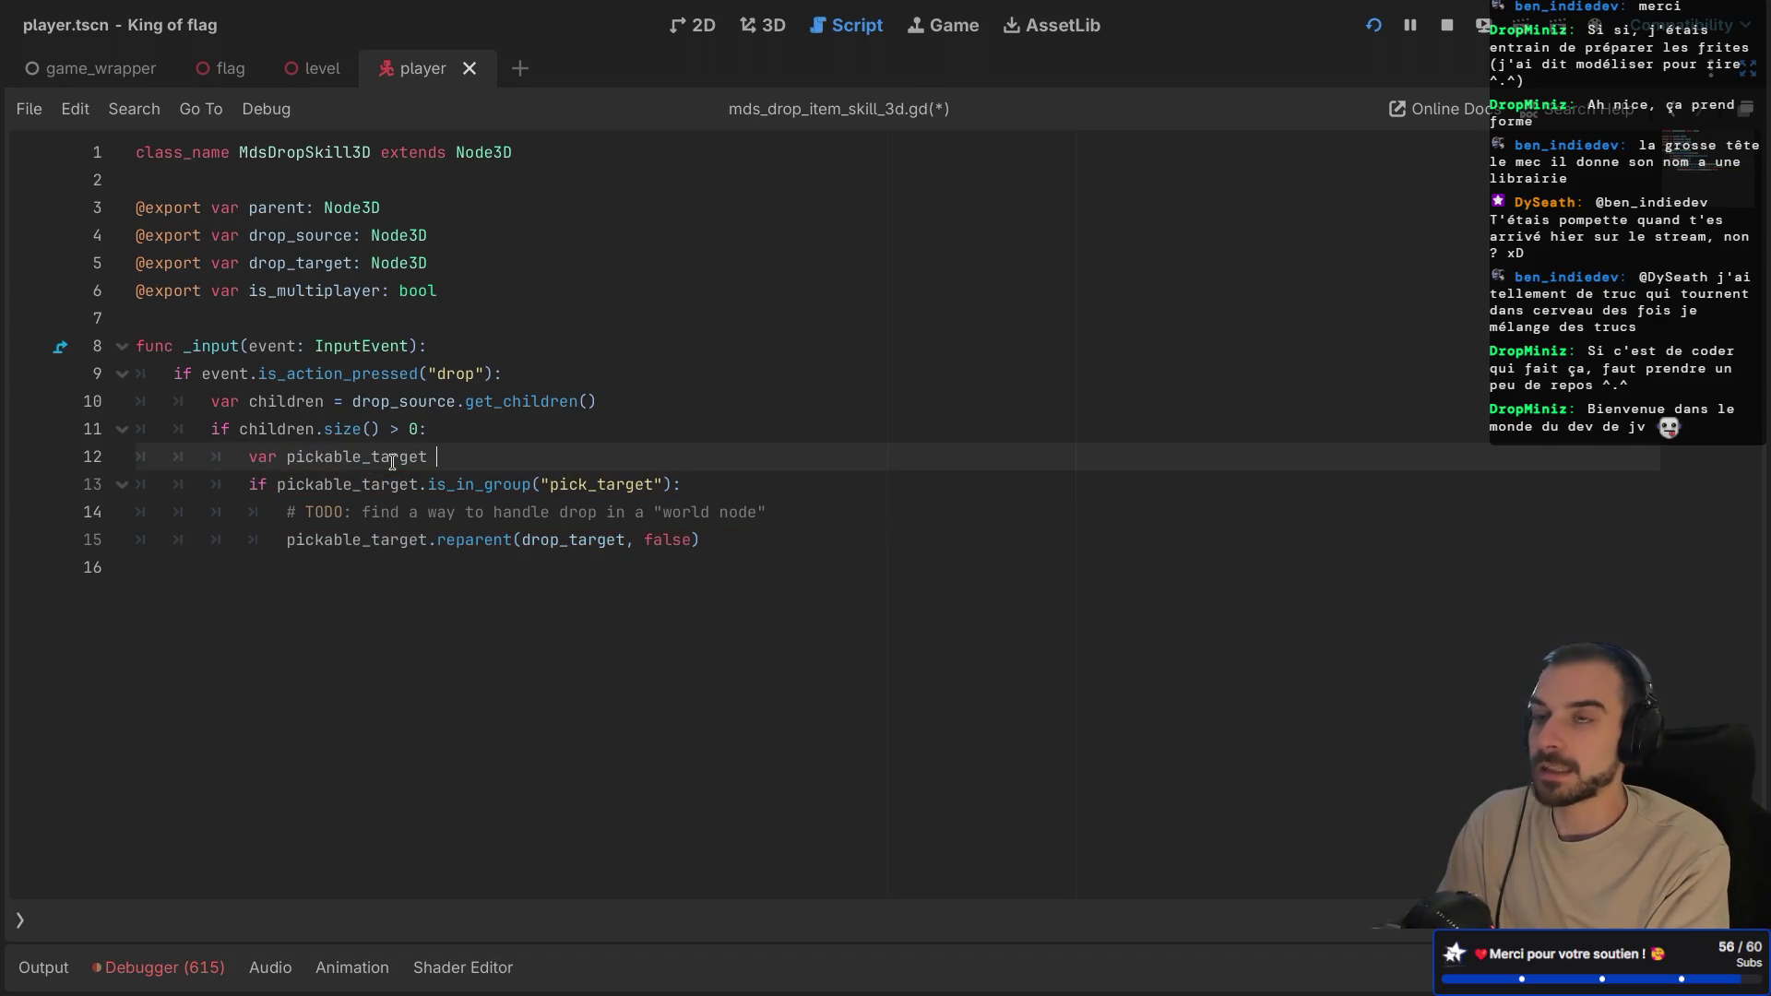
text(= )
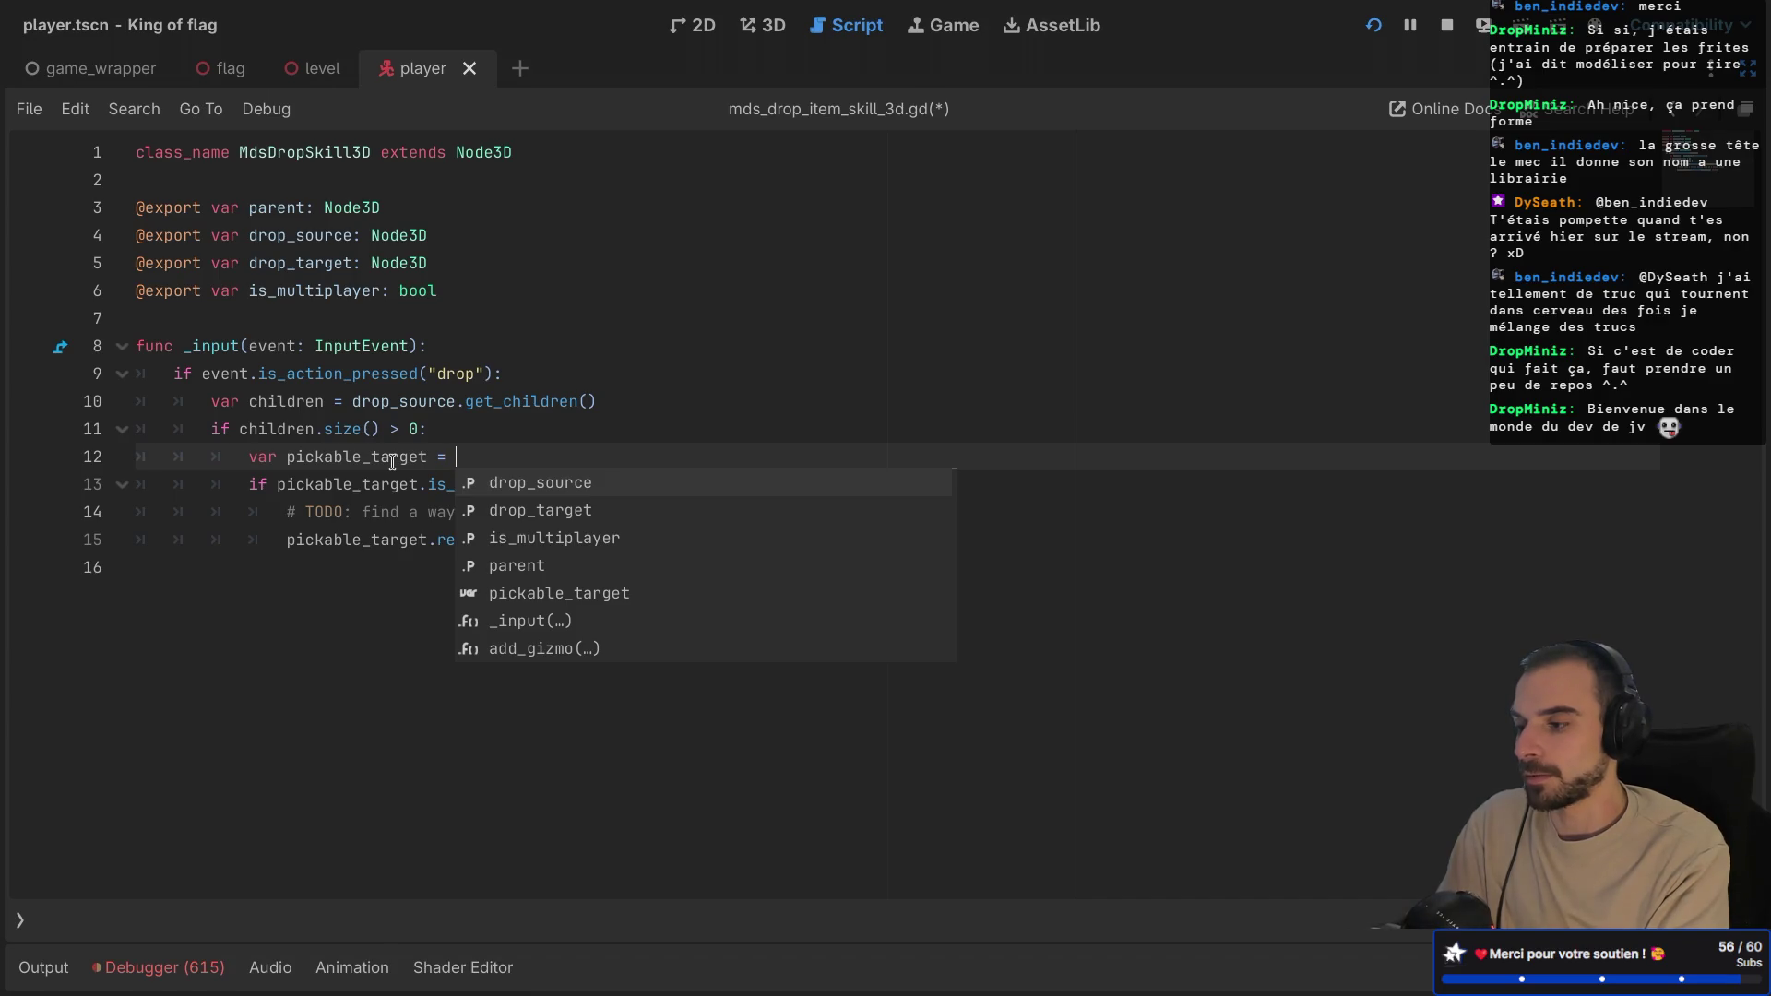
text(children.get(0))
key(ctrl+s)
Look over the child-count check and the nested is_in_group block beneath it
click(587, 406)
click(726, 426)
double_click(525, 486)
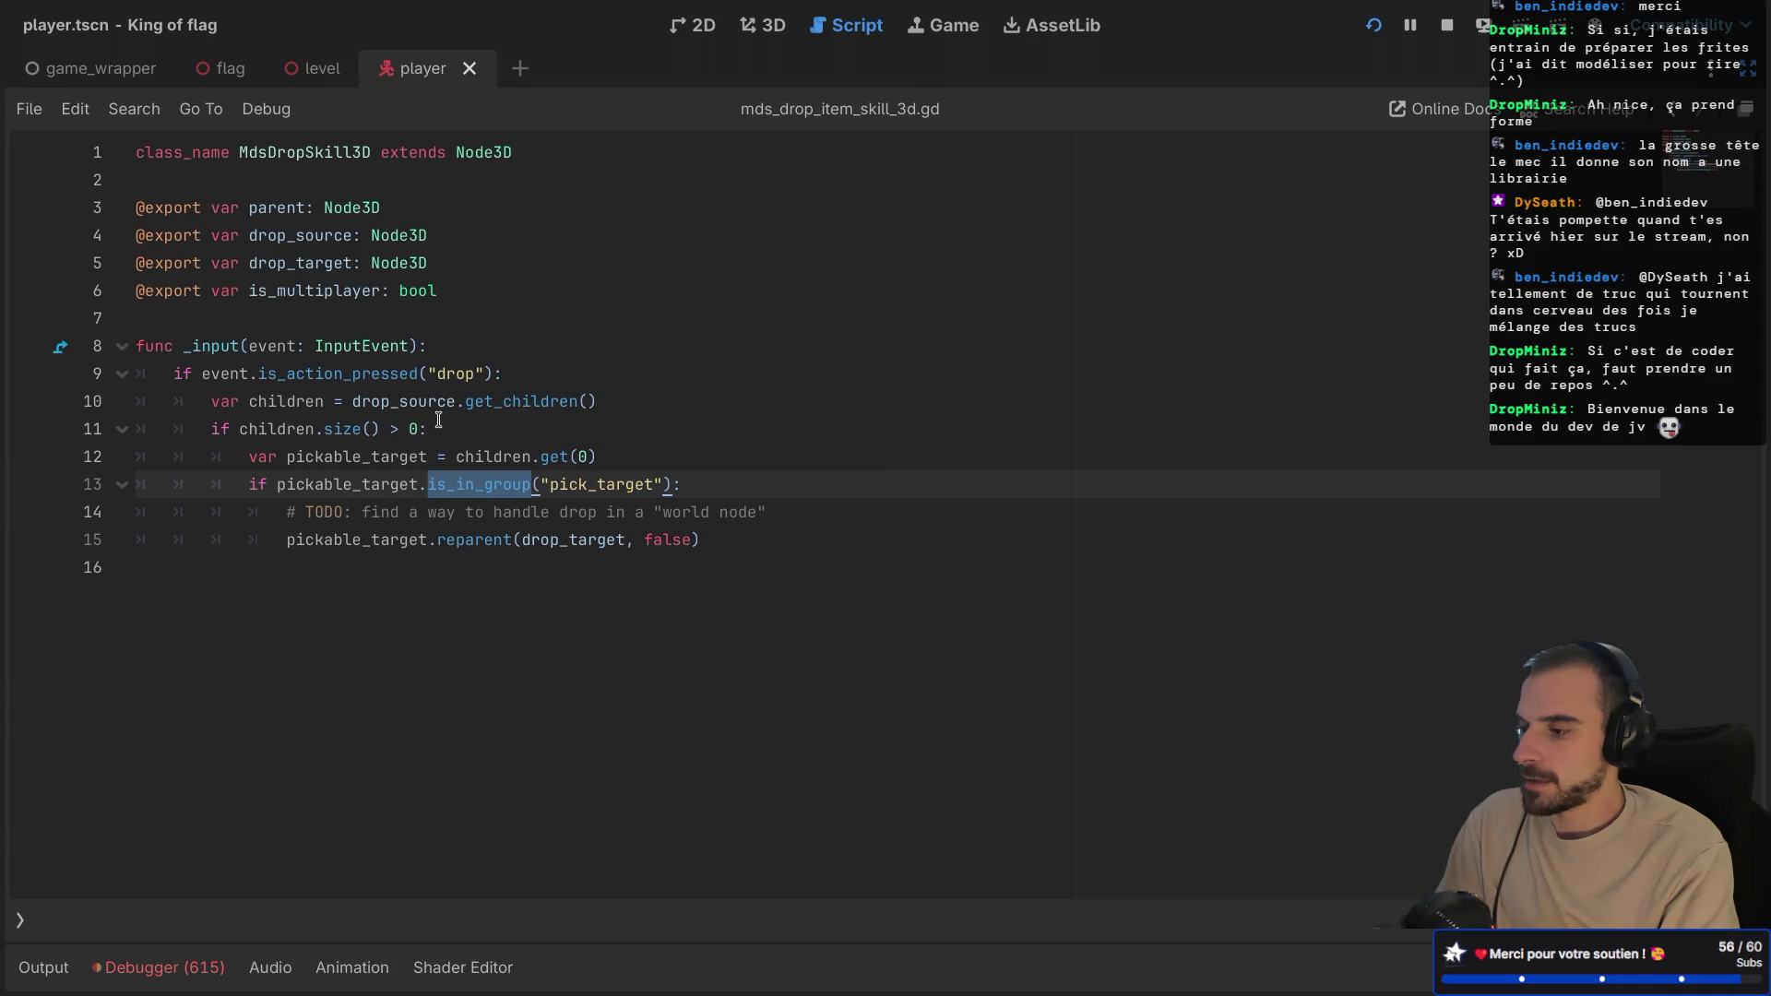
click(401, 429)
mouse_move(556, 406)
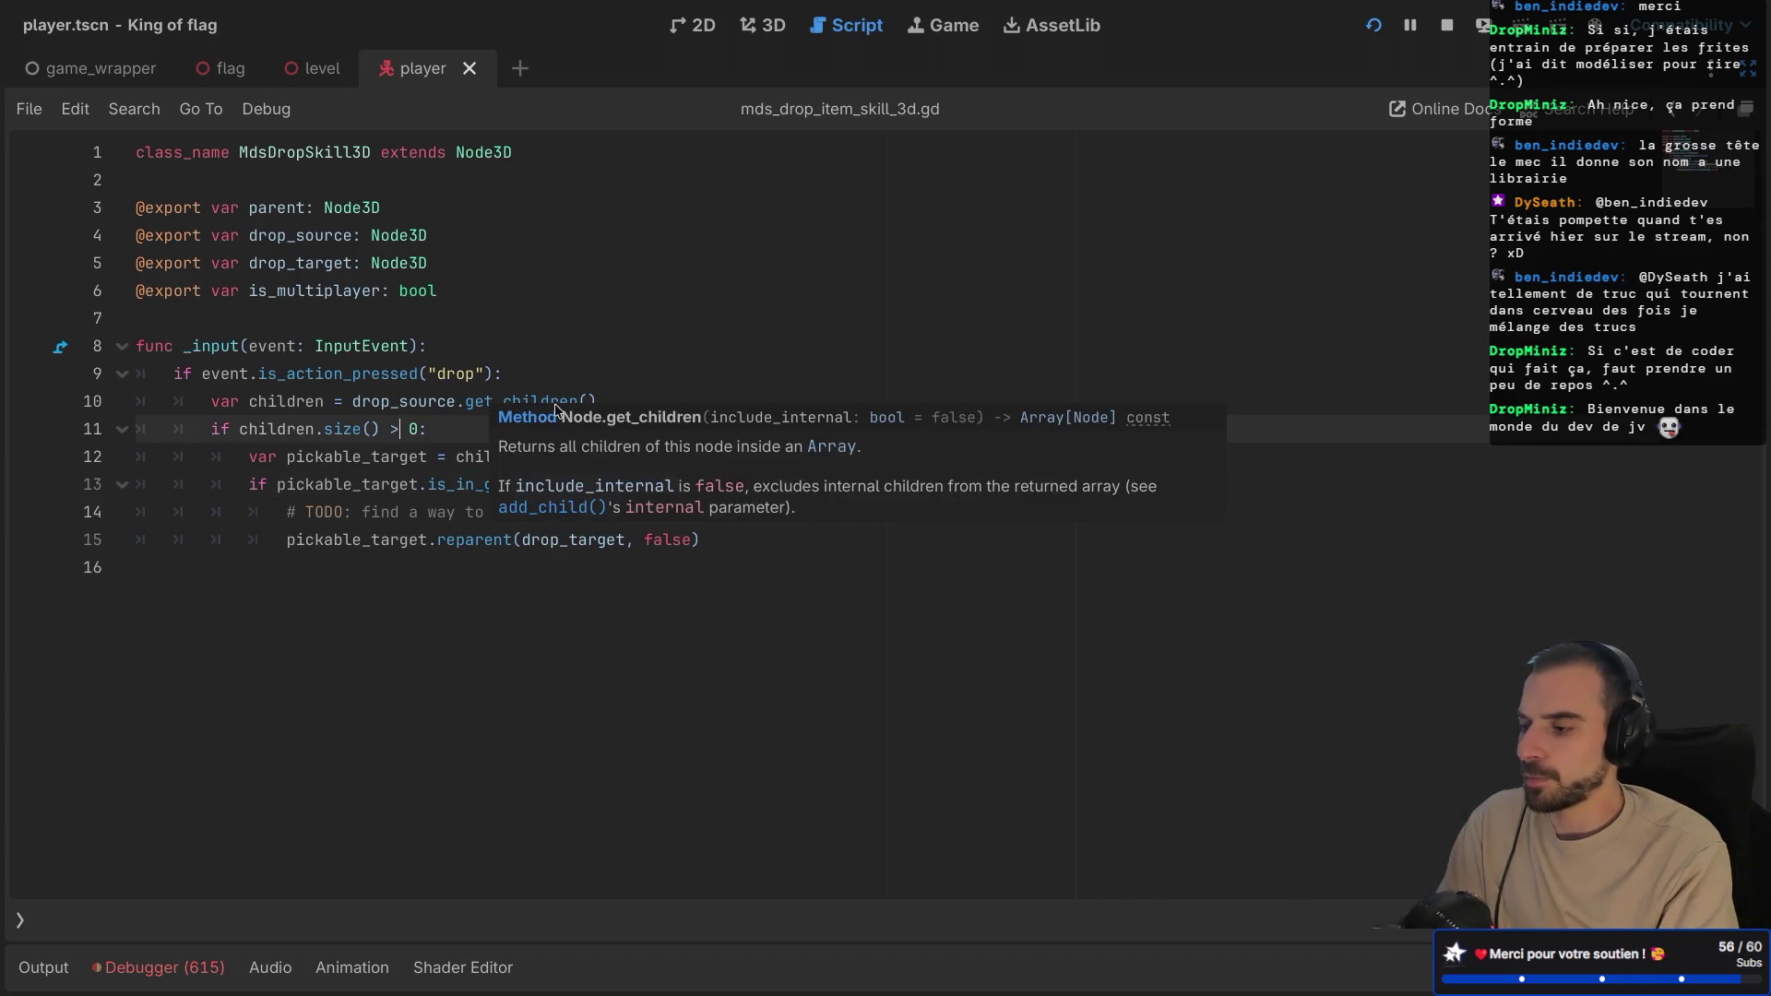
mouse_move(351, 539)
mouse_down()
mouse_move(147, 508)
mouse_move(233, 470)
mouse_move(378, 518)
mouse_up()
click(358, 486)
mouse_move(261, 432)
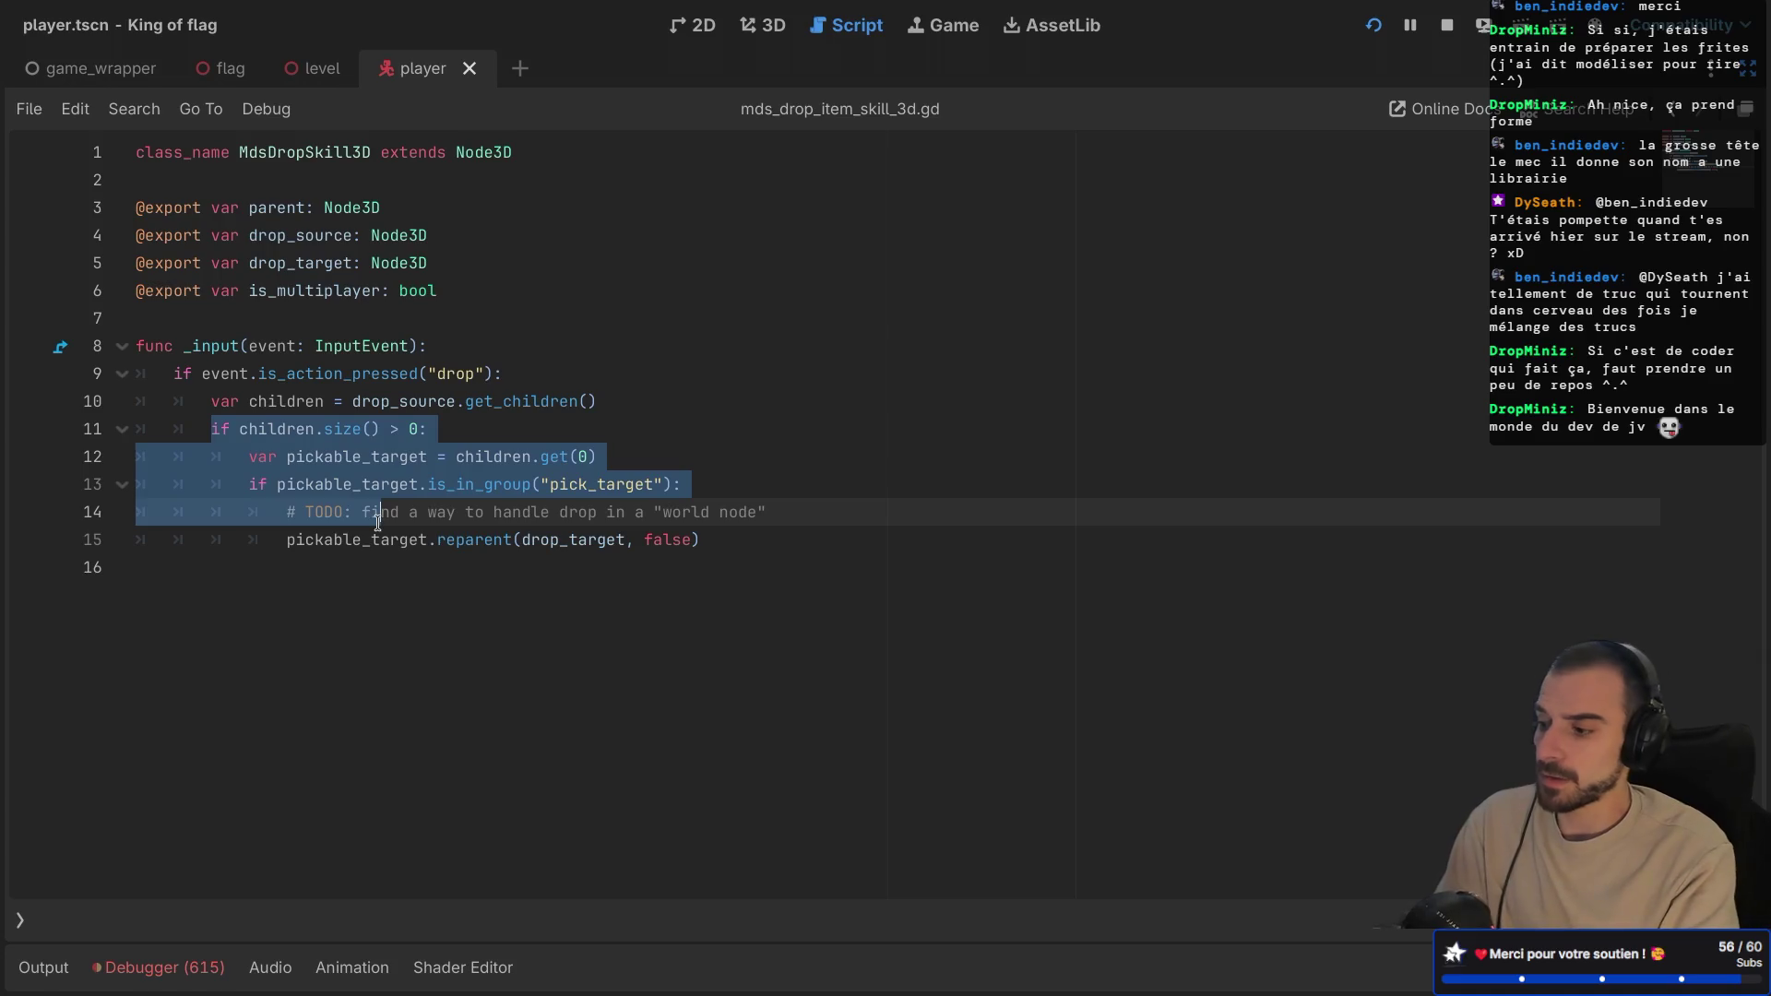
Turn the child check into 'if children.is_empty():' followed by 'return'
click(406, 478)
click(401, 426)
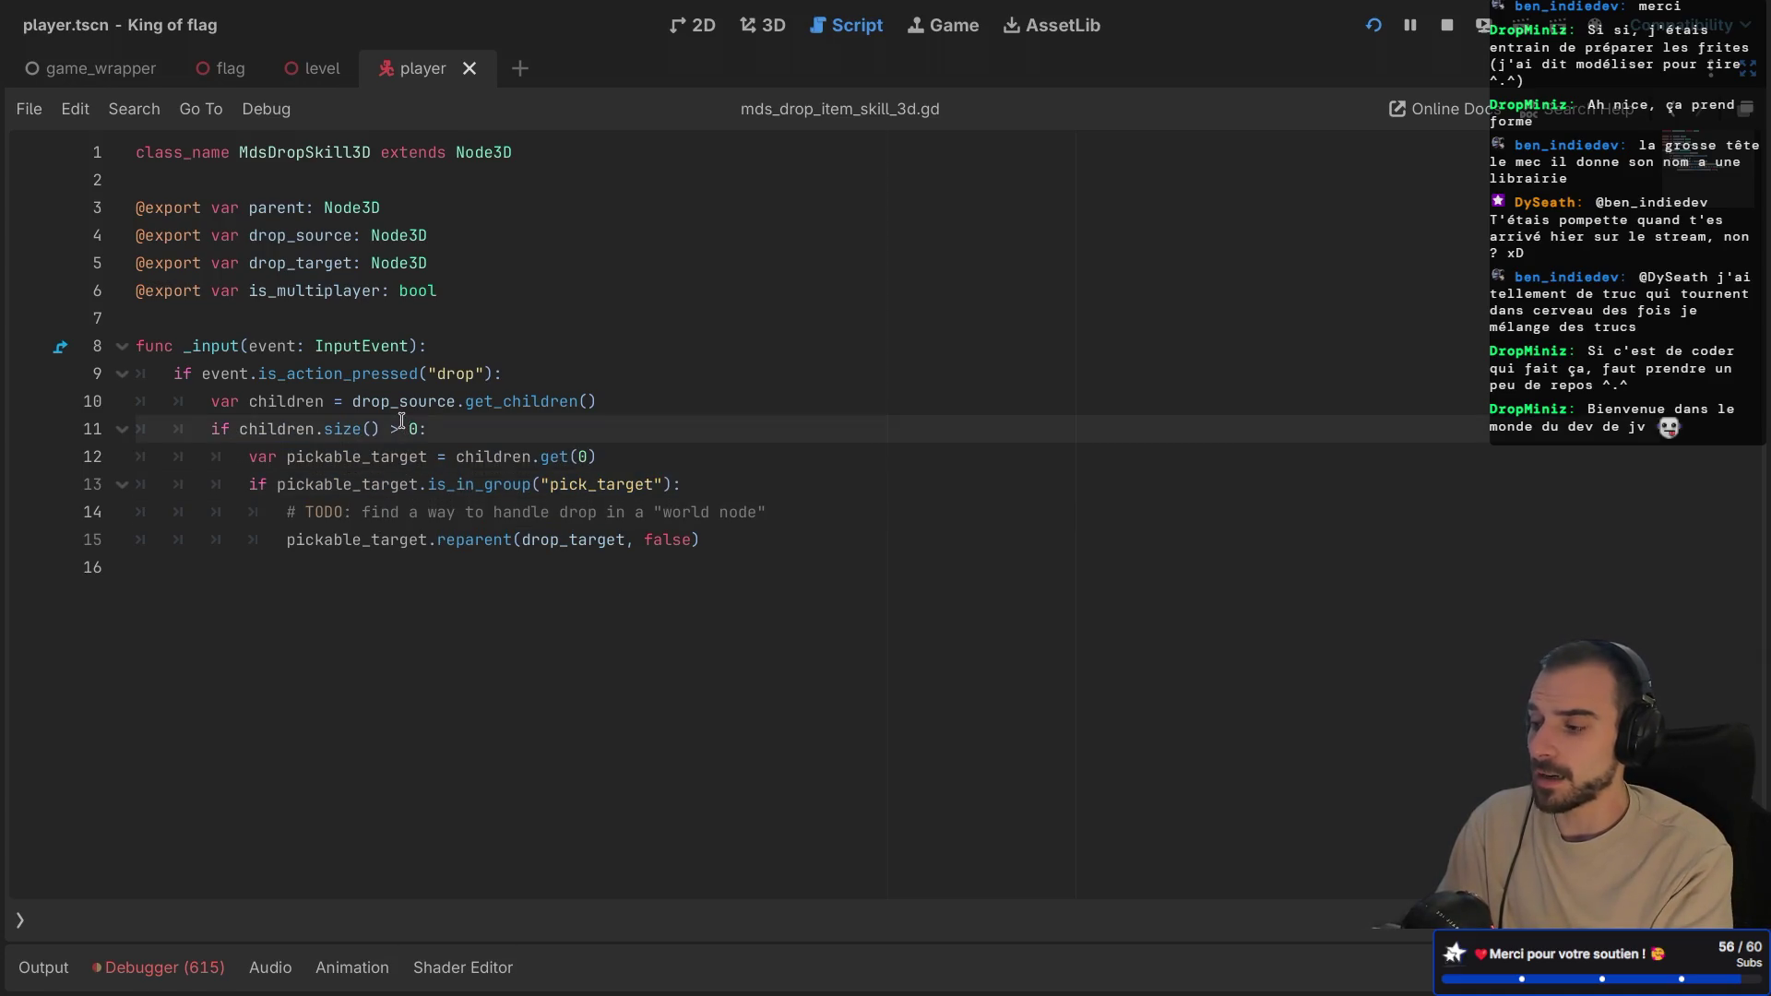
key(BackSpace)
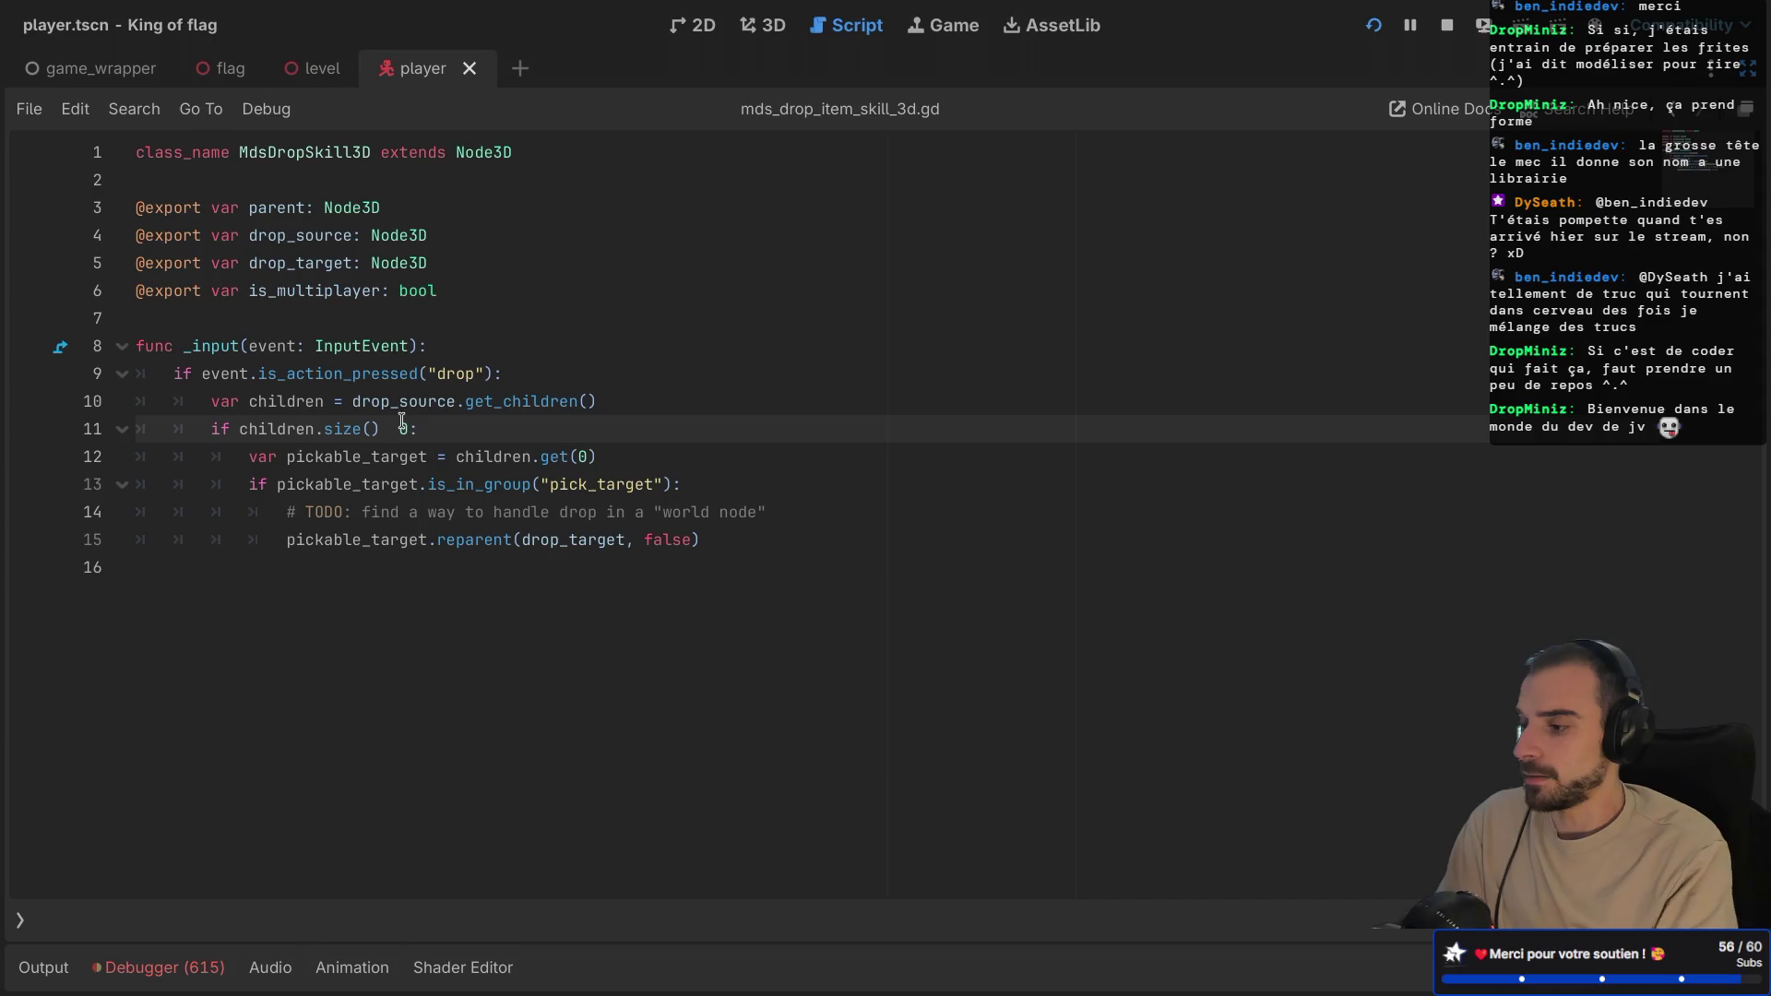
key(BackSpace)
key(BackSpace)
key(BackSpace)
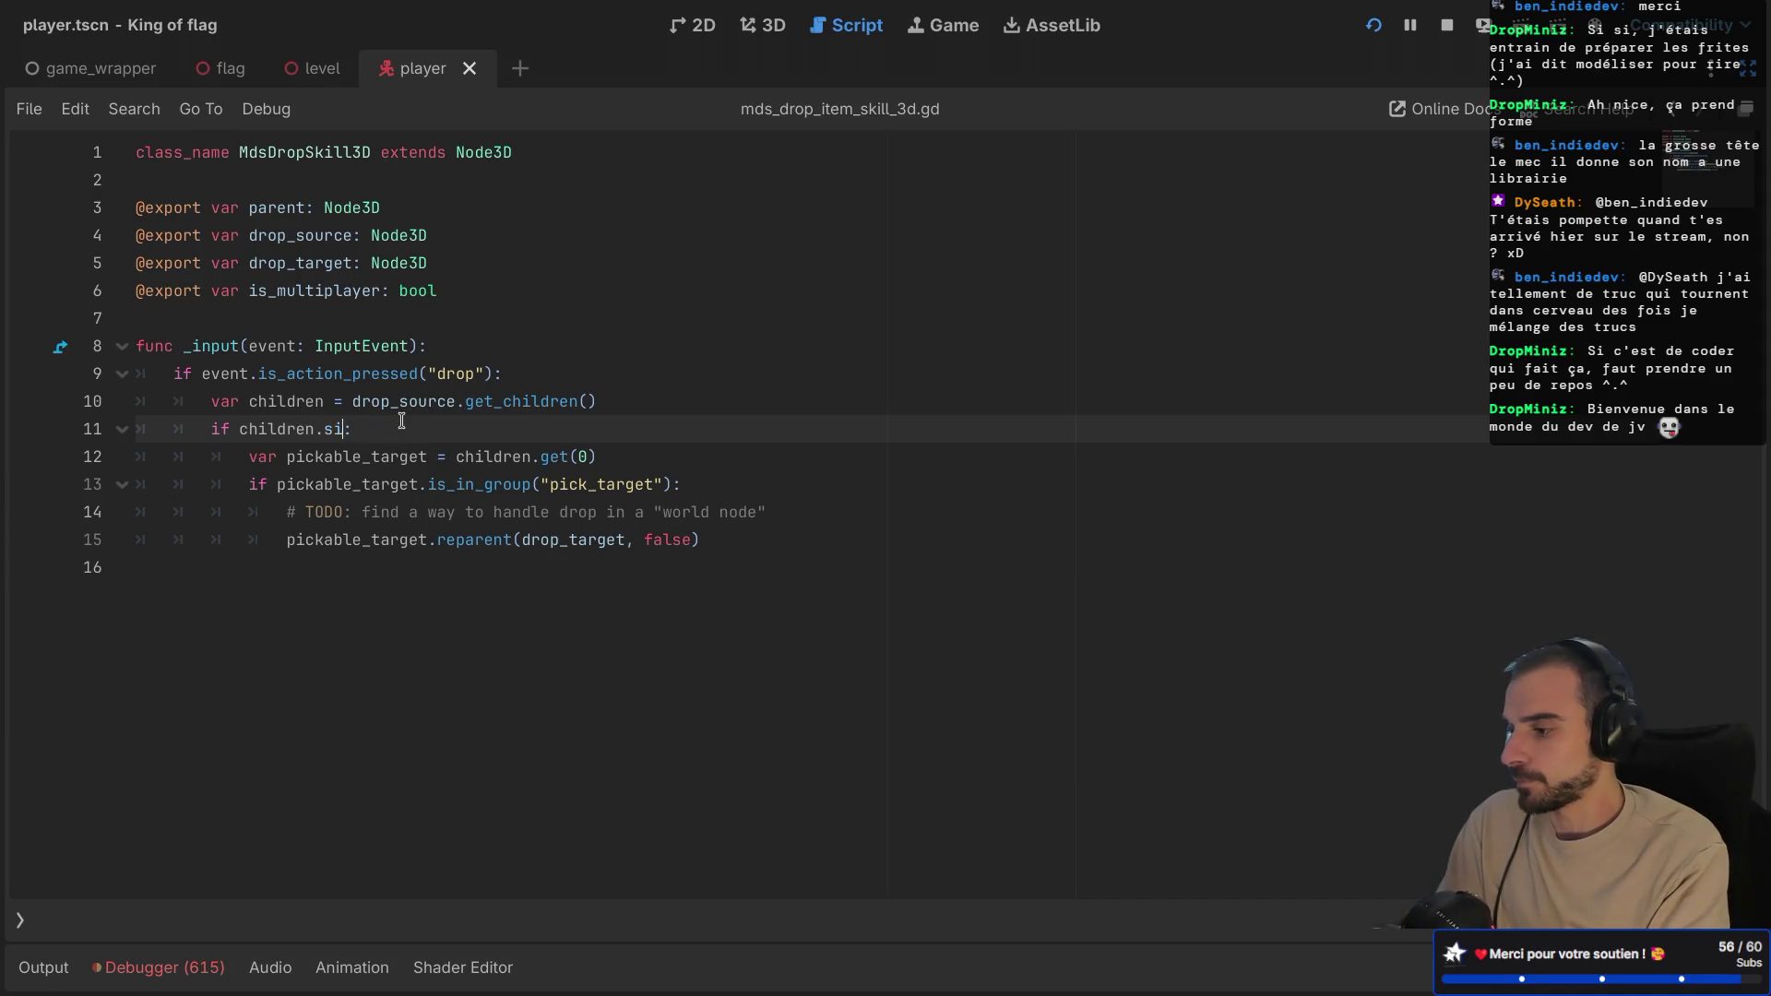
text(is)
key(Return)
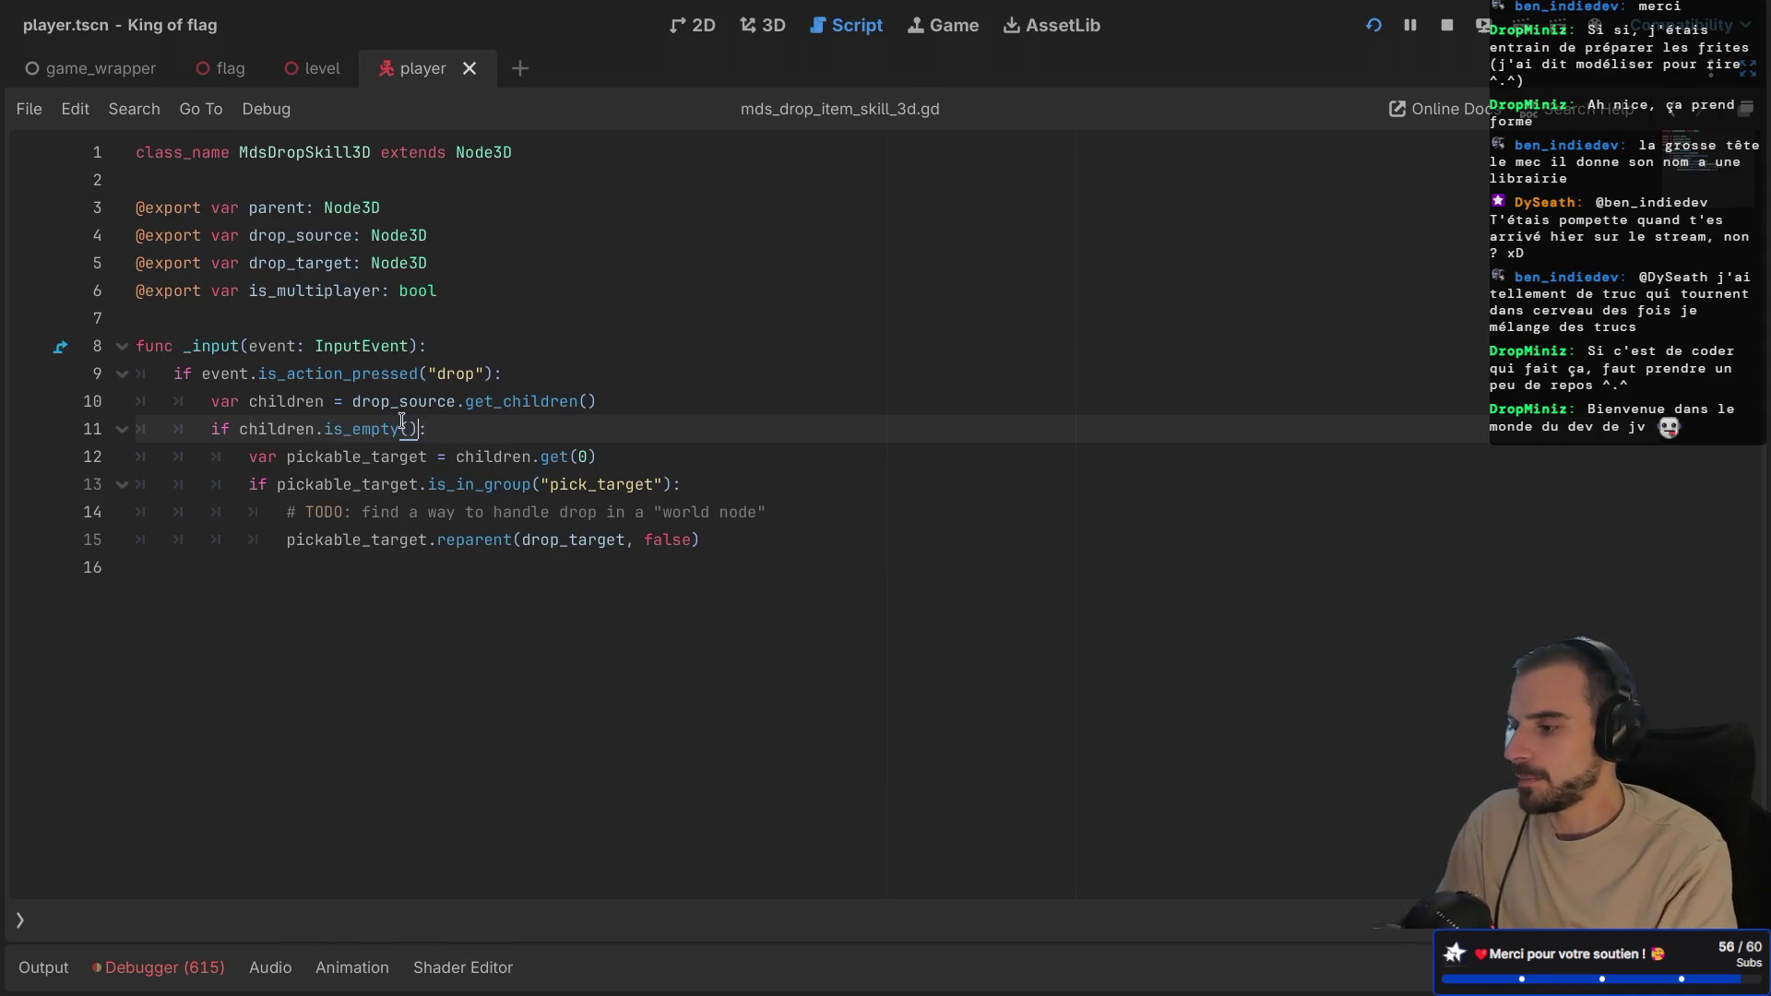
key(Return)
text(return)
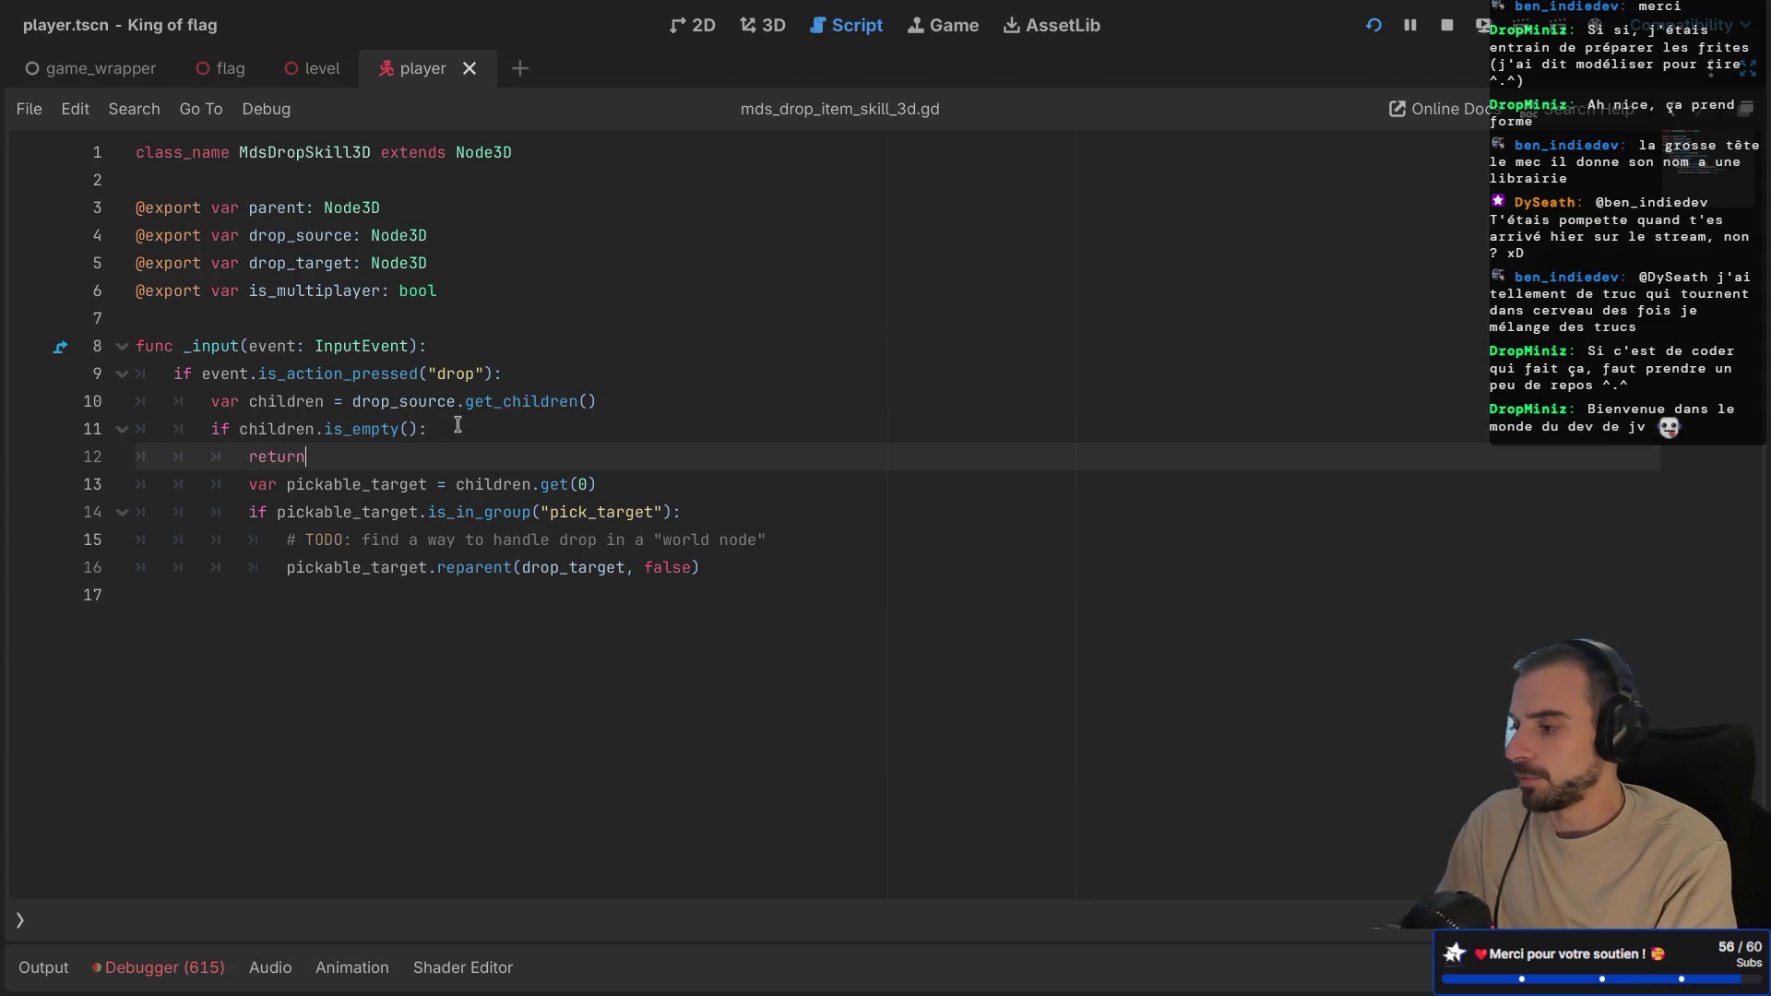
key(Return)
Move the pickable_target line and the code after the guard out one indent level
click(296, 590)
drag(296, 591, 235, 512)
key(shift+Tab)
click(256, 484)
drag(327, 459, 78, 410)
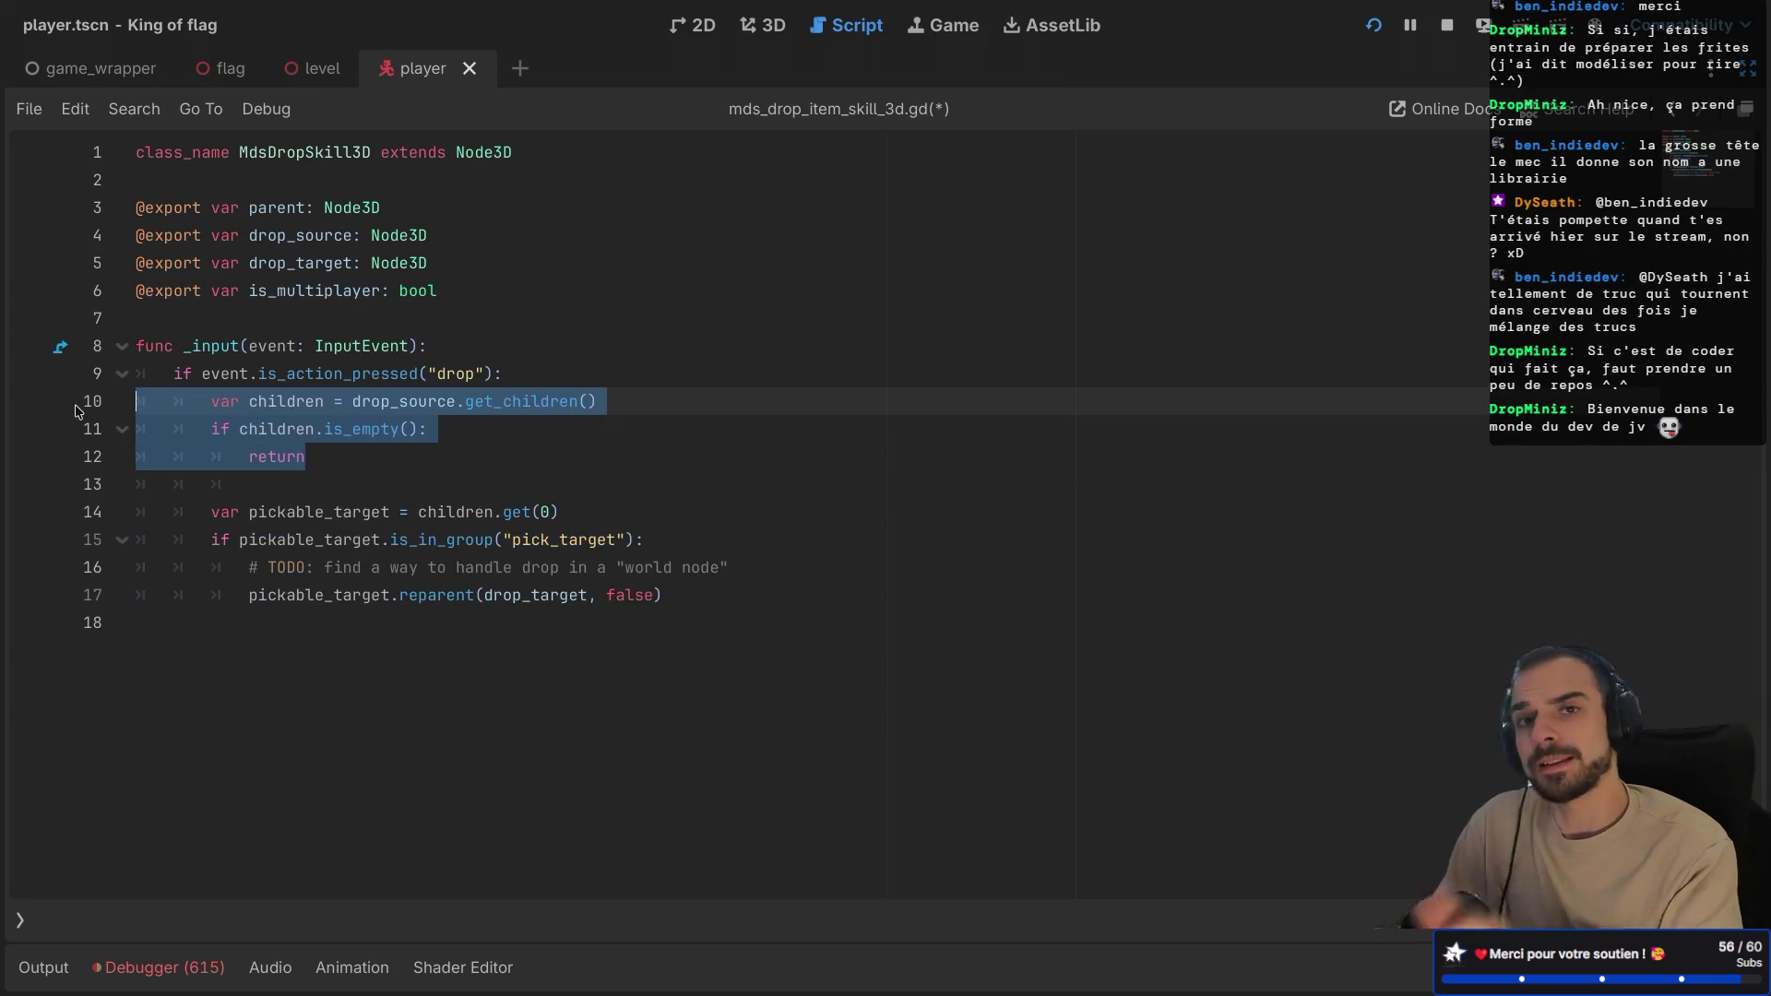
click(173, 564)
drag(348, 590, 222, 524)
click(410, 472)
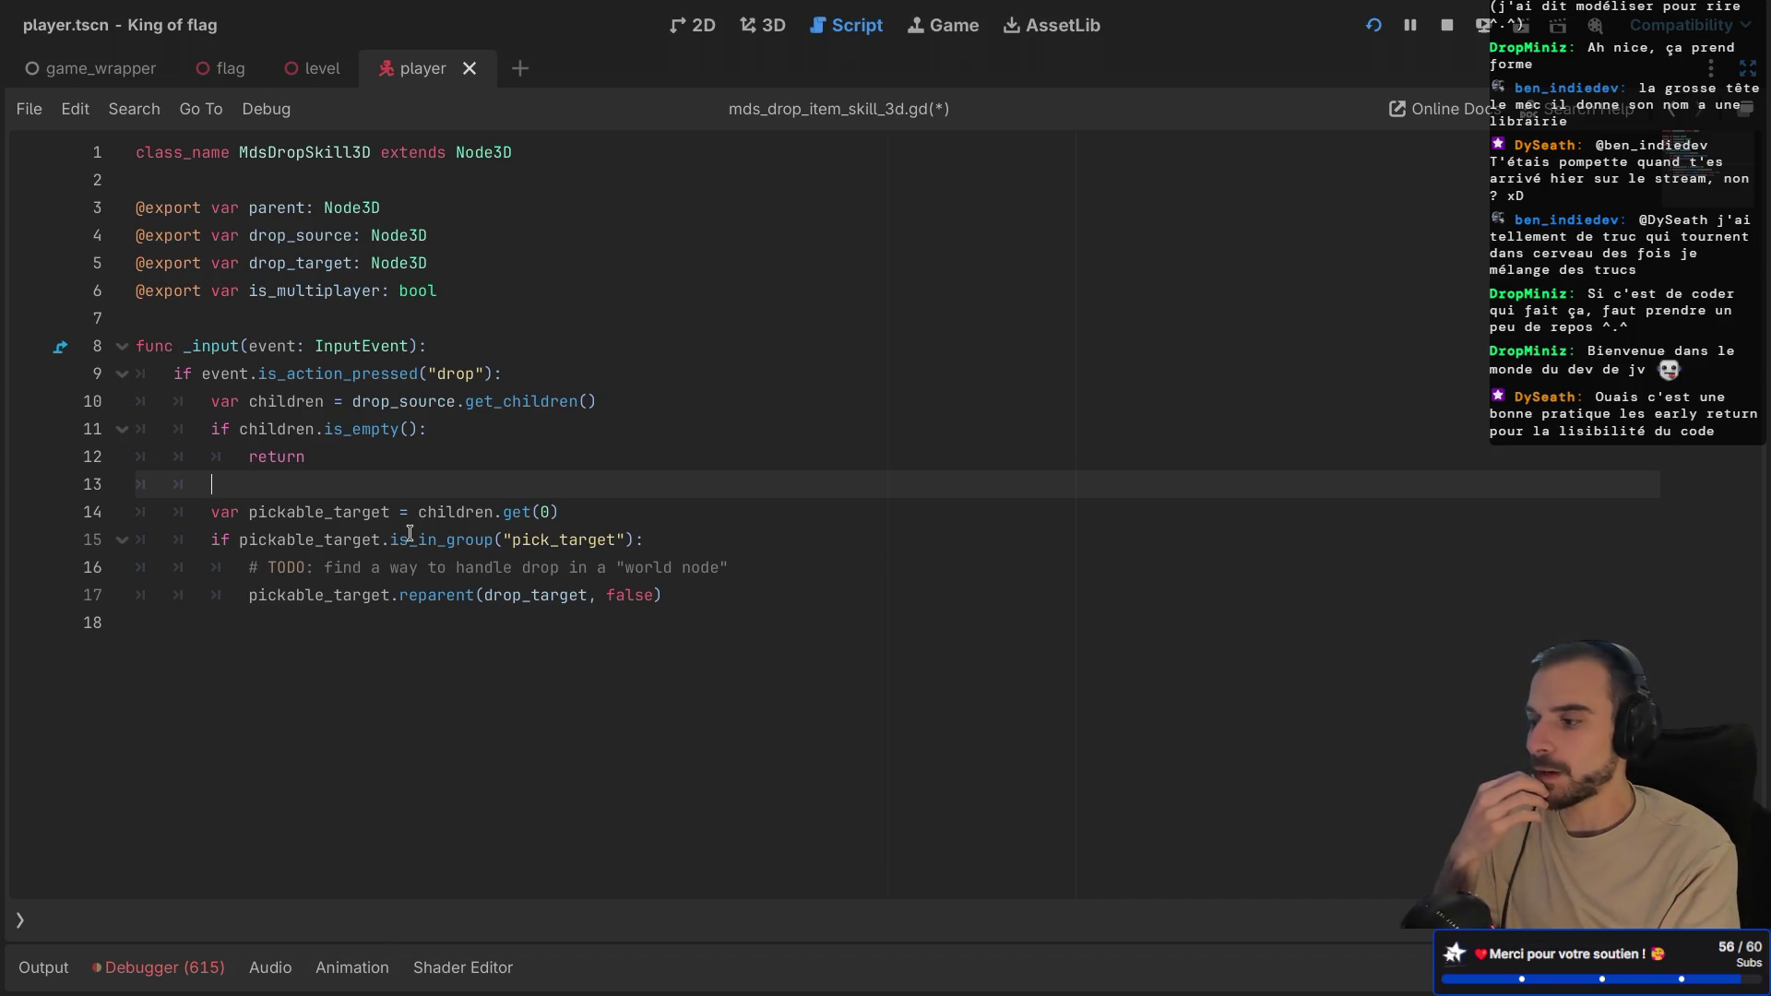
click(242, 455)
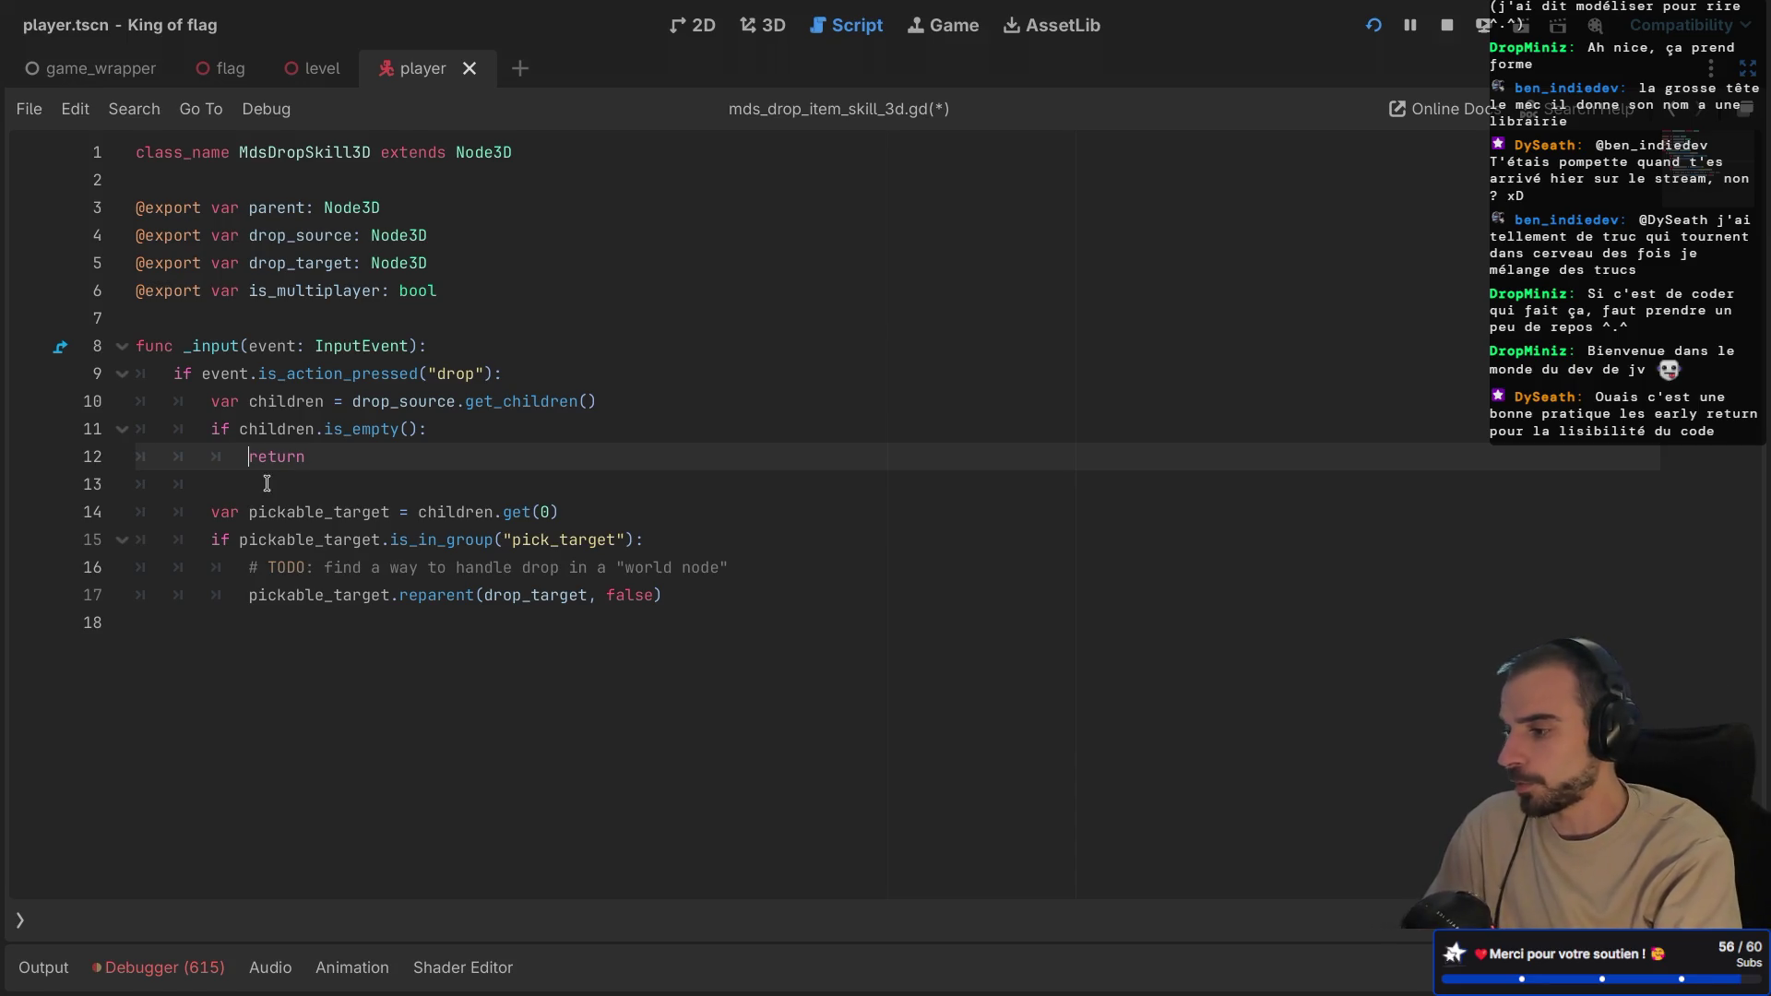
Negate the pick_target is_in_group check with '!' and add an early 'return', then save
click(228, 541)
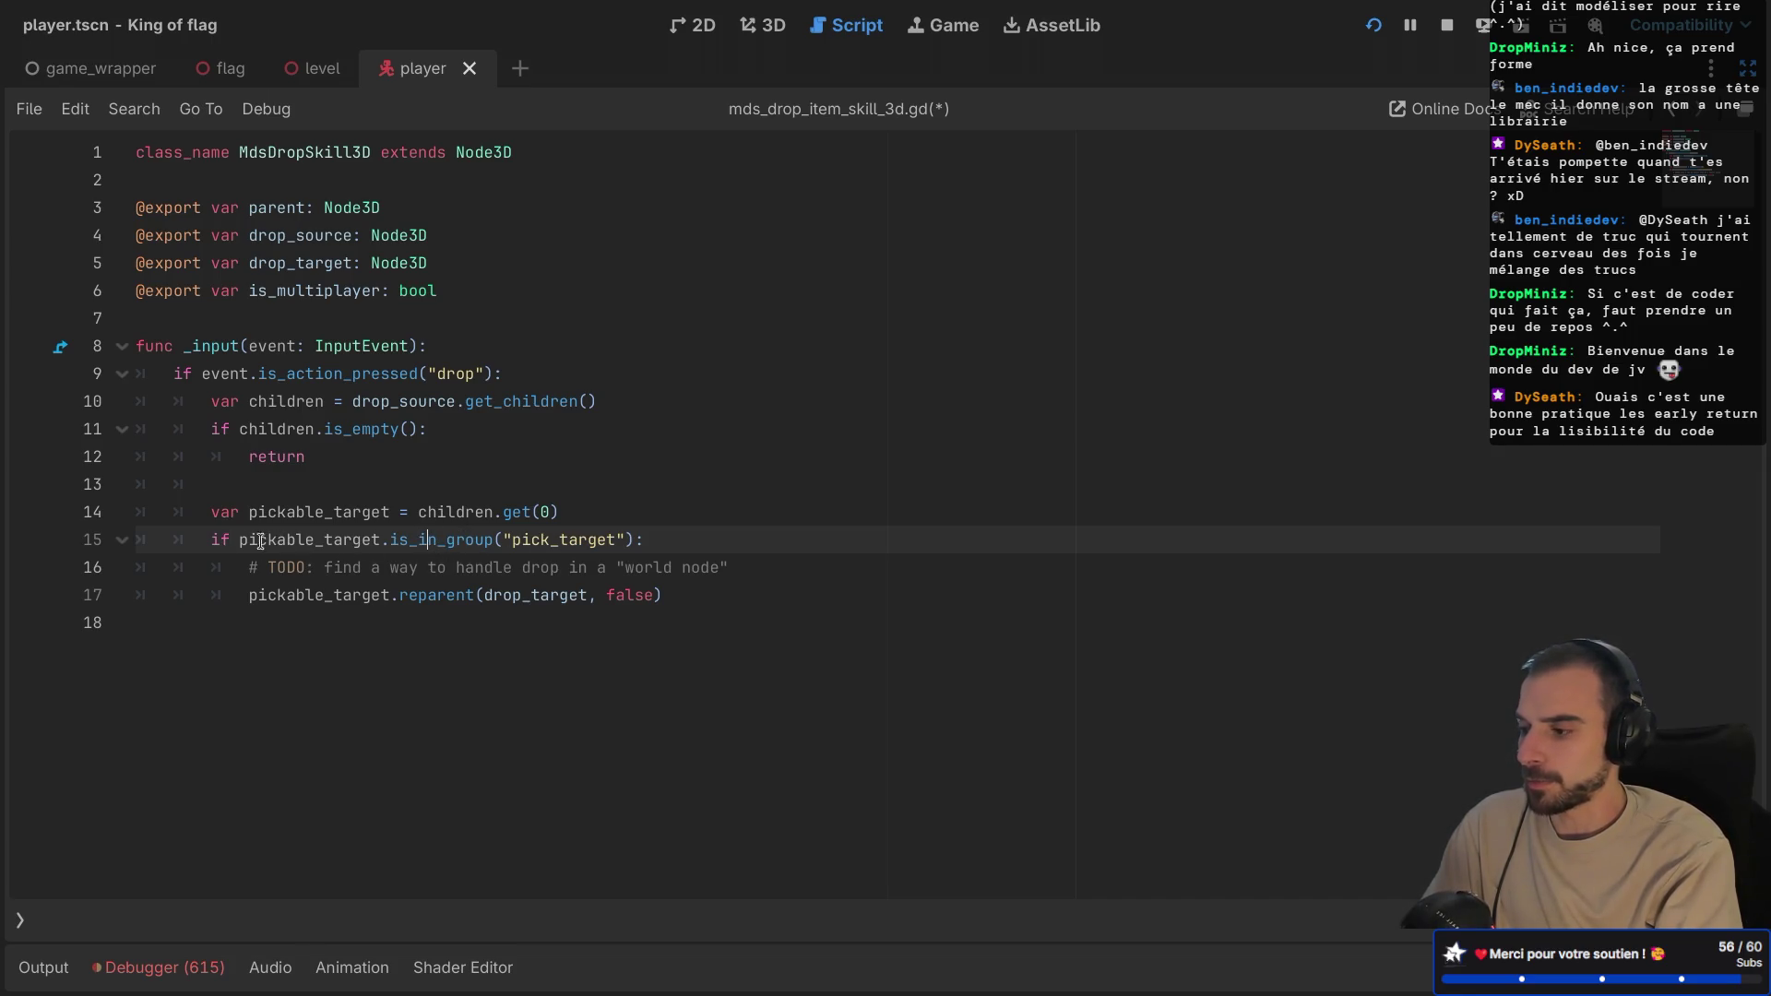
text(!)
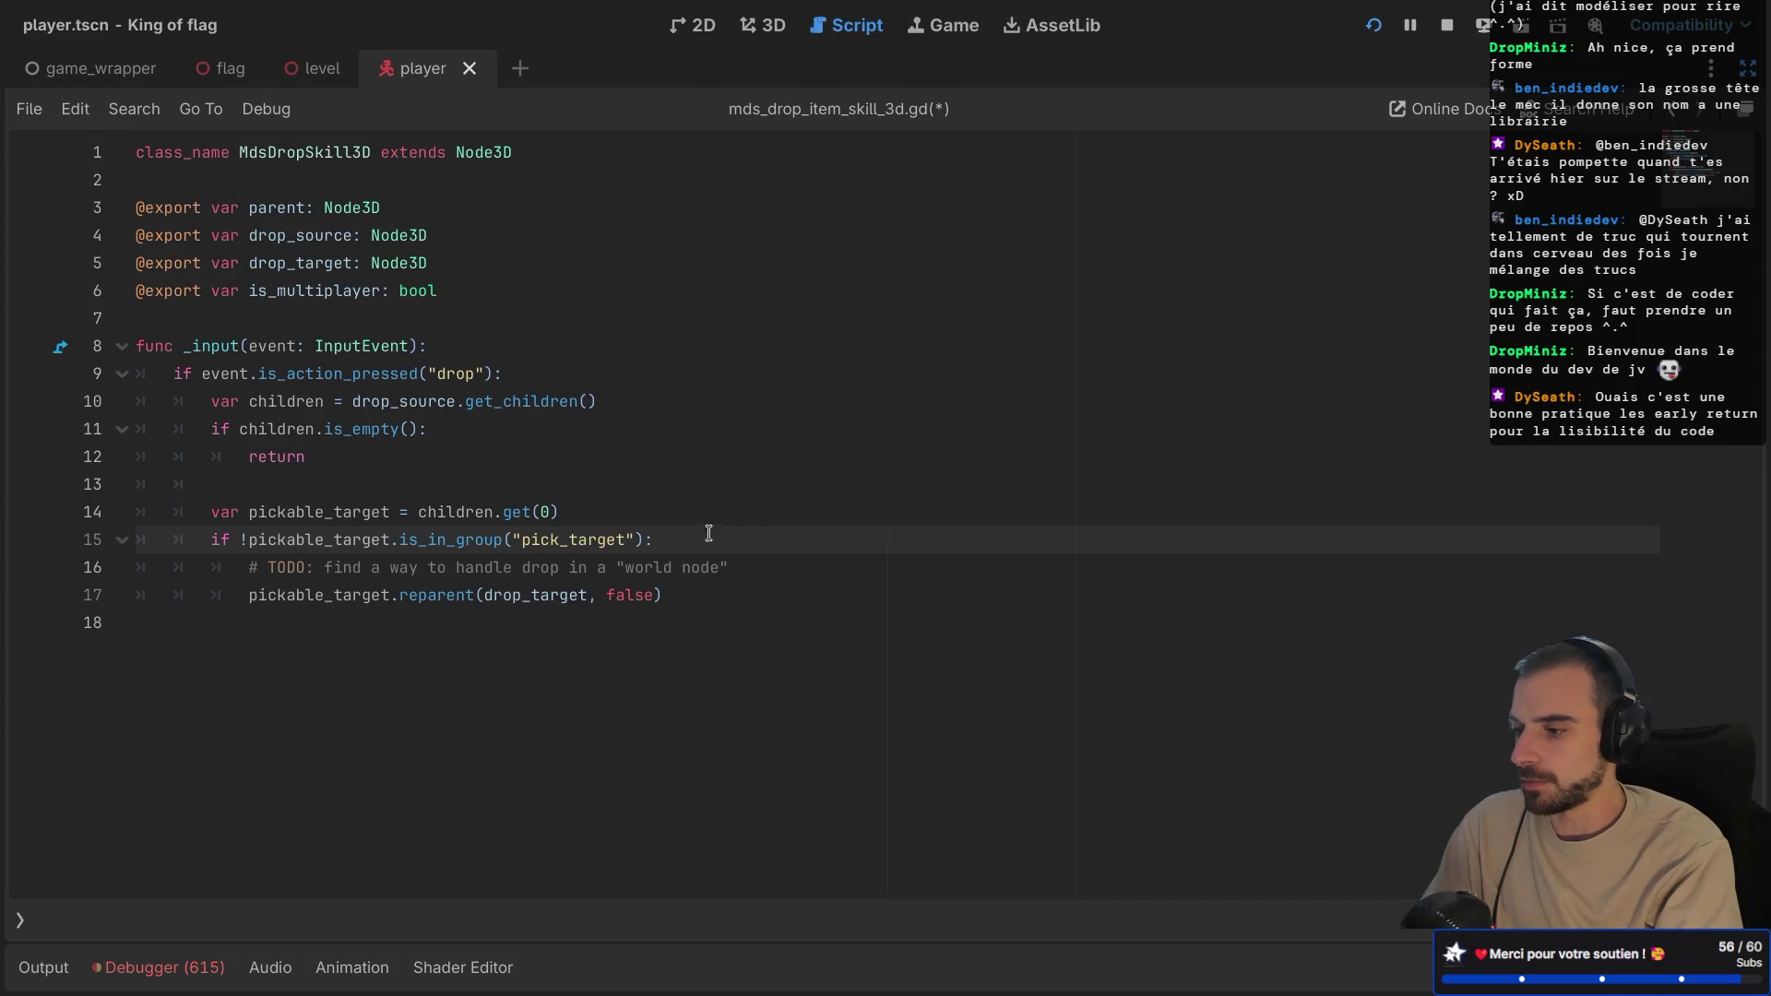
click(699, 542)
key(Return)
text(return)
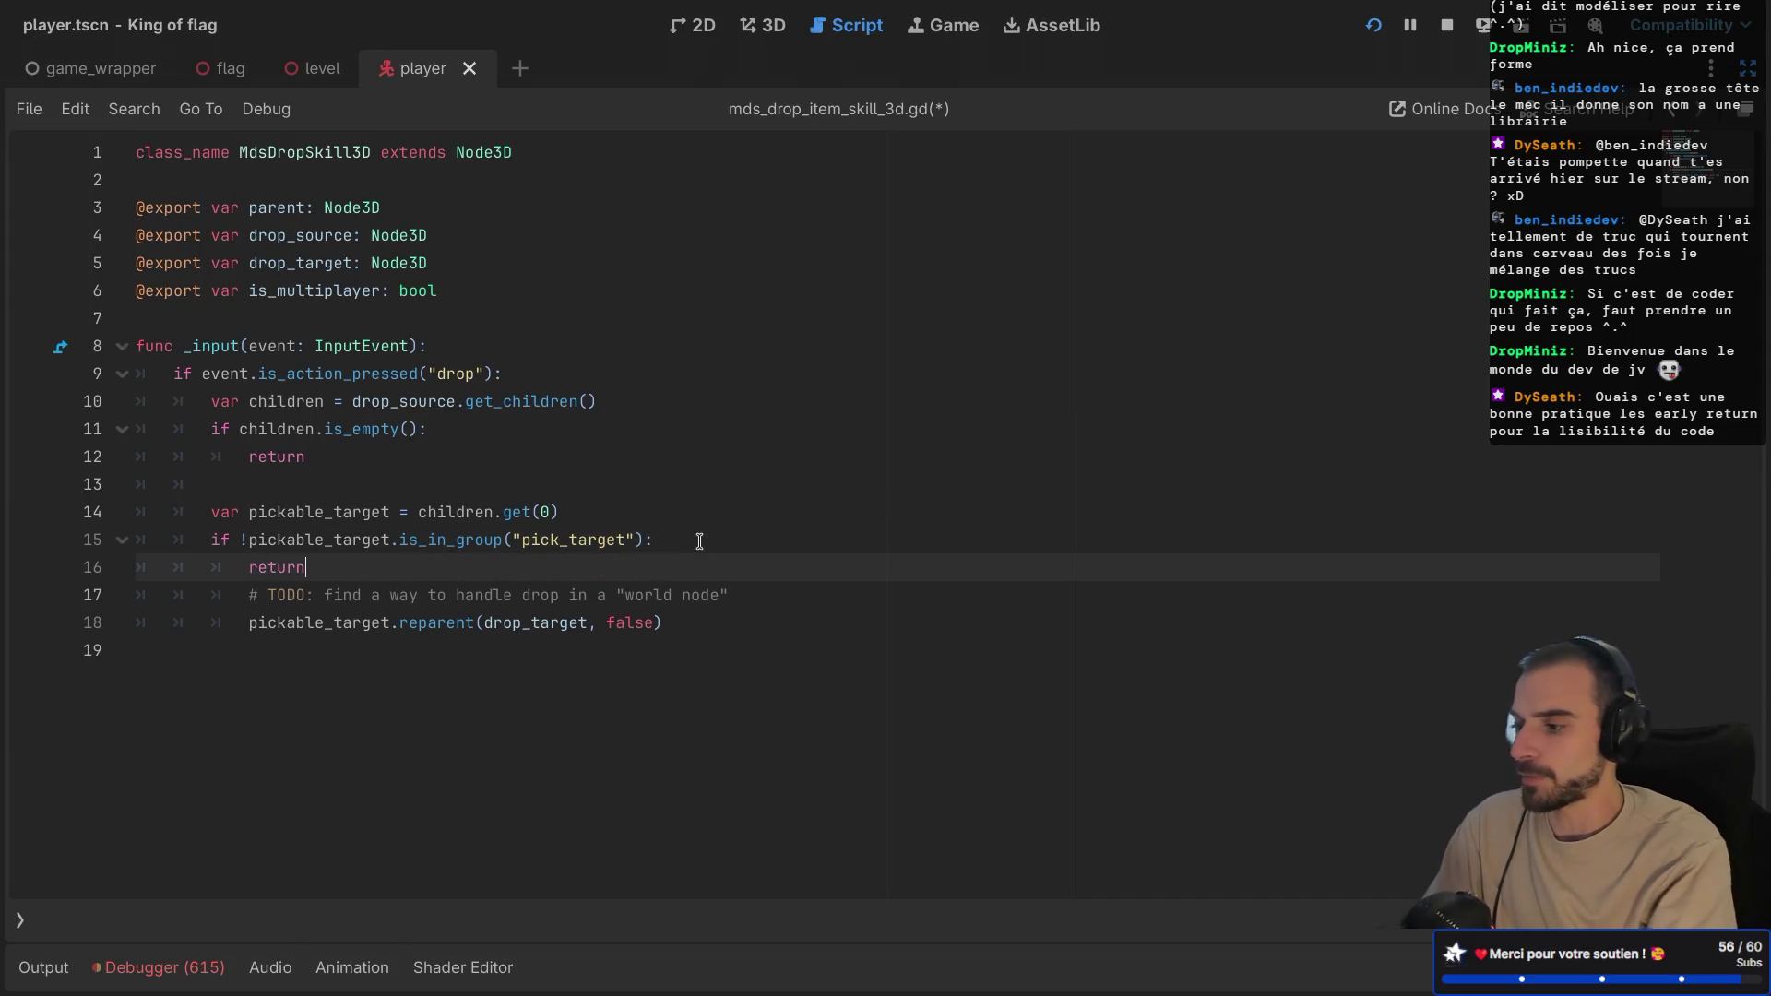
click(700, 551)
key(Return)
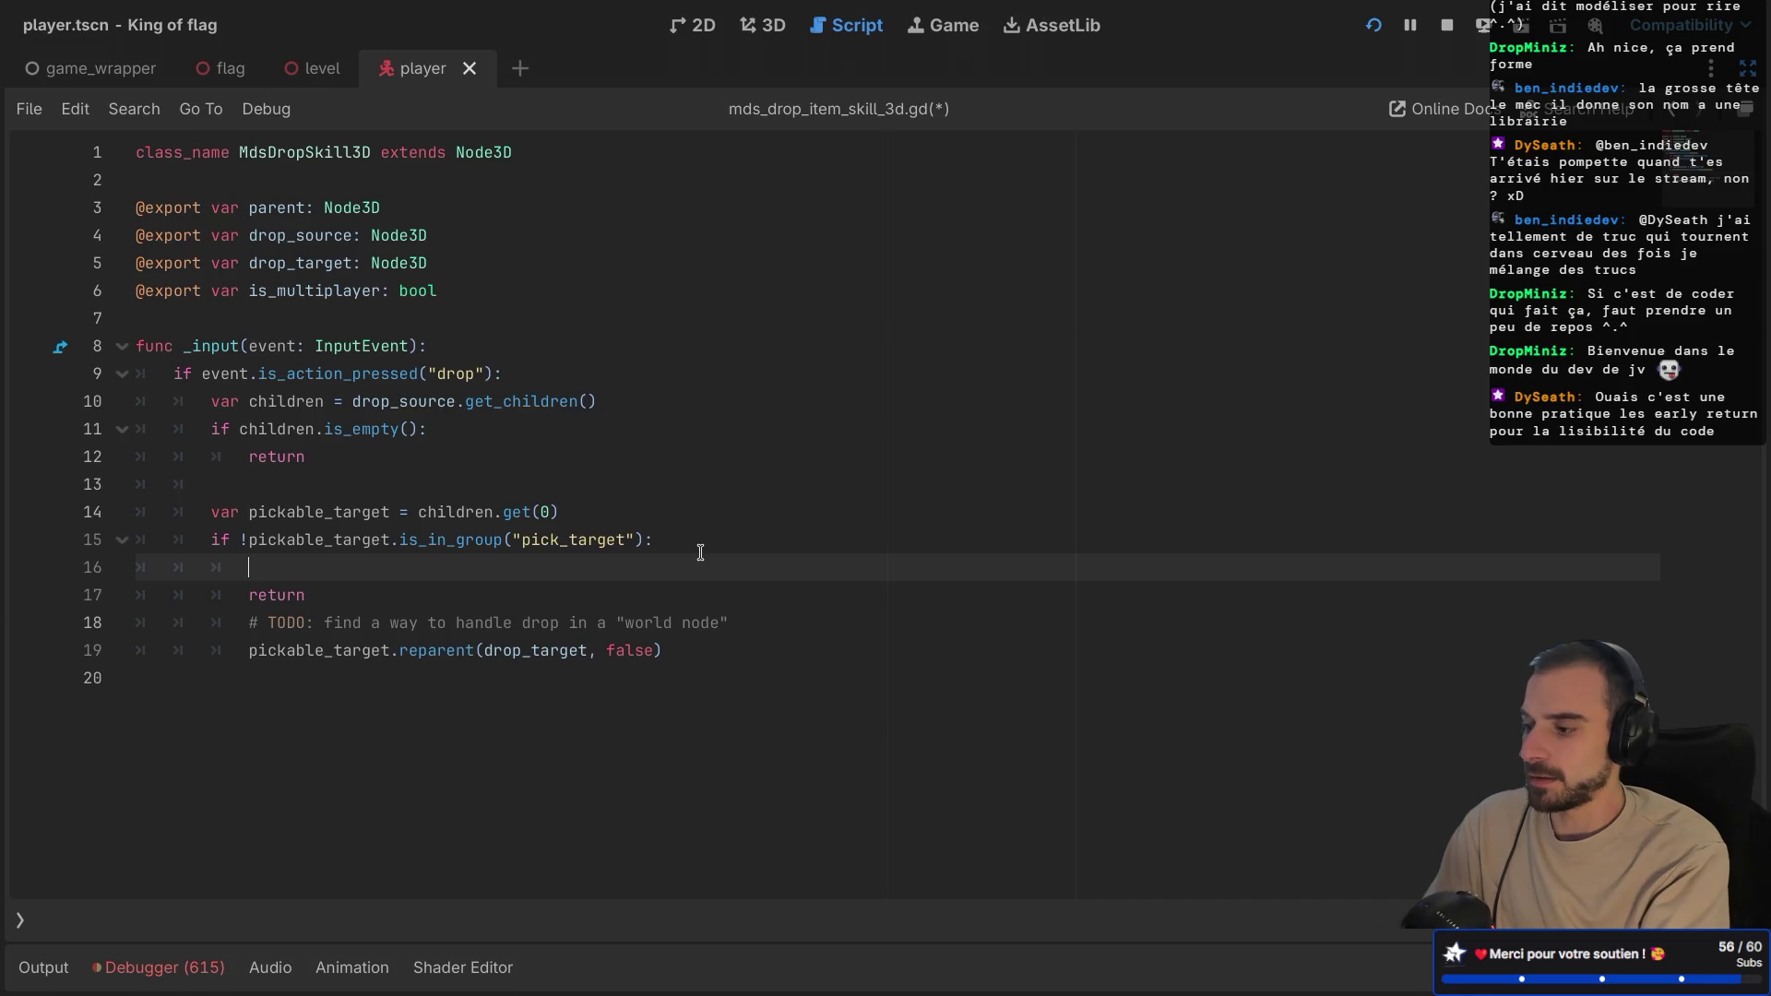
text(prin)
key(Down)
key(Down)
key(Down)
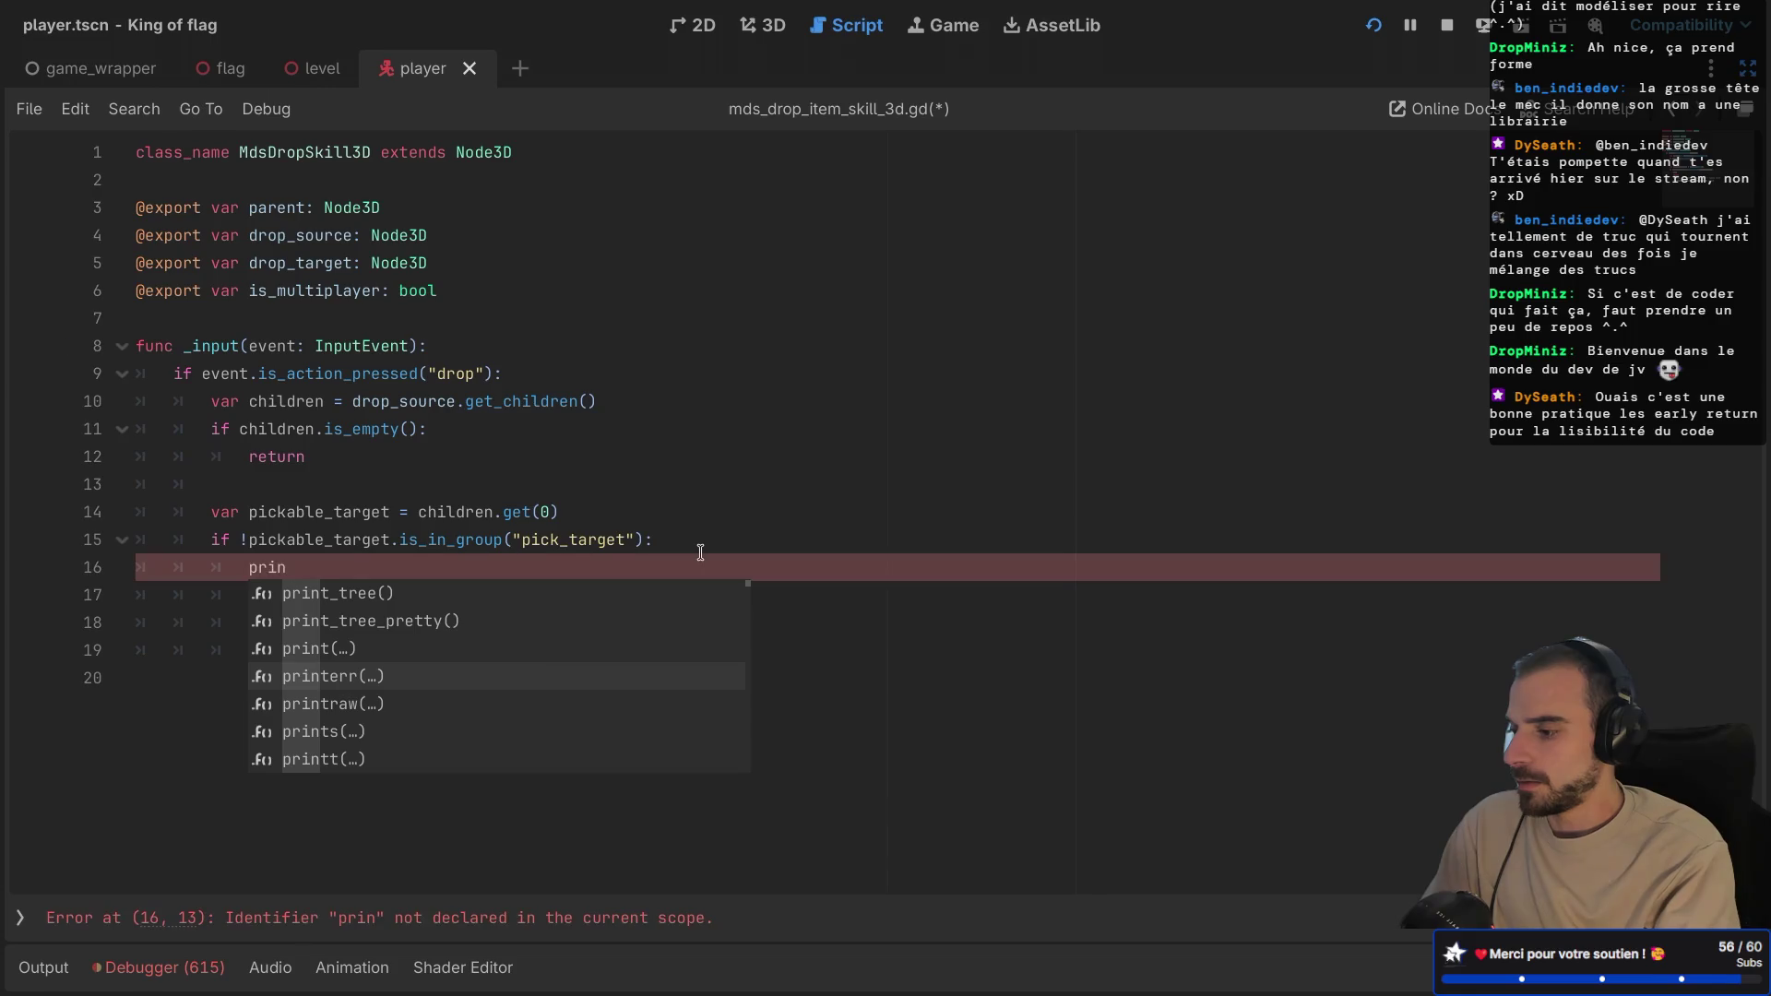
mouse_move(700, 553)
mouse_down()
mouse_move(654, 561)
mouse_move(685, 550)
mouse_up()
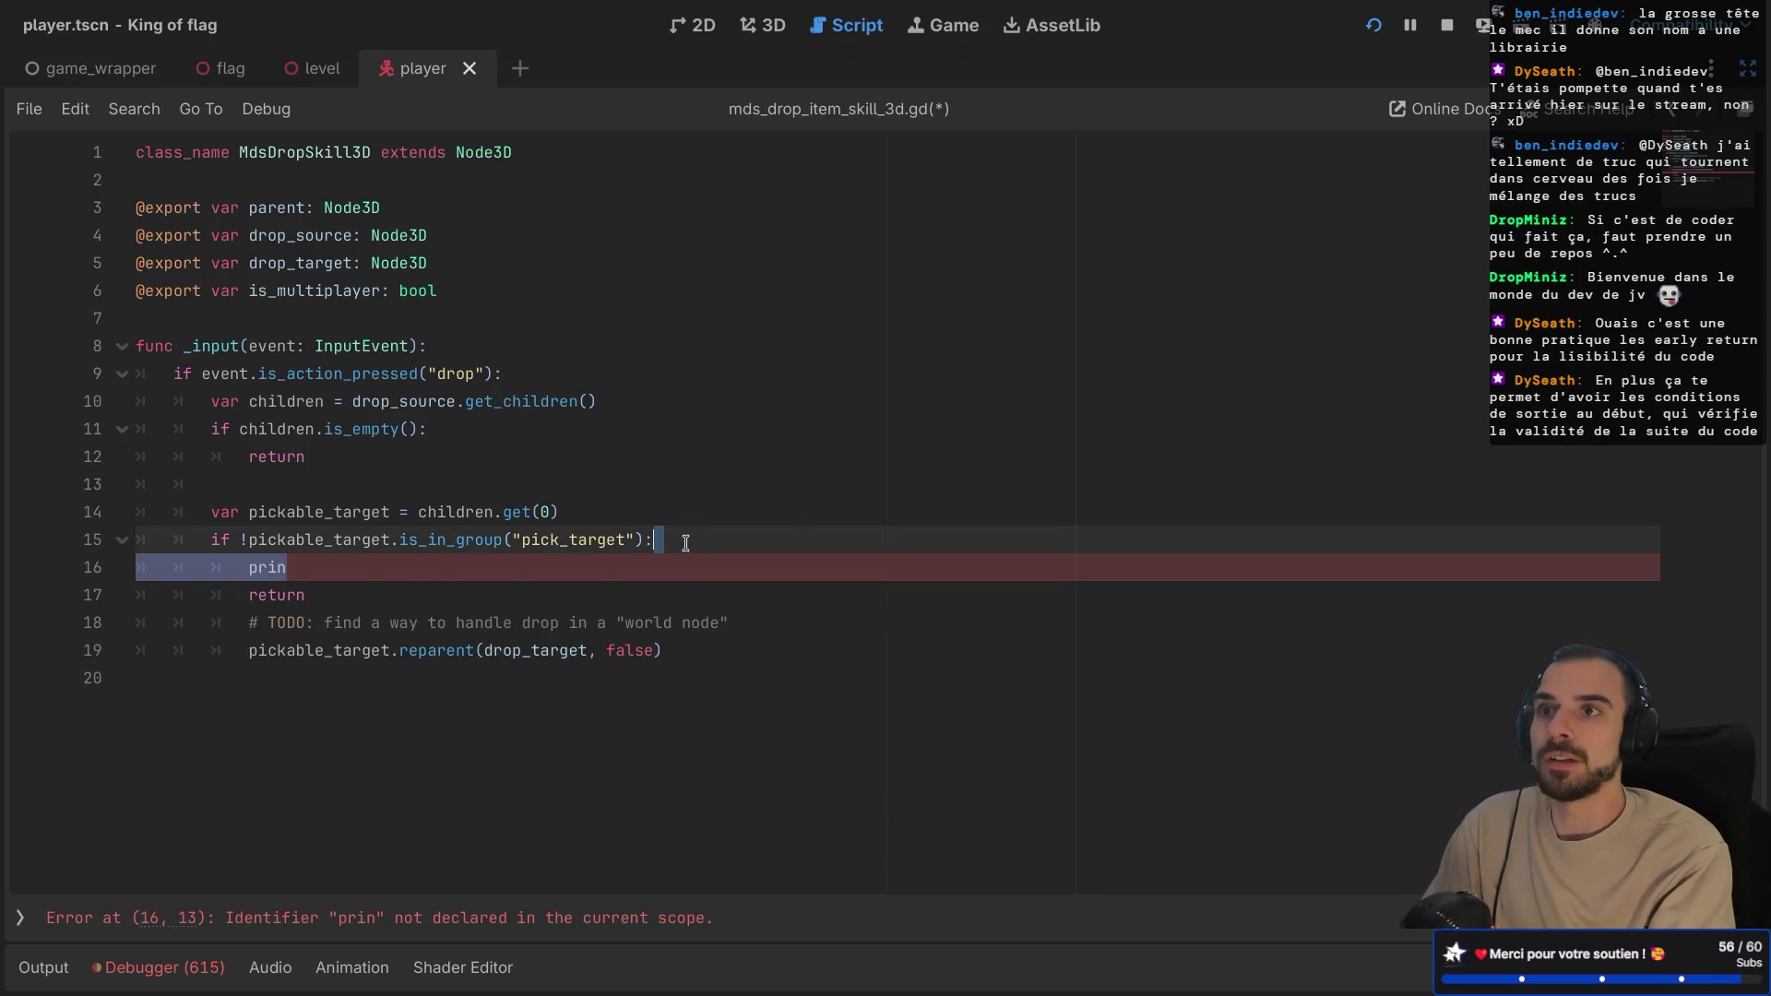
key(BackSpace)
key(ctrl+s)
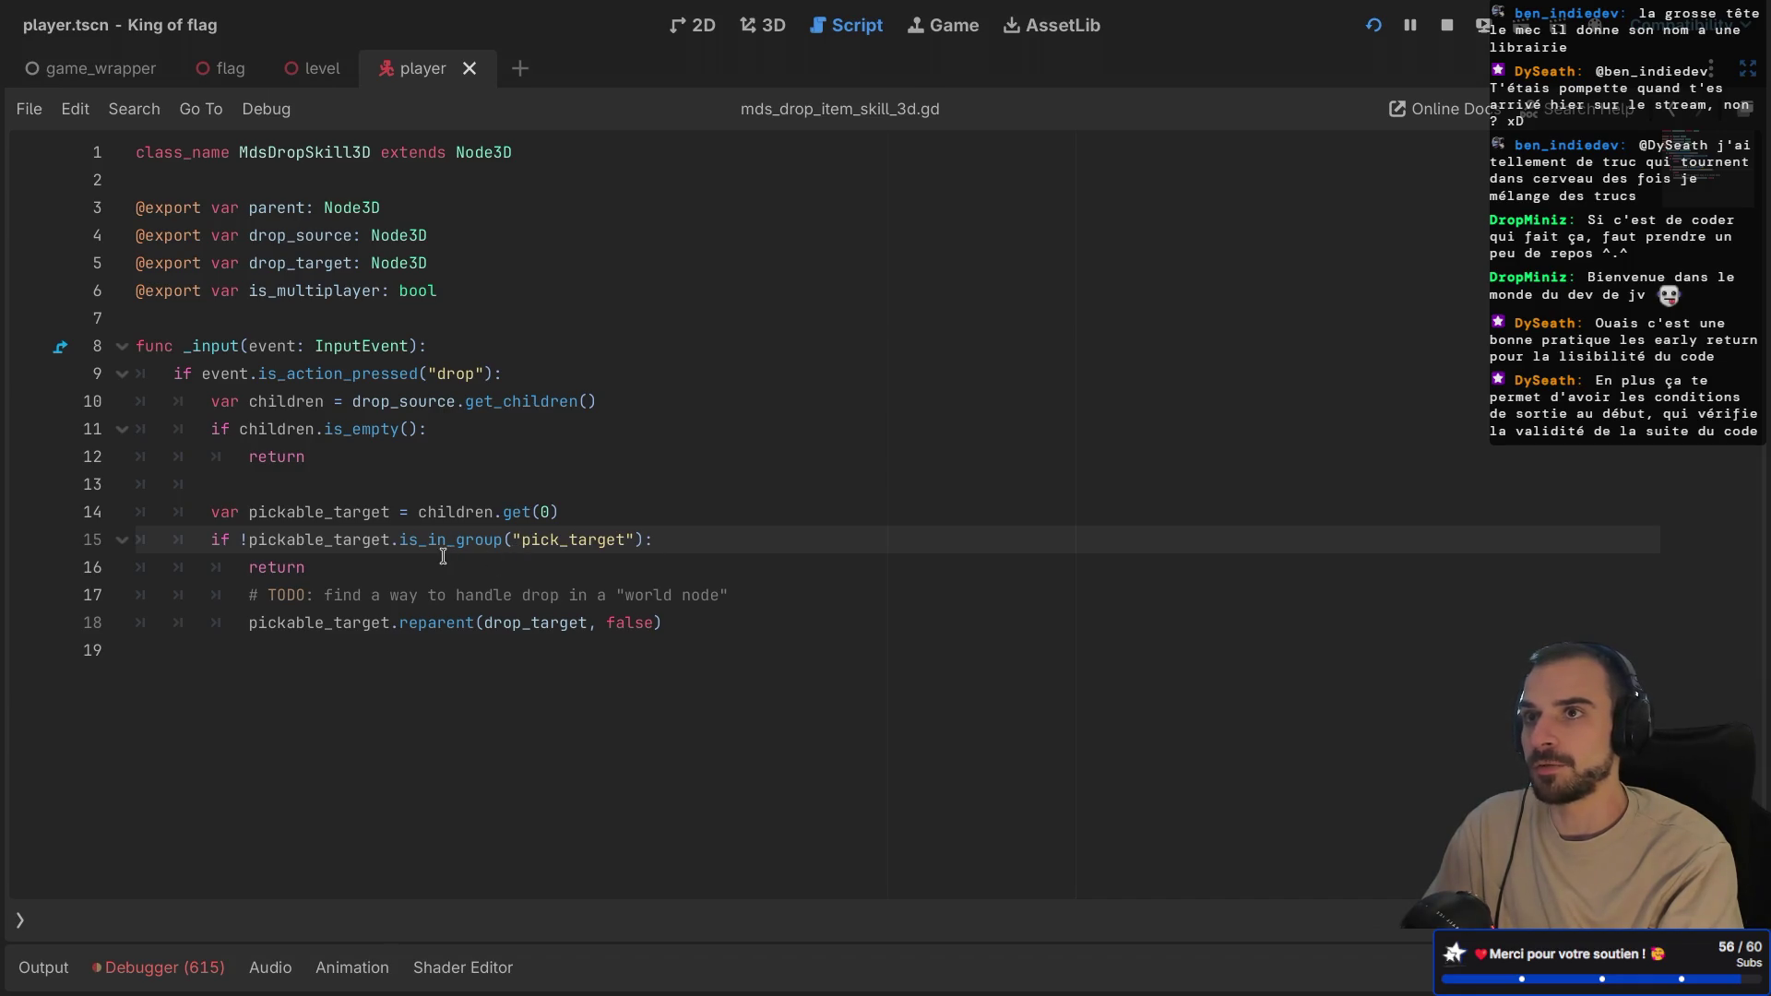
Dedent the TODO comment and reparent call one level below the group-check guard
click(353, 575)
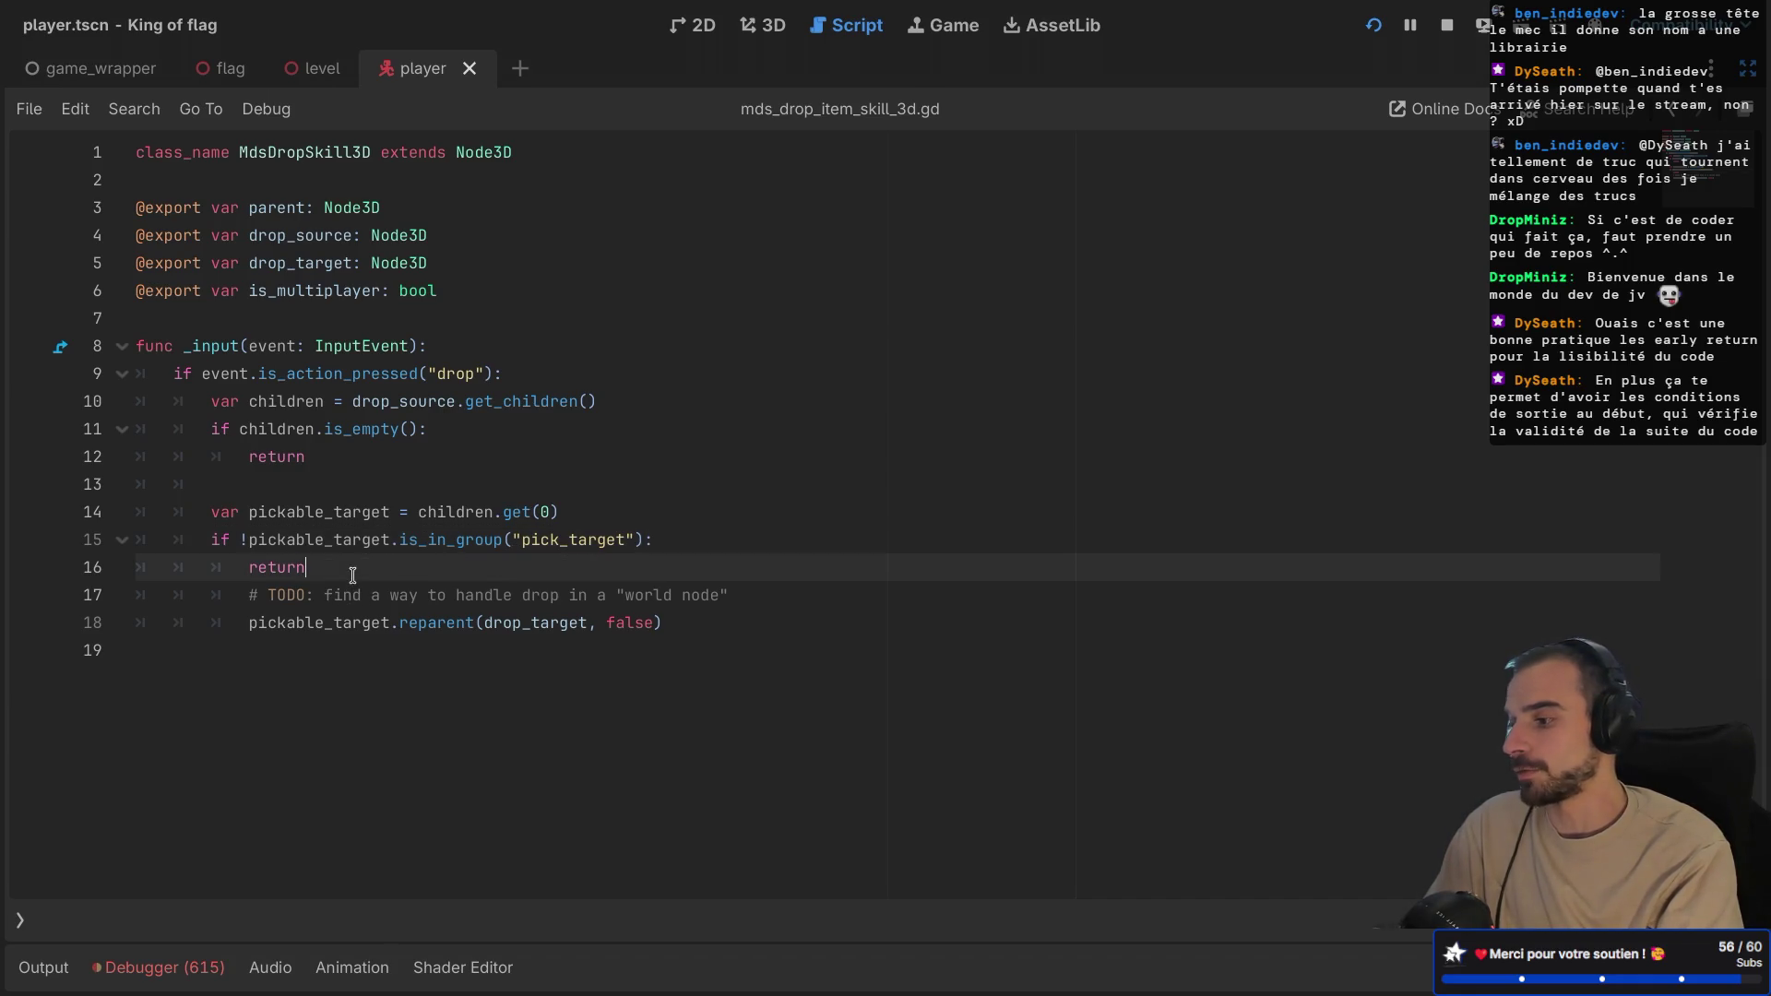
key(Return)
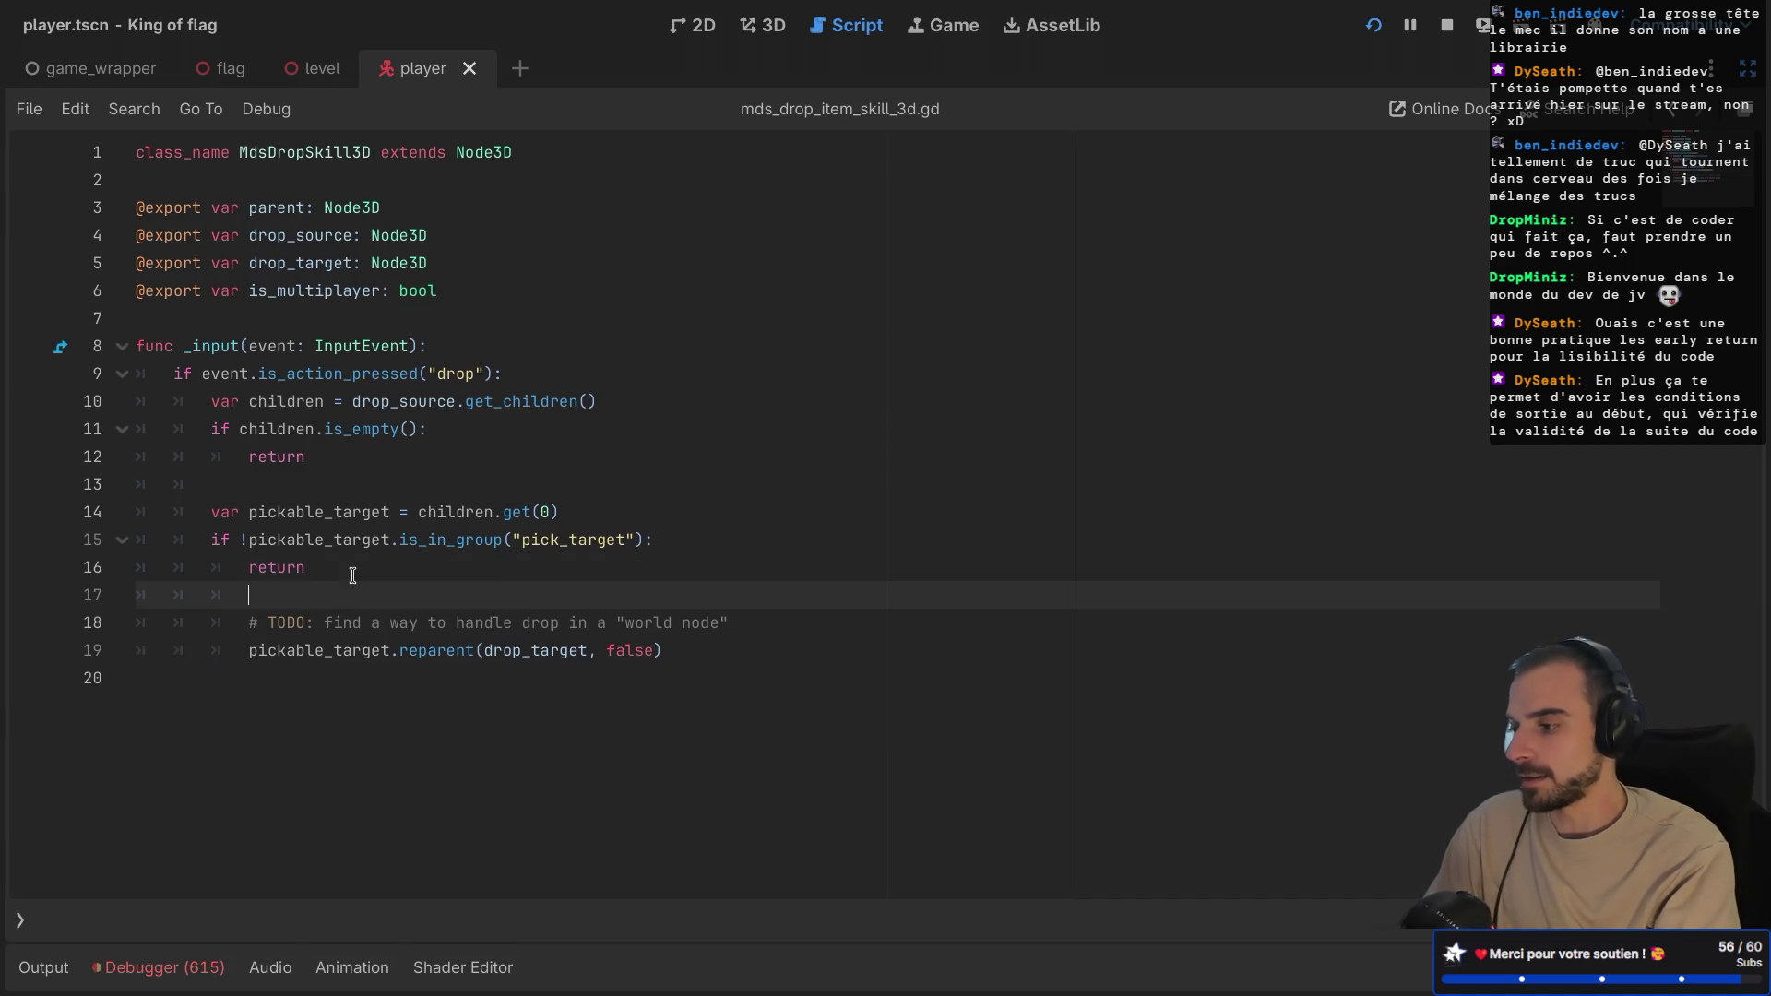
drag(274, 624, 662, 651)
key(shift+Tab)
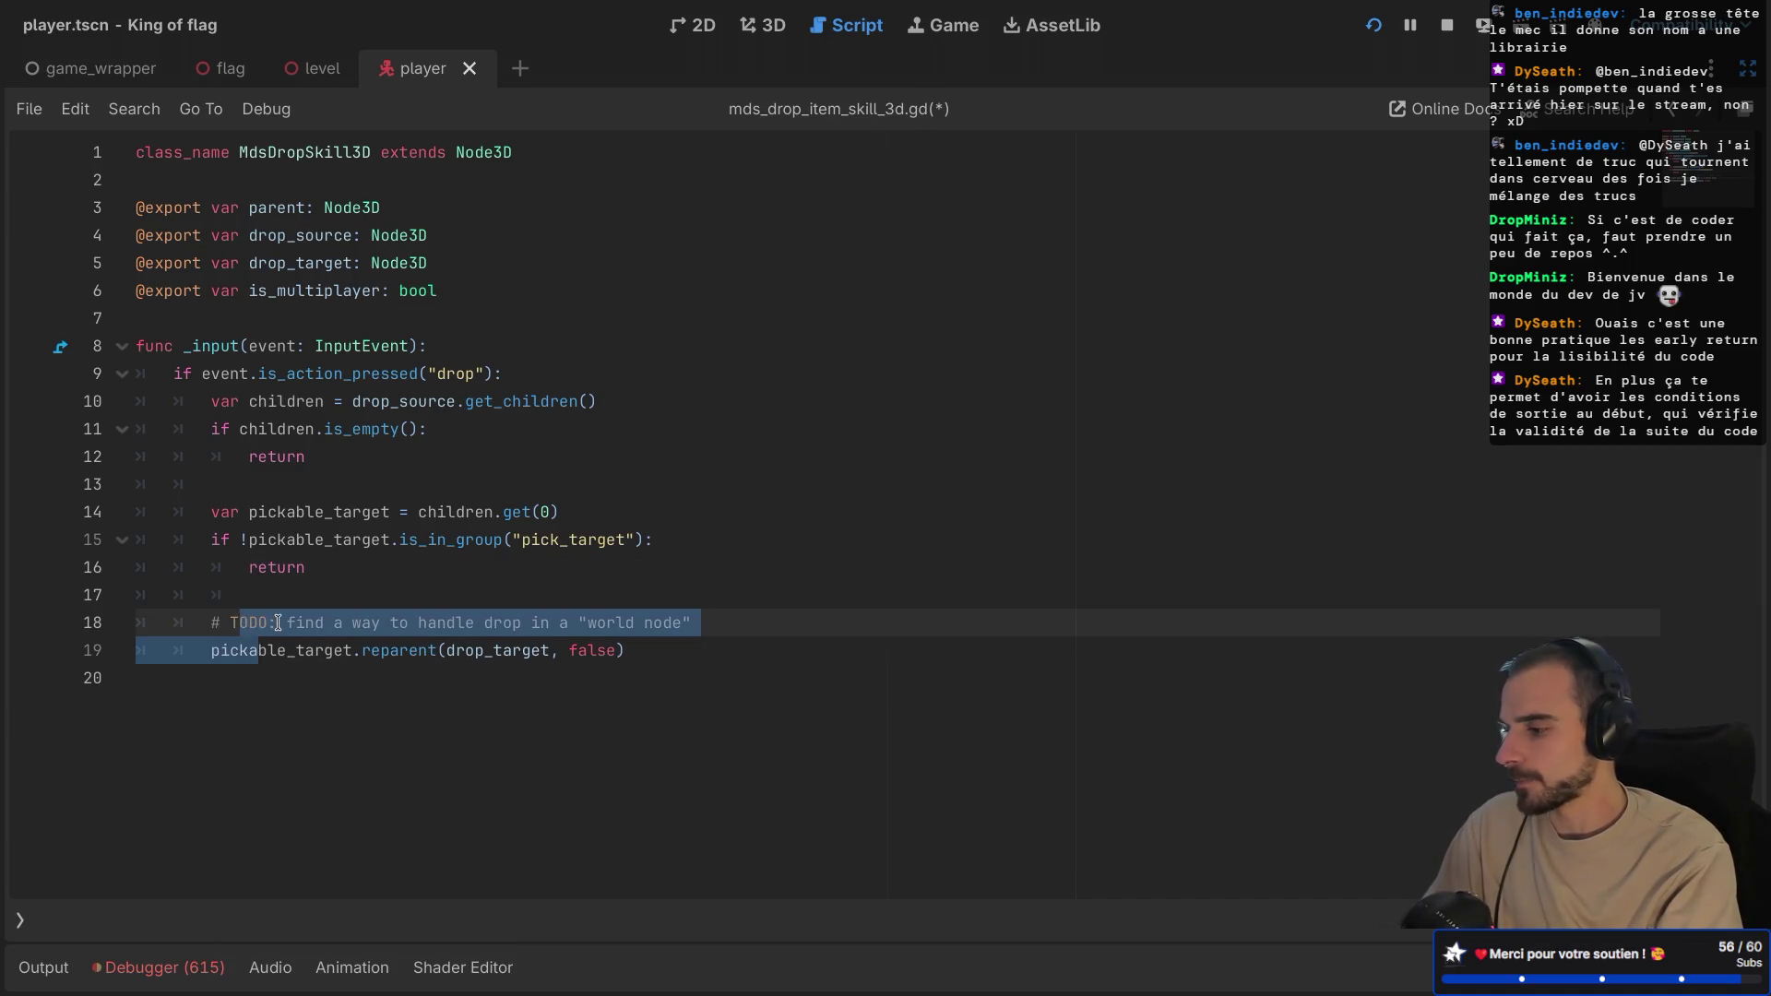
click(199, 623)
click(294, 591)
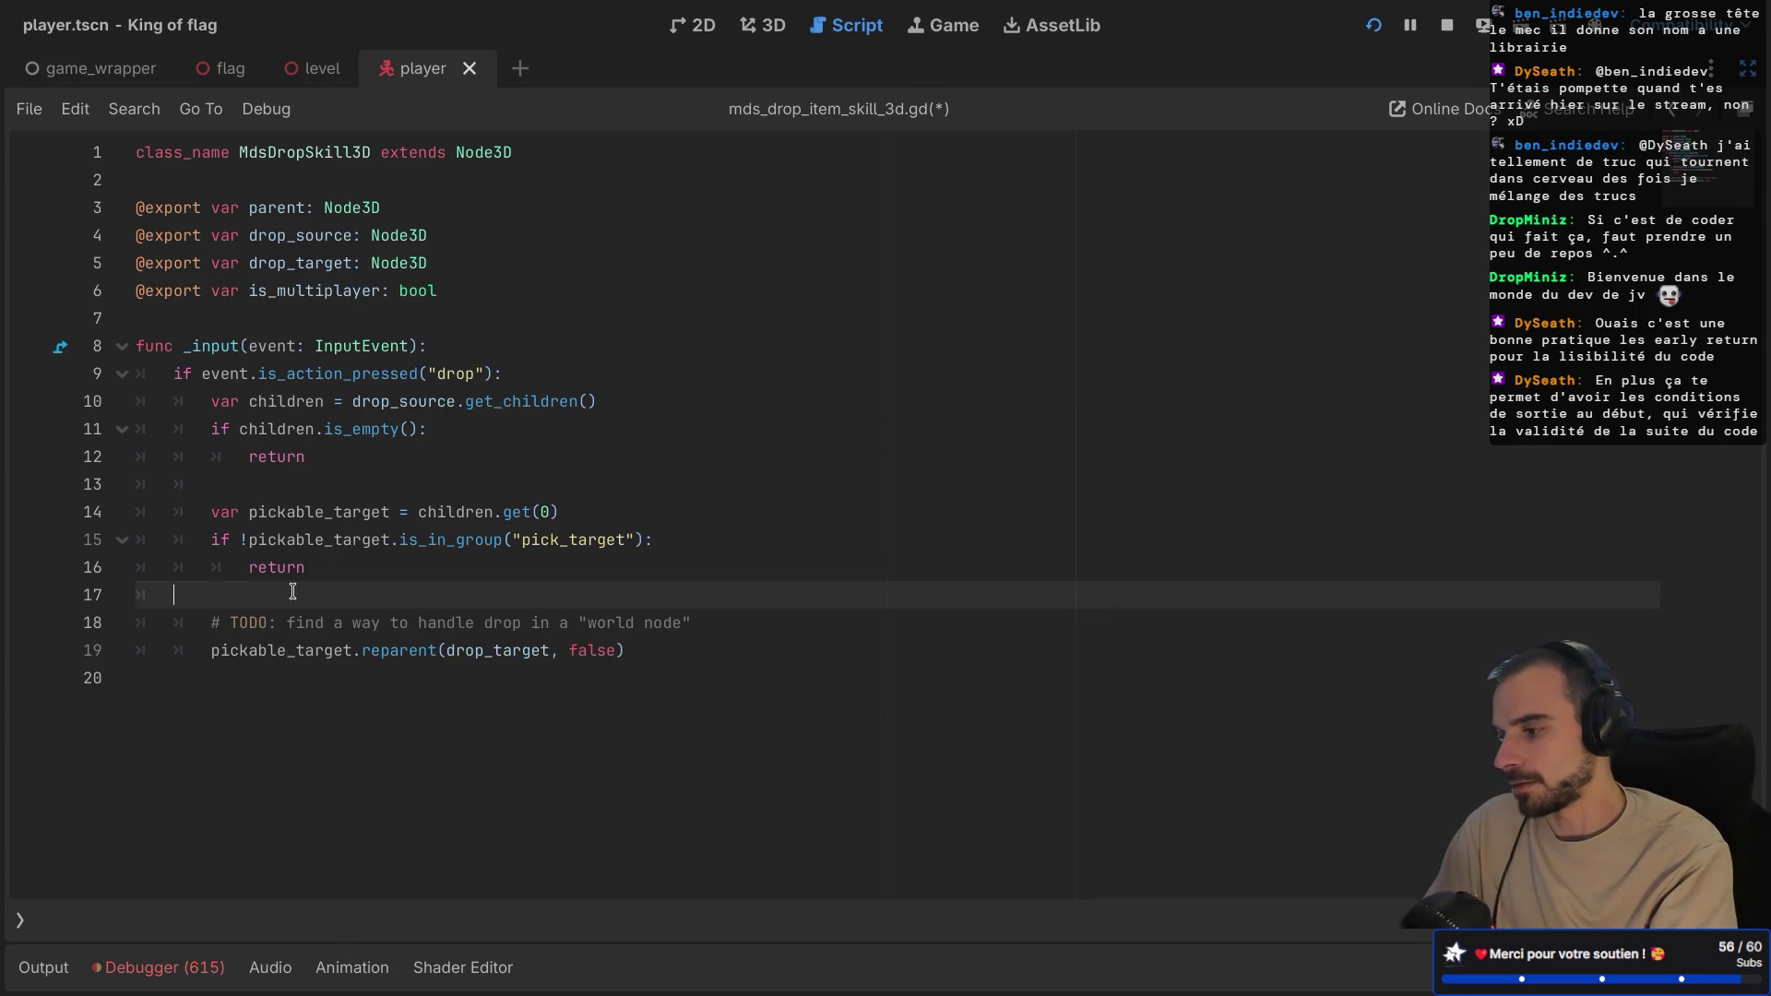
click(283, 515)
click(209, 445)
click(360, 430)
click(477, 481)
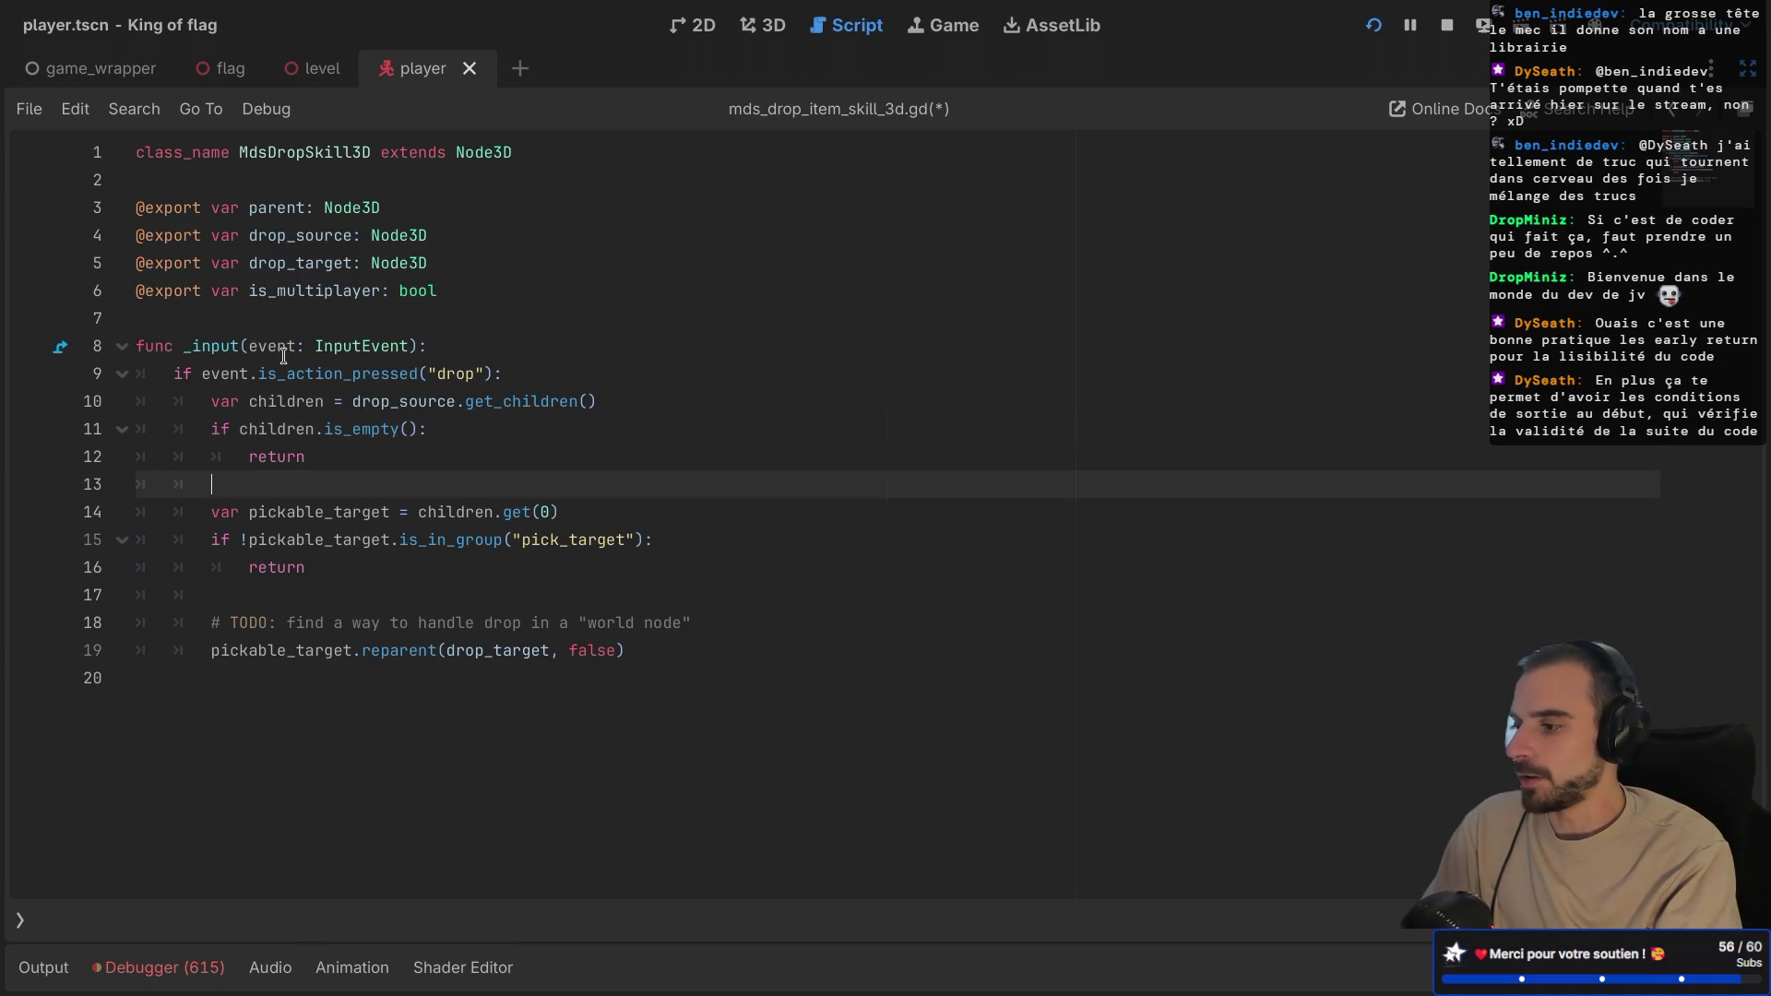
click(194, 372)
text(!)
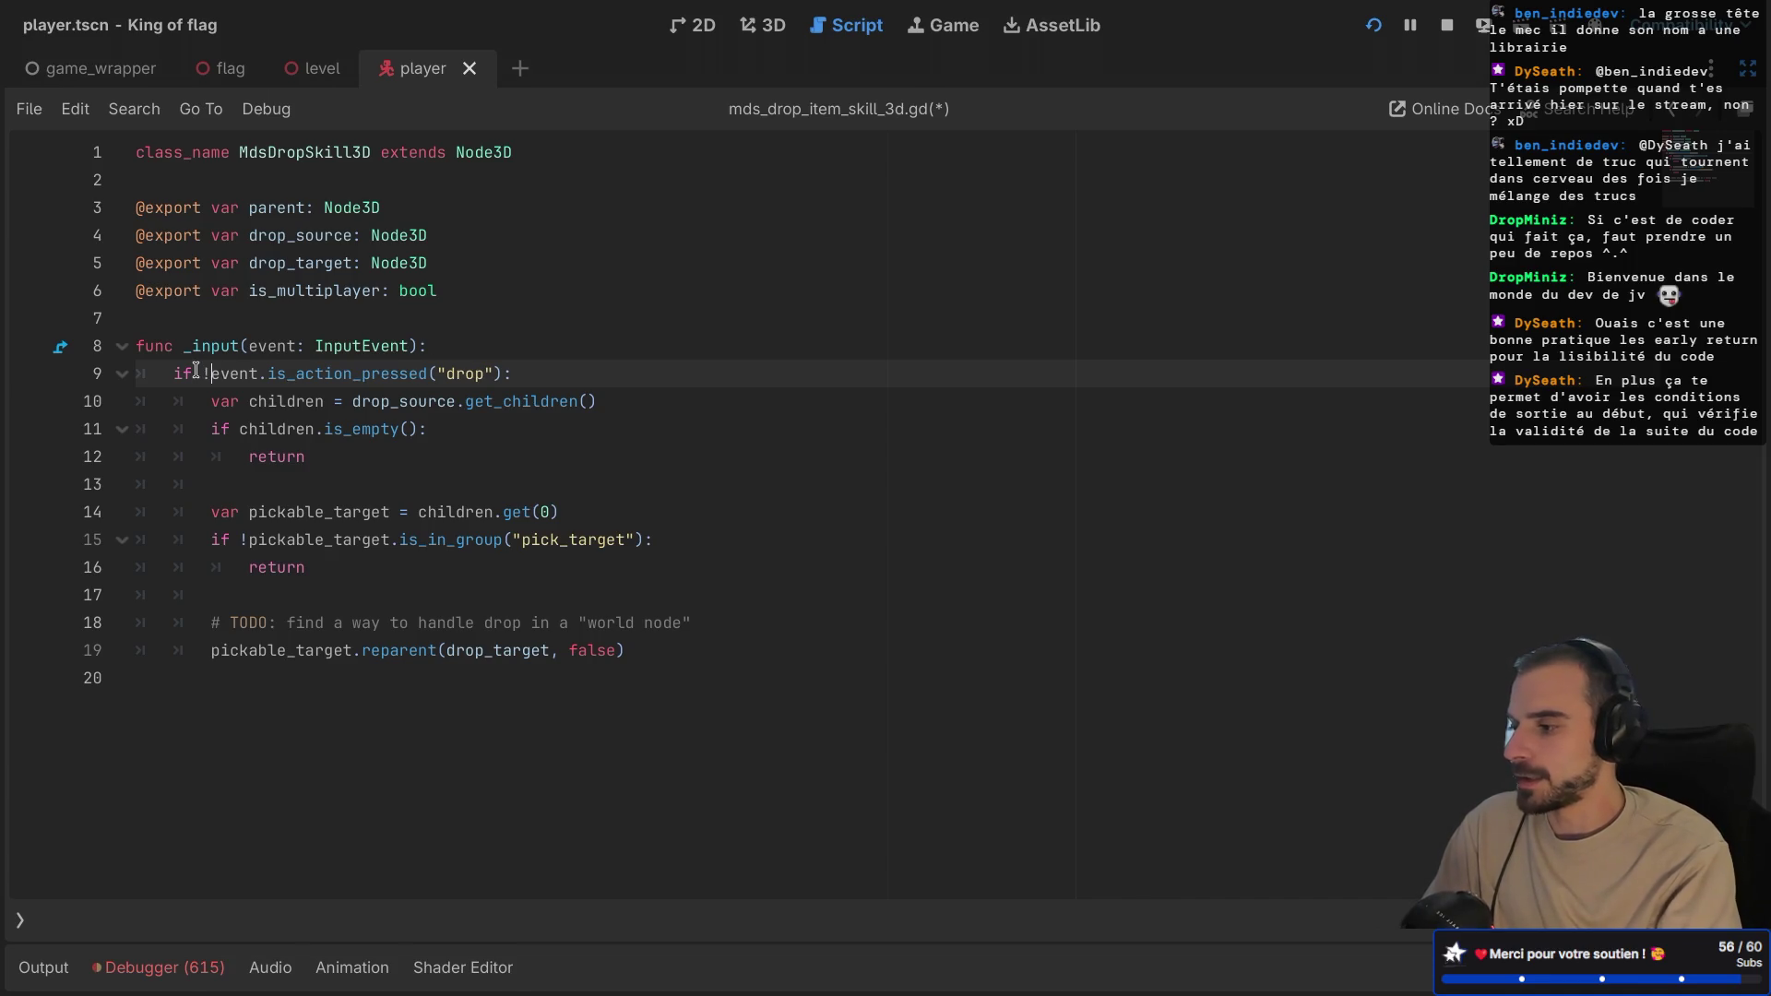
click(527, 377)
key(Return)
text(return)
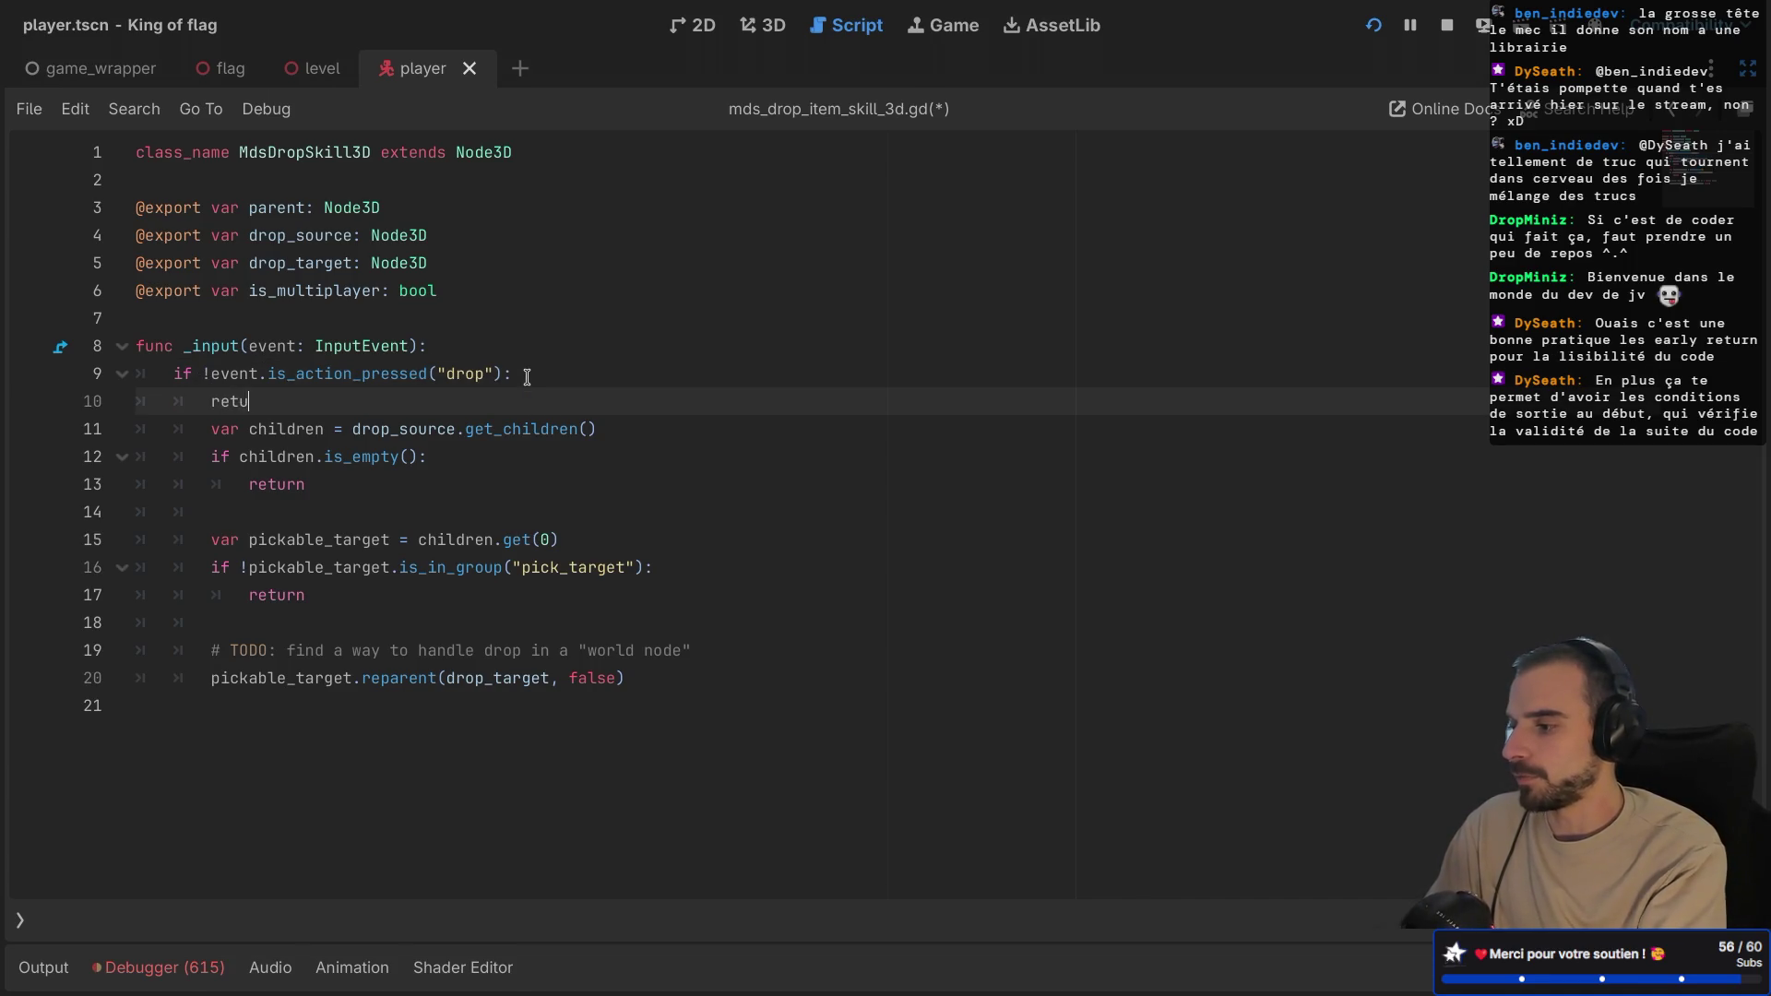
key(Return)
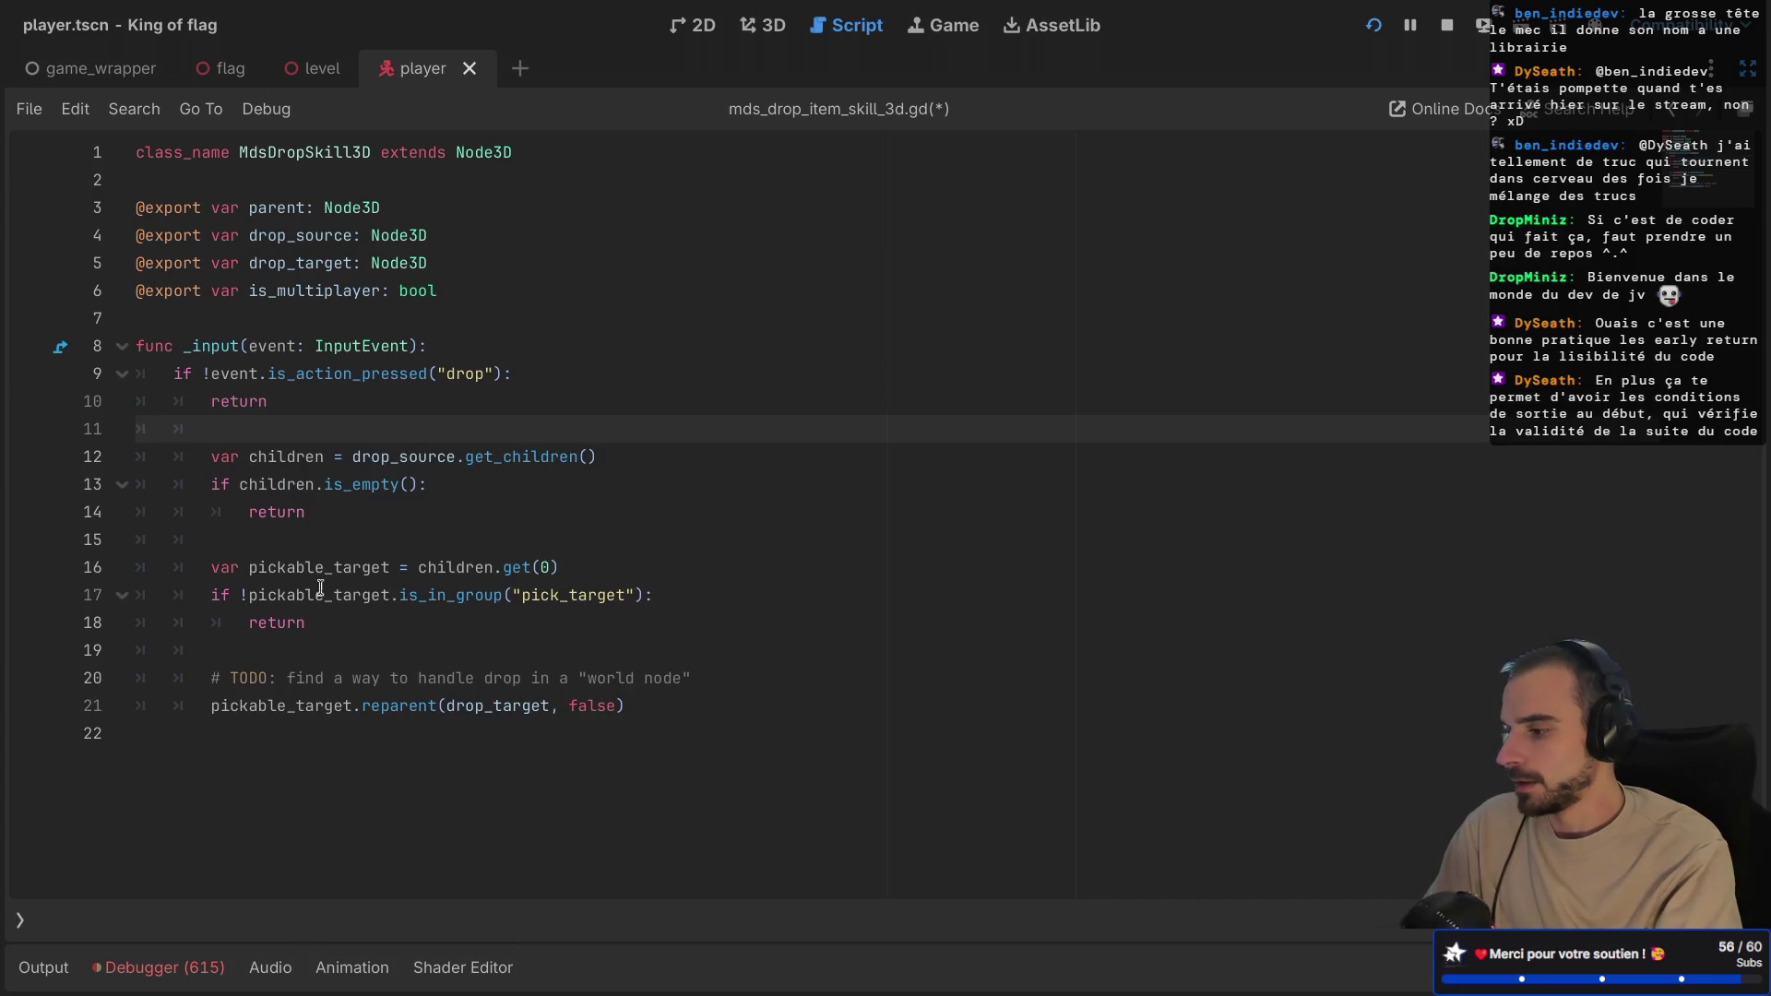
drag(277, 706, 250, 431)
key(shift+Tab)
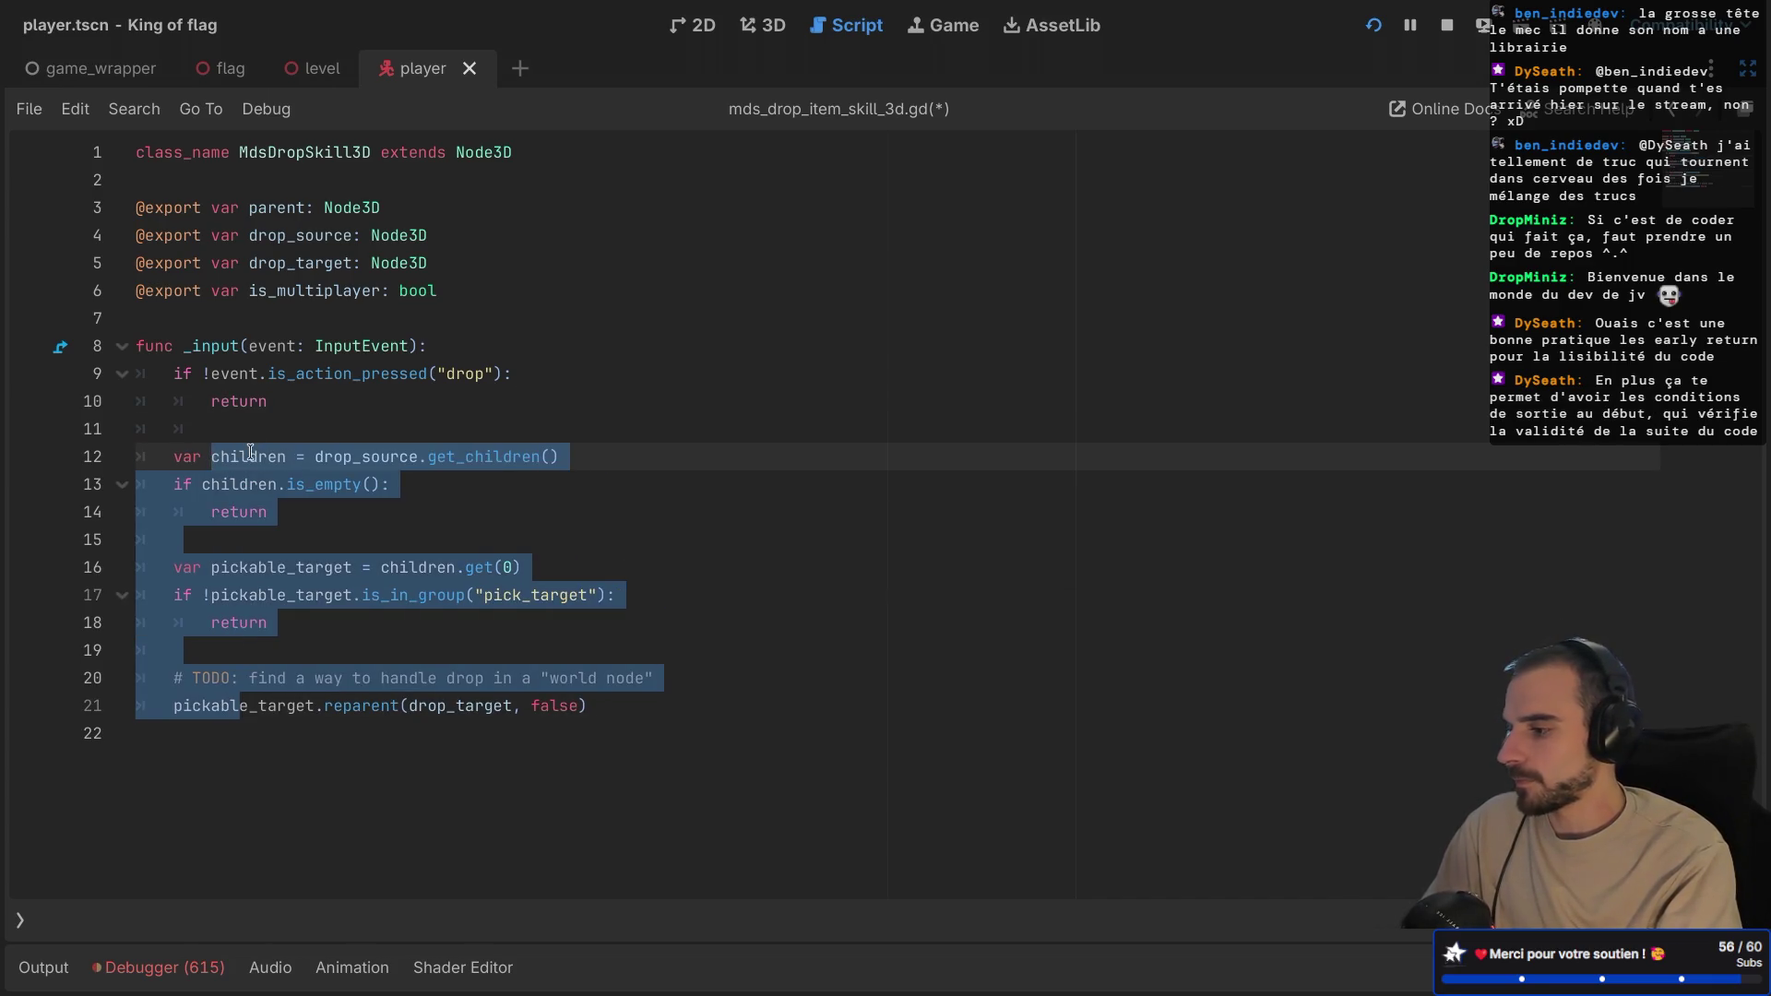
click(209, 427)
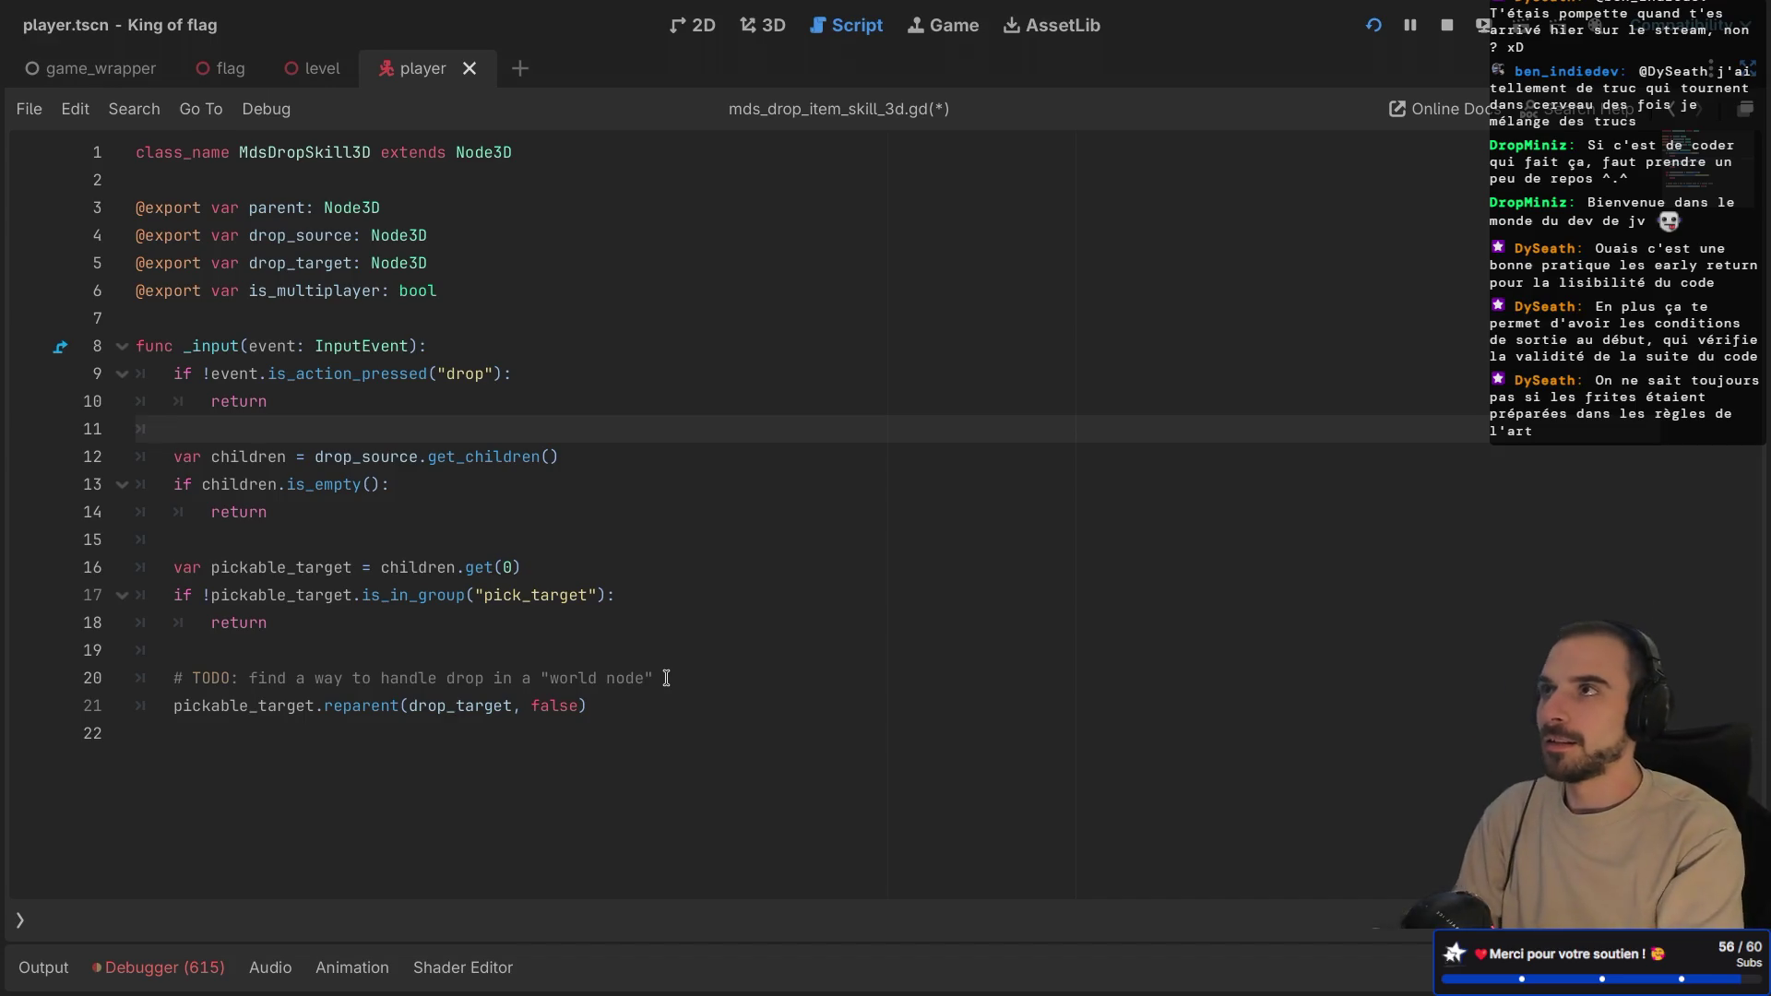
key(XF86MonBrightnessUp)
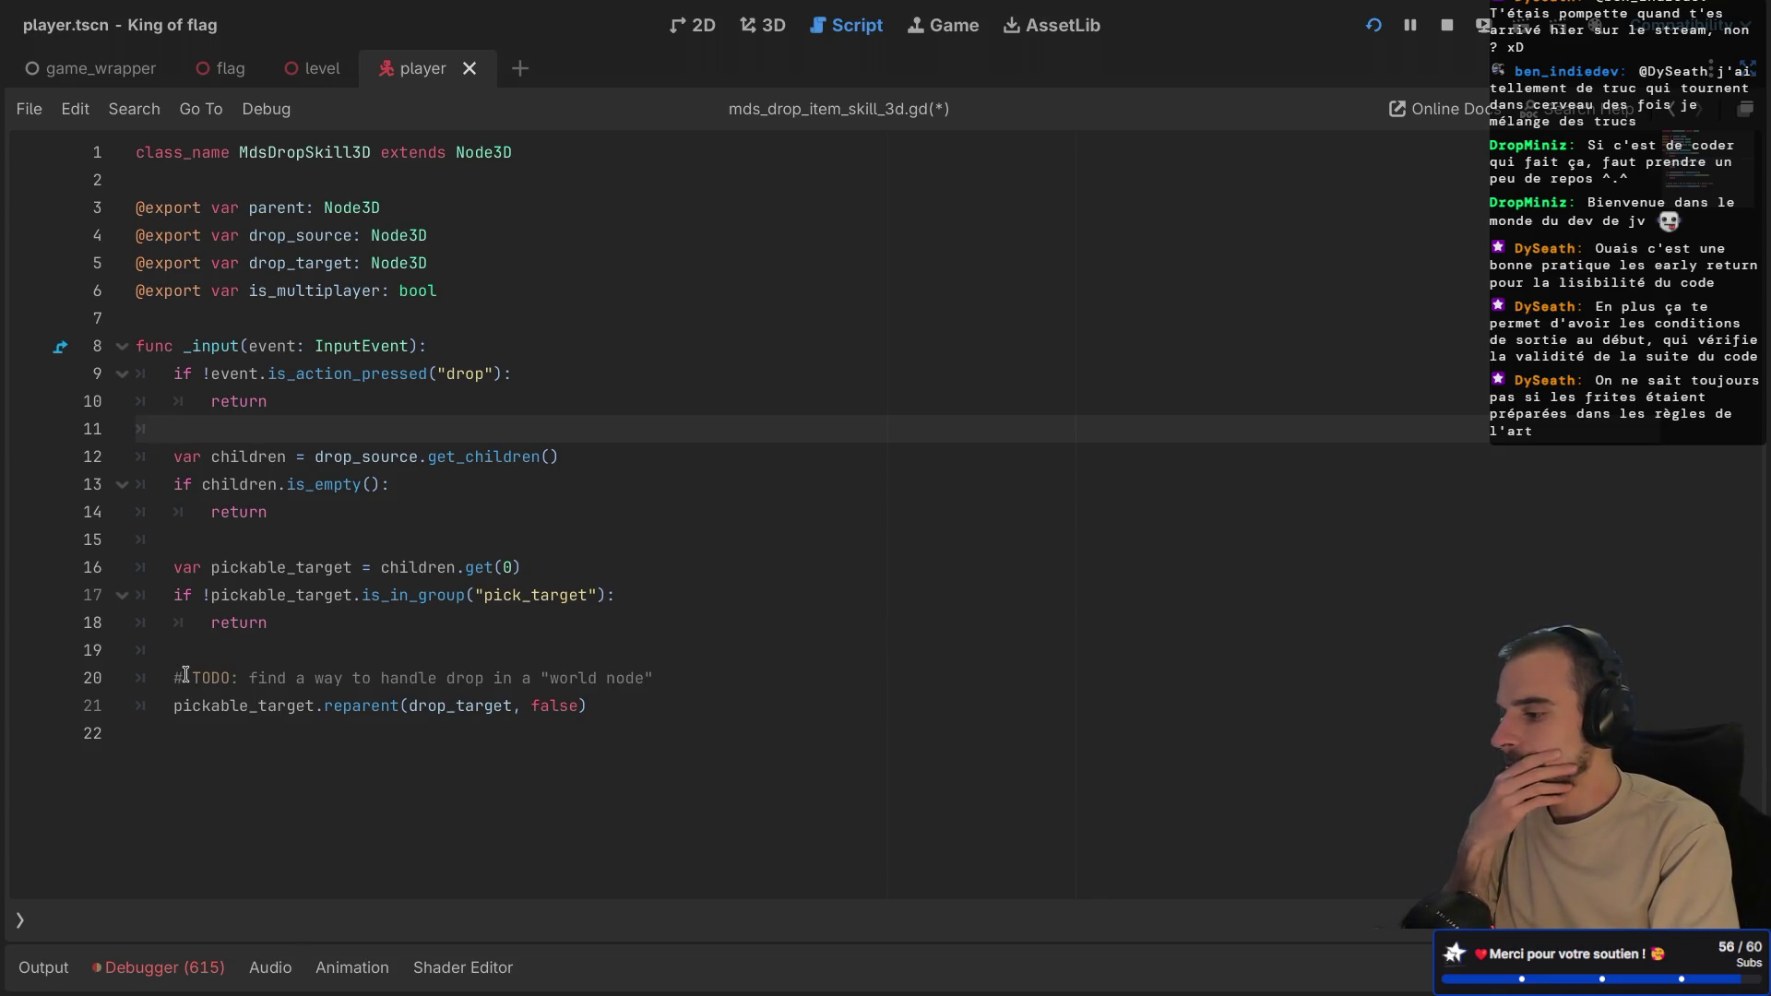
drag(173, 707, 570, 707)
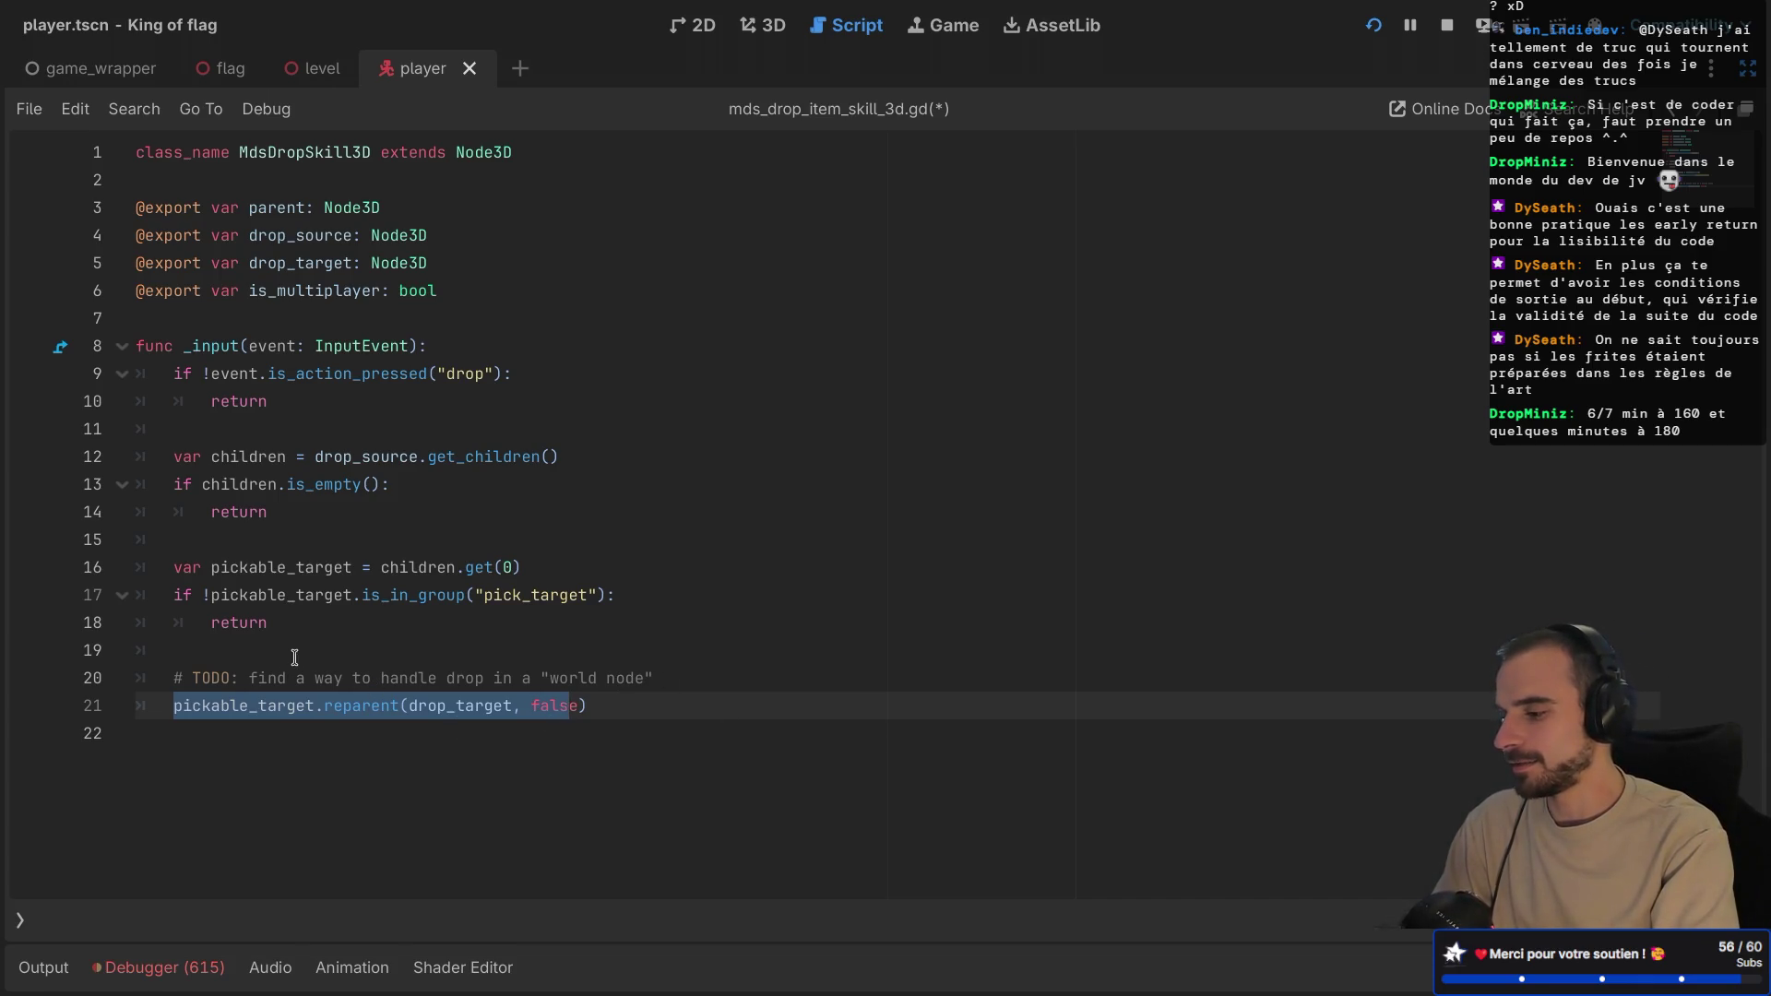
key(ctrl+shift+F11)
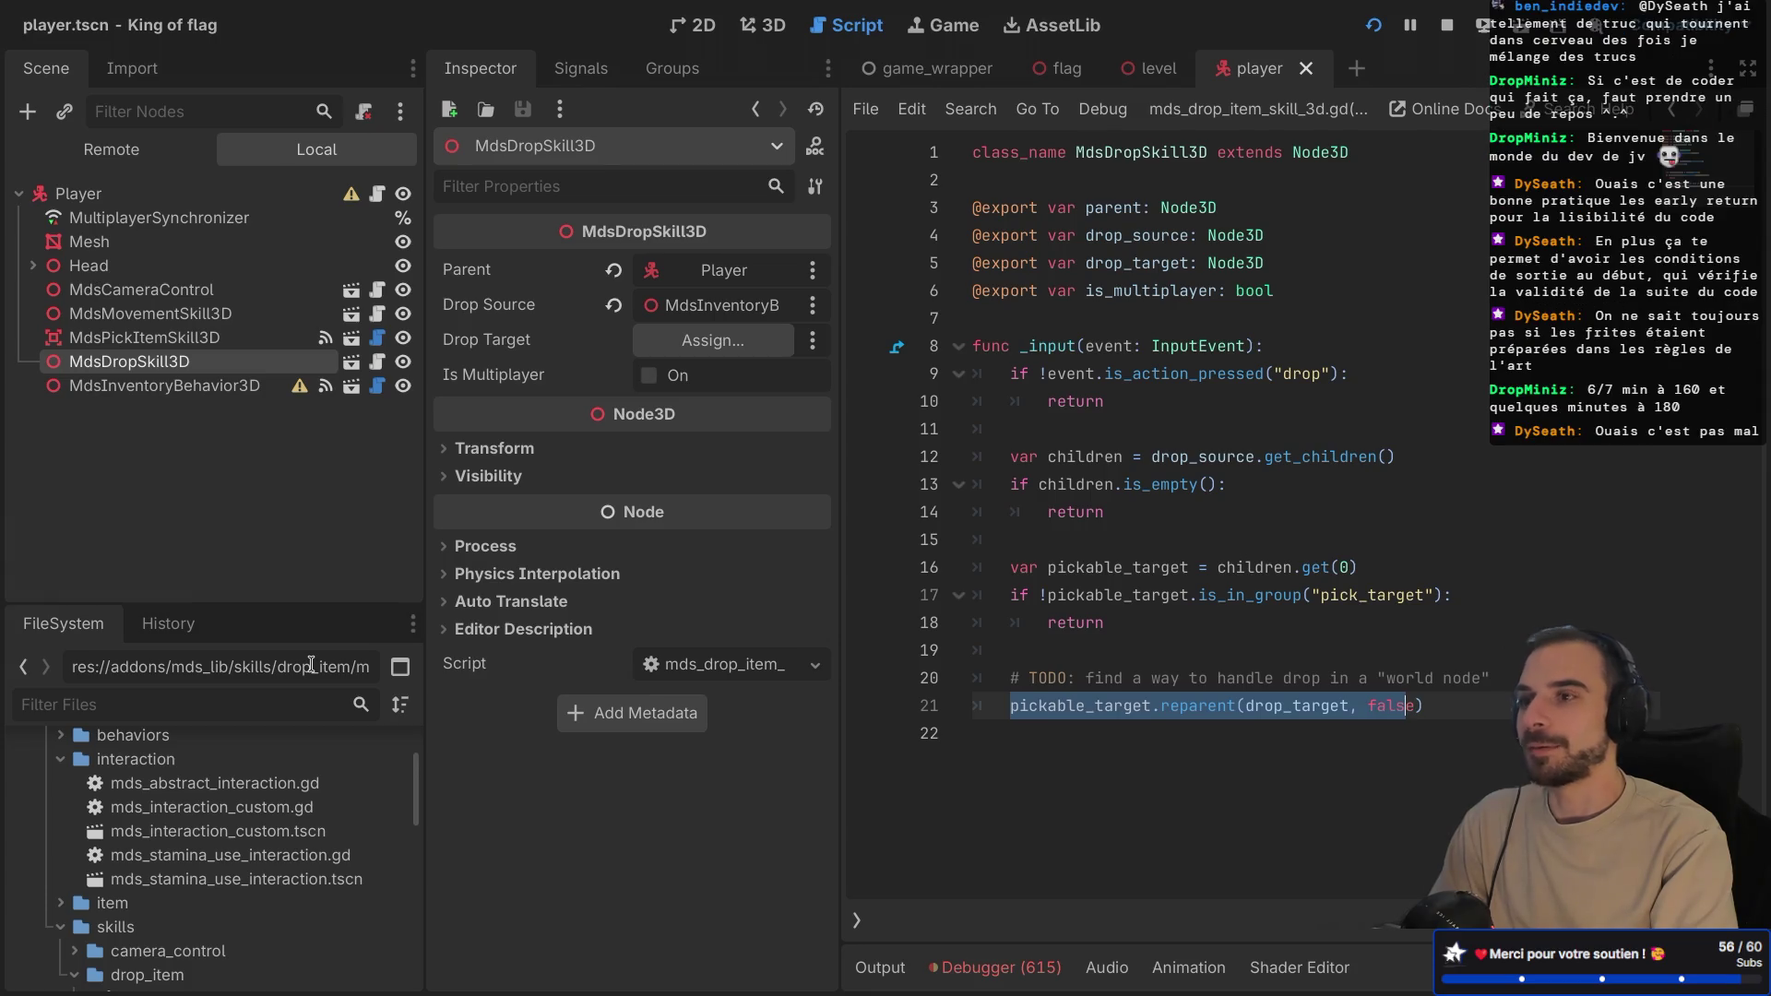
key(ctrl+shift+F11)
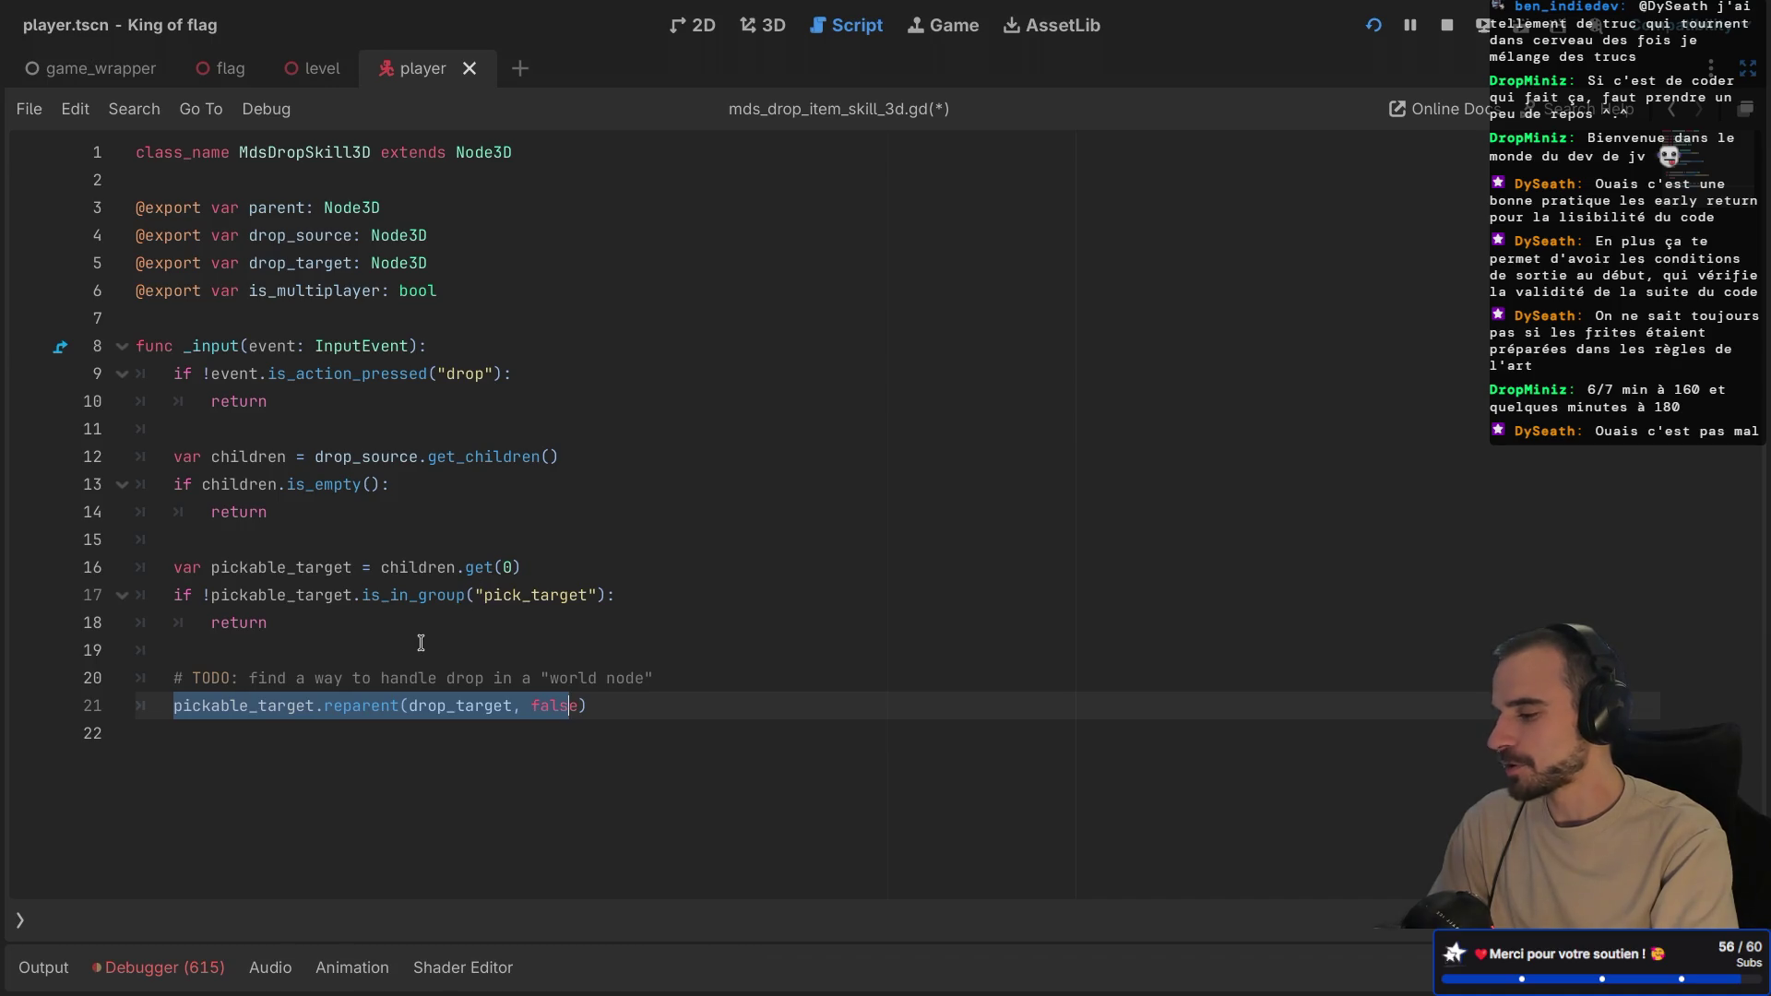
Insert an 'if is_multiplayer:' line above the TODO comment
click(279, 664)
key(Return)
text(if is_multiplayer)
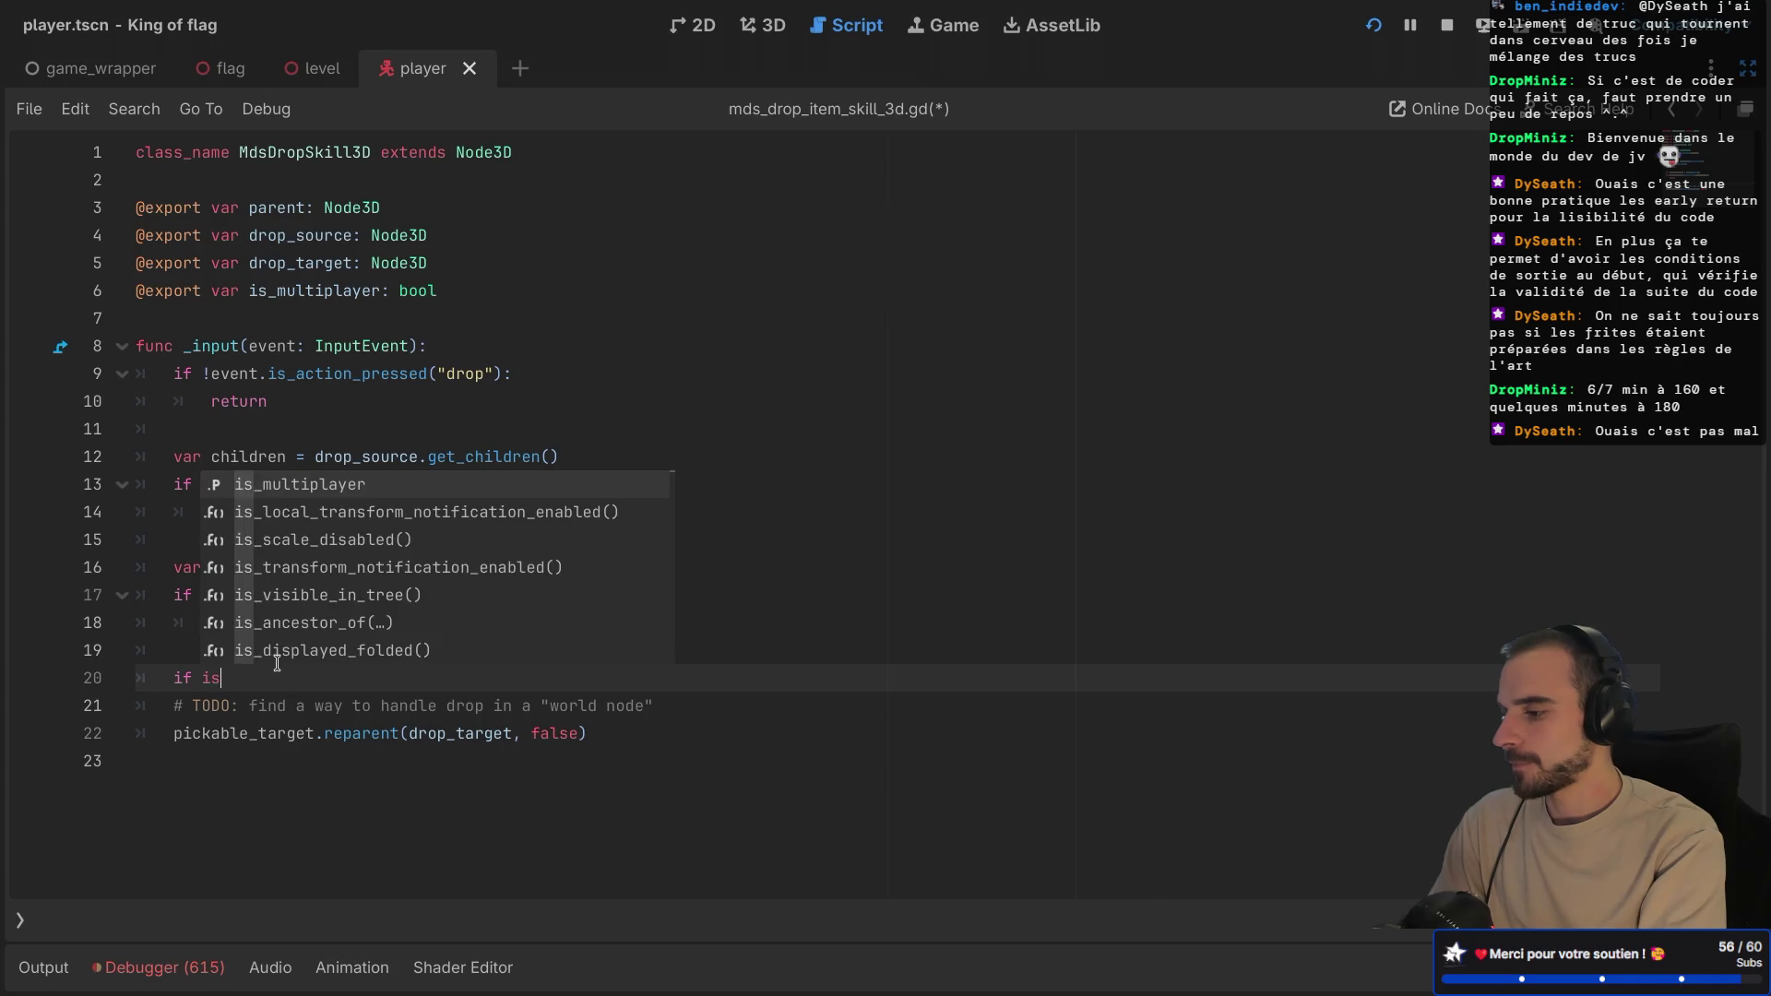
text(:)
key(Return)
Add 'else:' with the TODO and reparent call indented beneath it, save, and restore the docks
click(172, 733)
text(else:)
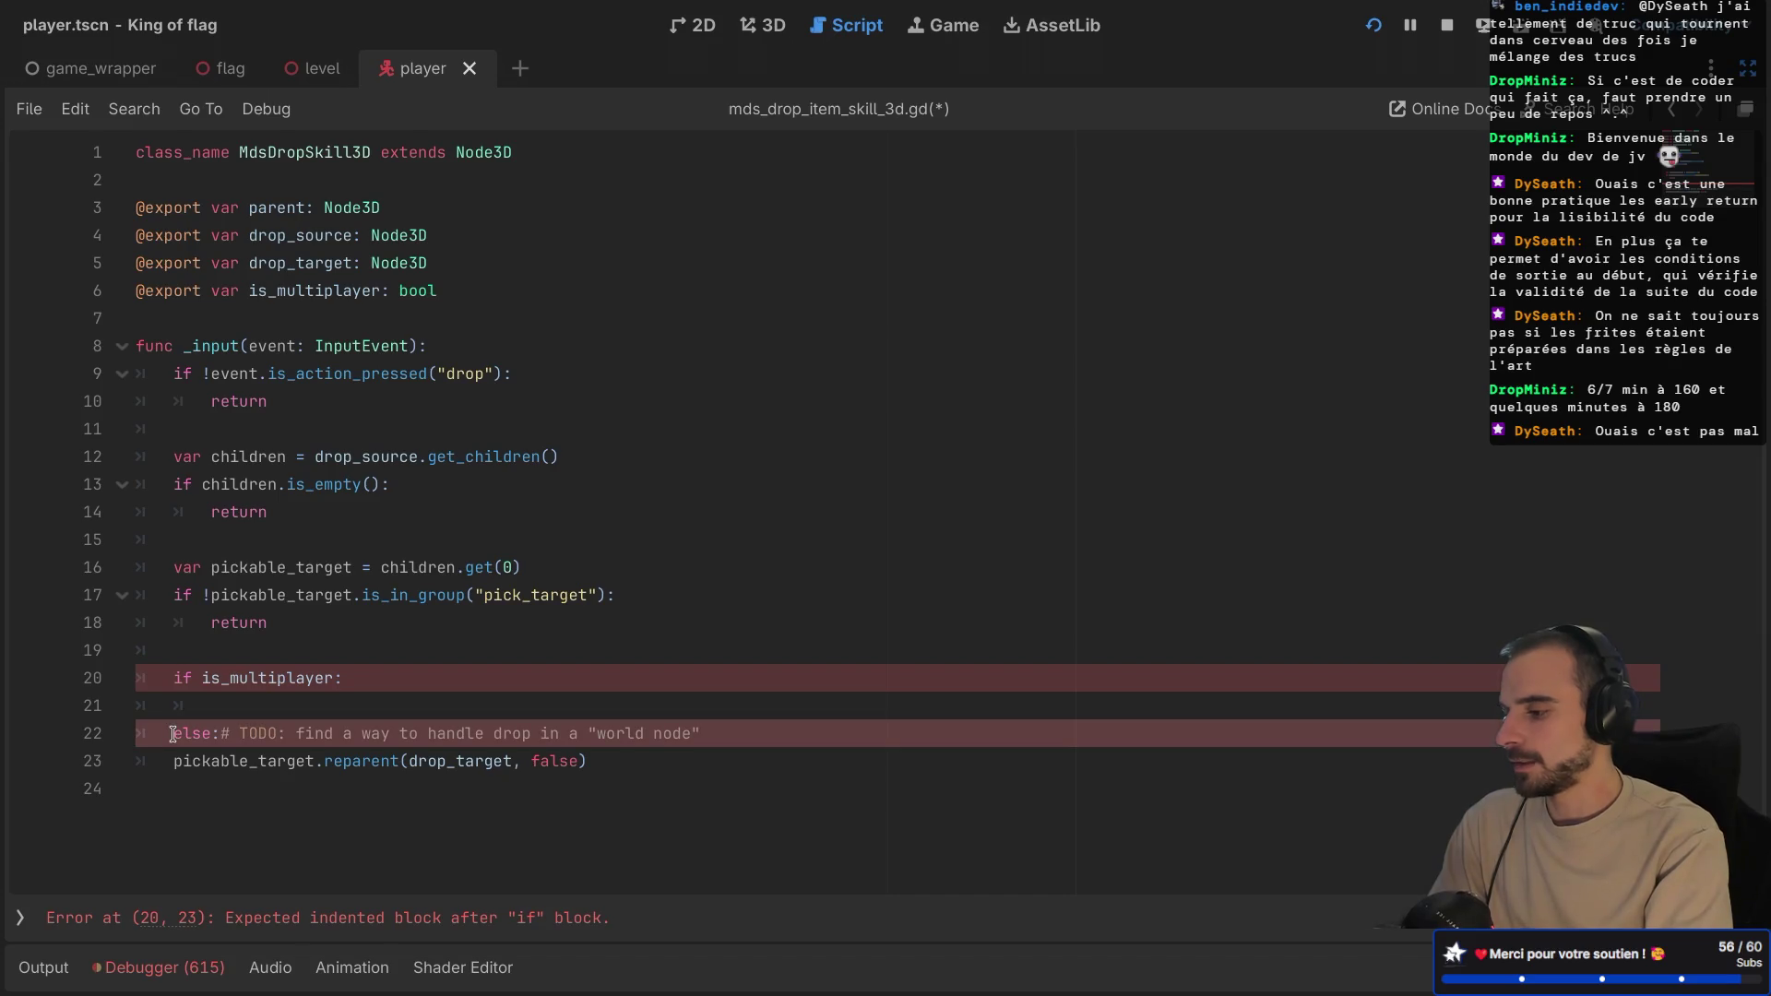
click(173, 761)
key(Tab)
click(222, 733)
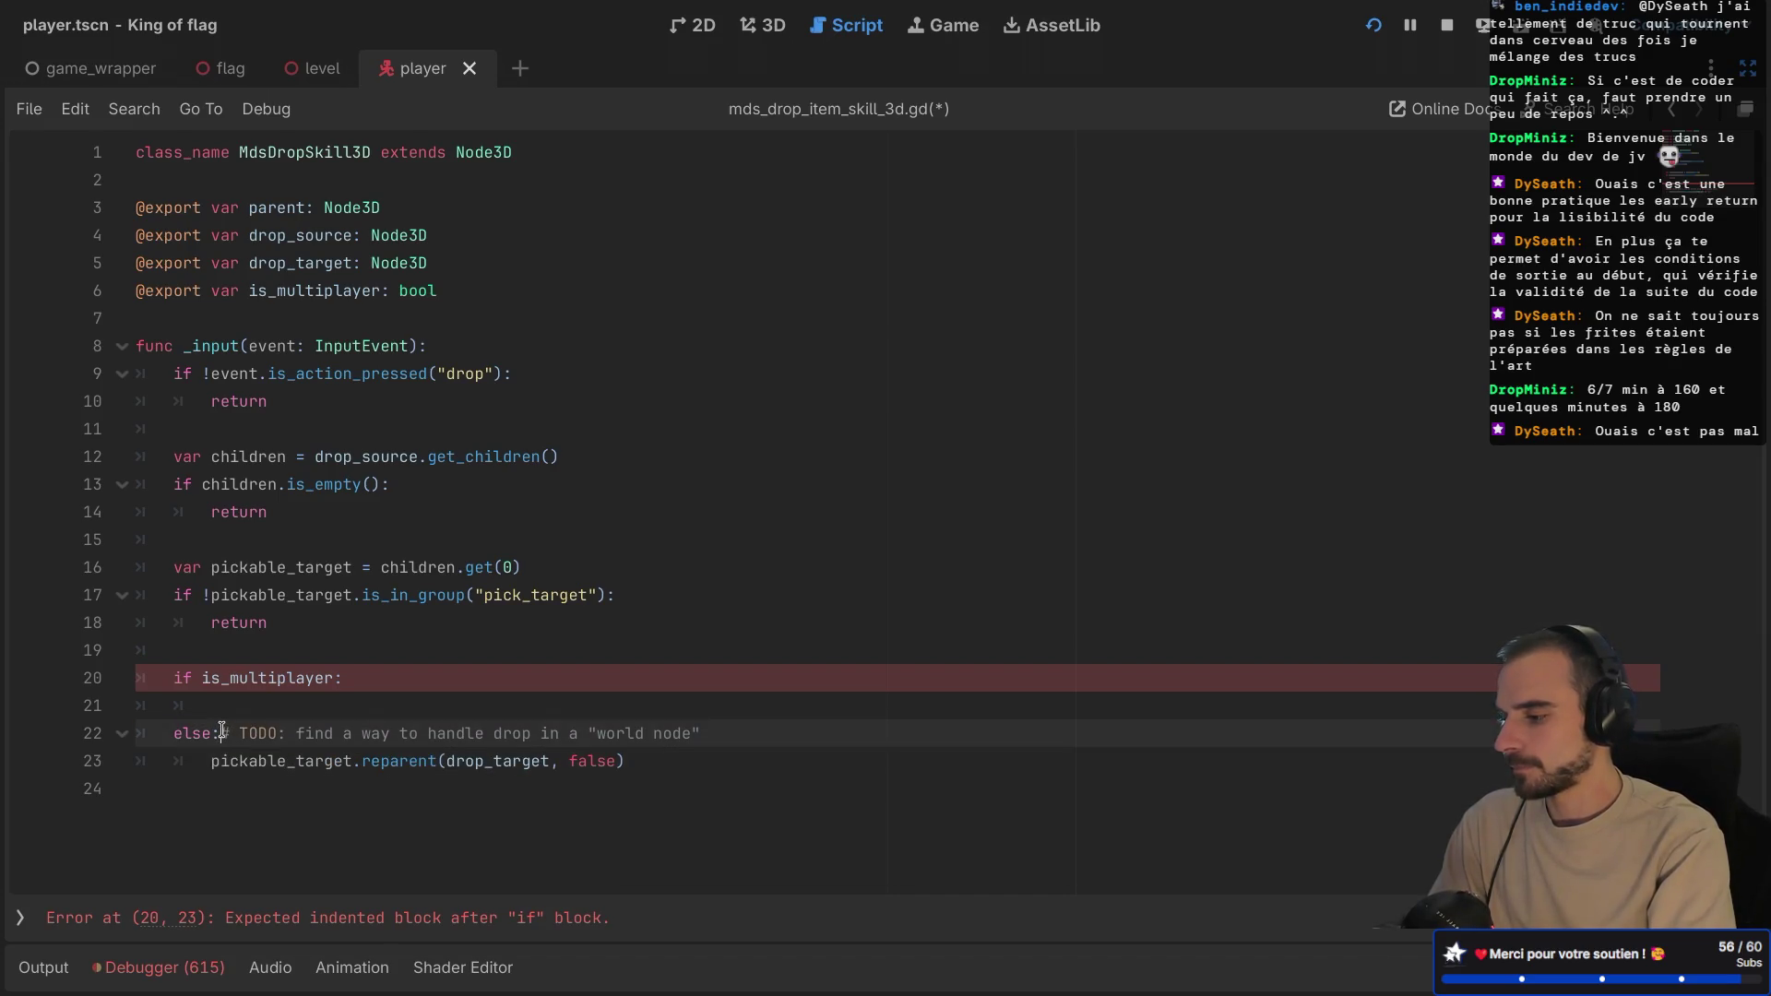
key(Return)
key(ctrl+s)
click(368, 680)
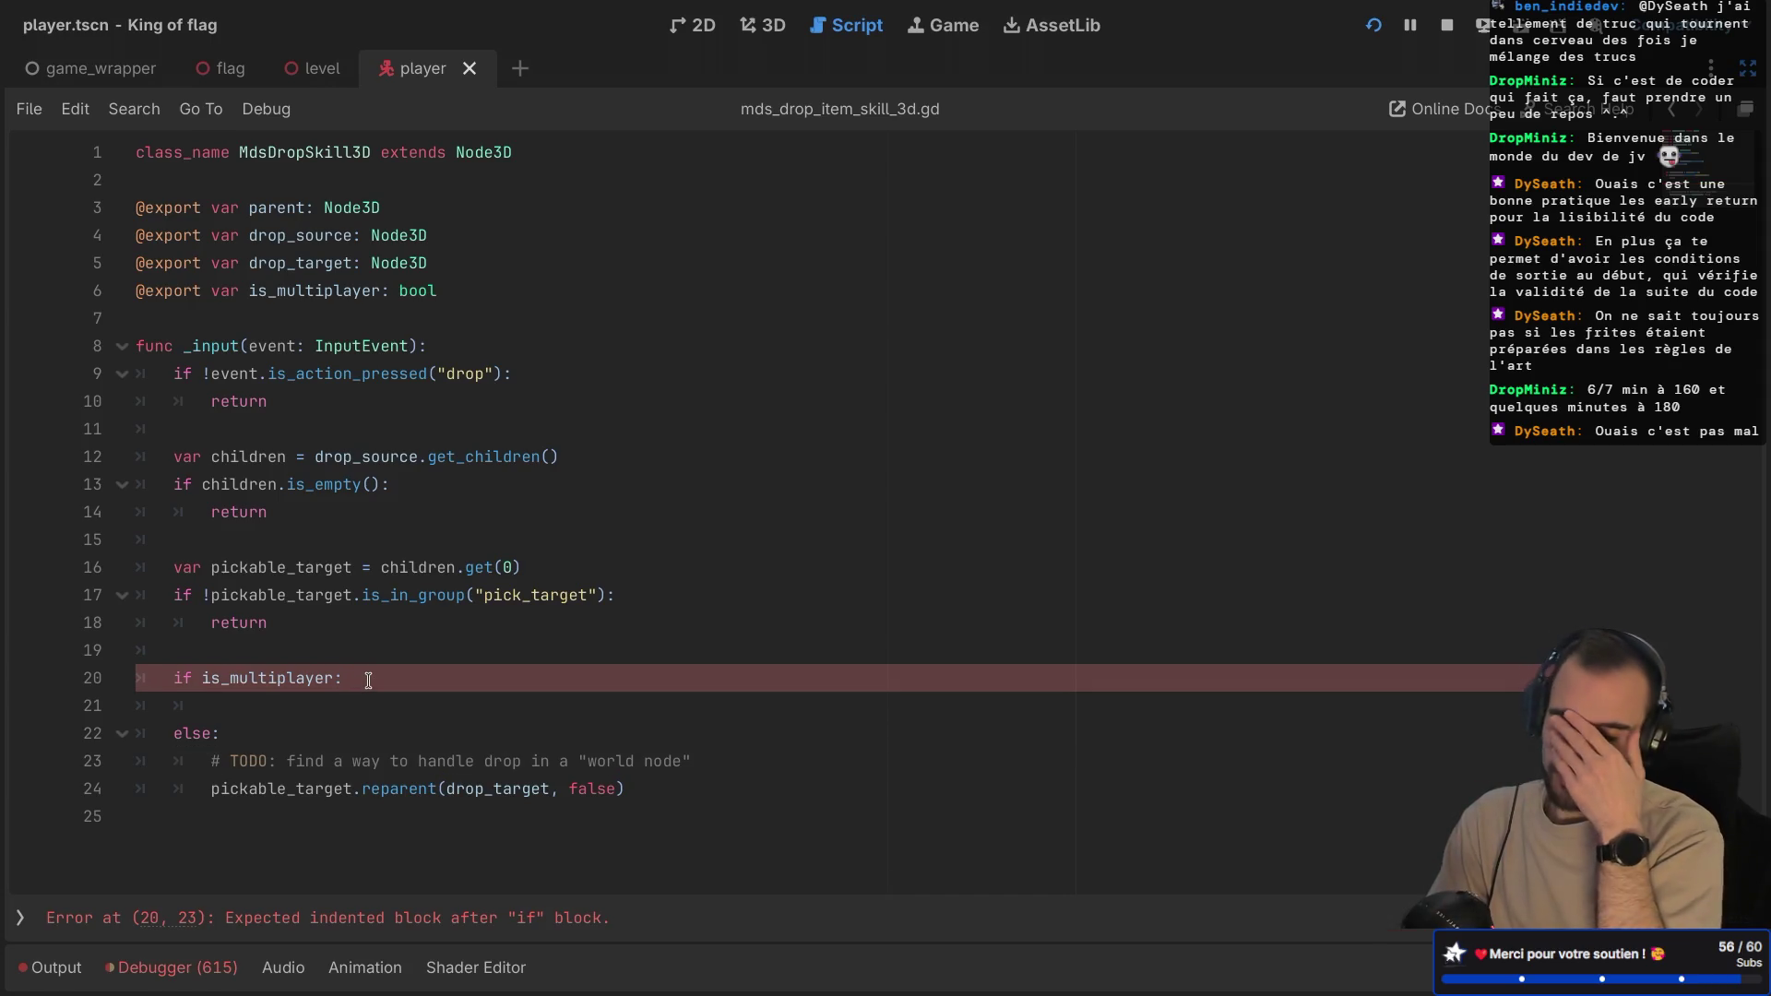
key(ctrl+shift+F11)
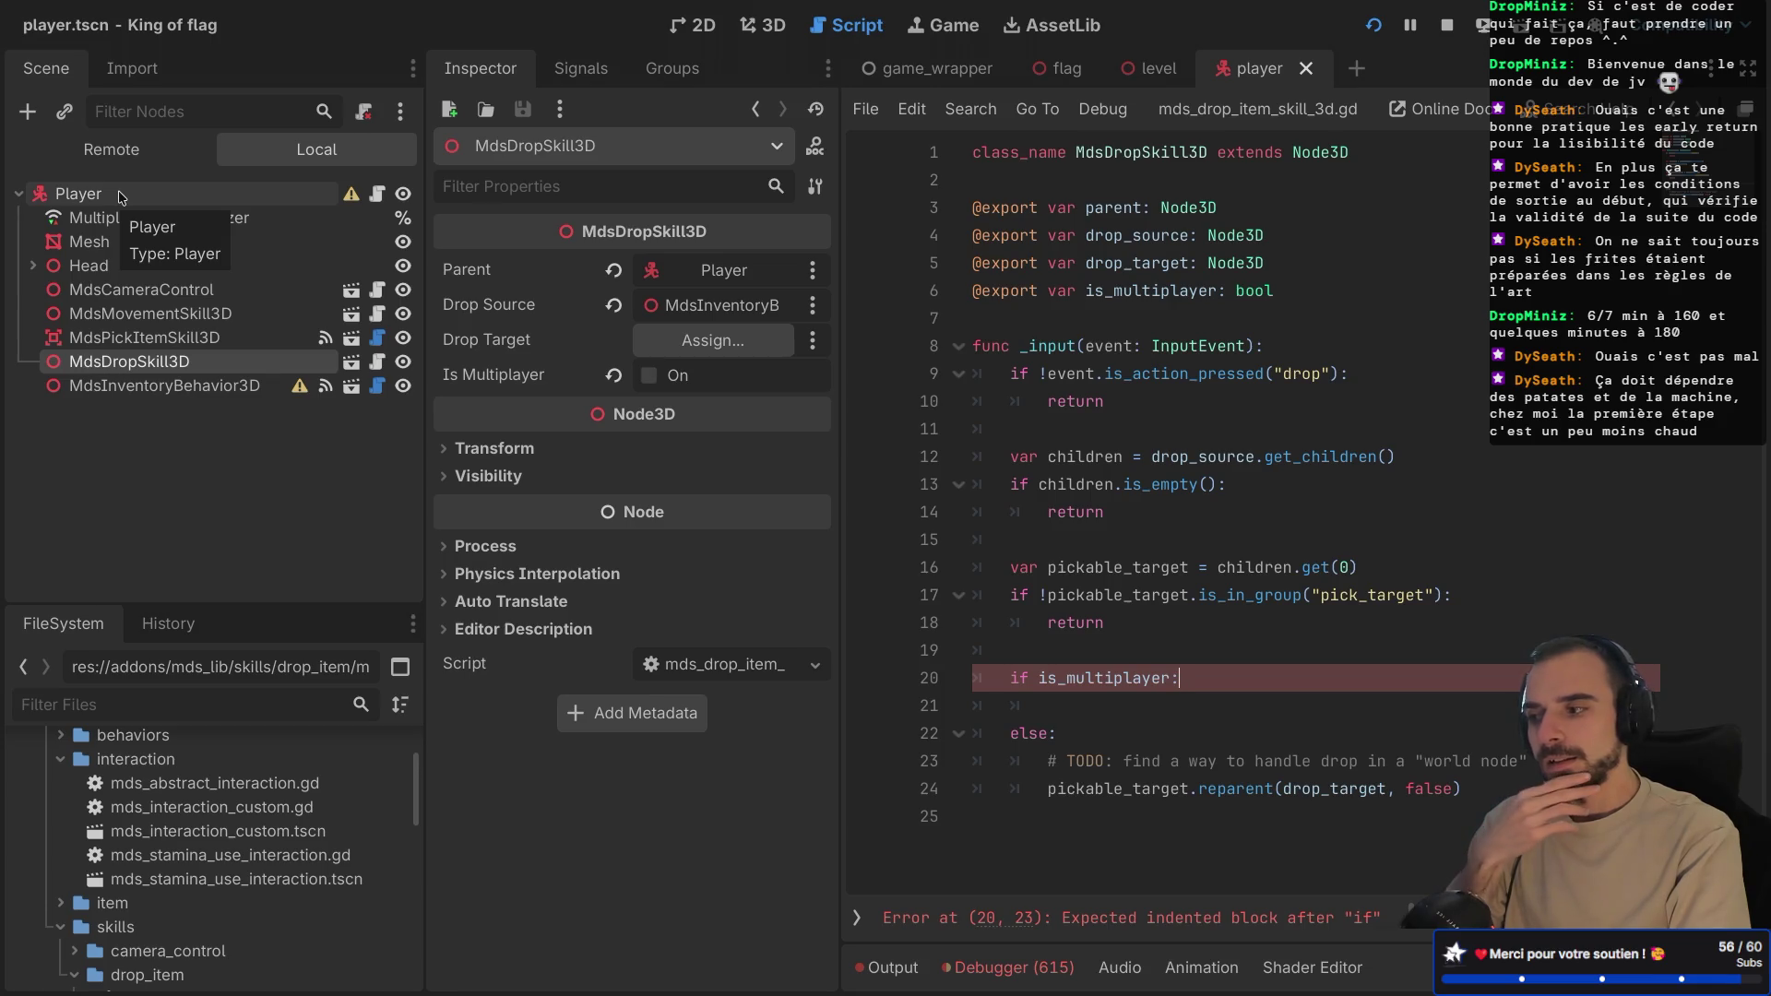
Review the empty if body and the reparent call, then switch to level.tscn
click(1068, 703)
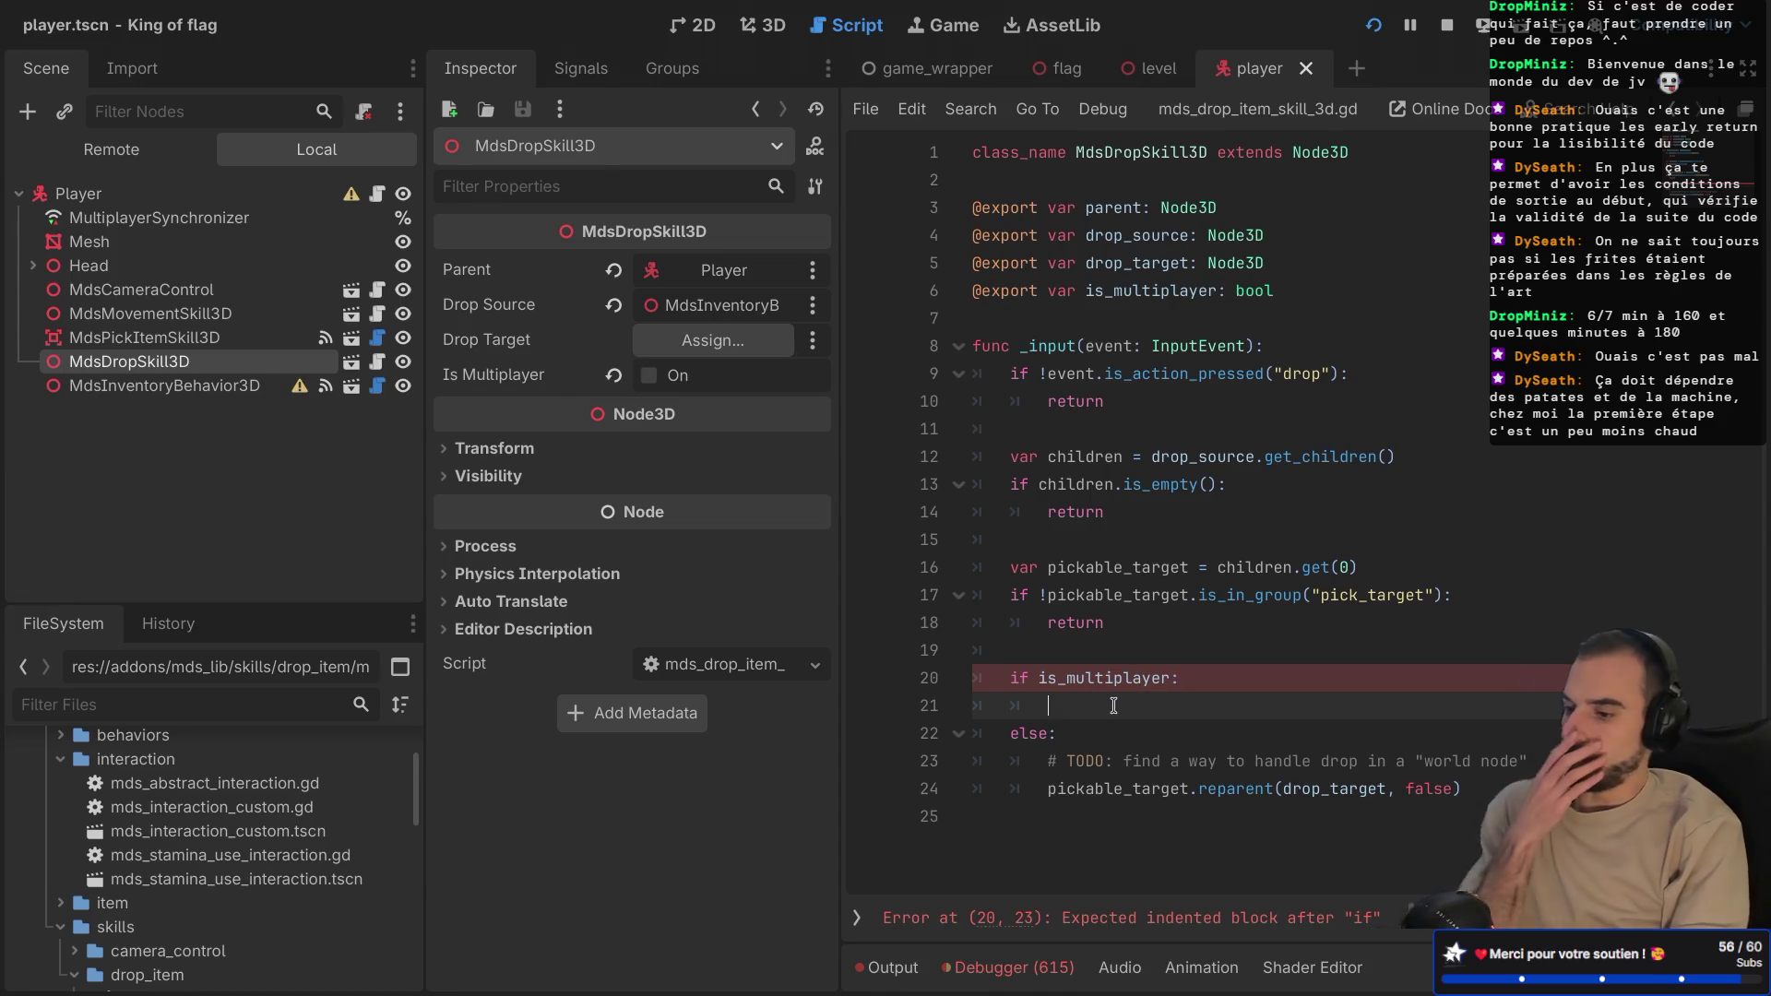
click(1435, 761)
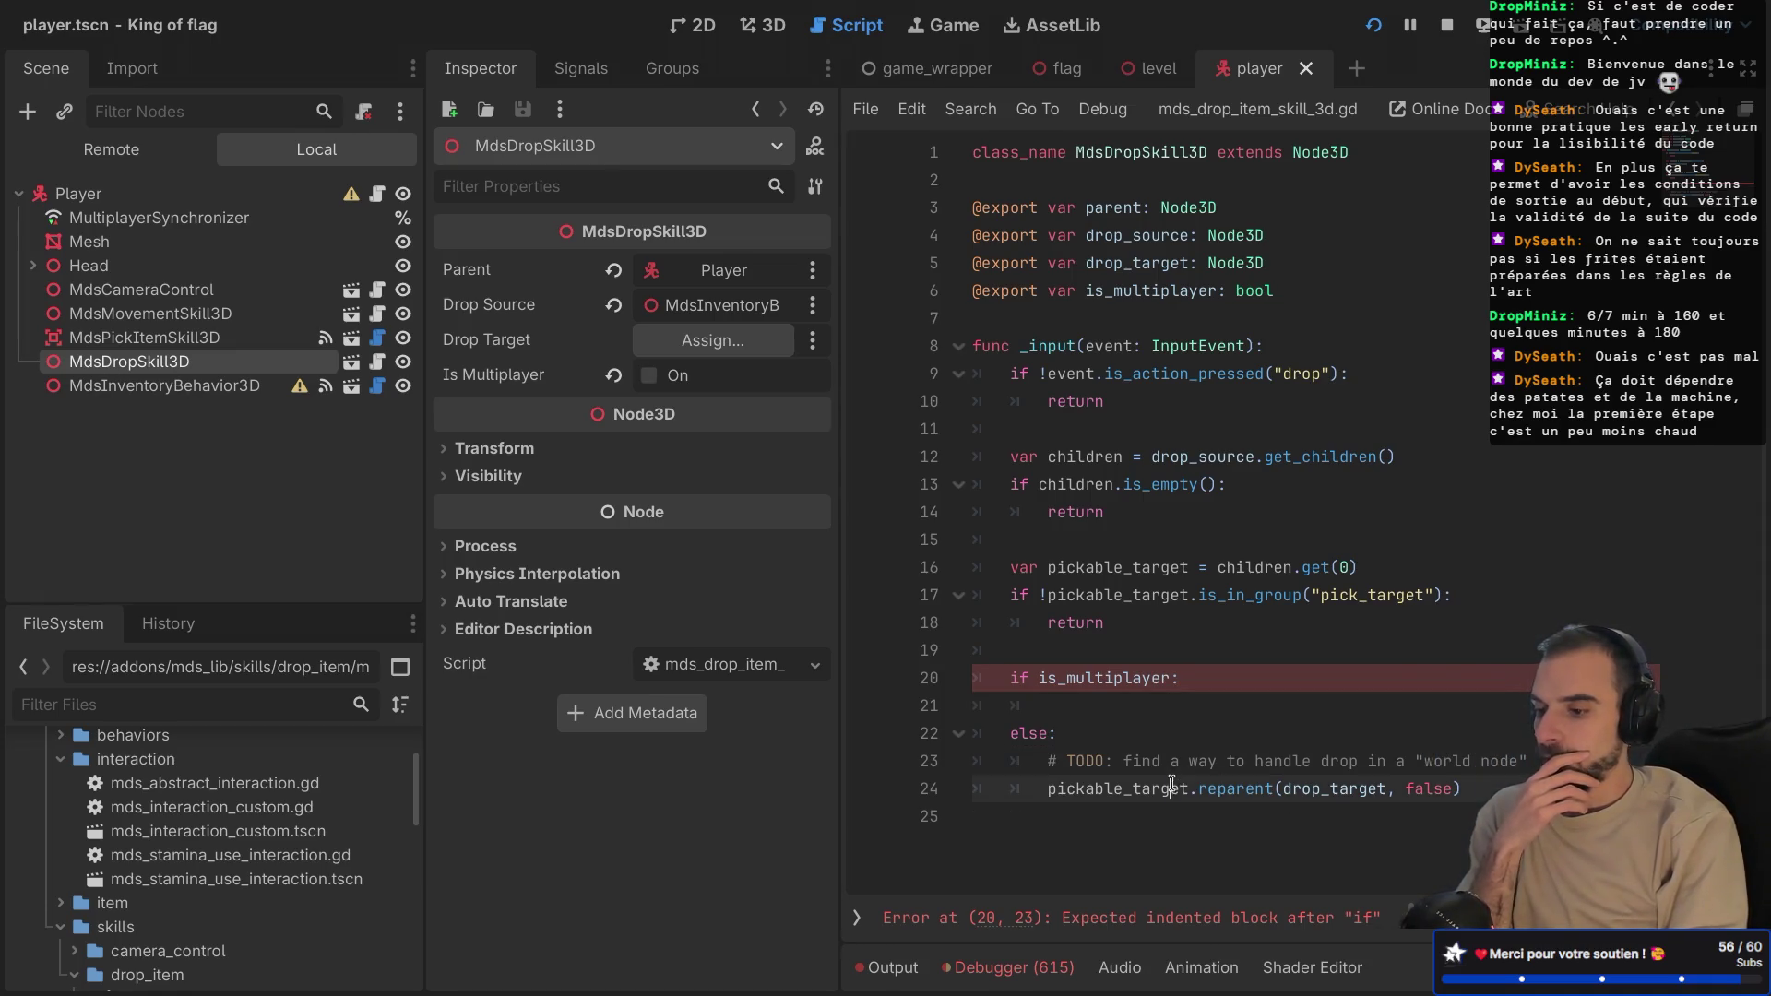
drag(1171, 789, 1315, 784)
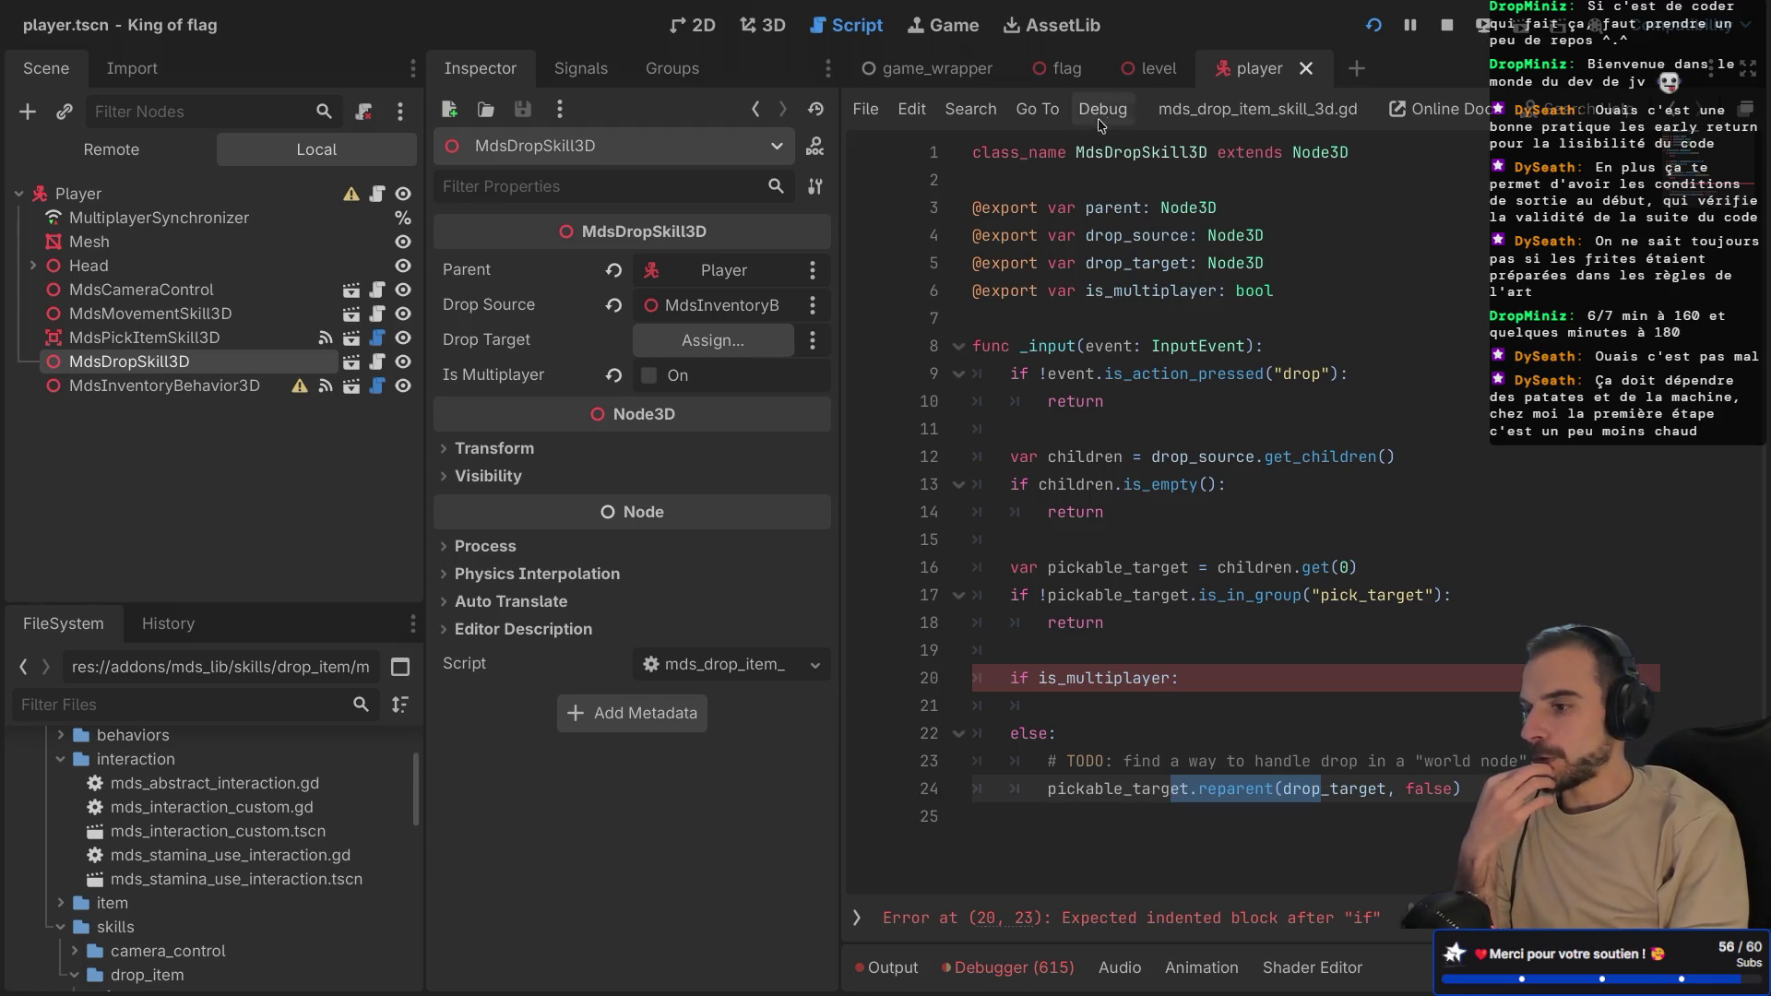
click(1153, 68)
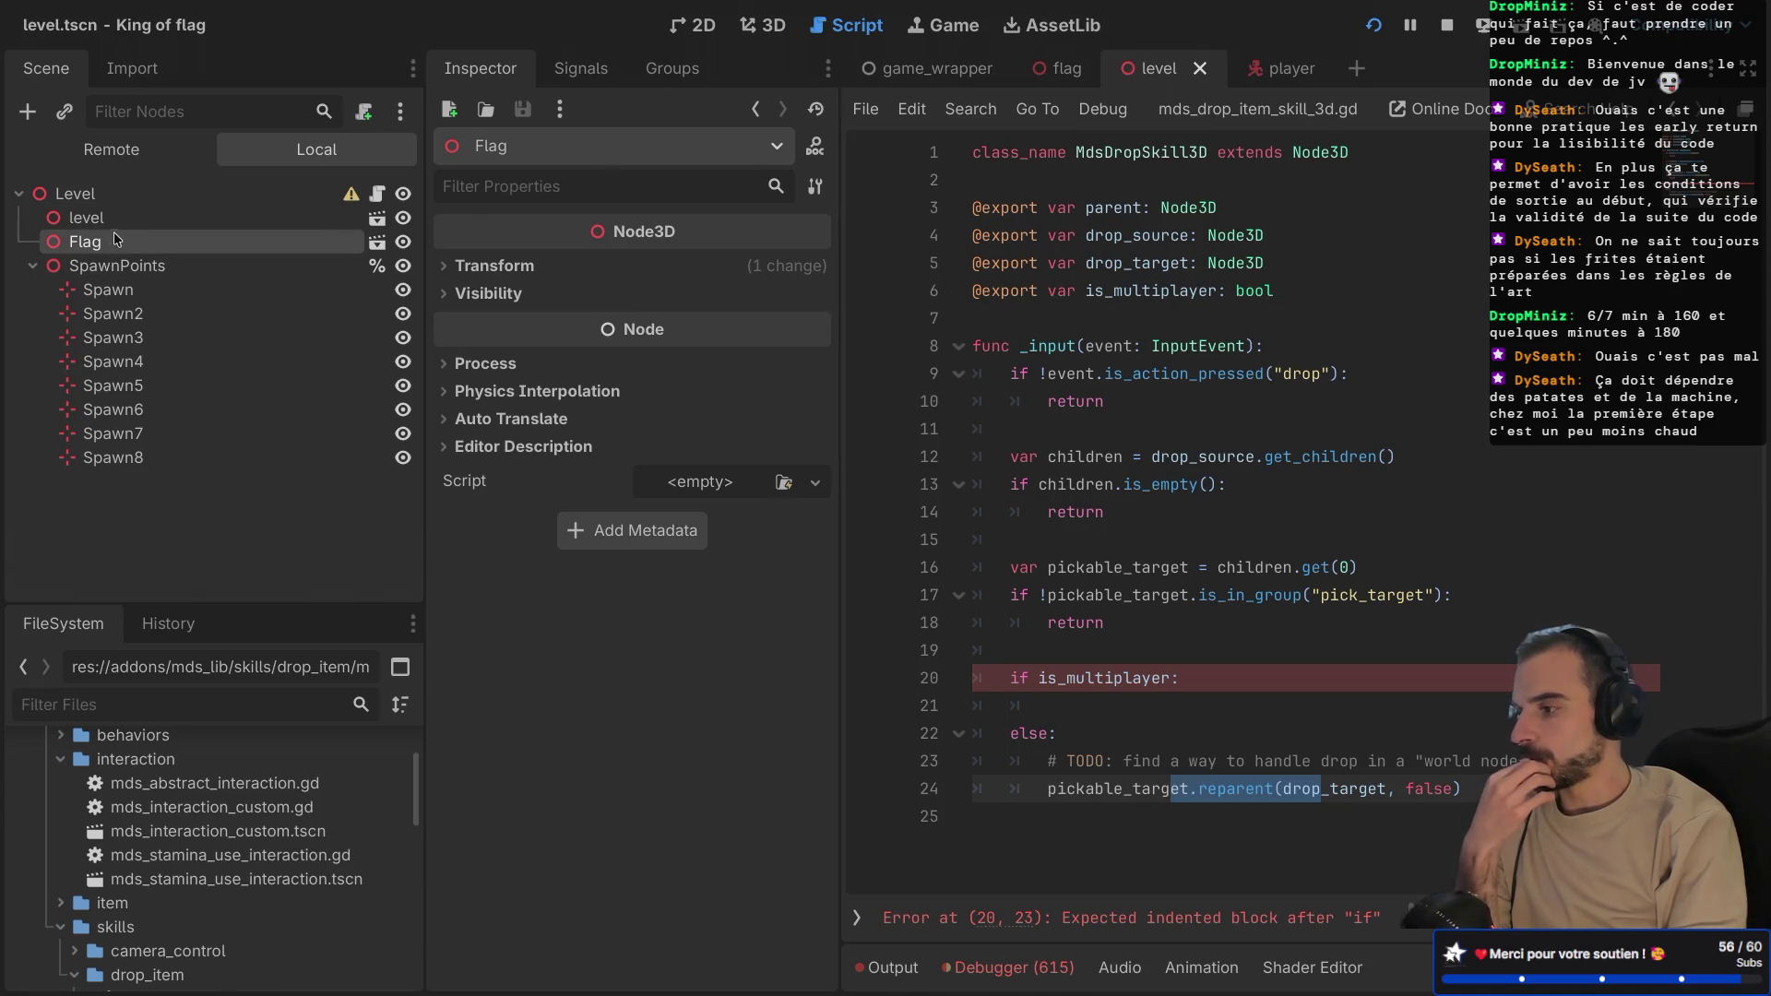
Collapse SpawnPoints, enlarge the FileSystem dock, and fold the interaction, flag, level and scenes folders to reach mds_lib's menu
click(33, 266)
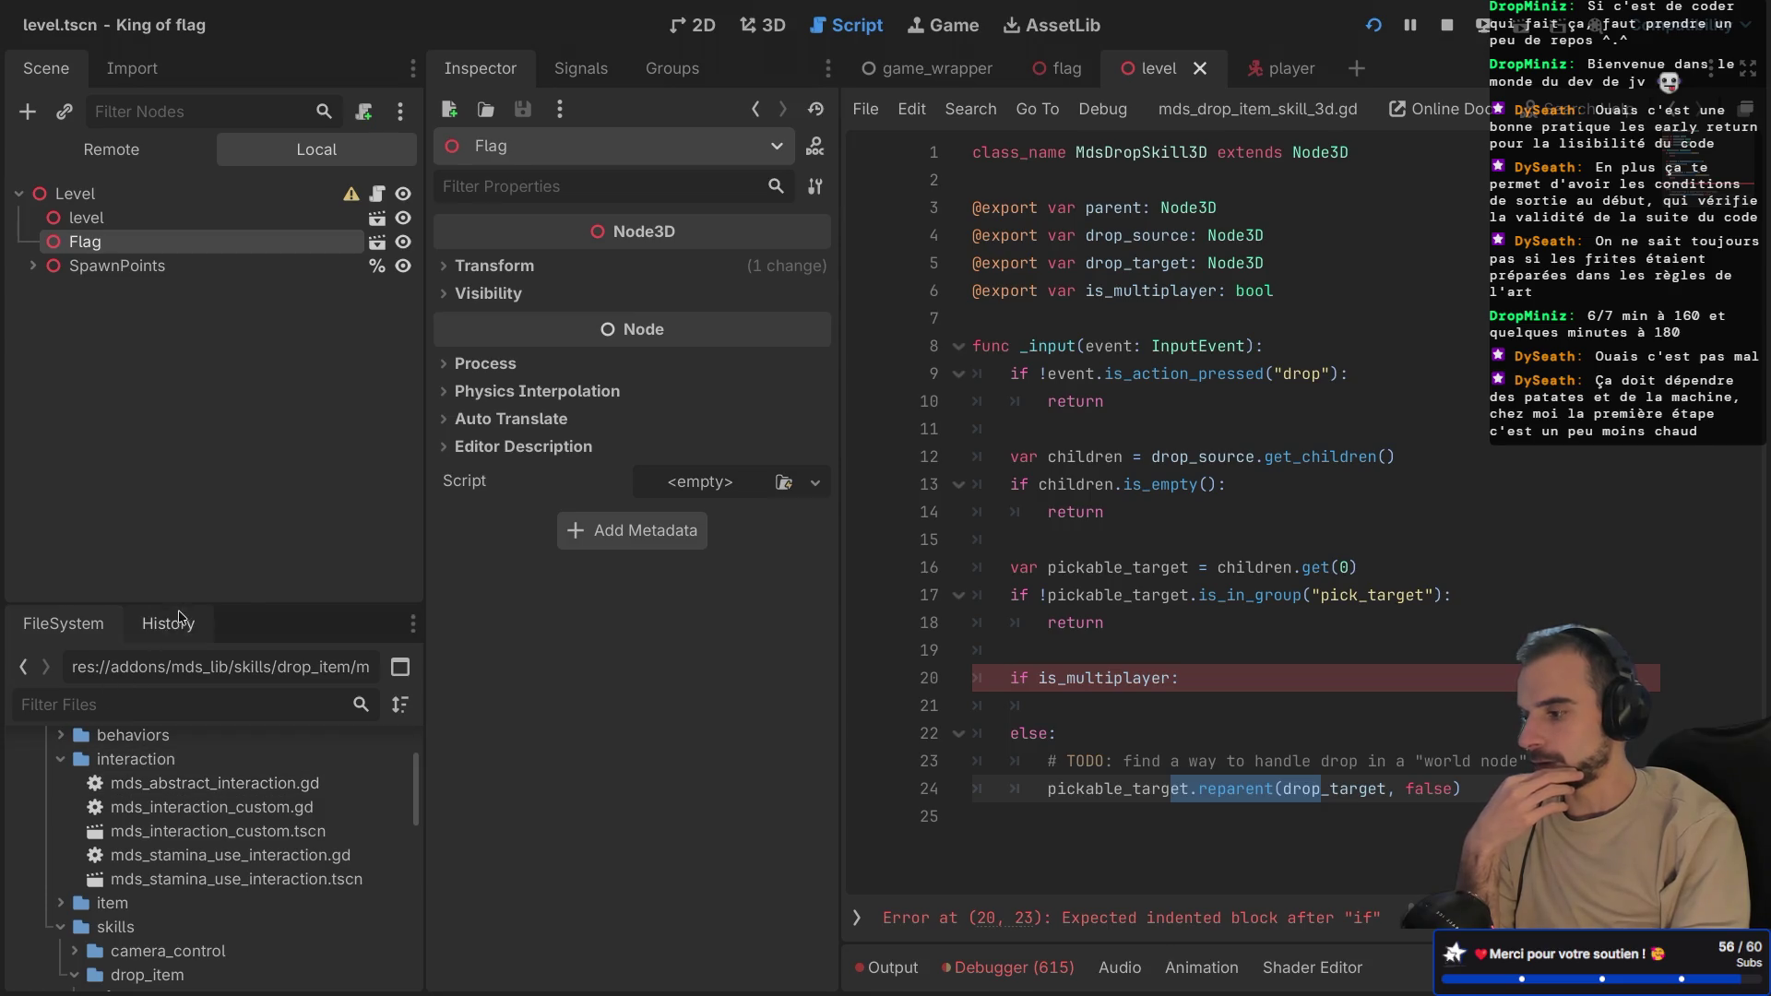
drag(181, 605, 181, 375)
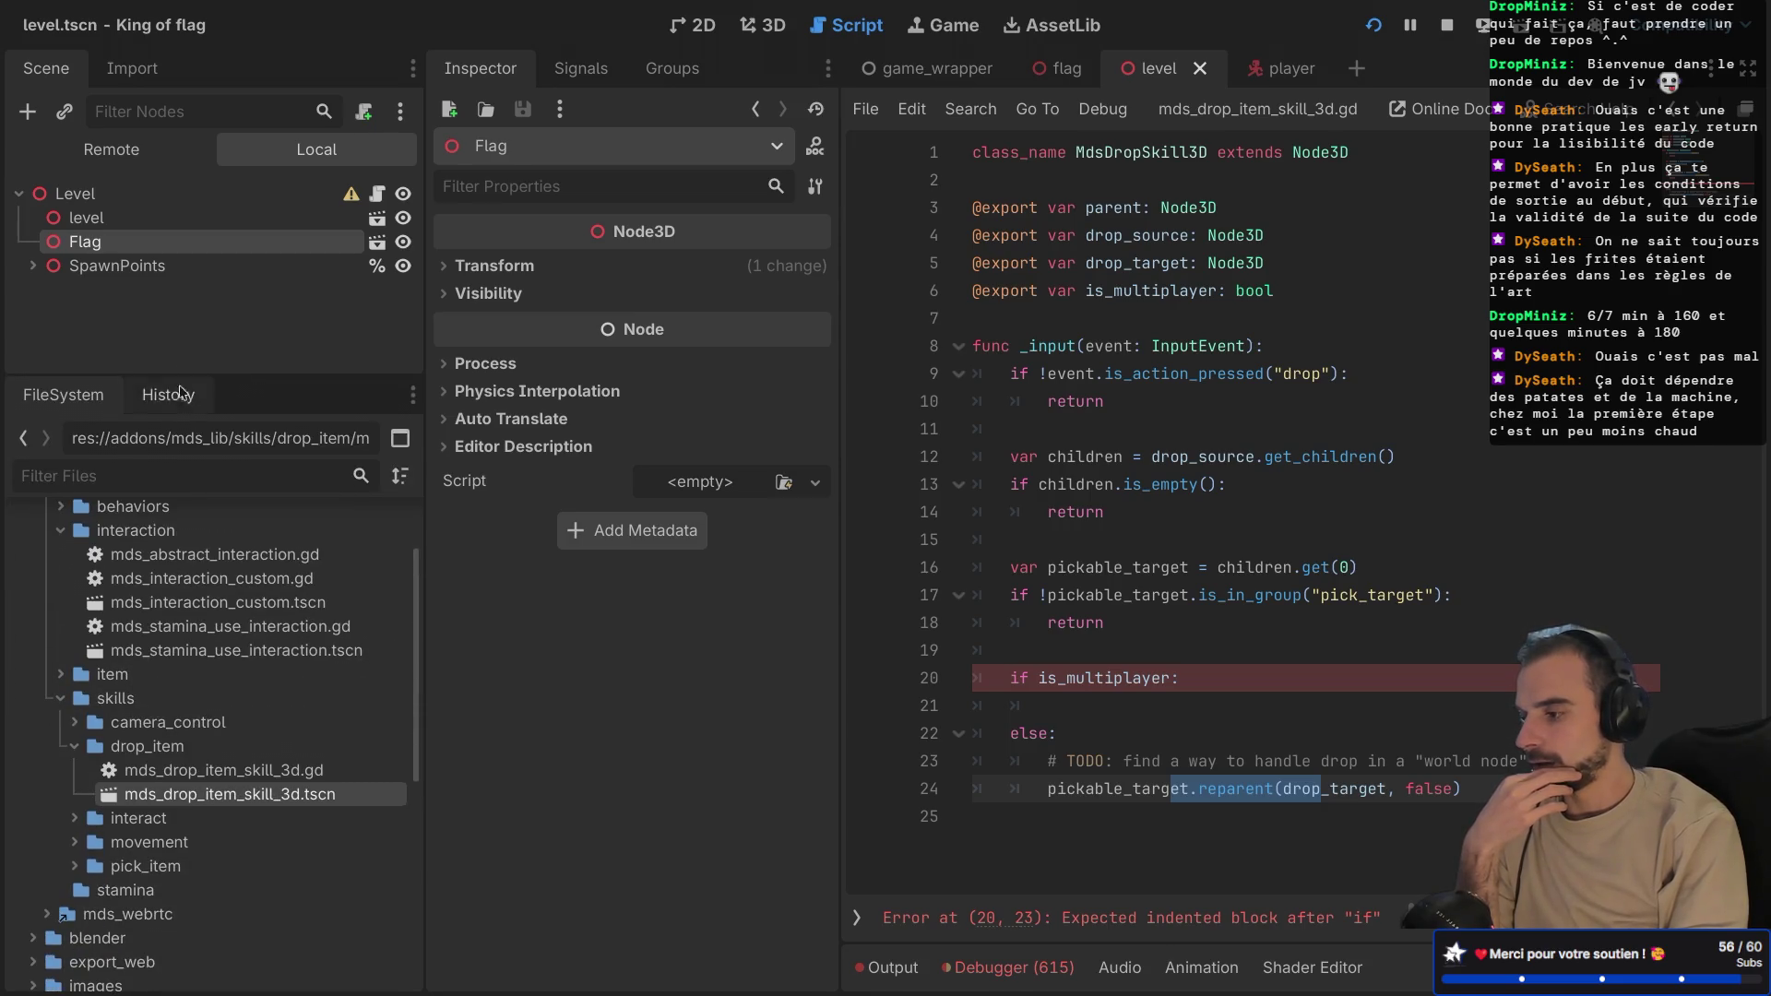
click(60, 531)
scroll(74, 692, down, 5)
click(46, 632)
click(46, 728)
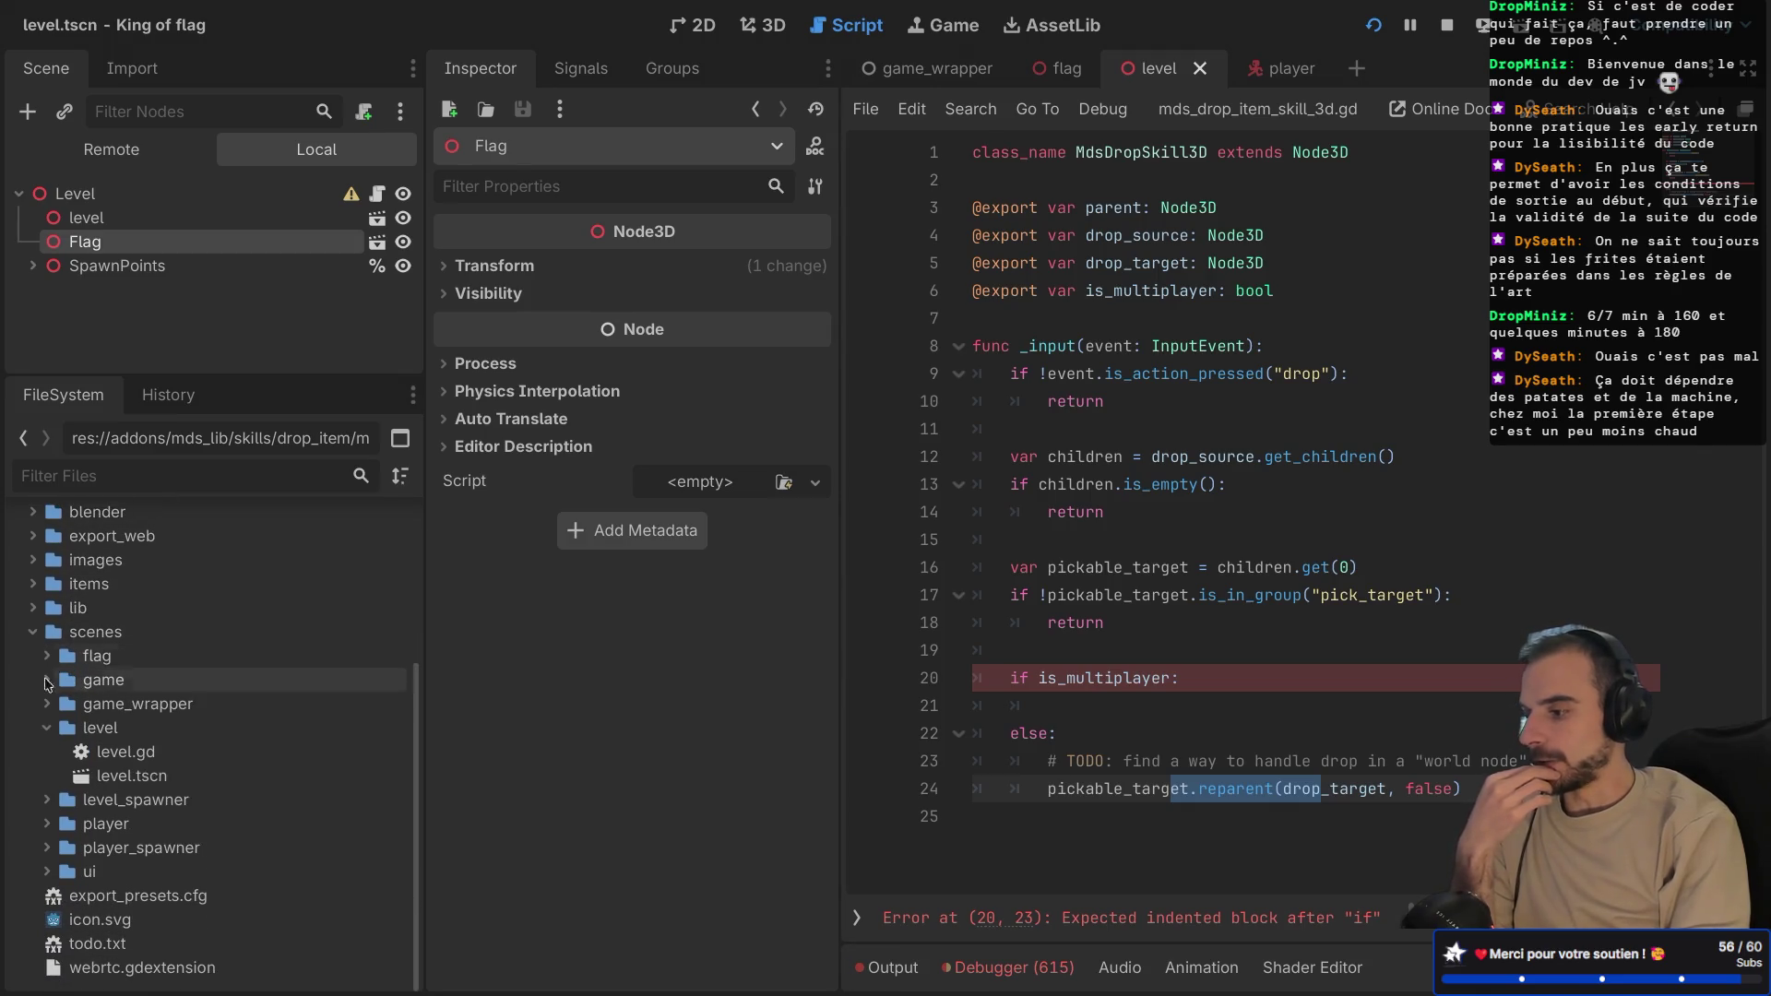
click(34, 680)
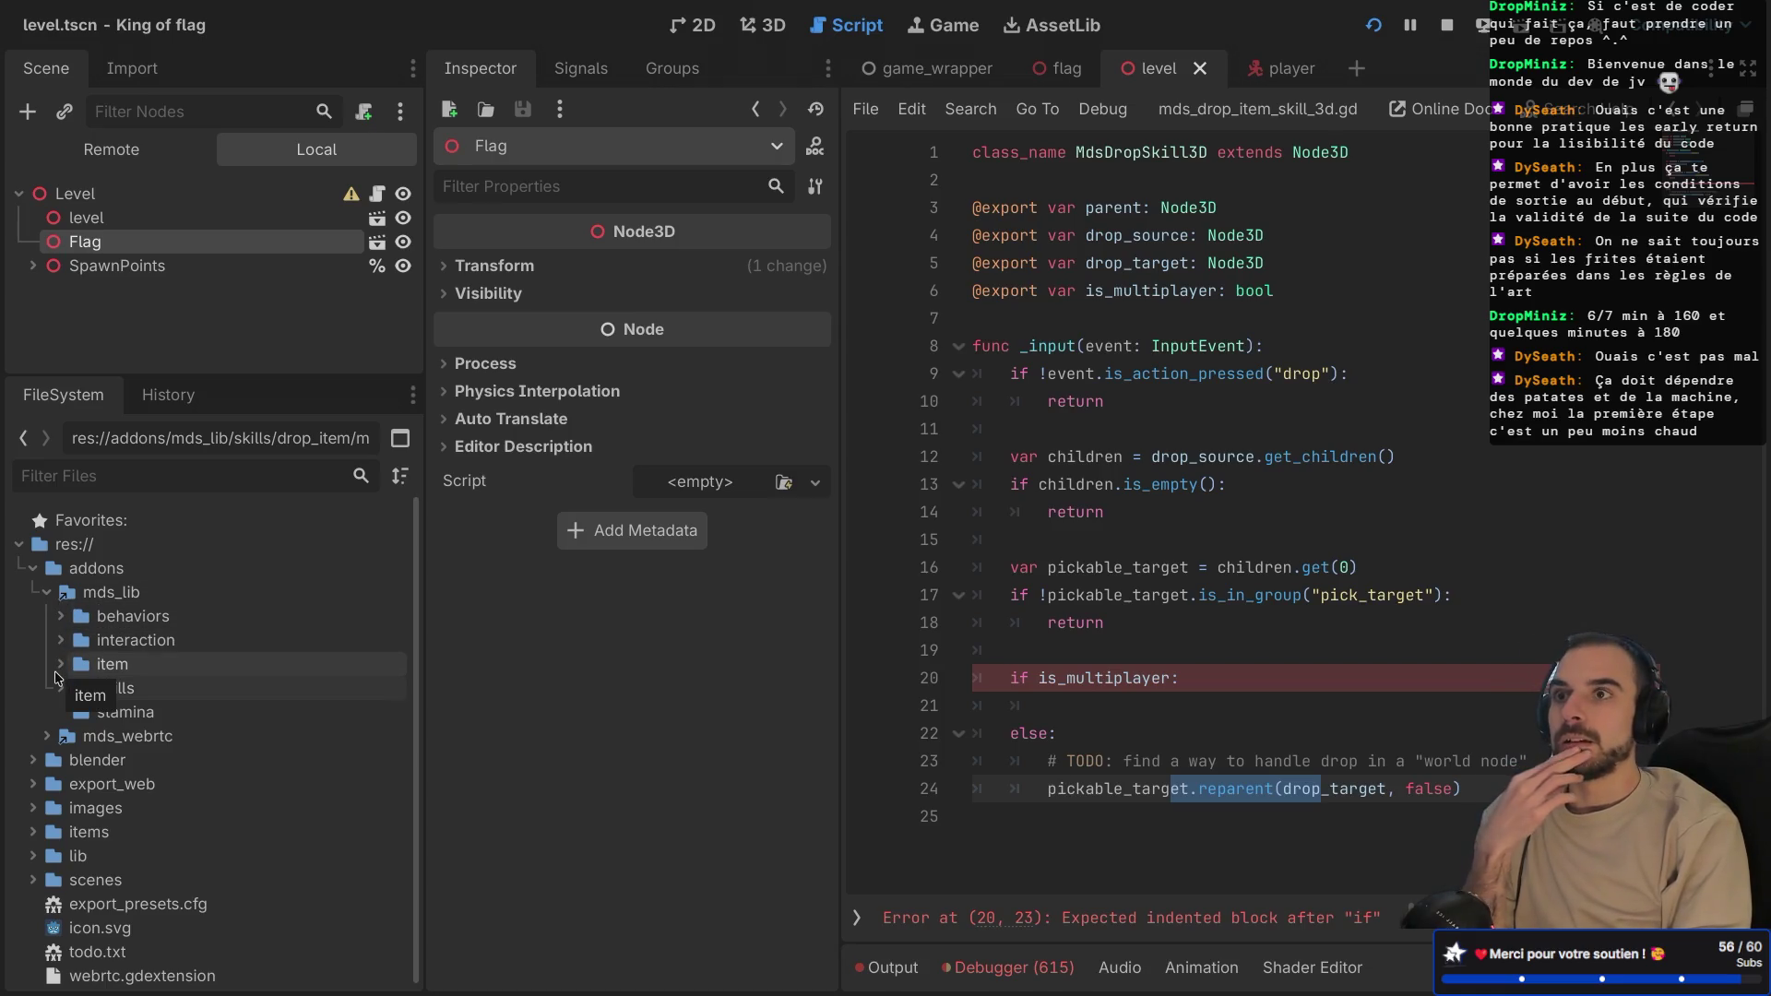
right_click(134, 591)
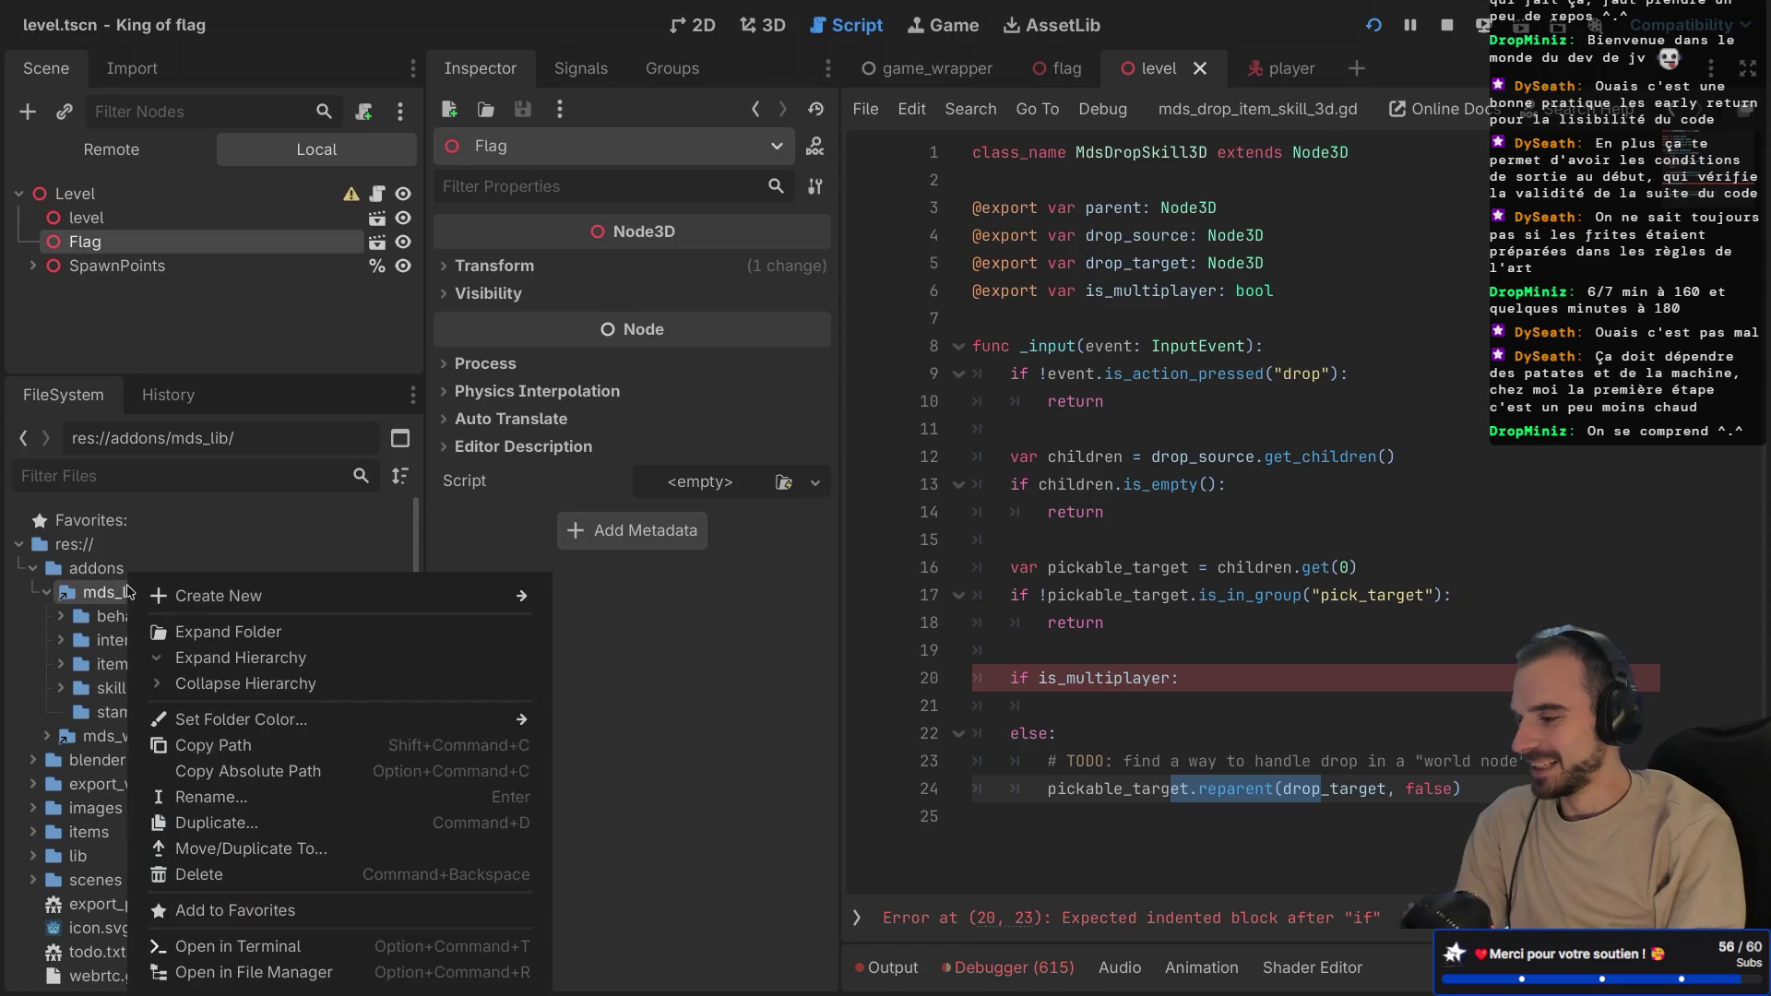
Create a new folder named 'world' inside mds_lib
mouse_move(295, 593)
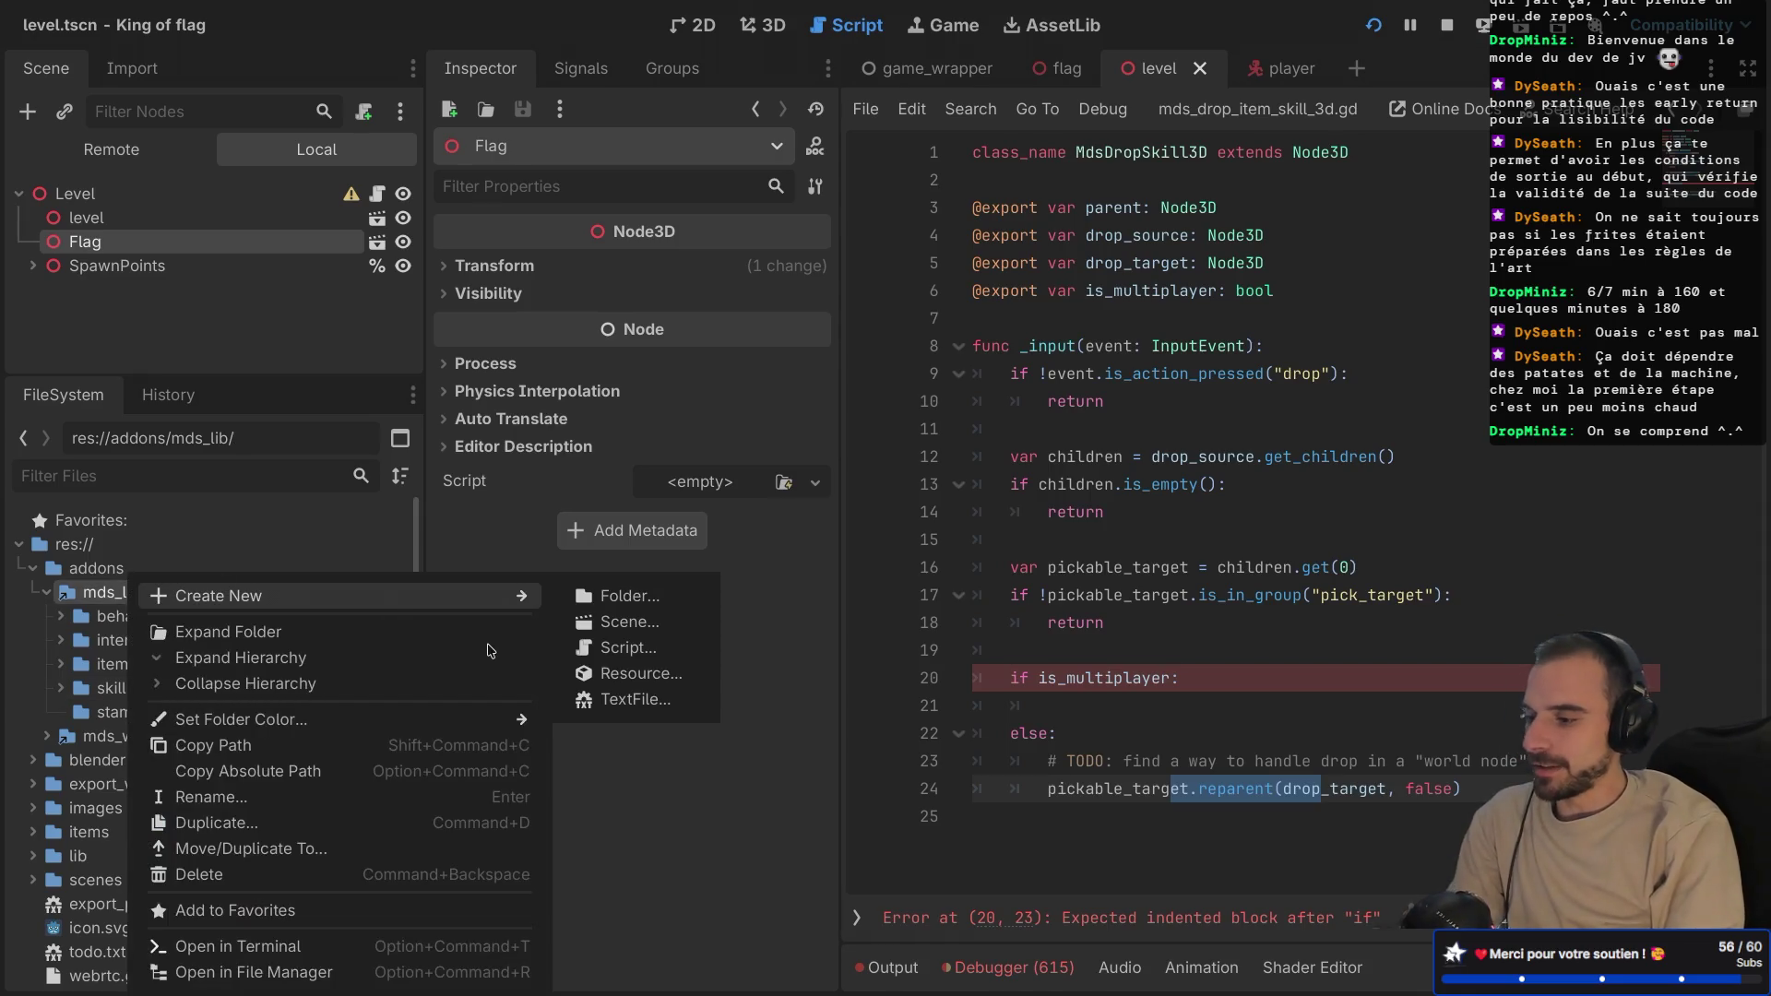
click(630, 596)
text(world)
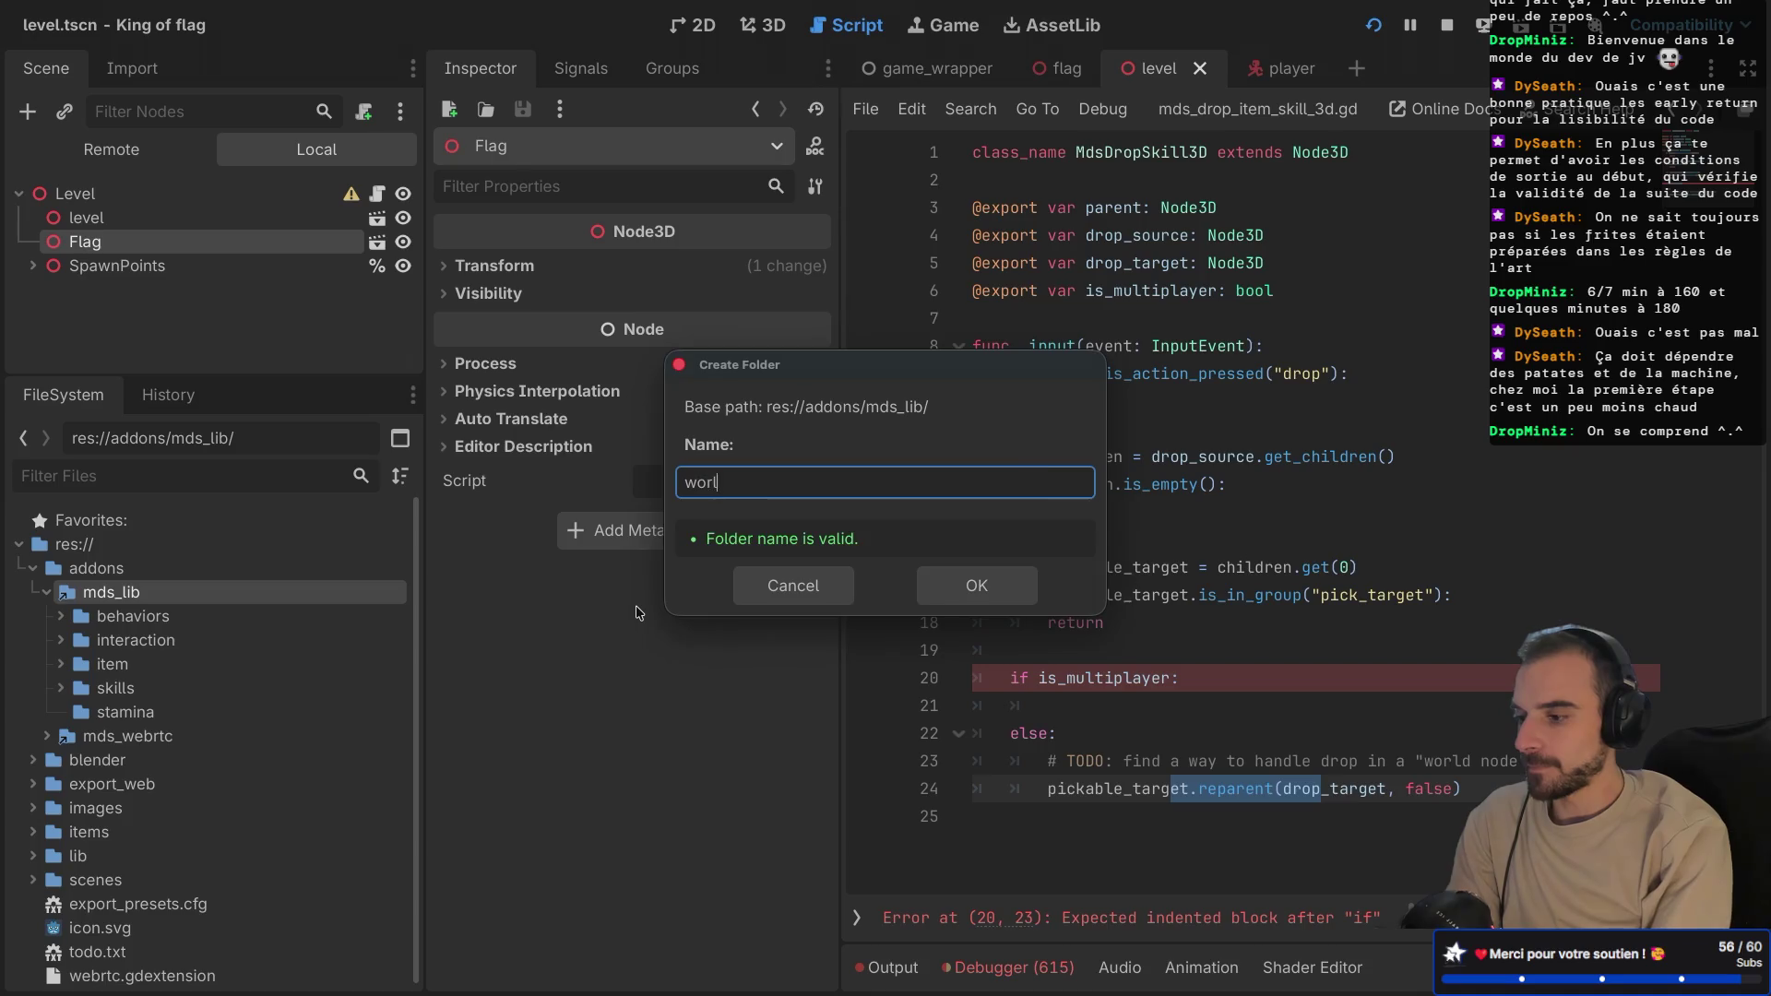
key(Return)
Start a new 3D scene named 'mds_world_3d' in the world folder
right_click(166, 735)
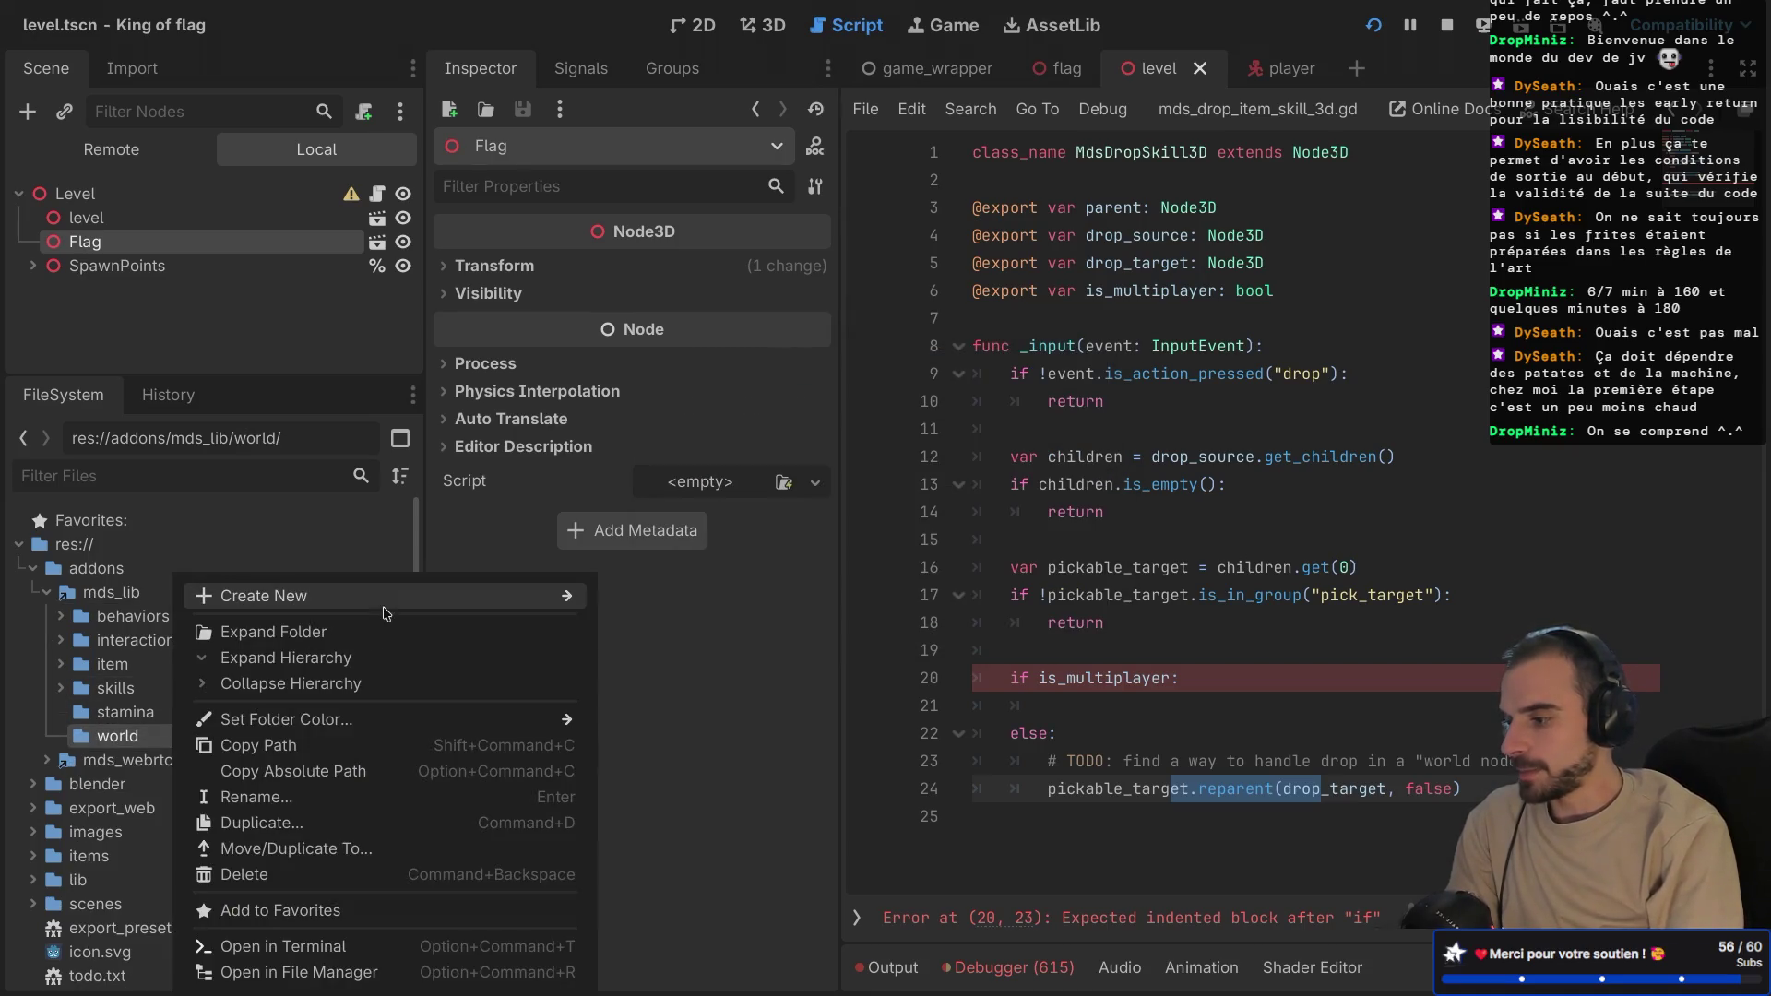
mouse_move(513, 596)
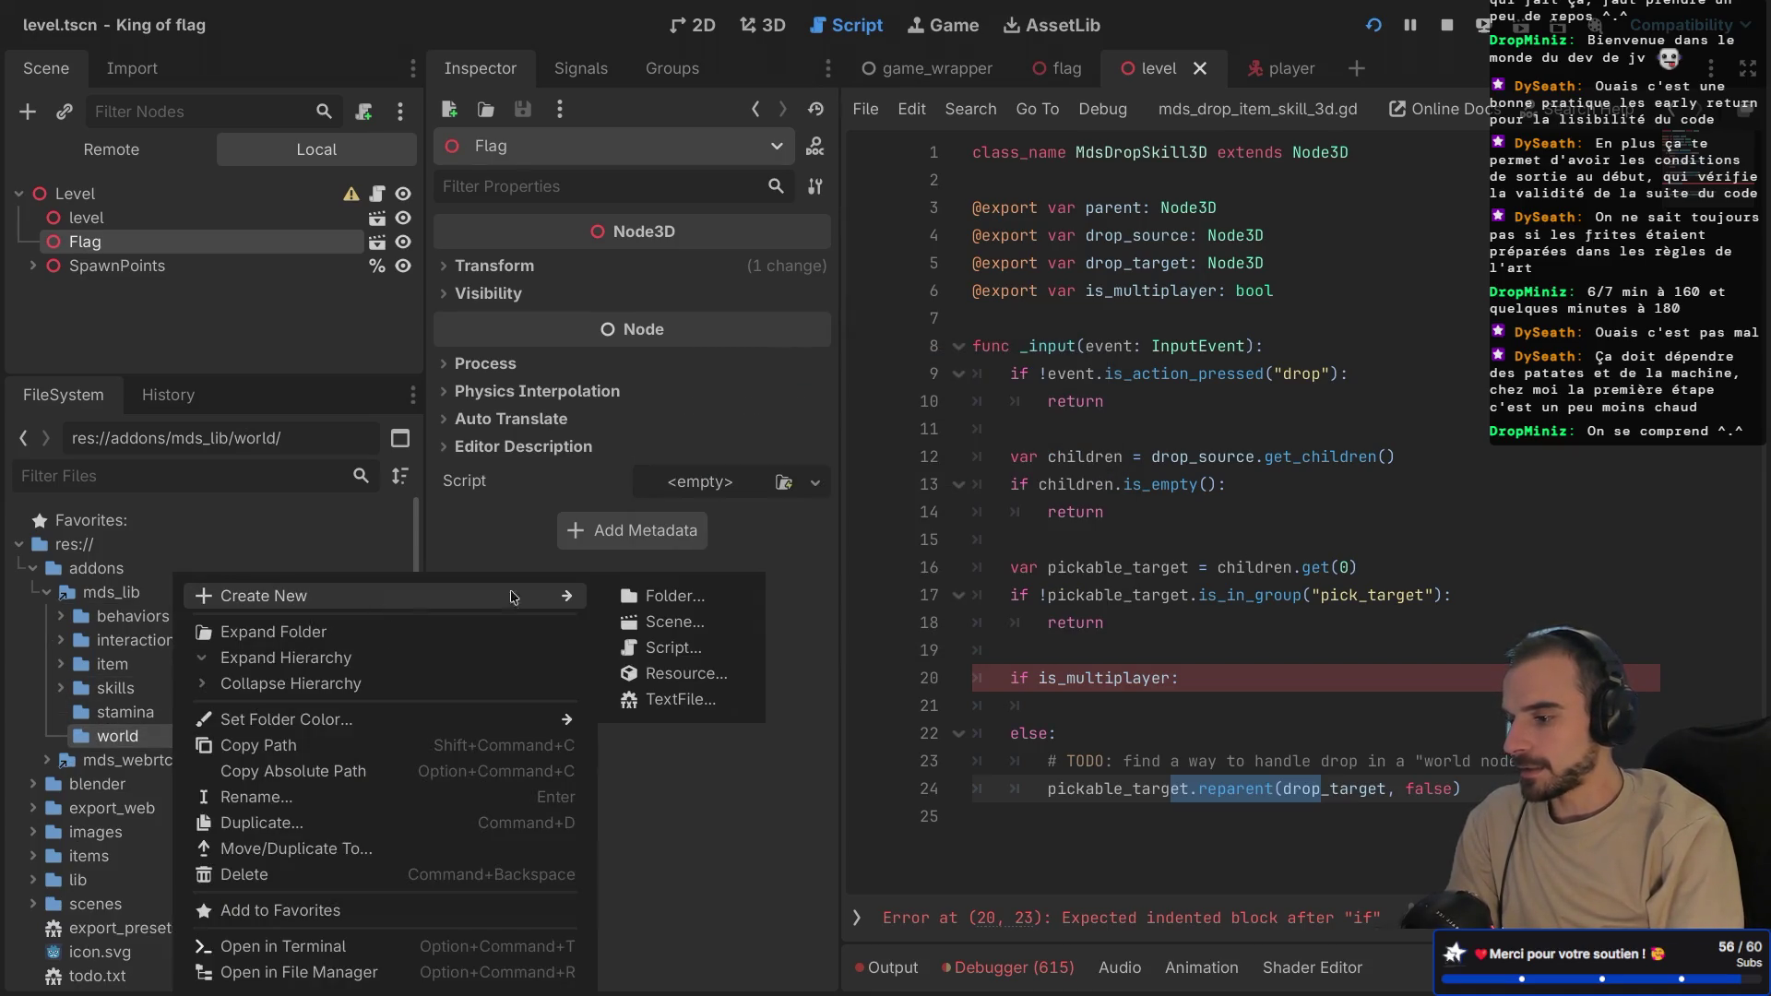
click(682, 622)
text(mds_)
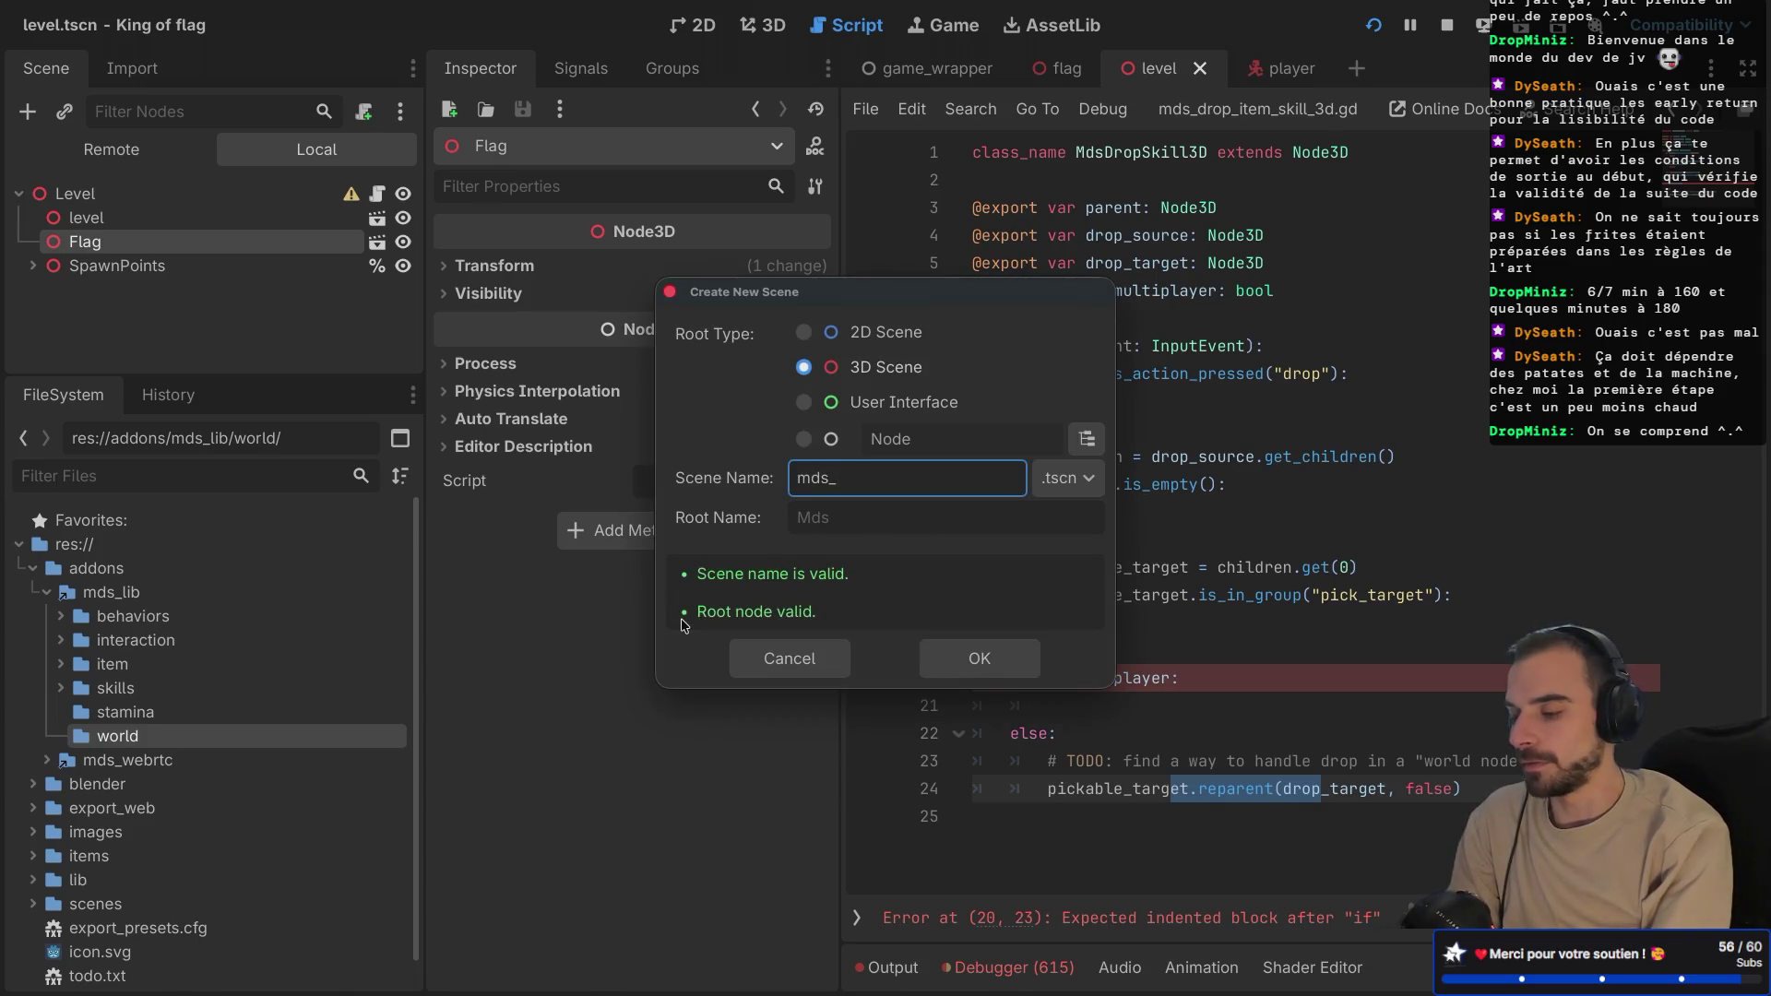
text(world_3d)
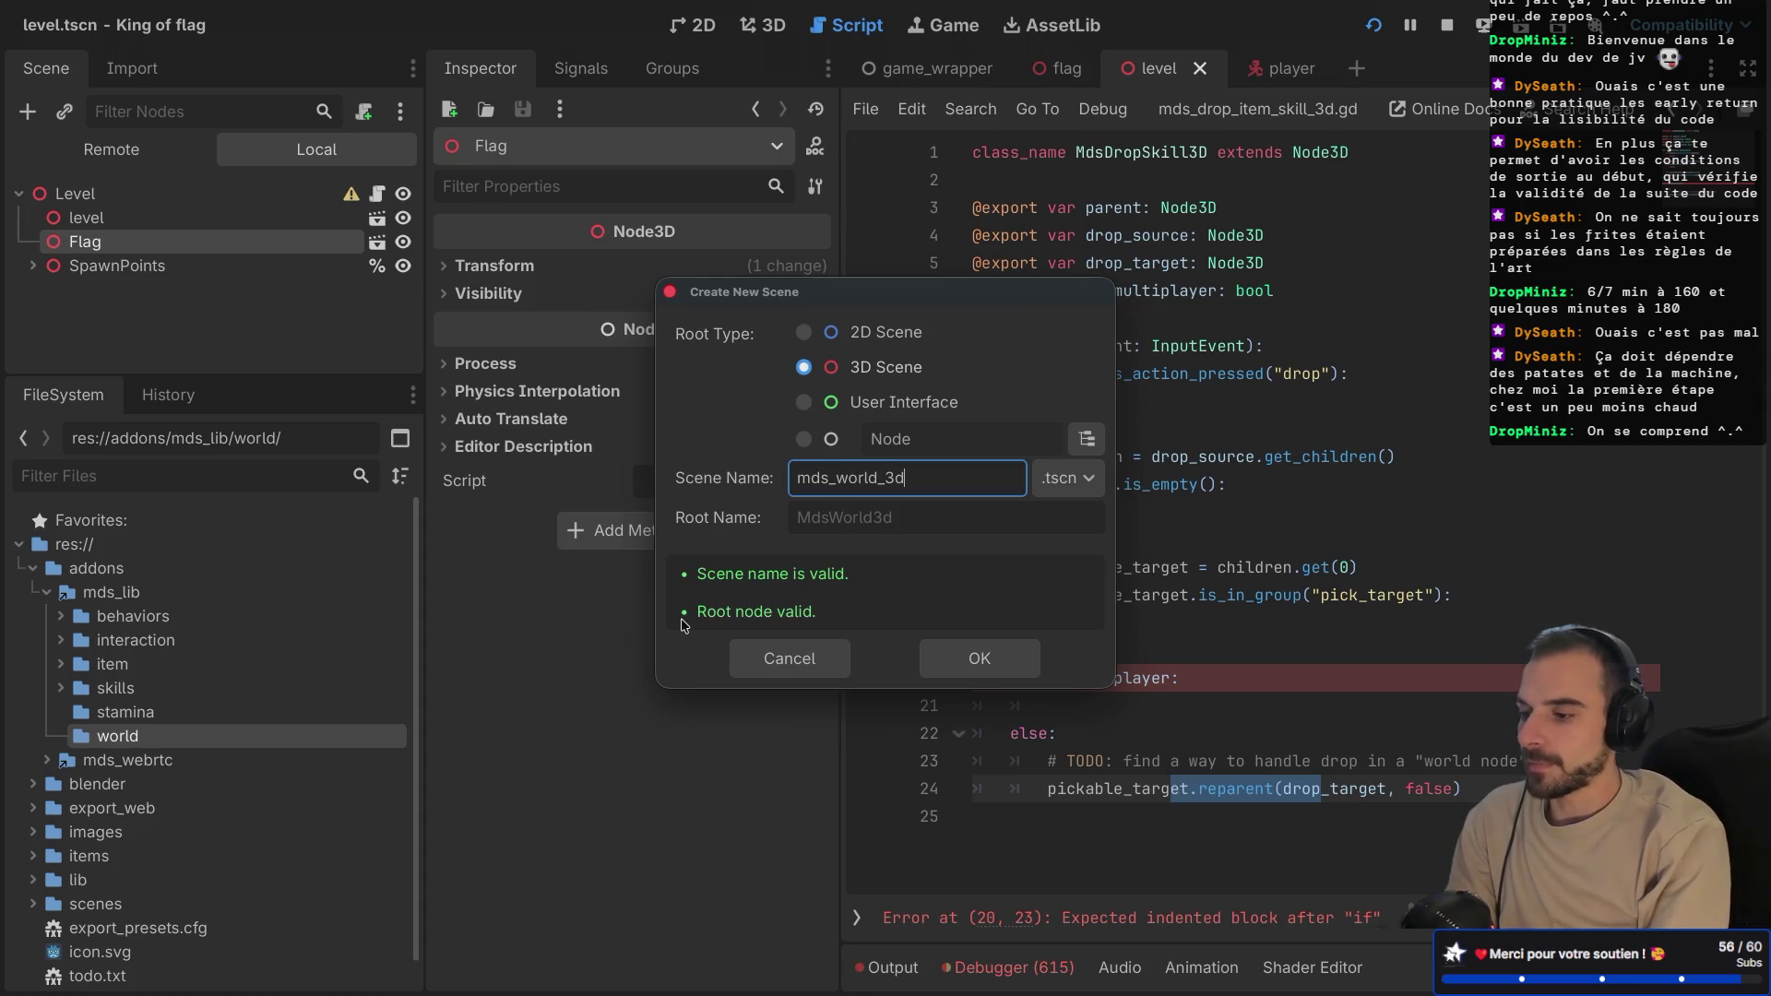
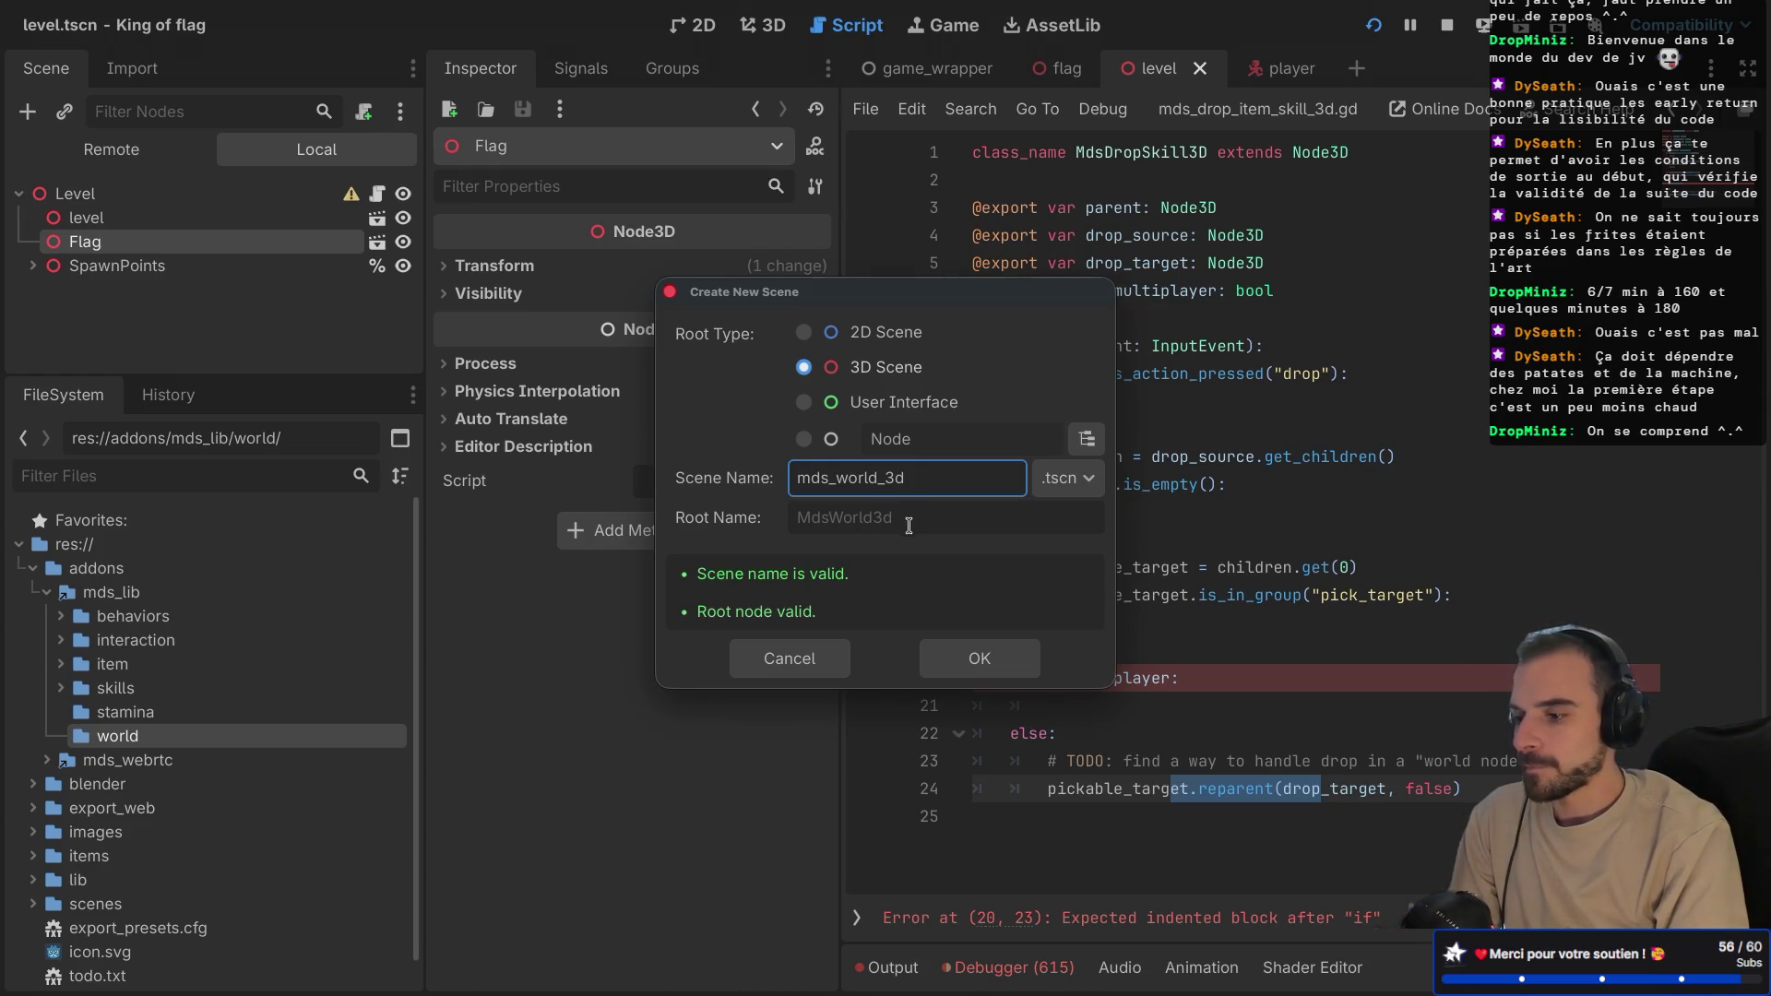
Create the mds_world_3d scene, rename its root node to MdsWorld3D, and save
click(959, 645)
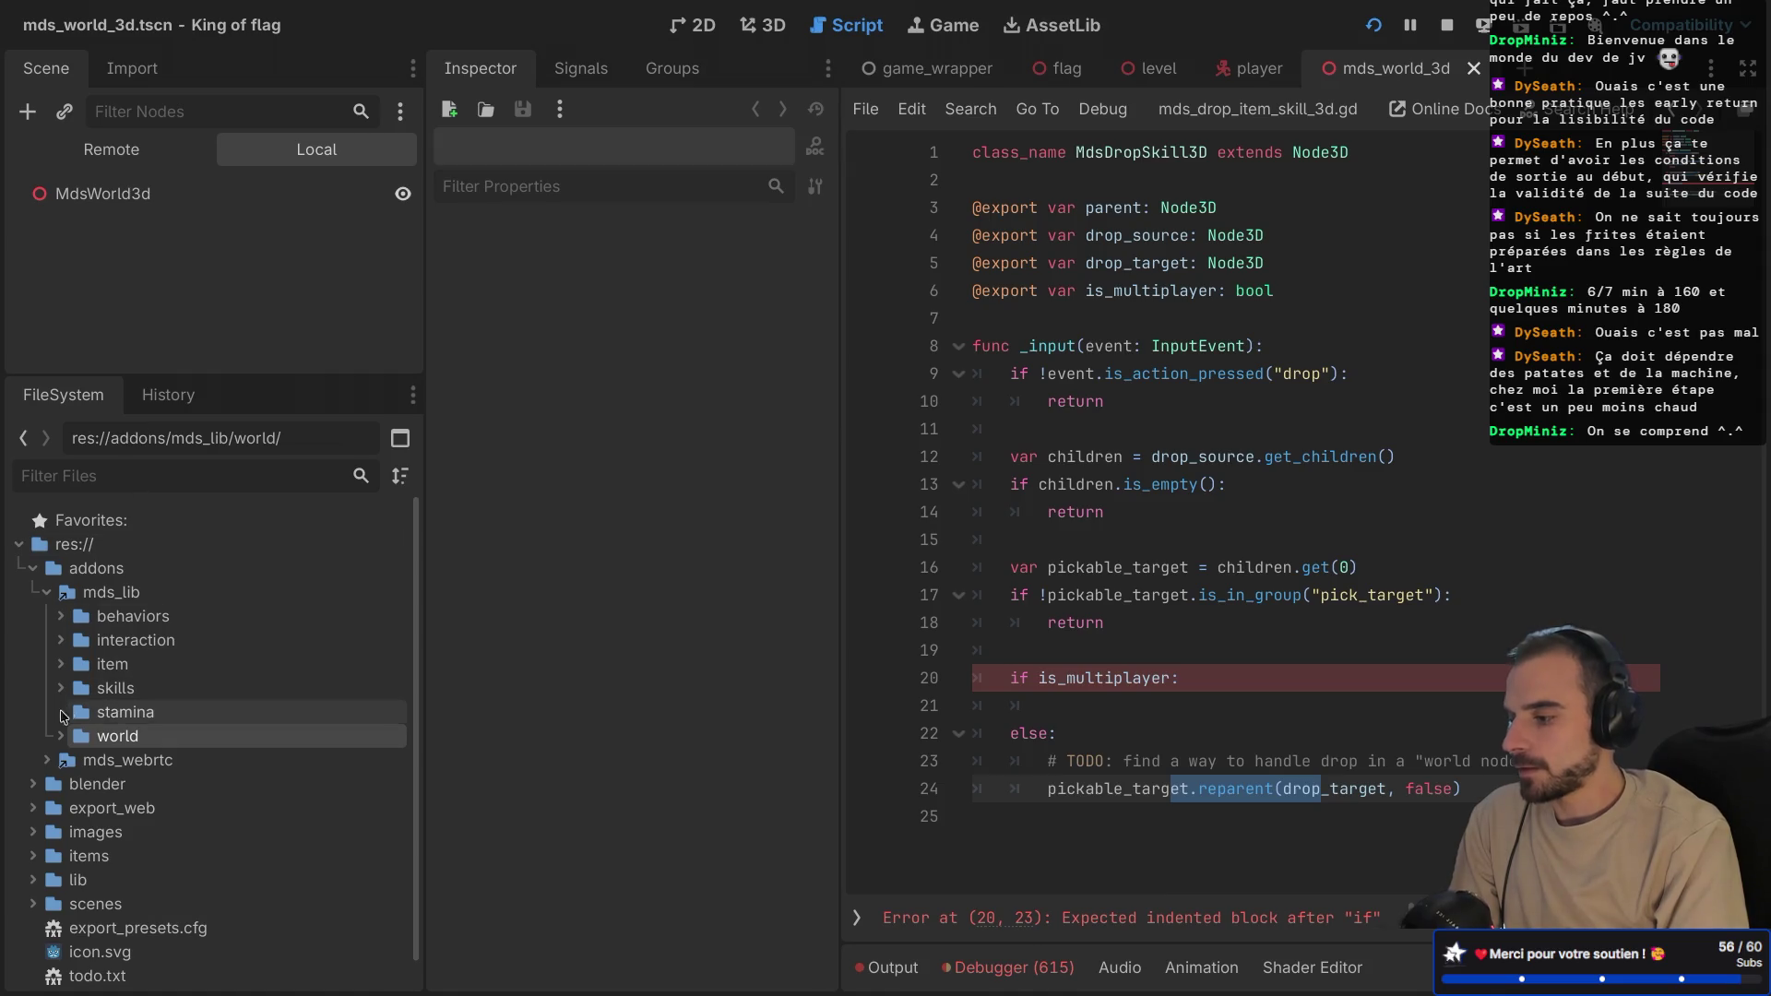
click(61, 736)
double_click(166, 193)
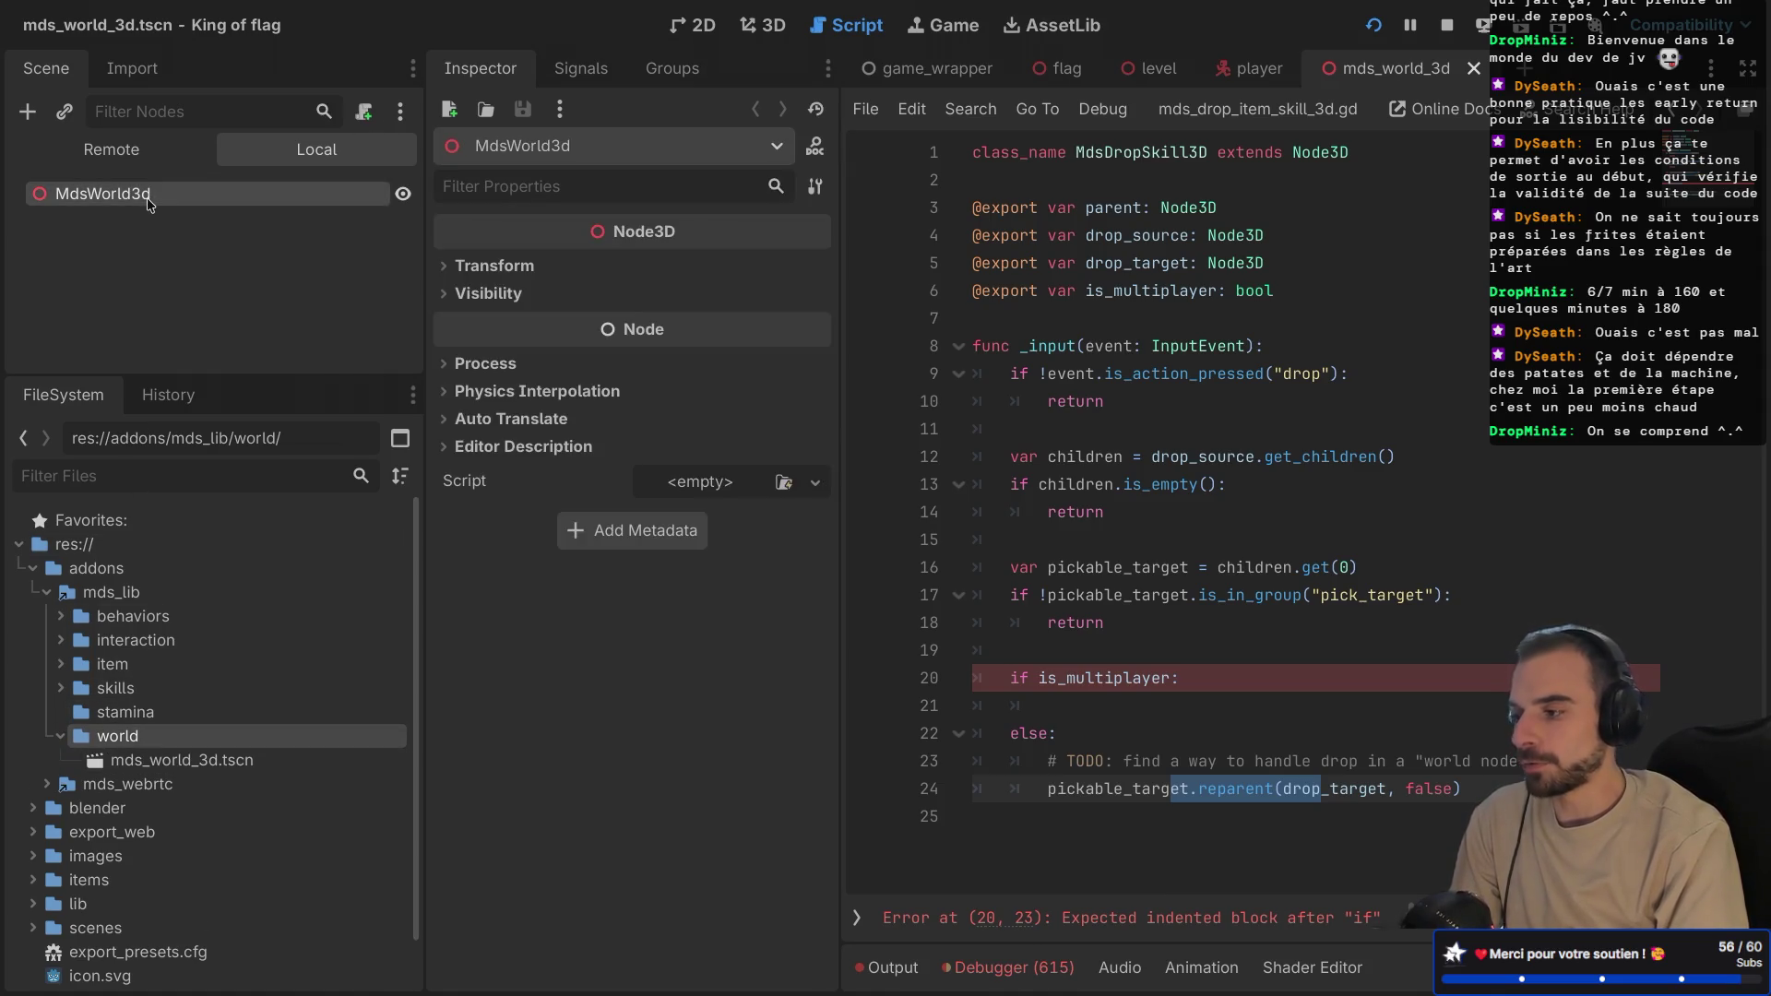
key(BackSpace)
text(D)
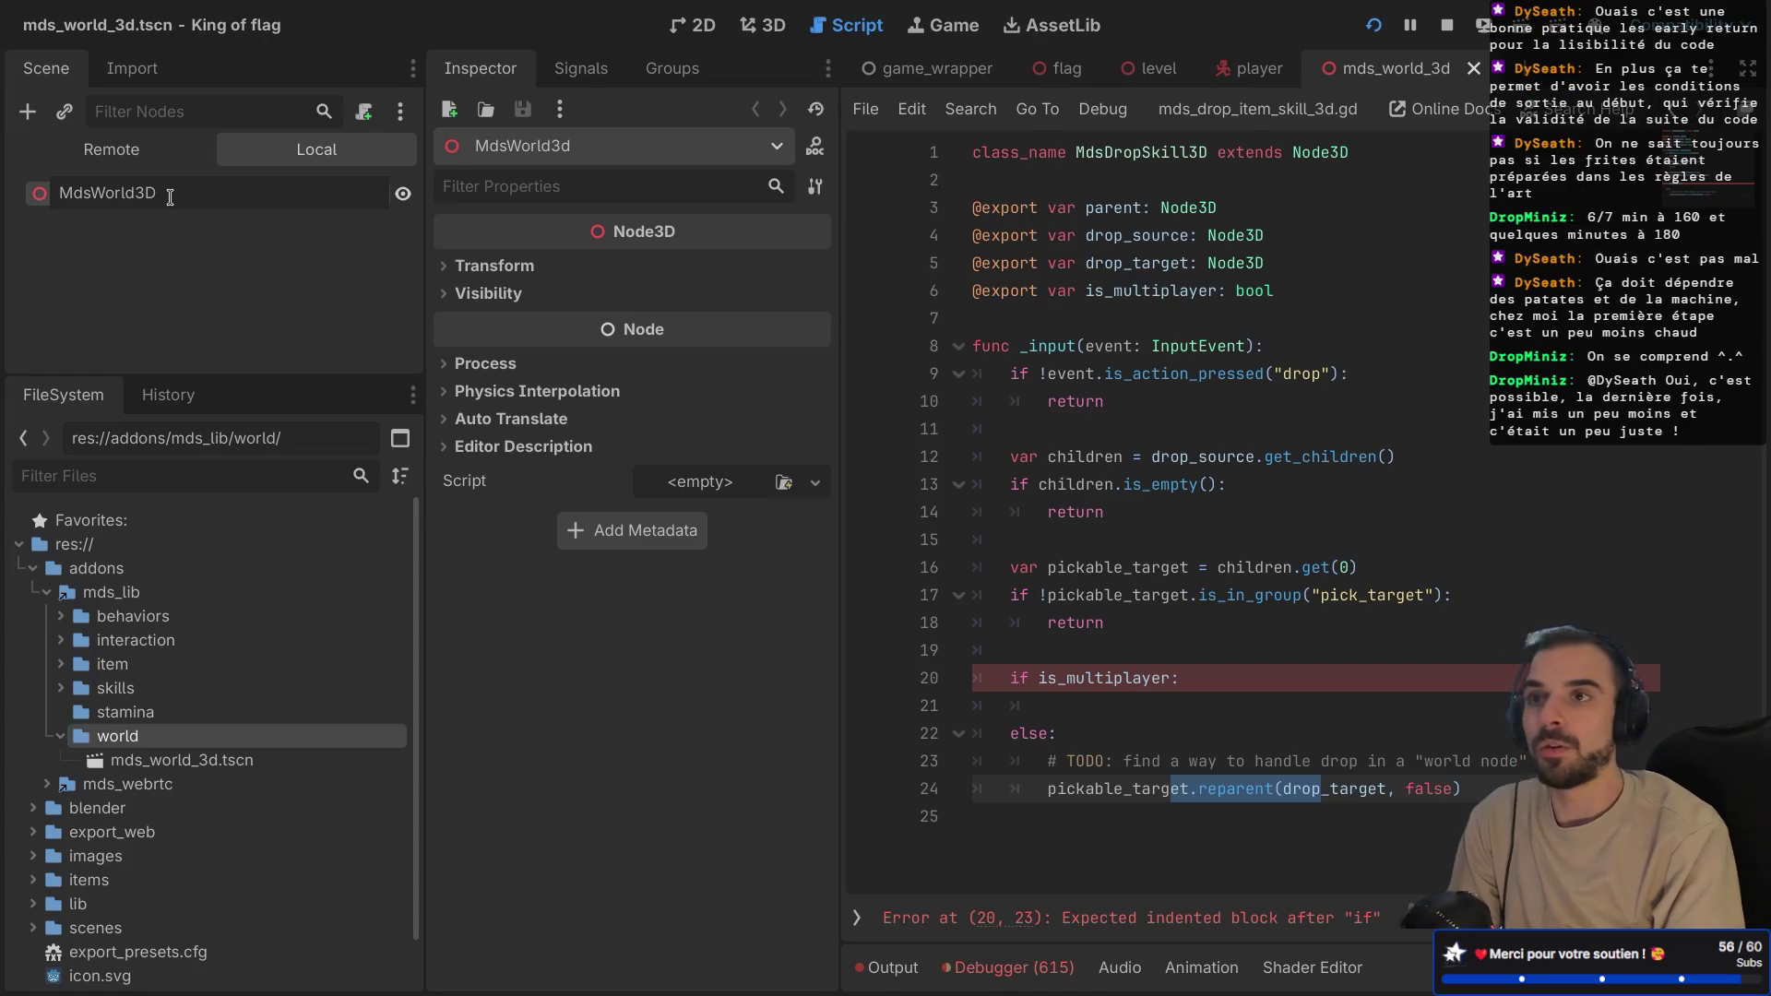
key(Return)
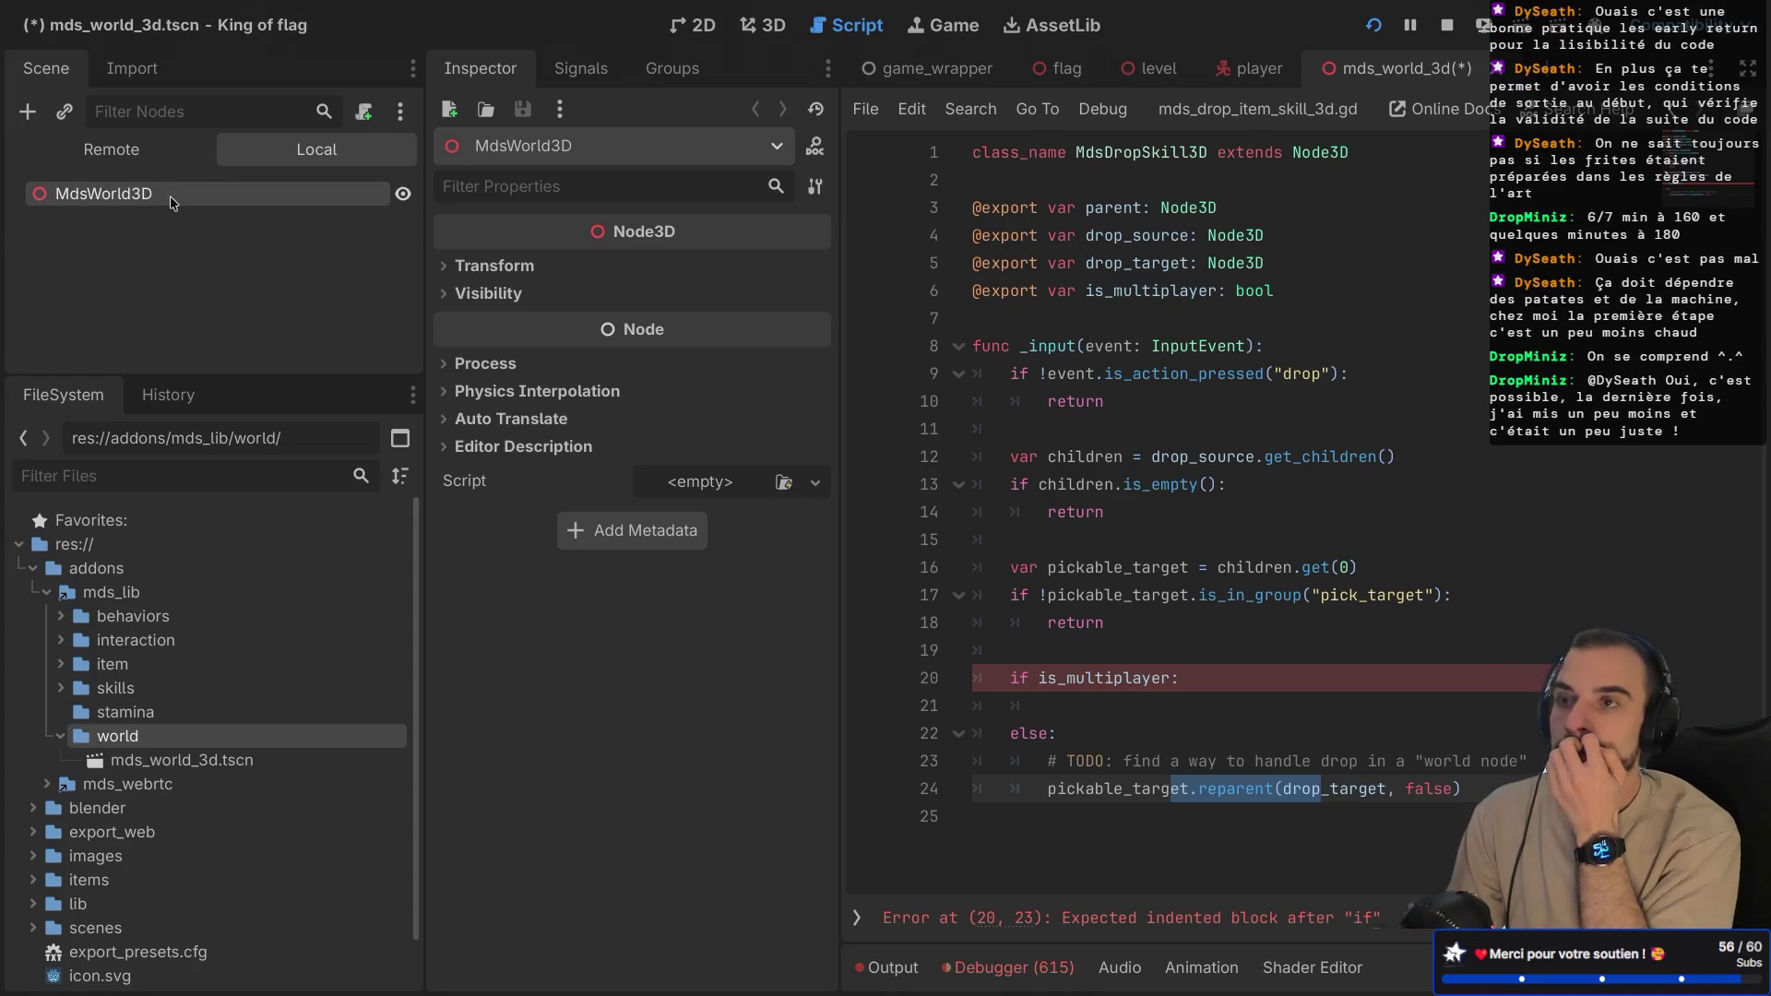
key(ctrl+s)
Attach a new mds_world_3d.gd script to the MdsWorld3D root node
right_click(185, 192)
click(347, 126)
click(363, 112)
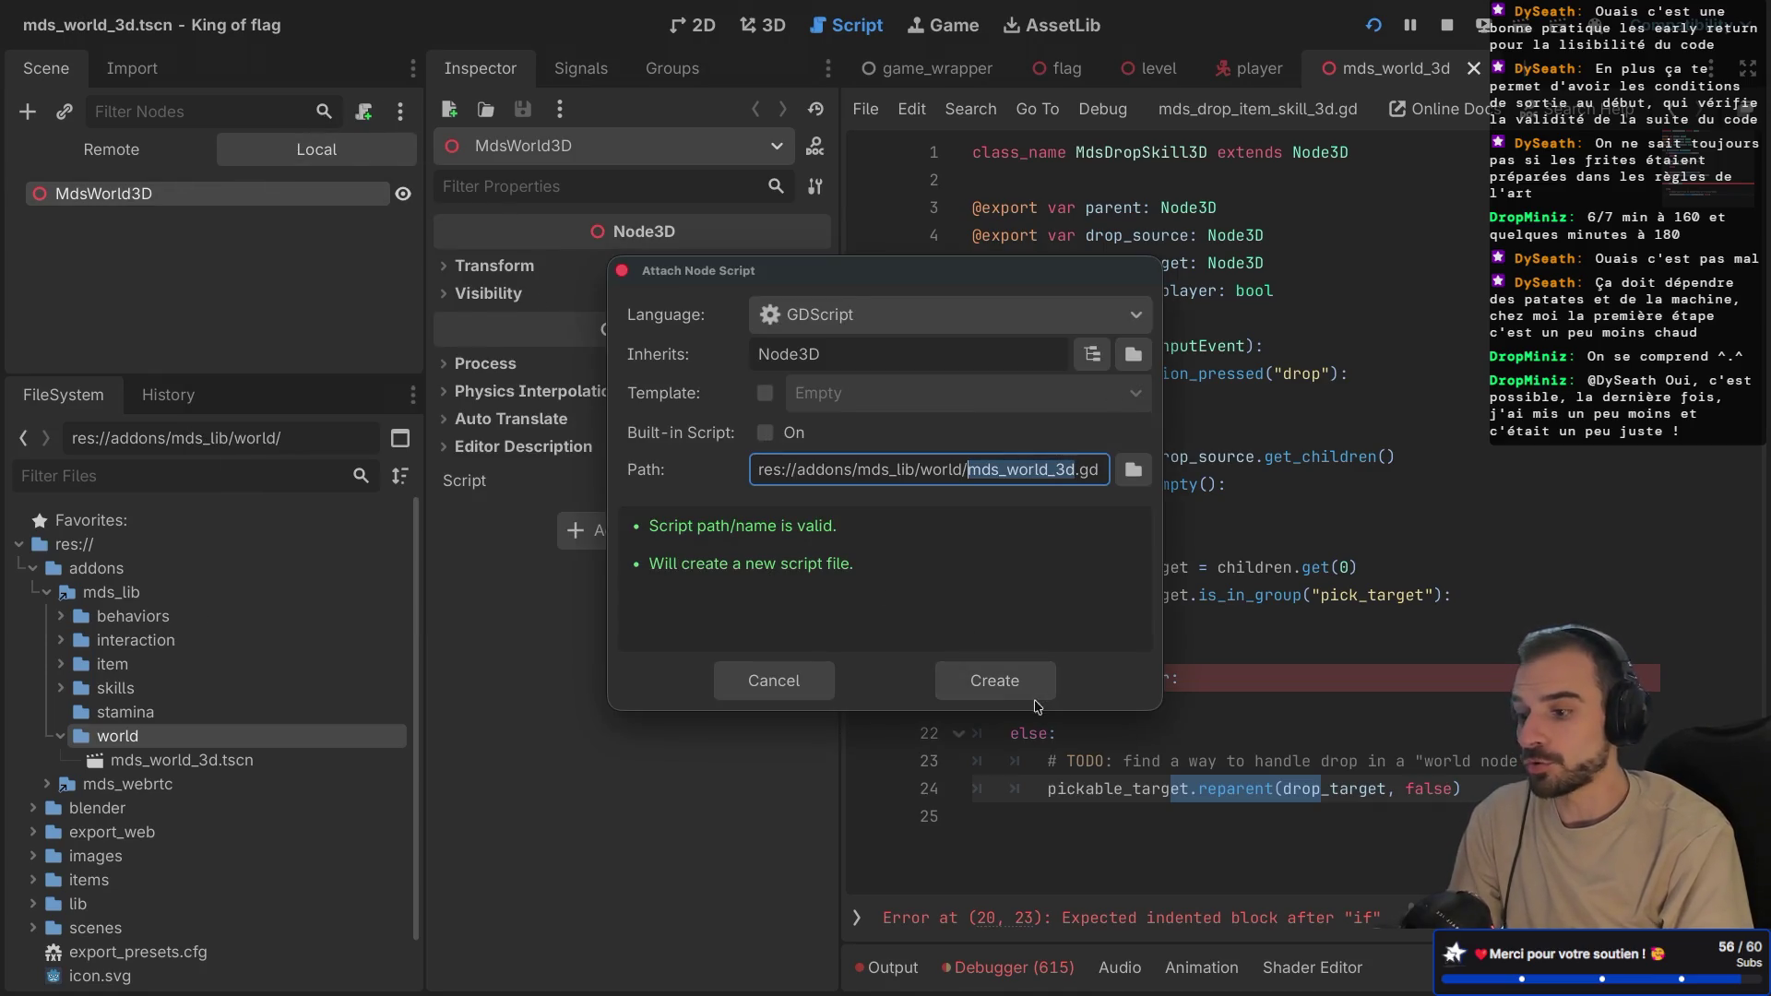
click(1027, 699)
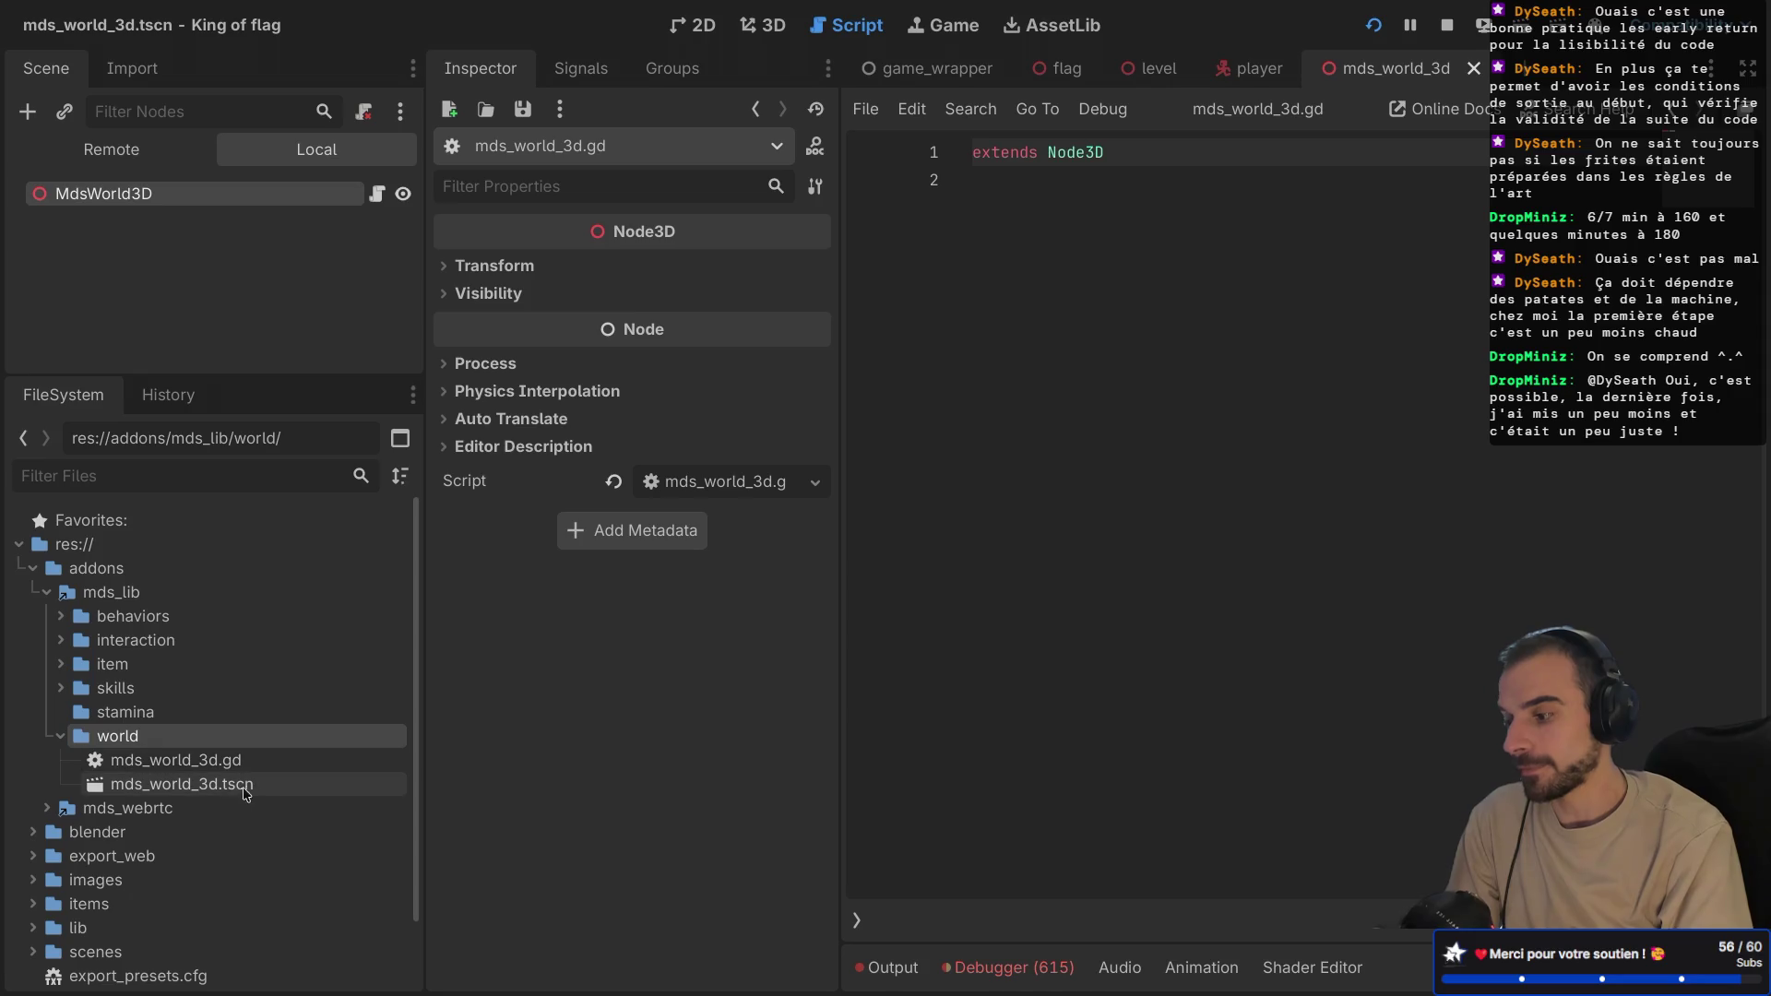
Add 'class_name MdsWord3D' at the top of mds_world_3d.gd and save the script
key(Return)
key(Up)
text(class_name M)
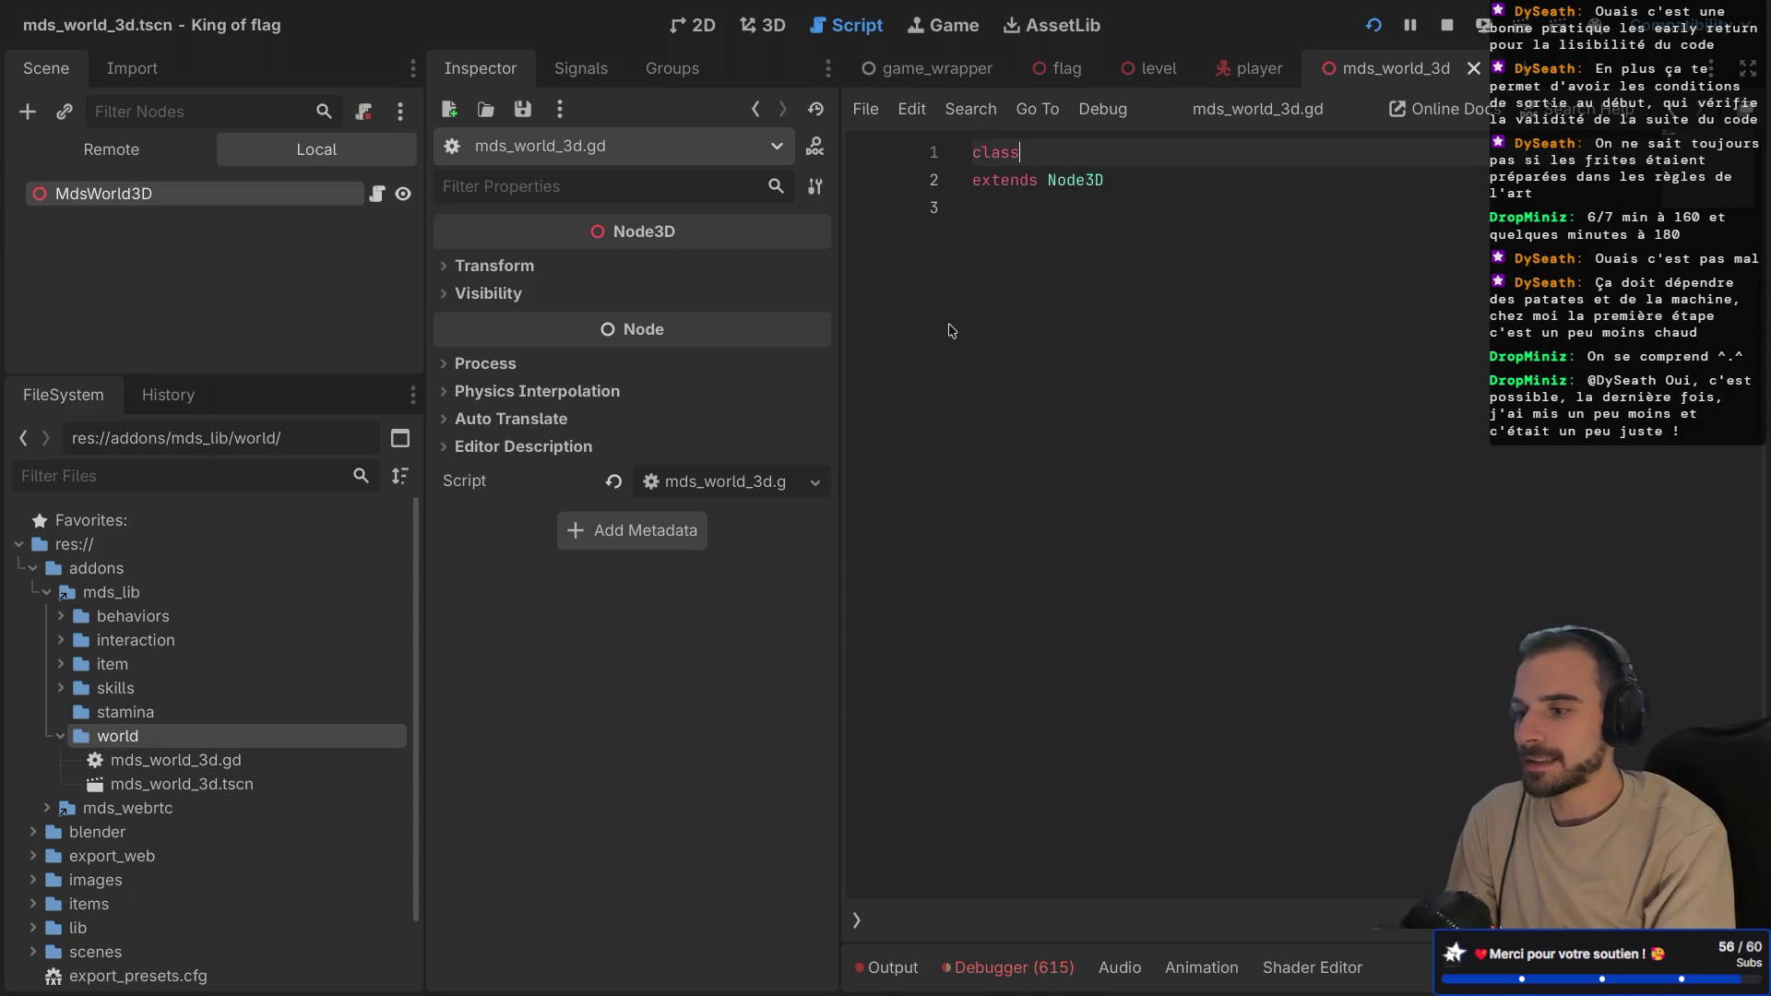
text(dsWord)
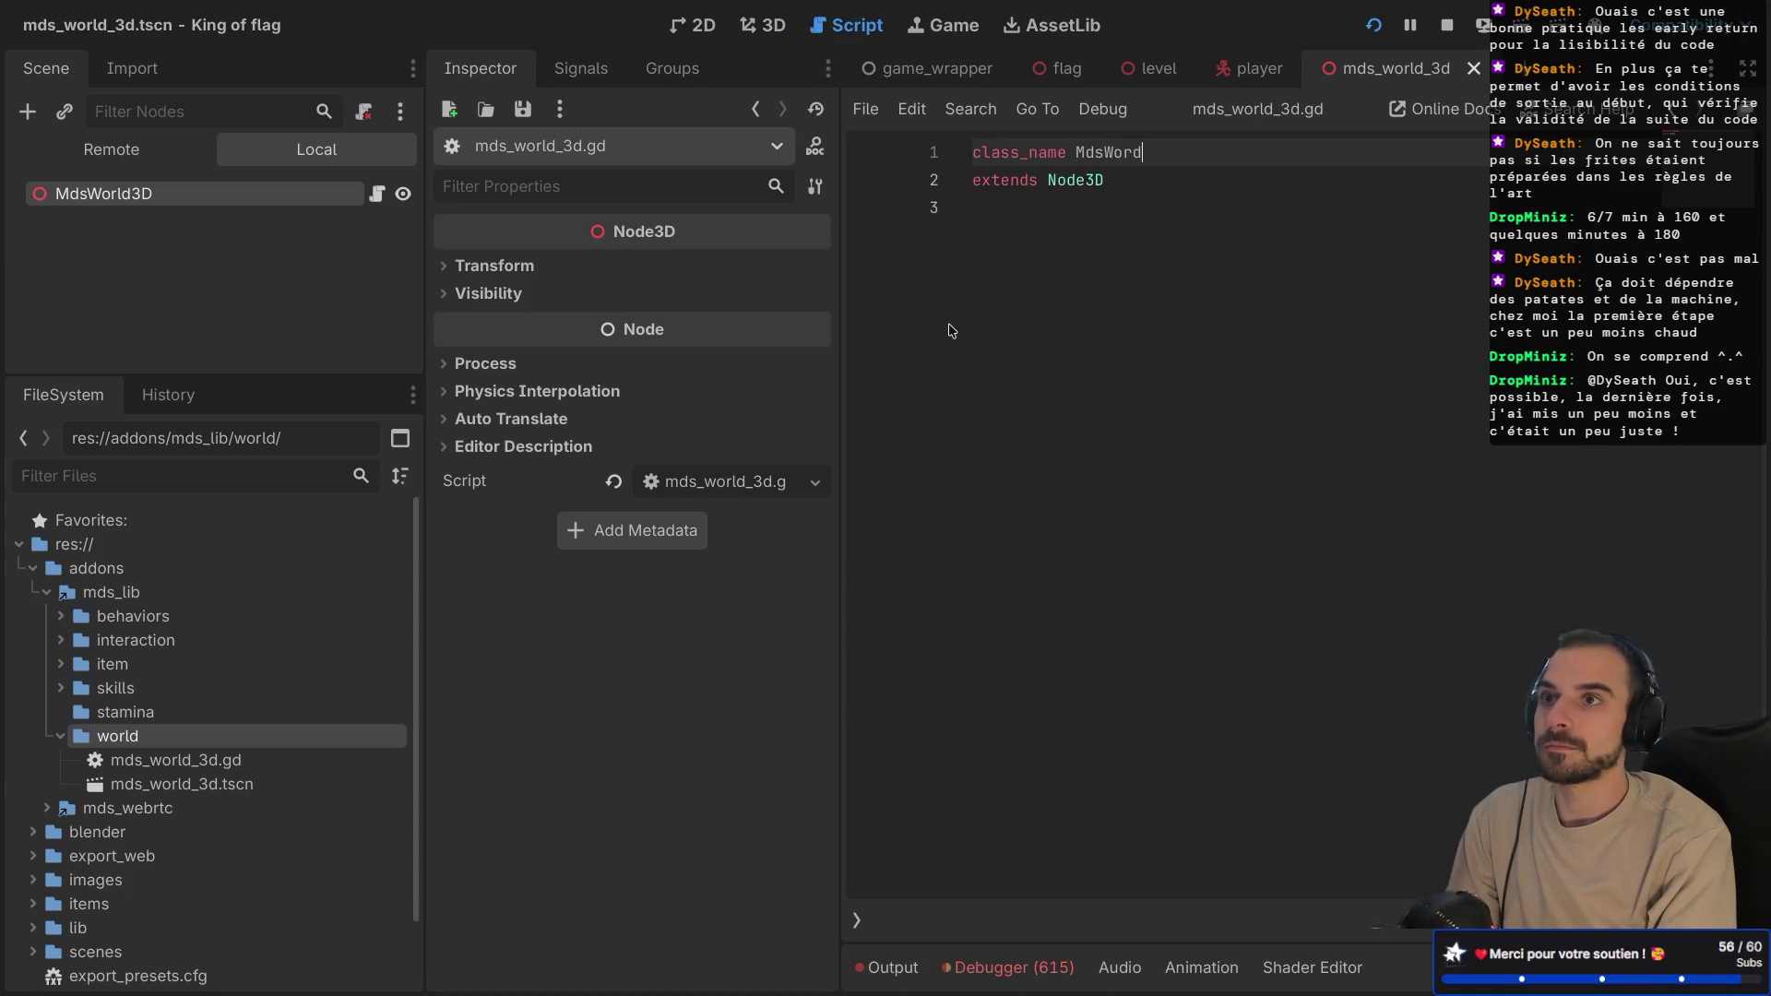
text(3)
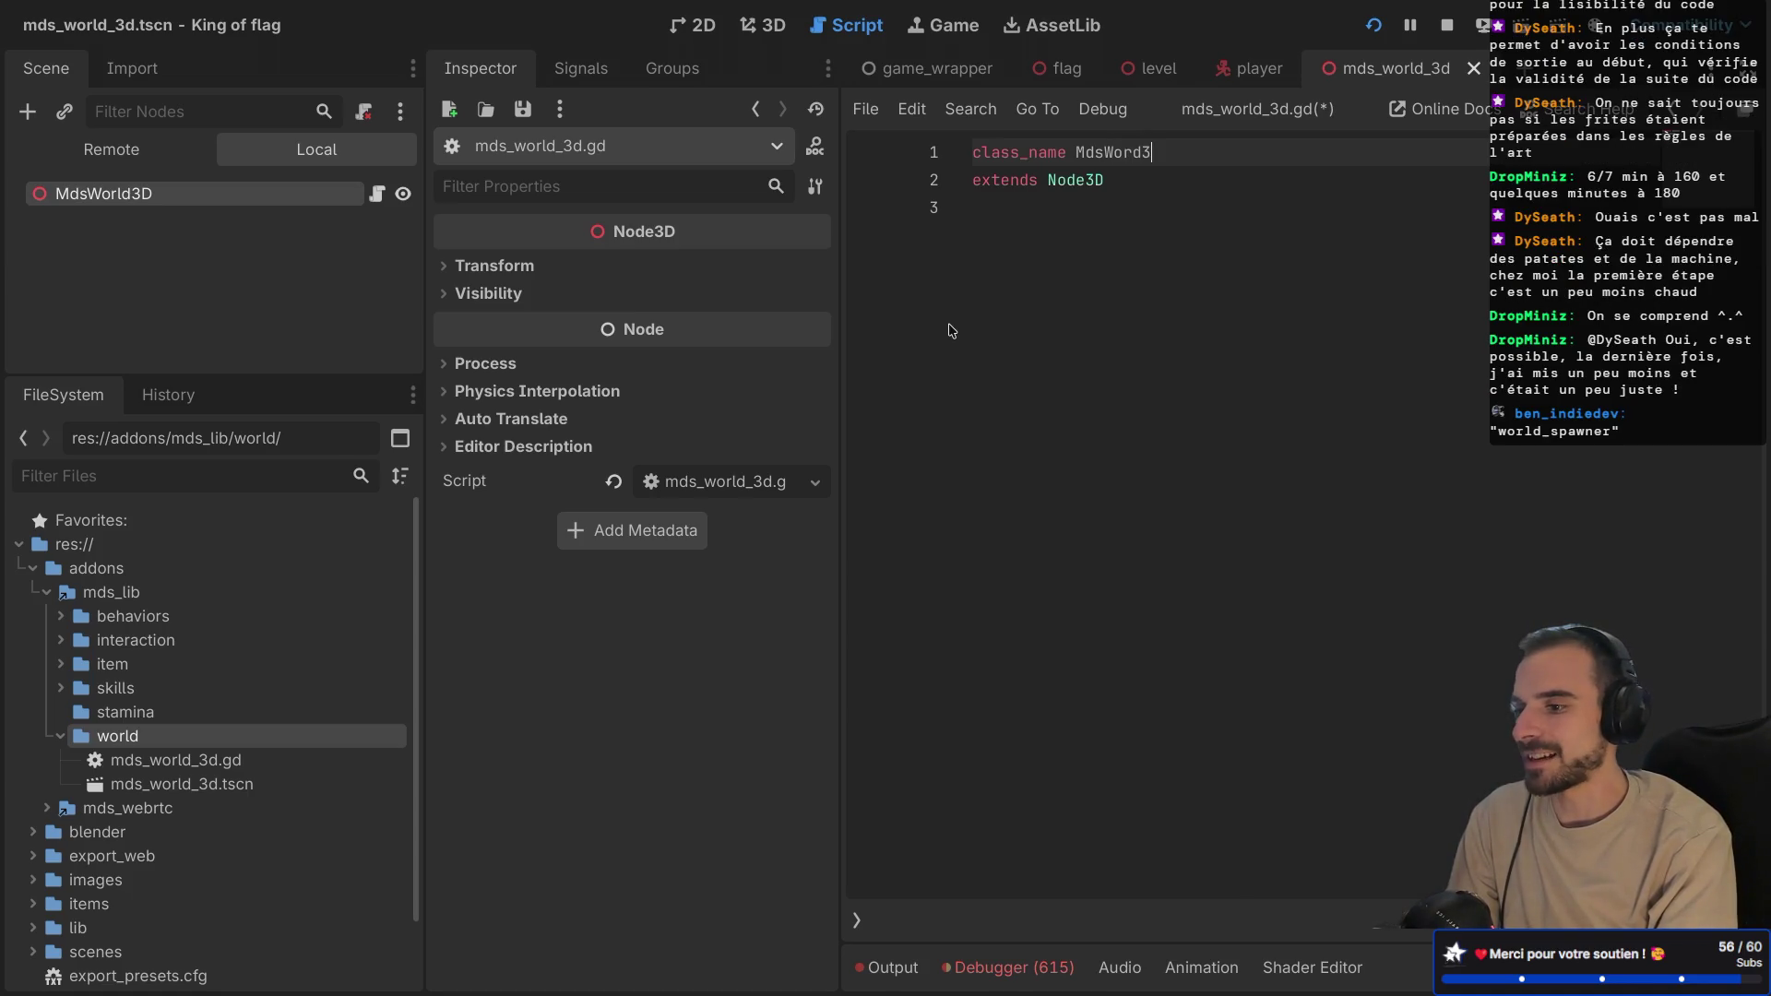
text(D)
key(ctrl+s)
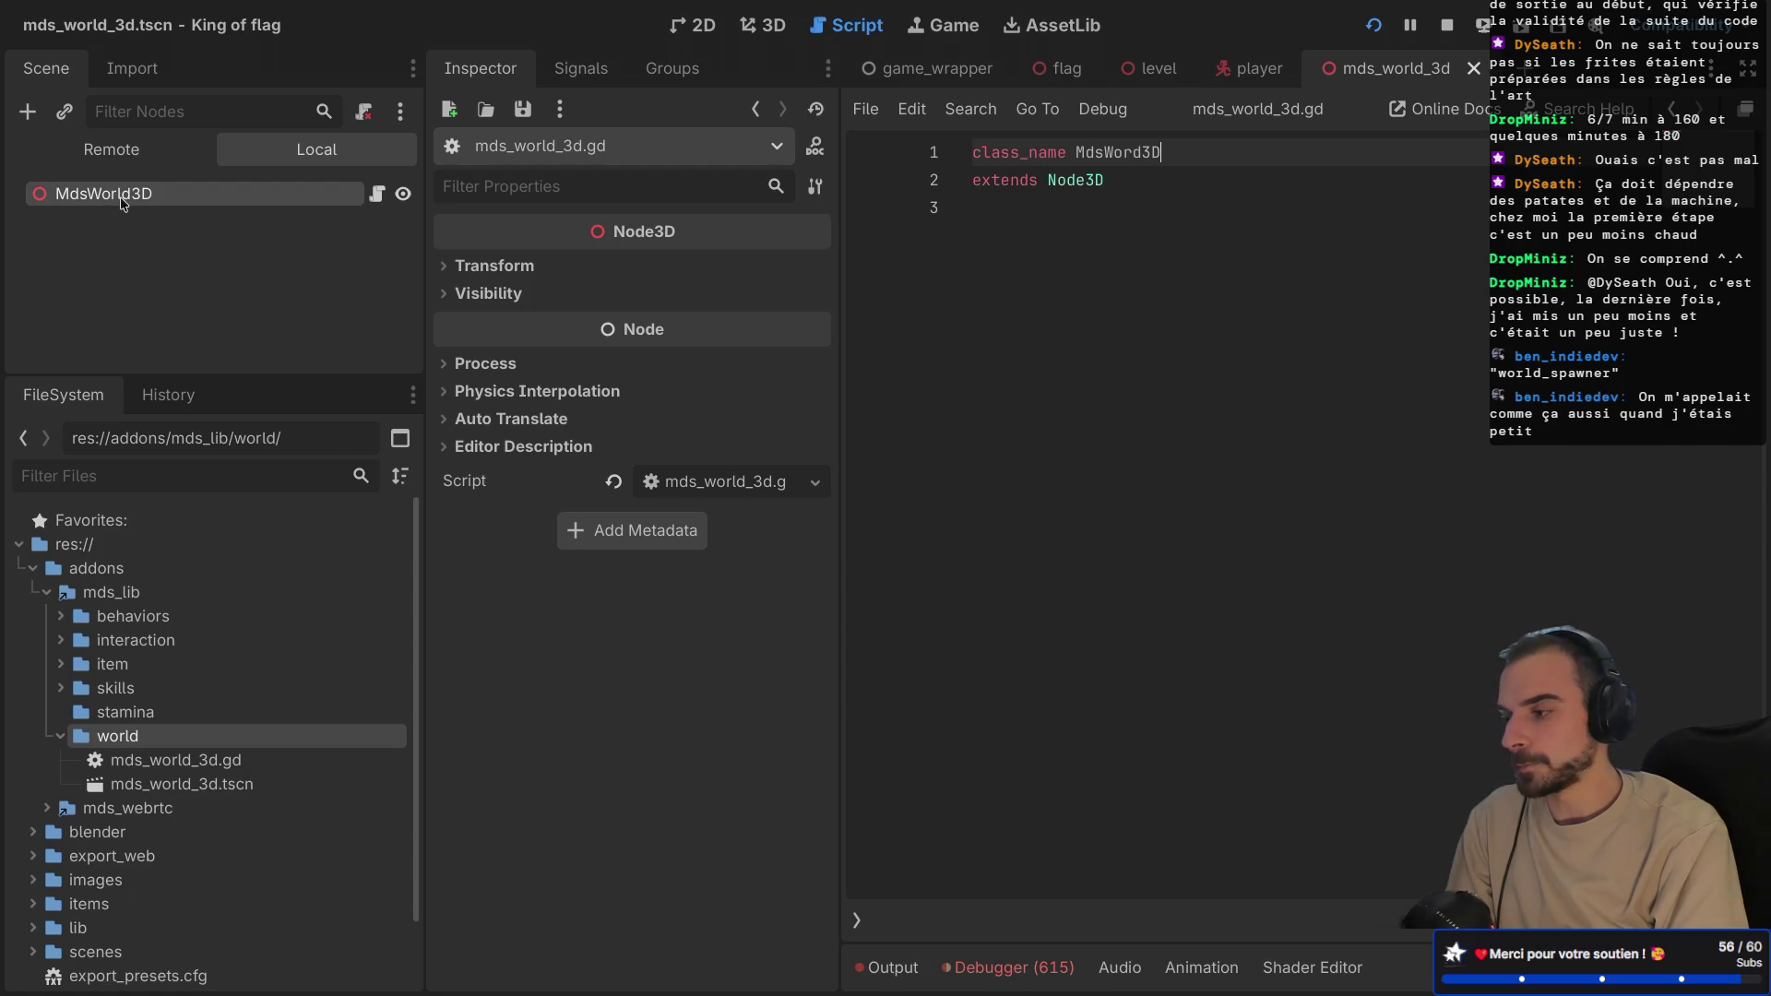
Start adding a child node under the MdsWorld3D root
click(127, 244)
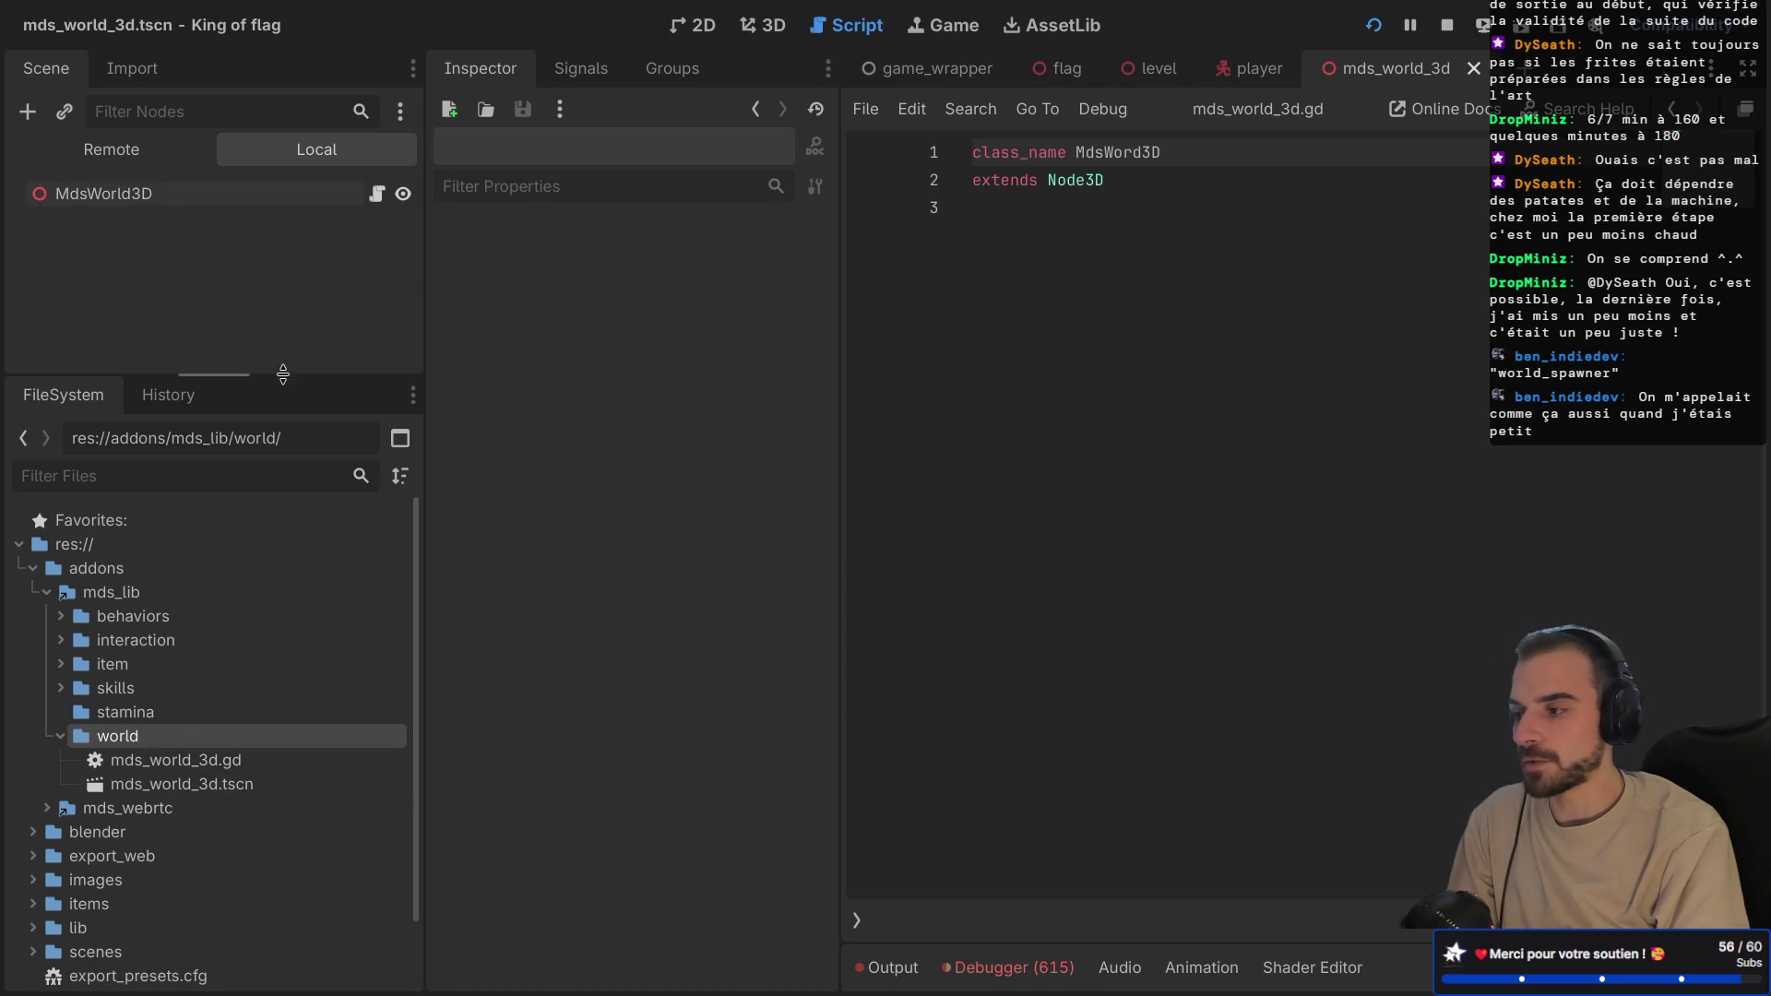
right_click(151, 195)
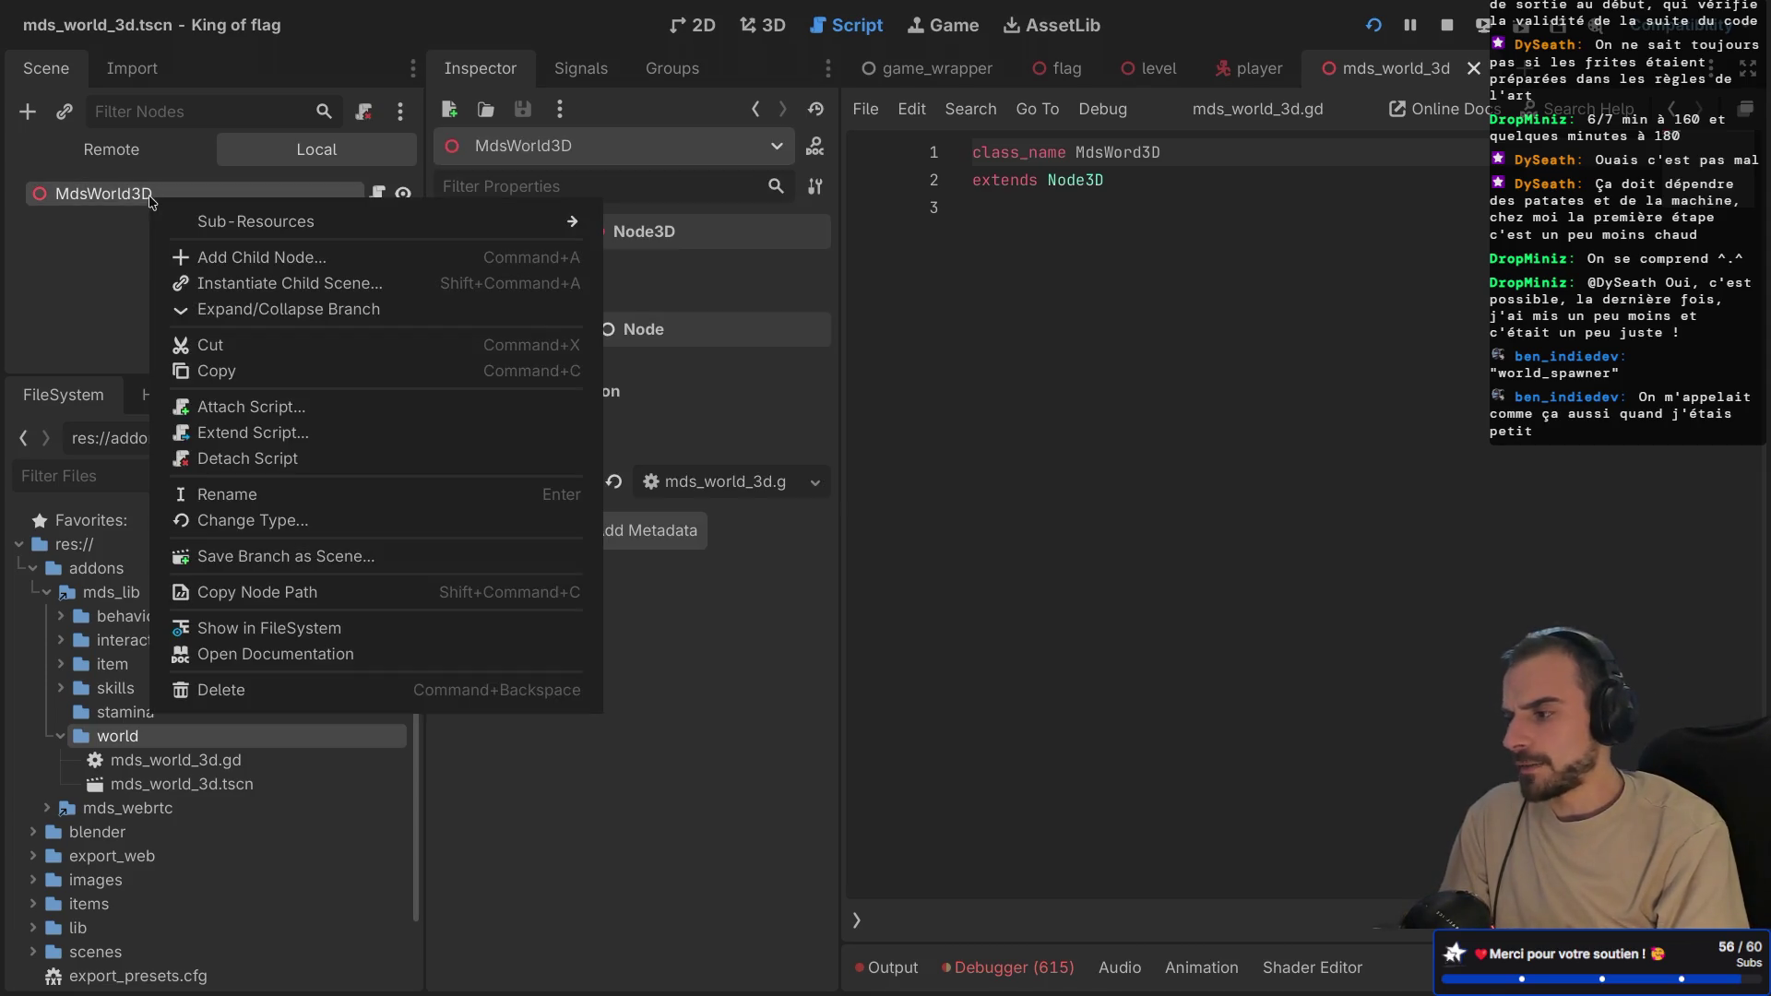
click(99, 263)
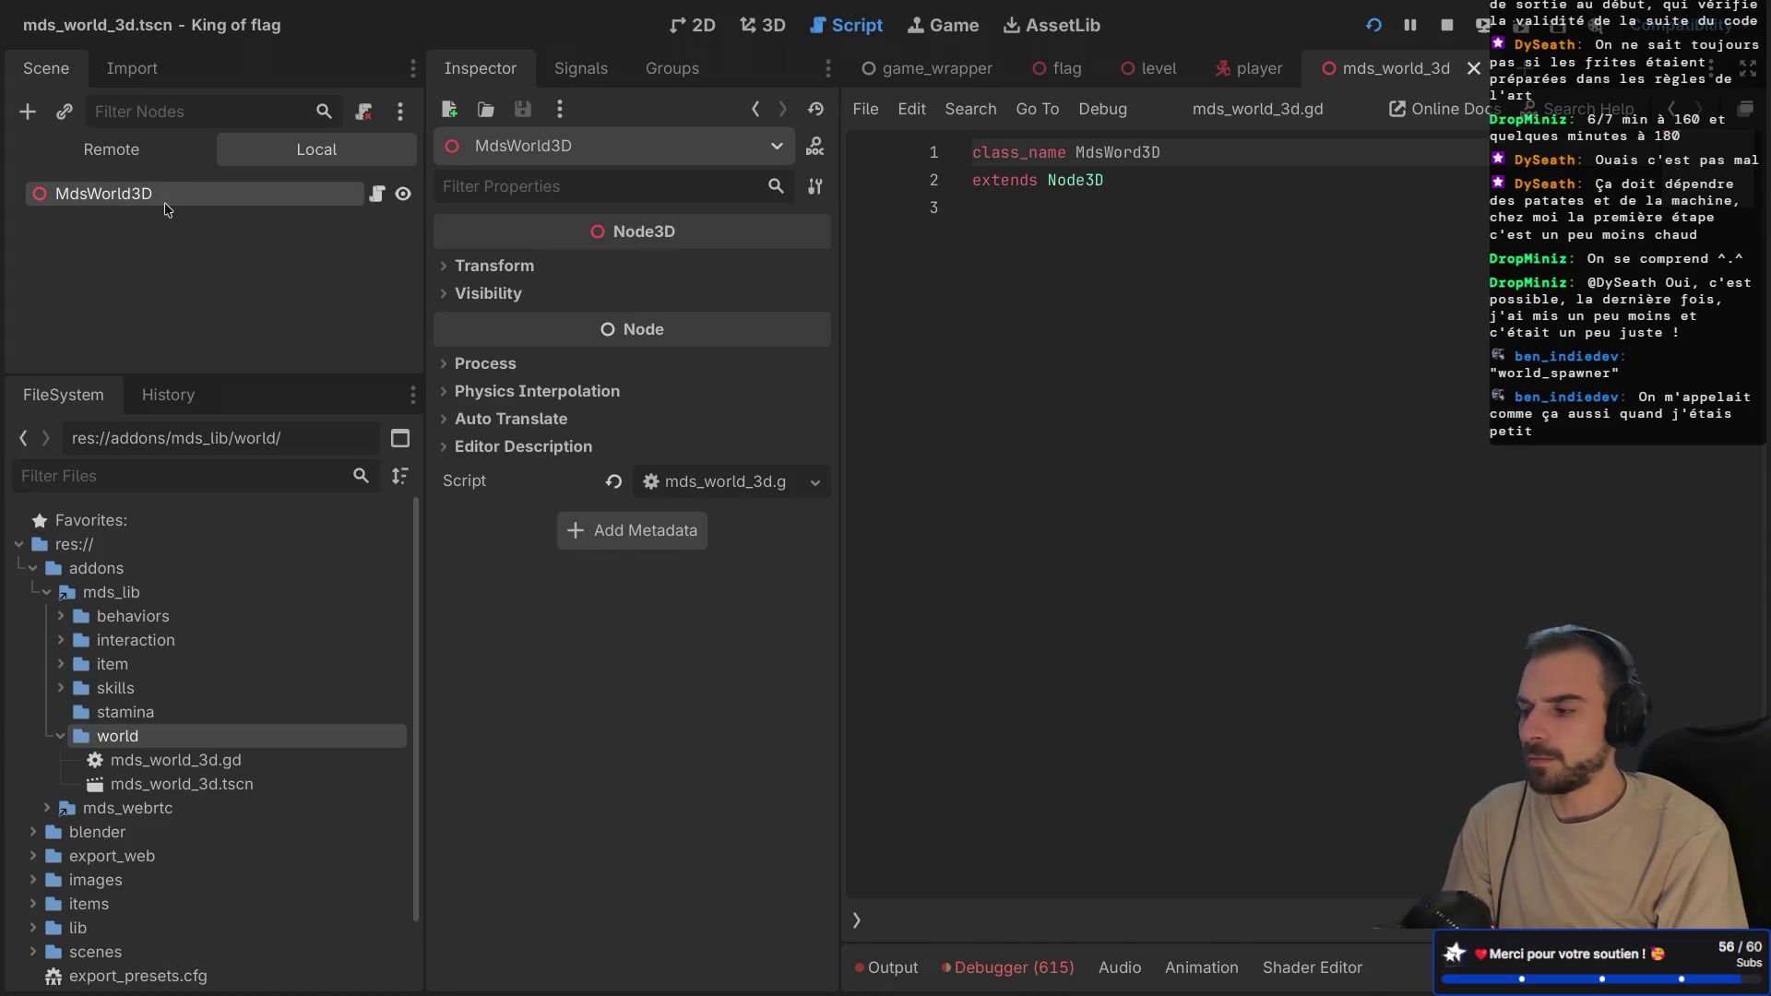
right_click(166, 209)
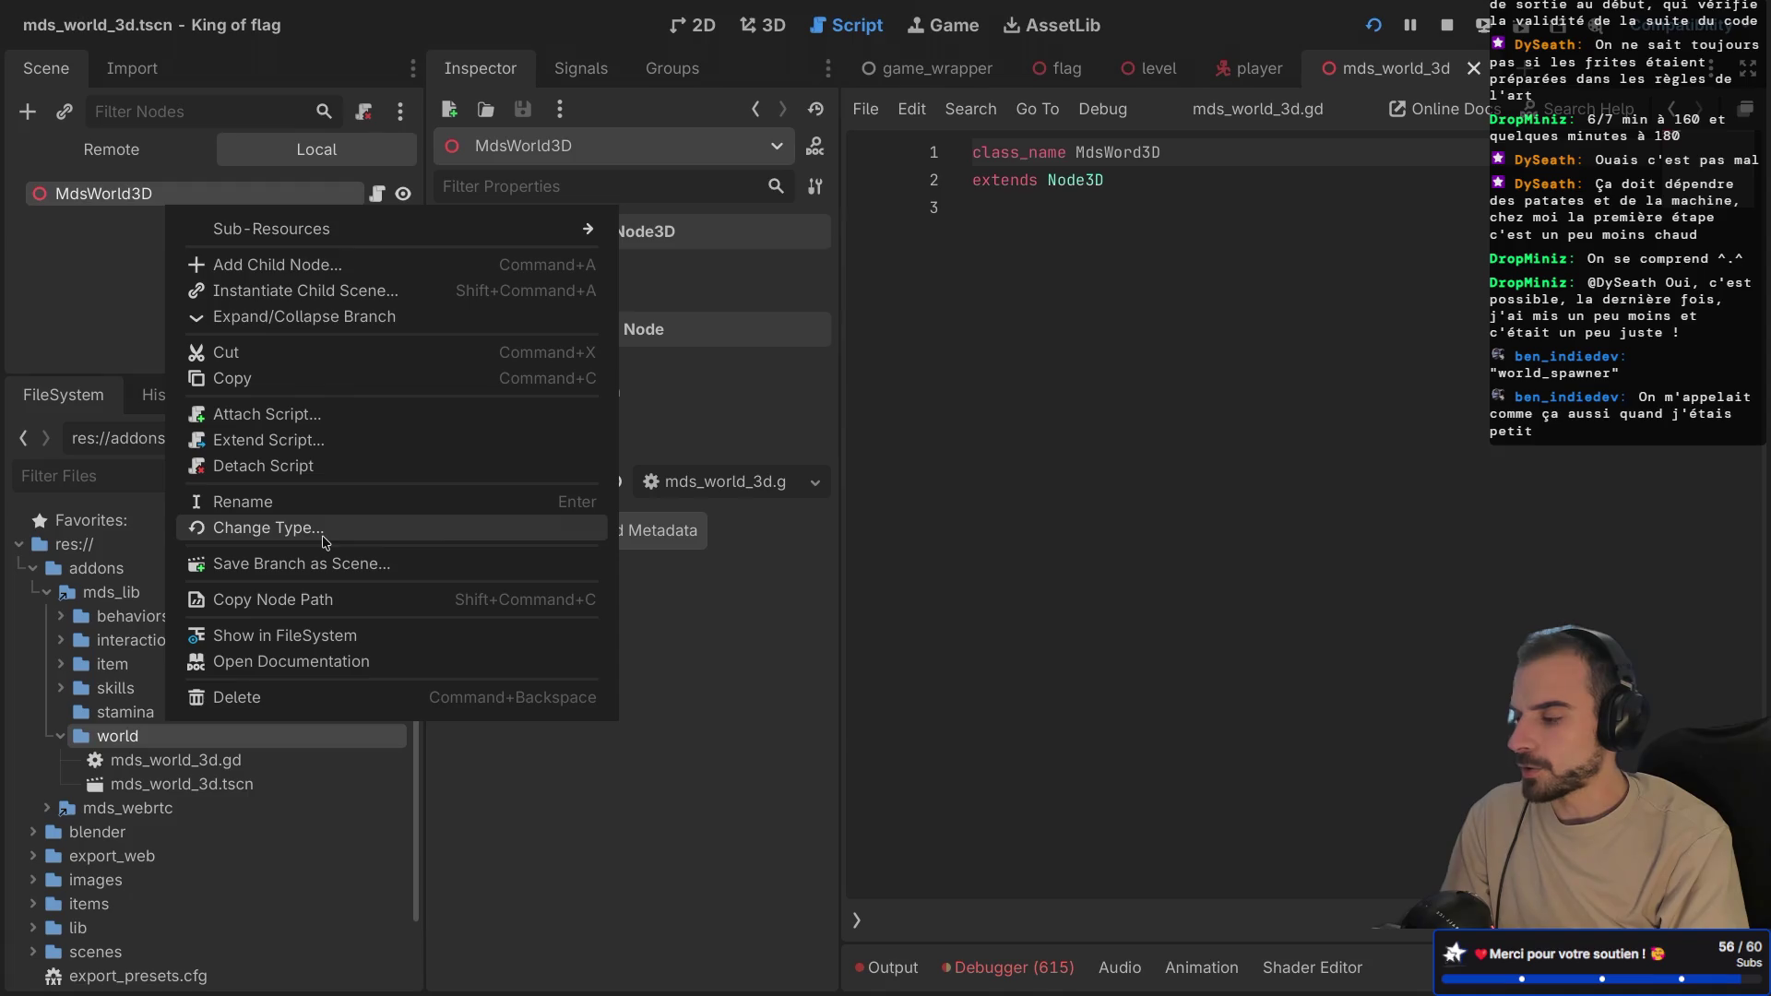
click(367, 266)
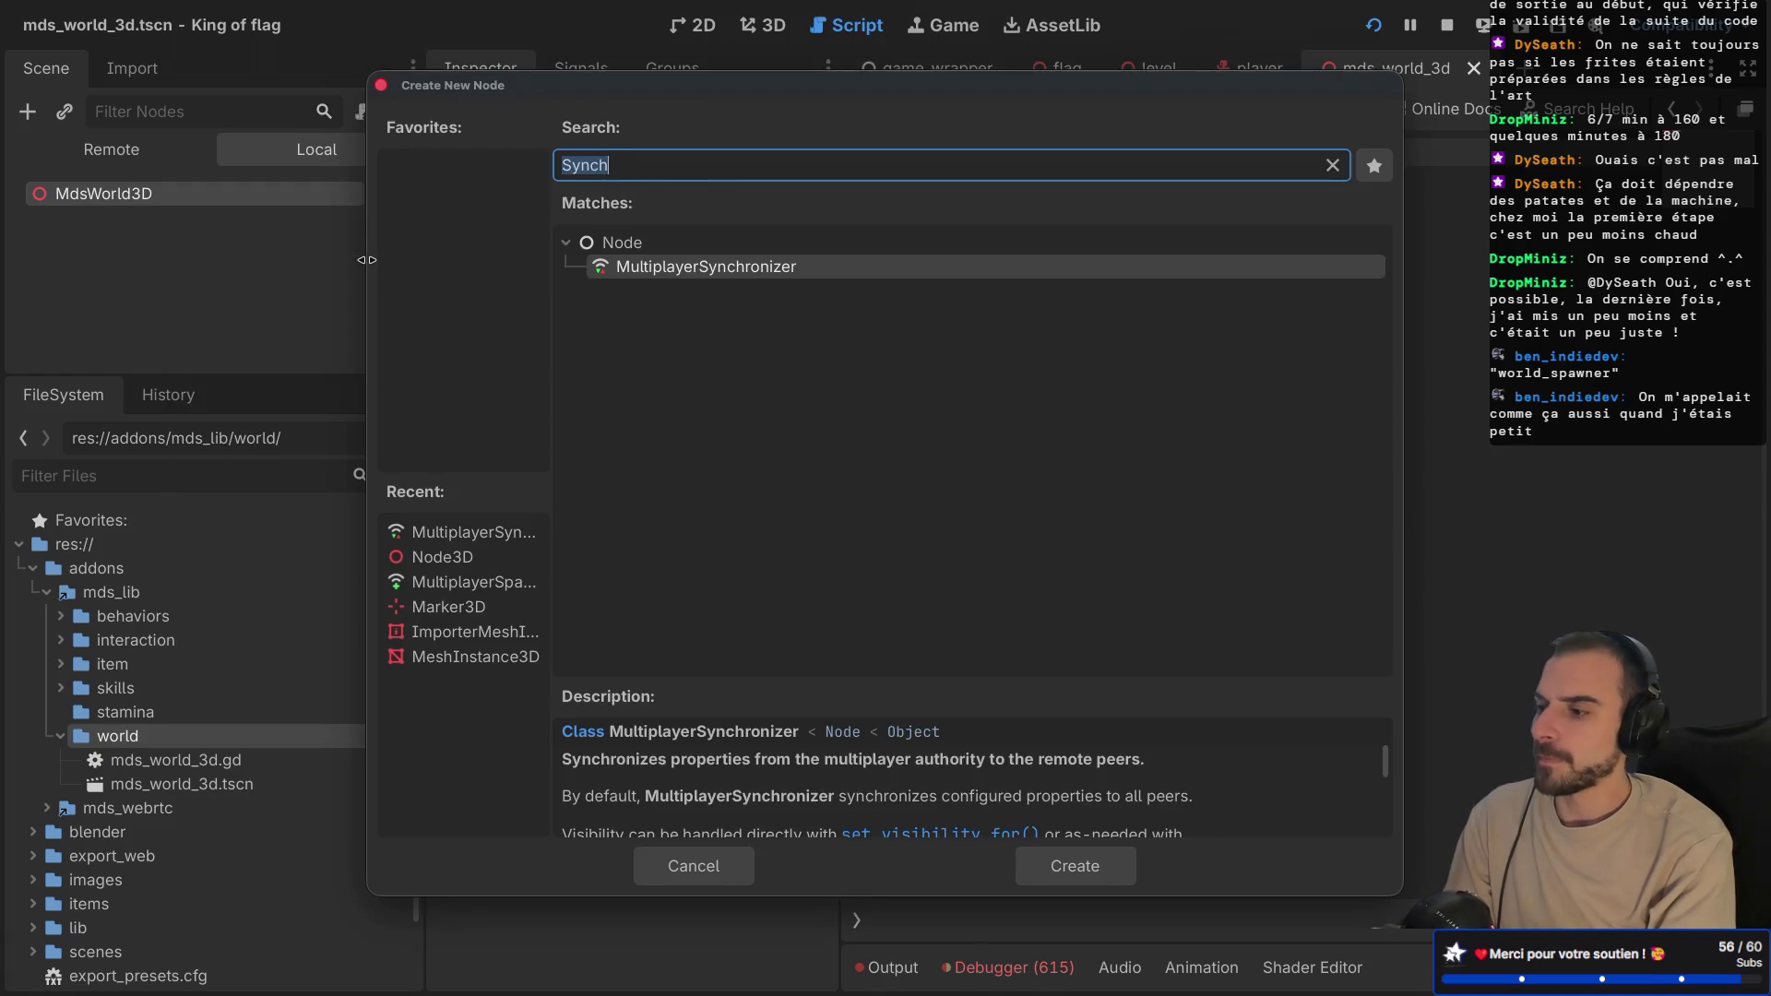
Add a MultiplayerSpawner child named ItemSpawner under MdsWorld3D
text(Multipla)
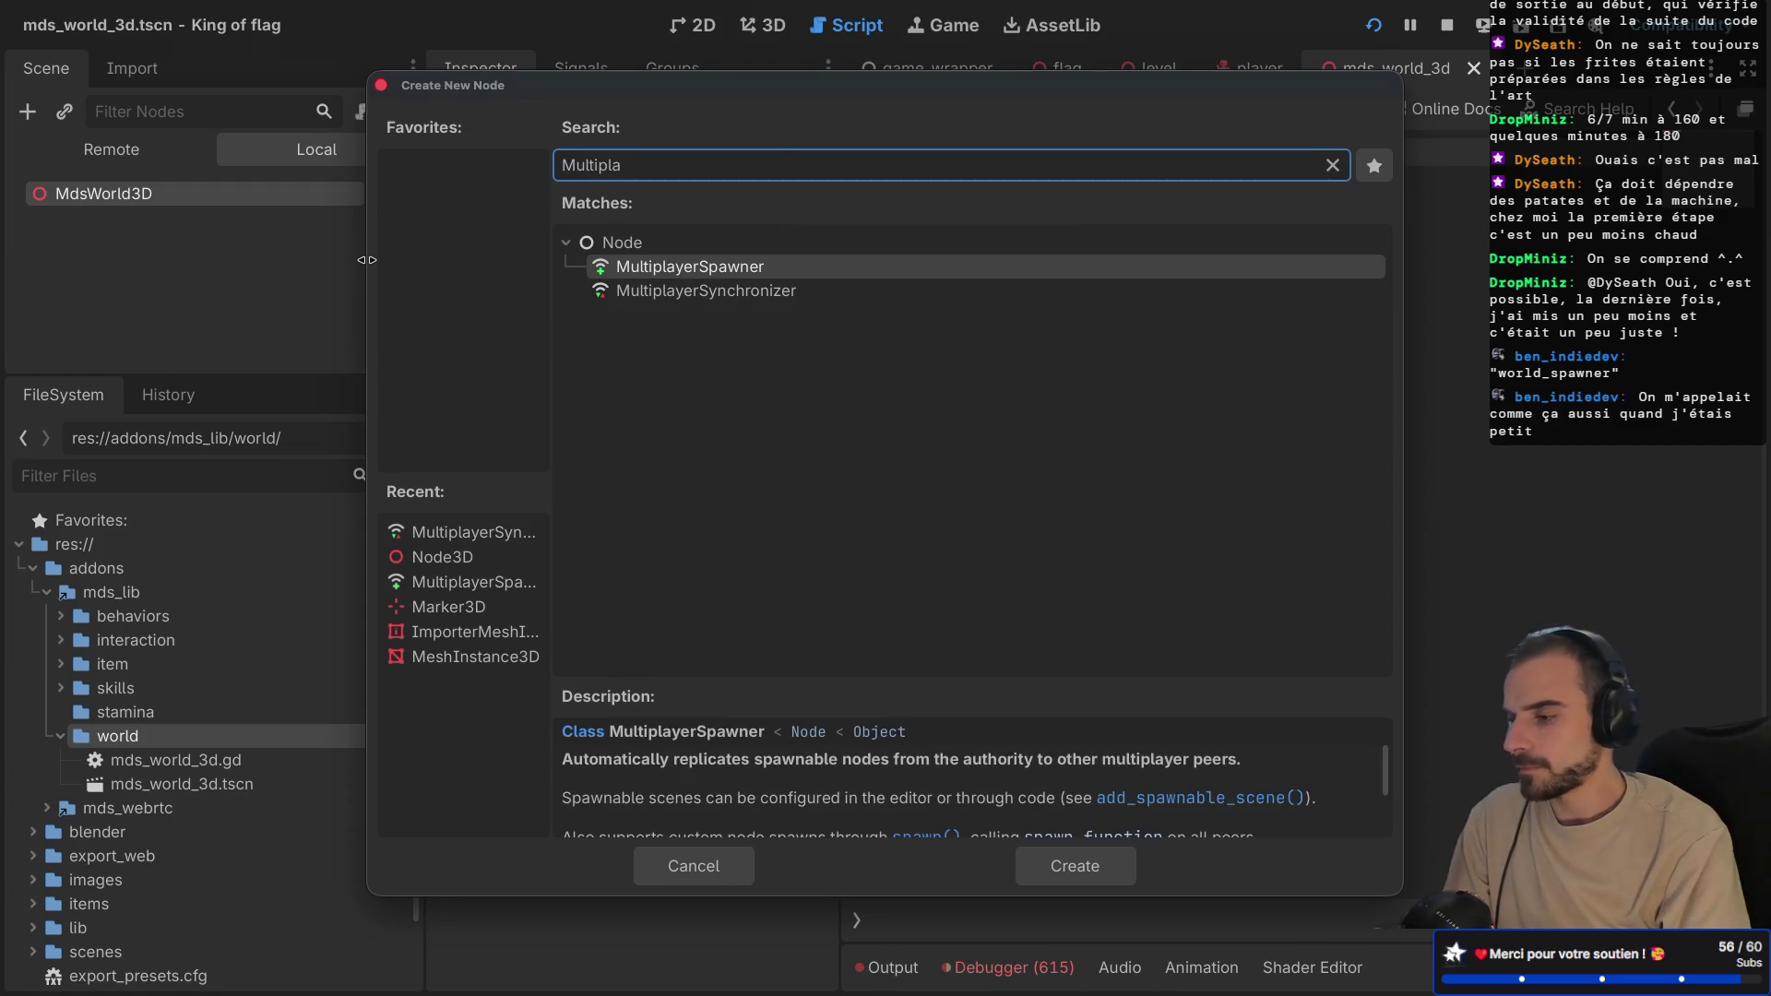
key(Return)
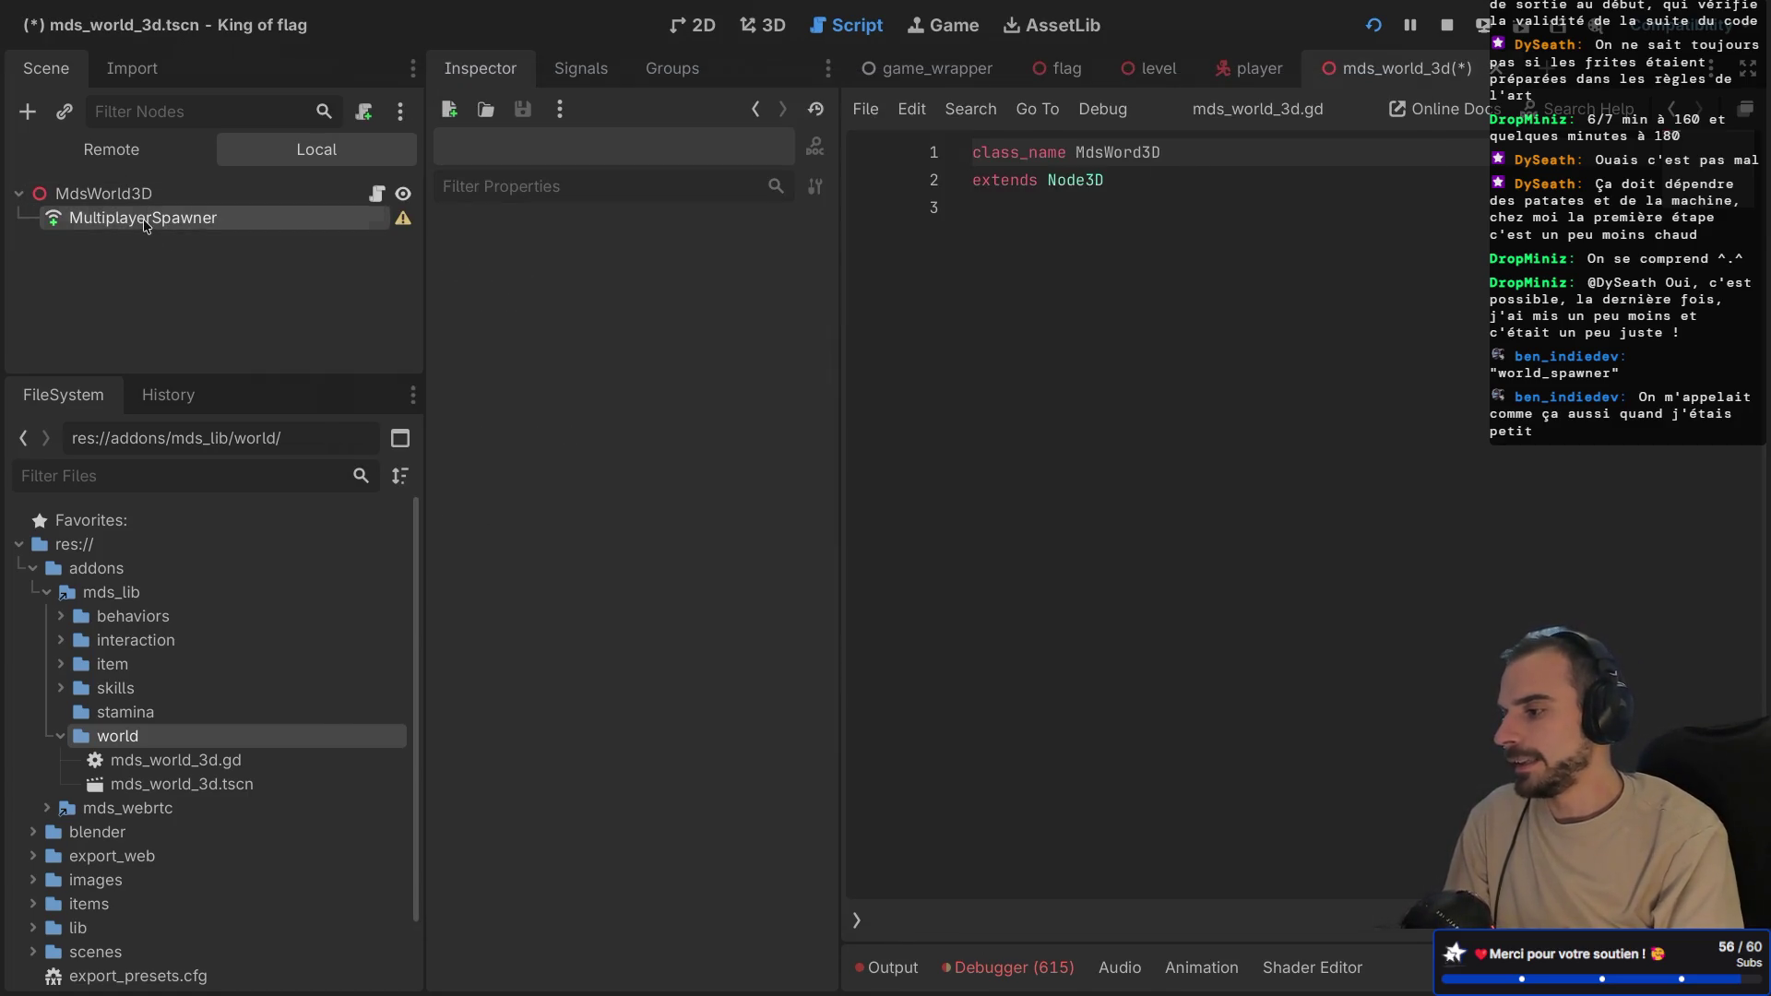
text(ItemSpawner)
key(Return)
Add a Node3D child named Items under MdsWorld3D and save the scene
click(139, 196)
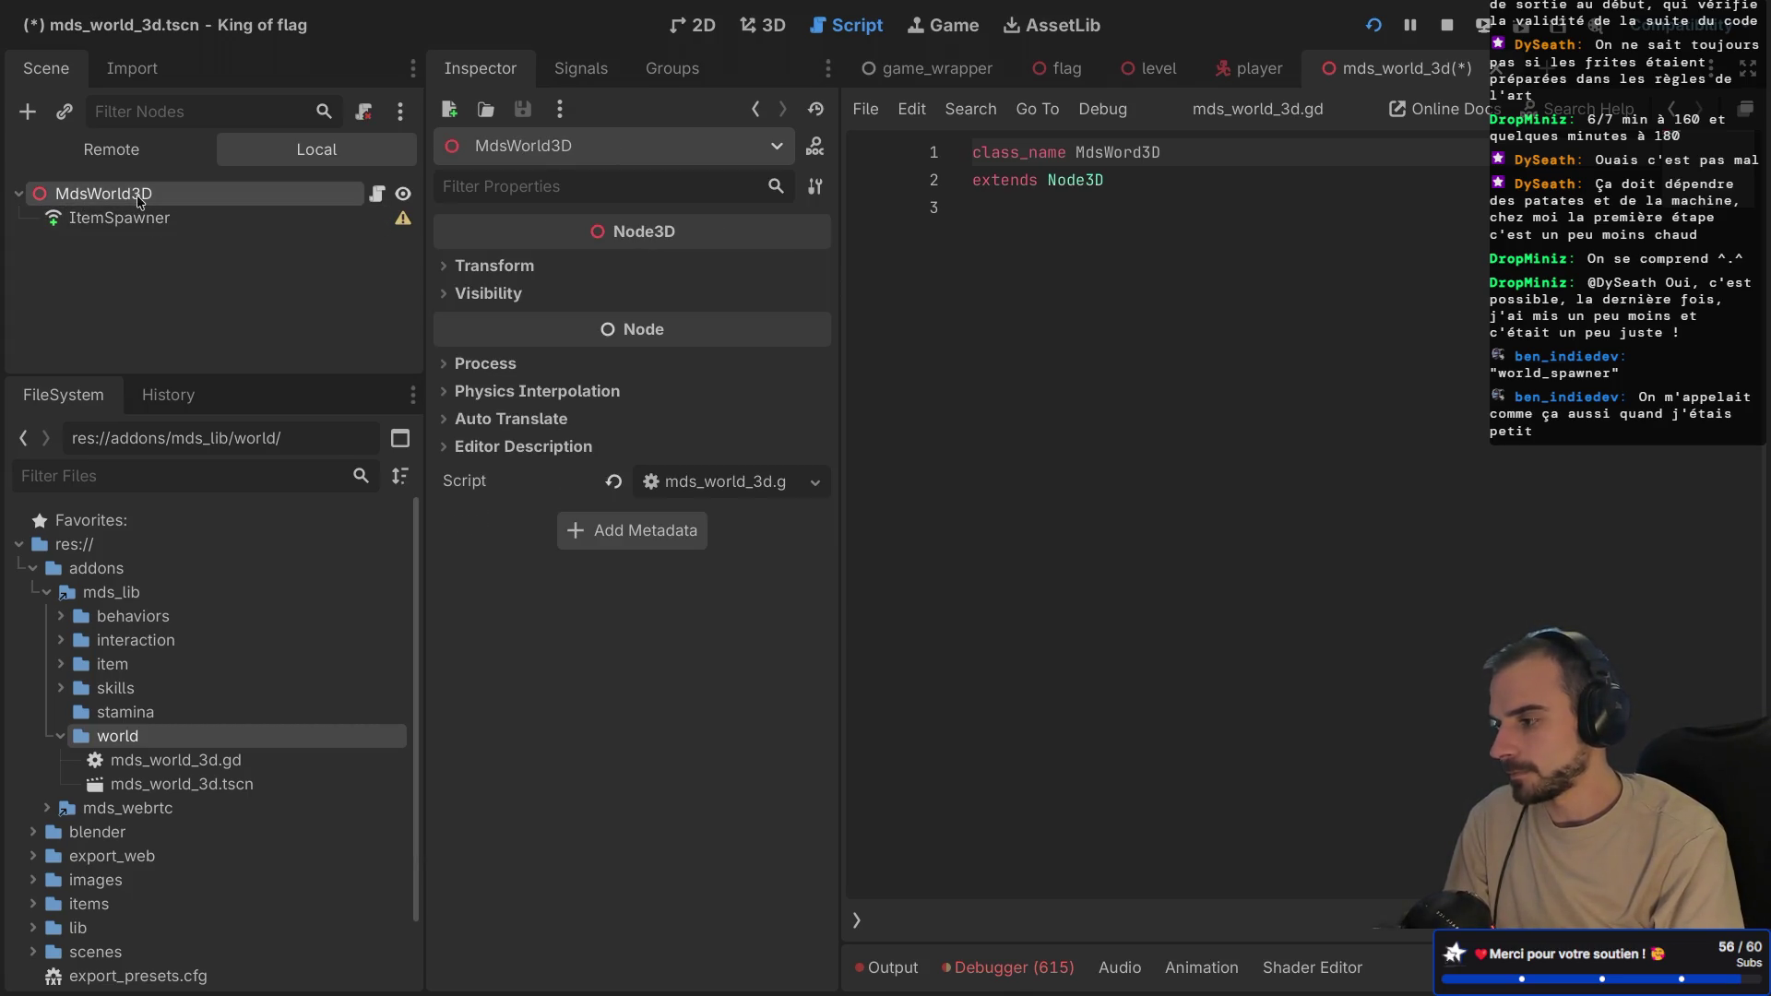
key(ctrl+a)
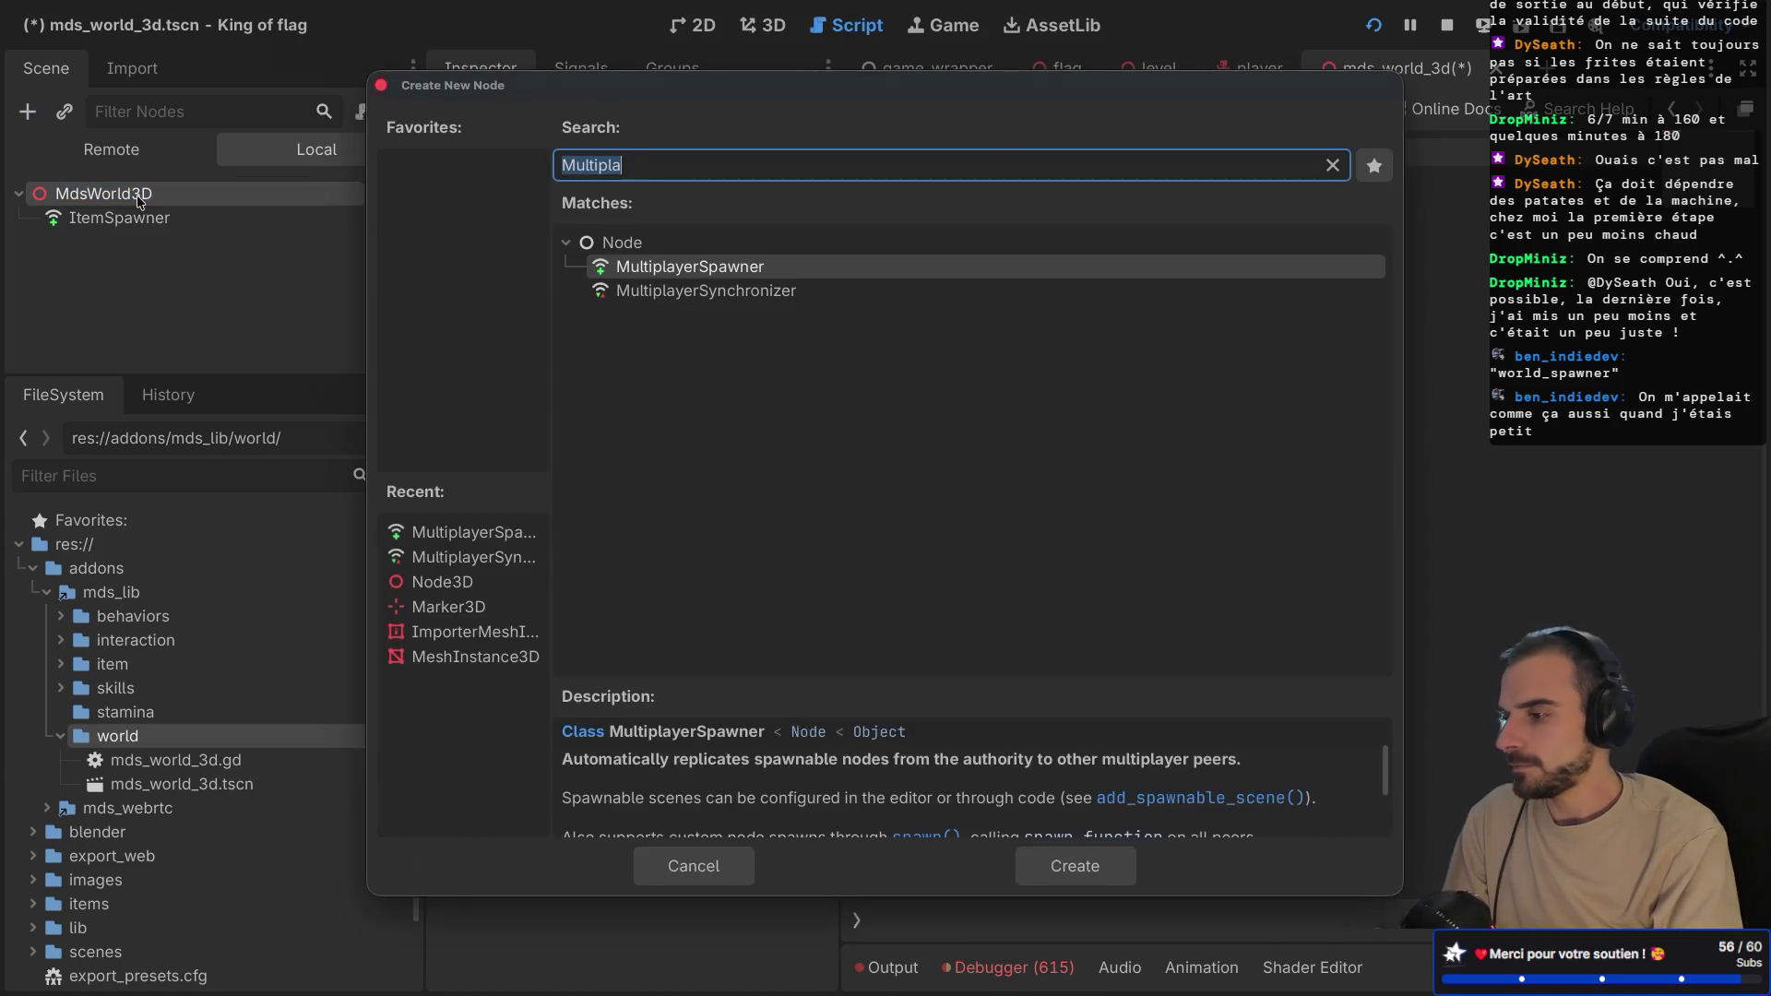
text(Node)
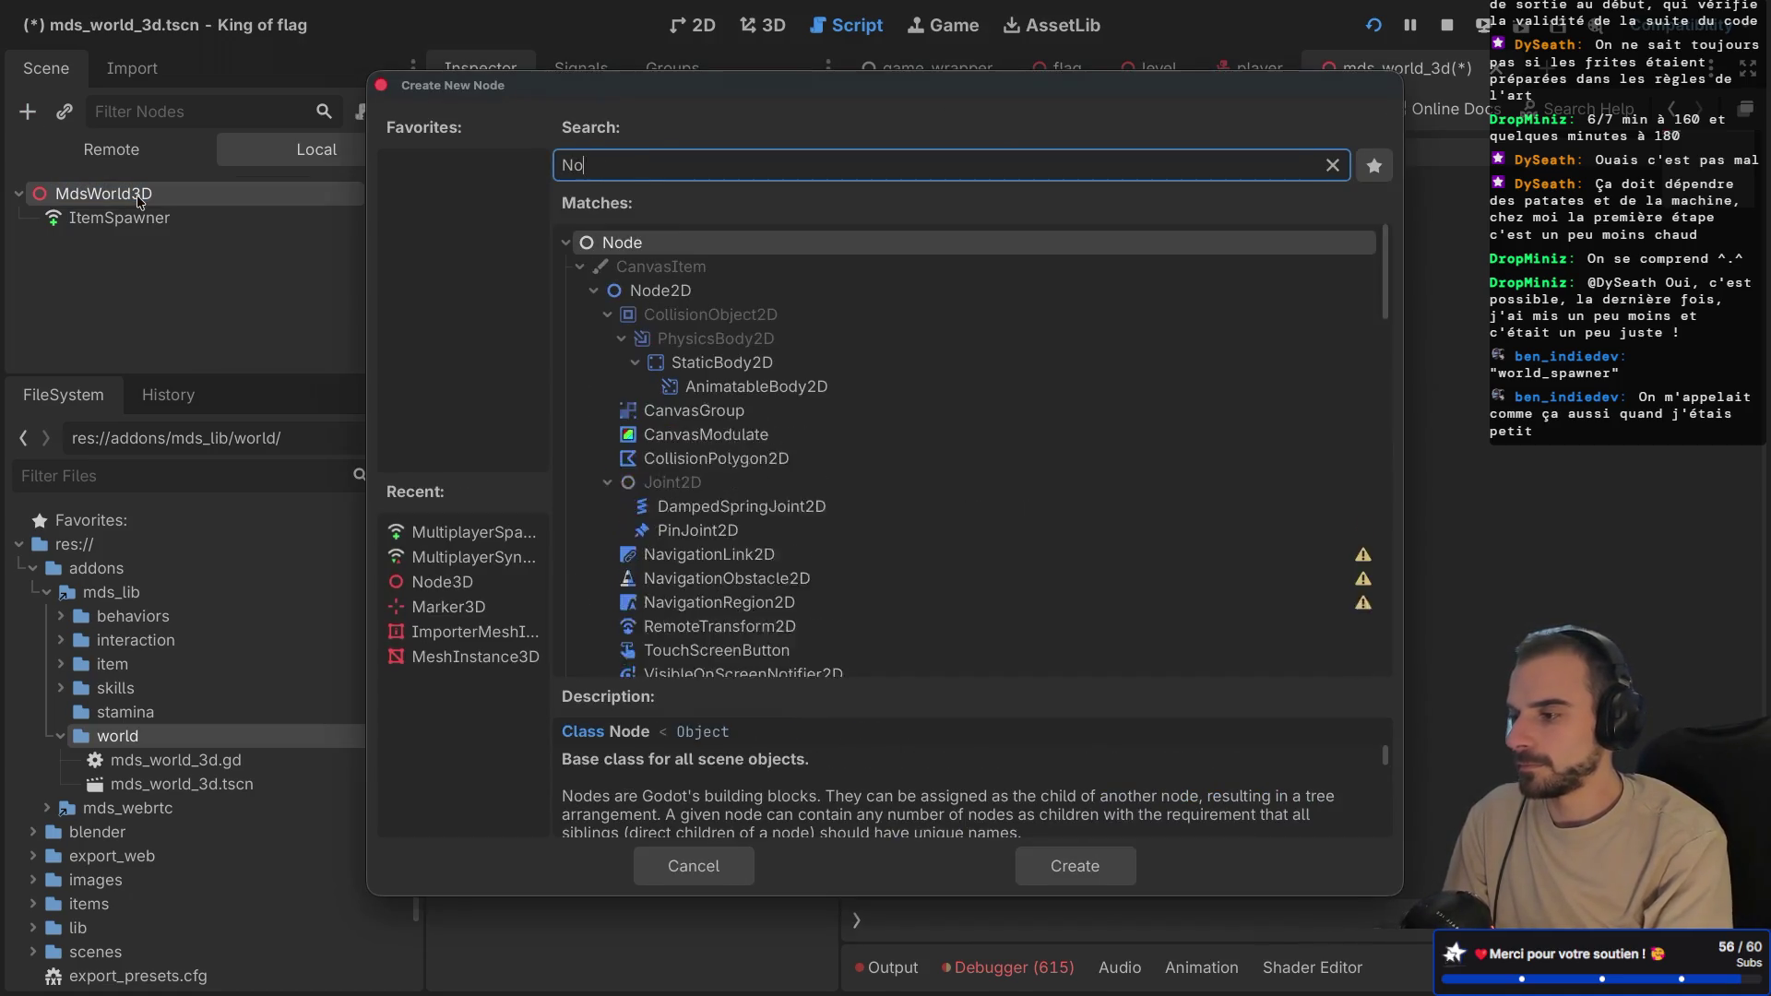
key(Down)
key(Down)
key(Down)
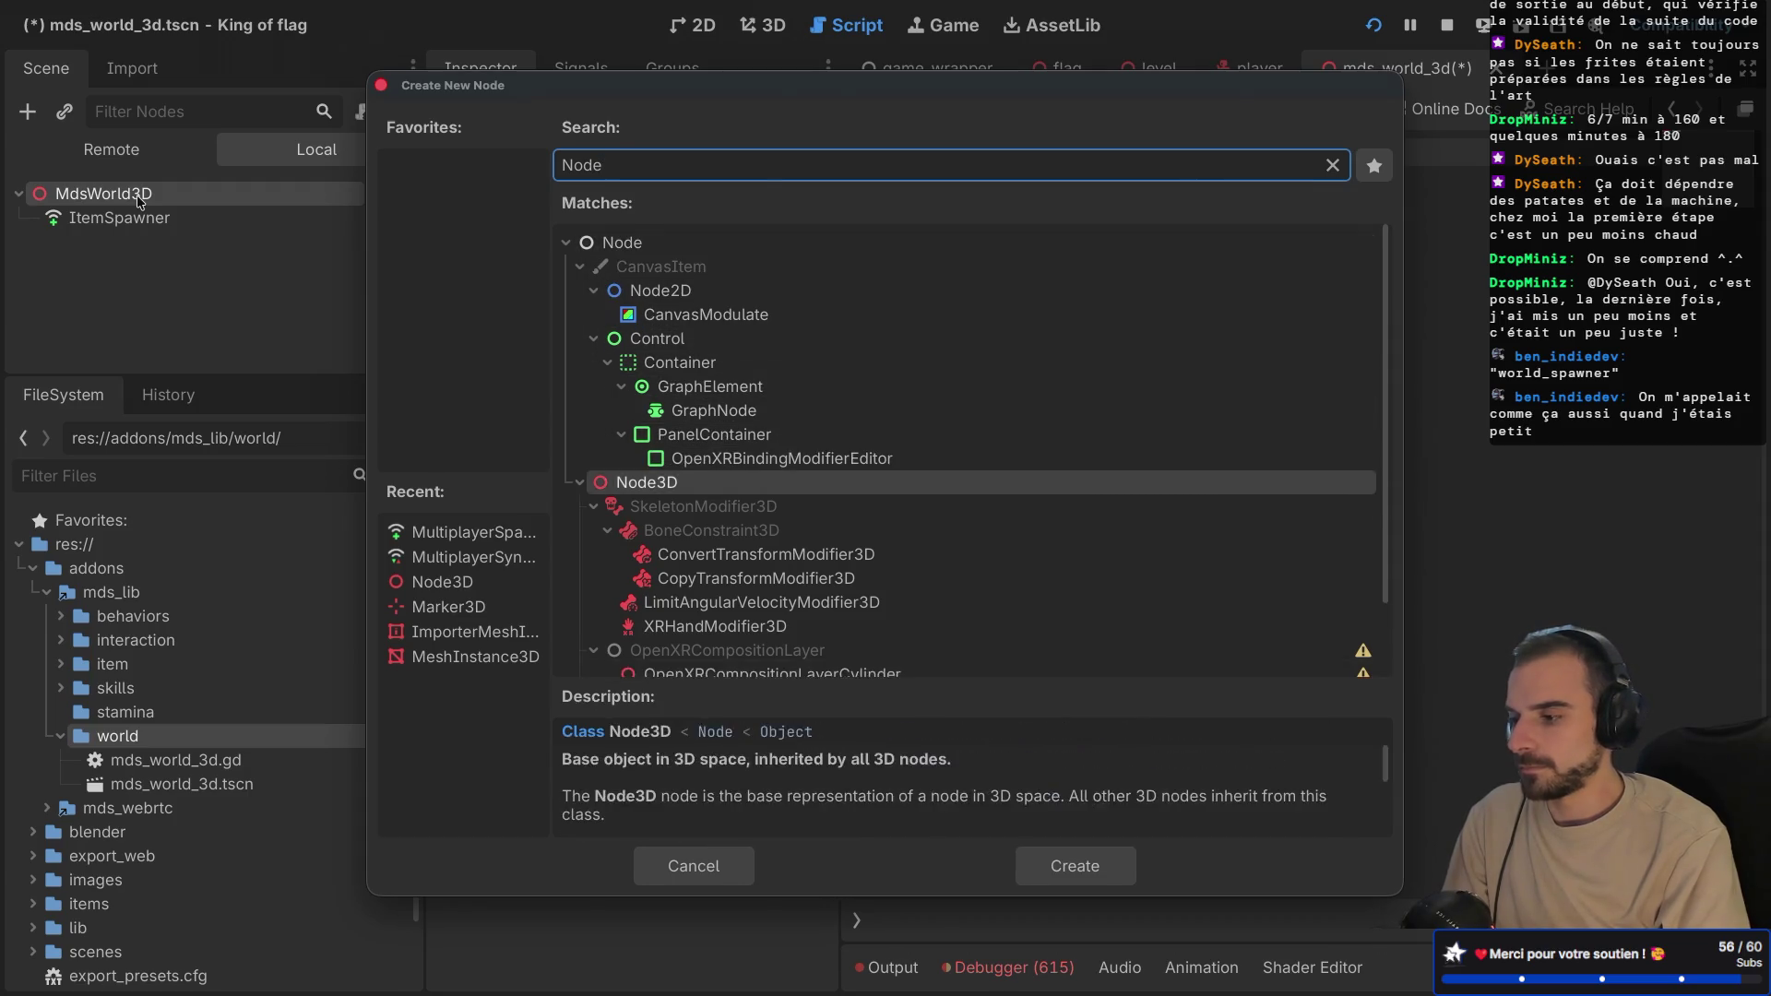
key(Return)
double_click(104, 251)
text(Items)
key(Return)
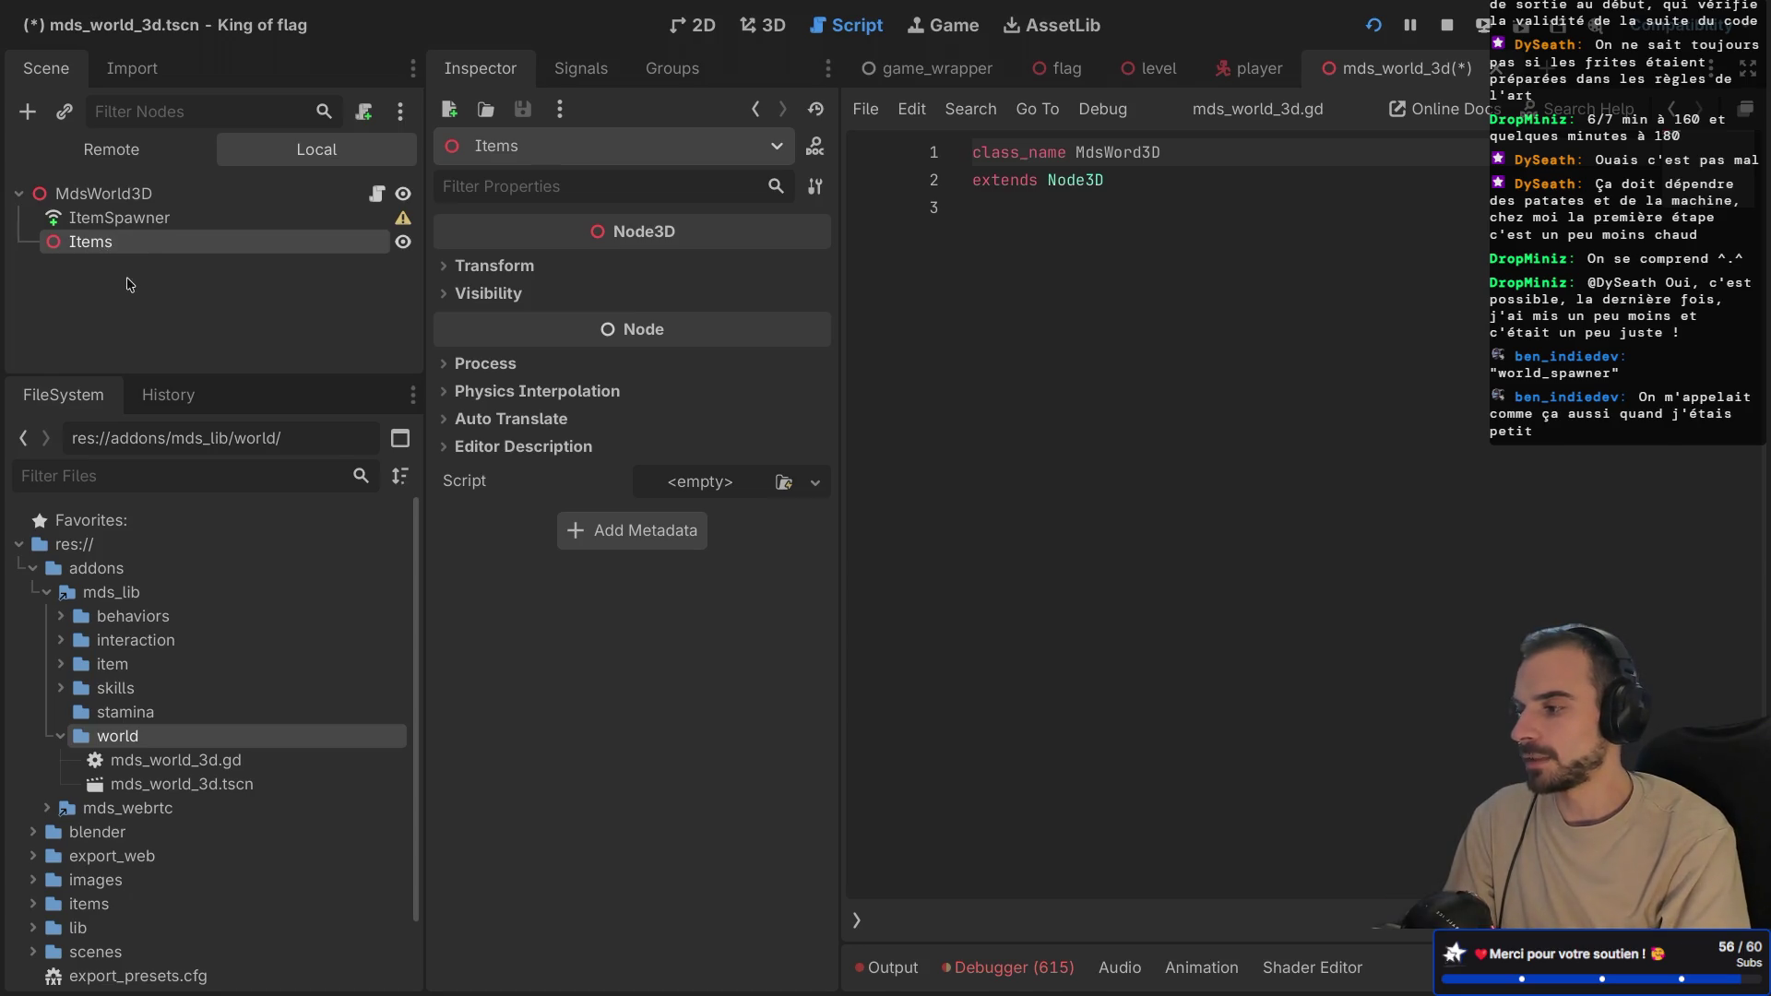
key(ctrl+s)
Set ItemSpawner's Spawn Path to the Items node and save
click(153, 227)
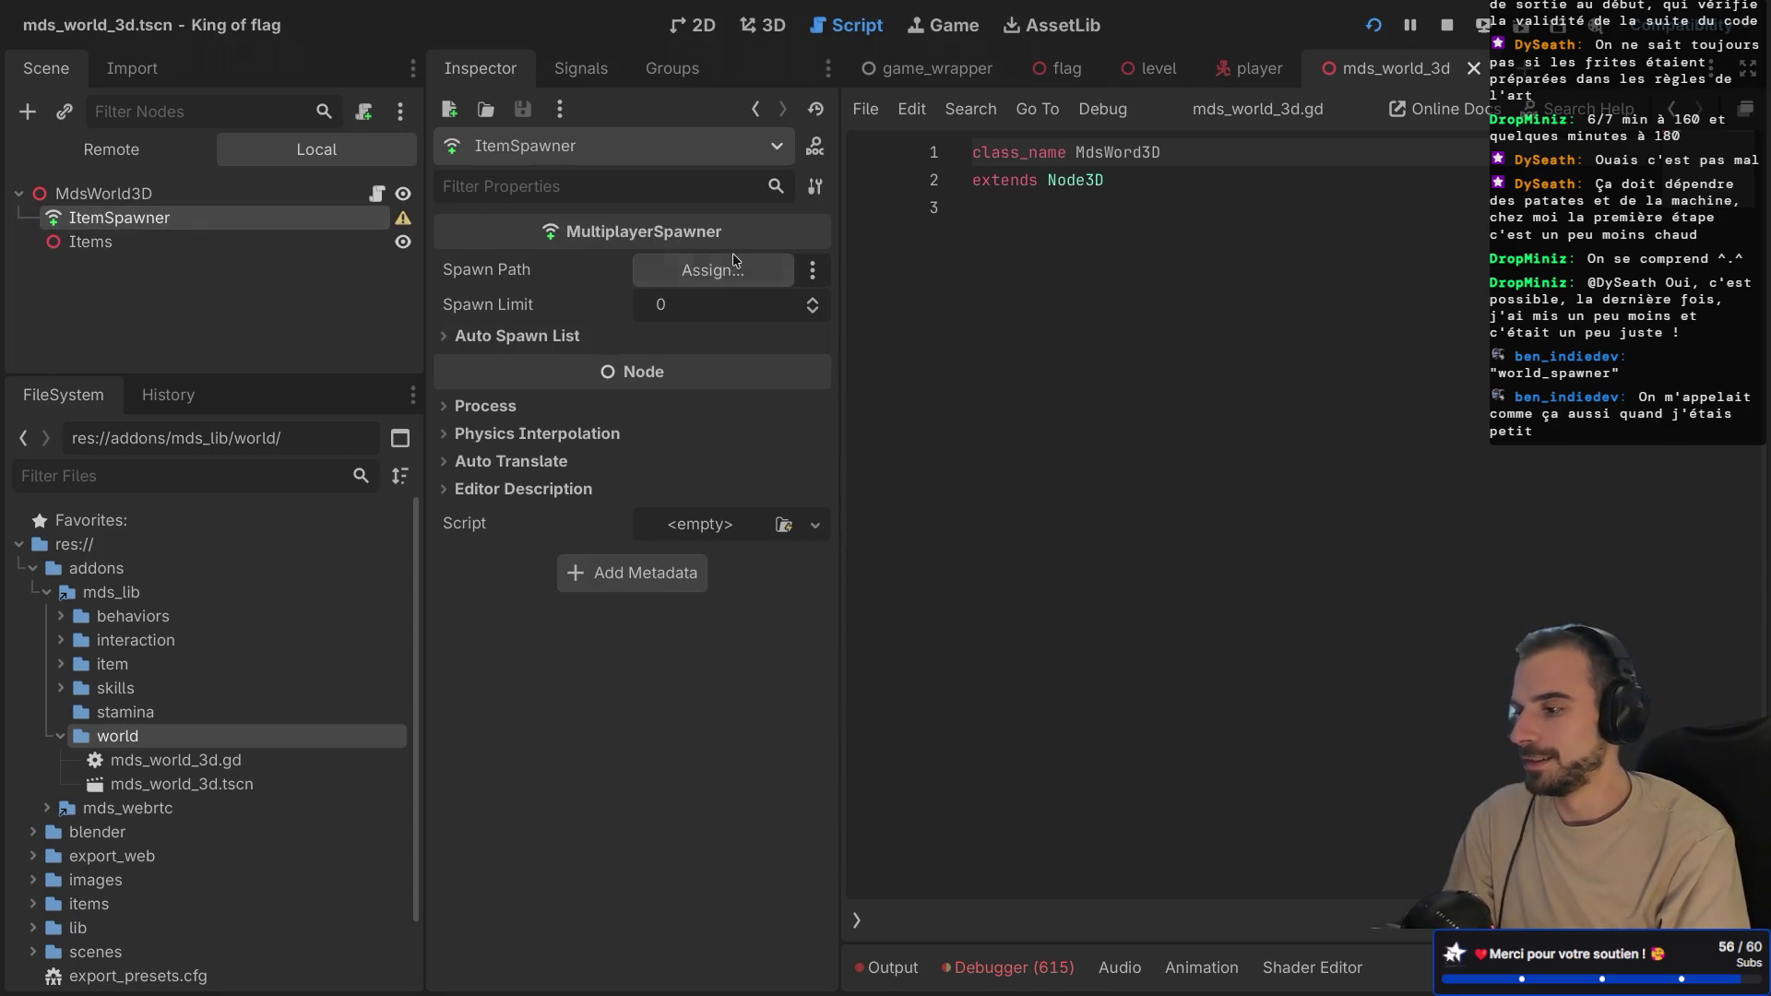
click(733, 264)
double_click(743, 242)
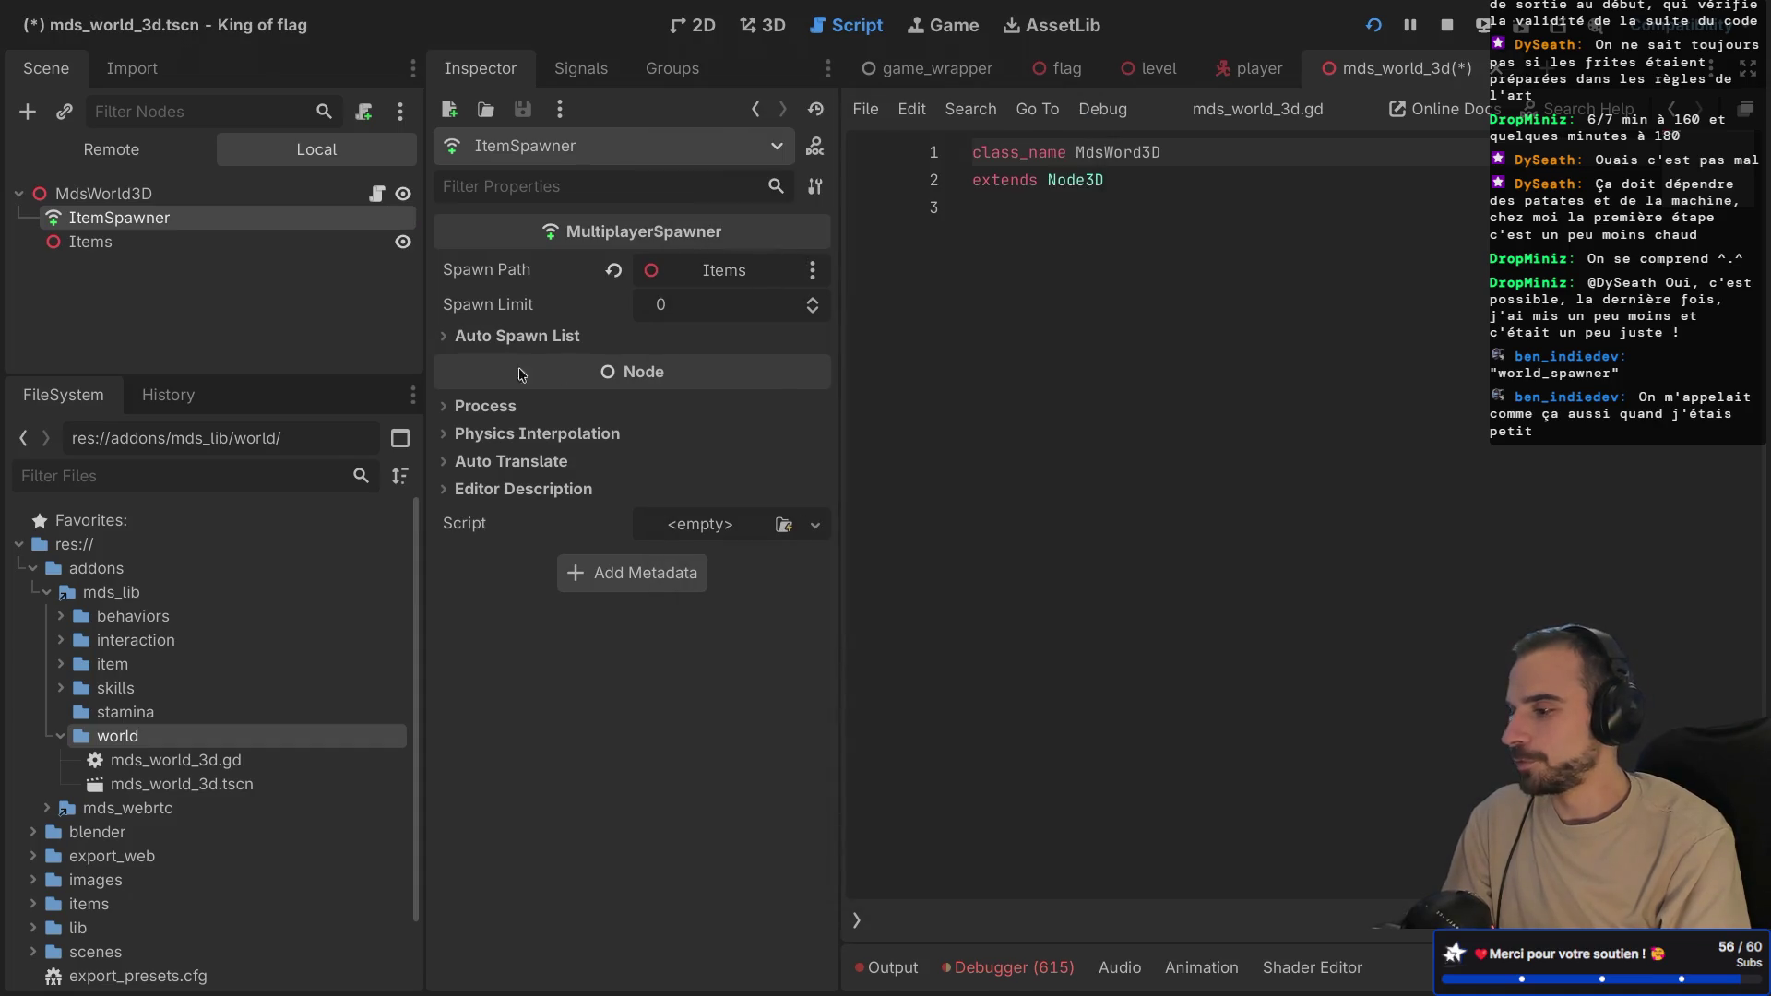
key(ctrl+s)
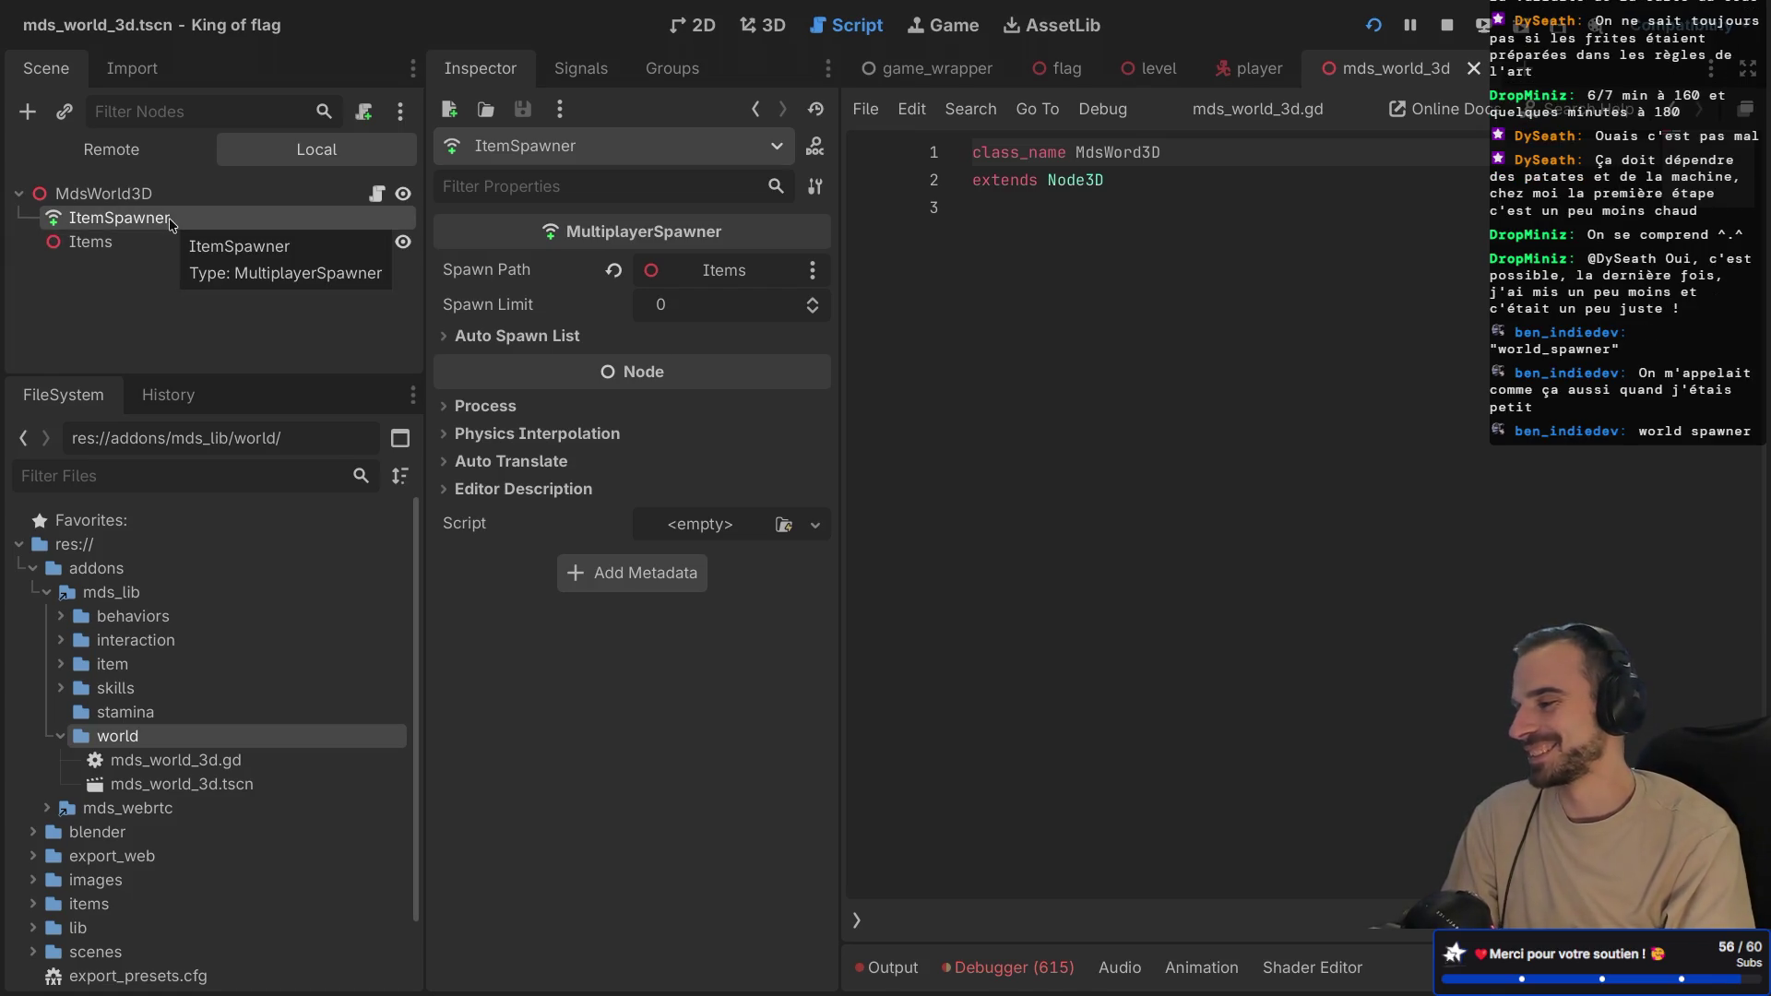
click(140, 230)
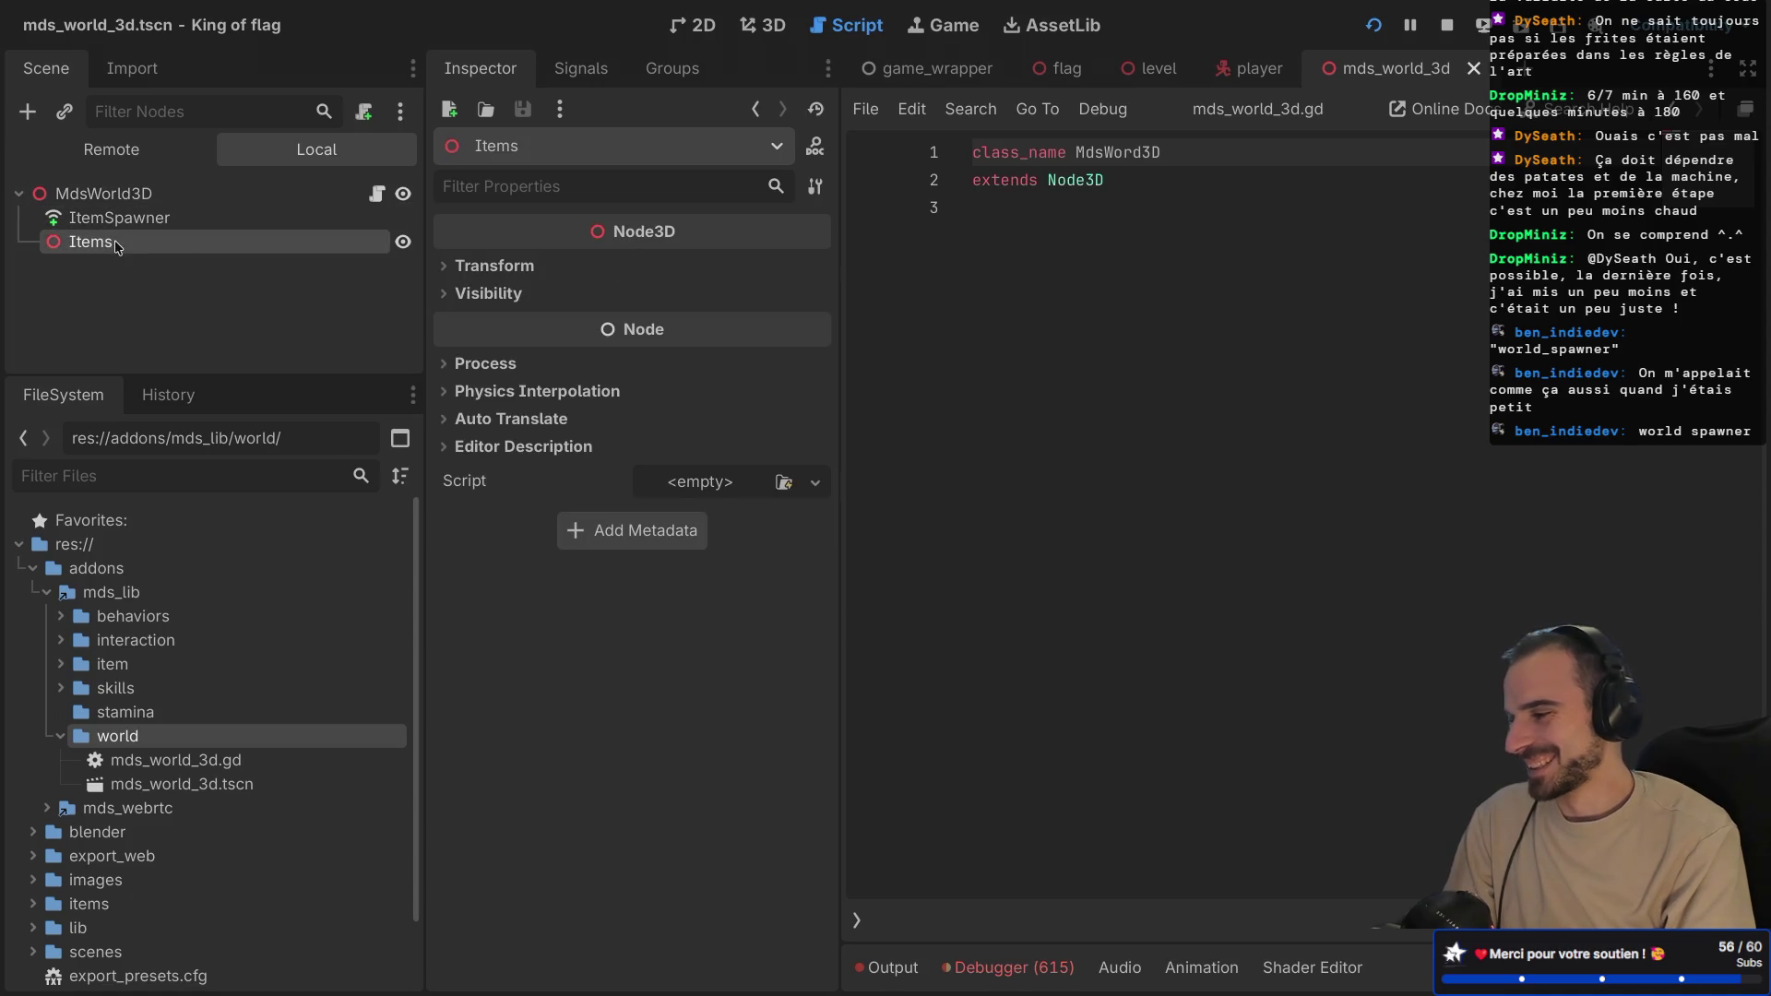
click(143, 220)
click(190, 190)
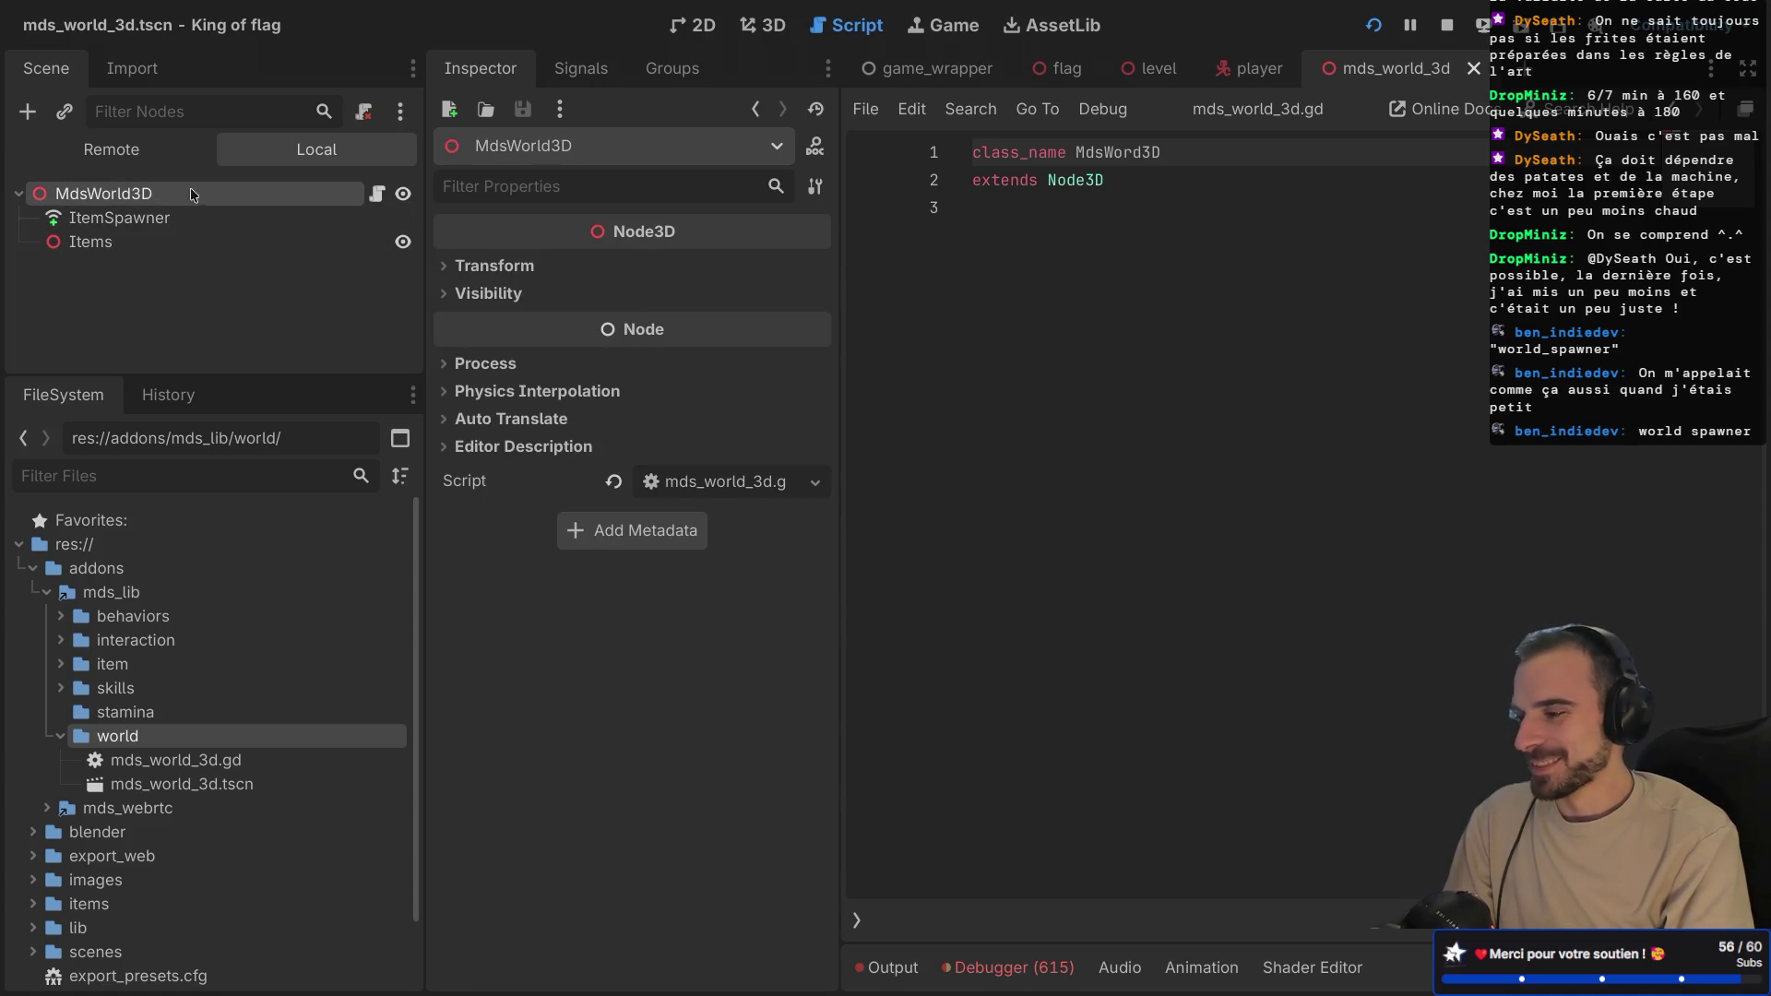
click(377, 196)
click(1045, 265)
key(Return)
text(func)
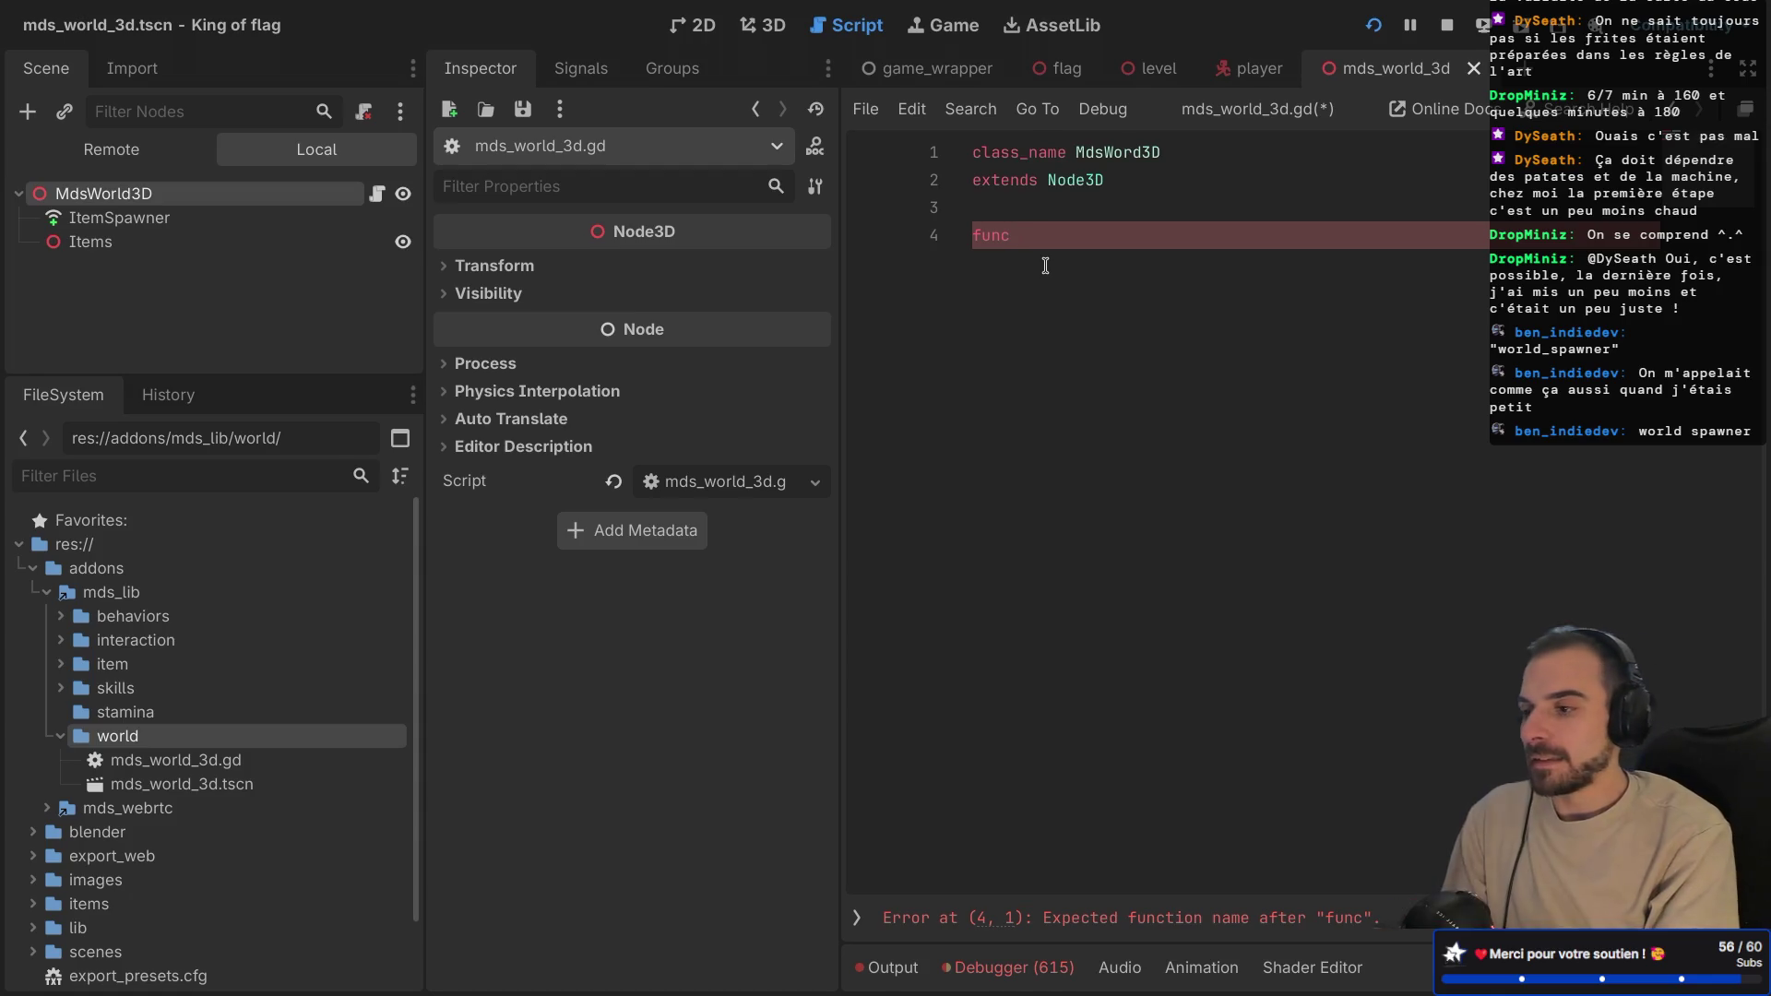
click(1021, 205)
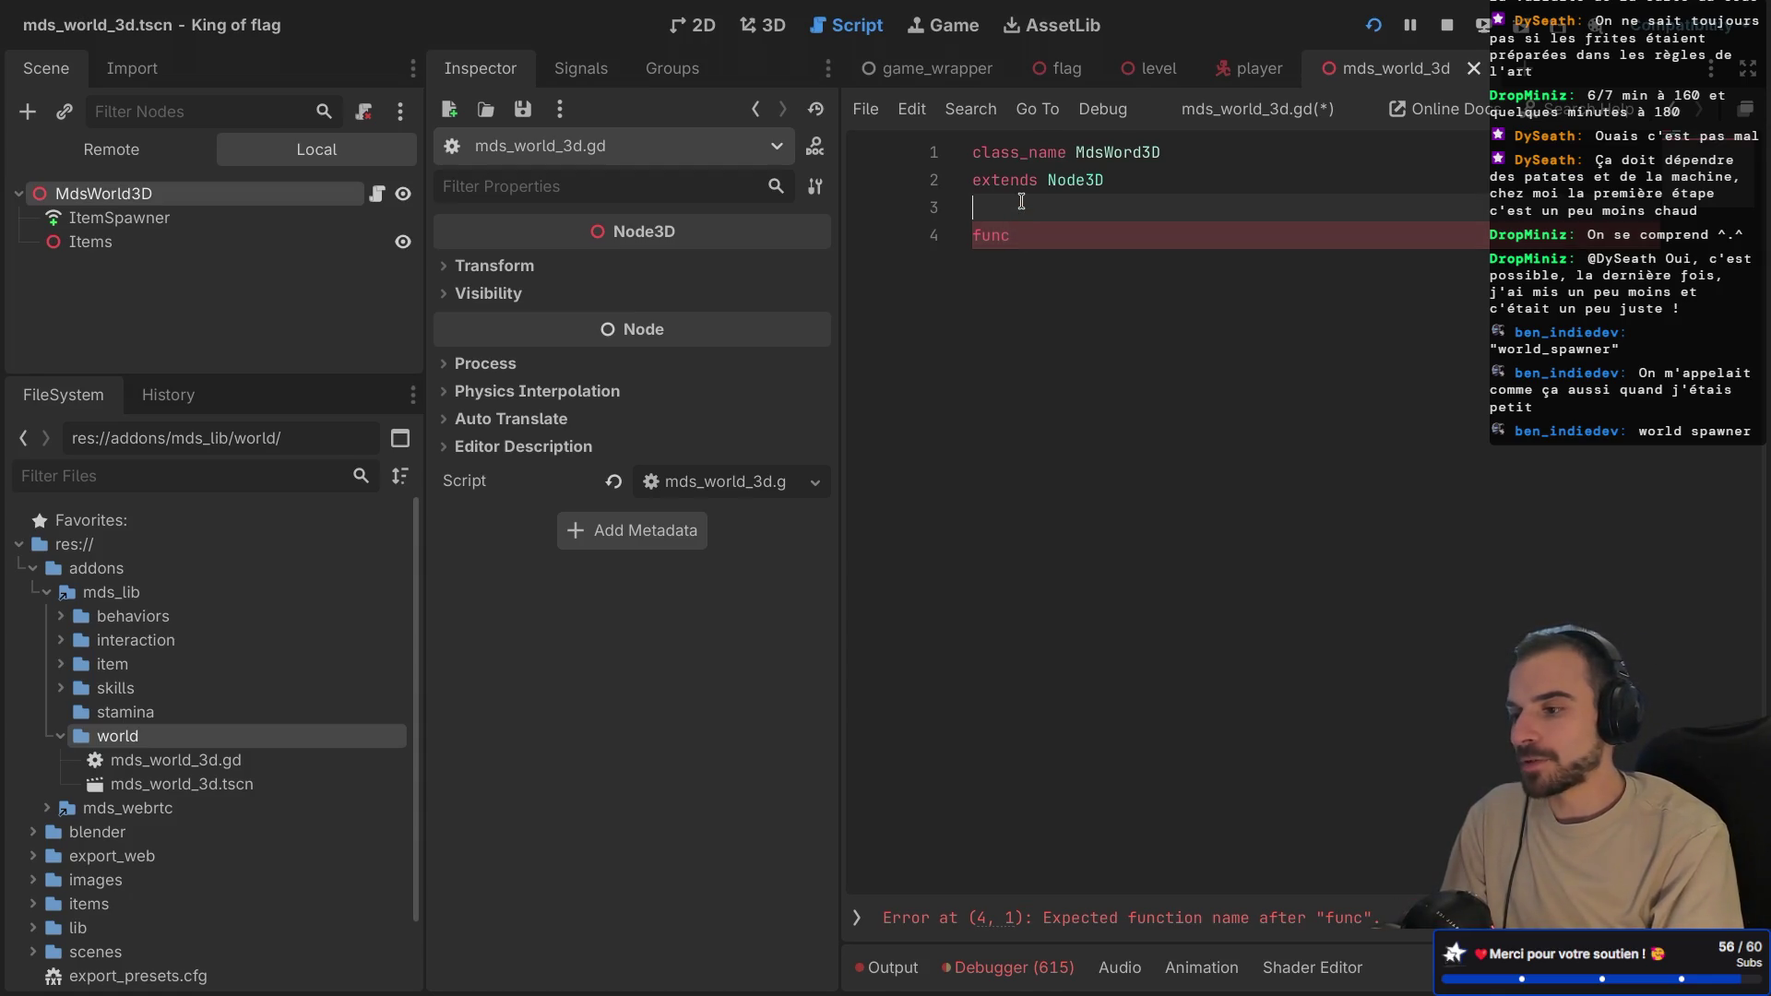
key(Return)
text(@rpc)
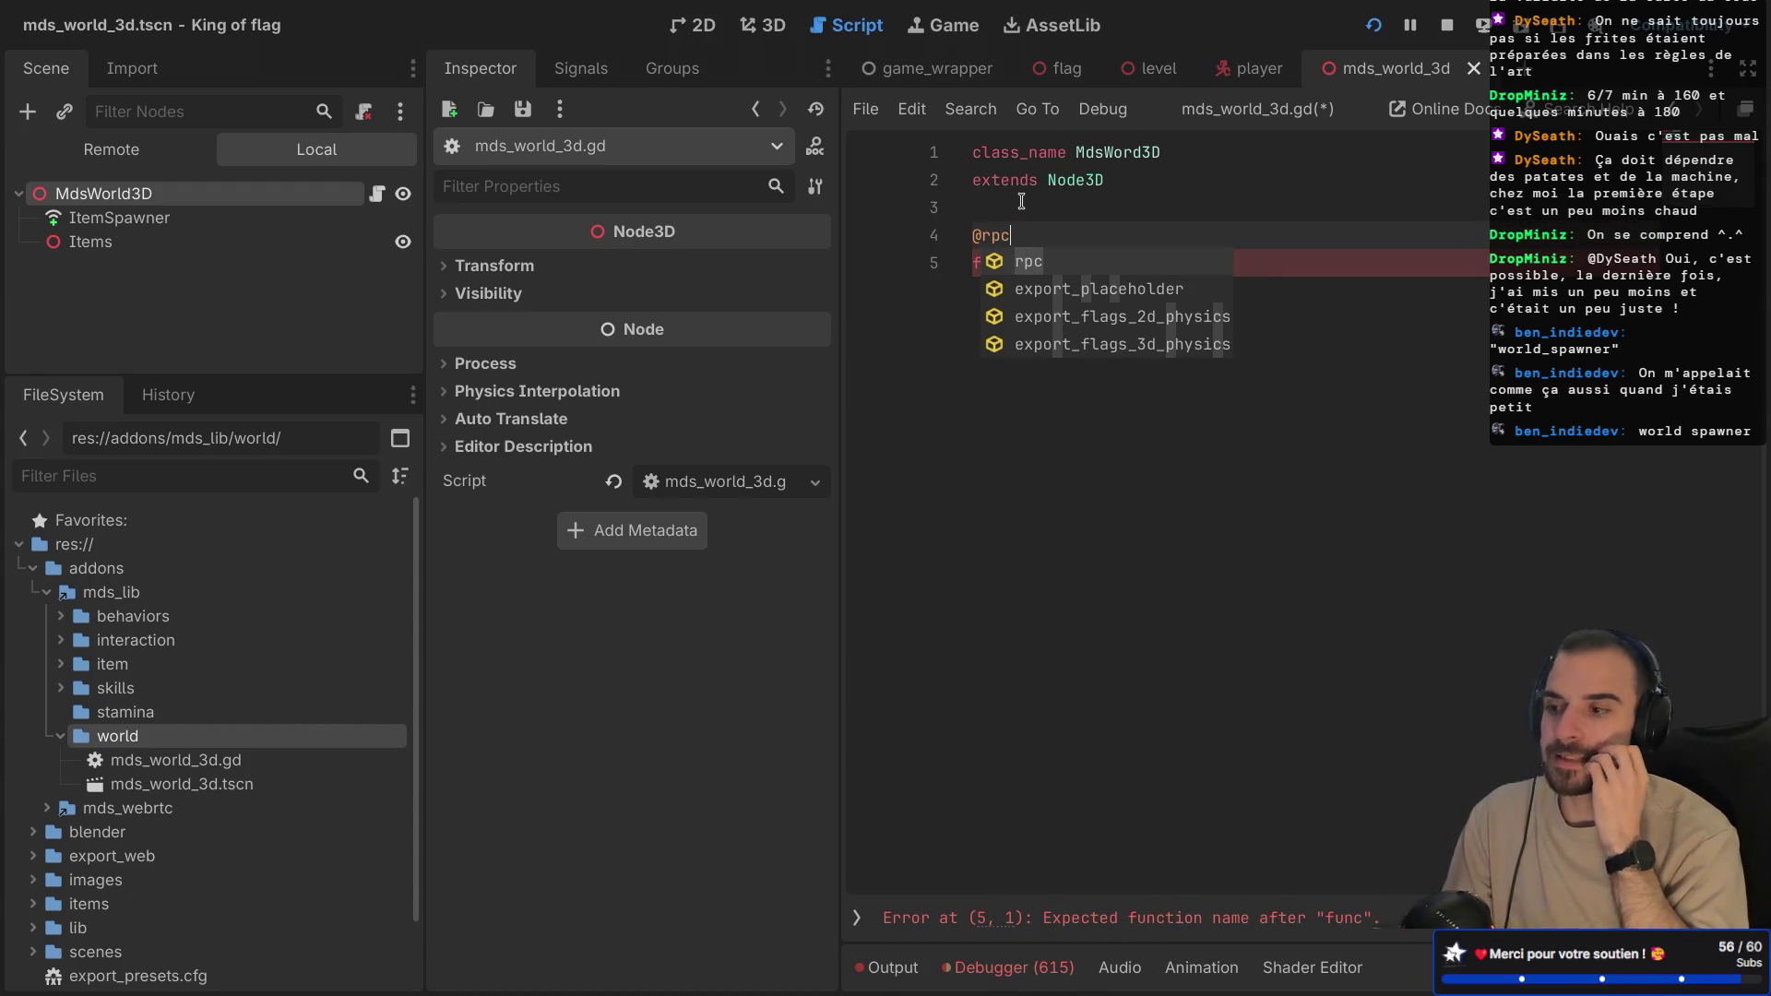
text((")
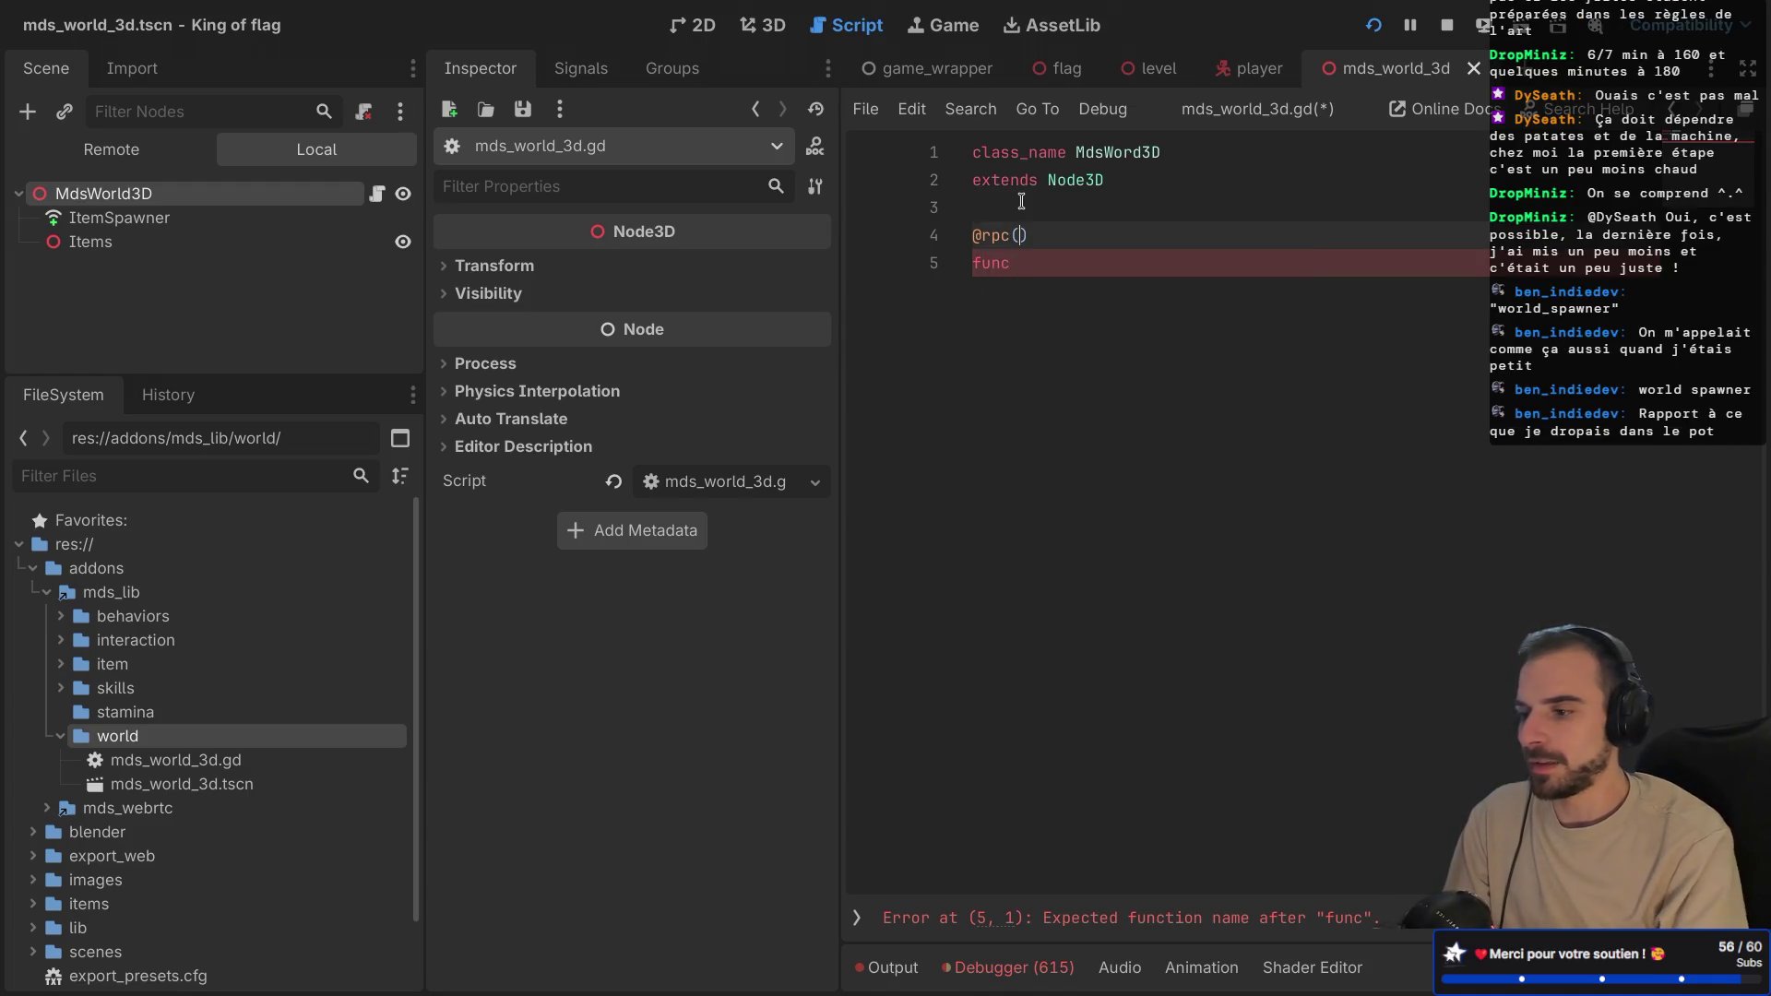
key(Return)
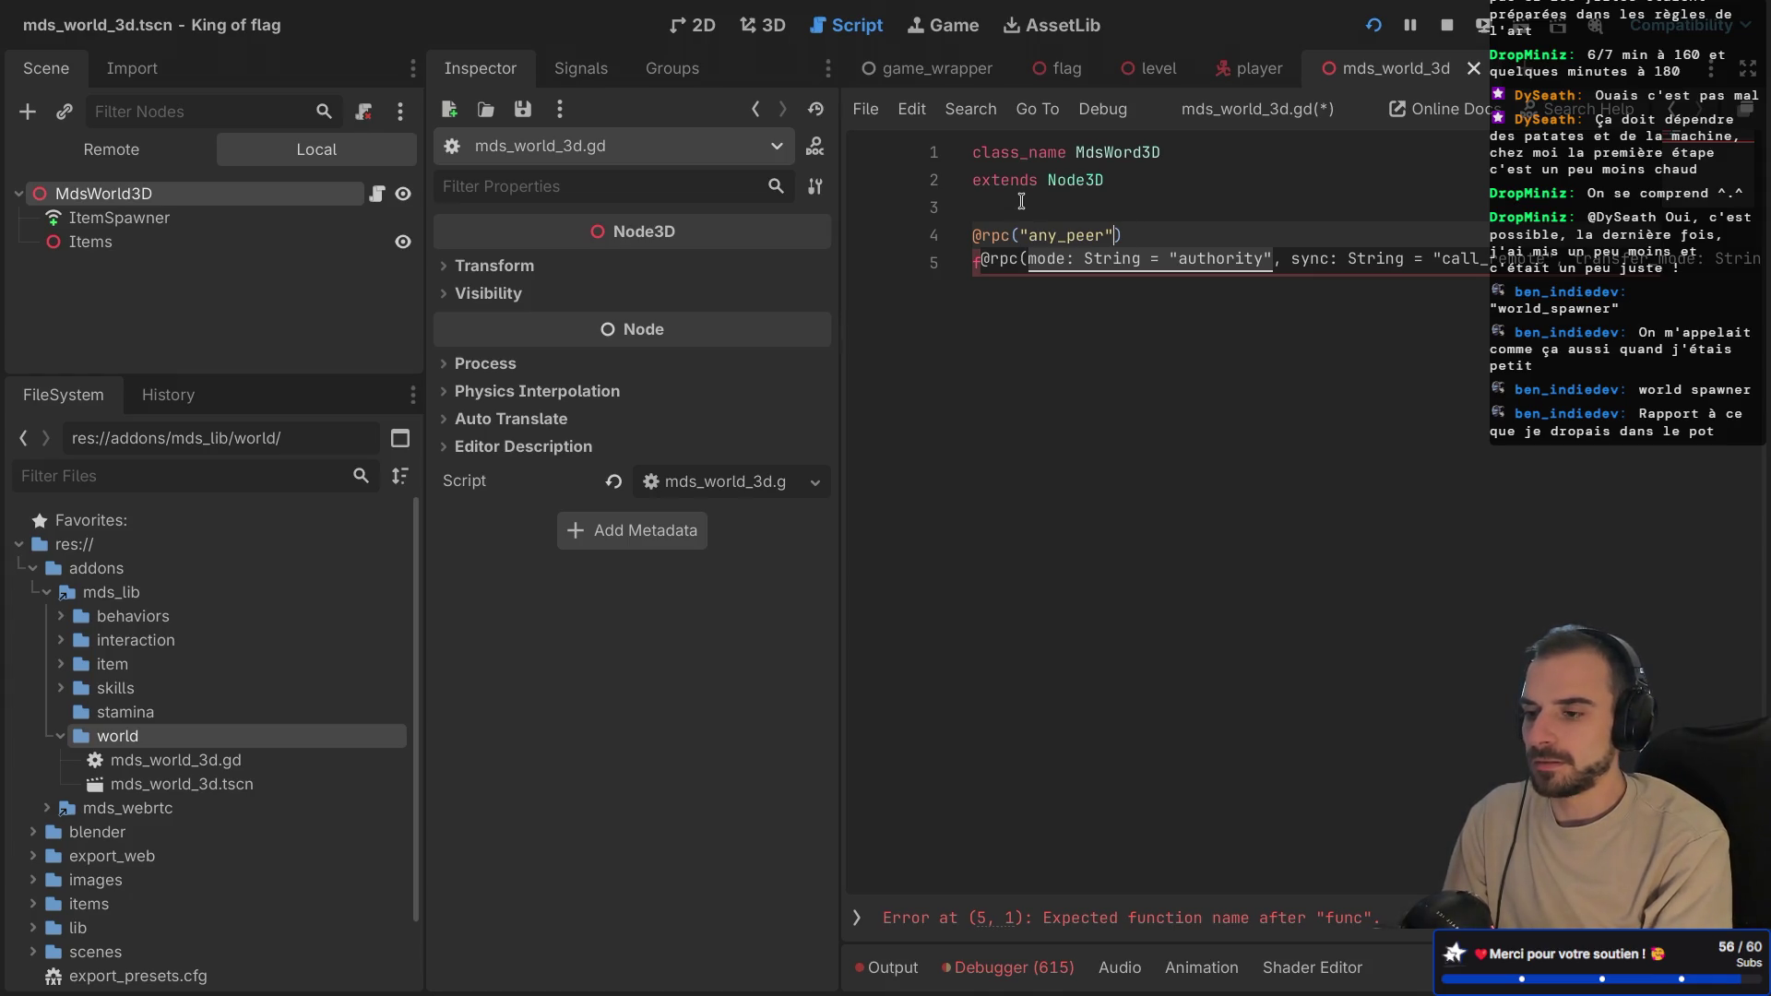
text(, "ca)
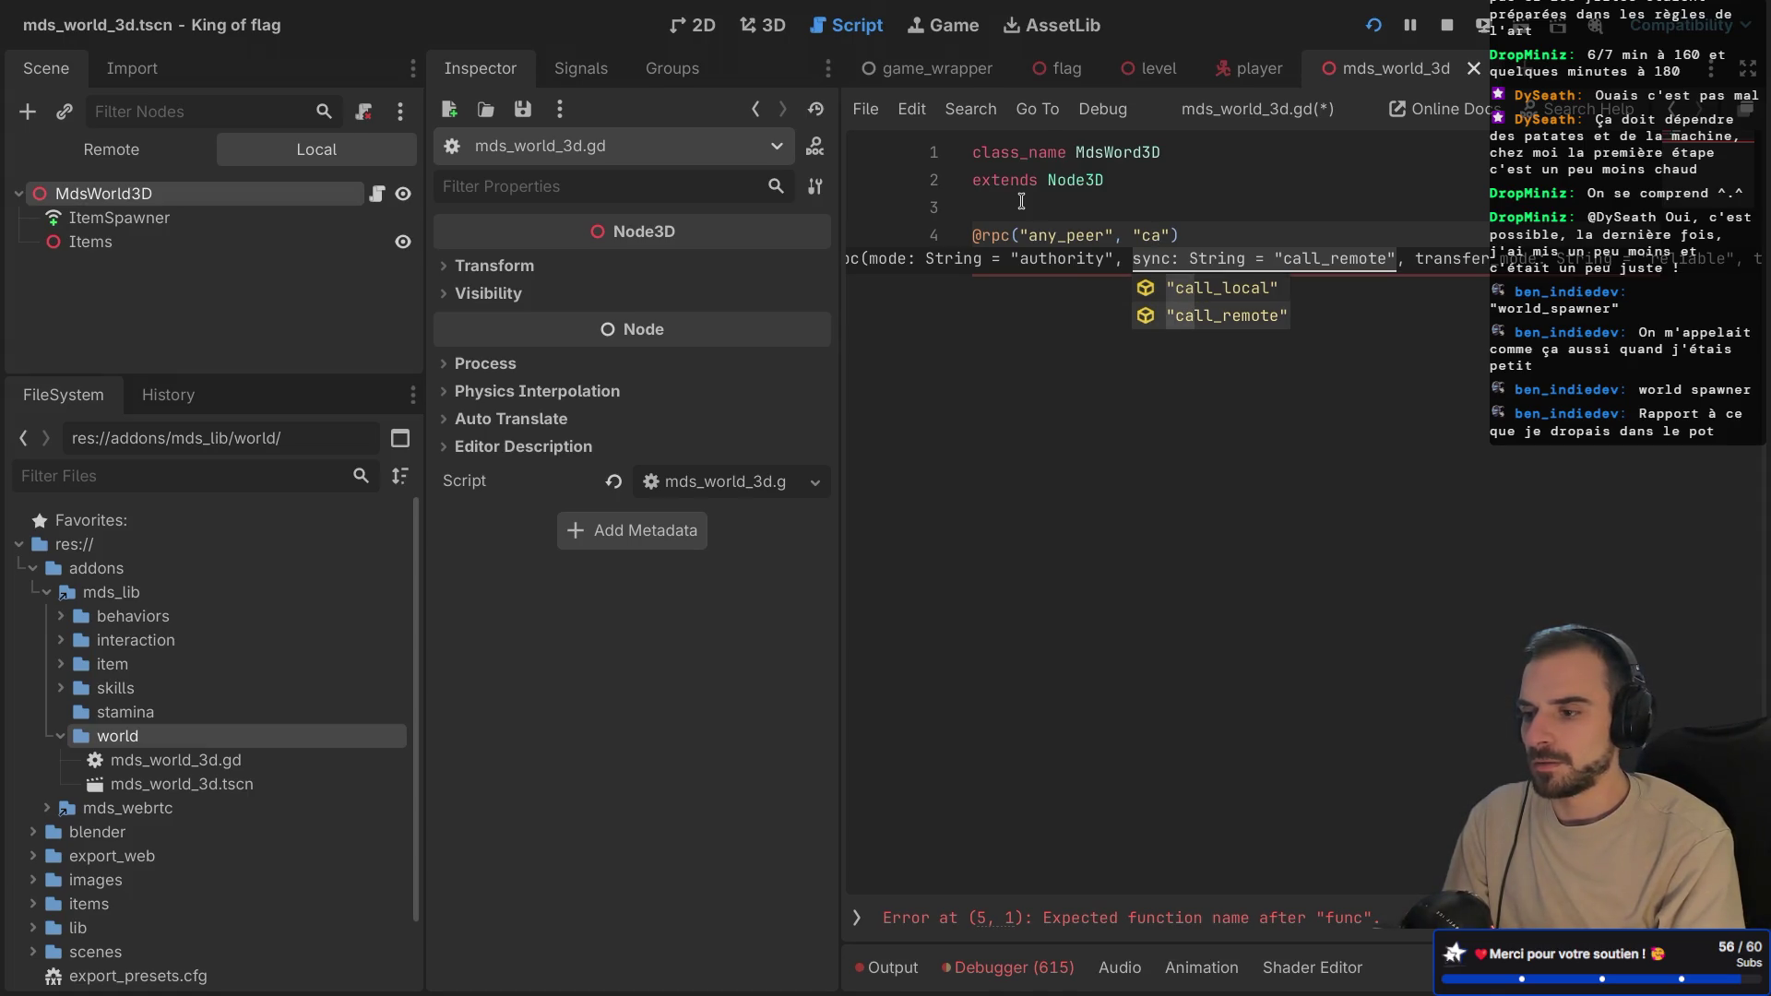
key(Return)
Declare func spawn_item() with a pass body under the annotation and save
key(End)
key(Return)
text(func )
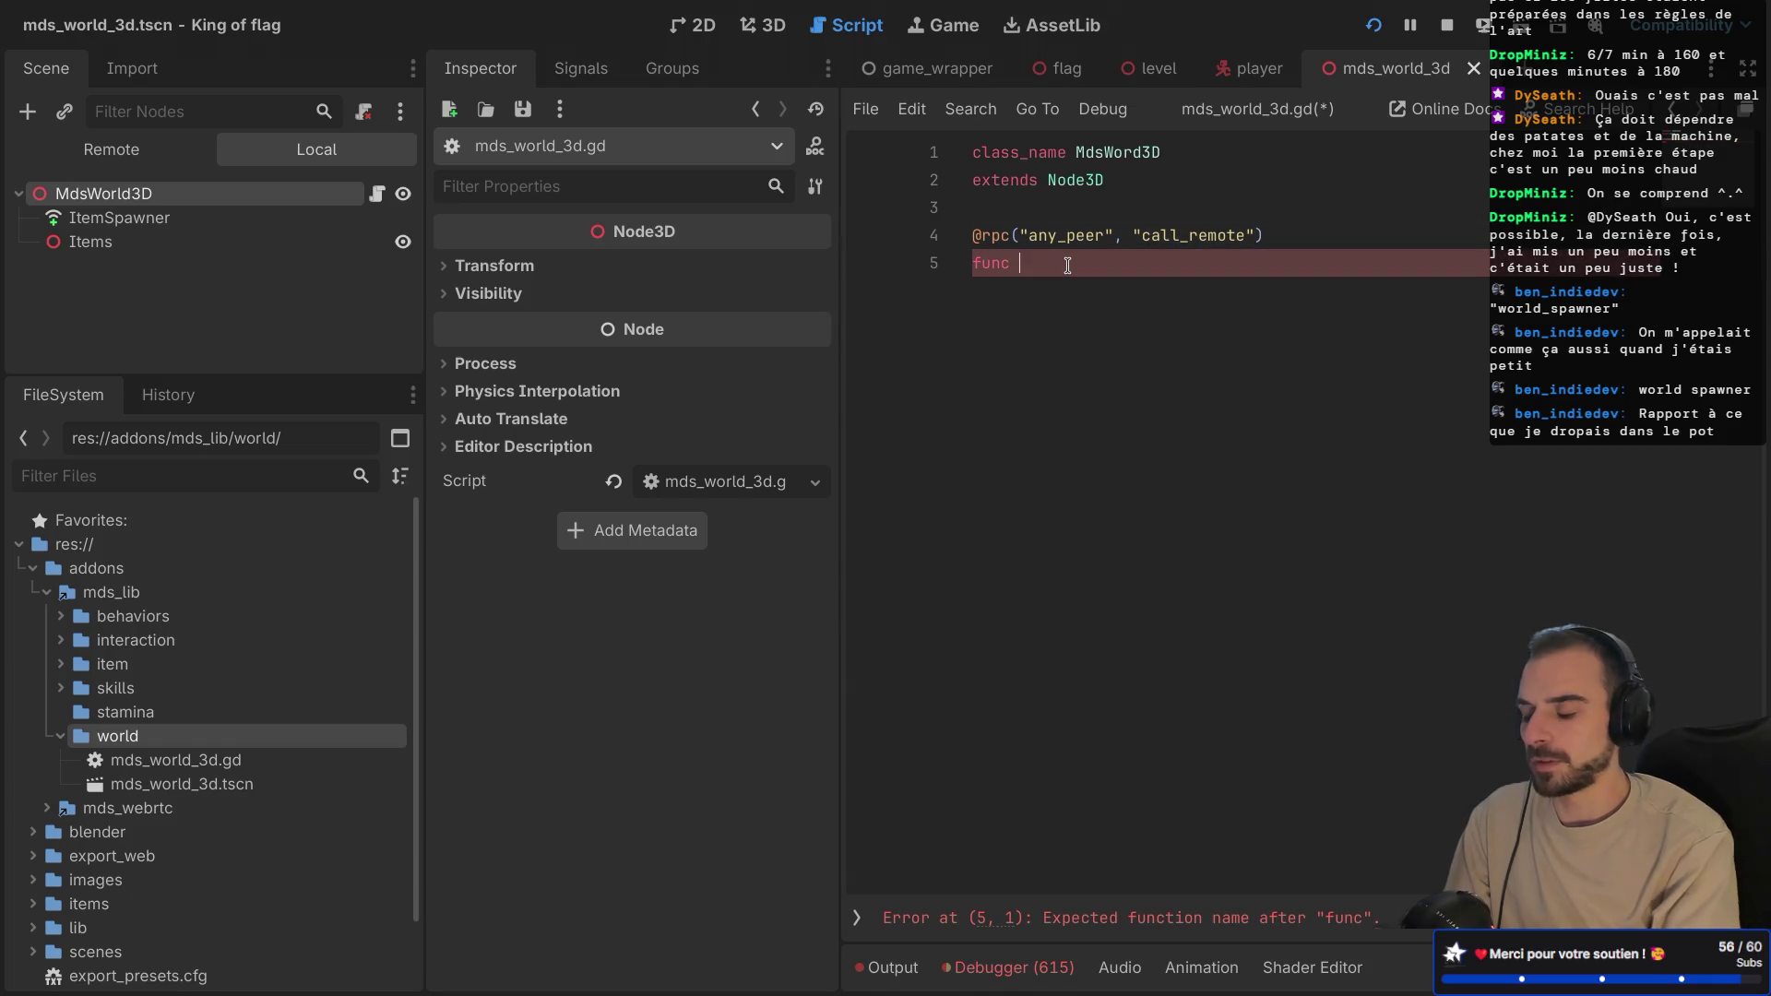
text(spawn_item)
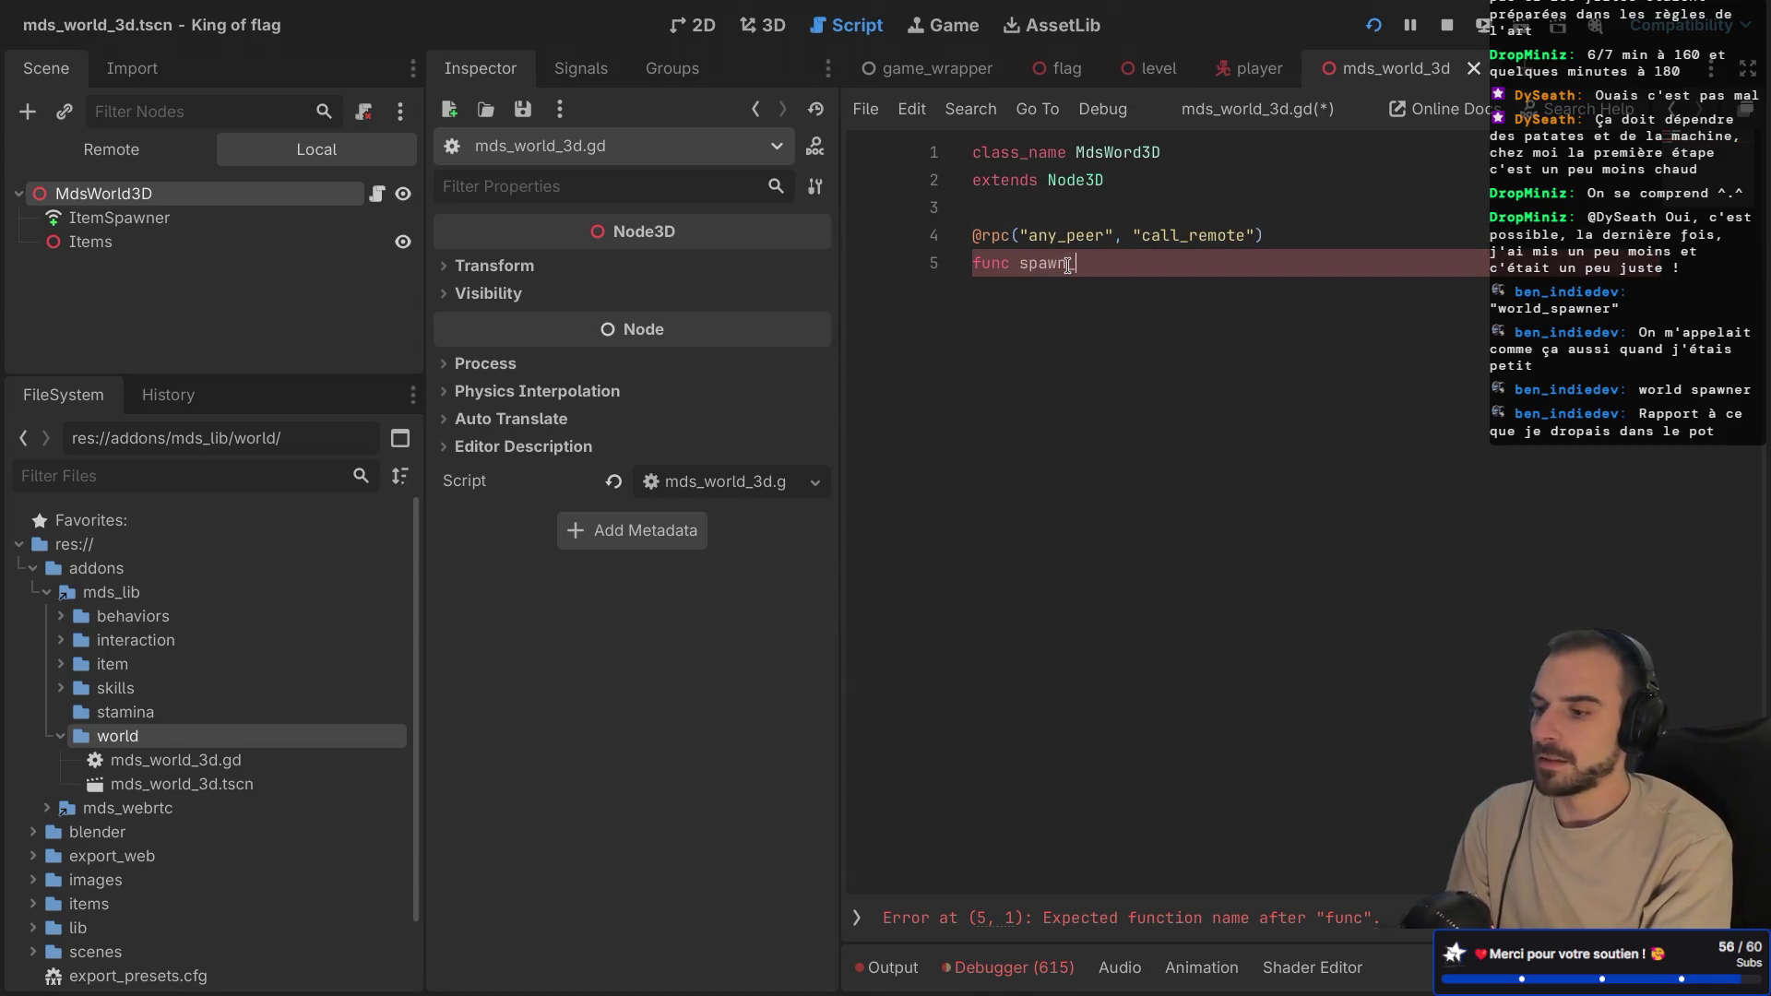
text(():)
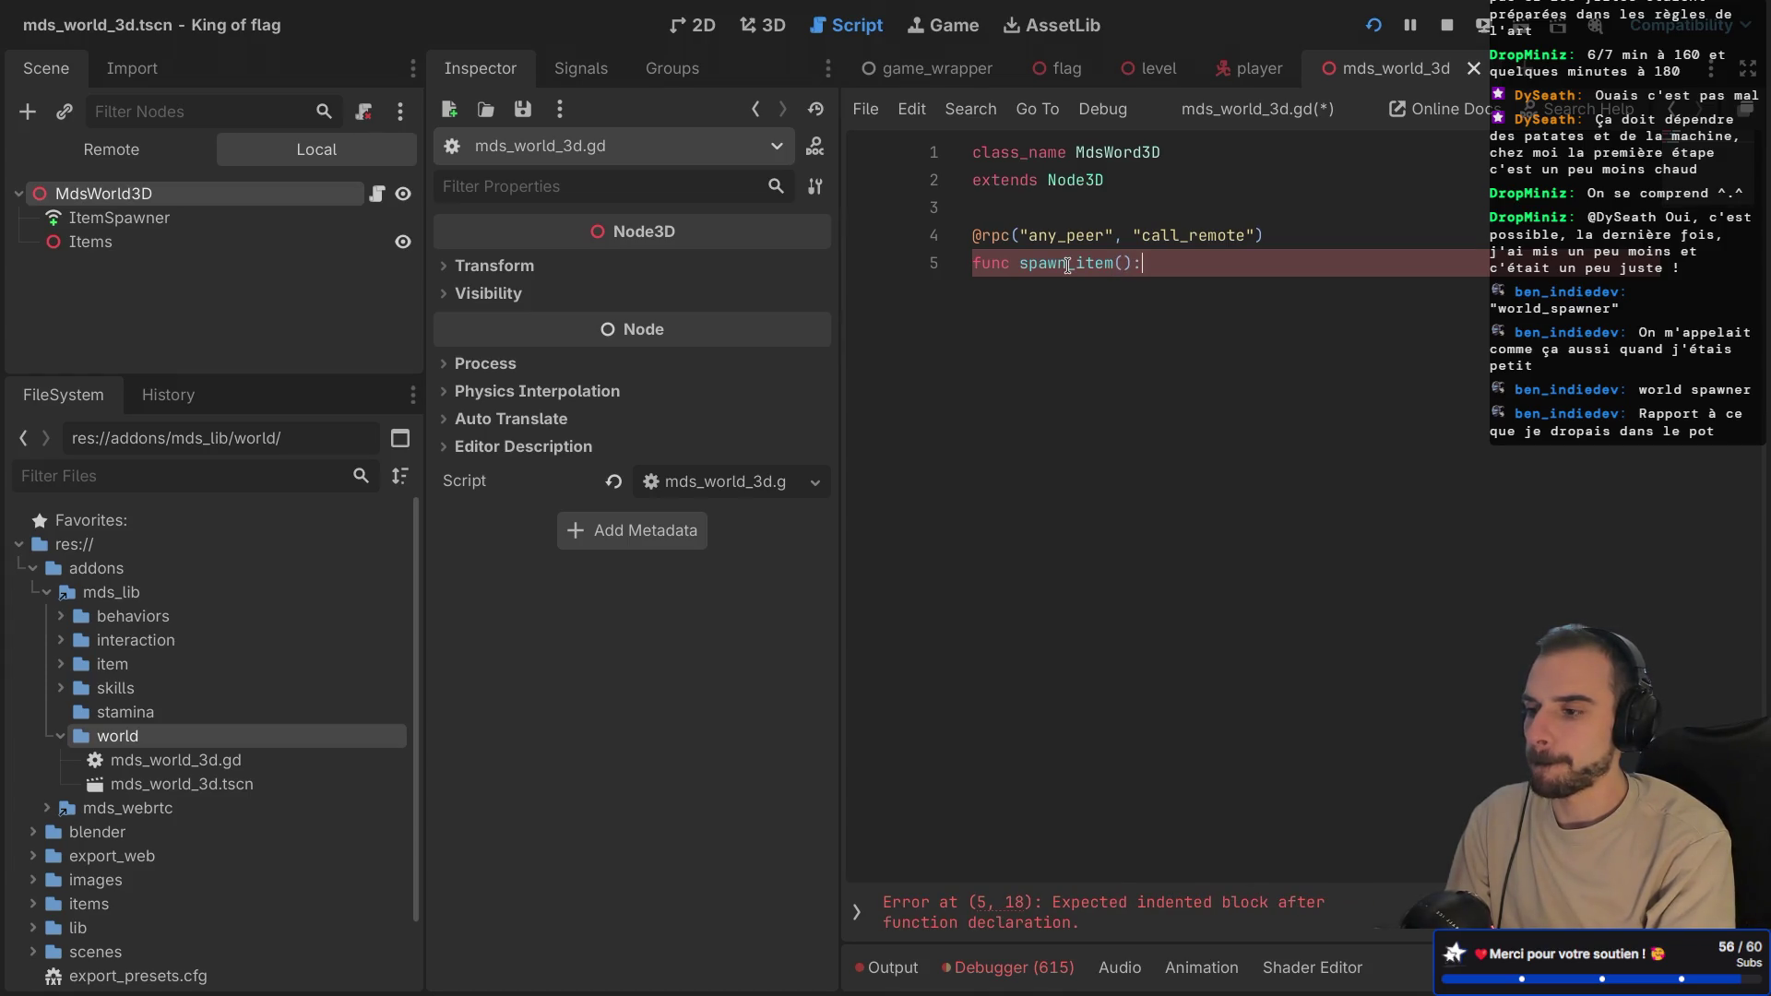
key(Return)
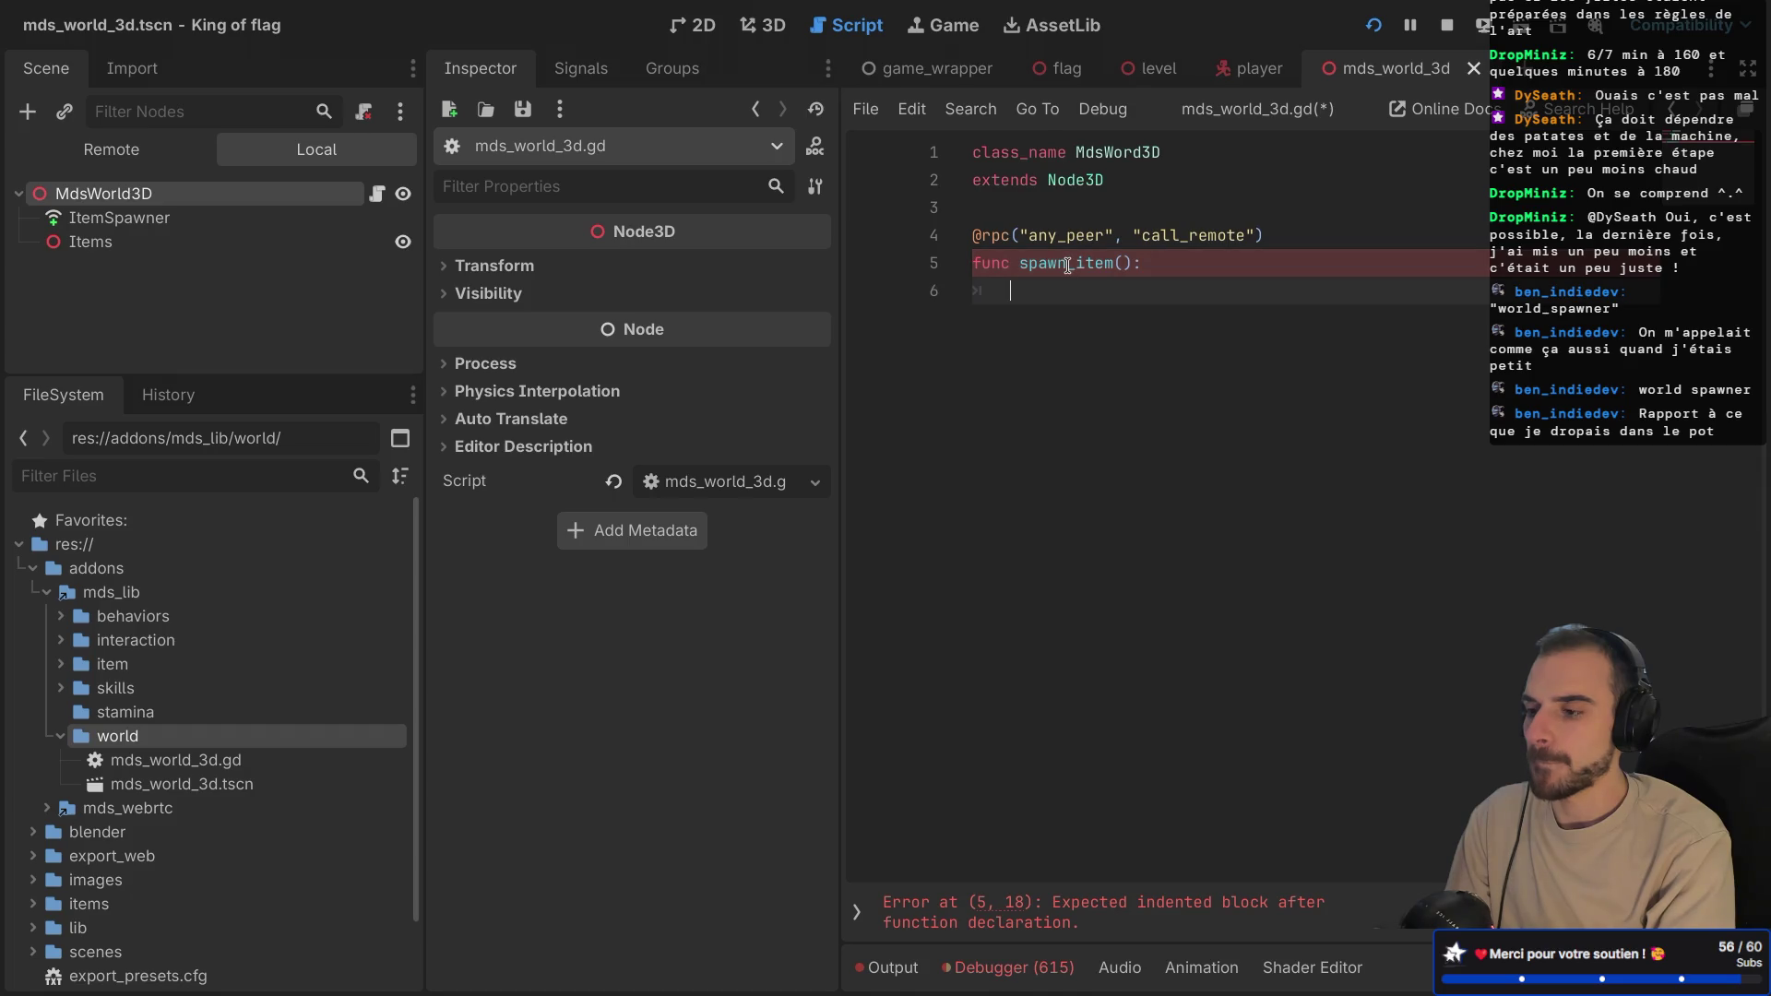
text(pass)
key(ctrl+s)
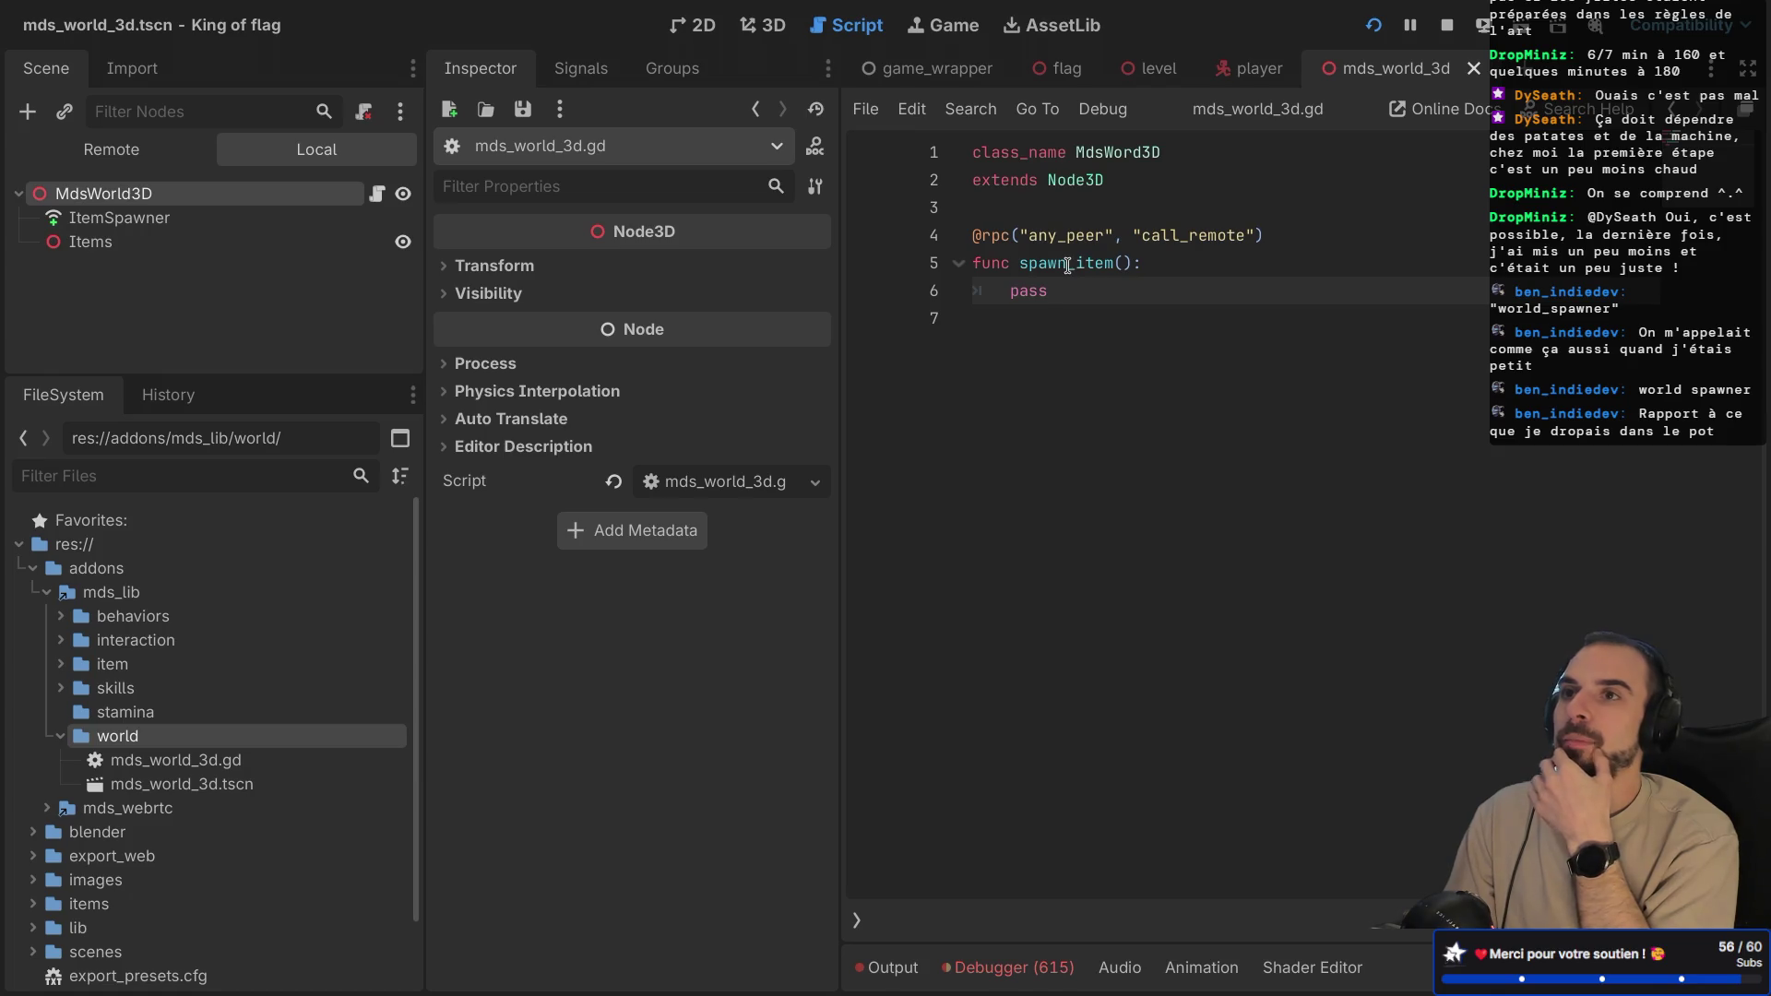
Make the ItemSpawner node accessible by unique name
click(143, 215)
right_click(98, 223)
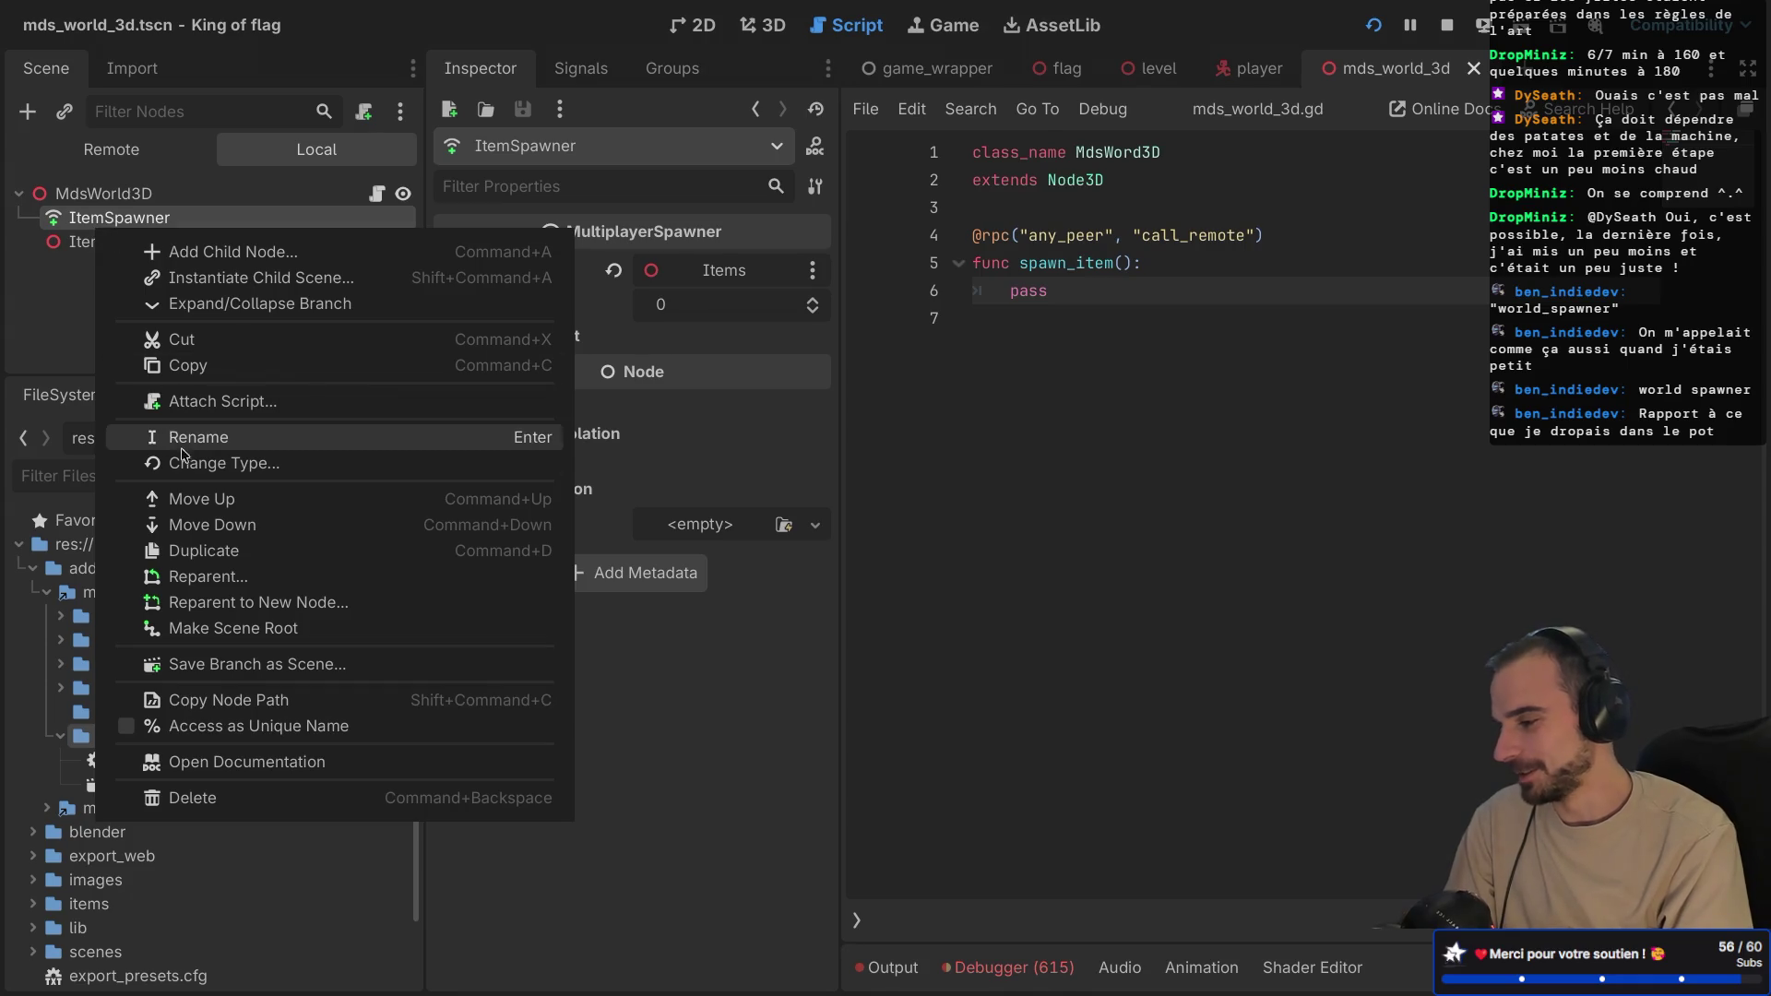
click(182, 447)
right_click(138, 228)
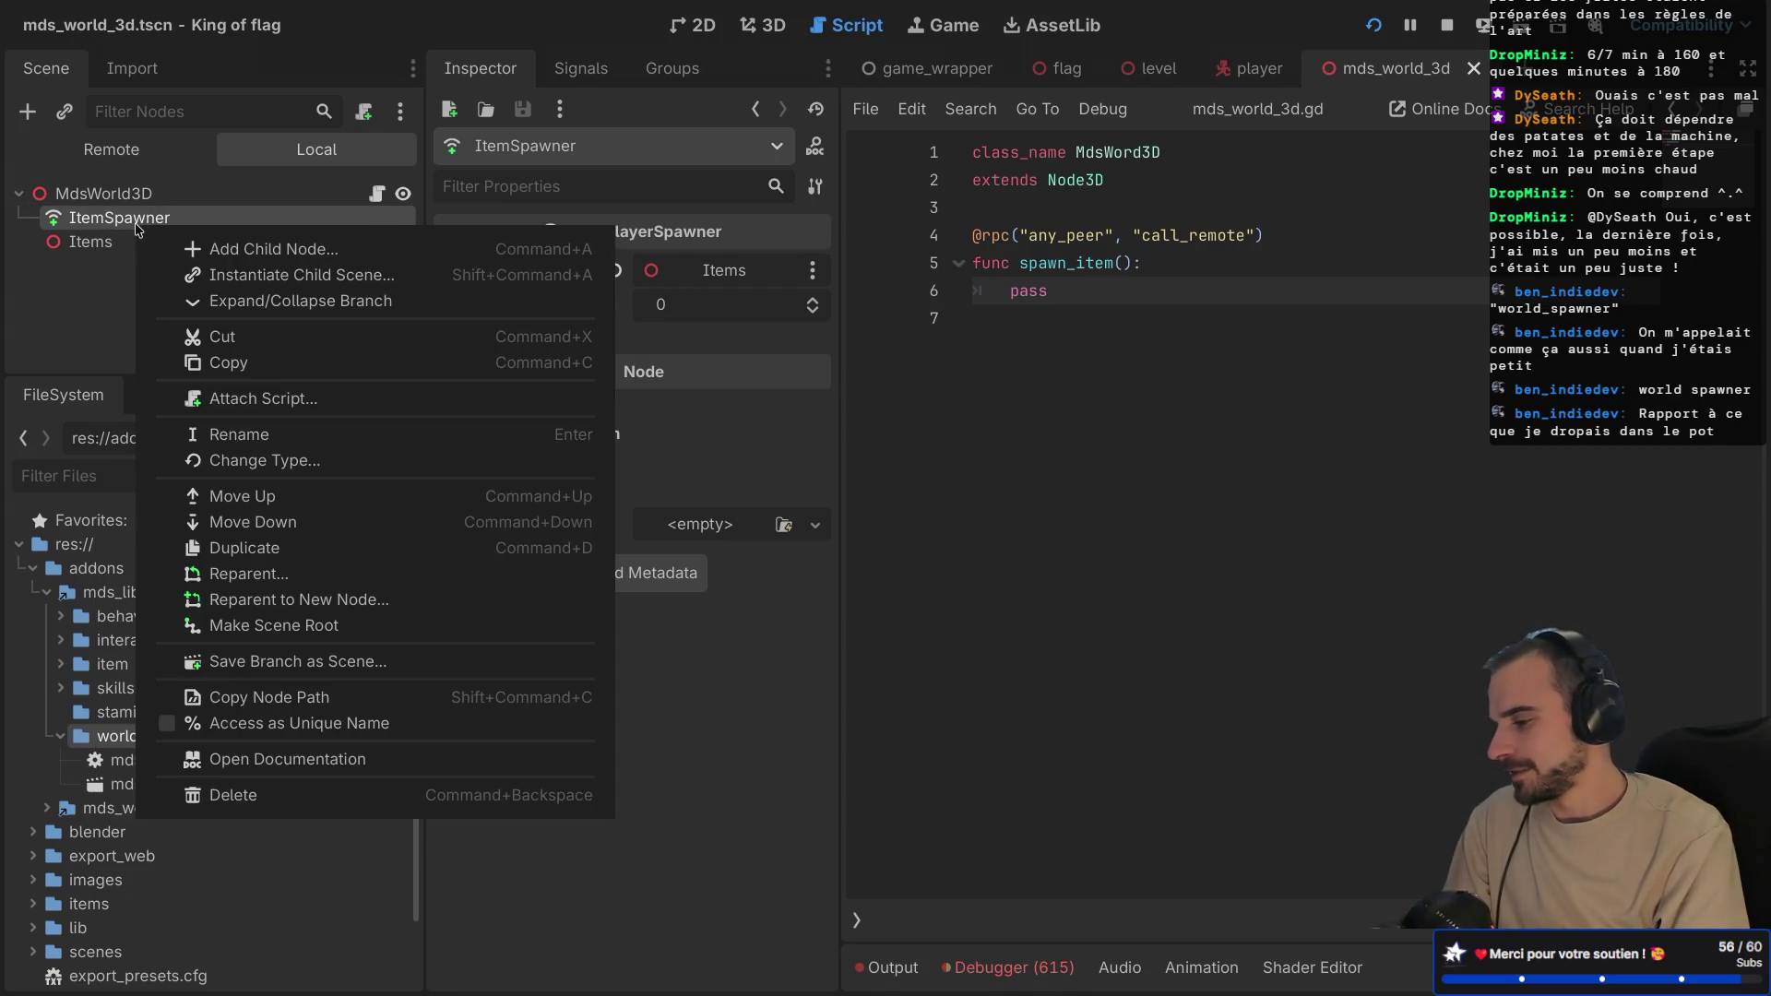
click(268, 723)
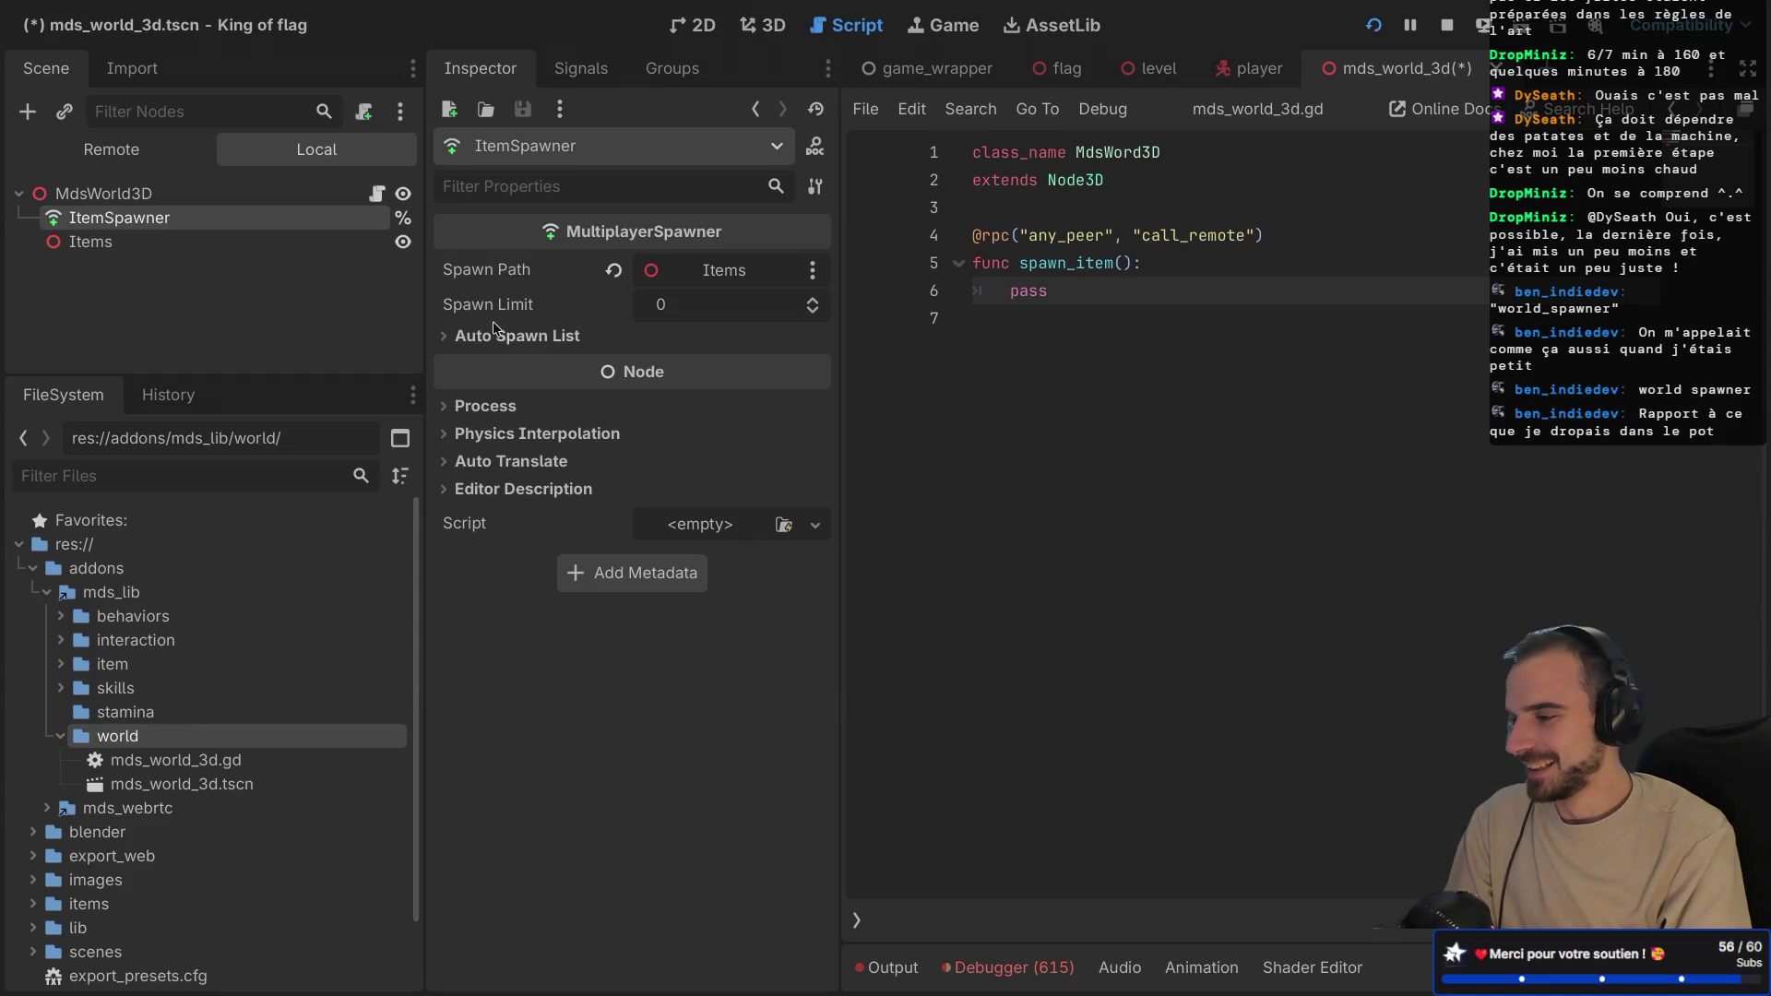
Narrow the side docks and review the spawn_item function in the script
click(1018, 336)
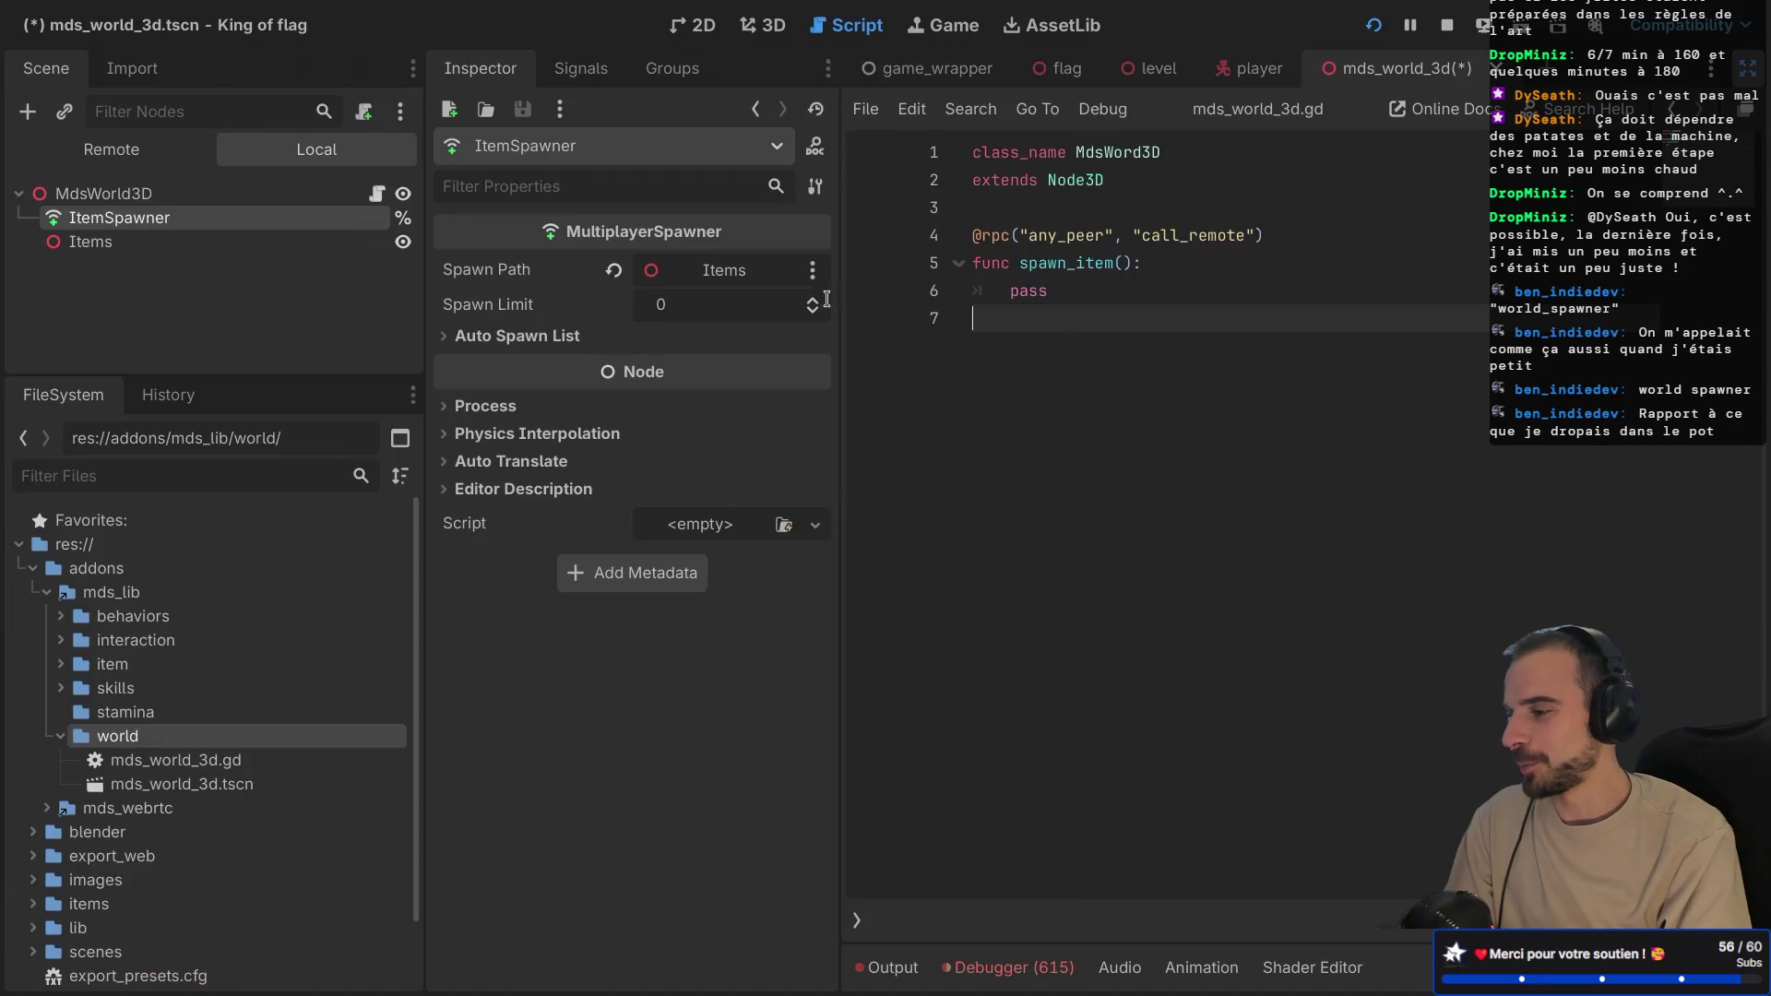
drag(425, 309, 315, 307)
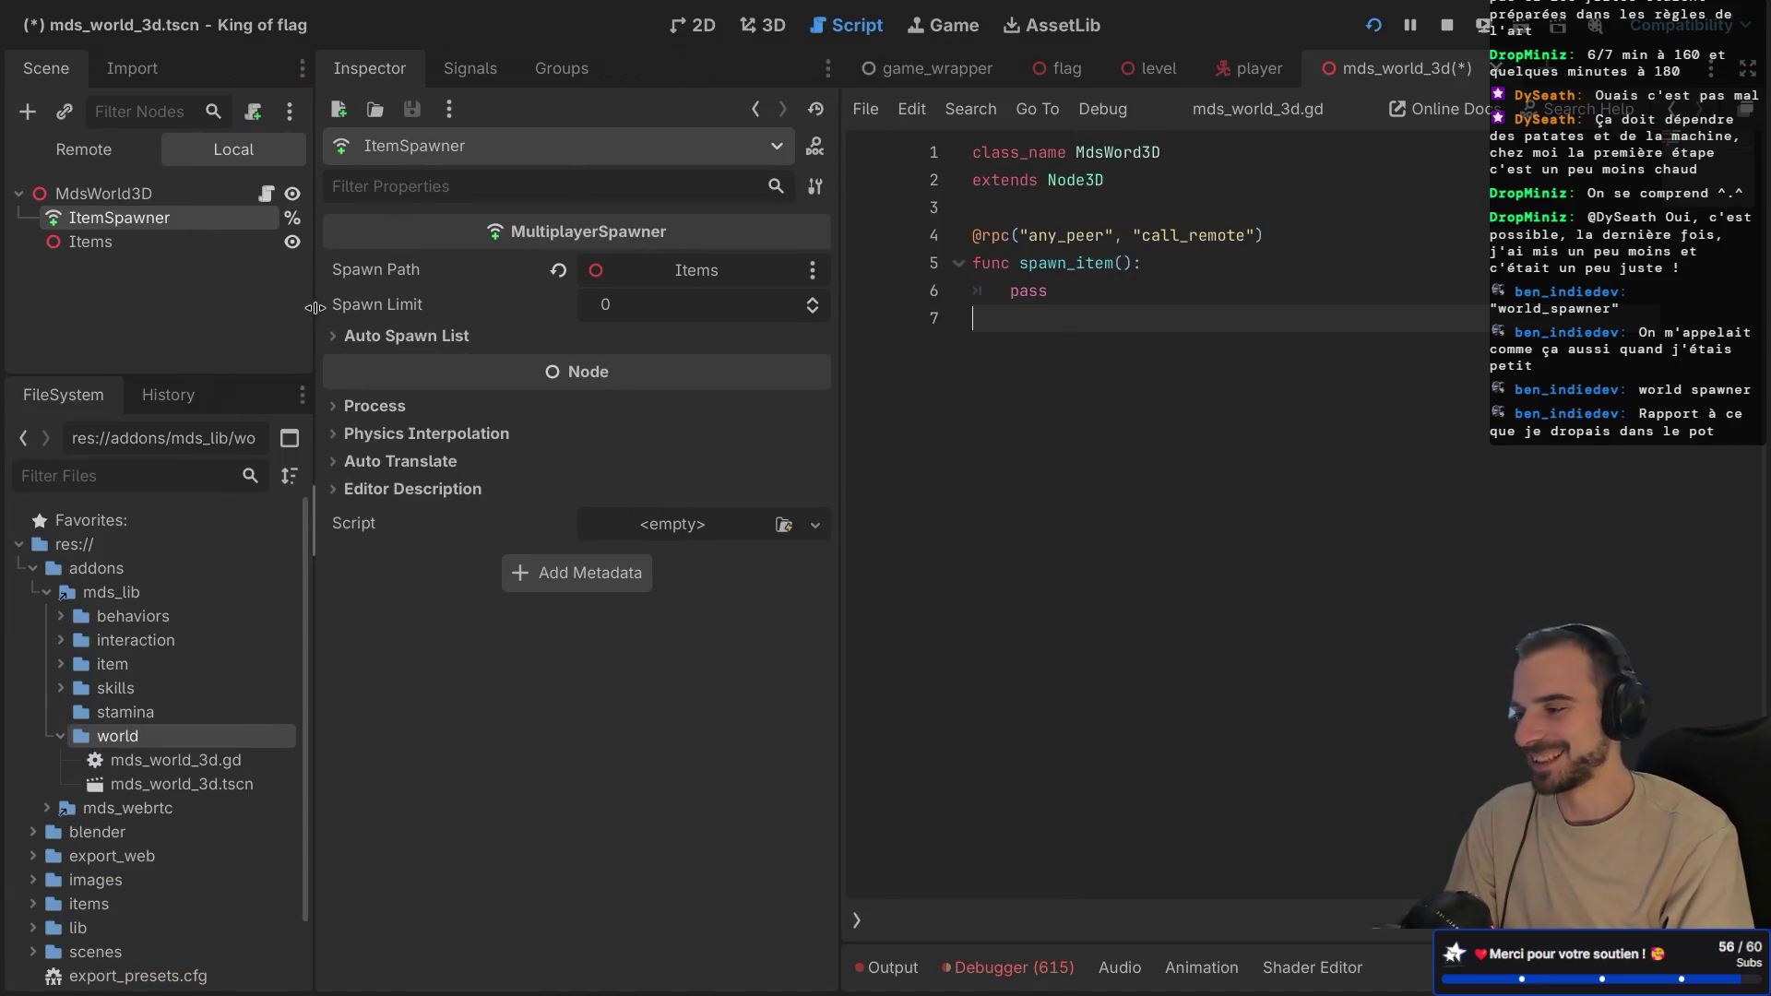
drag(840, 368, 680, 376)
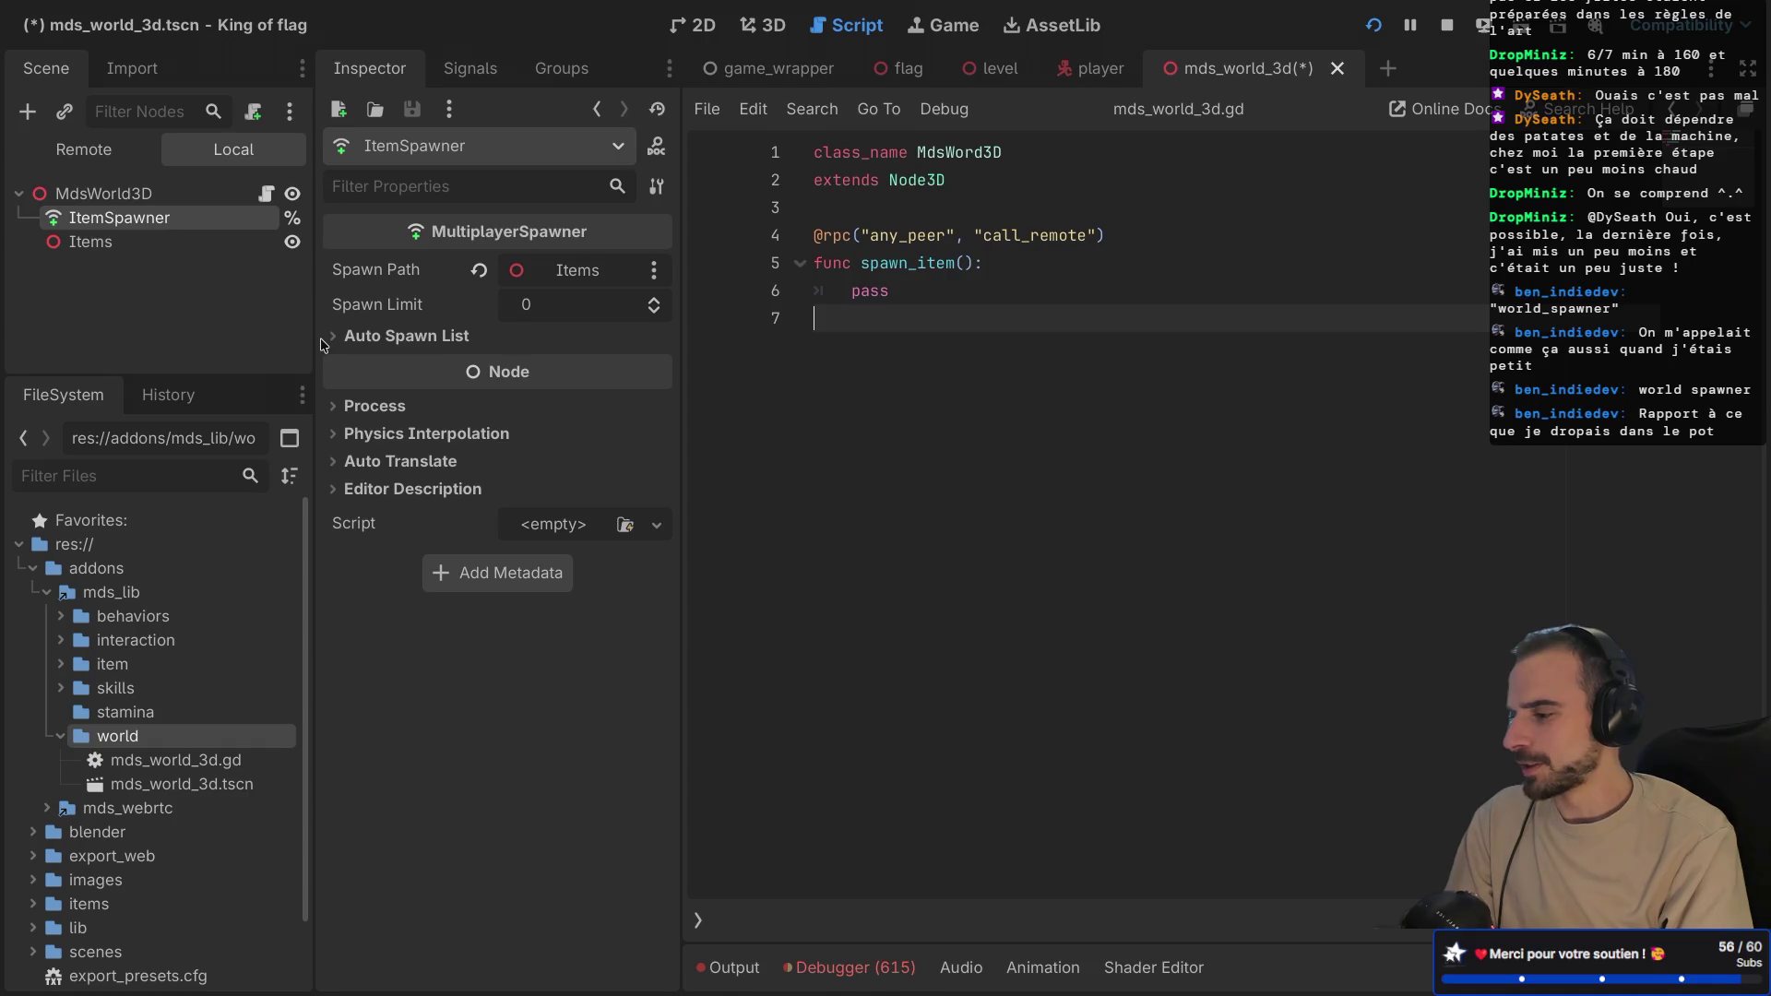
click(310, 343)
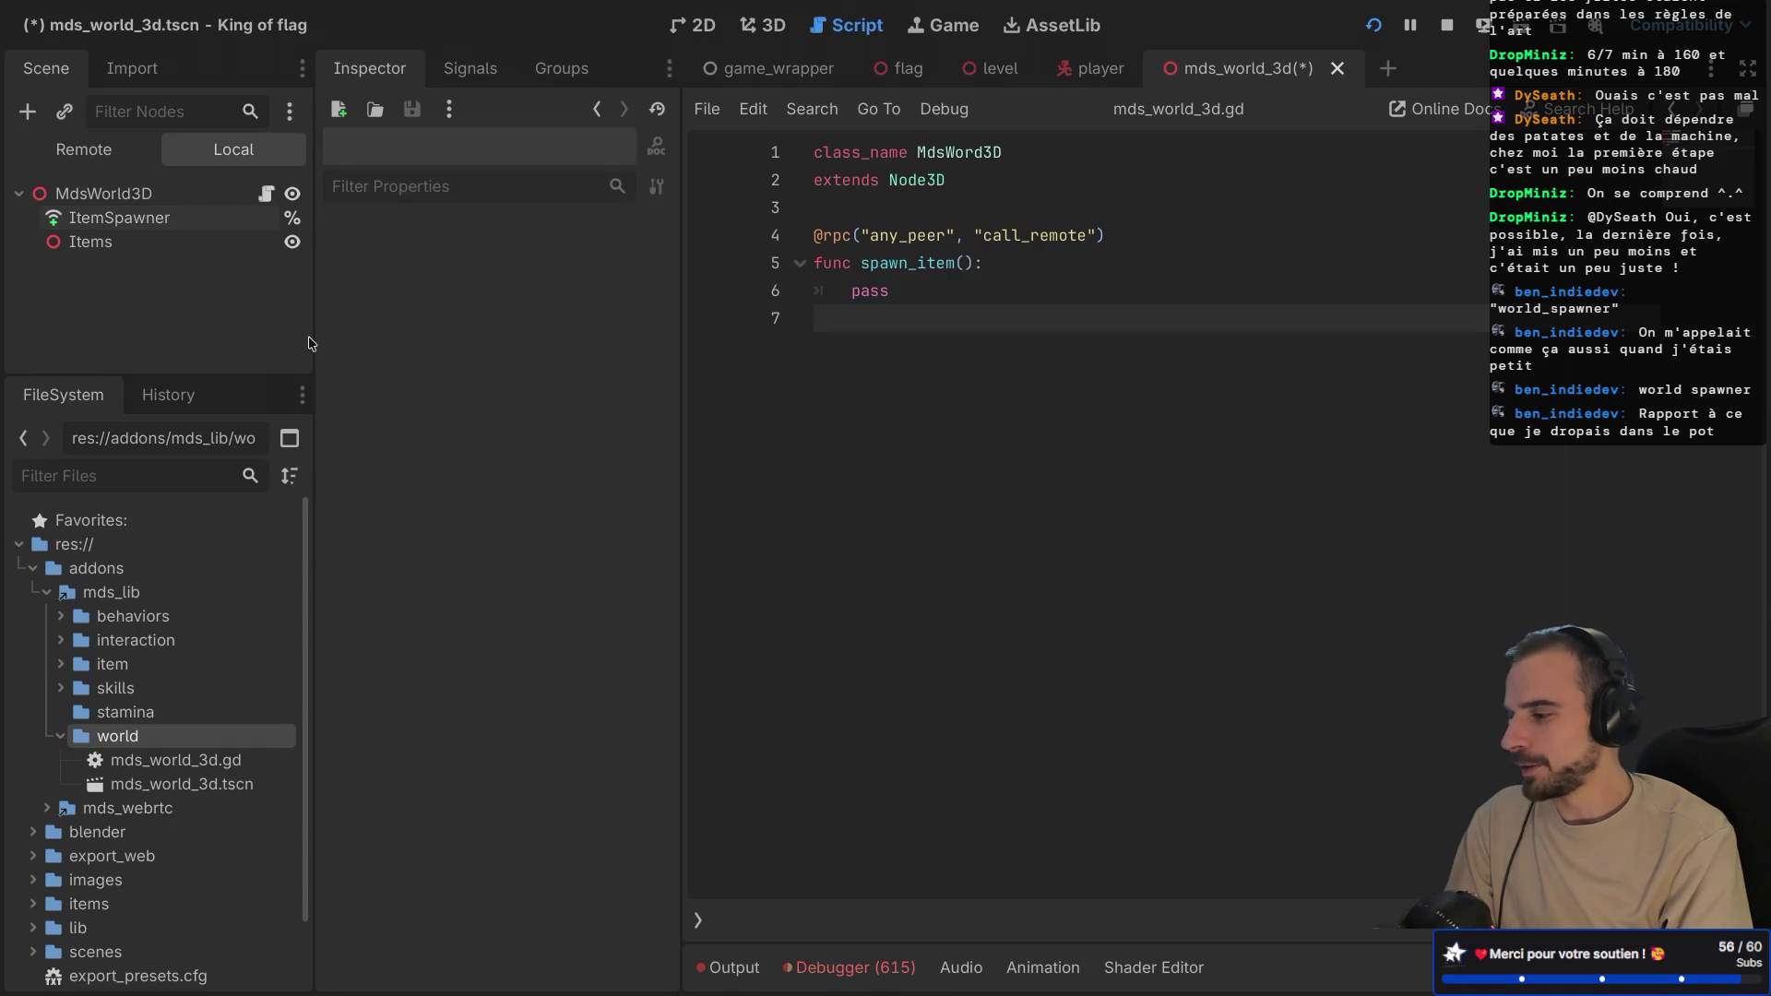
click(132, 243)
click(129, 219)
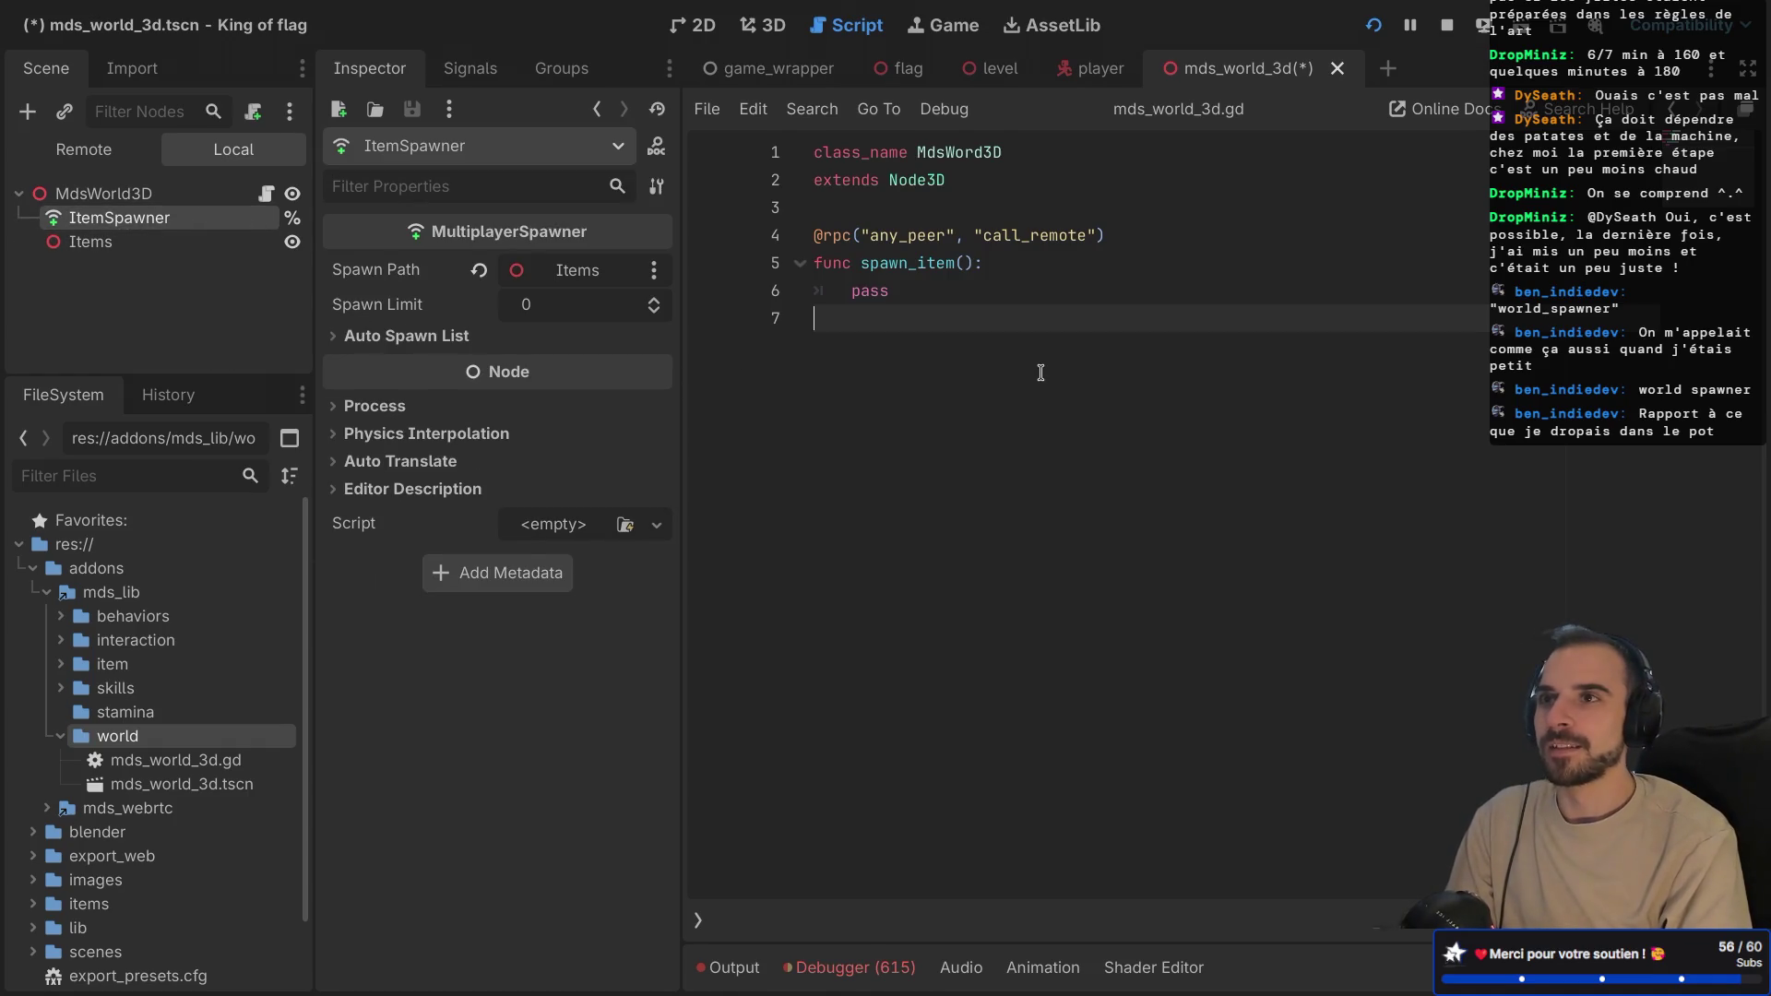
double_click(888, 267)
double_click(879, 284)
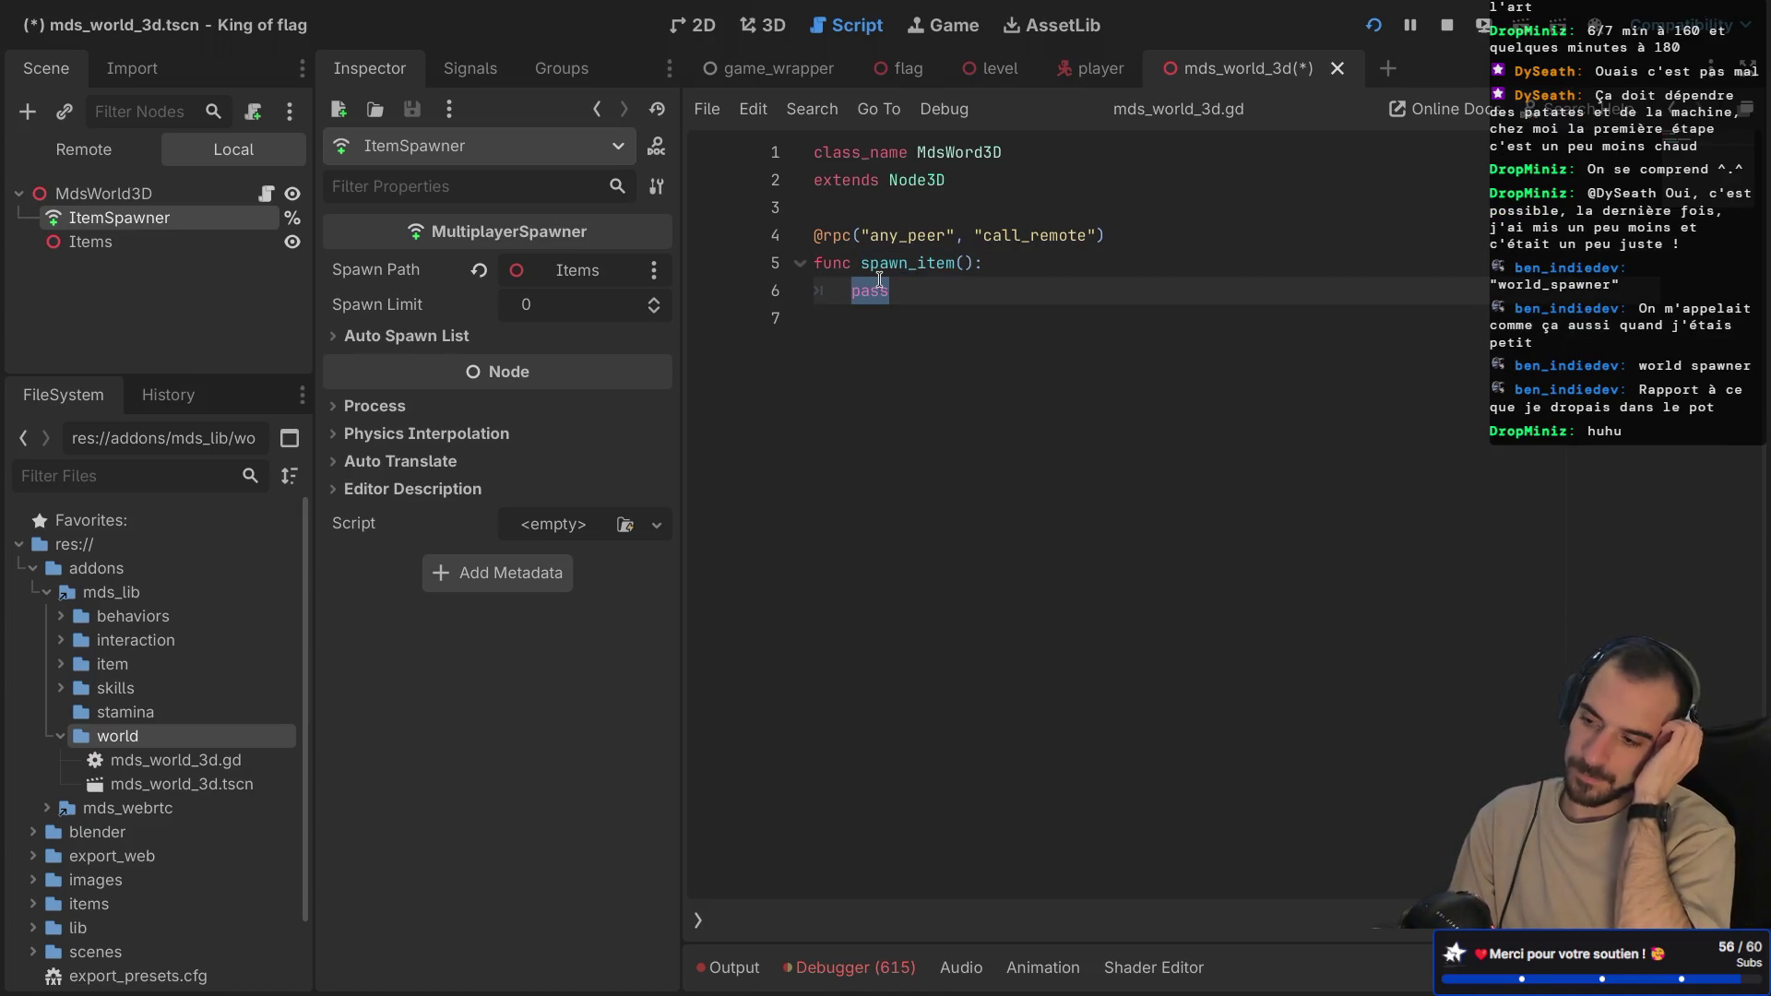
click(964, 265)
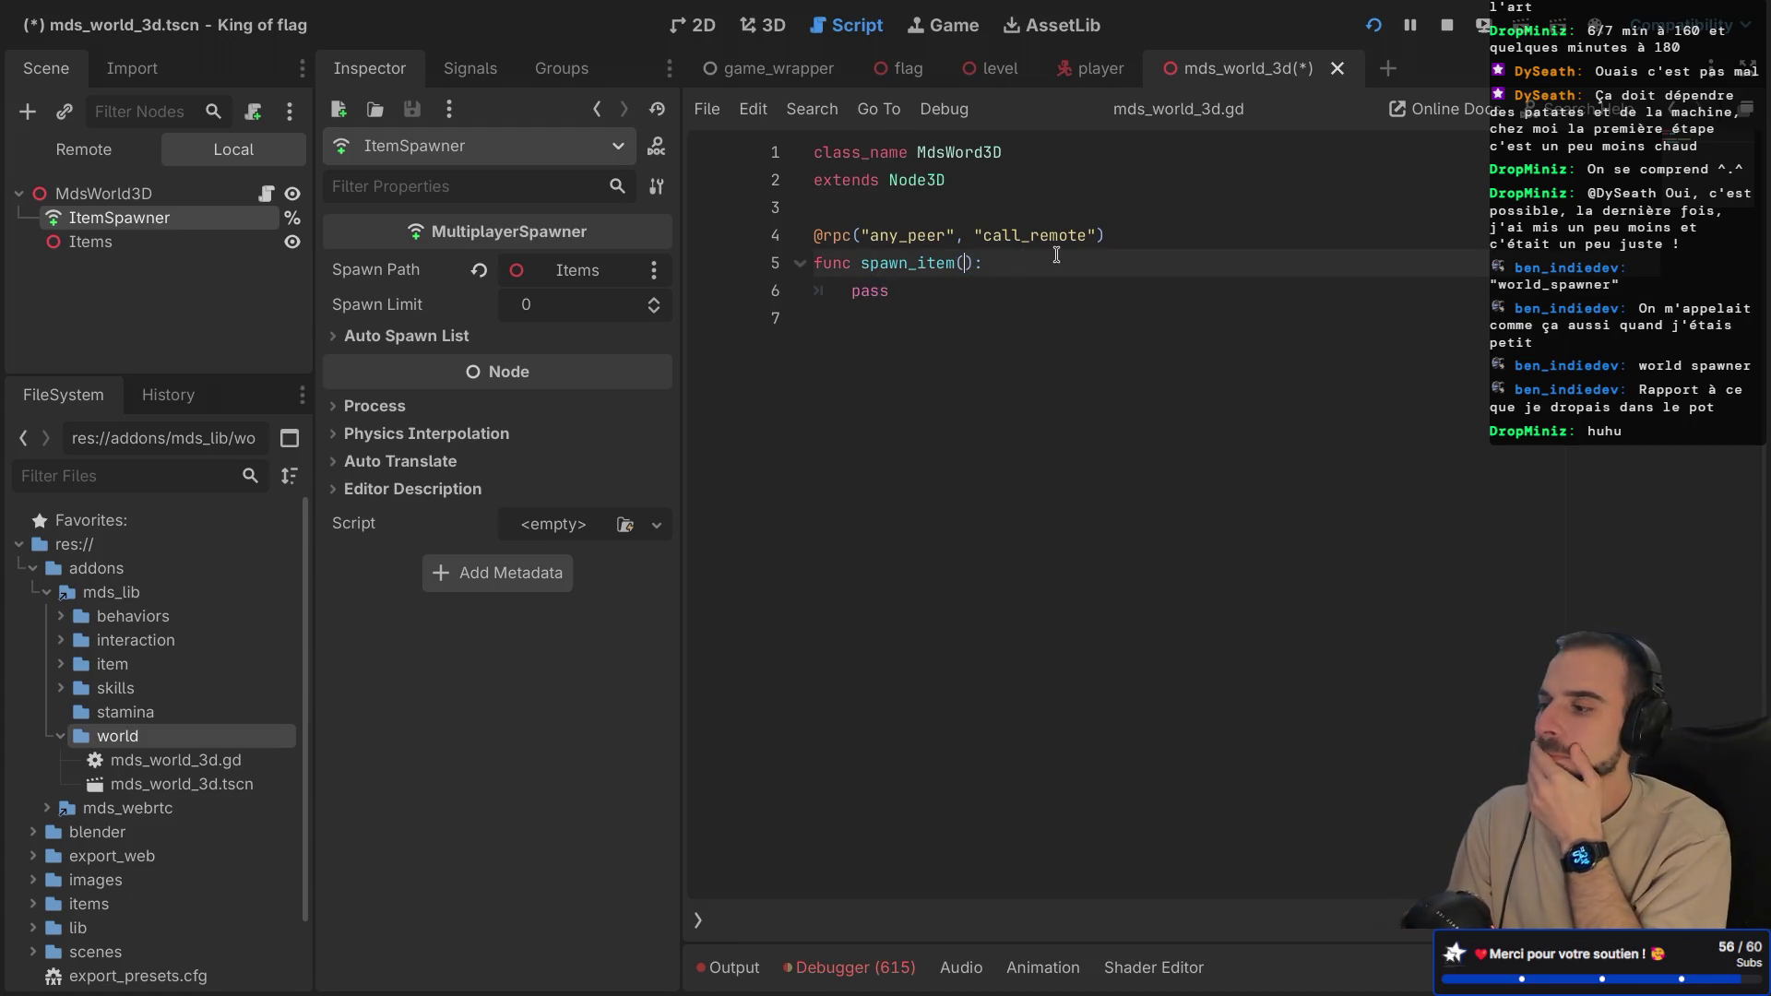
click(954, 220)
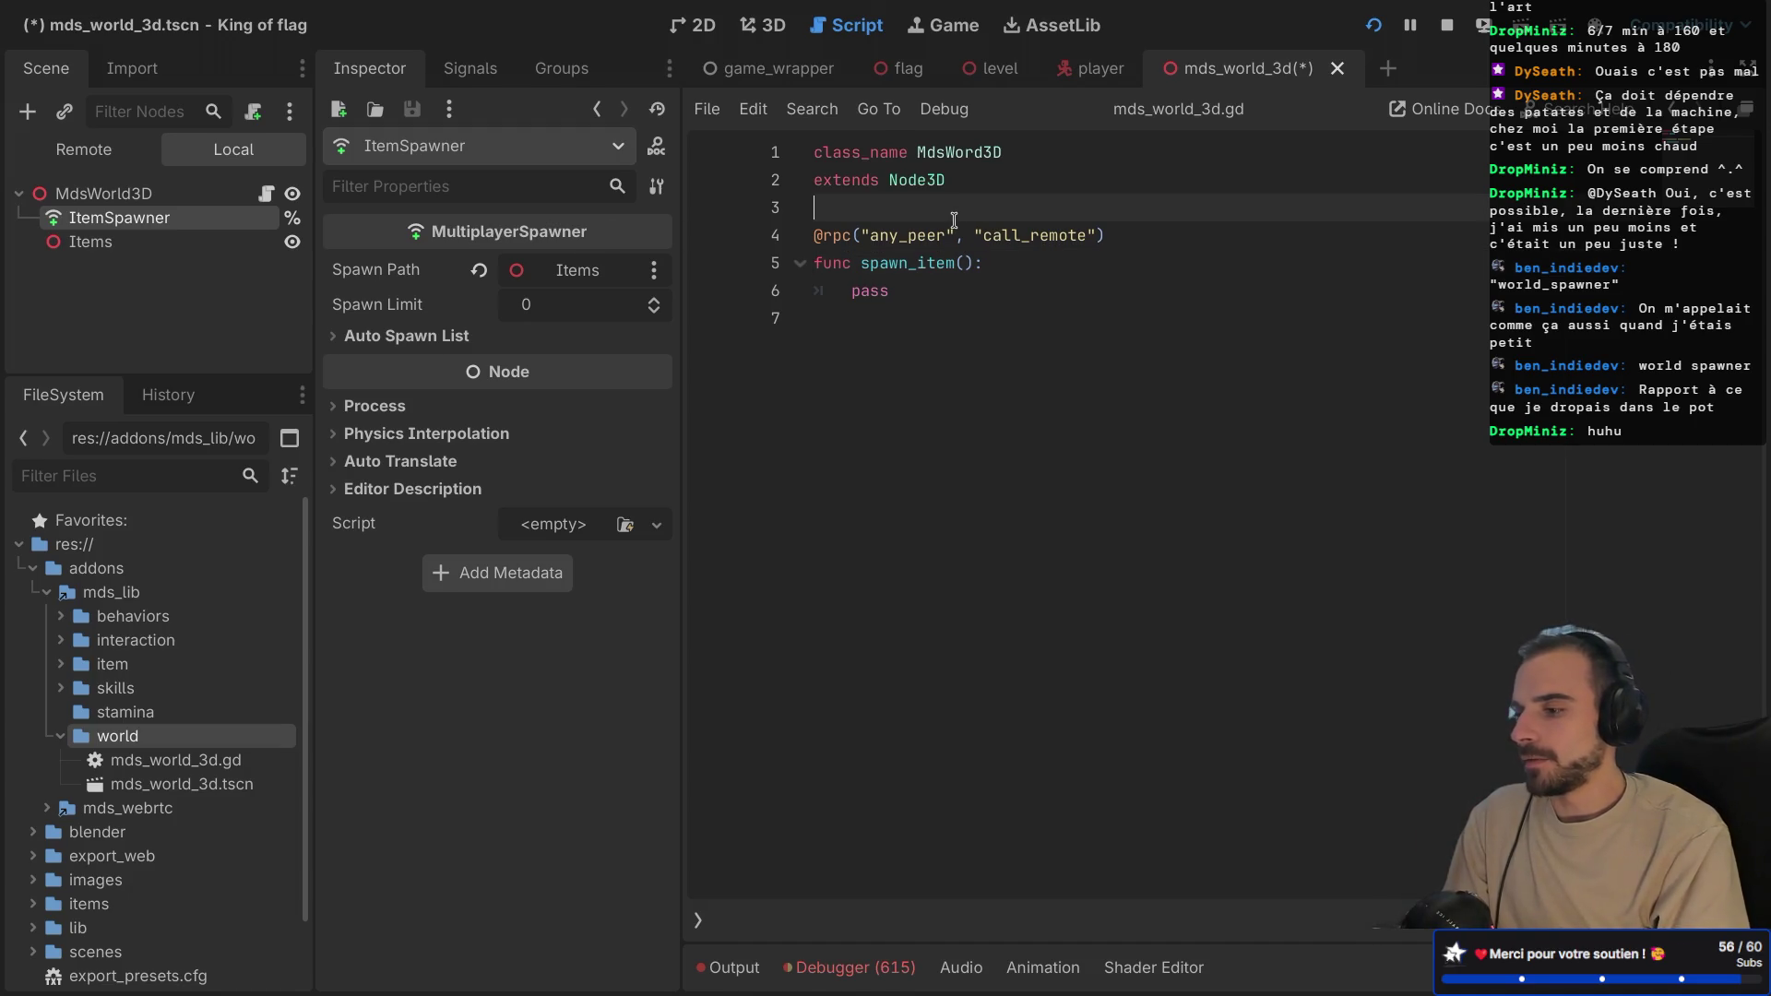
key(Return)
key(Down)
key(Return)
key(Up)
key(Up)
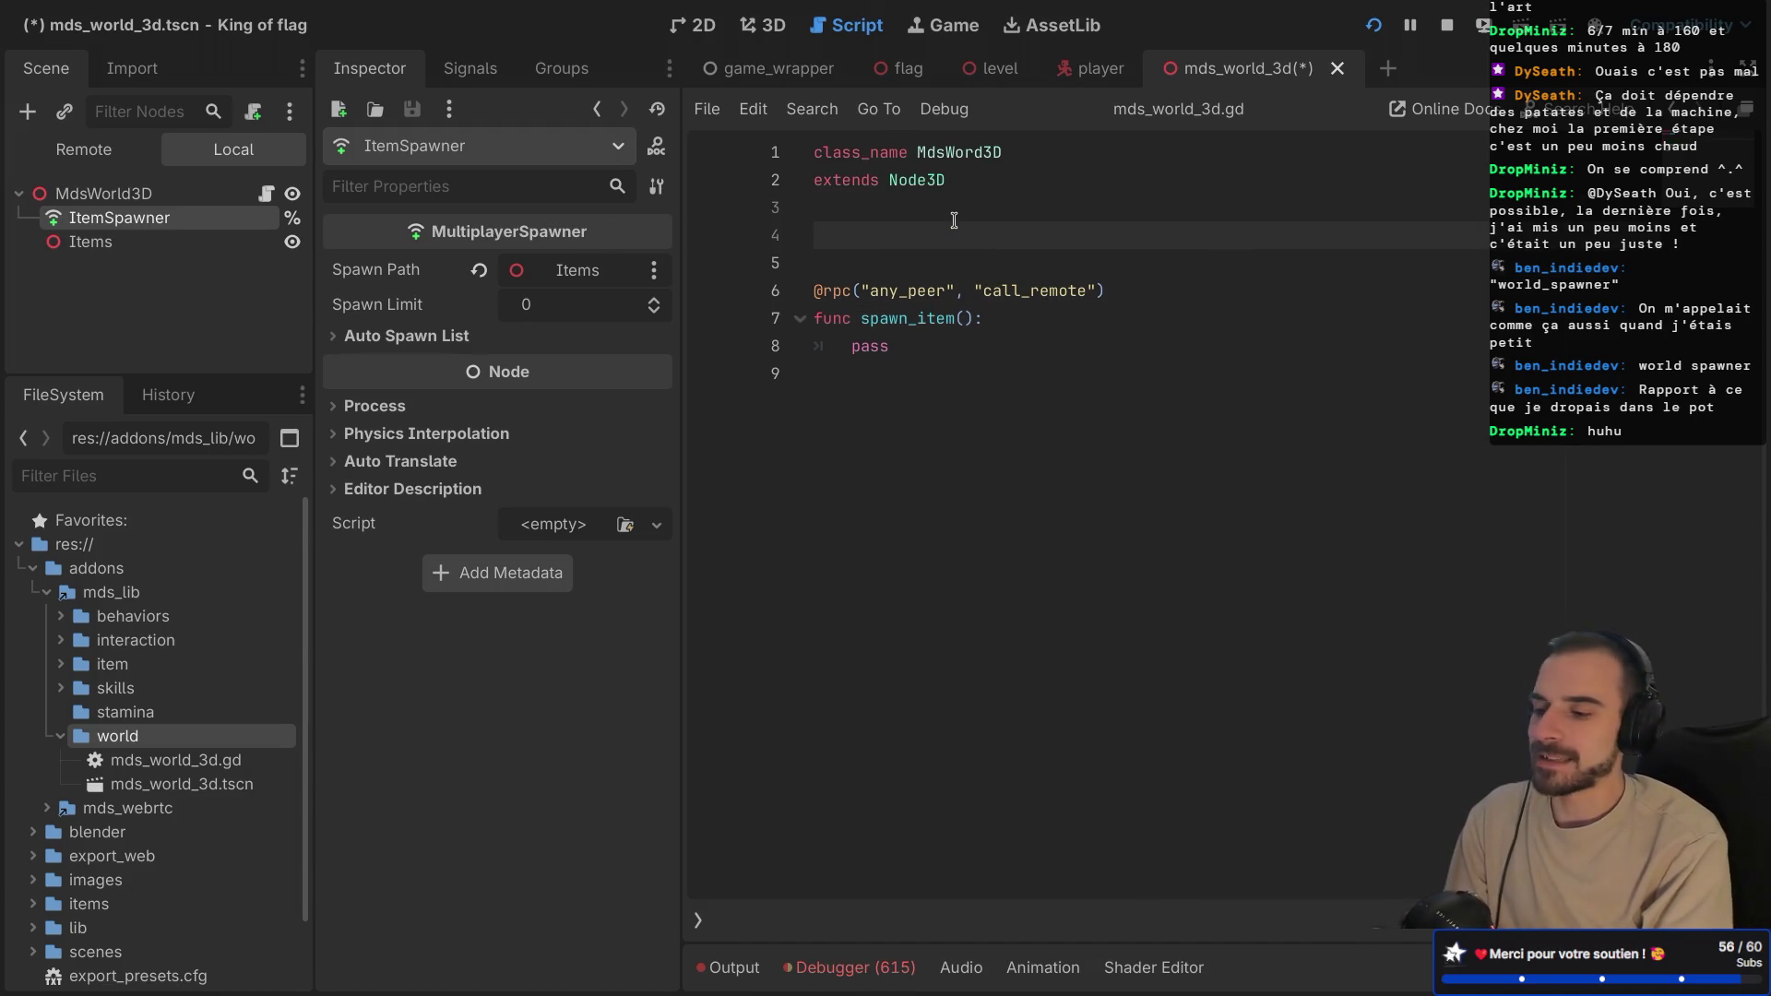
text(@export var )
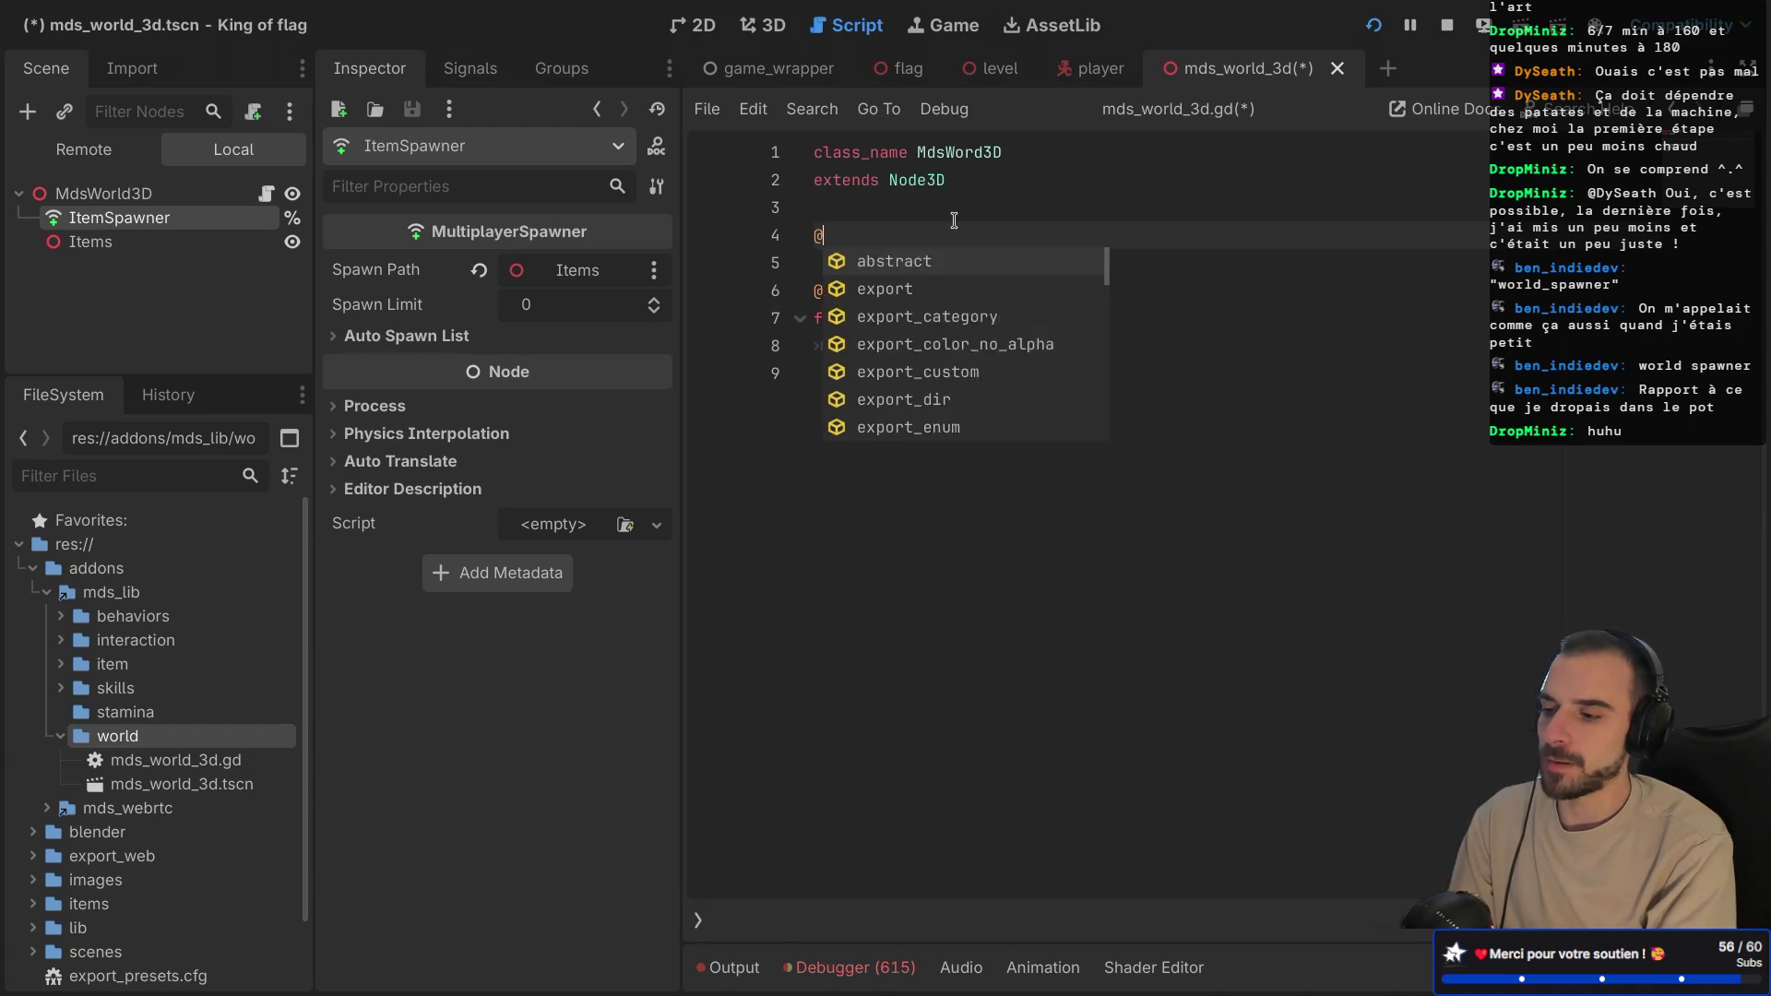
text(items)
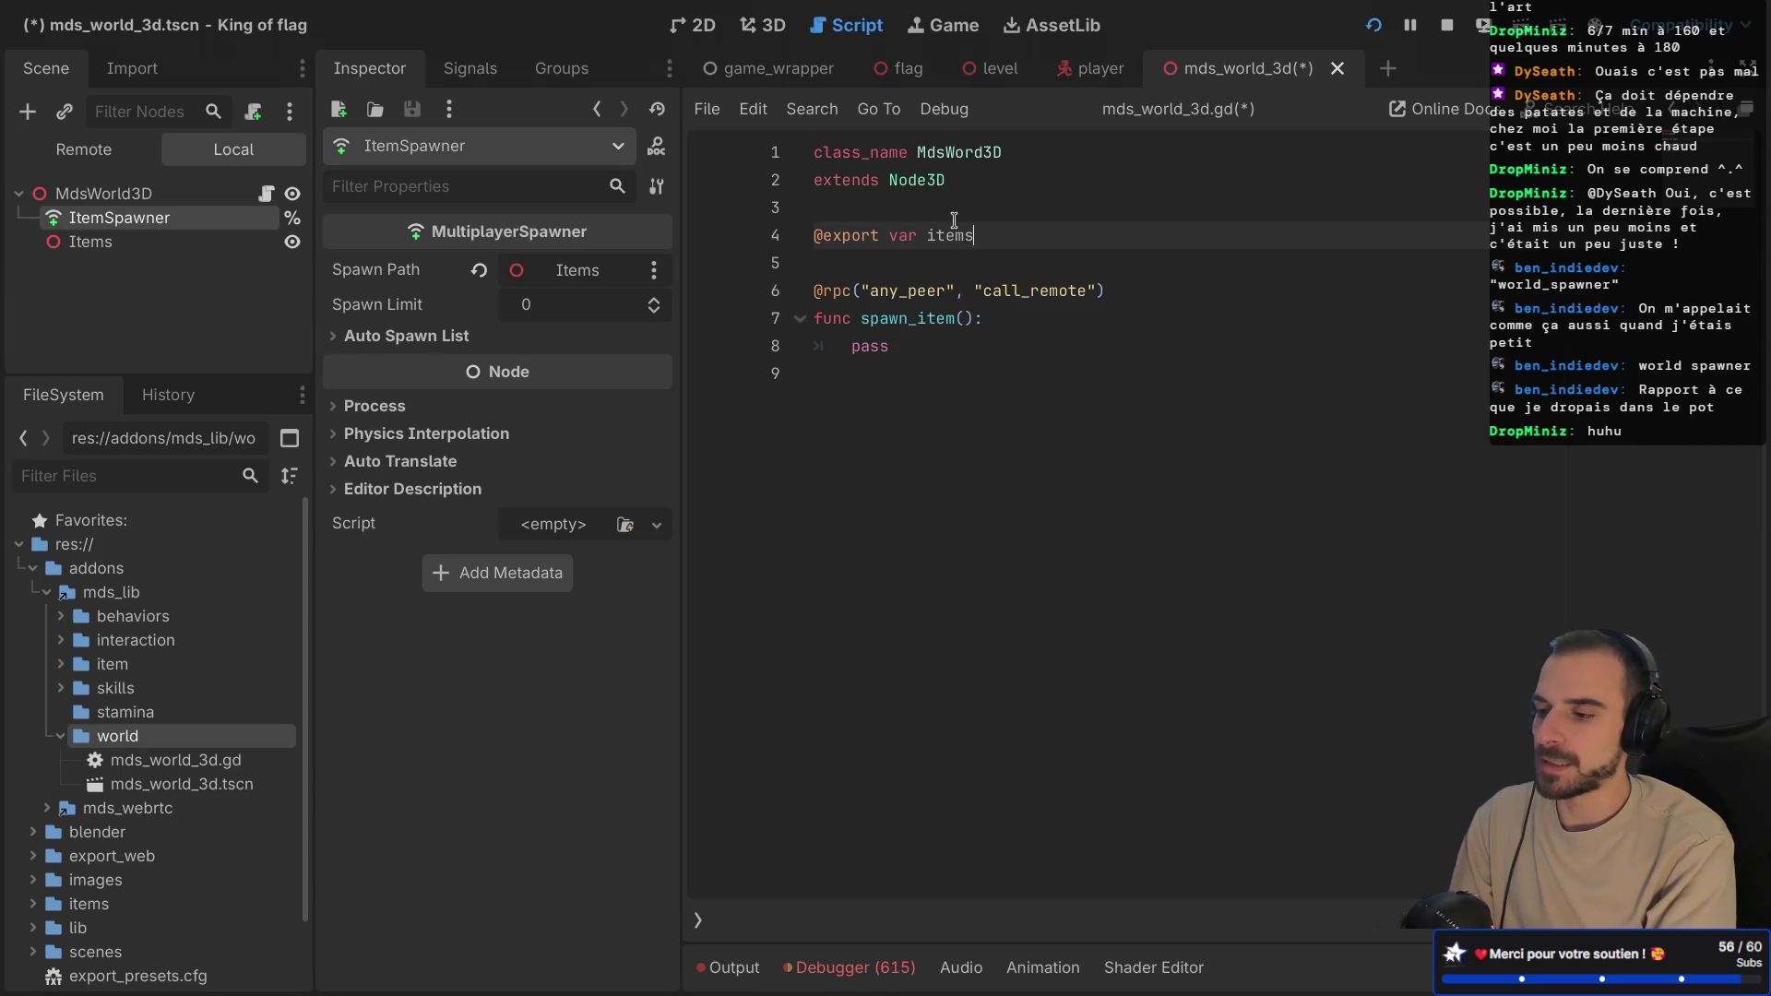
text(: Mds)
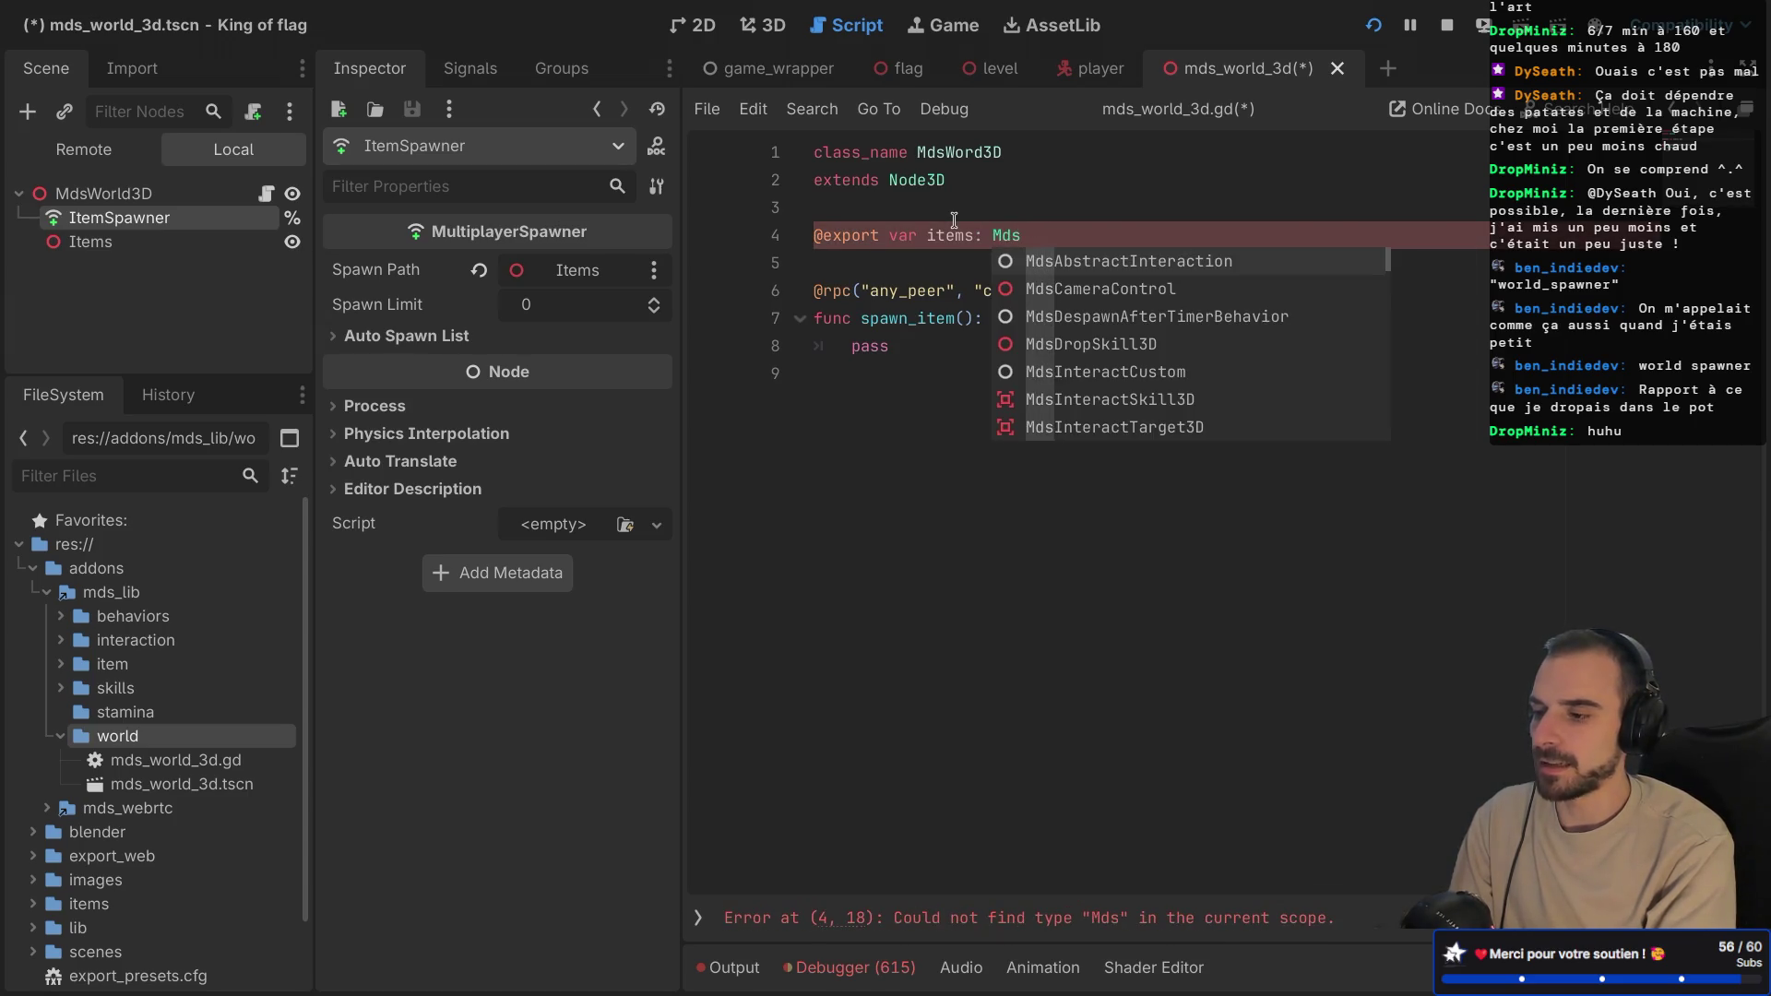
text(Items)
Inspect the MdsItemsResource script's Dictionary[String, MdsItemResource], then go back to mds_world_3d.gd
ctrl+click(1067, 242)
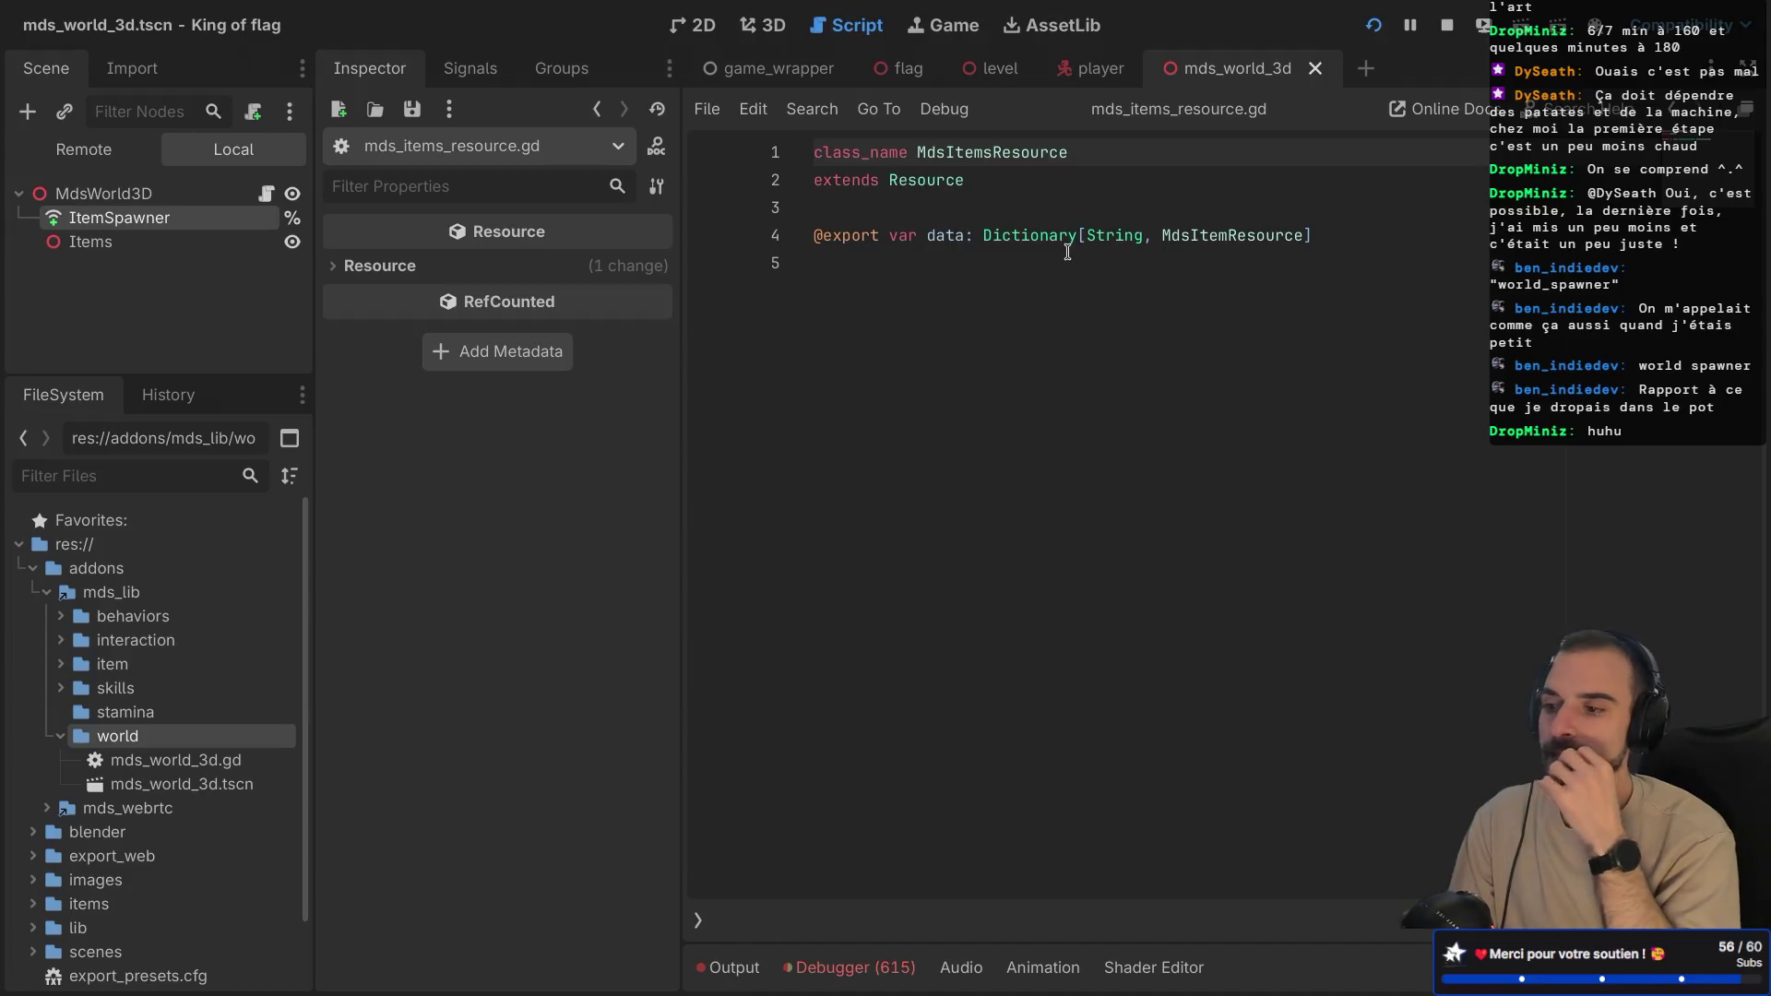
double_click(1104, 238)
double_click(1185, 236)
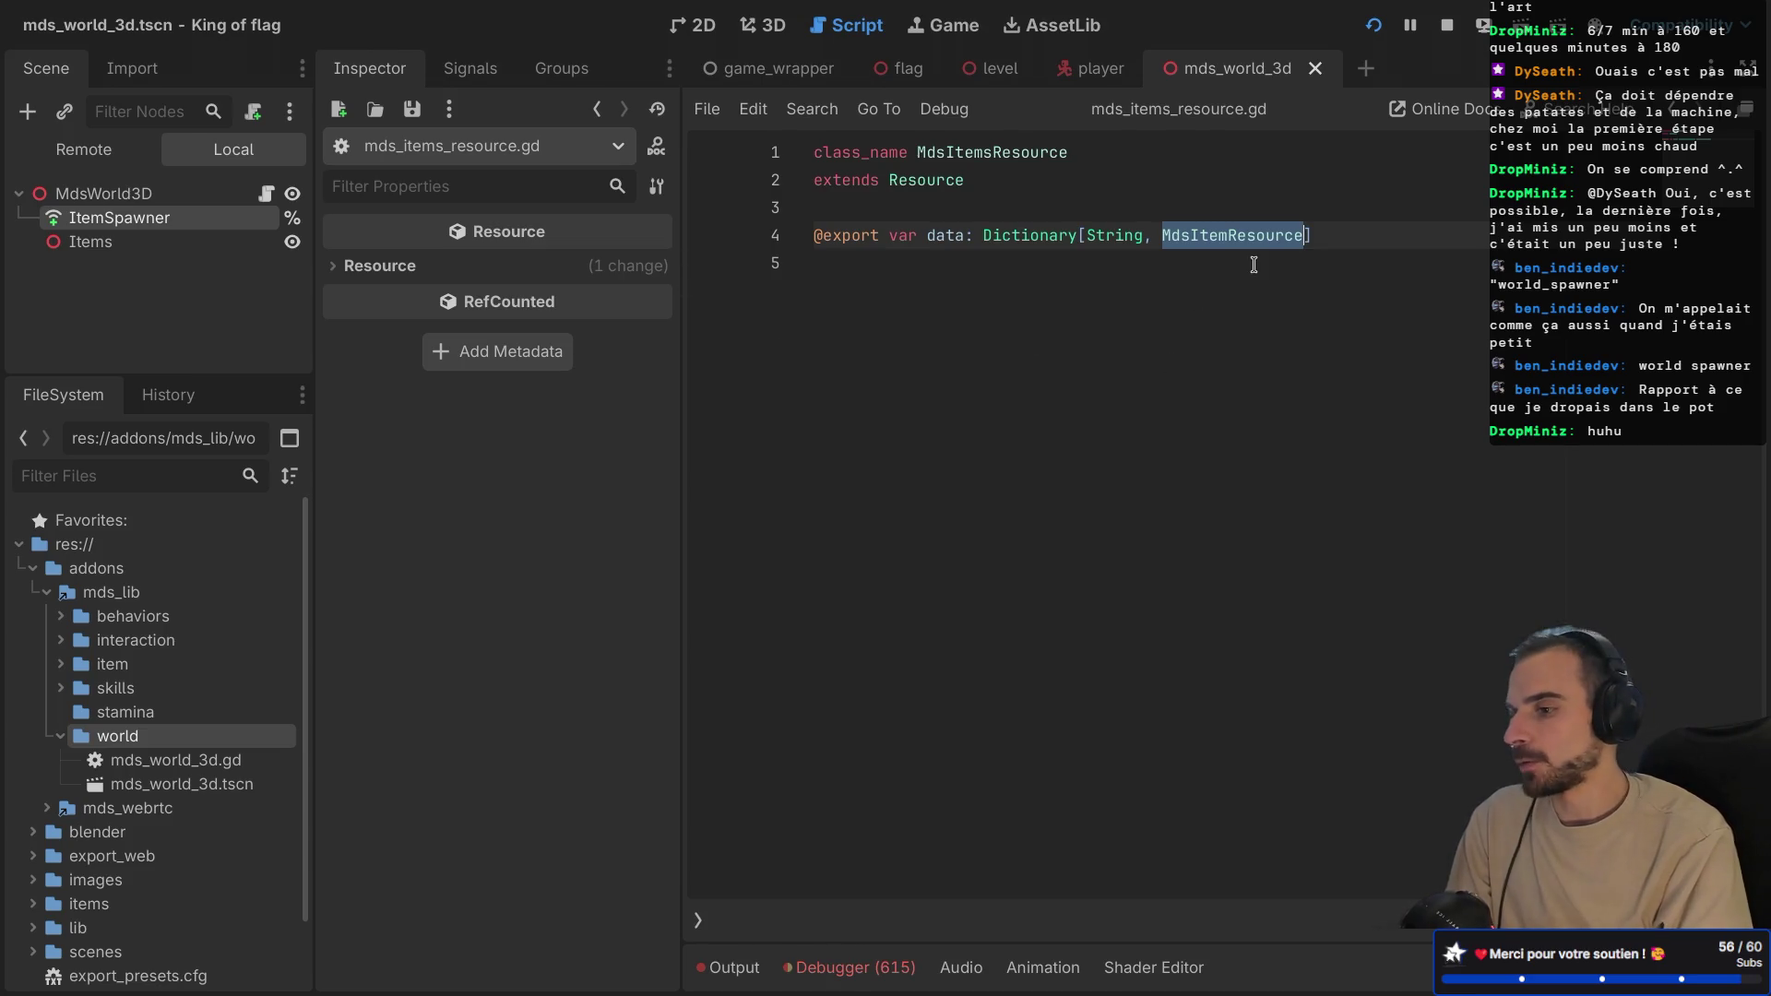
key(alt+Left)
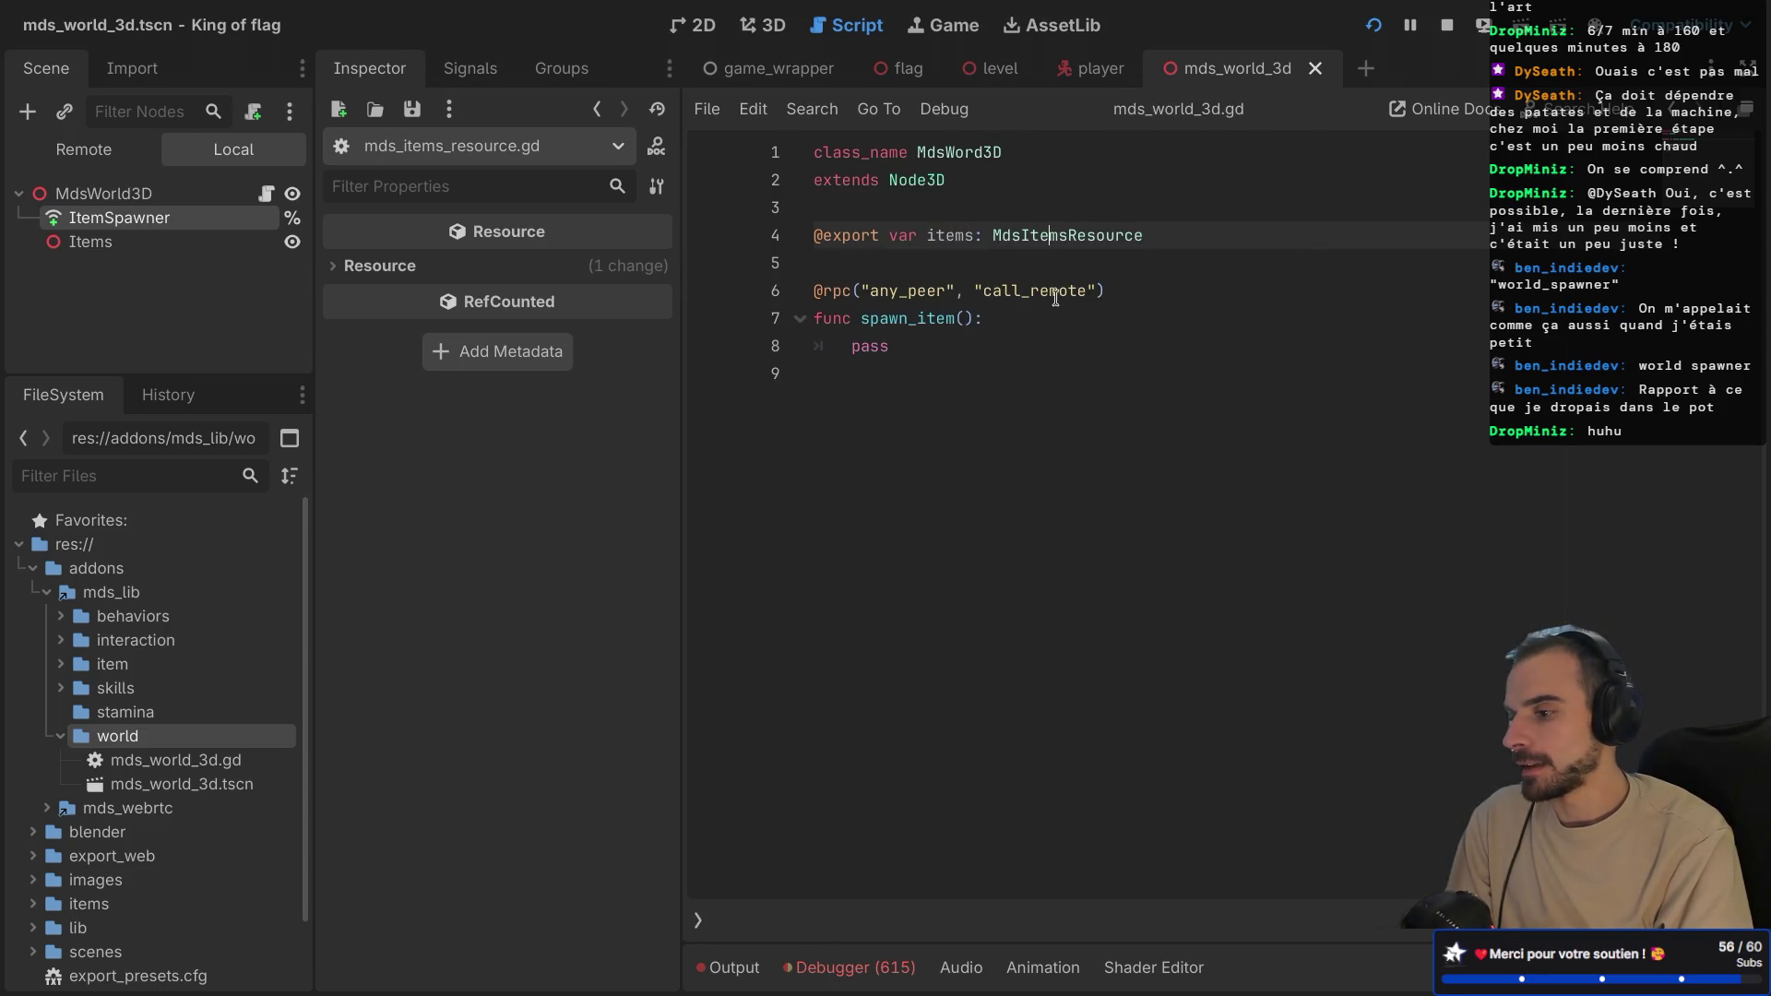
Give spawn_item the parameters item_id: String and position: Vector3, then open a blank body line
click(966, 319)
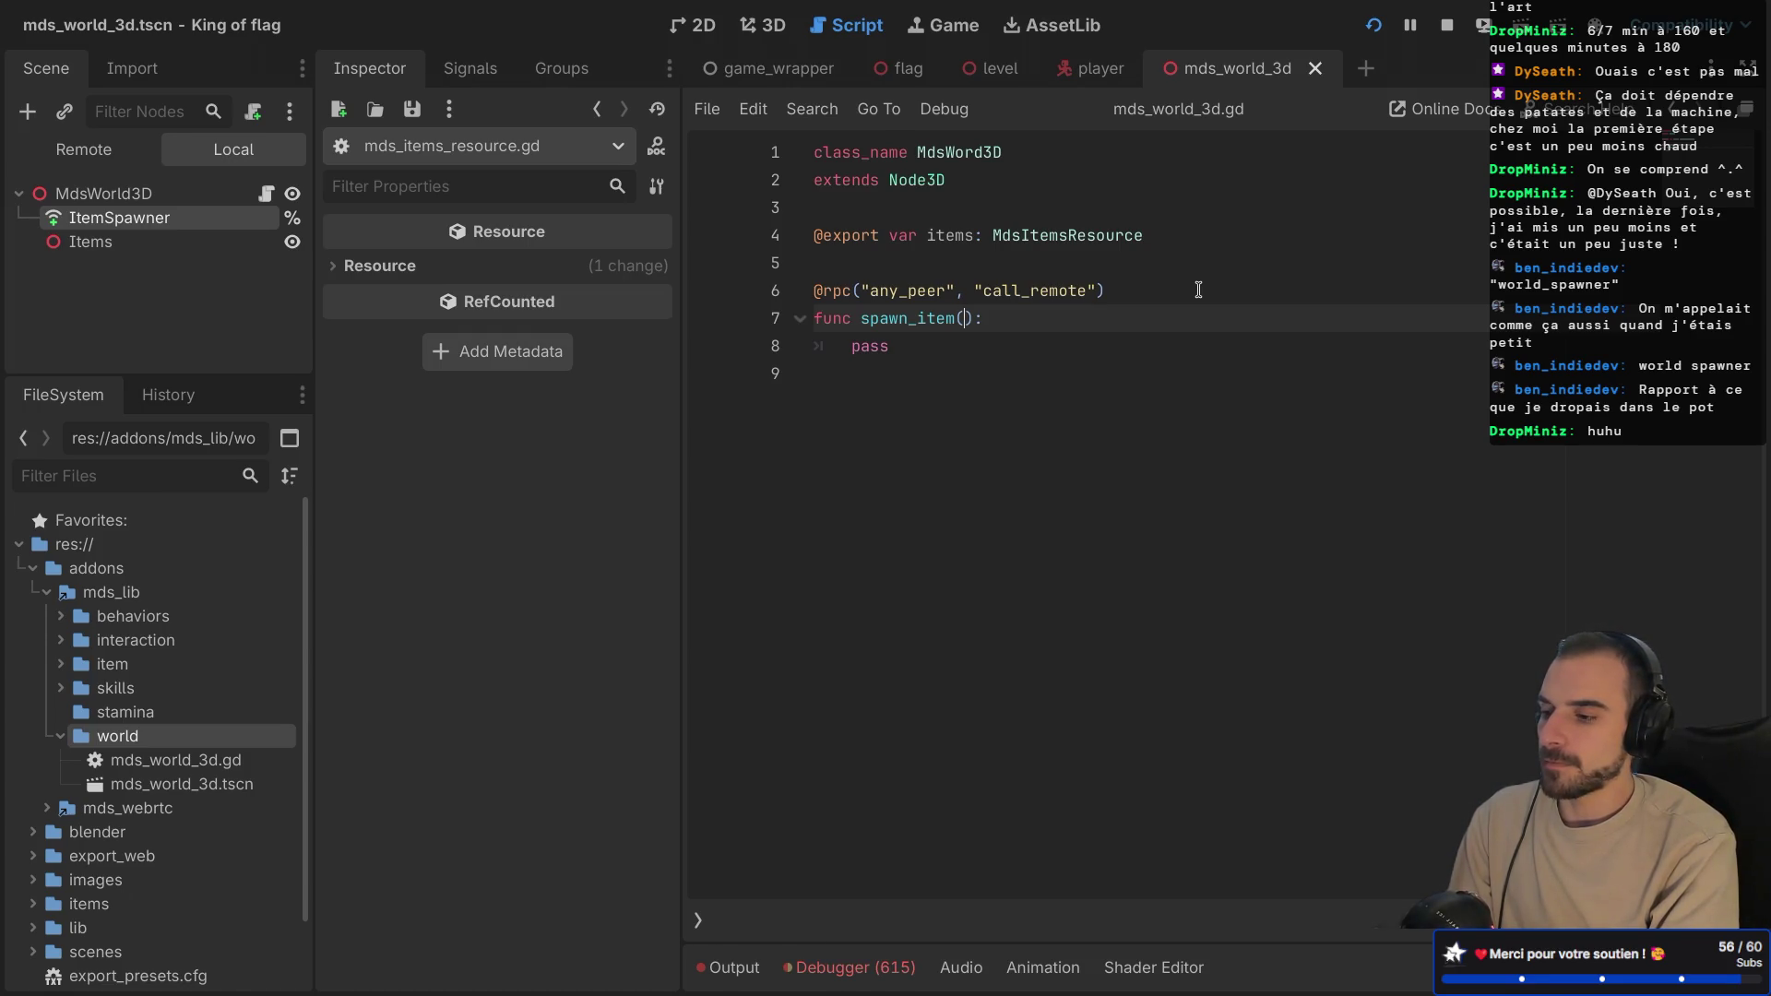
text(i)
text(tem_id)
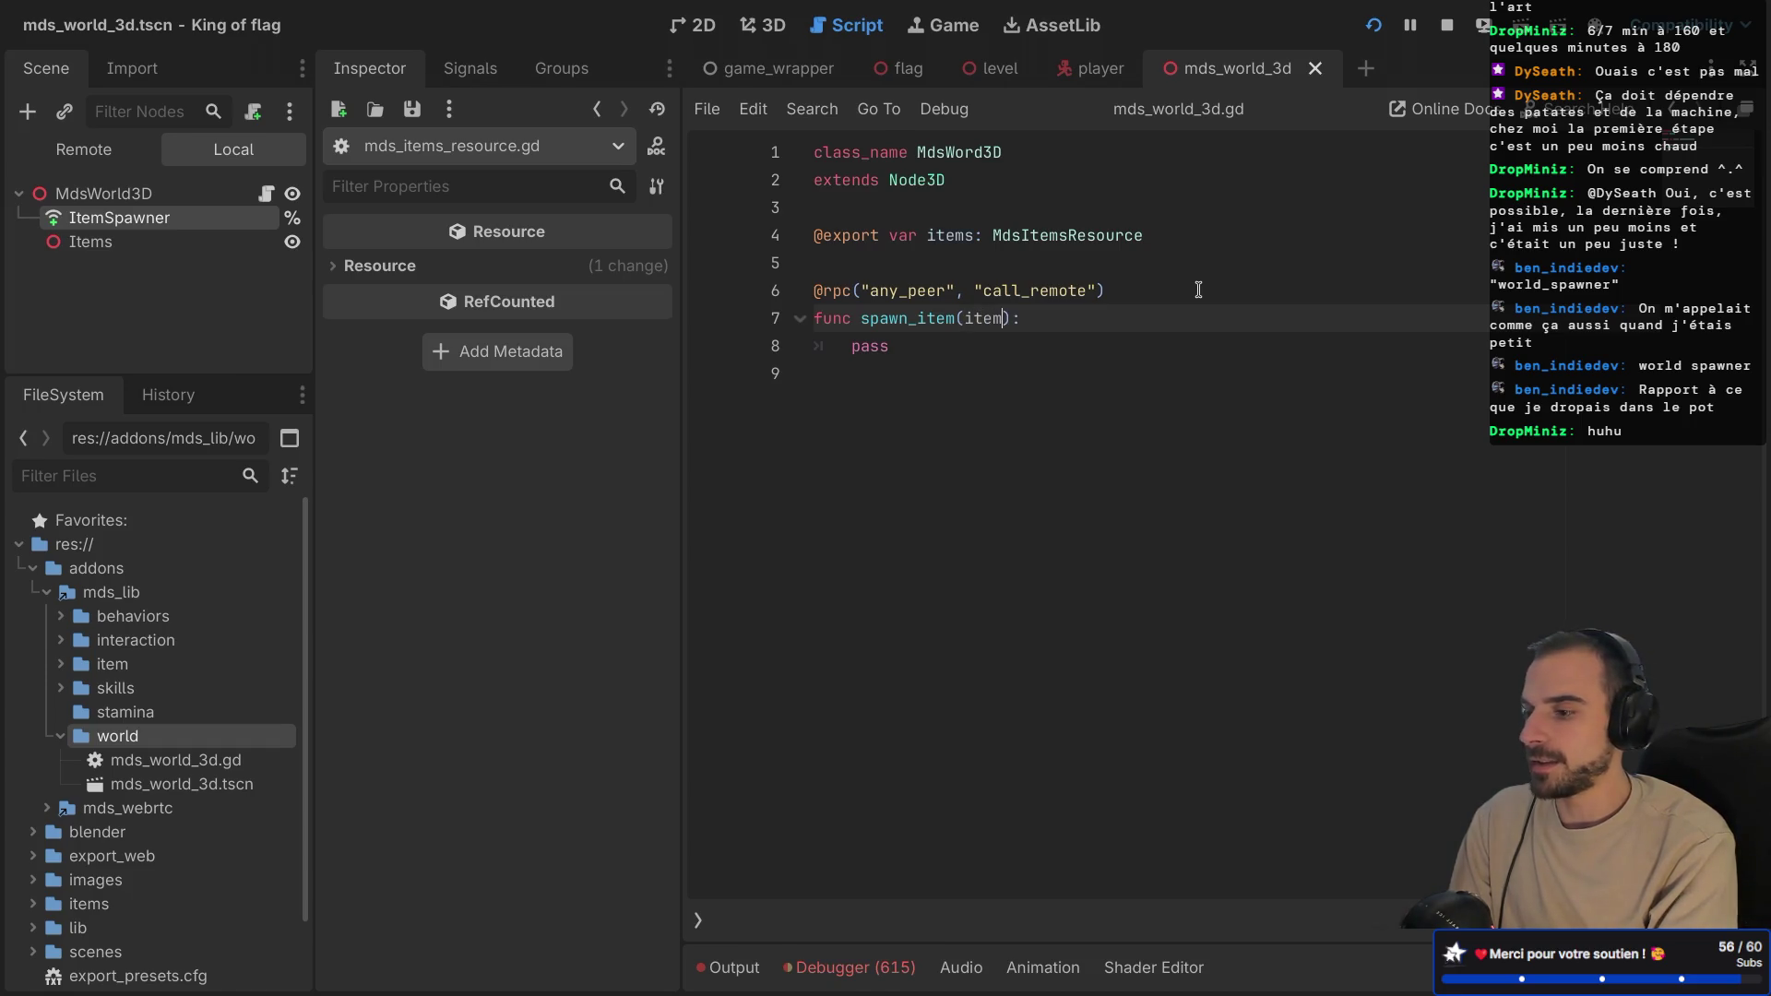
text(: St)
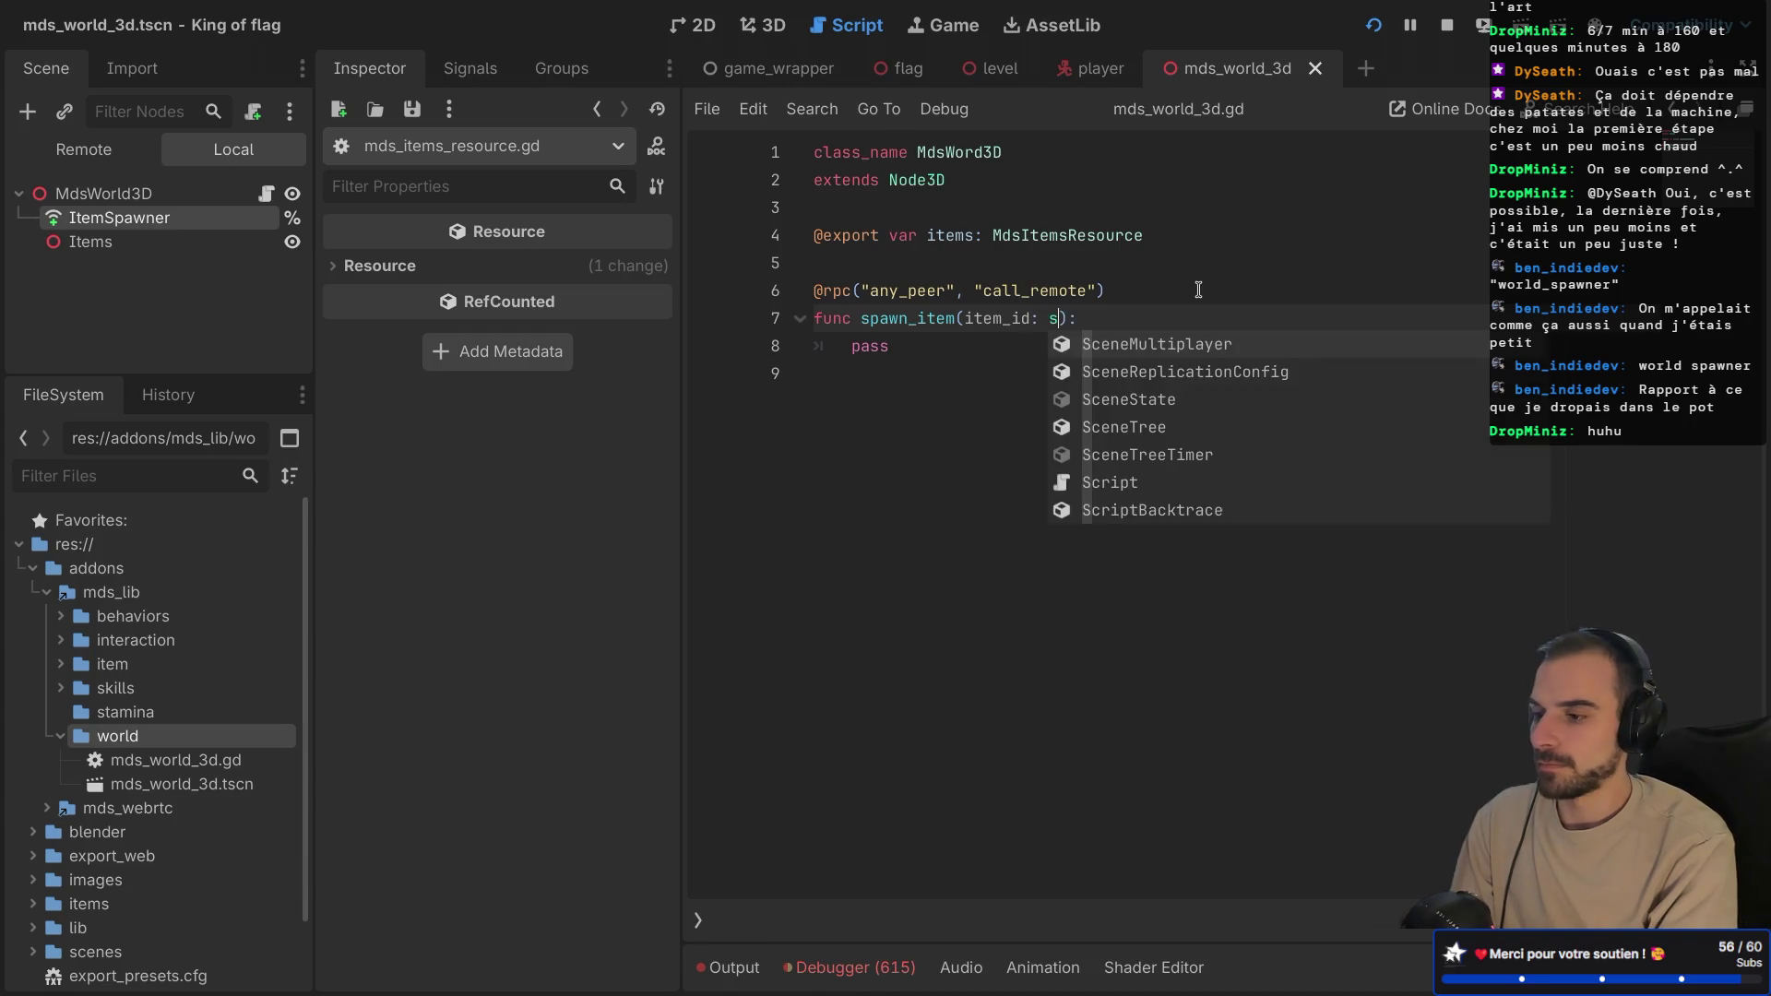
text(ring,)
key(Escape)
text(posi)
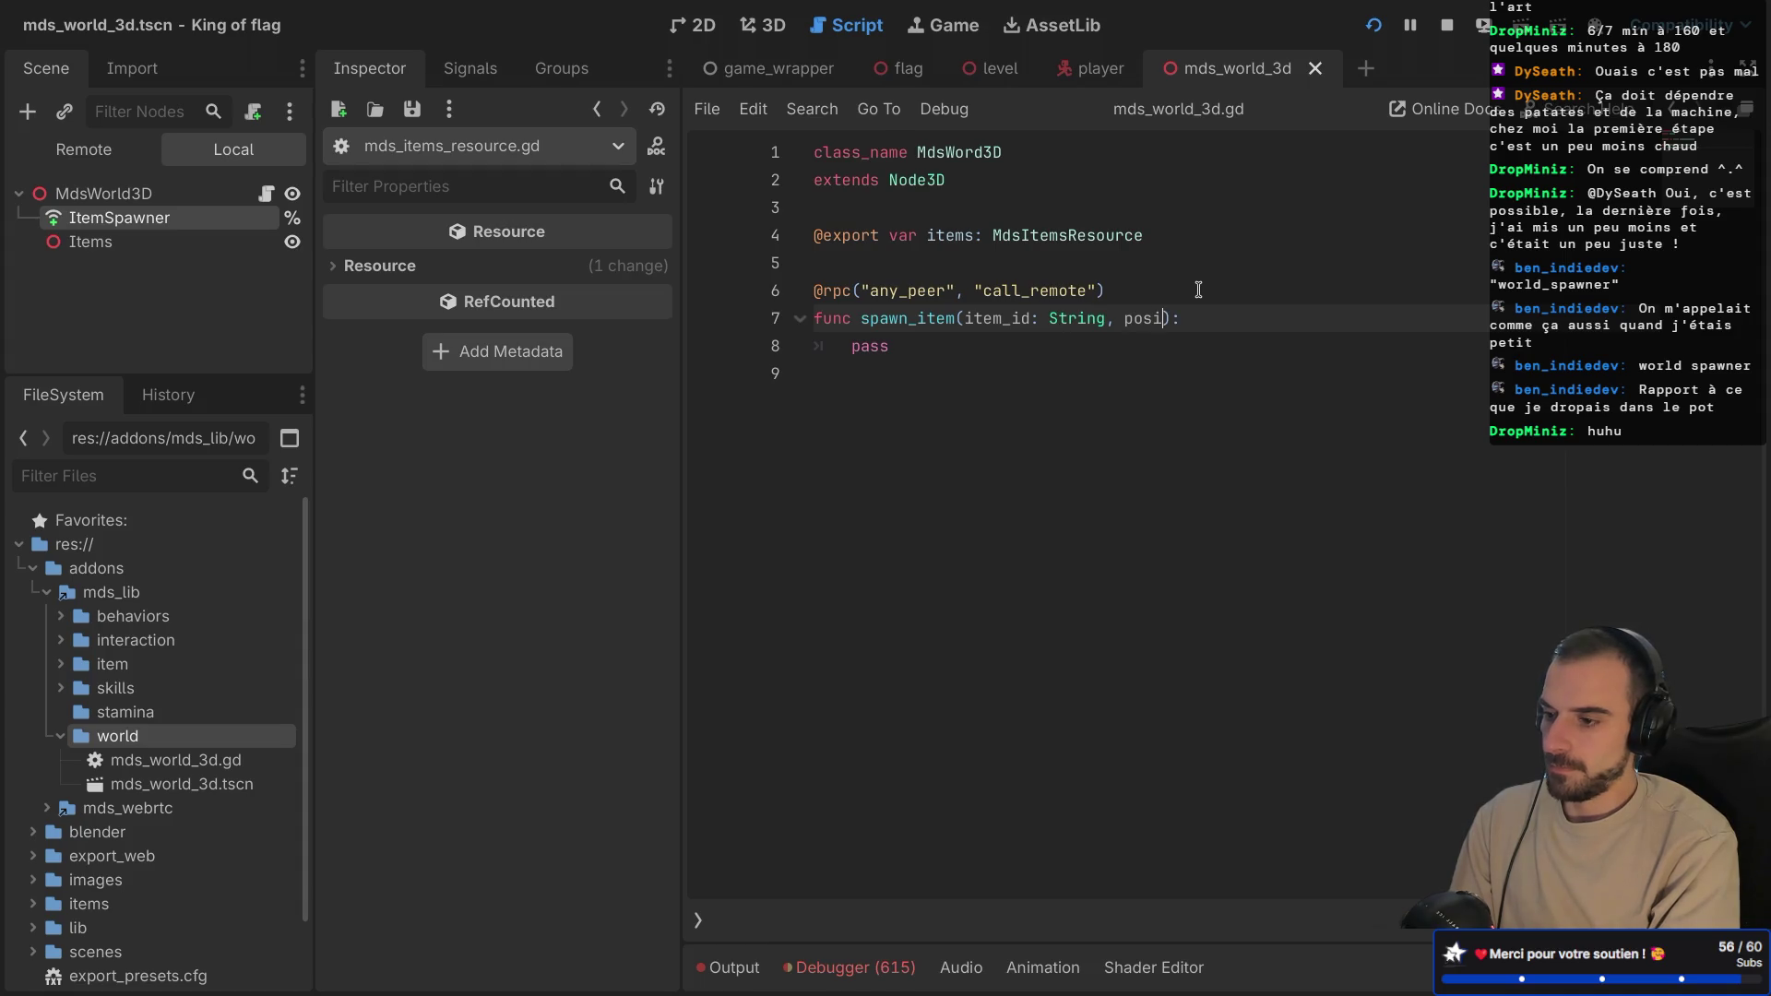
text(tion: Ve)
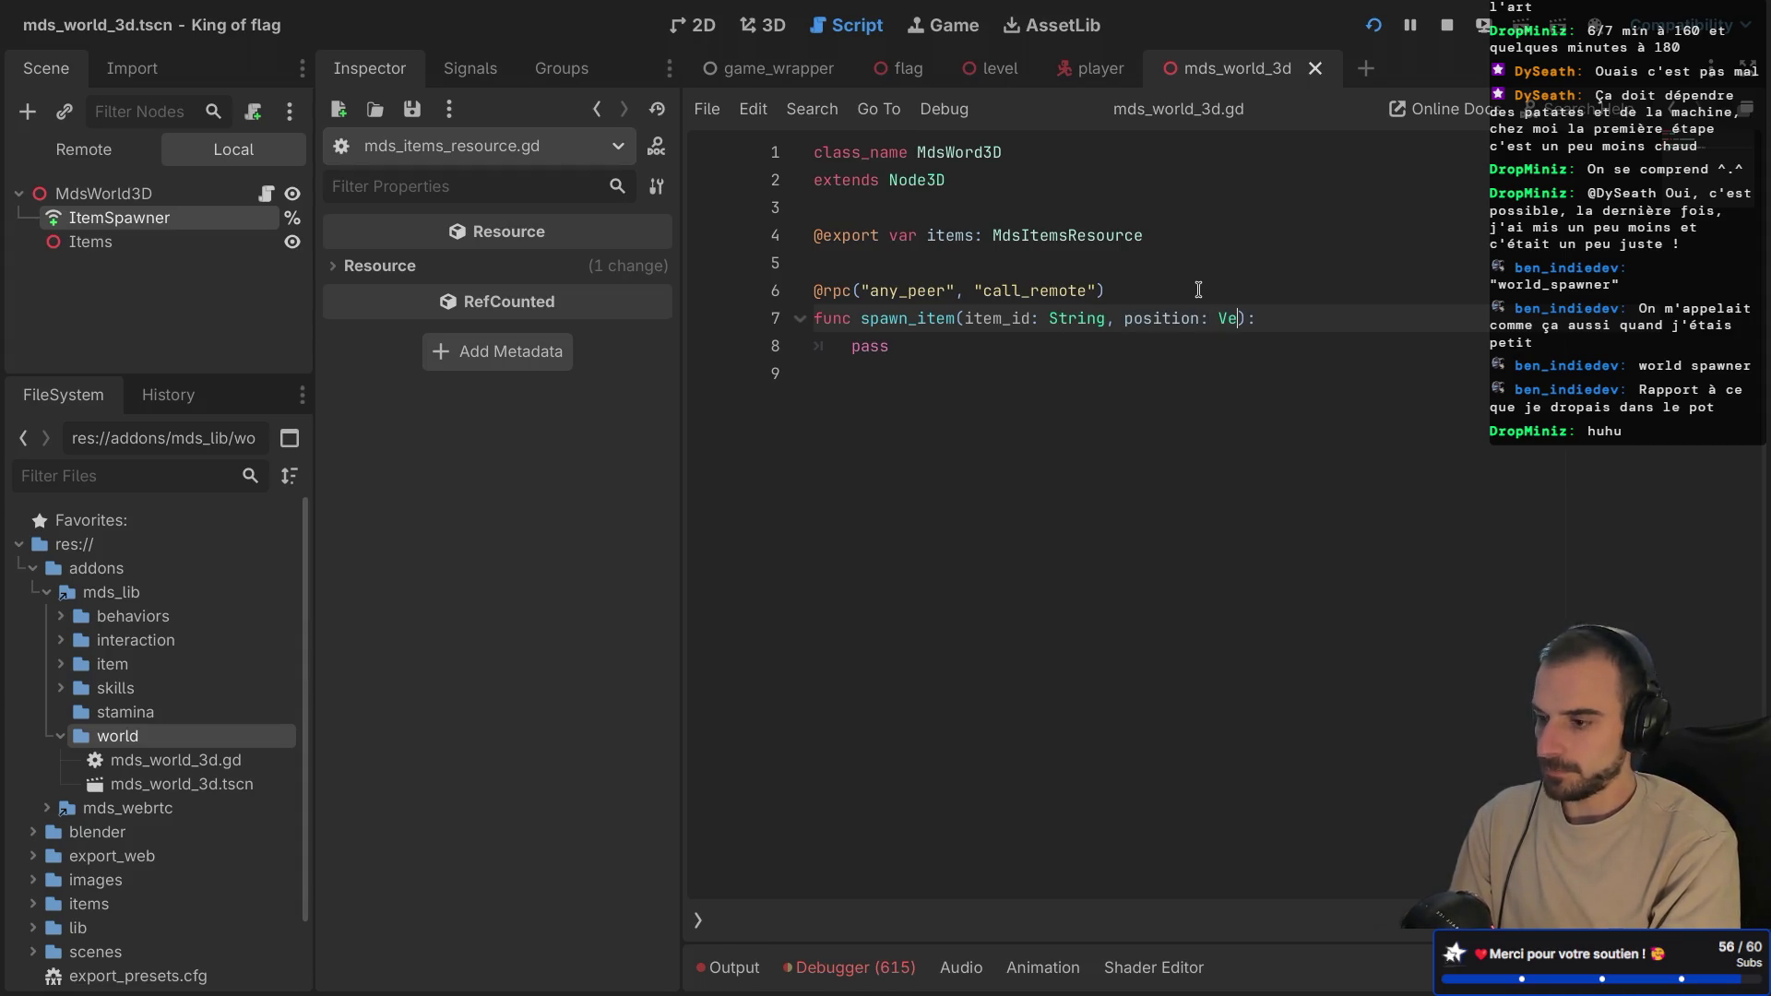
key(Down)
key(Down)
key(Return)
click(1252, 292)
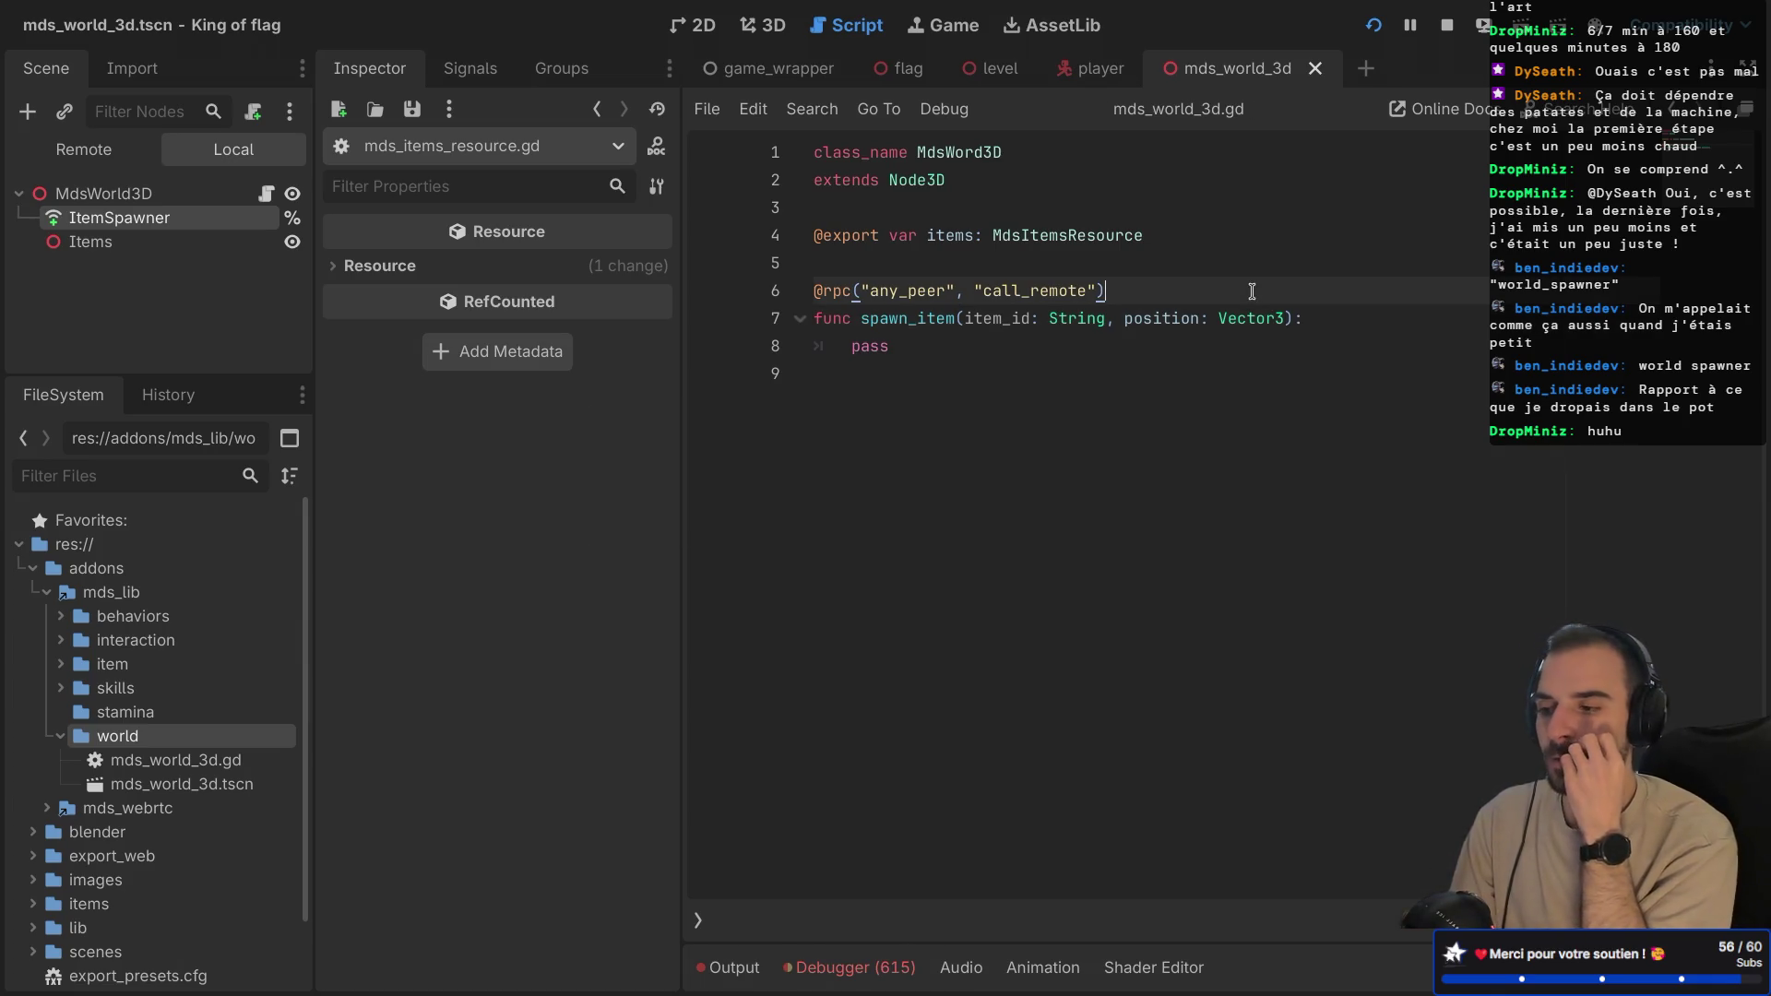
click(1318, 317)
key(Return)
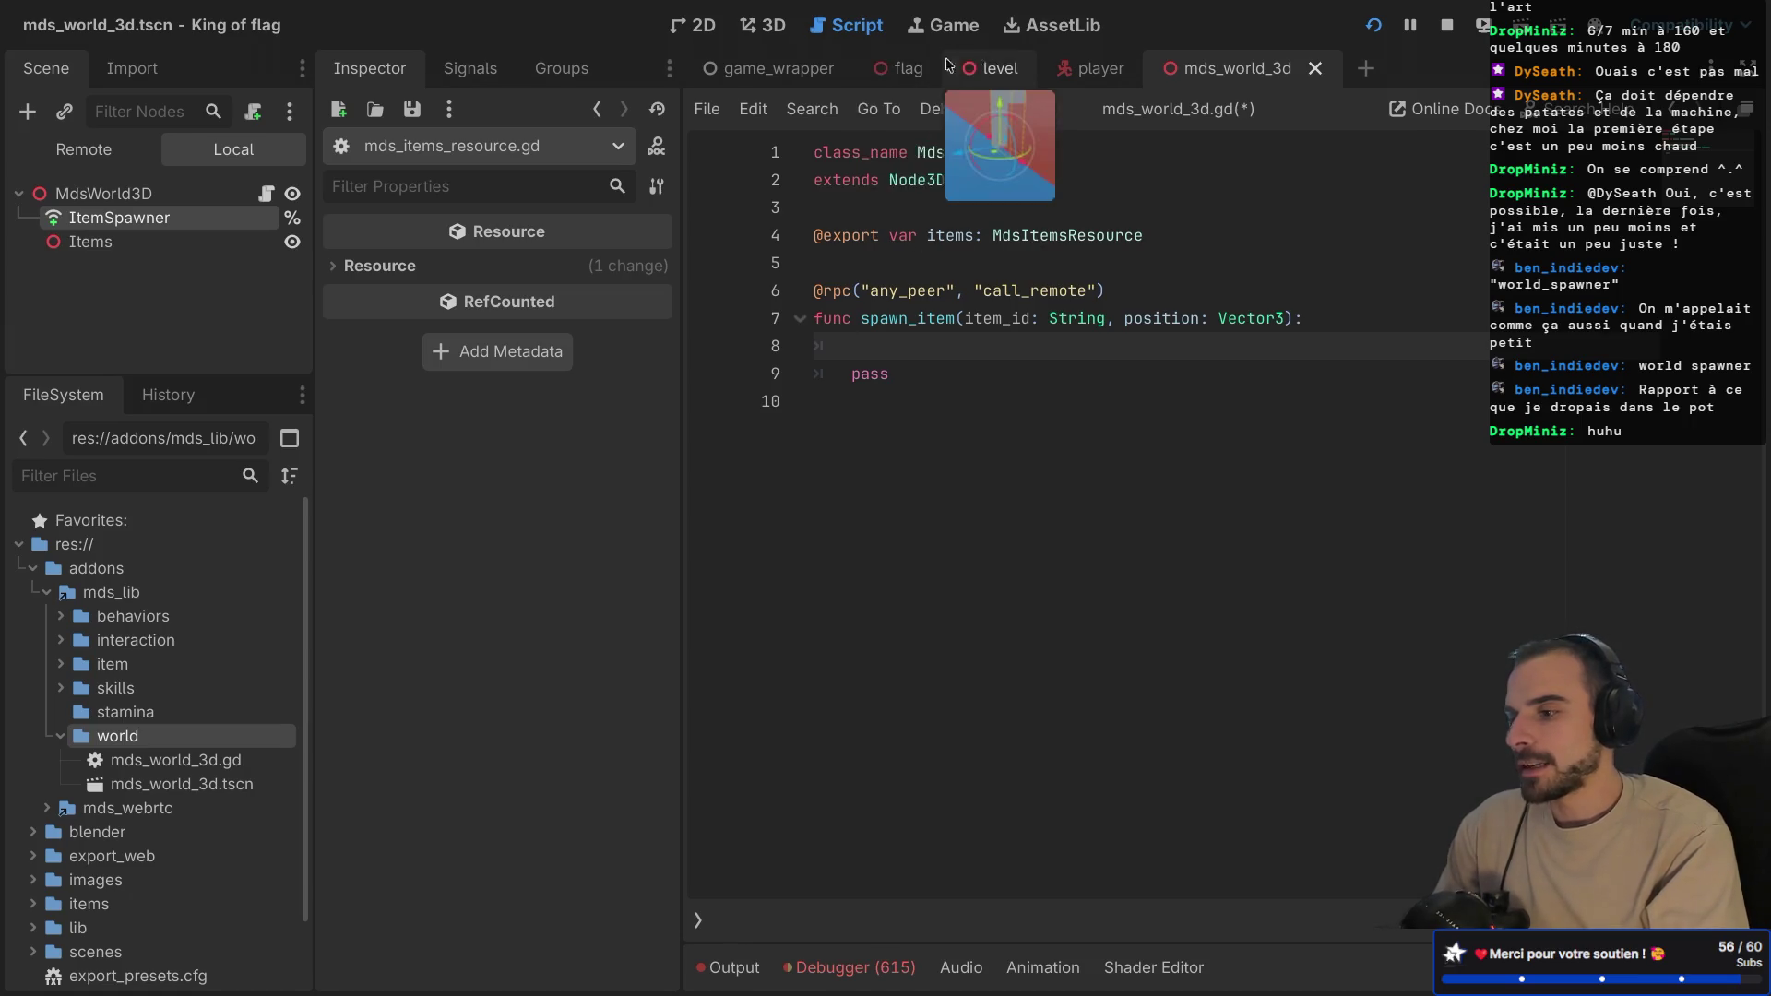
Switch to the flag scene in the 3D view and orbit around the flag model
click(903, 70)
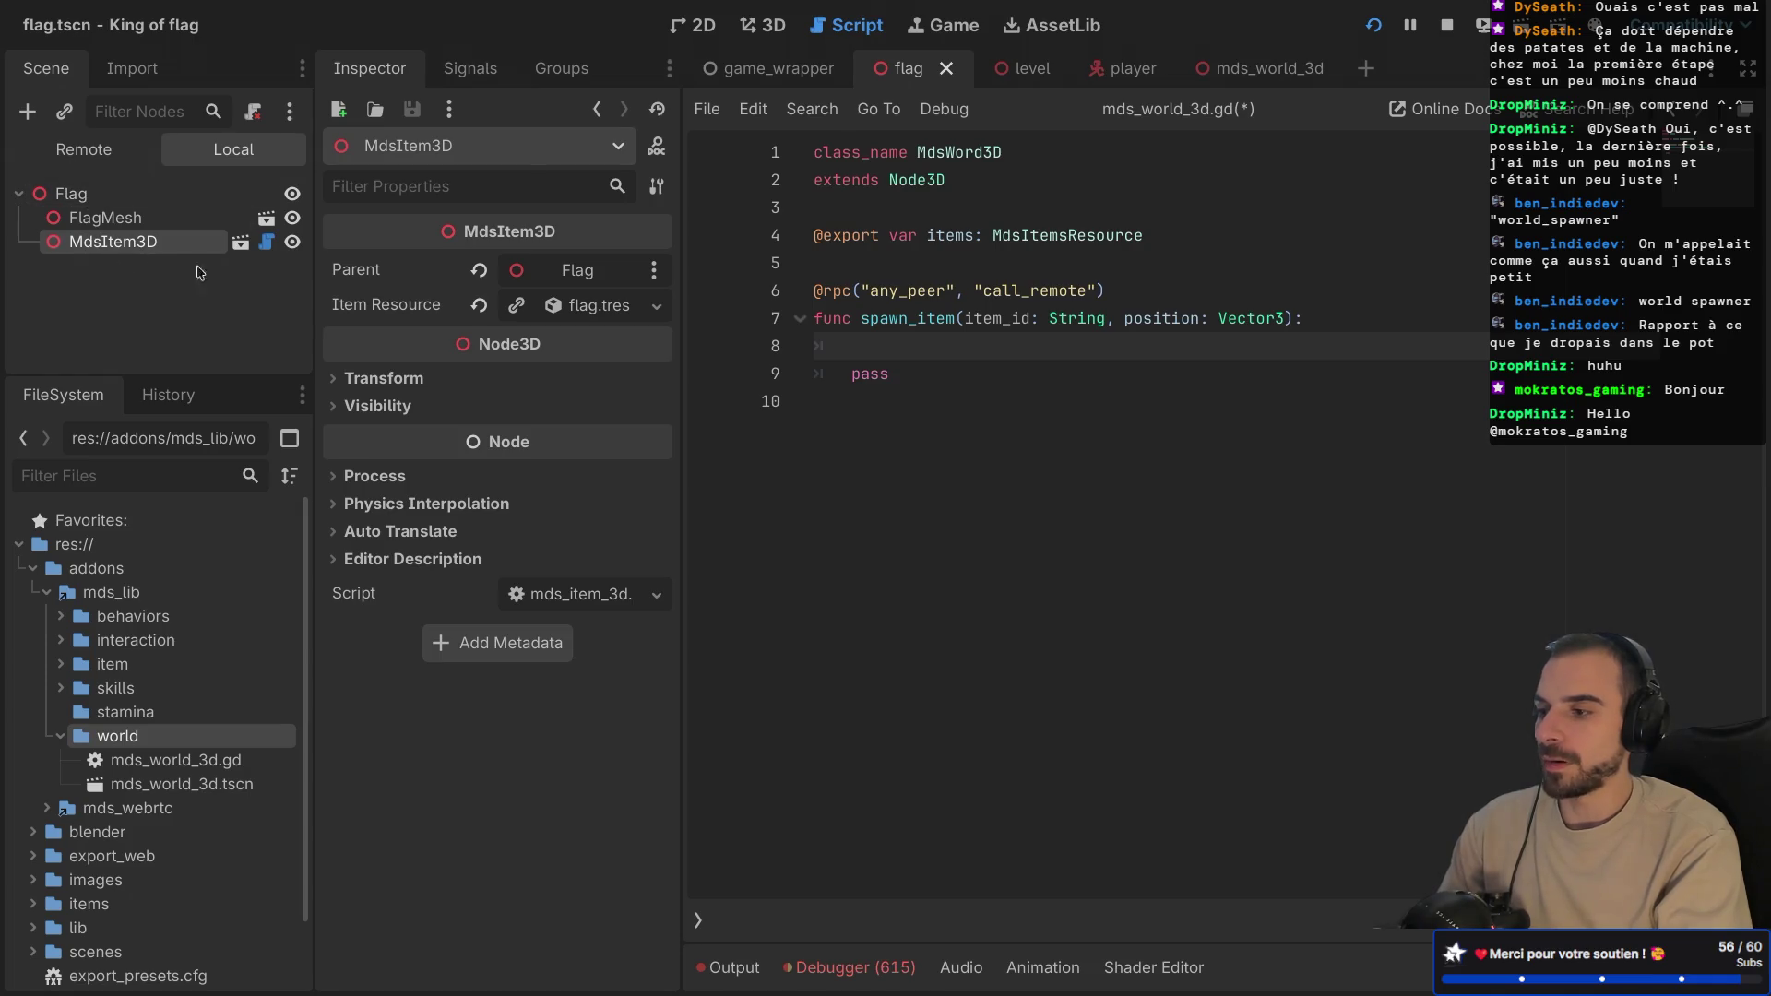
click(761, 25)
drag(900, 375, 89, 265)
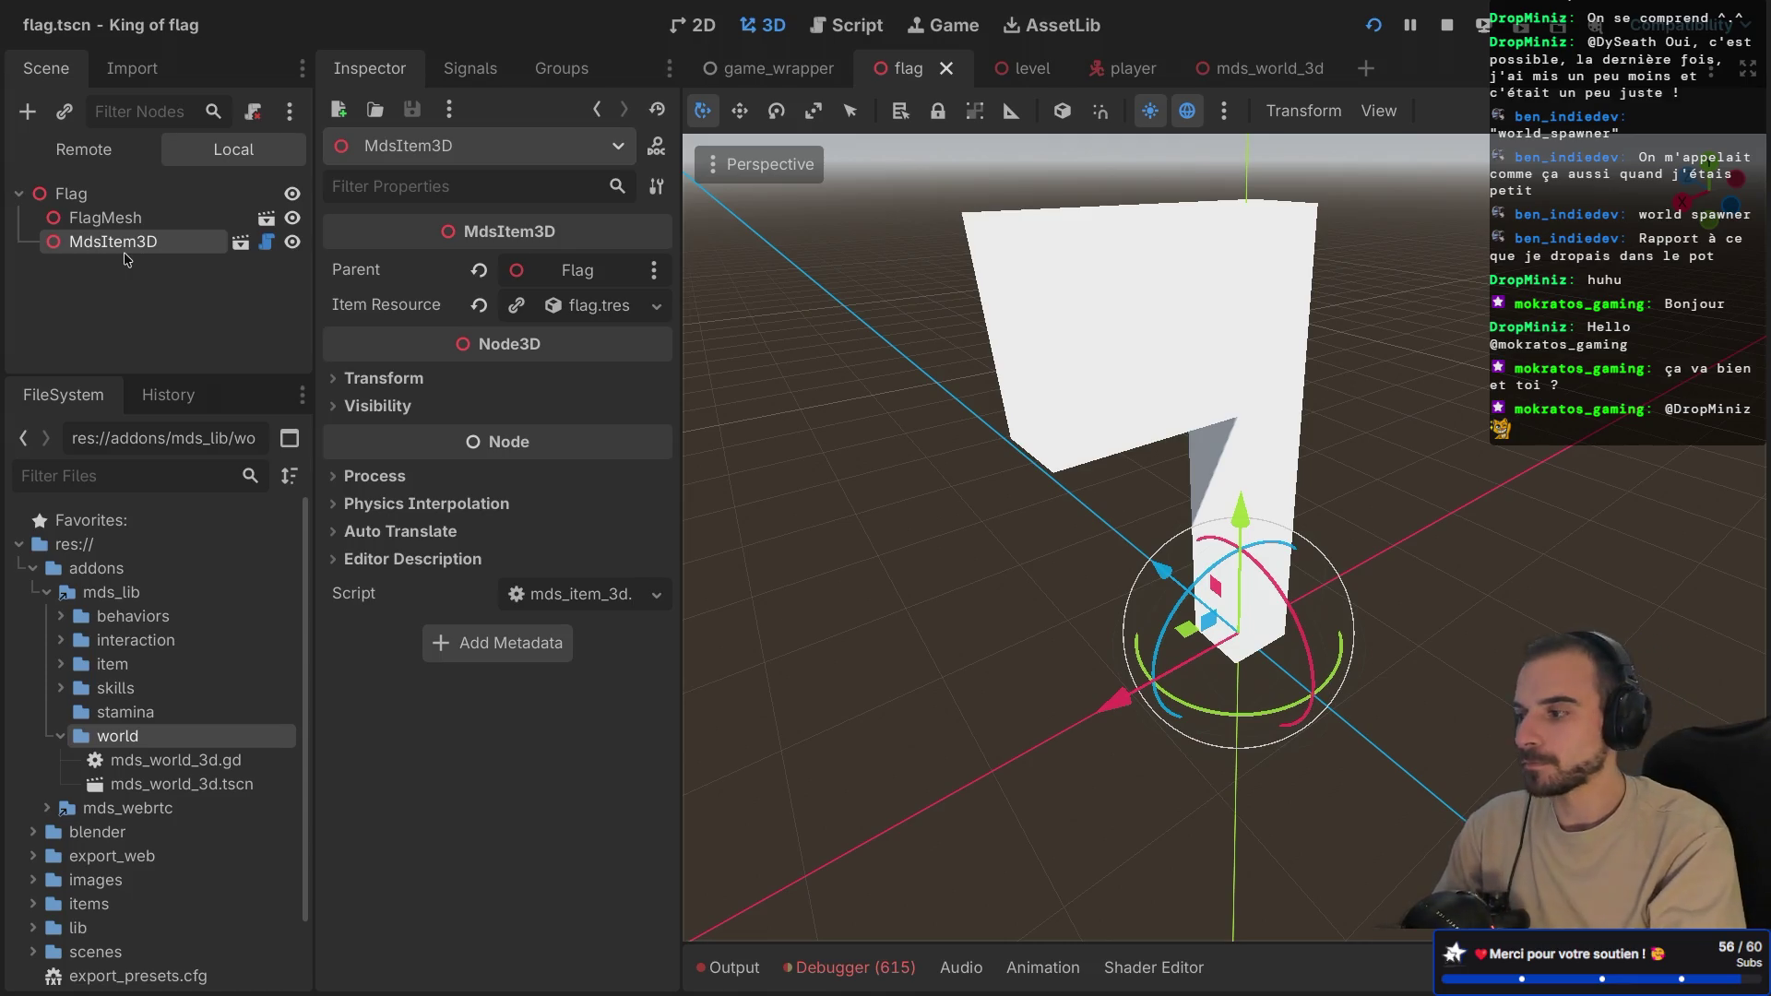
Inspect the FlagMesh and Flag root nodes, then return to the mds_world_3d scene
mouse_move(817, 82)
mouse_move(1010, 81)
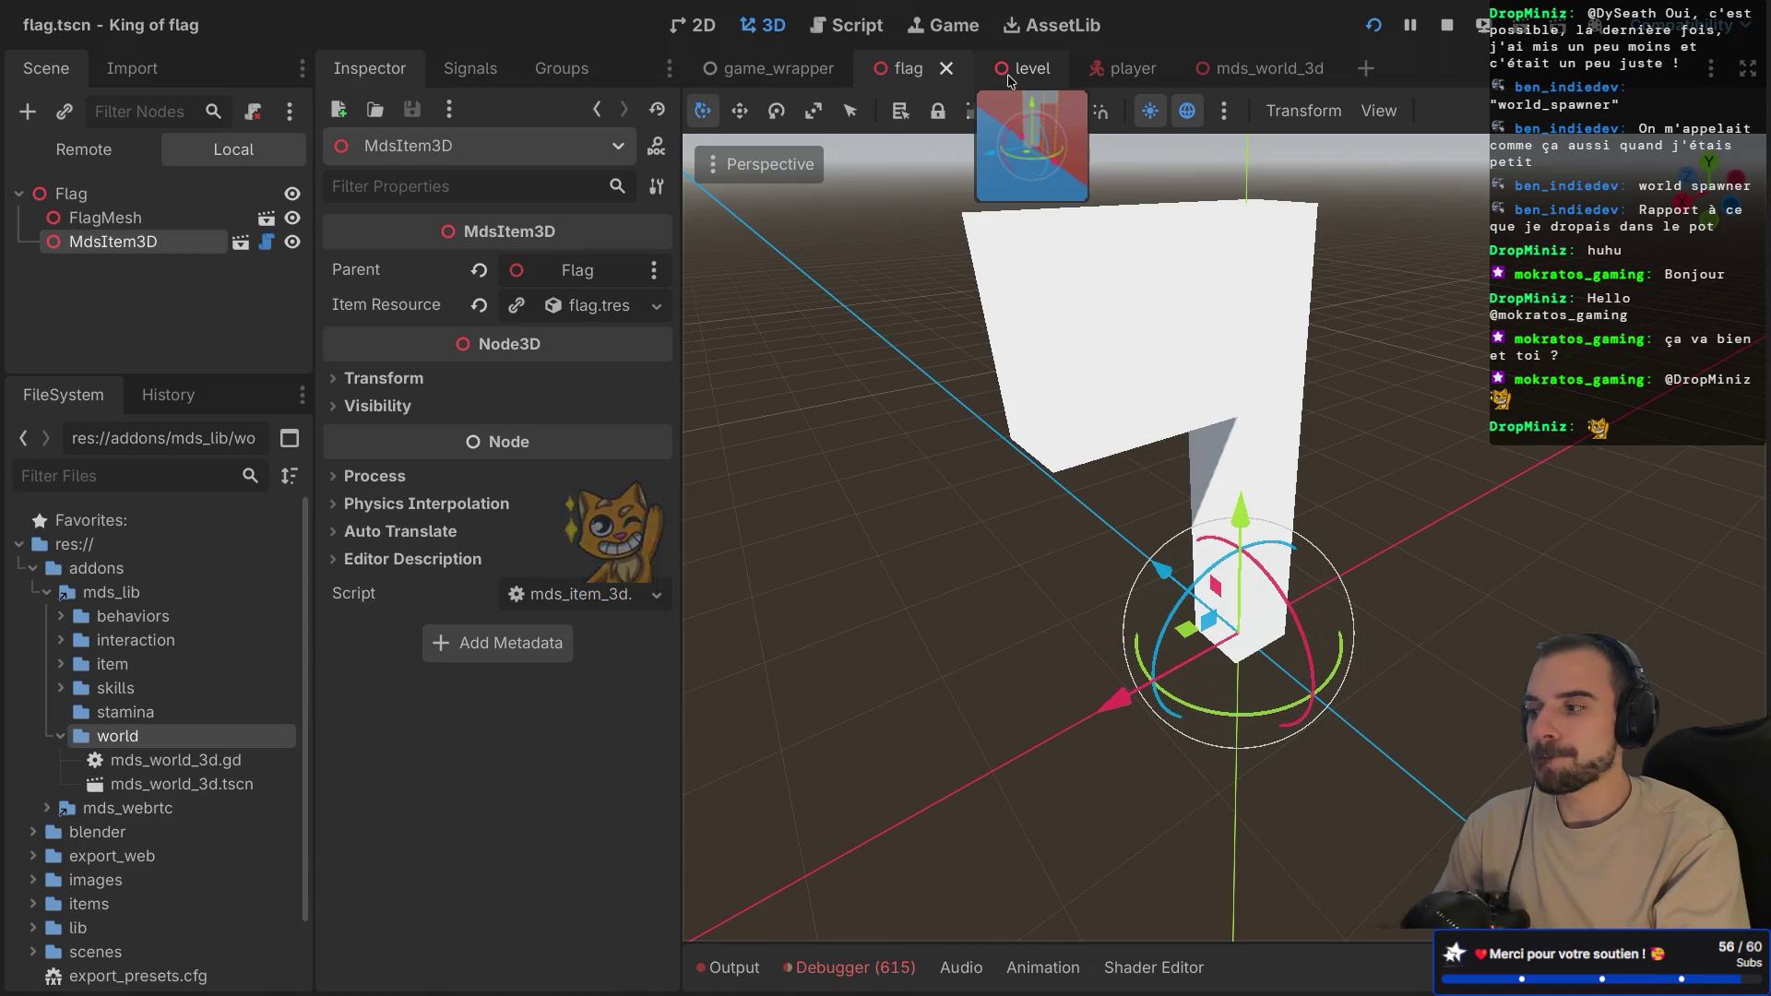
click(130, 225)
key(Up)
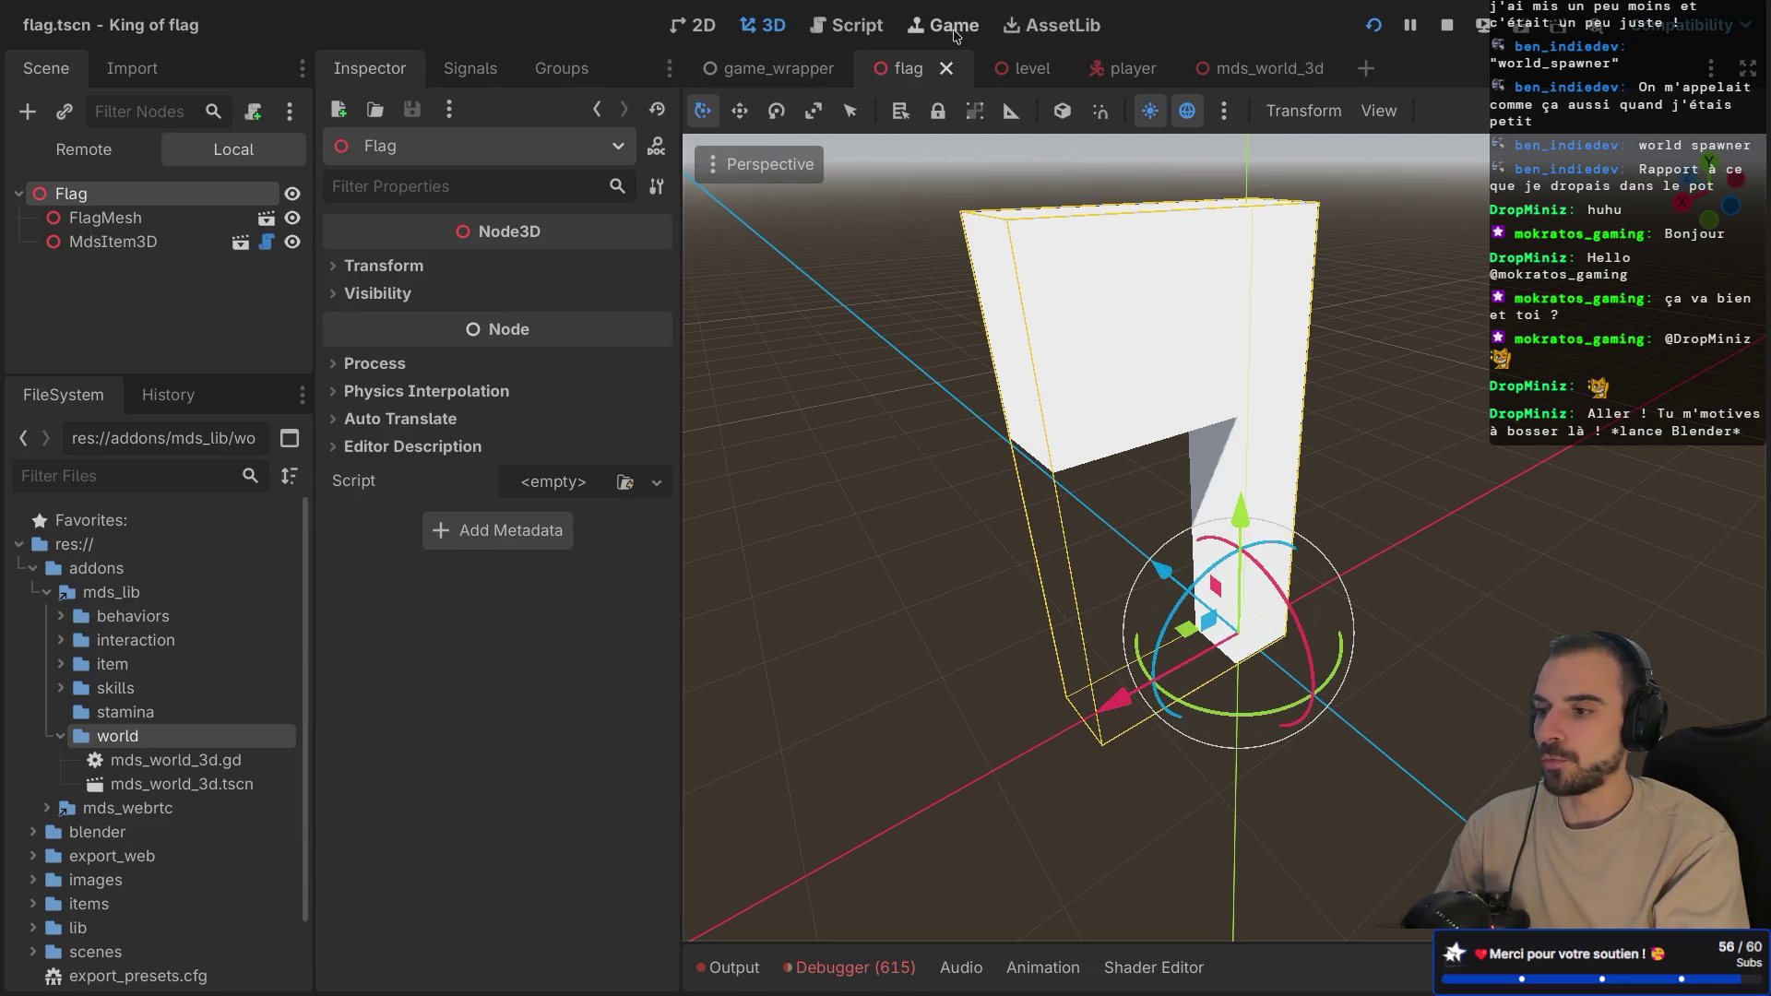
click(1259, 69)
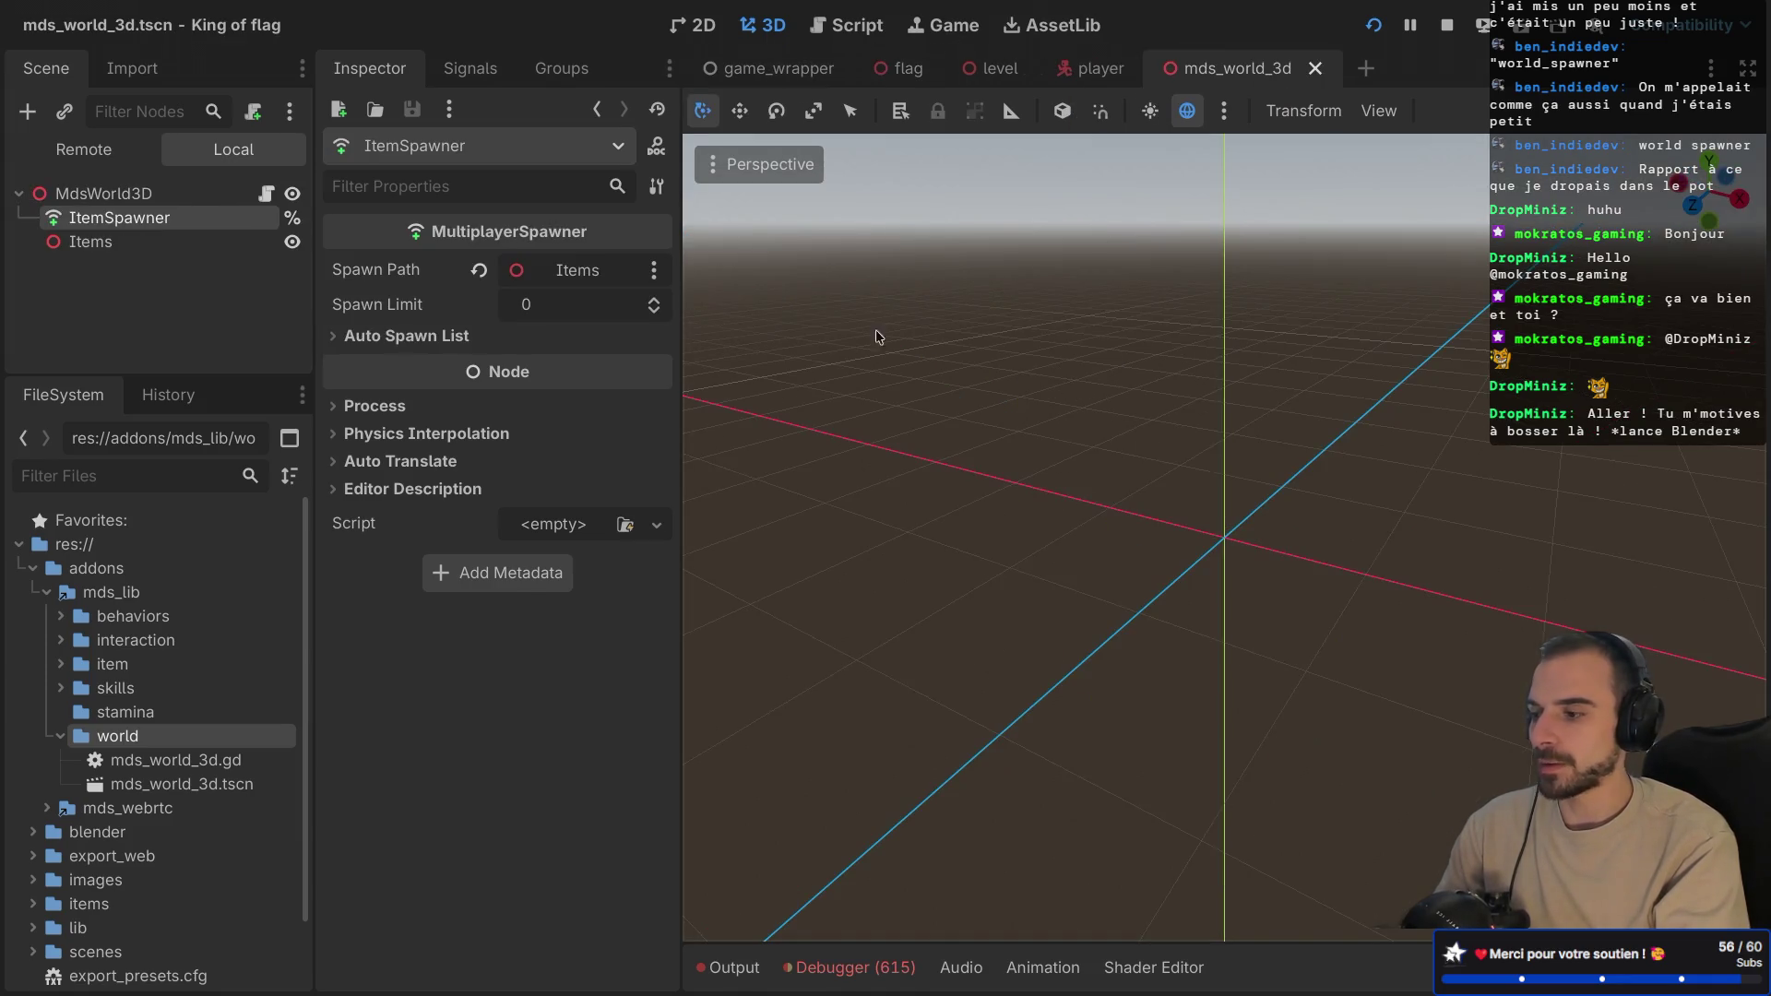
Delete the exported items line and rename spawn_item's item_id parameter to resource
click(249, 198)
click(267, 195)
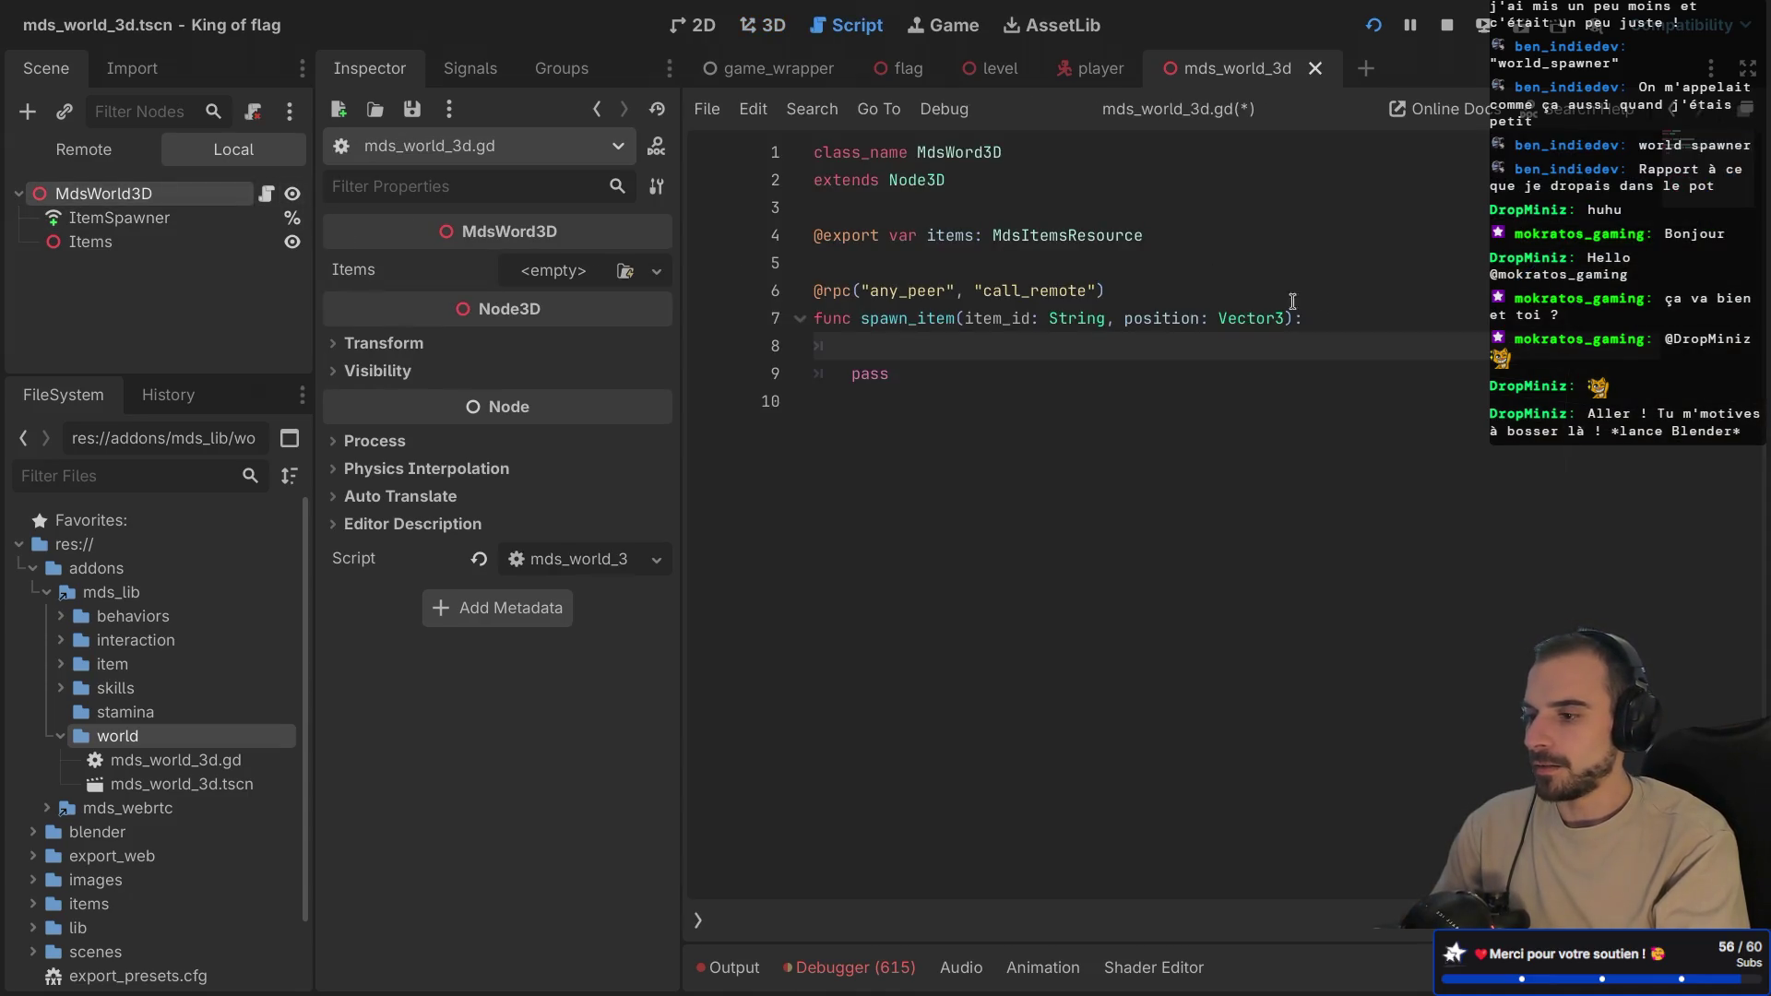
click(1152, 224)
triple_click(1152, 224)
key(BackSpace)
key(BackSpace)
double_click(995, 262)
text(resourc)
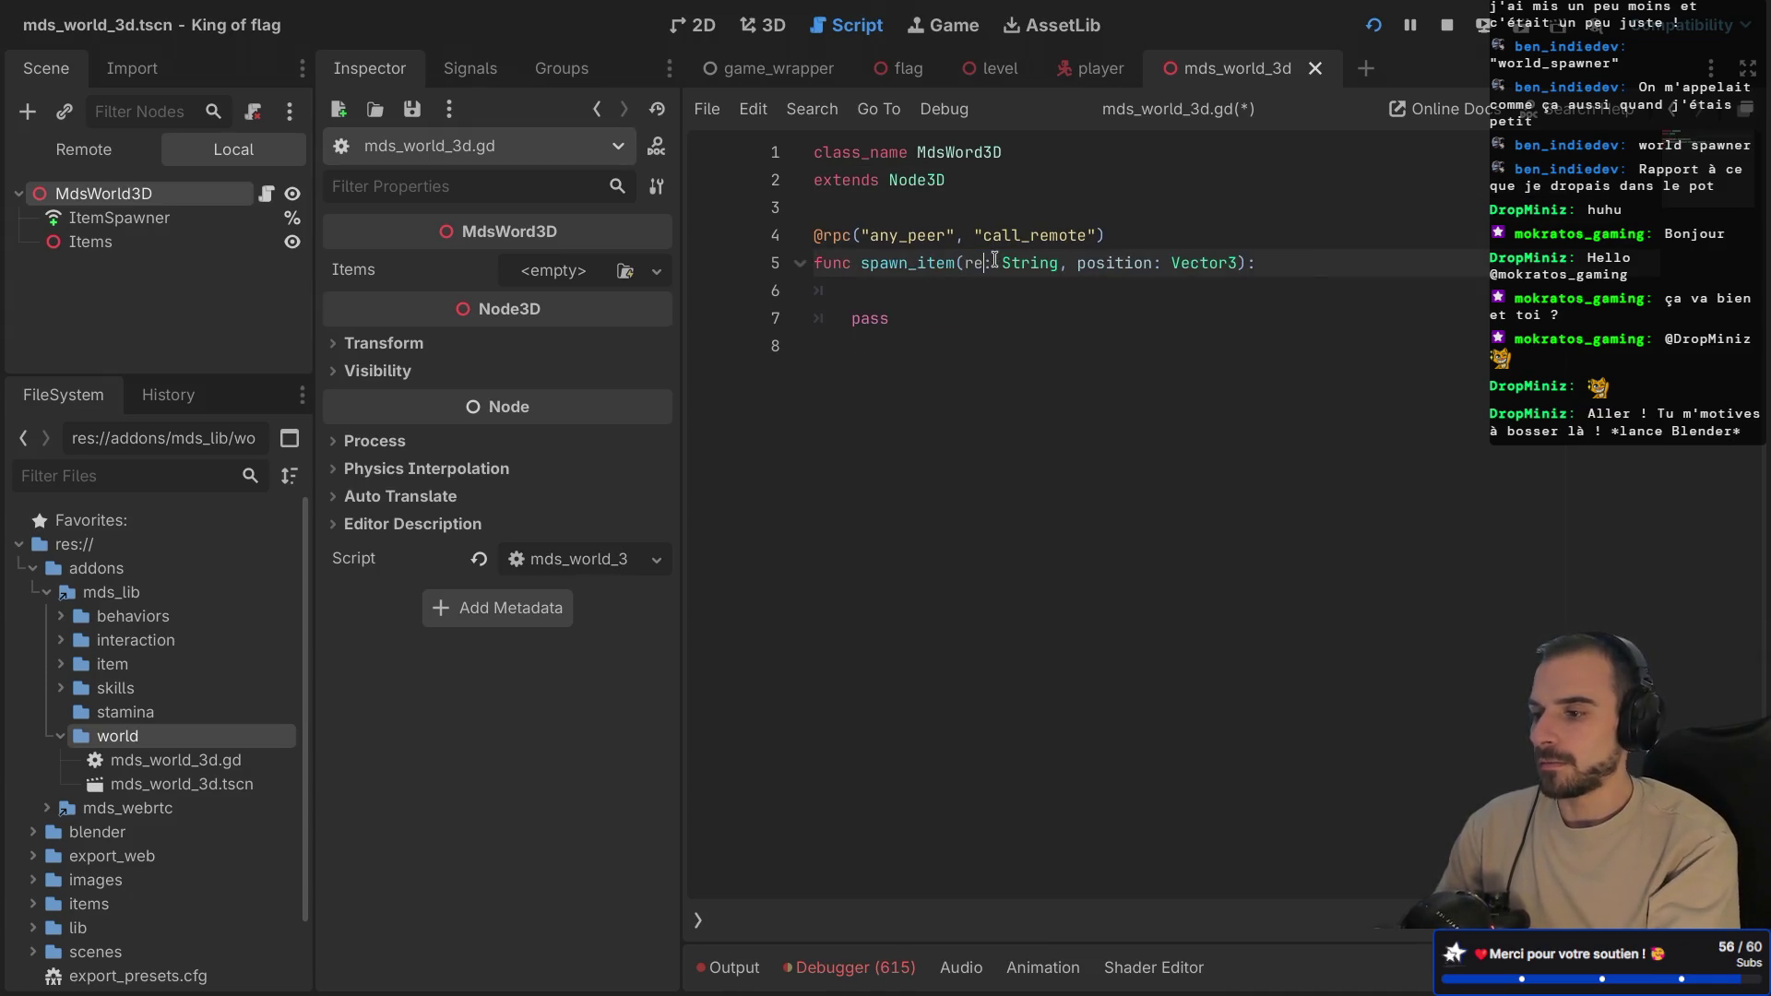
text(e)
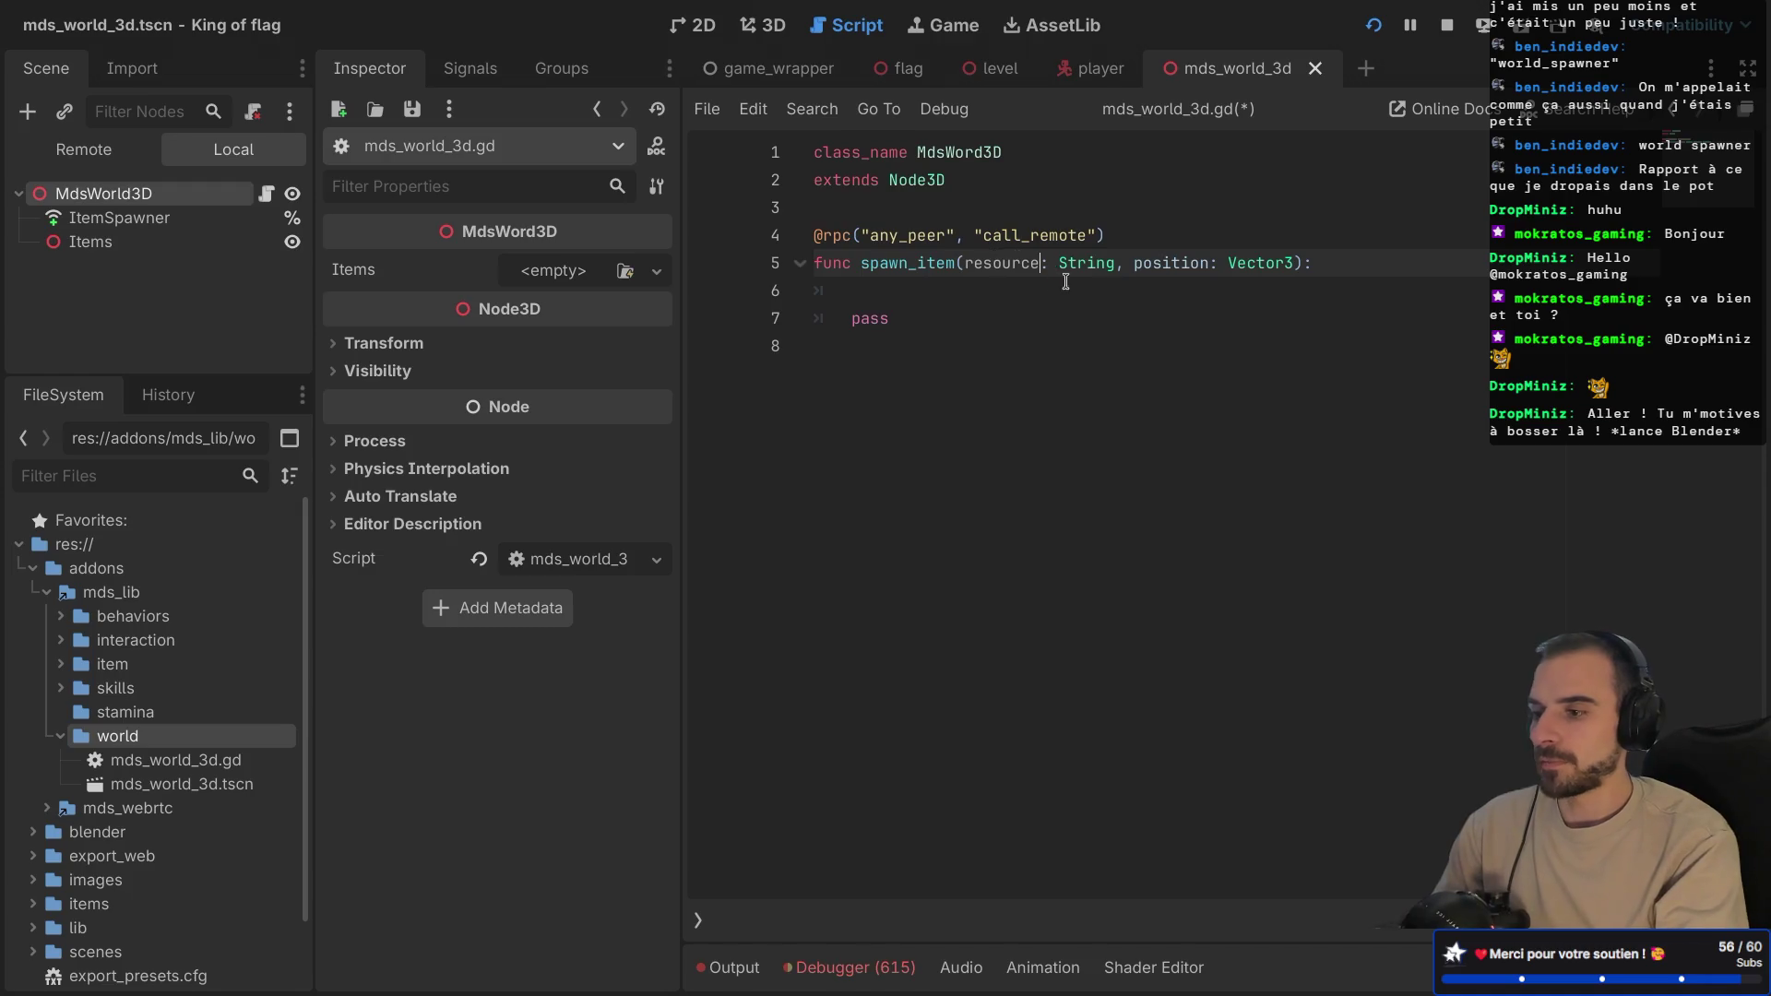
double_click(1081, 262)
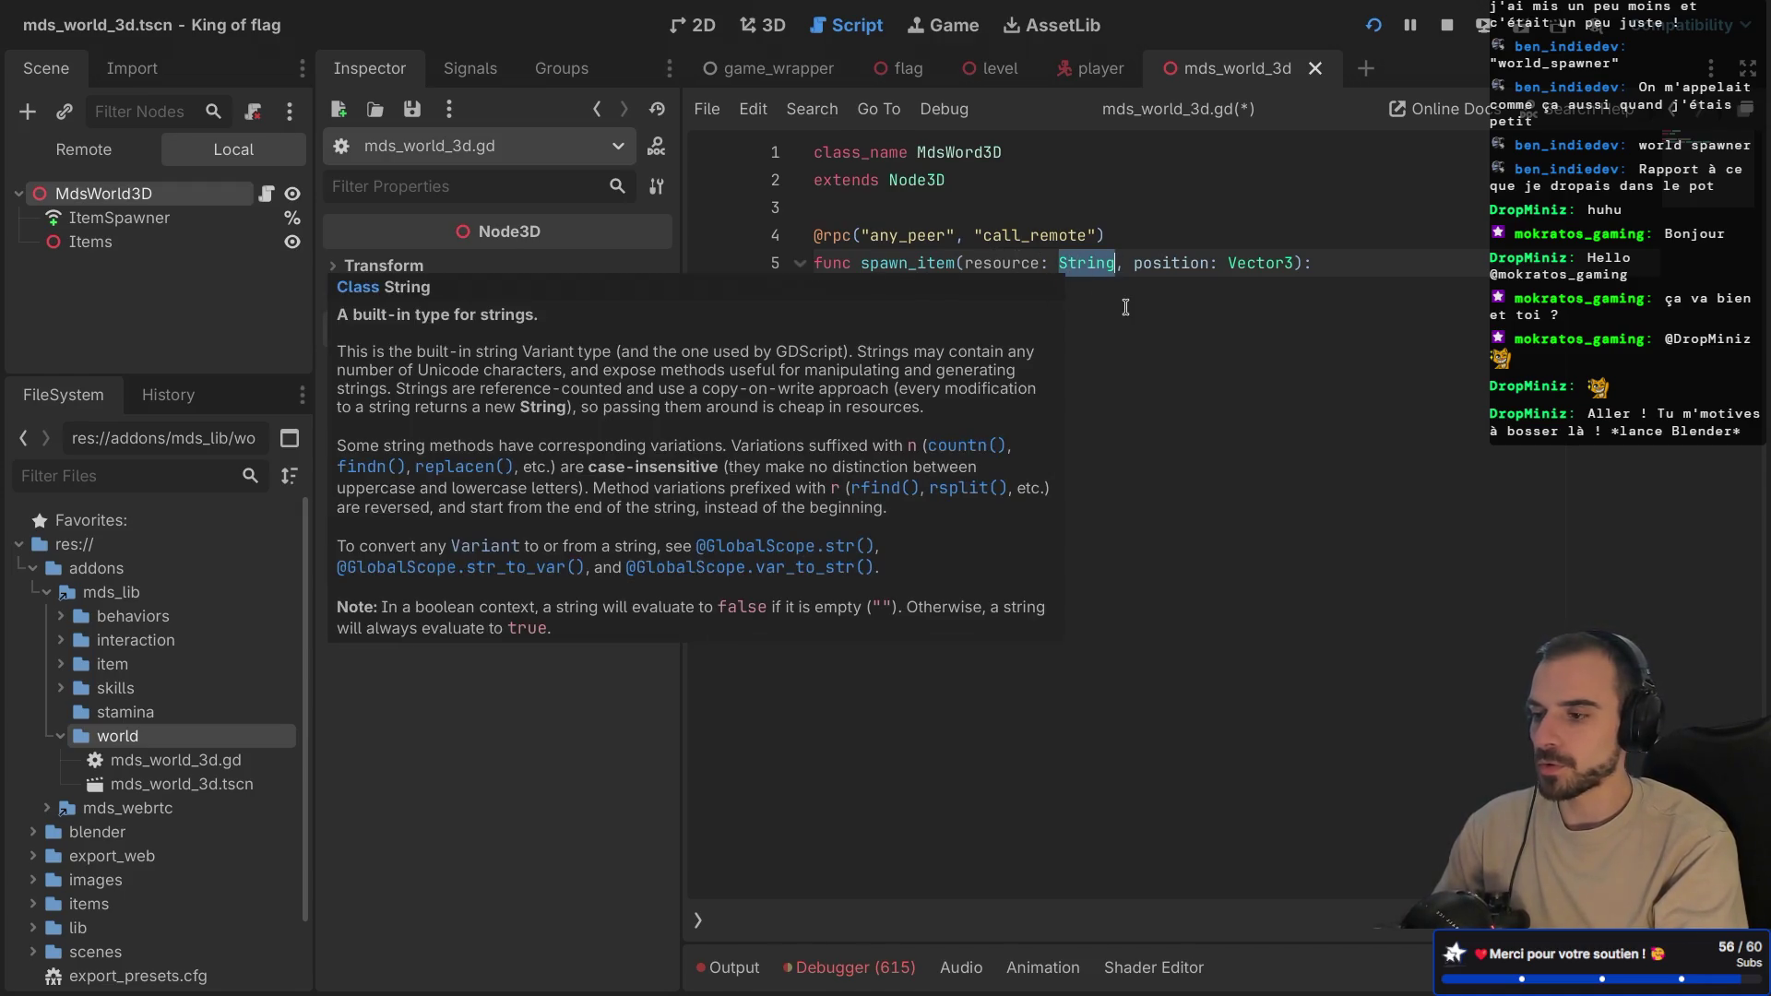
Add the line 'var scene: Node3D = load(resource)' inside spawn_item
click(986, 297)
text(load)
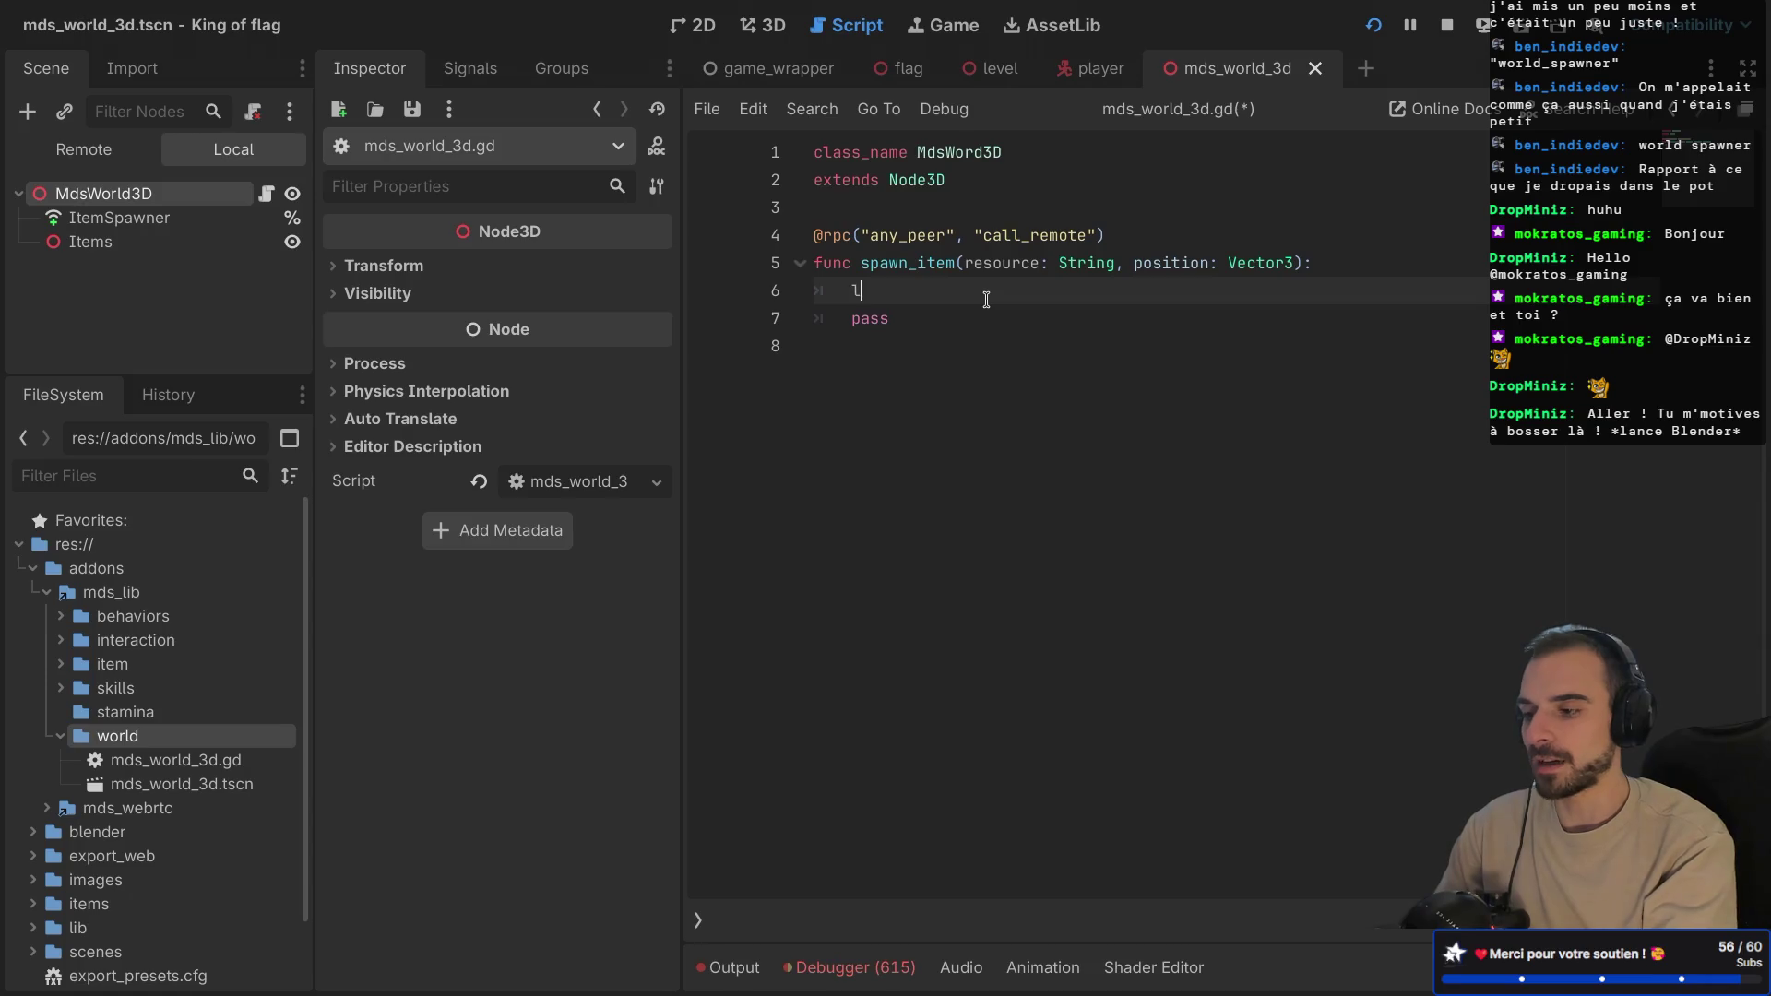
key(Return)
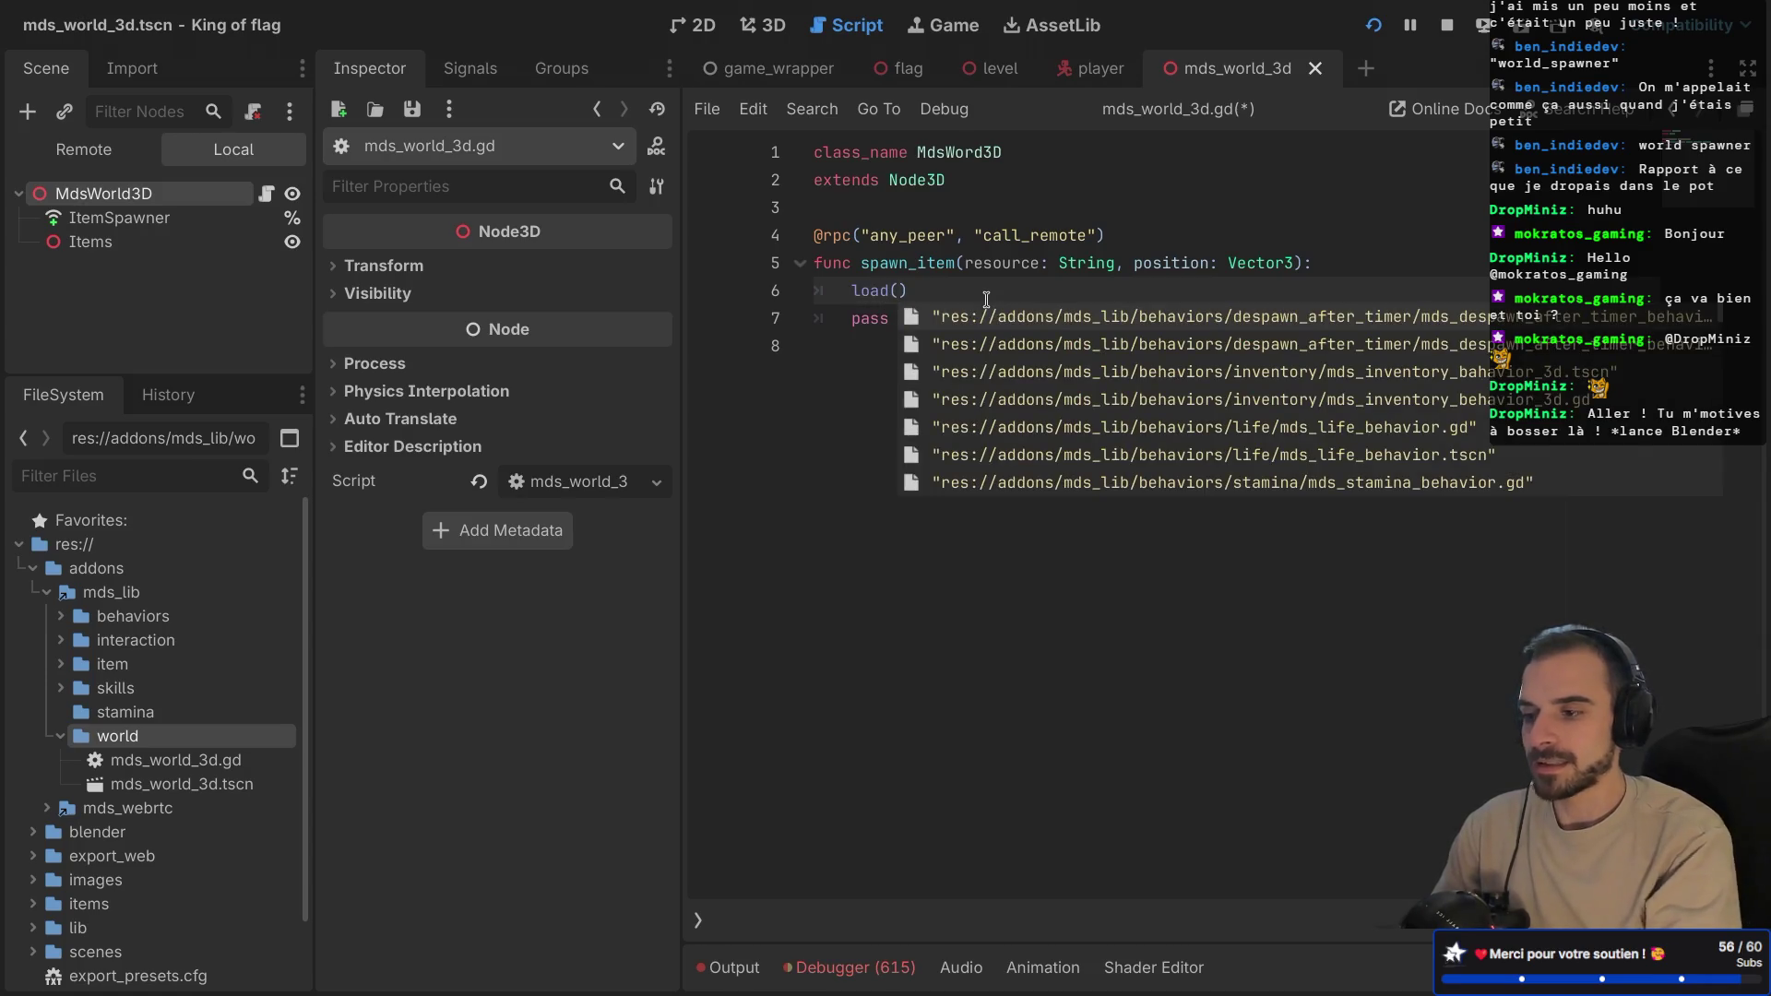
text(resource)
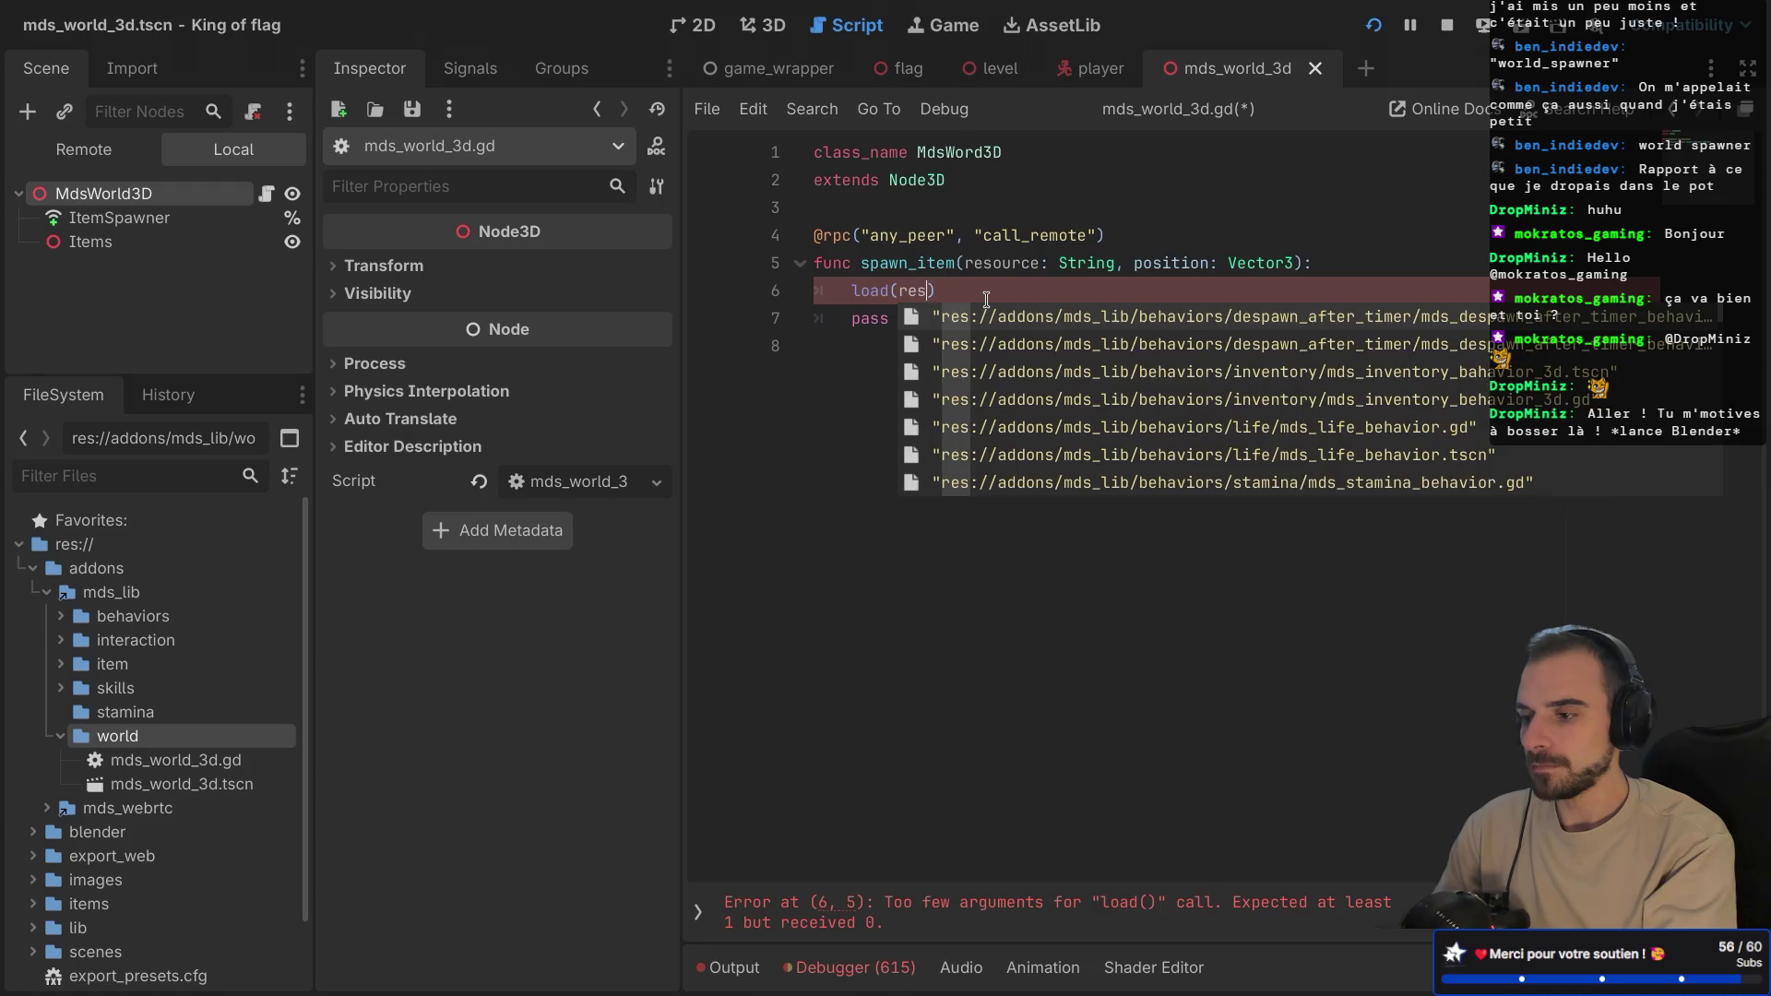
key(Escape)
click(850, 290)
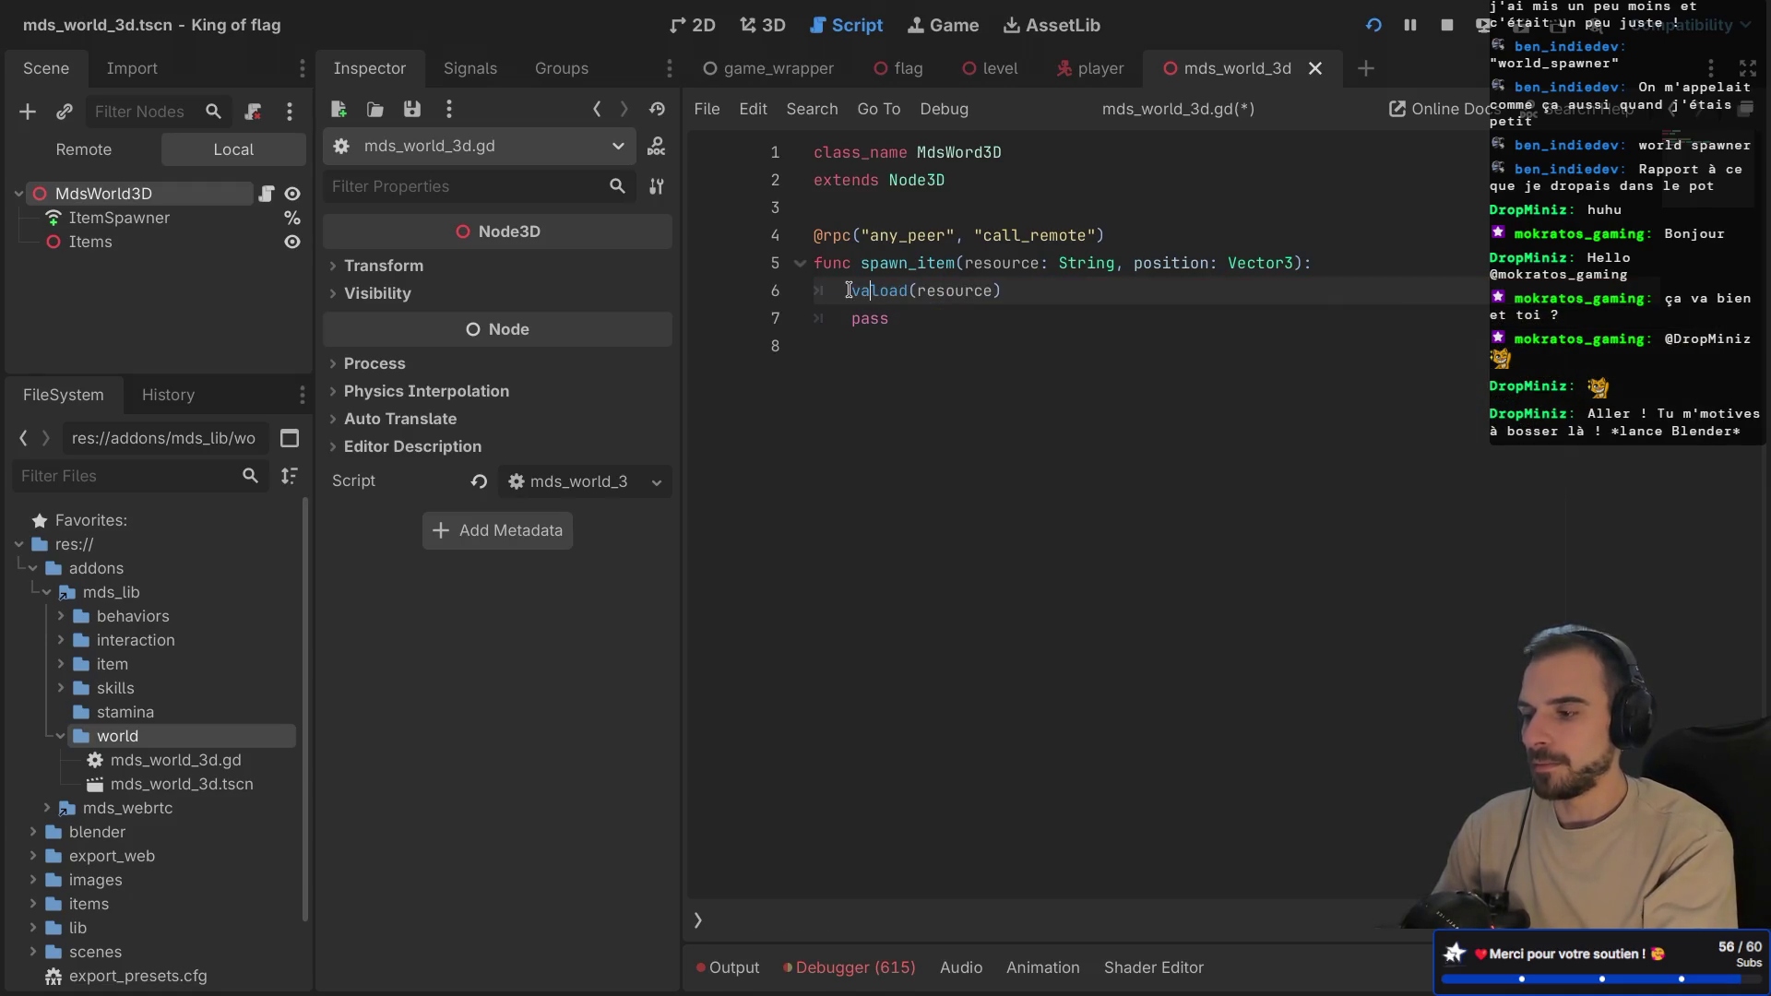
text(var )
text(node: )
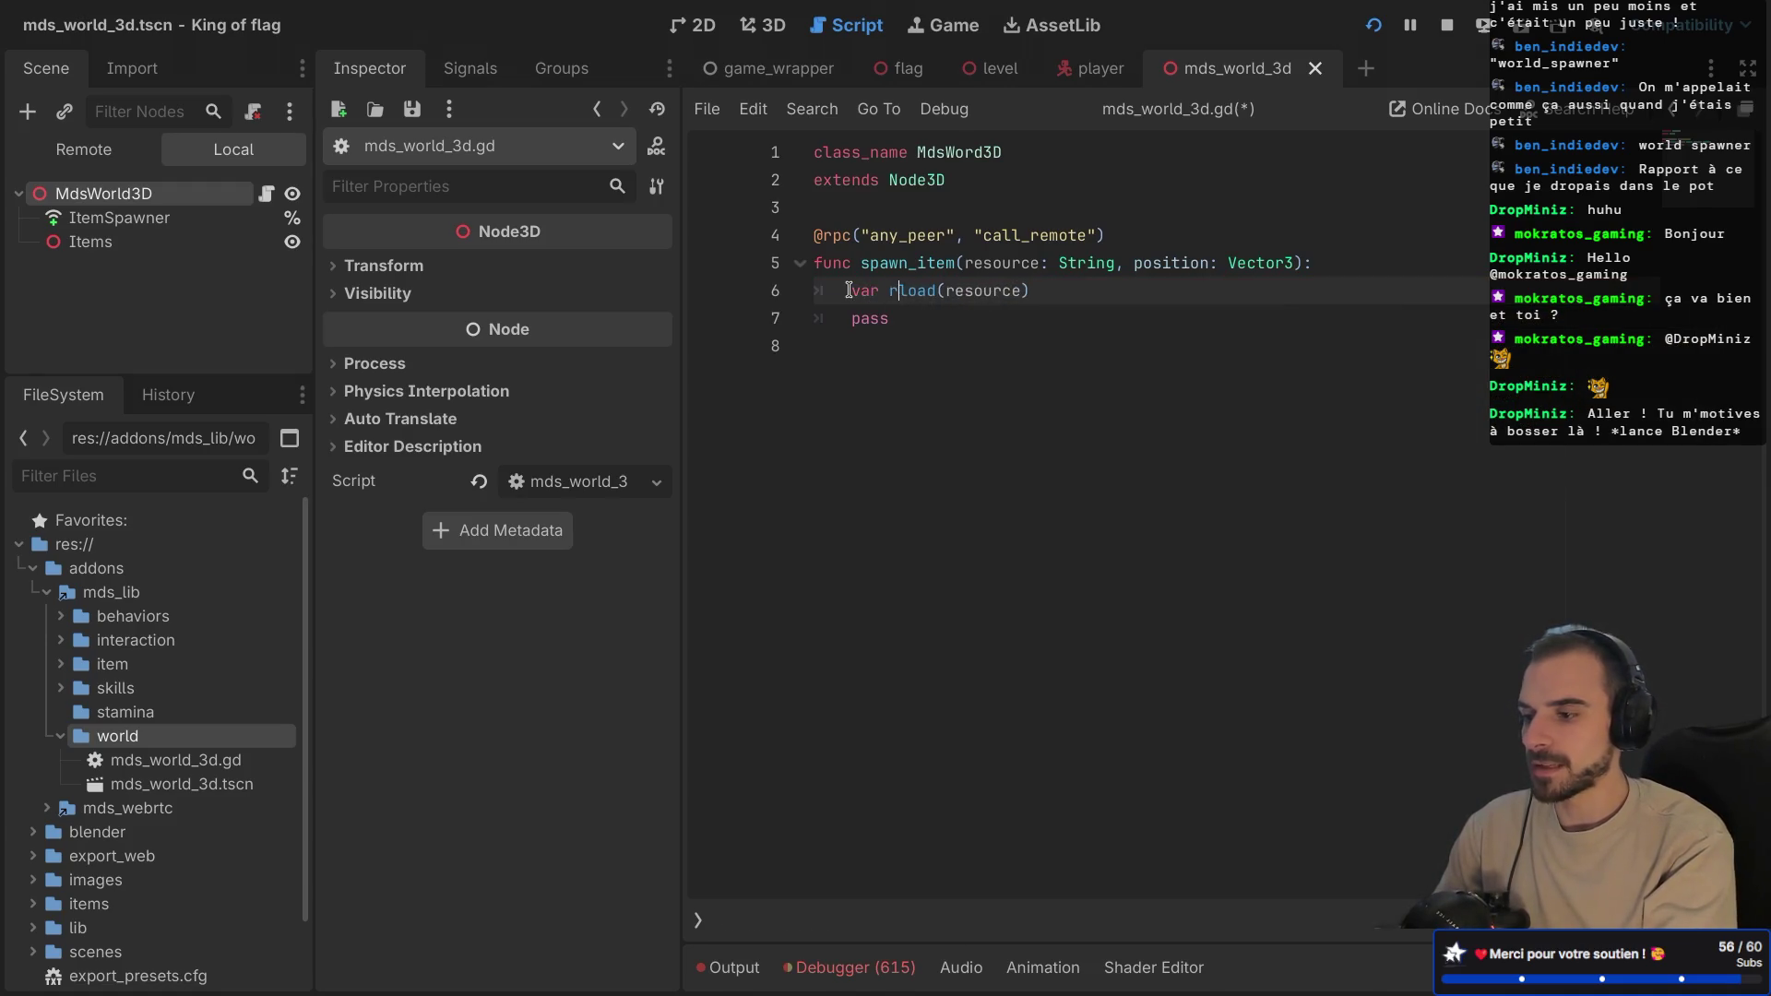
text(Node3D)
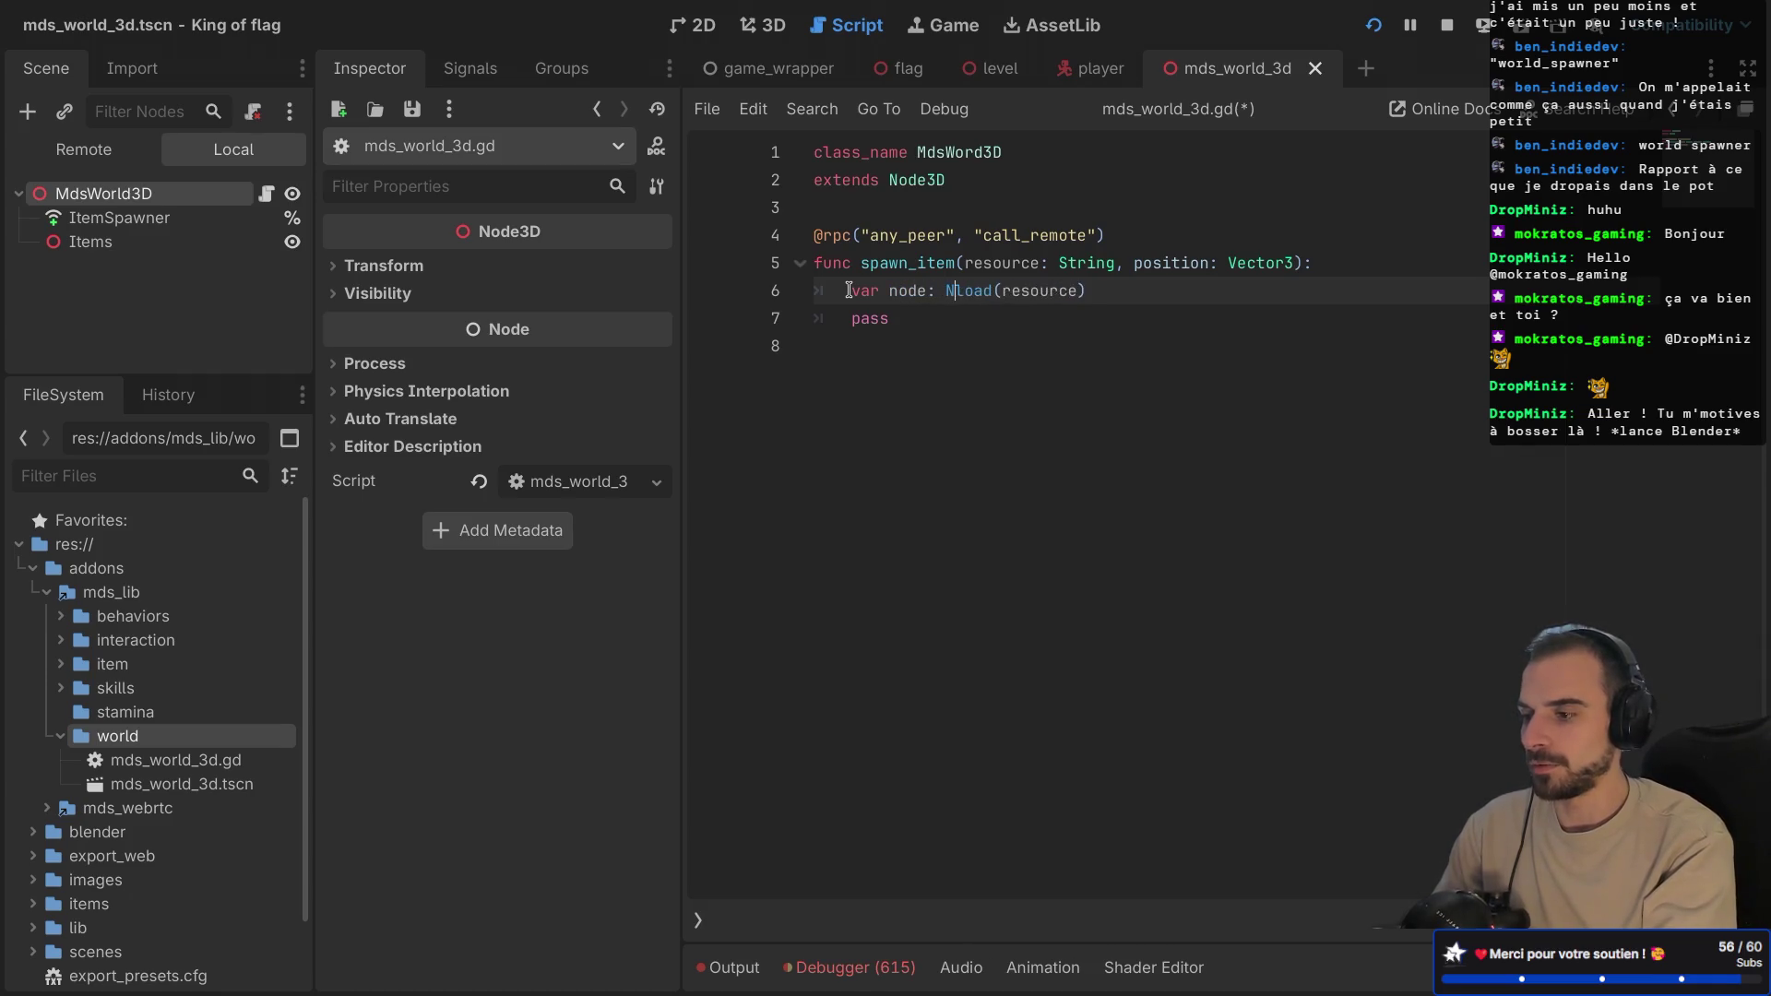
text( =)
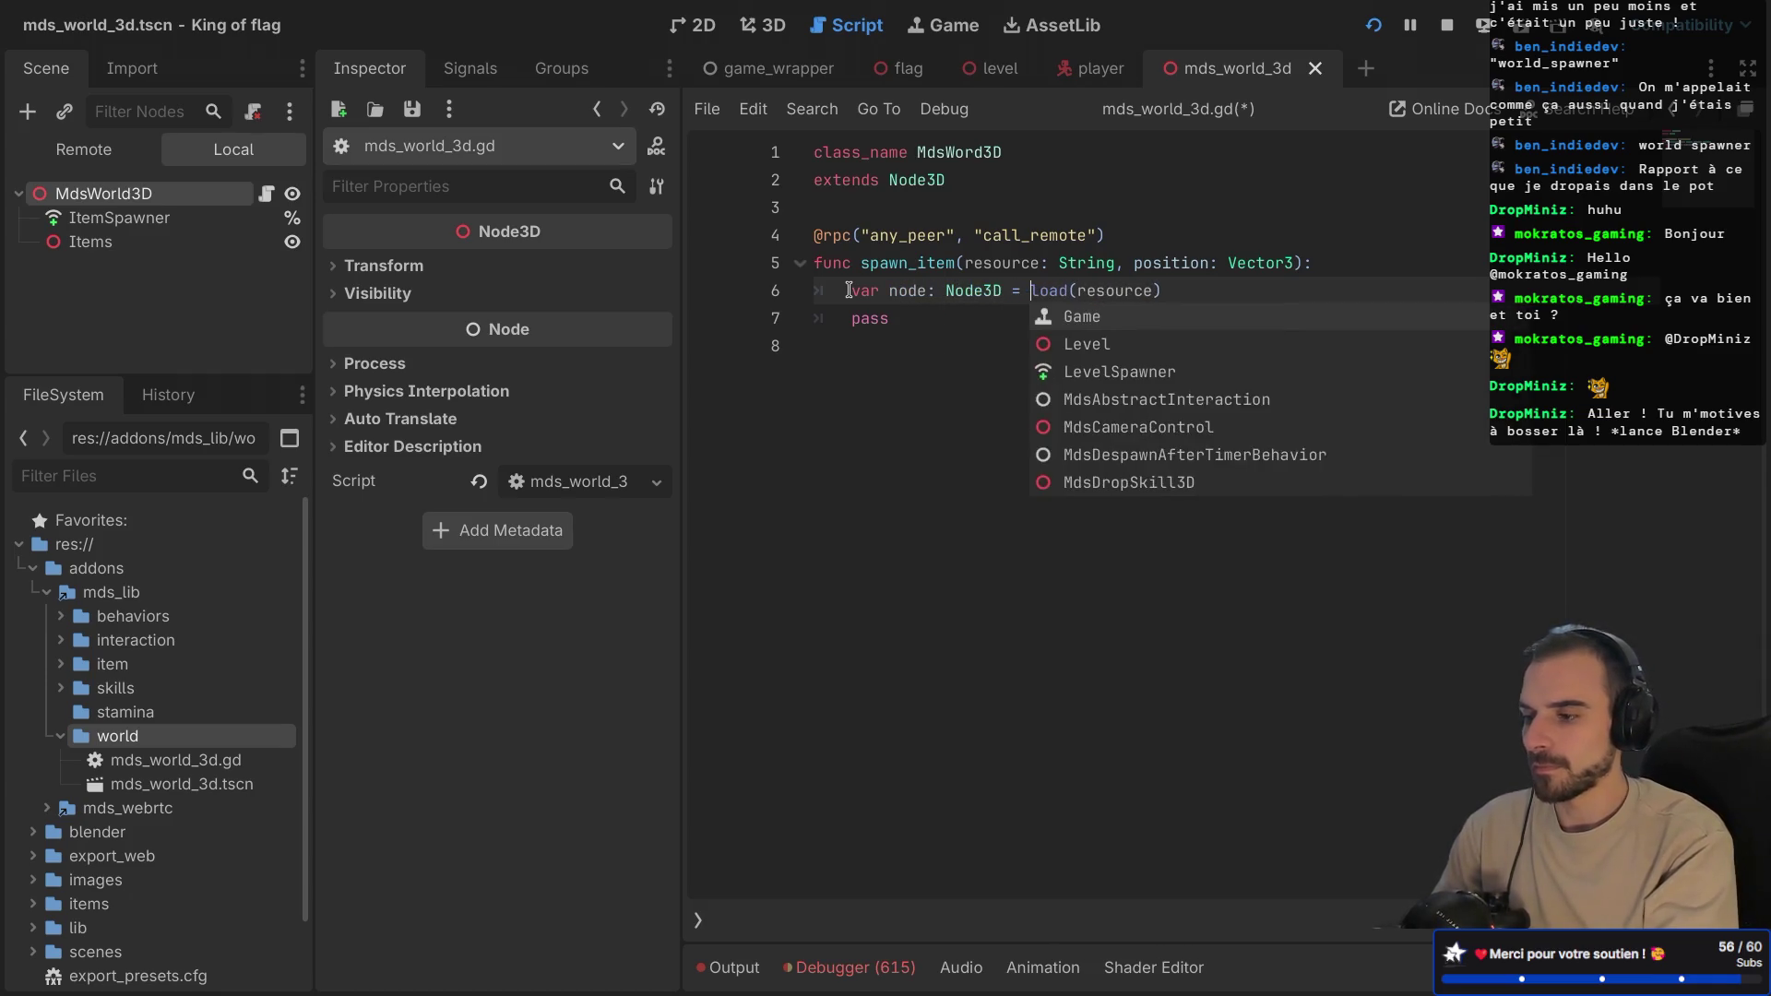
key(Escape)
double_click(910, 291)
text(scene)
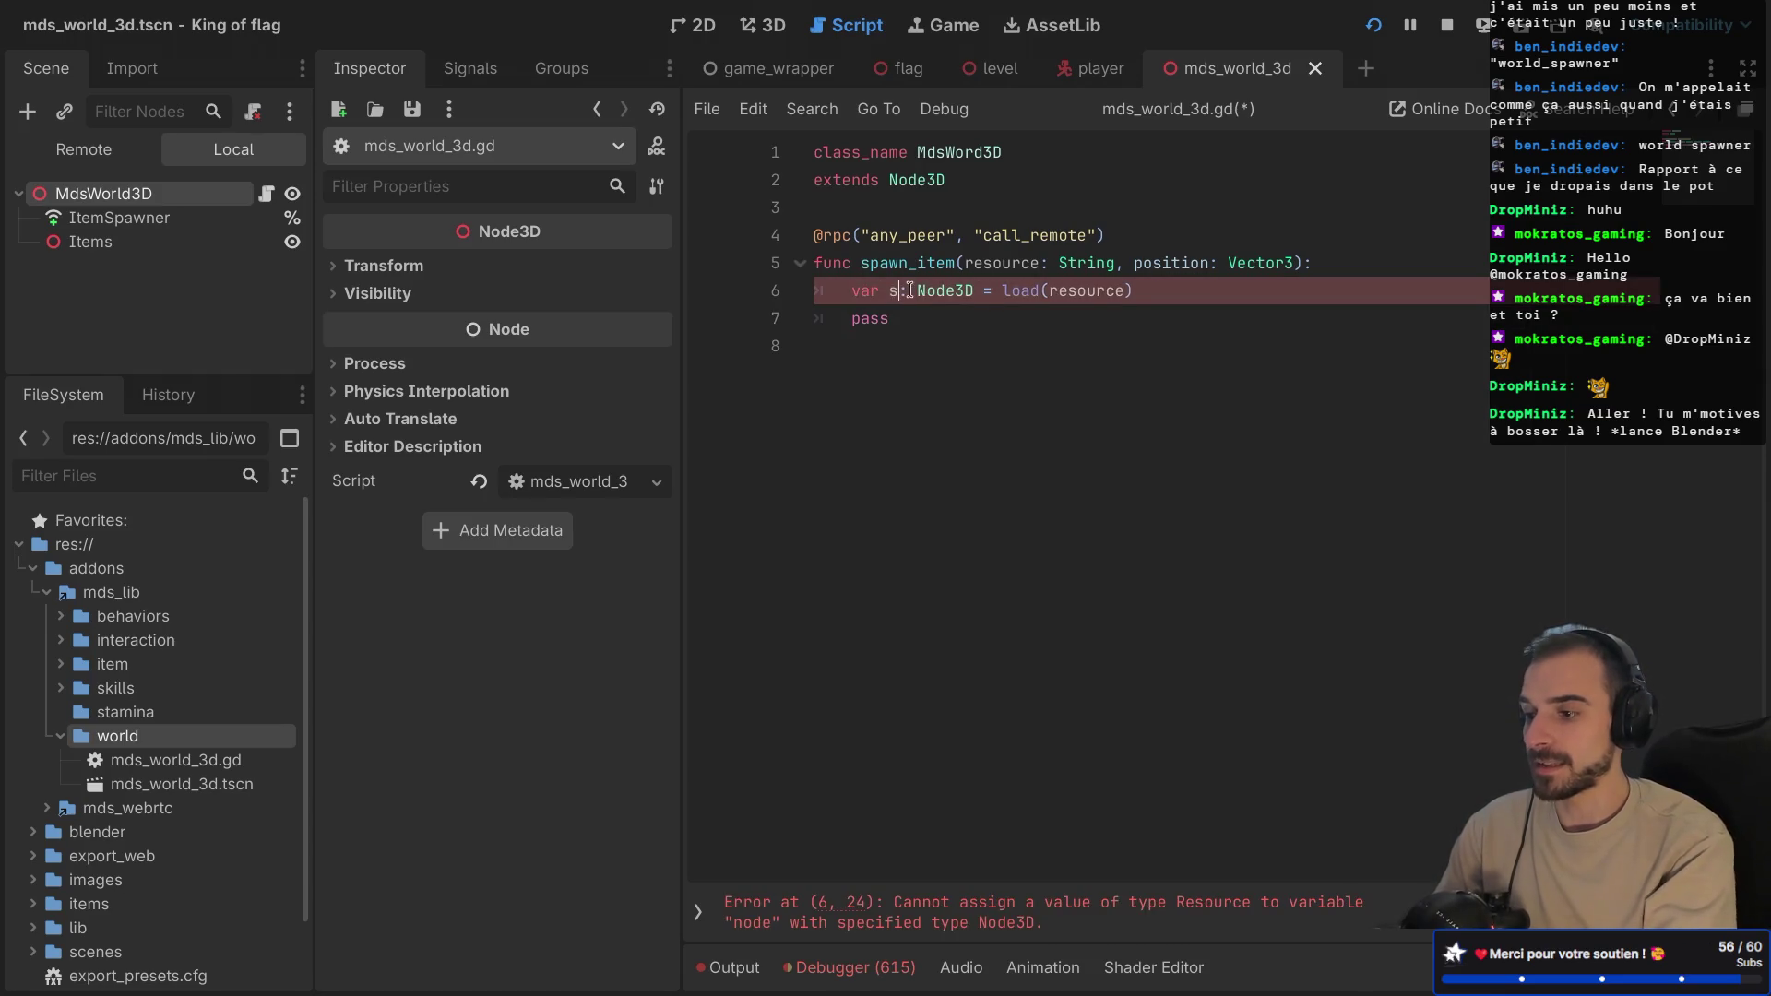
click(1113, 376)
click(1217, 295)
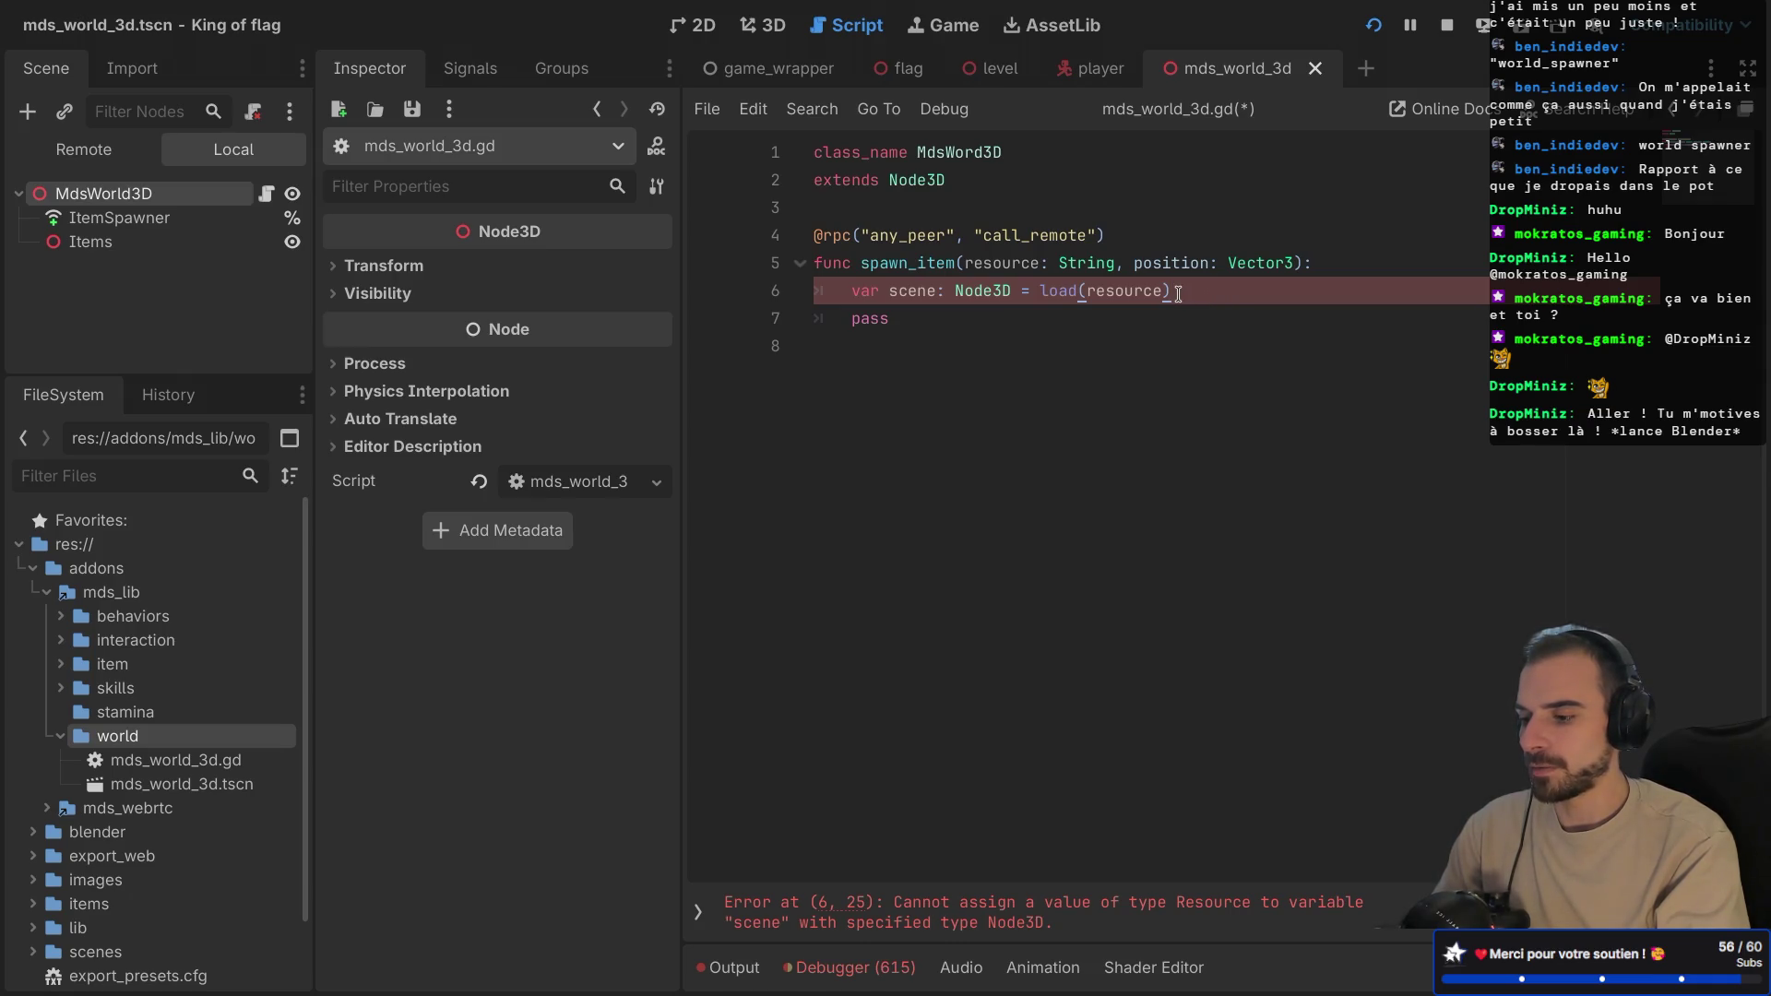
Check the load documentation, change scene's type to PackedScene, and save
double_click(1062, 292)
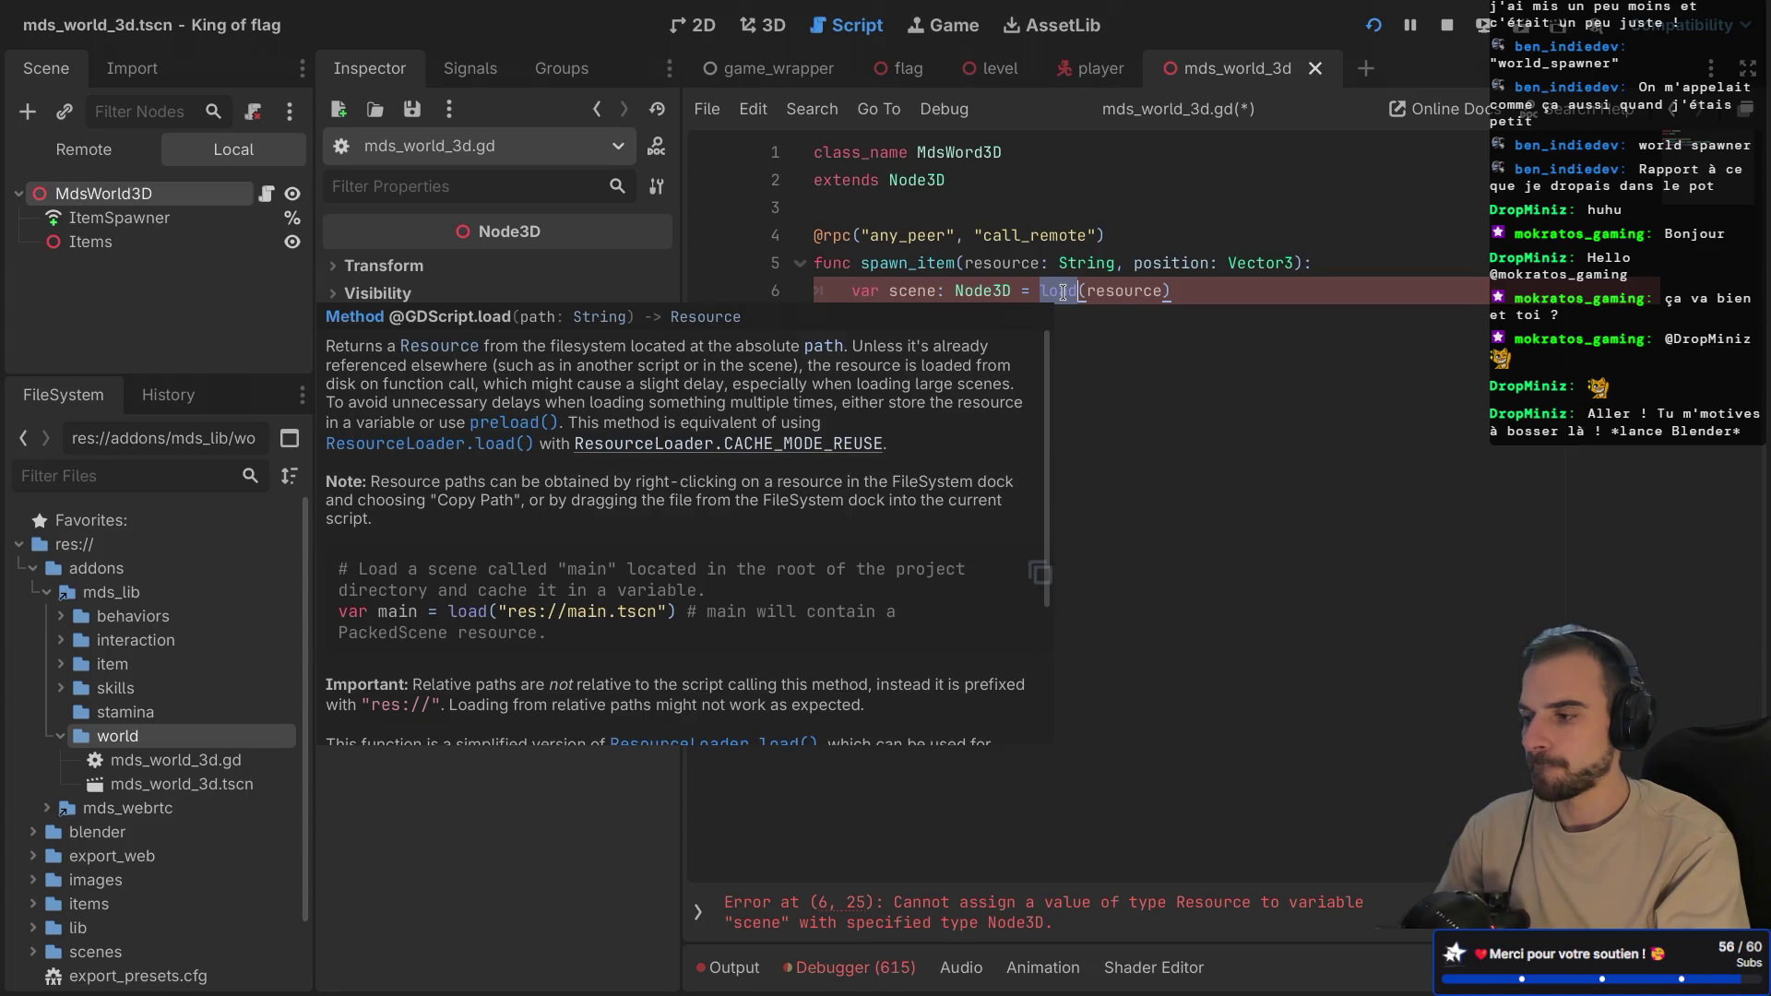
mouse_move(1069, 292)
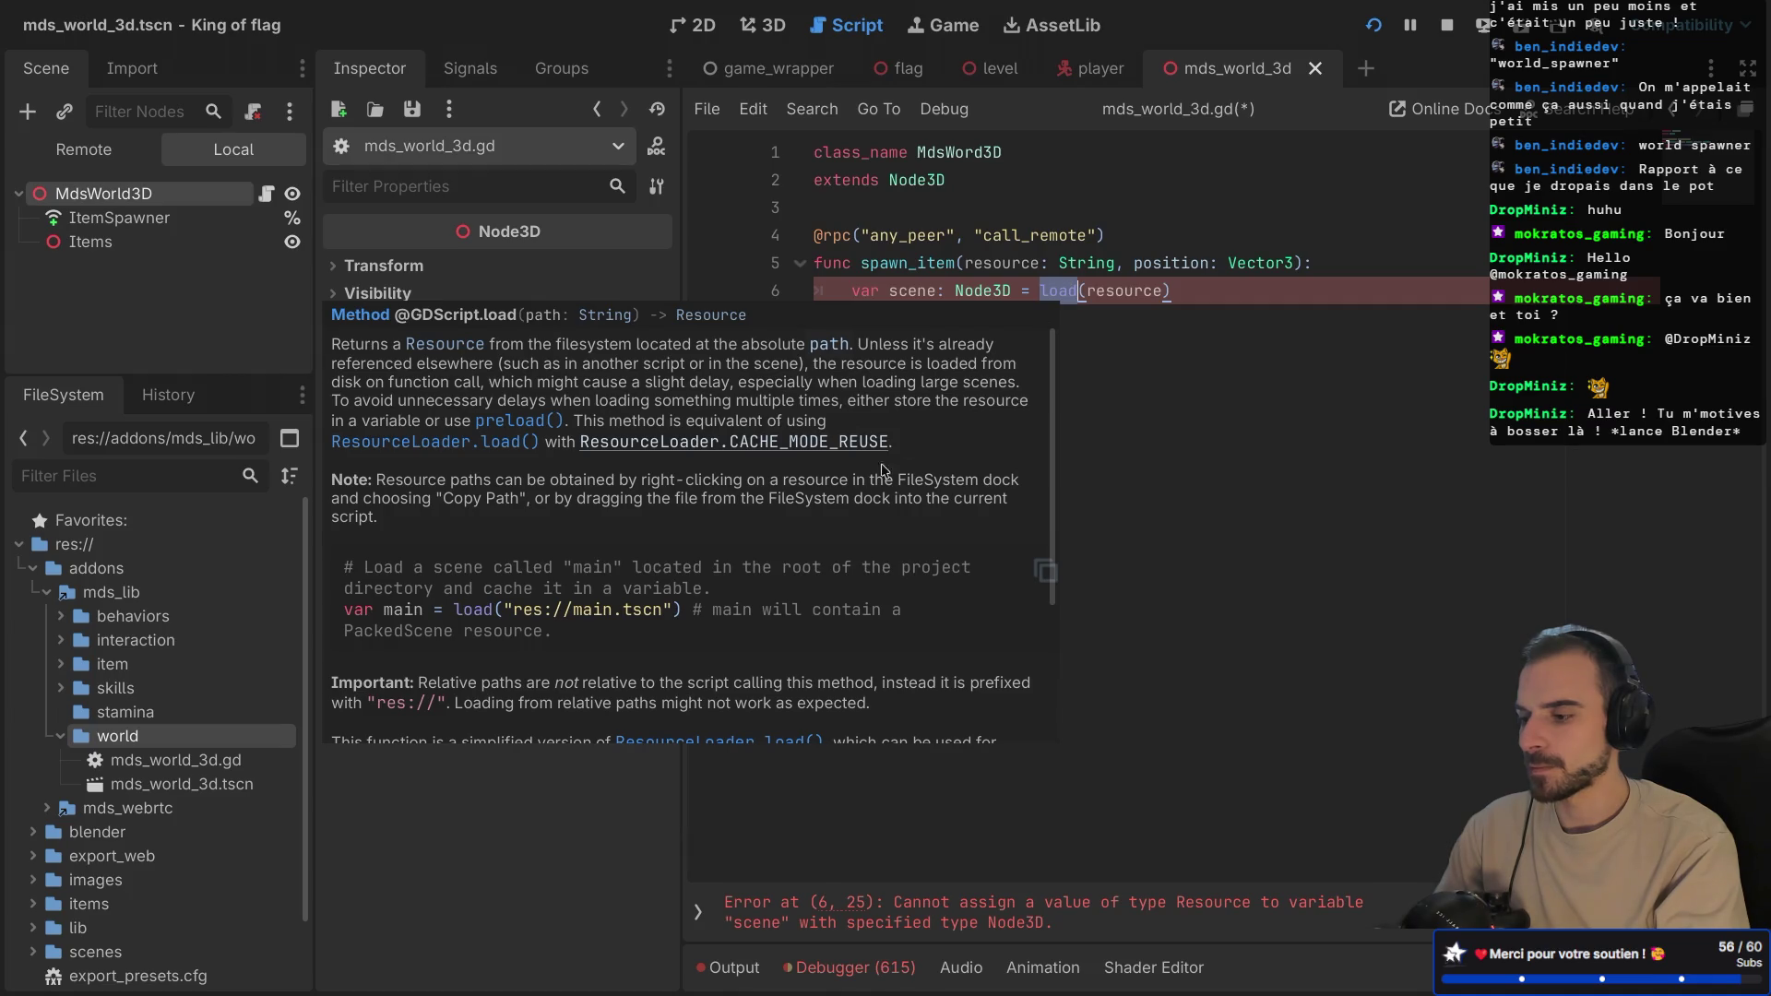
scroll(854, 512, down, 3)
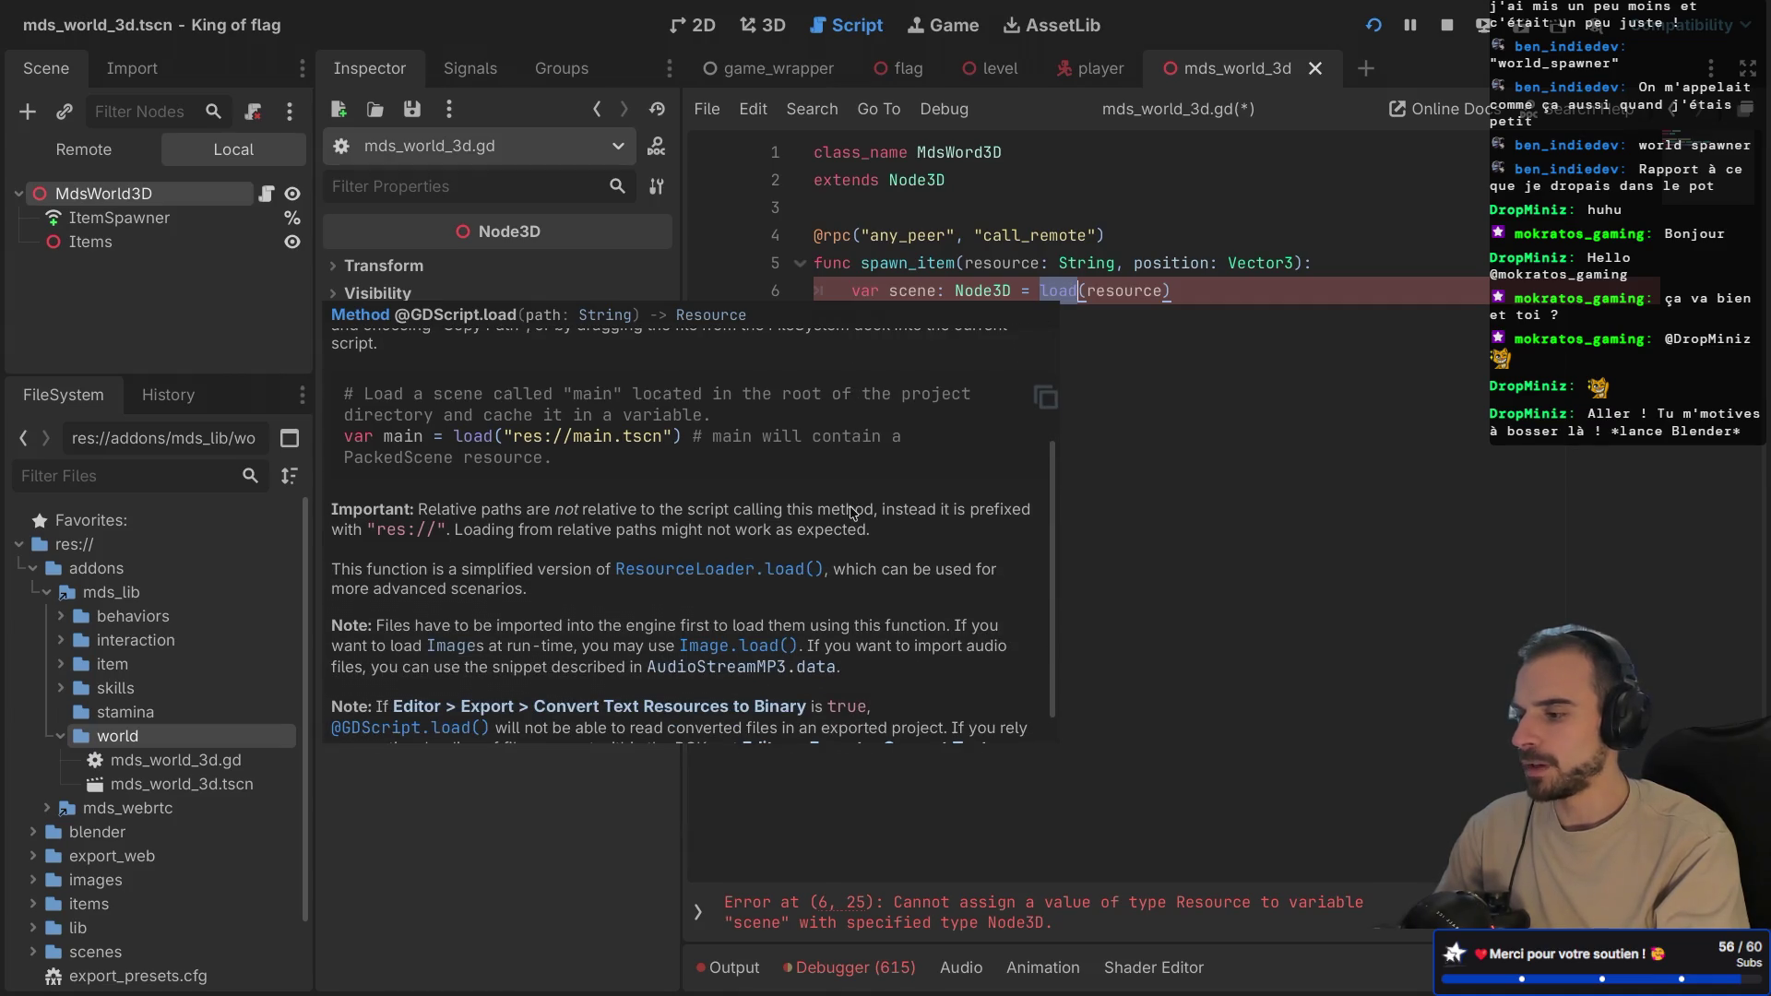
double_click(967, 290)
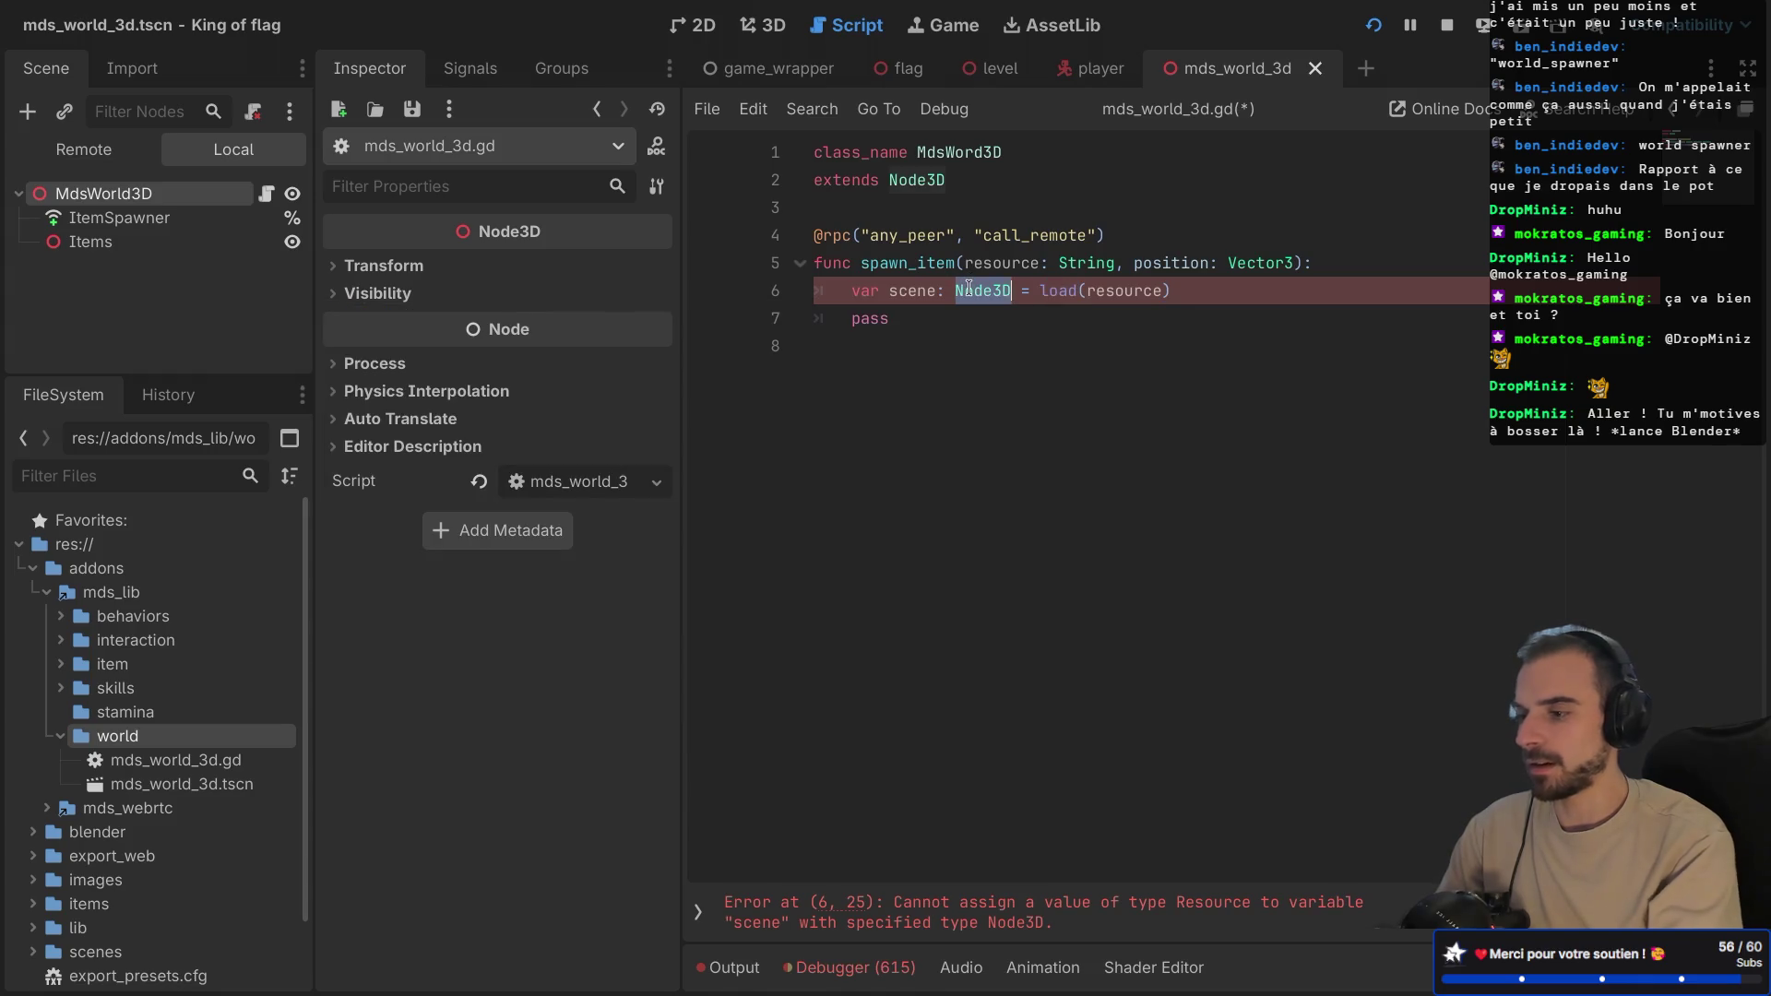
text(Packed)
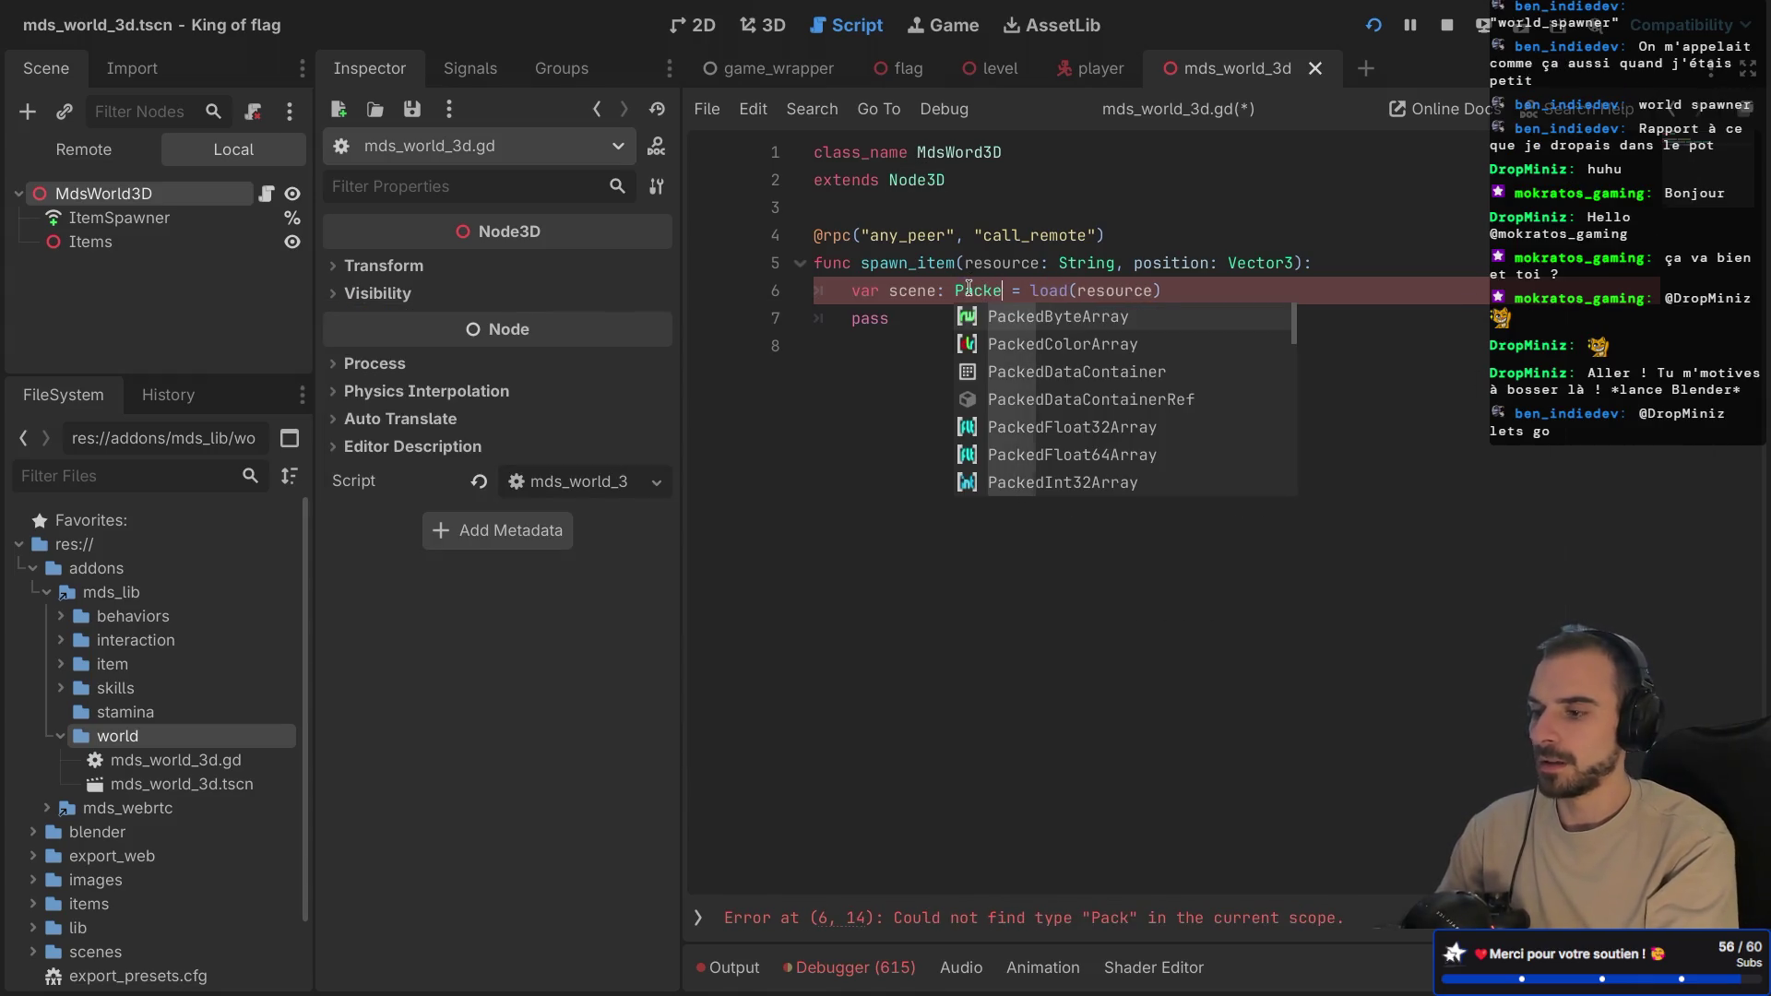
text(Sc)
key(Return)
key(ctrl+s)
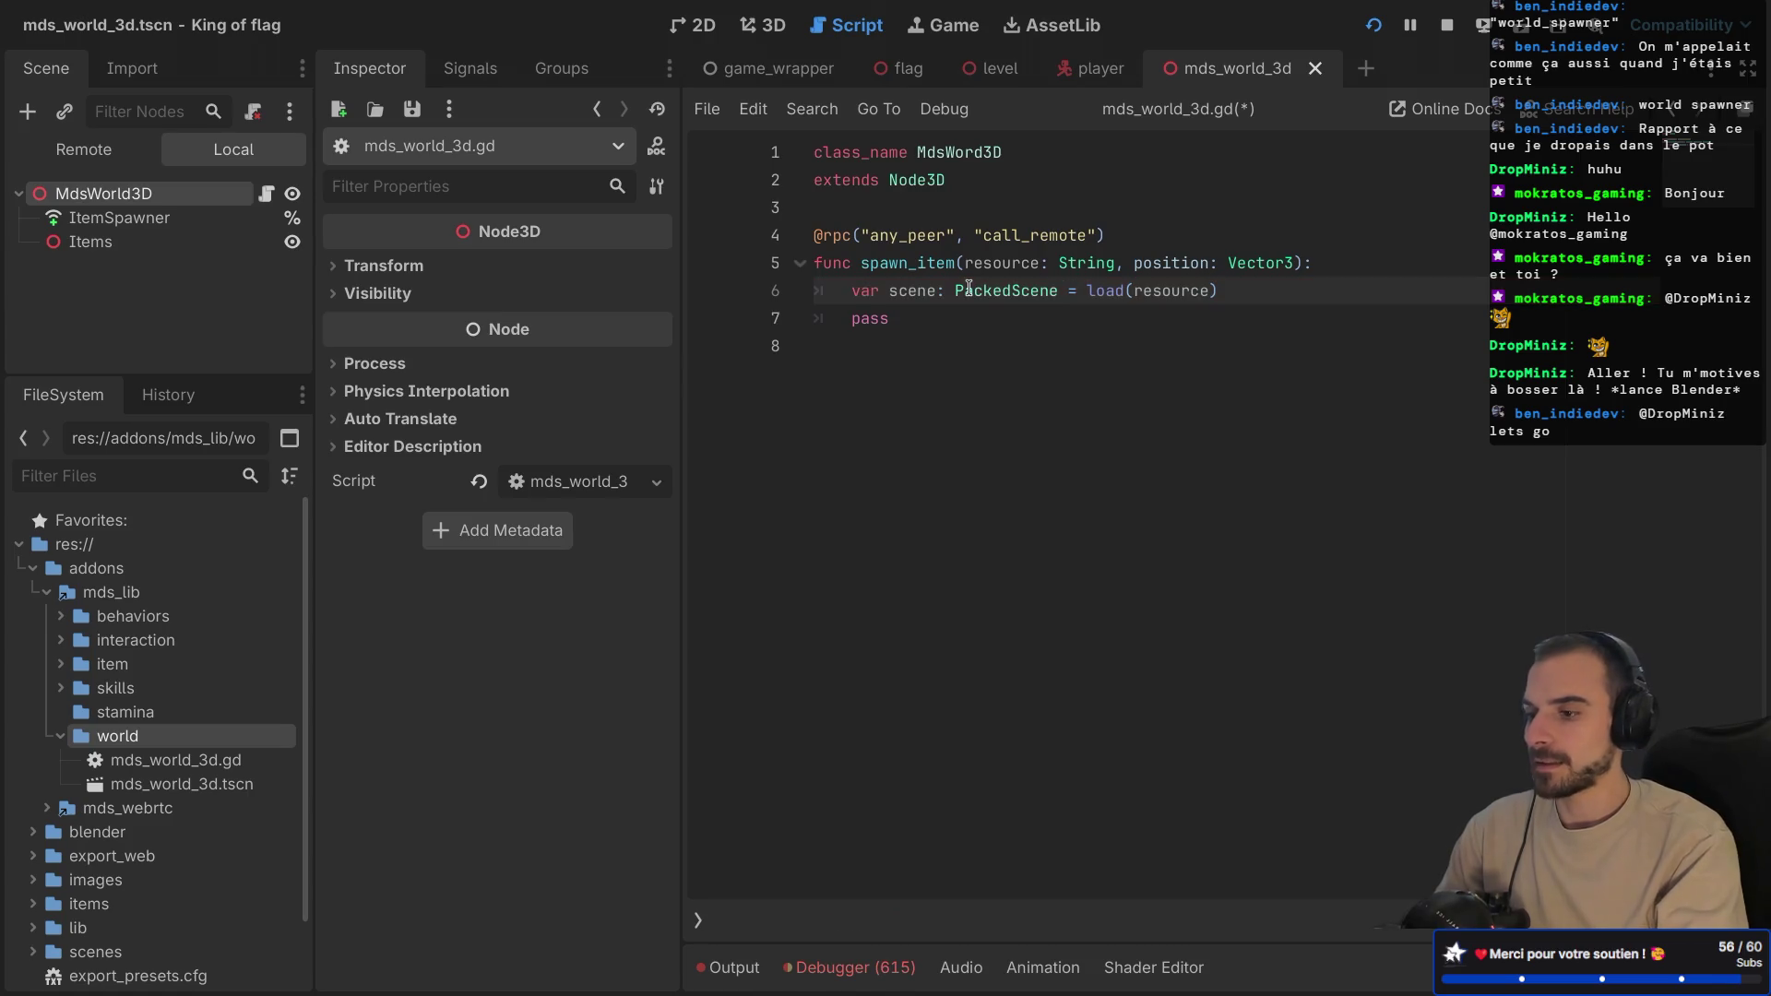
Add 'var node: Node3D = scene.instantiate()' below it and save
click(1251, 292)
key(Return)
text(var node: Node3)
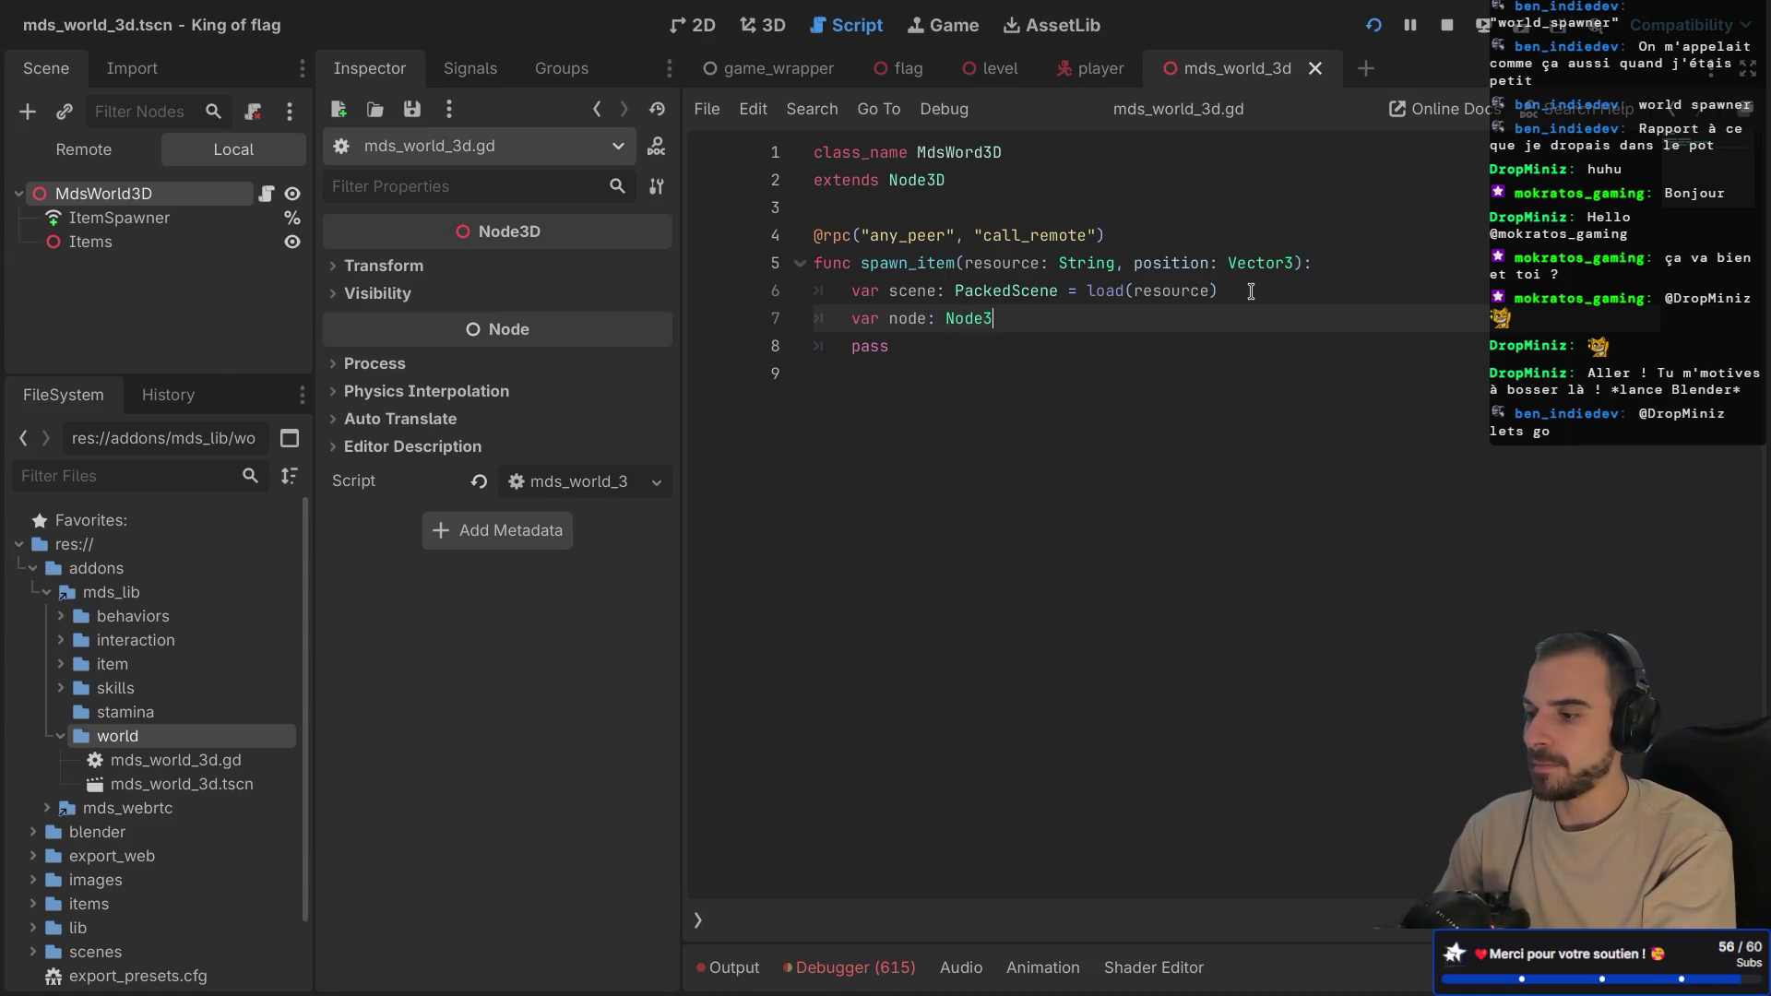
text(D = )
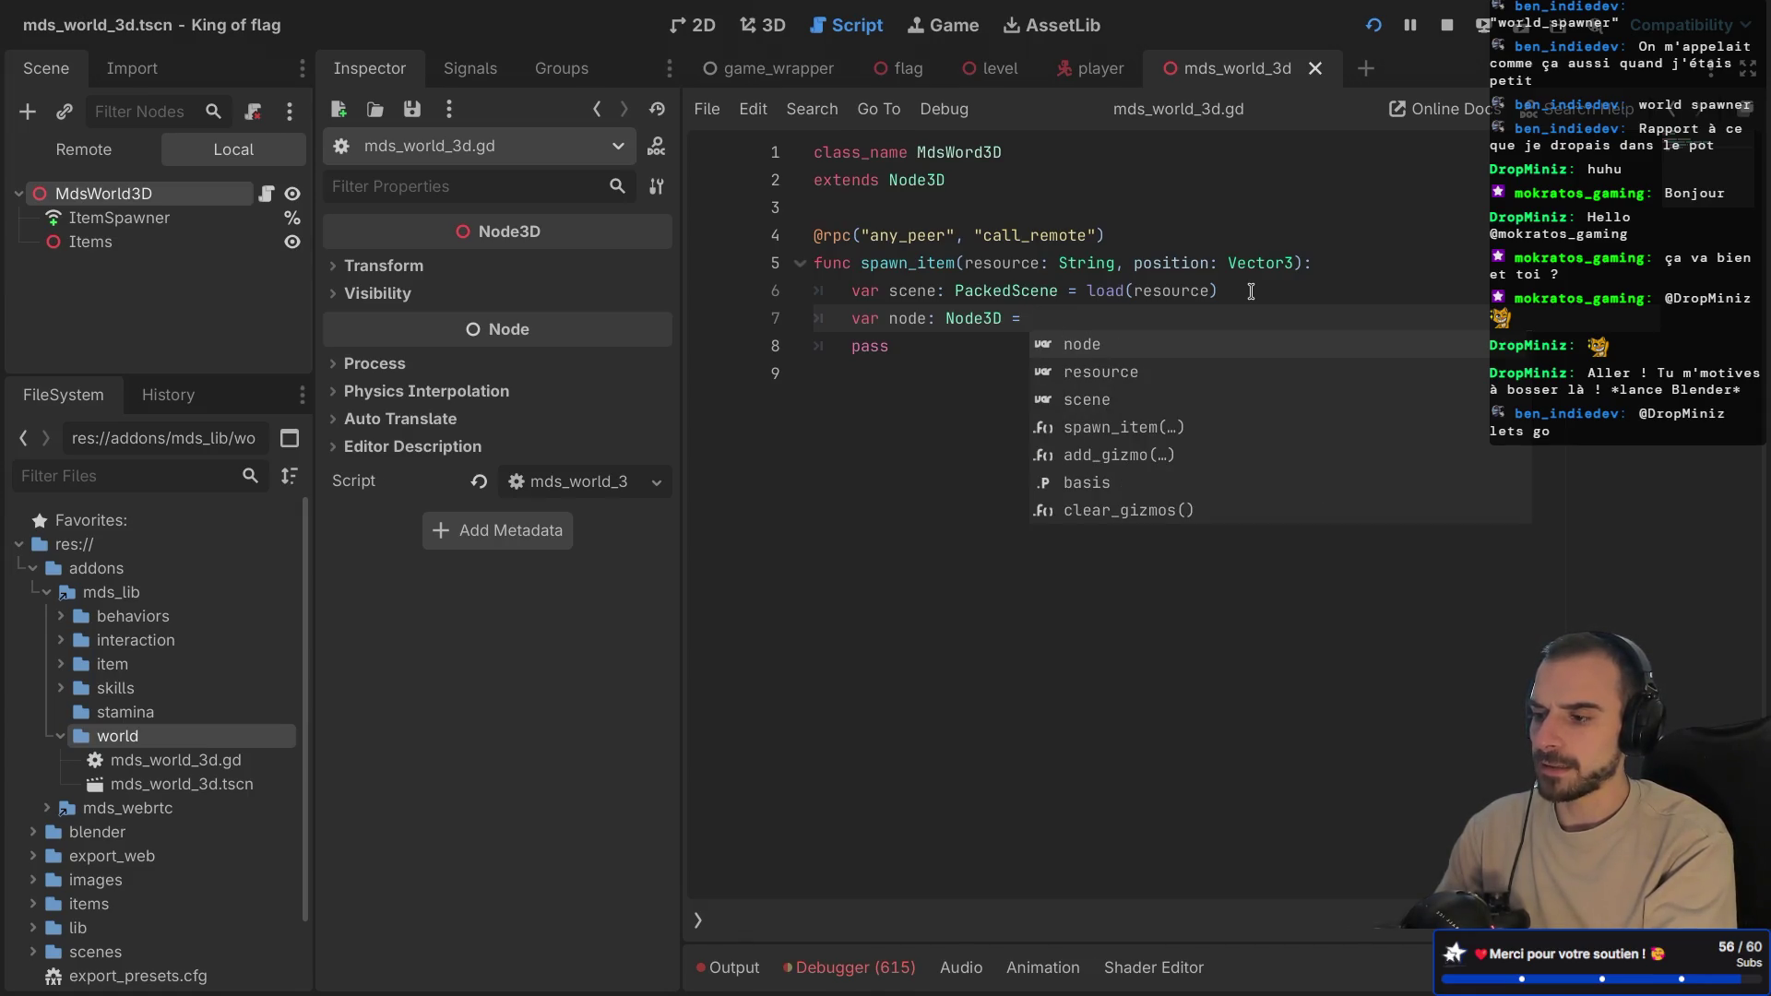
text(scene.in)
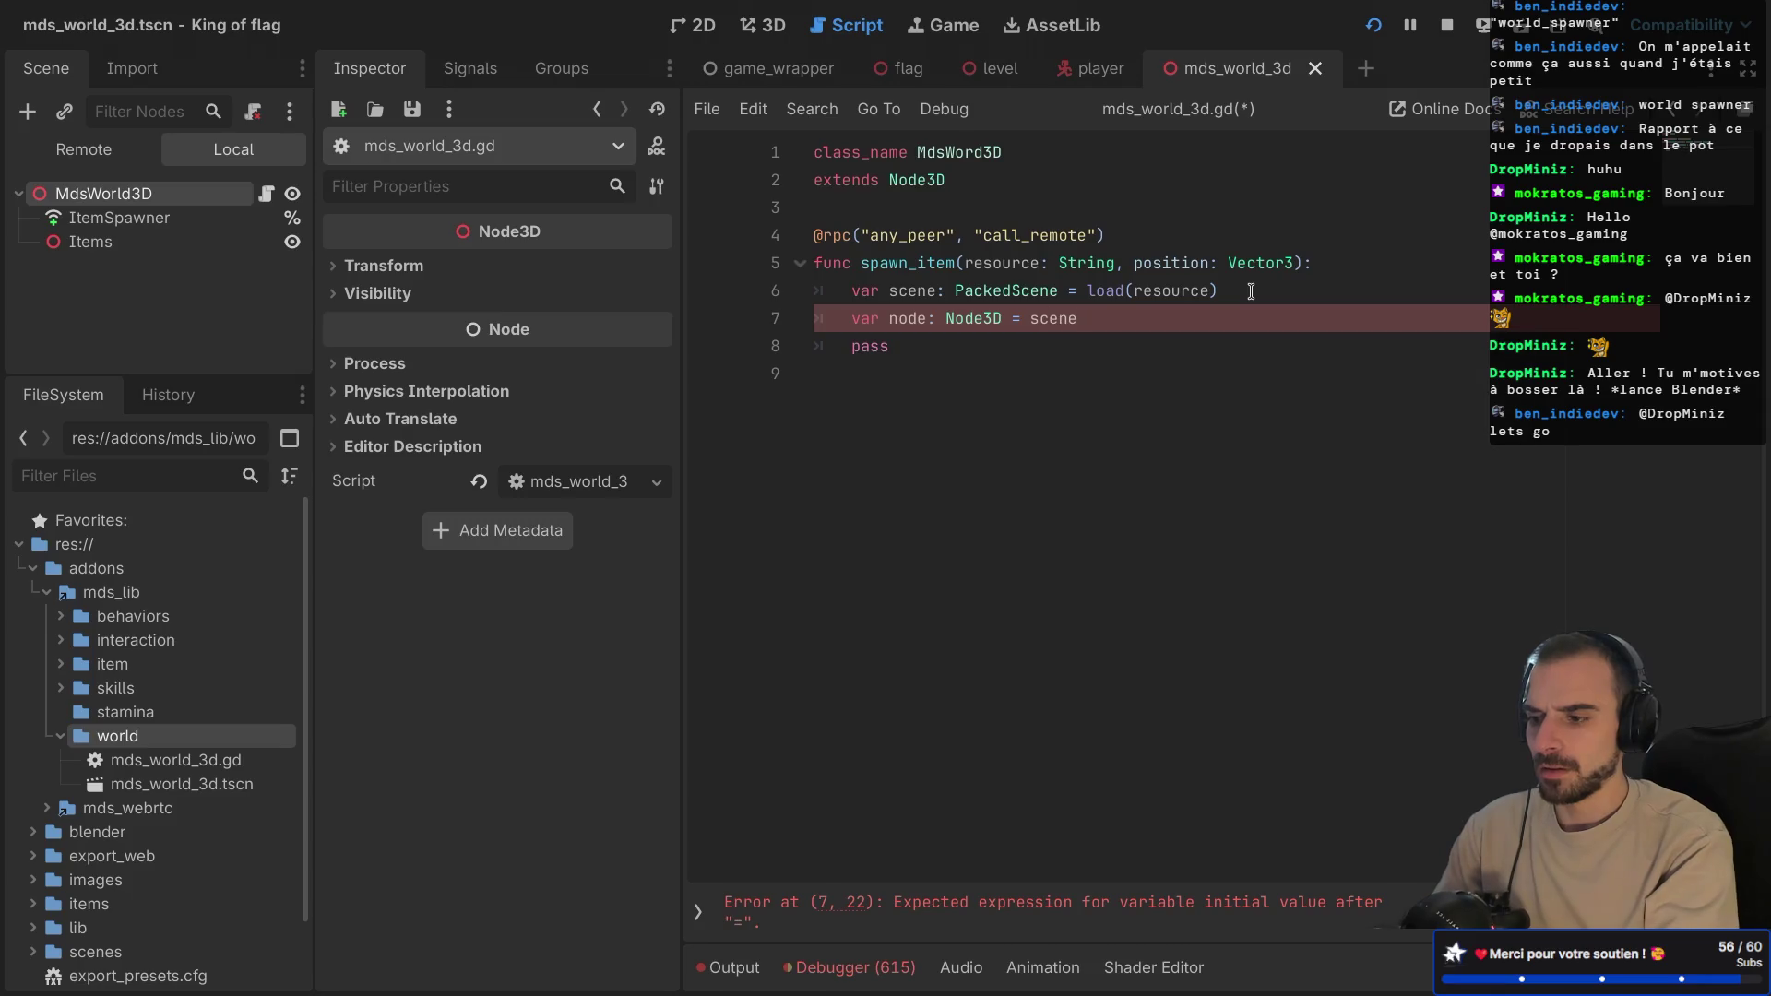
key(Return)
key(ctrl+s)
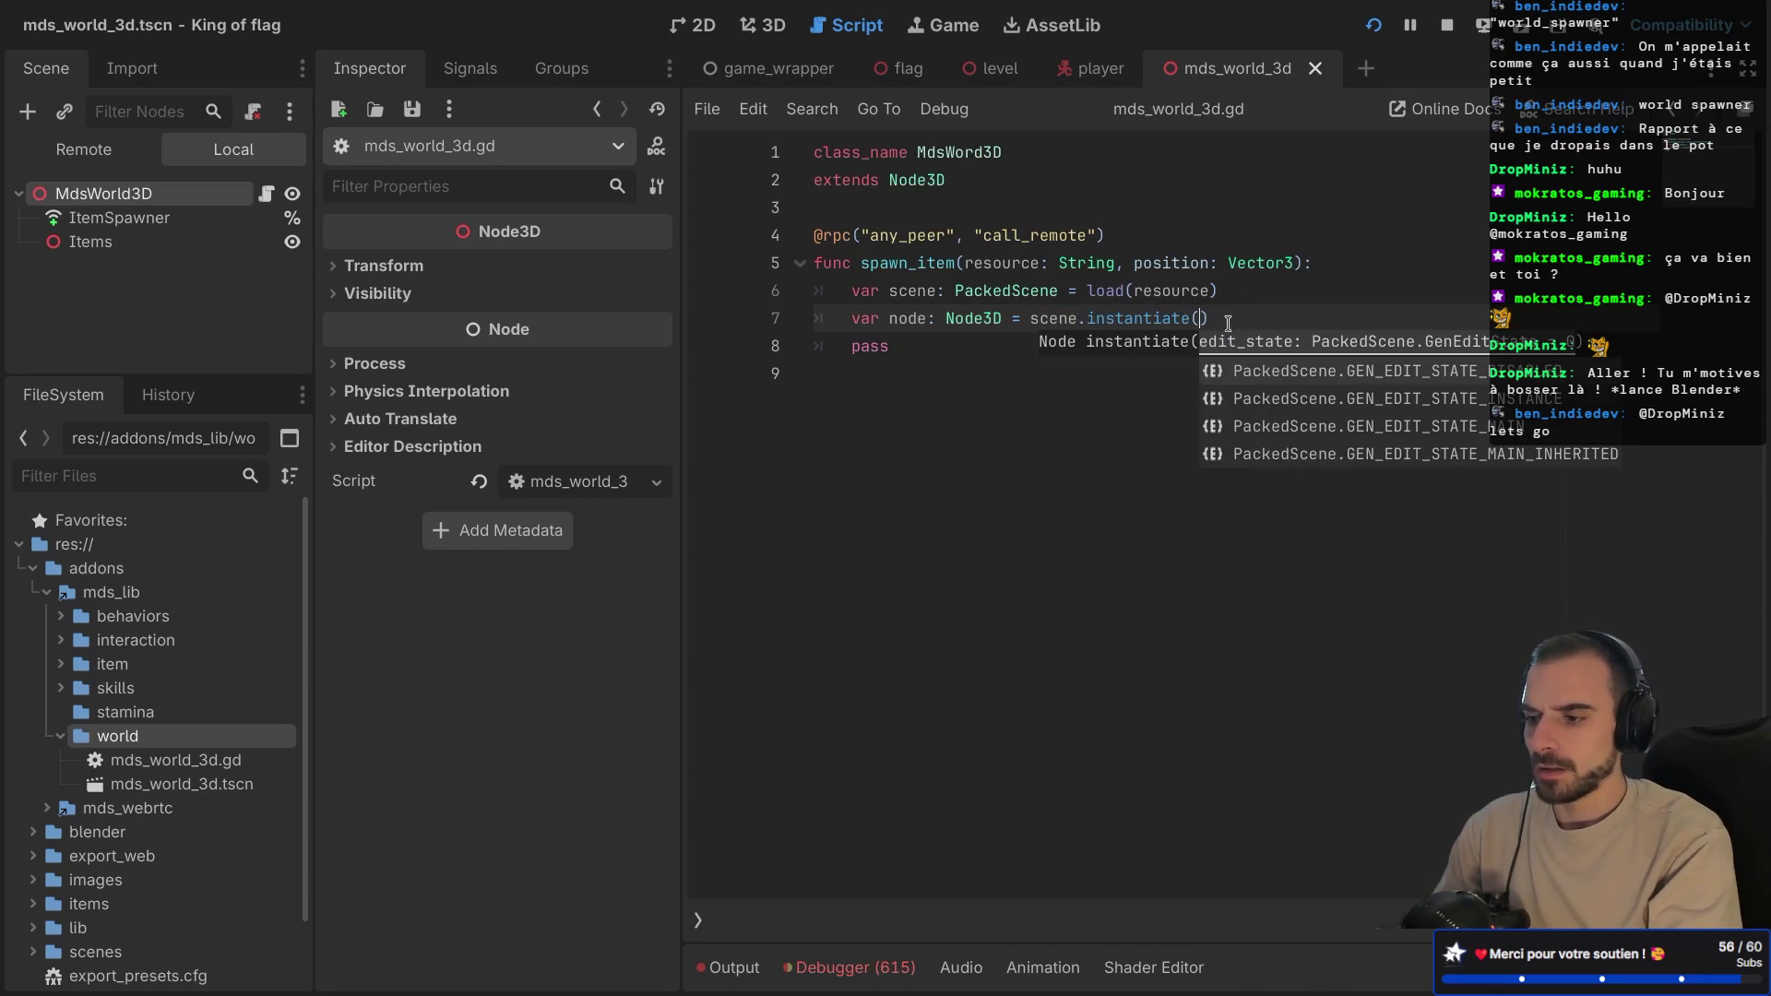
text())
Start a position assignment line, then delete the unfinished 'position.' line
key(Return)
text(po)
key(Return)
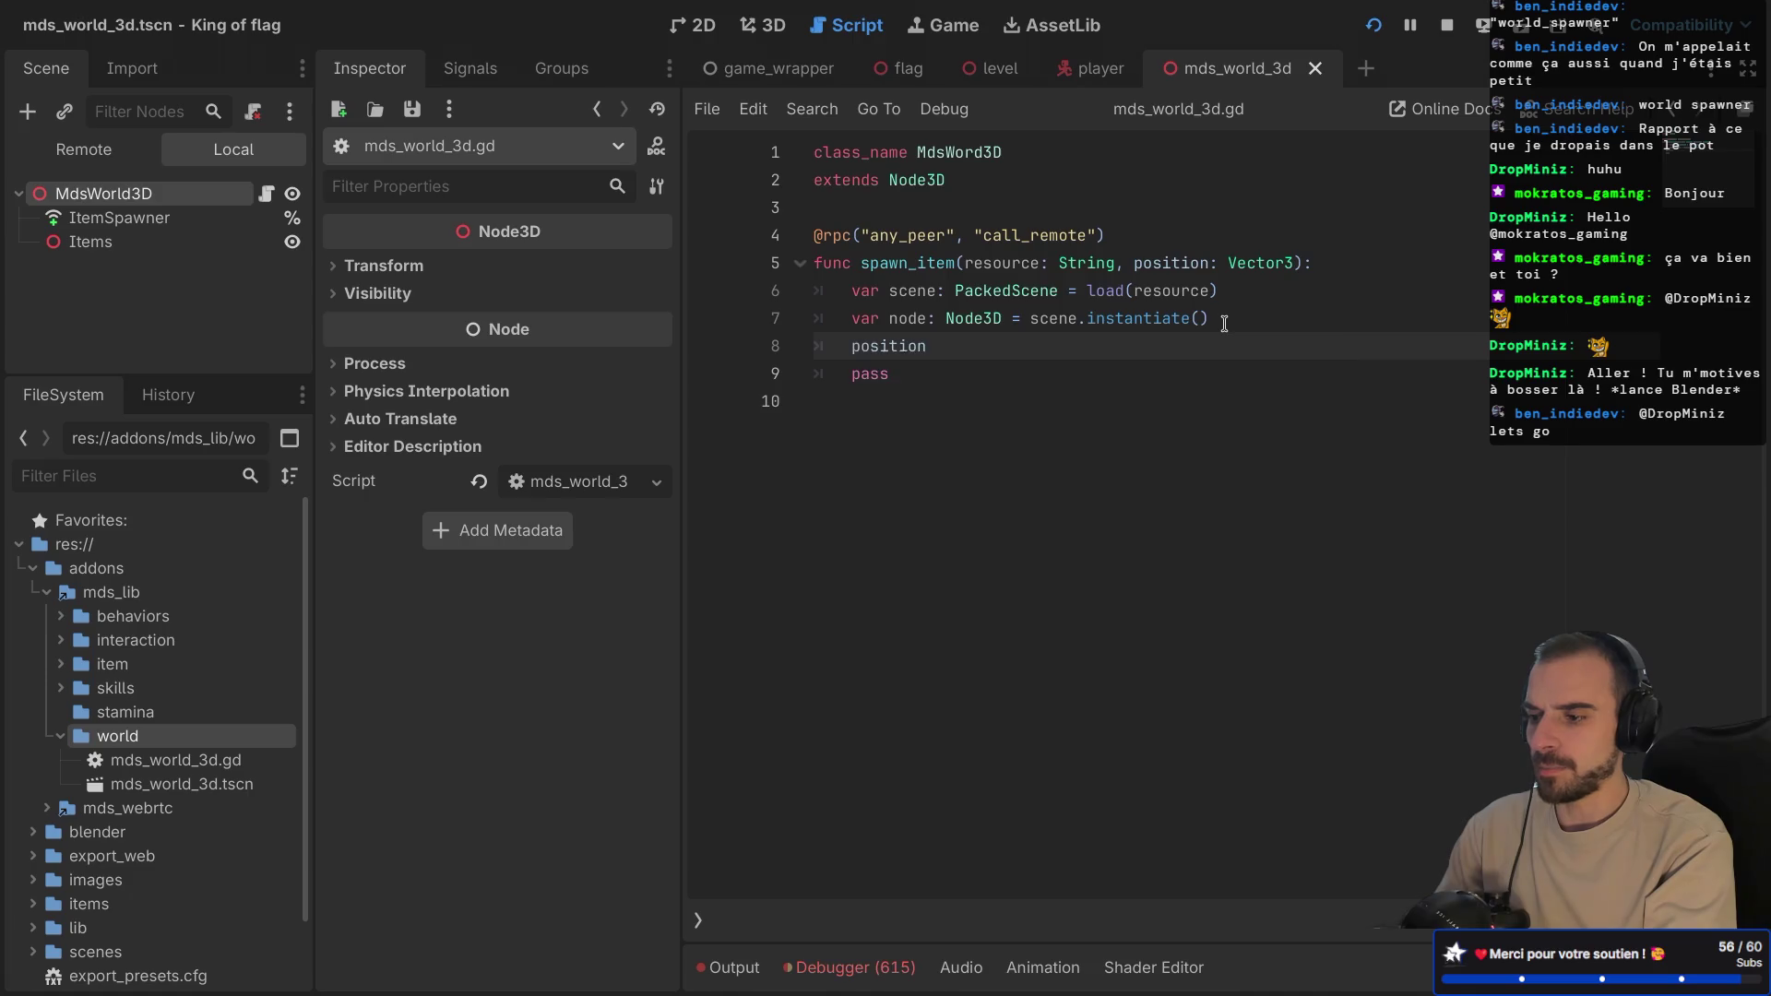
text(.)
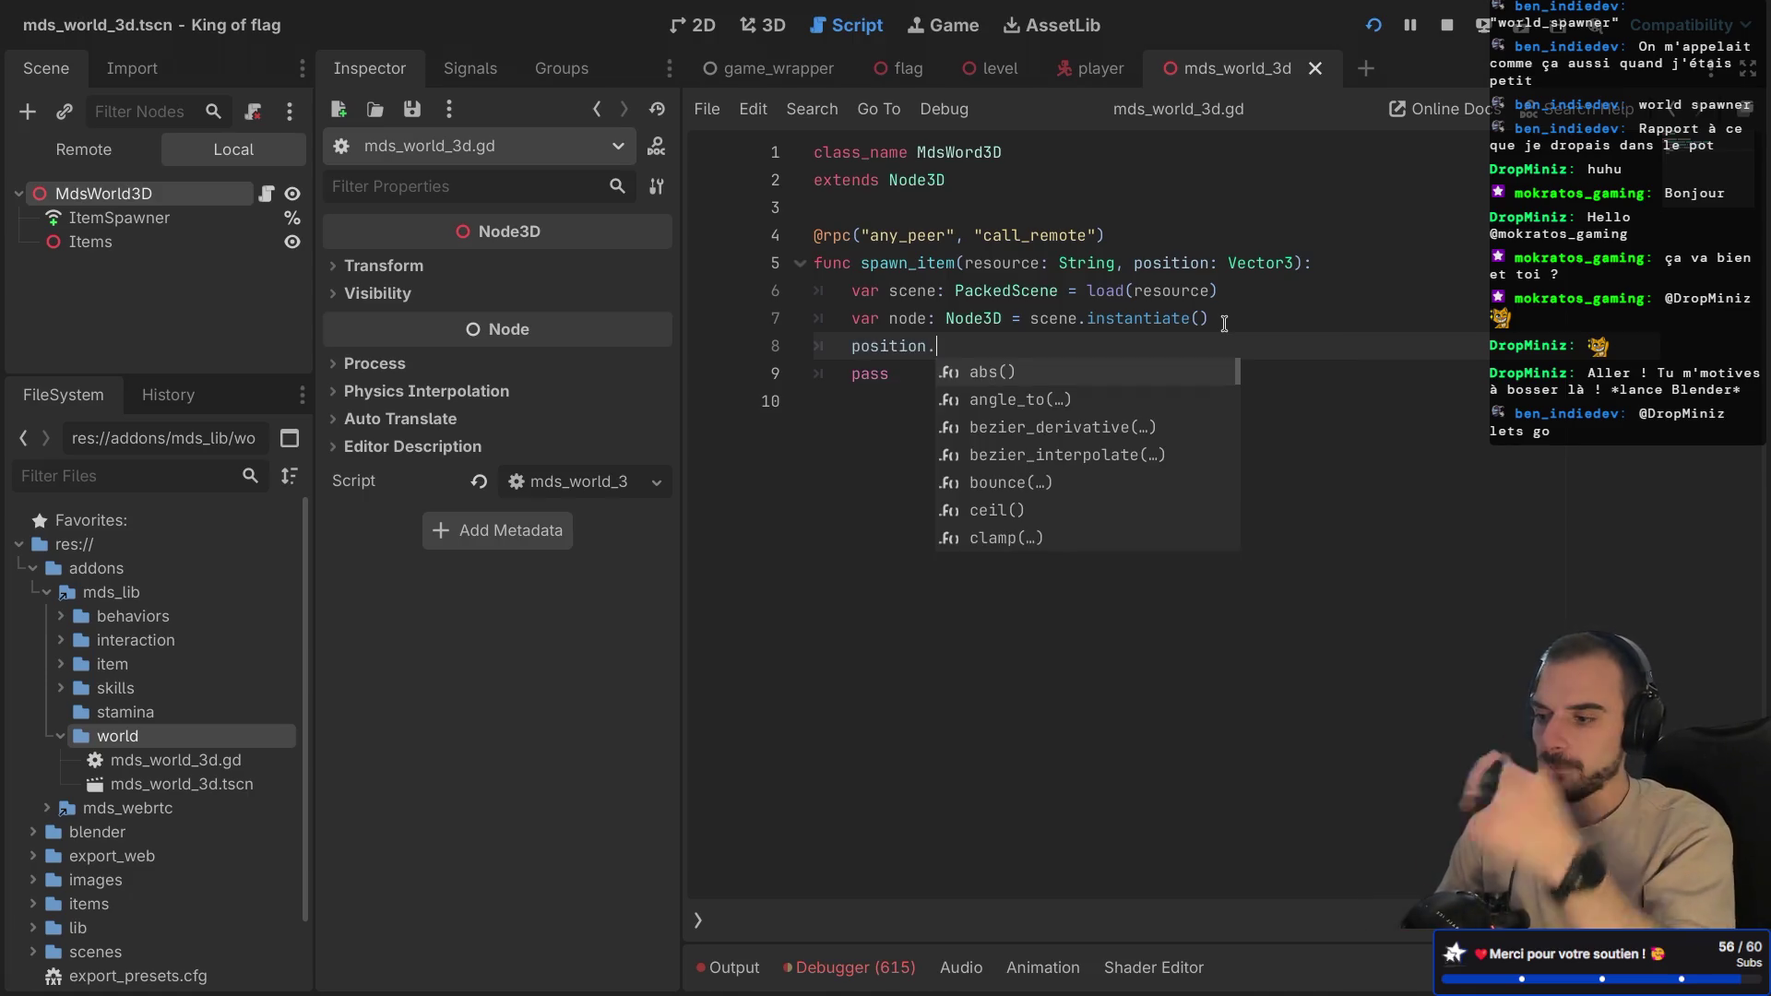
text(po)
key(BackSpace)
key(BackSpace)
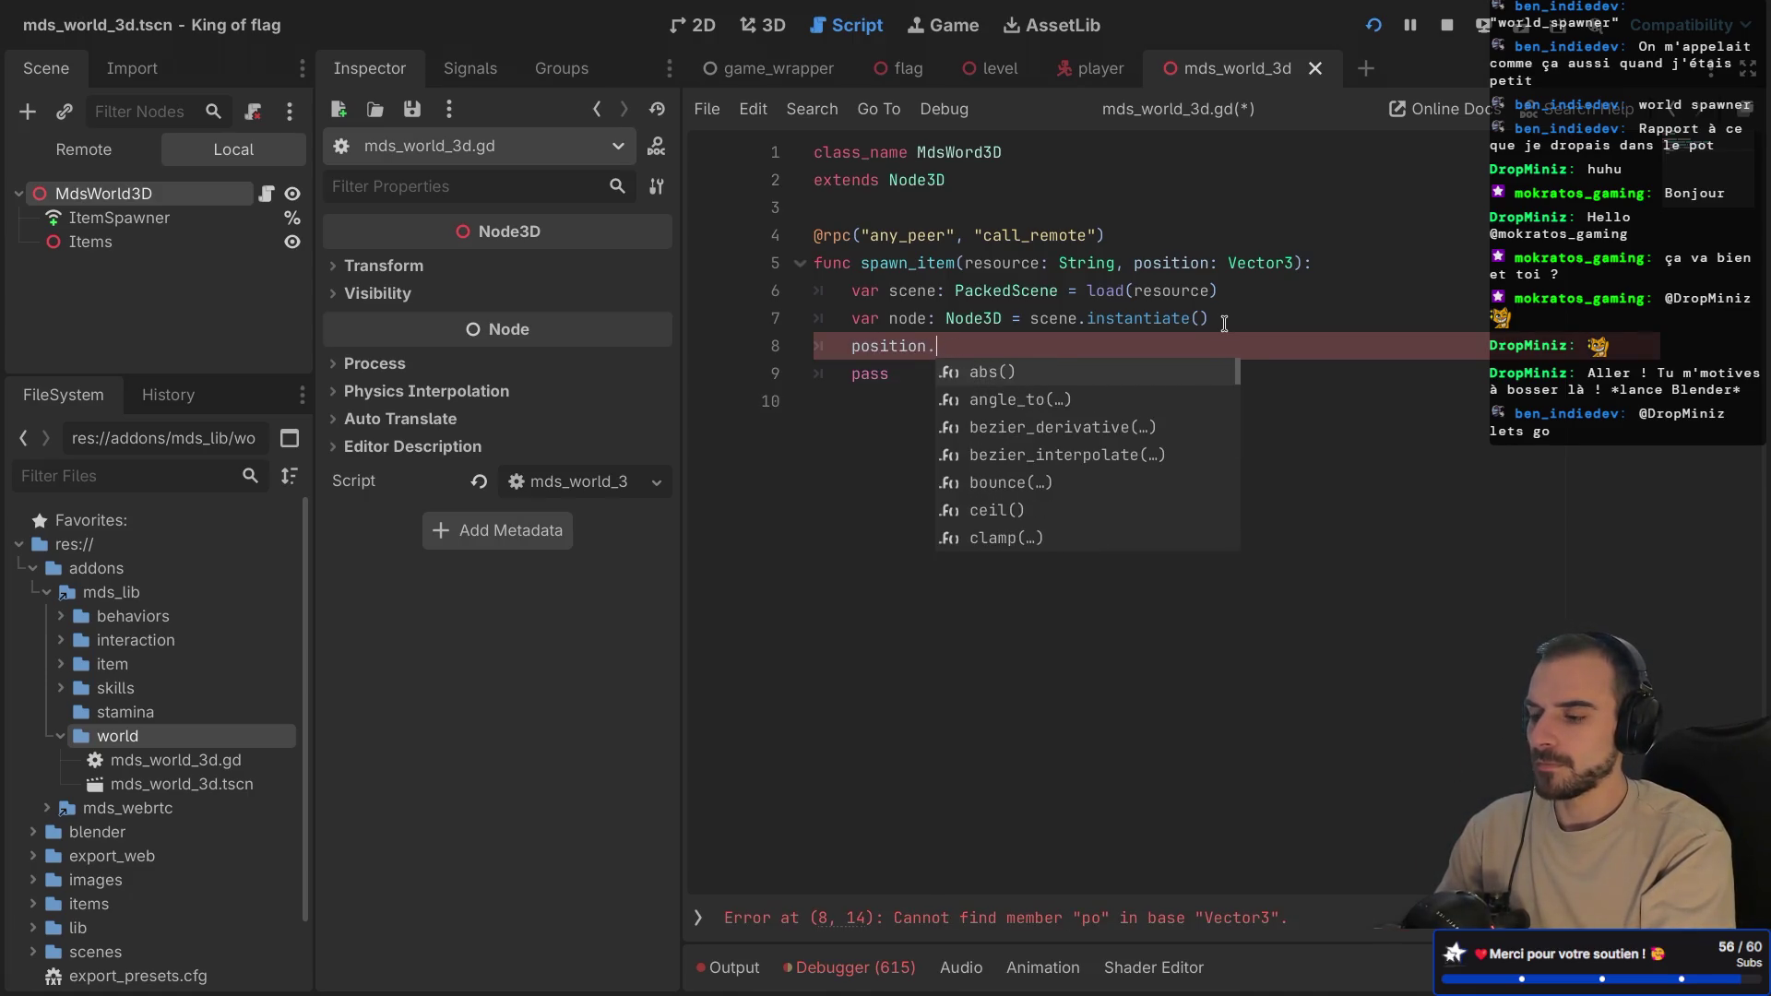
key(BackSpace)
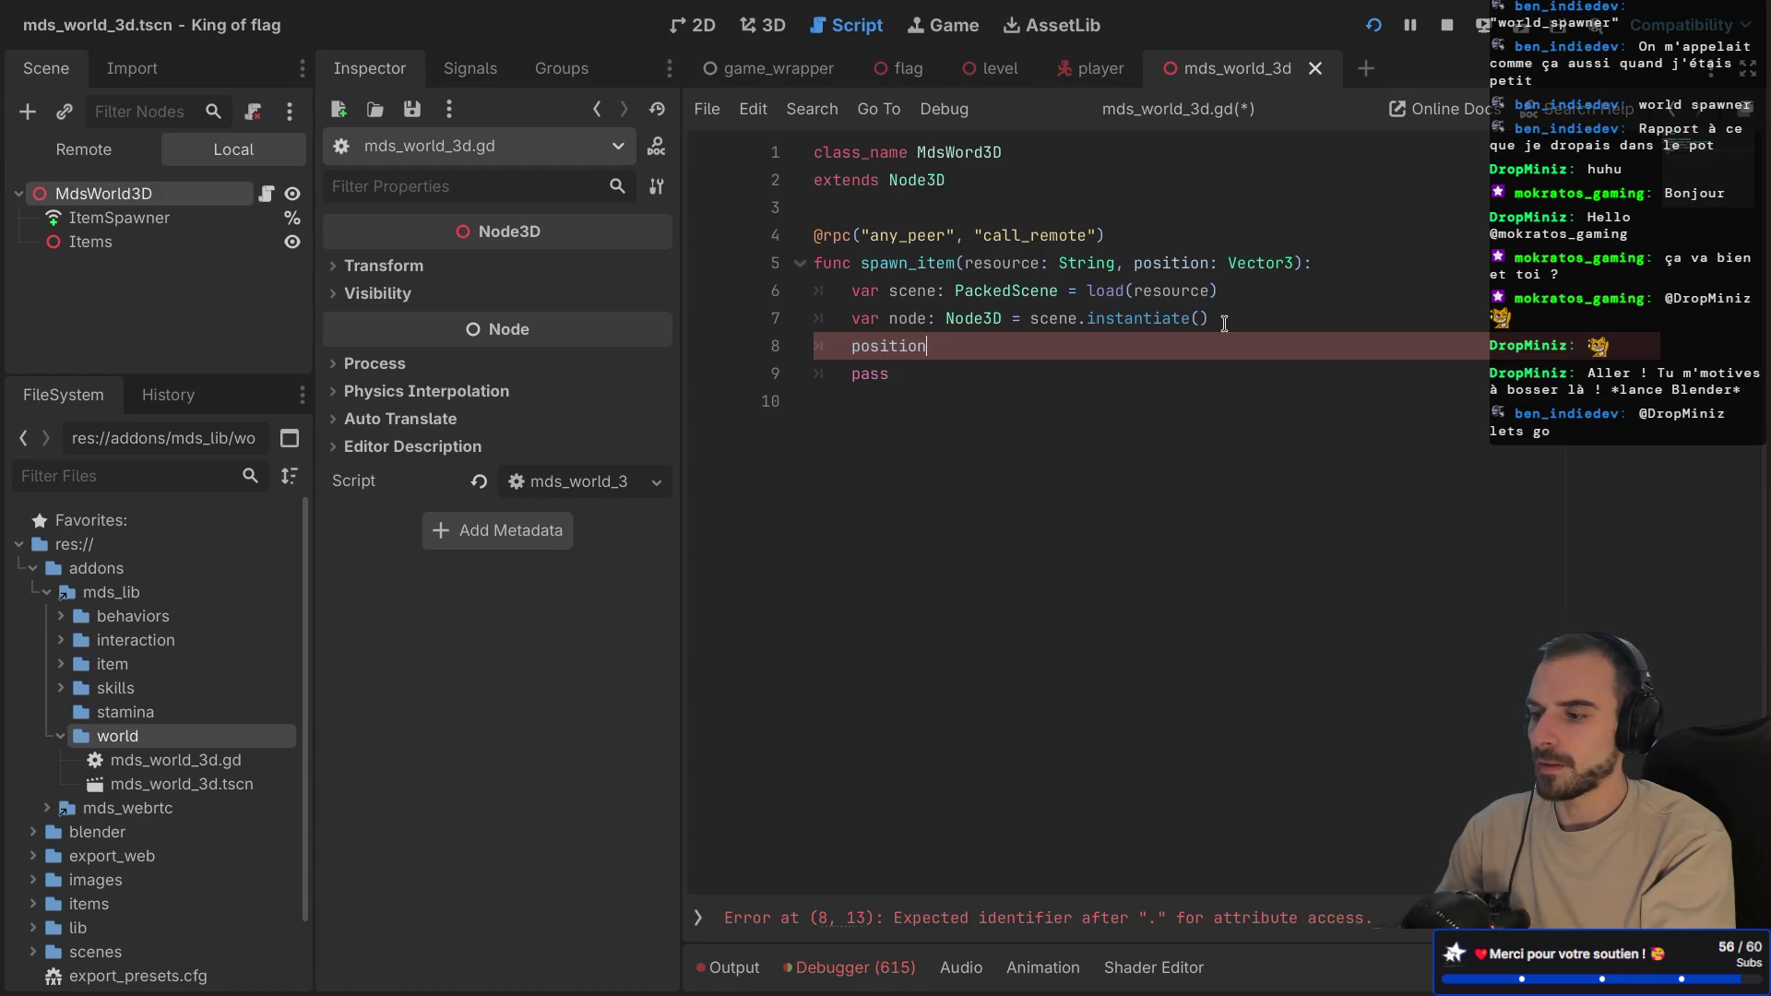
key(BackSpace)
key(BackSpace)
key(BackSpace)
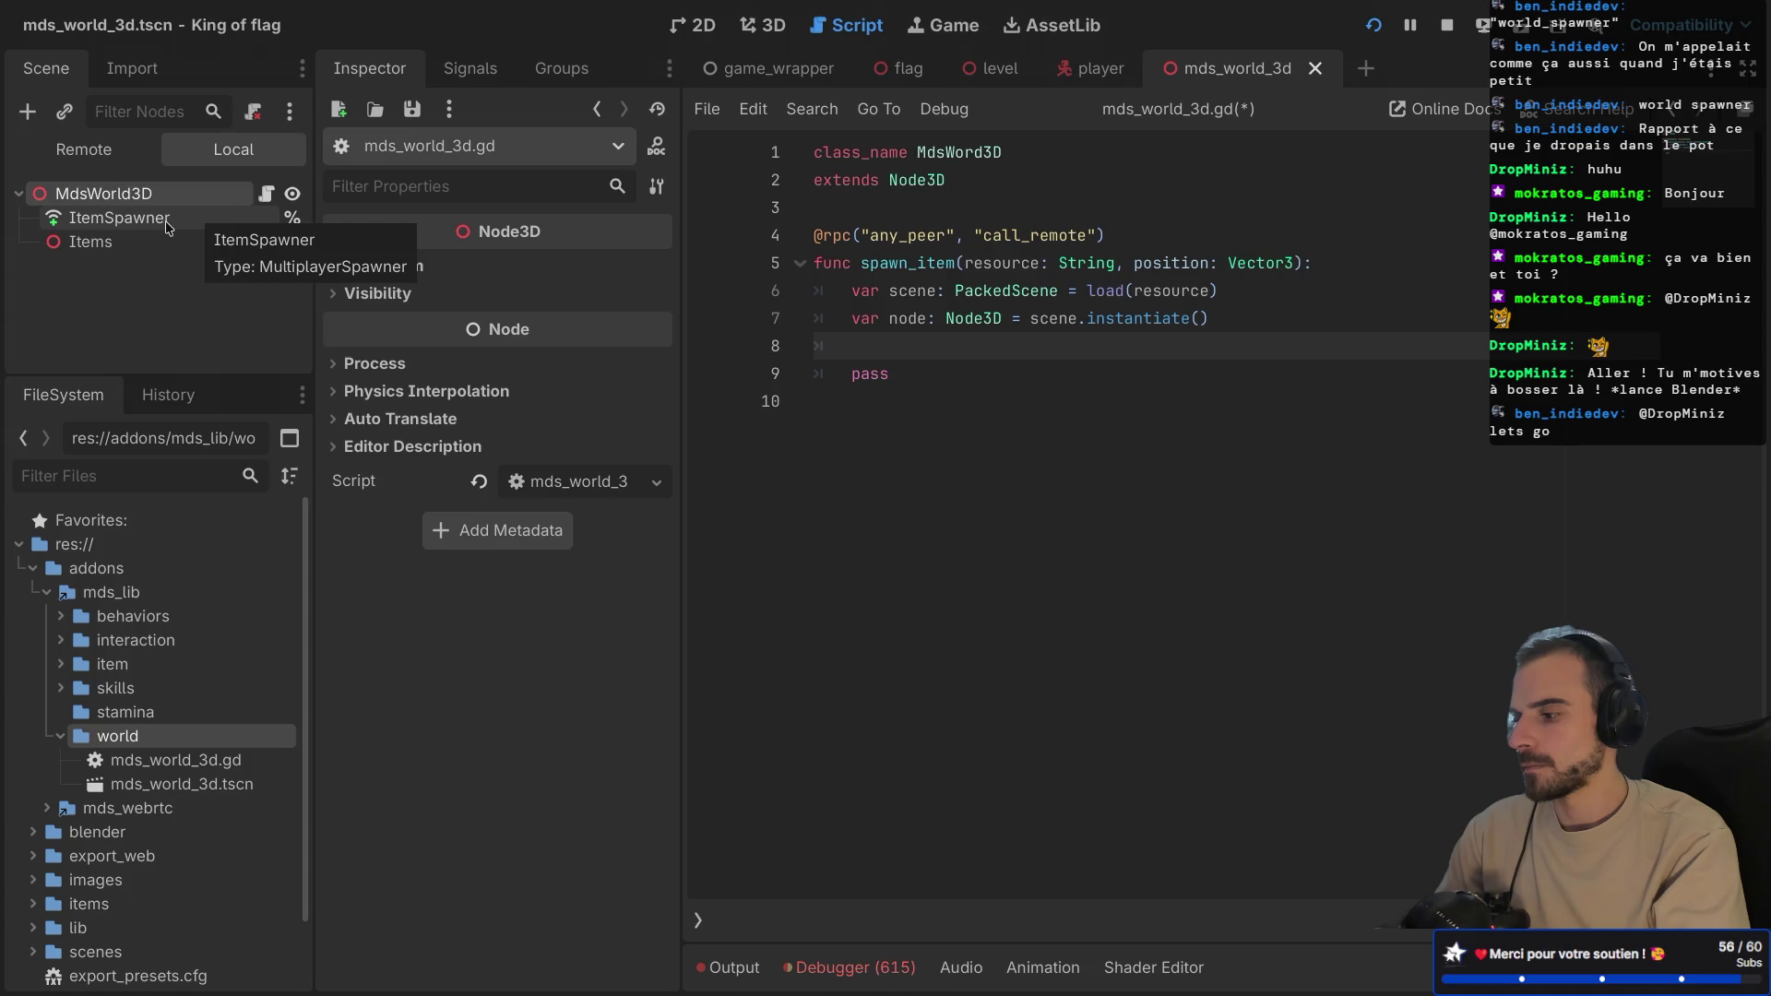
Attach a new item_spawner.gd script to the ItemSpawner node and start editing on line 3
click(168, 227)
right_click(168, 227)
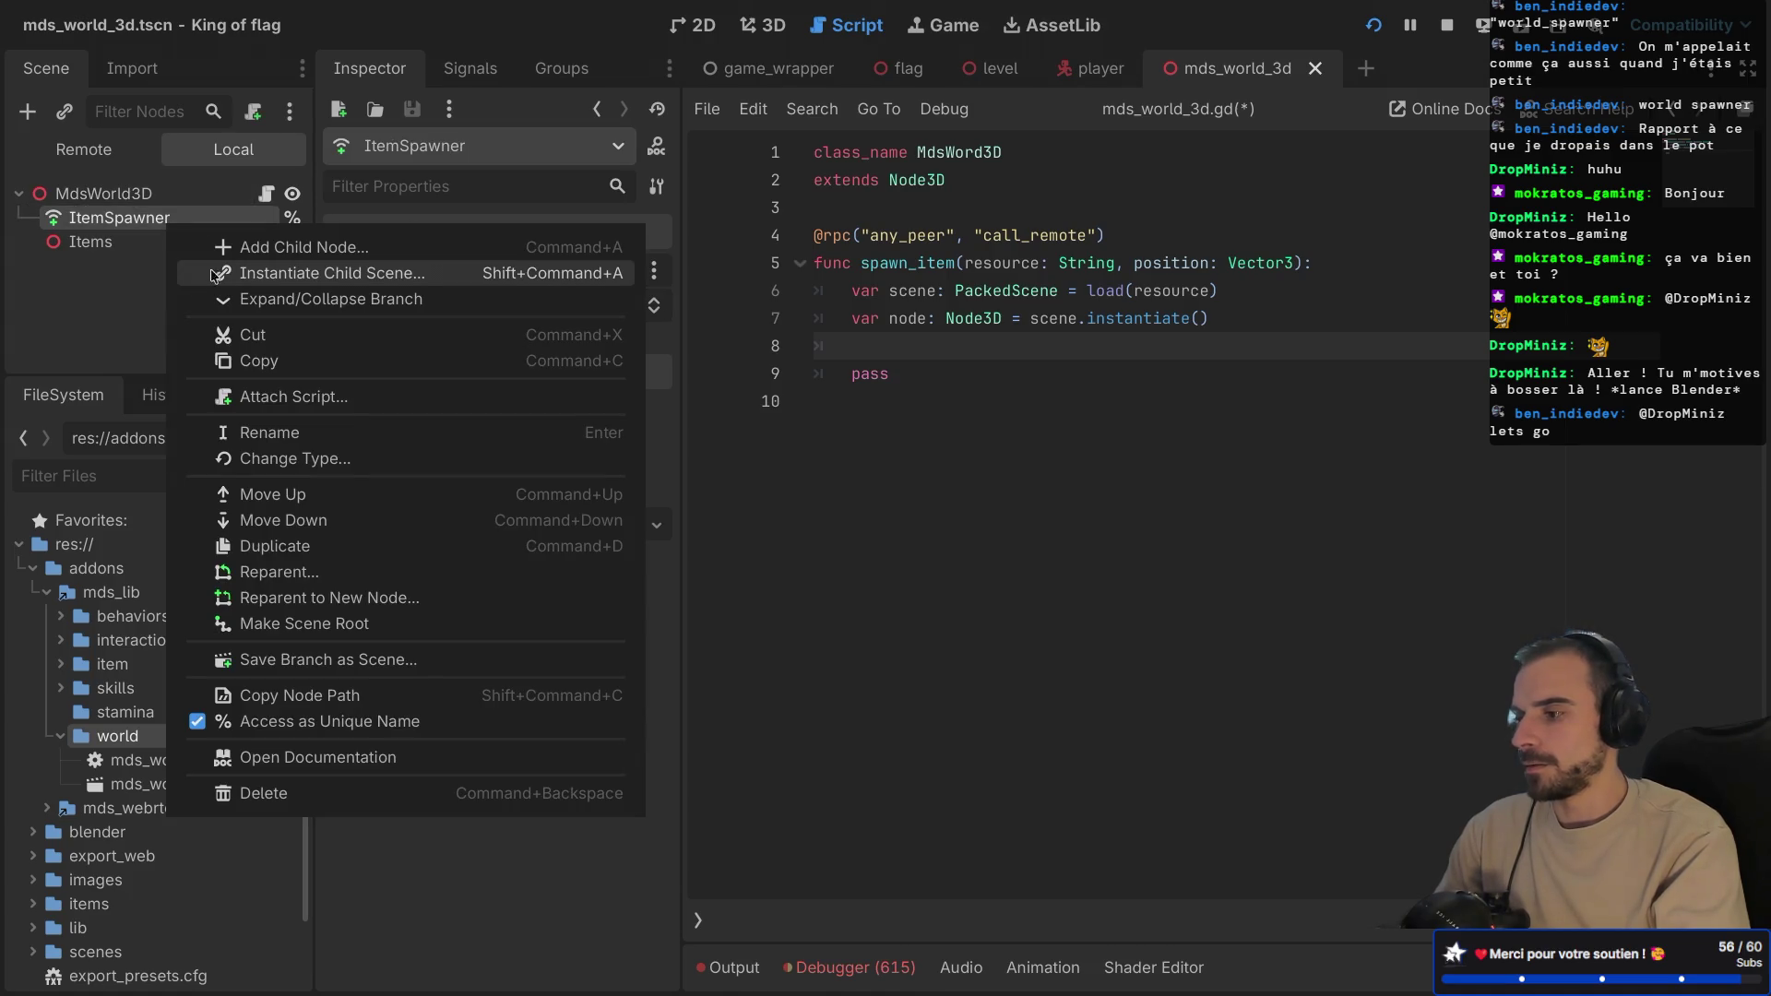
key(Escape)
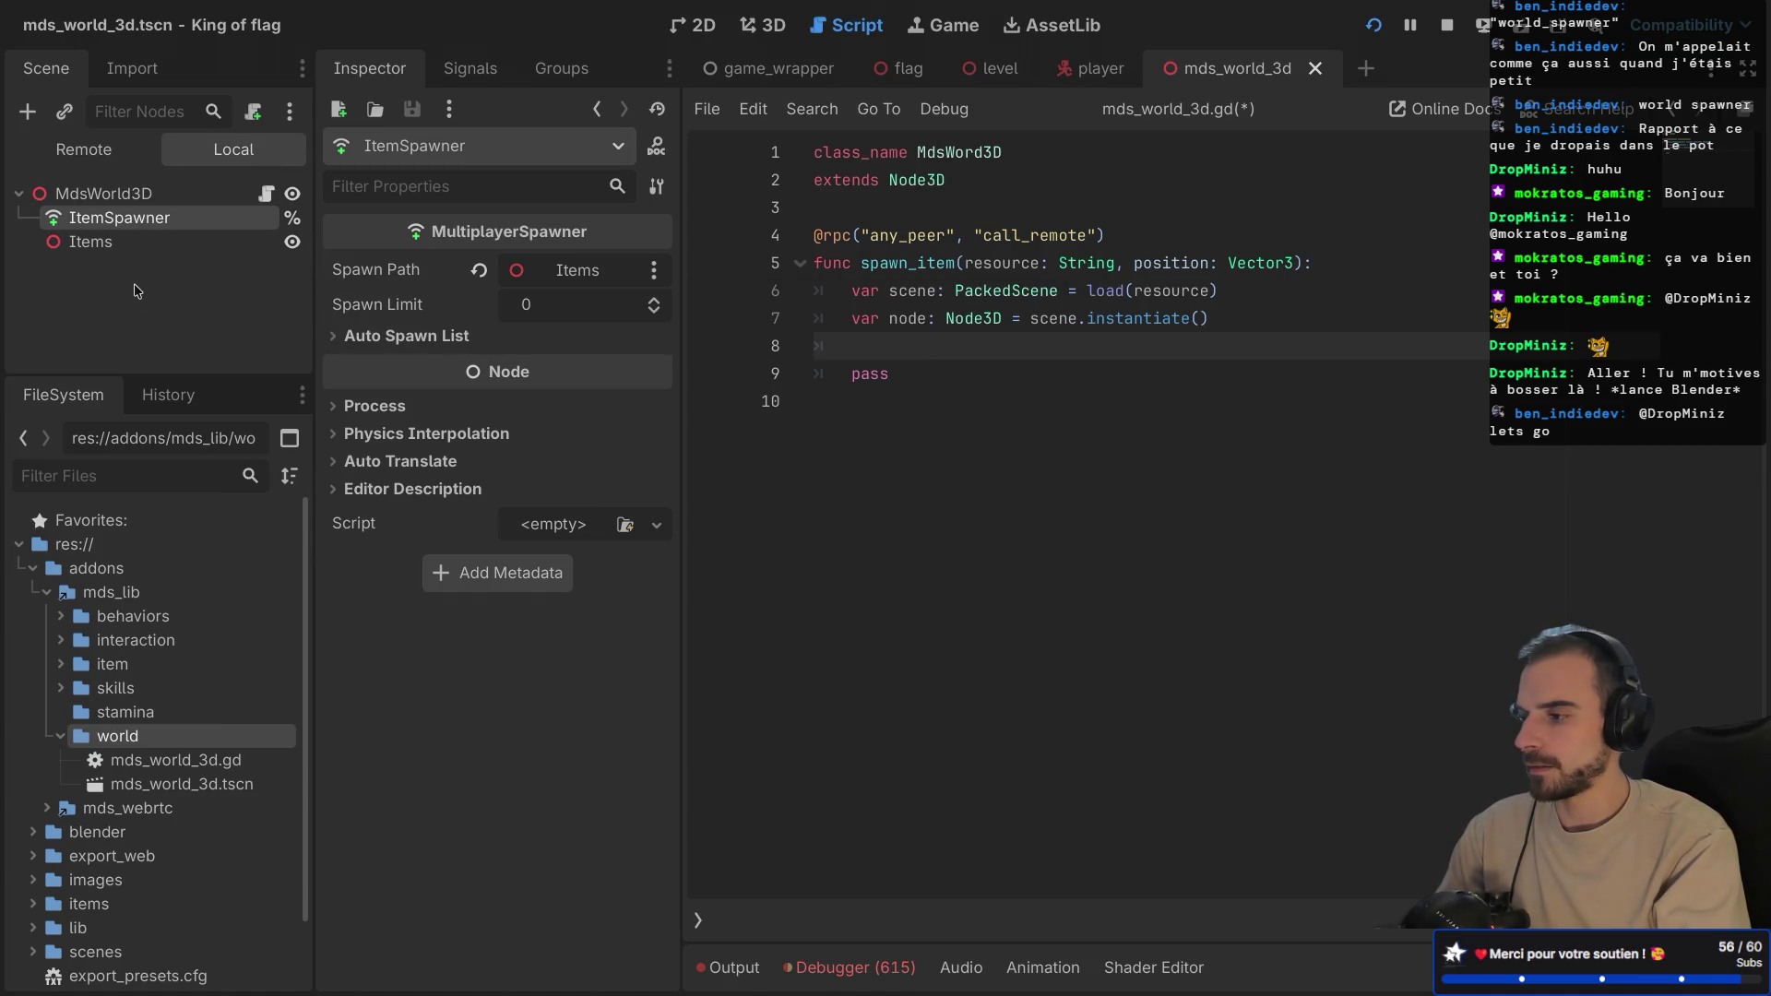
right_click(167, 226)
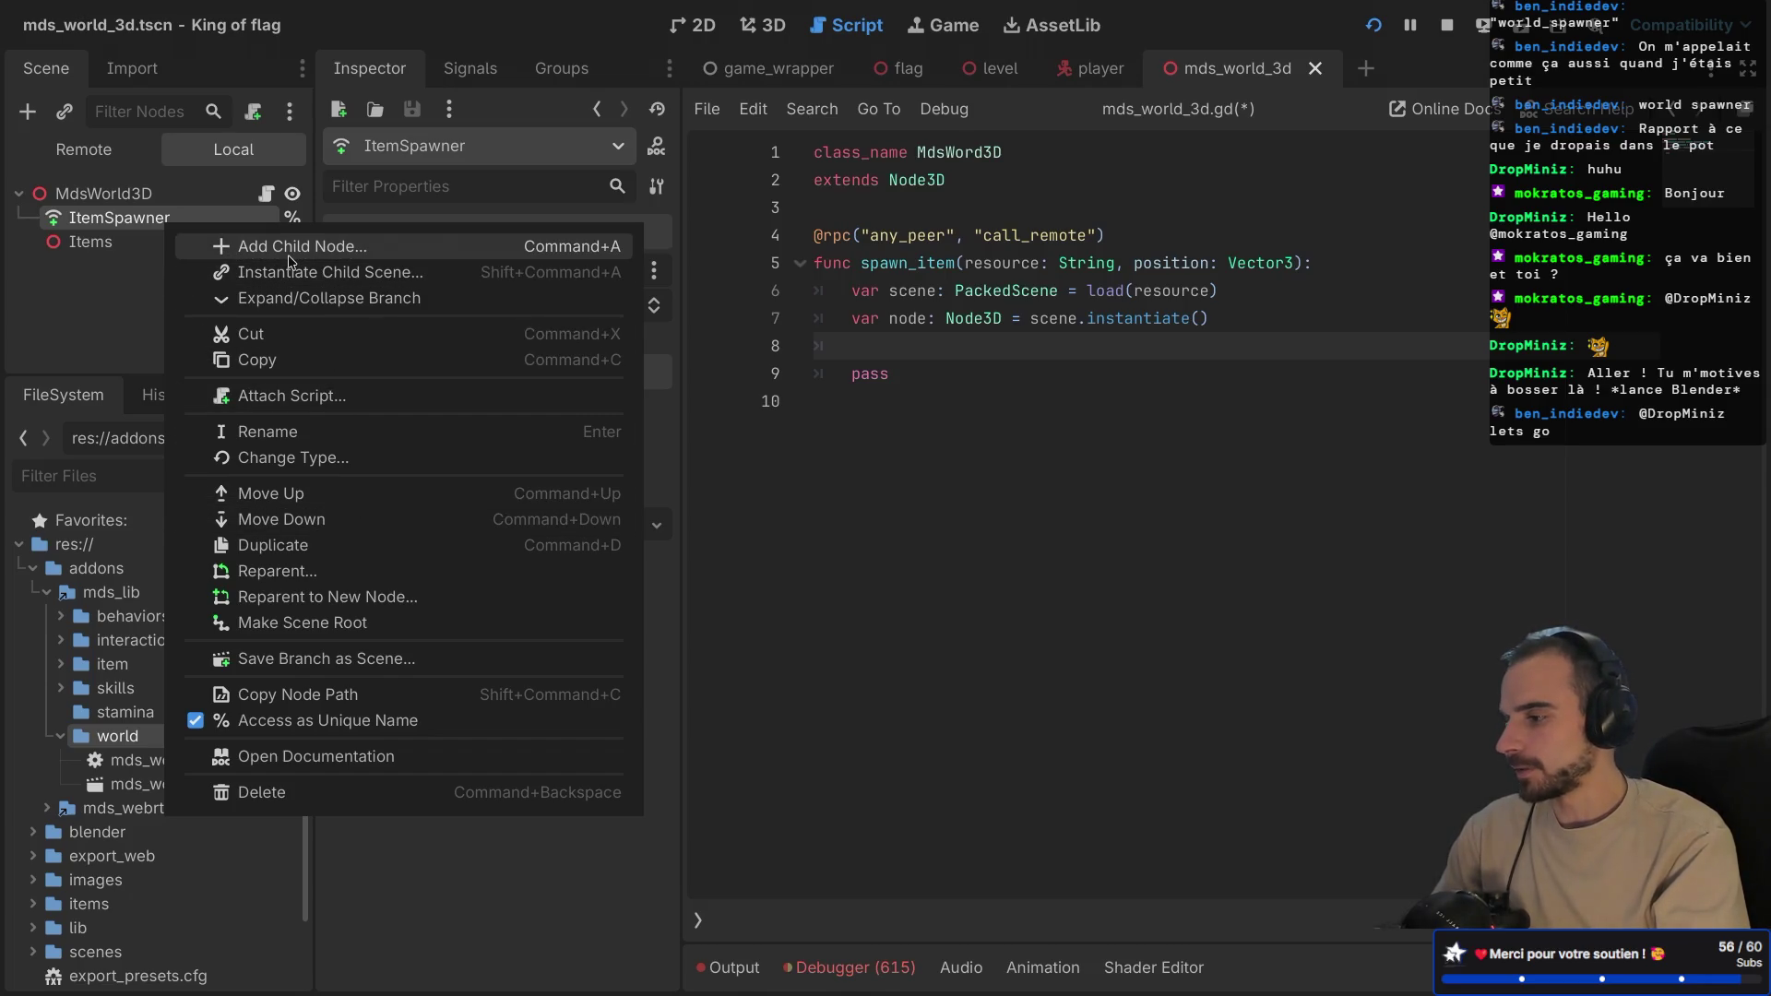
key(Escape)
click(252, 111)
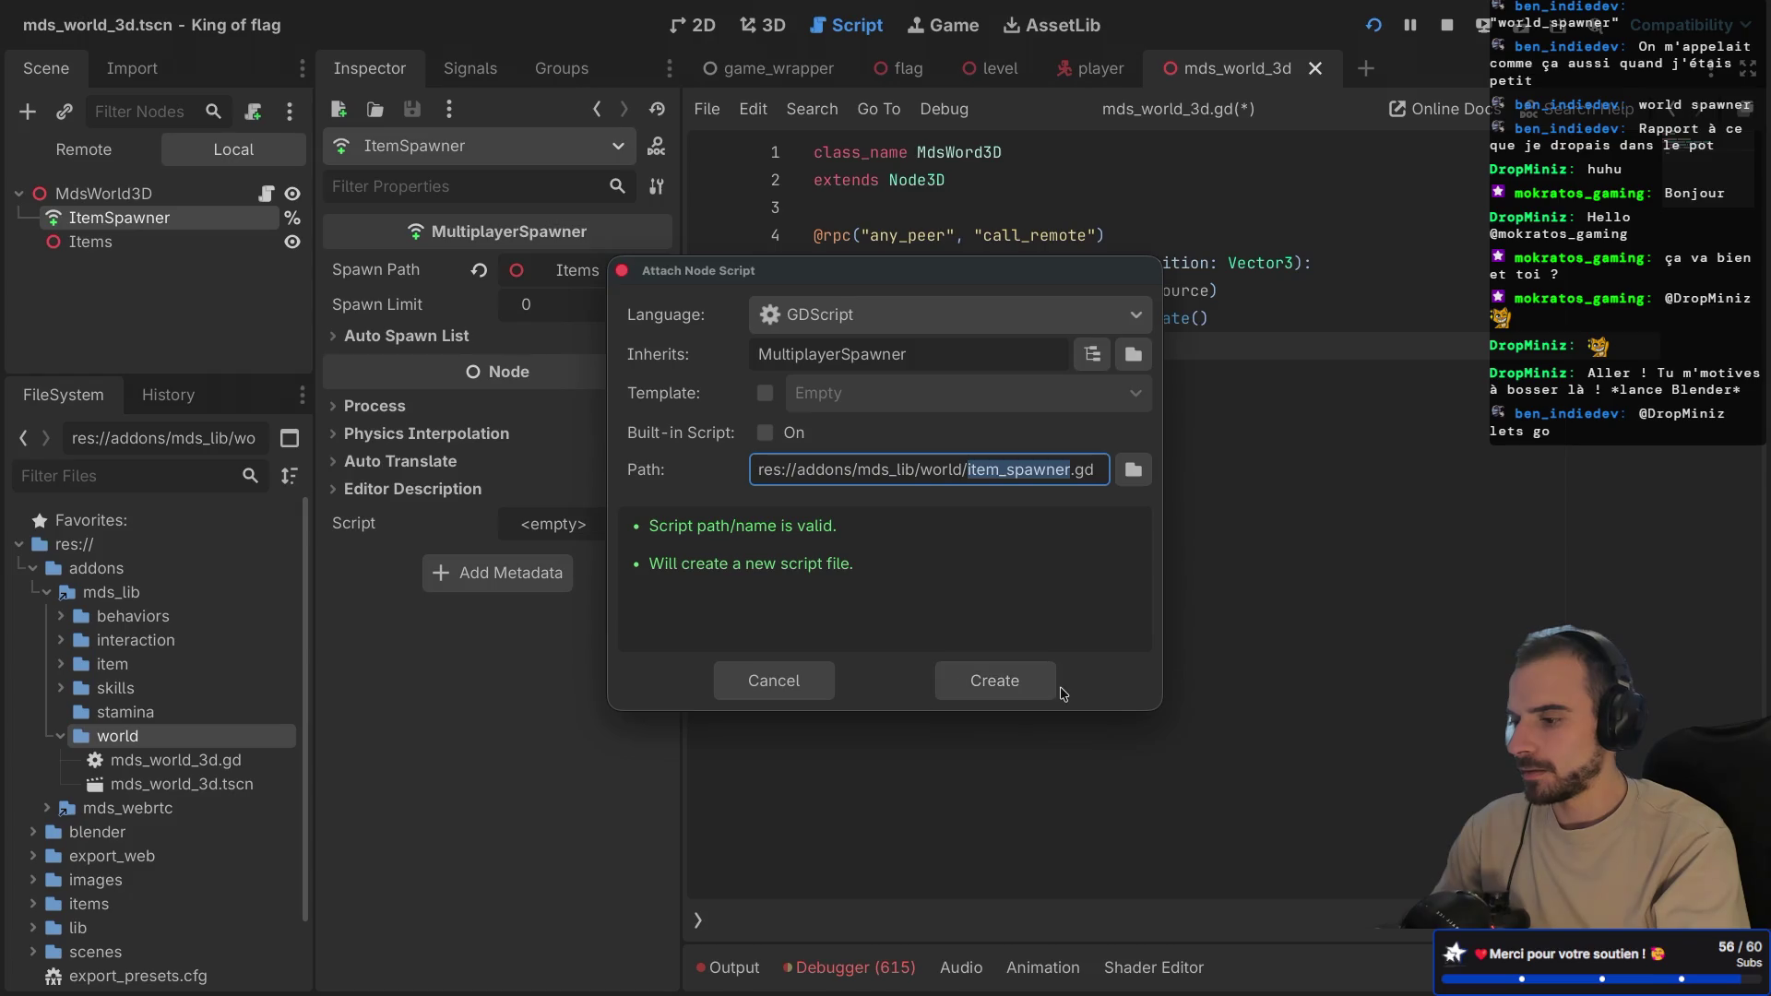
click(1004, 687)
click(957, 207)
Write func _enter_tree() that sets spawn_function = custom_function
text(unc _)
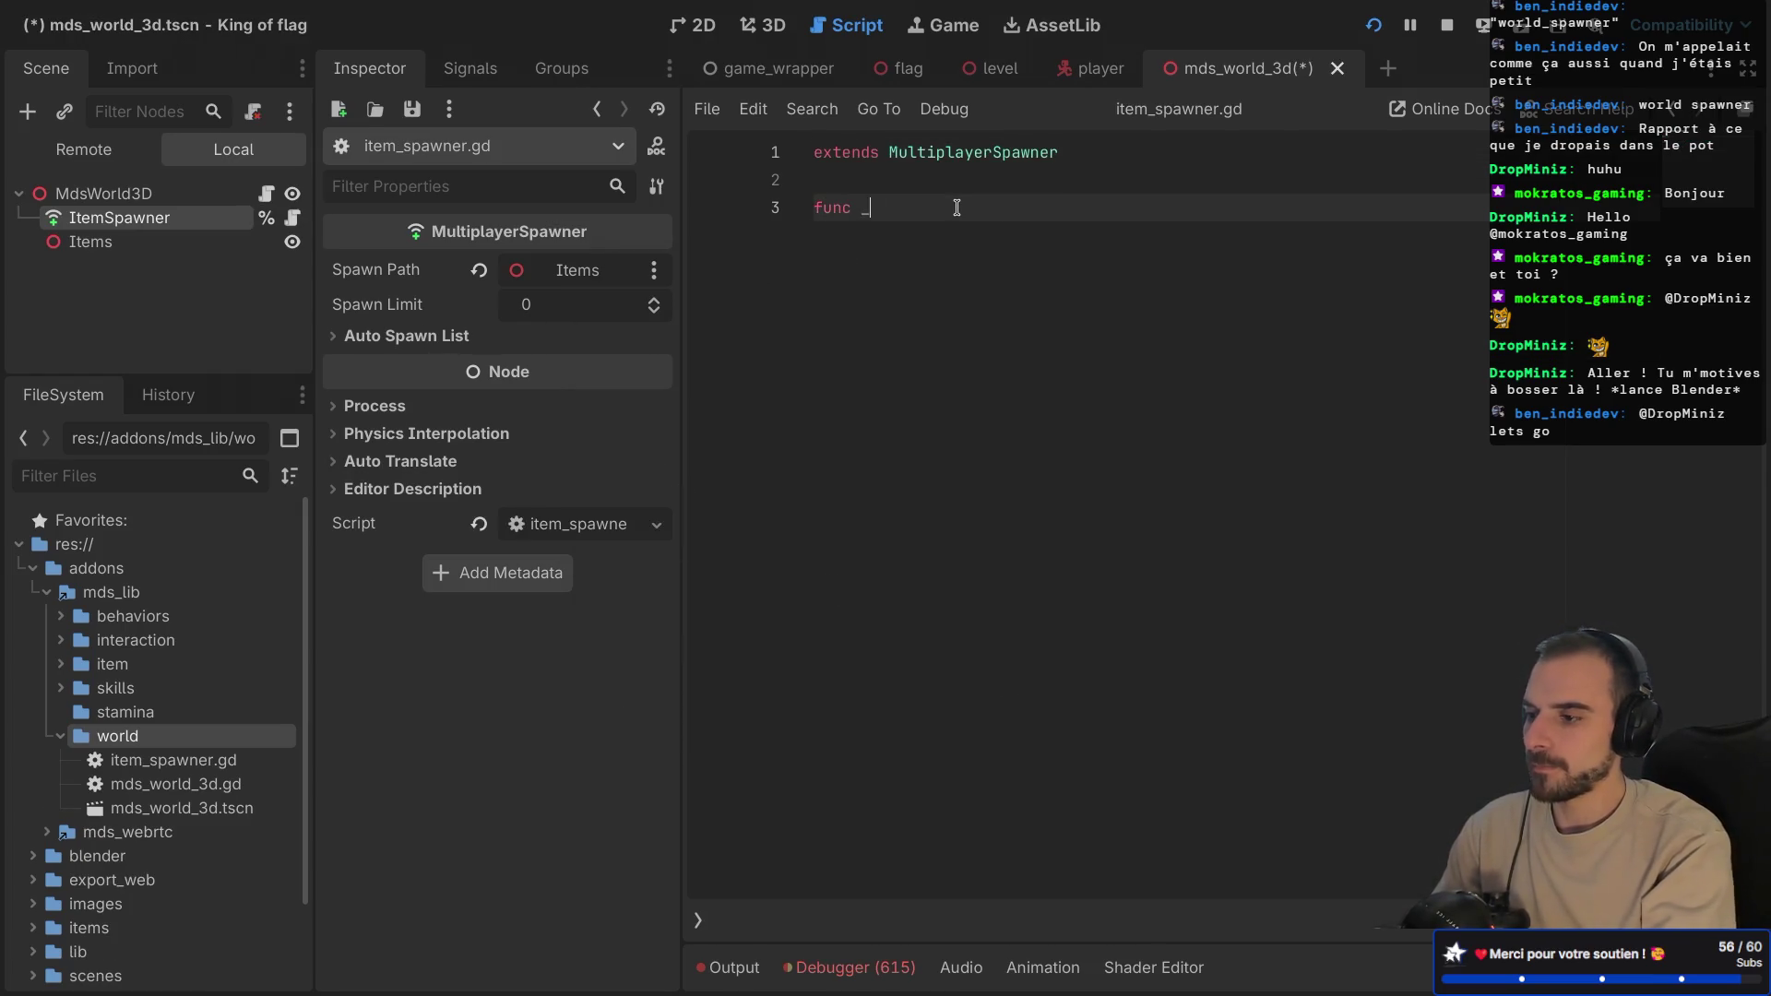
text(enter)
key(Return)
text(span)
key(Down)
key(Down)
key(Down)
key(Up)
key(Return)
text(= custom)
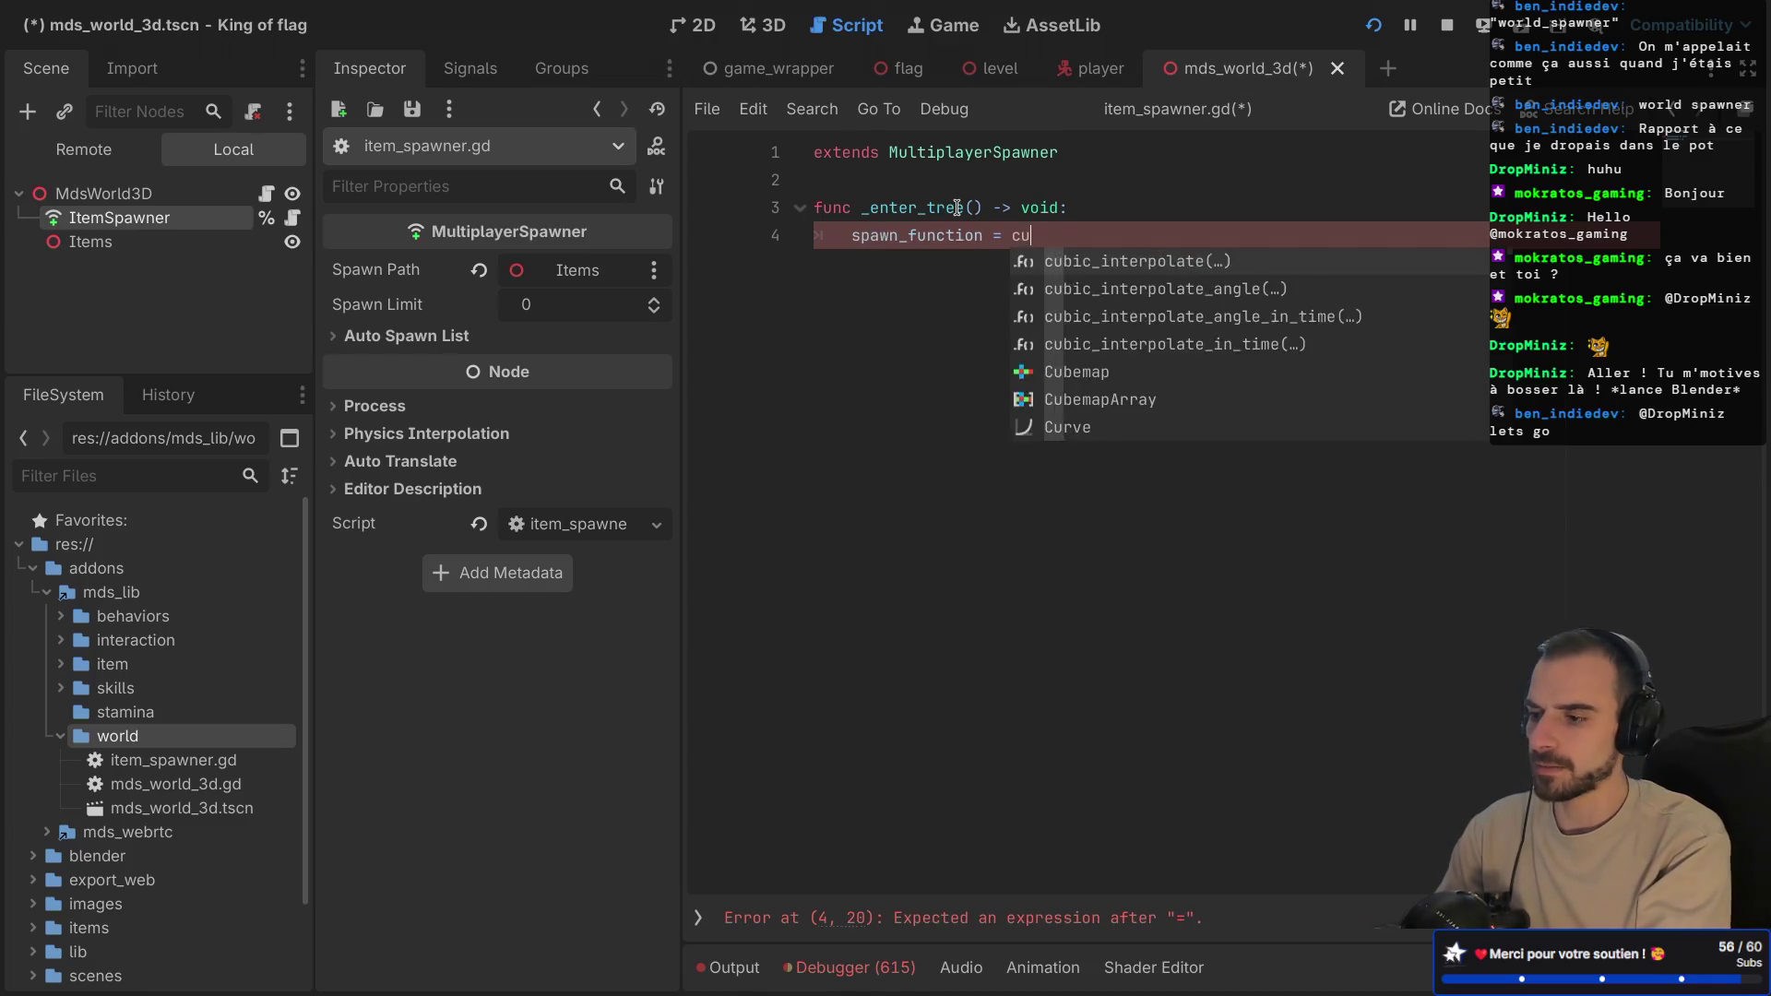
text(_function)
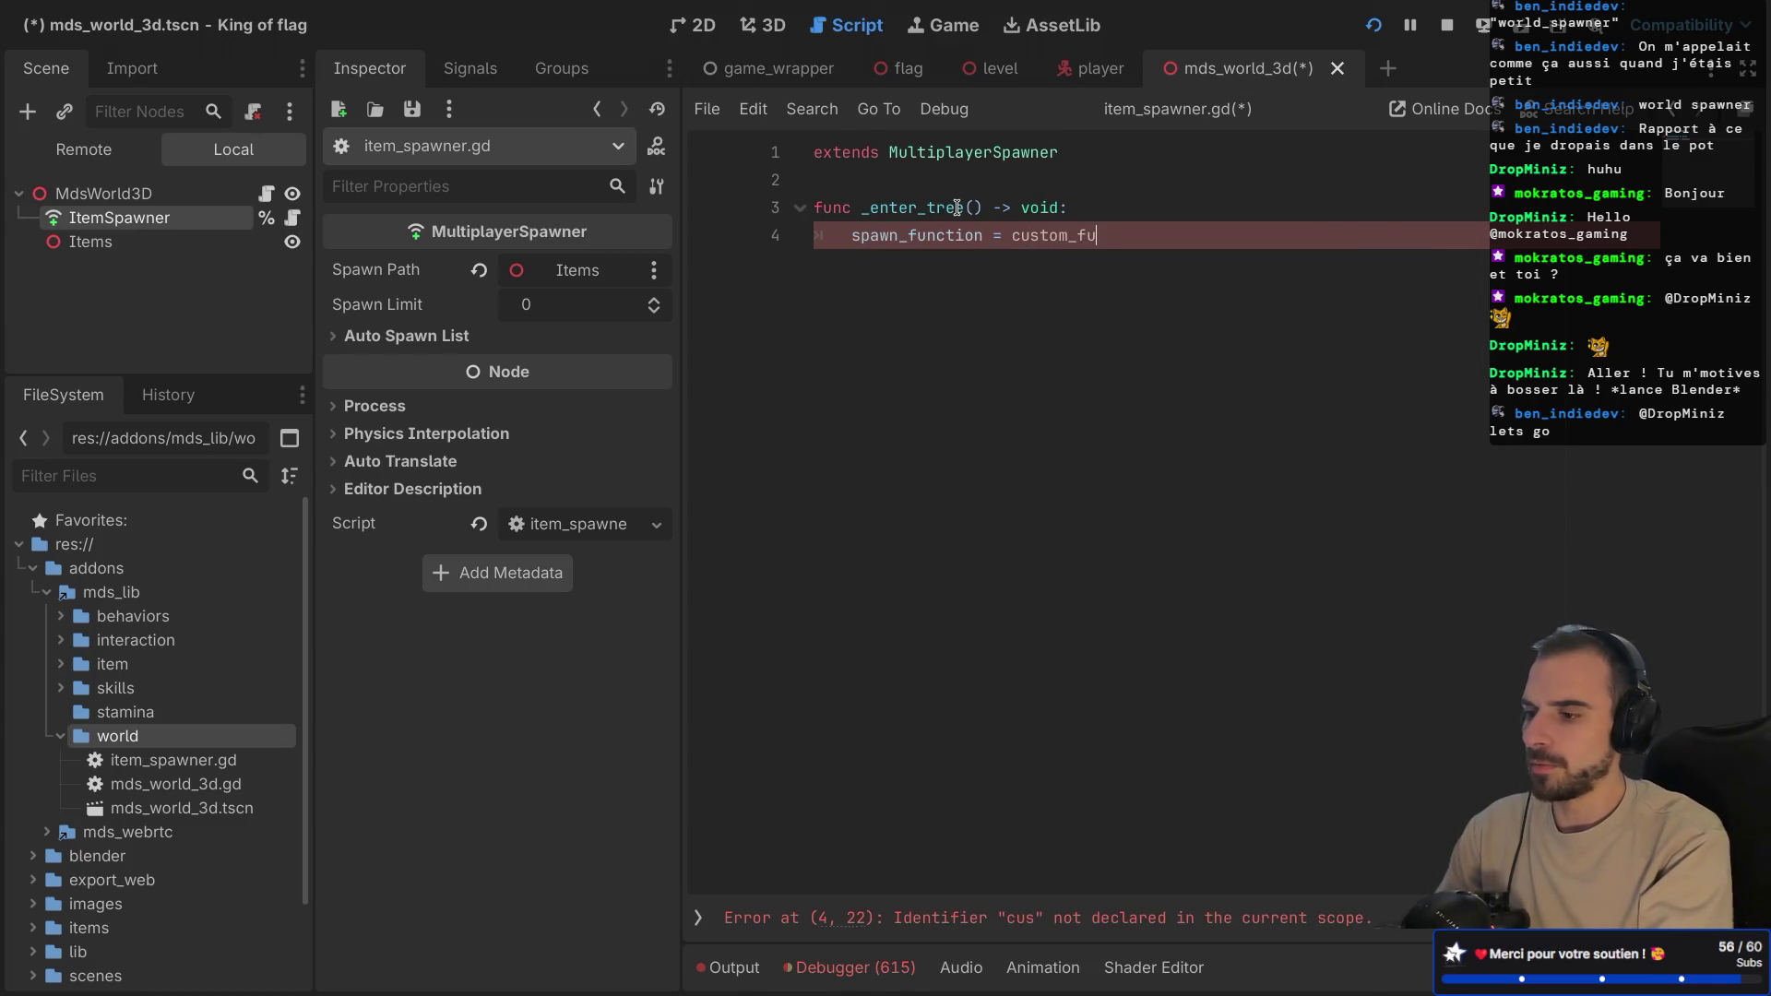
key(Return)
key(Return)
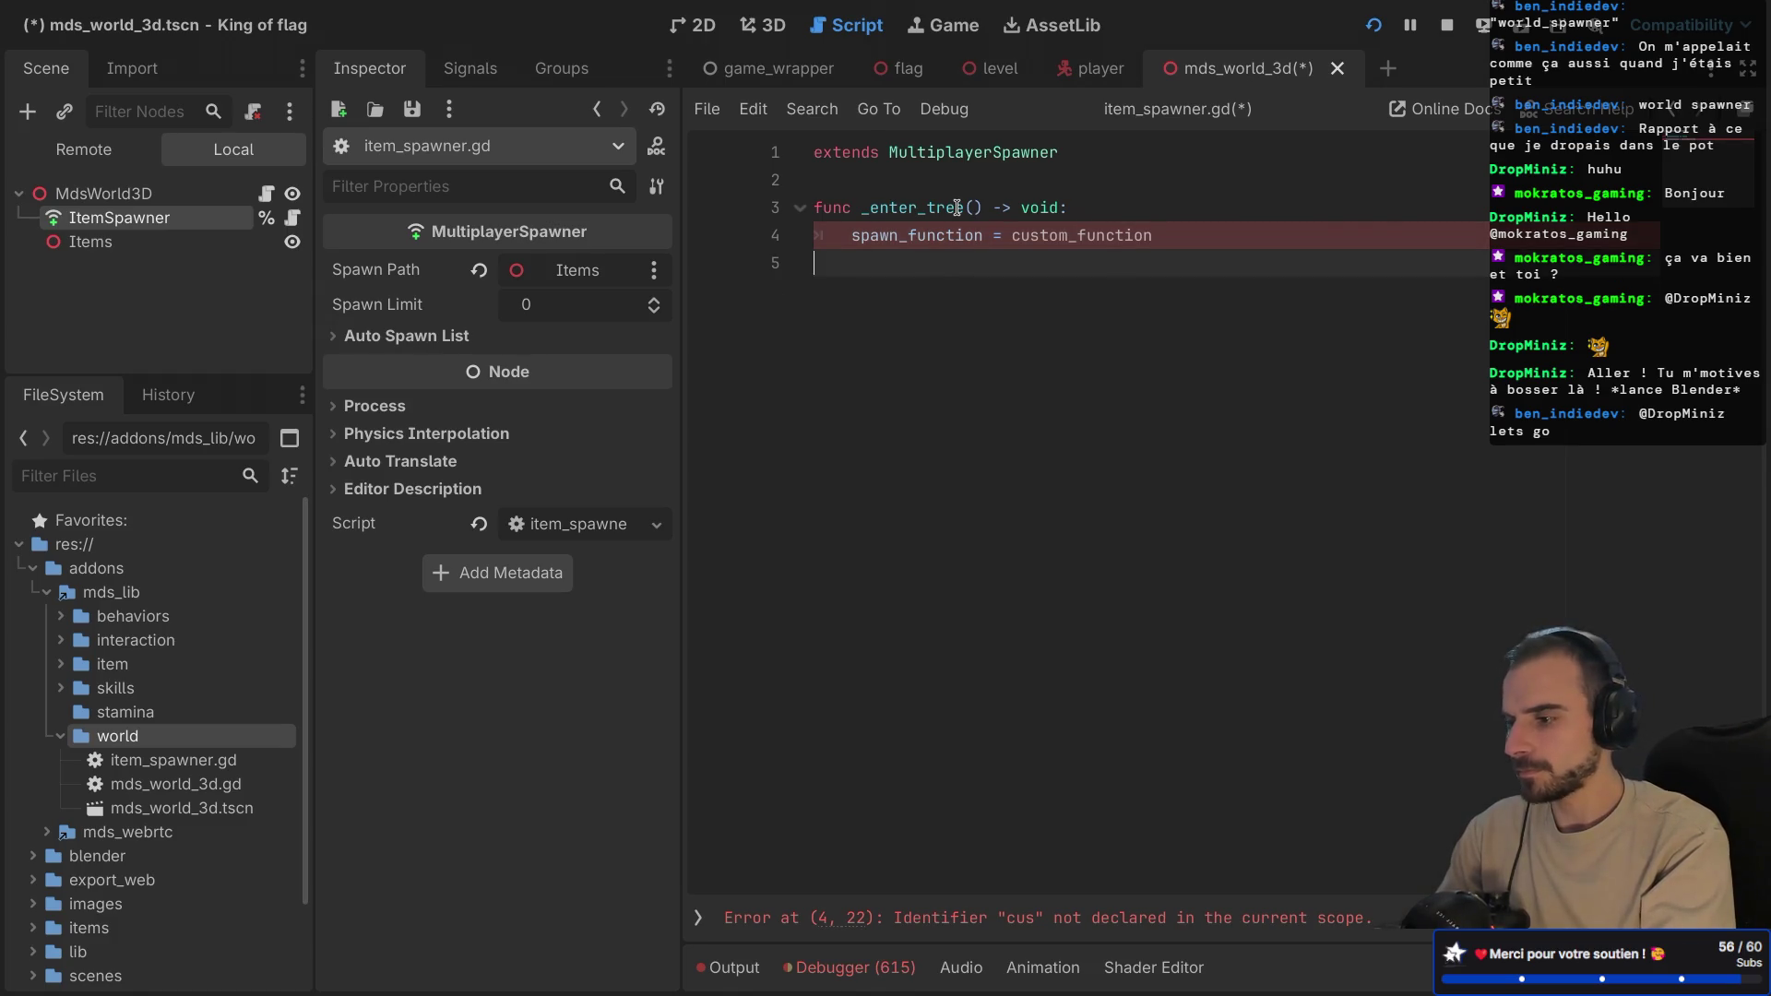
Declare func custom_function(data):, save, and select mds_world_3d.gd's load and instantiate lines
text(func cust)
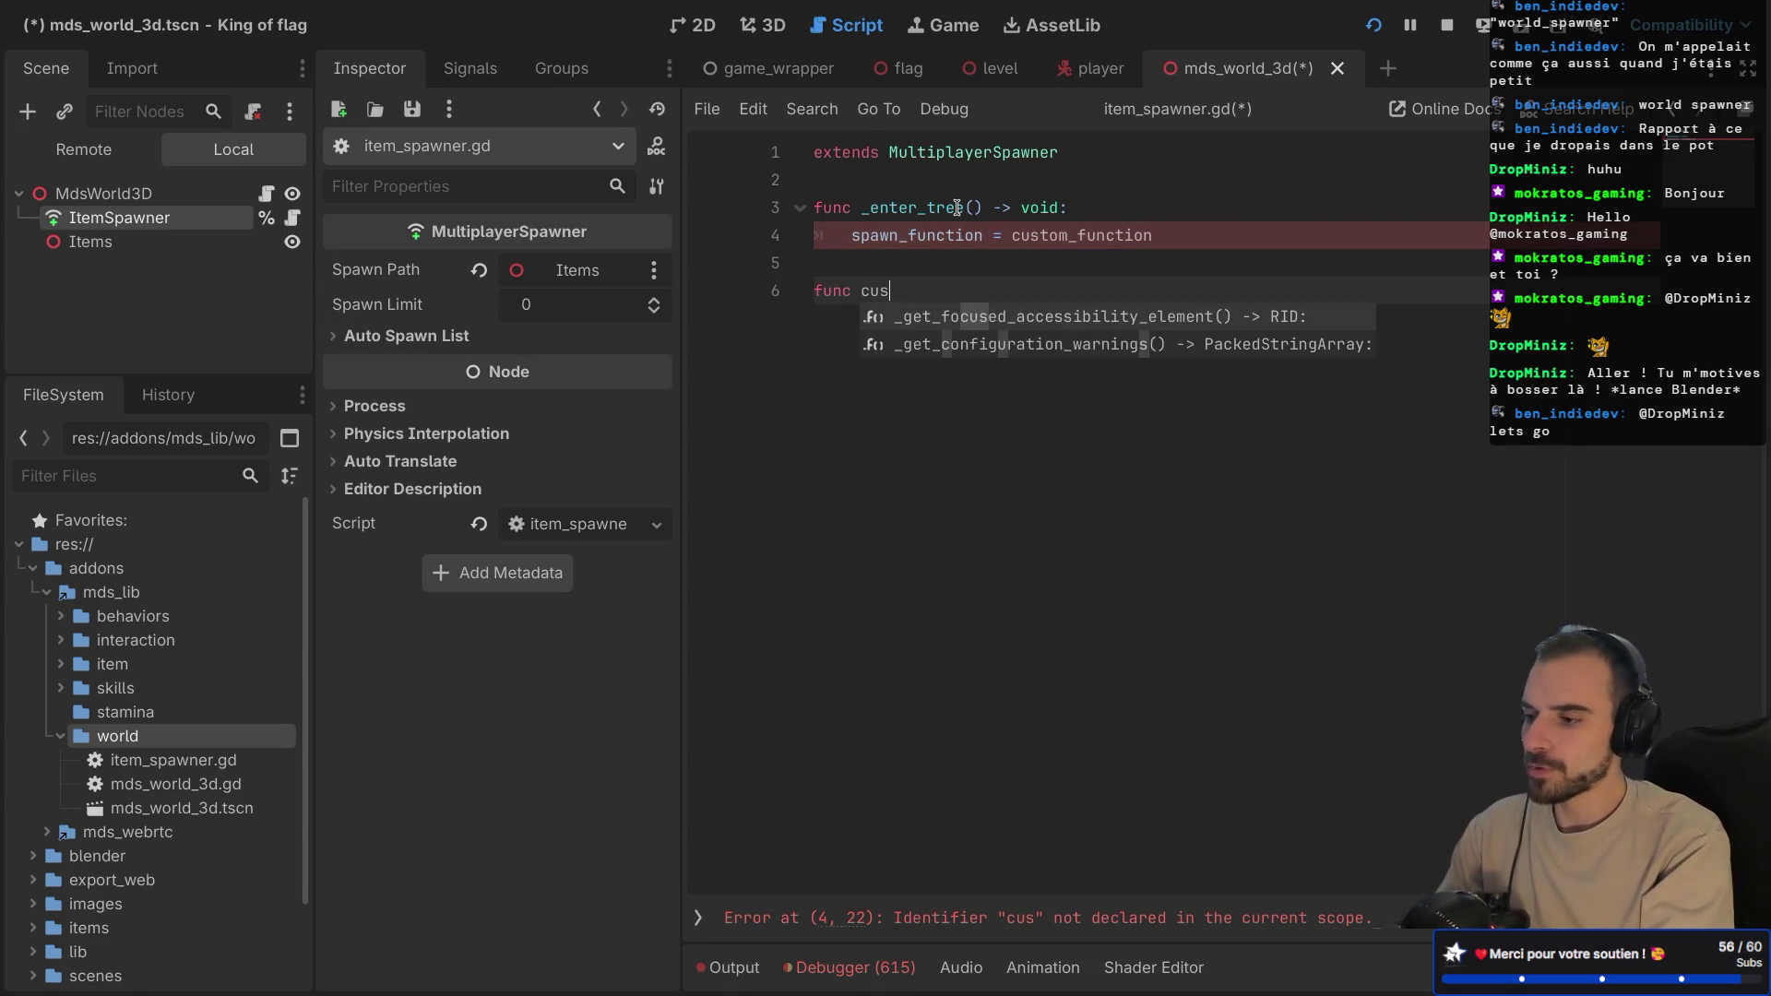
double_click(1032, 224)
key(ctrl+c)
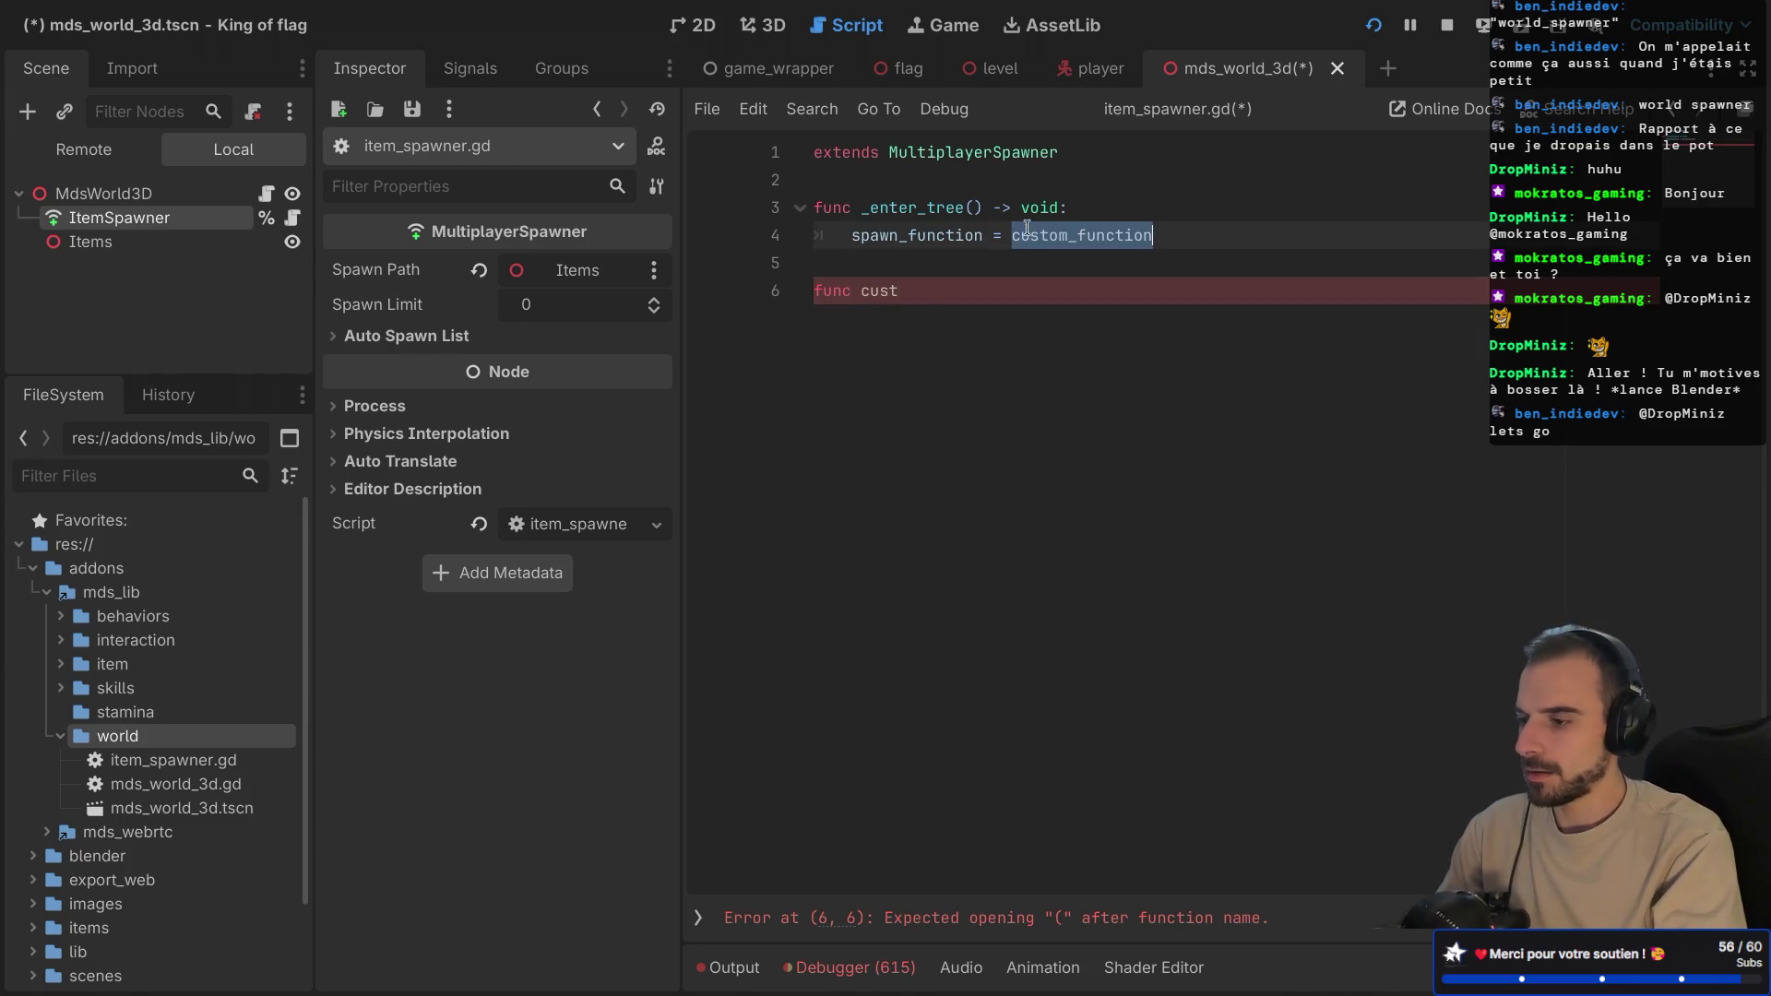
double_click(865, 294)
key(ctrl+v)
text(data)
key(Return)
key(ctrl+s)
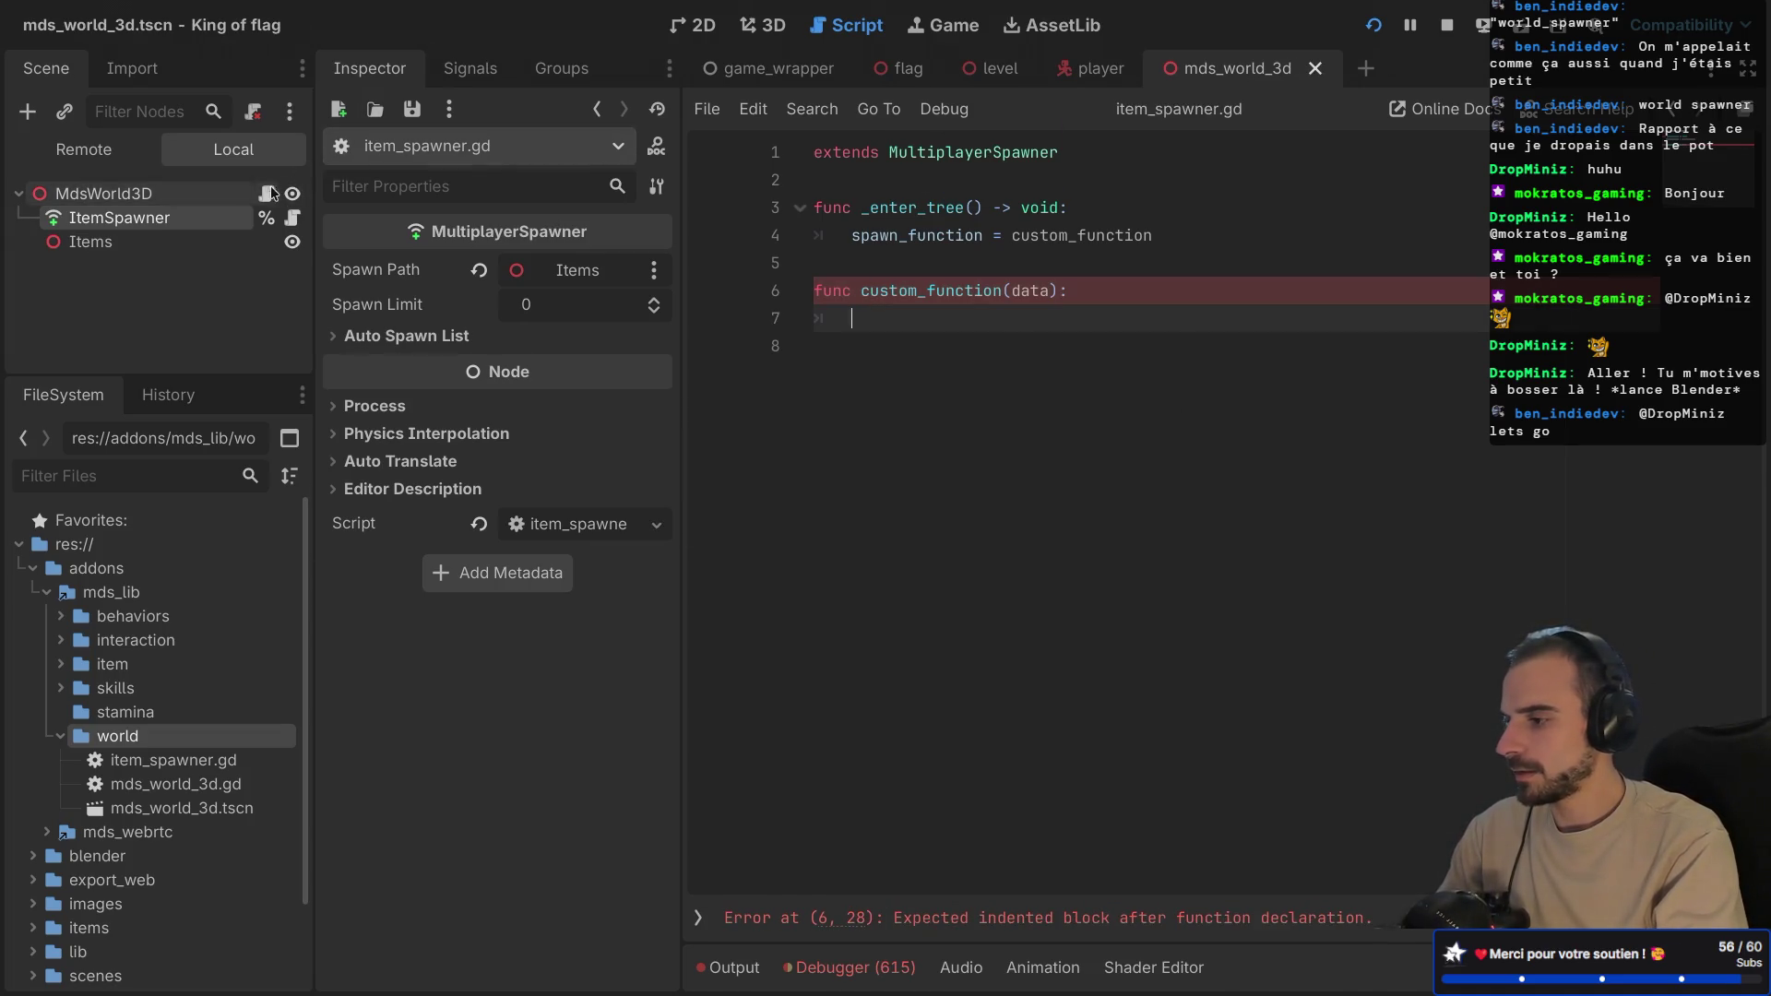
click(267, 193)
mouse_move(899, 349)
mouse_down()
mouse_move(768, 318)
mouse_move(766, 294)
mouse_up()
key(ctrl+c)
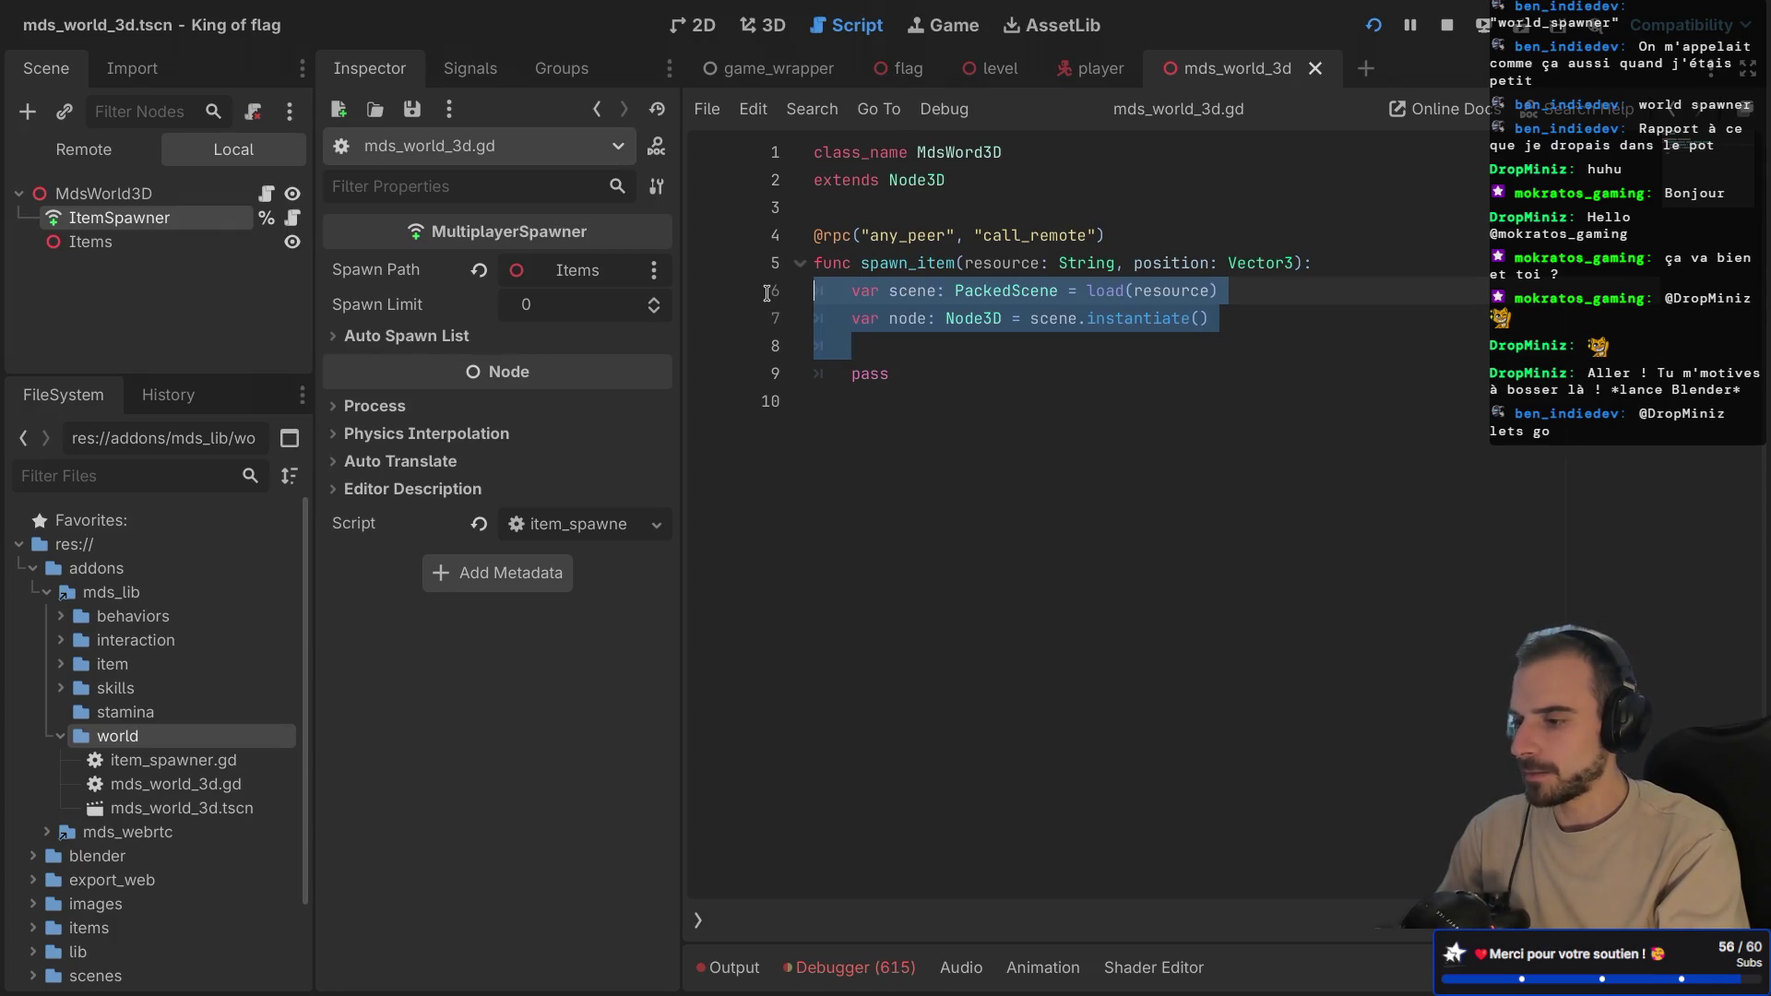
Paste the load/instantiate lines, read var resource_path = data["resource_path"], type data as Dictionary
click(292, 218)
key(ctrl+v)
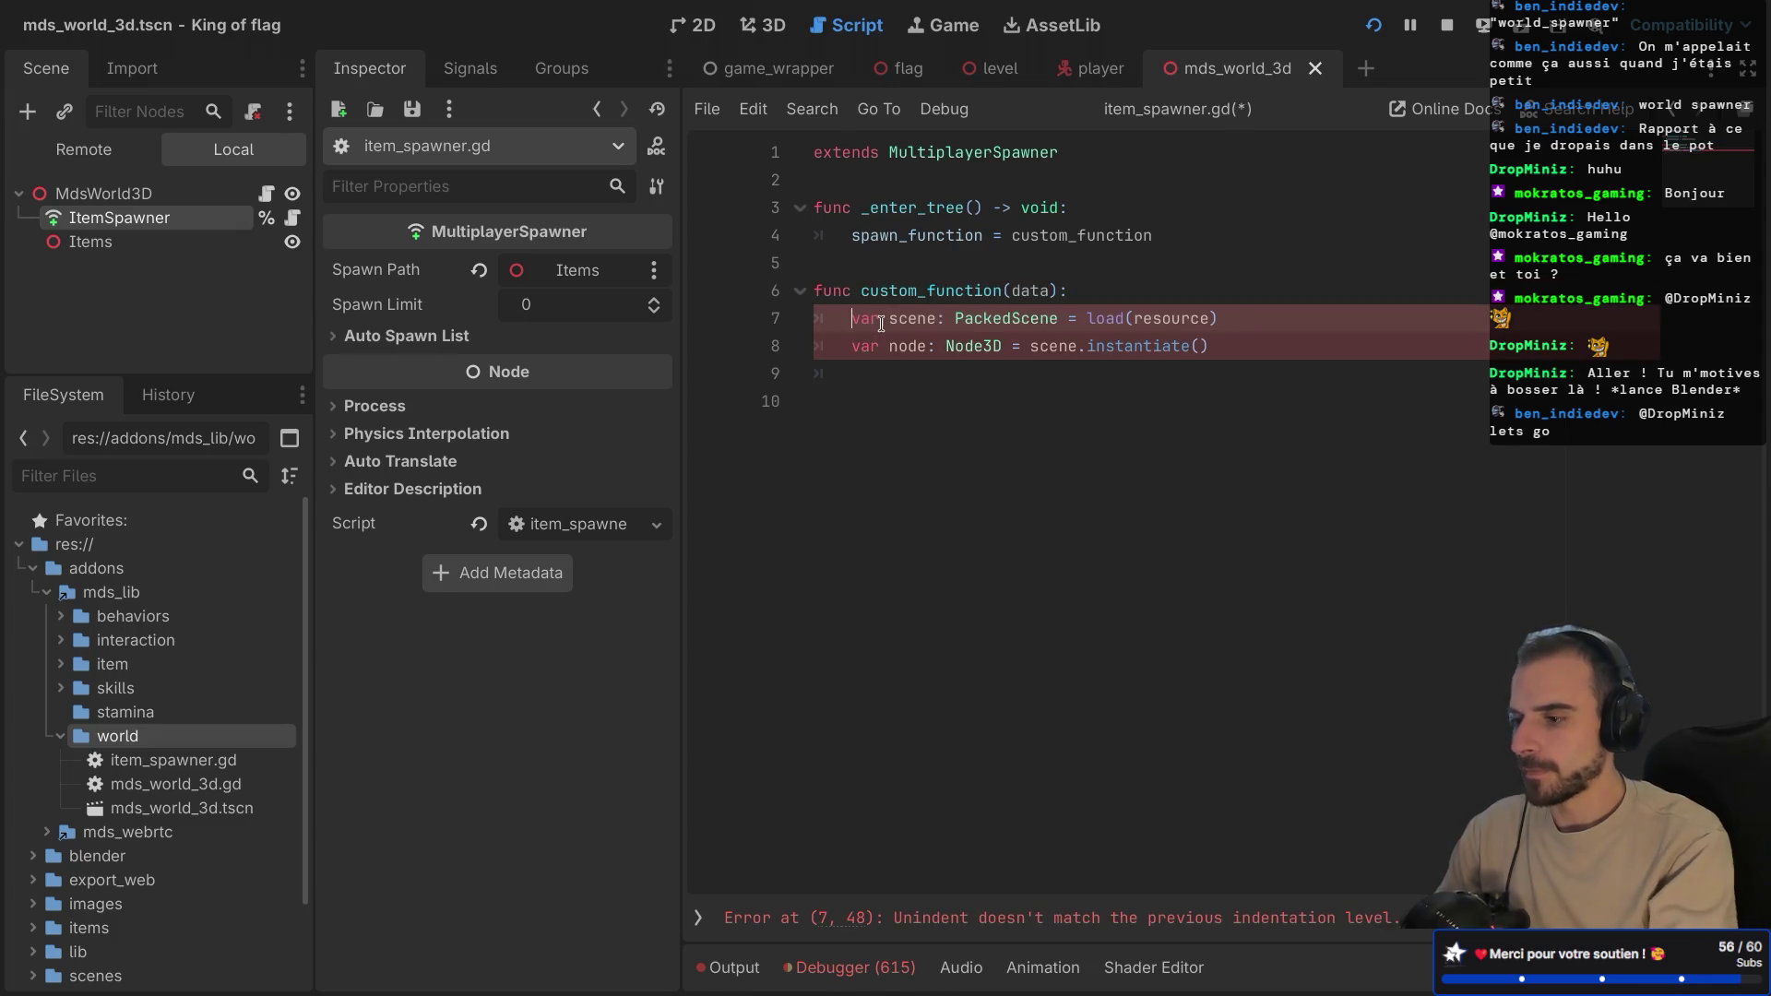
click(1115, 286)
key(Return)
text(var )
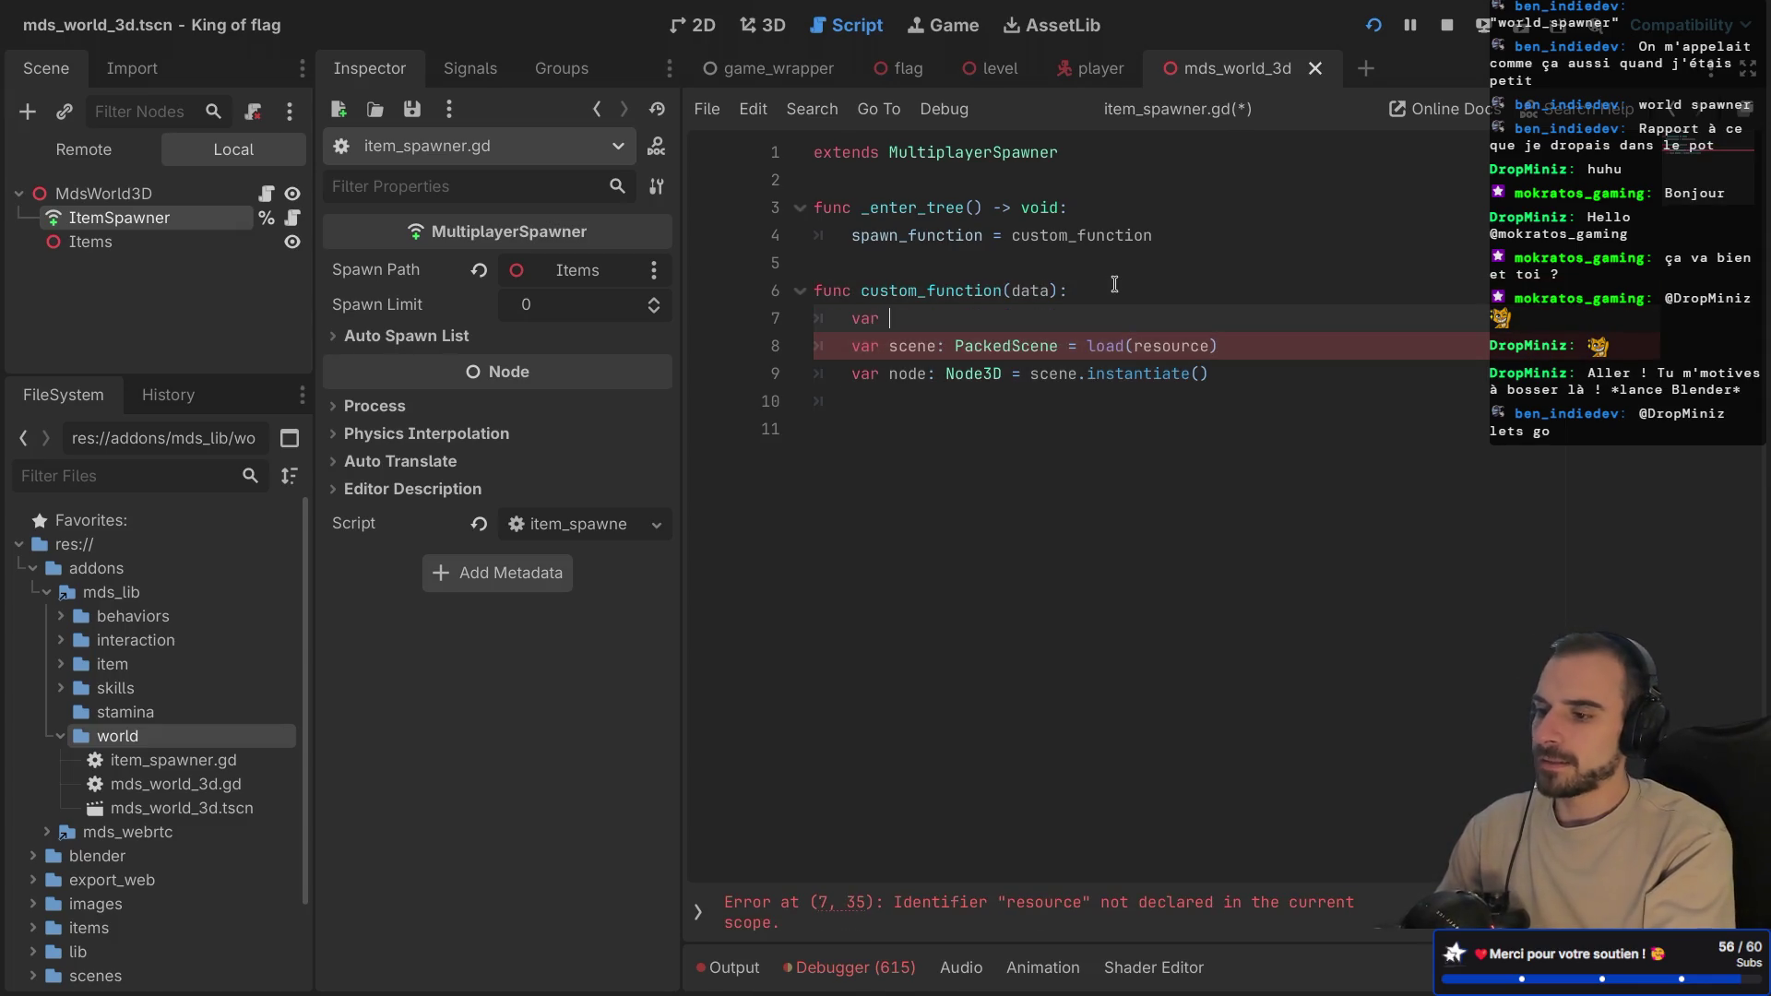
text(resource_)
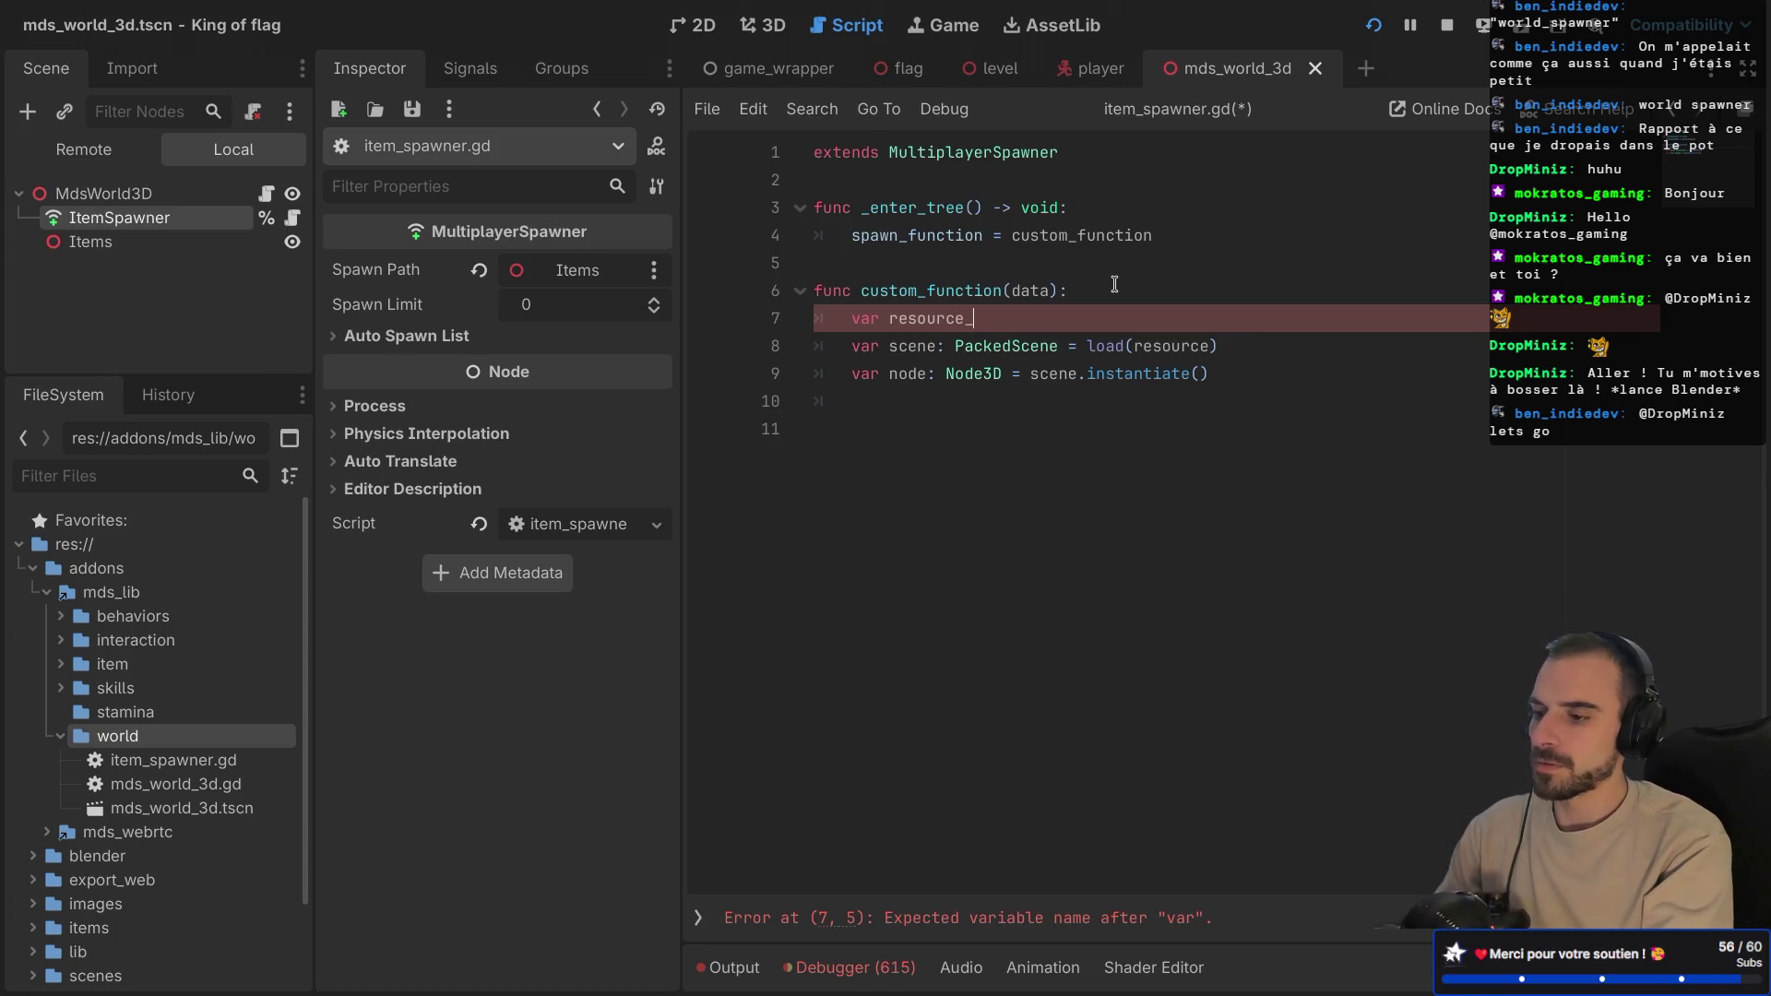
text(path )
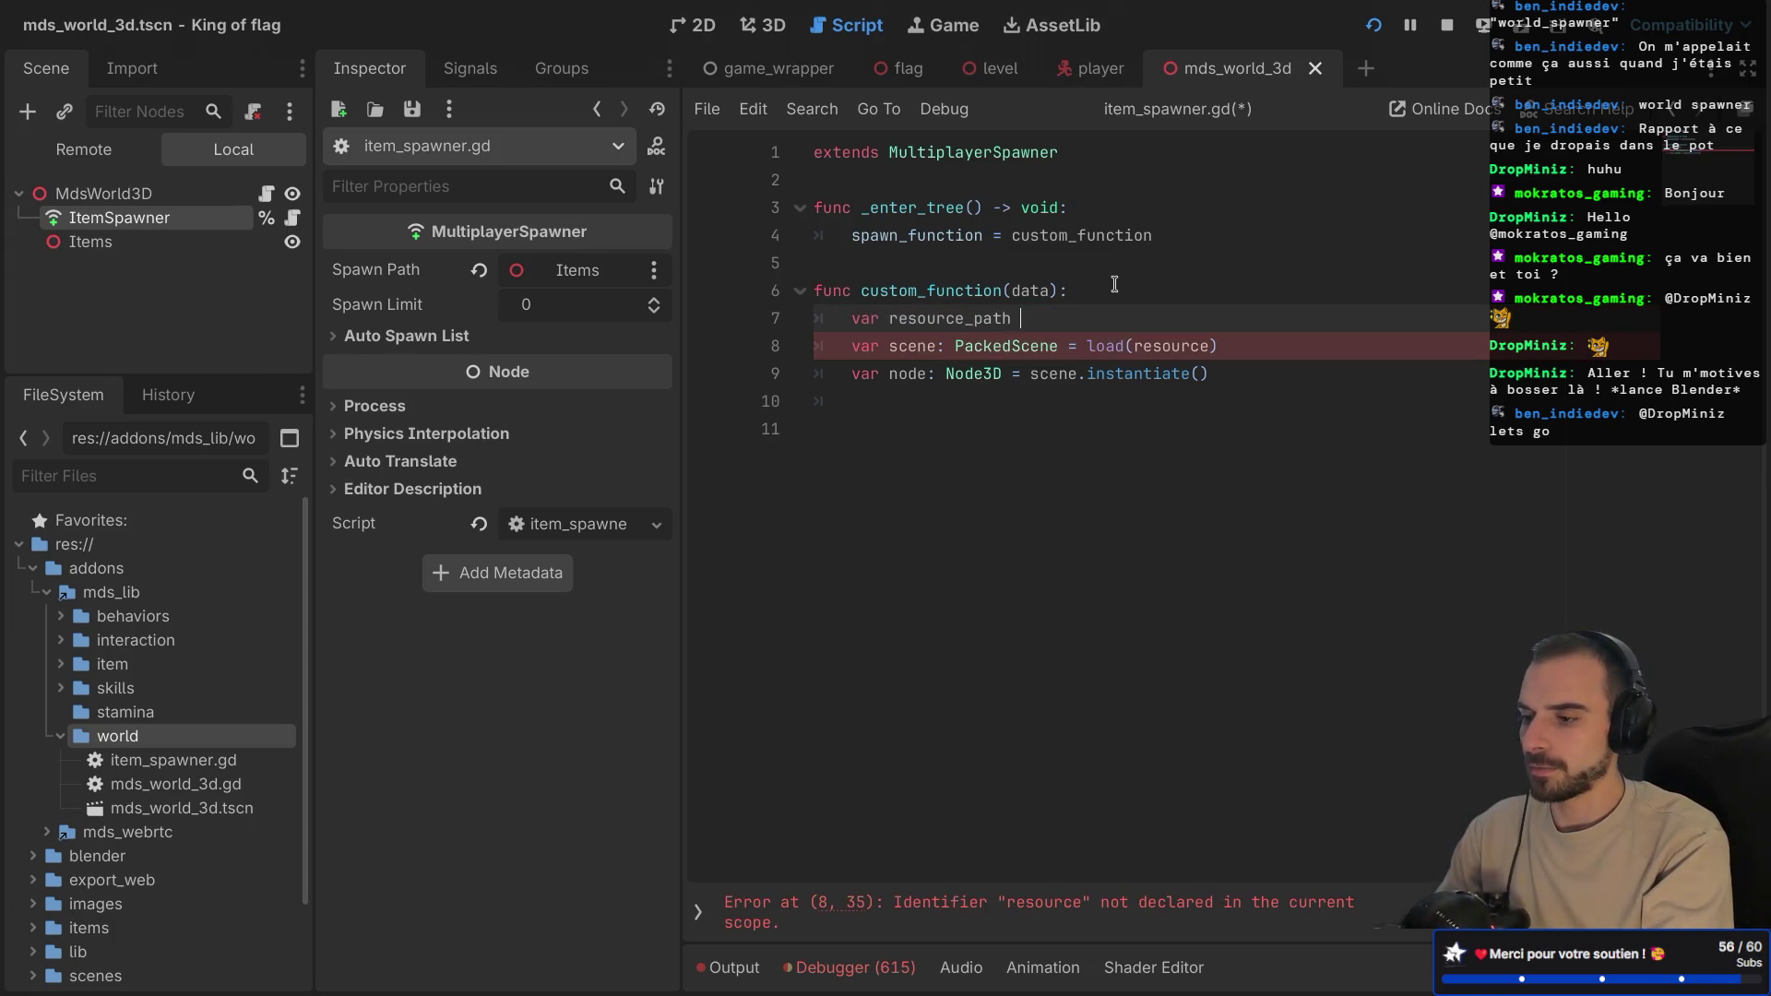
text(= data)
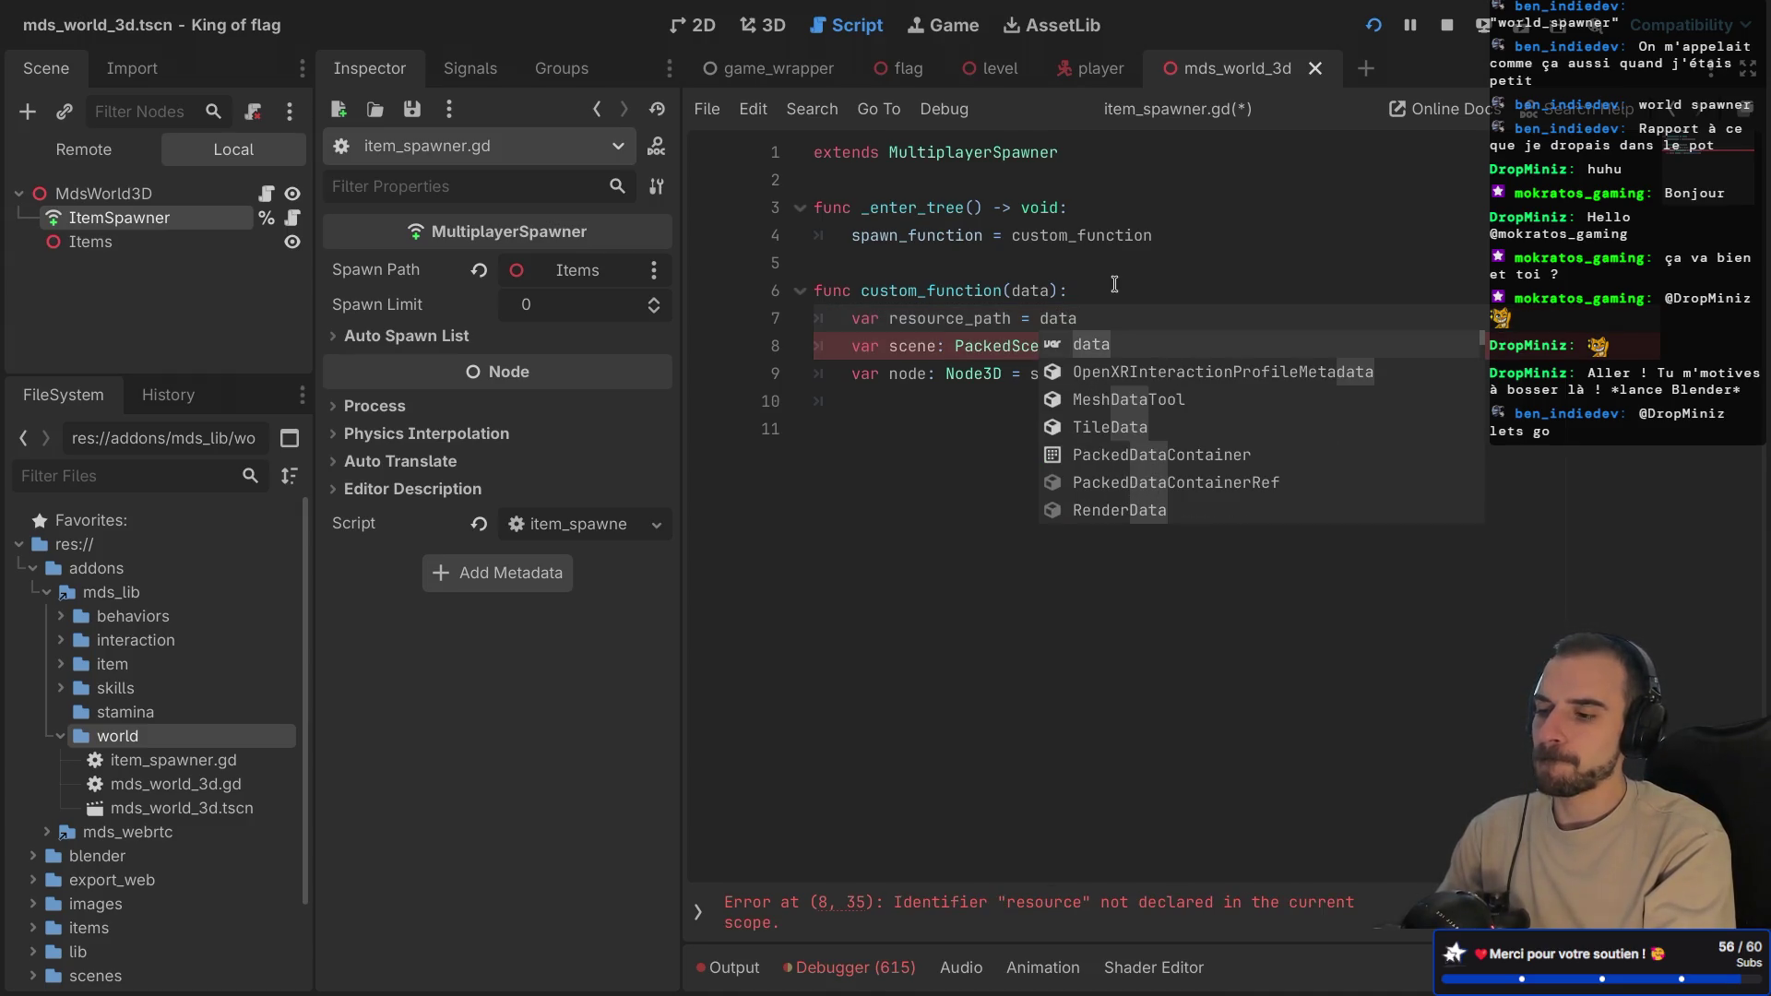
text([")
text(resource_path)
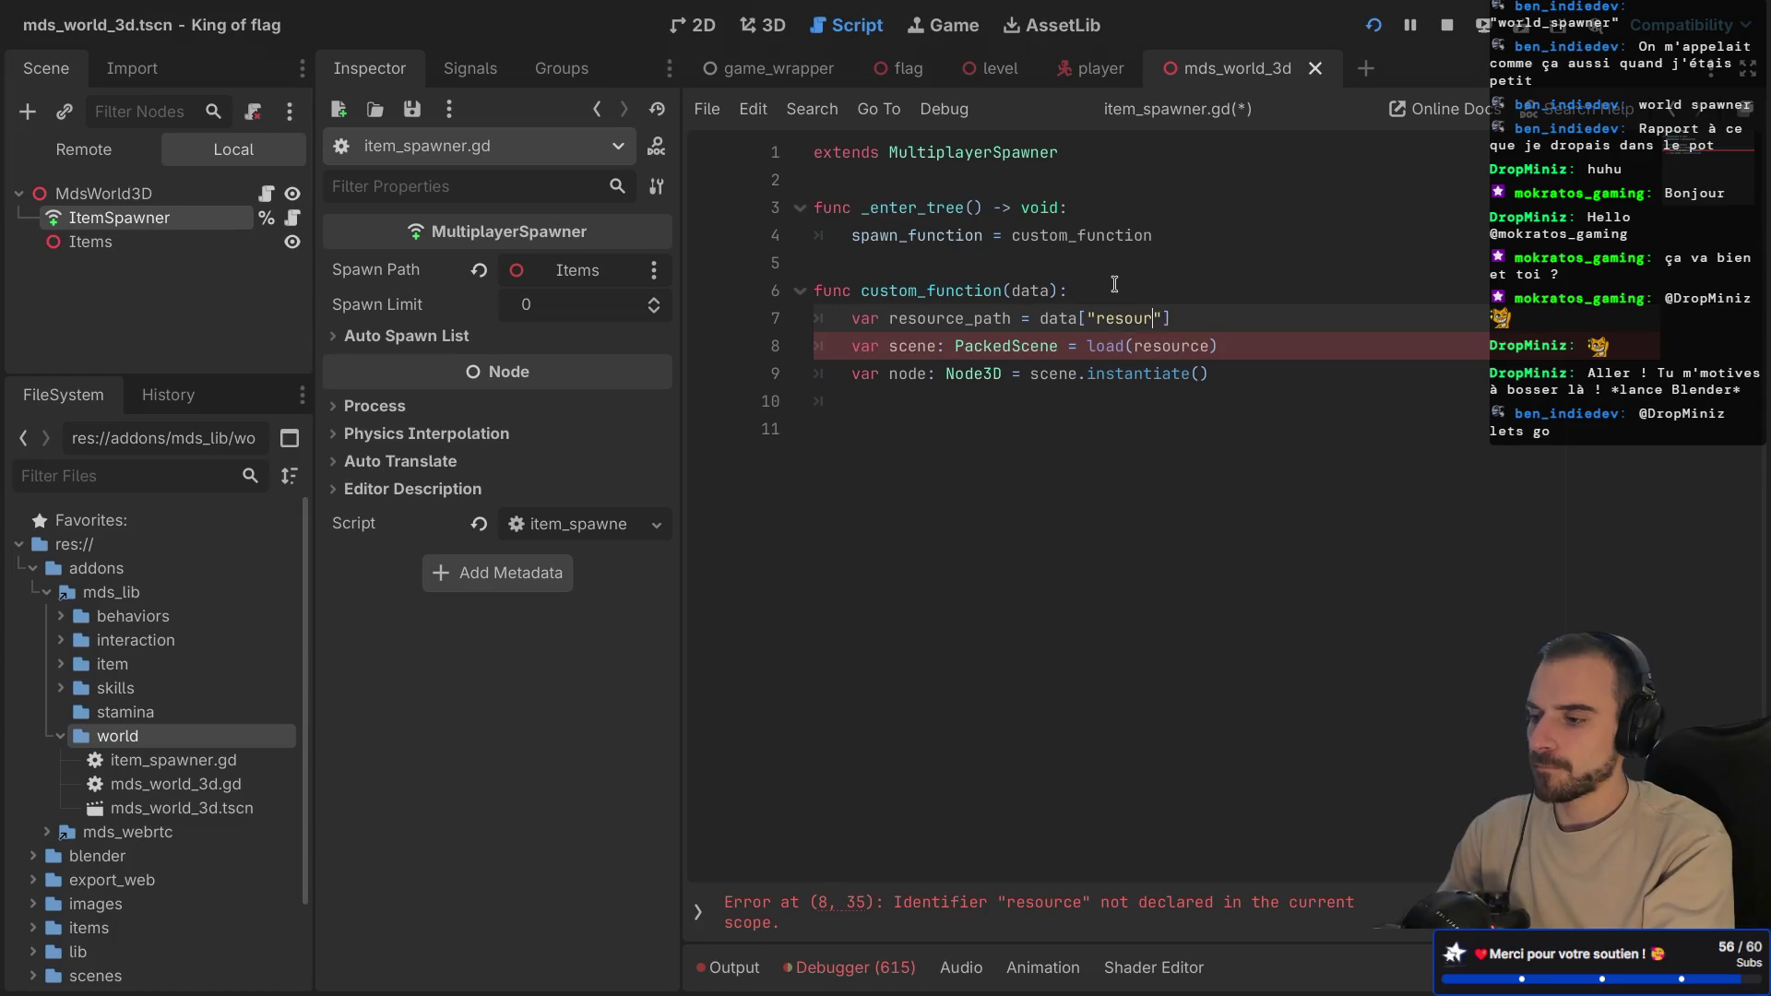
click(1051, 288)
text(: Di)
key(Return)
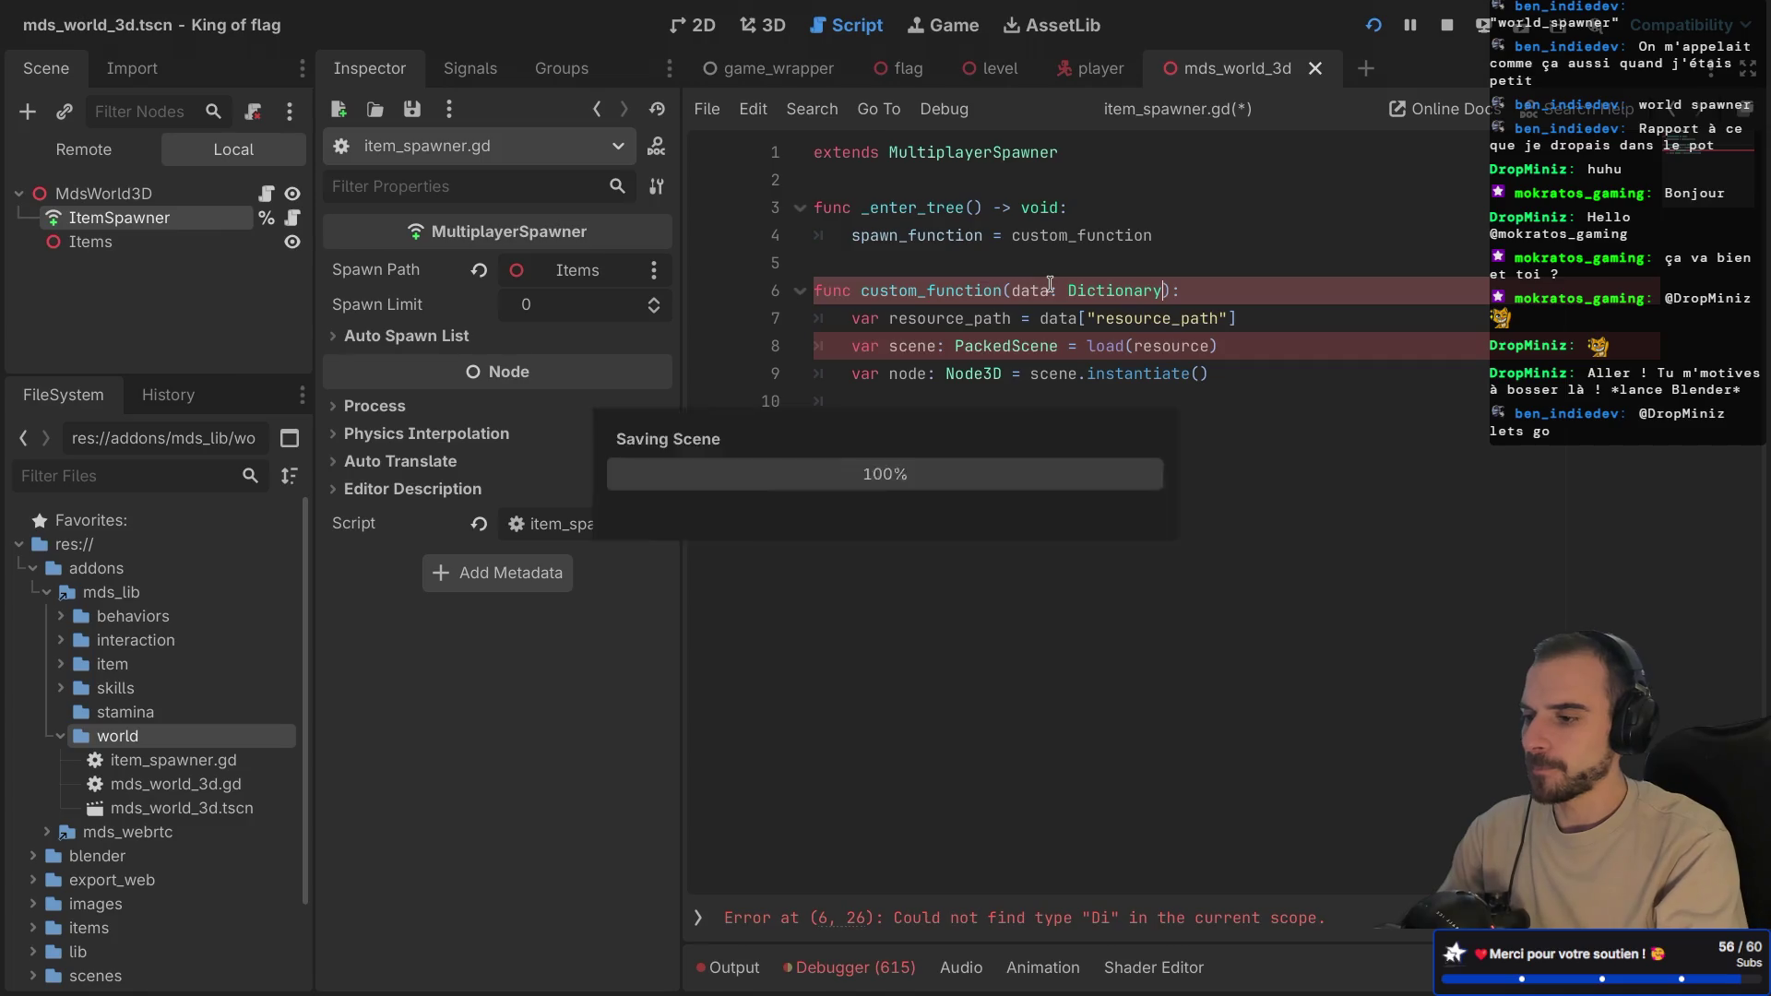
key(ctrl+s)
Duplicate that line into var position = data["position"] and save
click(1273, 317)
key(shift+Home)
key(ctrl+c)
key(End)
key(Return)
key(ctrl+v)
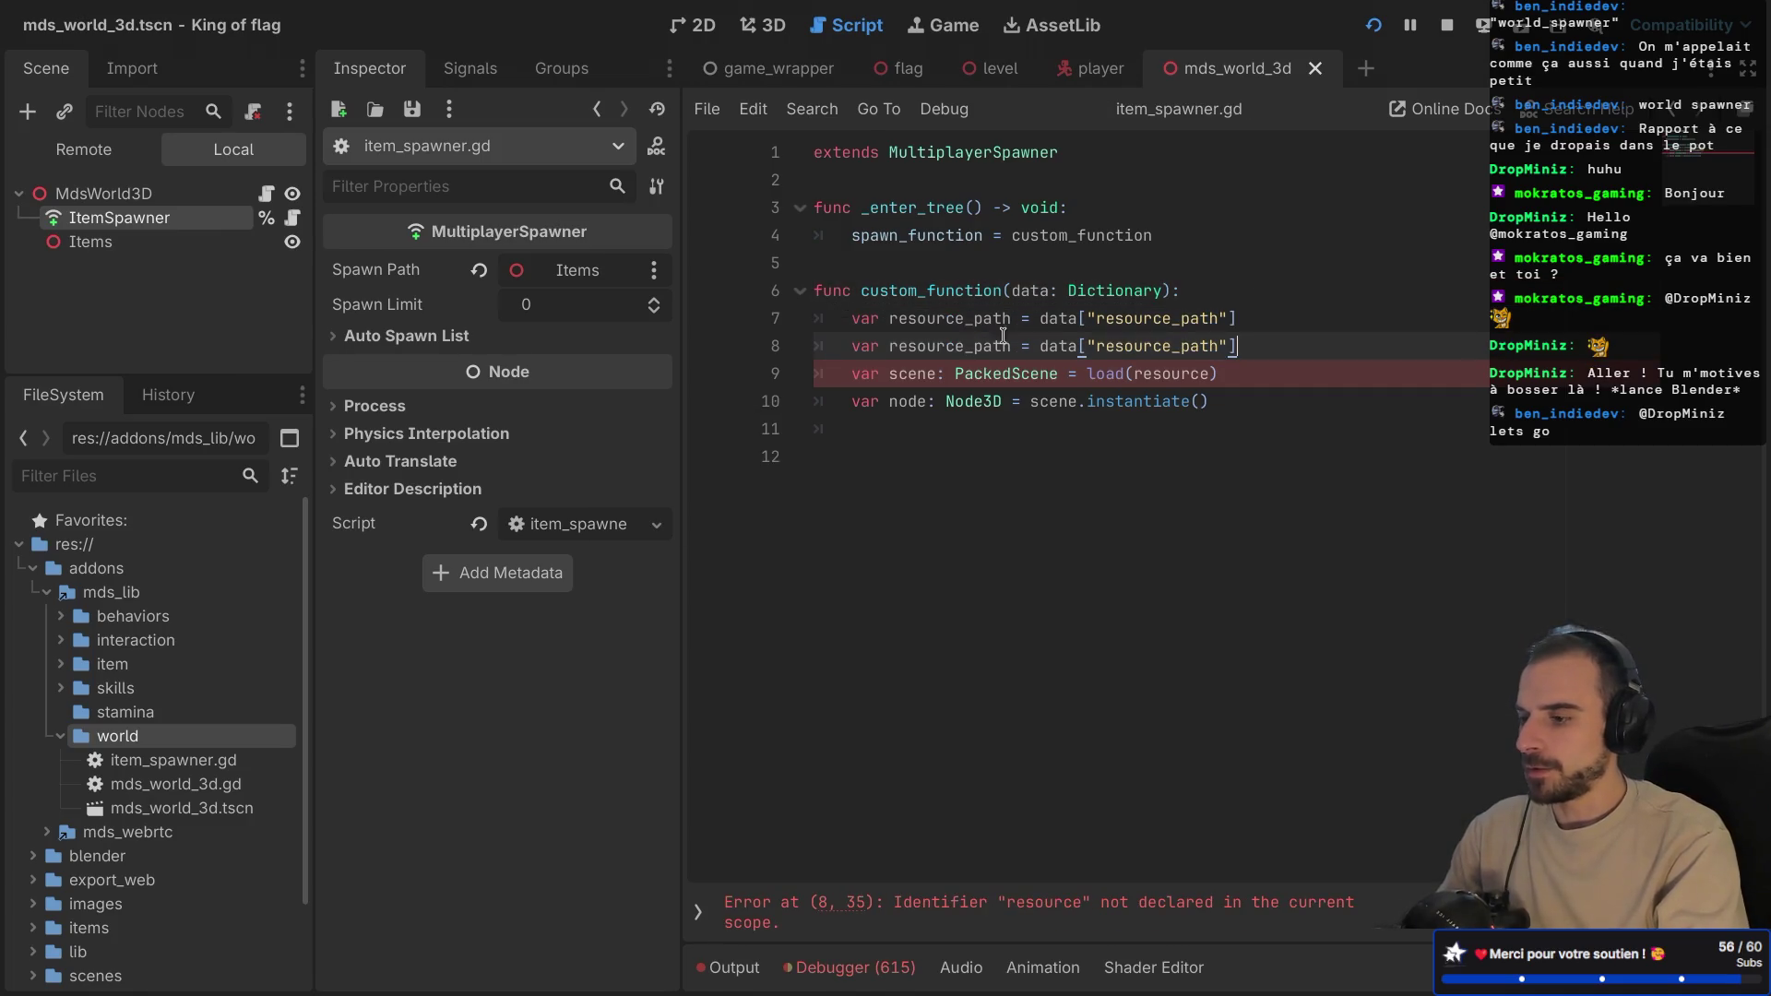
double_click(941, 344)
text(position)
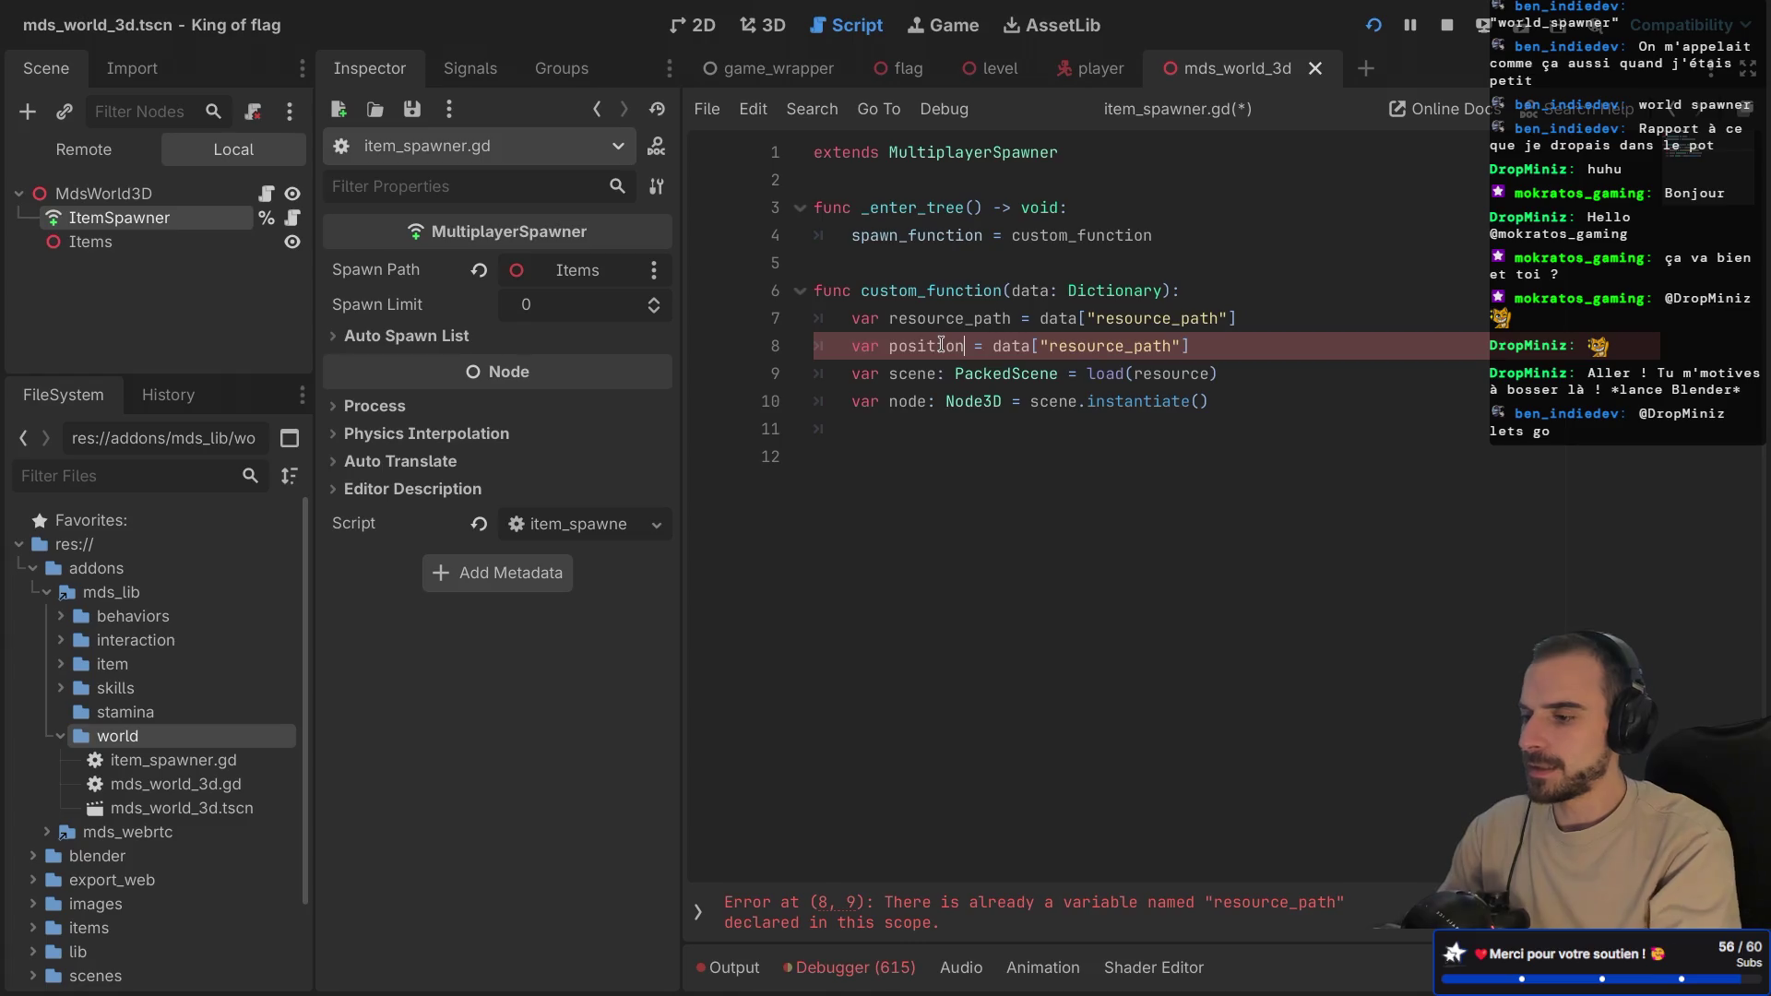
double_click(1077, 341)
text(position)
key(ctrl+s)
key(Left)
key(Left)
key(Left)
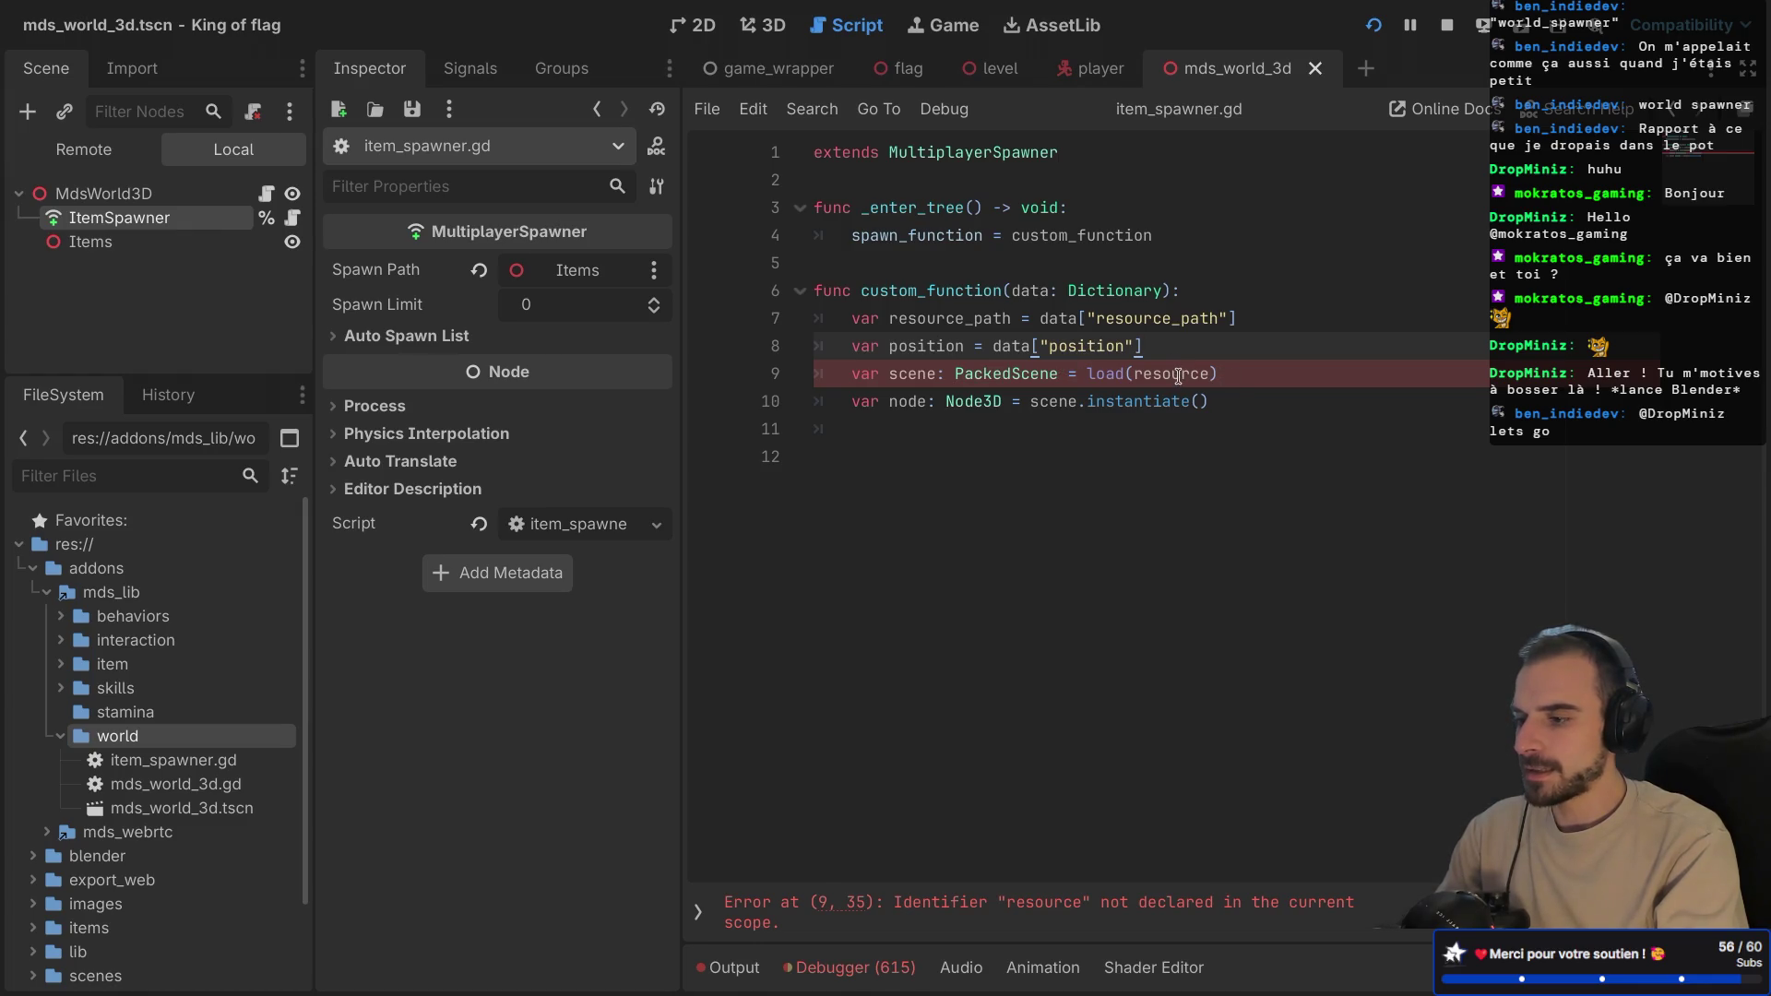
Type resource_path as String and position as Vector3
click(1008, 319)
text(: String)
click(956, 342)
text(: Vec)
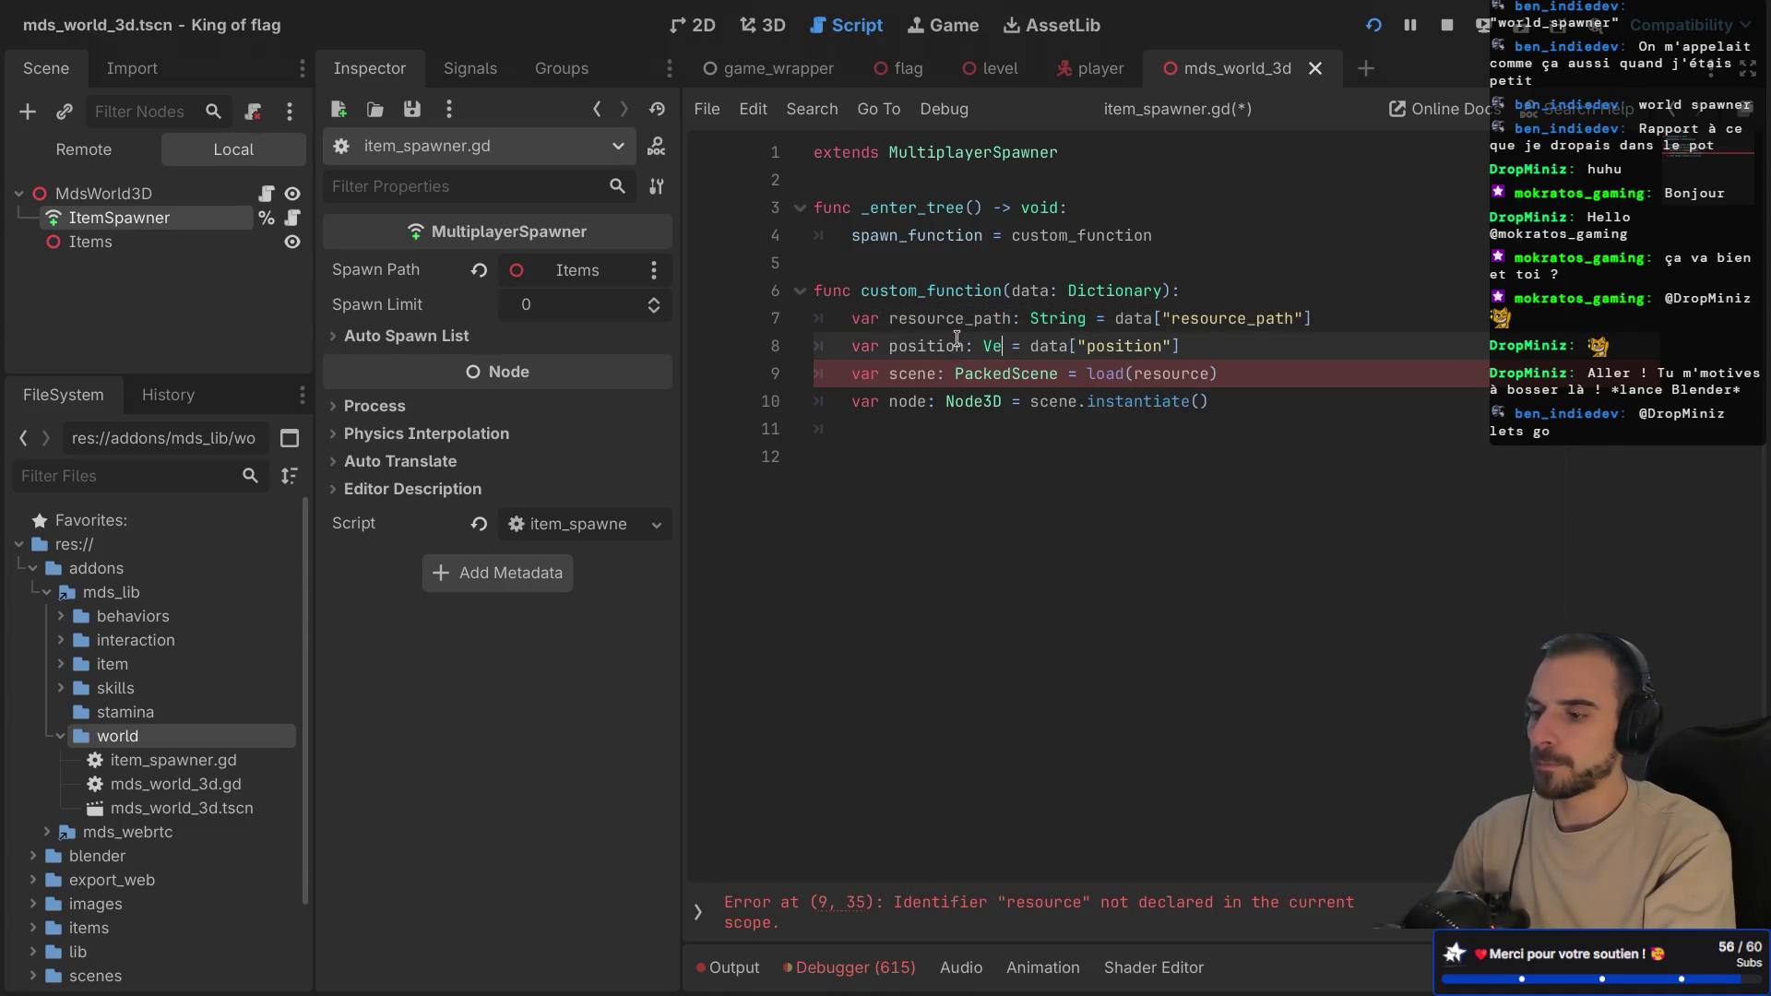
key(Down)
key(Down)
key(Return)
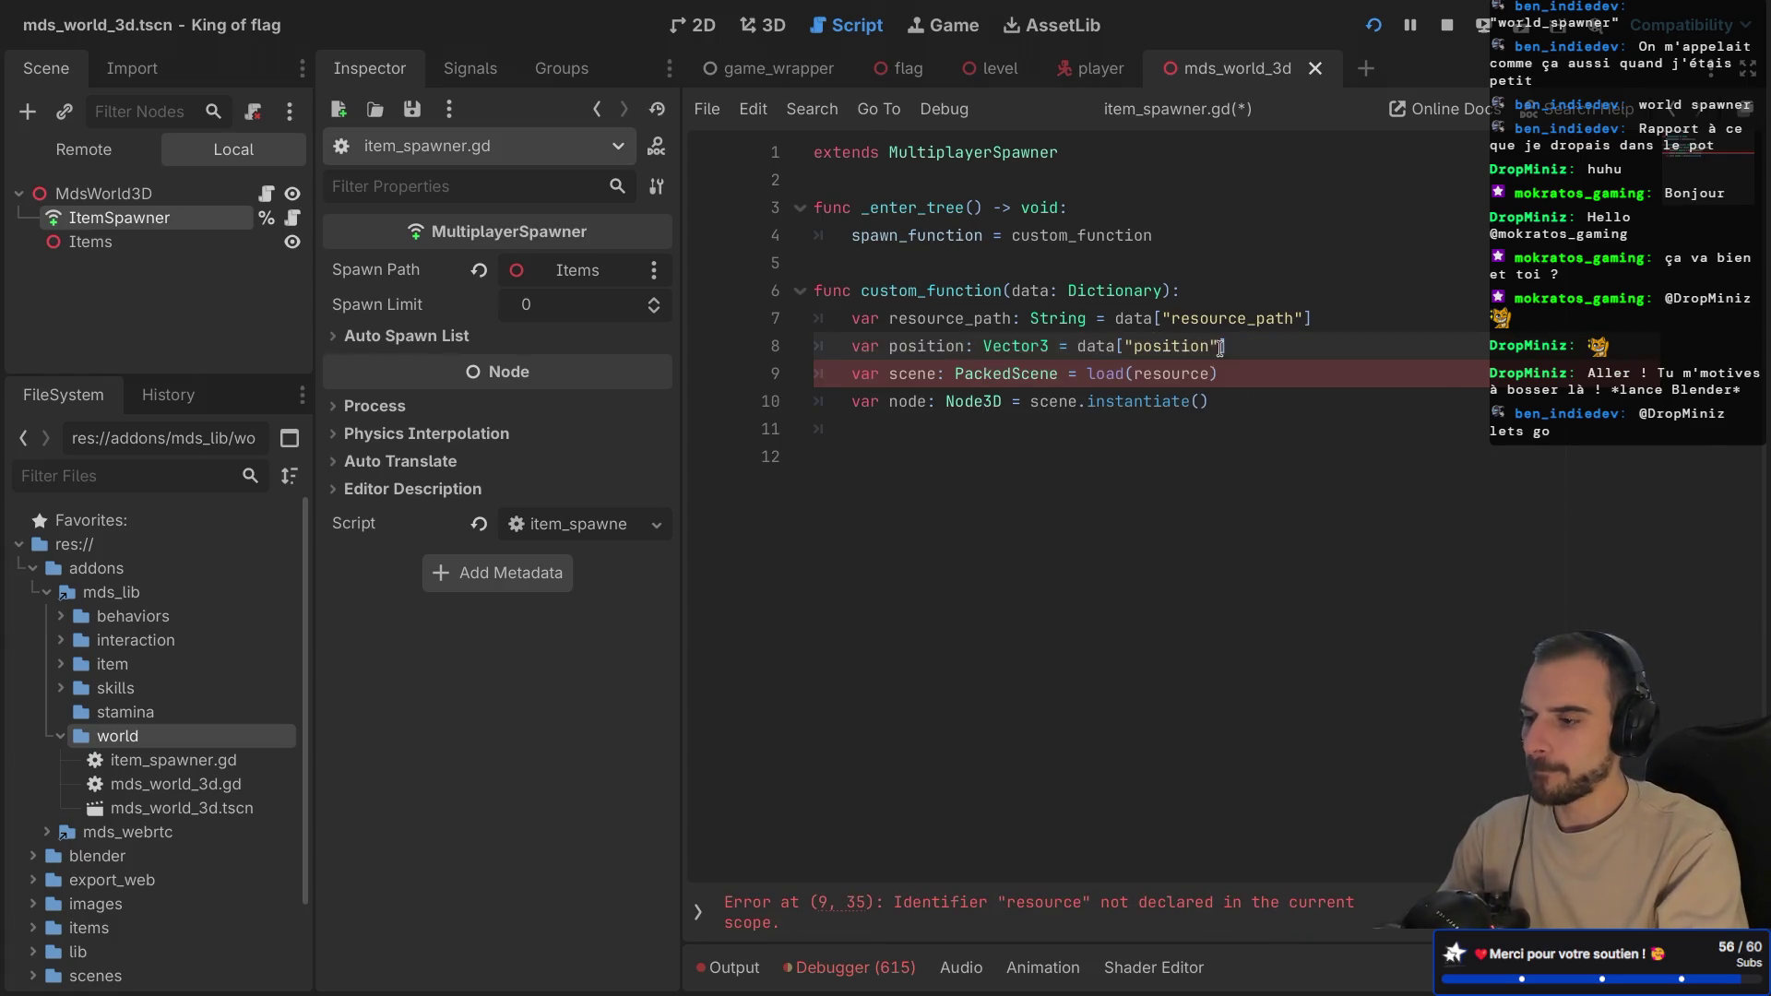
Make the load call use resource_path
click(1246, 393)
double_click(1168, 372)
text(resou)
key(Down)
key(Up)
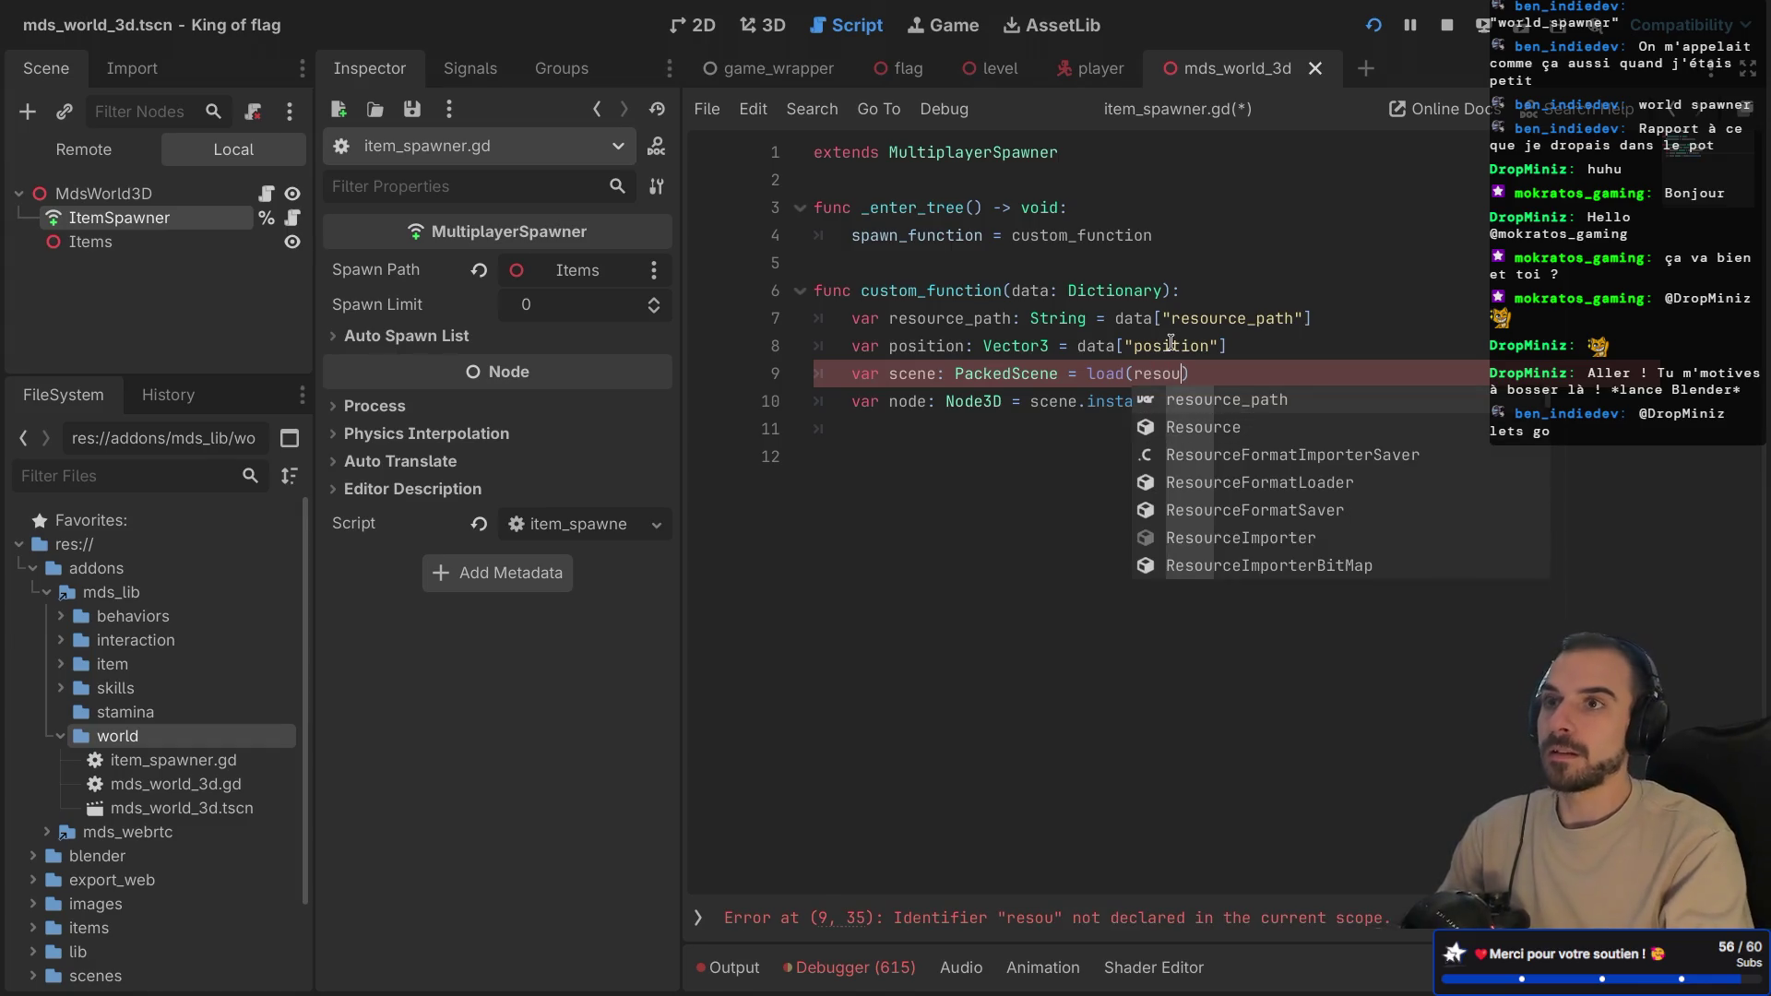
key(Return)
Set the instantiated node's position from position and return node
click(1240, 408)
key(Return)
text(po)
key(Return)
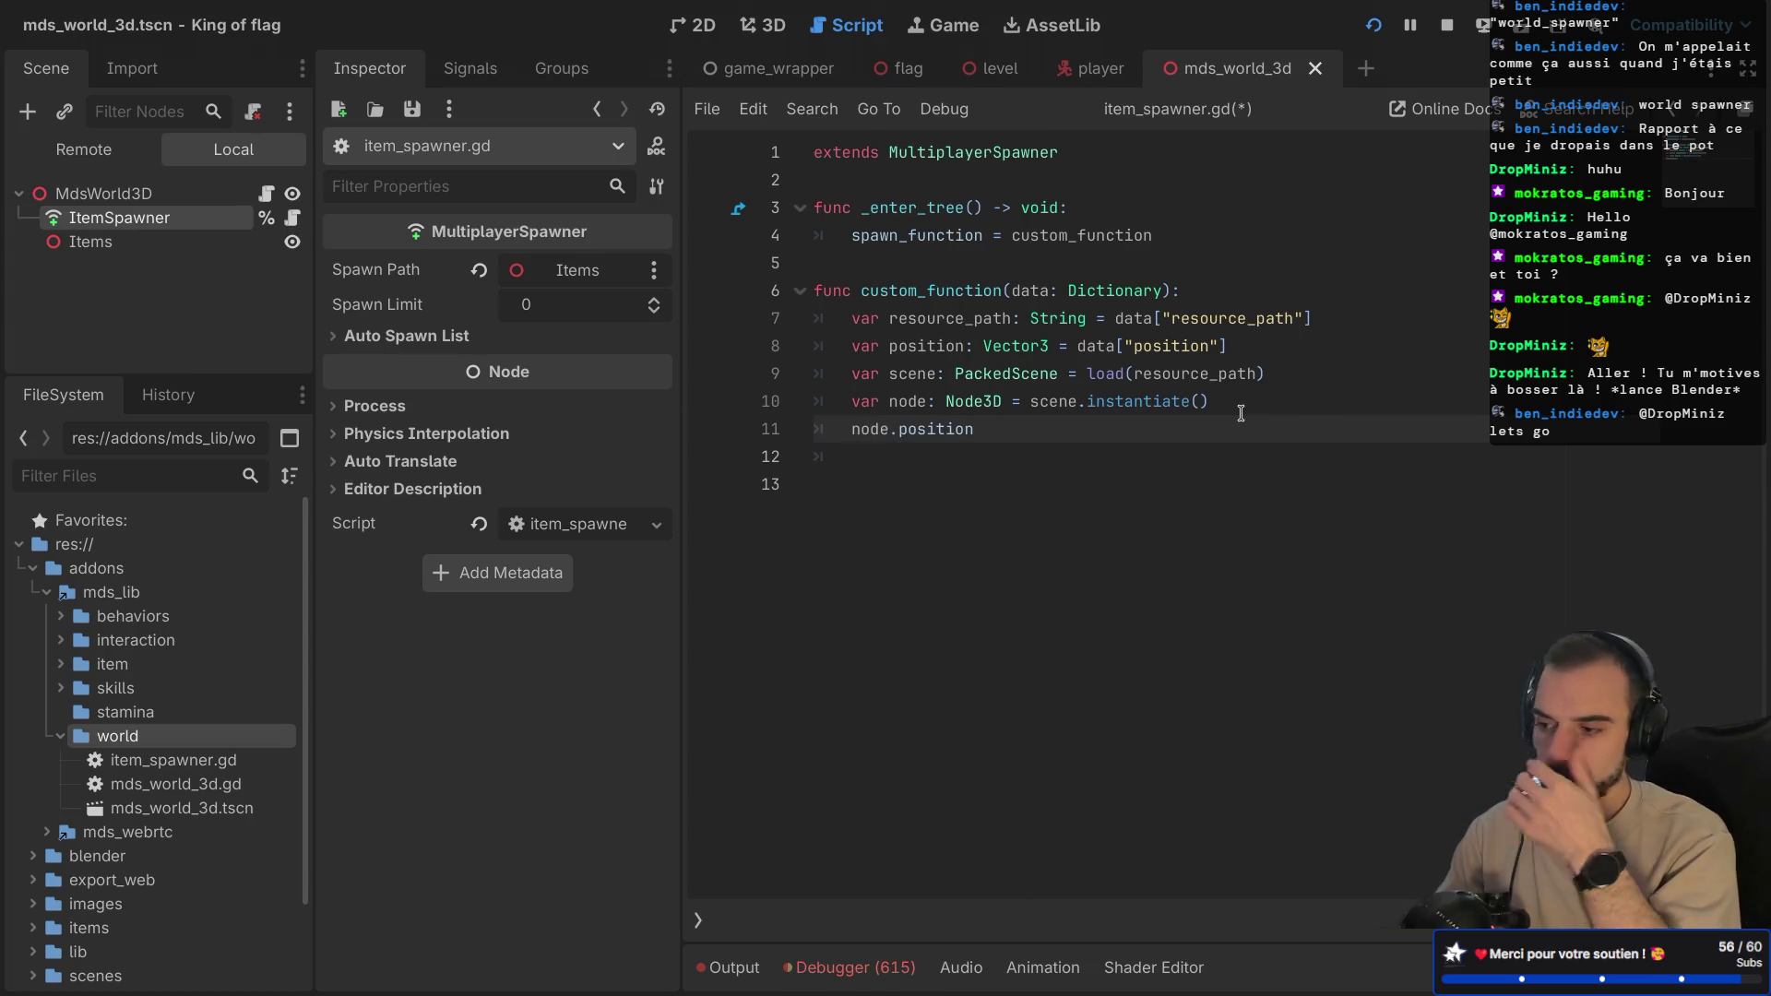
text(po)
key(Return)
key(Return)
text(return n)
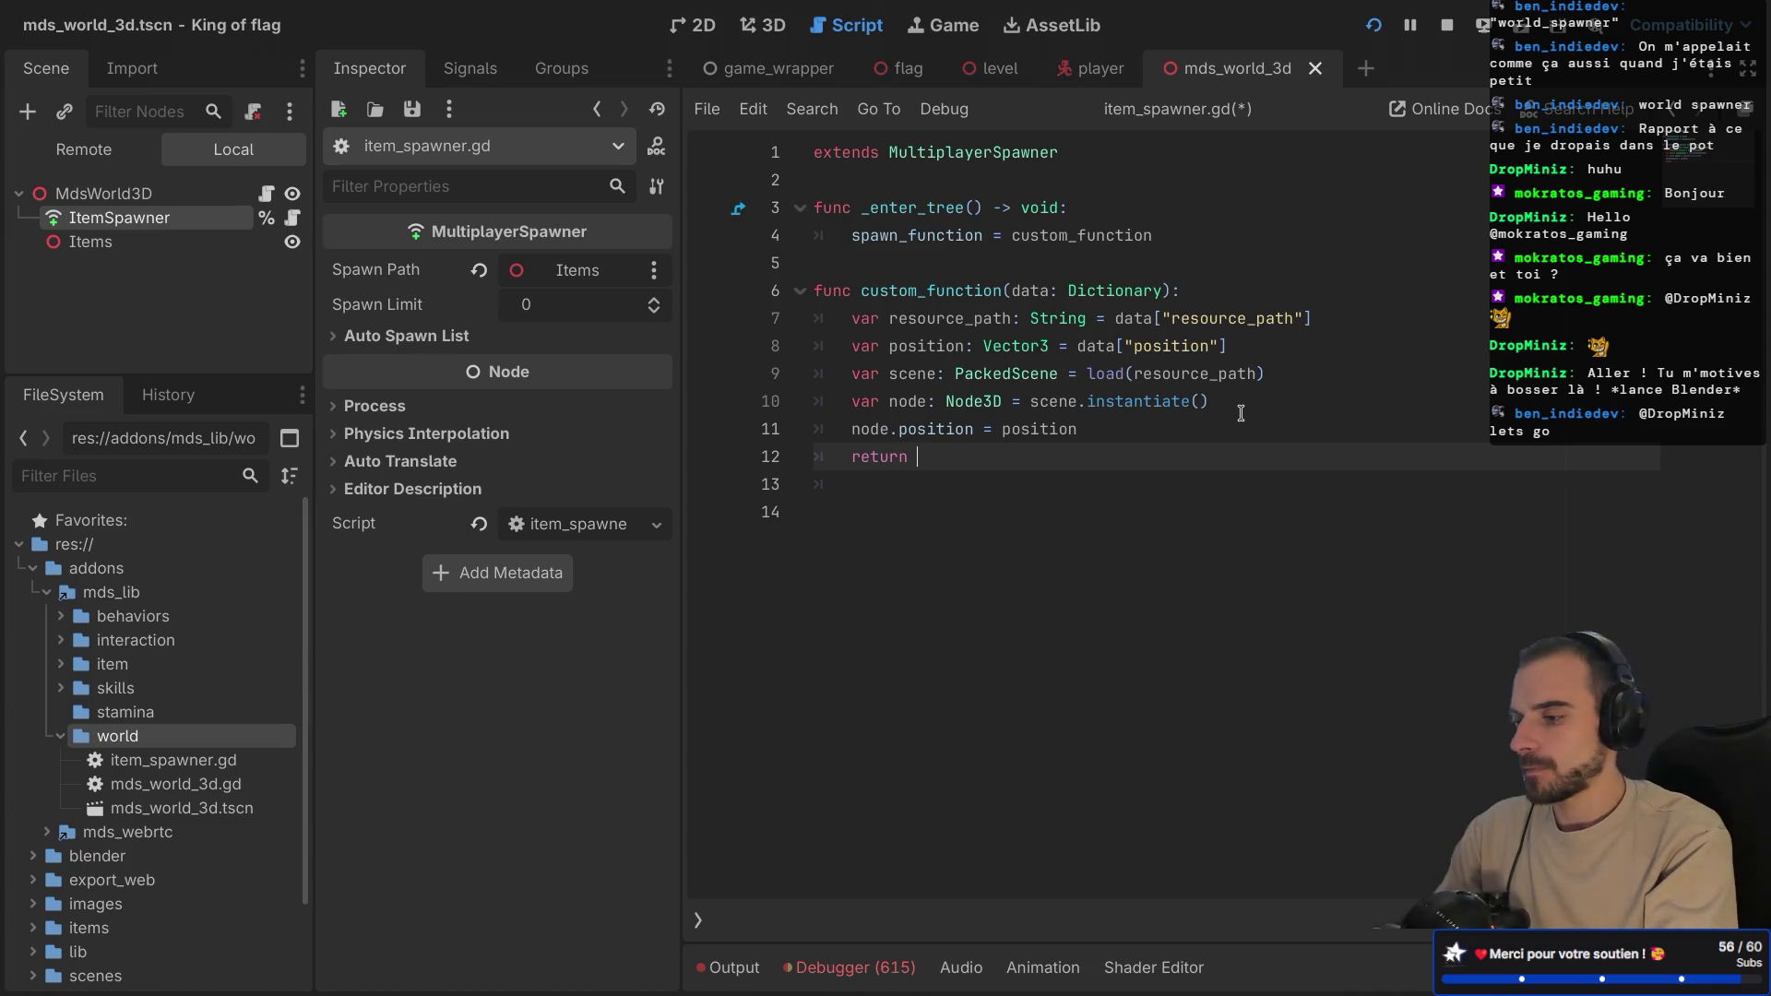
text(ode)
Add var peer_id = data["peer_id"] by duplicating the resource_path line, and save
drag(1325, 318, 1326, 298)
key(ctrl+shift+d)
double_click(921, 323)
text(peer_id)
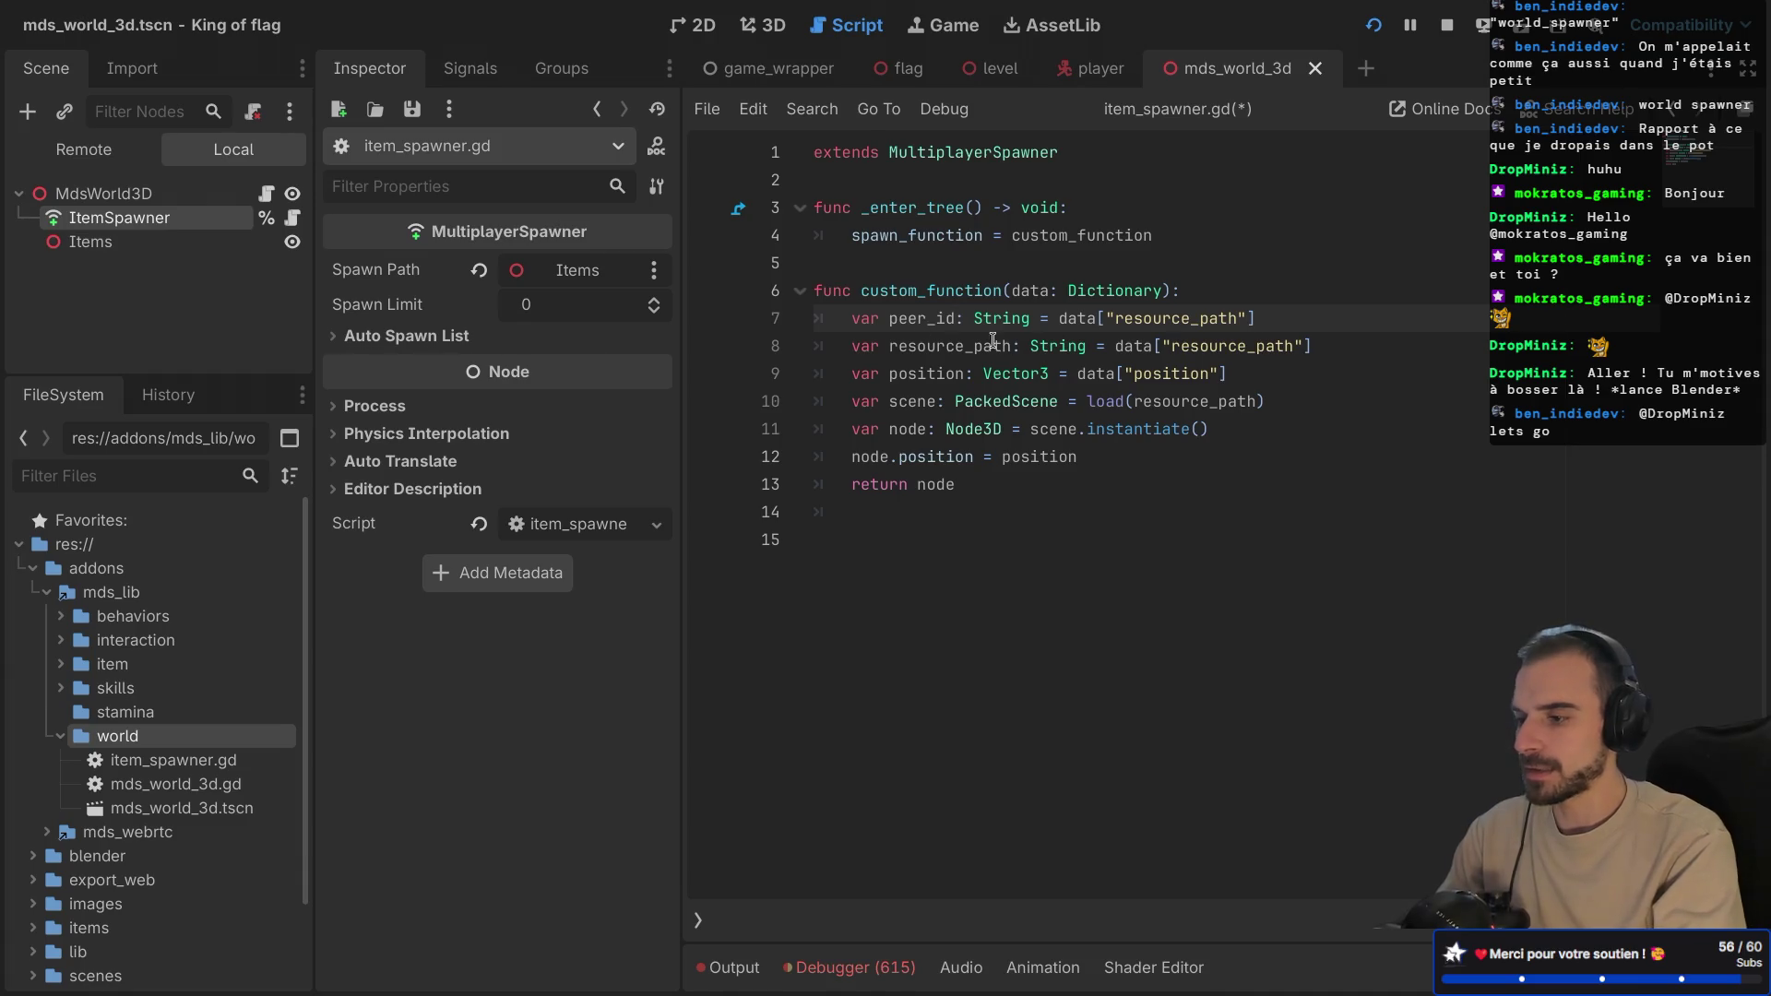
double_click(1146, 321)
text(peer_id)
key(ctrl+s)
key(Up)
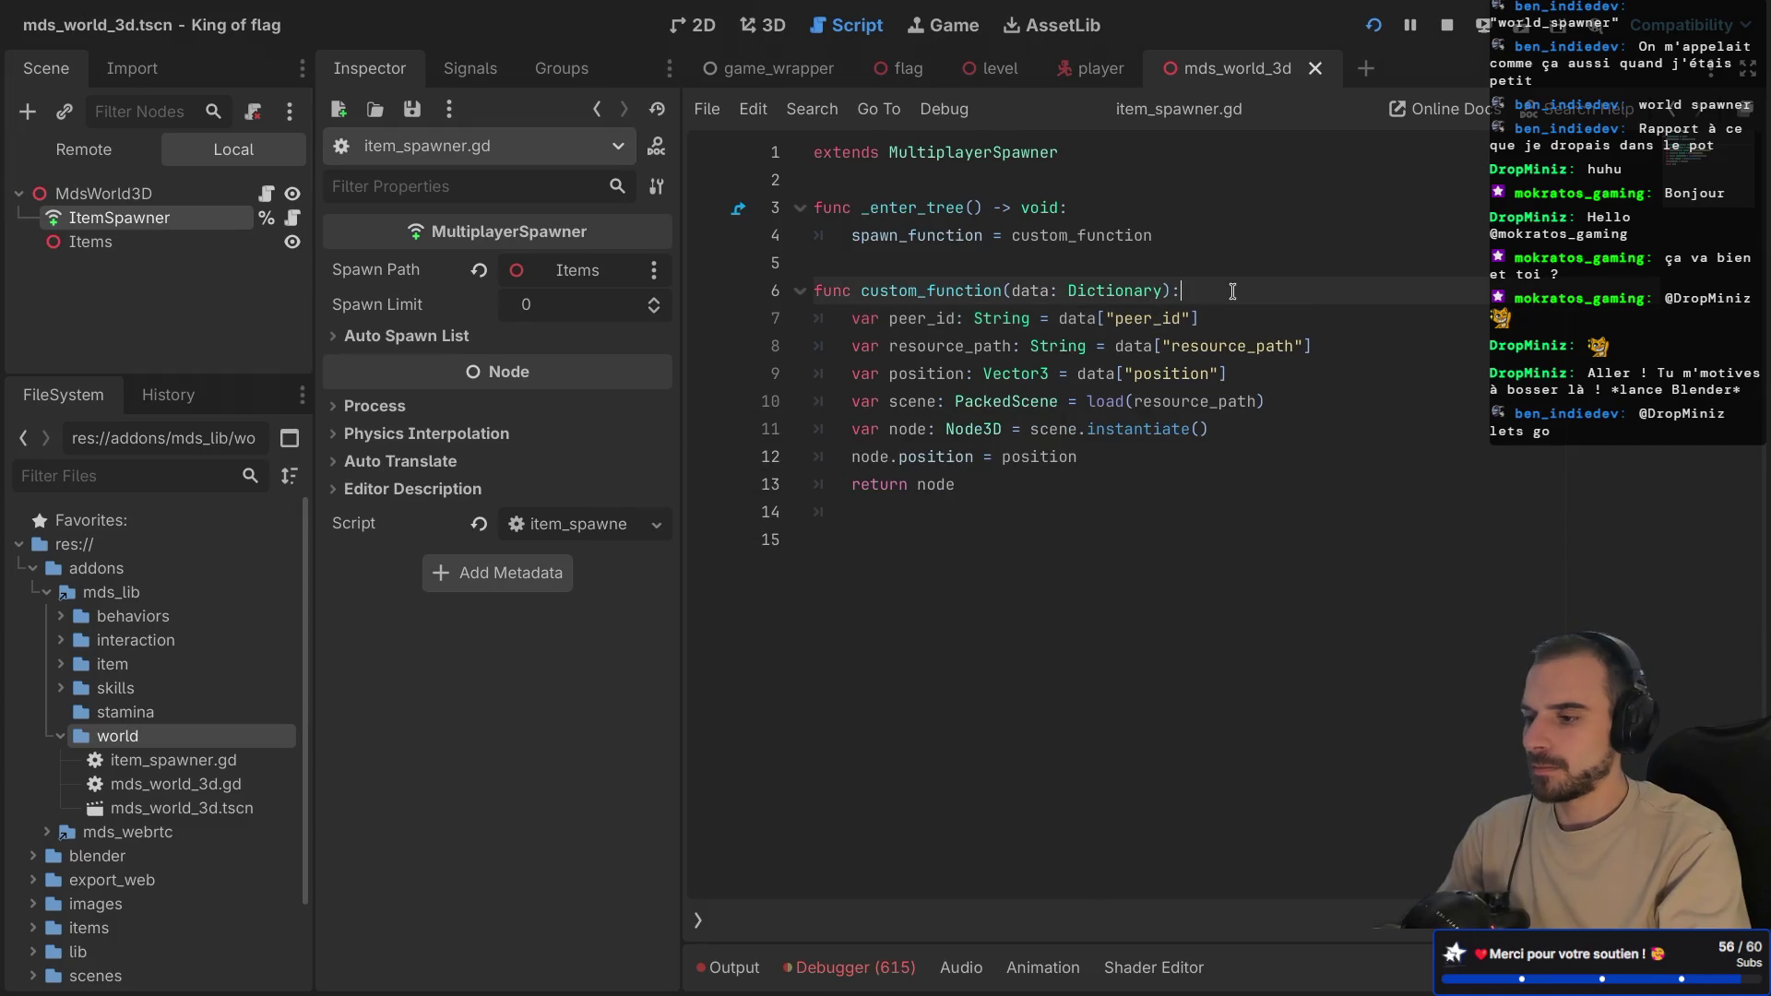
Call node.set_multiplayer_authority(peer_id) after instantiating, and save
click(1224, 435)
key(Return)
text(node.set)
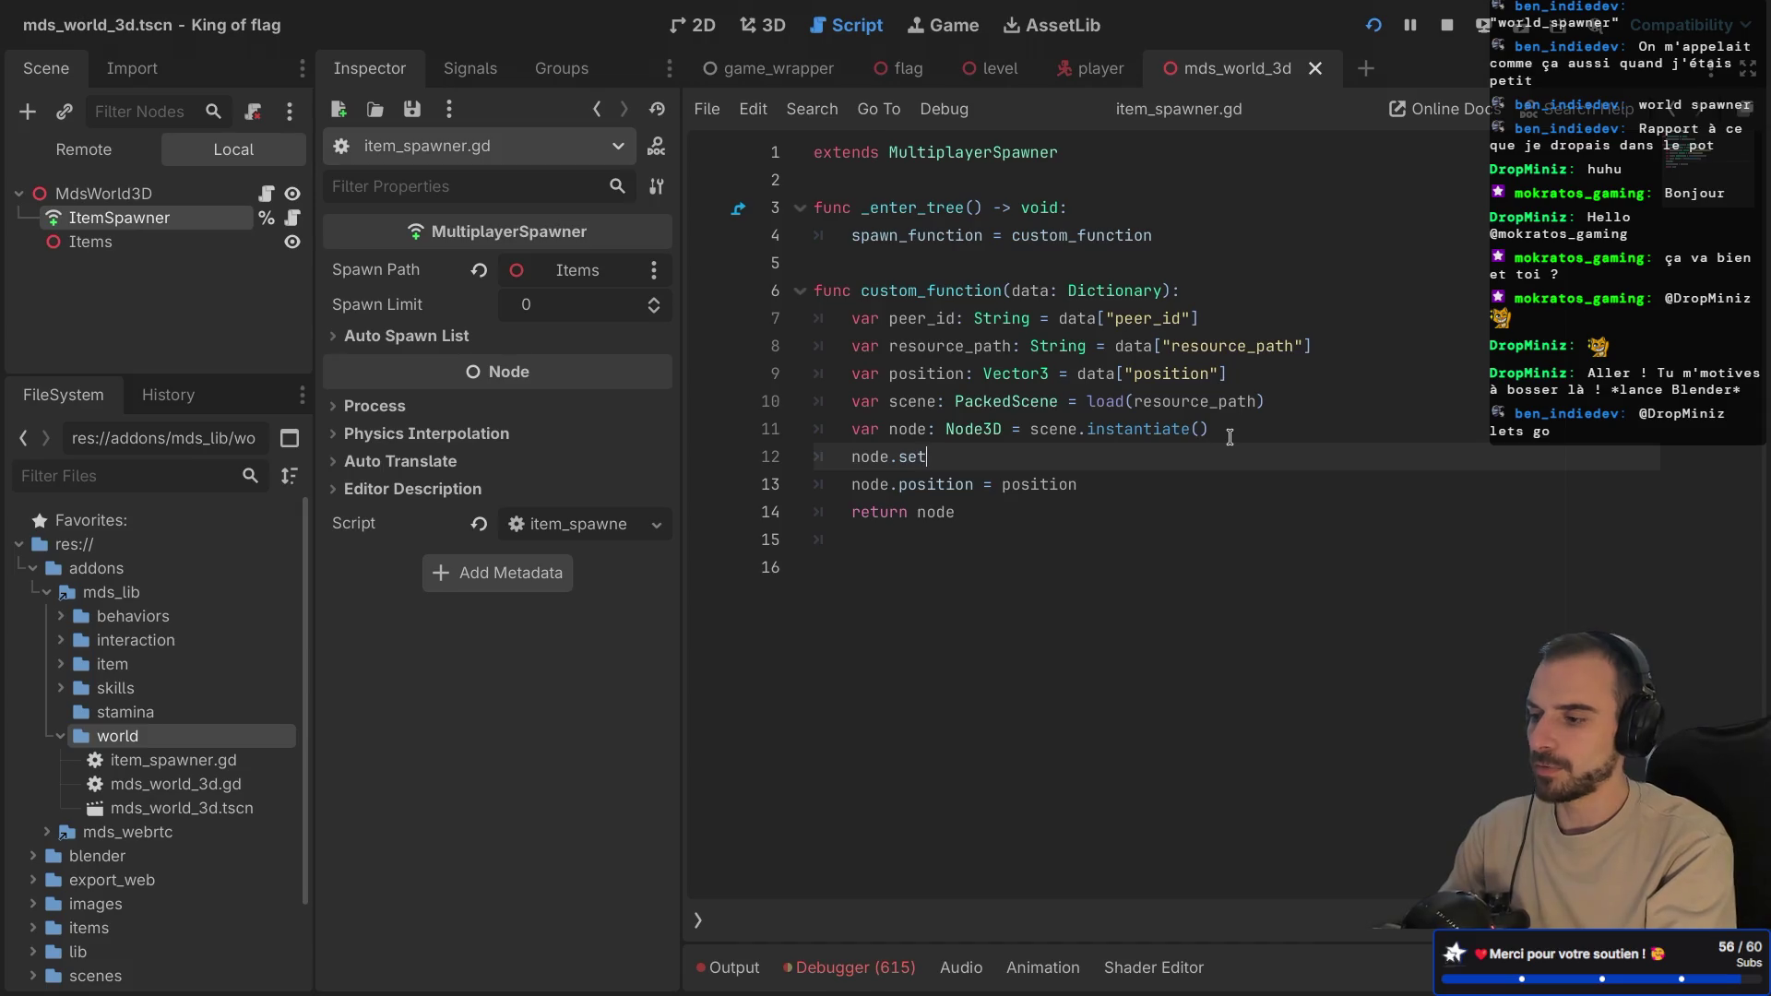
text(_mul)
key(Return)
text(peer_id))
key(ctrl+s)
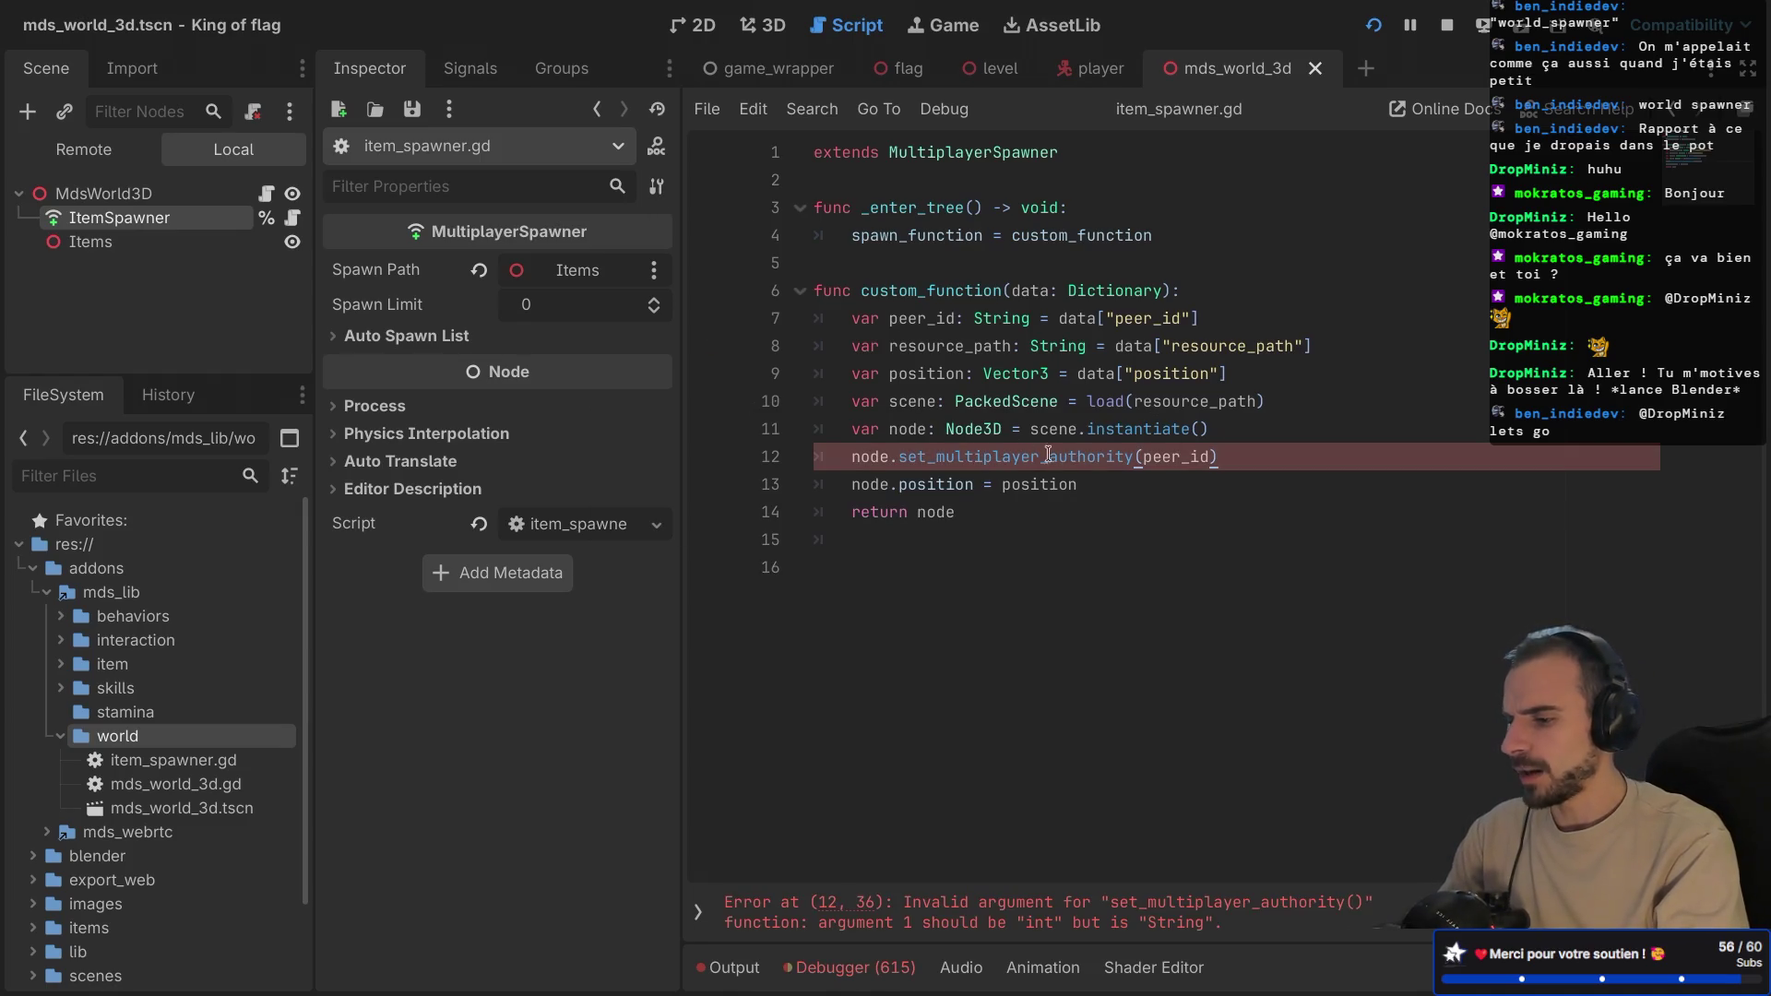
Change peer_id's type from String to int
double_click(1003, 319)
text(int)
key(Escape)
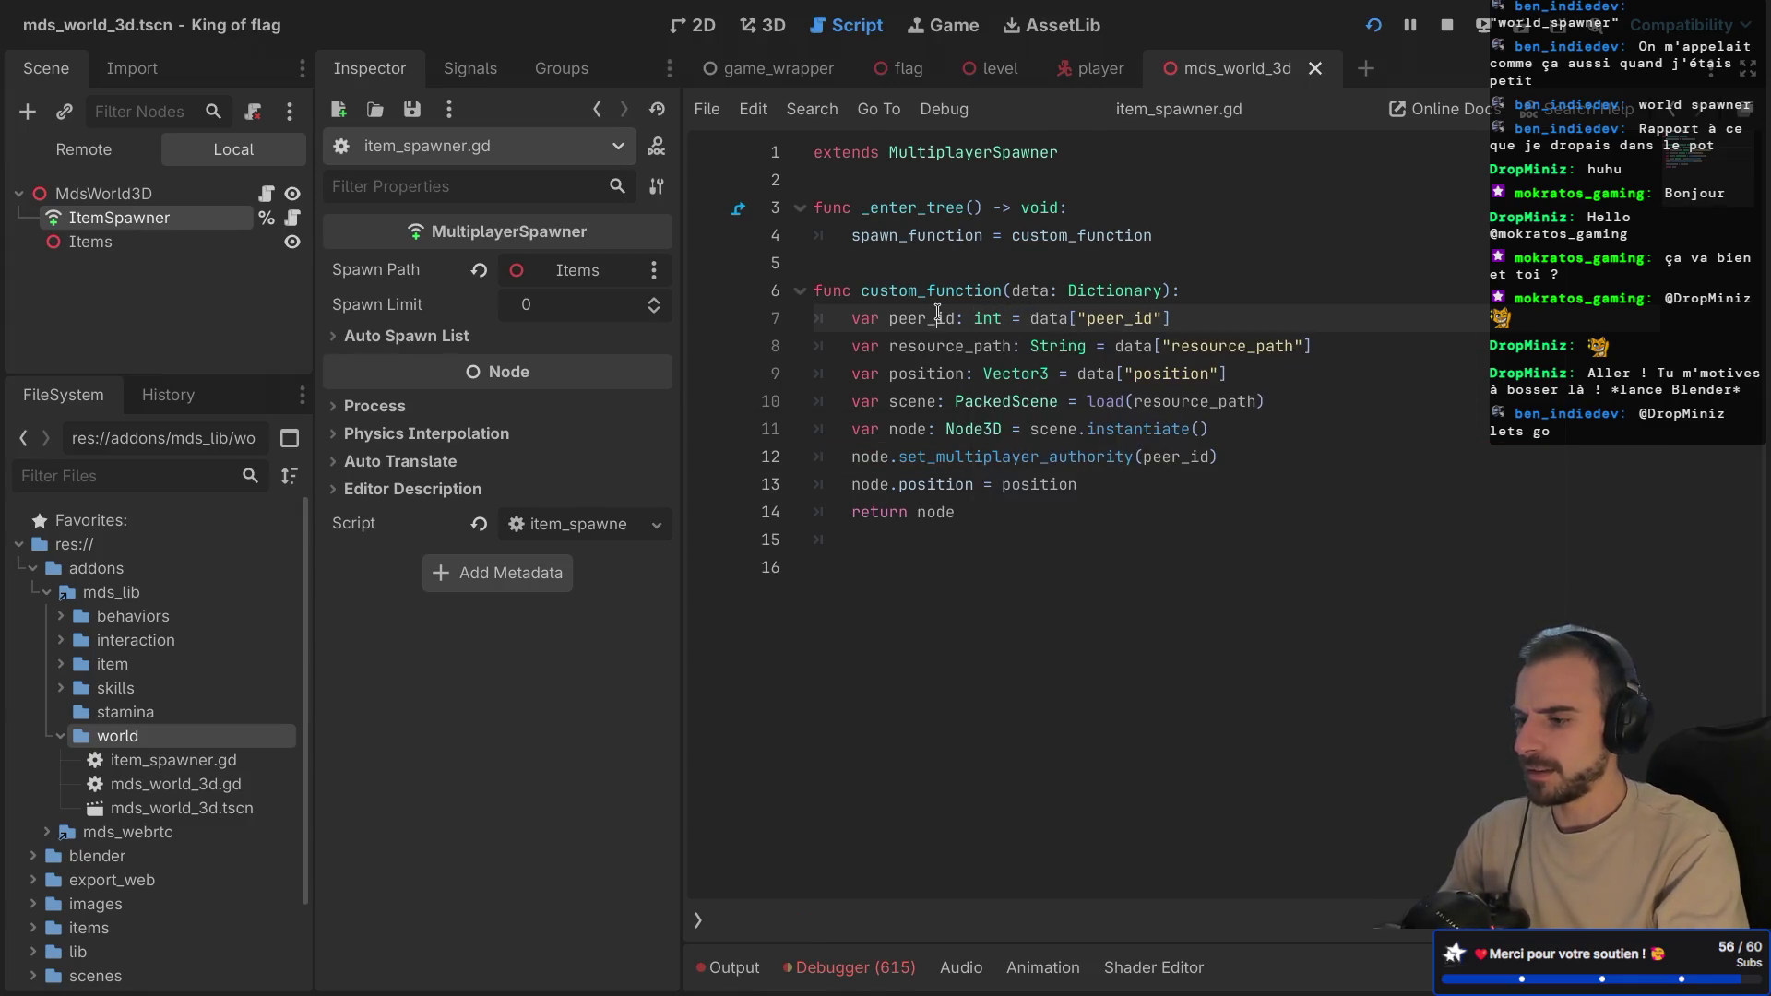
click(265, 193)
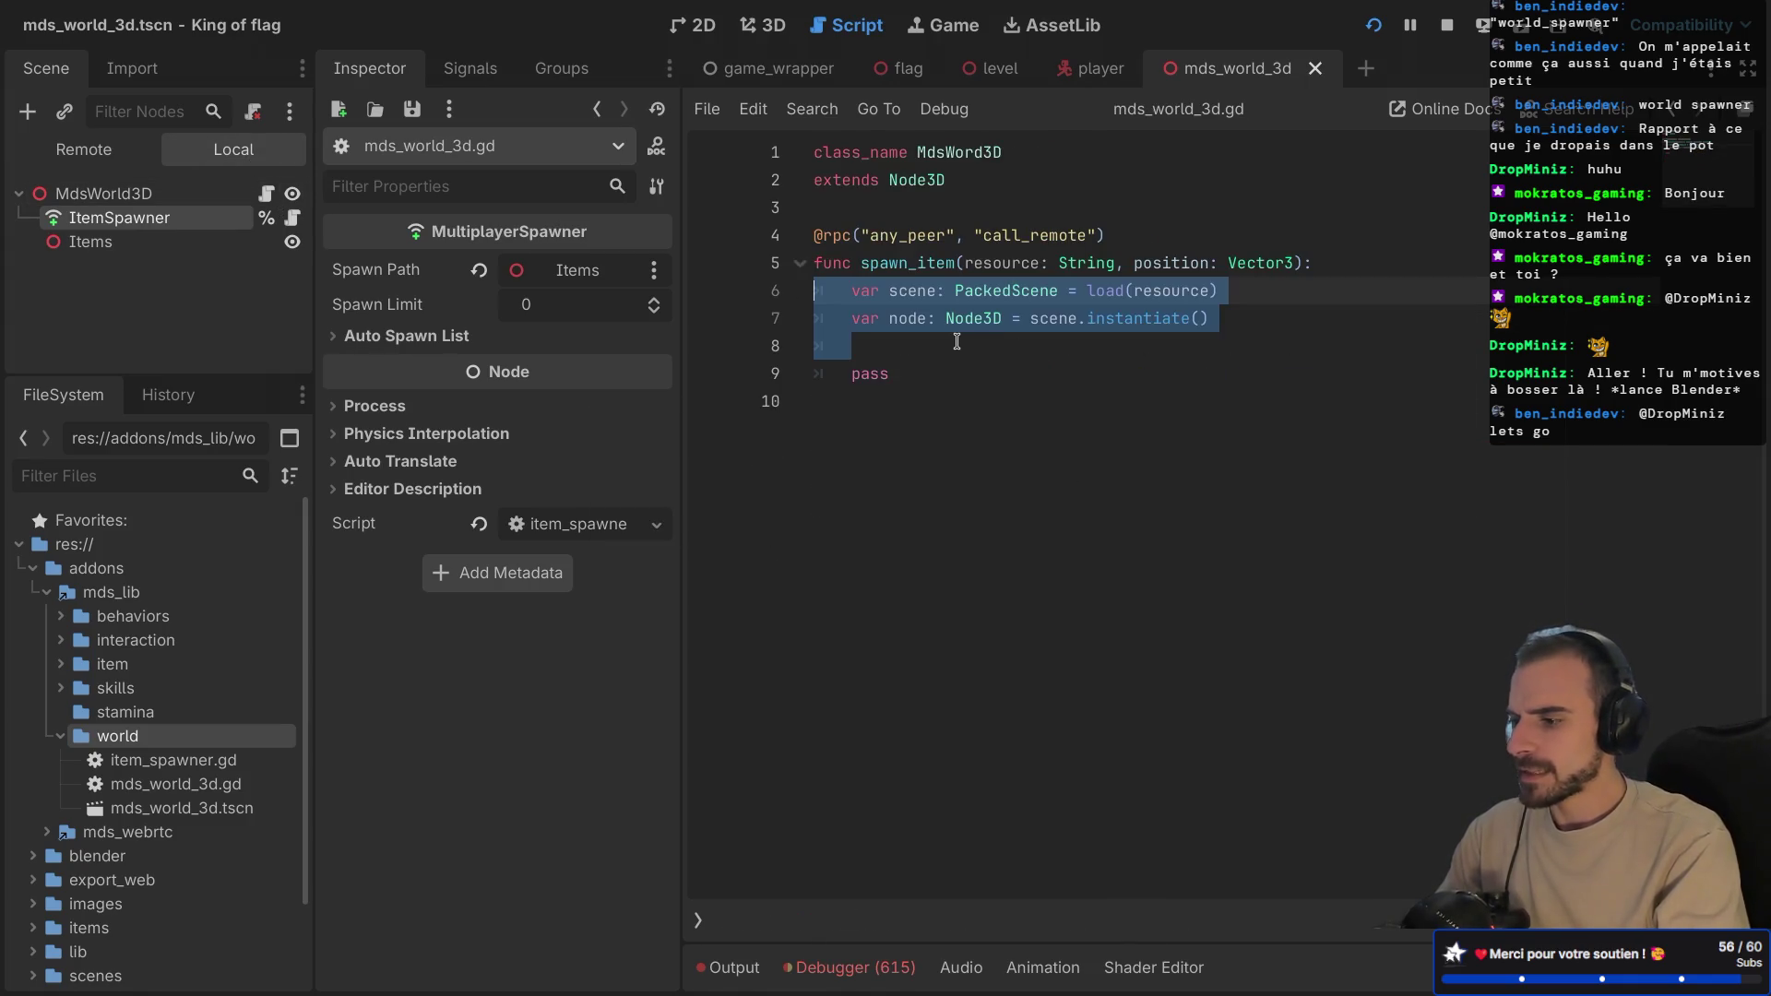
Start a %ItemSpawner.spawn call in spawn_item
click(955, 346)
text(IUt)
text(tem)
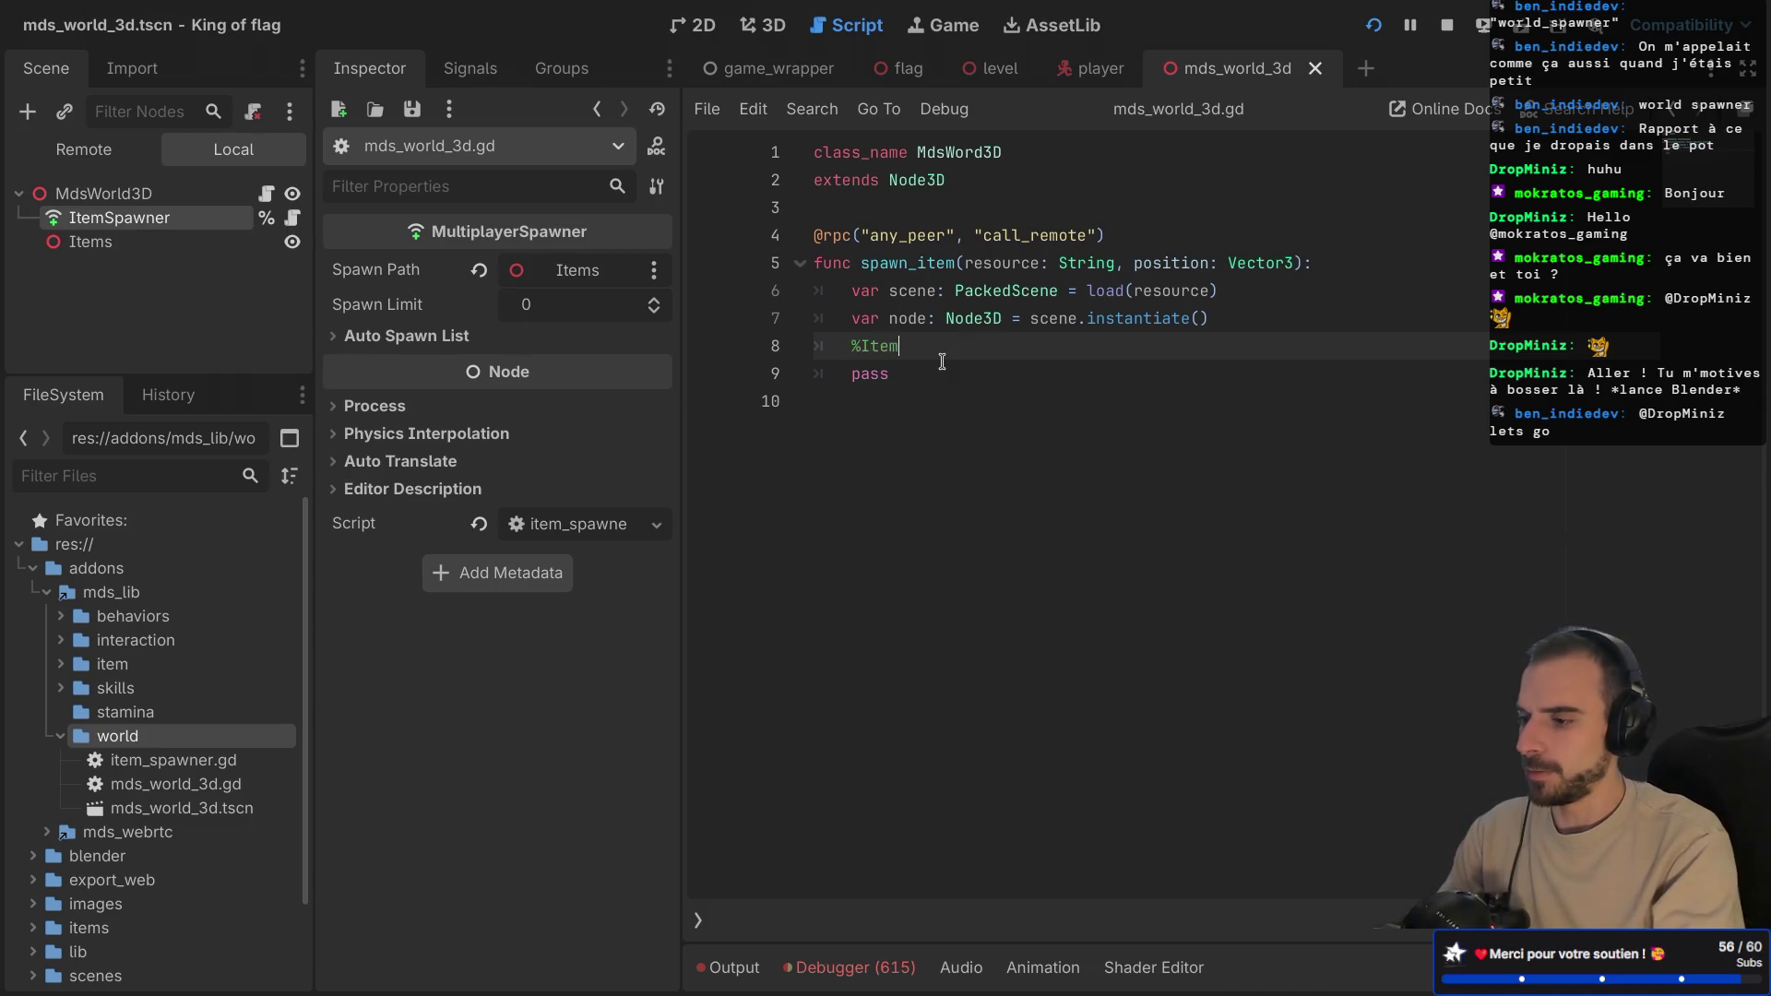
key(Return)
text(sp)
key(Return)
Pass a dictionary whose "peer_id" entry is multiplayer.get_unique_id()
text({)
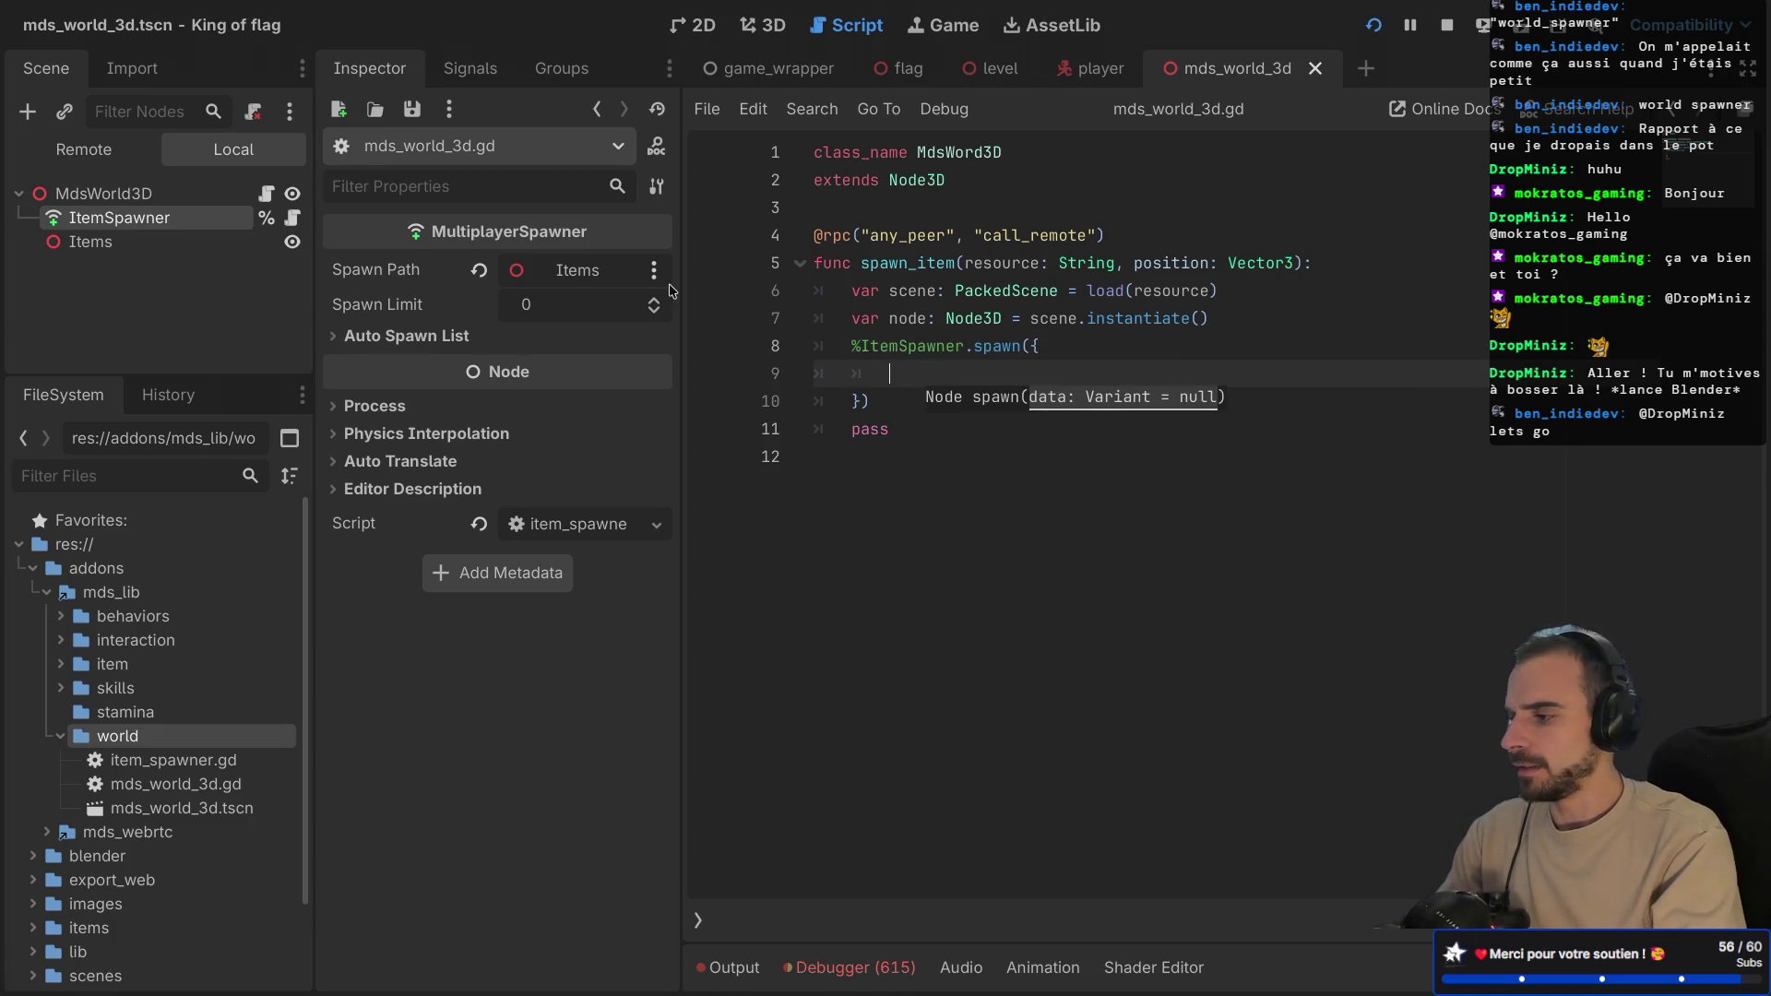
text("")
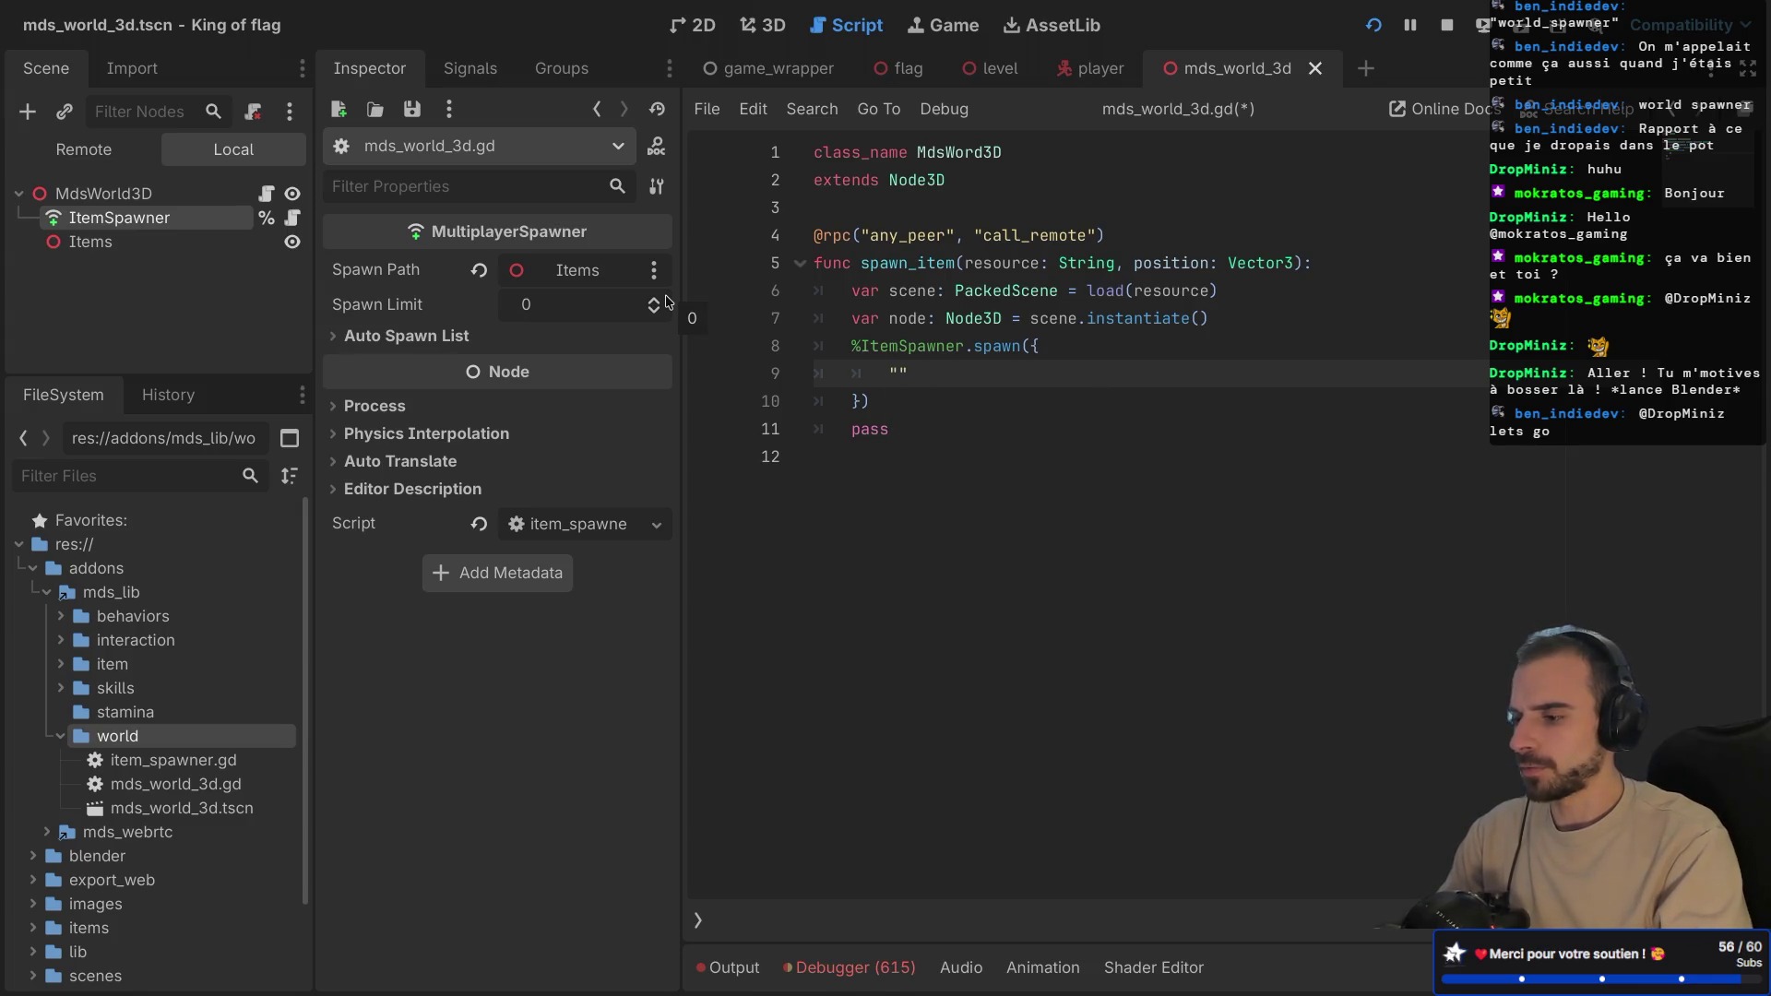
key(Left)
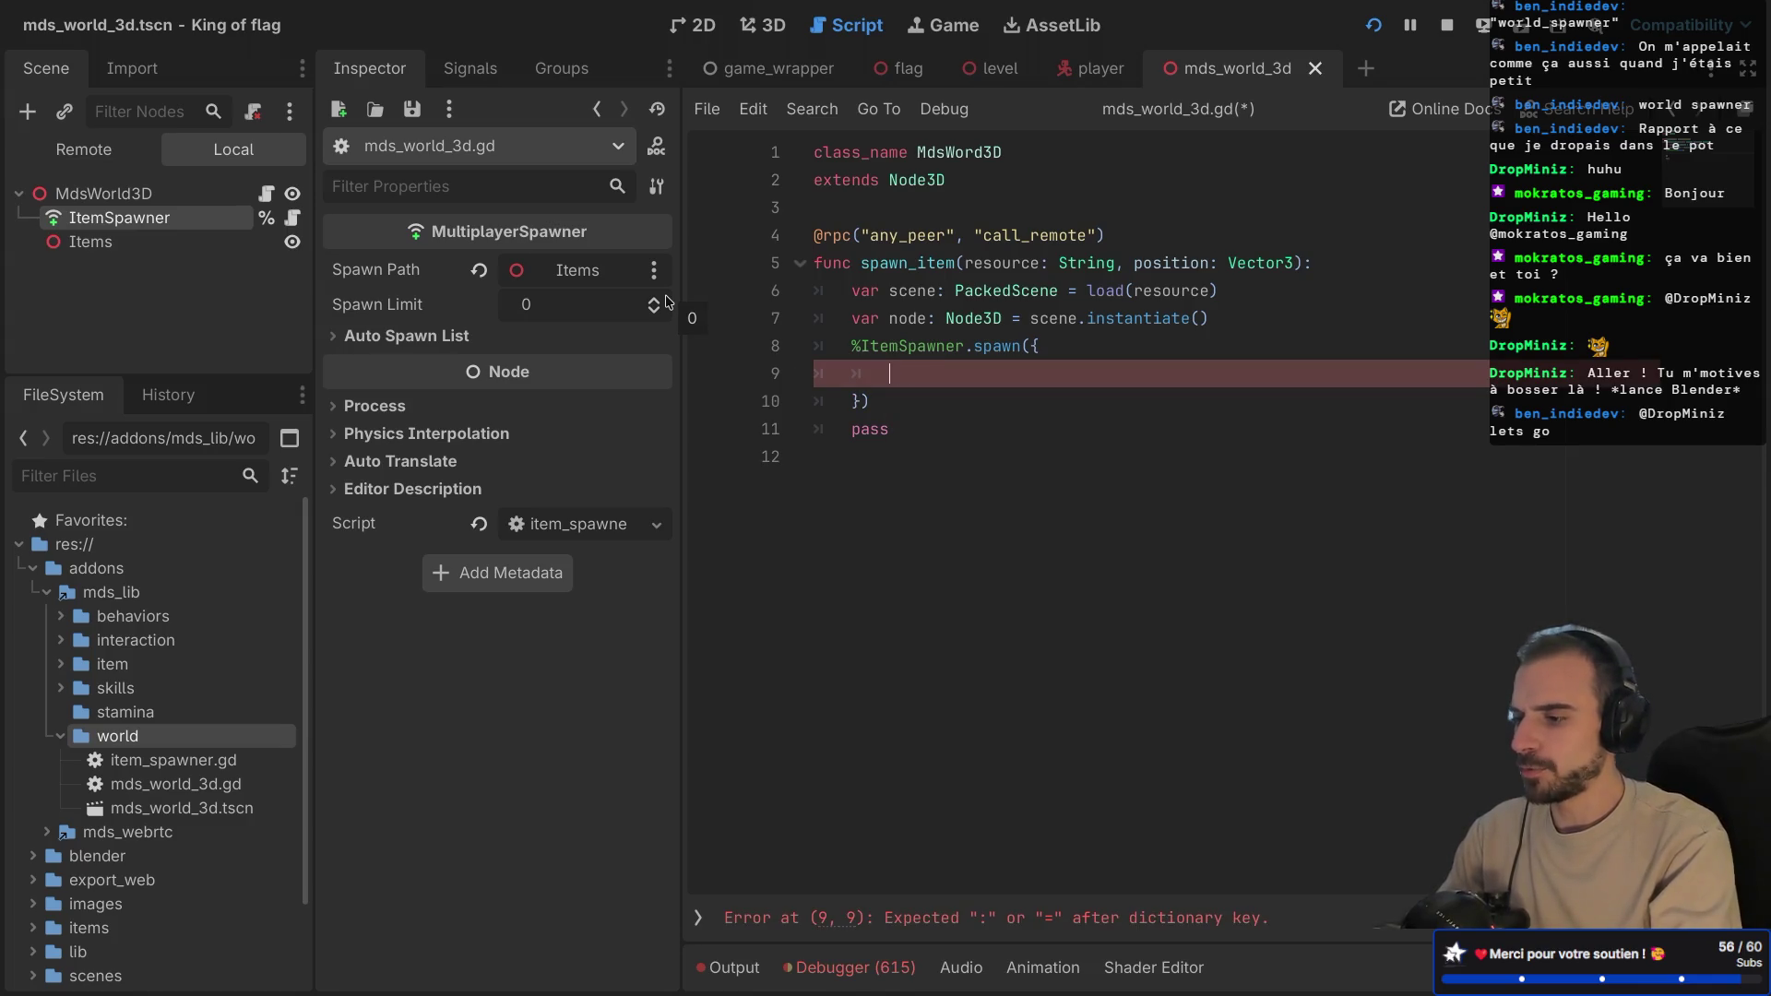
key(ctrl+space)
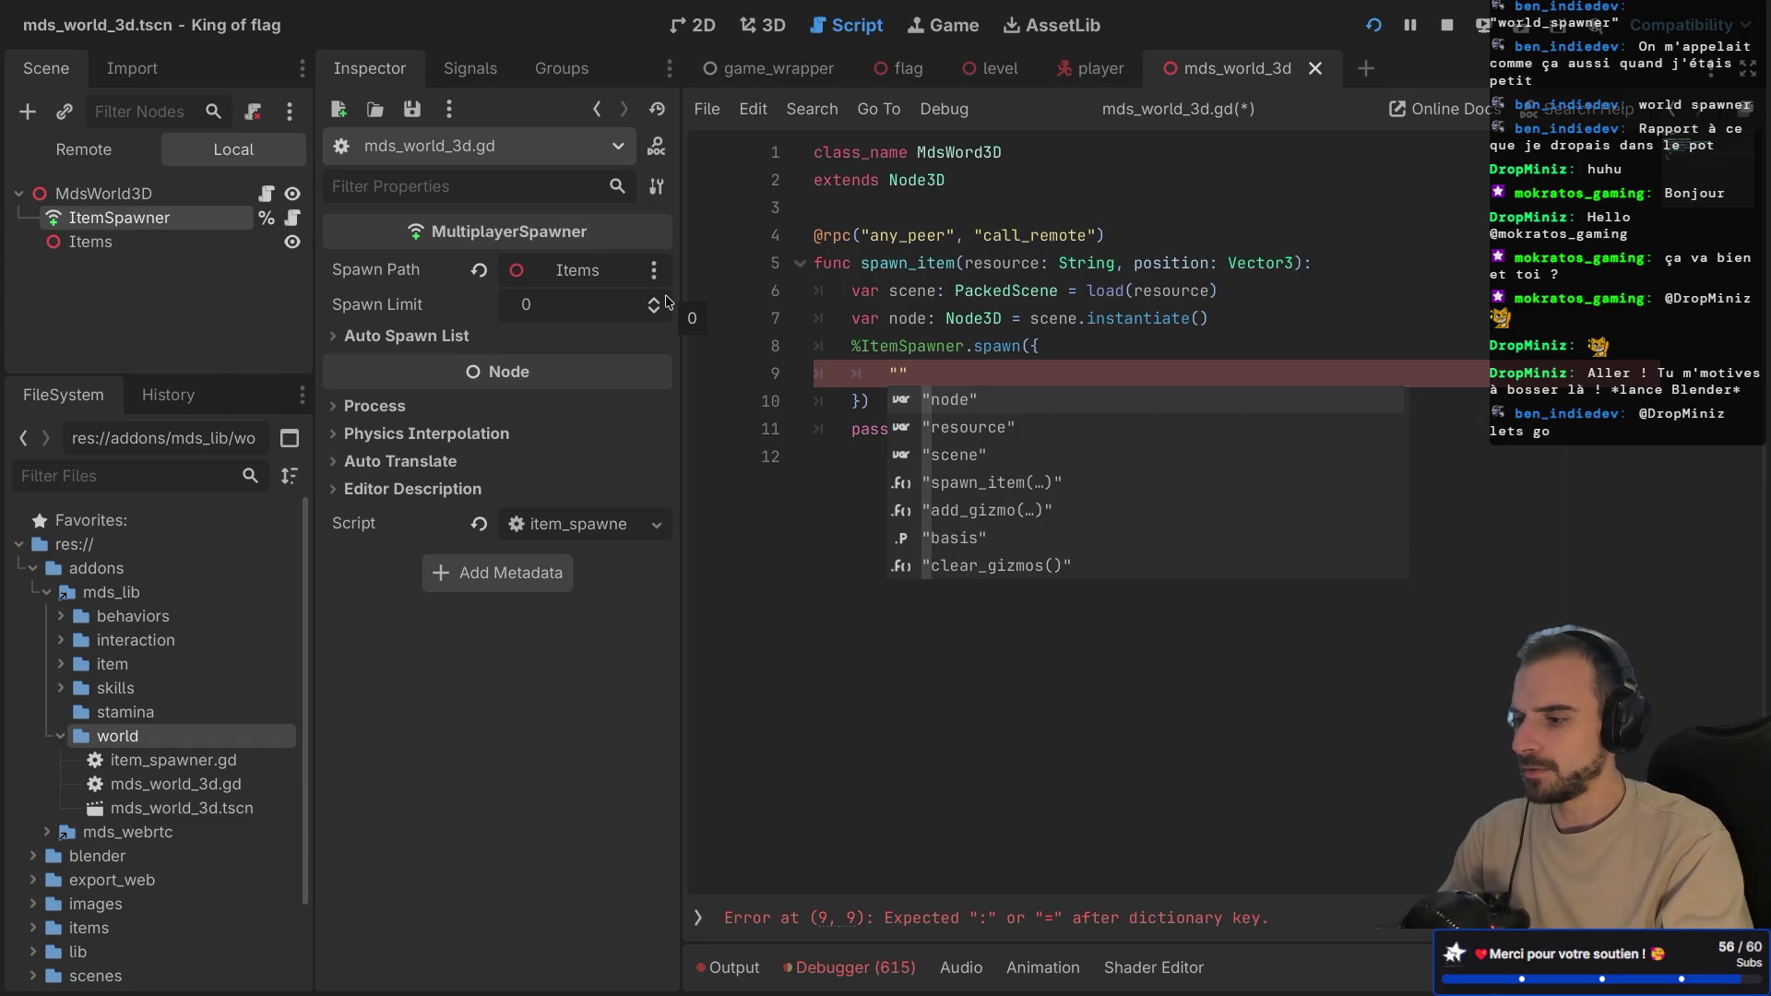
key(Right)
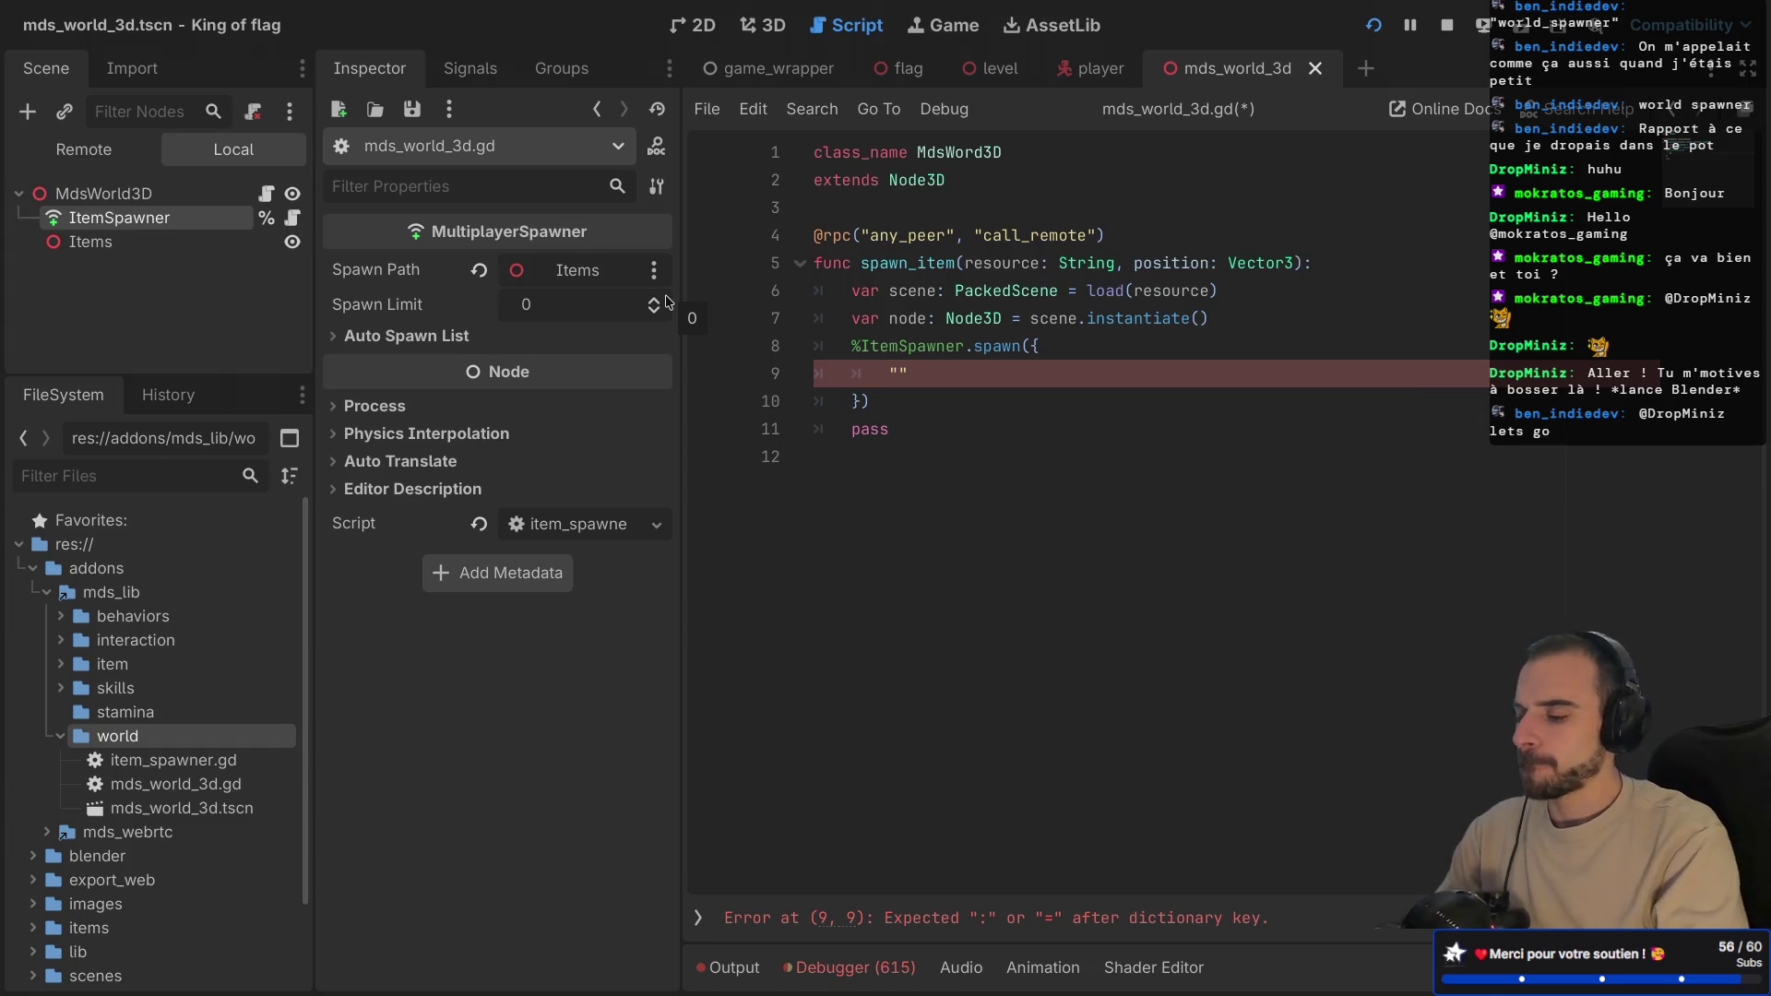
text(peer_id)
key(Right)
text(mul)
key(Return)
text(.get)
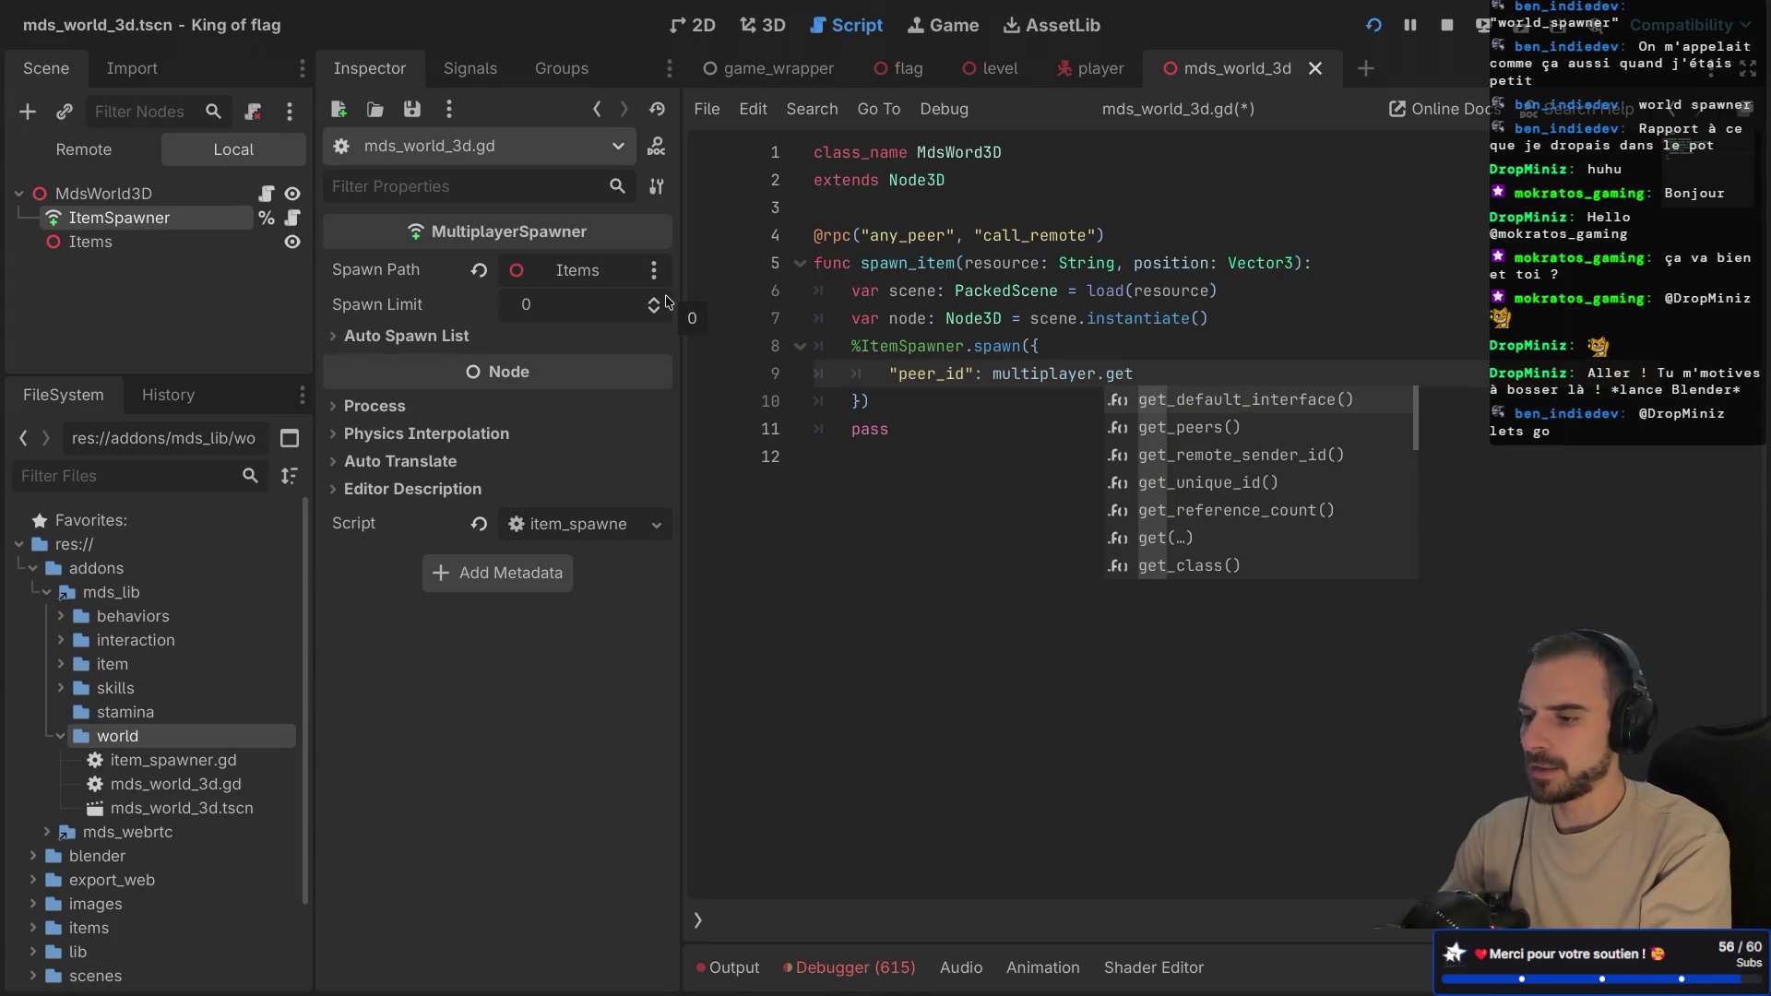
text(_)
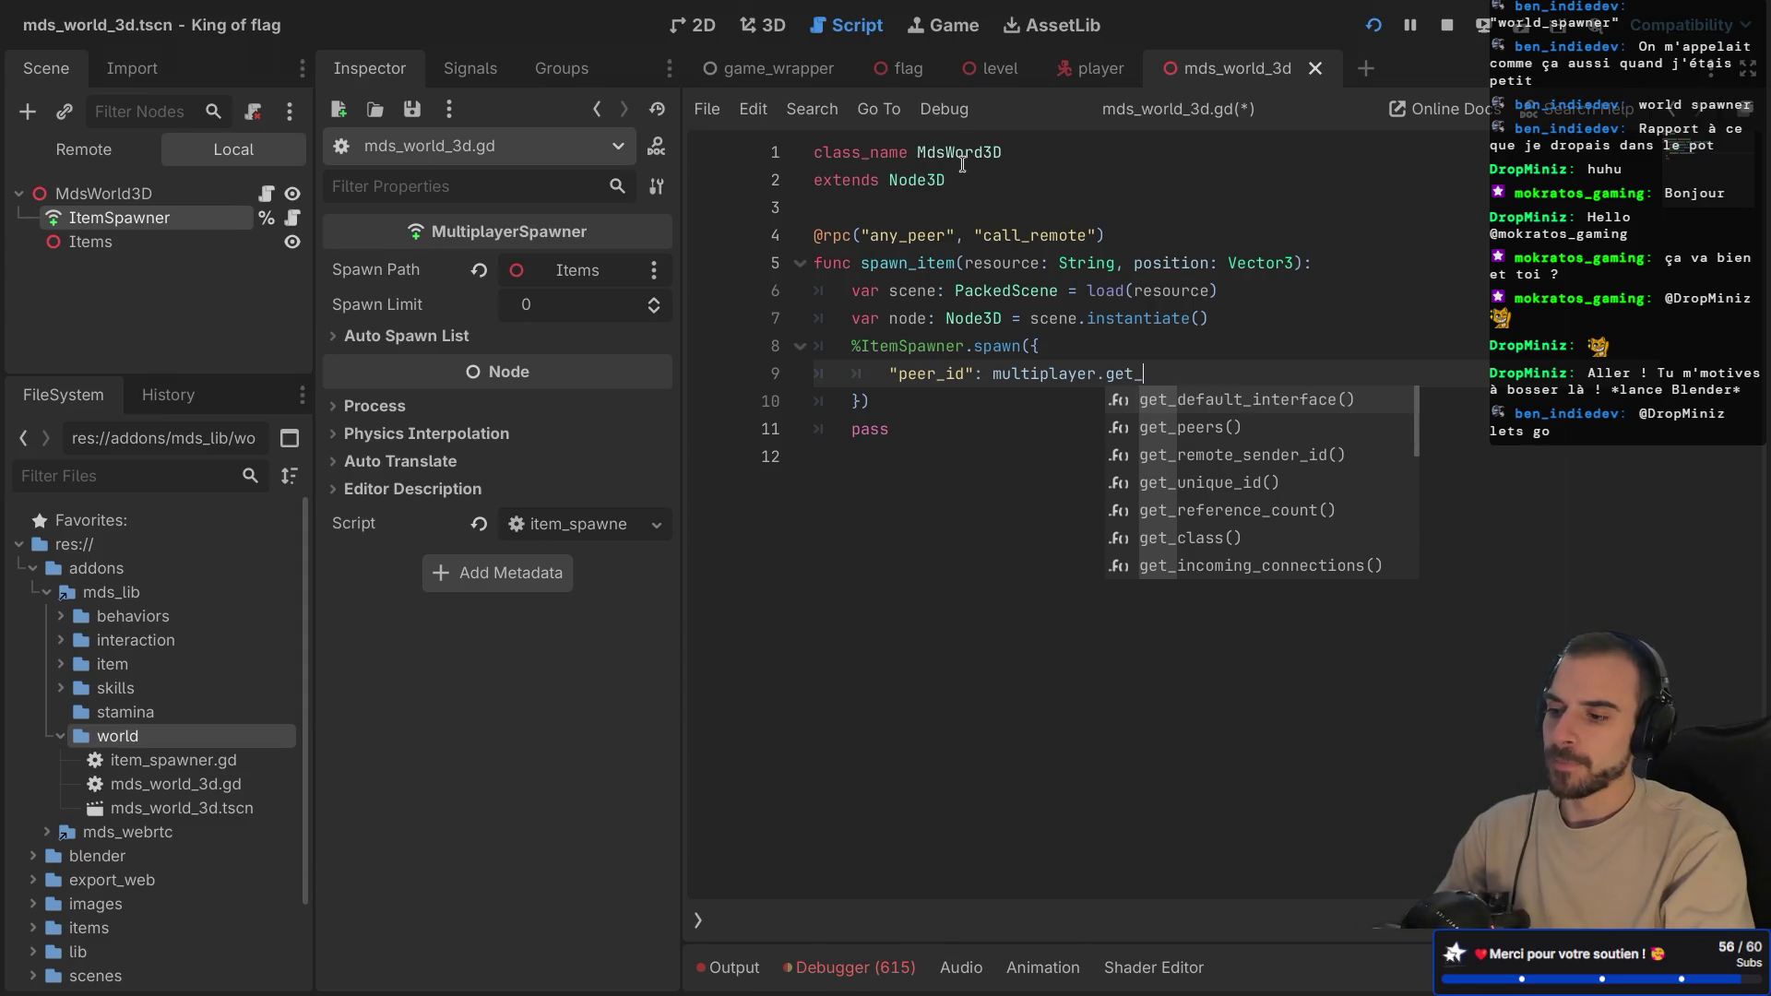
key(Down)
key(Down)
key(Down)
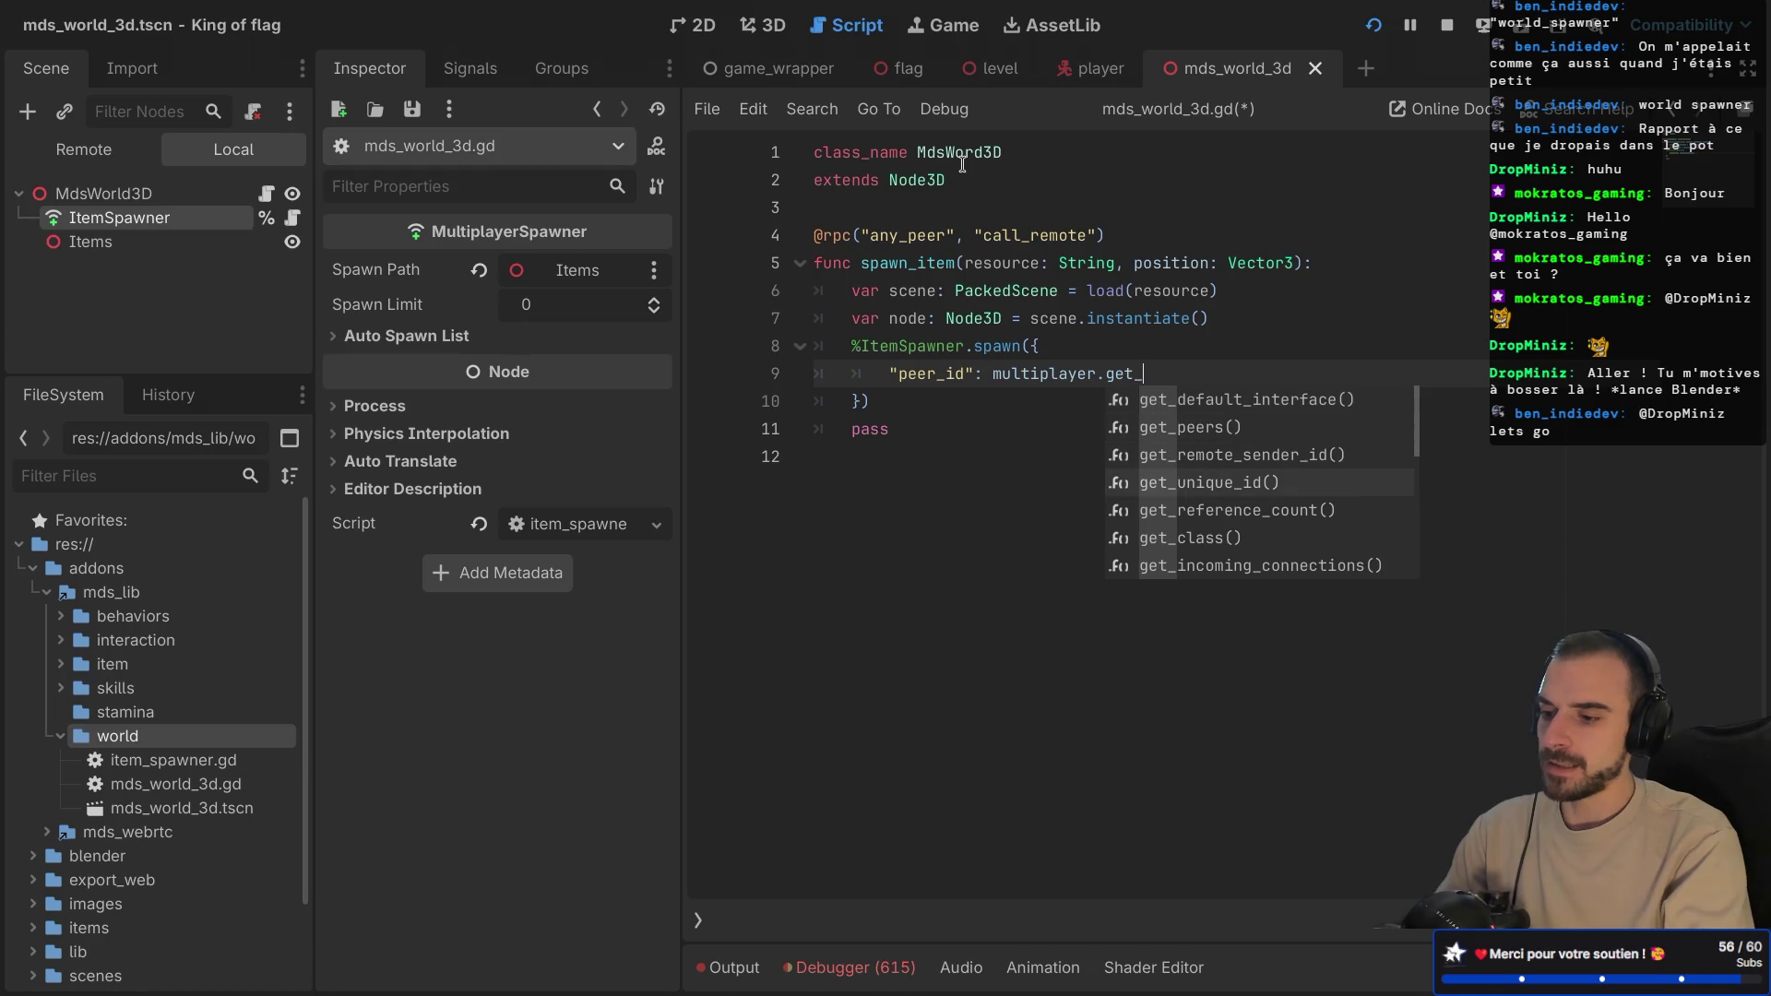
key(Return)
Add resource_path and "position" entries to the spawn dictionary
drag(988, 373, 1307, 376)
click(1307, 376)
key(Return)
text(resourc)
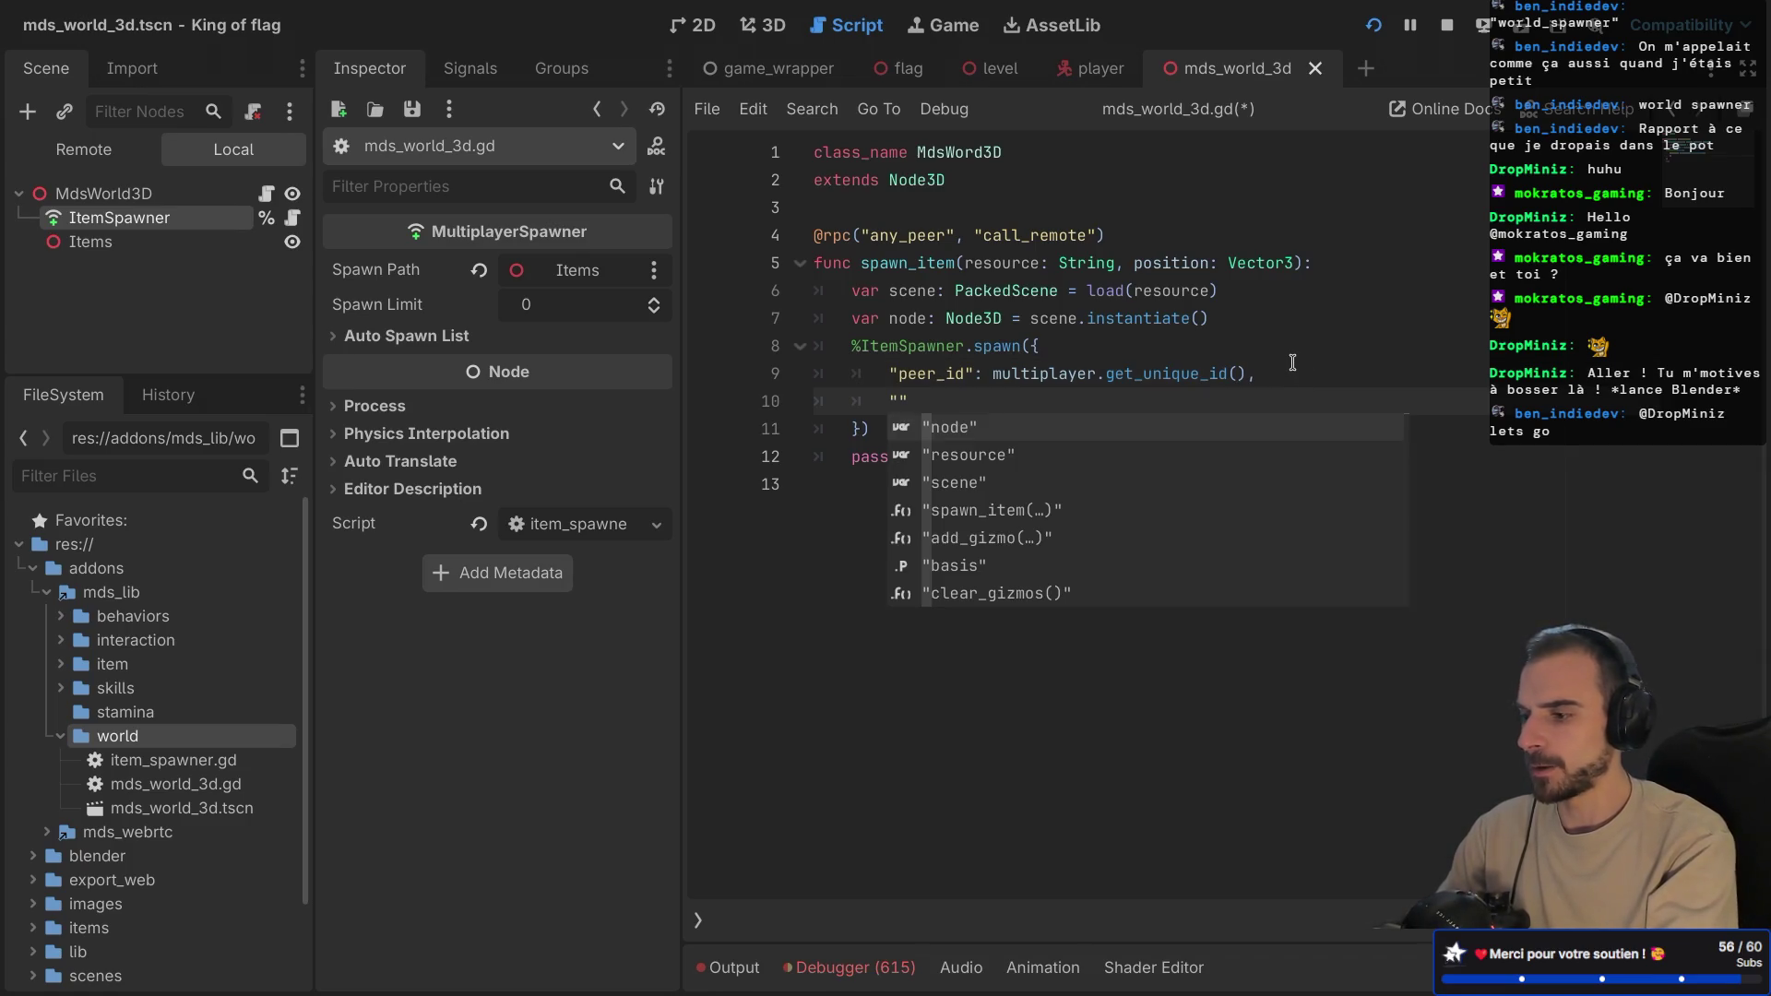
text(e_path)
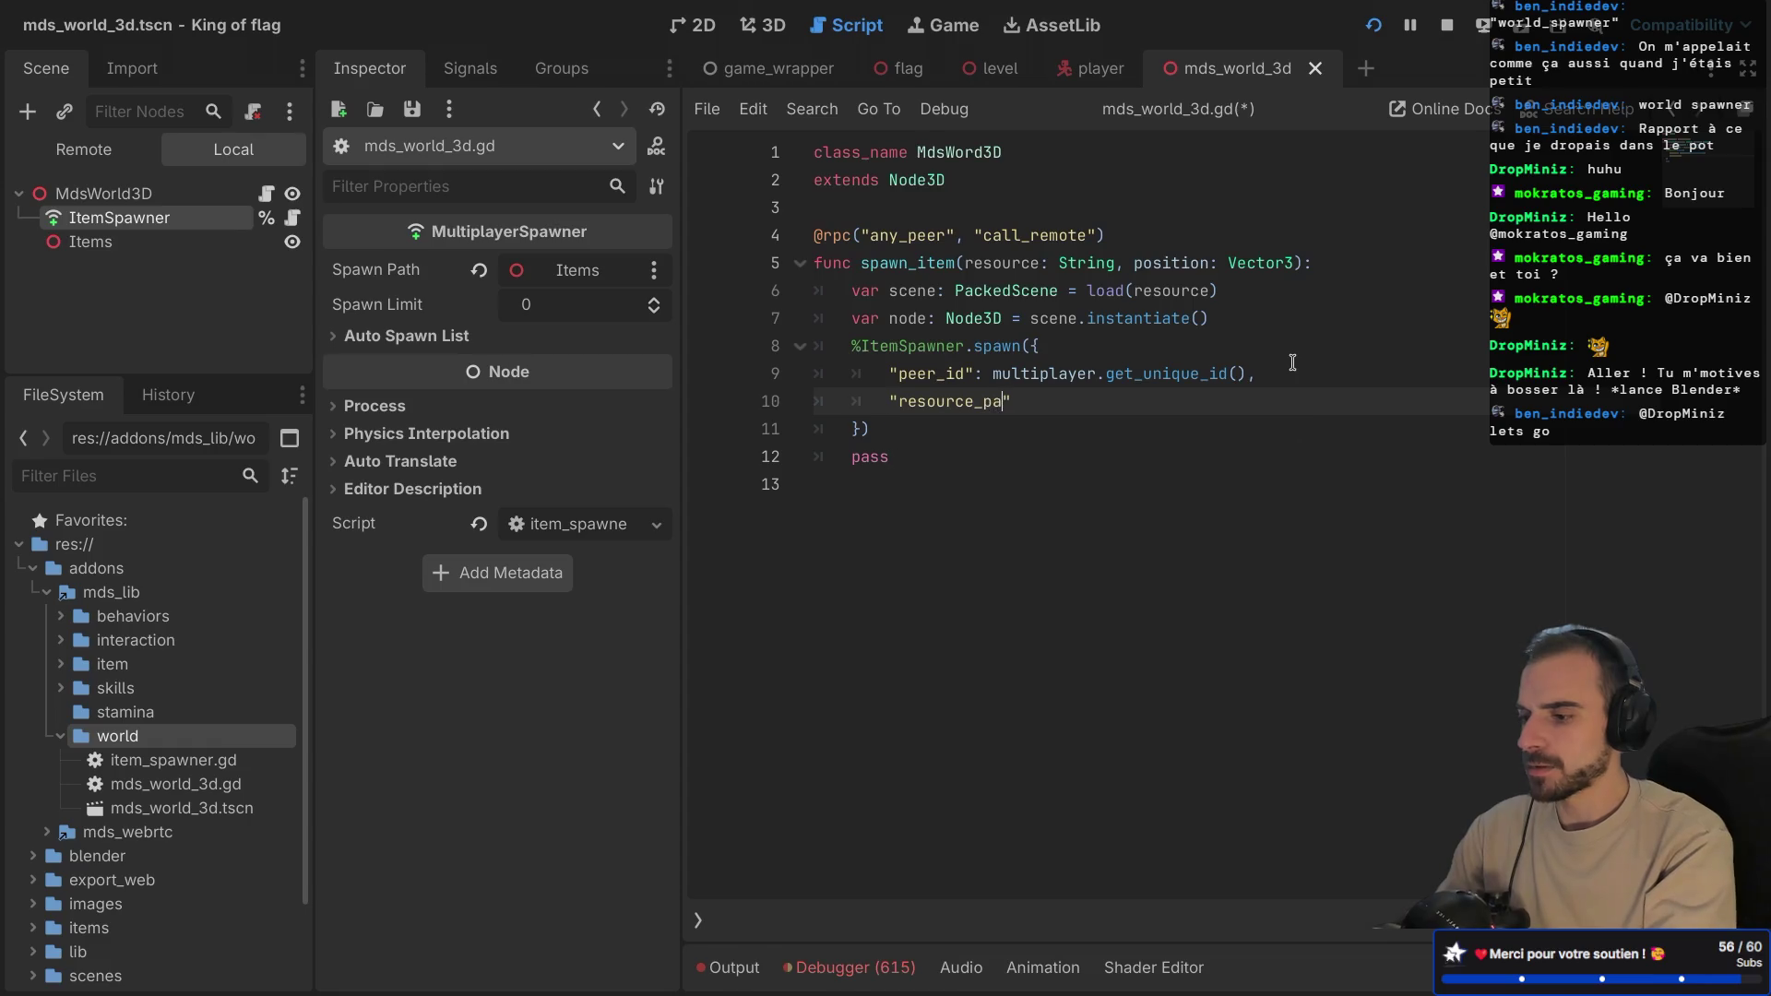
key(BackSpace)
key(BackSpace)
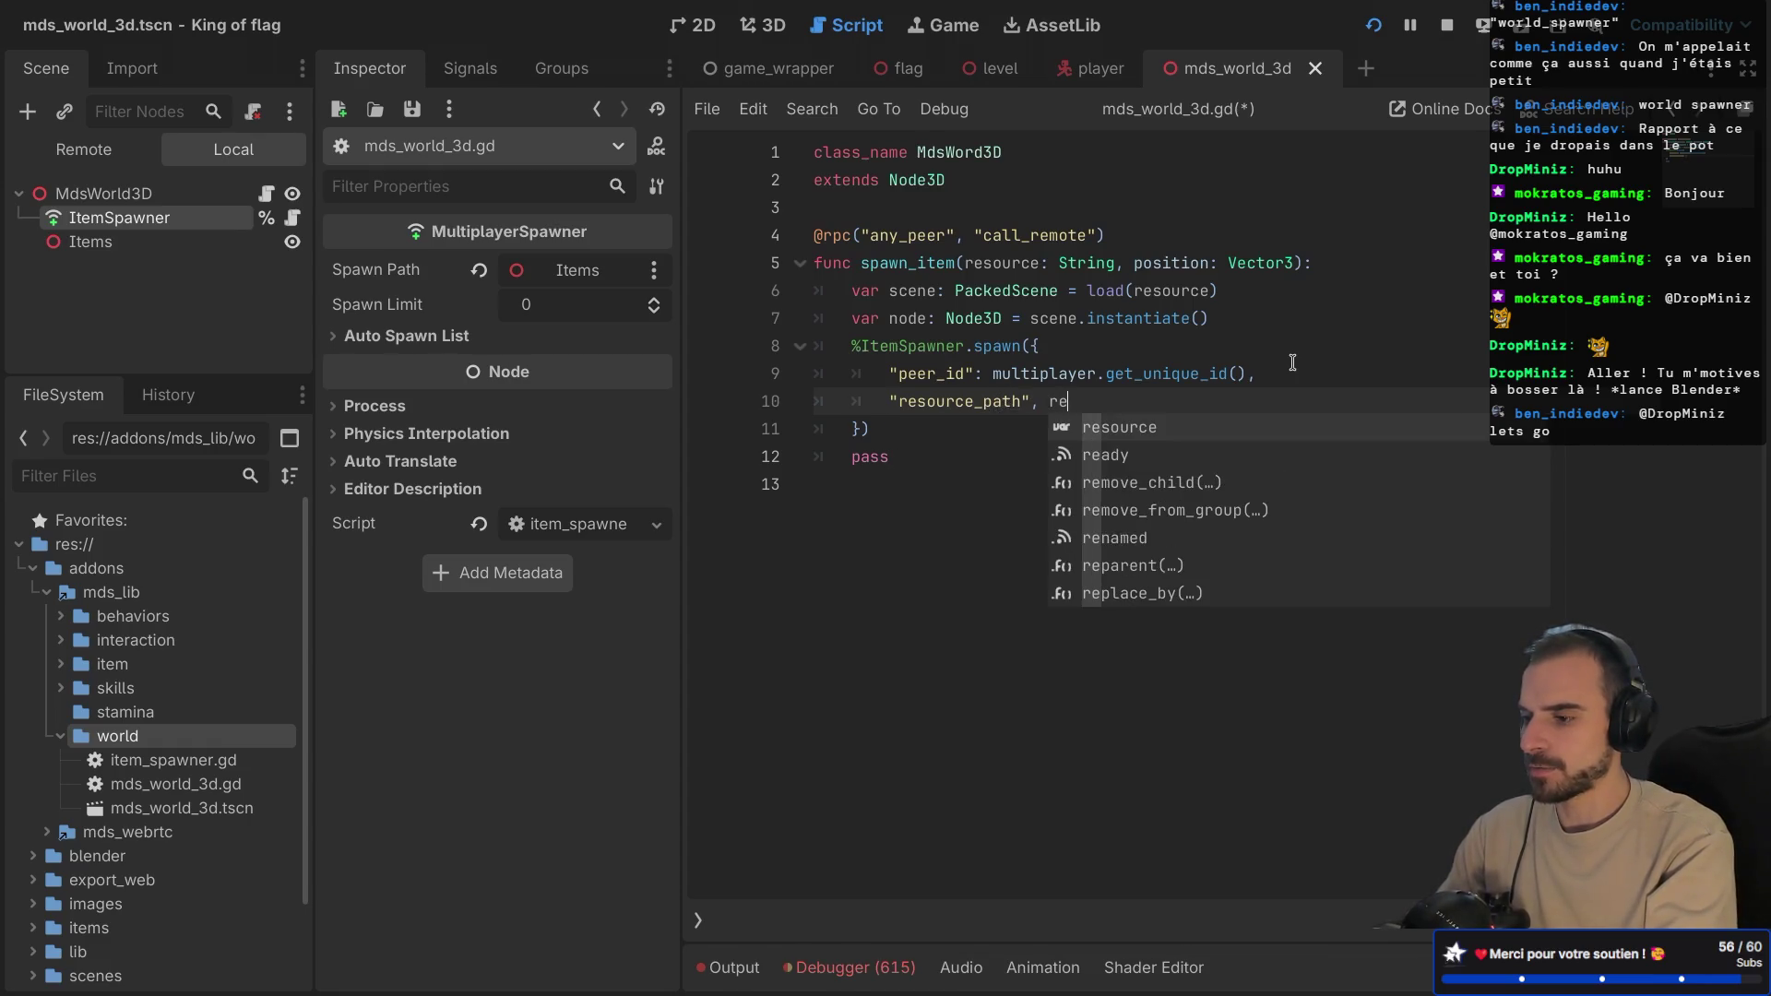
text(source)
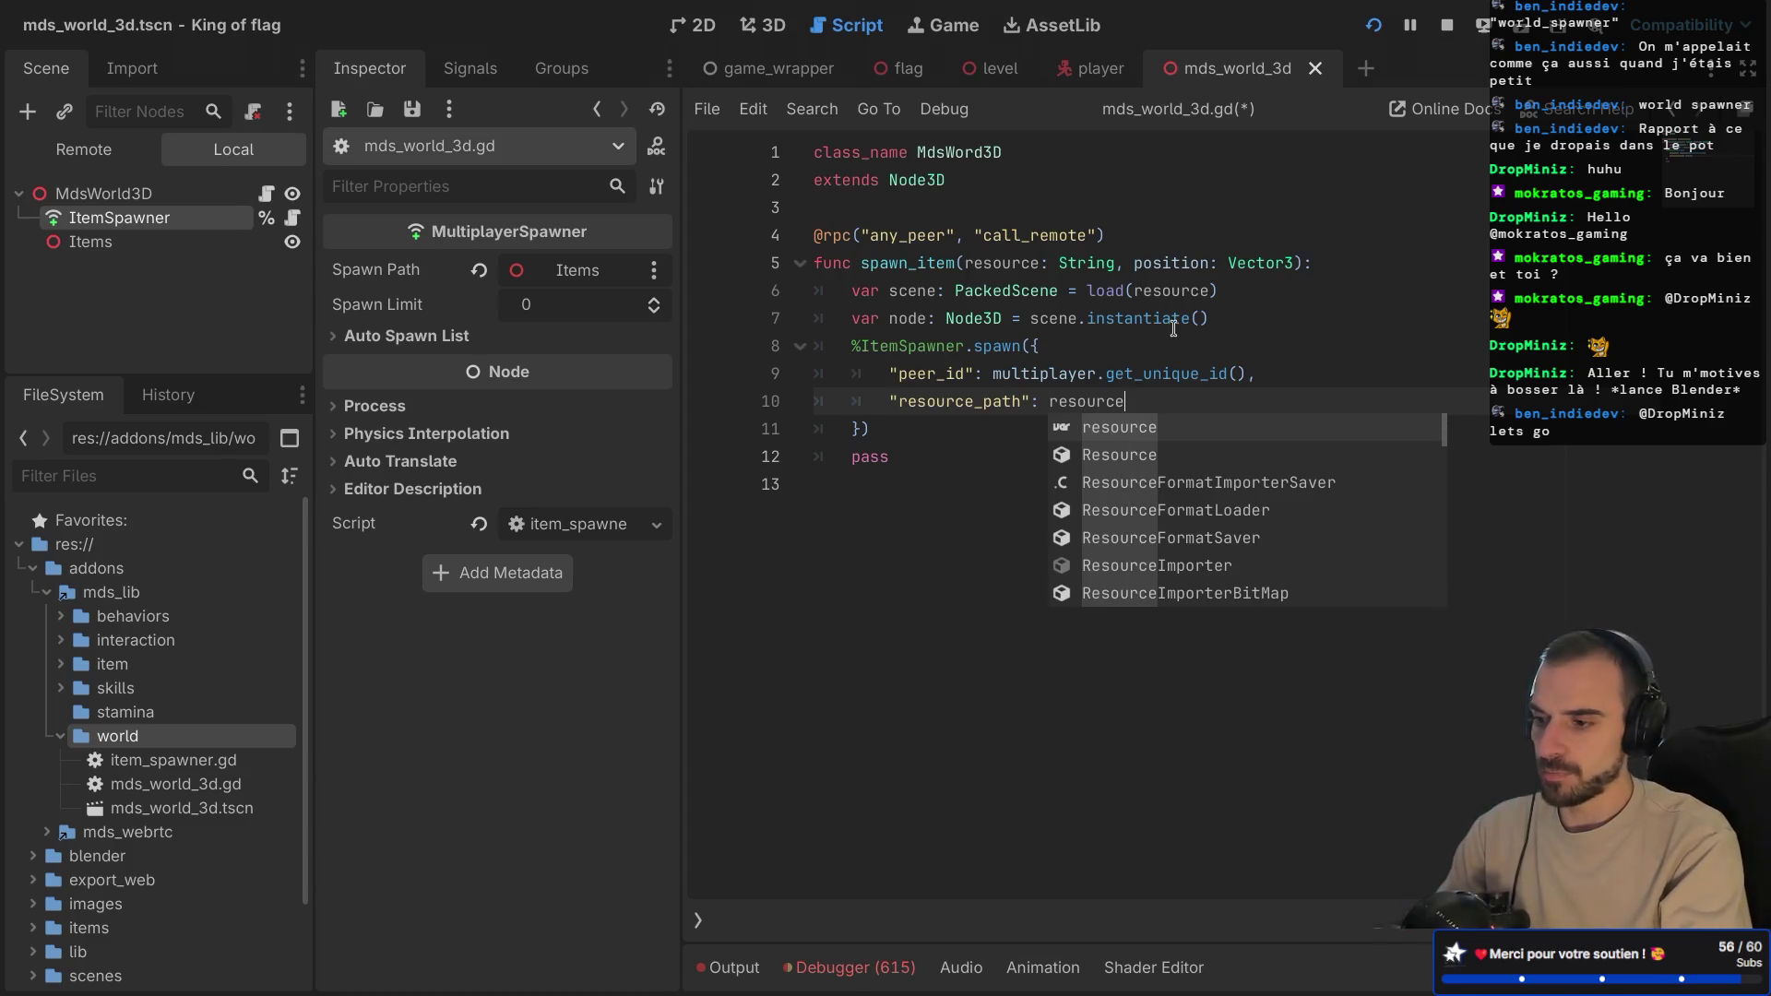
text(,)
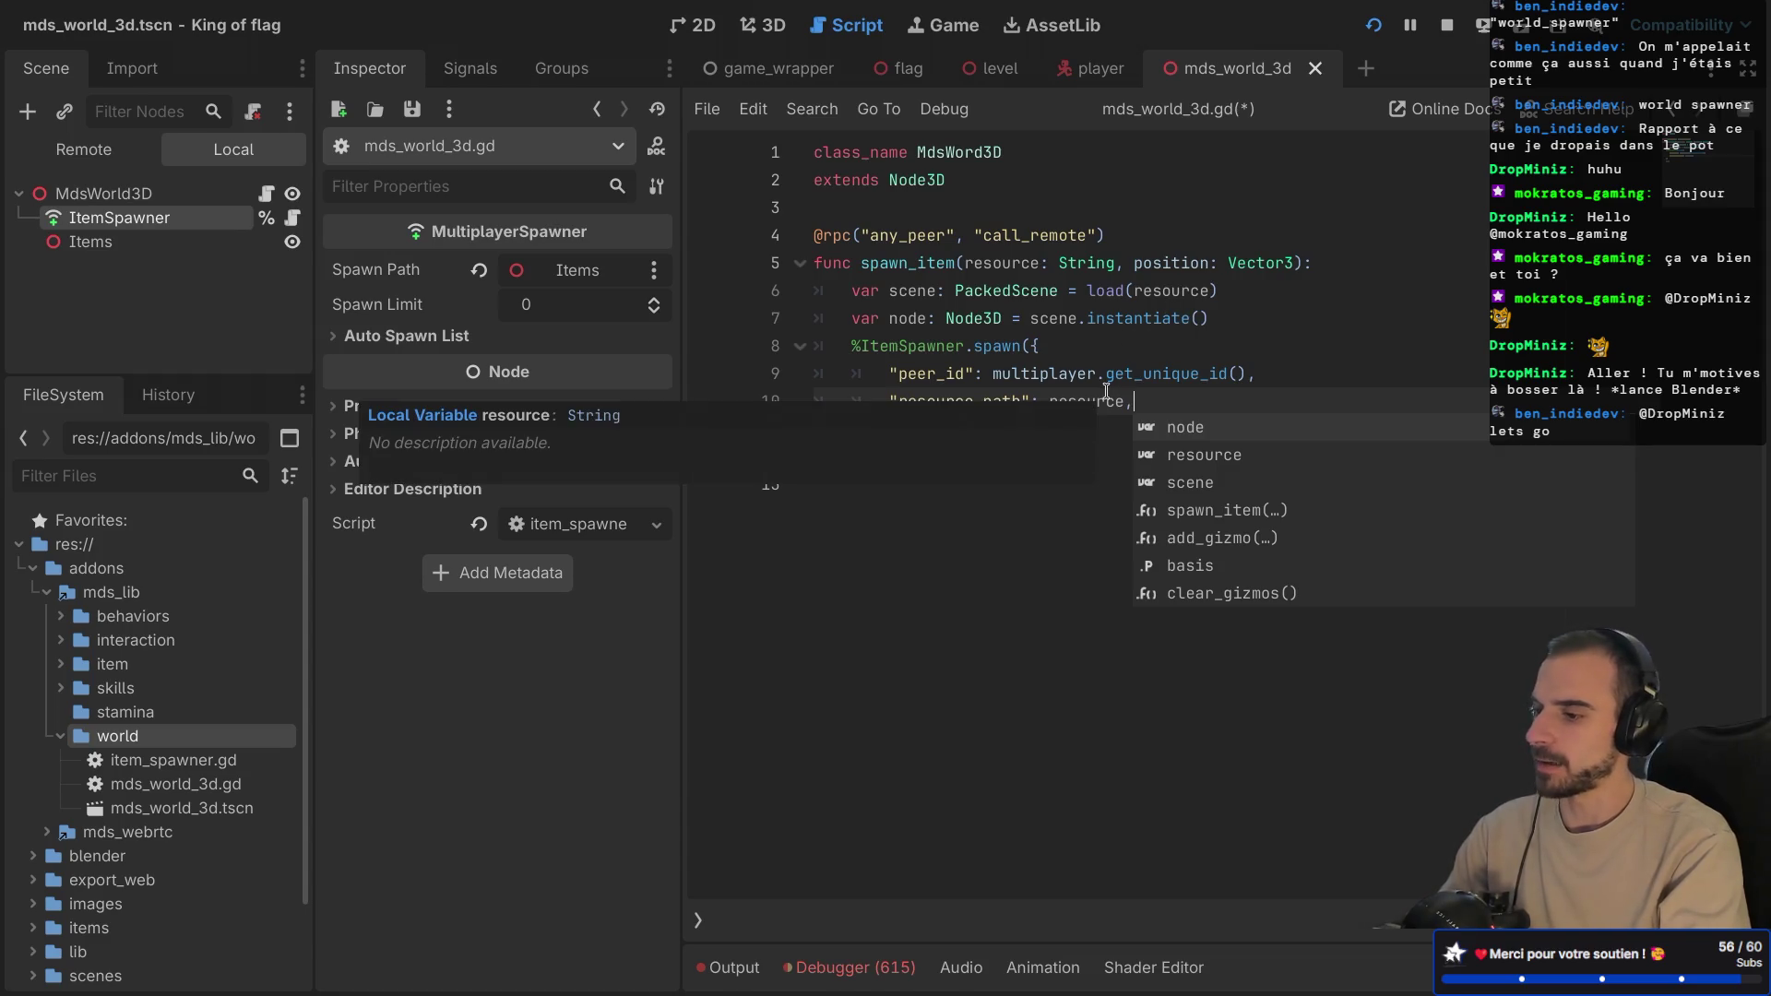
key(Escape)
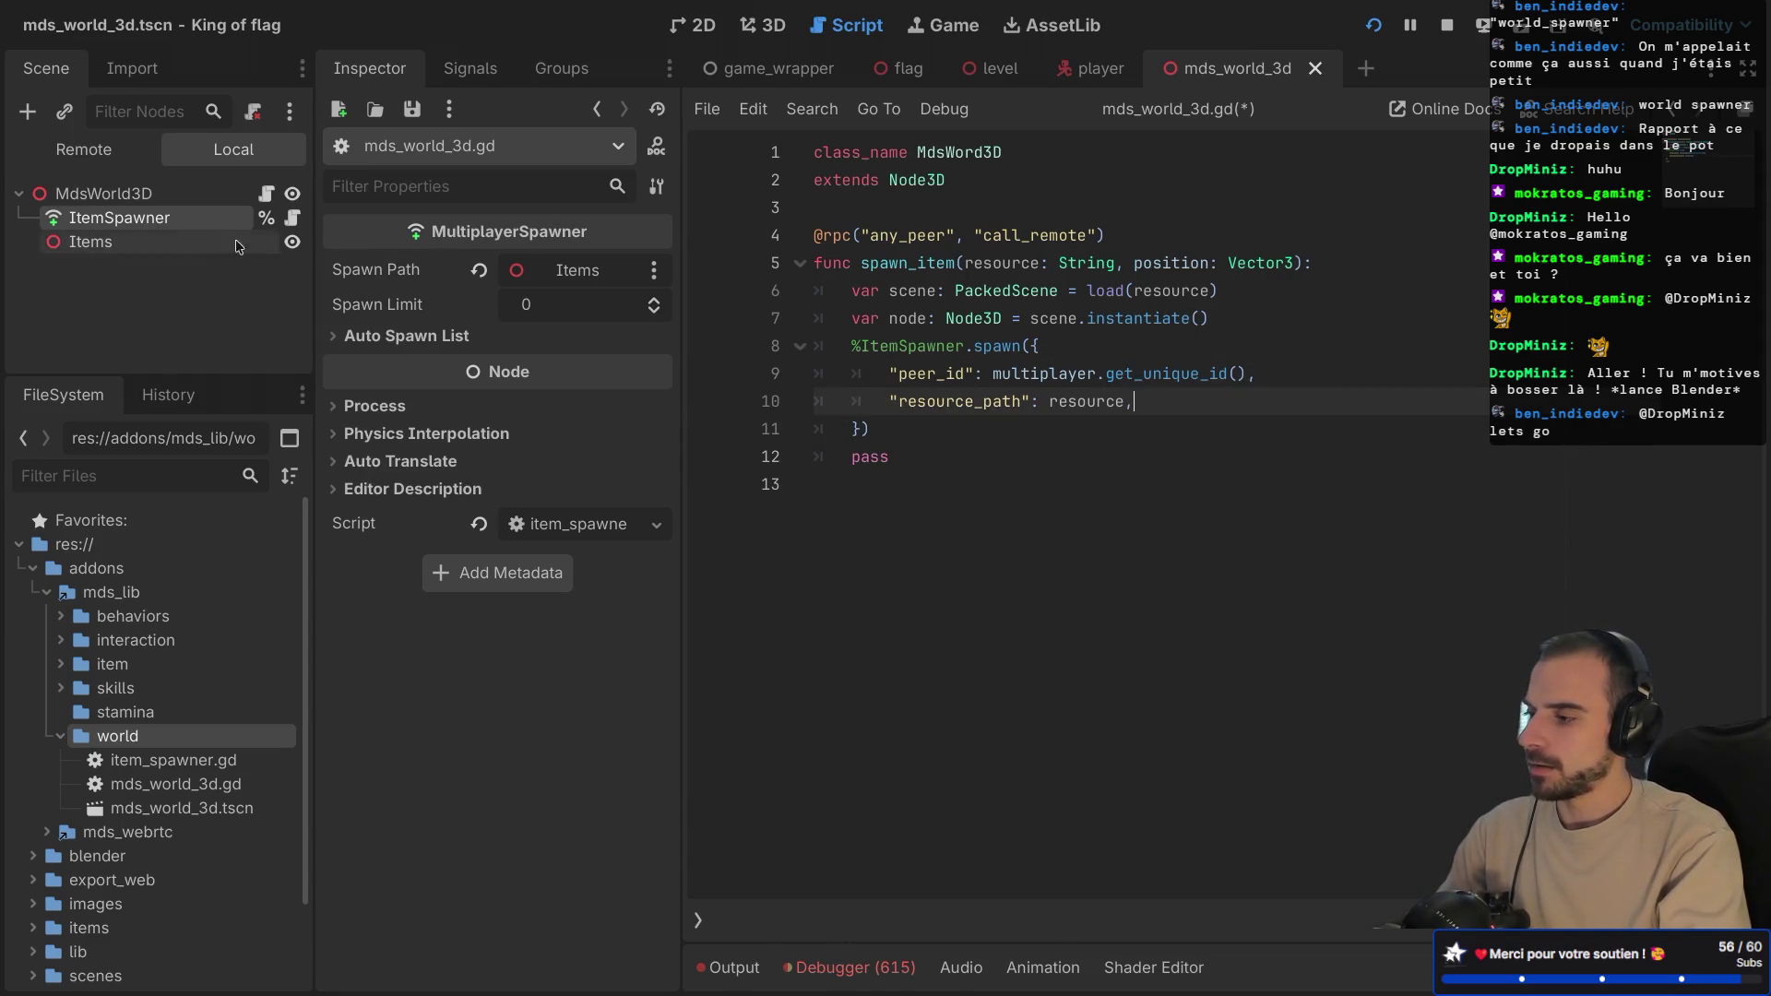
click(292, 218)
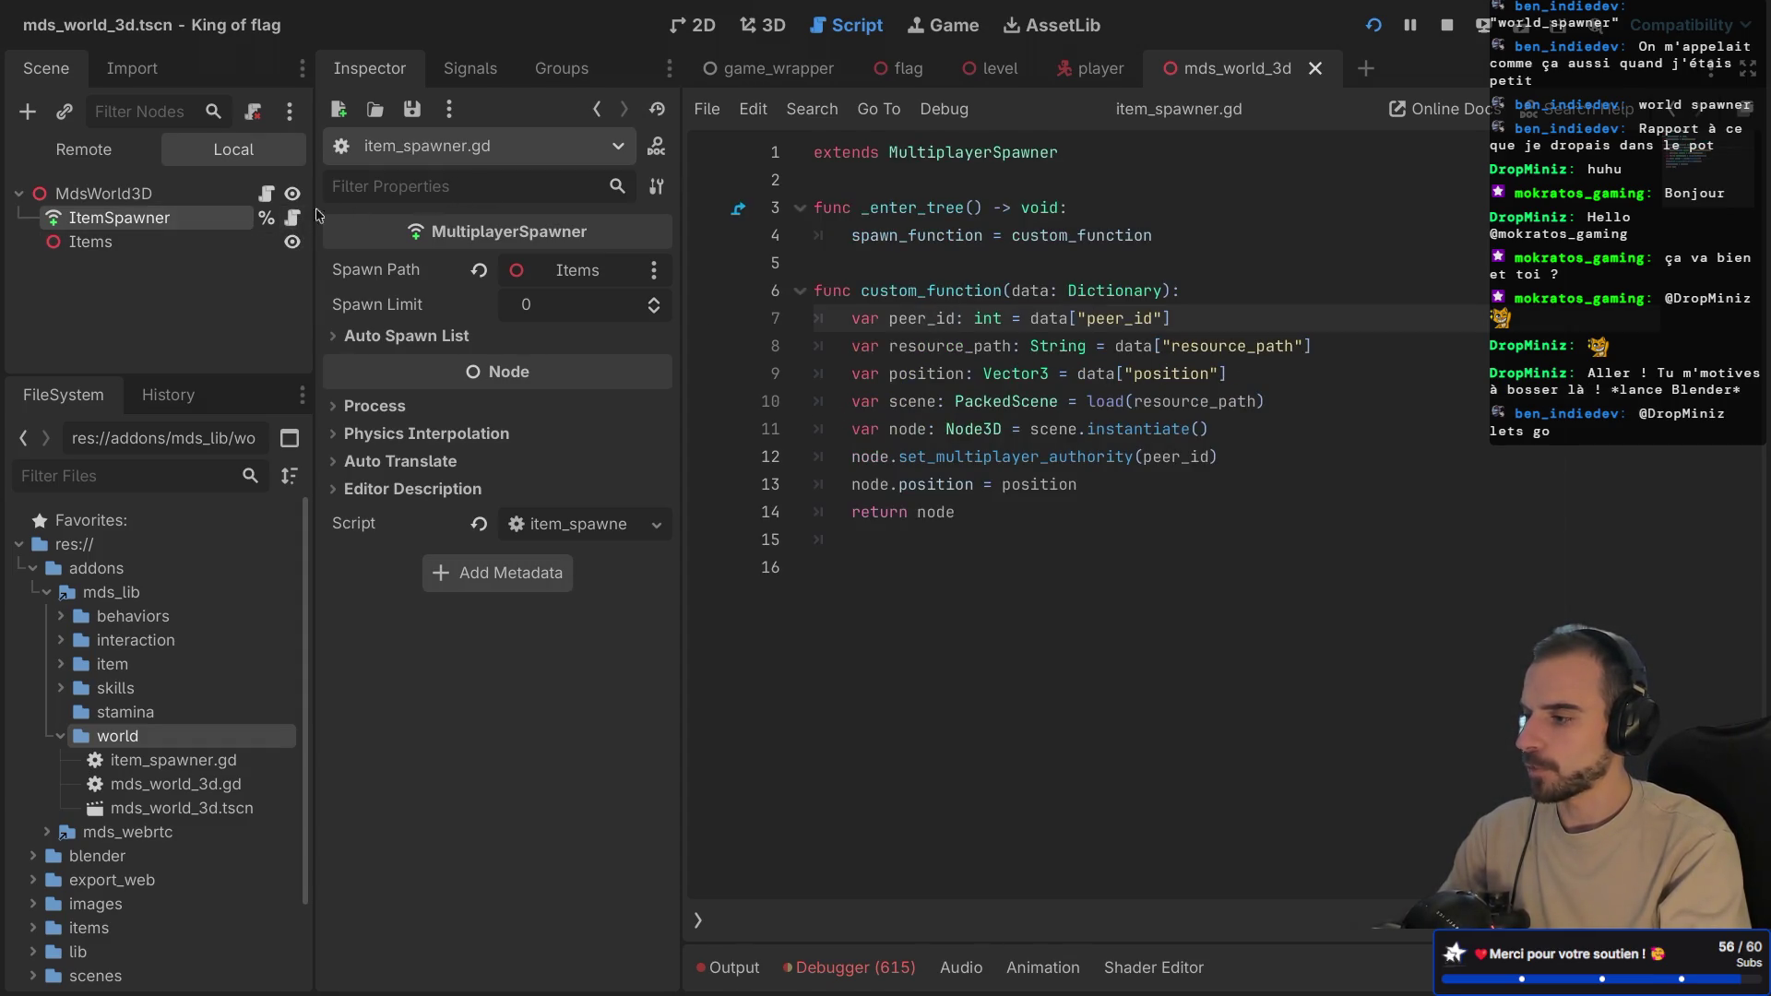
click(266, 193)
key(Return)
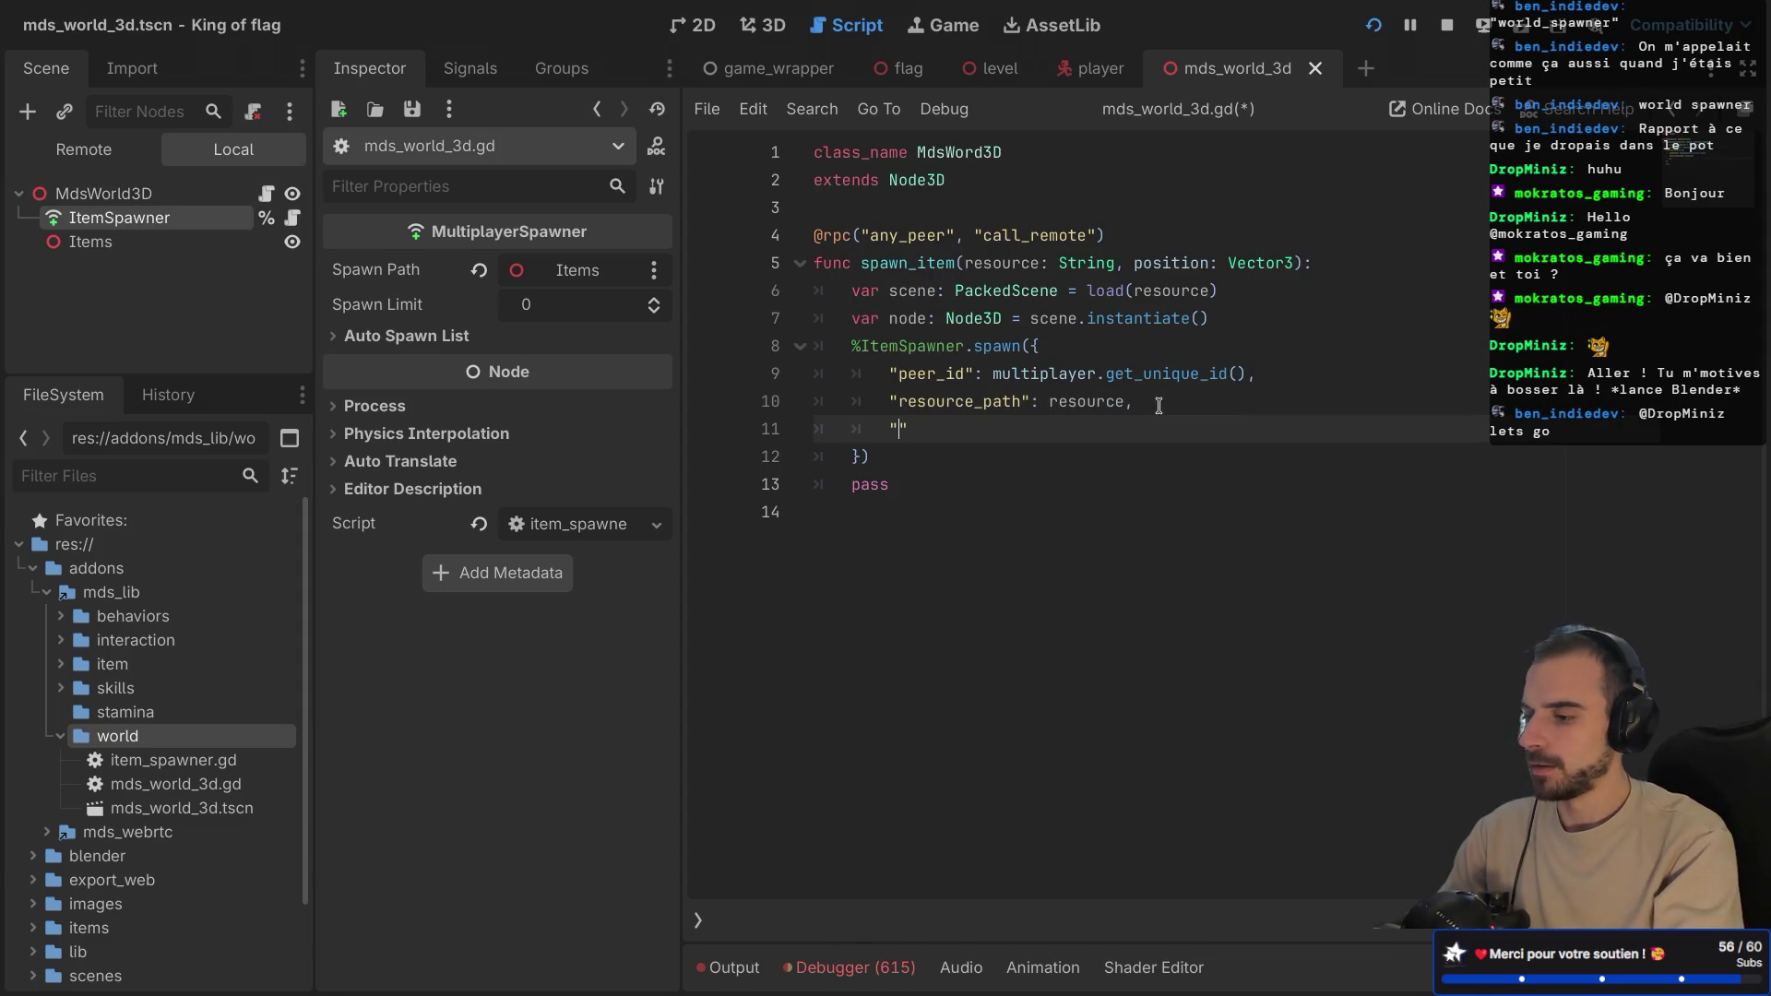
text("posit)
key(Return)
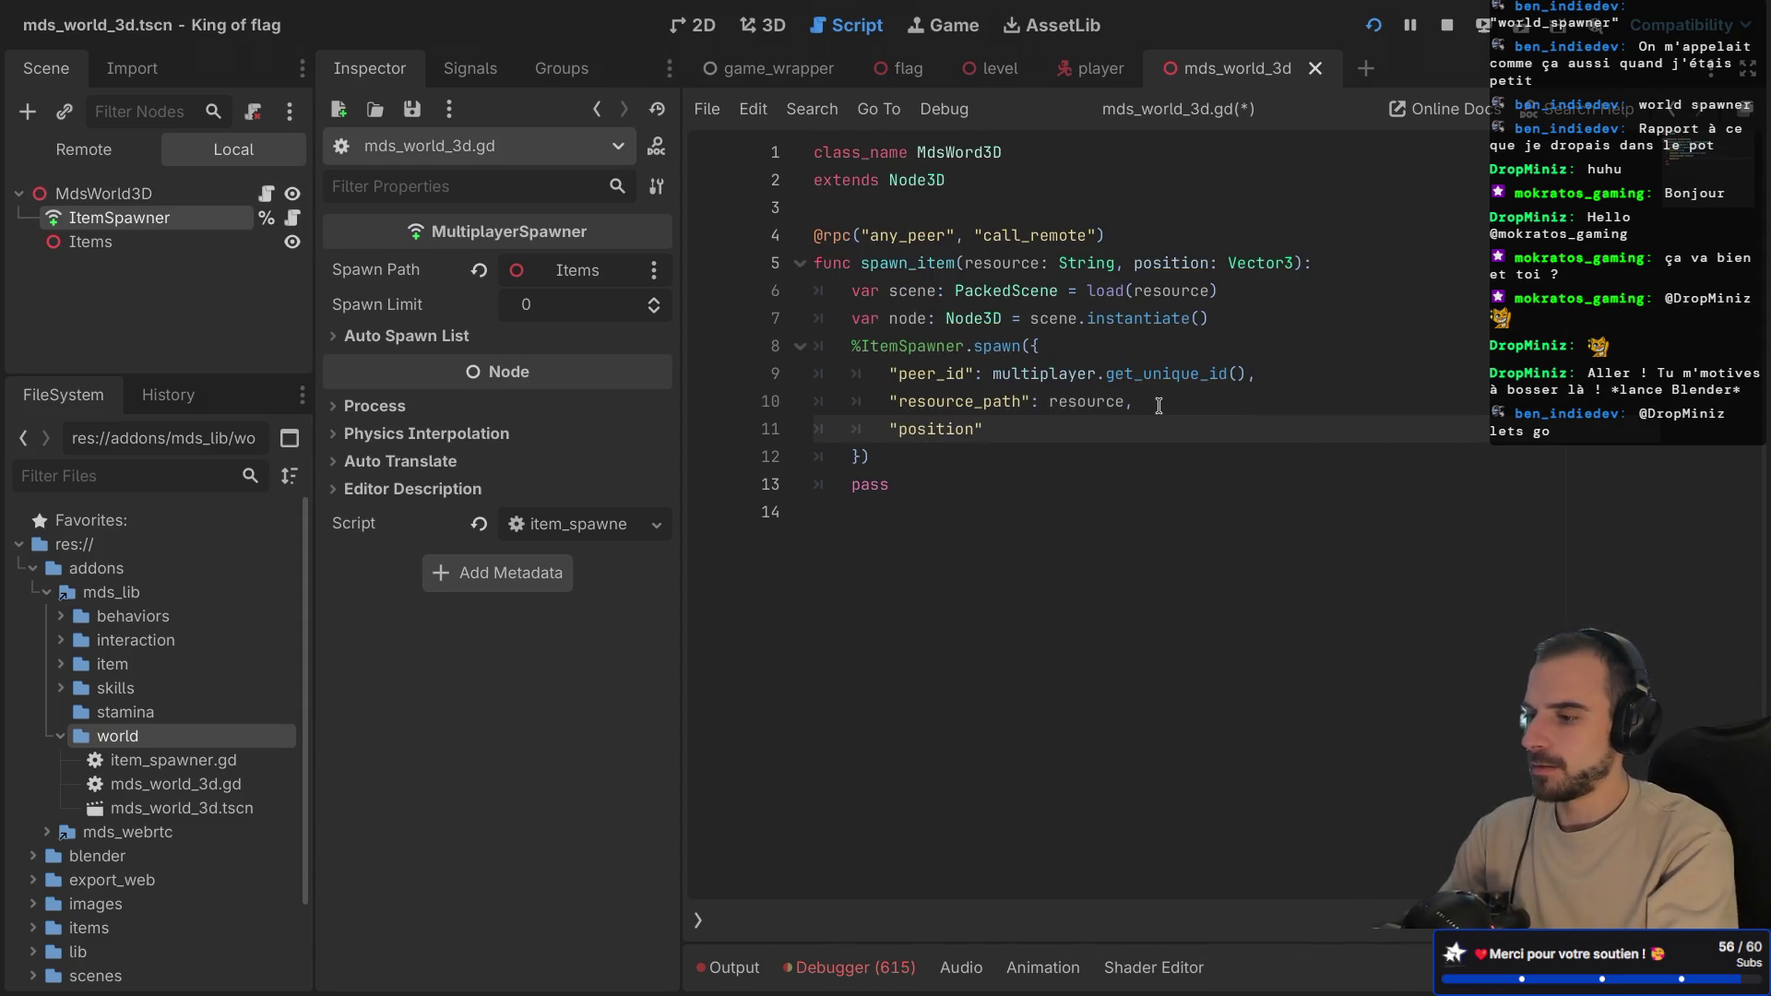
text(sition,)
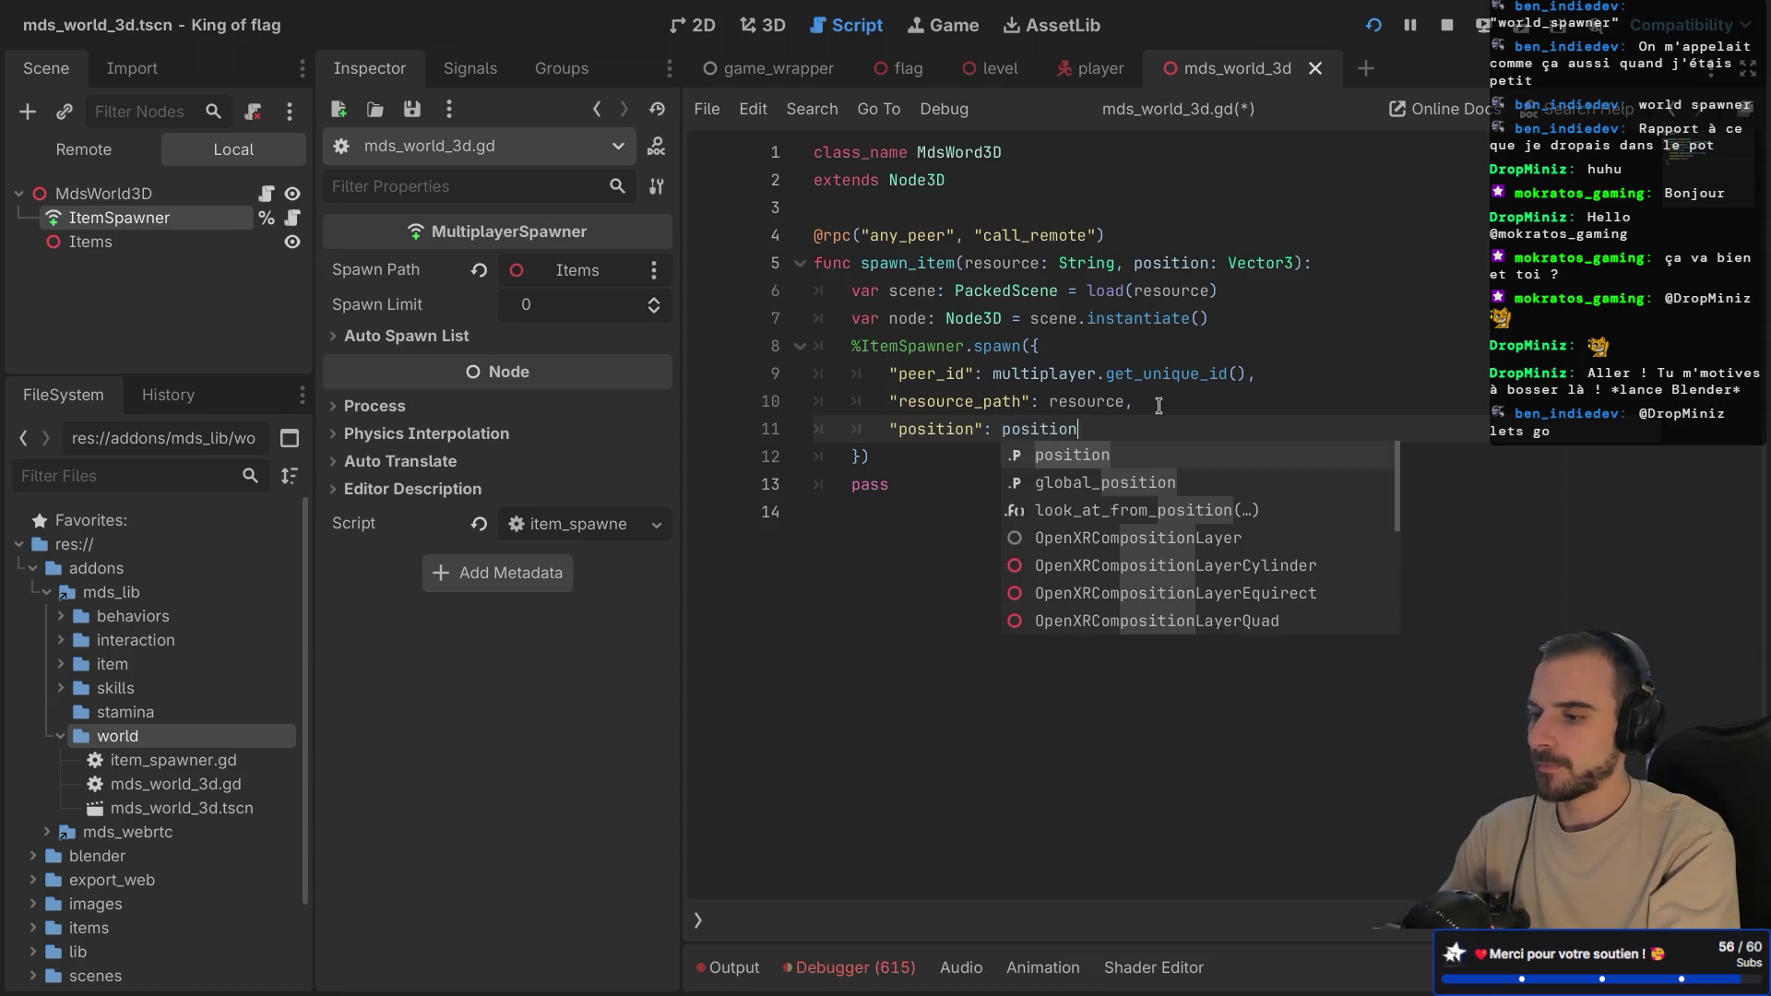
Delete the old load/instantiate lines and the leftover pass, then save
click(1077, 373)
drag(1217, 318, 656, 303)
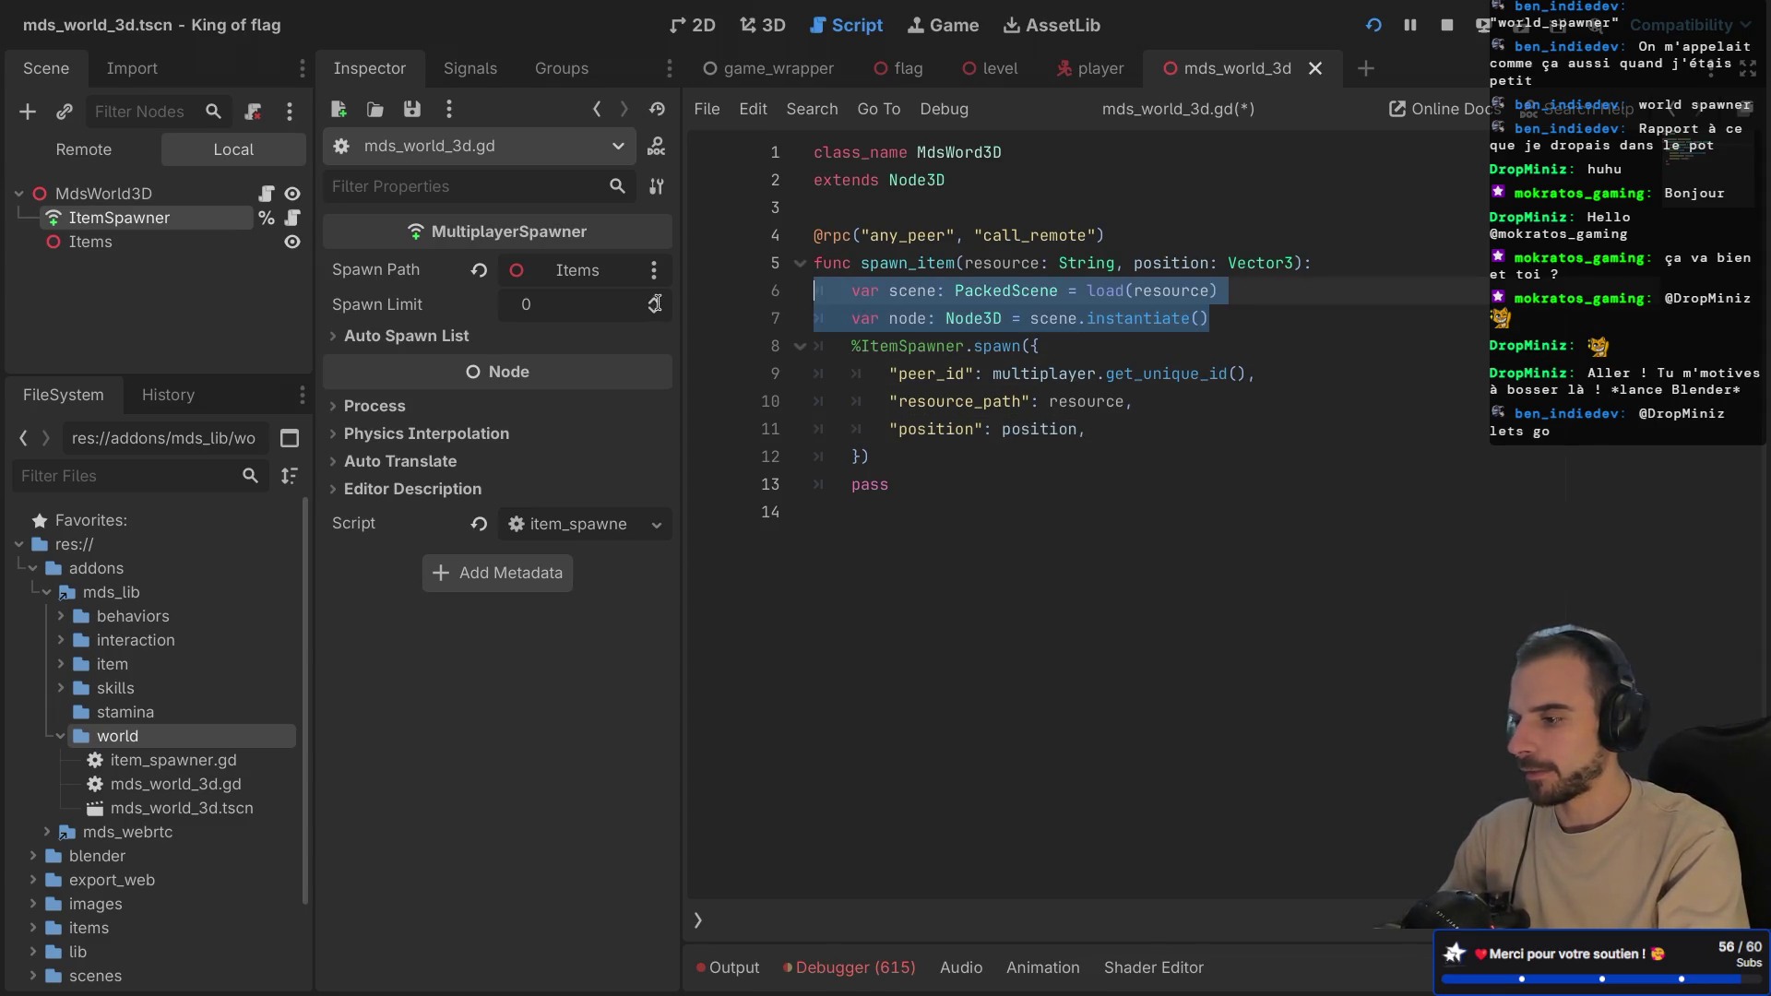
key(BackSpace)
key(BackSpace)
drag(908, 420, 907, 395)
key(BackSpace)
key(ctrl+s)
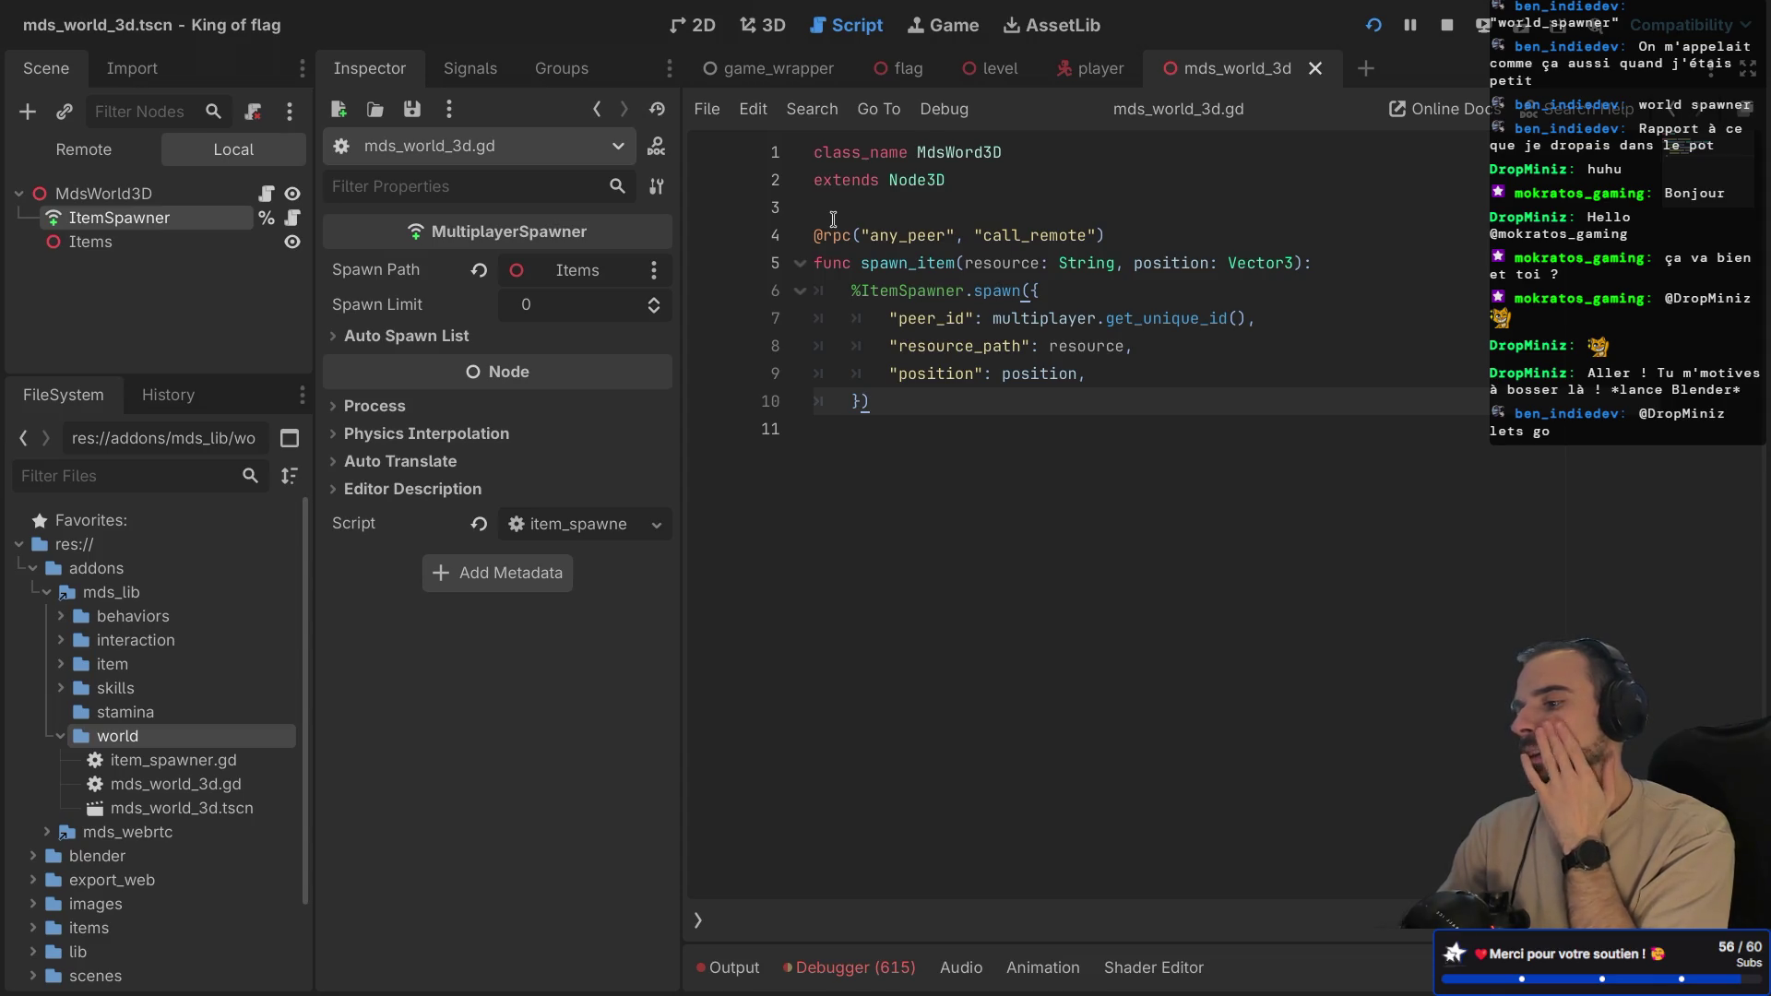
key(ctrl+shift+F11)
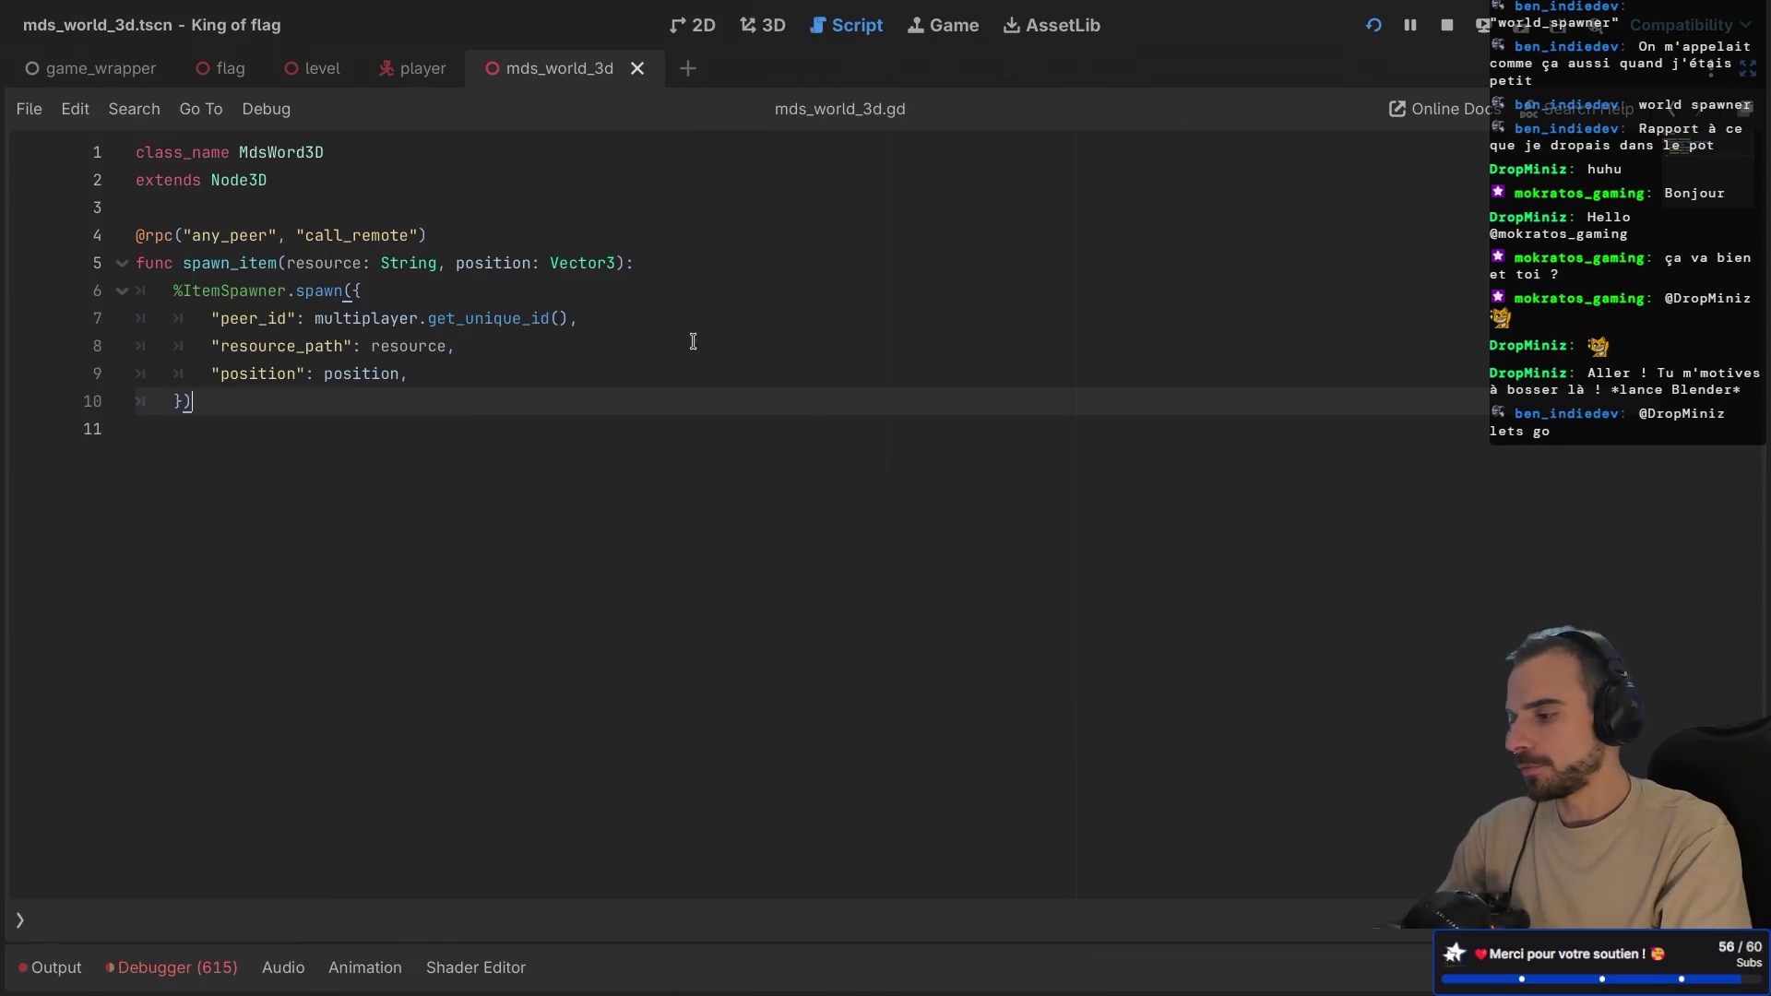
In the drop item skill script, add an exported mds_world variable typed MdsWord3D and save
click(28, 921)
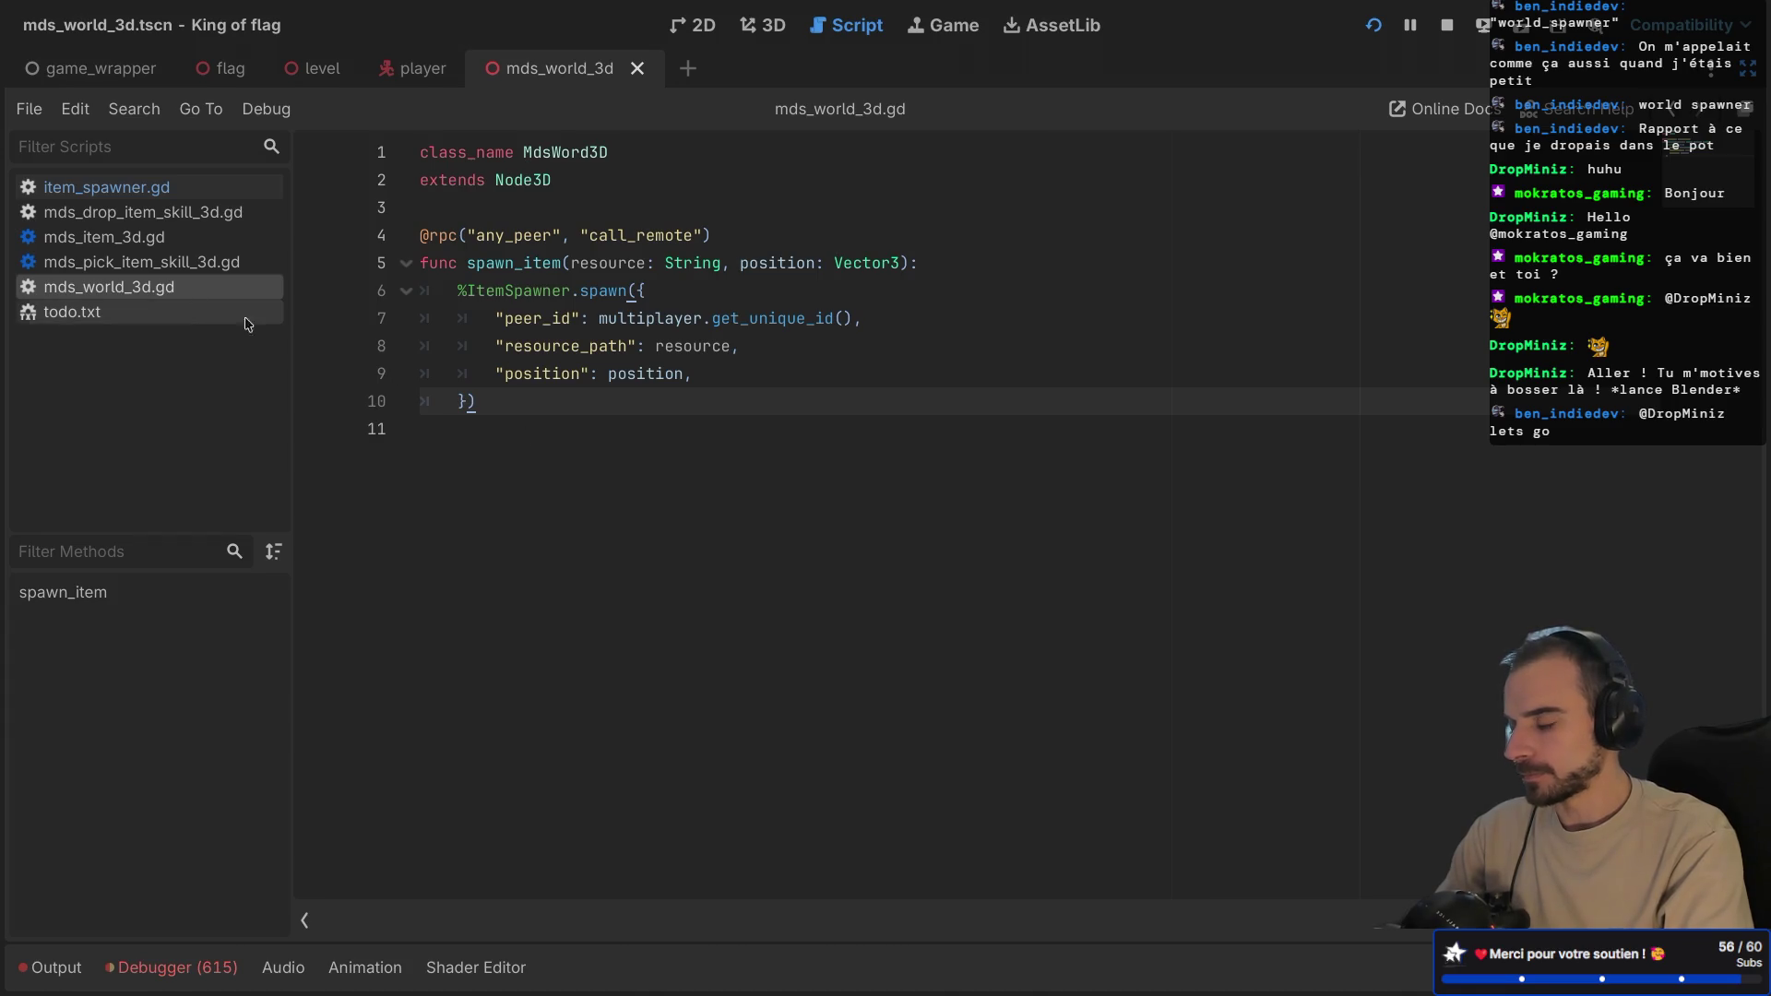
click(152, 213)
click(797, 290)
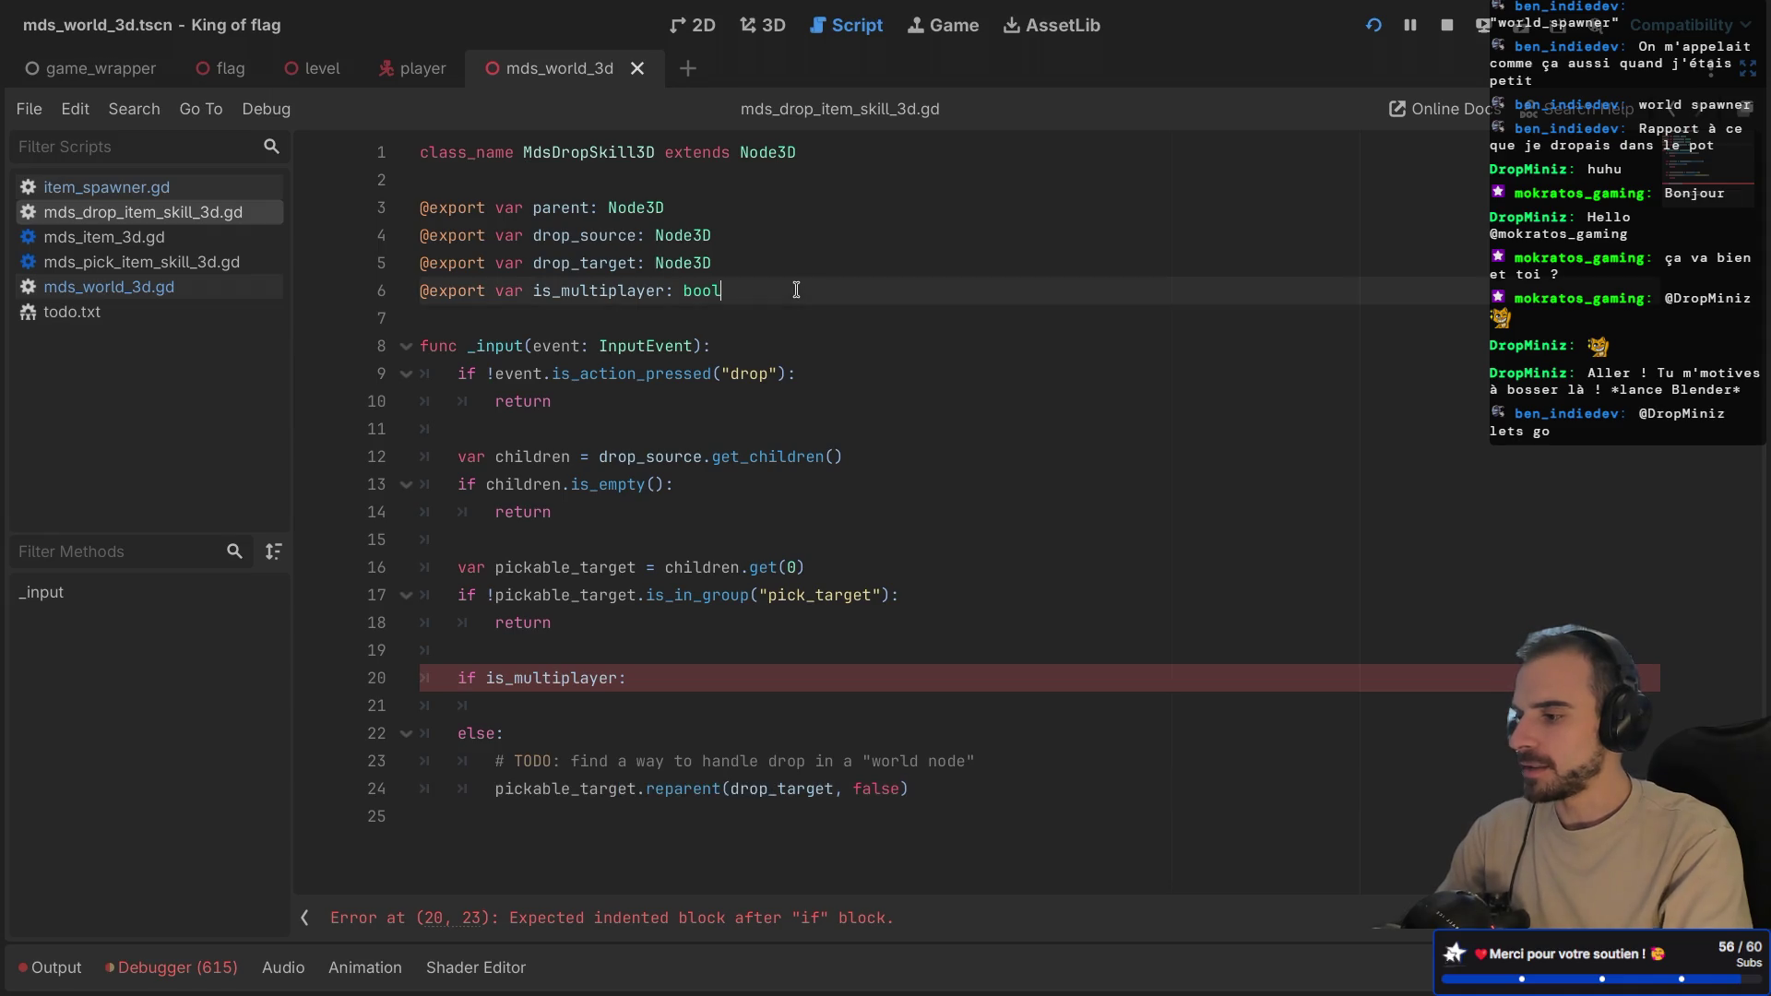
key(Return)
text(@export var )
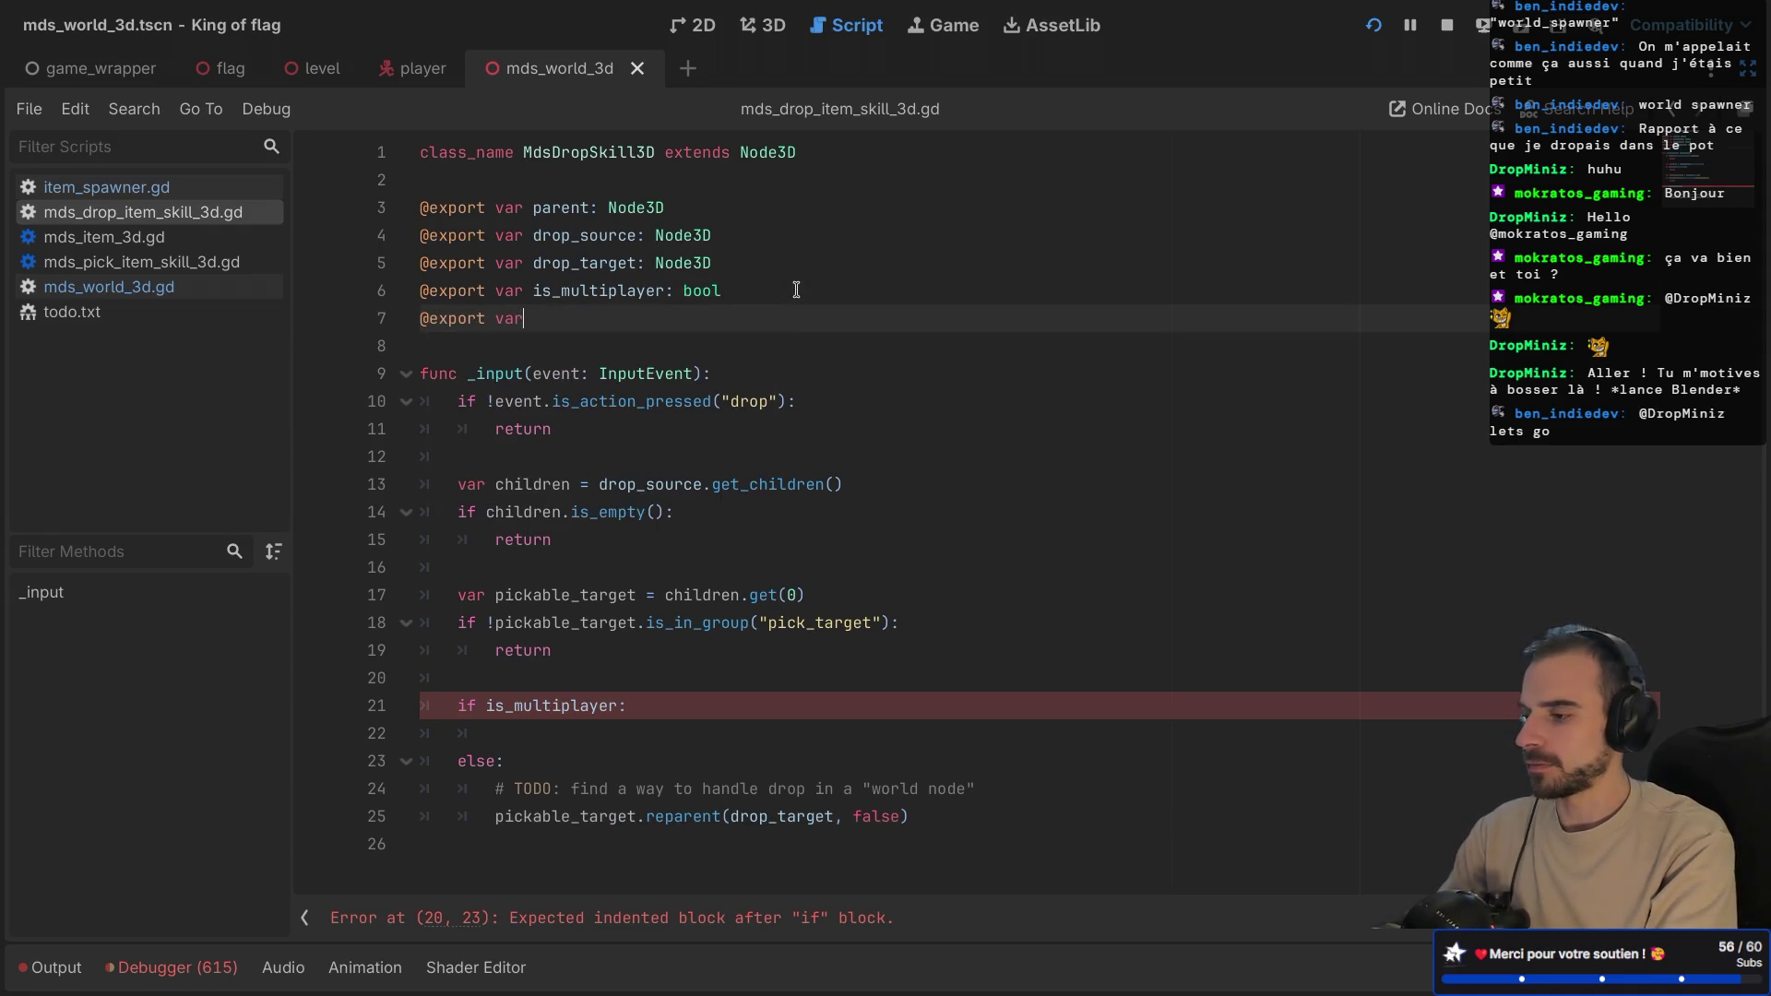
text(mds_world: MdsW)
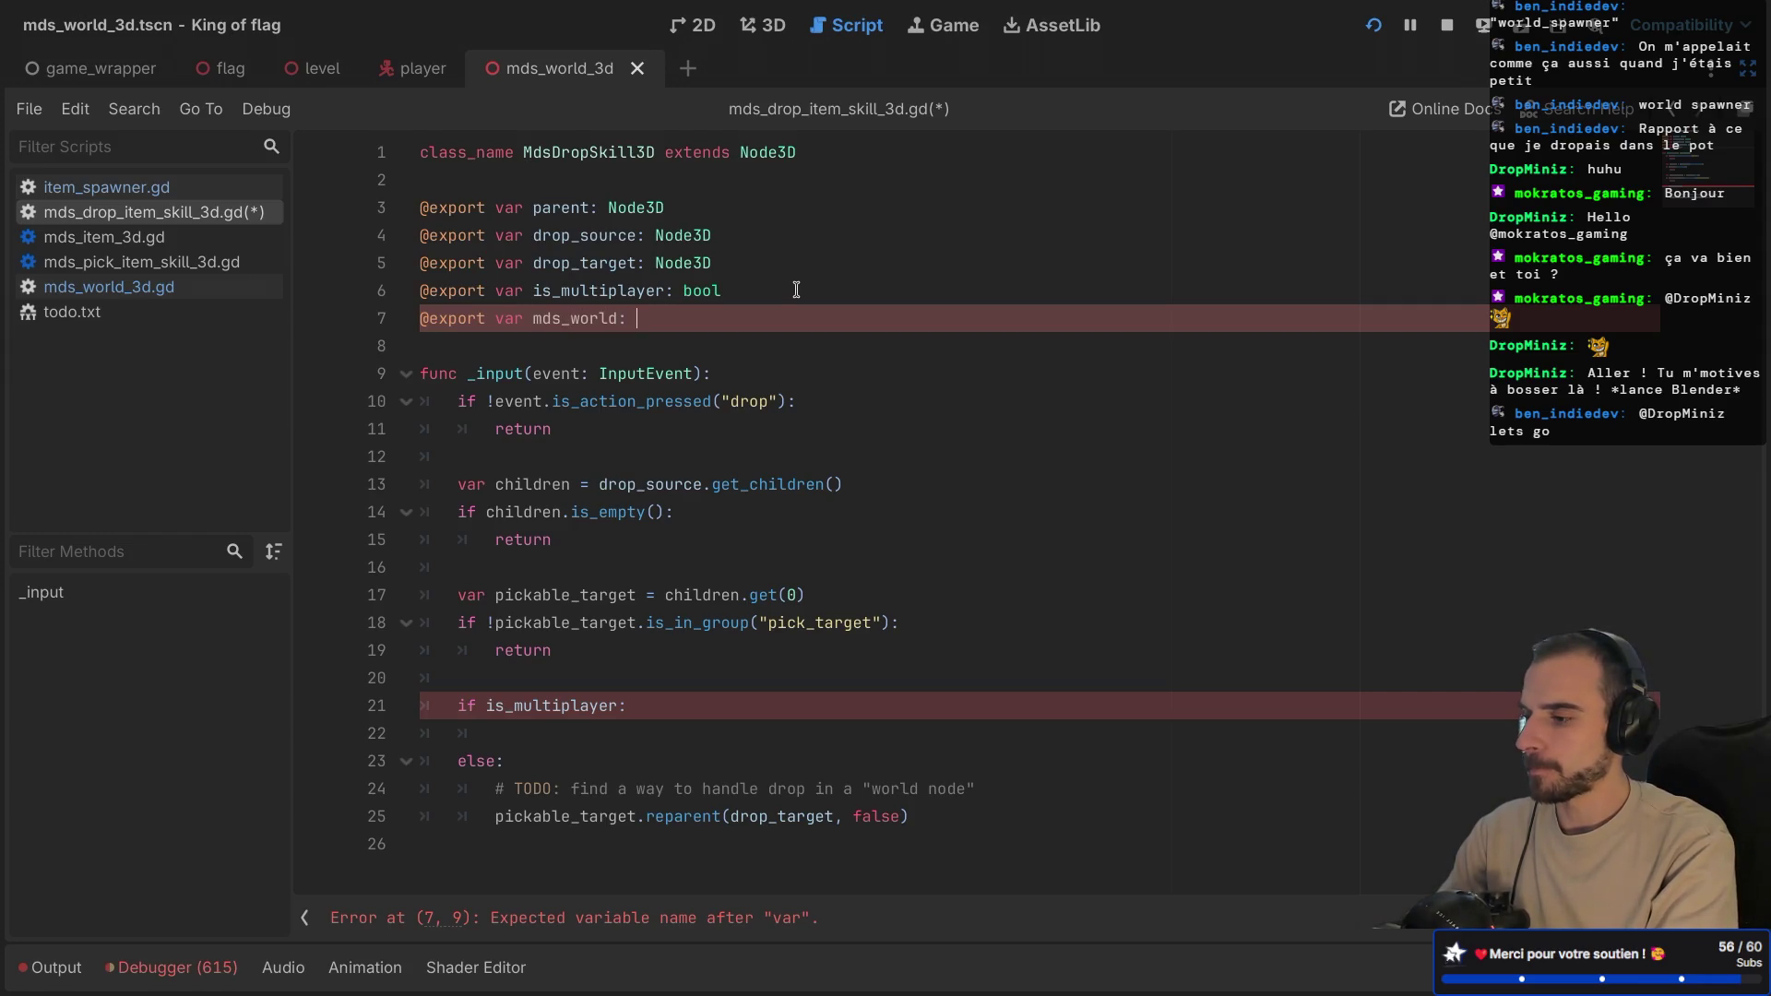
text(or)
key(Return)
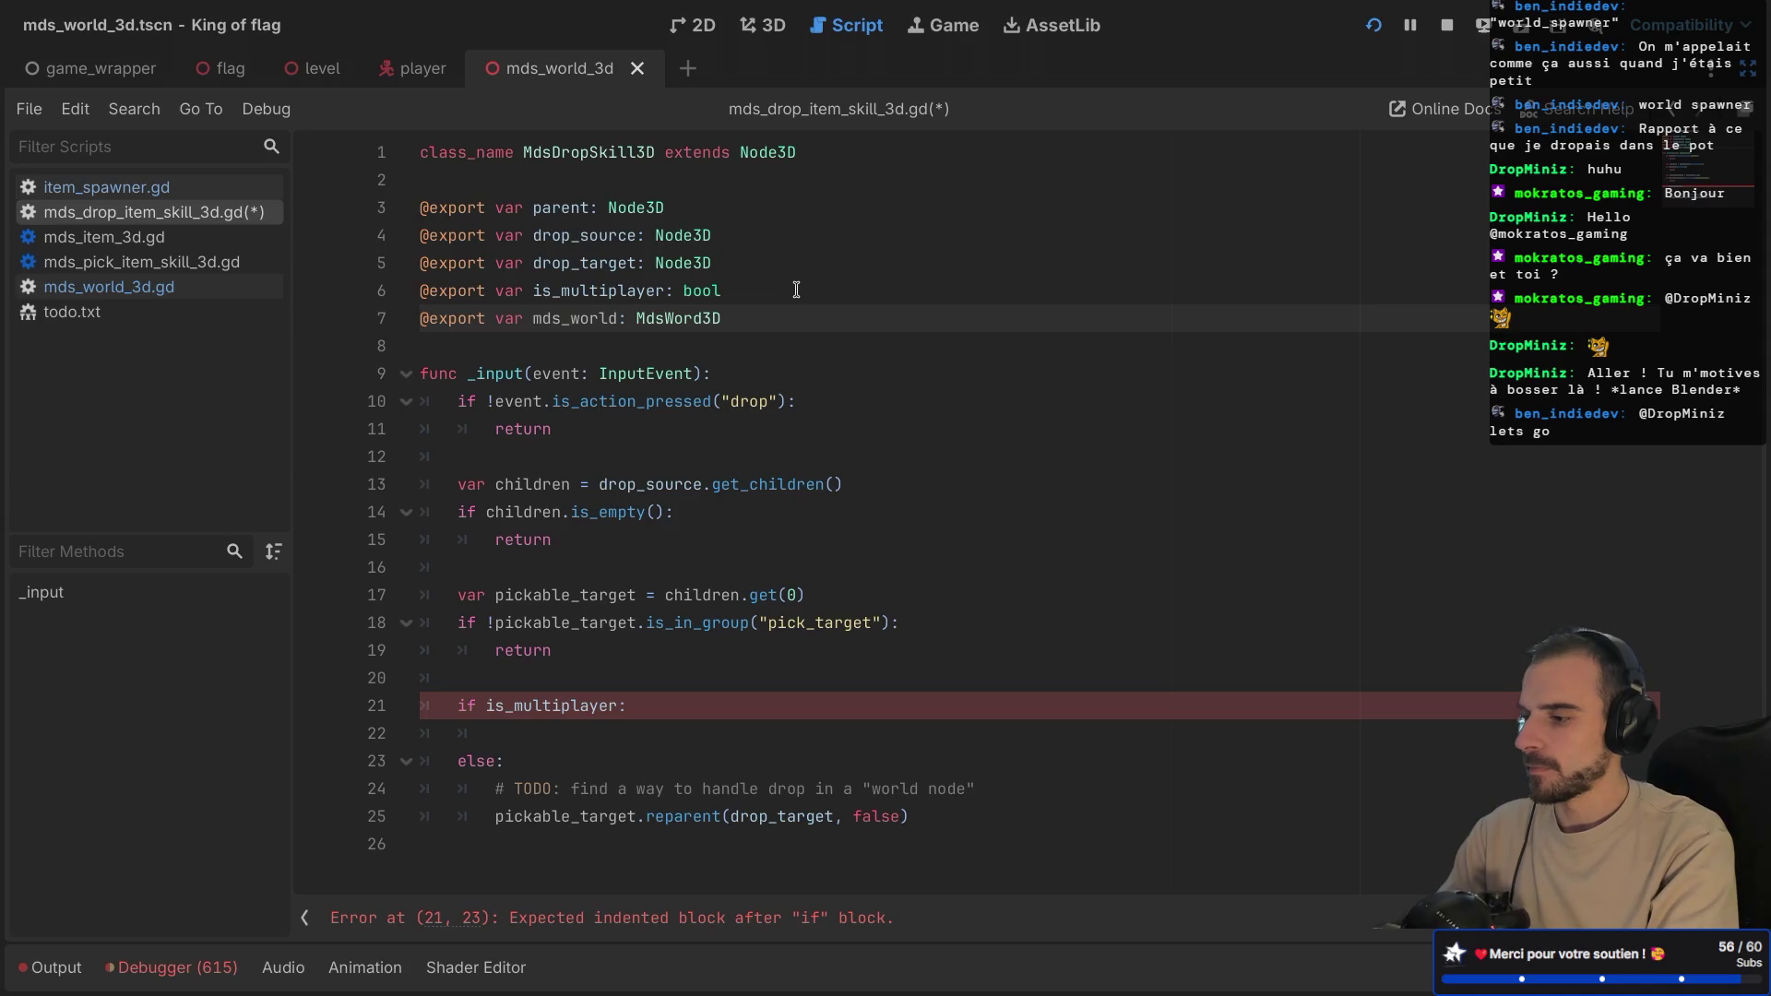
key(ctrl+s)
Give is_multiplayer a default value of false
click(629, 732)
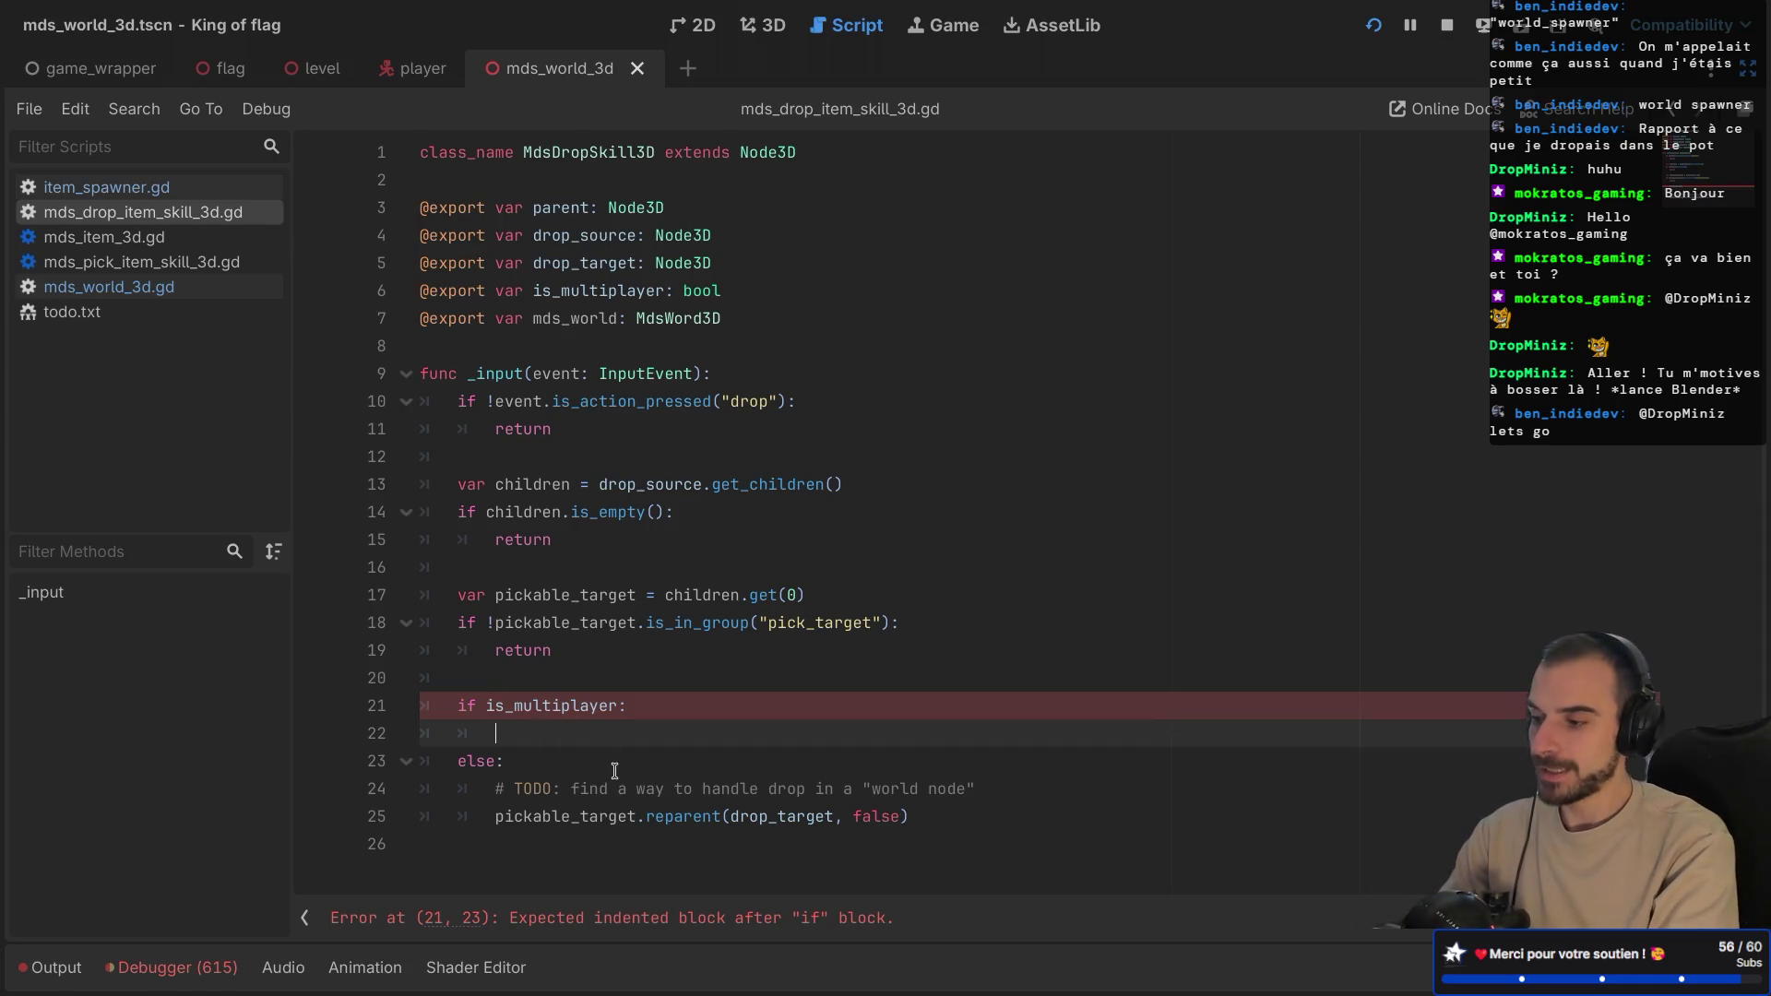
click(735, 293)
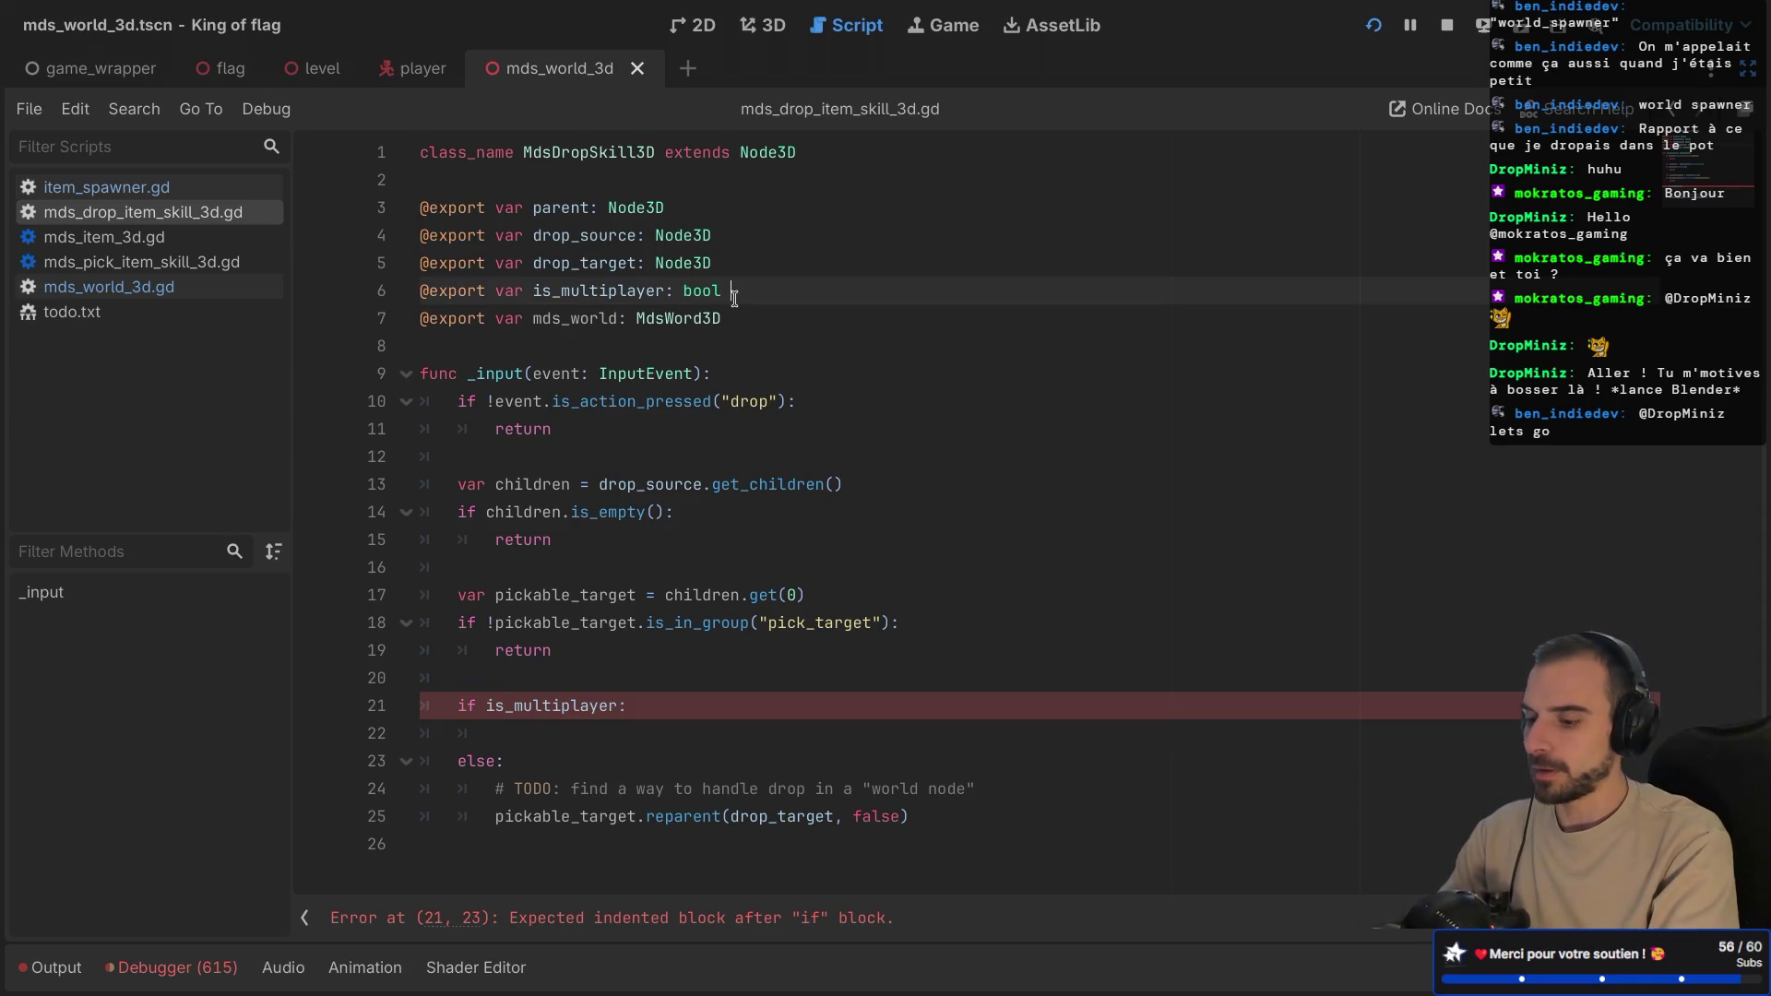
text(= false)
Write mds_world.spawn_item.rpc in the empty multiplayer branch
click(530, 736)
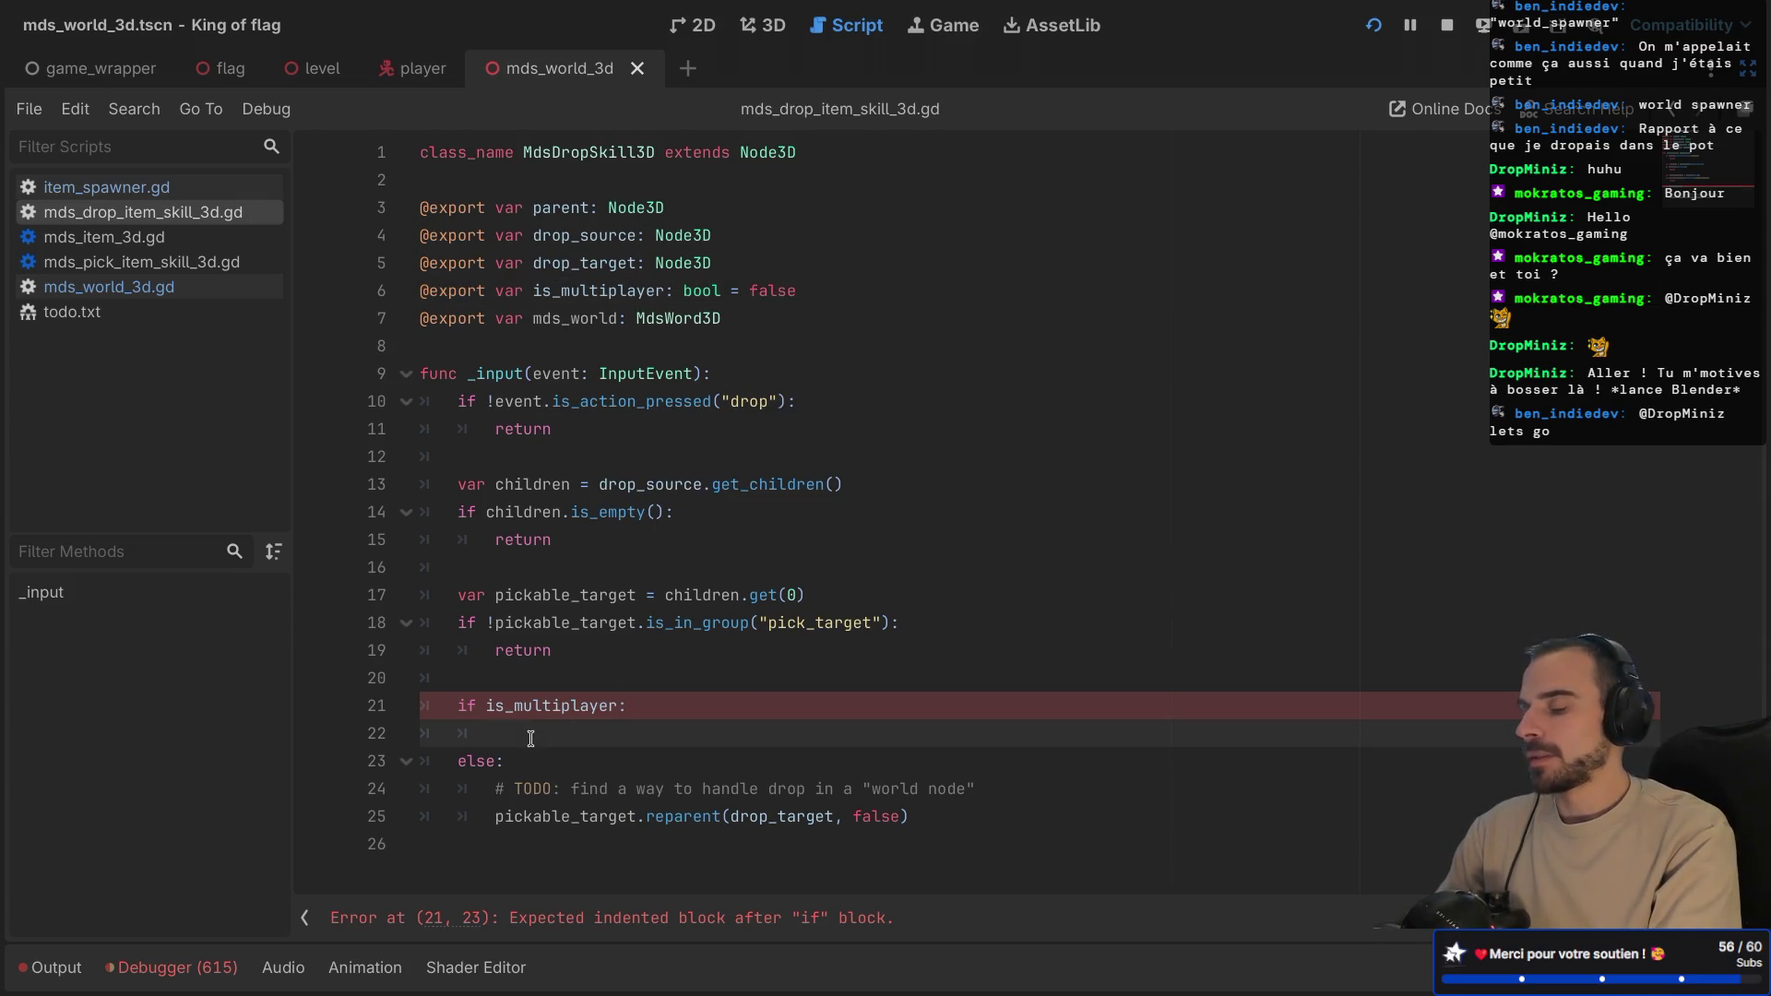
text(mu)
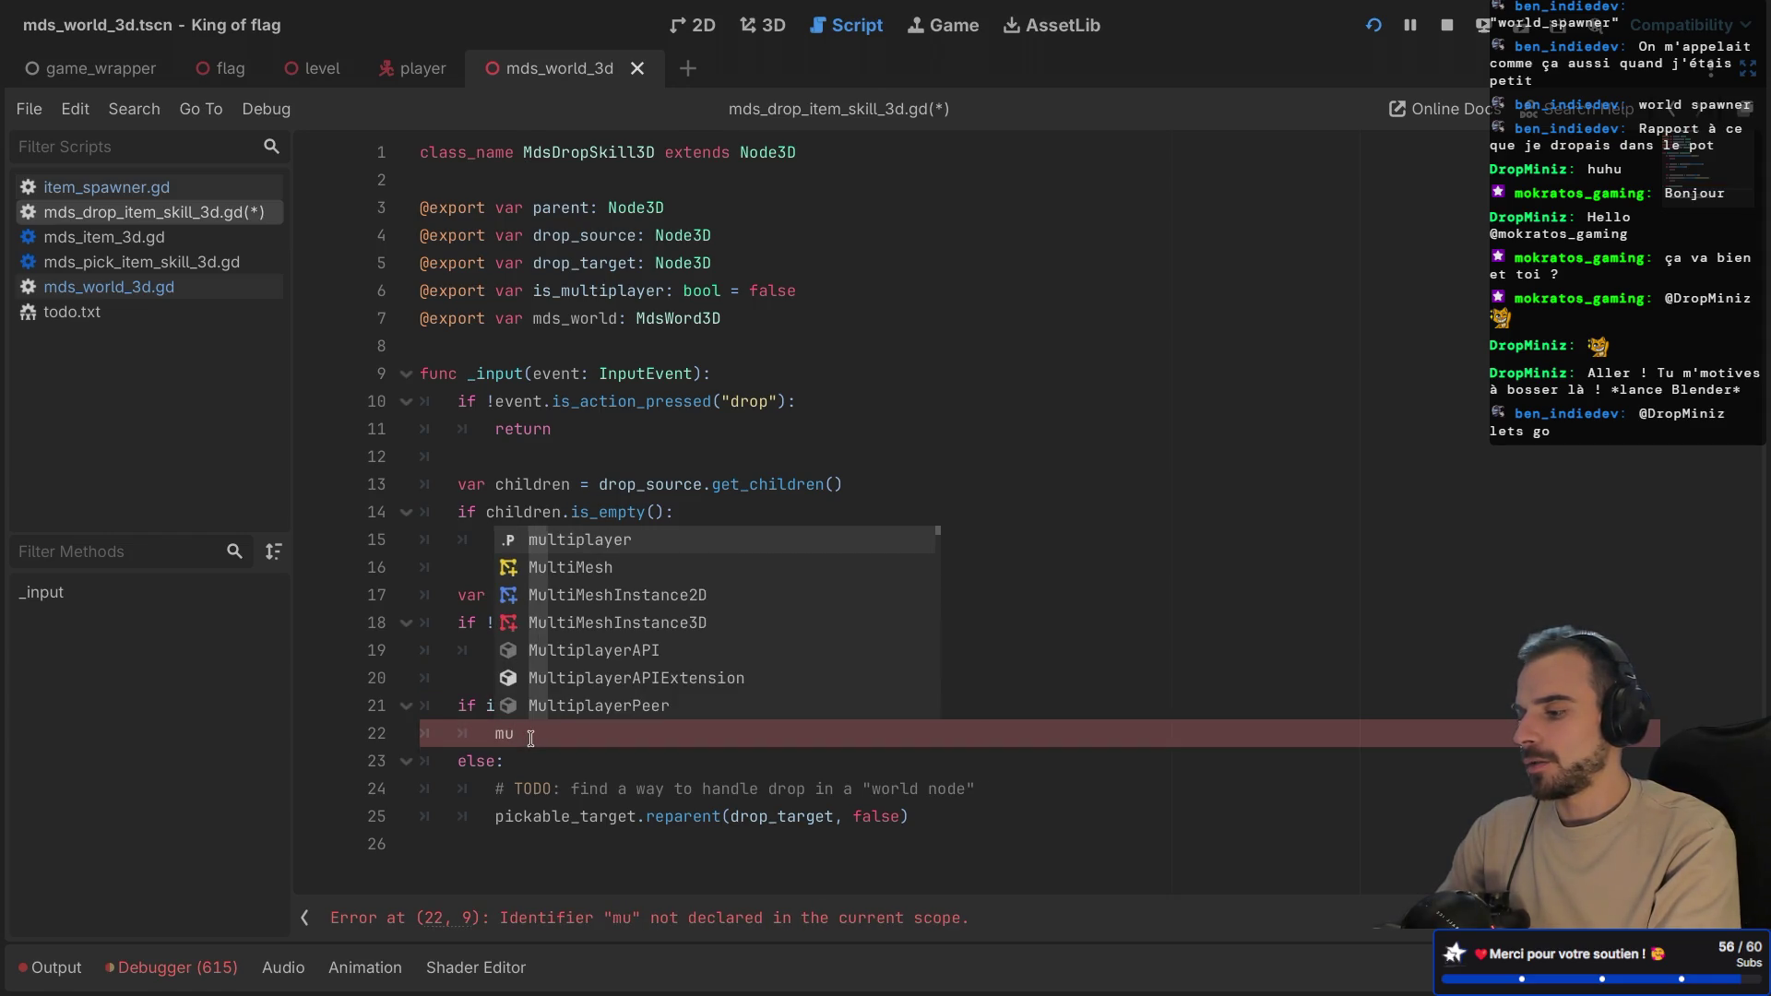
key(BackSpace)
key(BackSpace)
text(mds)
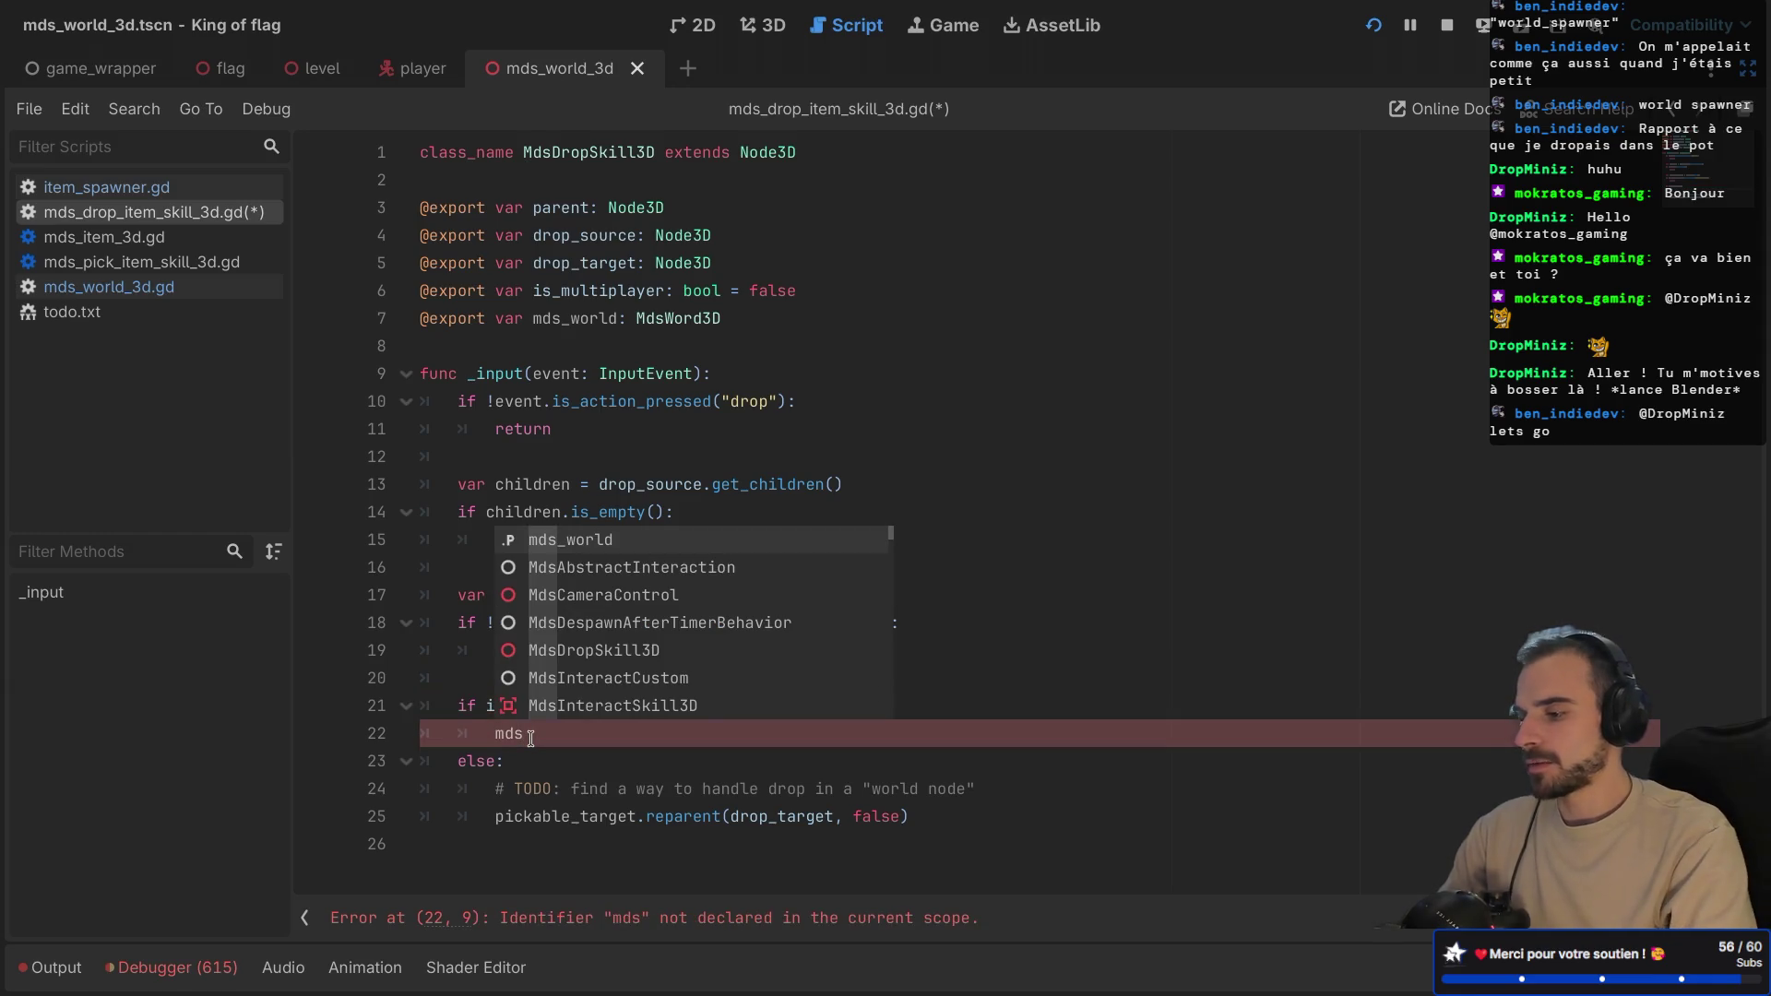
key(Return)
text(.s)
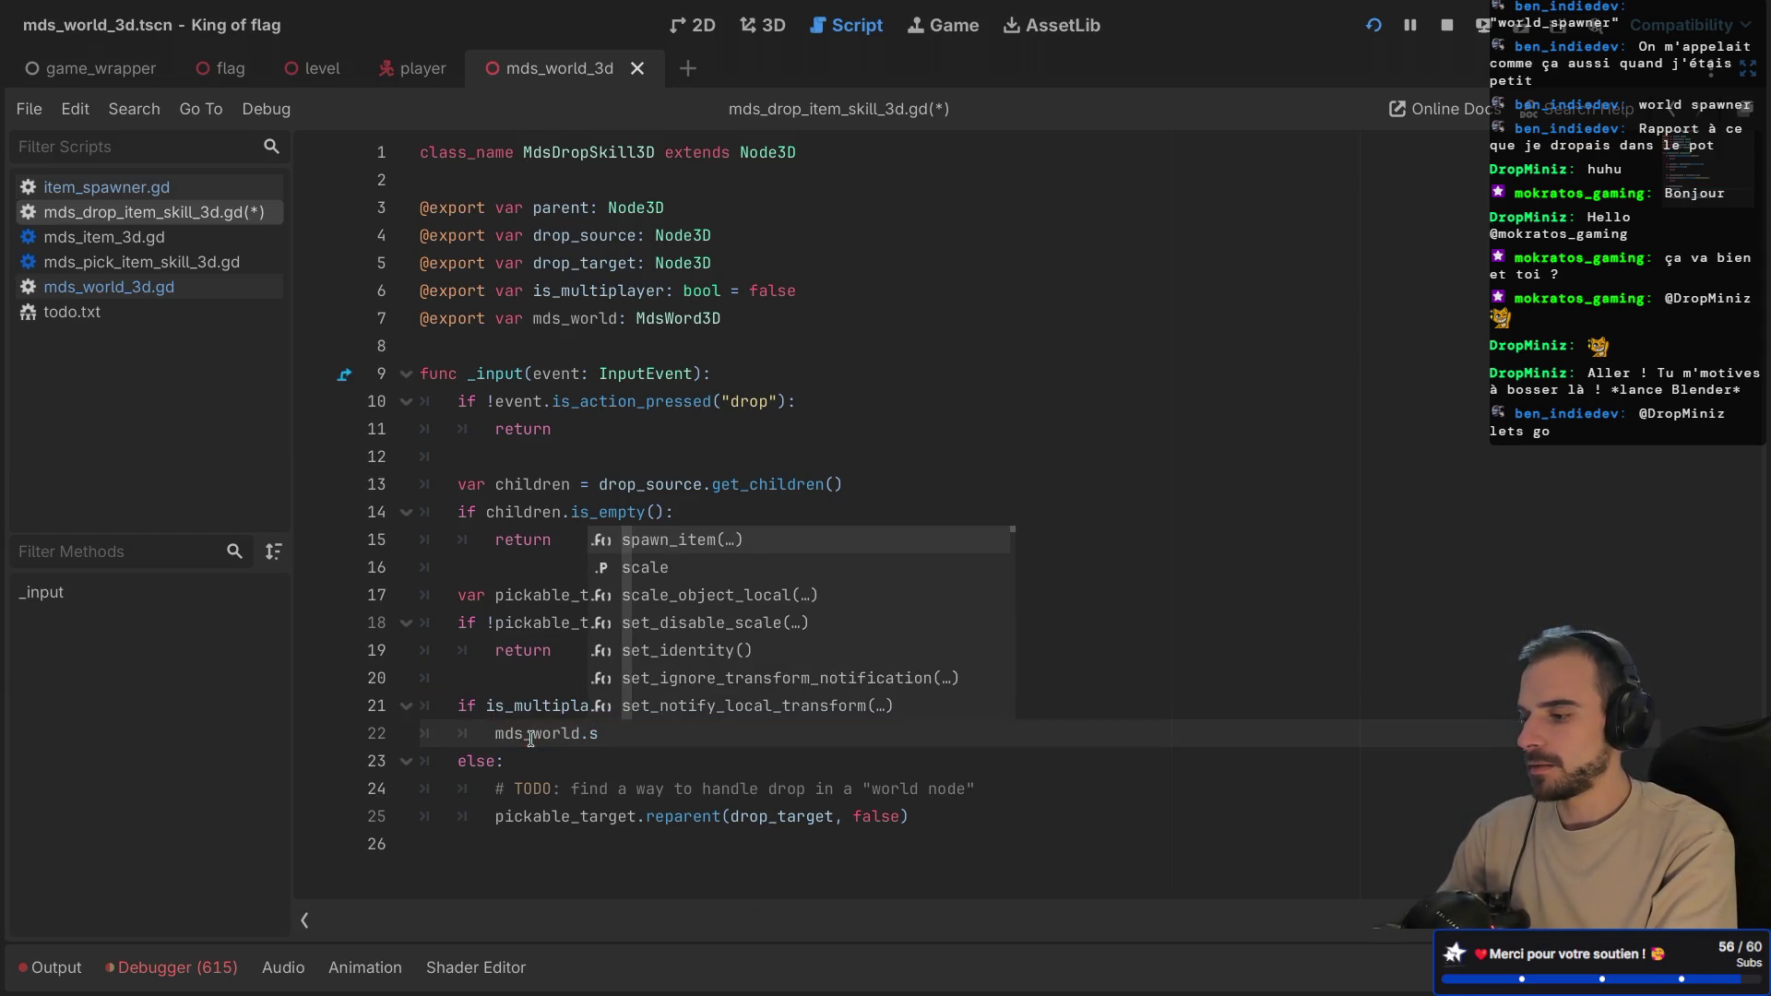
text(p)
key(Return)
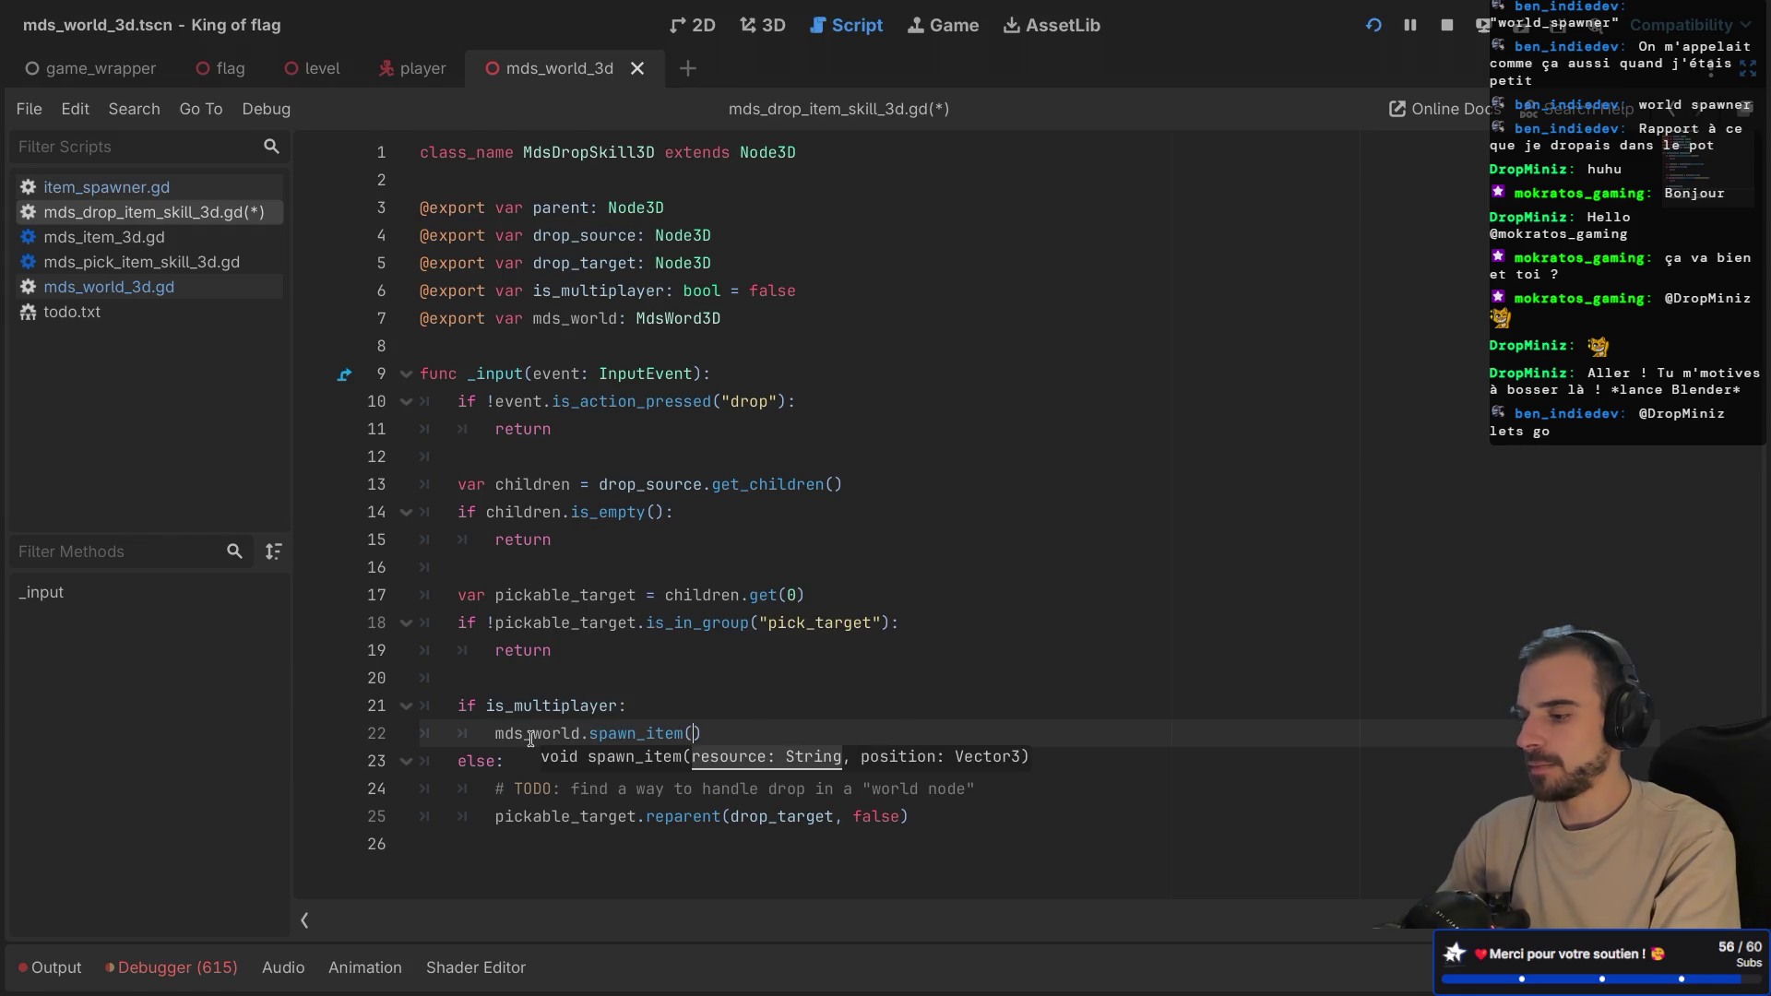
key(BackSpace)
text(.)
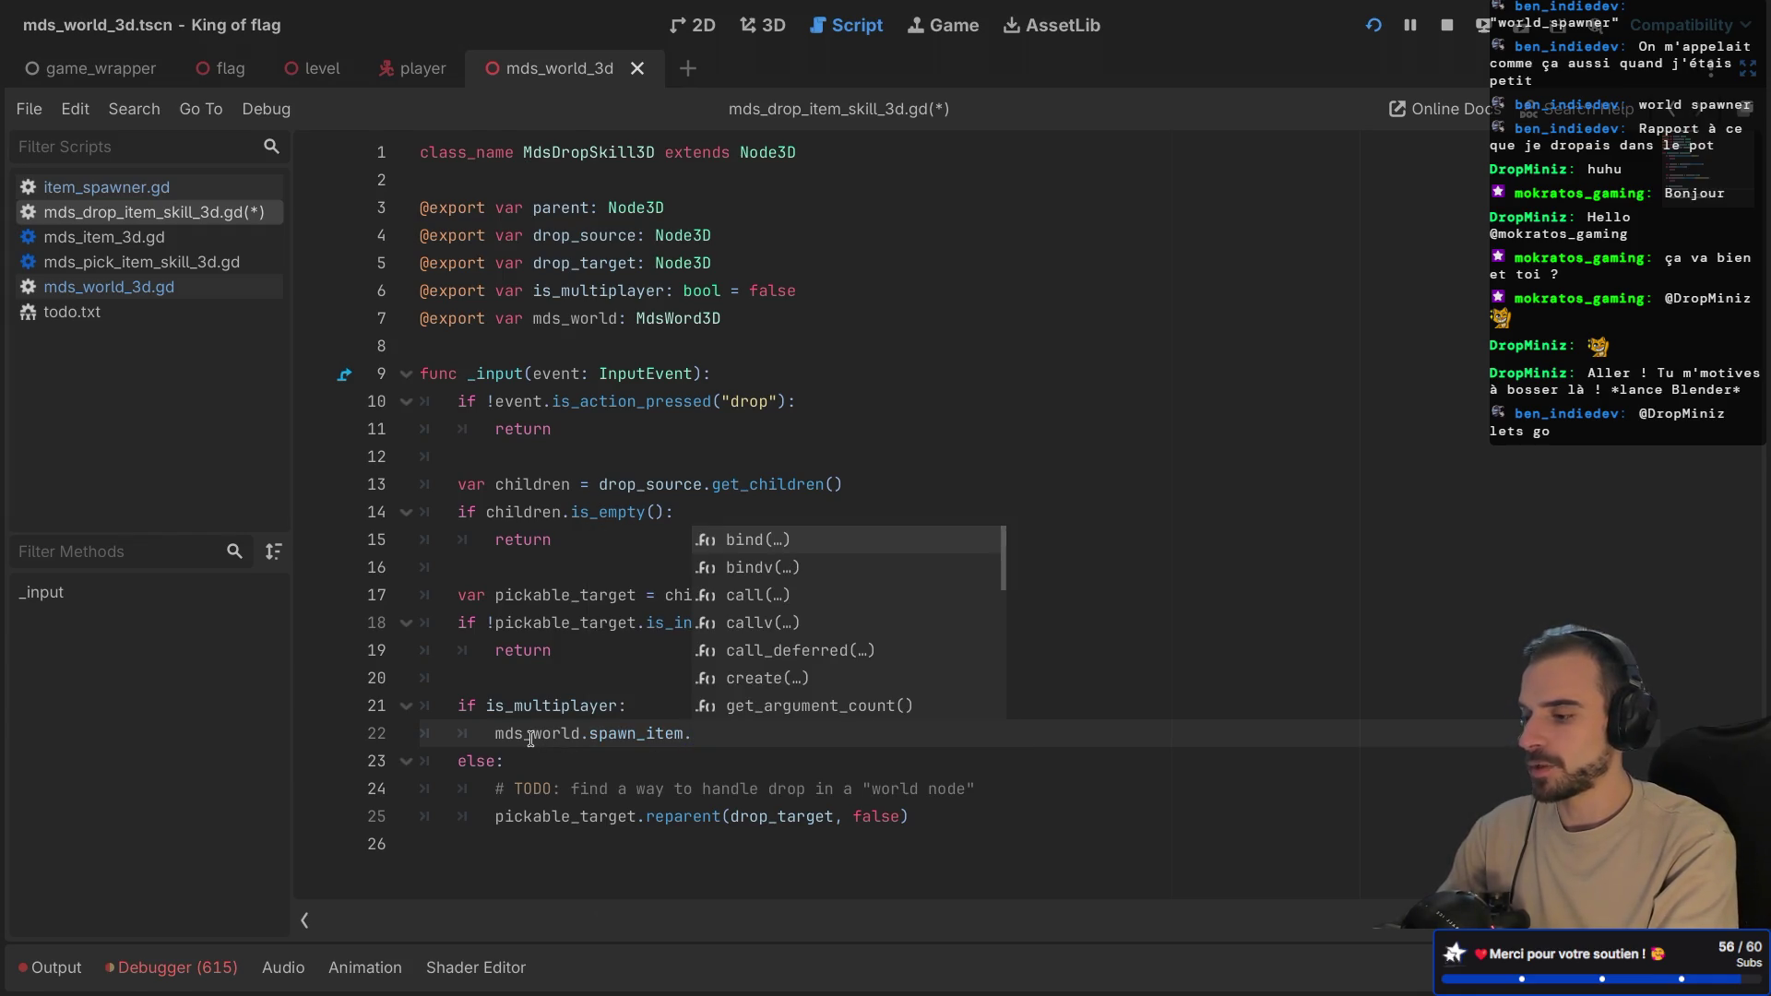
text(rp)
key(Return)
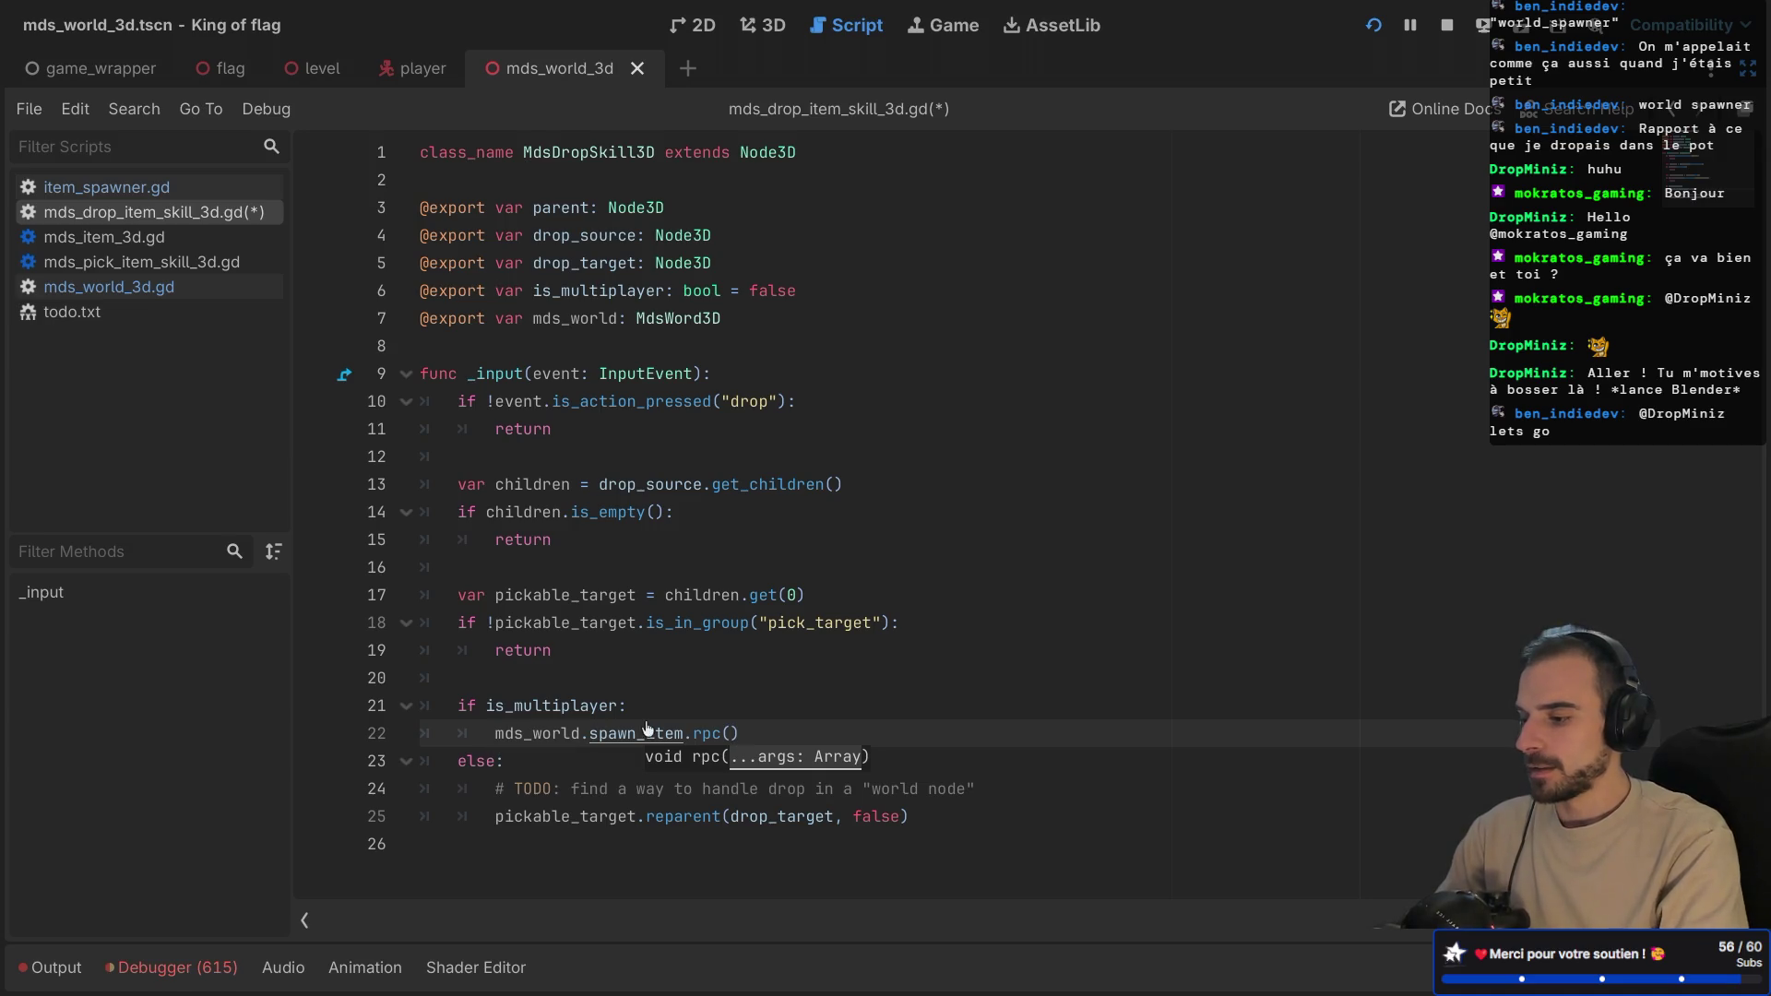
Check spawn_item's resource and position parameters, then pass "" and pickable_target.po to rpc
ctrl+click(645, 733)
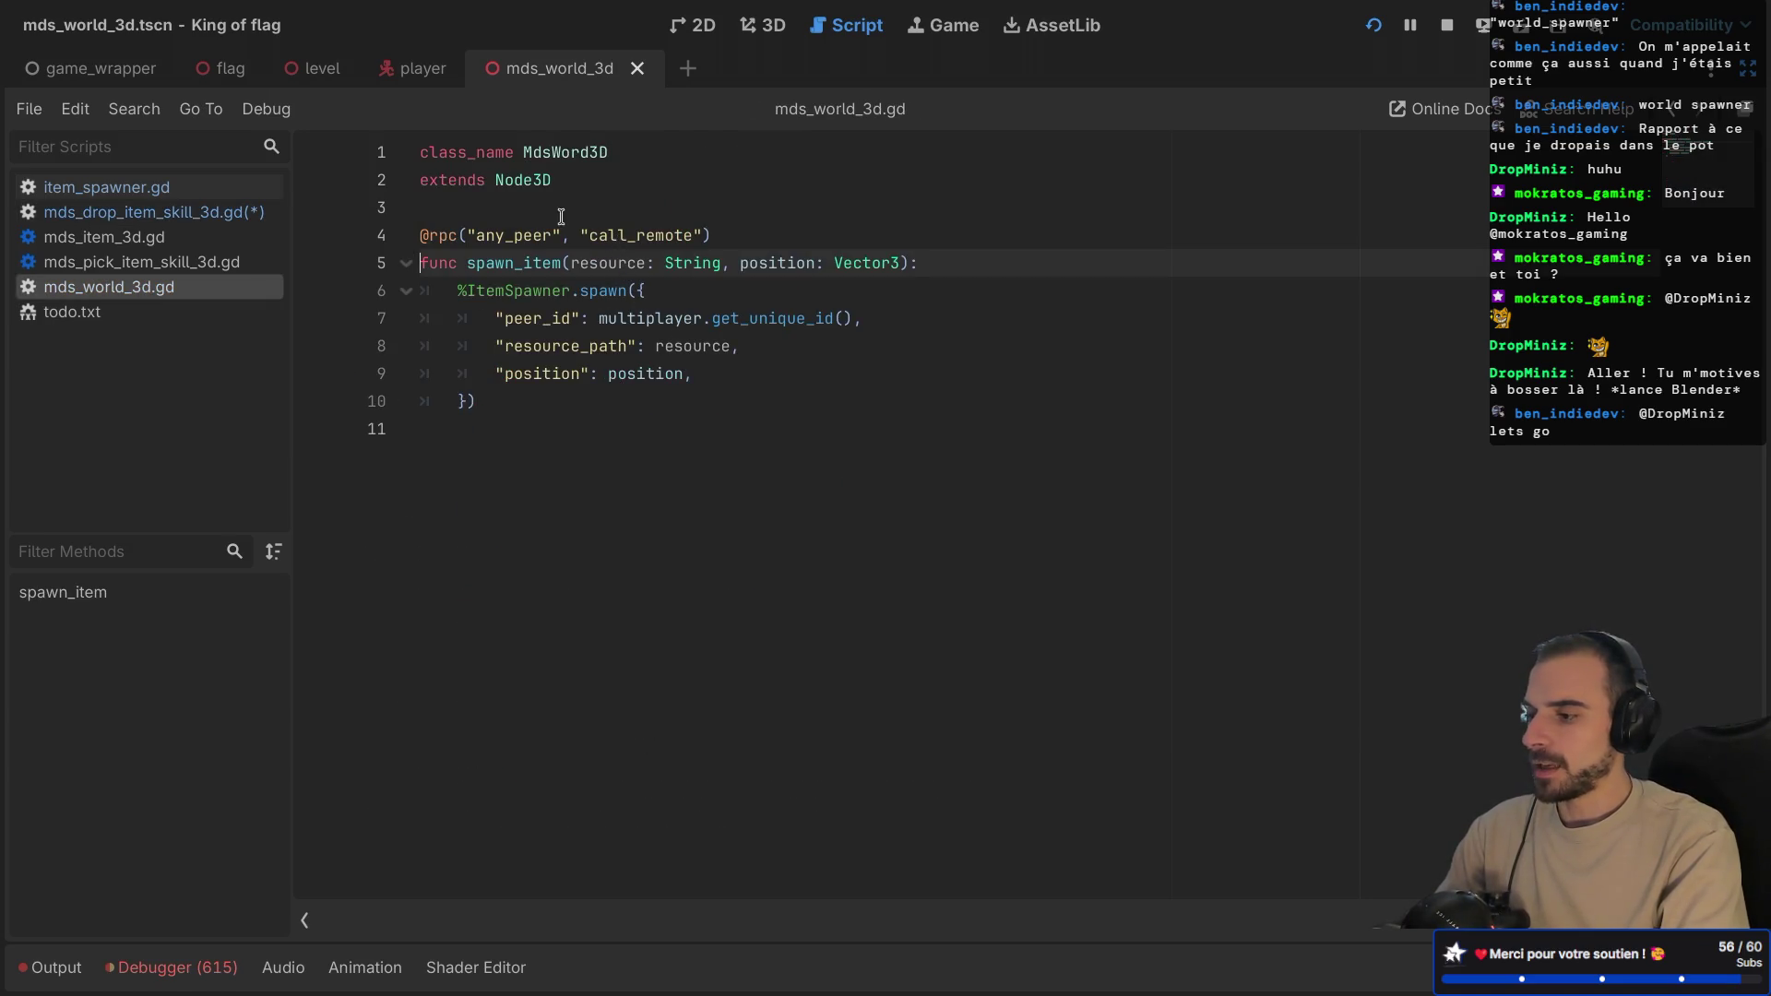
mouse_move(570, 263)
mouse_down()
mouse_move(899, 270)
mouse_move(569, 269)
mouse_up()
click(903, 293)
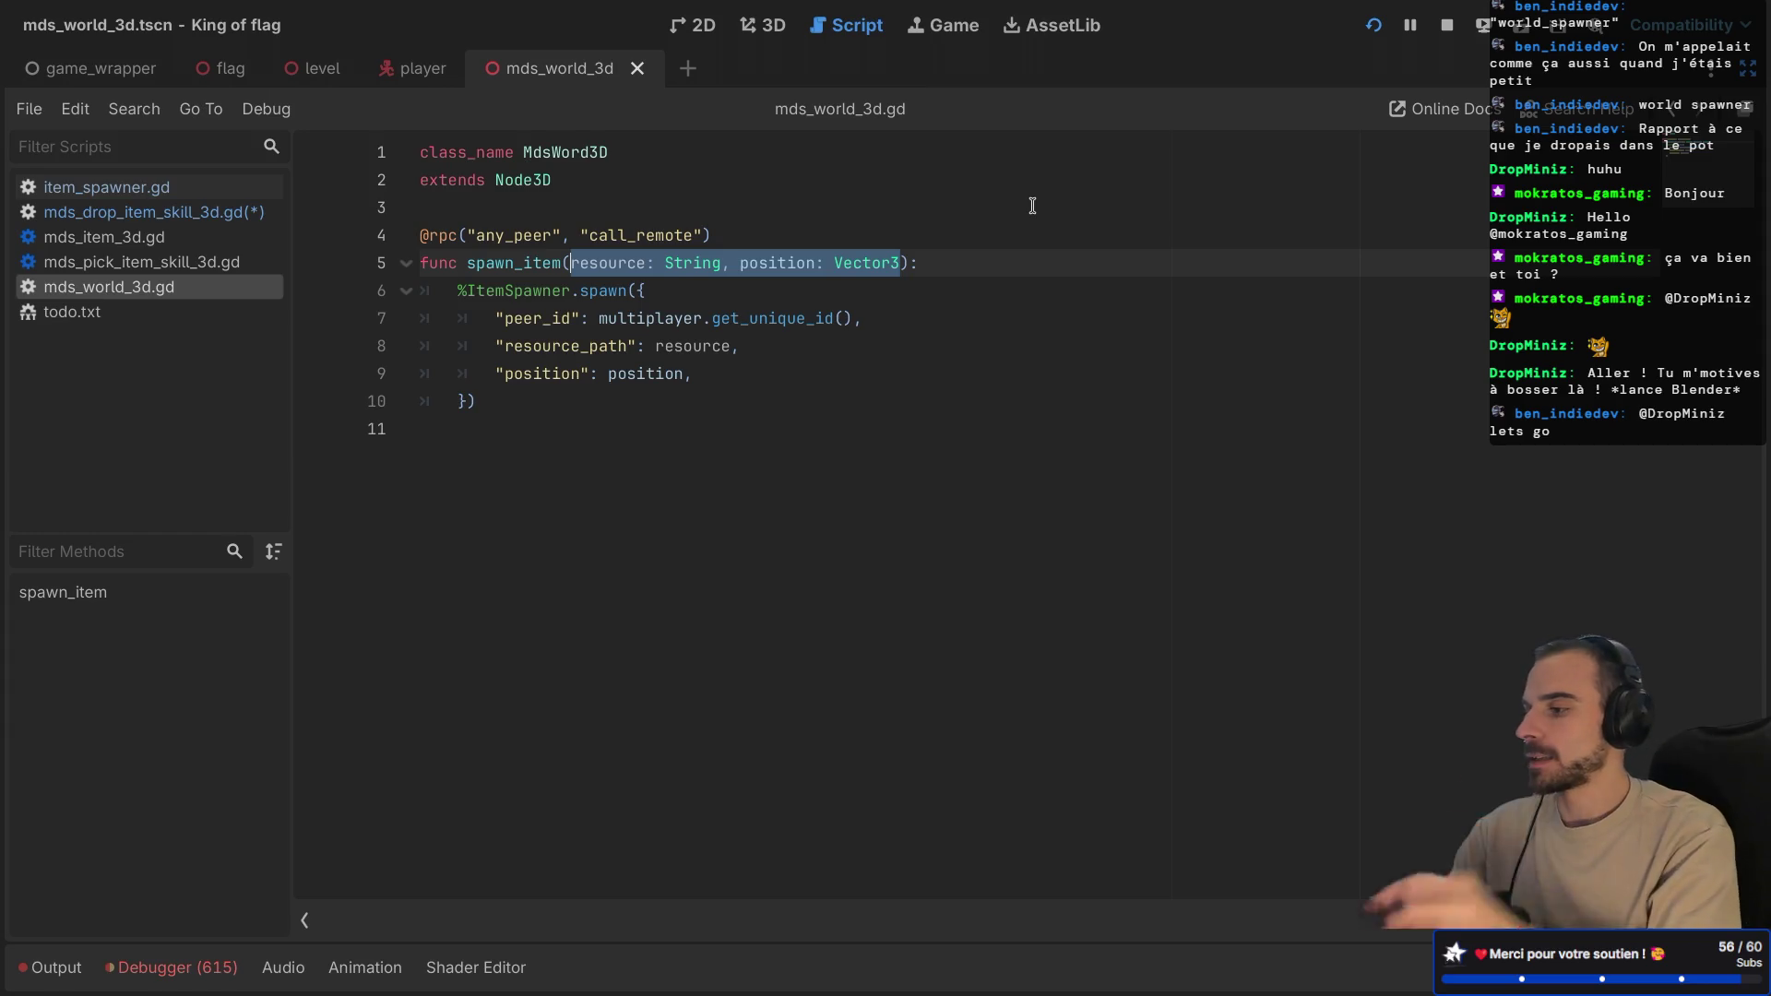
click(231, 215)
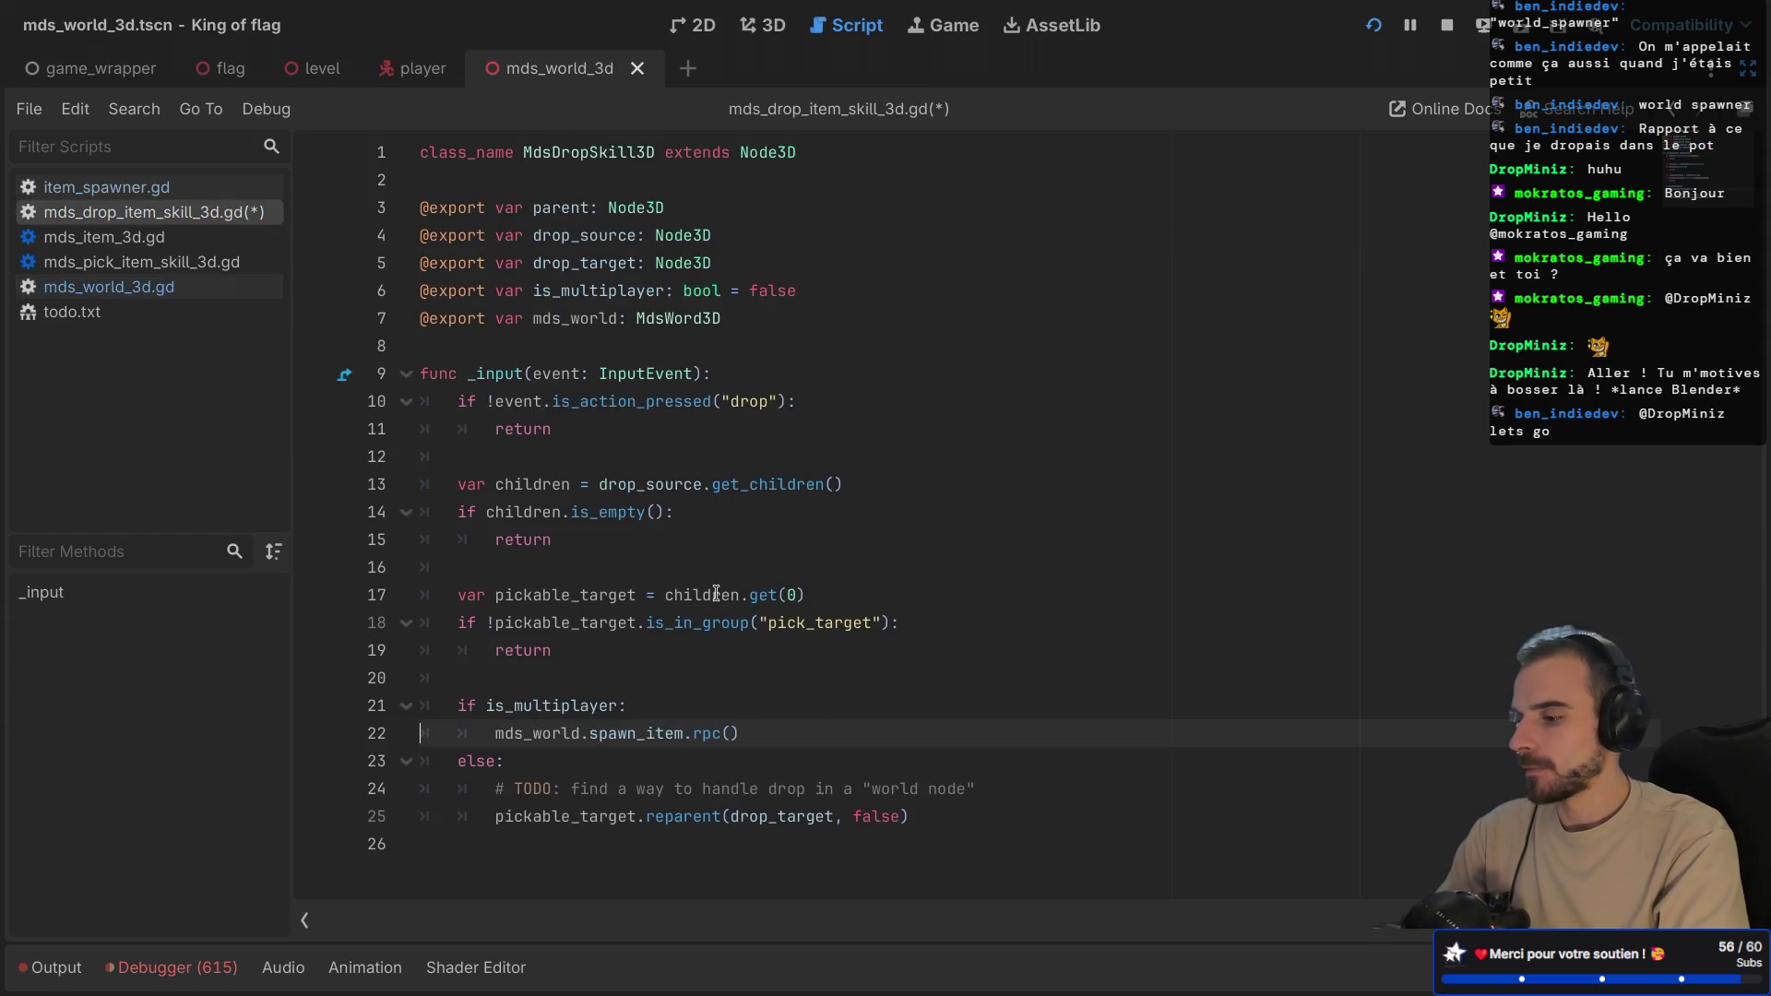
click(729, 735)
text("", po)
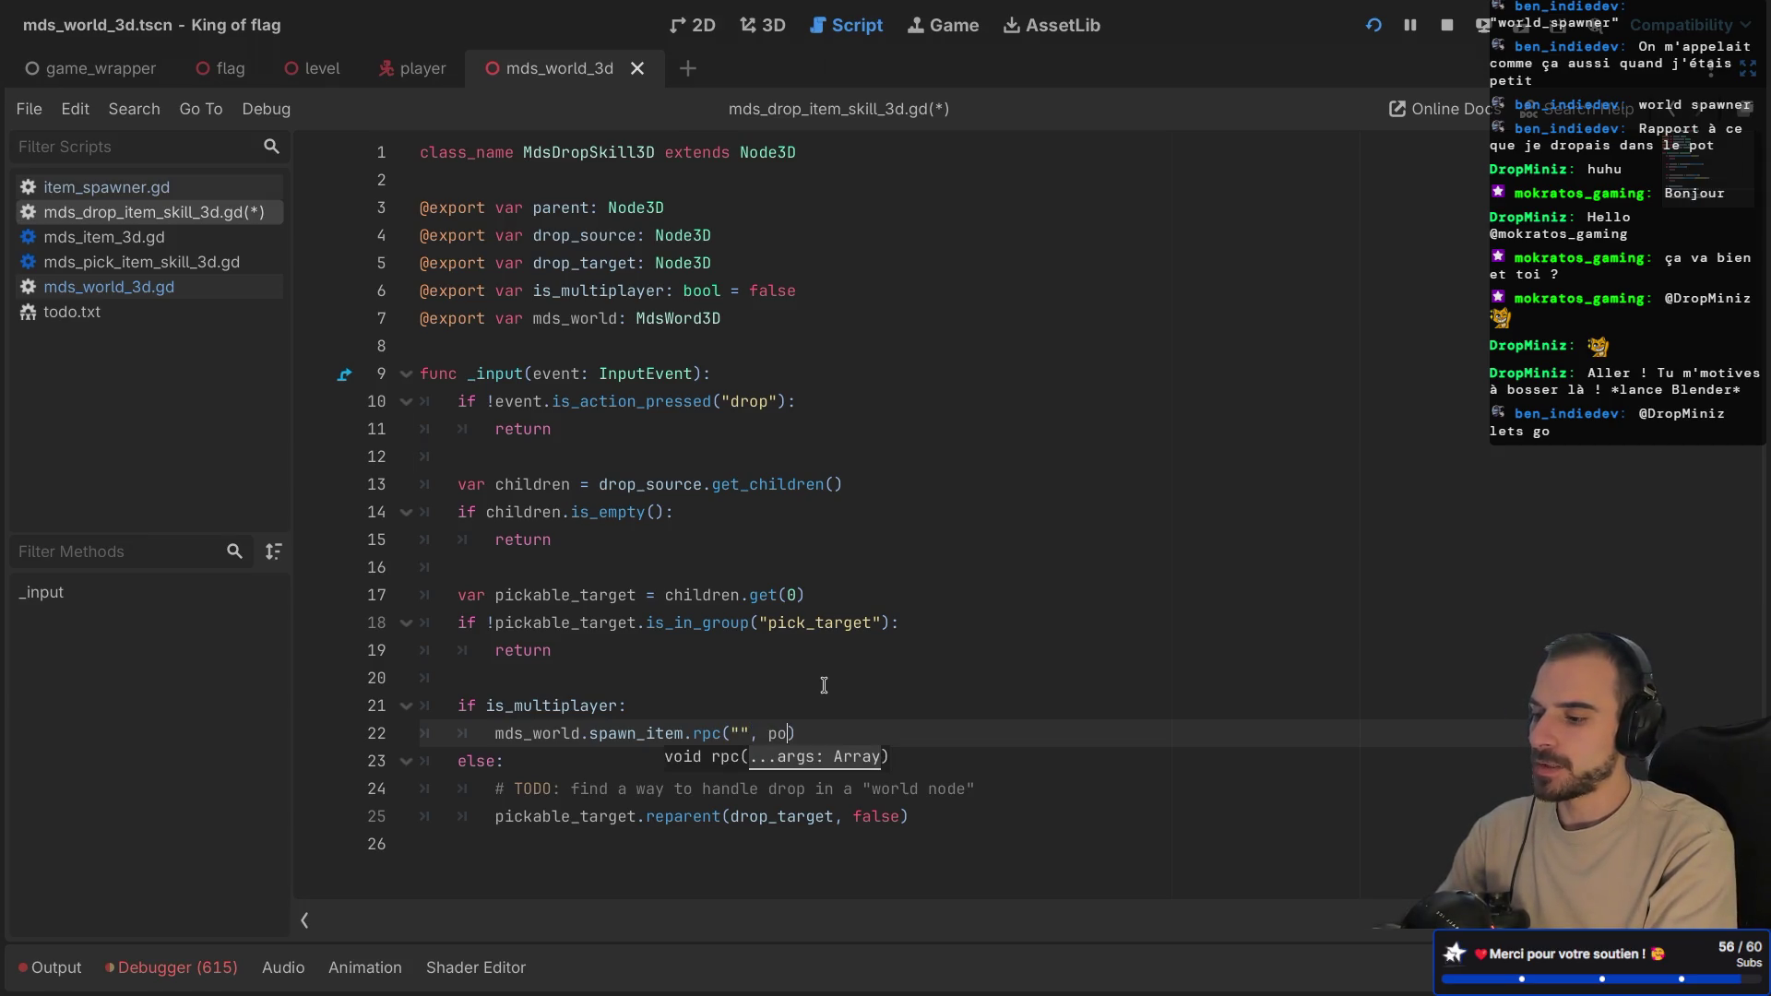
key(ctrl+space)
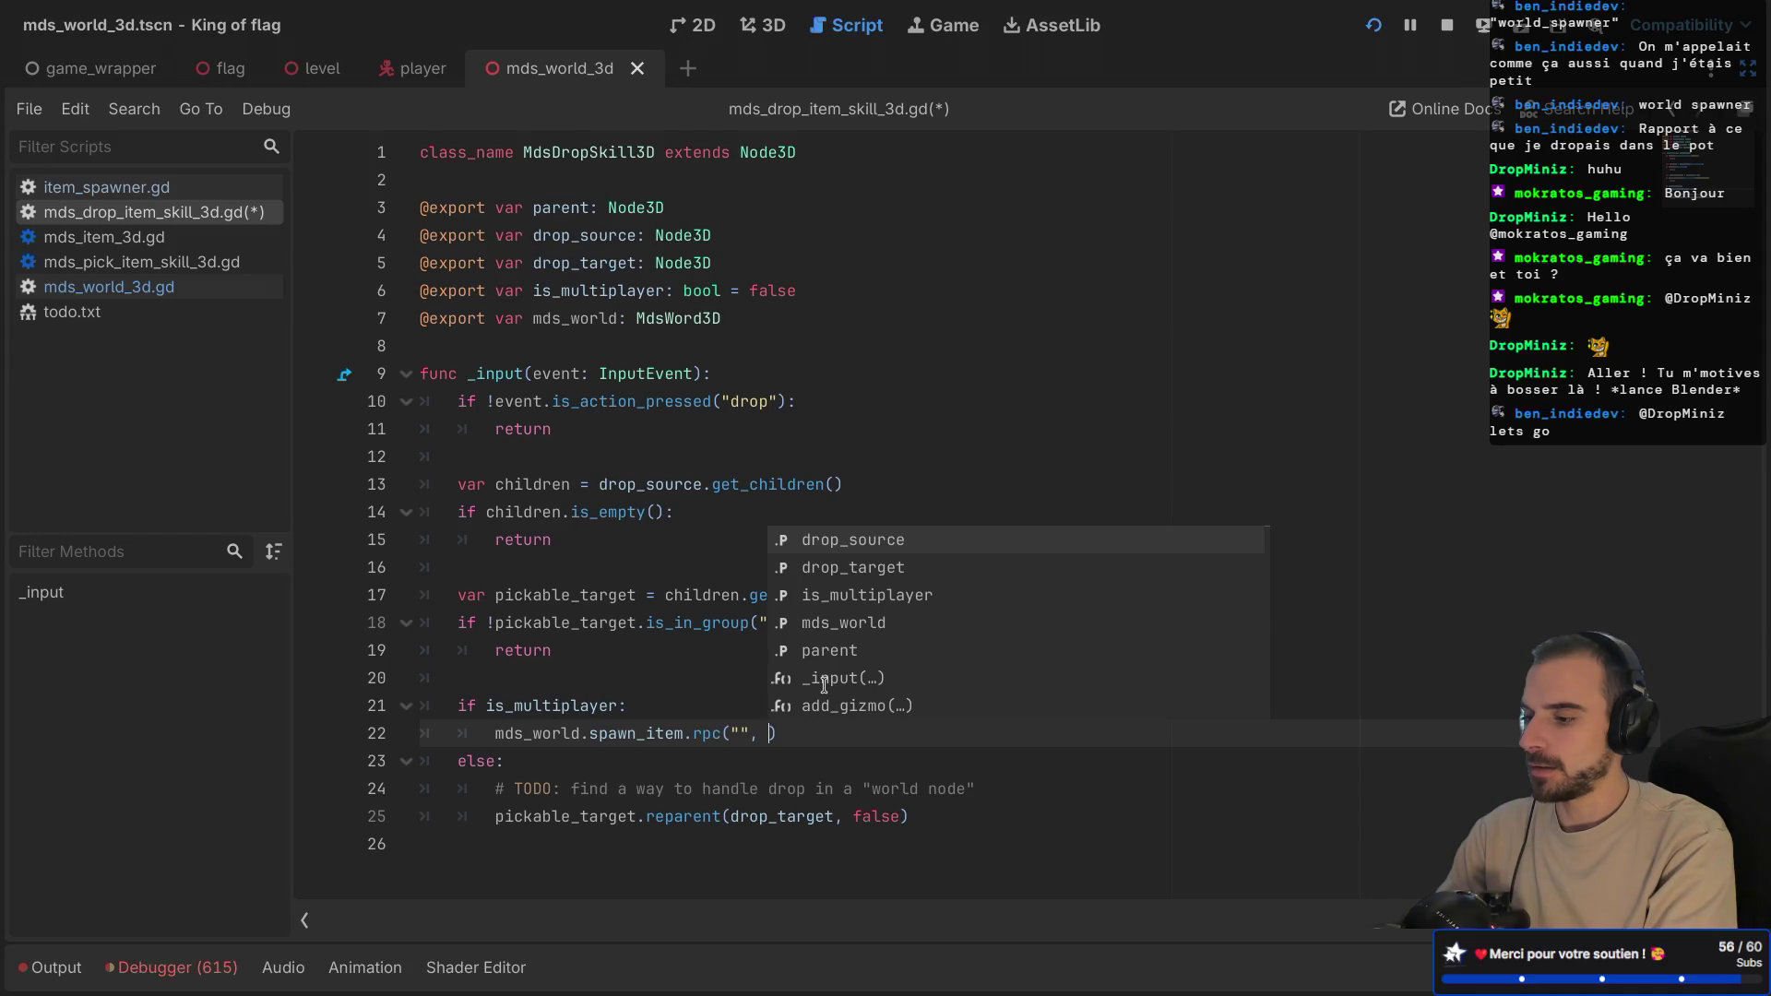
text(pi)
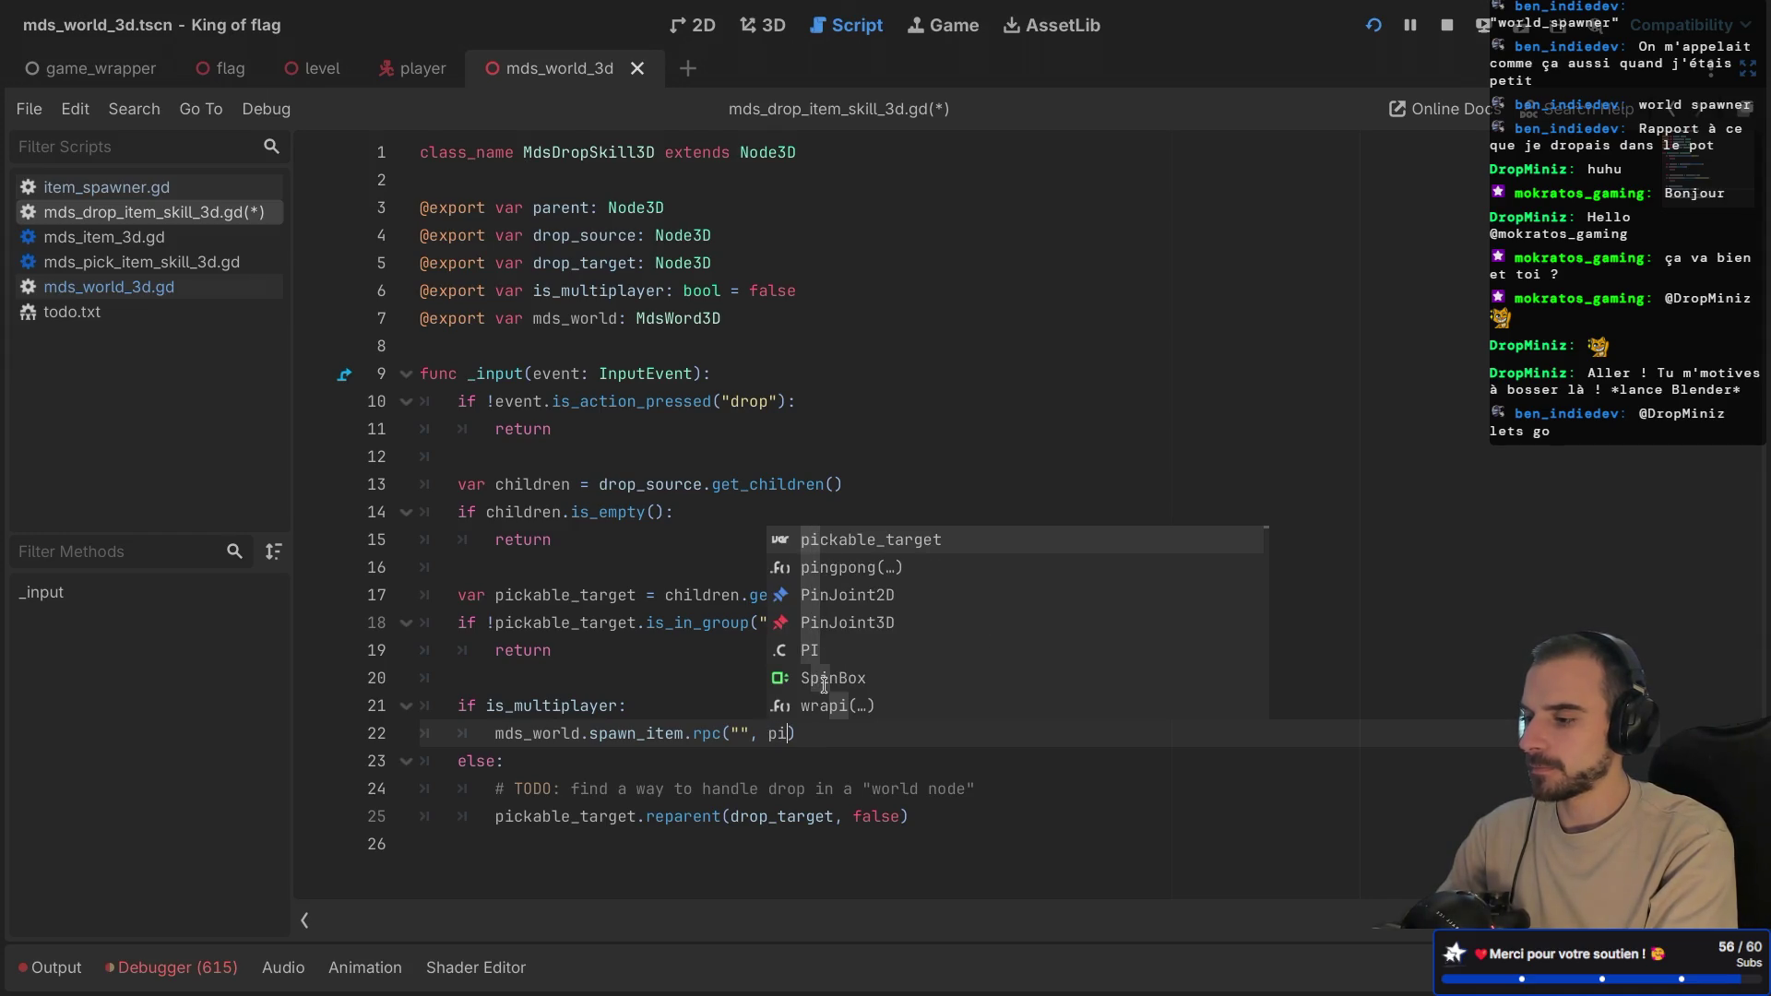
key(Return)
text(.po)
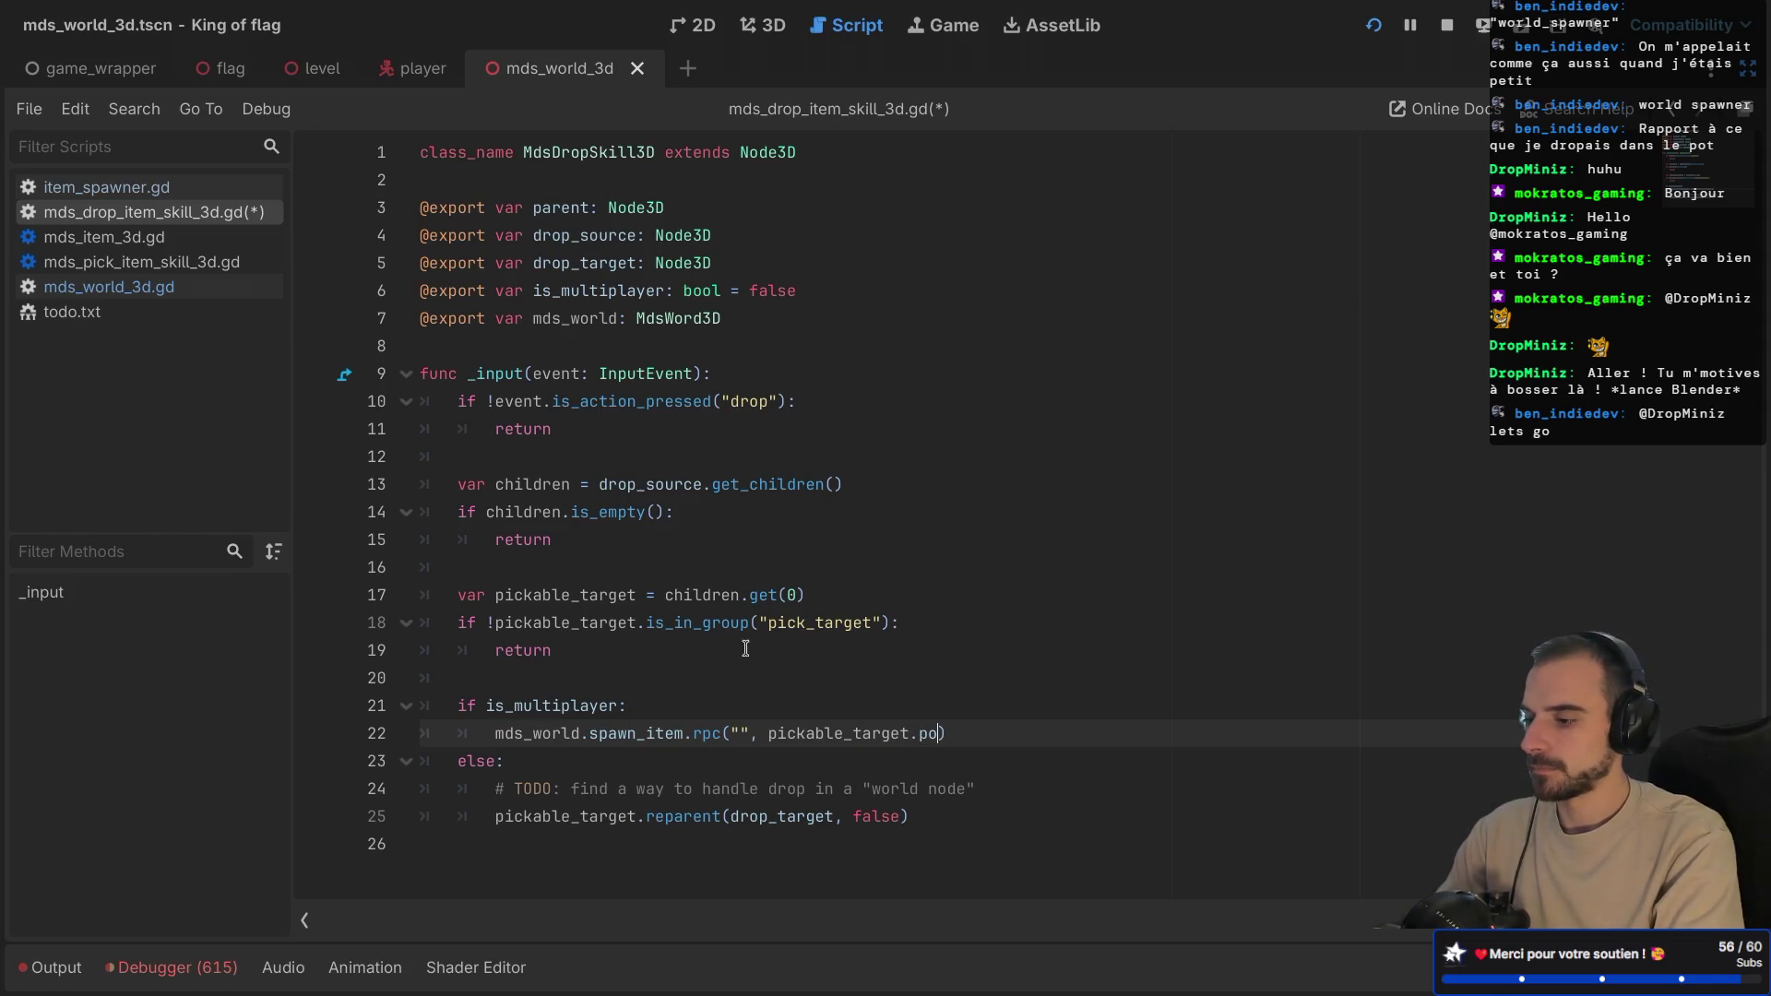
Type the pickable_target declaration on line 17 as Node3D and save the script
click(635, 598)
text(: NOde)
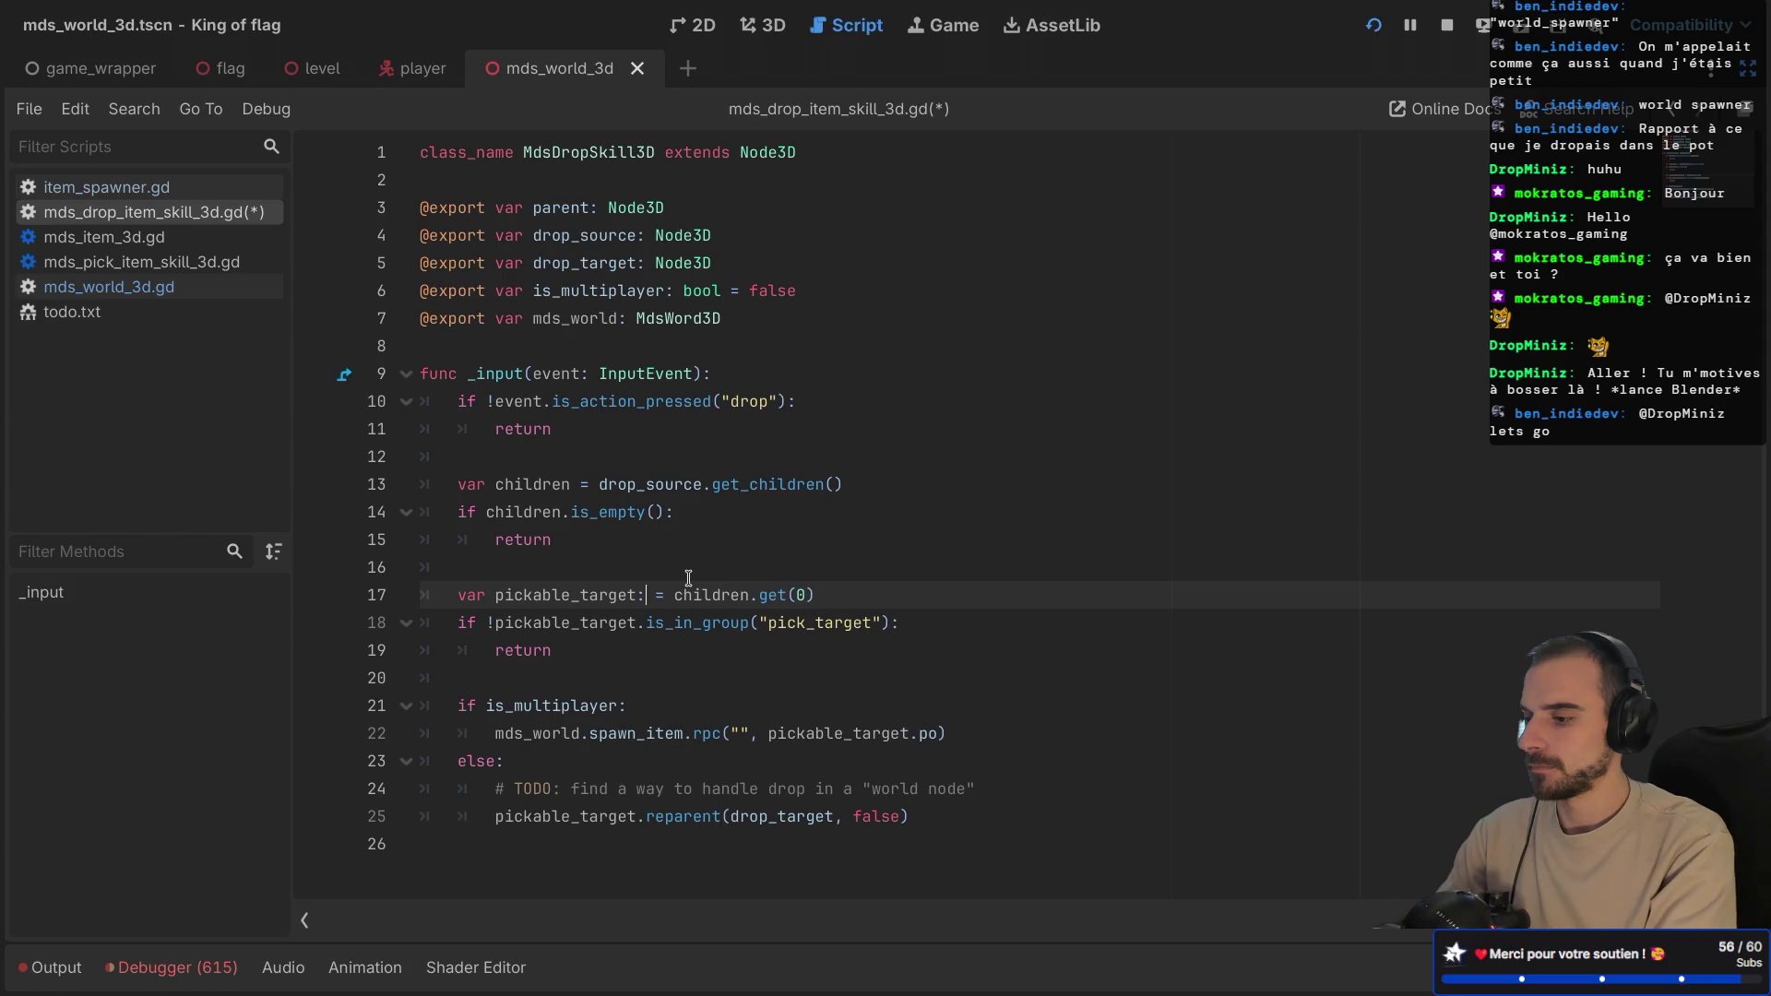
key(Down)
key(Down)
key(Return)
key(ctrl+s)
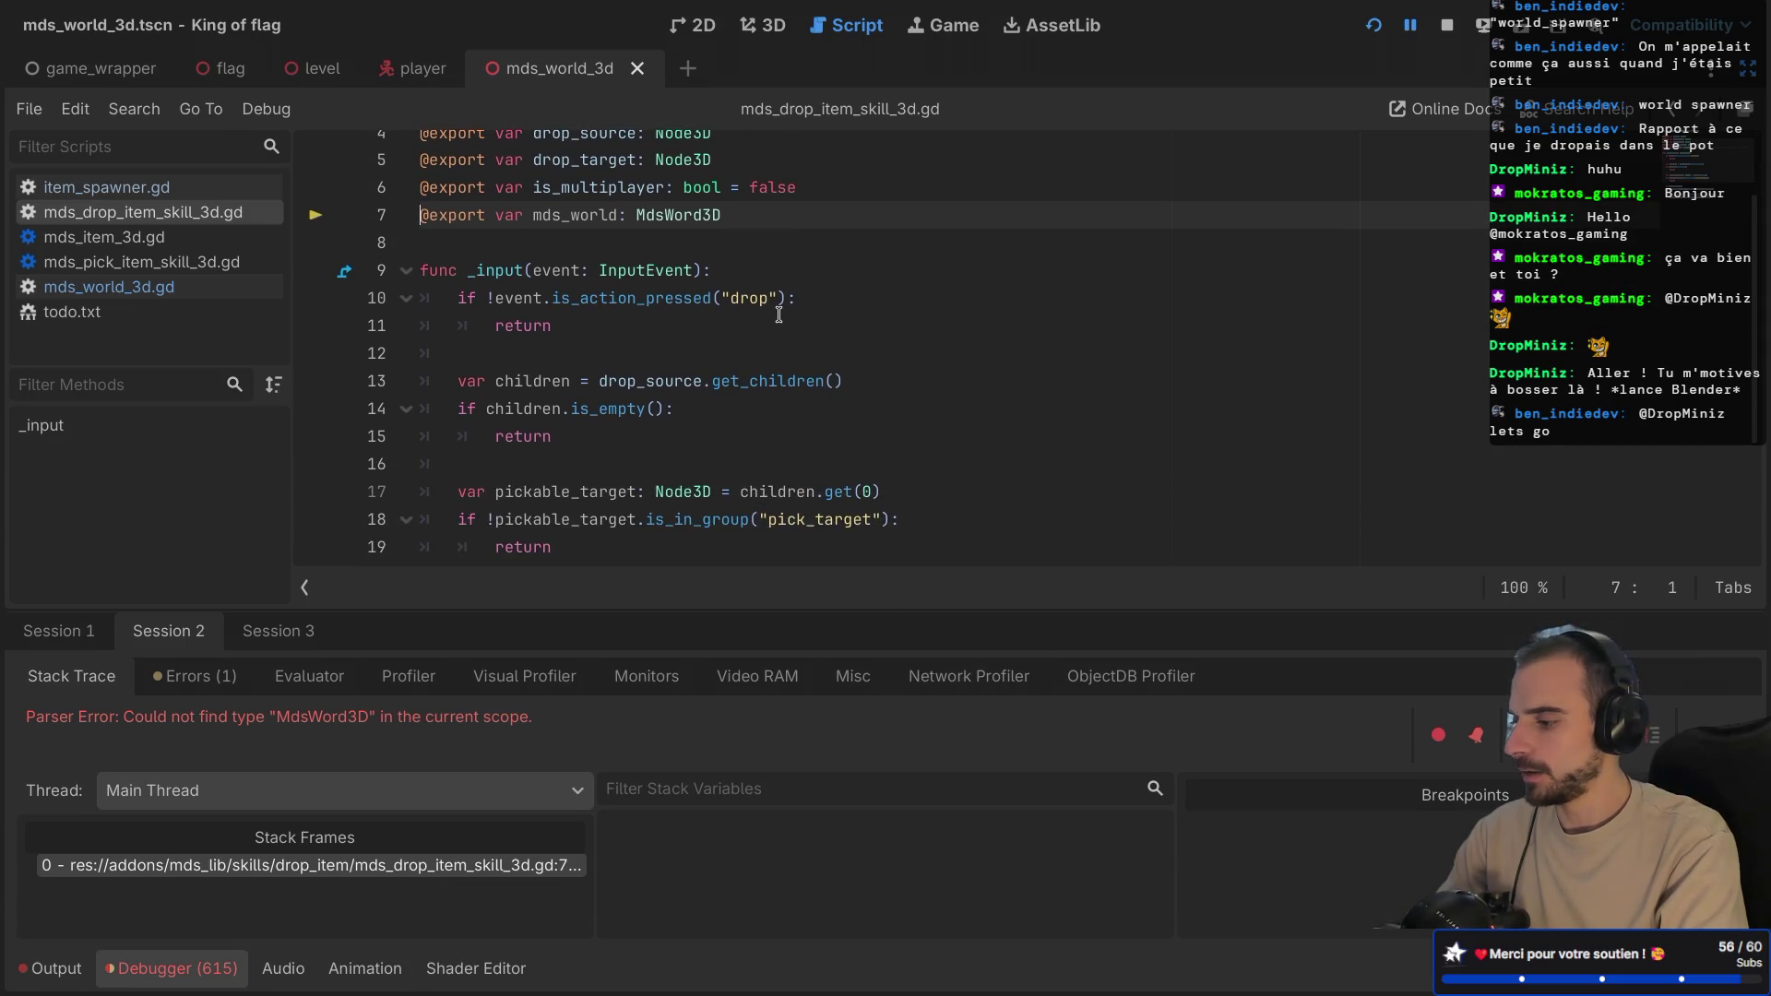
Close the Debugger panel and complete the rpc argument to pickable_target.position
click(210, 985)
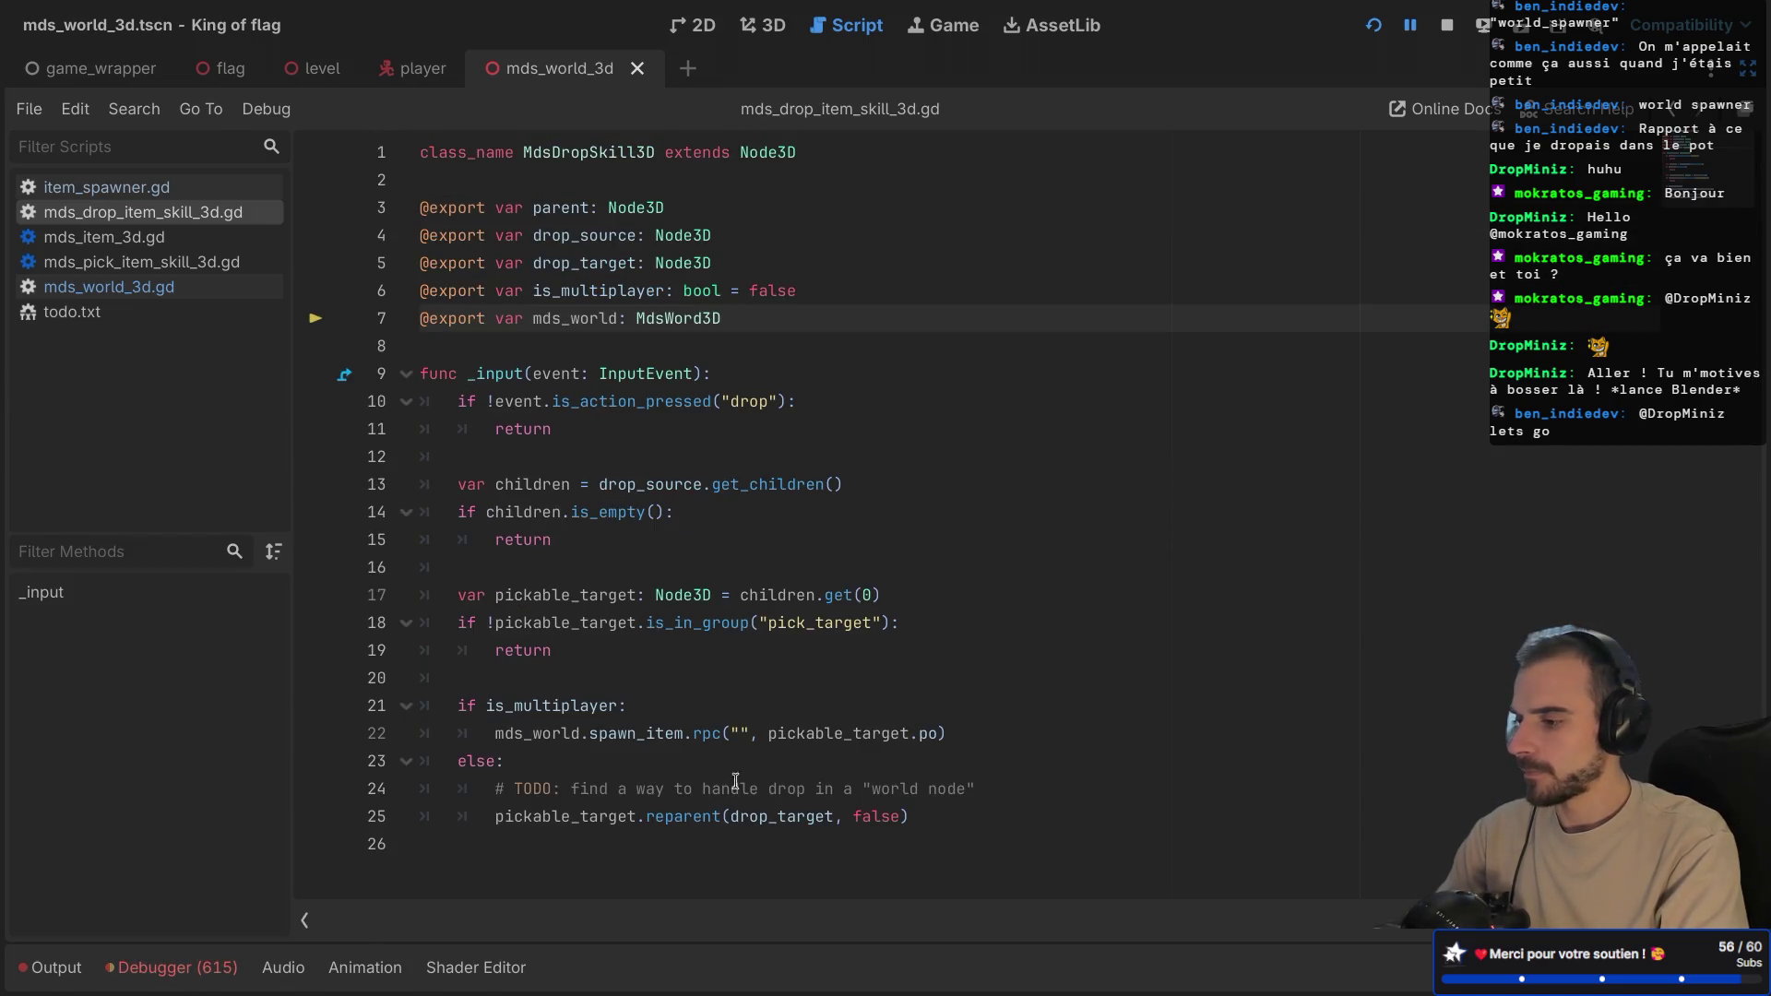
click(939, 734)
text(sition)
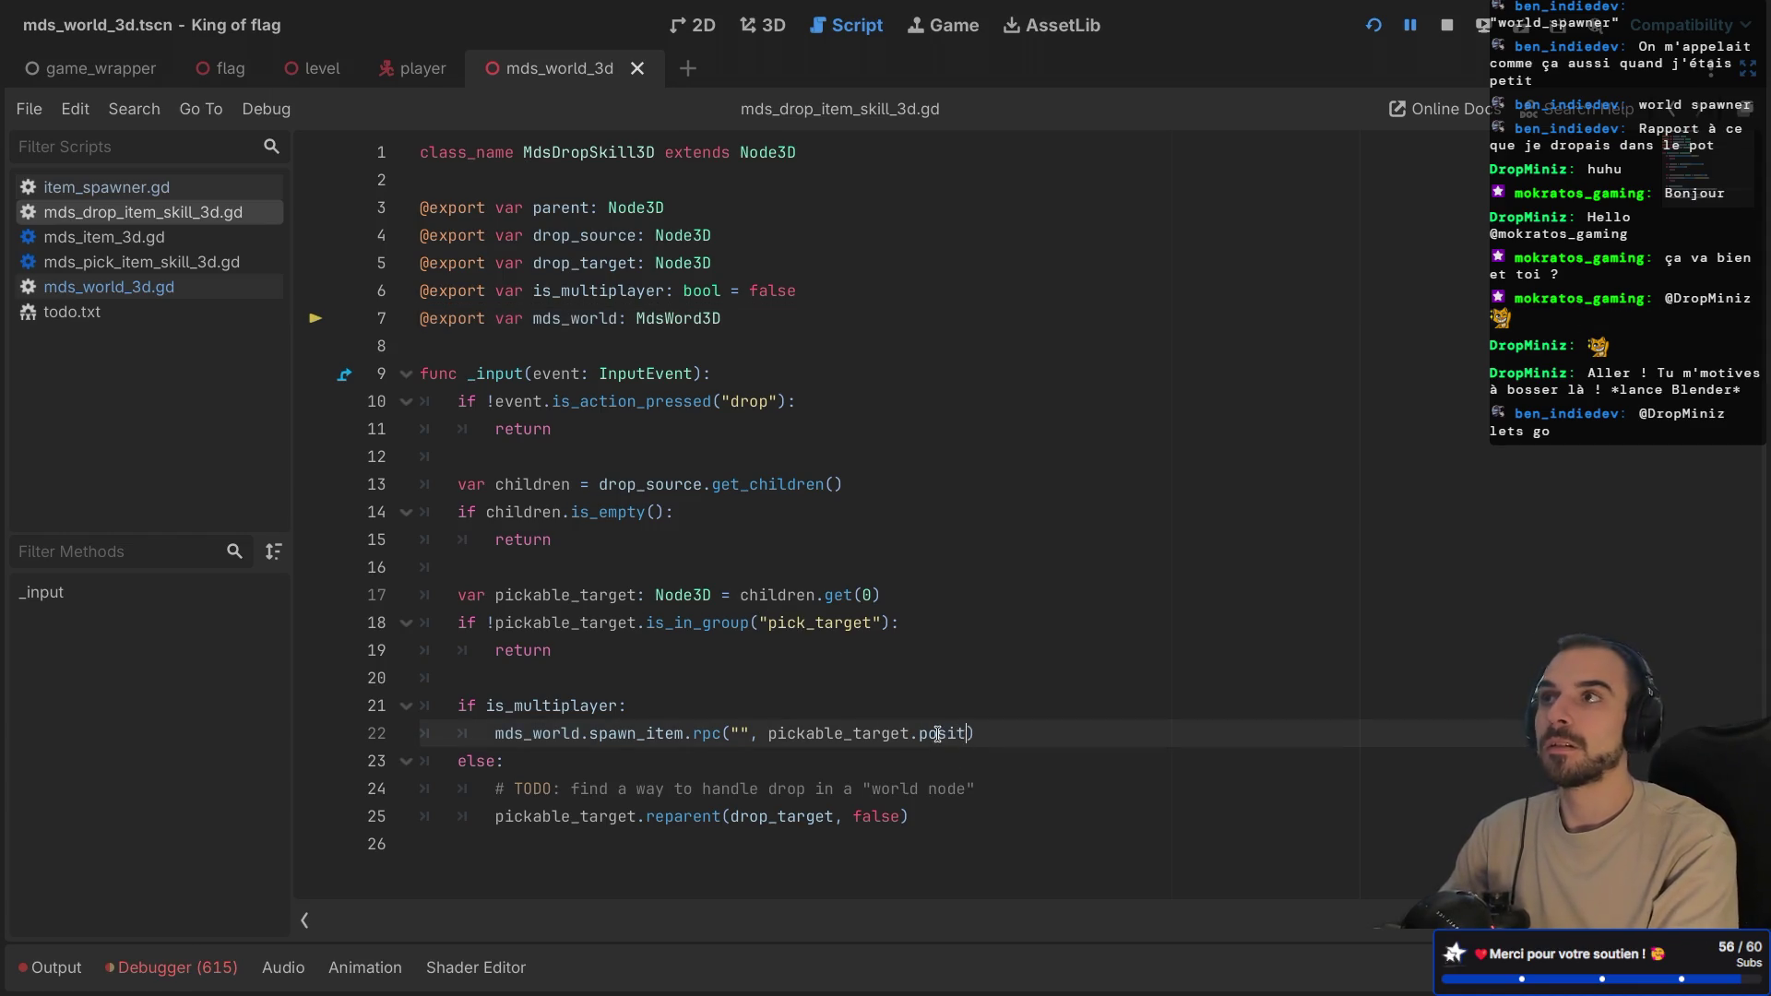
click(999, 702)
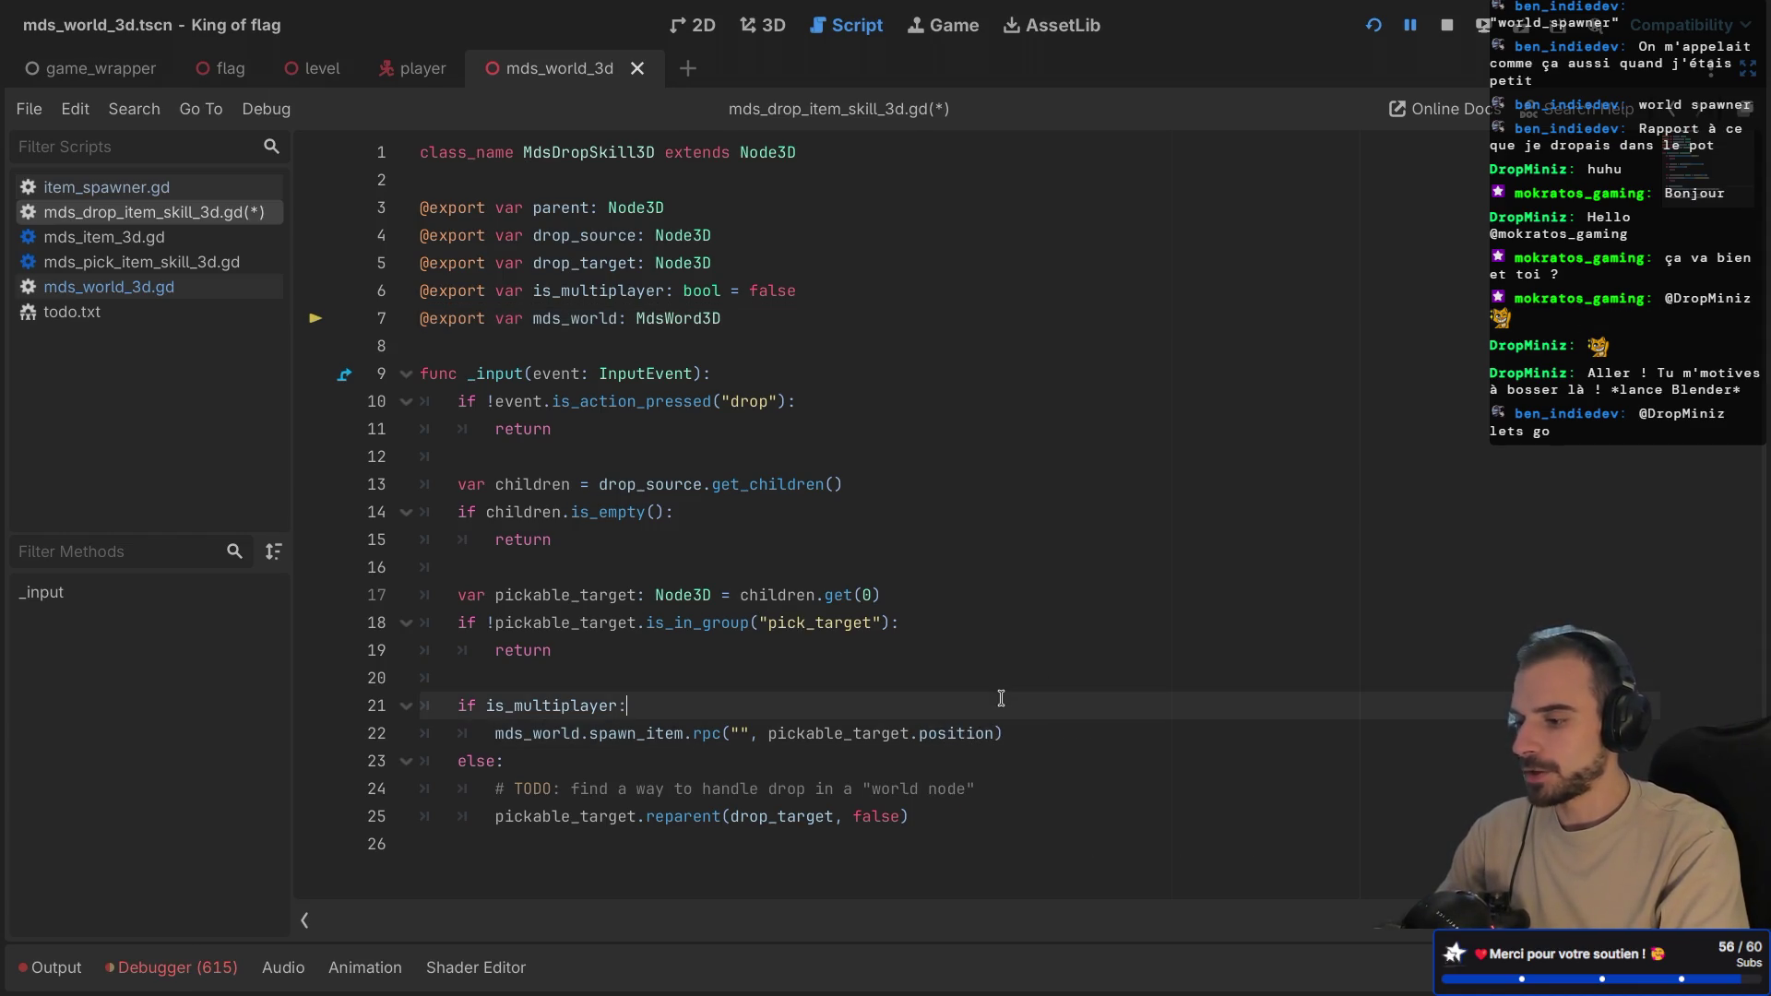
Replace the empty first rpc argument with pickable_target.get_node, browsing its method suggestions
click(736, 733)
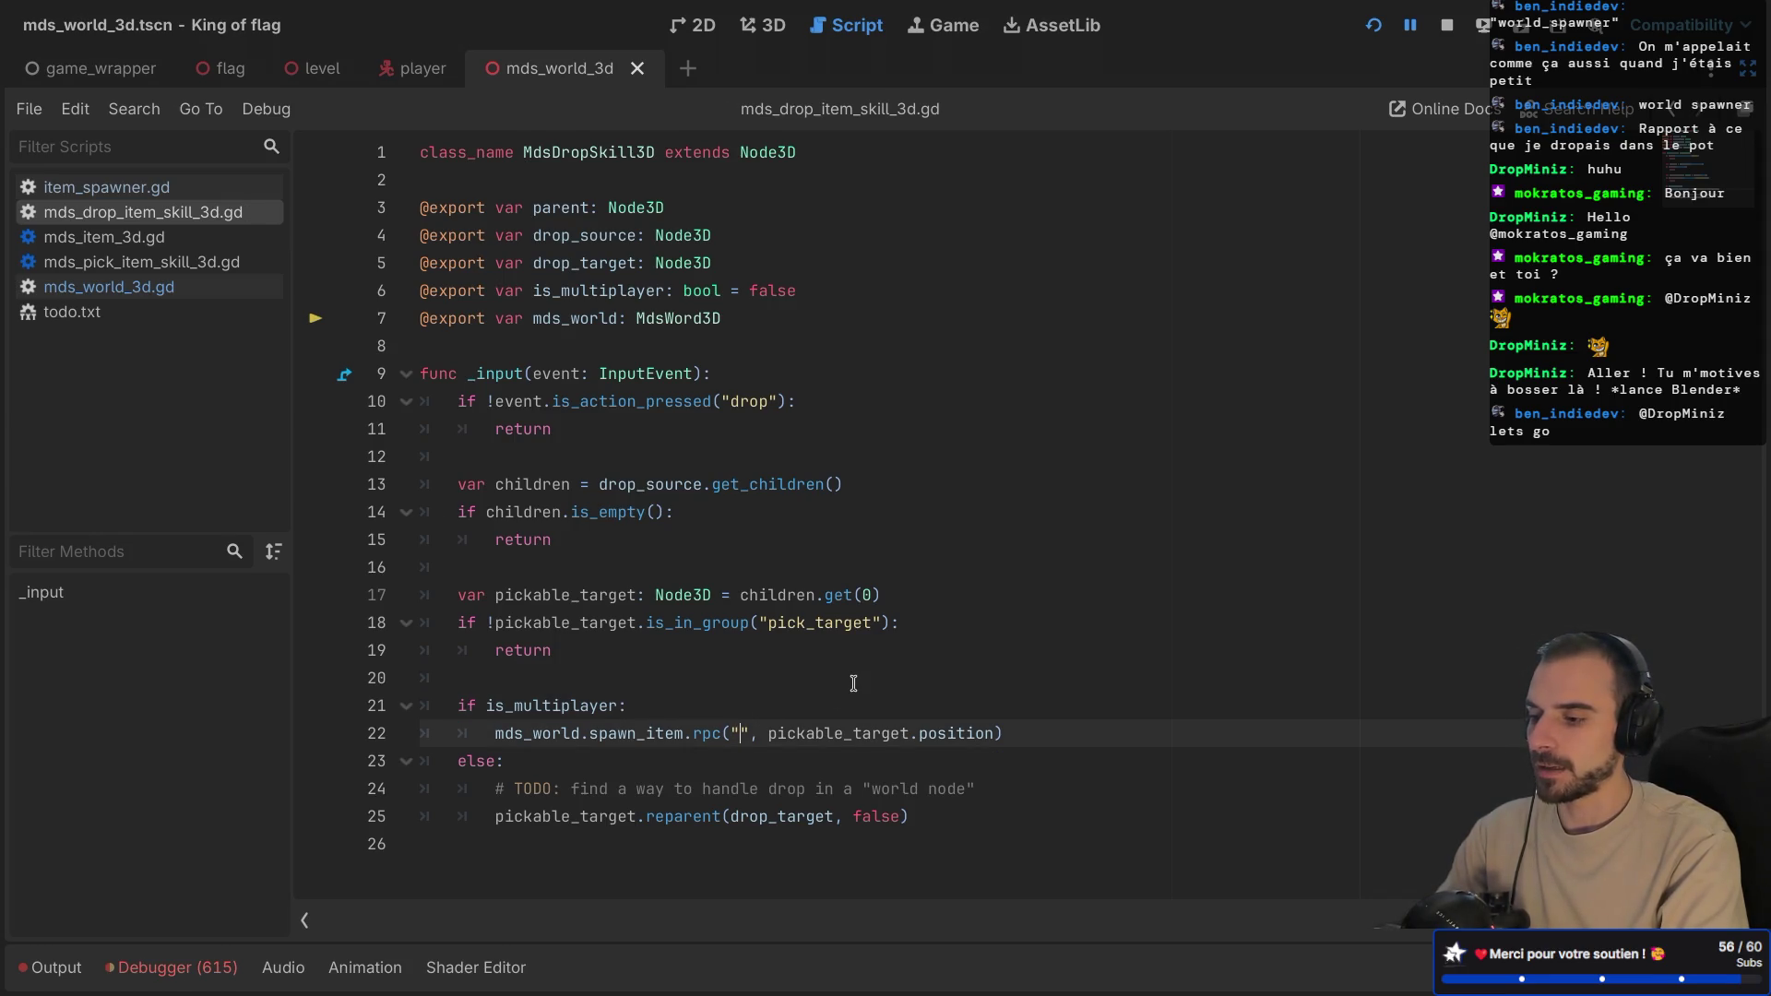
key(BackSpace)
text(pi)
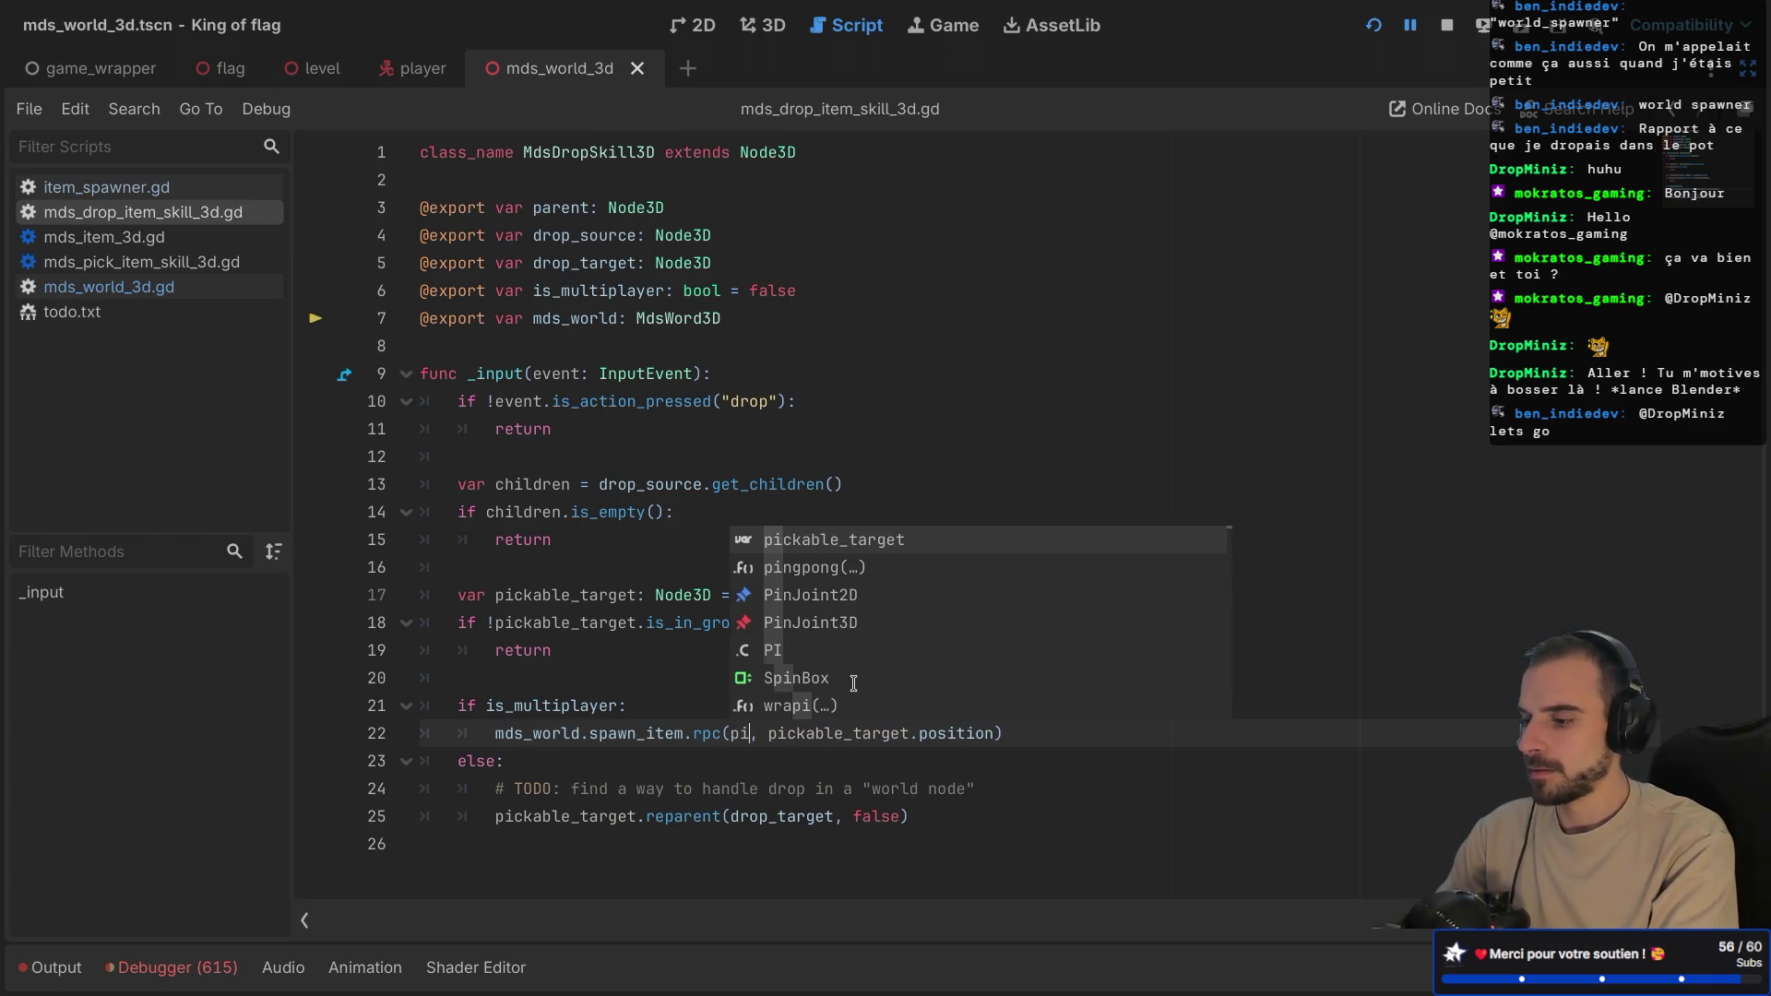
key(Return)
text(.get_)
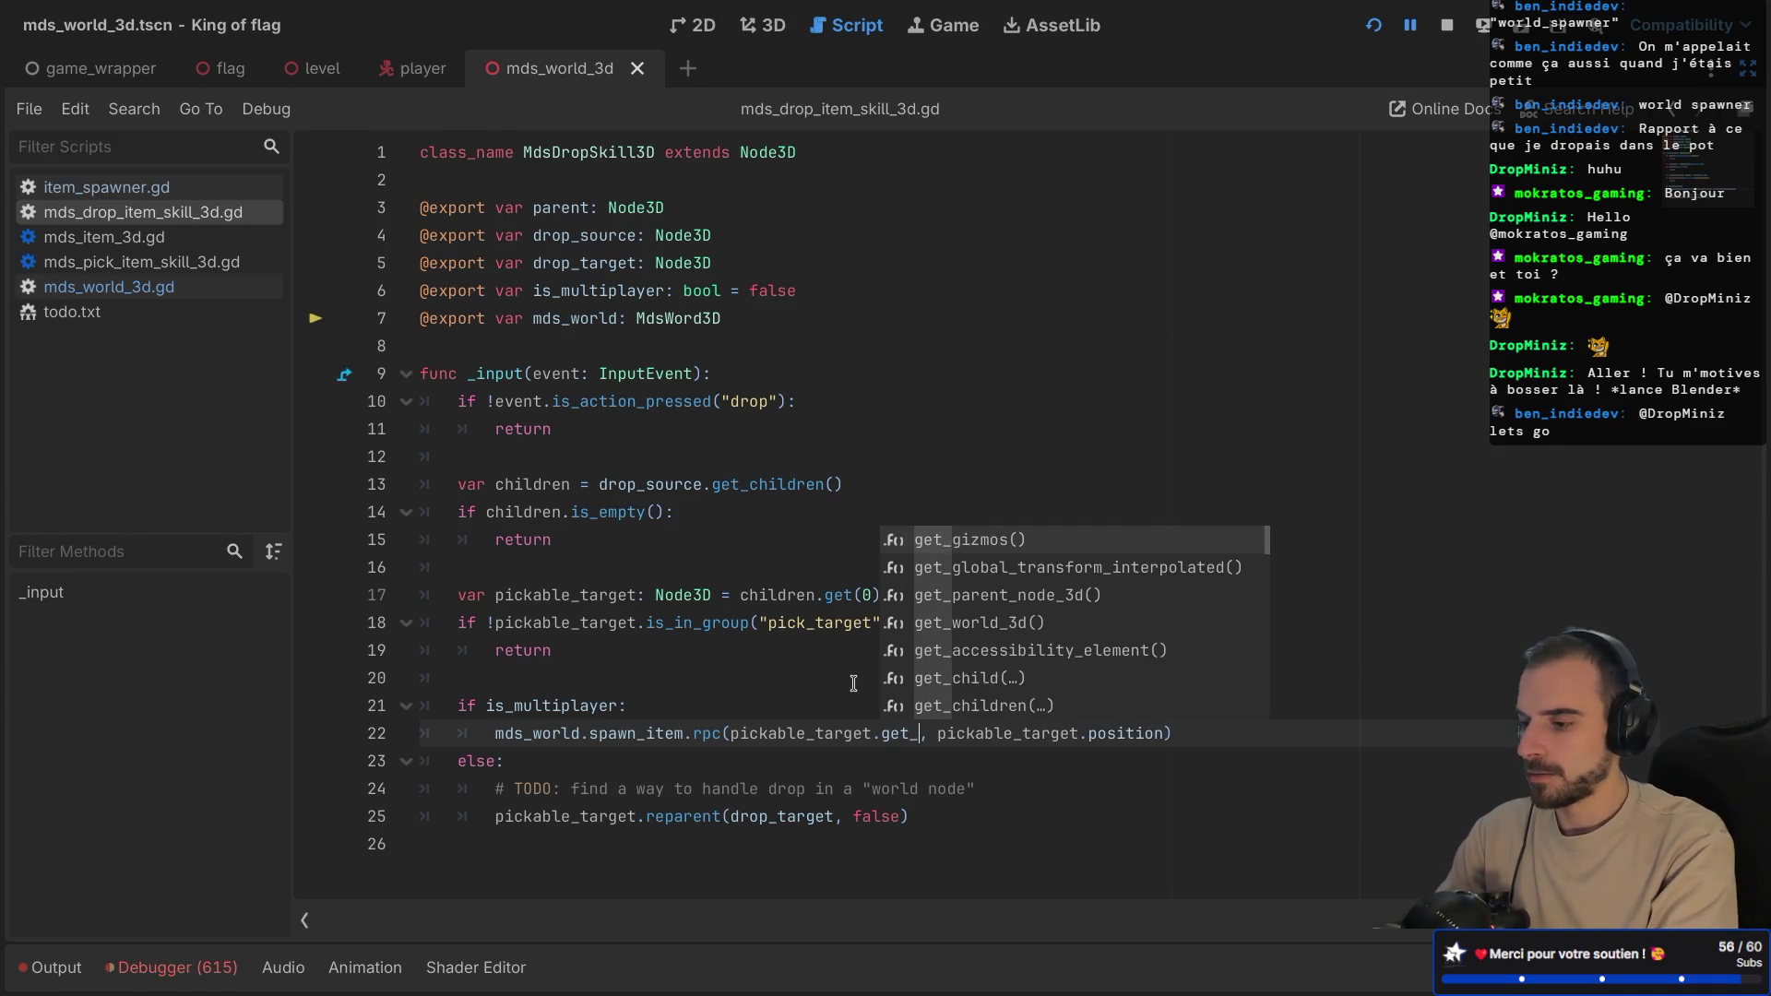
text(node)
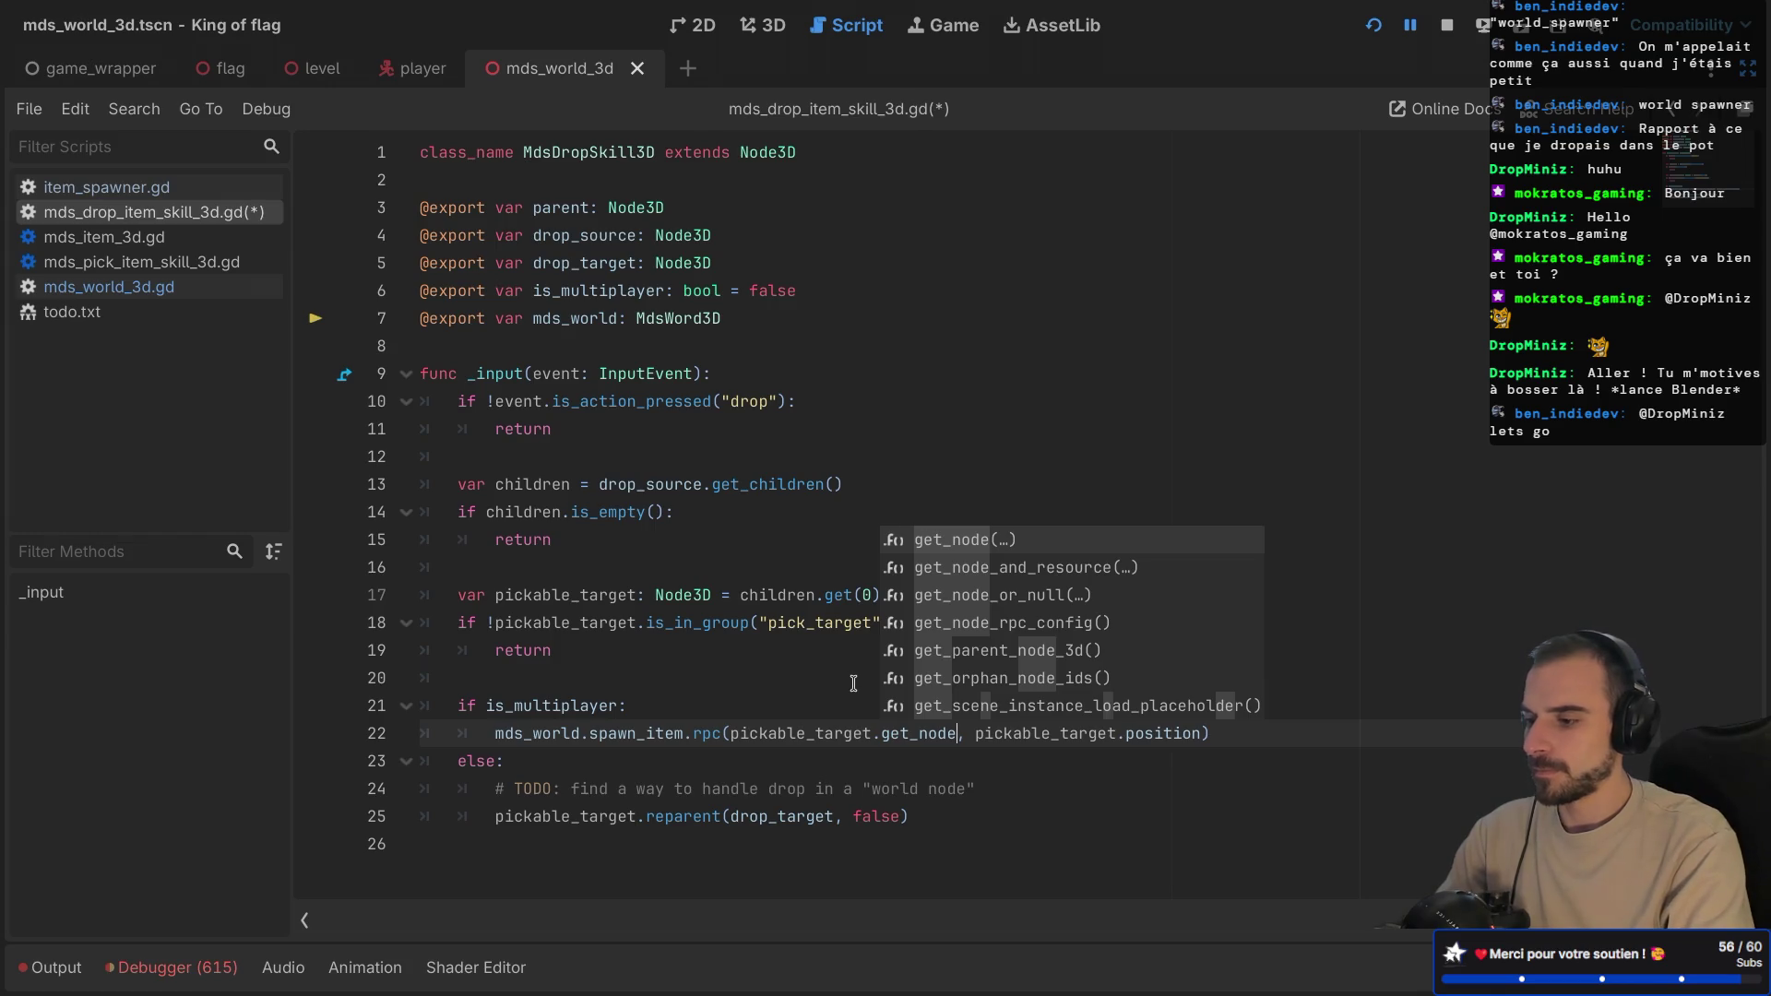
key(Down)
key(Down)
key(Down)
key(Down)
key(Down)
key(Up)
key(Up)
key(Up)
key(Down)
key(Down)
key(Up)
key(Down)
key(Down)
key(Down)
Dismiss the suggestions and open a new browser tab
key(Escape)
key(ctrl+Right)
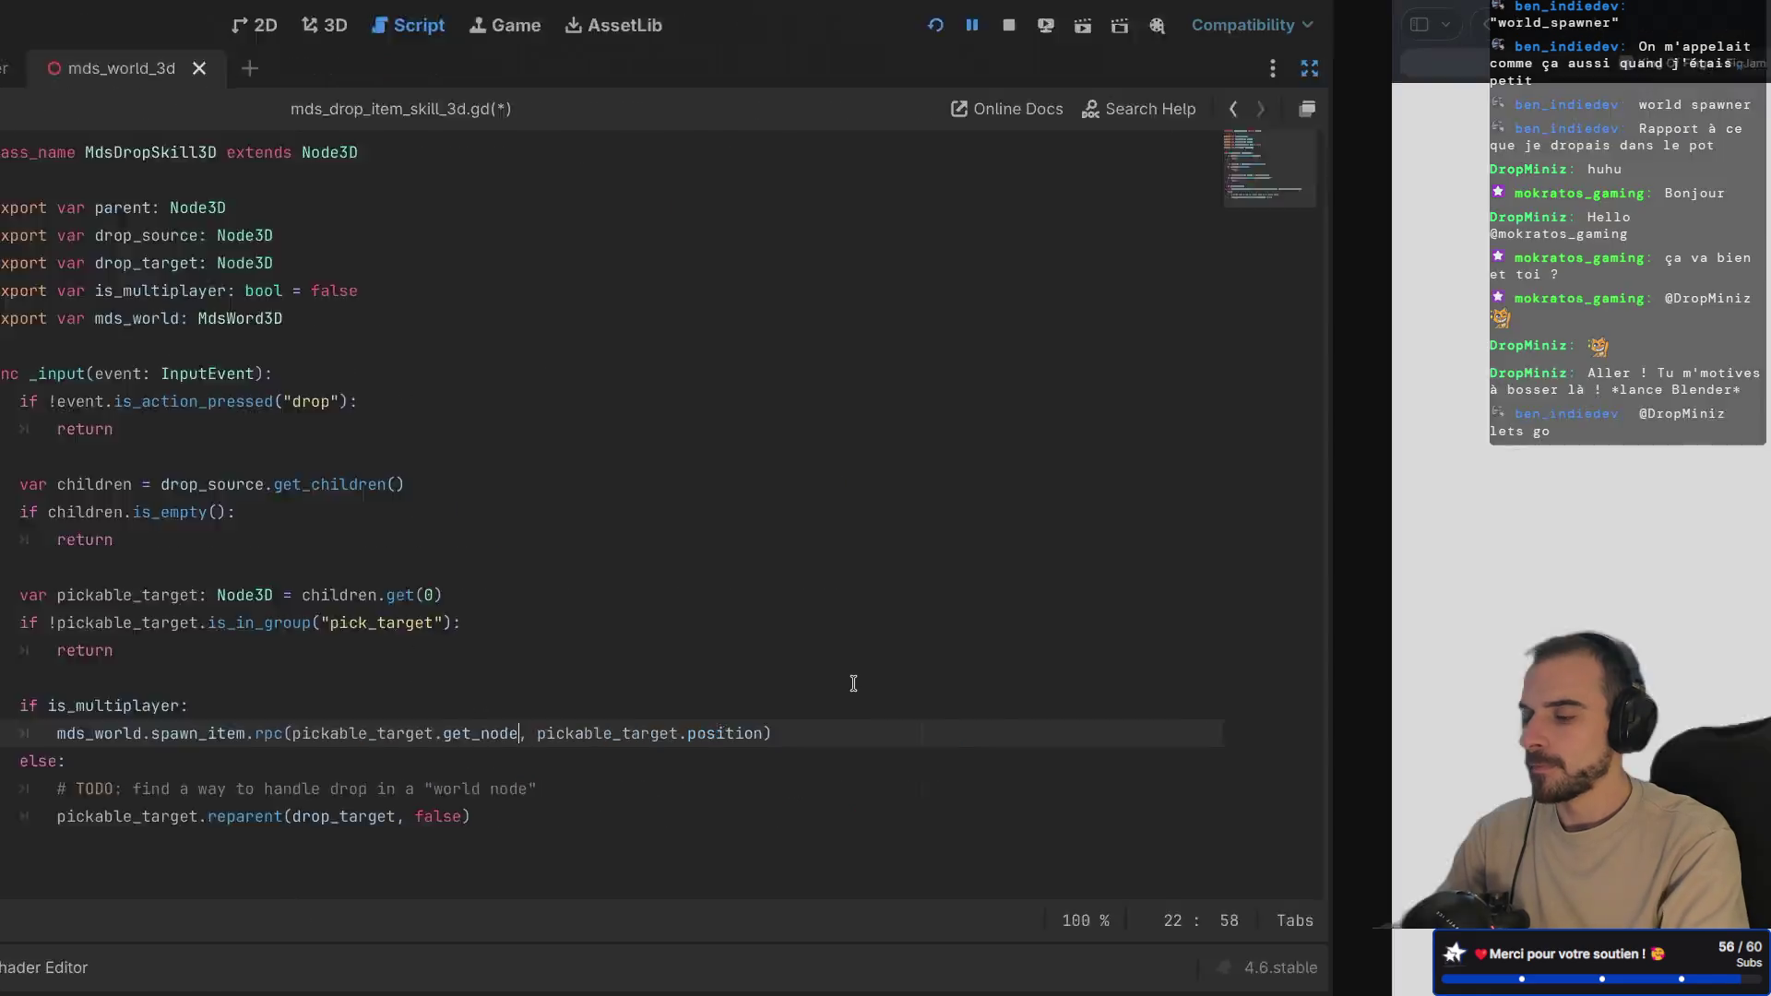
key(super+t)
Search 'godot get scene resource name' and open the 'Retrieve name of a PackedScene' forum thread
text(godot)
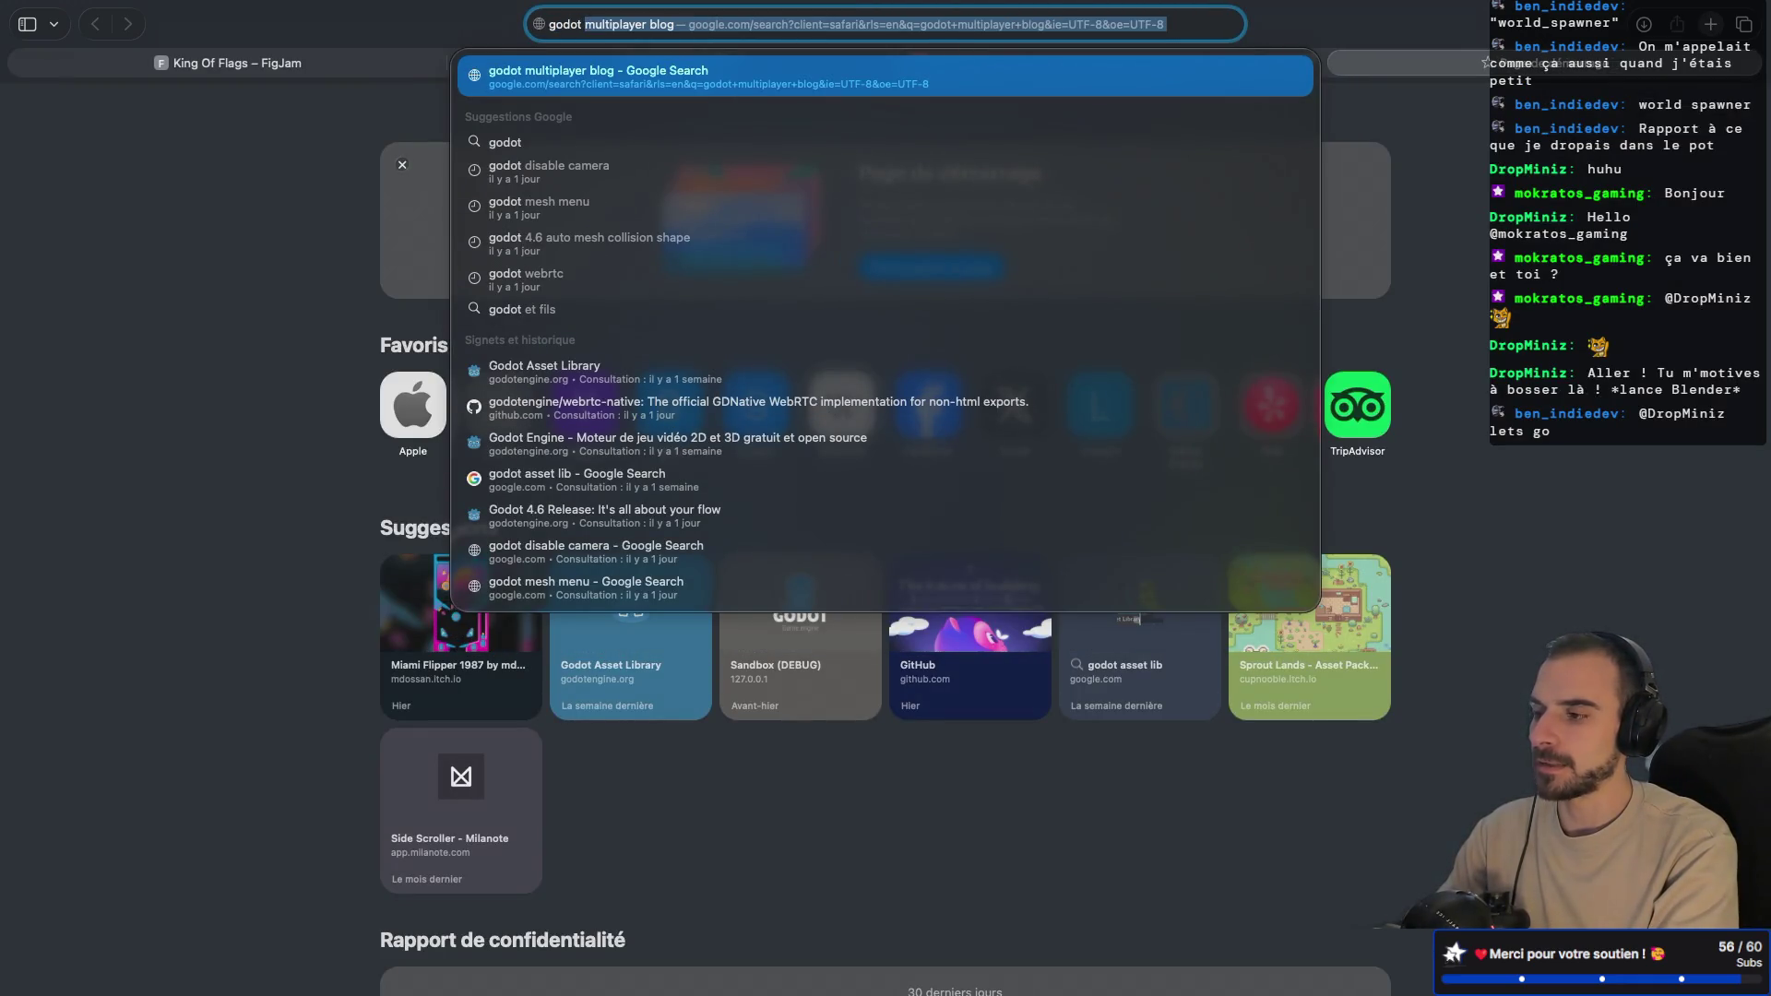
text( get scene)
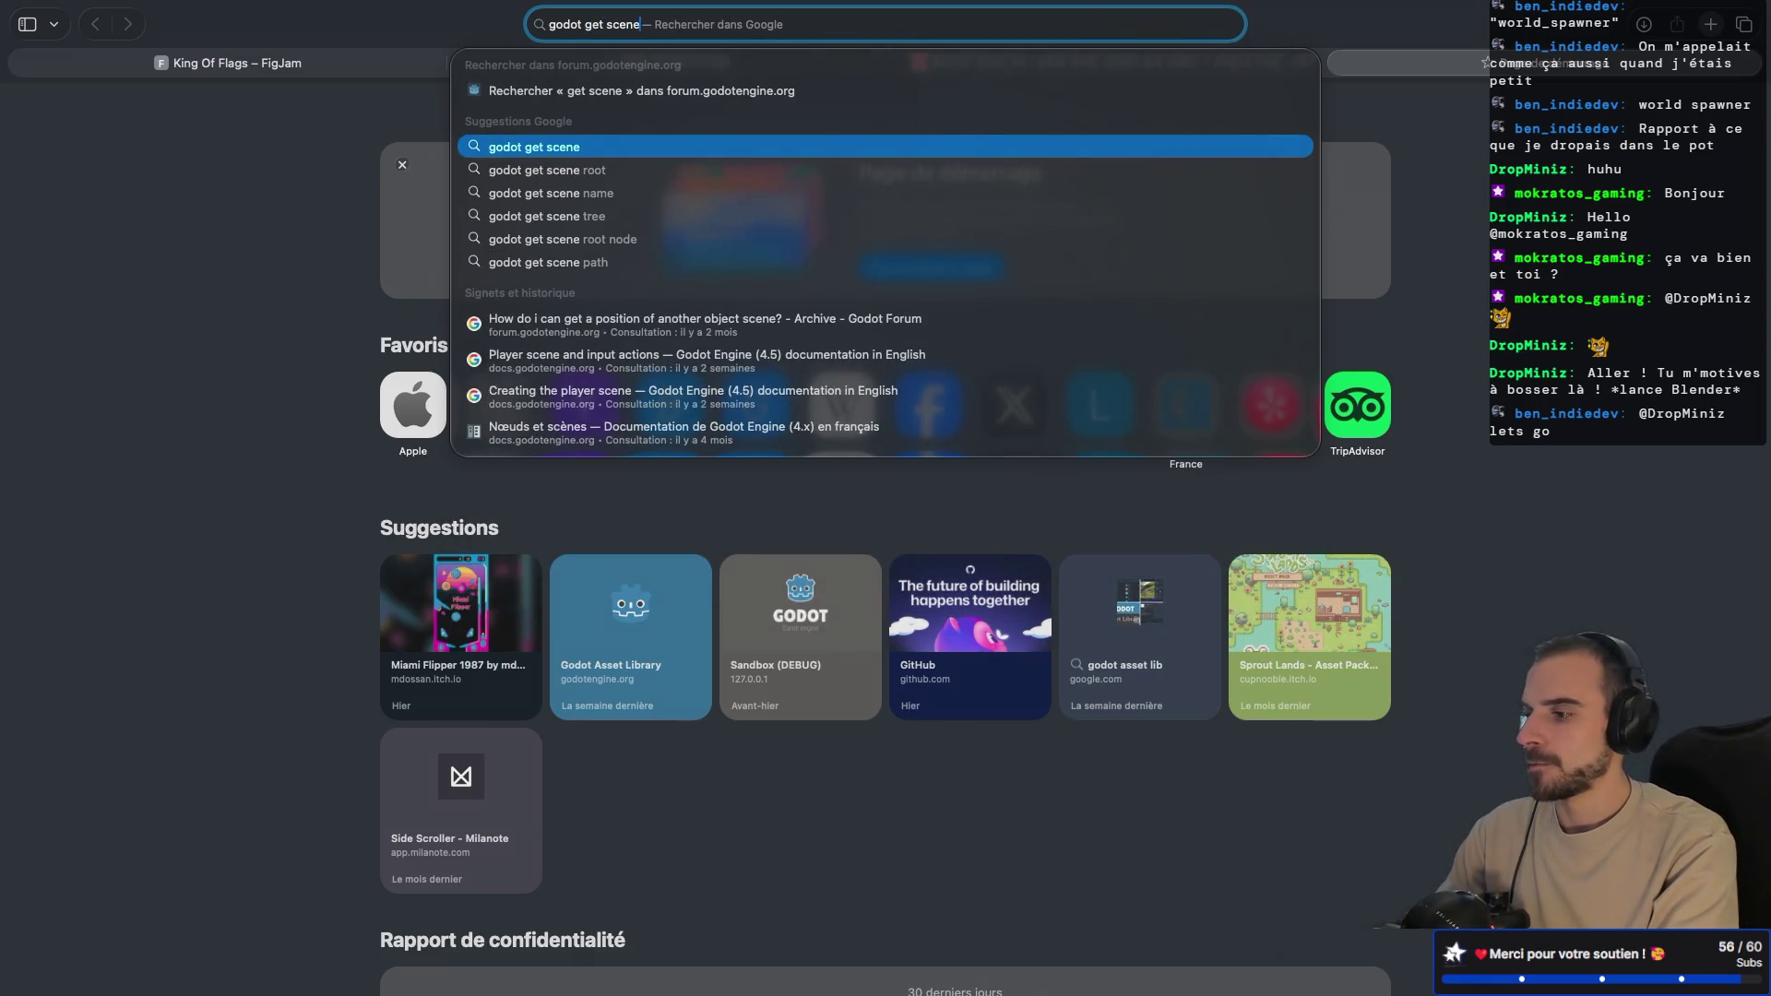
key(Down)
key(Down)
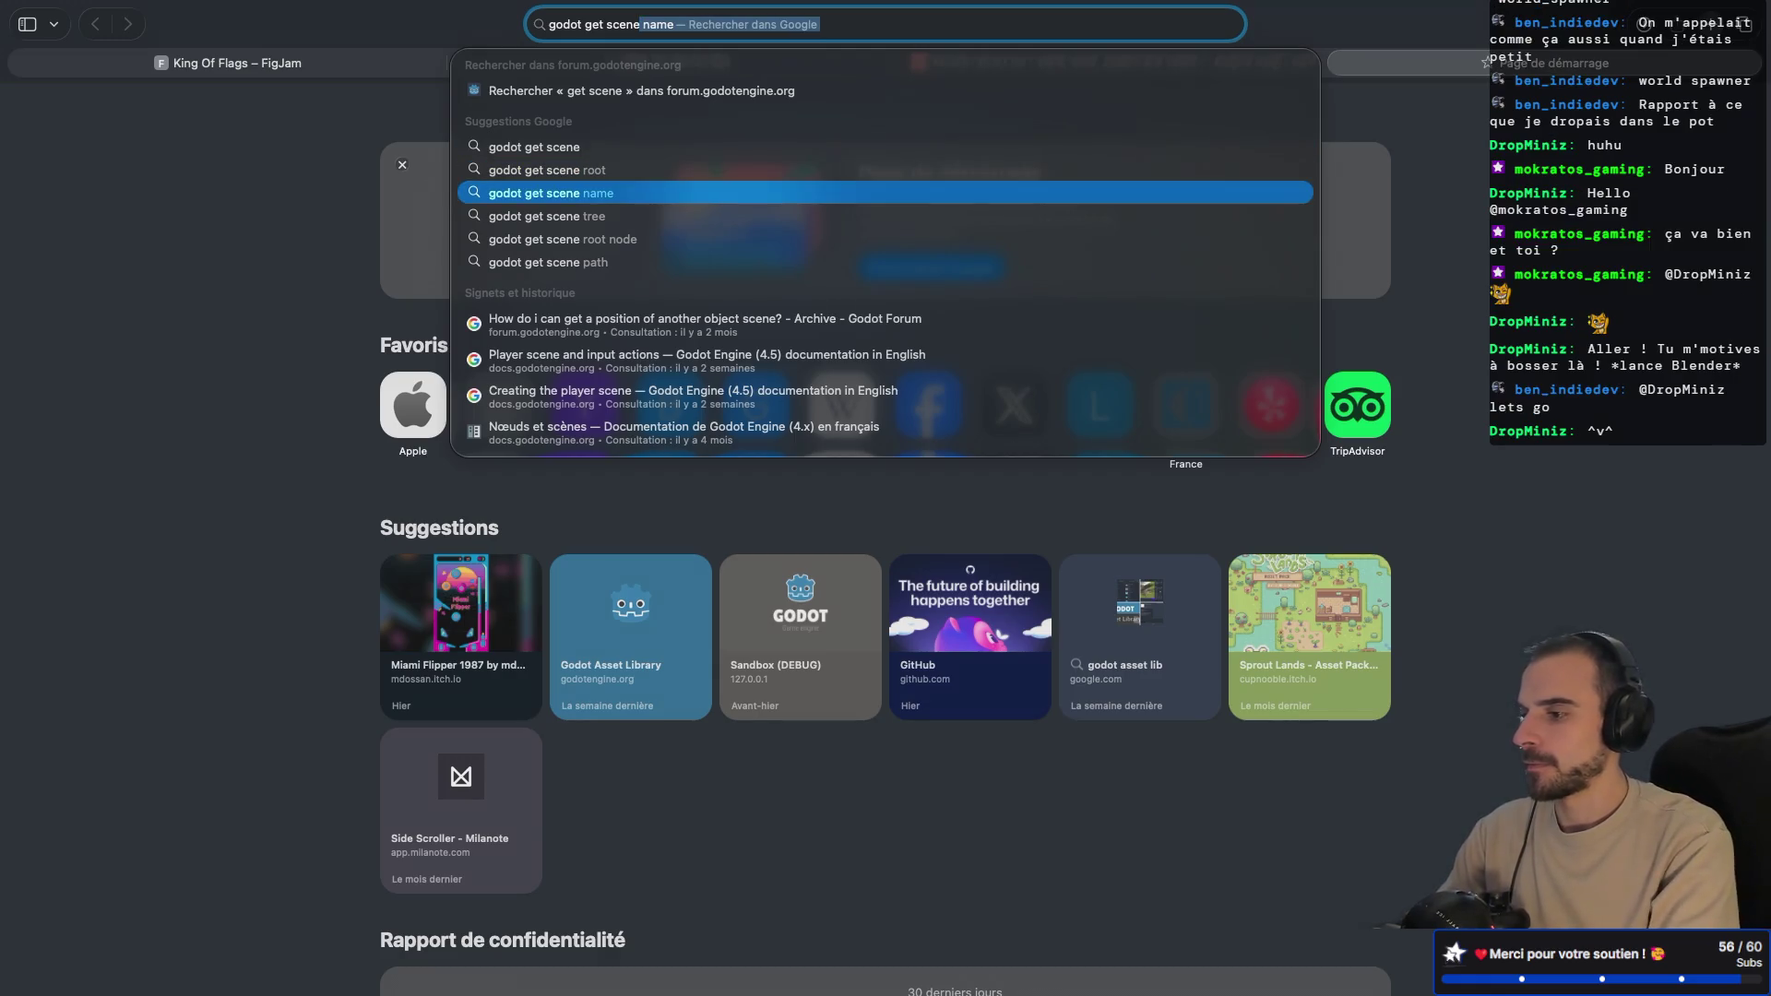
key(Up)
key(Up)
key(Down)
key(Down)
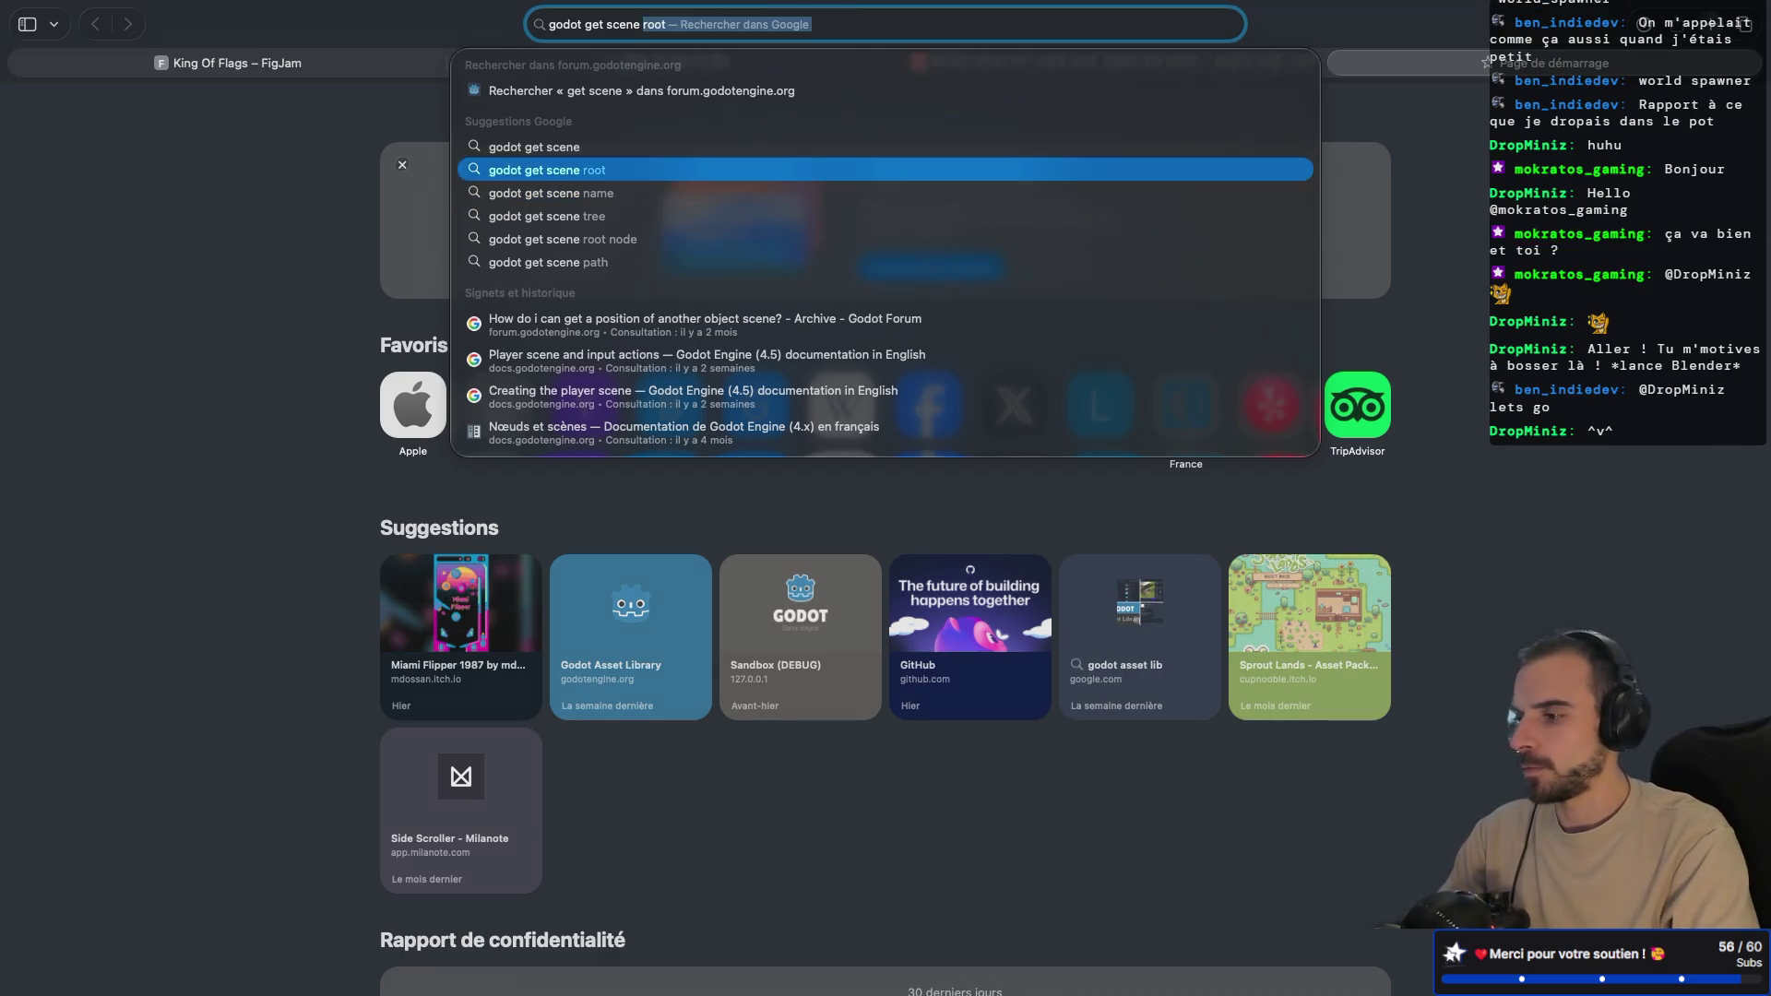
text(resource name)
key(Return)
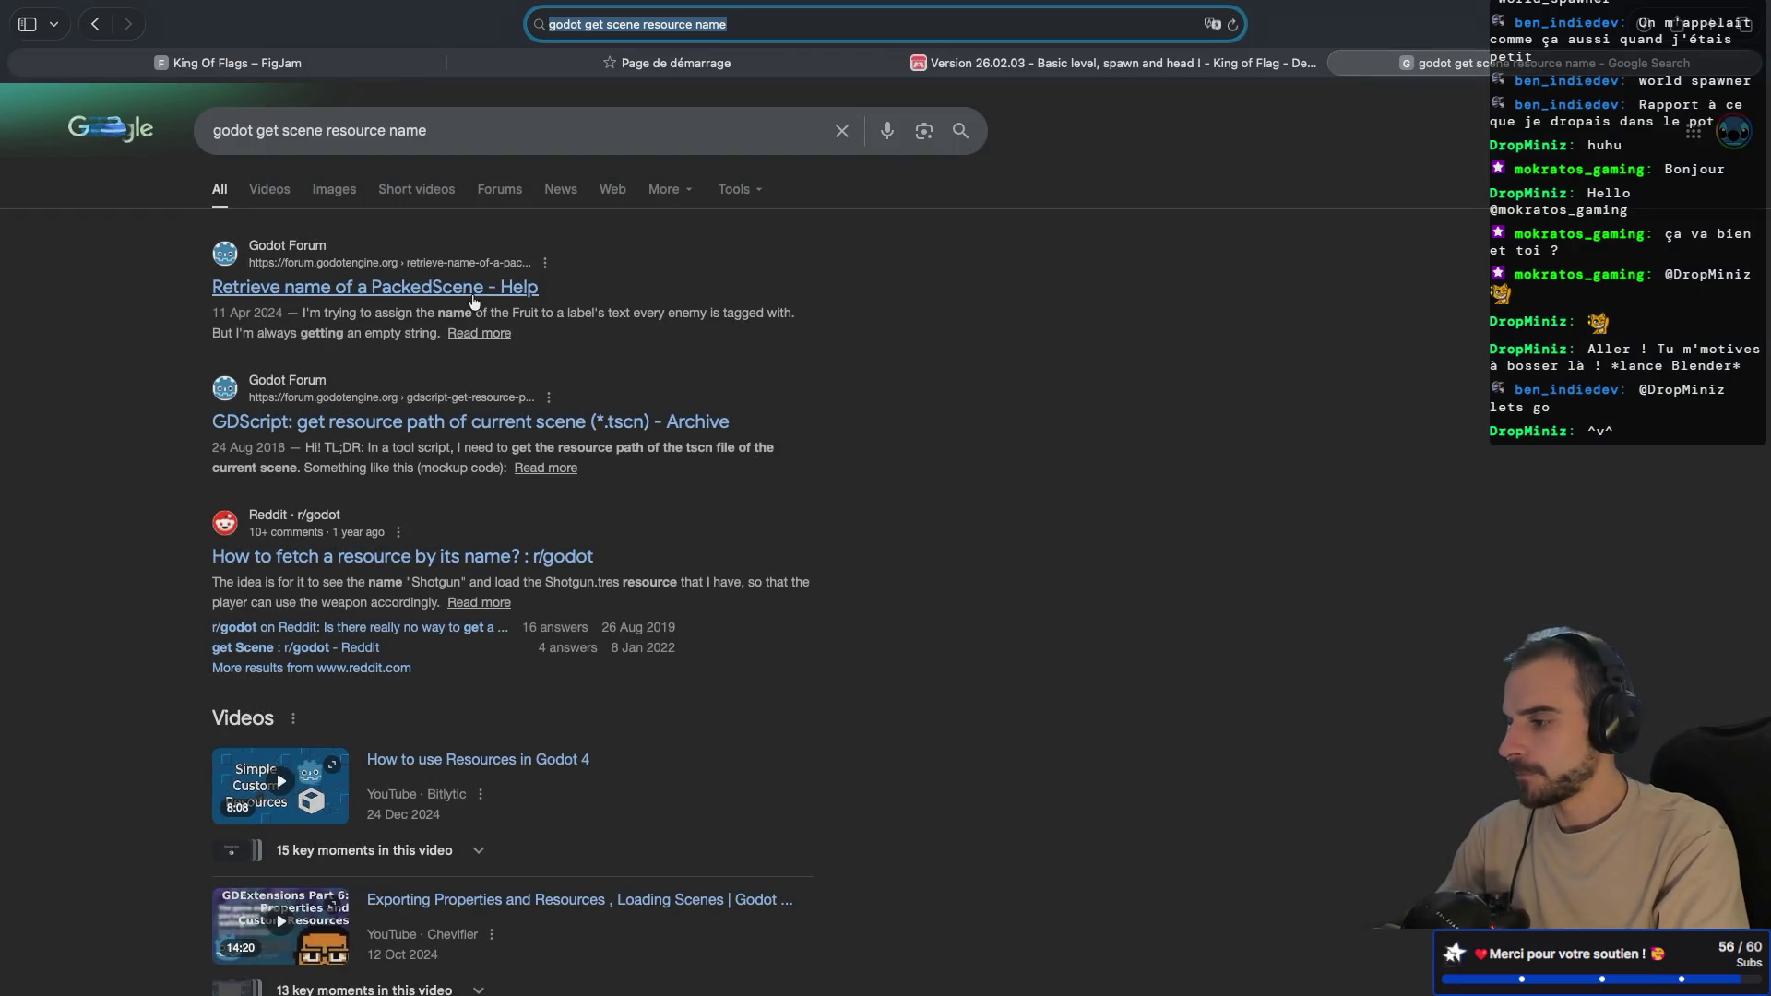
click(414, 293)
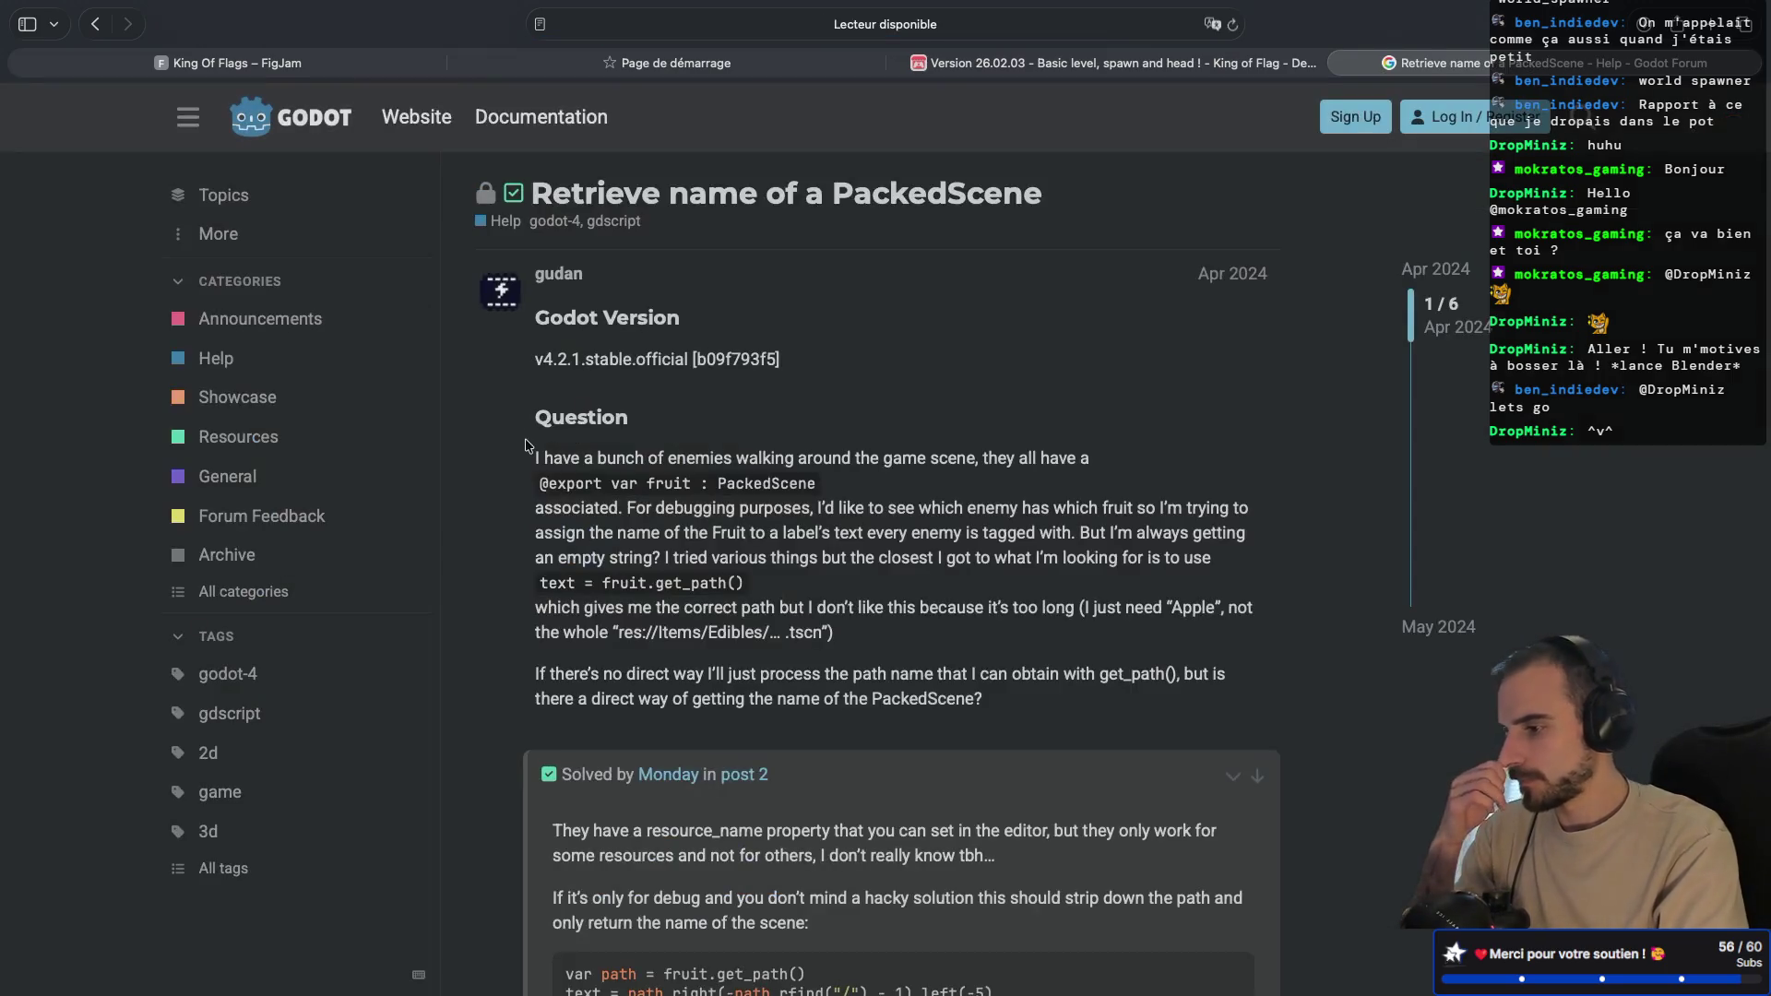
scroll(527, 446, down, 3)
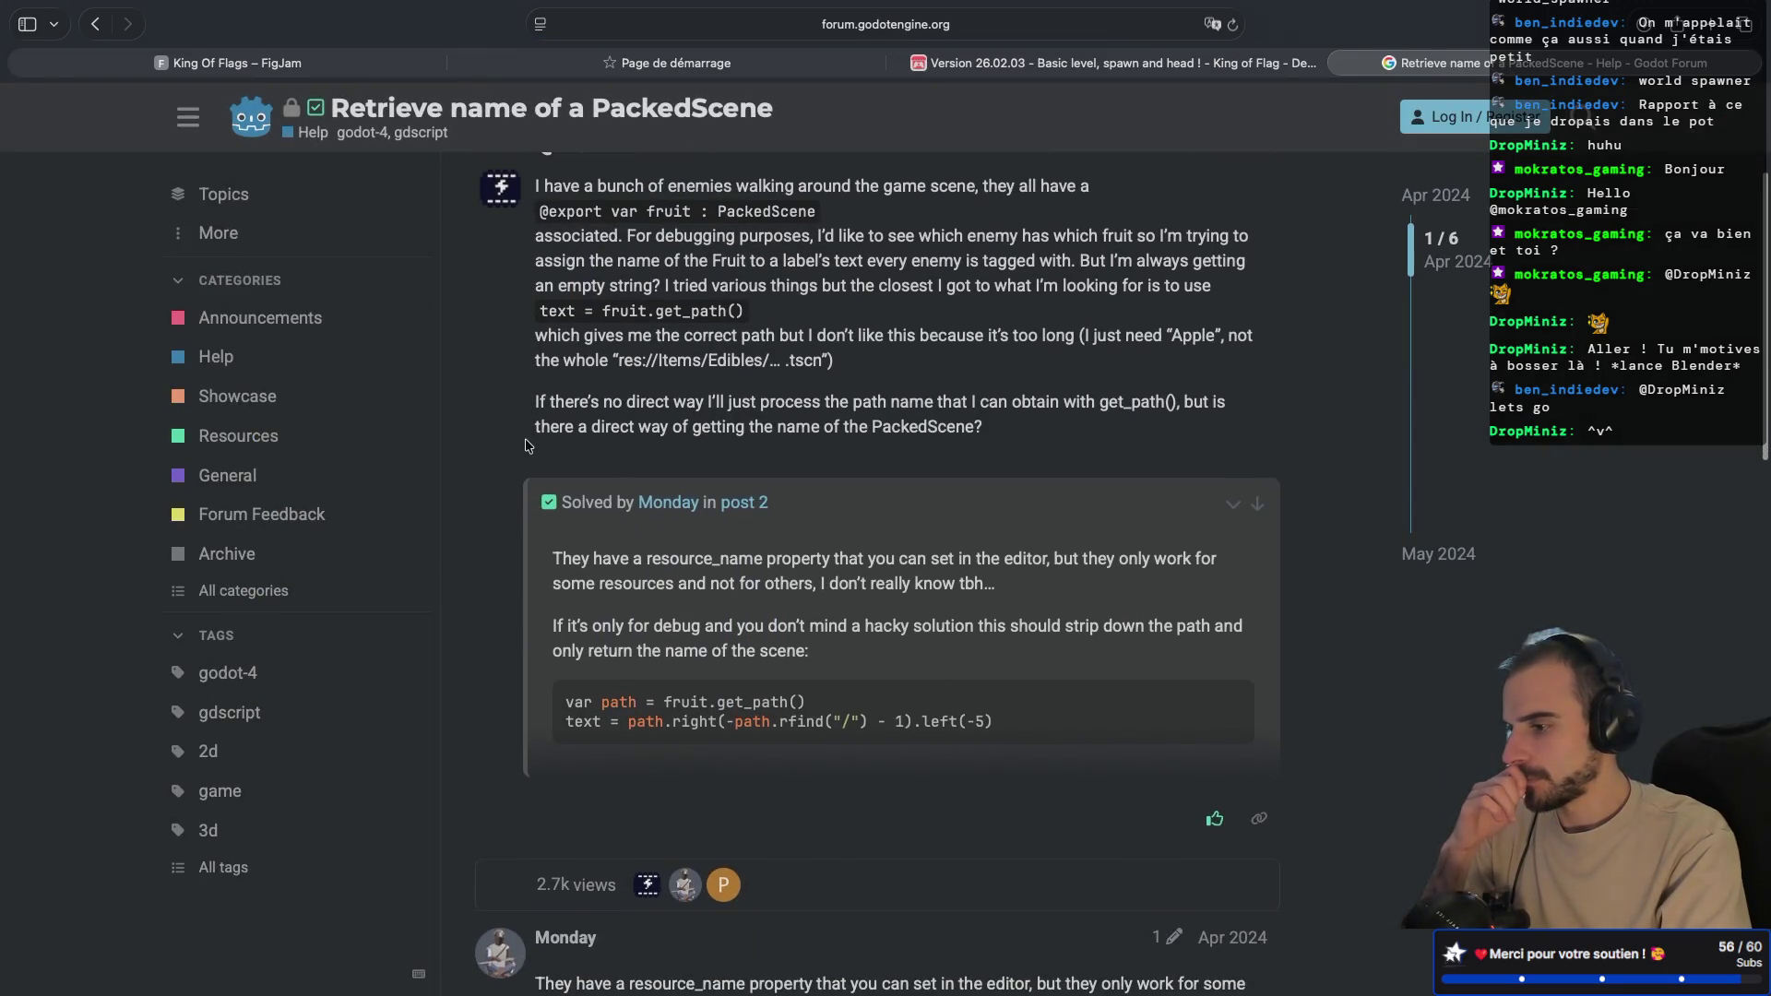
Replace get_node with get_path in the rpc call on line 22
key(ctrl+Left)
double_click(918, 735)
text(get_path)
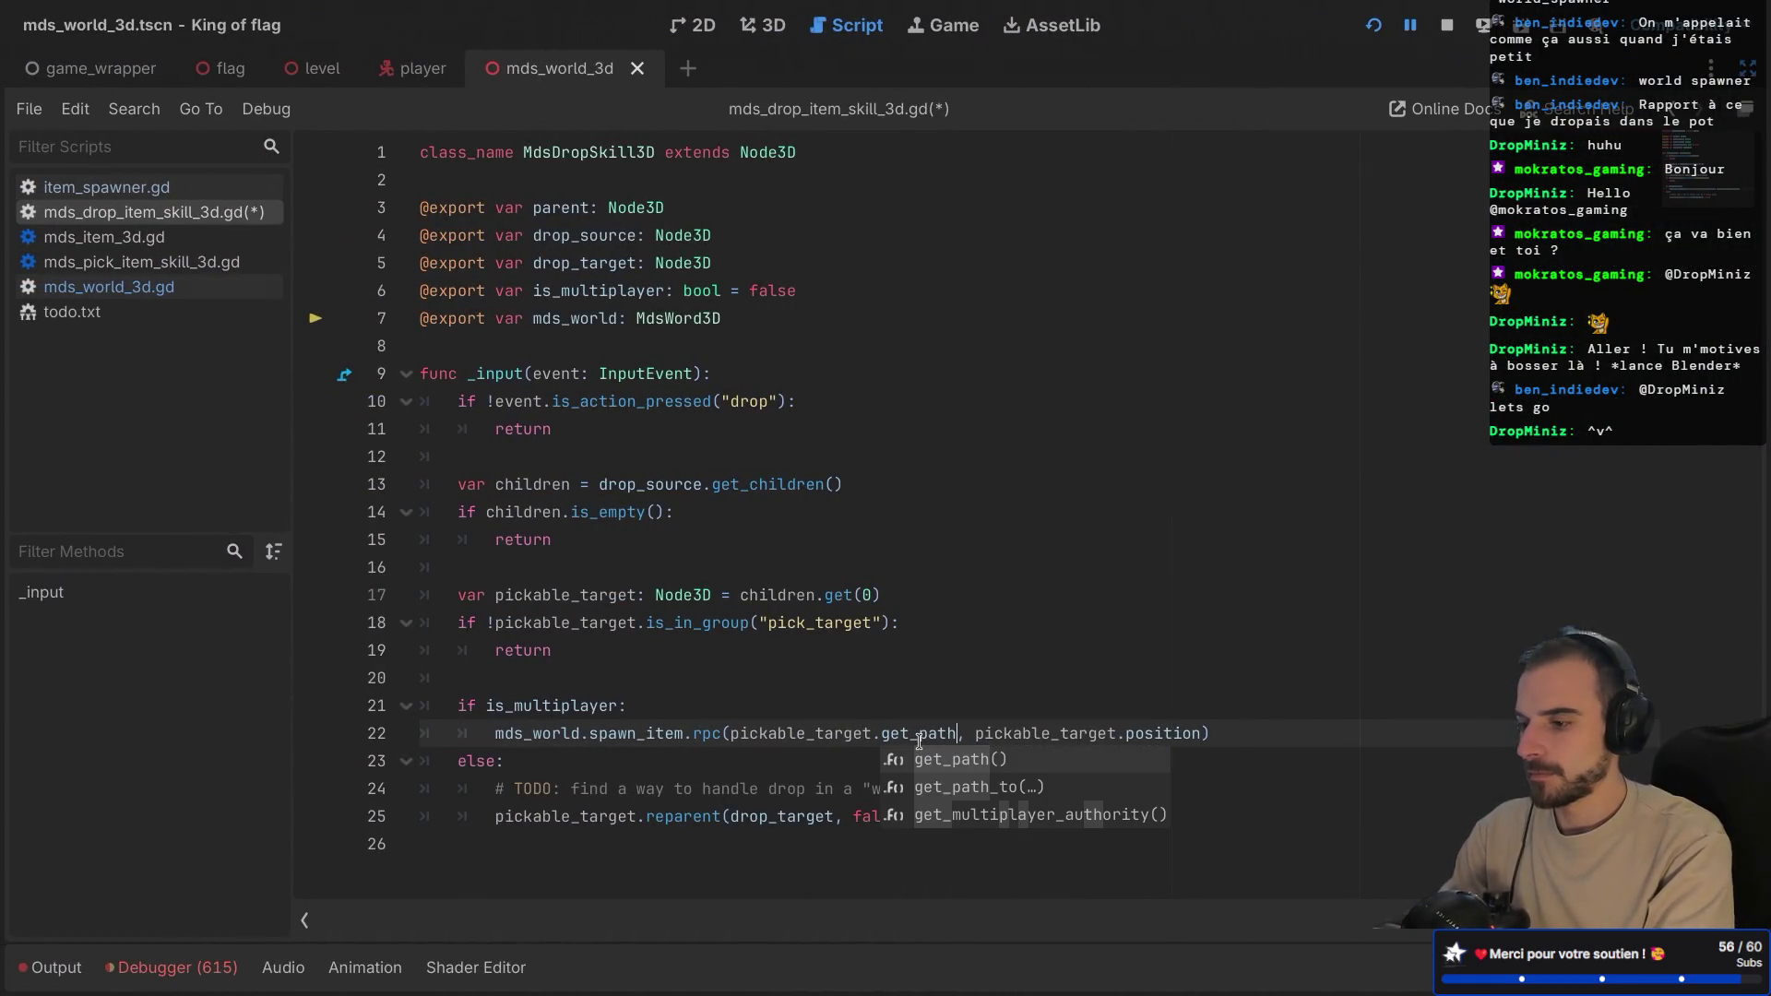
Open the Node class reference for get_path, scroll through its methods, then return to the forum thread
ctrl+click(919, 735)
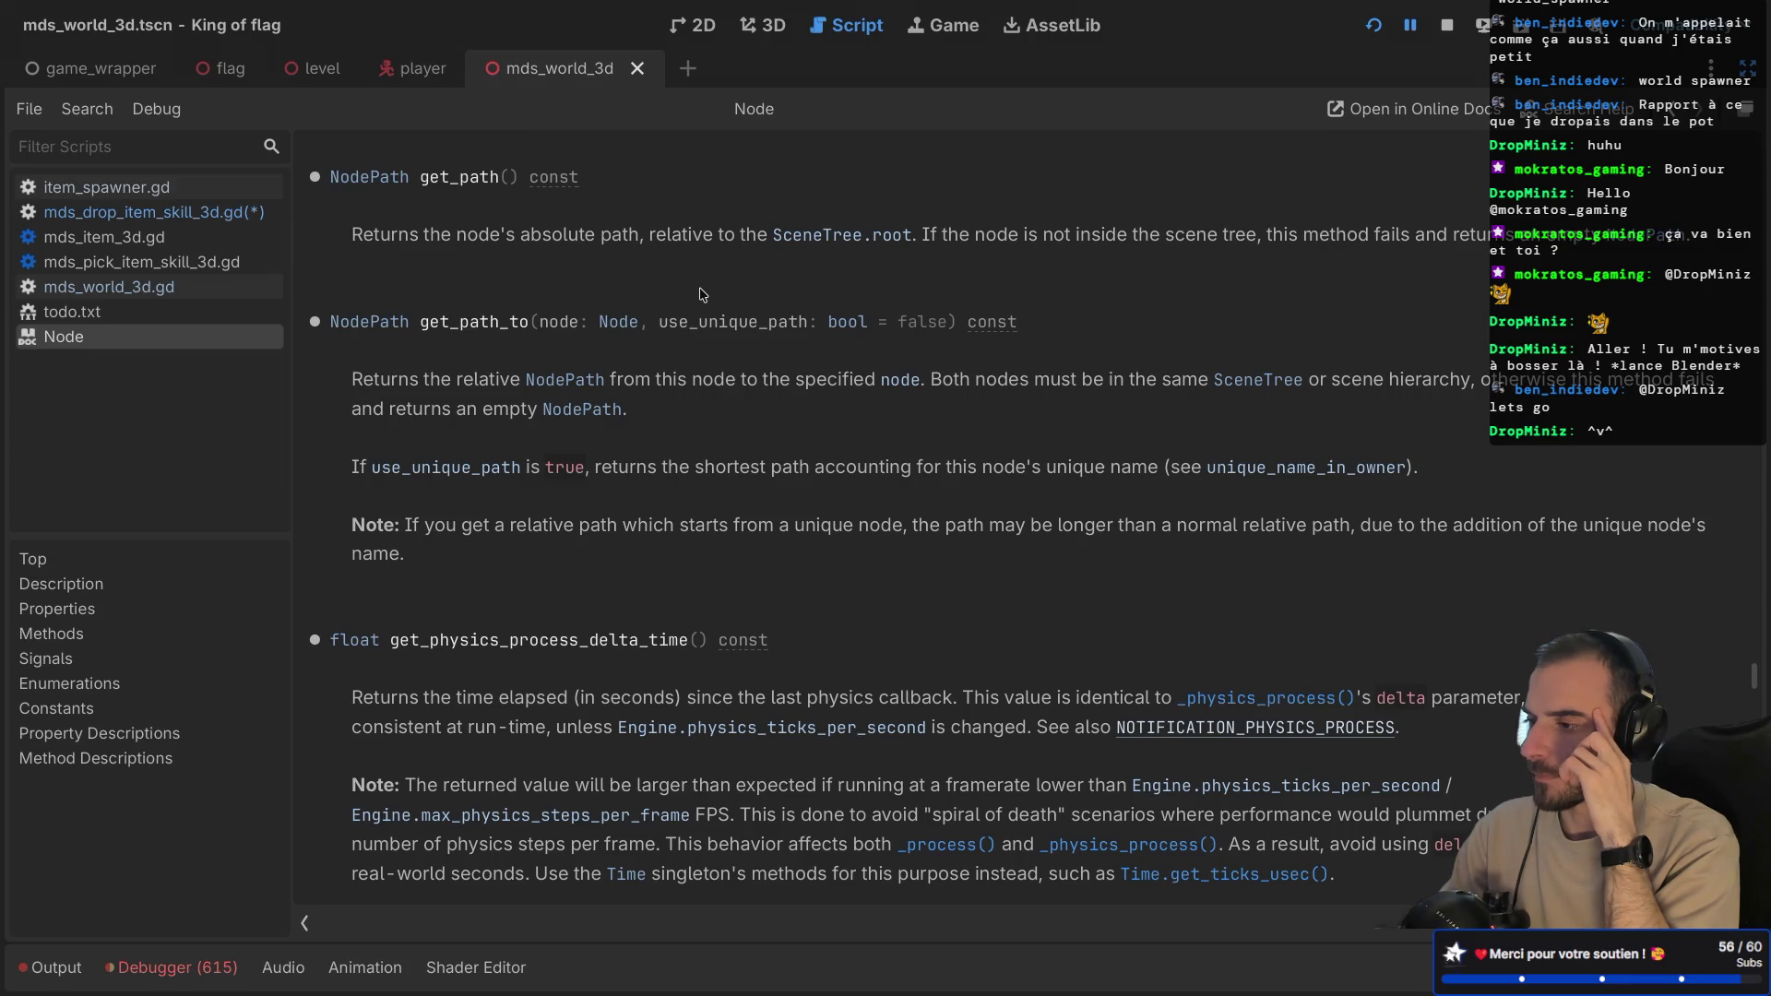
scroll(703, 295, down, 3)
scroll(702, 294, down, 10)
scroll(702, 295, down, 15)
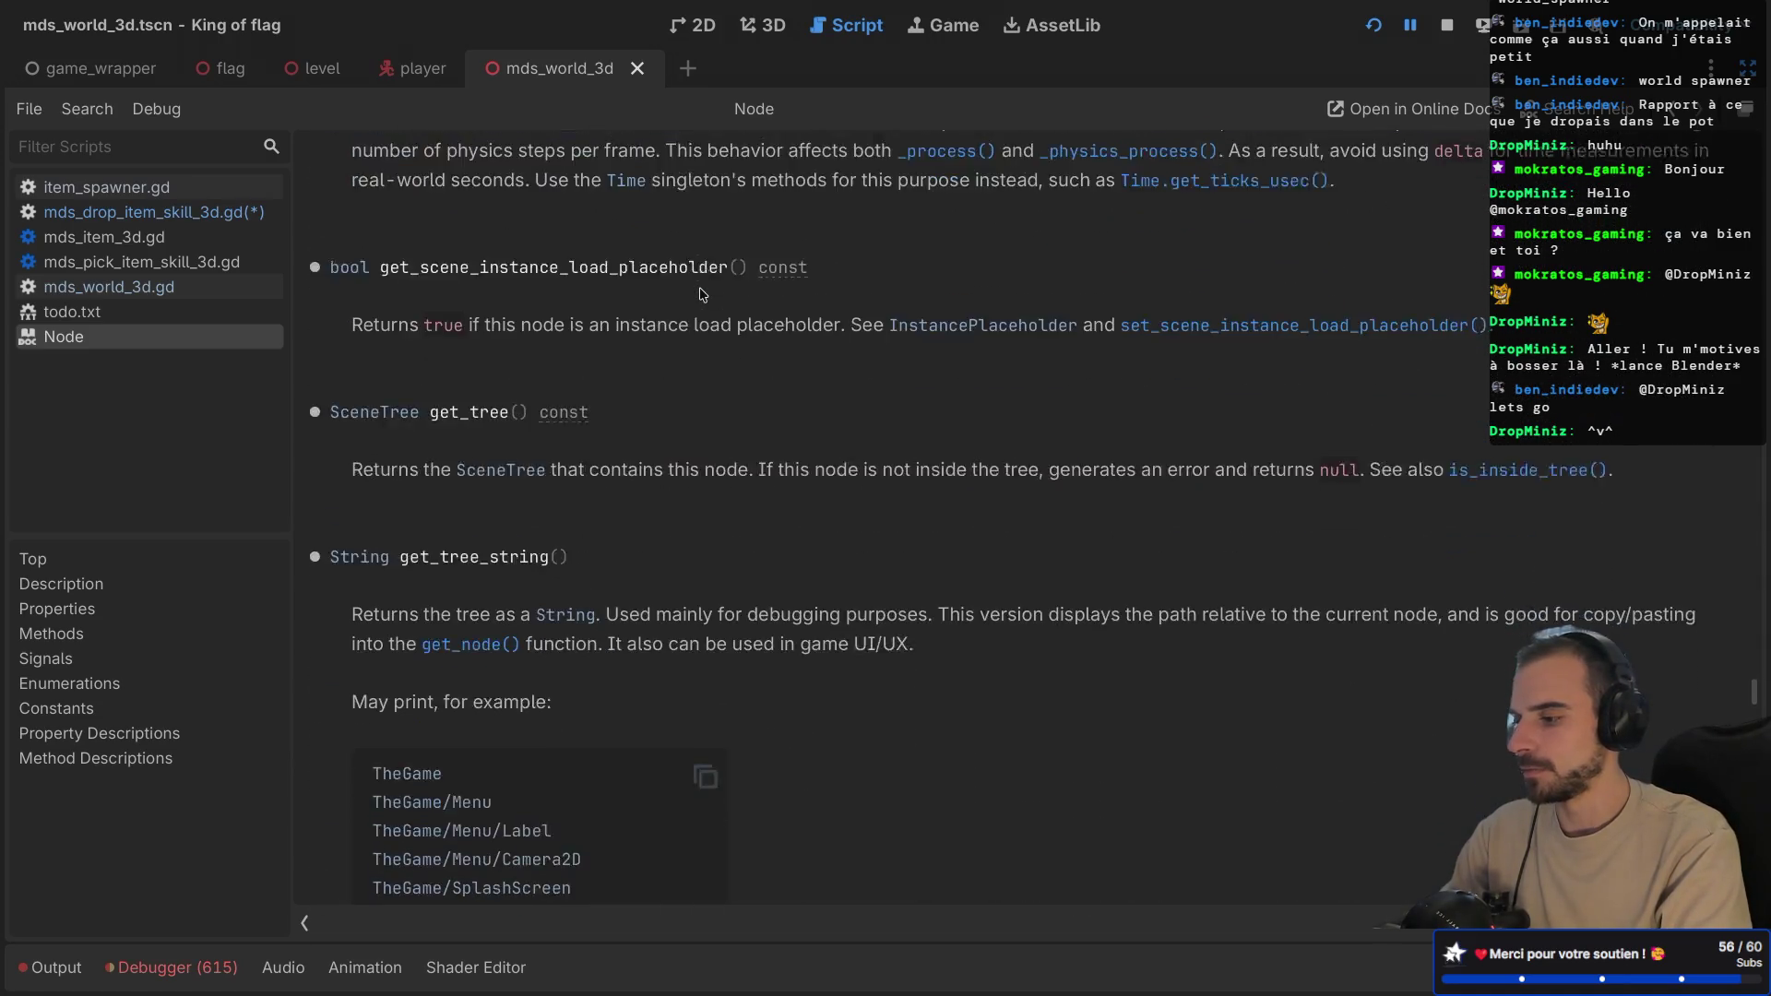
scroll(703, 294, down, 5)
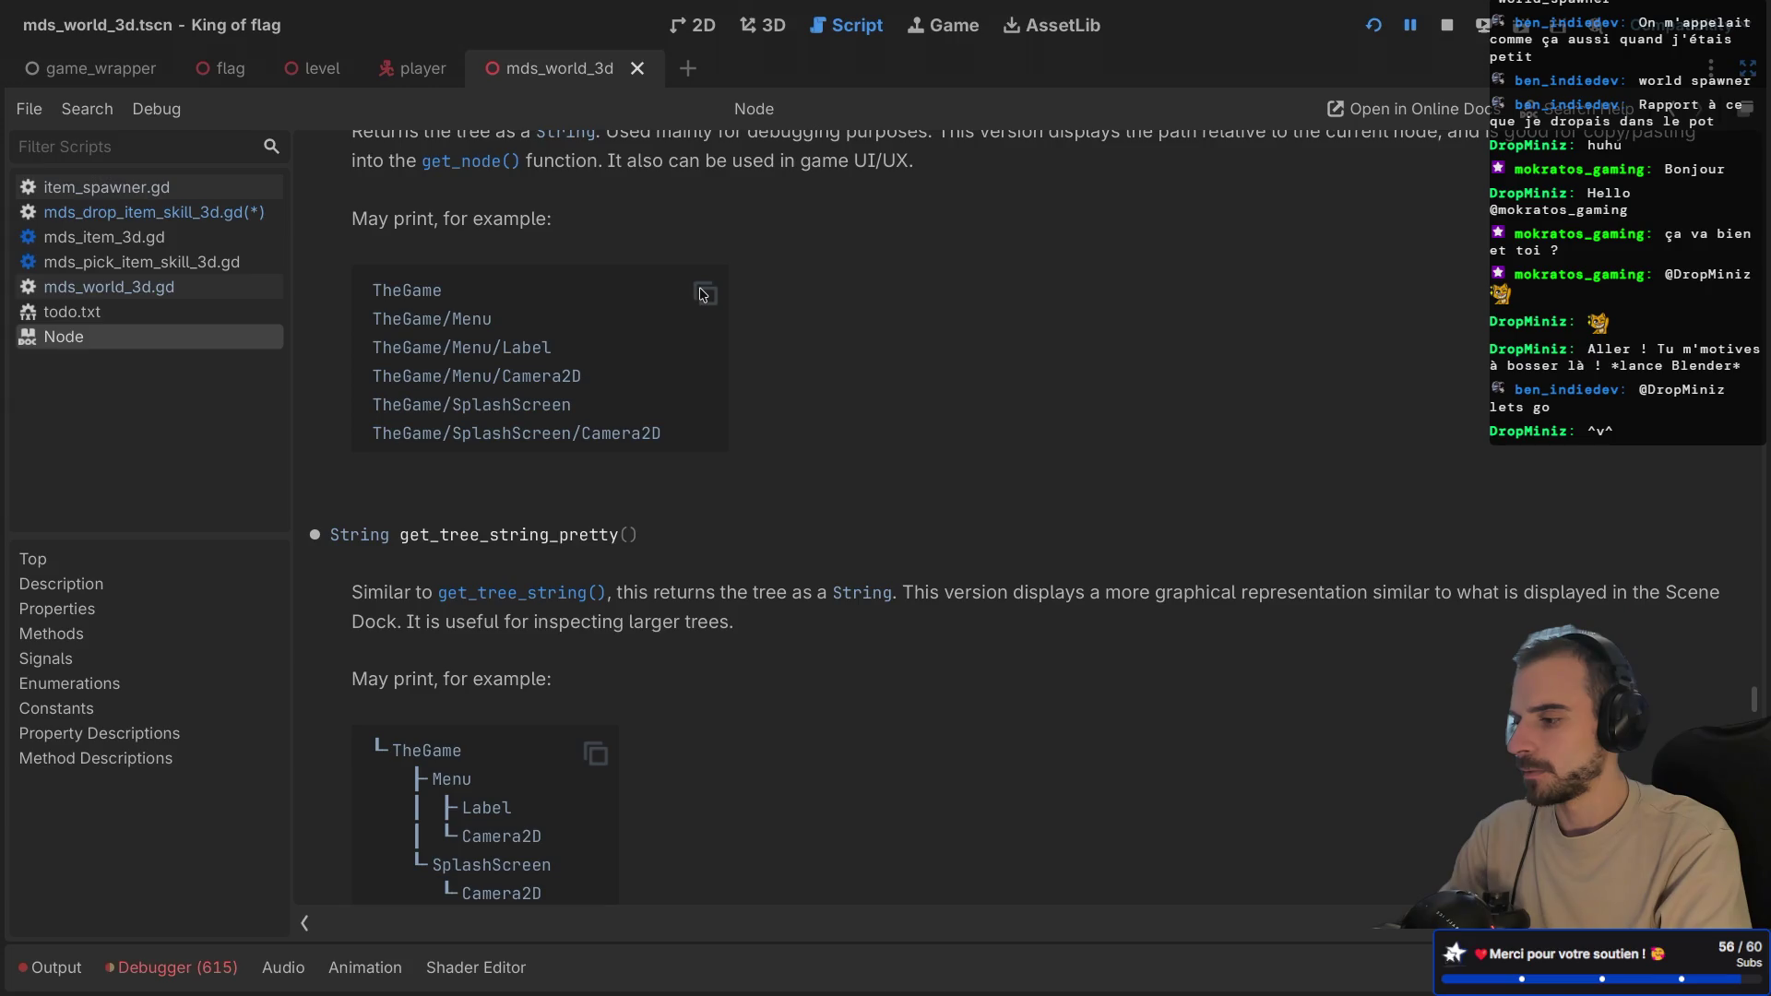
key(alt+Tab)
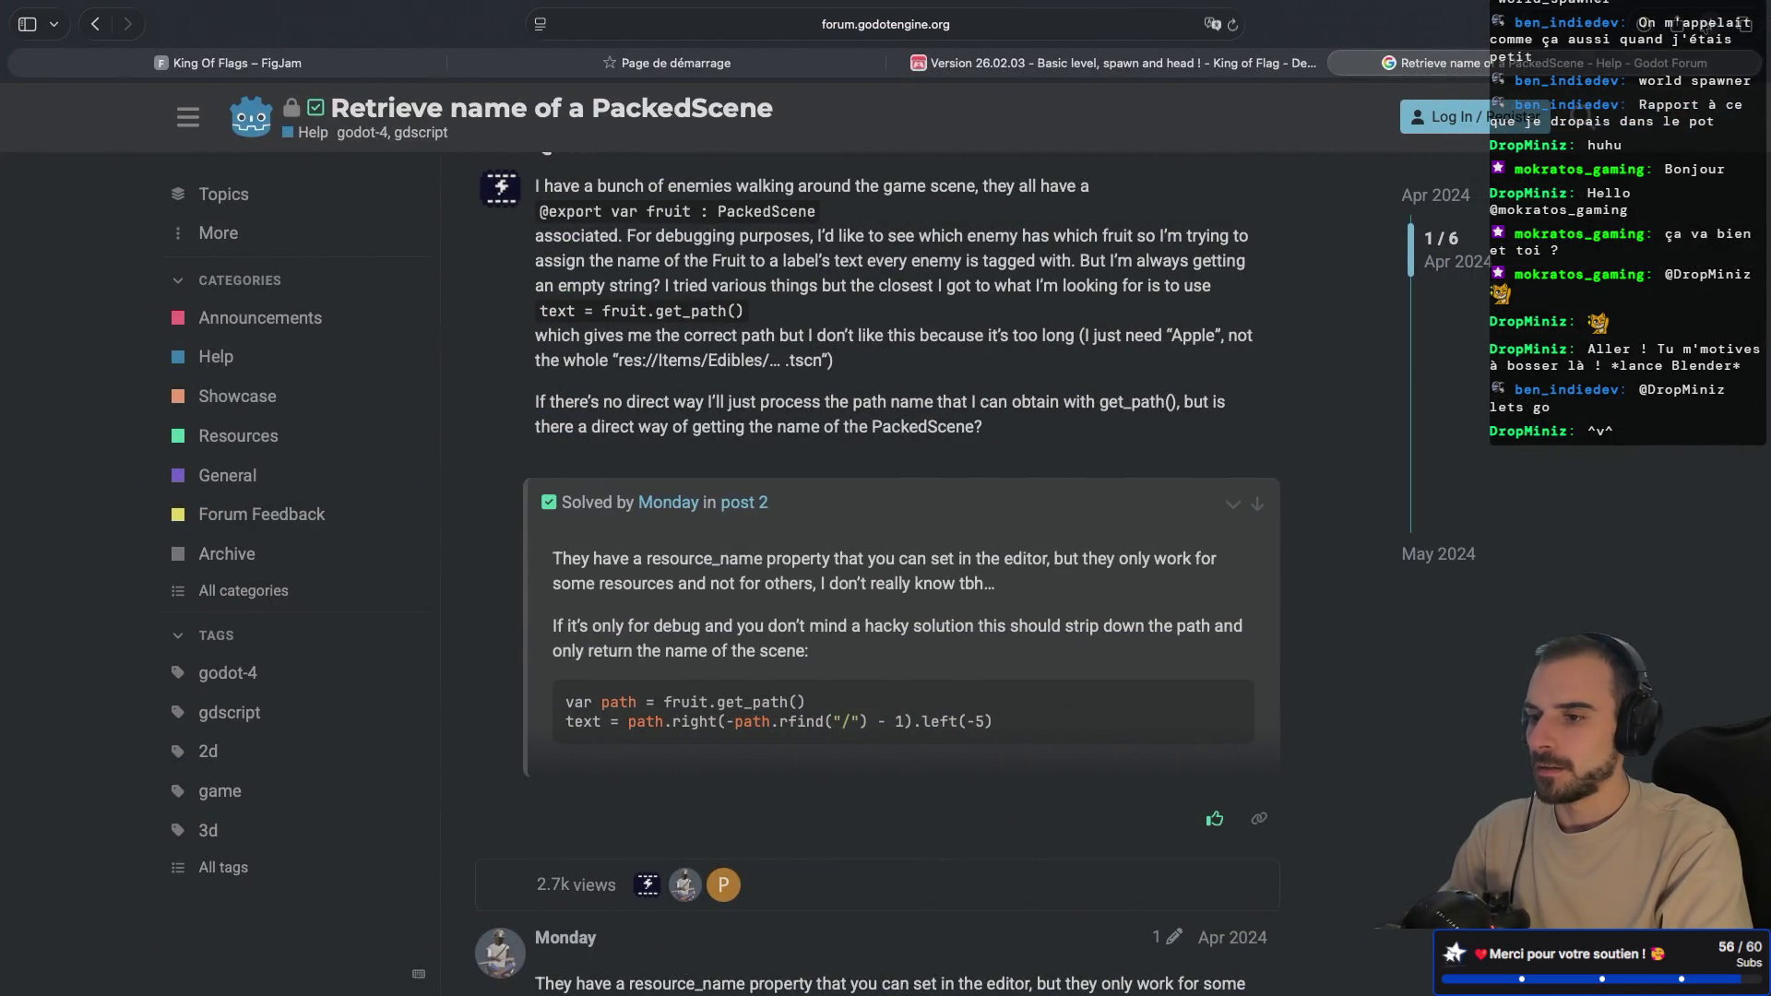
Search 'godot get path of resource name' and read the Reddit thread's answers pointing to resource_path
key(ctrl+t)
text(godot get path)
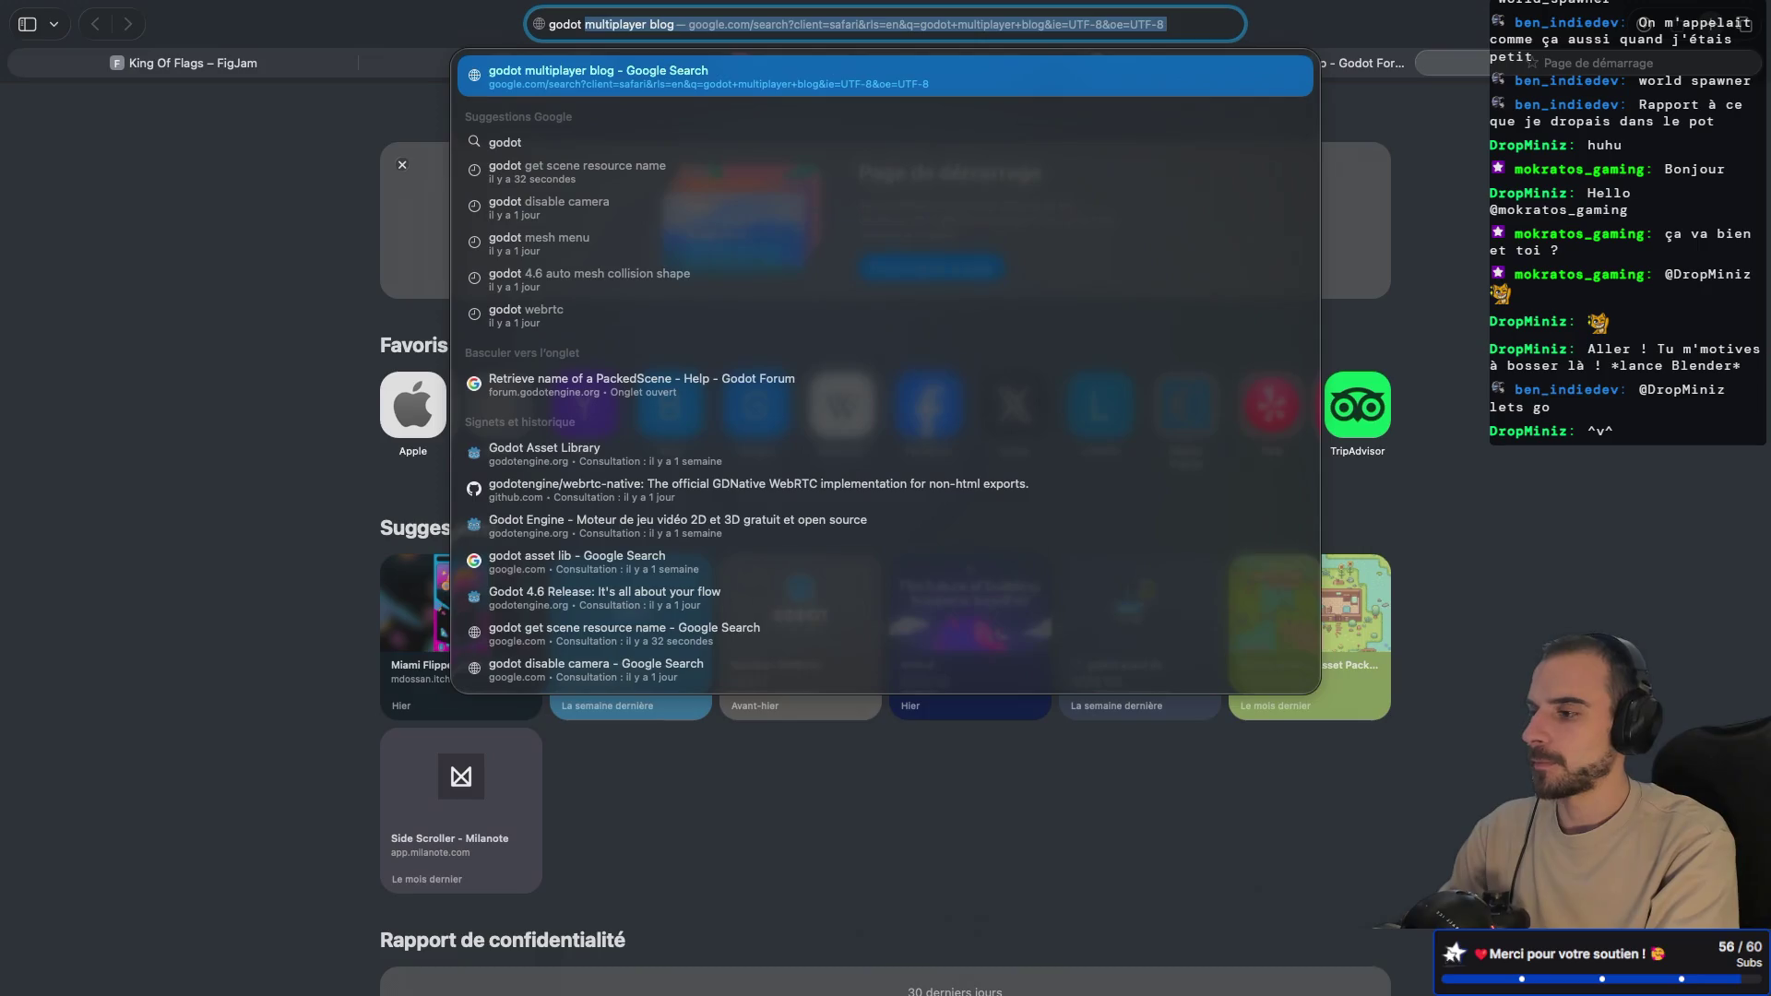
text( of resource na)
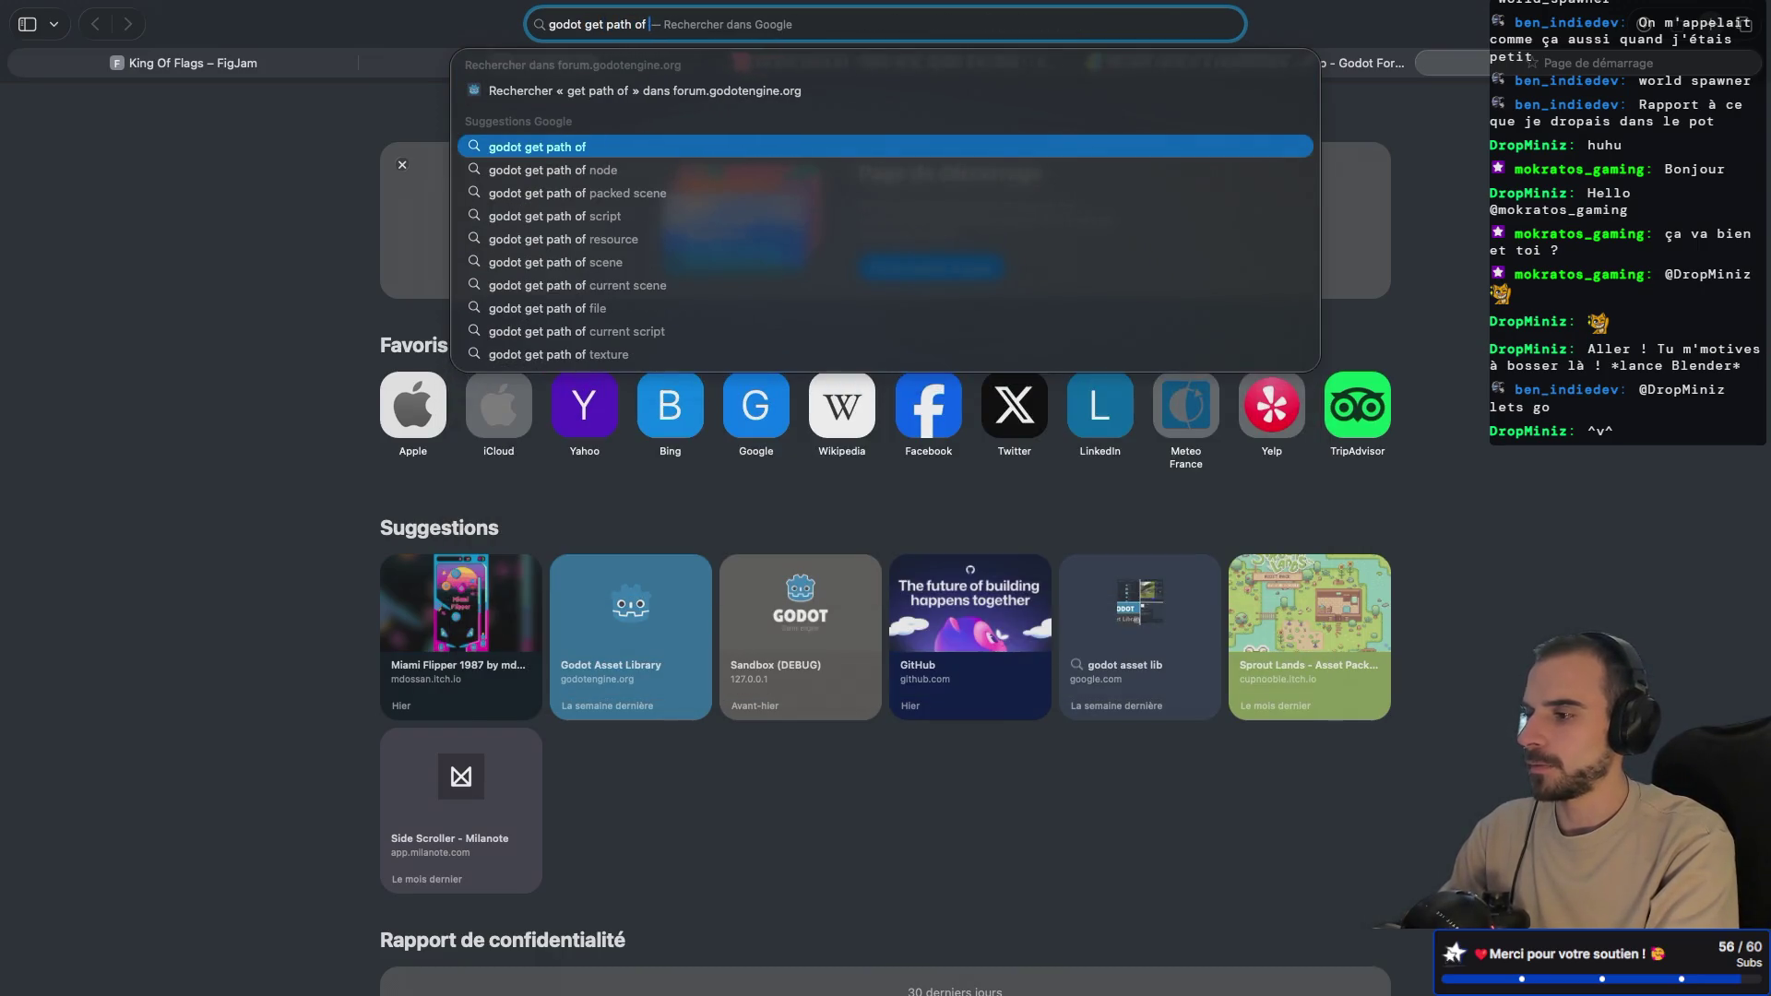
text(me)
key(Return)
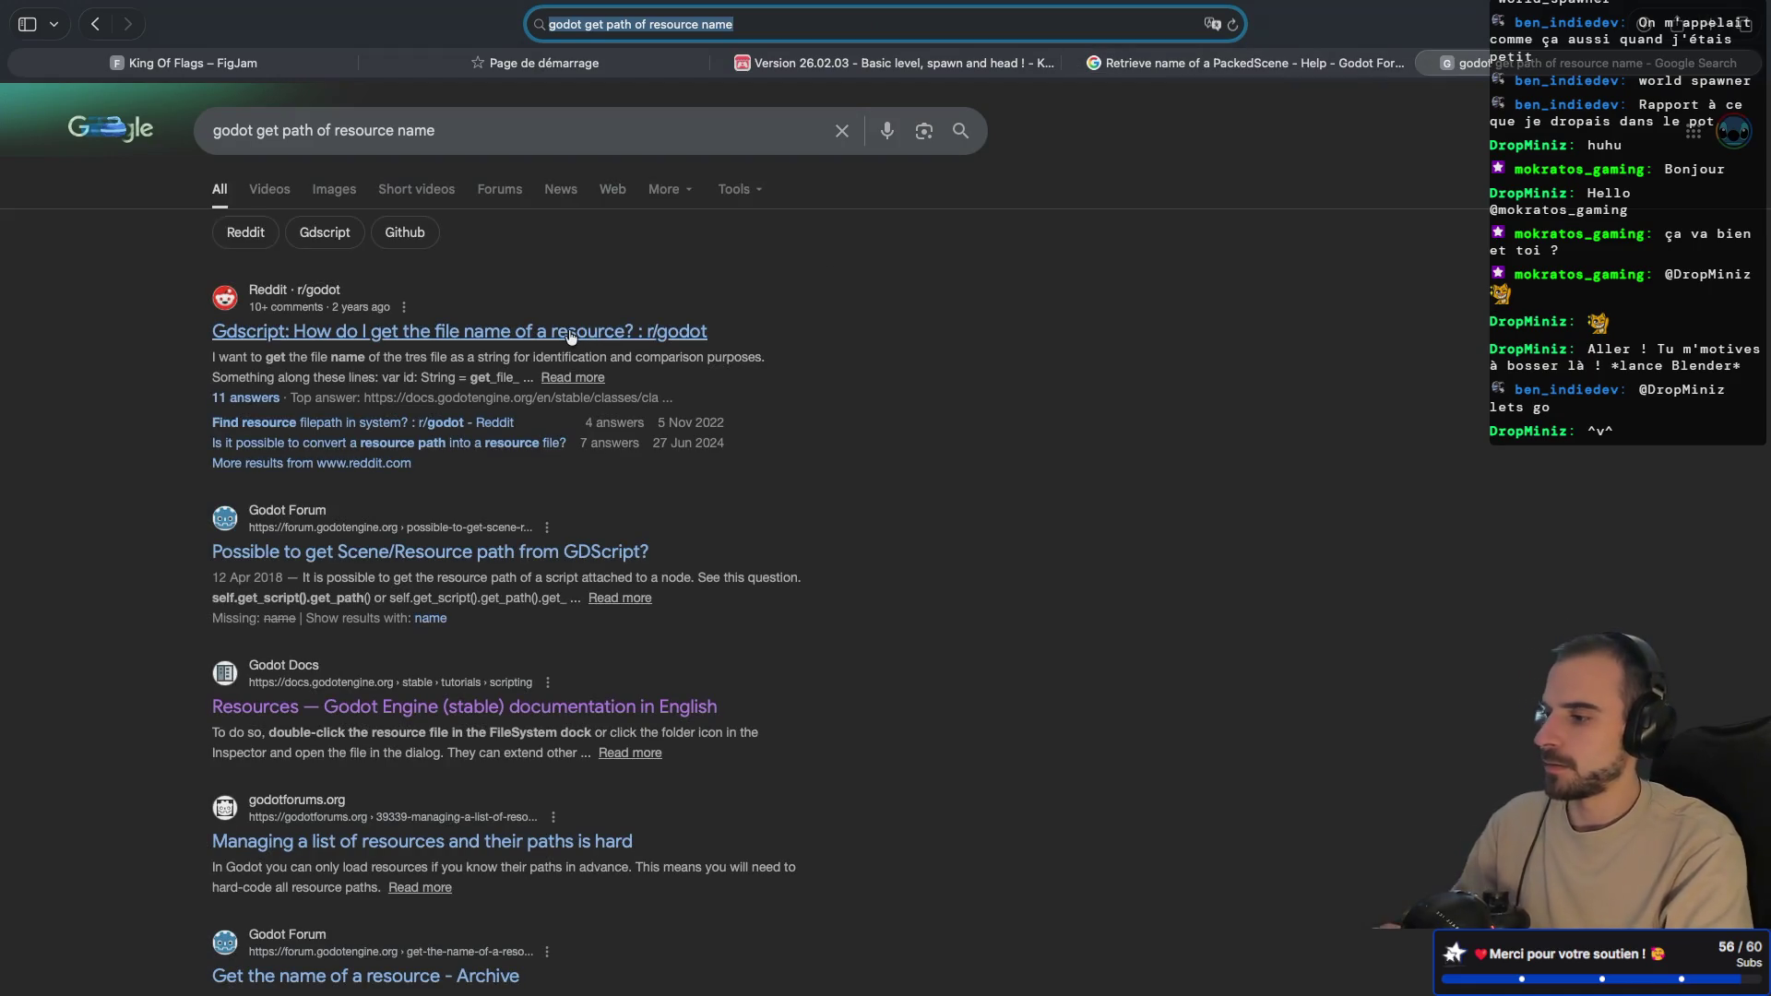
click(570, 333)
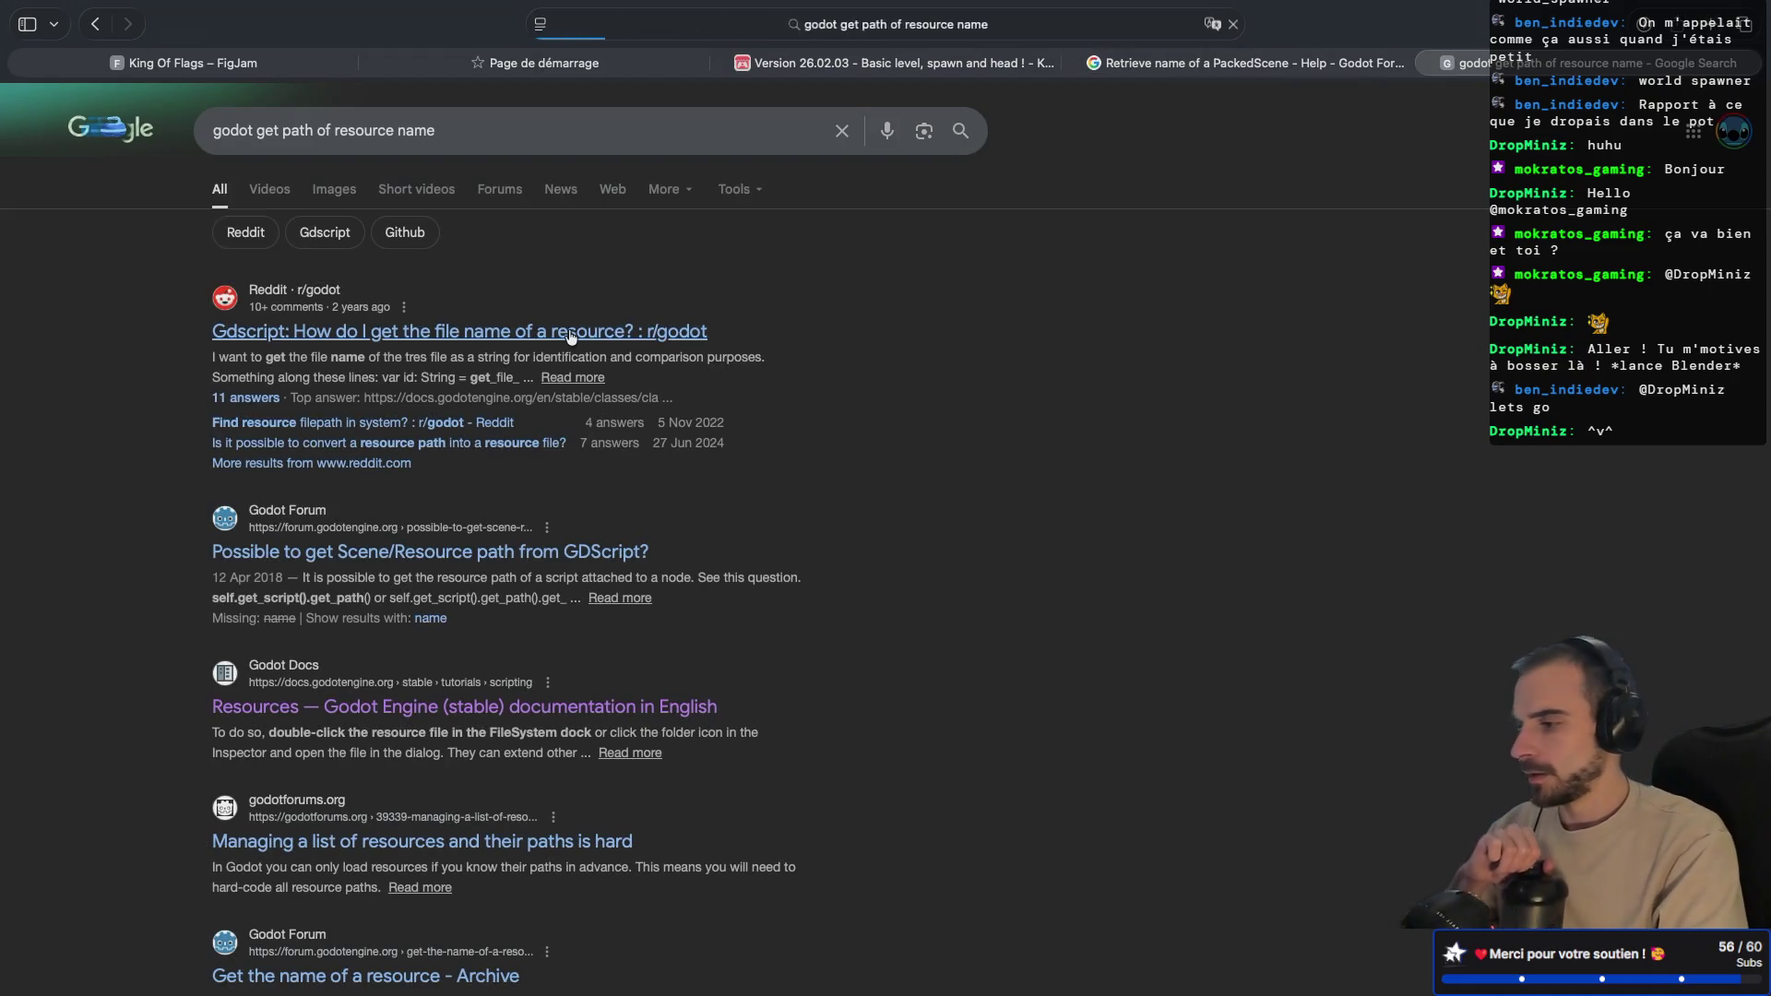
scroll(694, 459, down, 3)
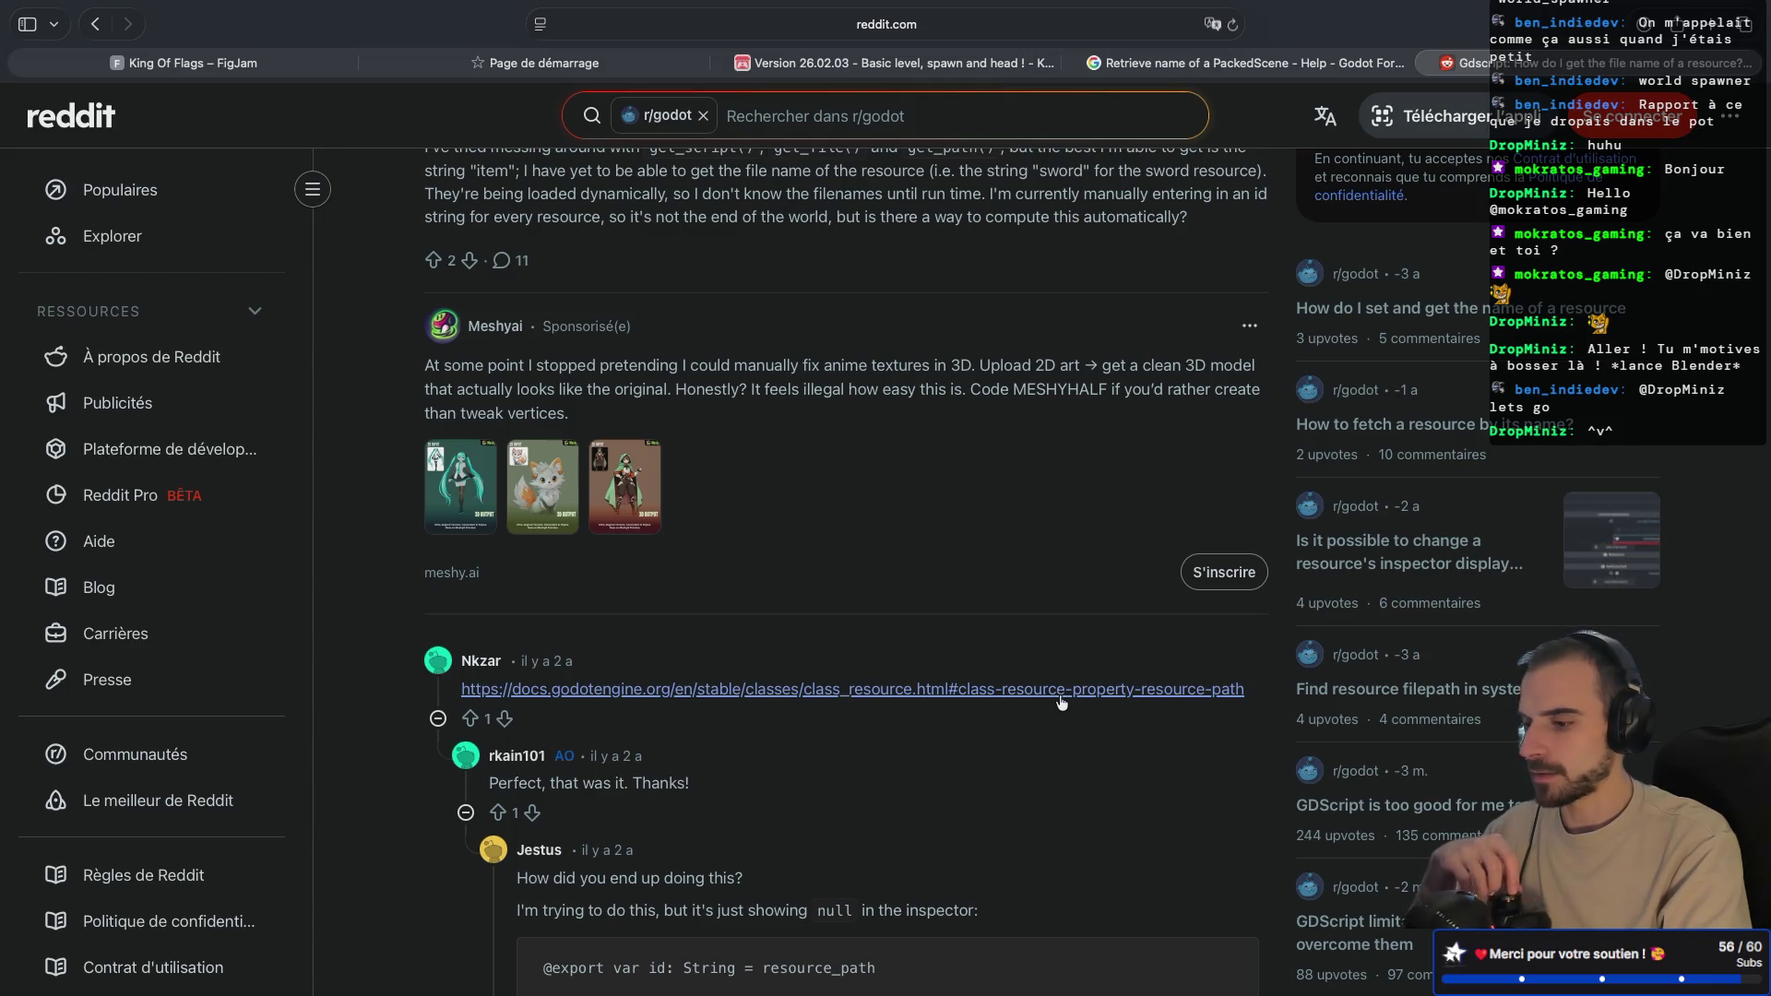
scroll(1062, 703, down, 1)
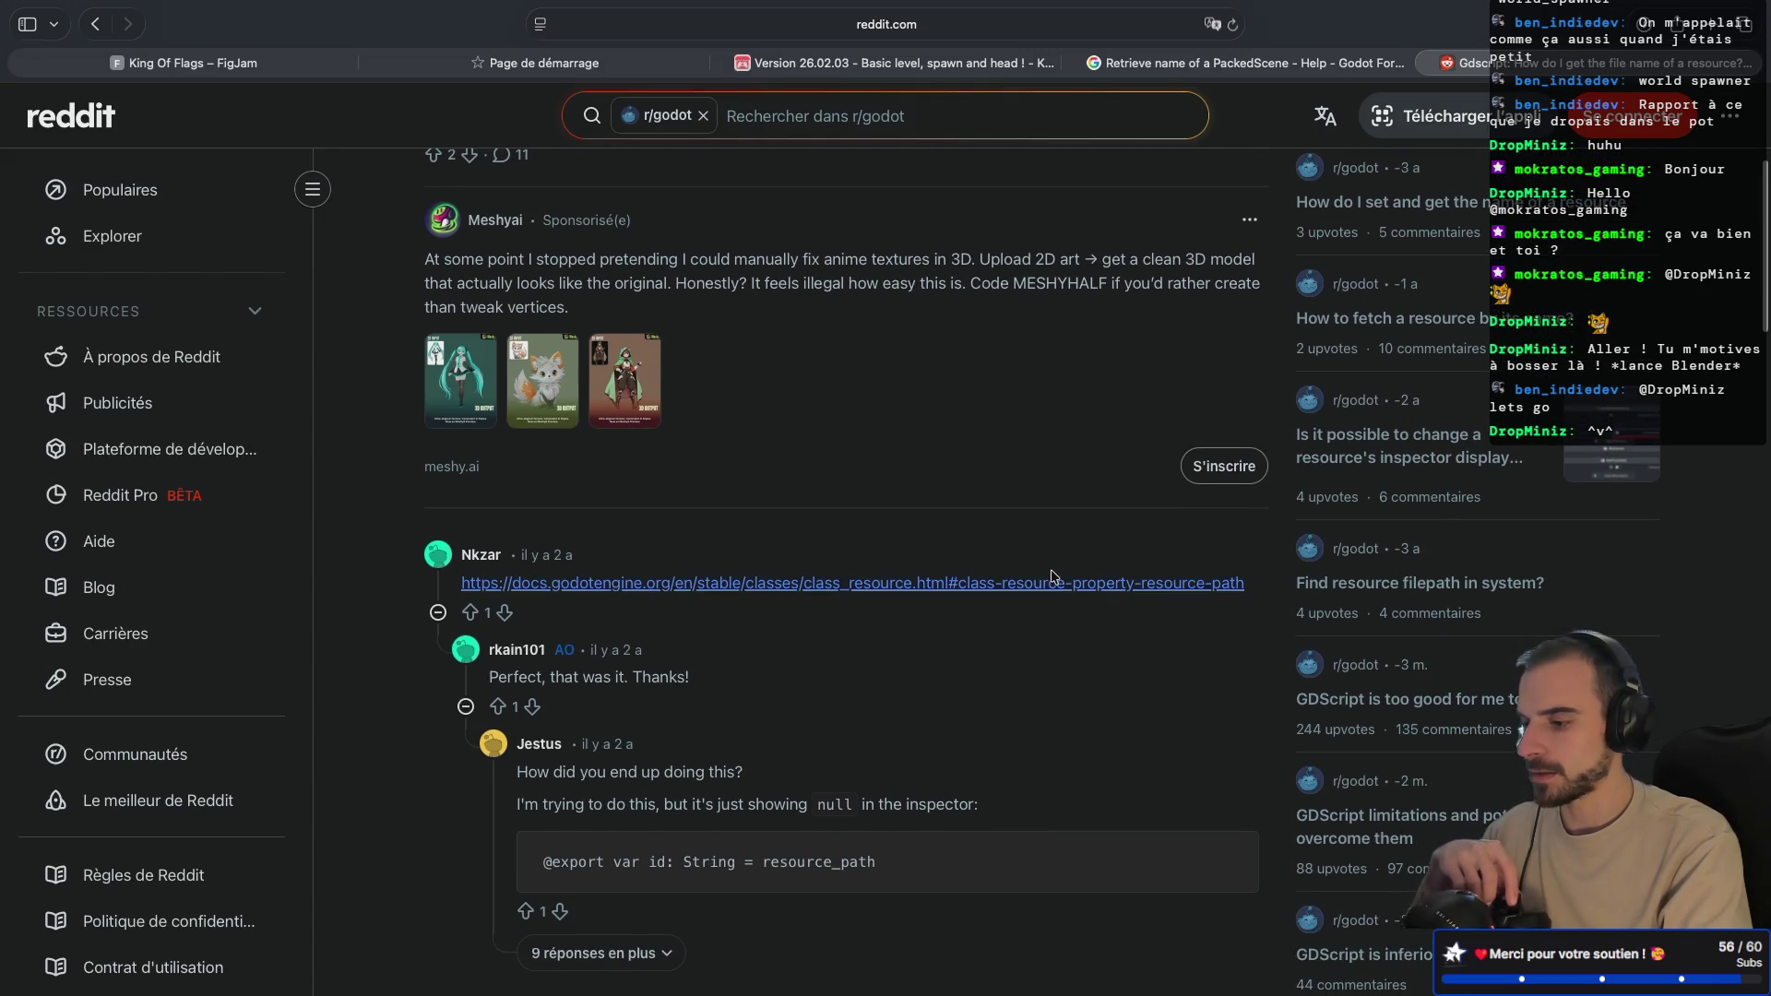
key(alt+Tab)
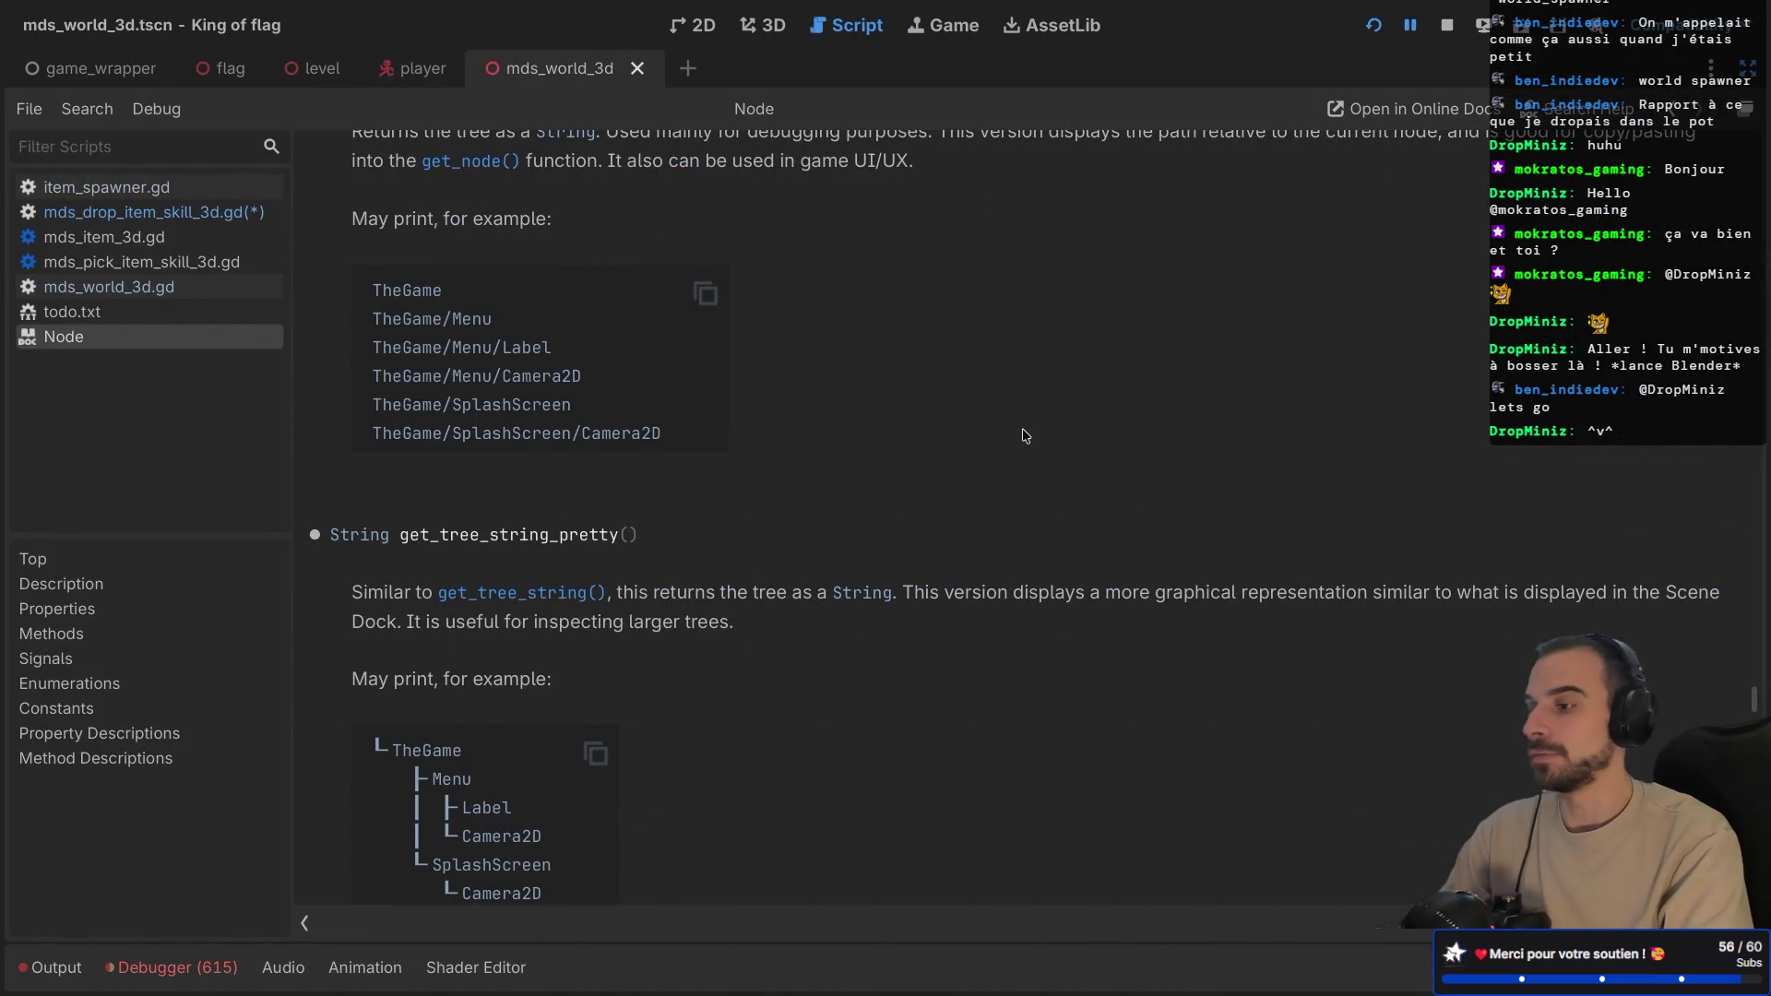
Close the Node help and change the first rpc argument to pickable_target.get_node_and_resource()
key(ctrl+w)
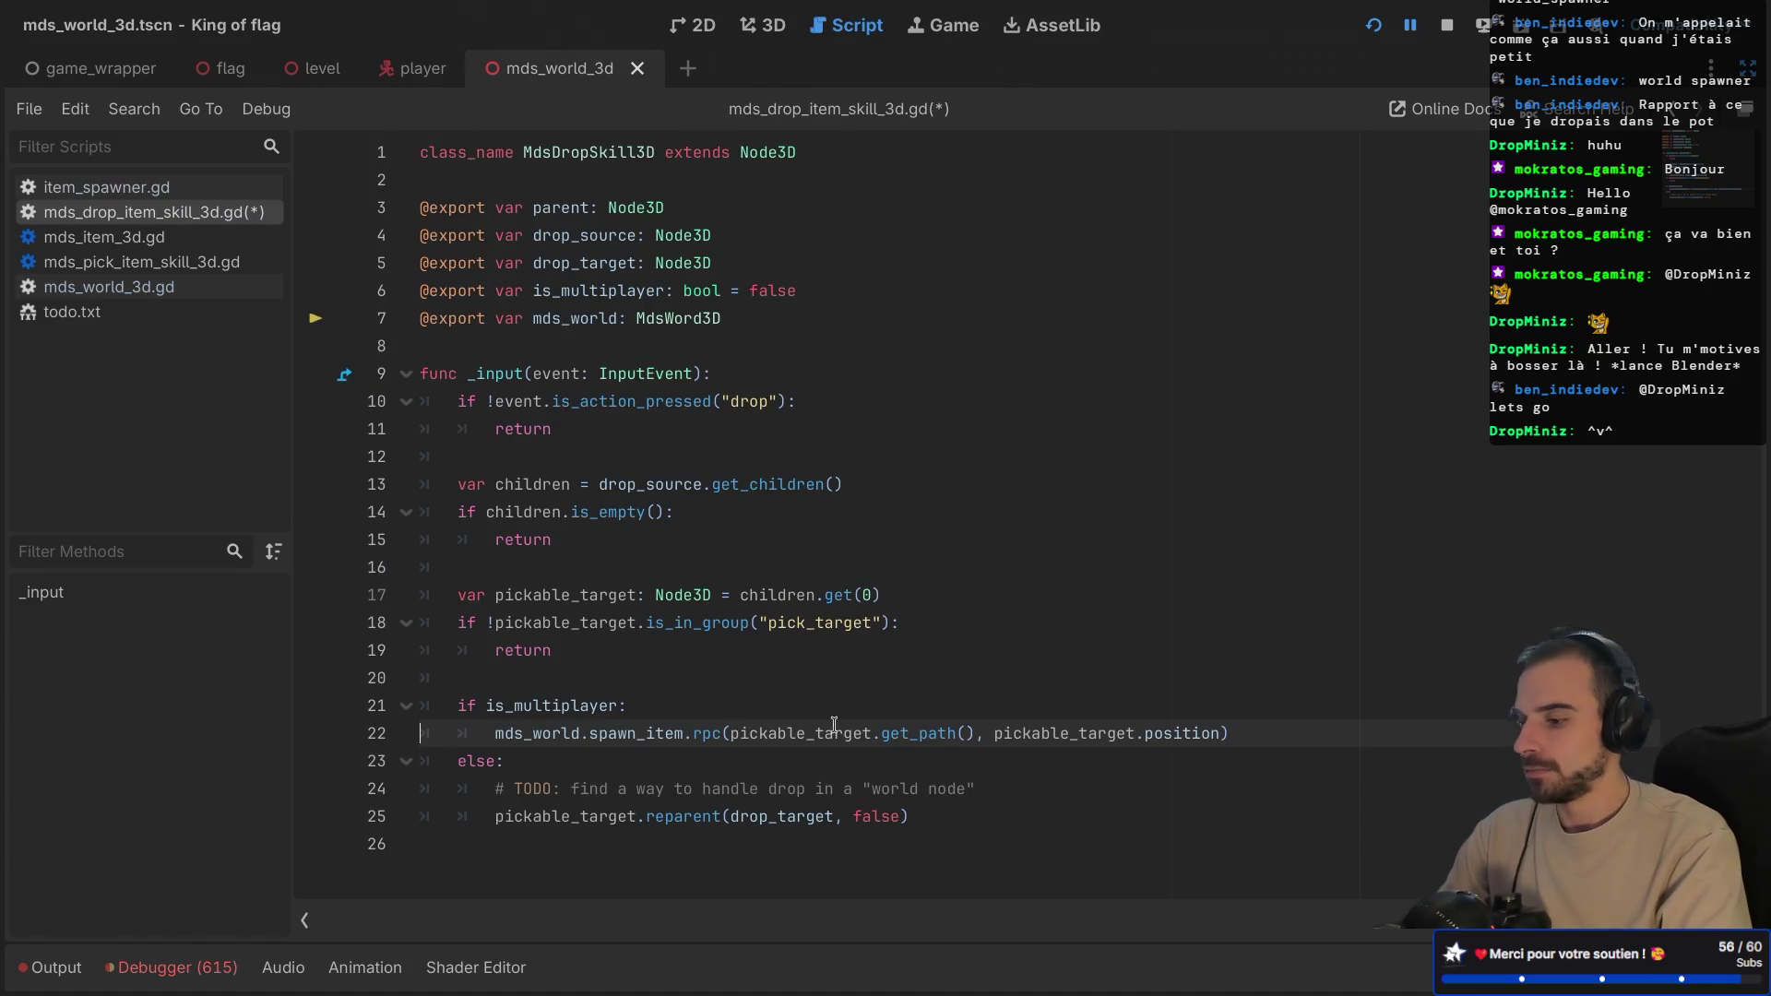
key(BackSpace)
key(BackSpace)
key(BackSpace)
text(resource_pa)
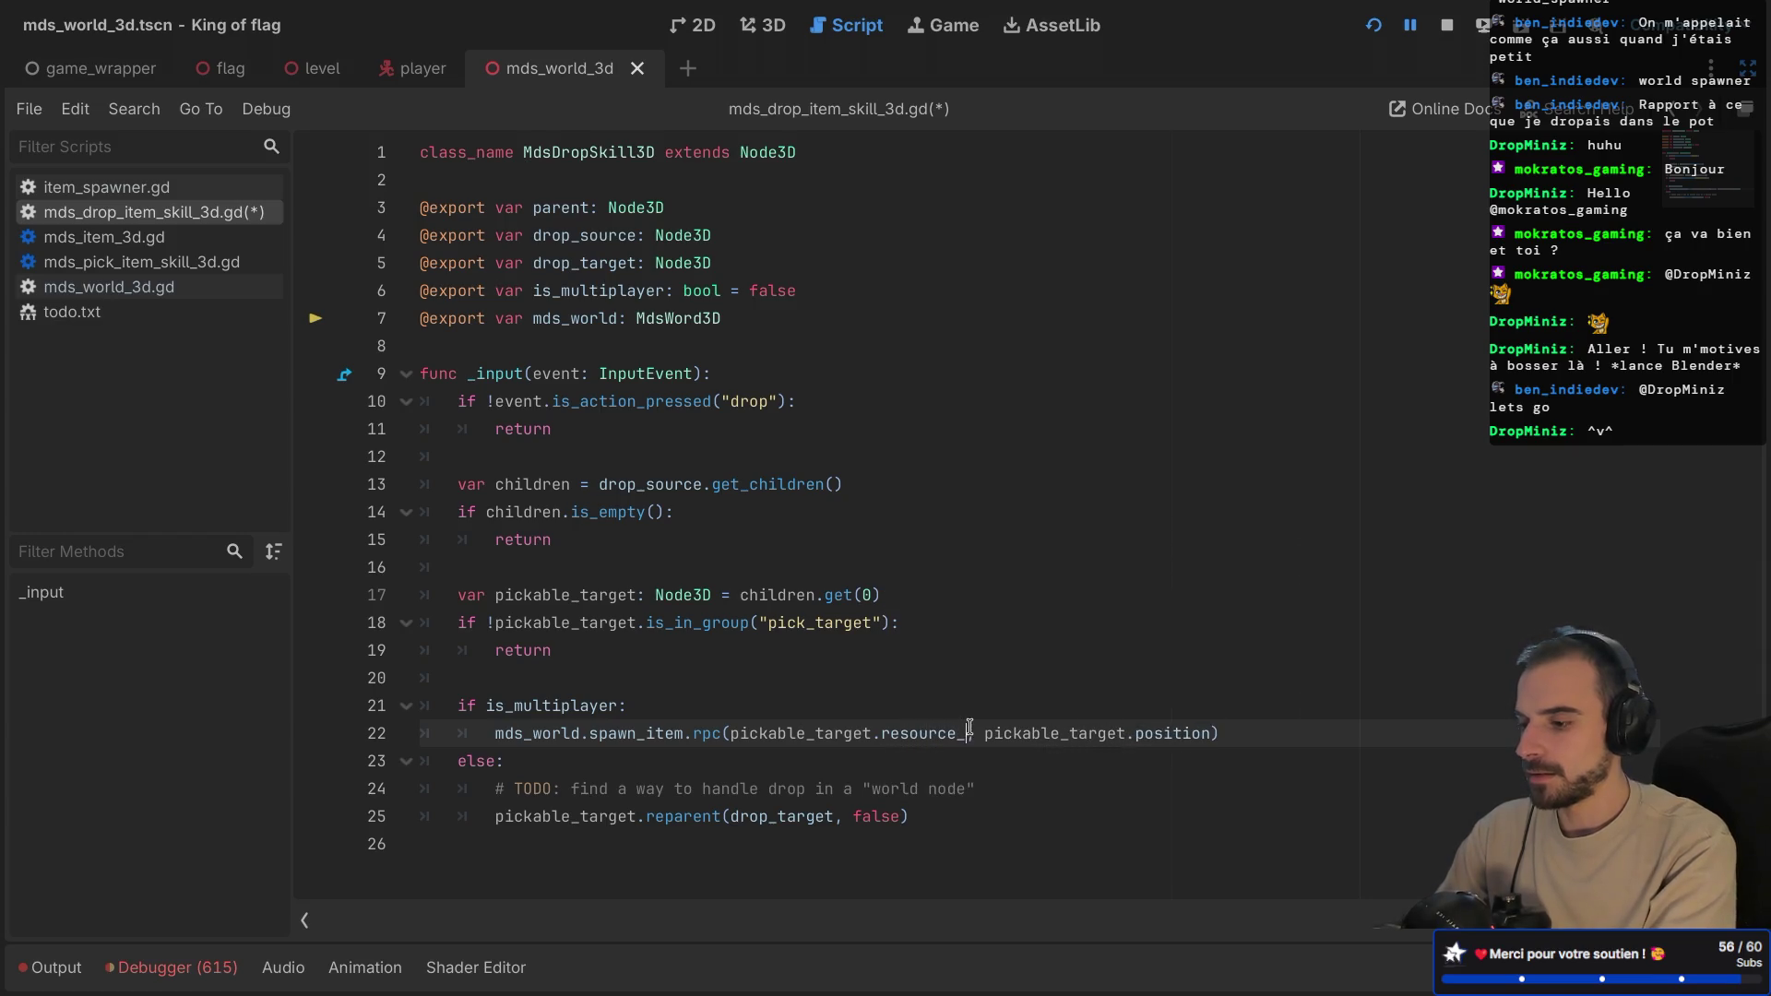
key(ctrl+BackSpace)
text(get_resou)
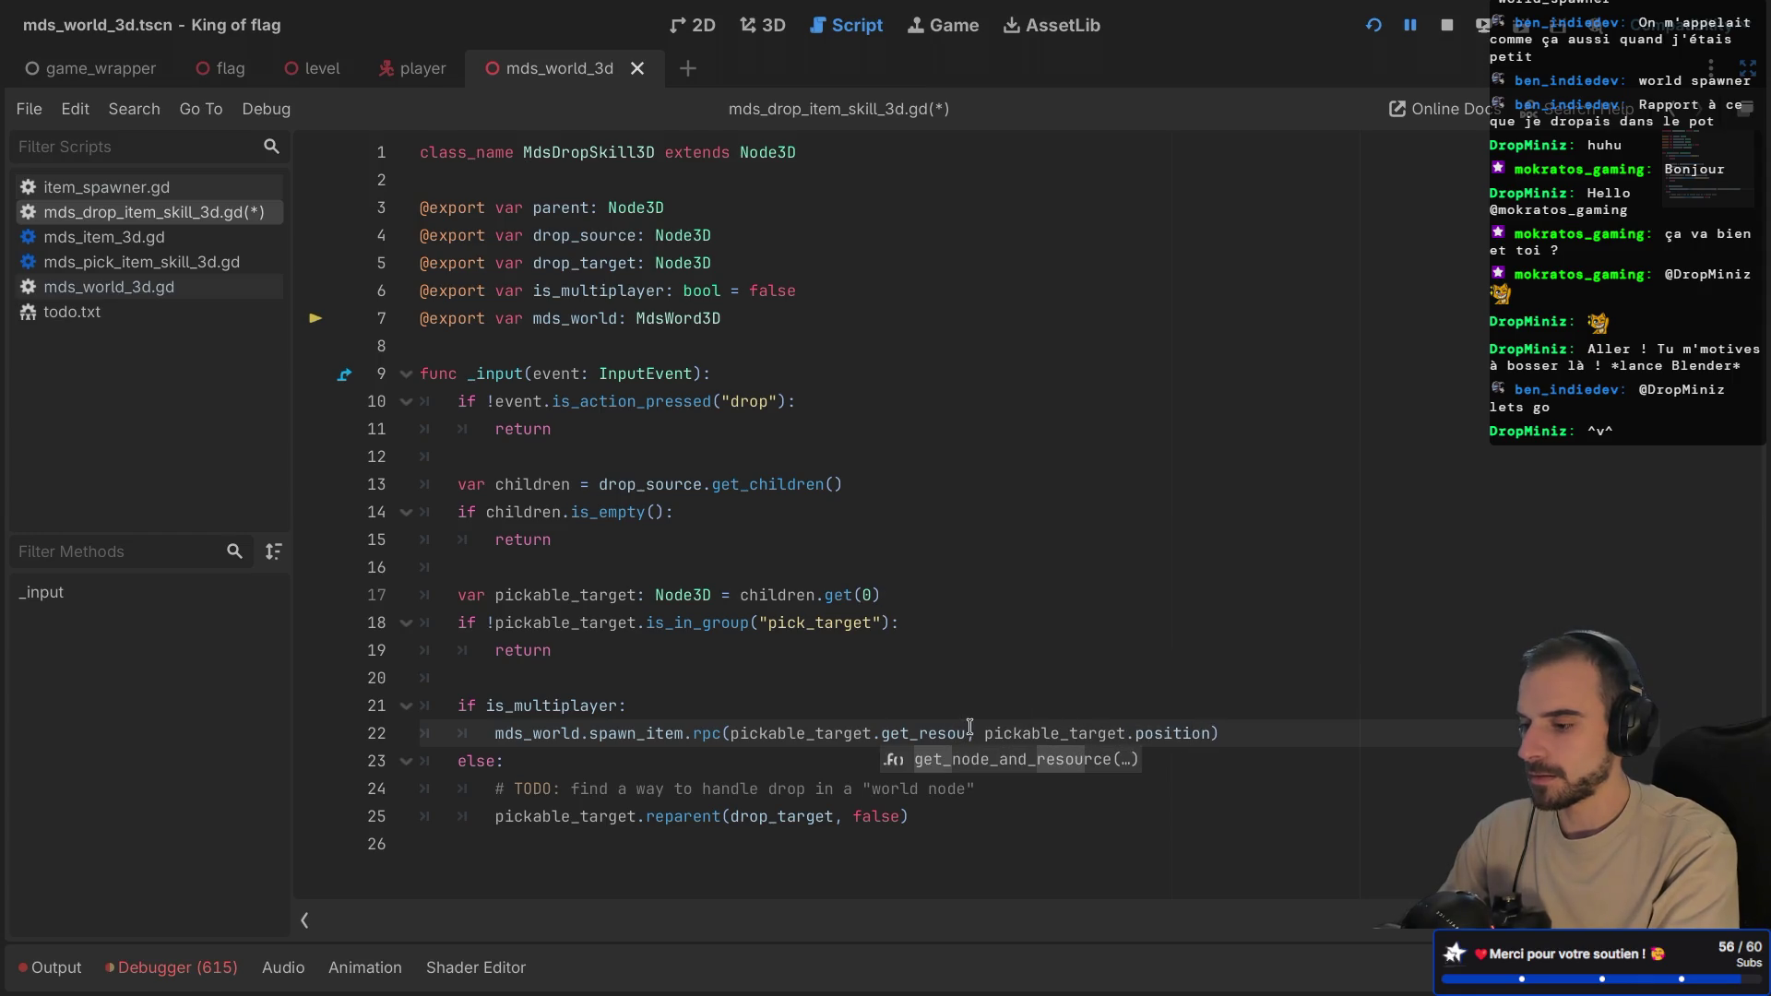
key(Return)
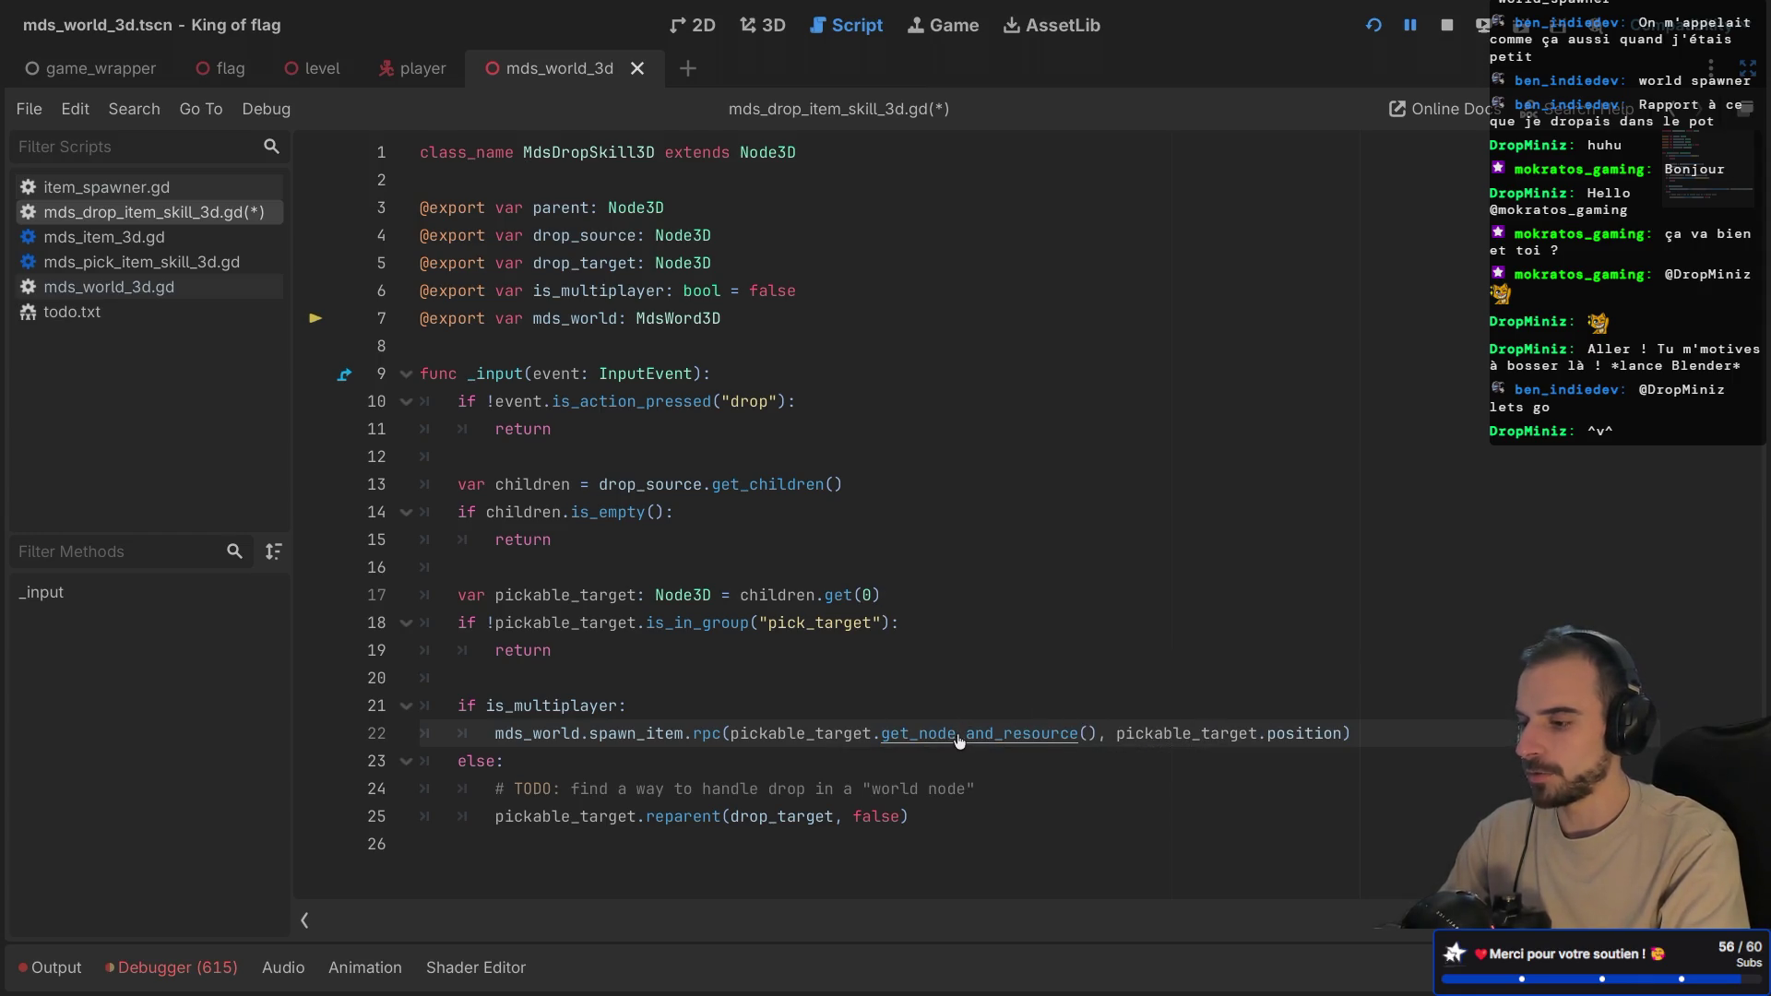
Read the get_node_and_resource documentation in the Node reference, then return to the Reddit thread
ctrl+click(959, 733)
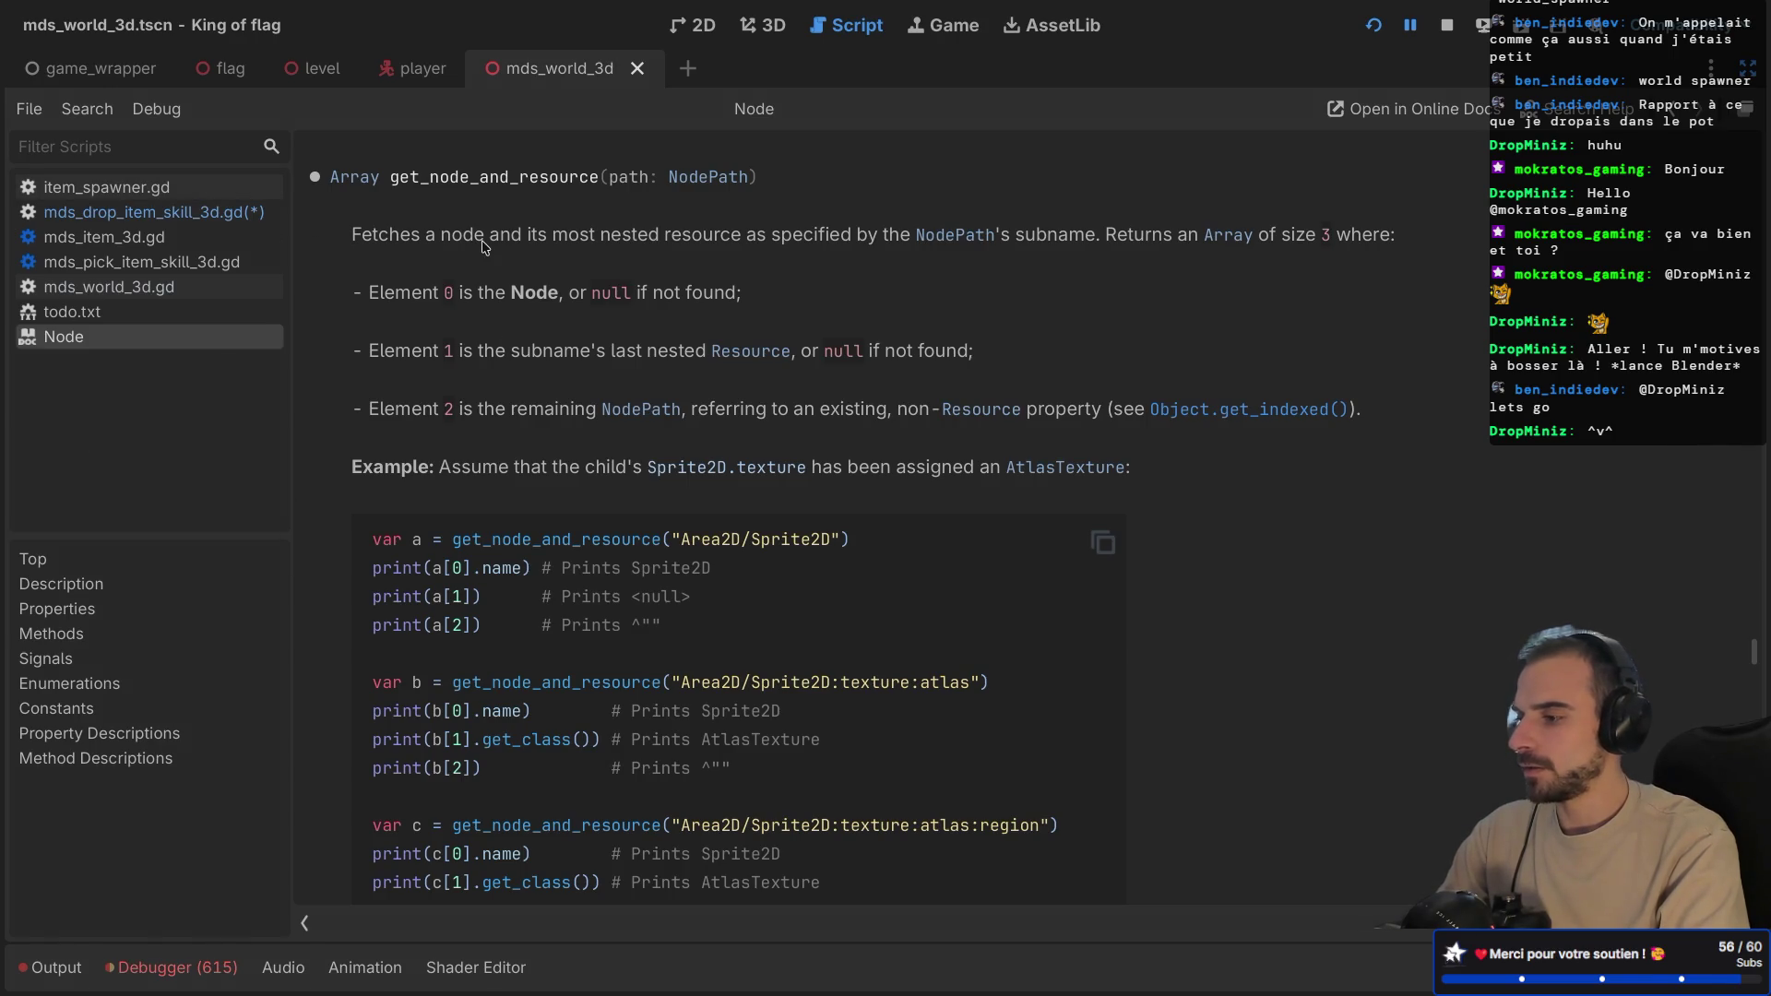
scroll(592, 260, down, 5)
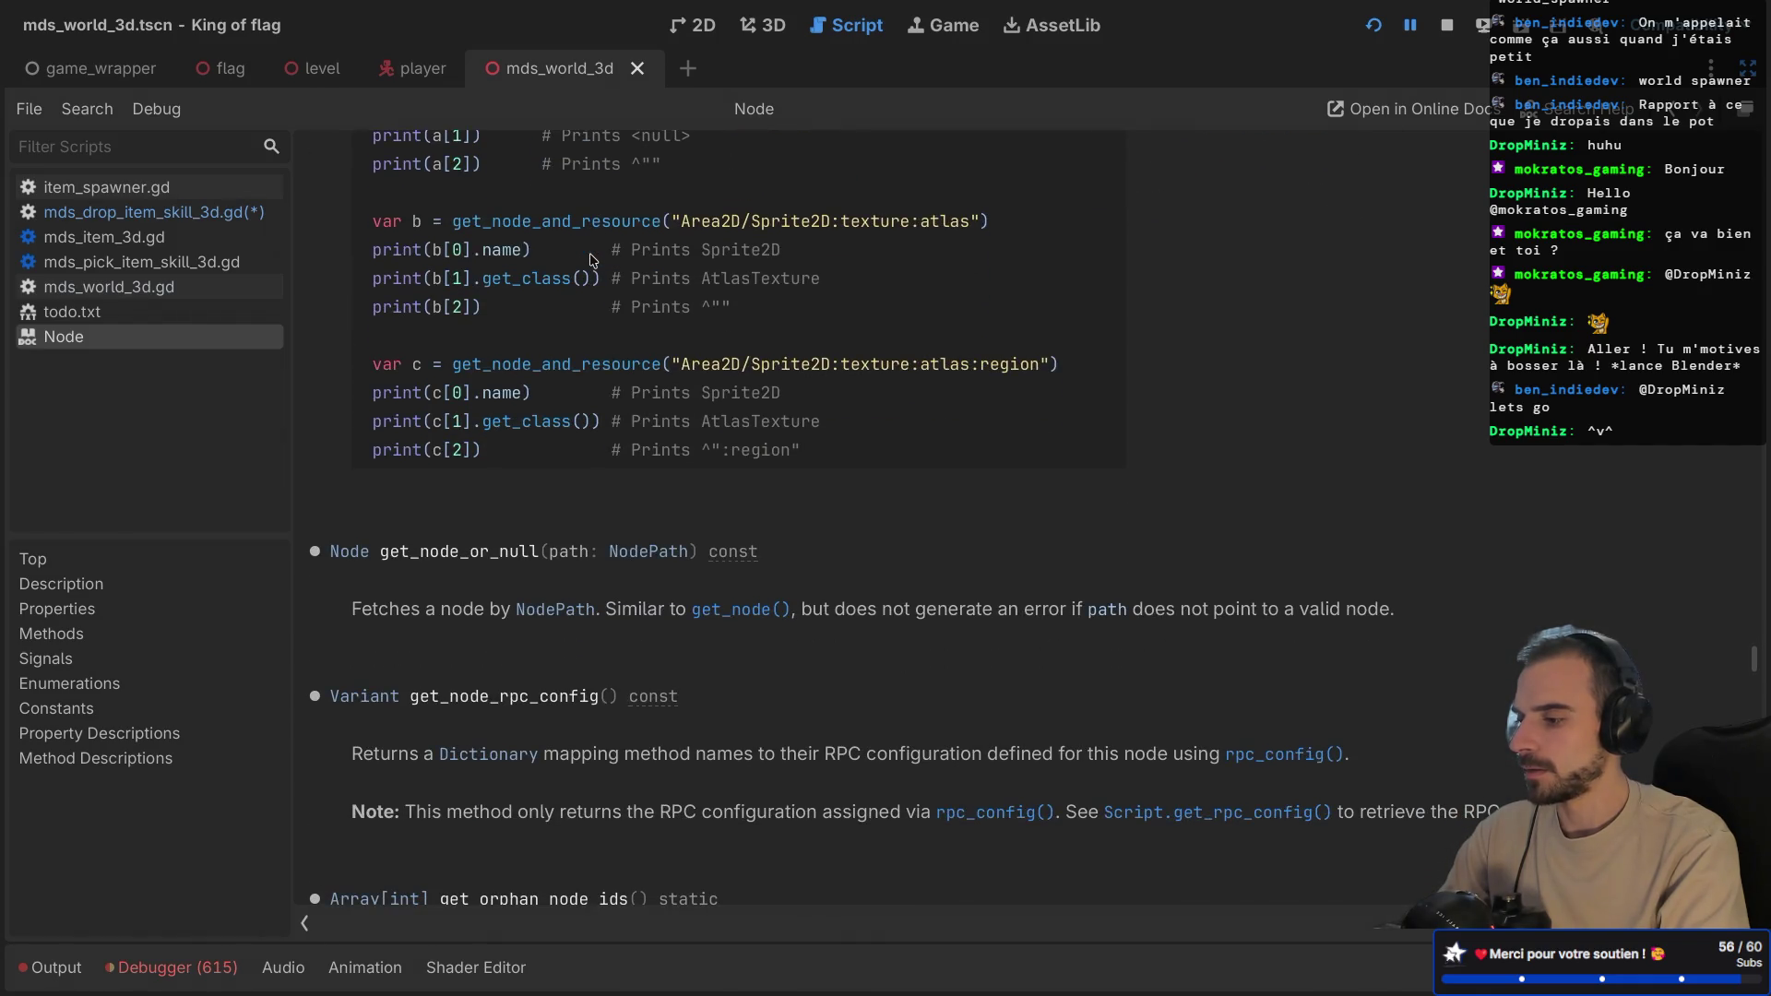
scroll(592, 260, down, 7)
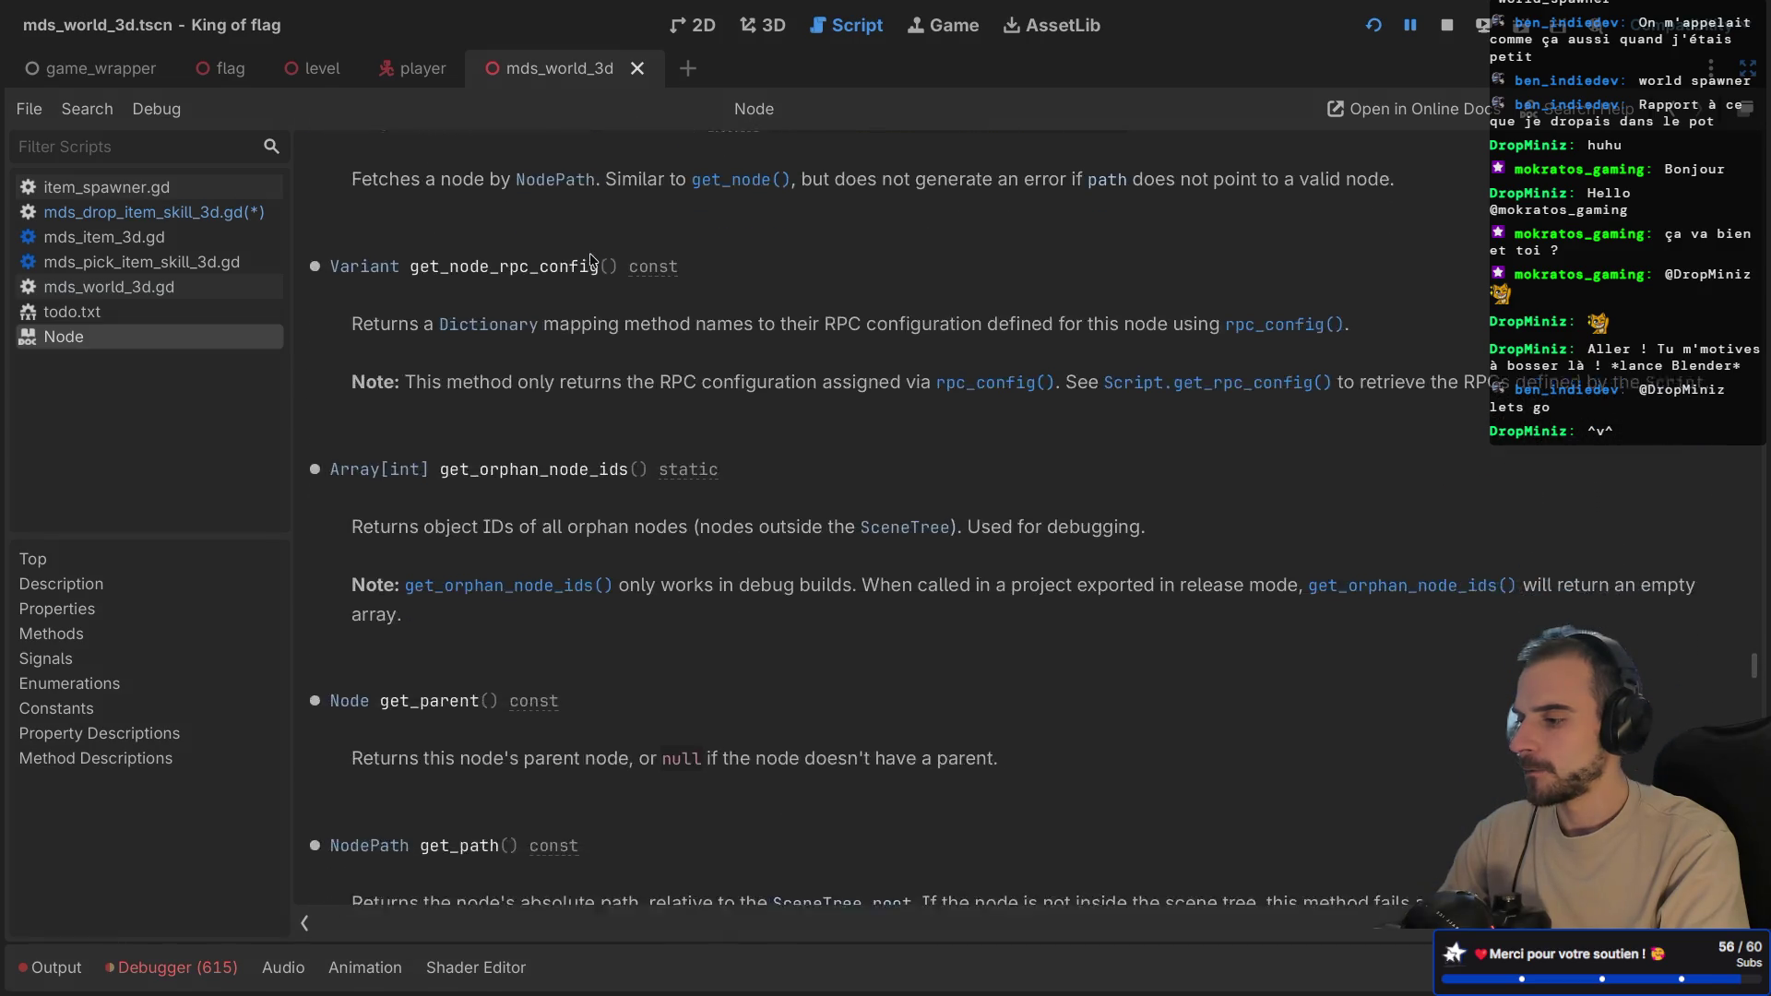
scroll(592, 261, down, 4)
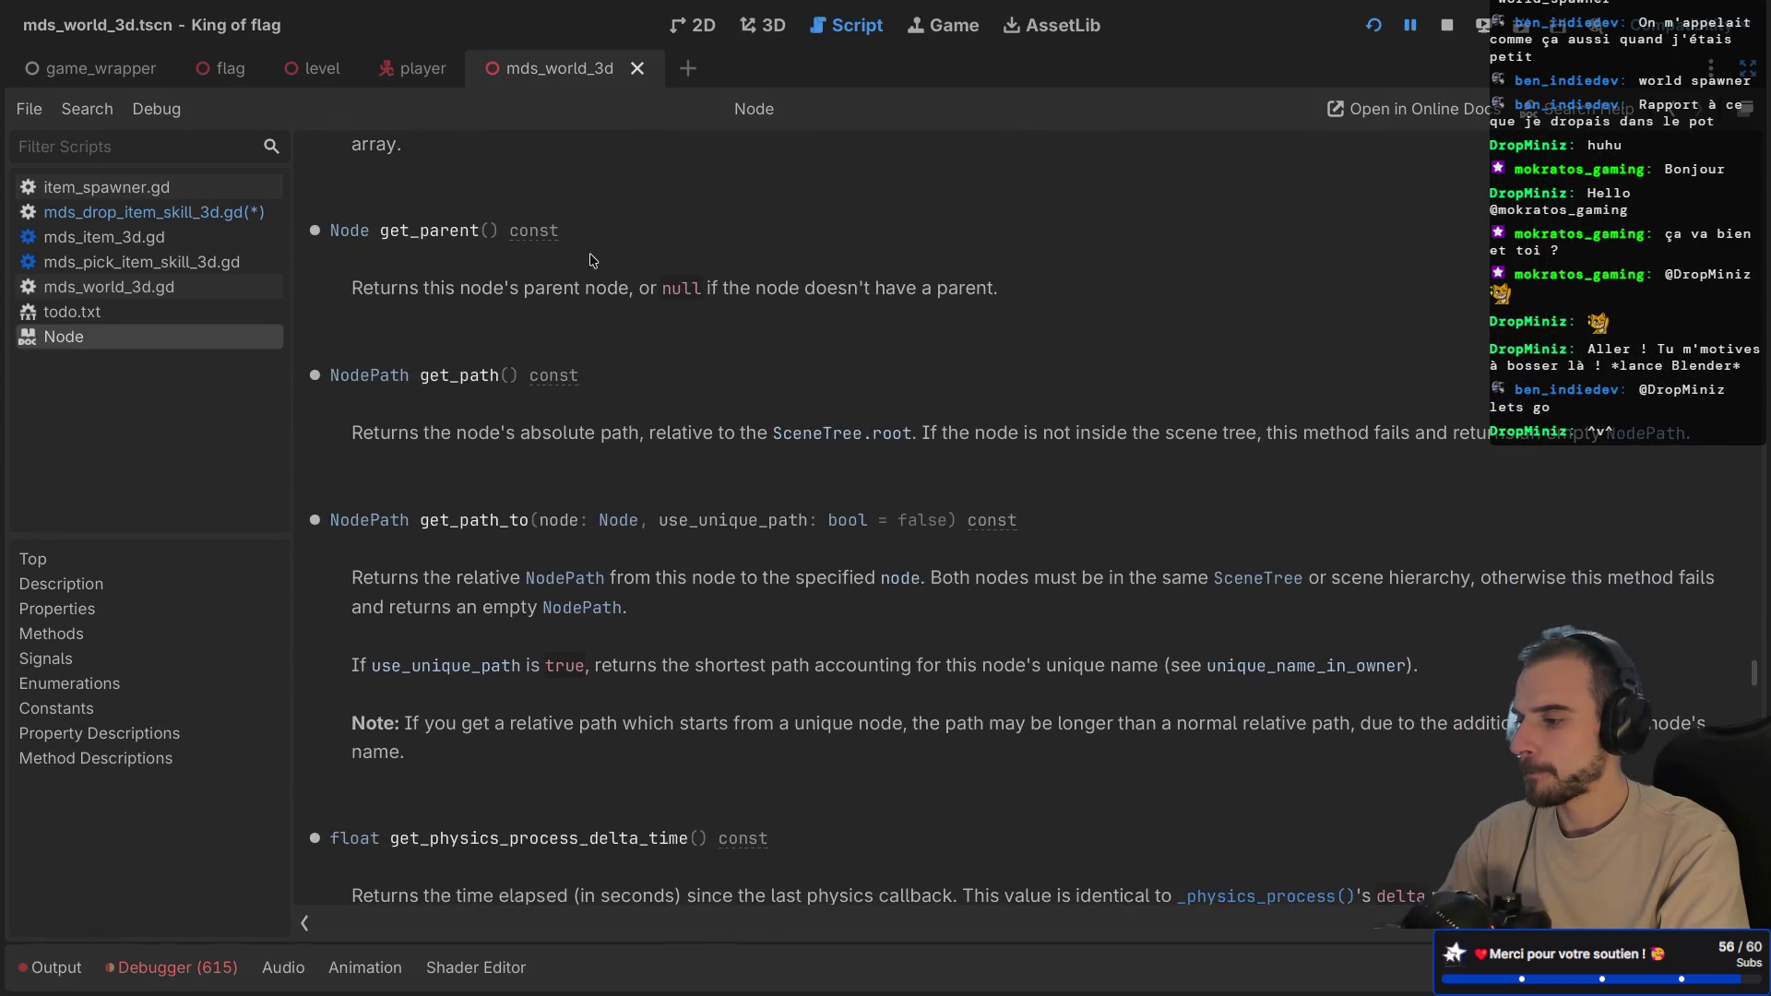
key(ctrl+Right)
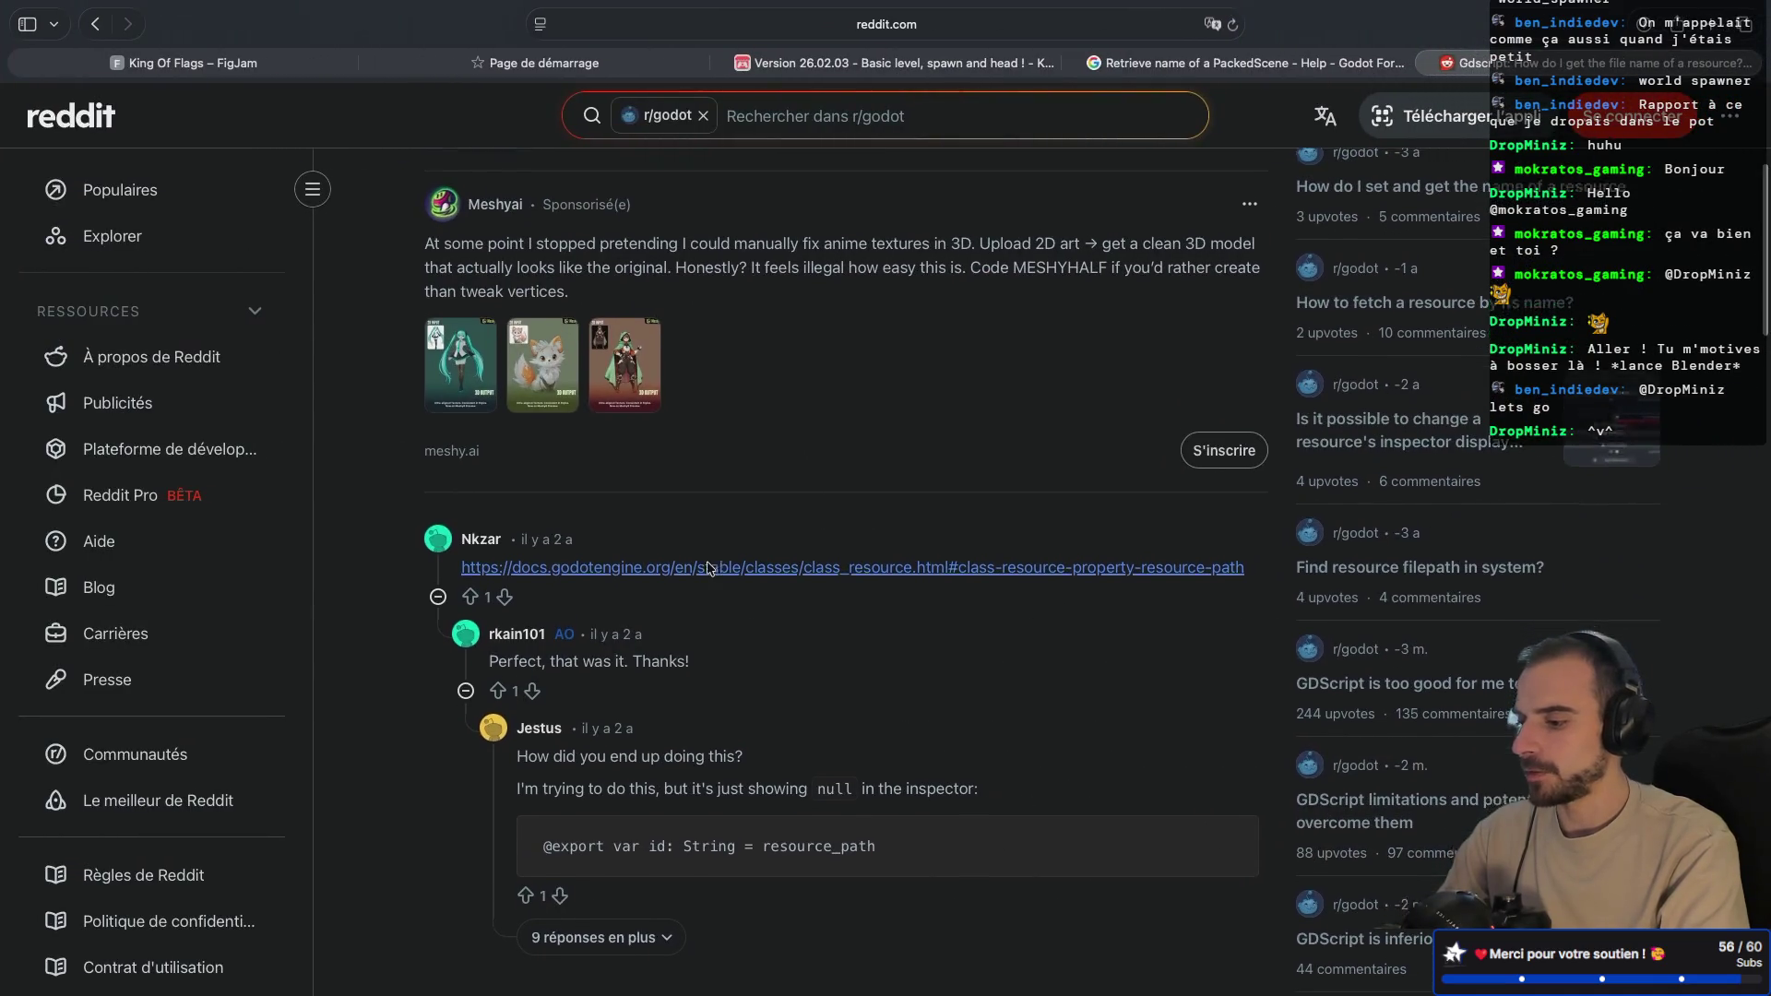
Follow the Reddit link to the Resource class docs and read the resource_path section
scroll(710, 568, down, 2)
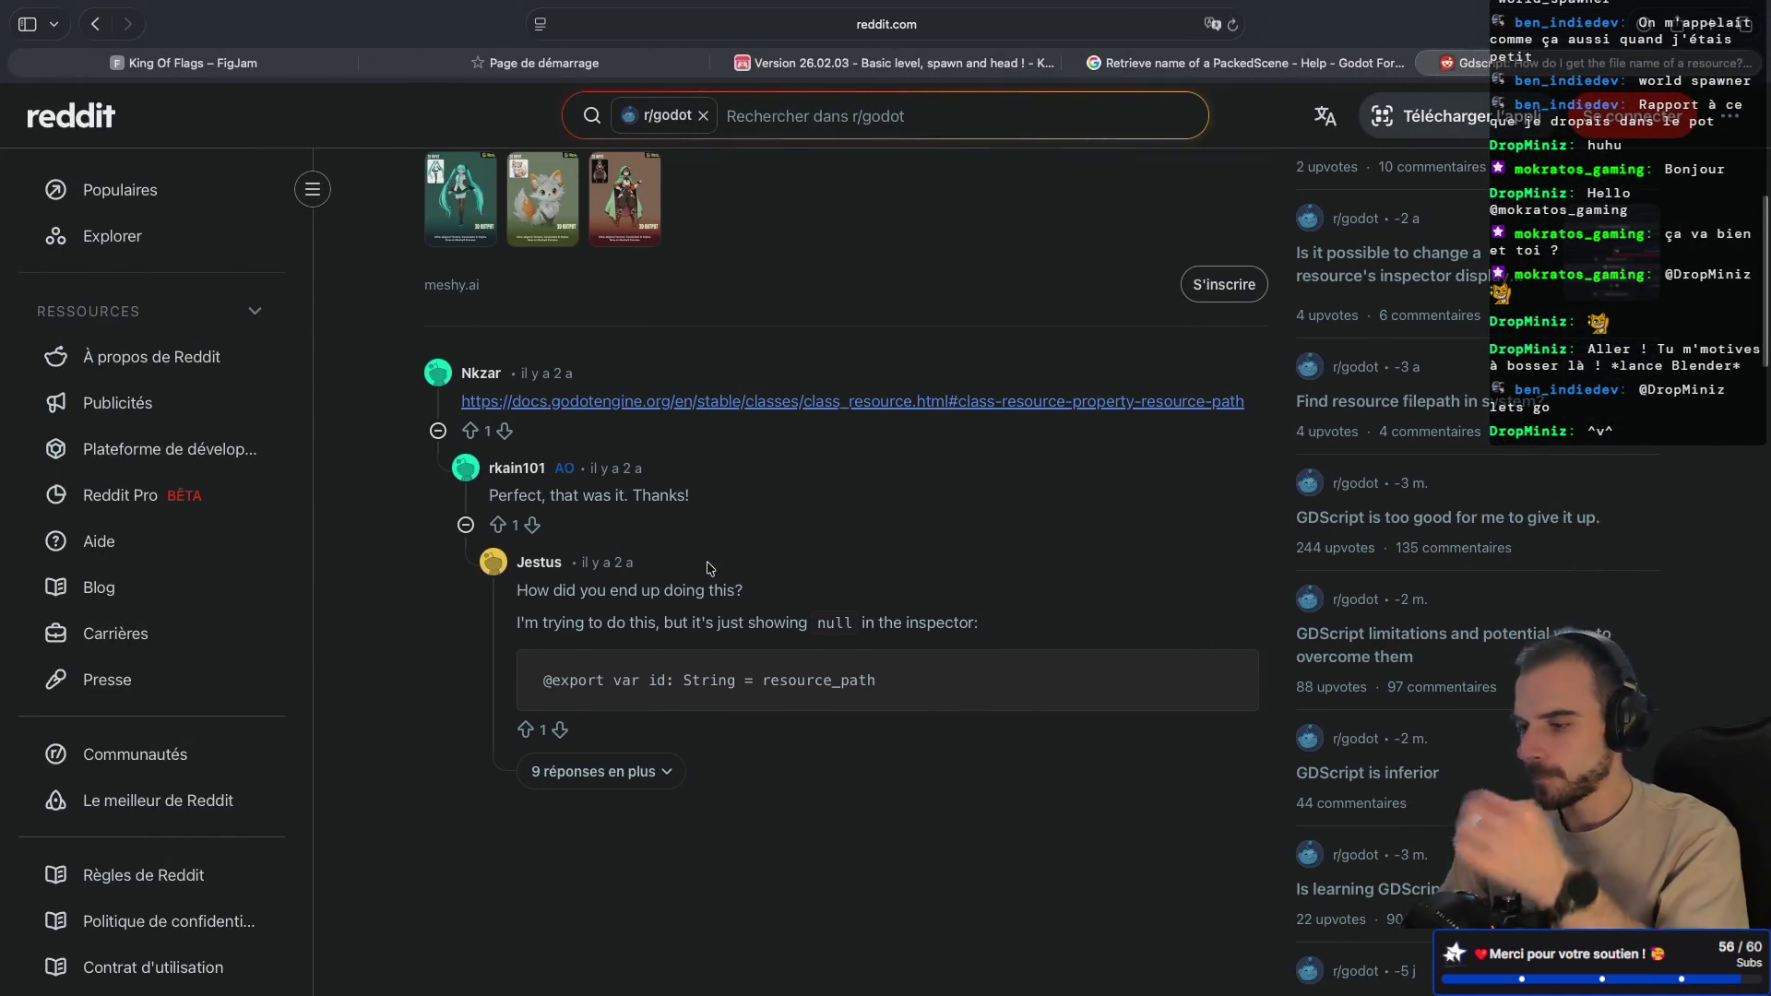
click(874, 402)
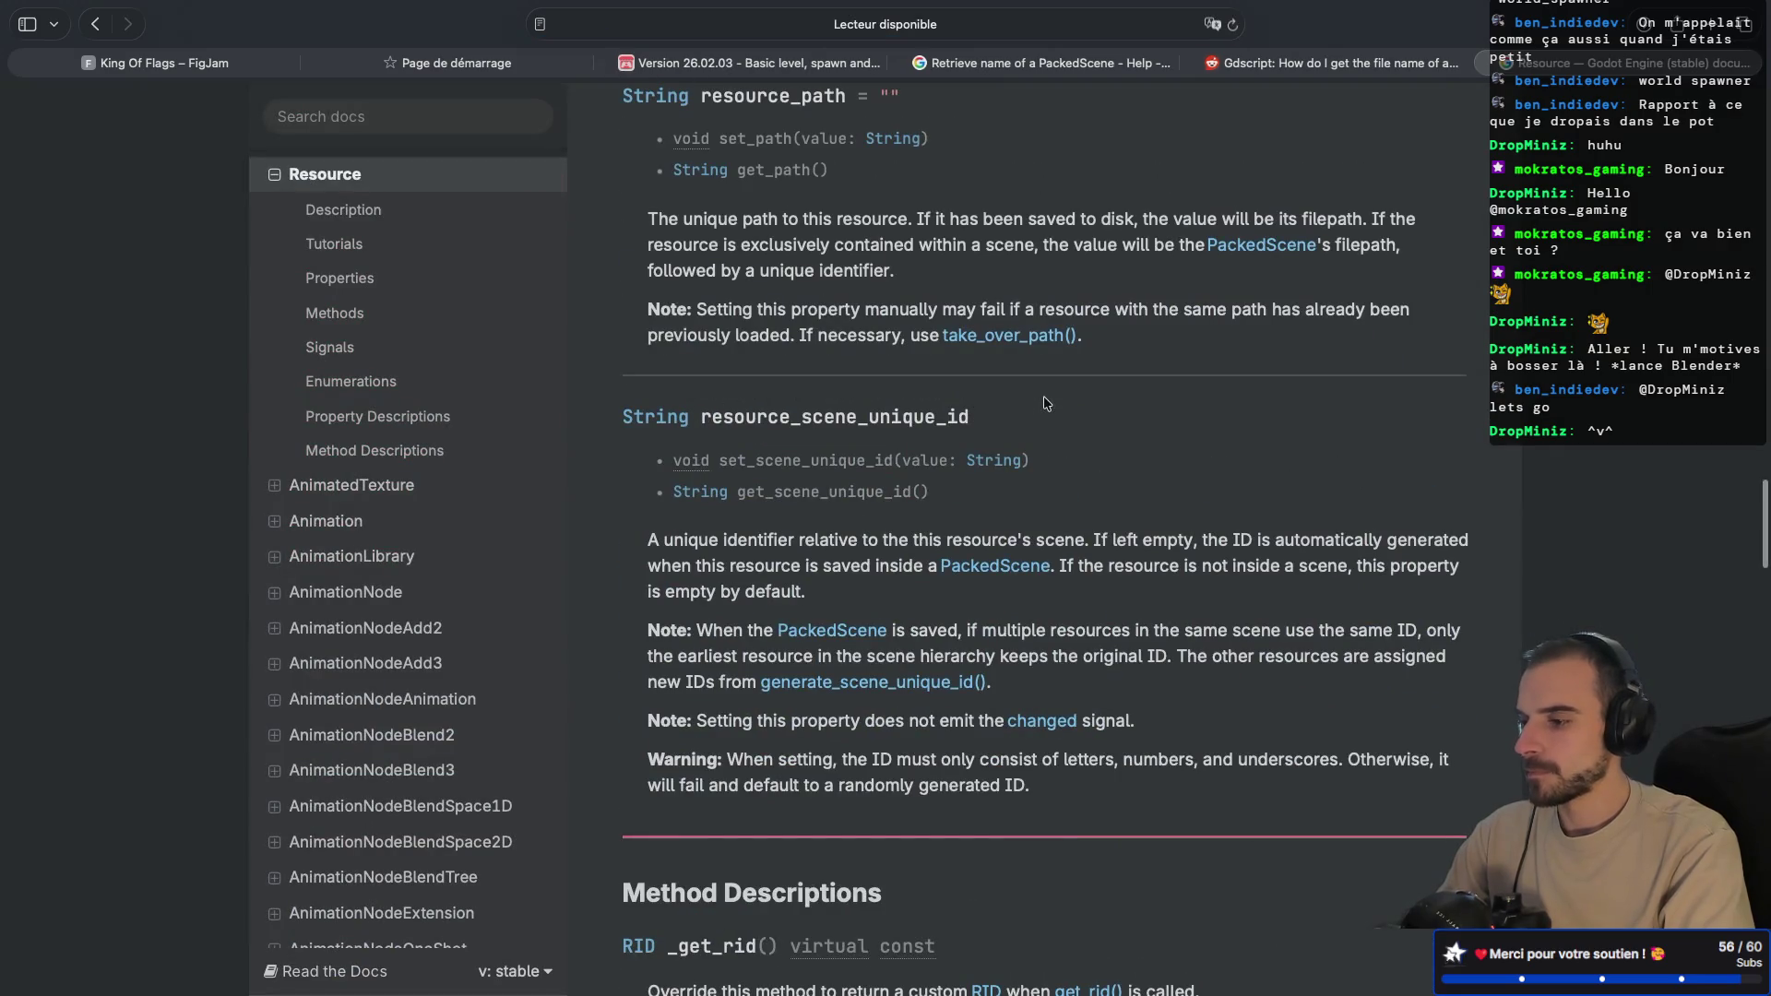
scroll(1043, 403, up, 3)
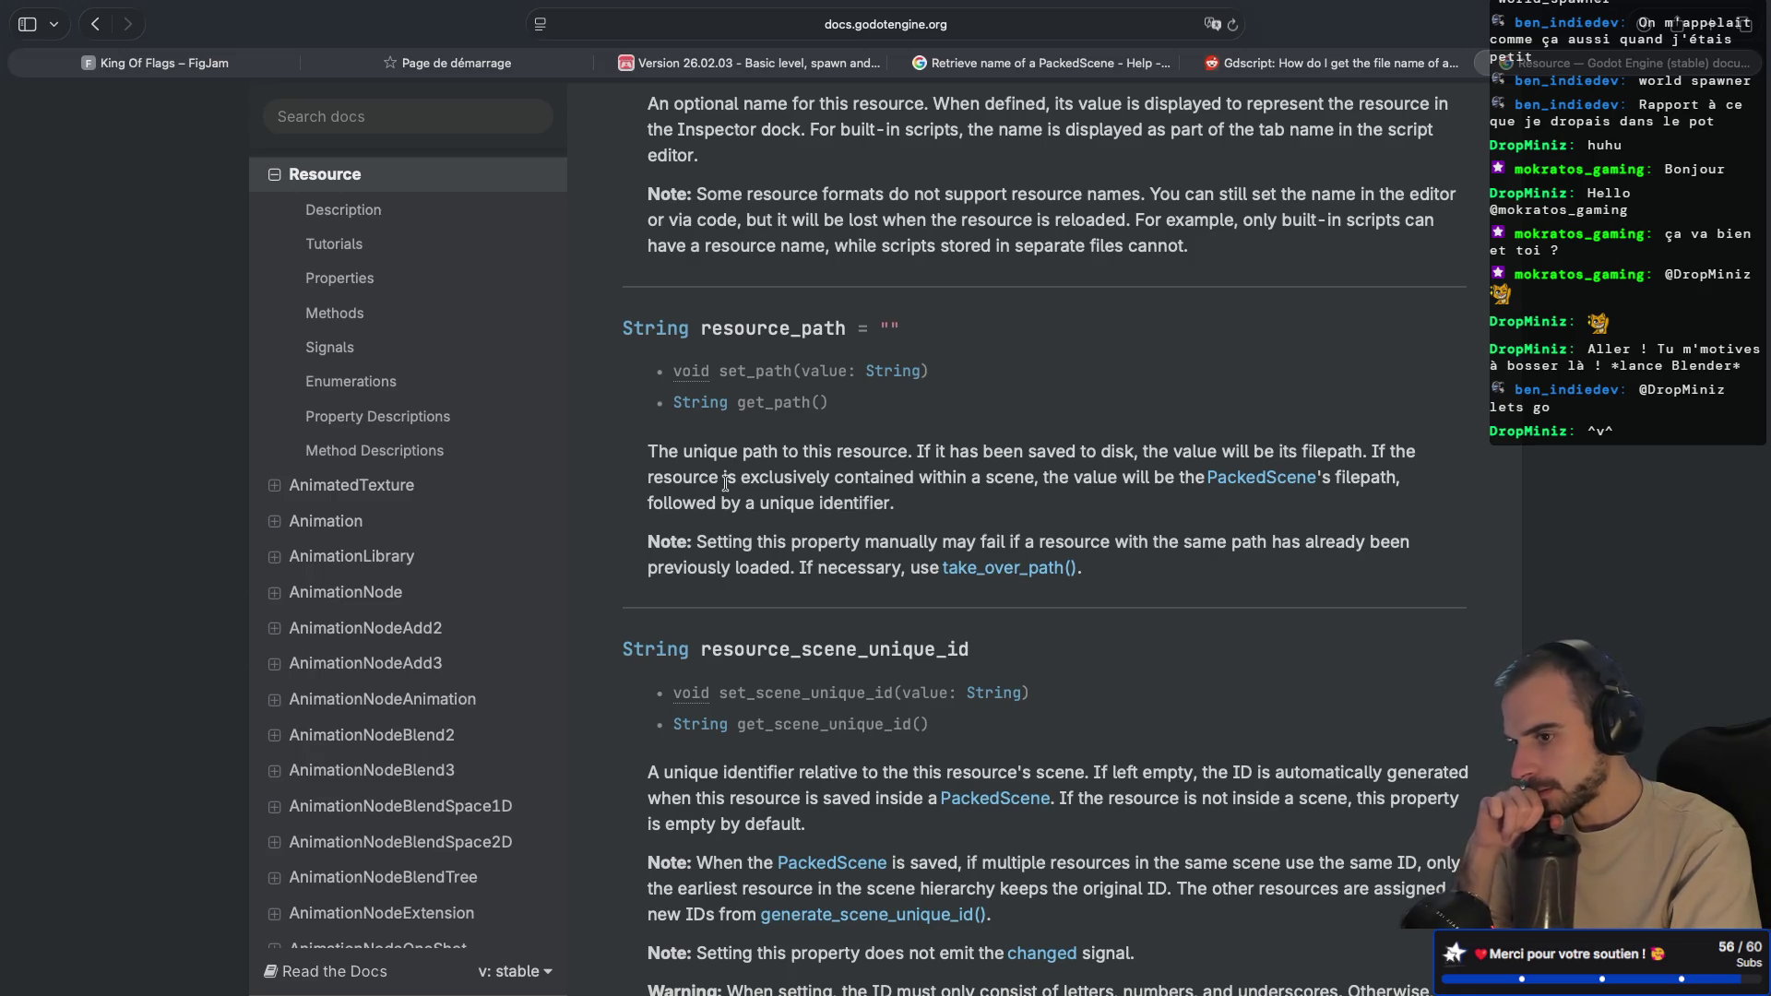
scroll(726, 481, up, 2)
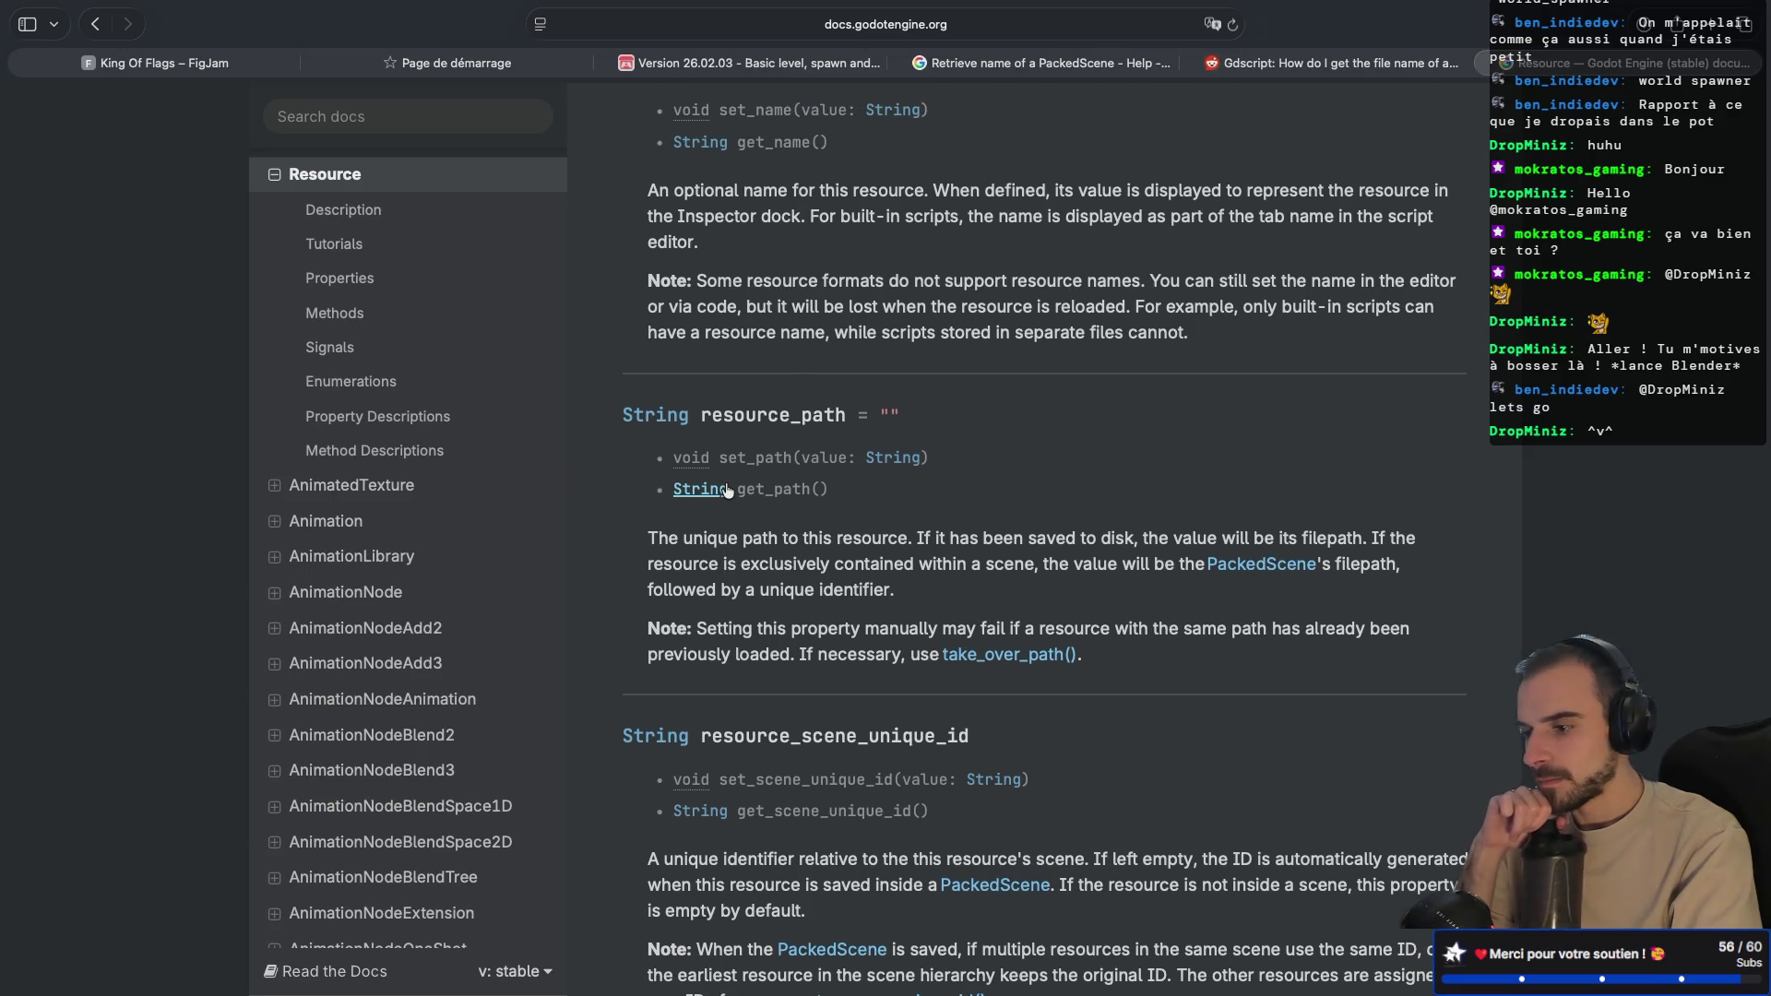
scroll(727, 491, down, 4)
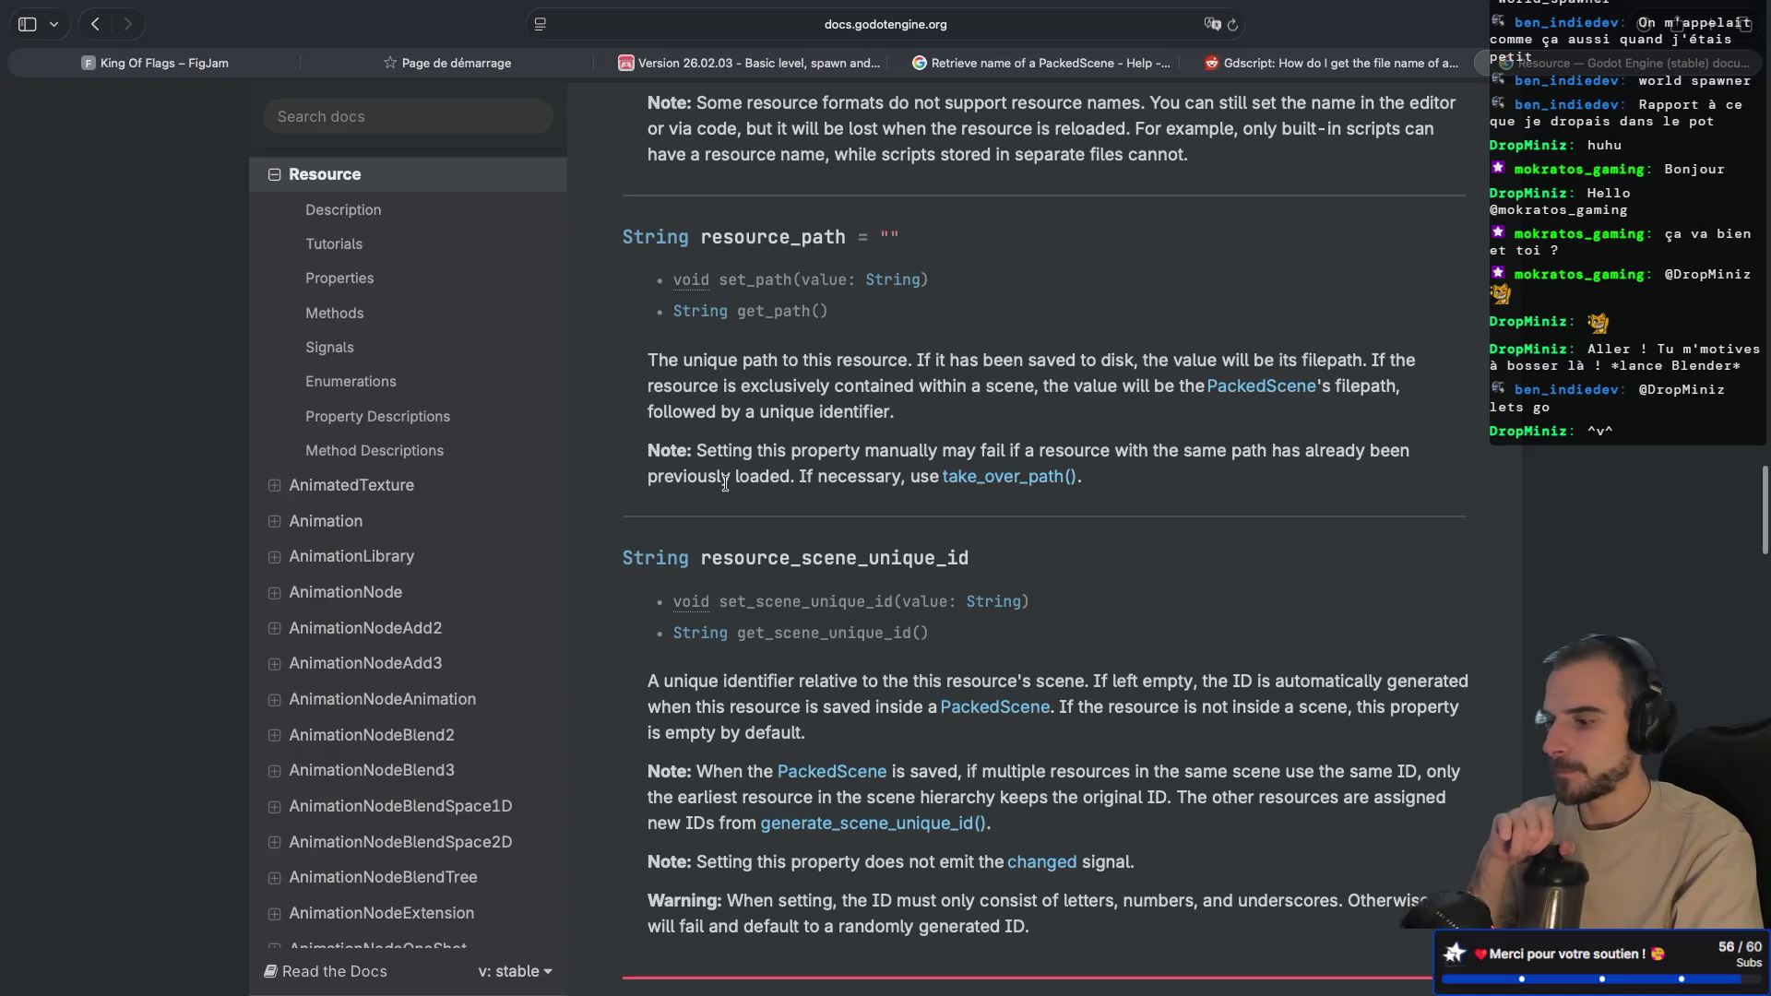
scroll(725, 484, up, 15)
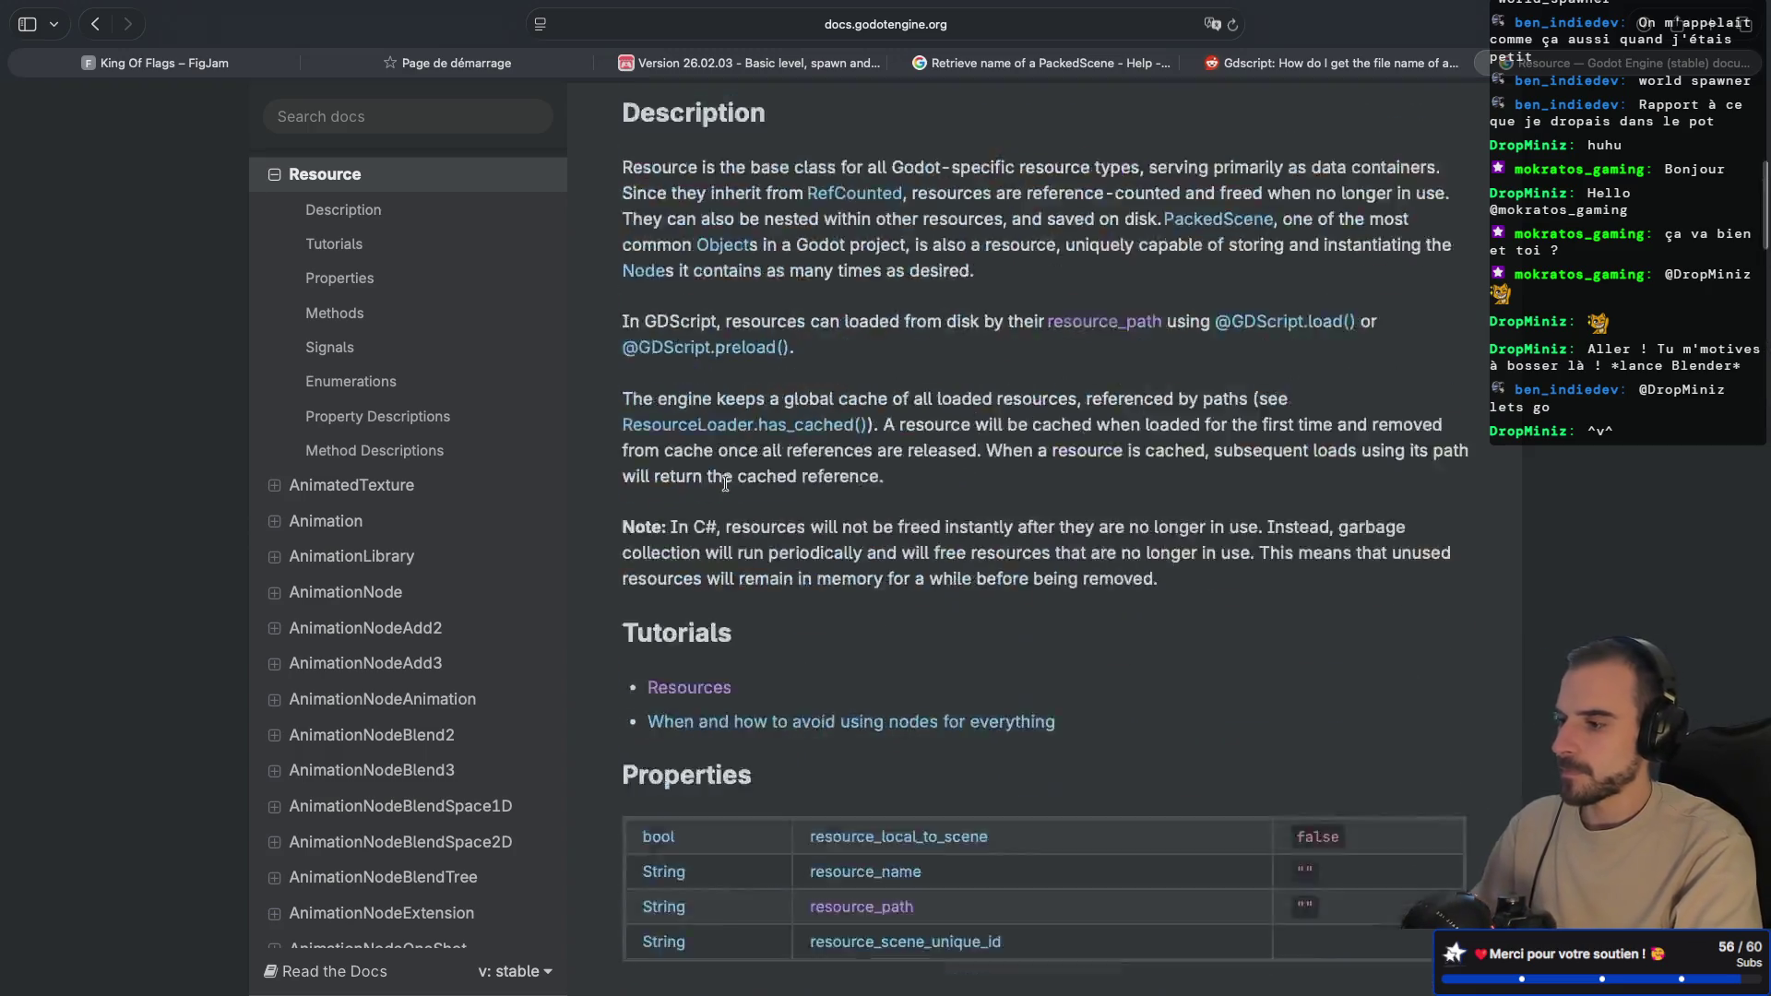
key(super+Tab)
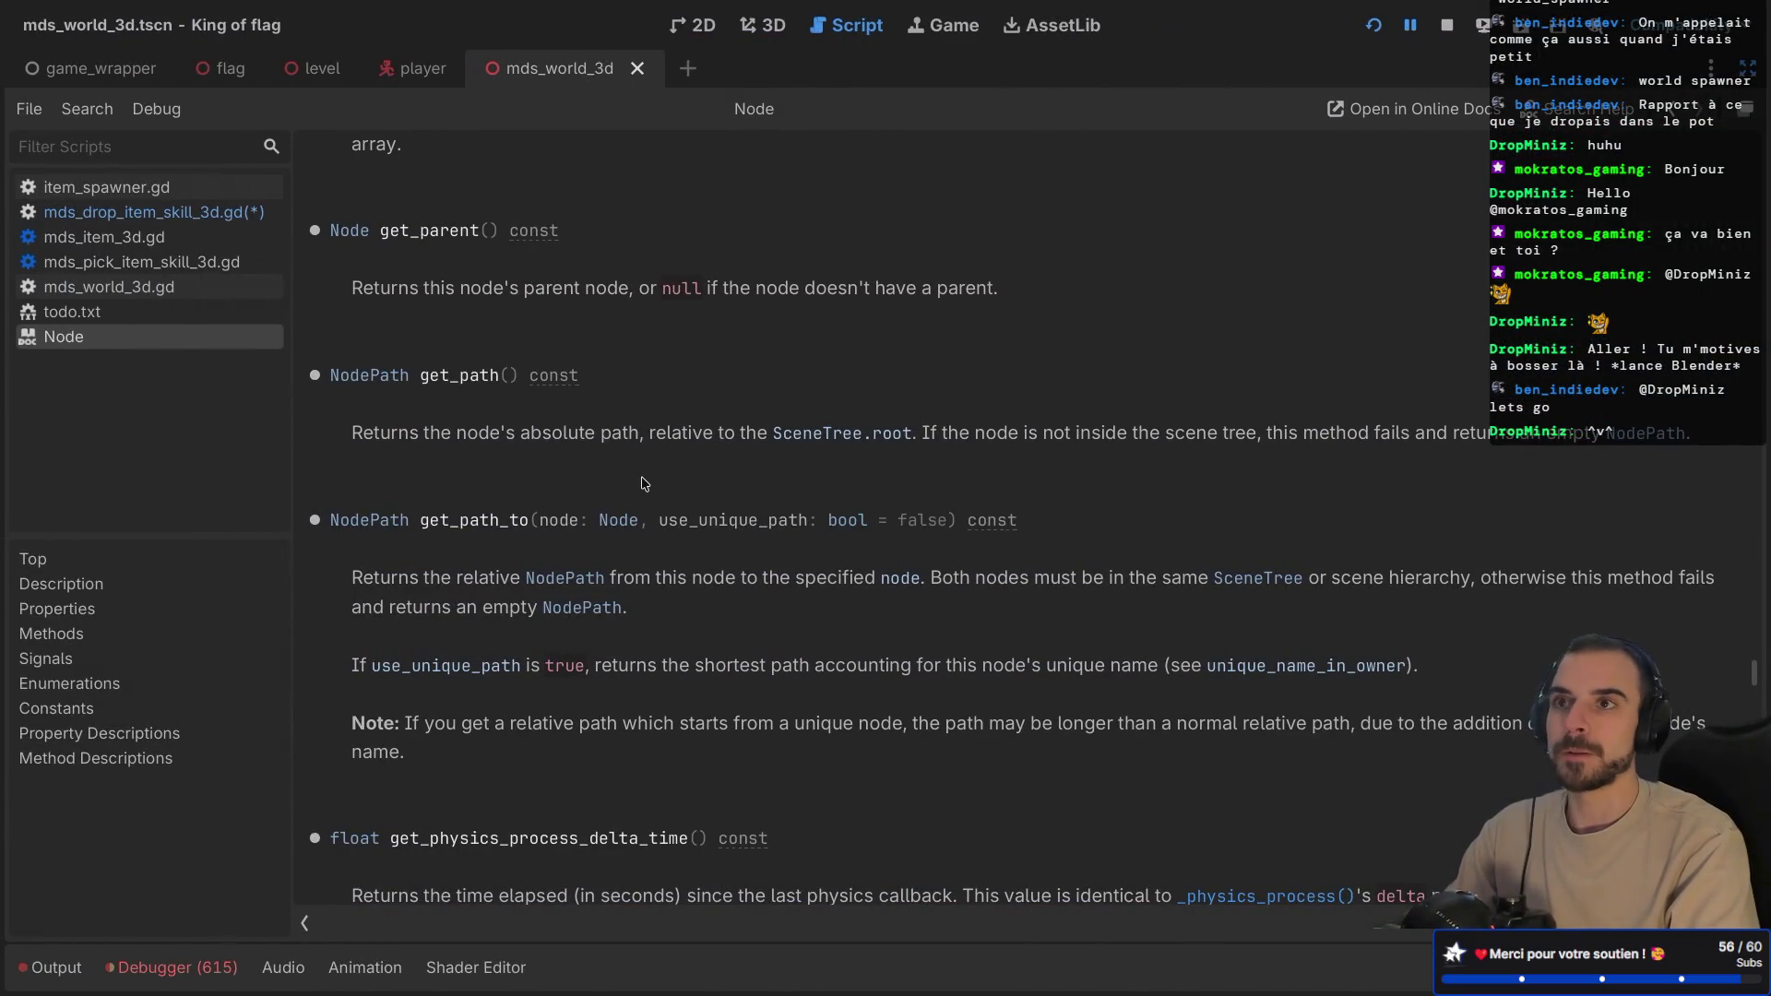
Search the Node help page for 'resource' and step through the matches
scroll(646, 480, up, 5)
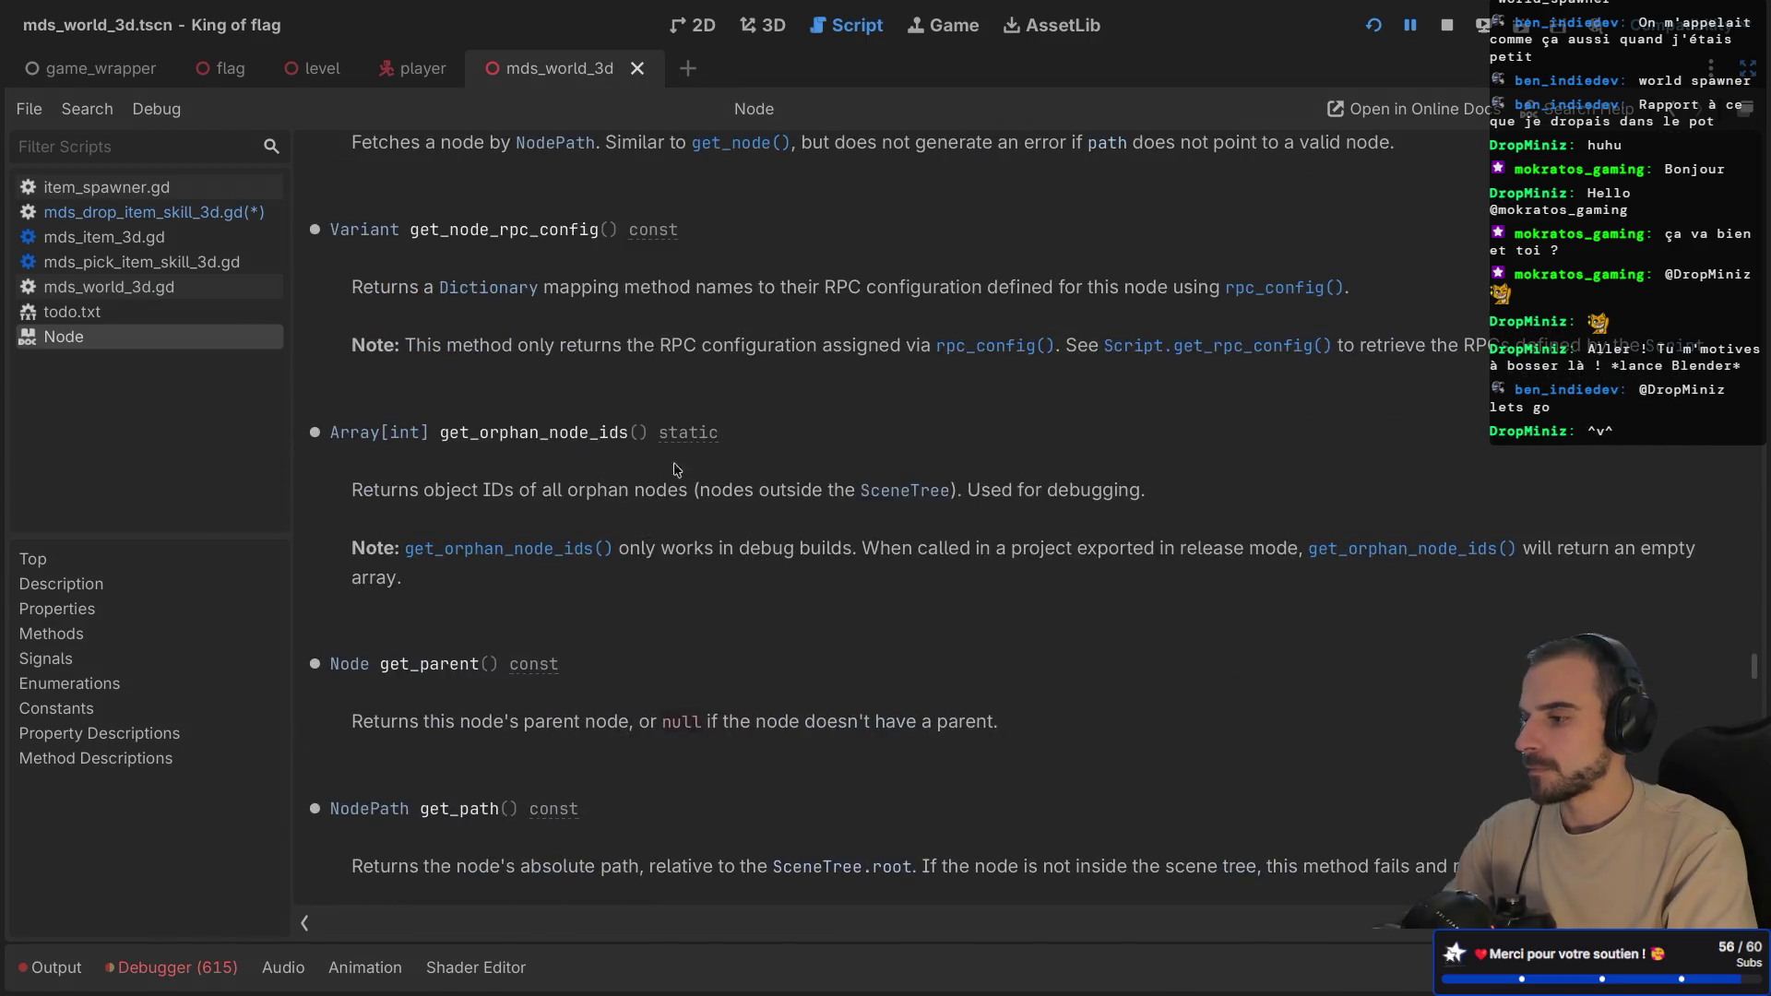
key(ctrl+f)
text(resource)
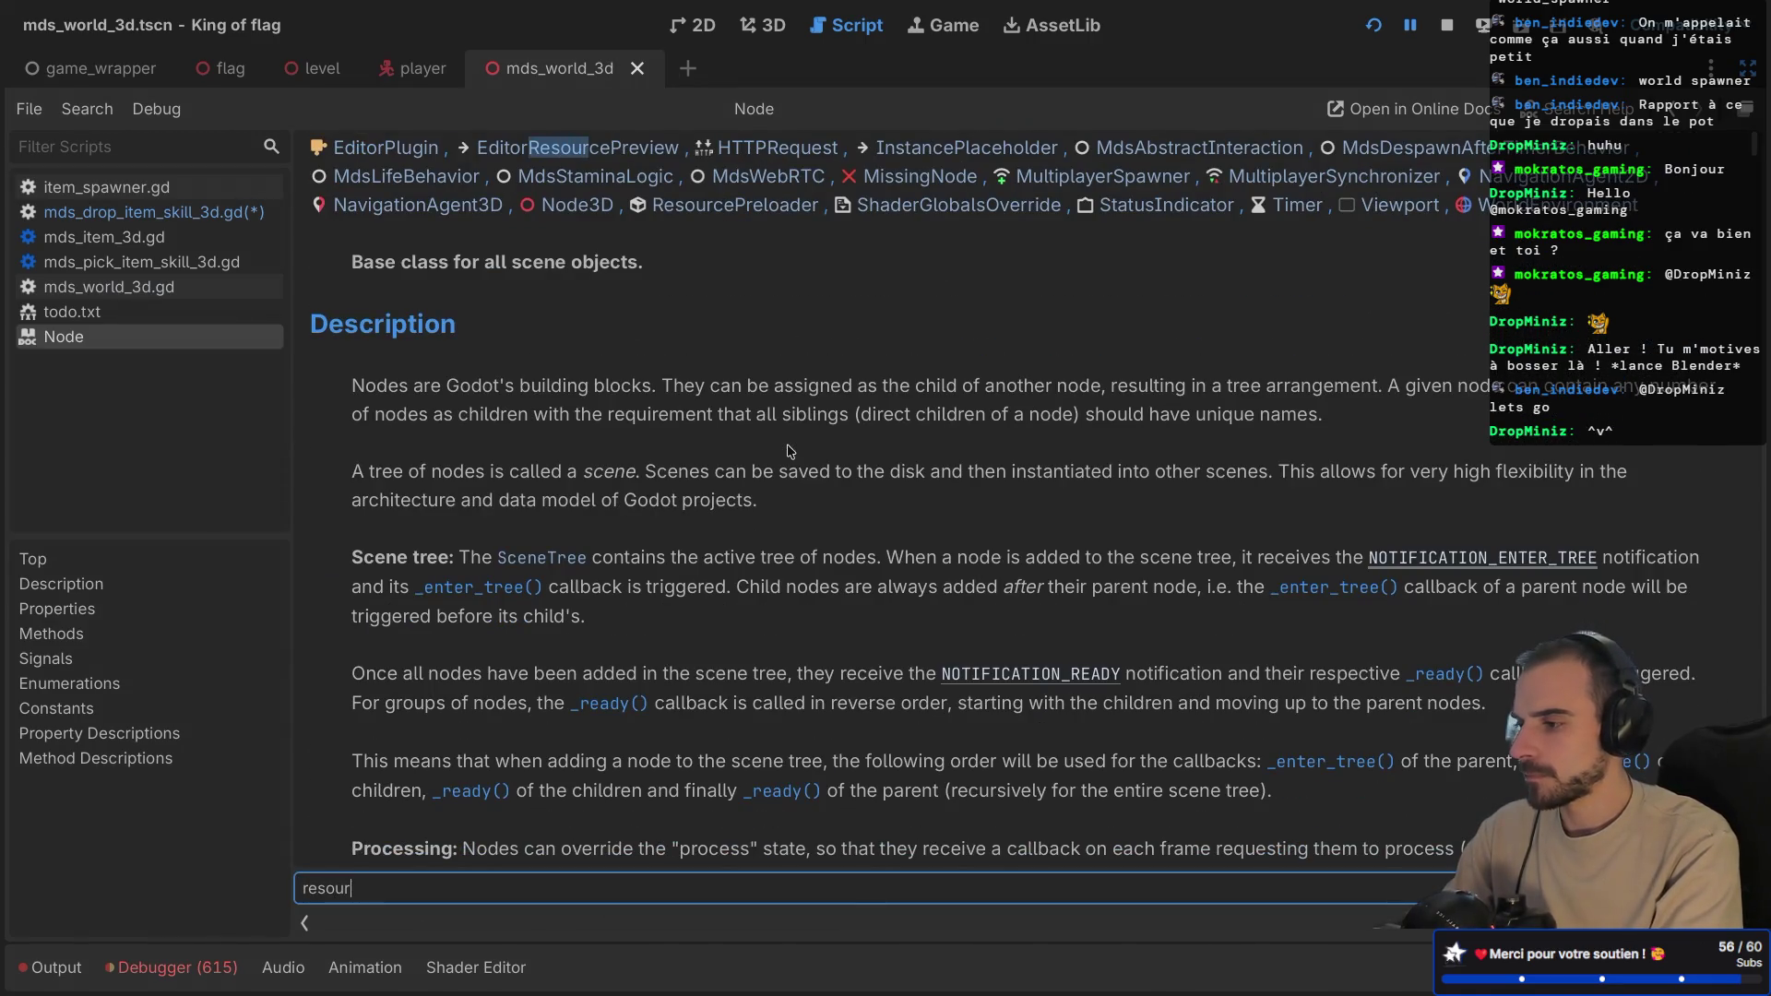
key(Return)
key(Return)
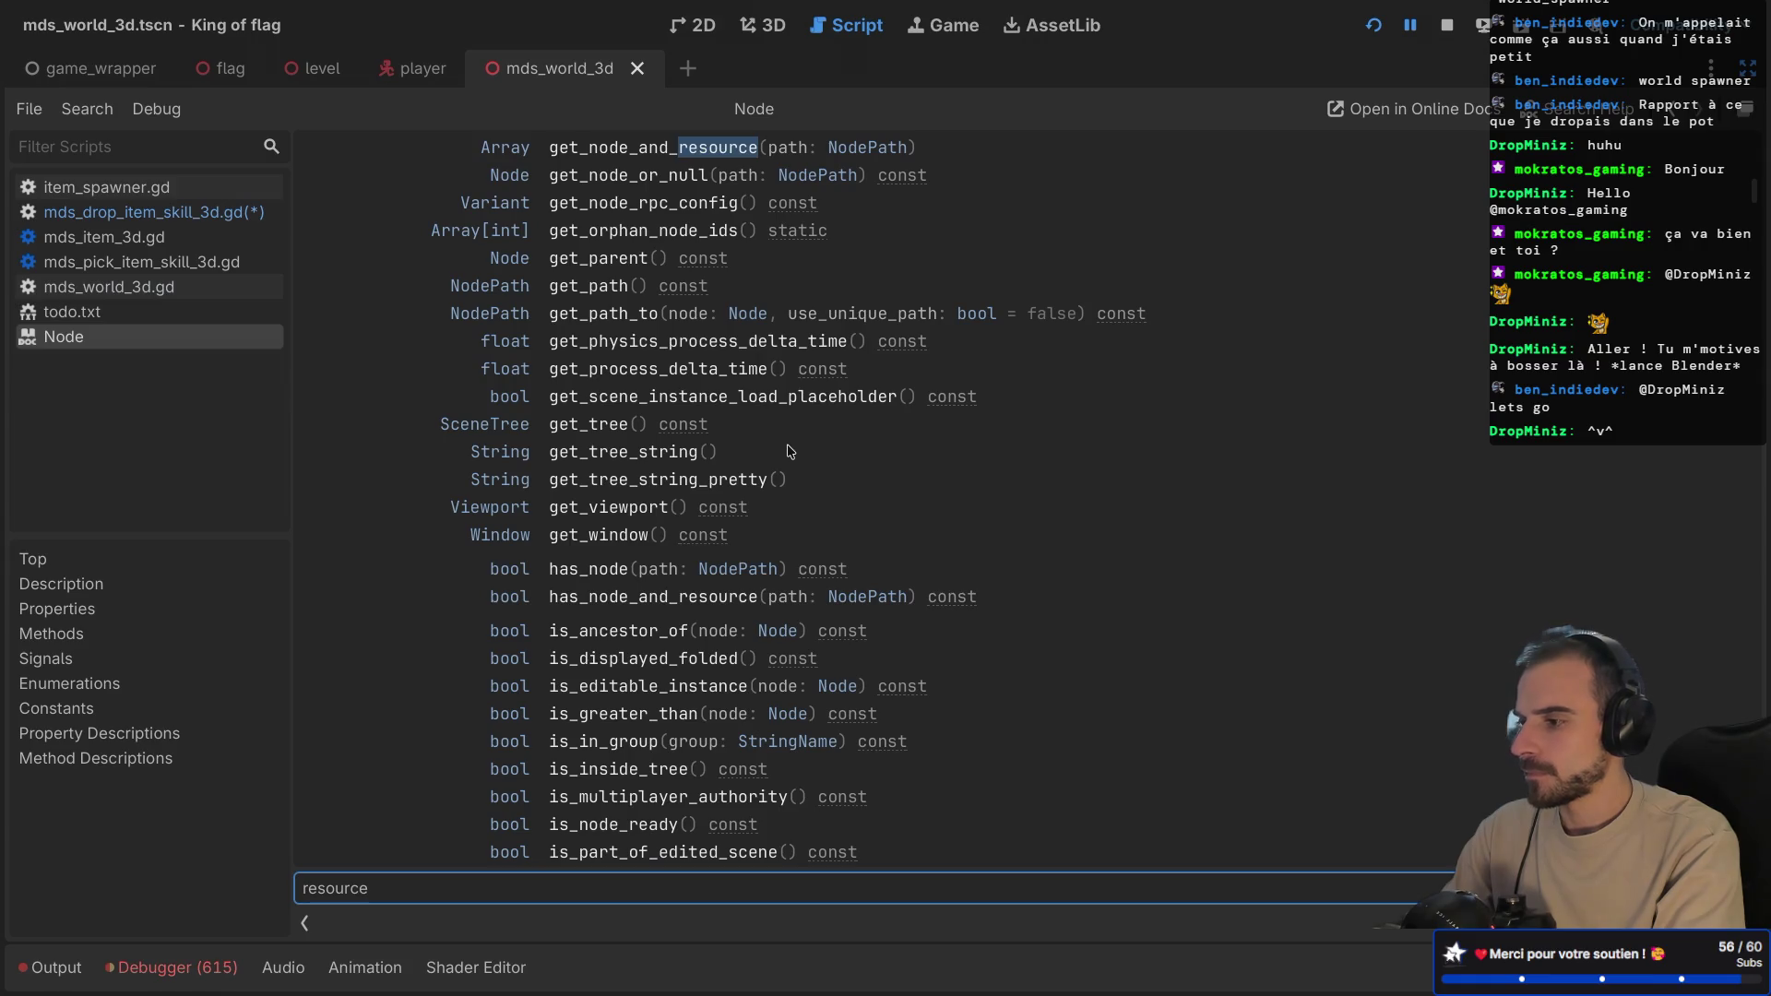
key(Return)
key(Return)
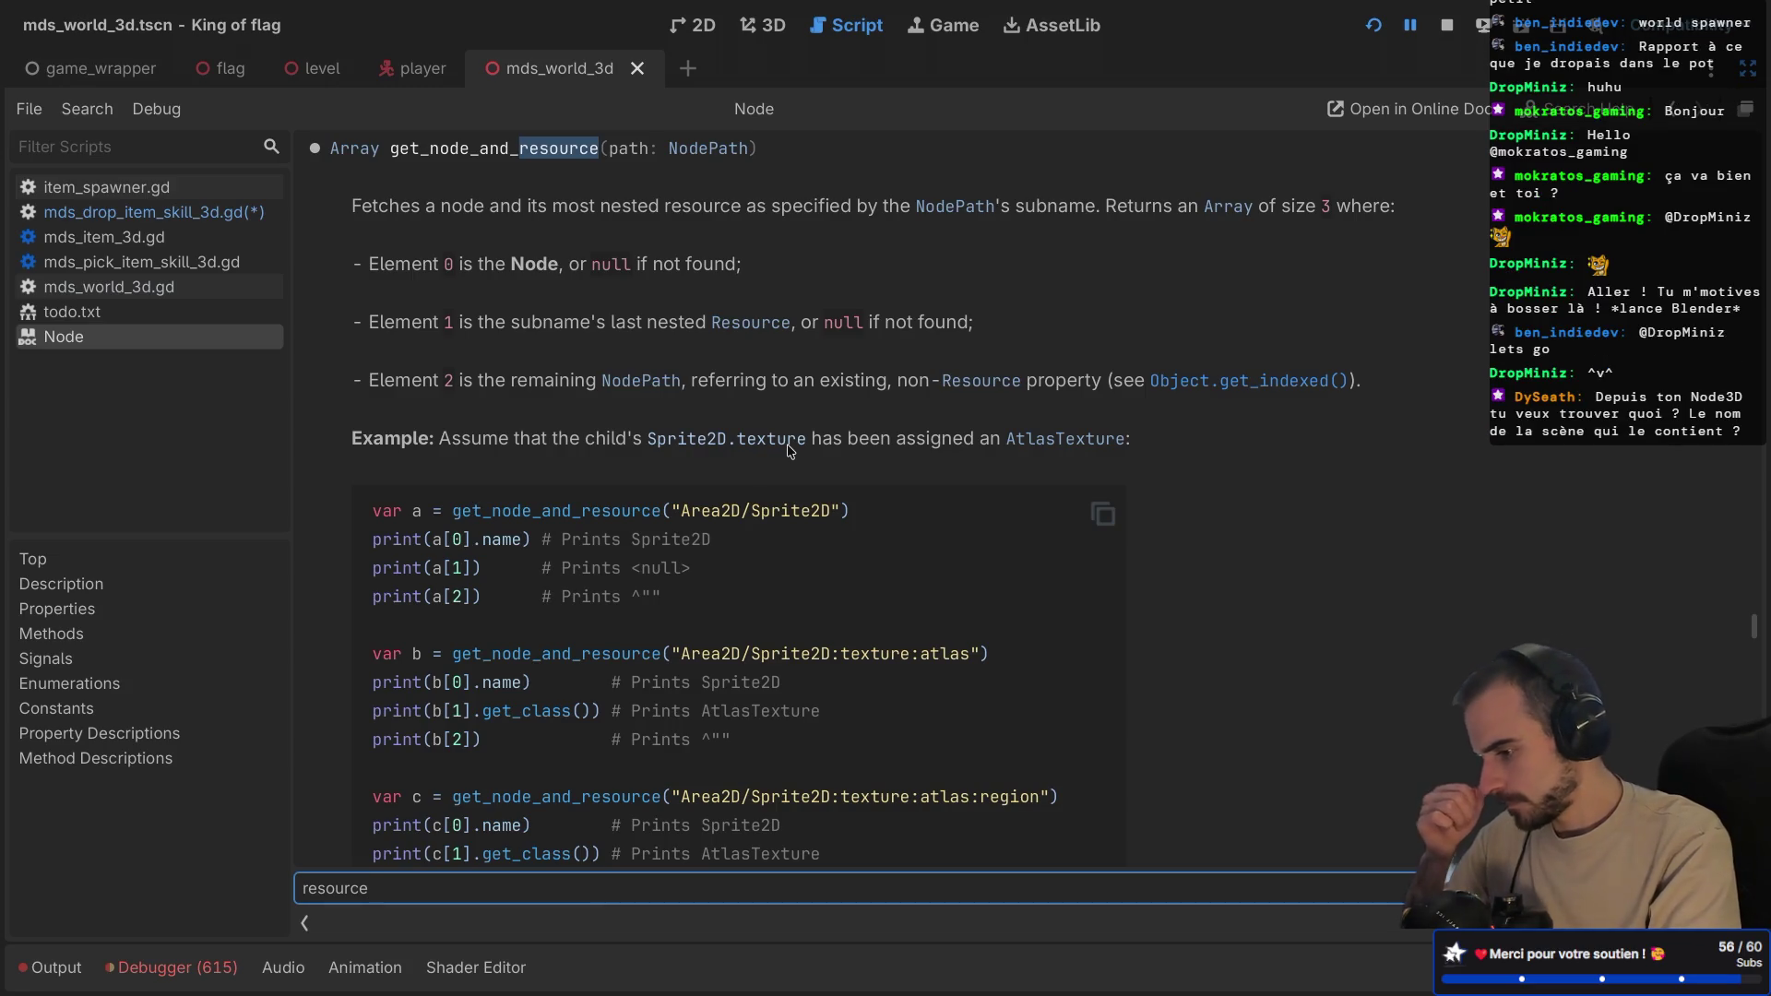
key(Return)
key(Return)
key(Return)
key(Return)
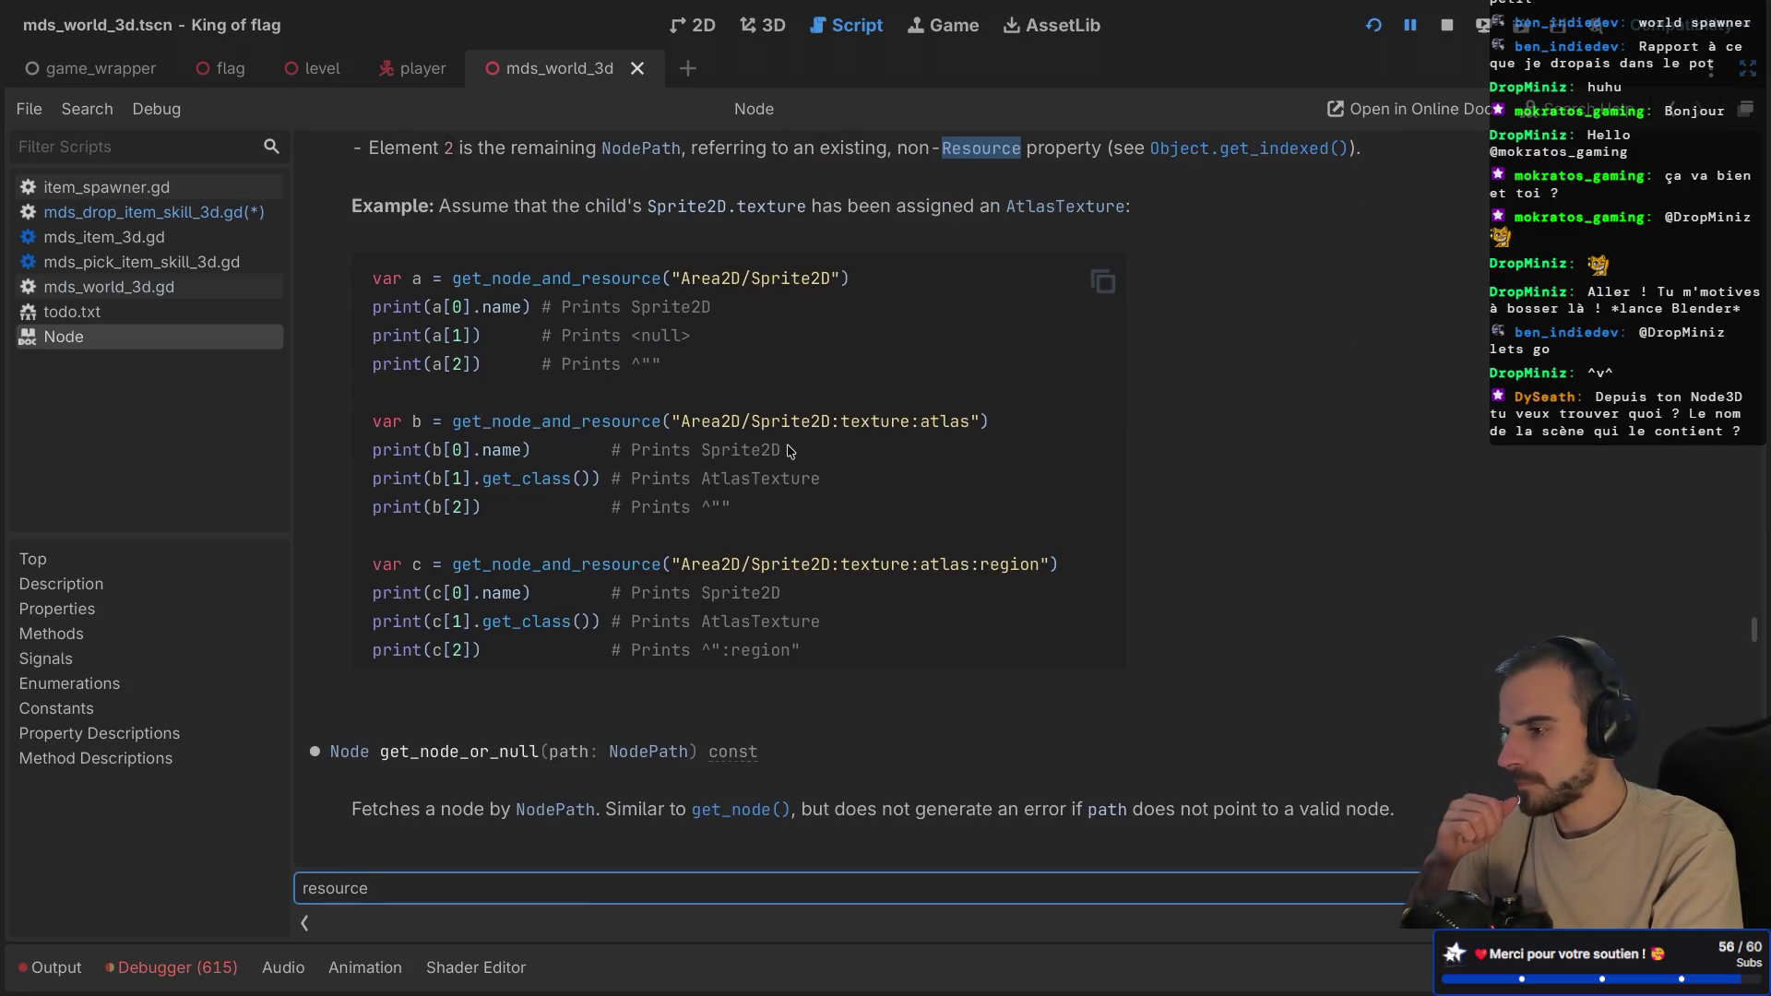
key(Return)
key(Return)
key(Return)
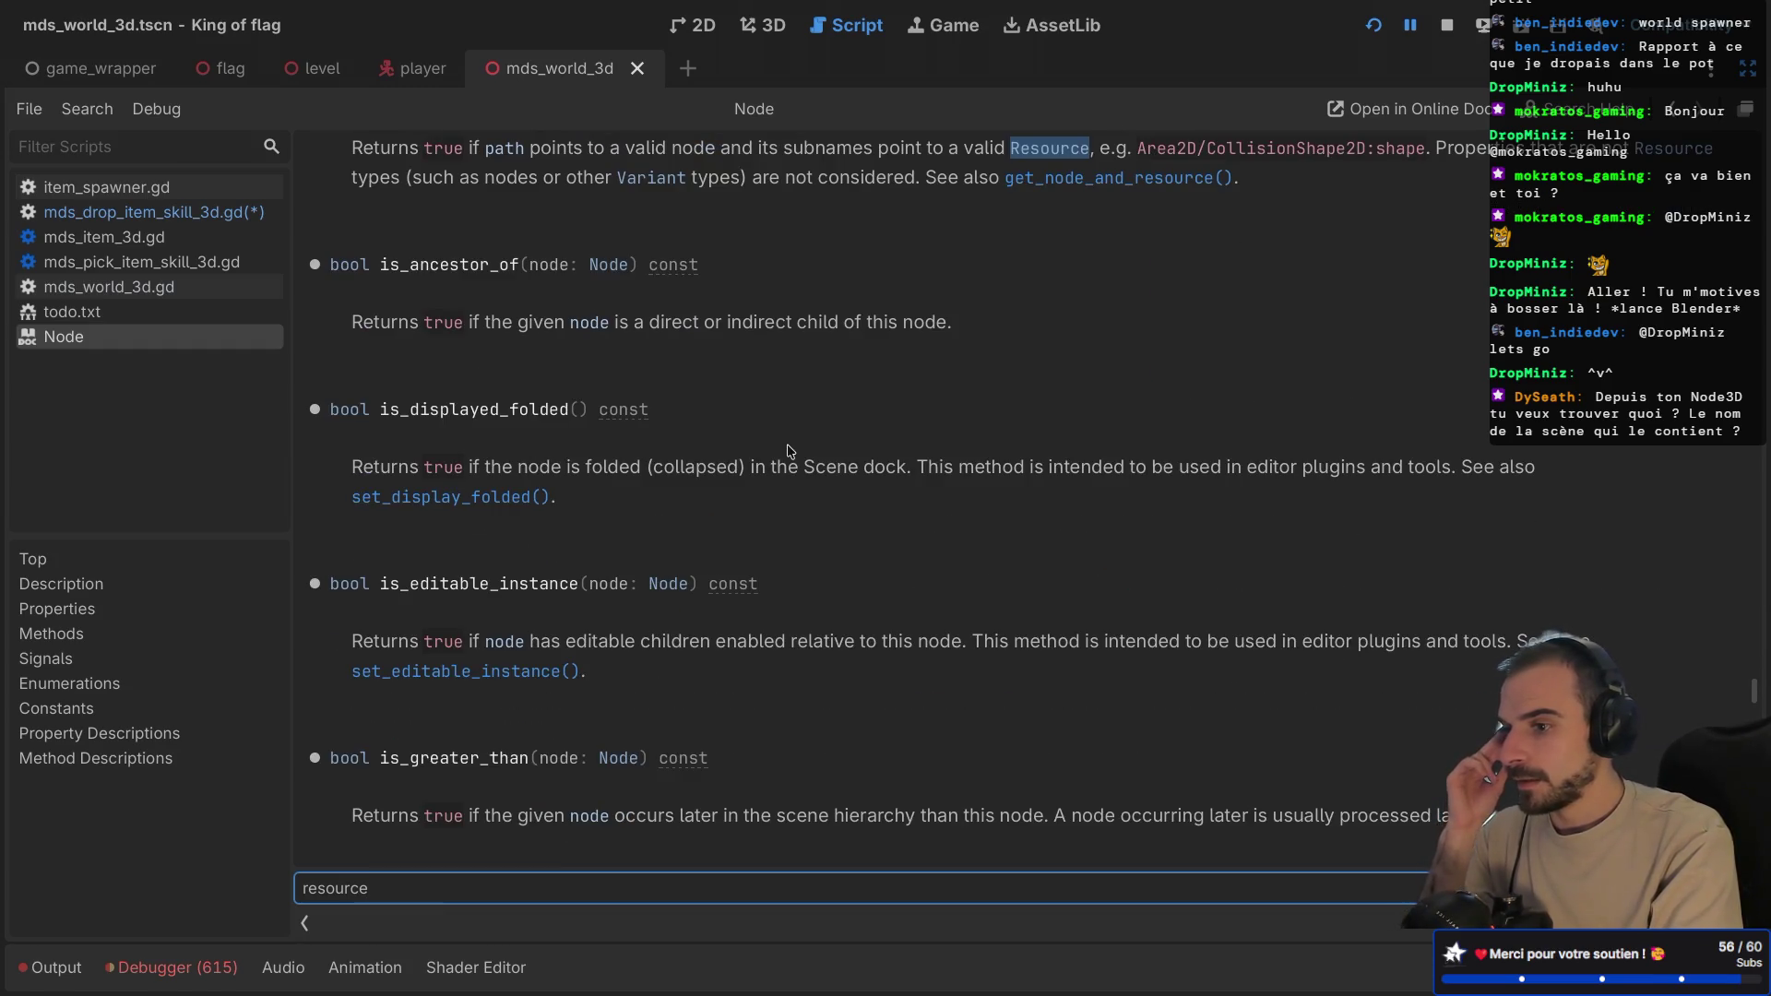
scroll(790, 451, up, 4)
scroll(790, 451, down, 4)
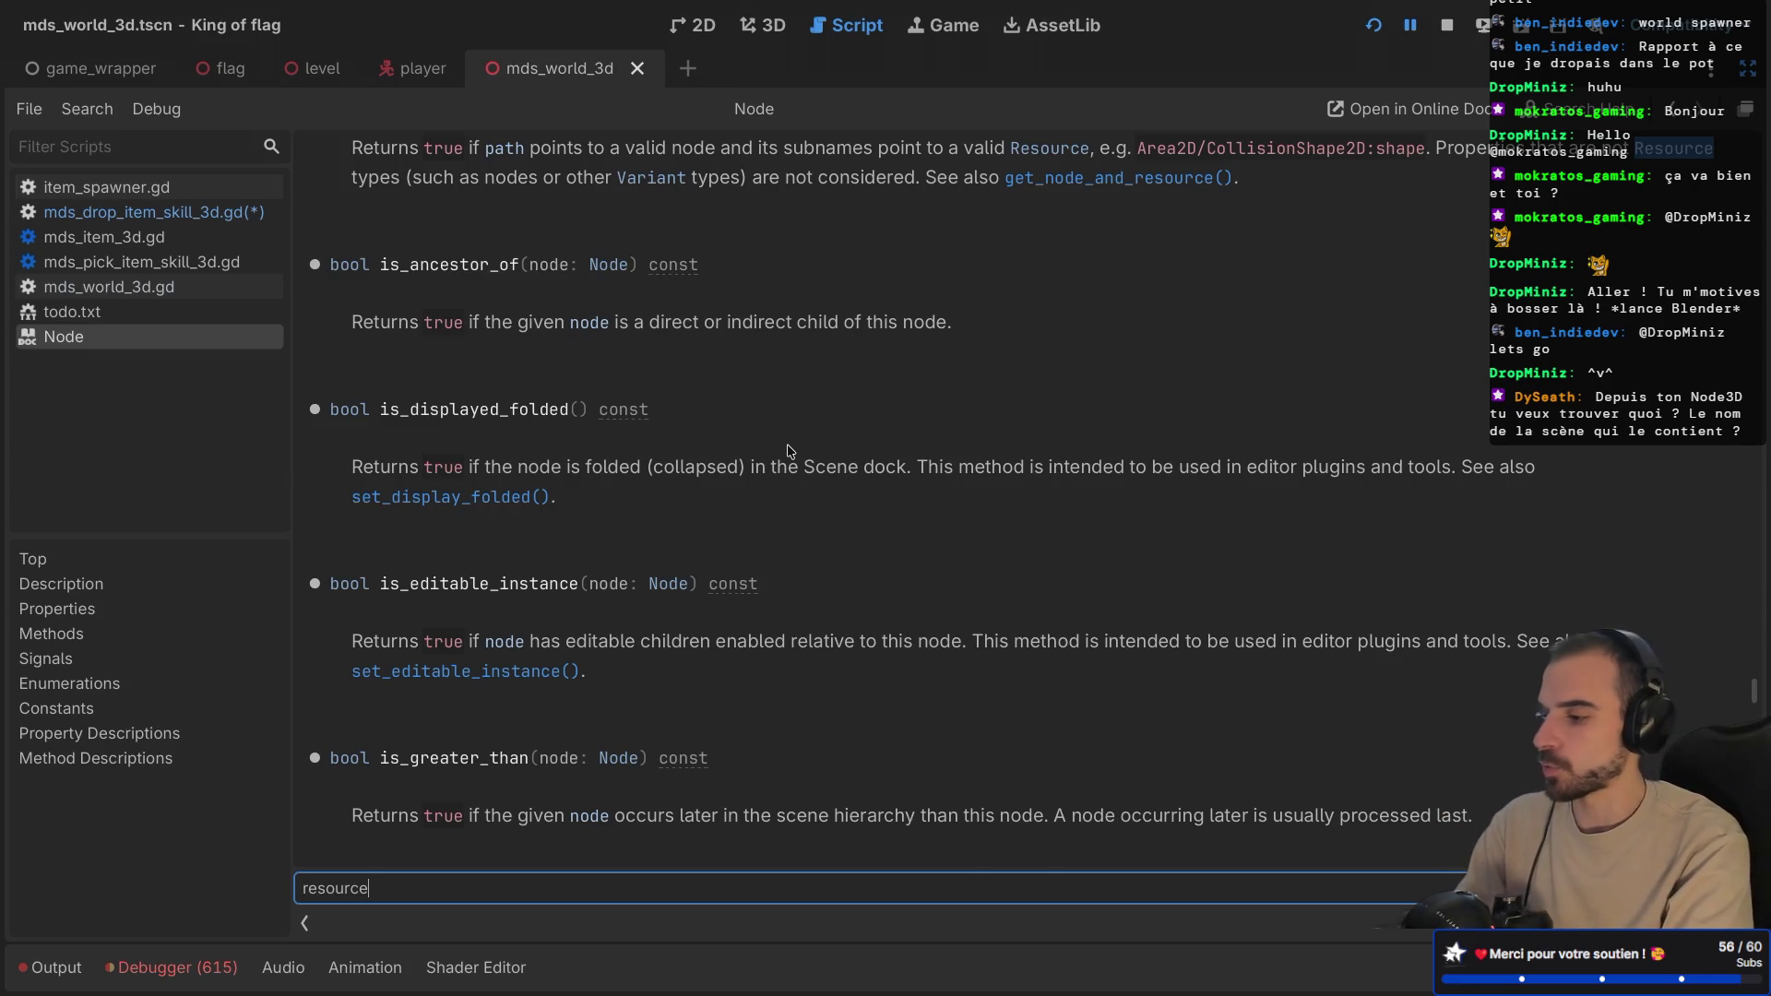
Toggle distraction-free mode, scroll the Node reference, then switch to the browser
key(ctrl+shift+F11)
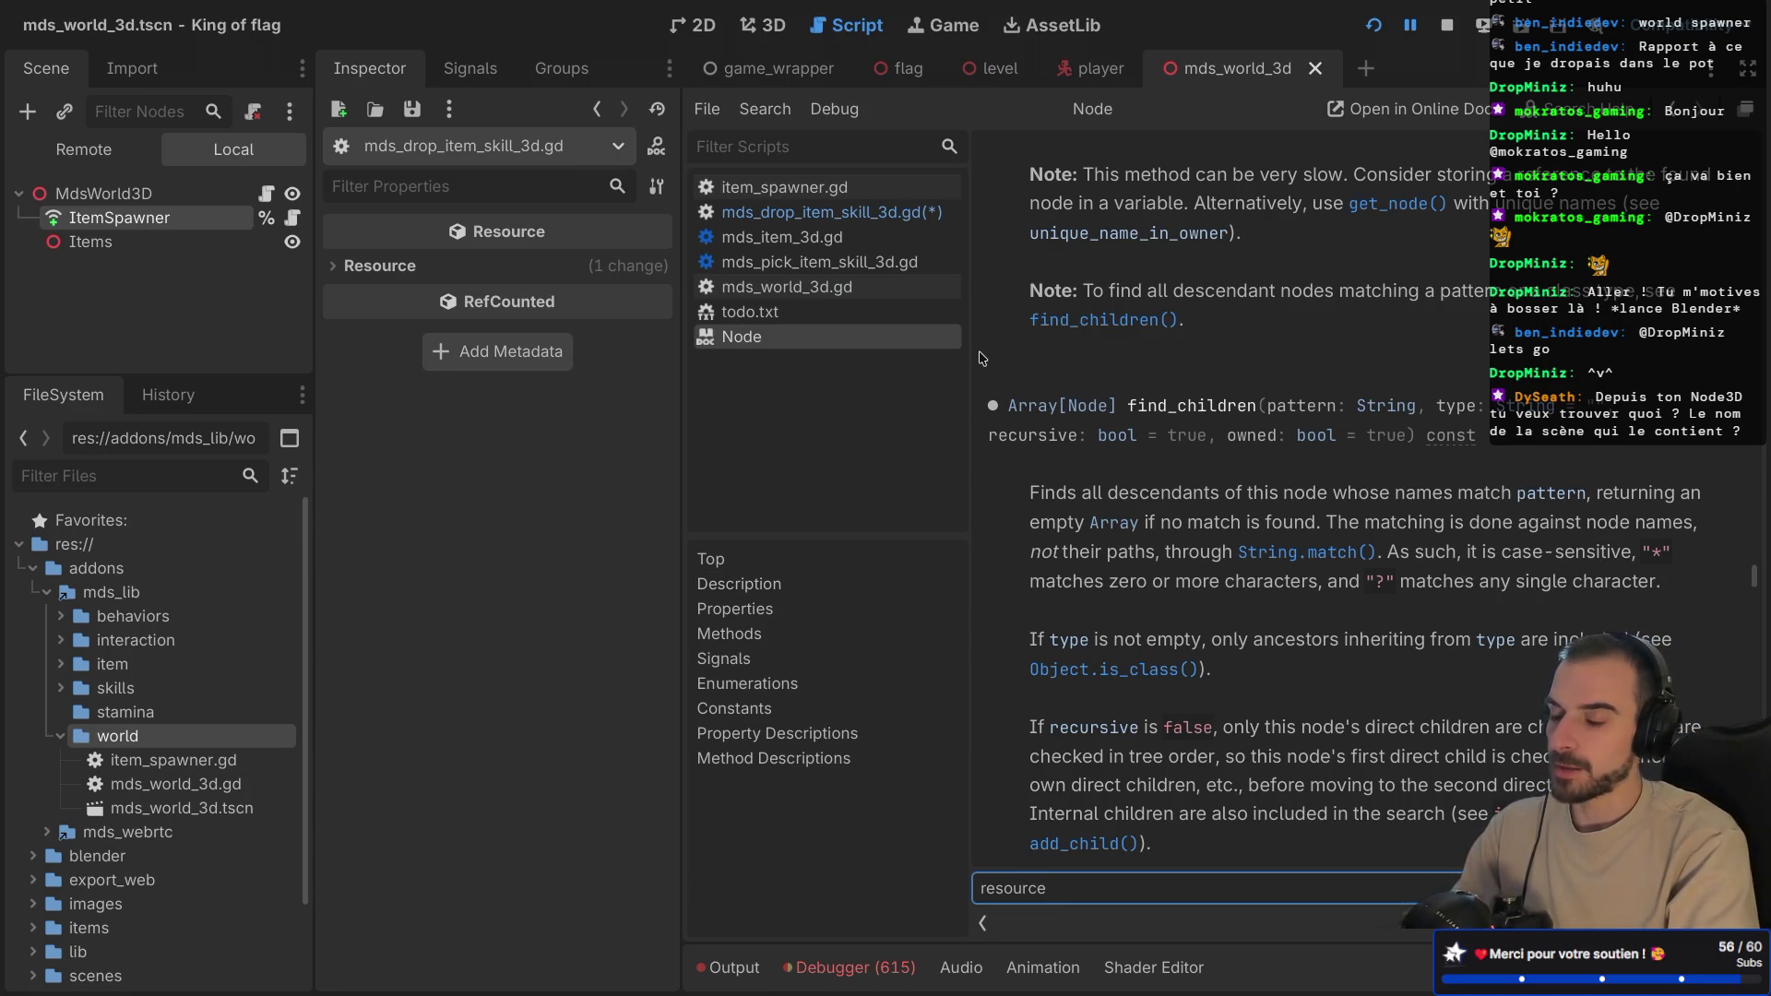
key(ctrl+shift+F11)
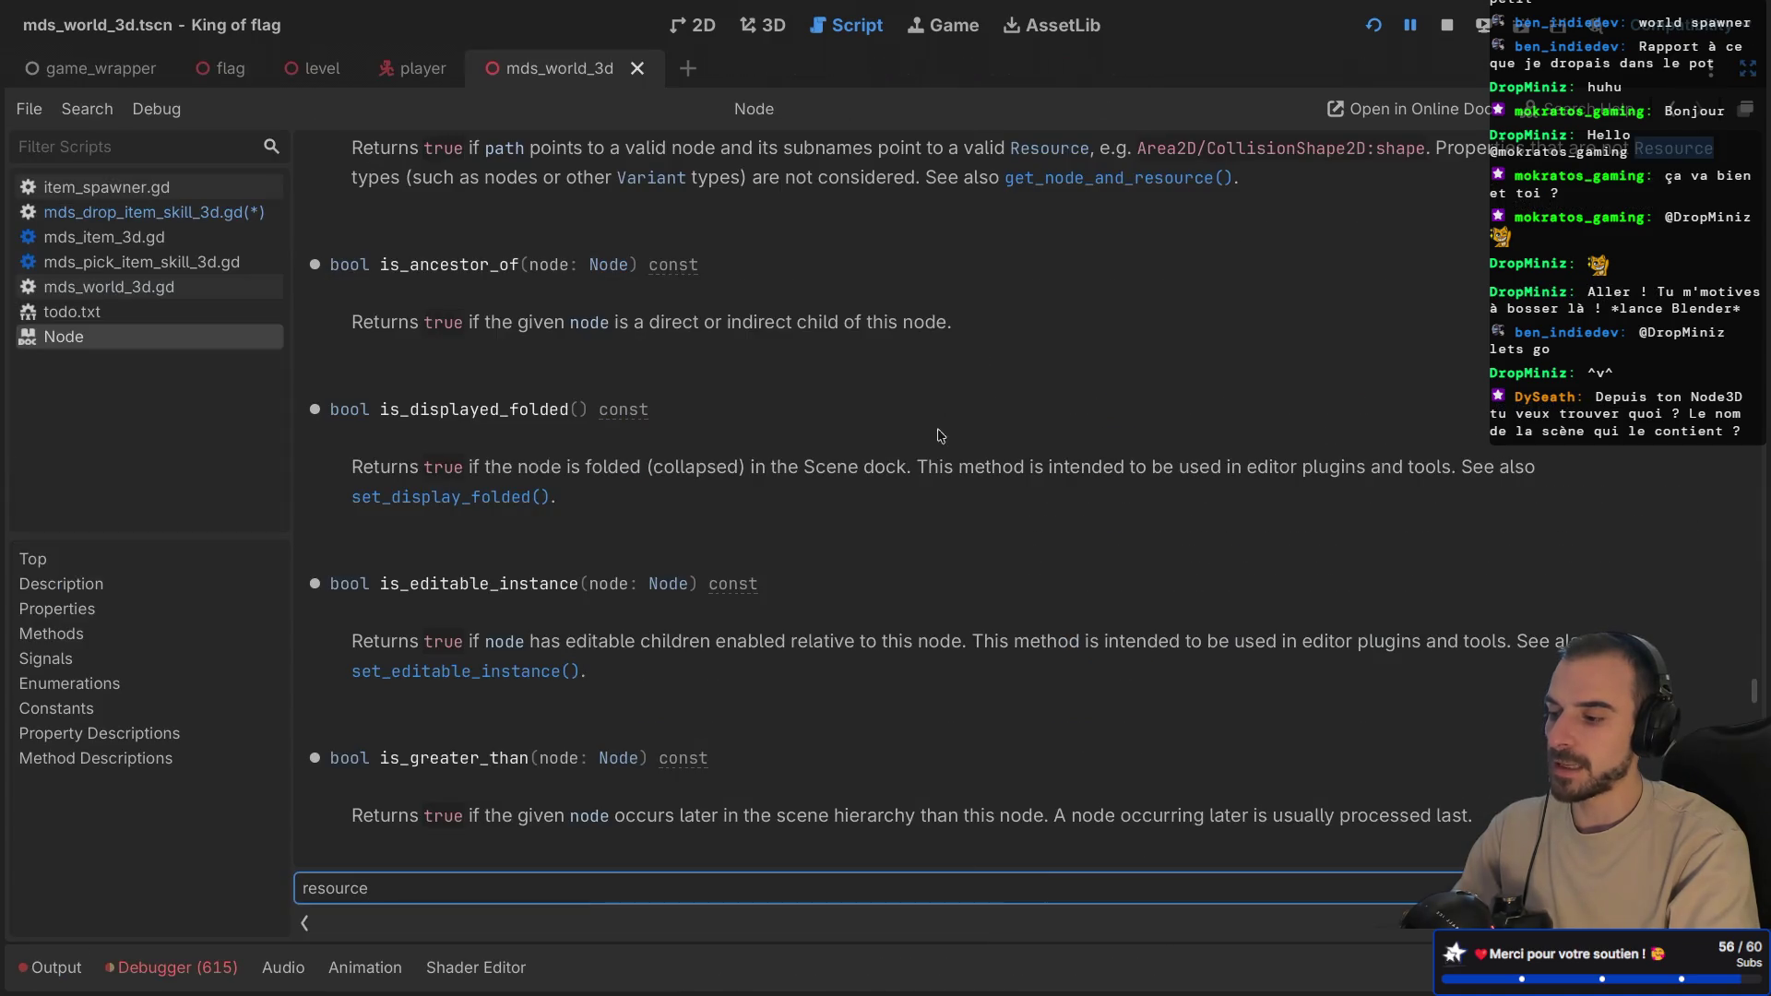
scroll(950, 415, down, 6)
scroll(923, 472, up, 3)
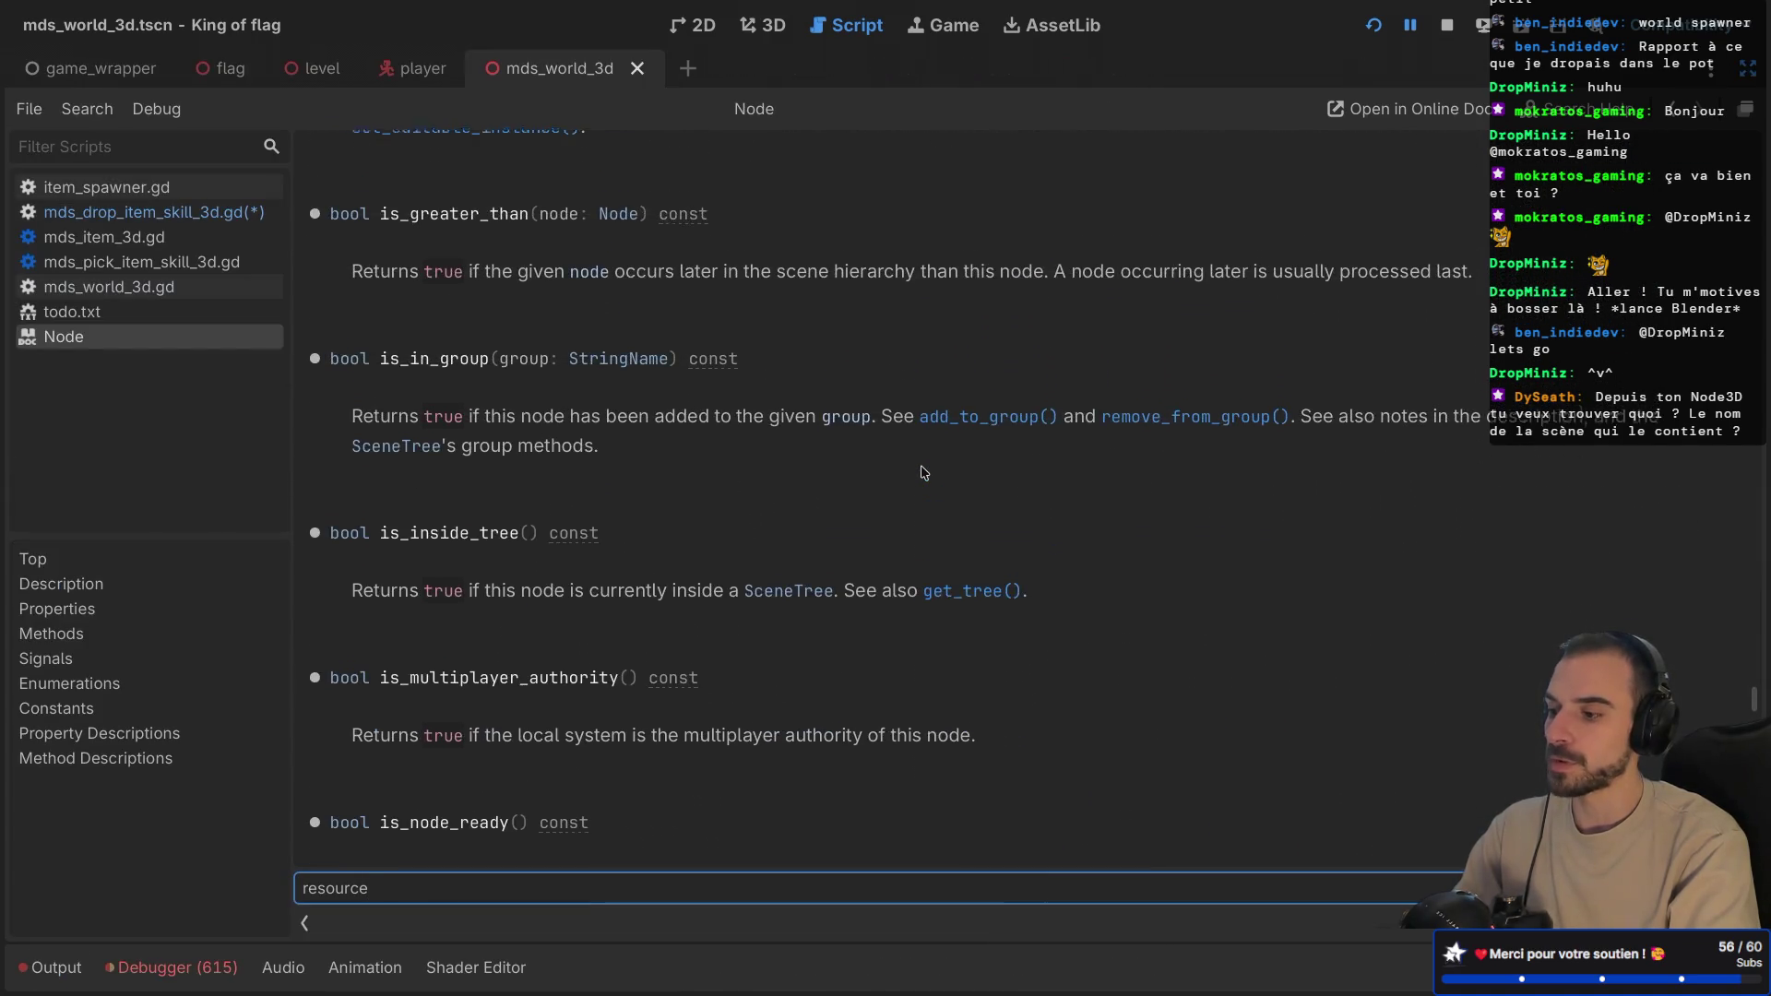
scroll(924, 472, down, 3)
scroll(923, 472, down, 10)
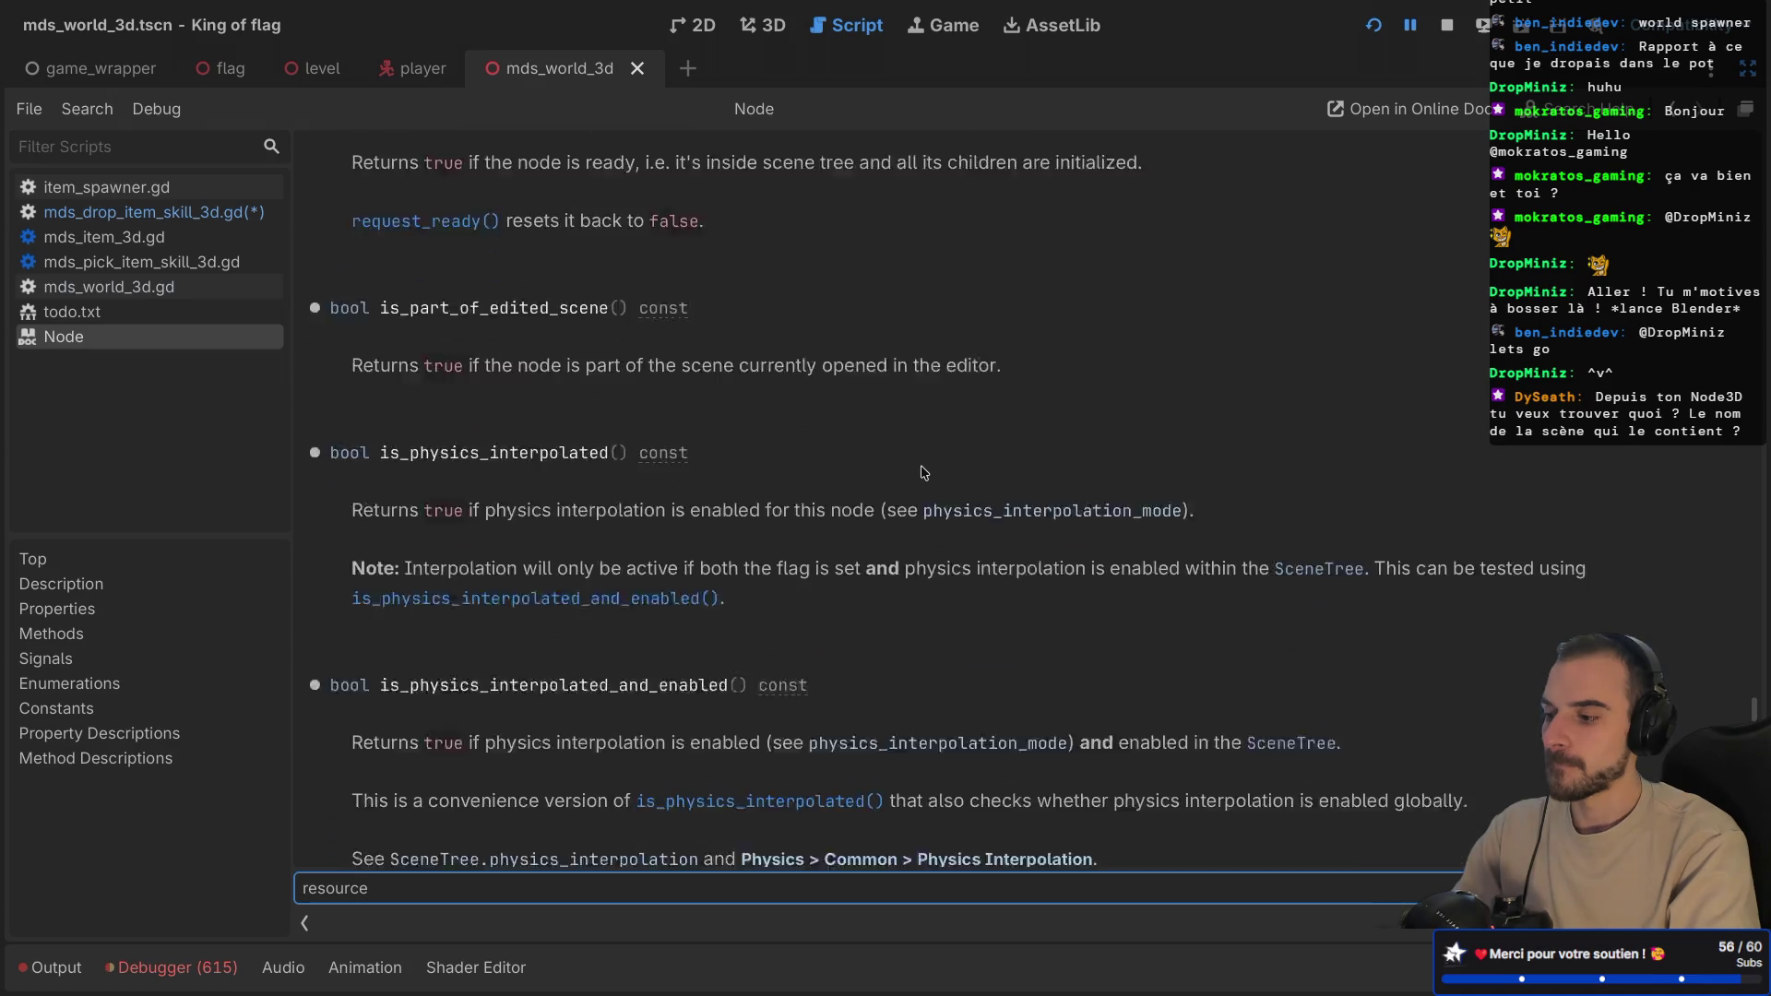
scroll(923, 472, down, 10)
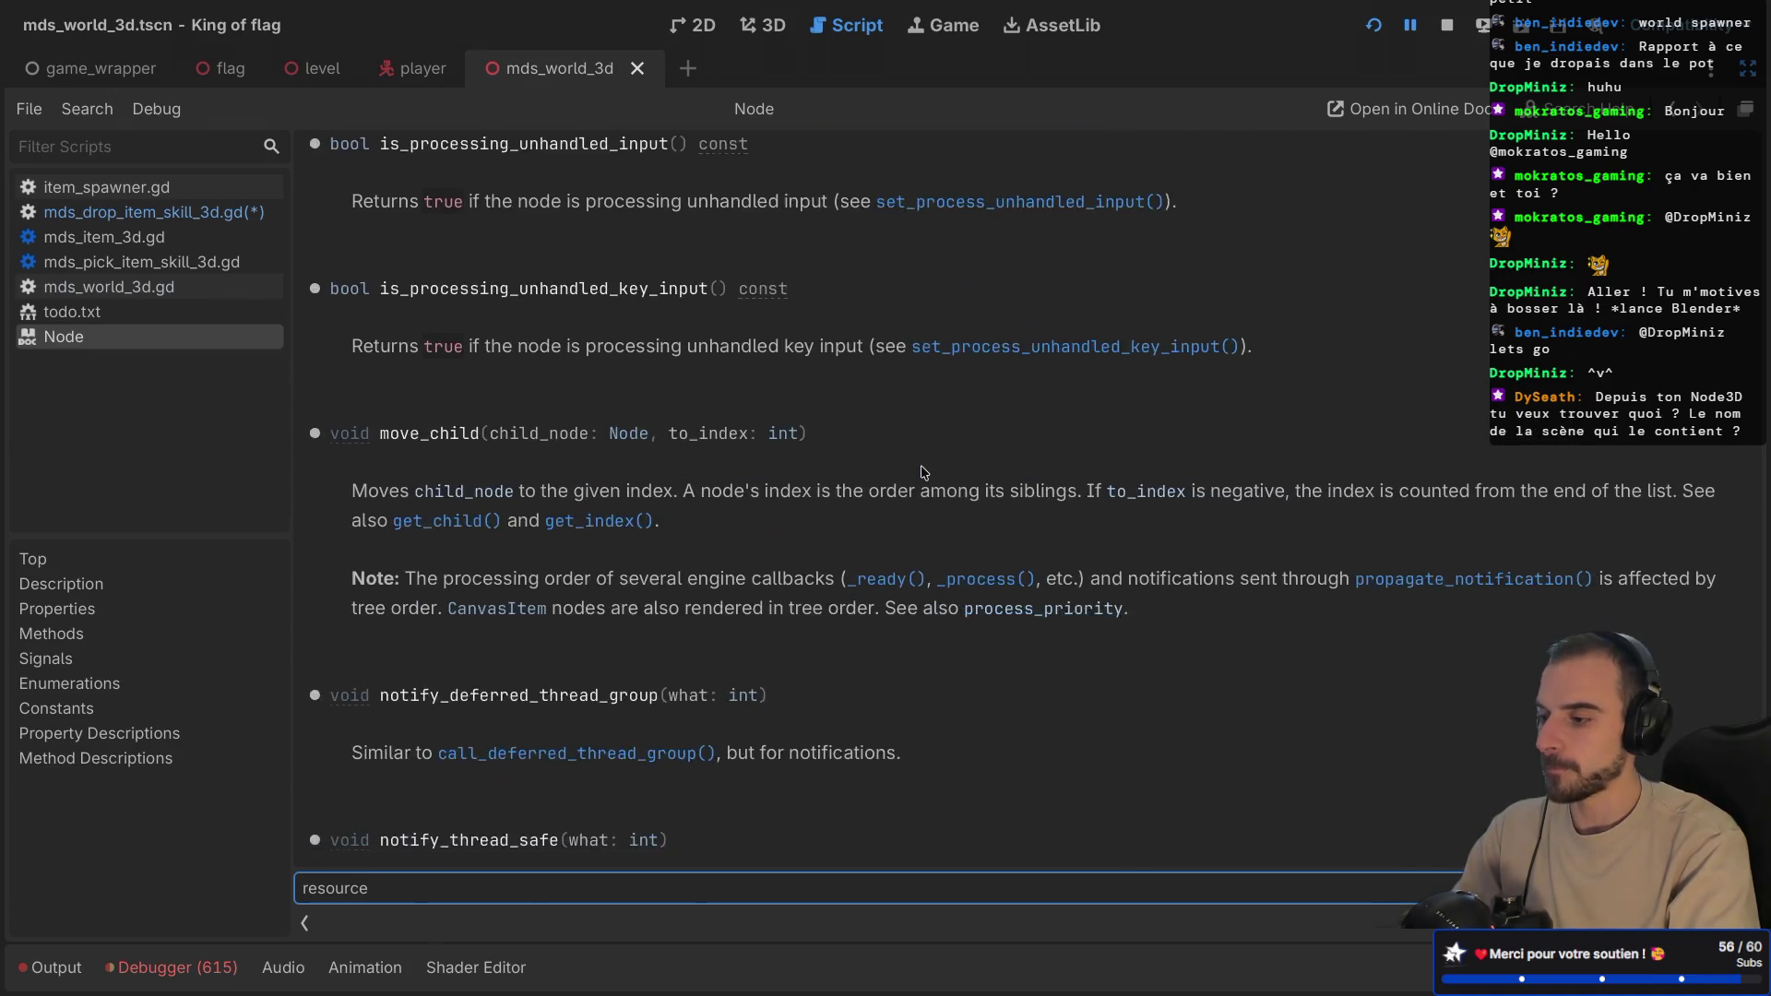
key(ctrl+Right)
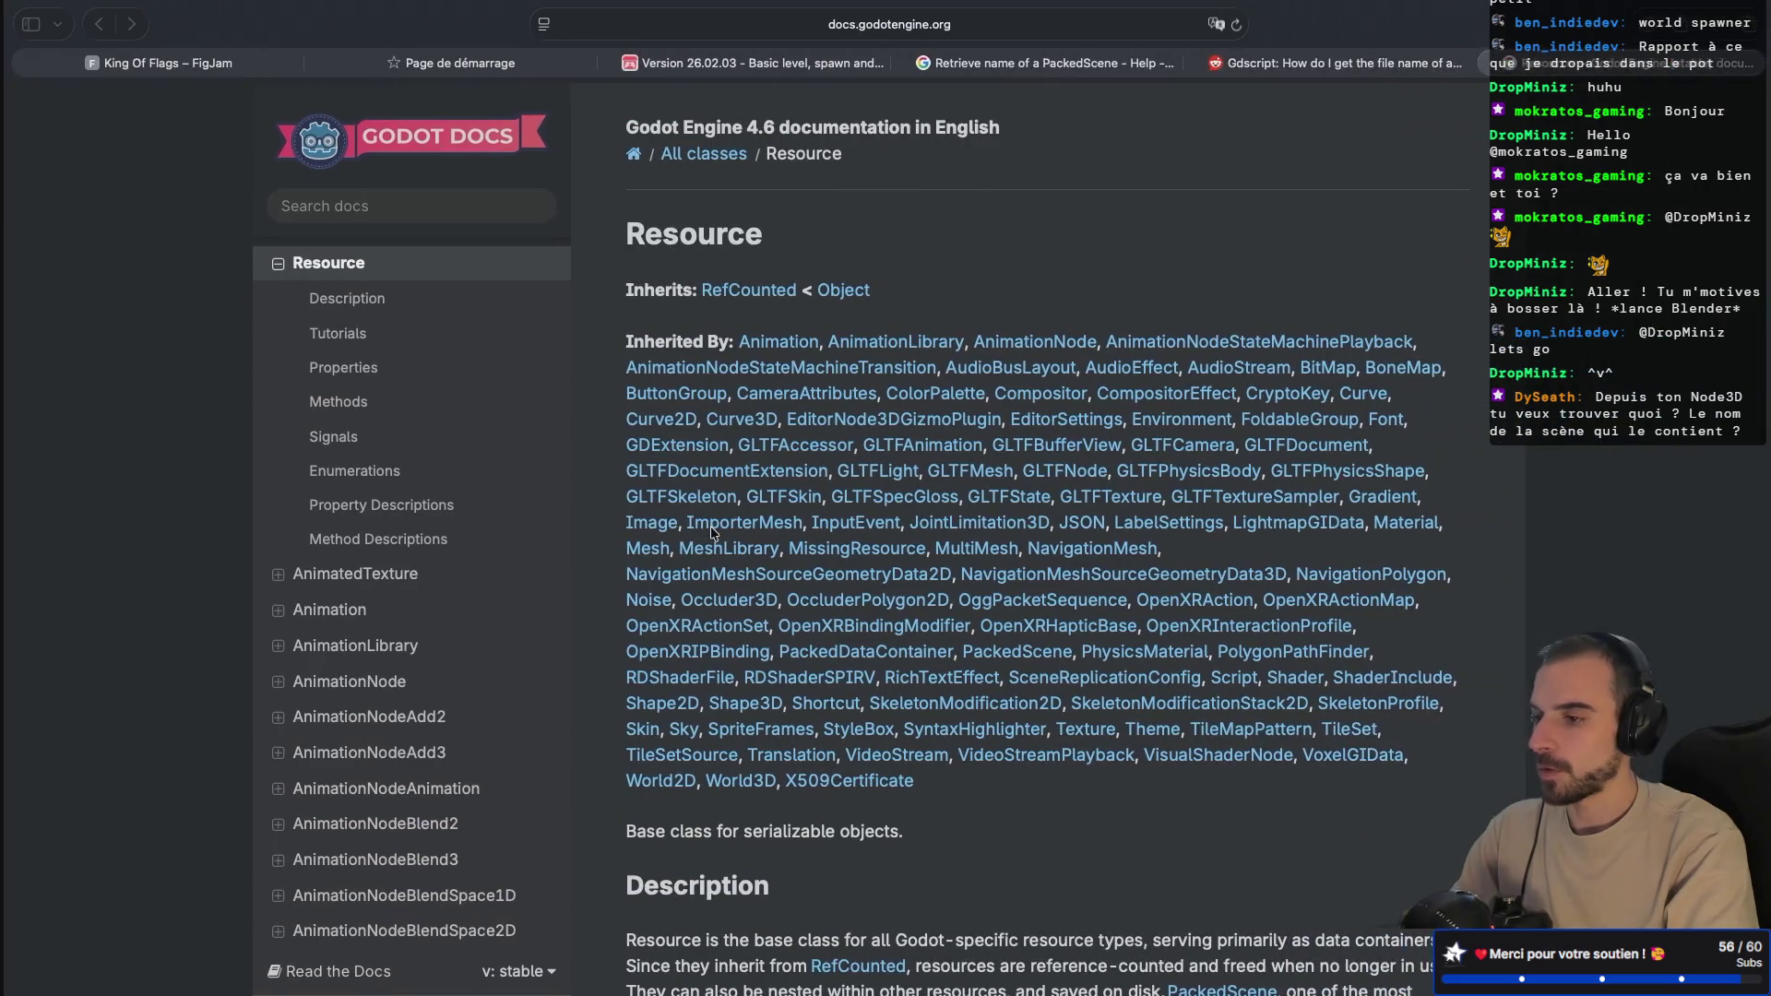
Review the Google results for 'godot get path of resource name', then return to Godot
click(1316, 54)
scroll(906, 479, left, 5)
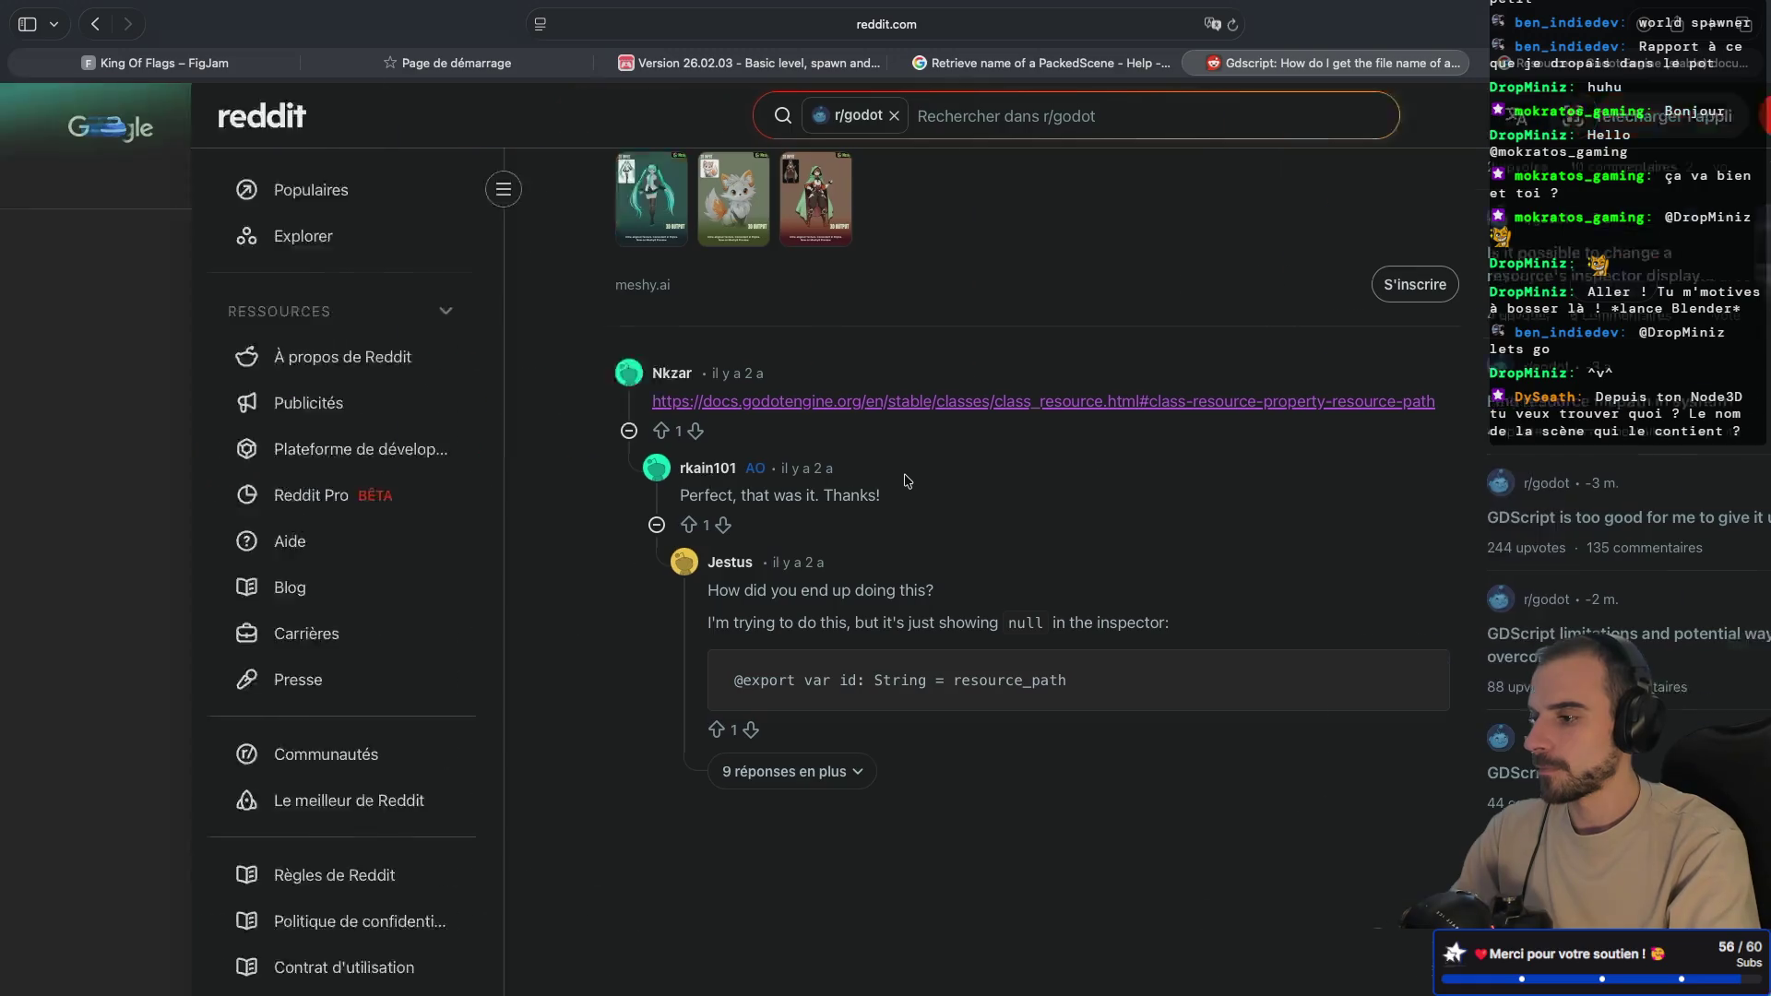
scroll(740, 633, down, 3)
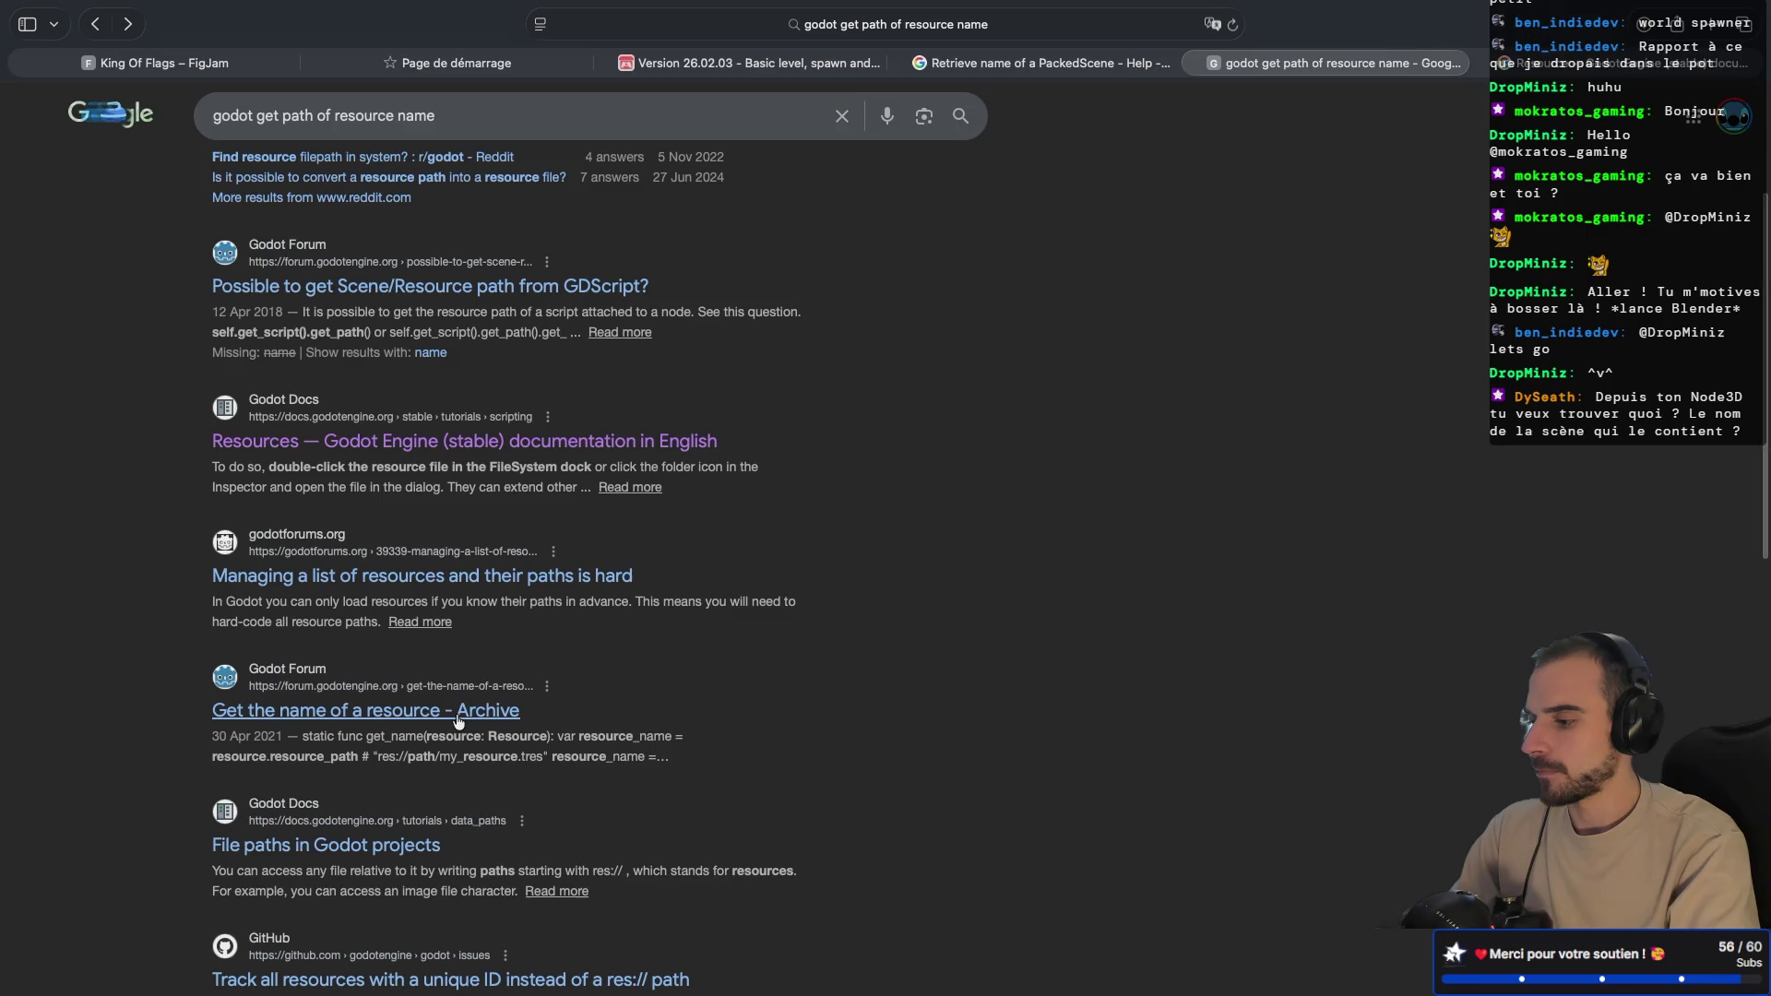
scroll(459, 718, down, 3)
scroll(460, 712, down, 2)
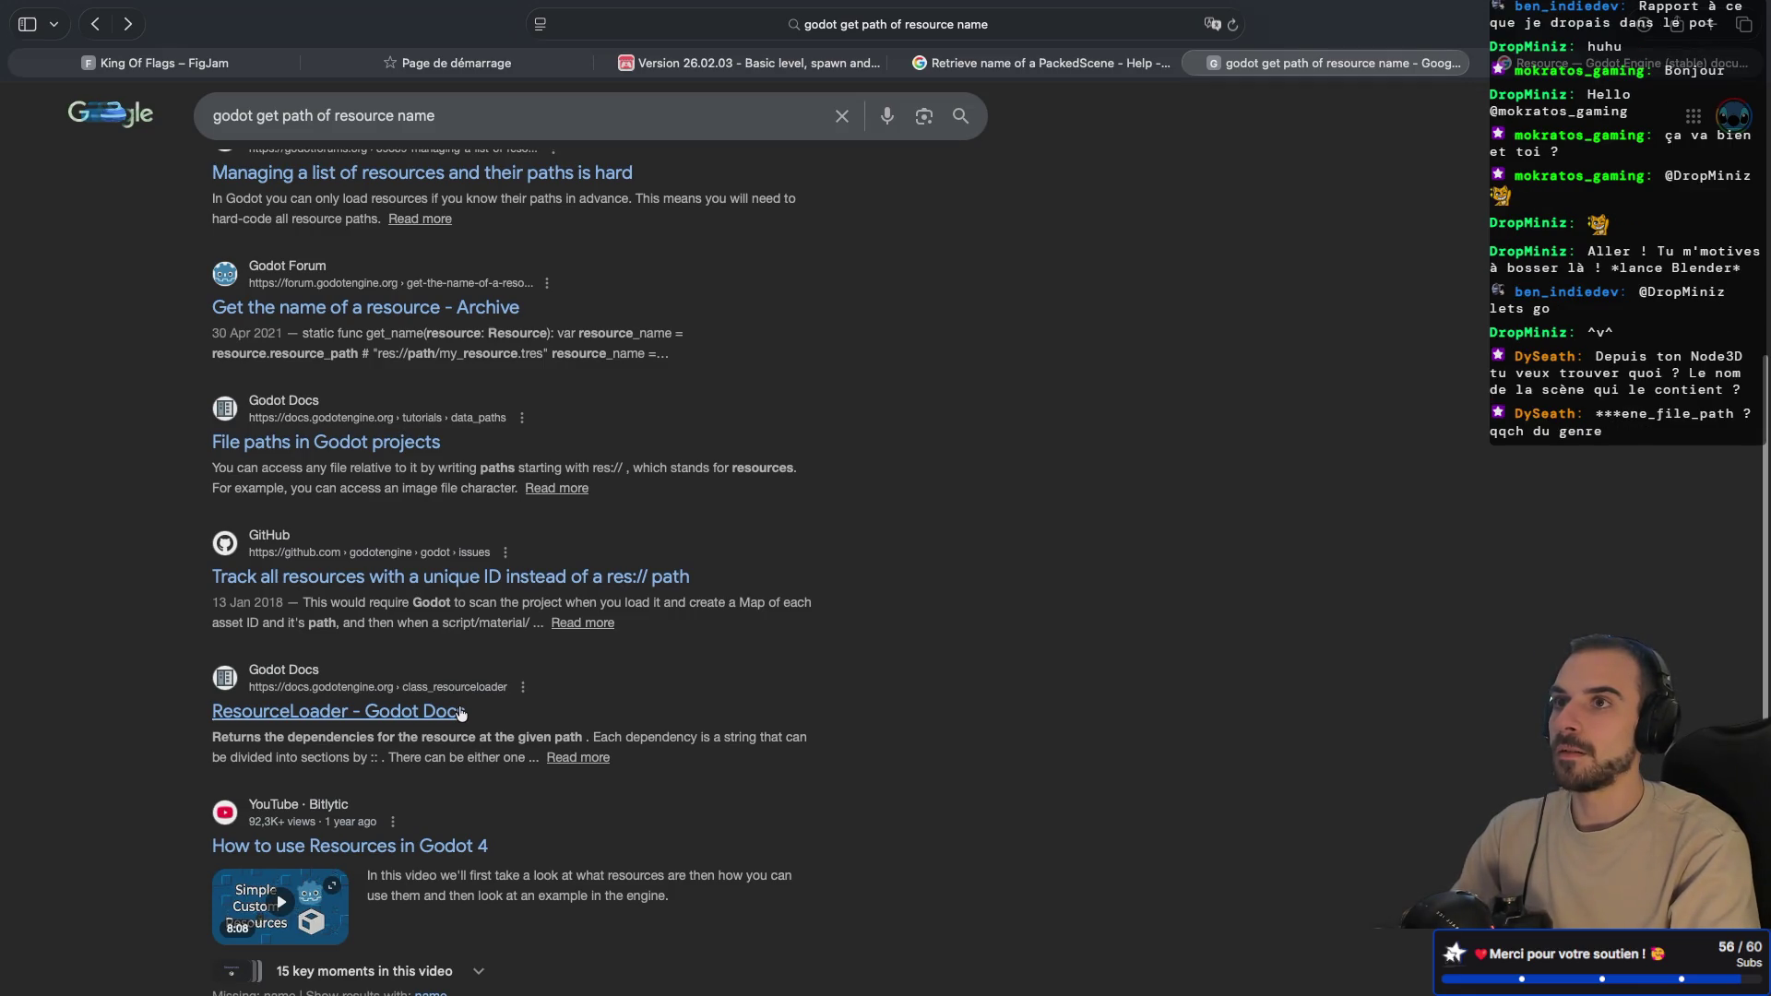
key(super+Tab)
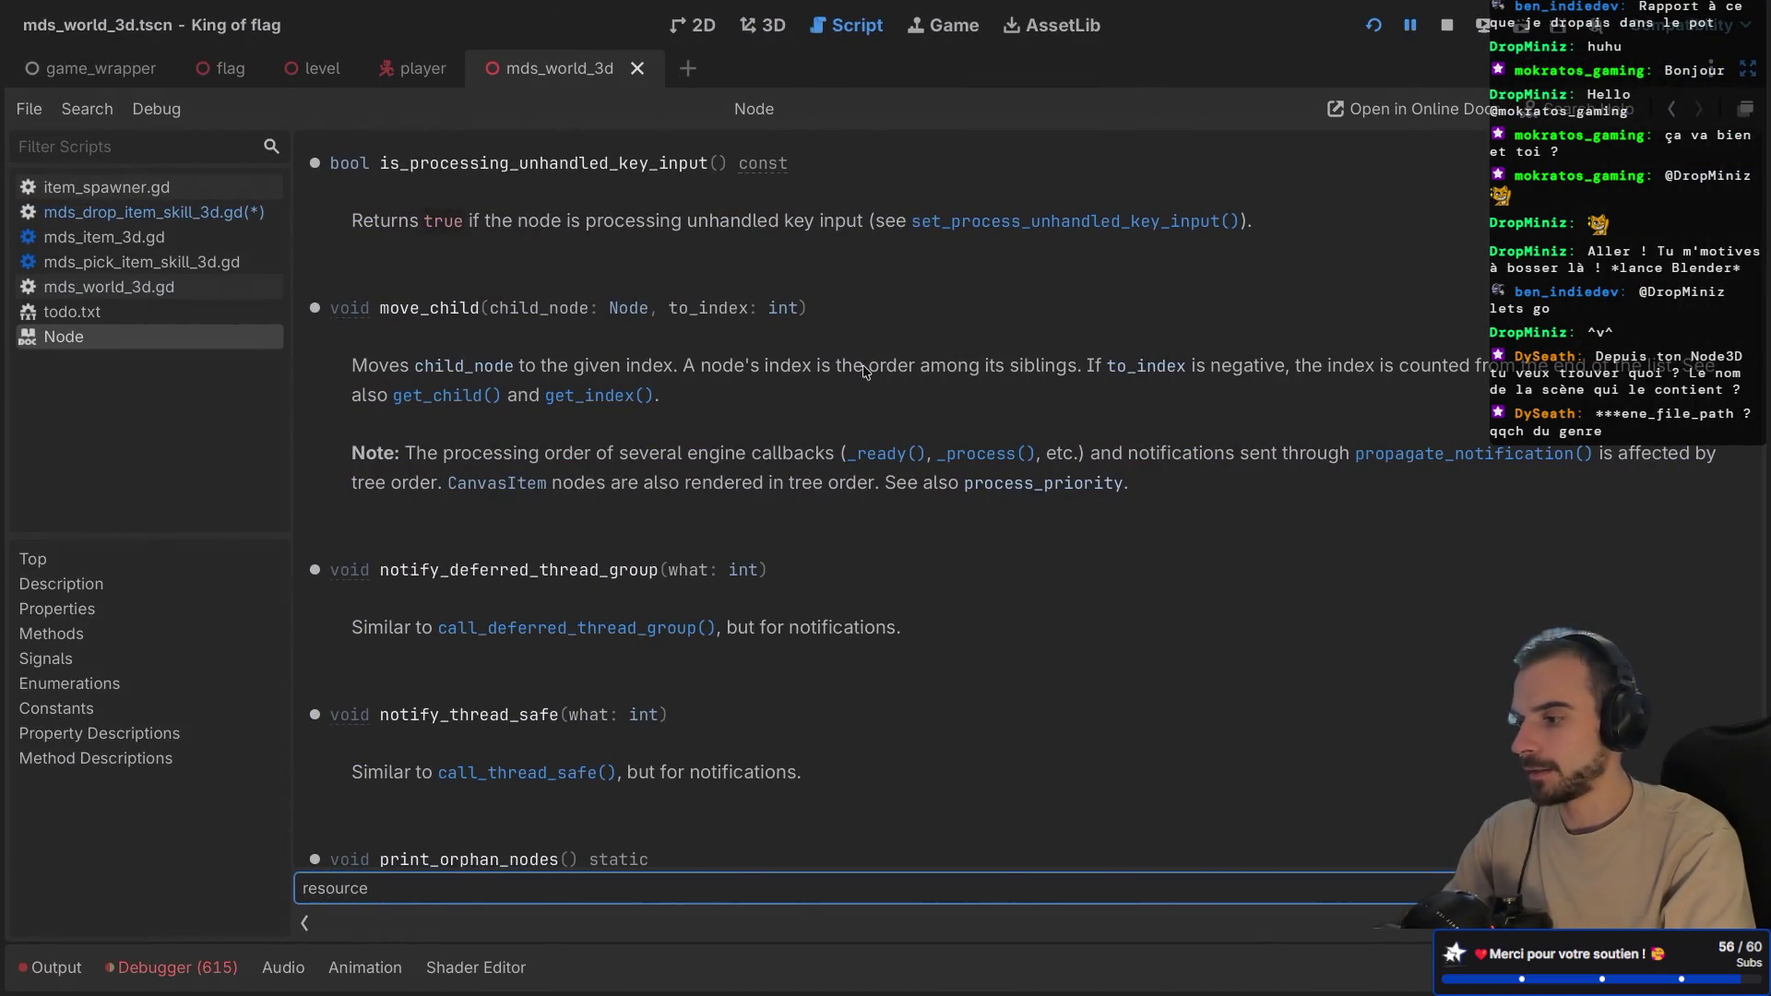
On line 22, replace get_node_and_resource() with scene_file_path as the spawn_item rpc's first argument
key(ctrl+w)
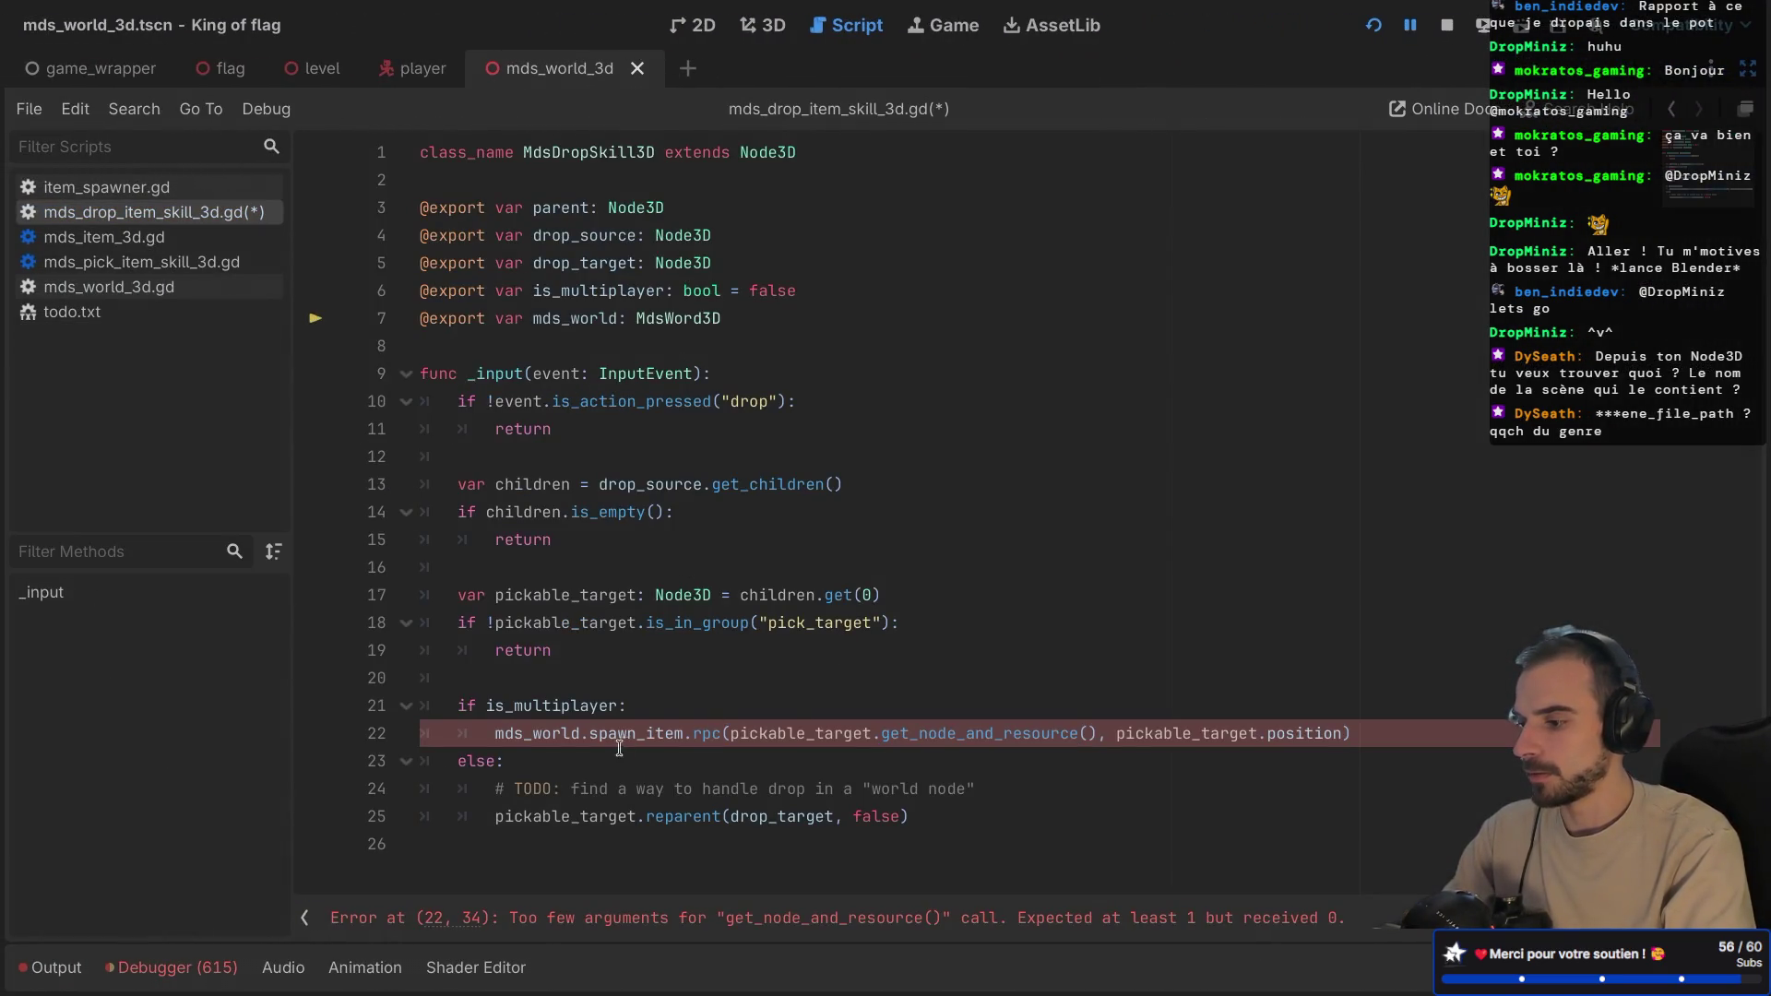
key(Down)
click(1092, 728)
key(BackSpace)
key(BackSpace)
key(BackSpace)
key(BackSpace)
key(BackSpace)
key(BackSpace)
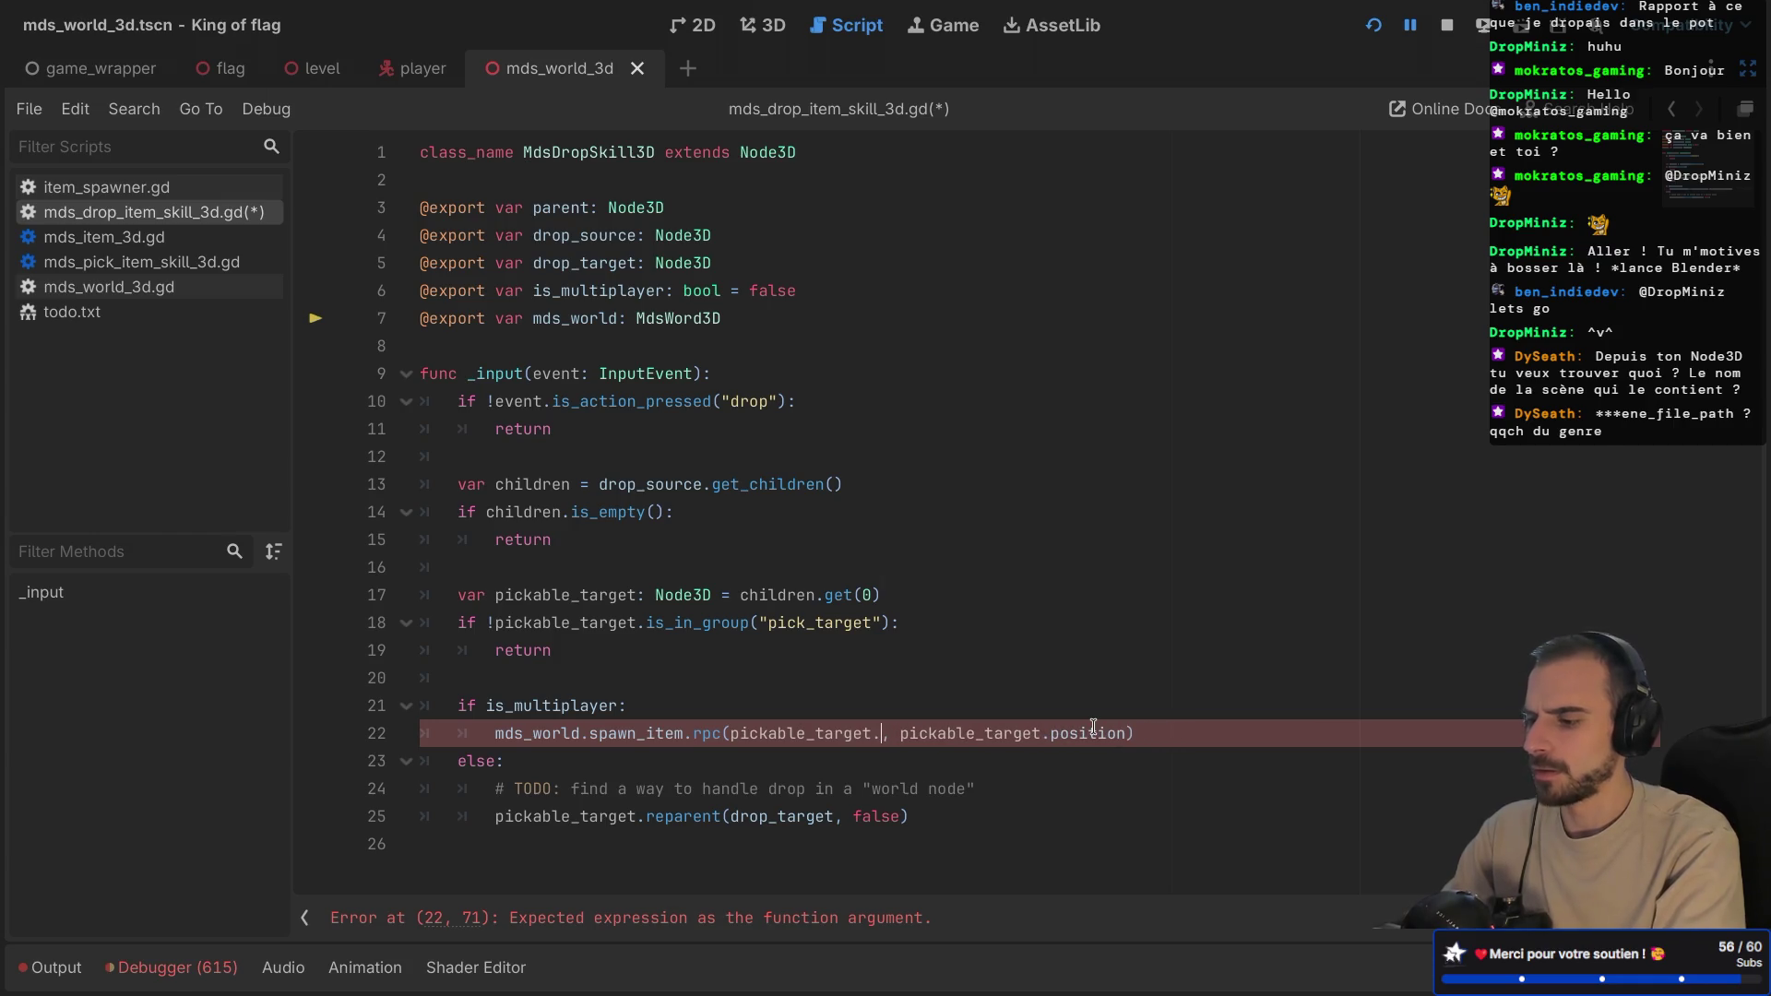
text(file)
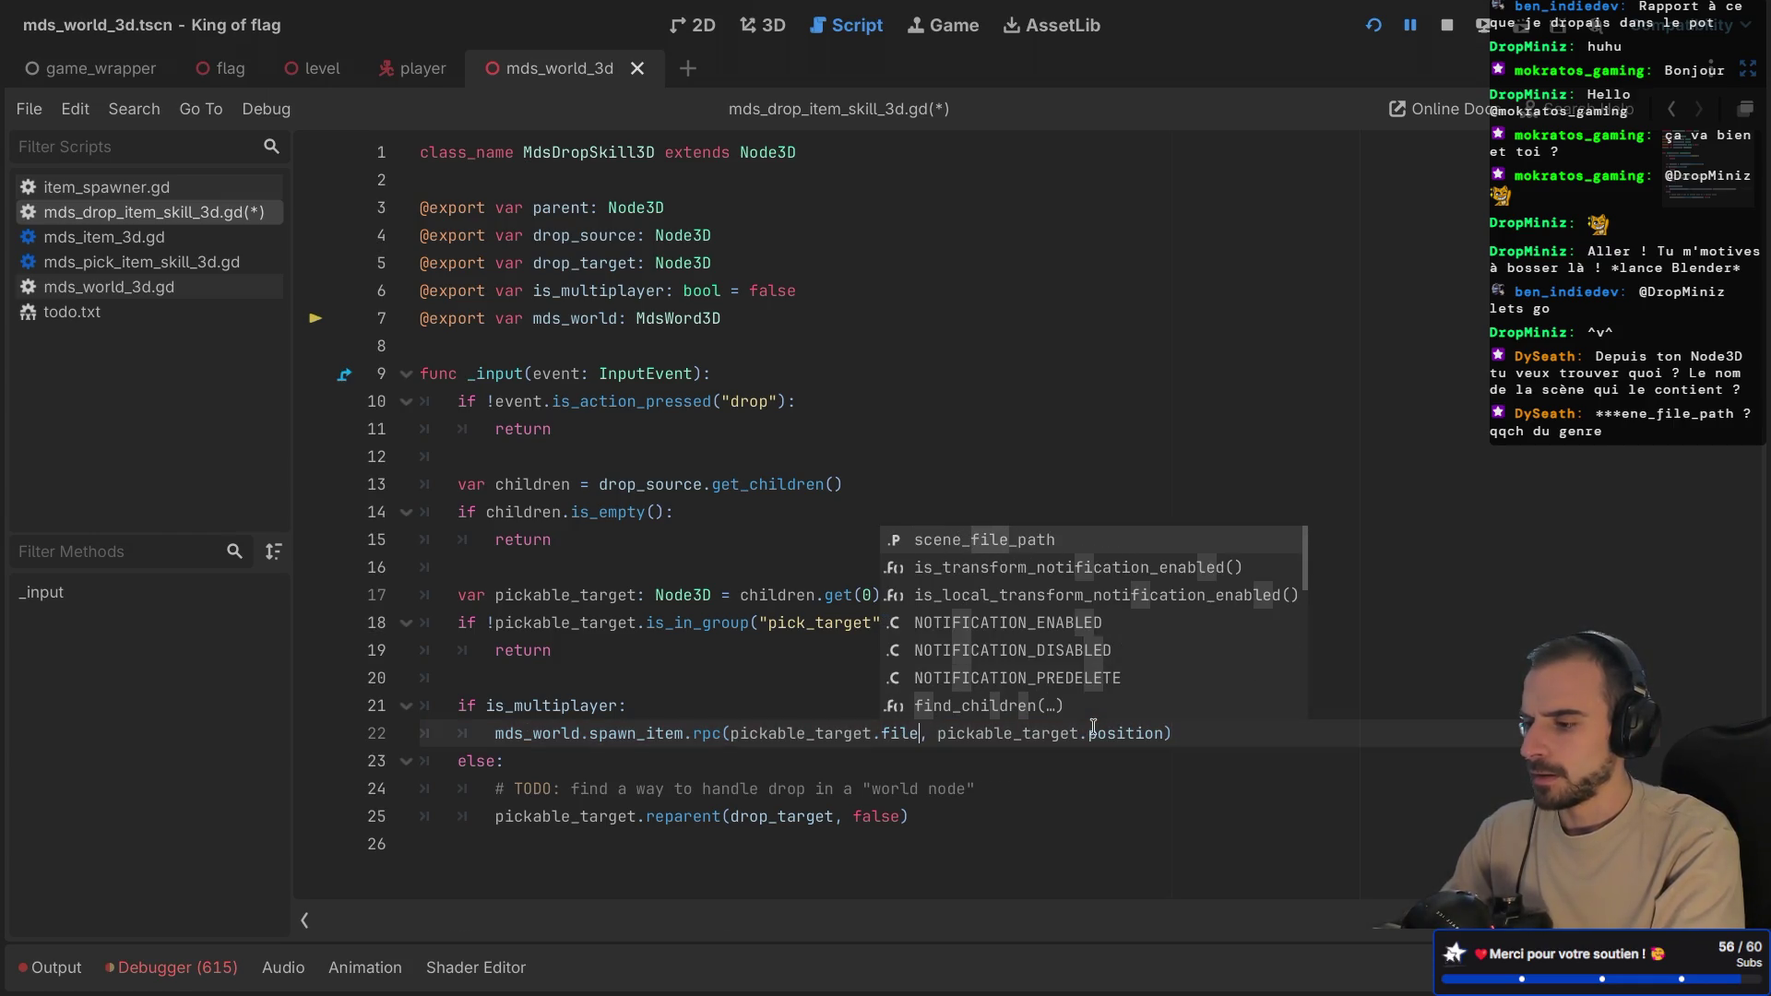
key(Return)
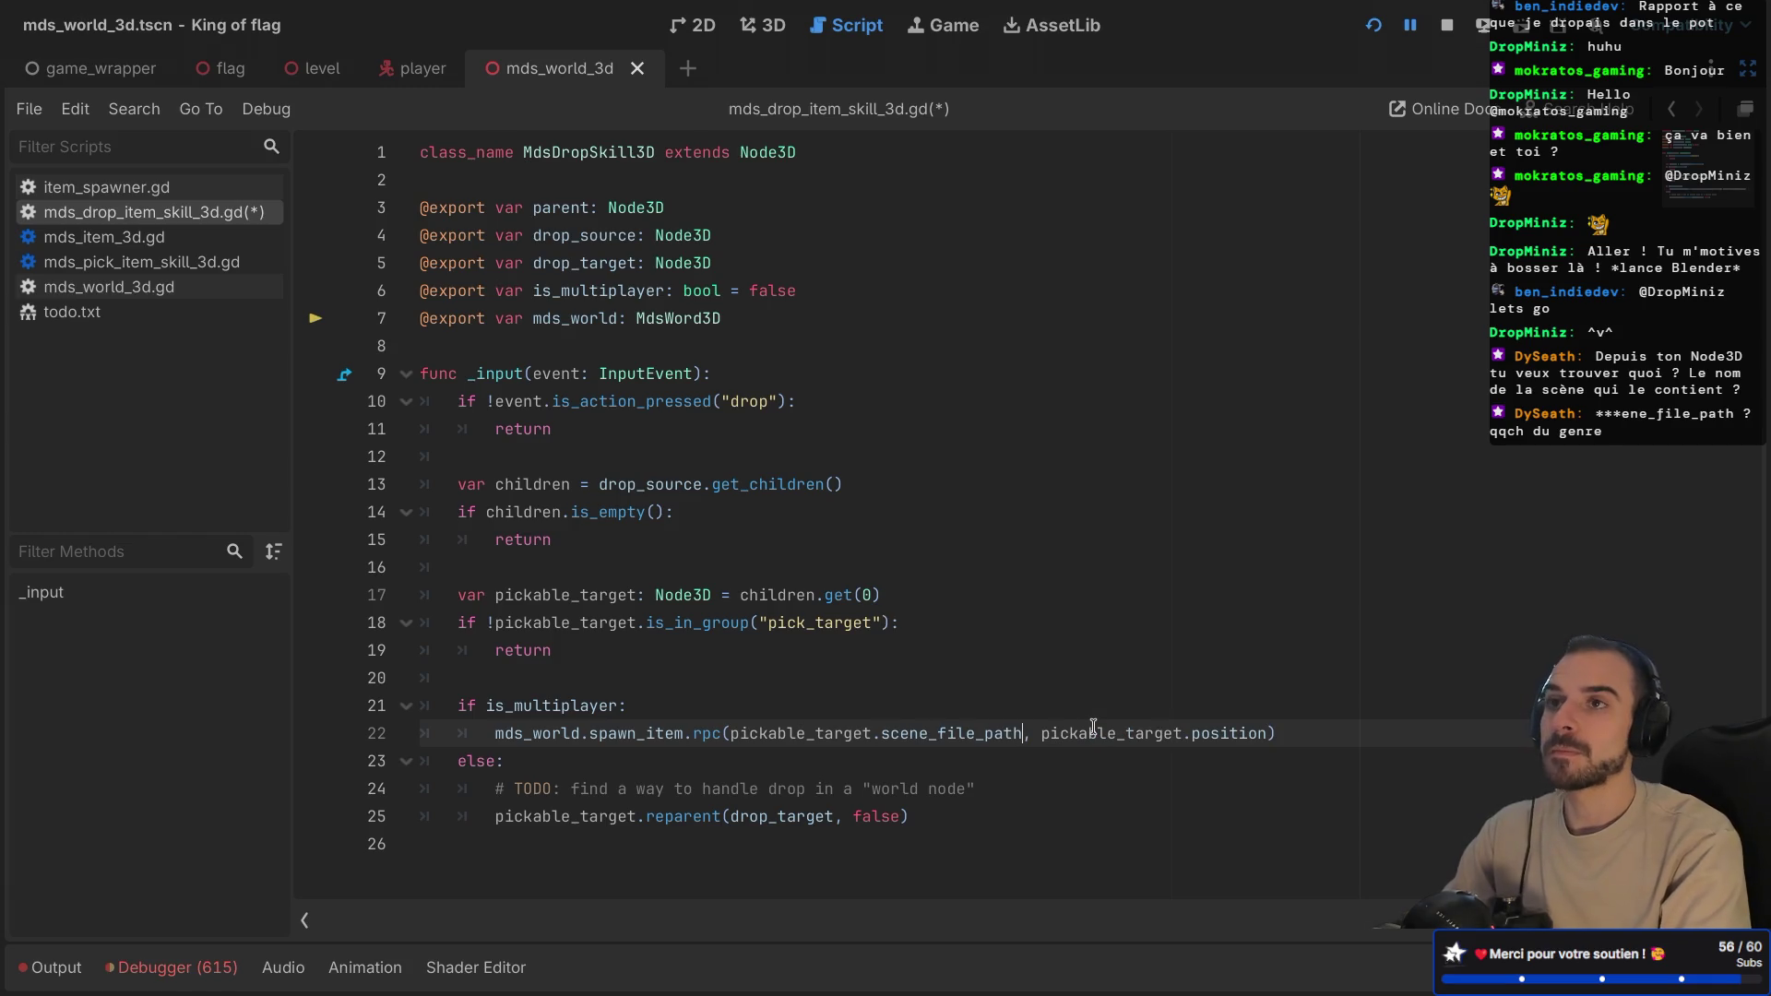
Look up the scene_file_path property in Godot's Node class reference
ctrl+click(953, 737)
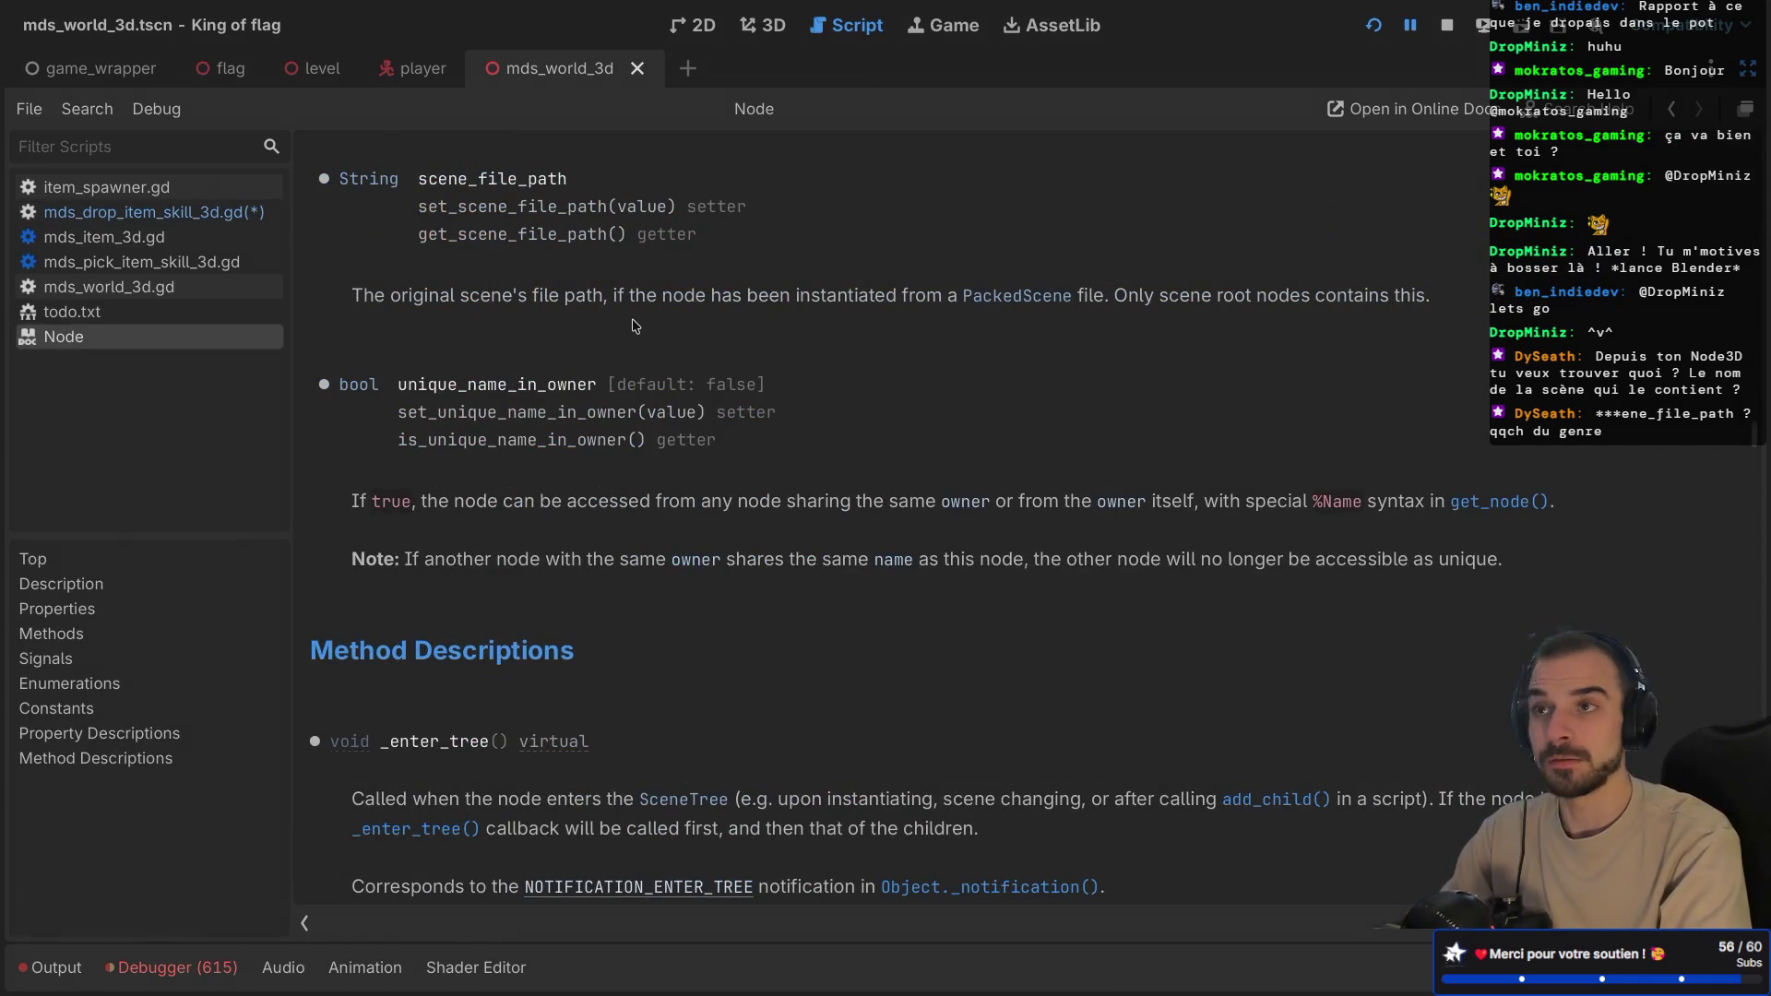
key(ctrl+w)
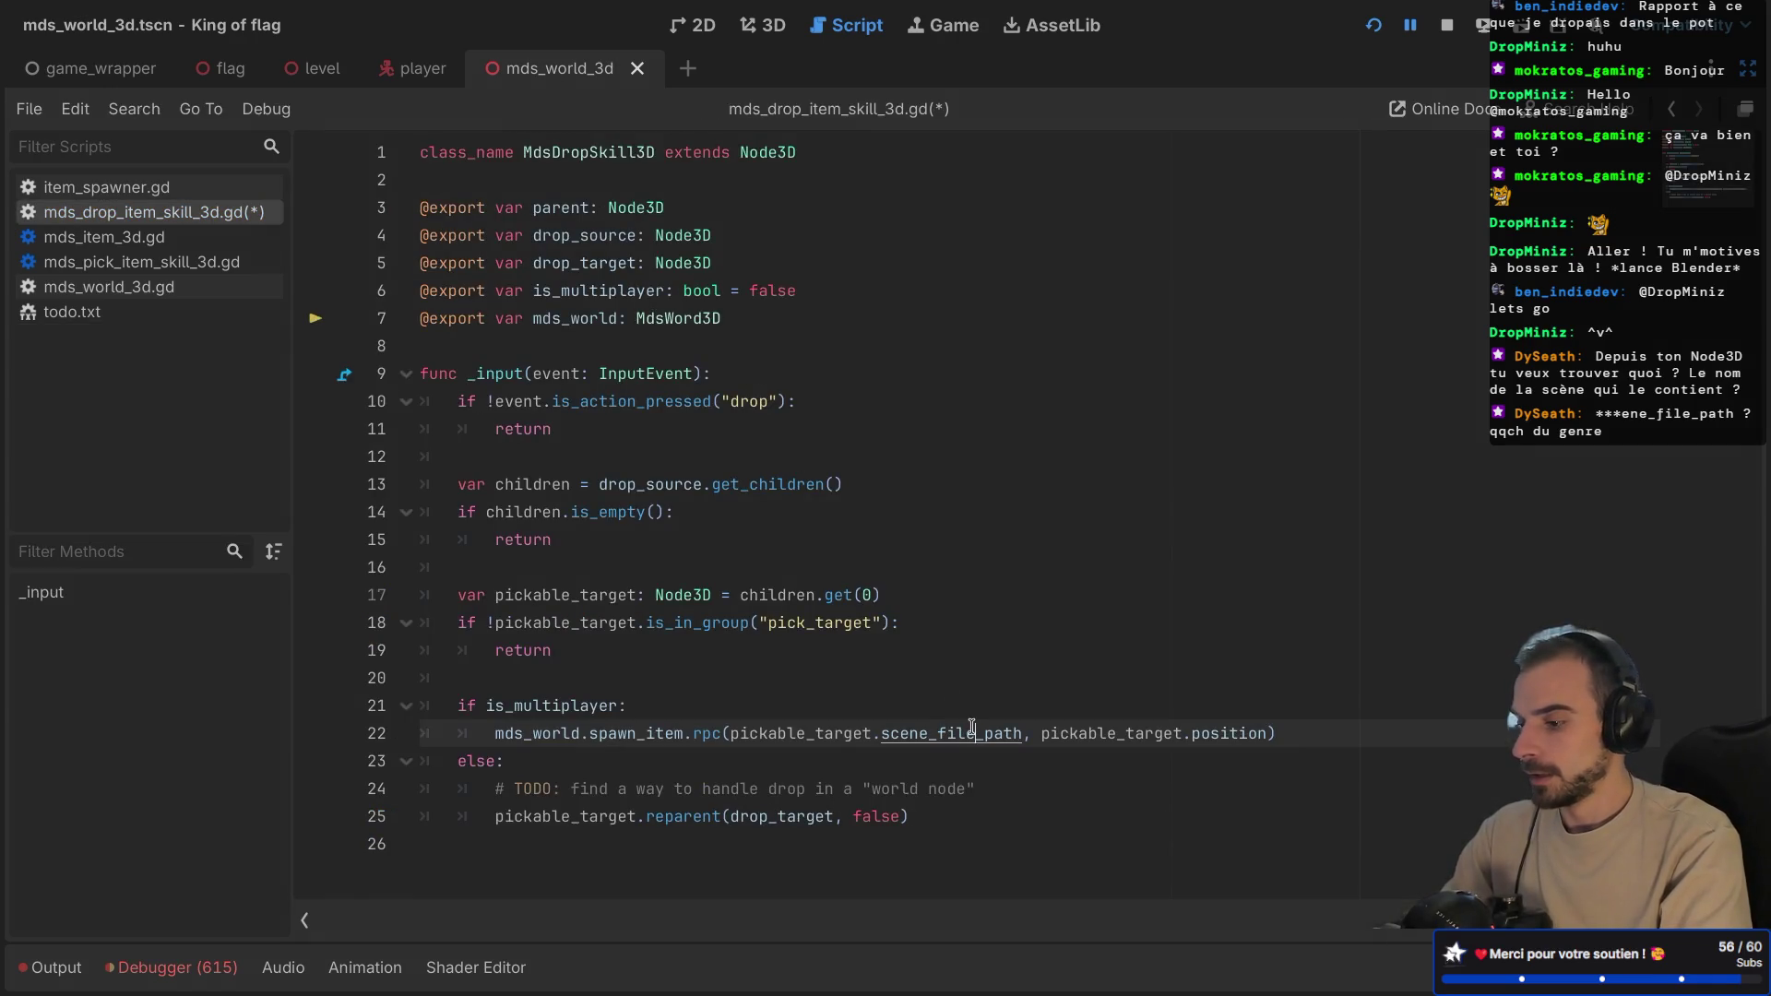
ctrl+click(941, 732)
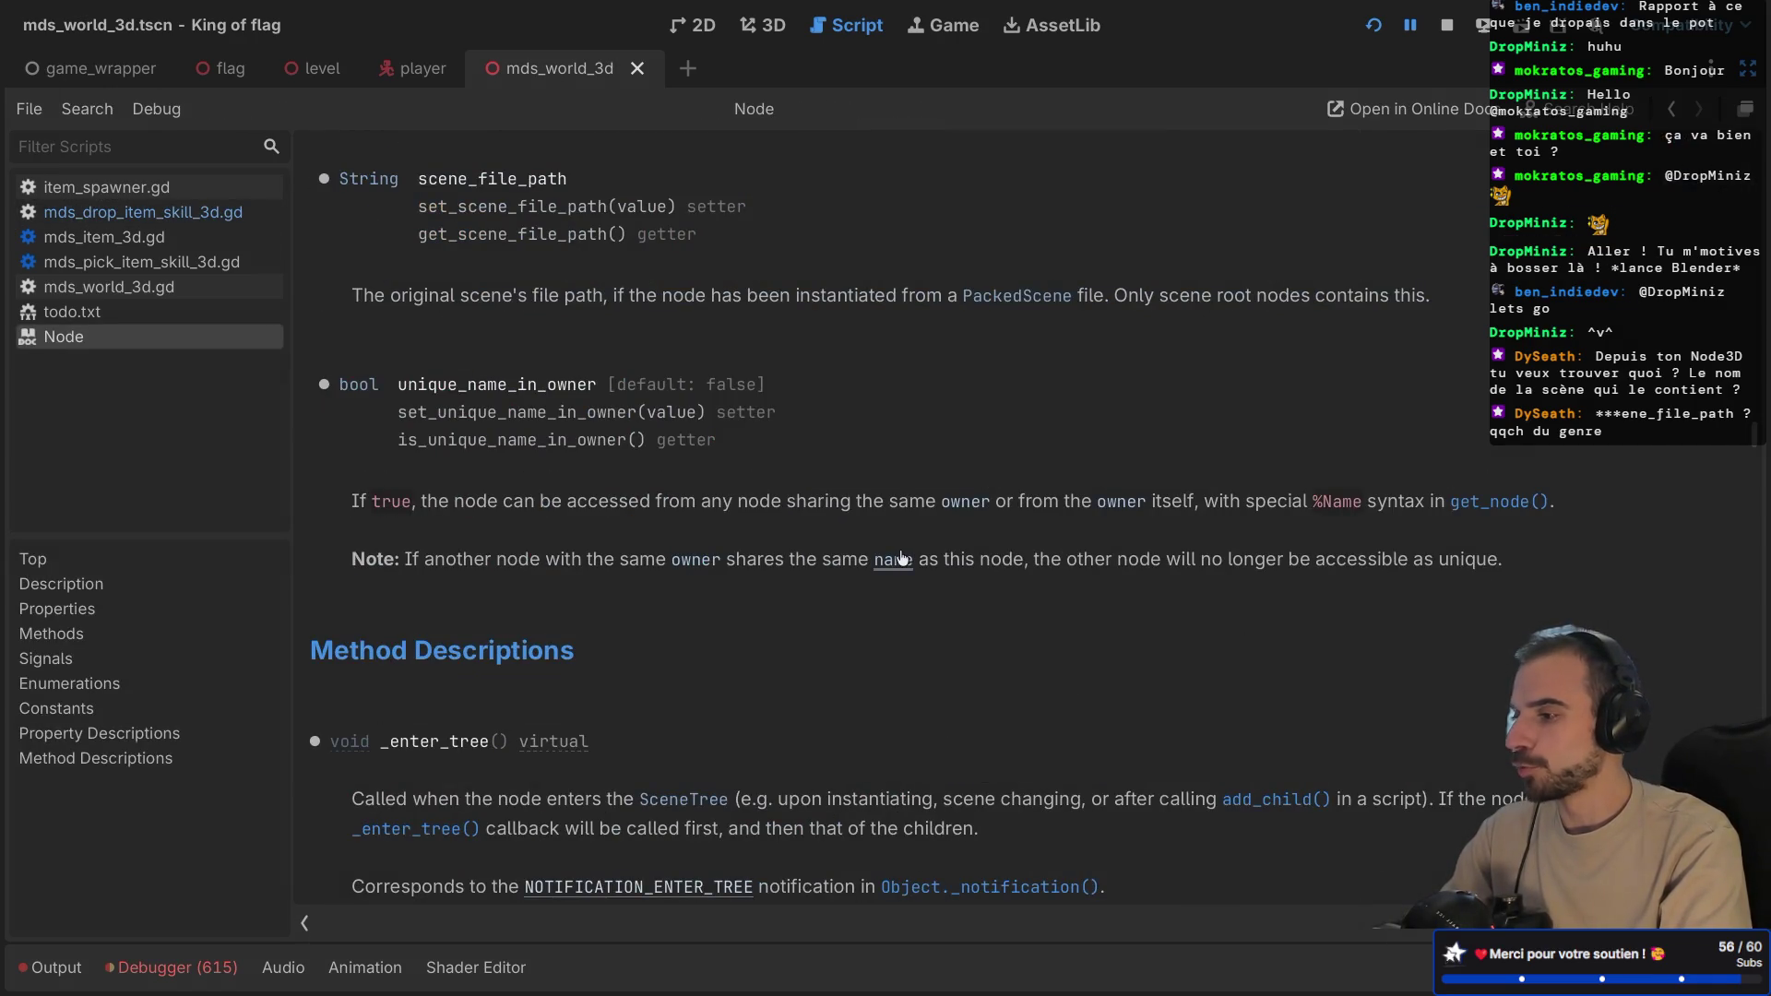
key(ctrl+w)
click(1011, 567)
click(874, 735)
click(1030, 733)
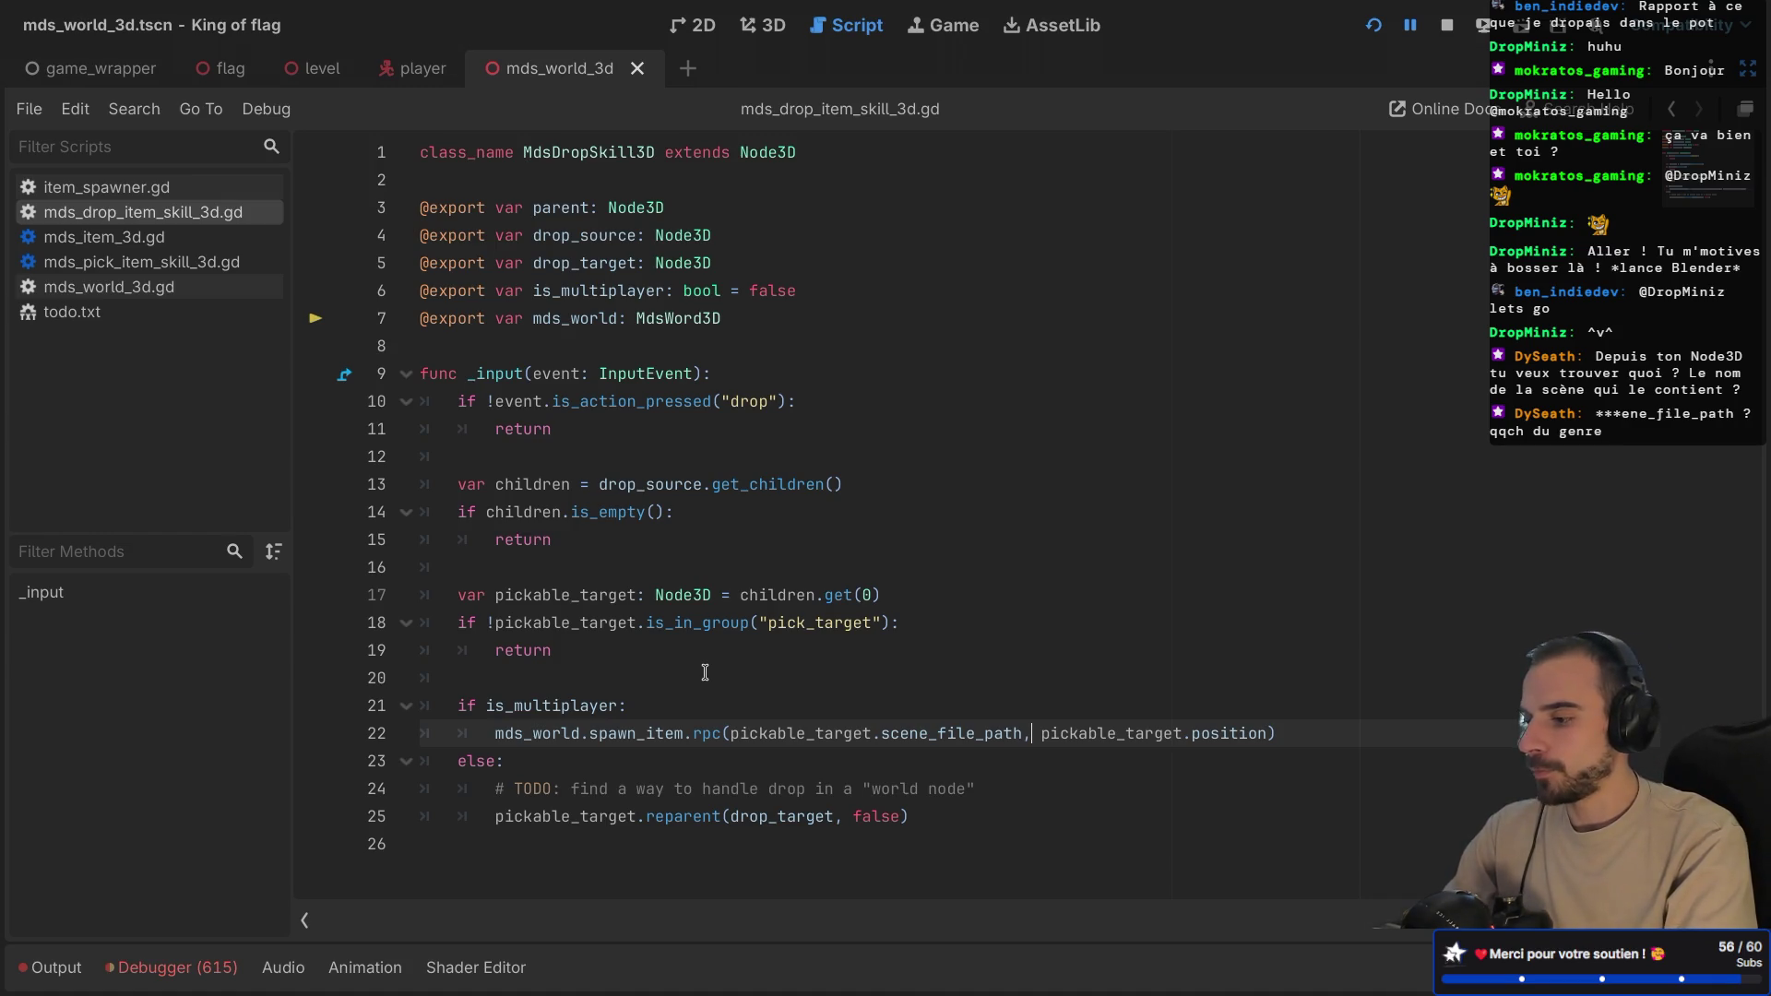
double_click(531, 733)
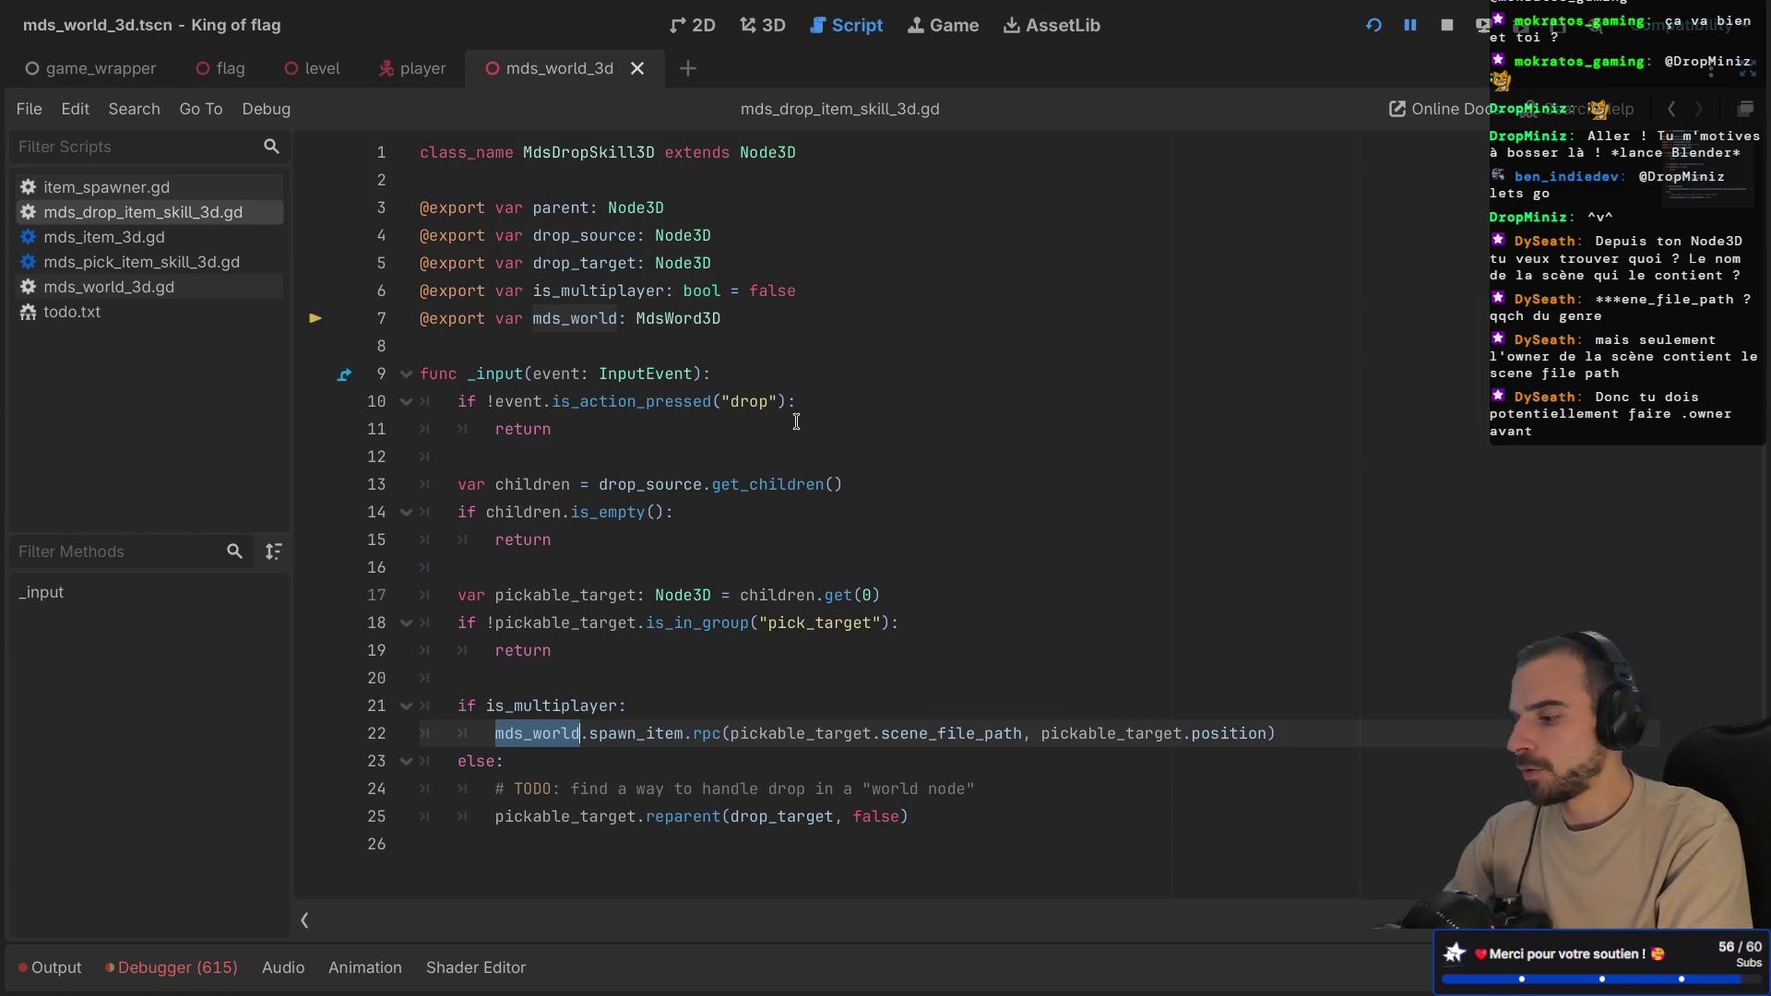
ctrl+click(950, 734)
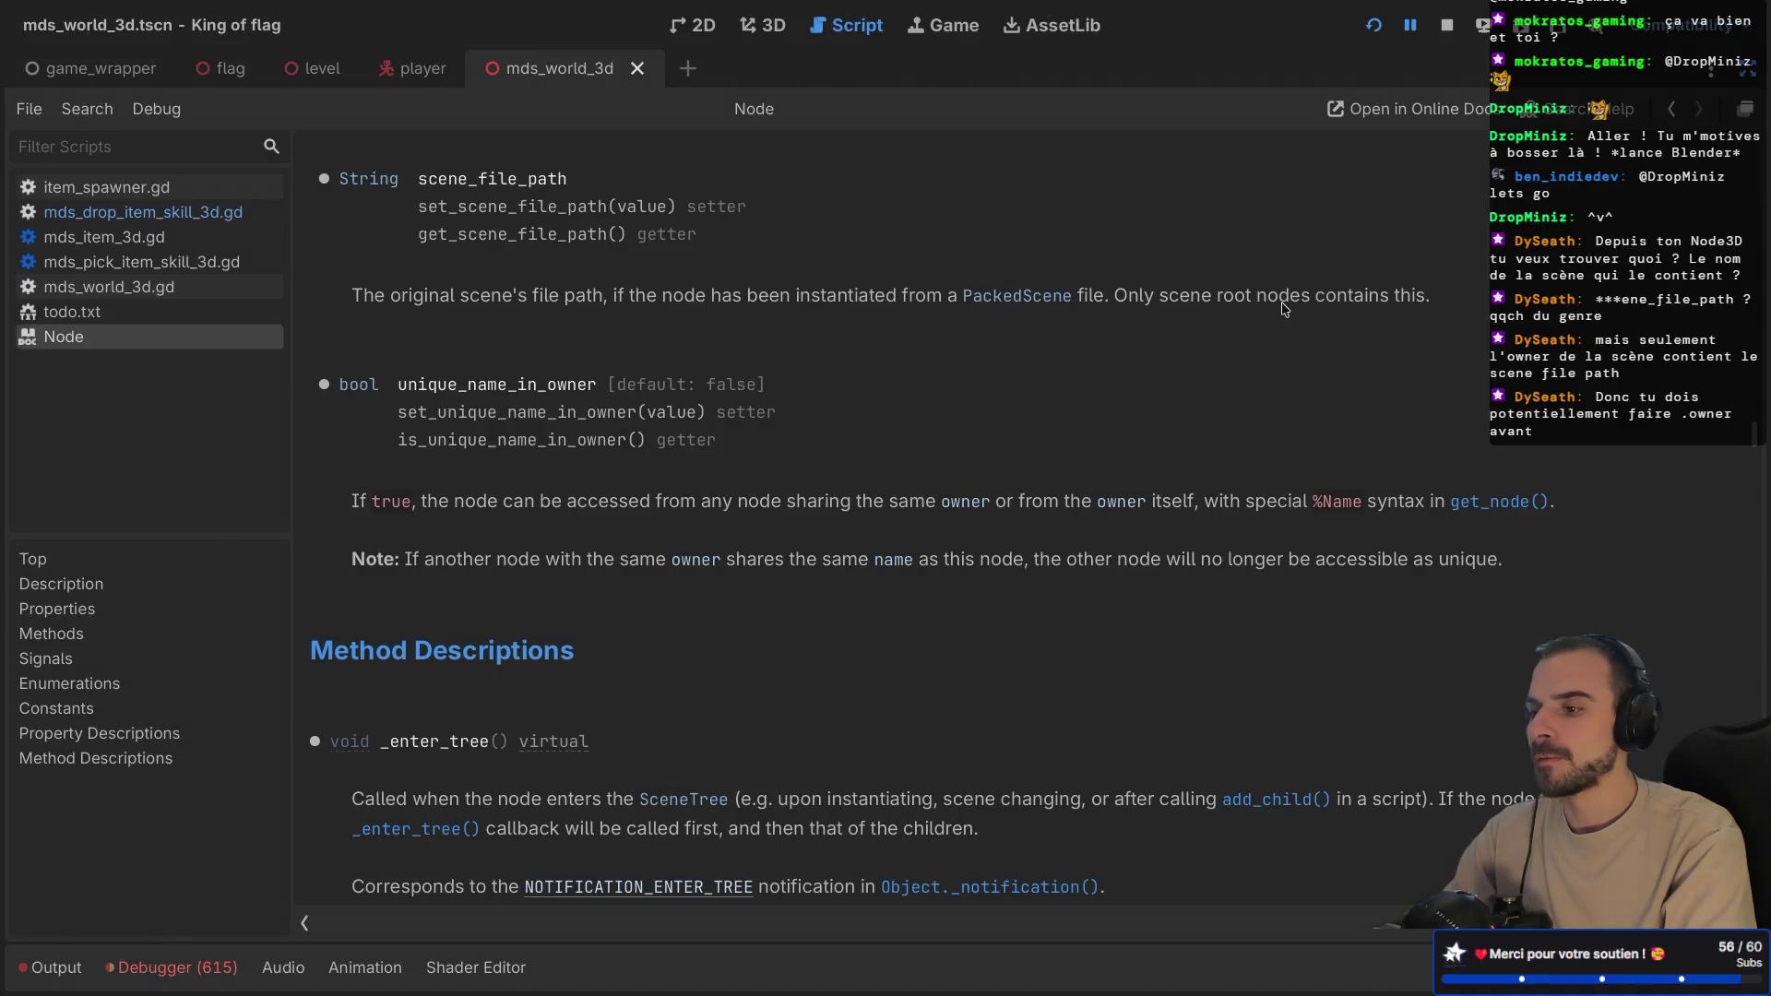
scroll(1285, 309, up, 3)
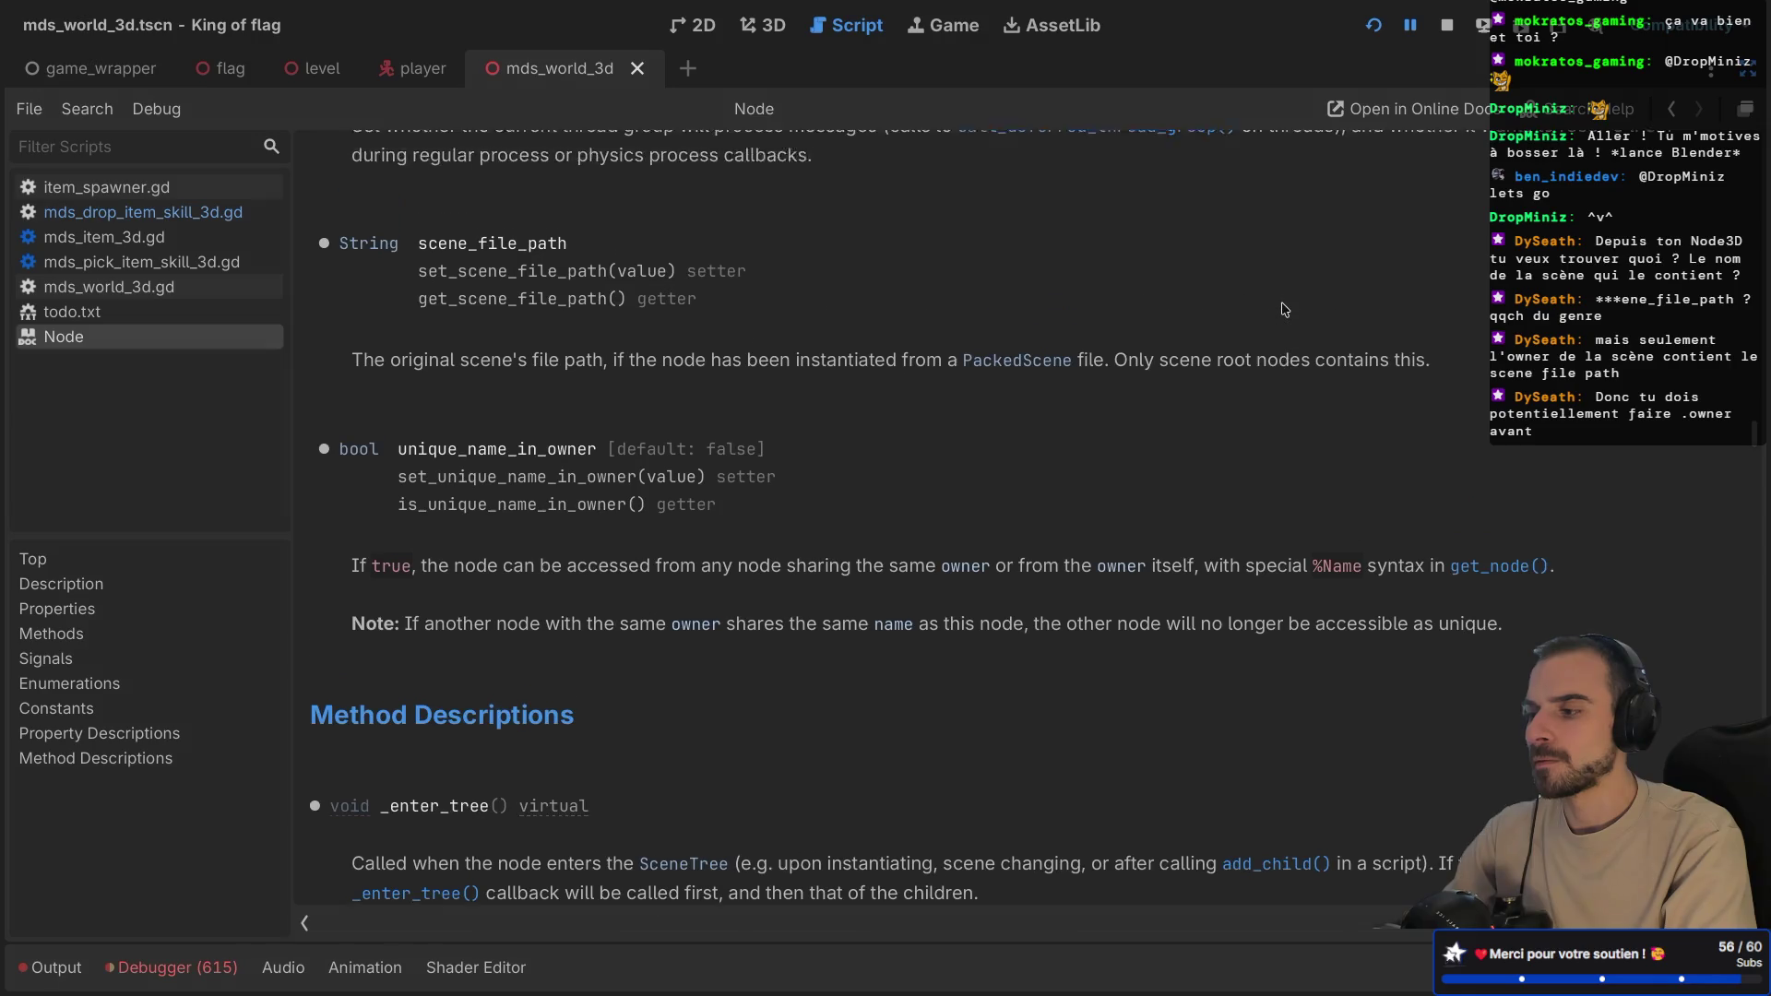
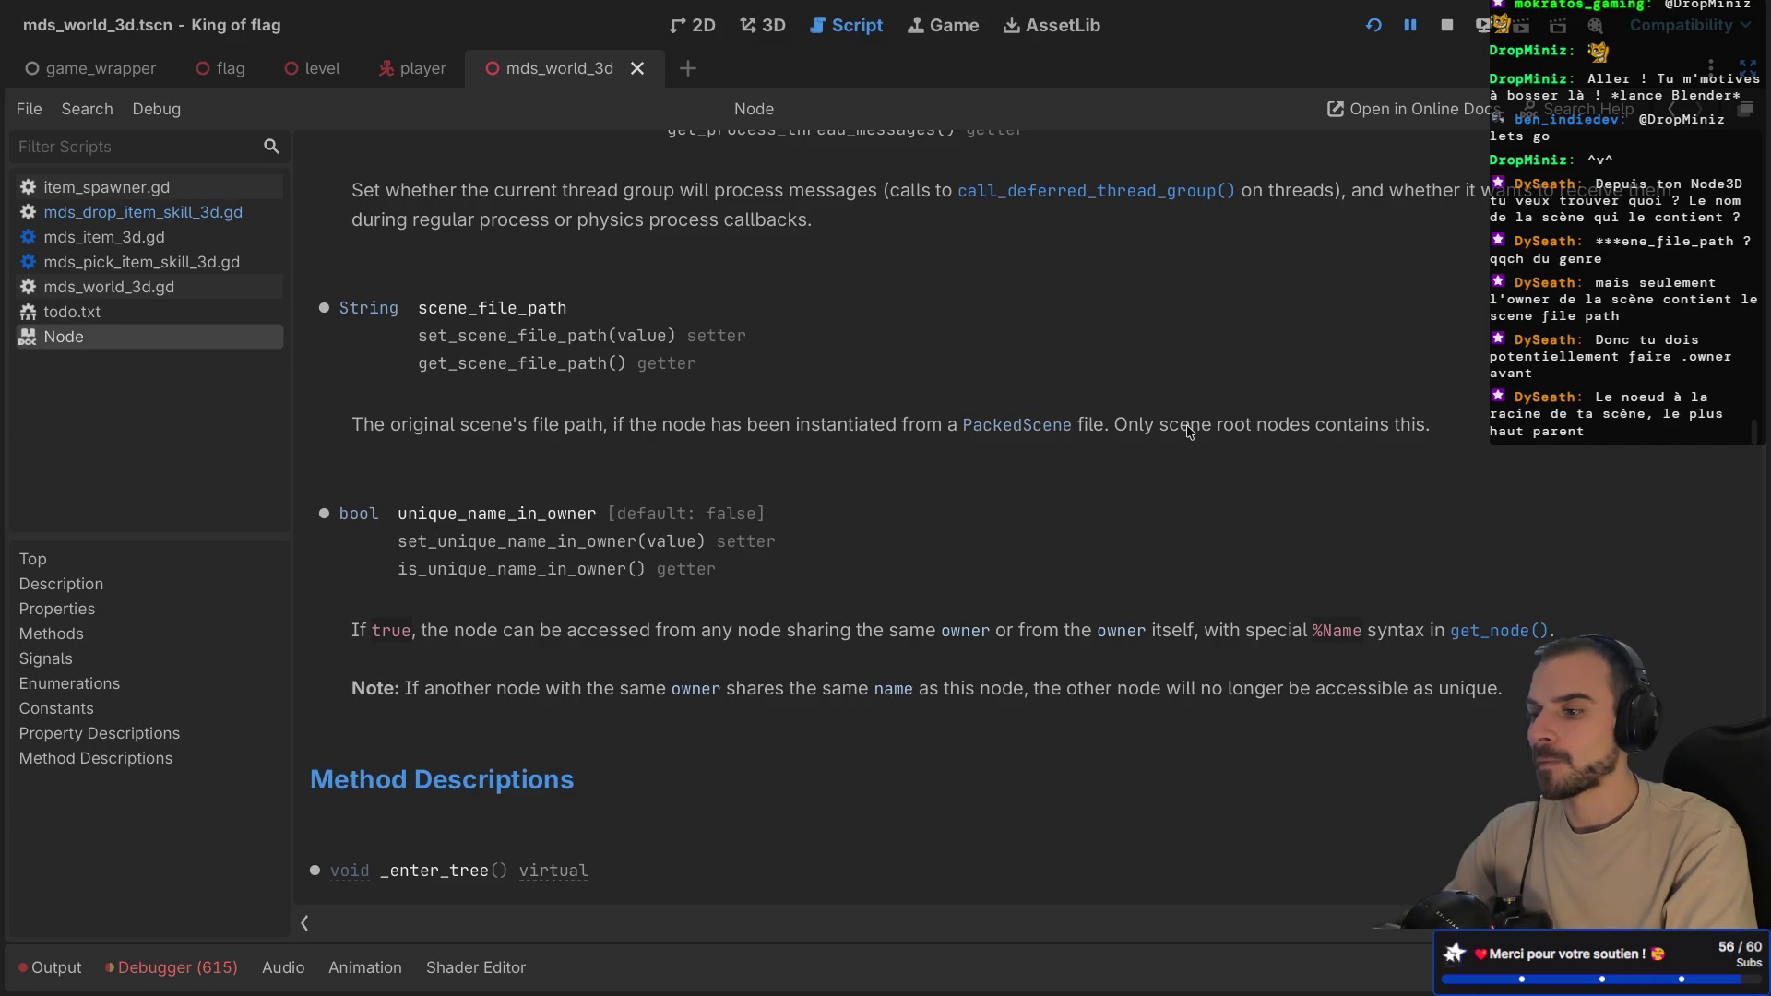
Close the Node docs and make line 22 read pickable_target.parent.scene_file_path, then save
scroll(1189, 431, down, 1)
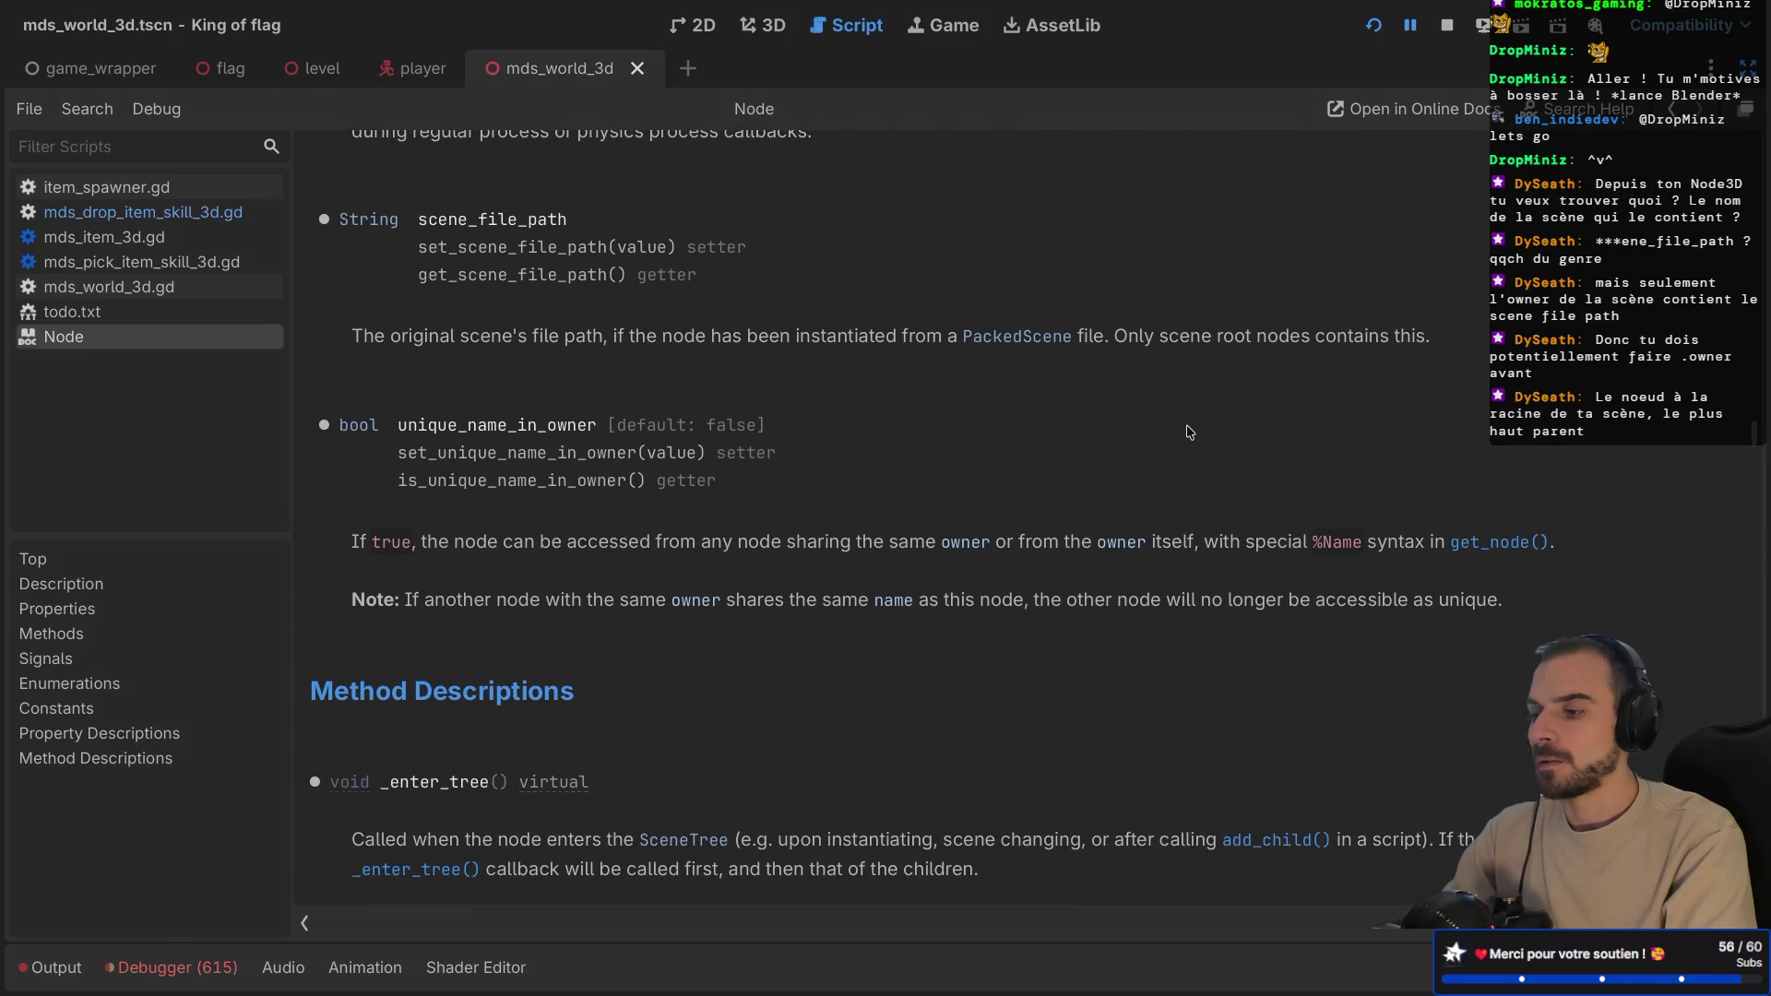
key(ctrl+w)
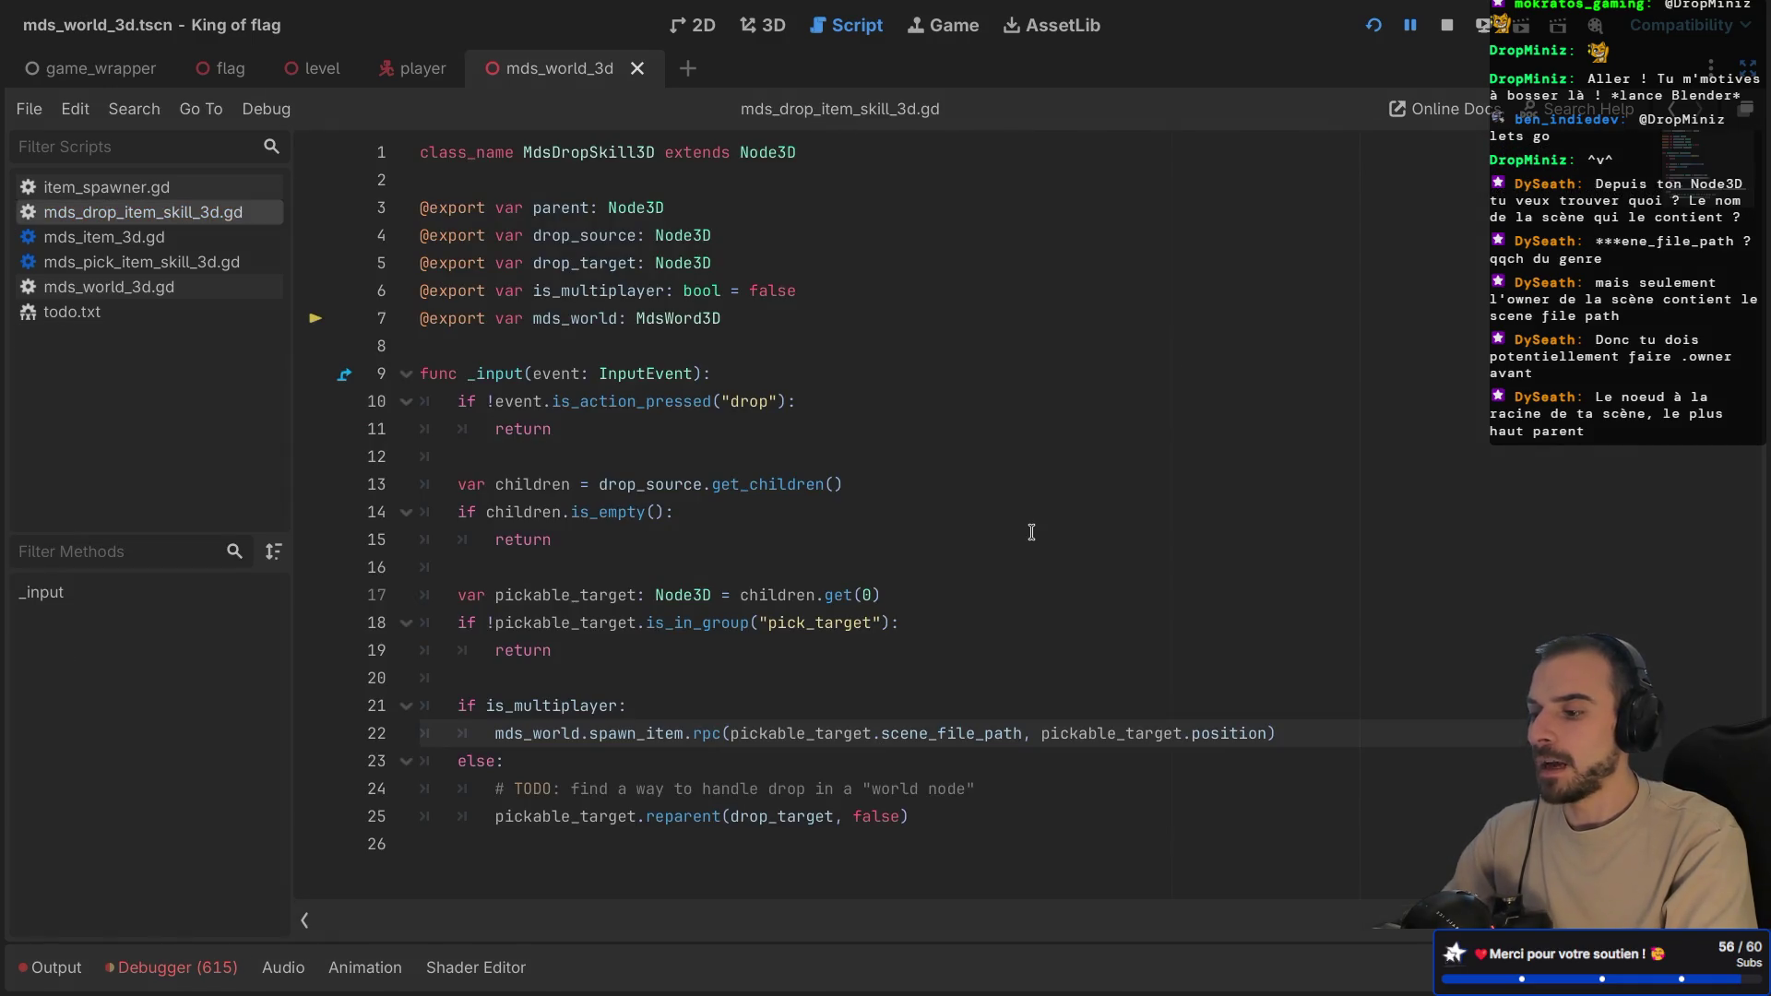
click(872, 731)
text(.)
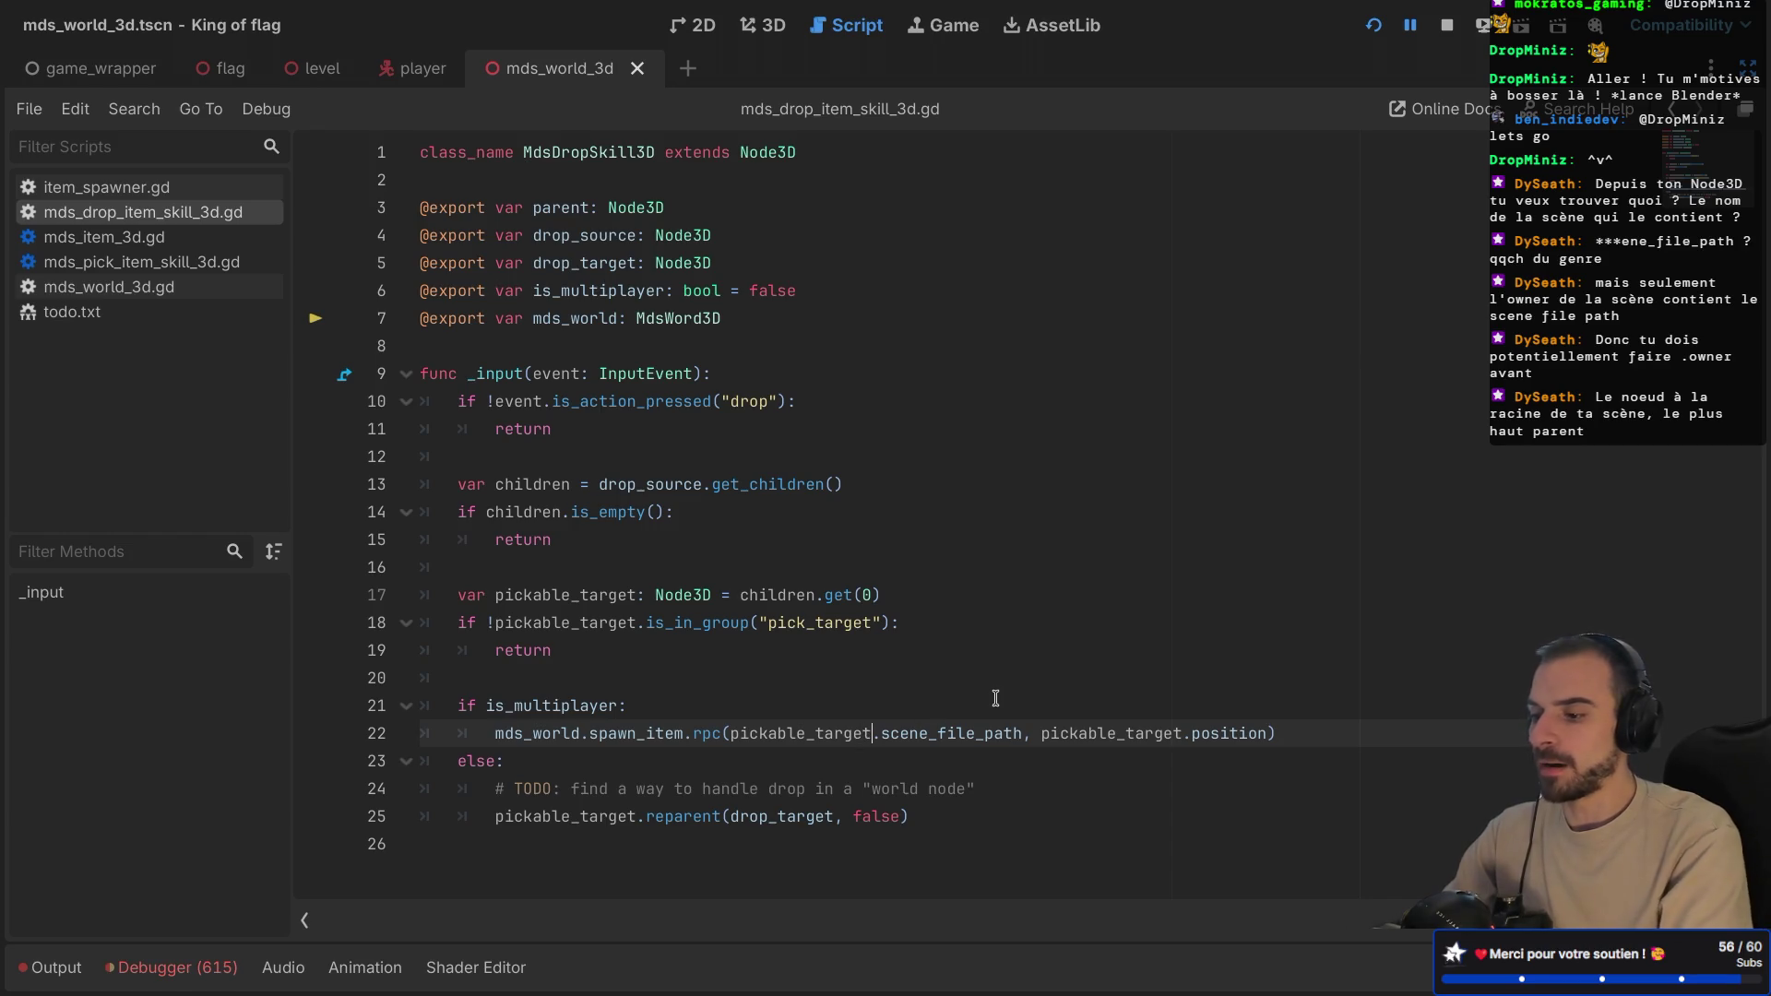
text(get_par)
key(Return)
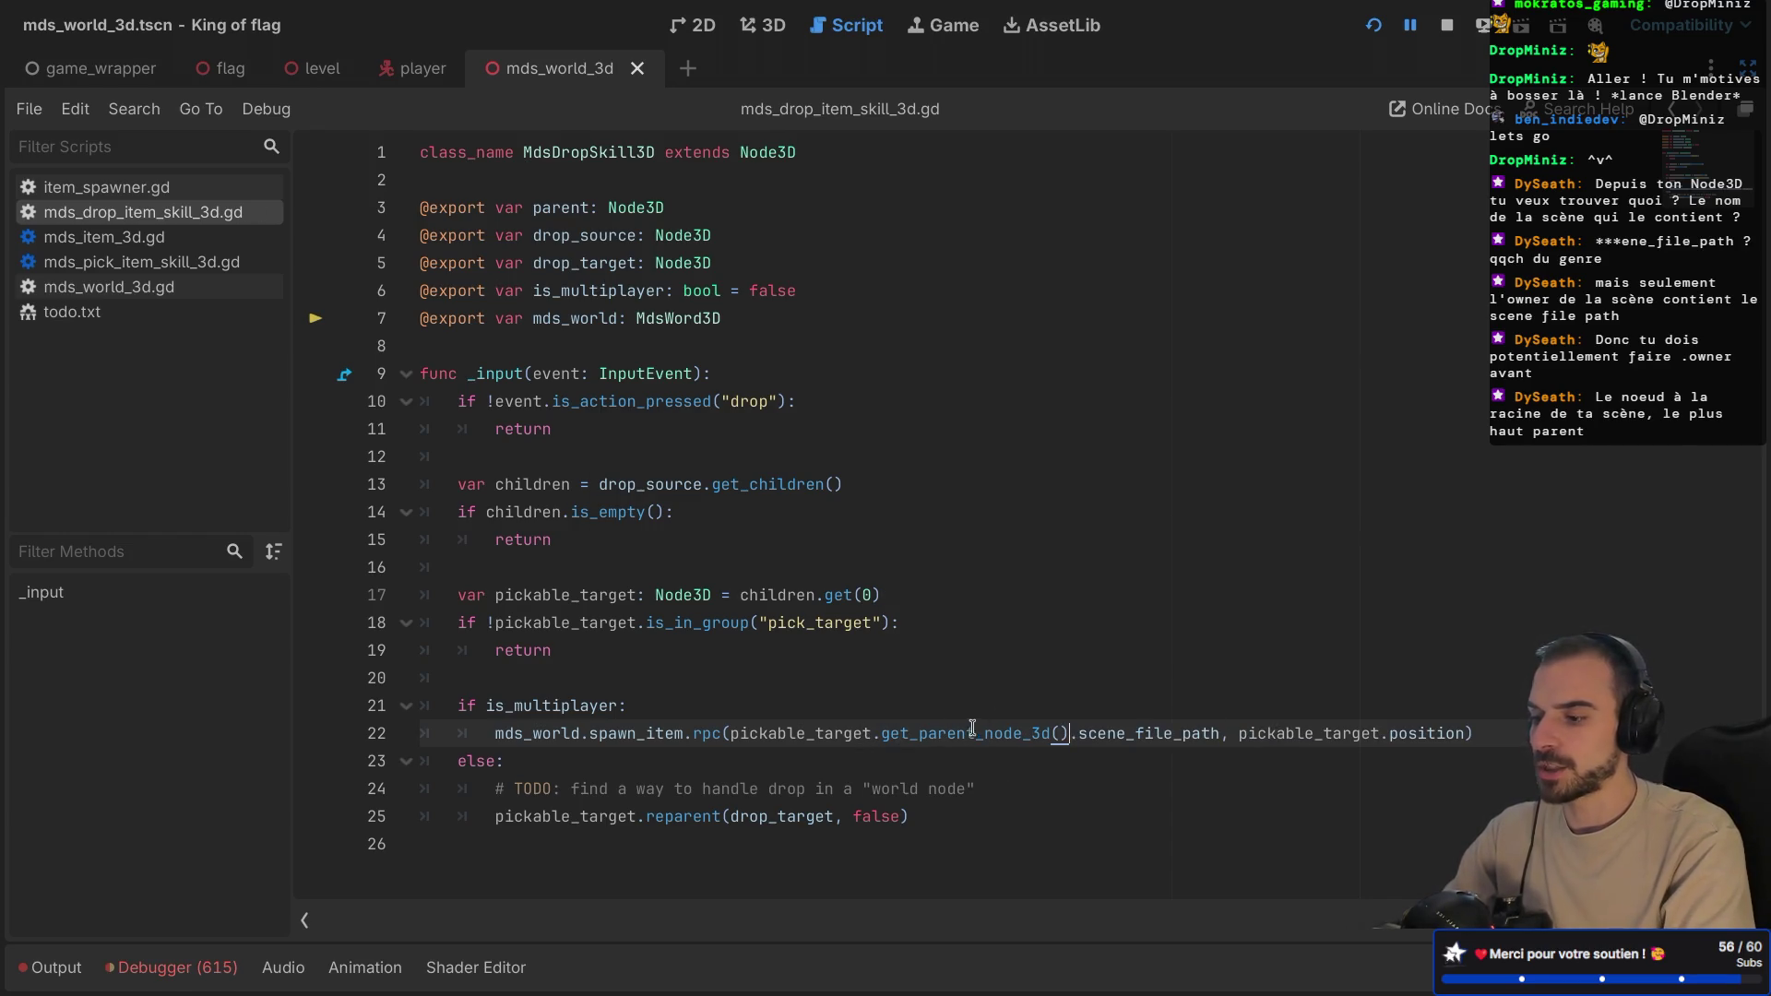
key(BackSpace)
key(BackSpace)
key(BackSpace)
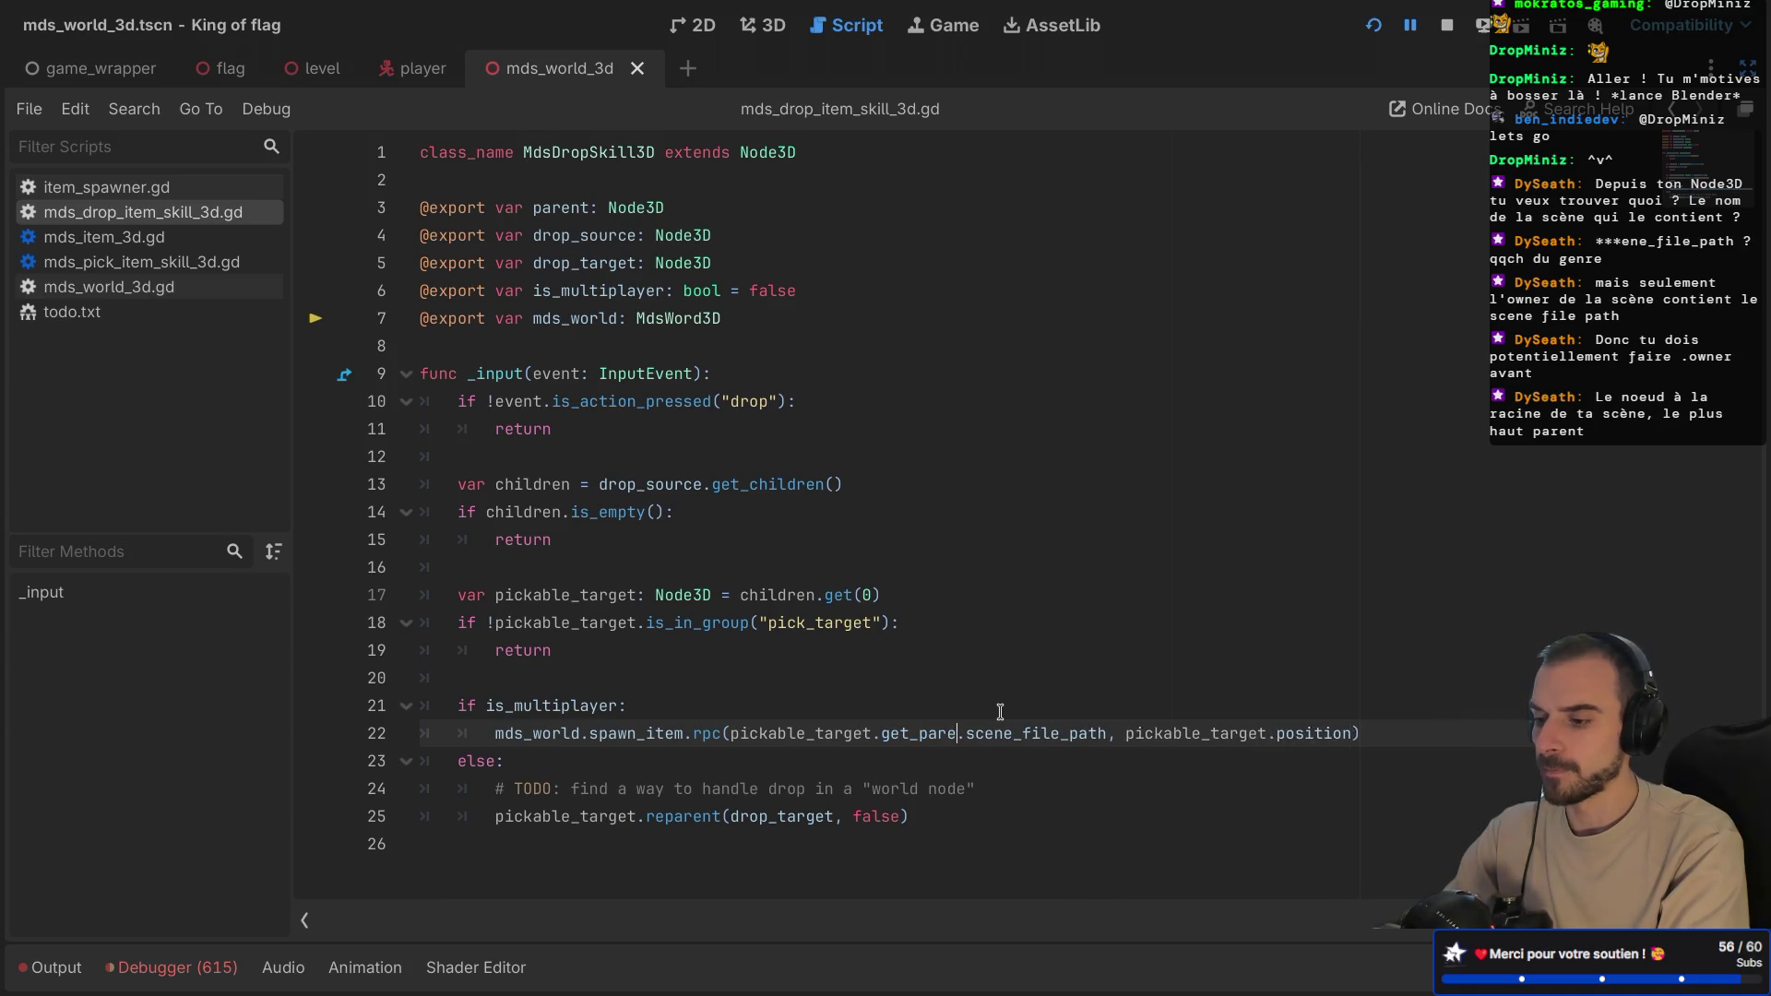
key(BackSpace)
key(BackSpace)
key(BackSpace)
text(paren)
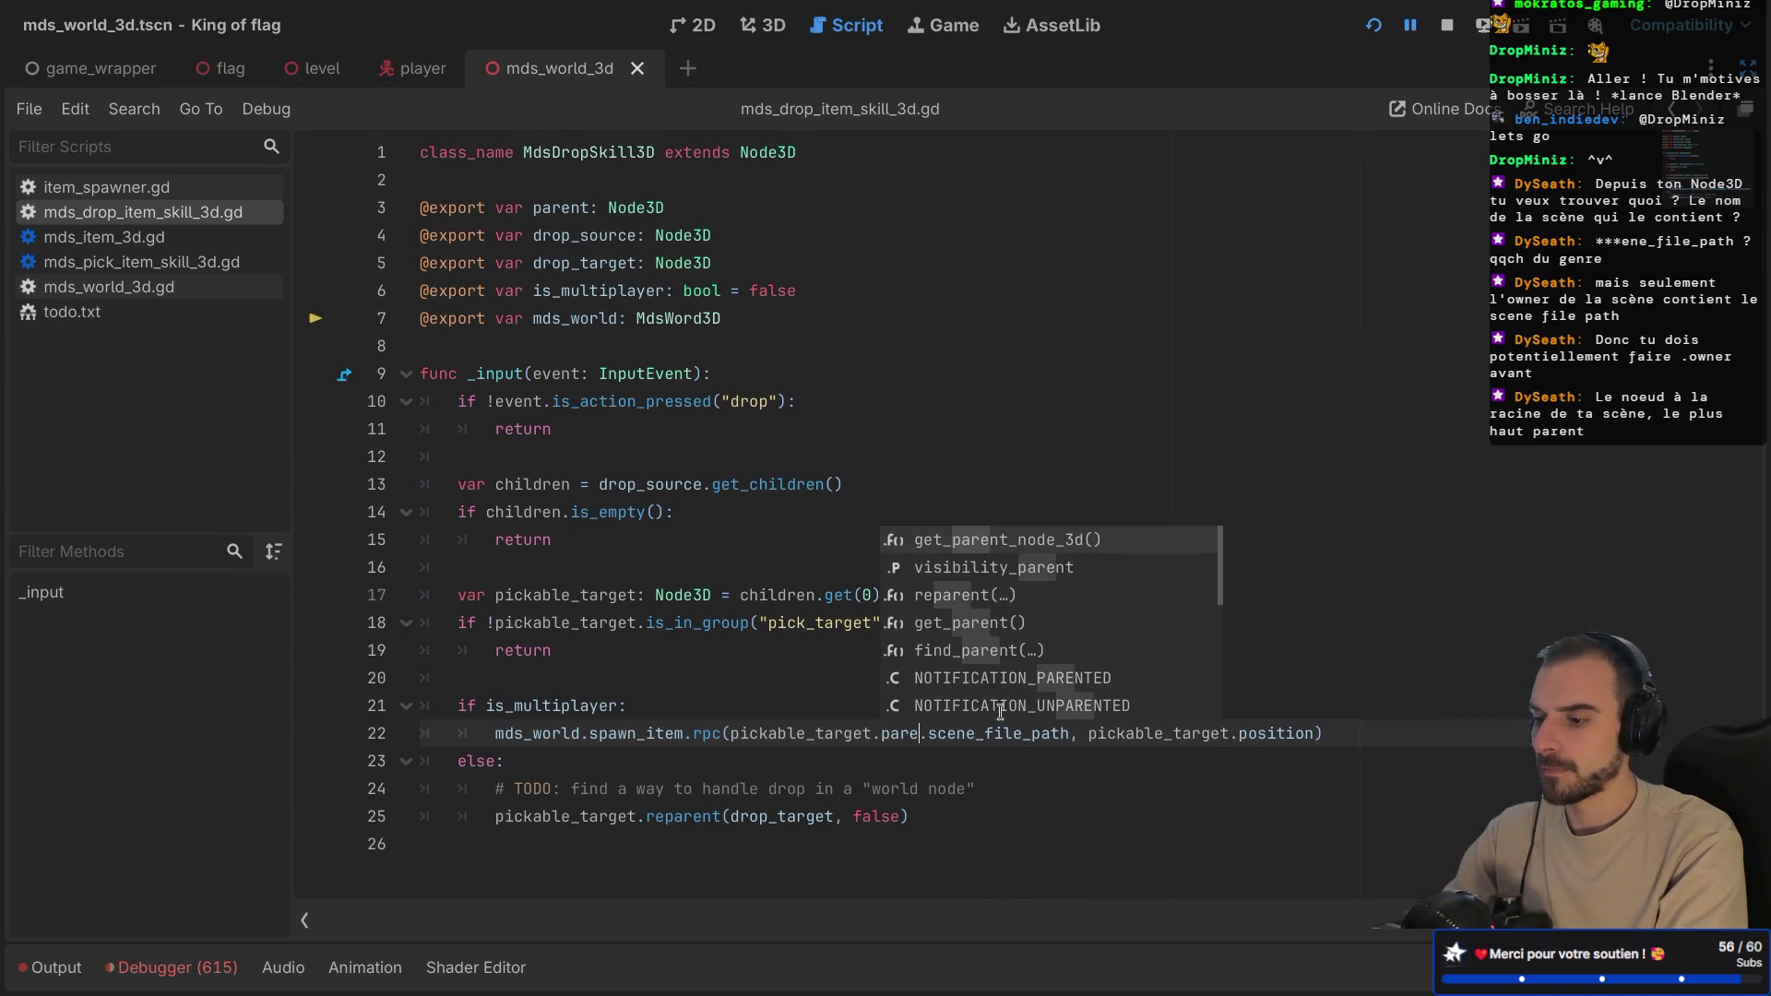
text(t)
key(Down)
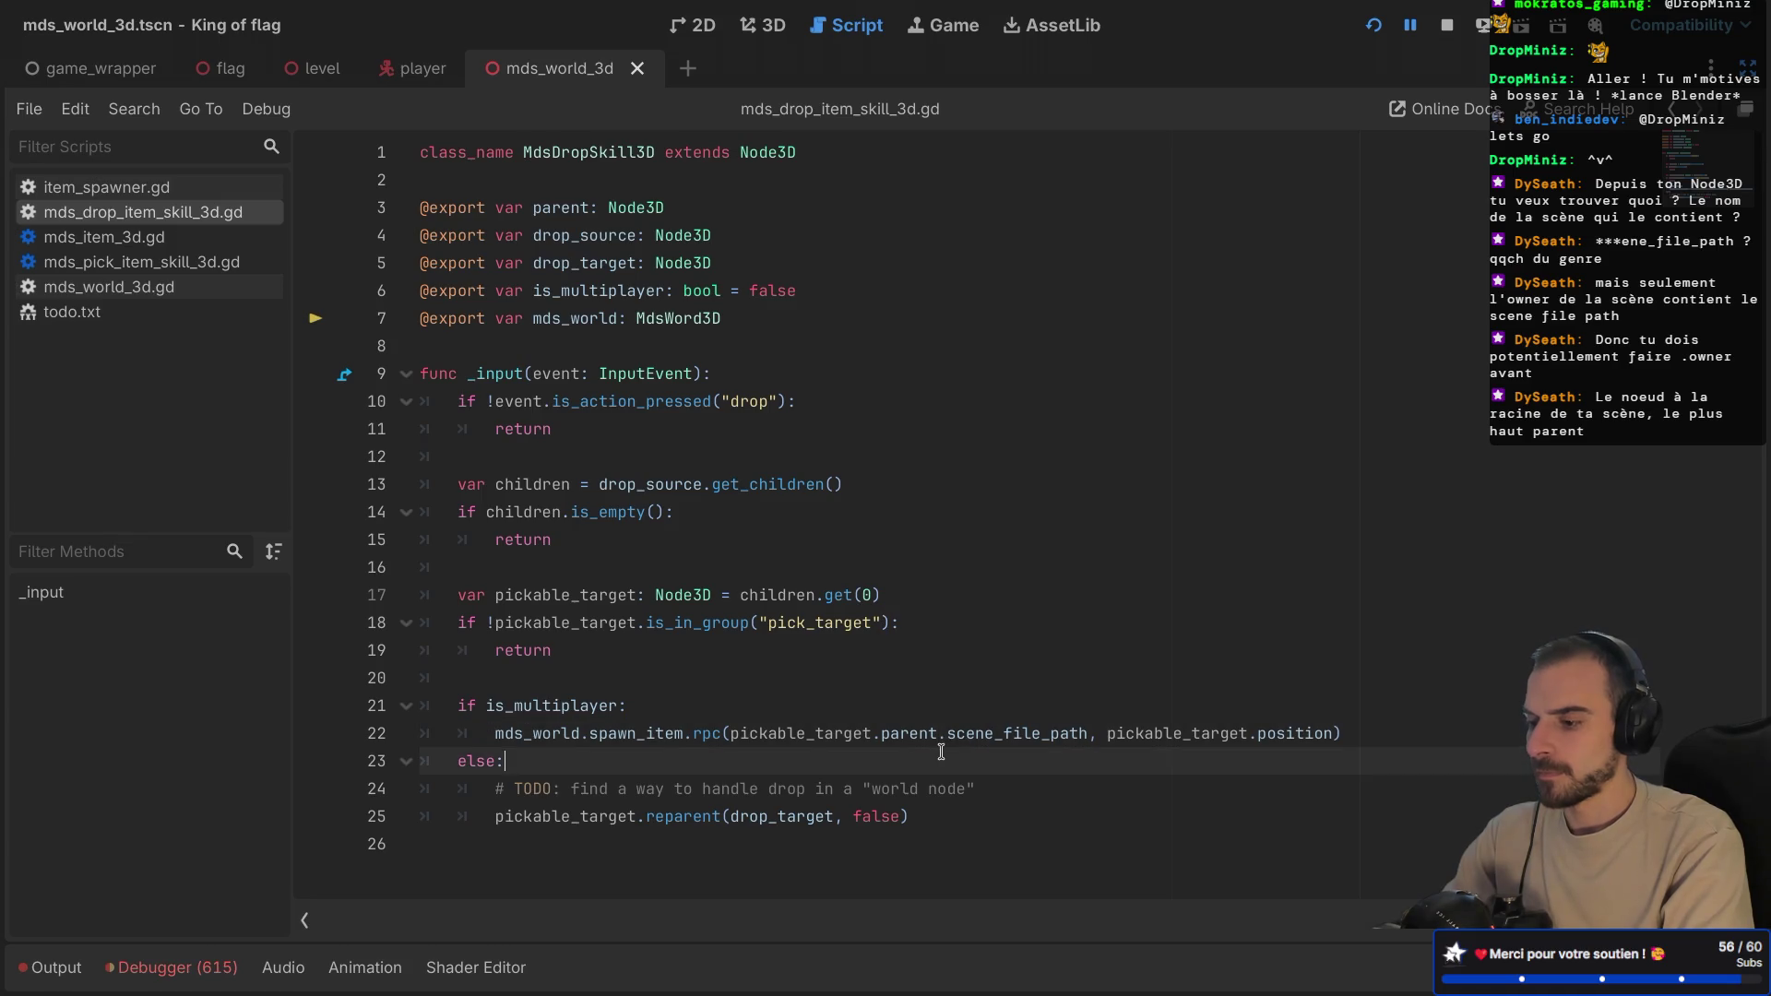
key(ctrl+s)
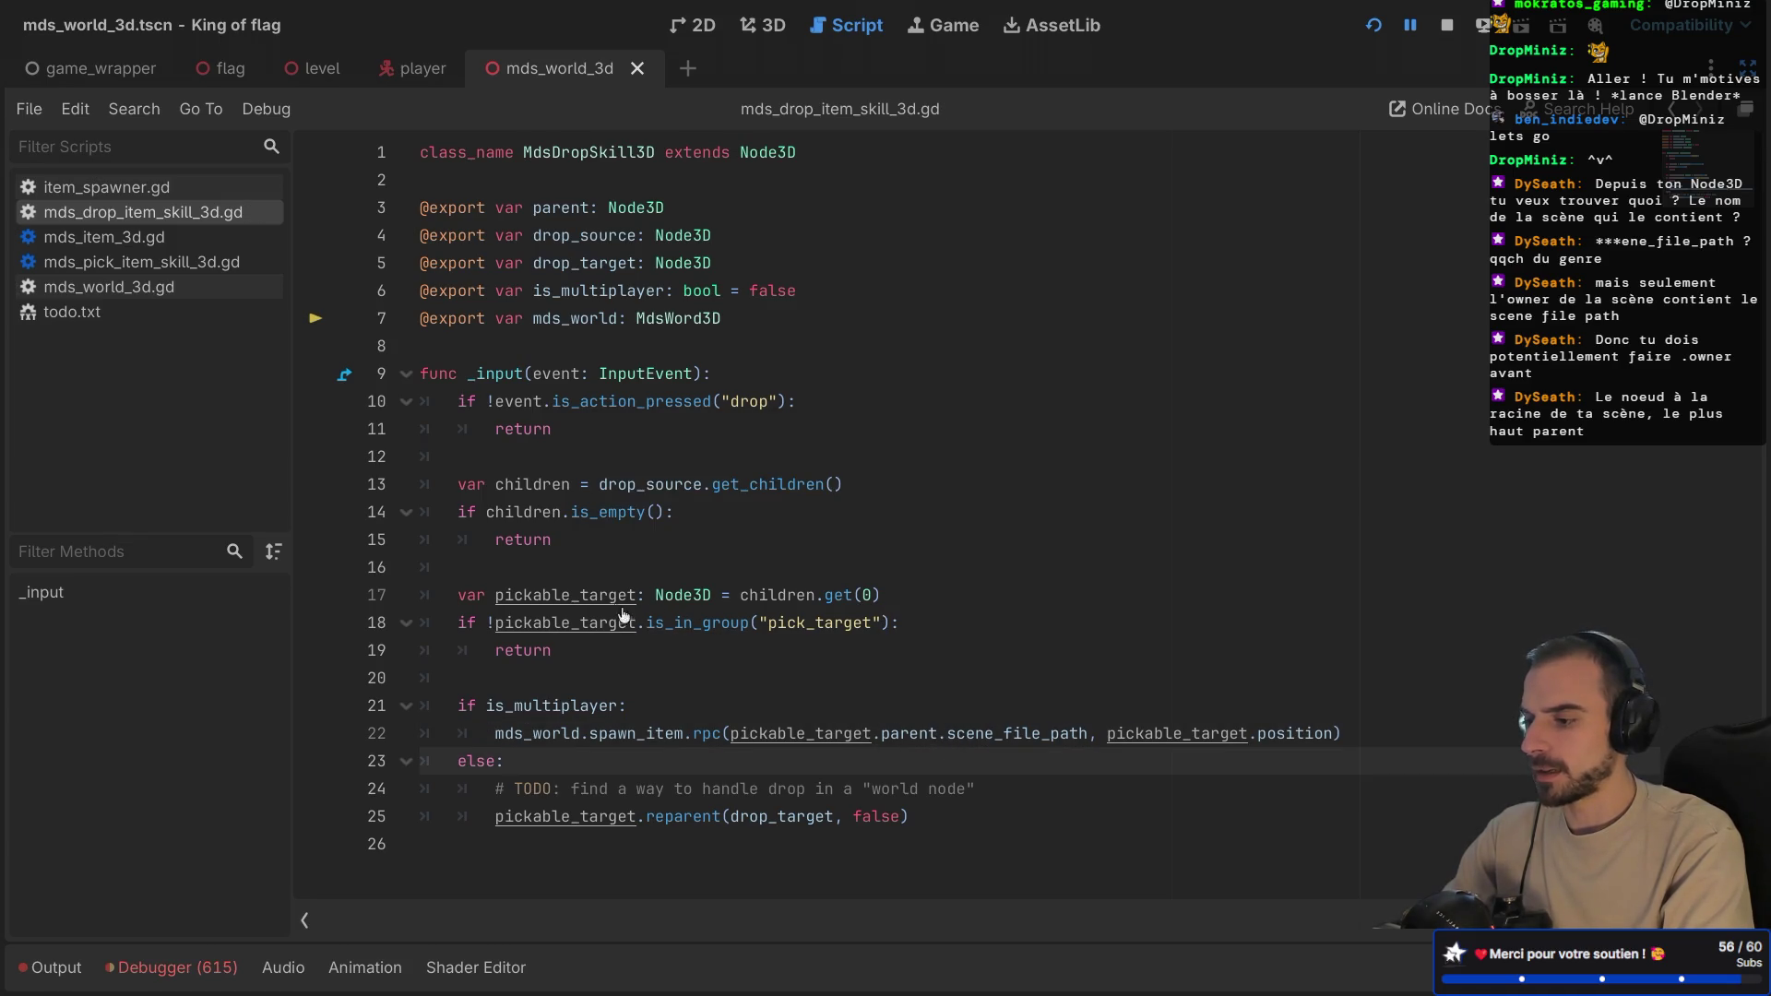
Retype pickable_target on line 17 as MdsPickTarget3D and review that class's exported parent variable
double_click(678, 595)
text(MdsPick)
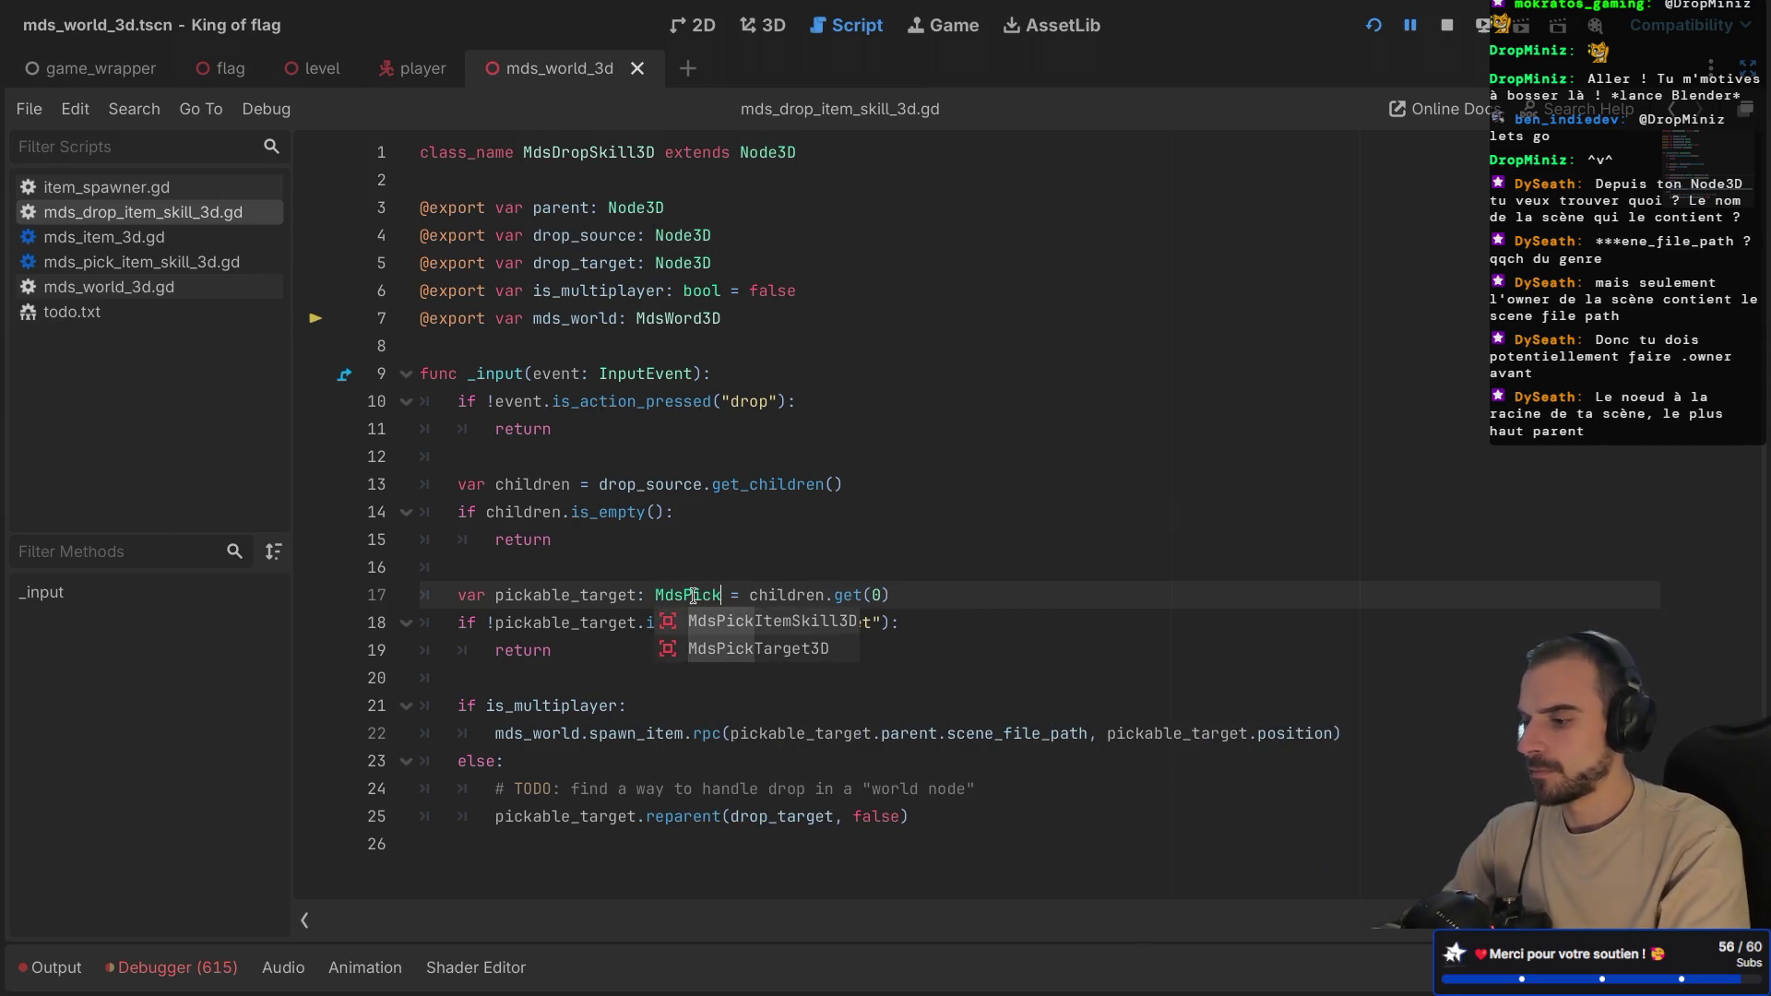
key(Down)
key(Return)
ctrl+click(765, 598)
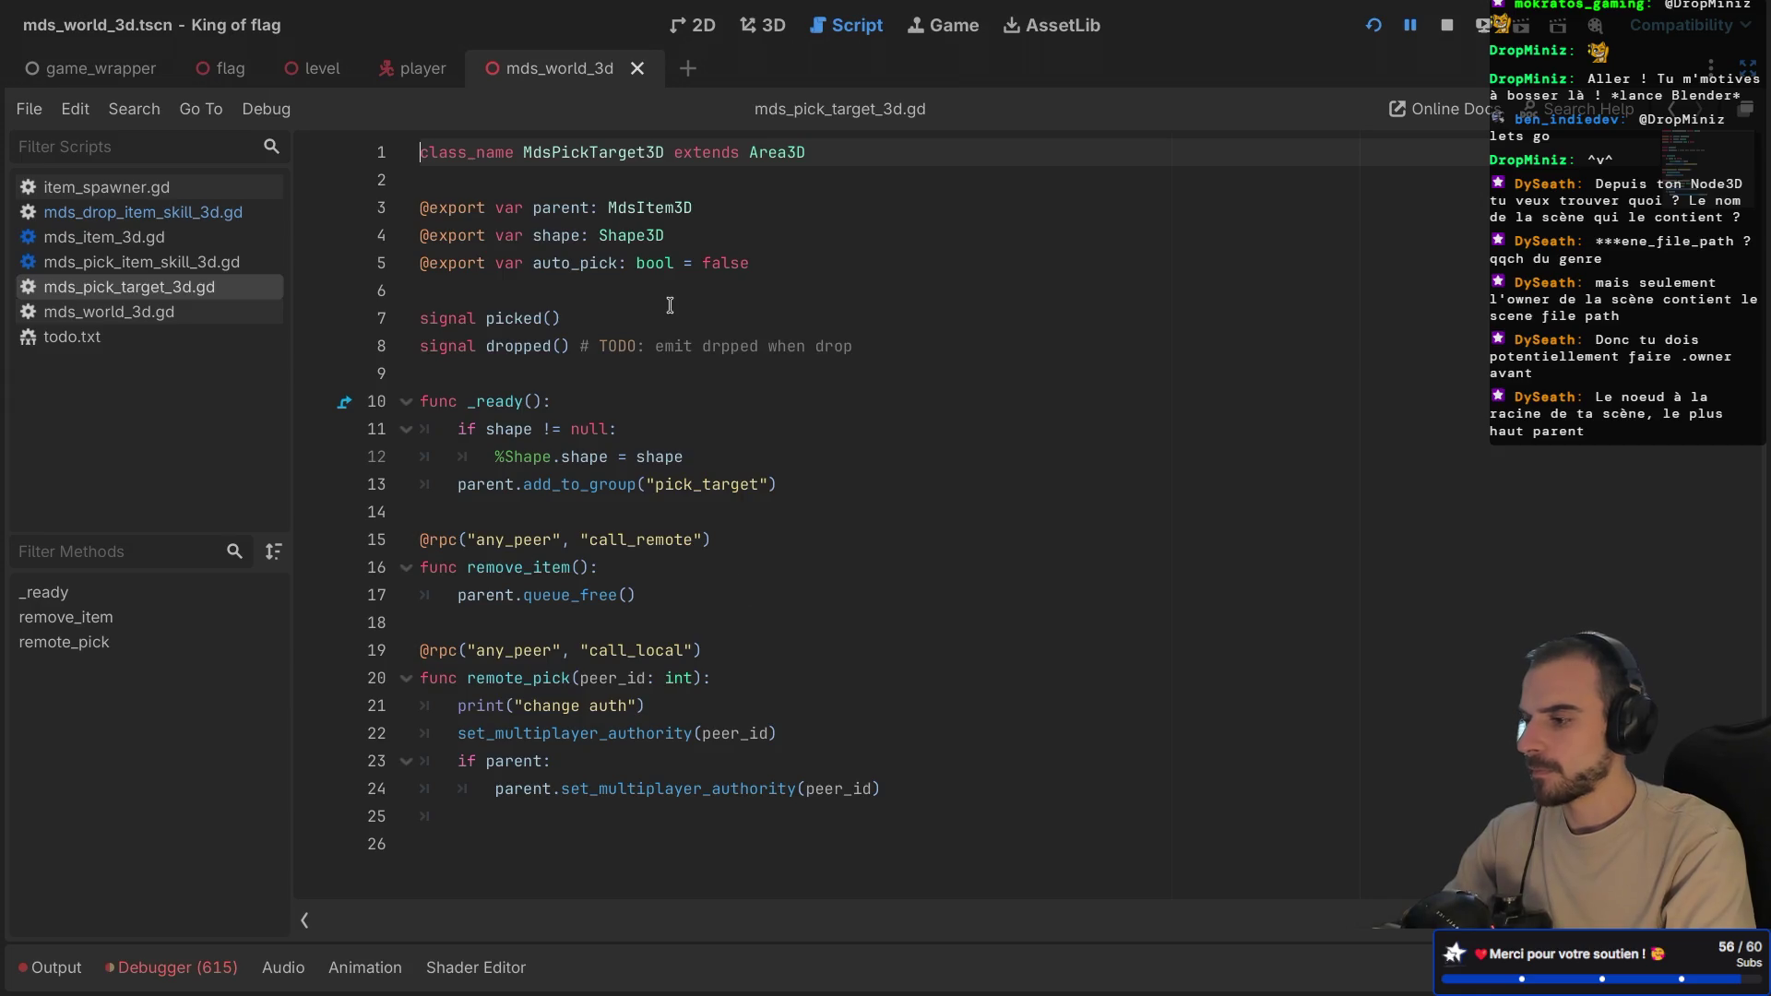
click(554, 203)
click(817, 267)
key(alt+Left)
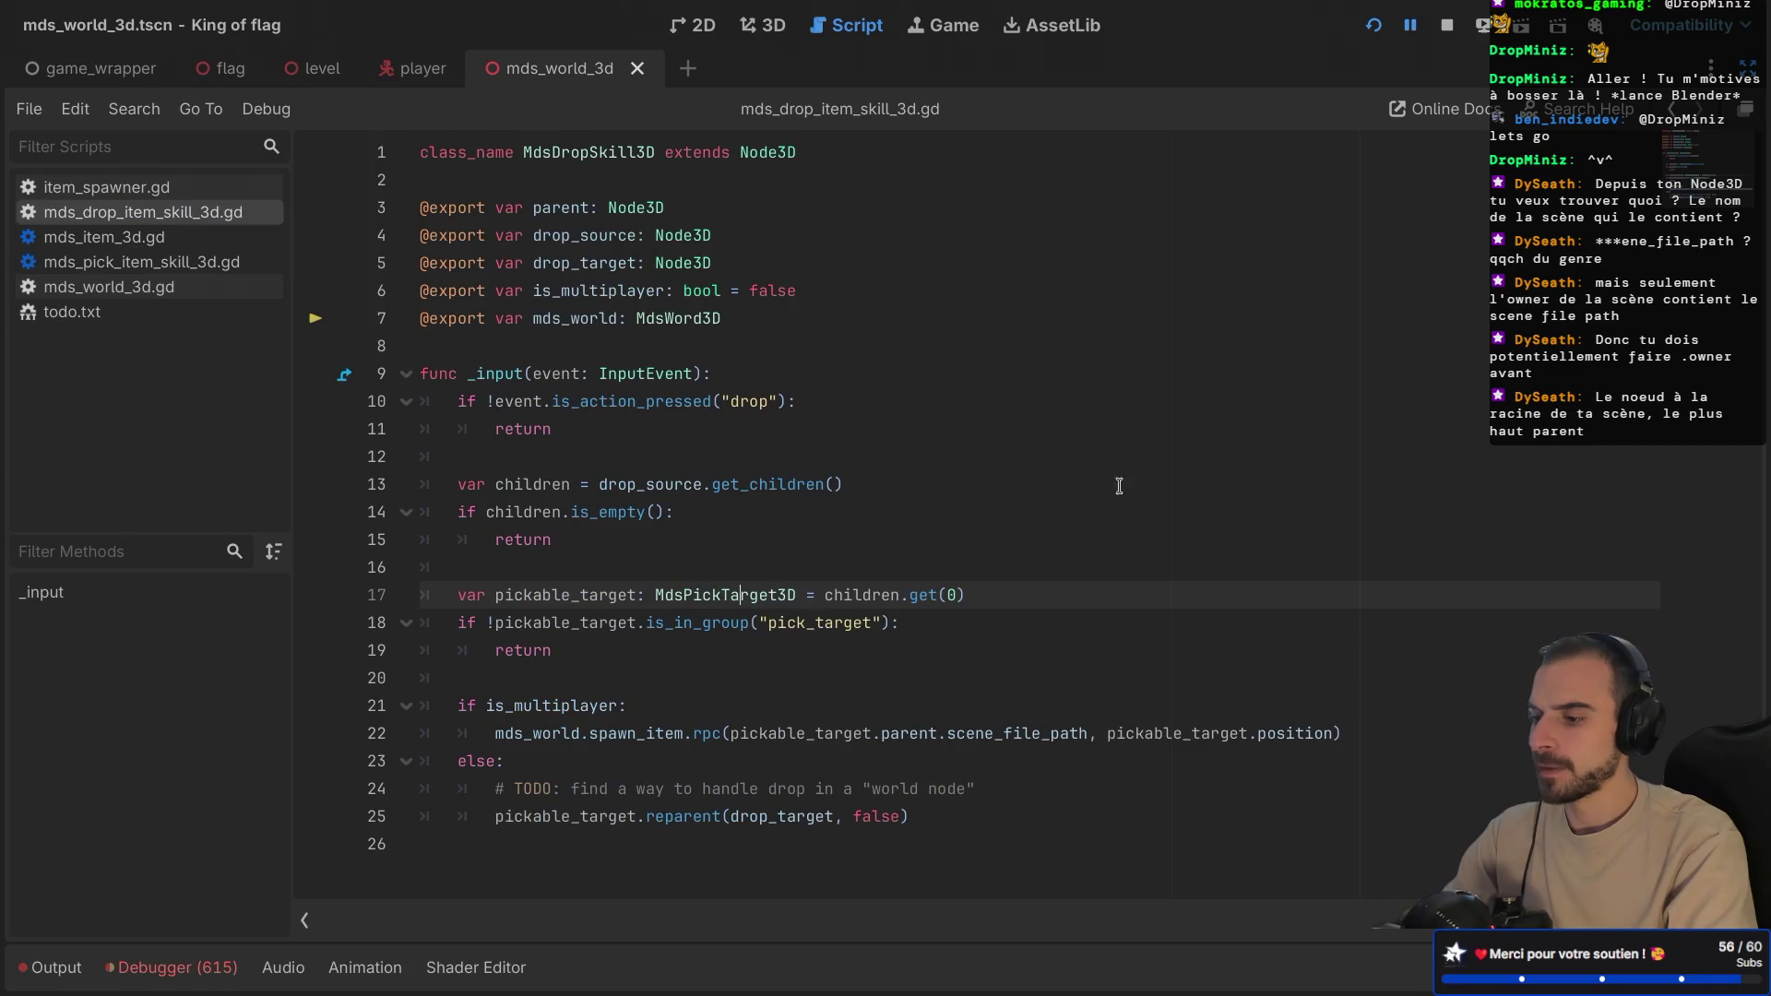
Change line 22's position argument to pickable_target.parent.position
double_click(899, 733)
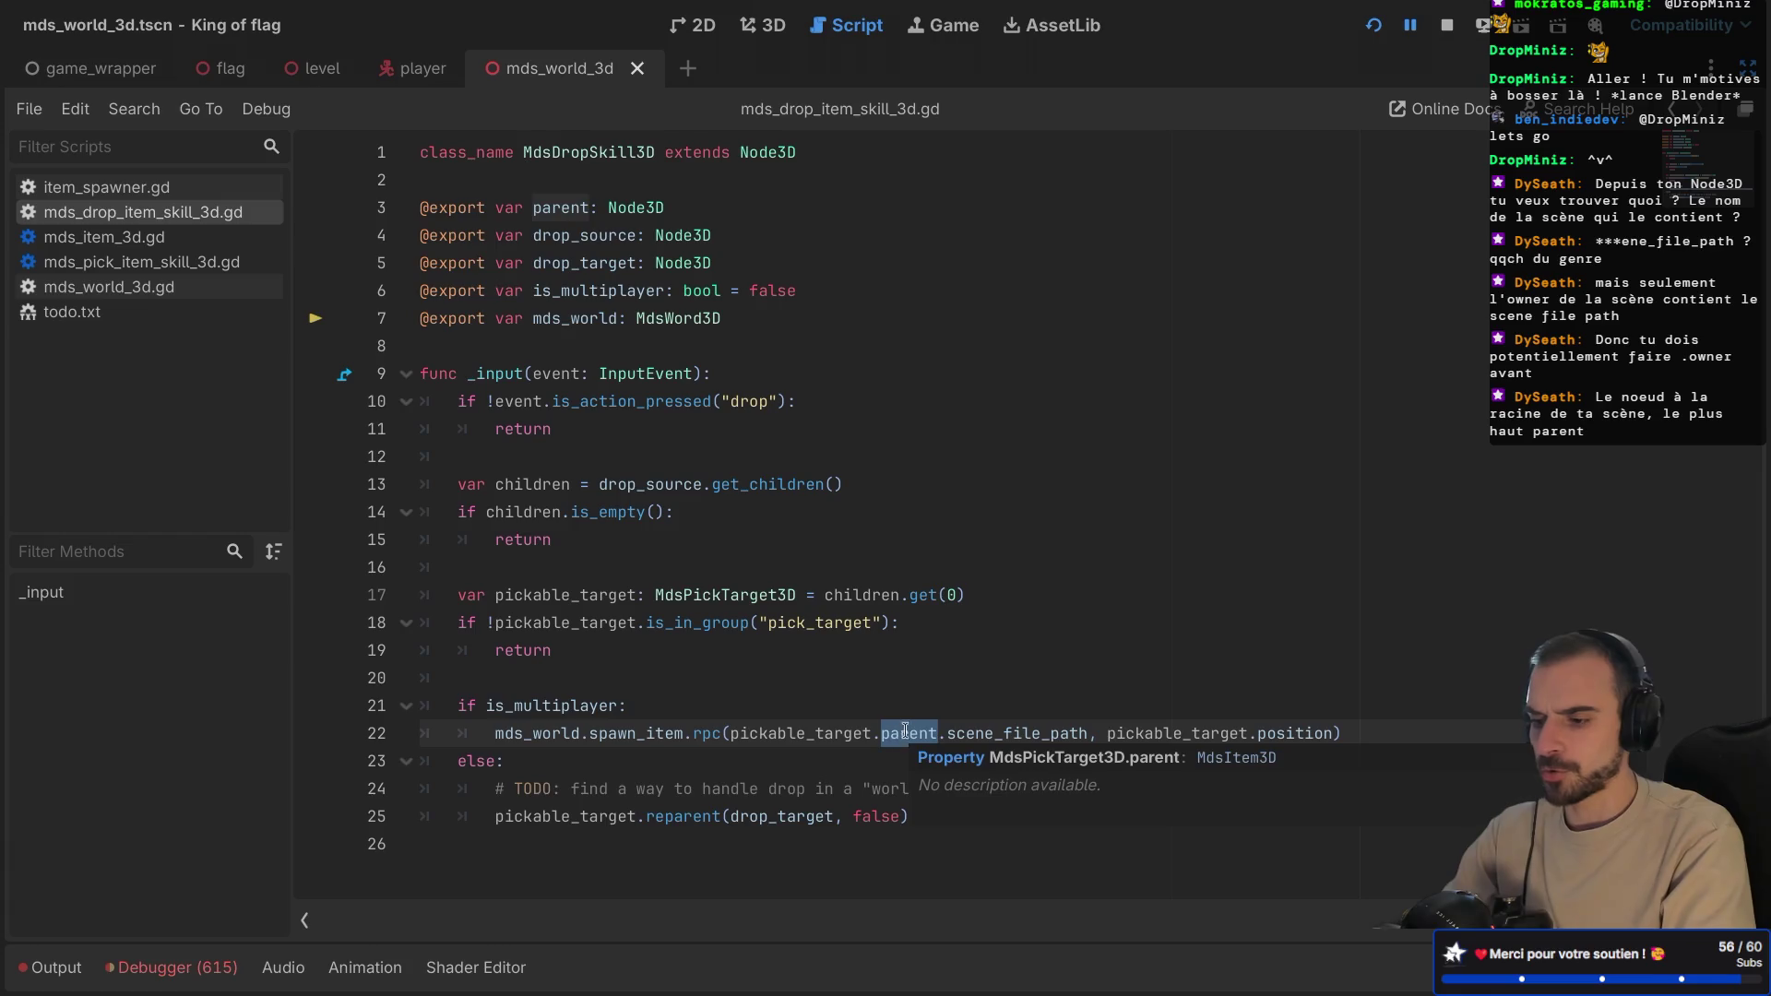
click(908, 708)
click(1247, 733)
text(.parent)
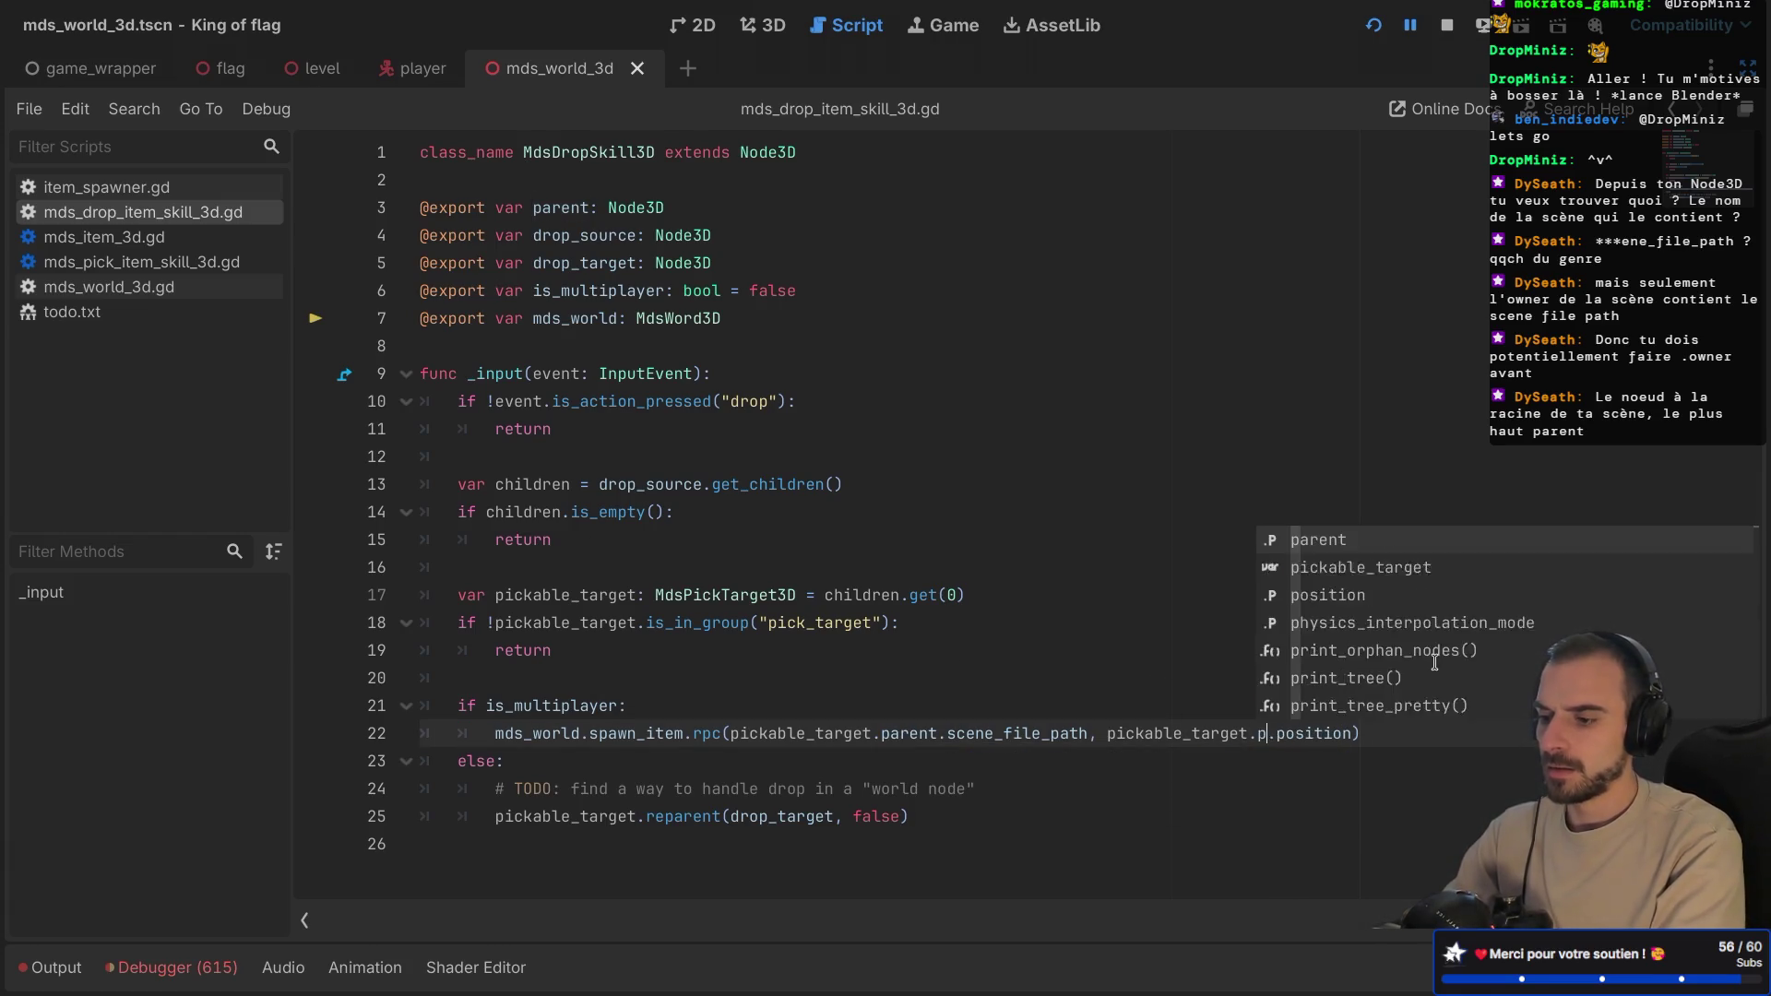
click(1140, 671)
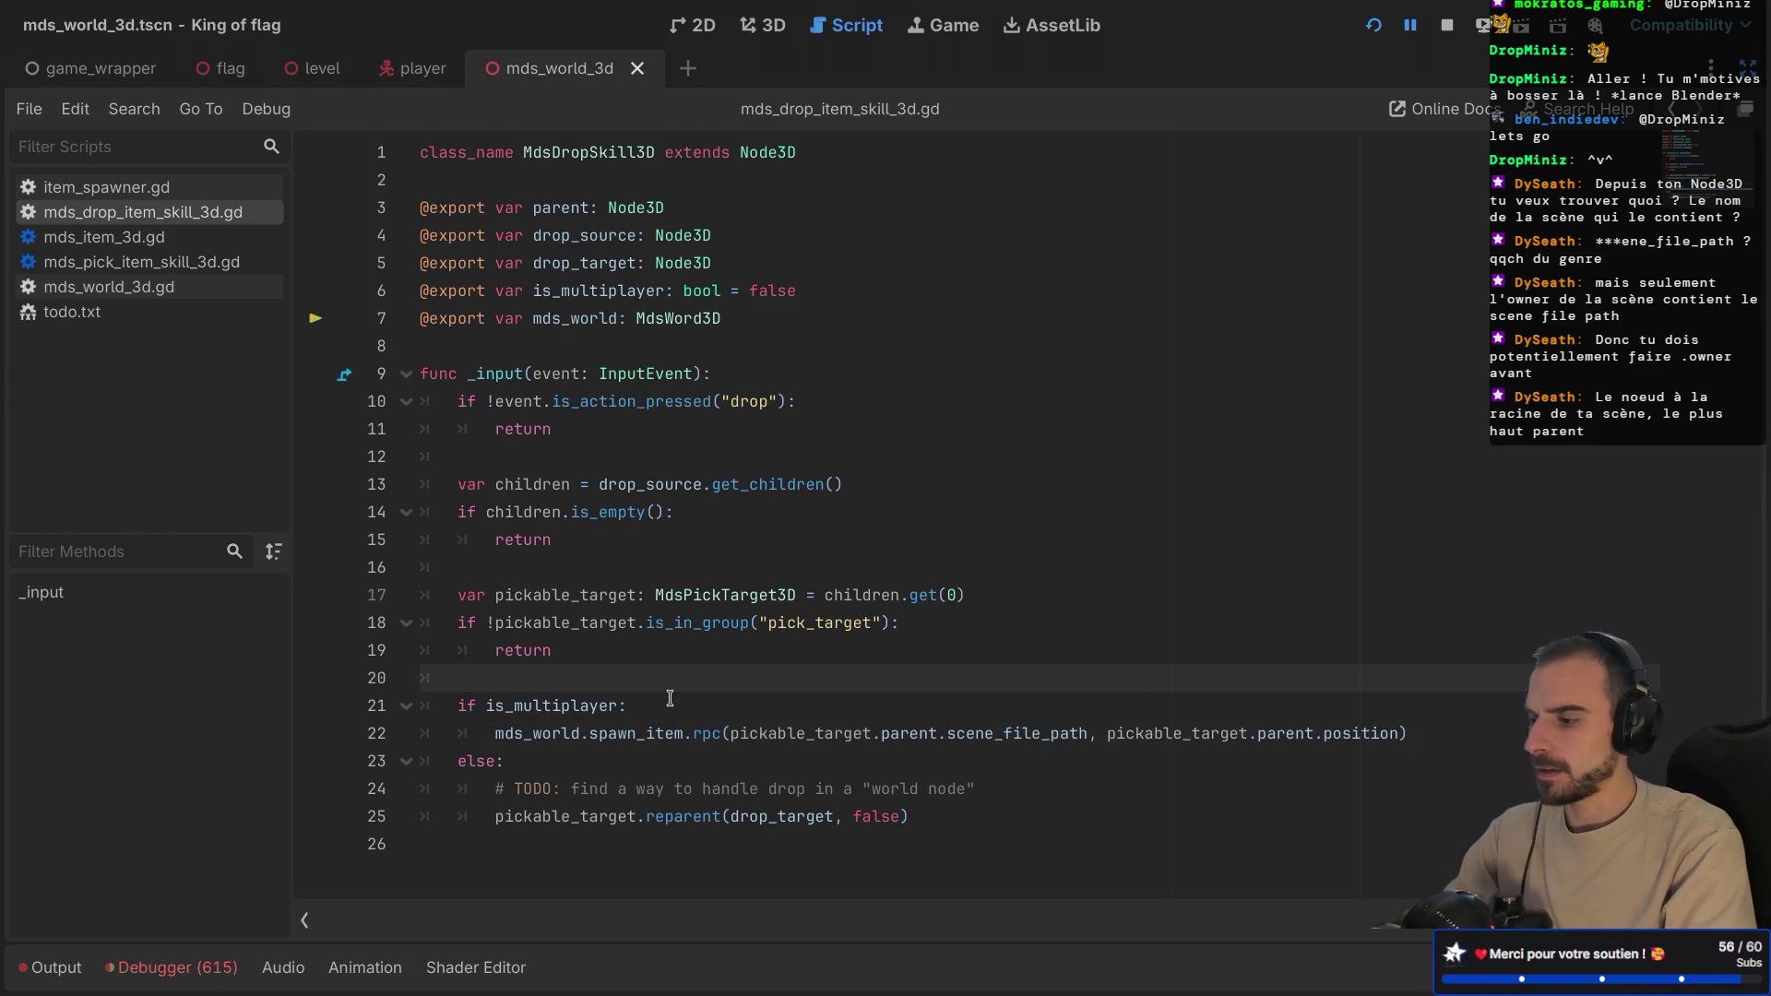
click(127, 232)
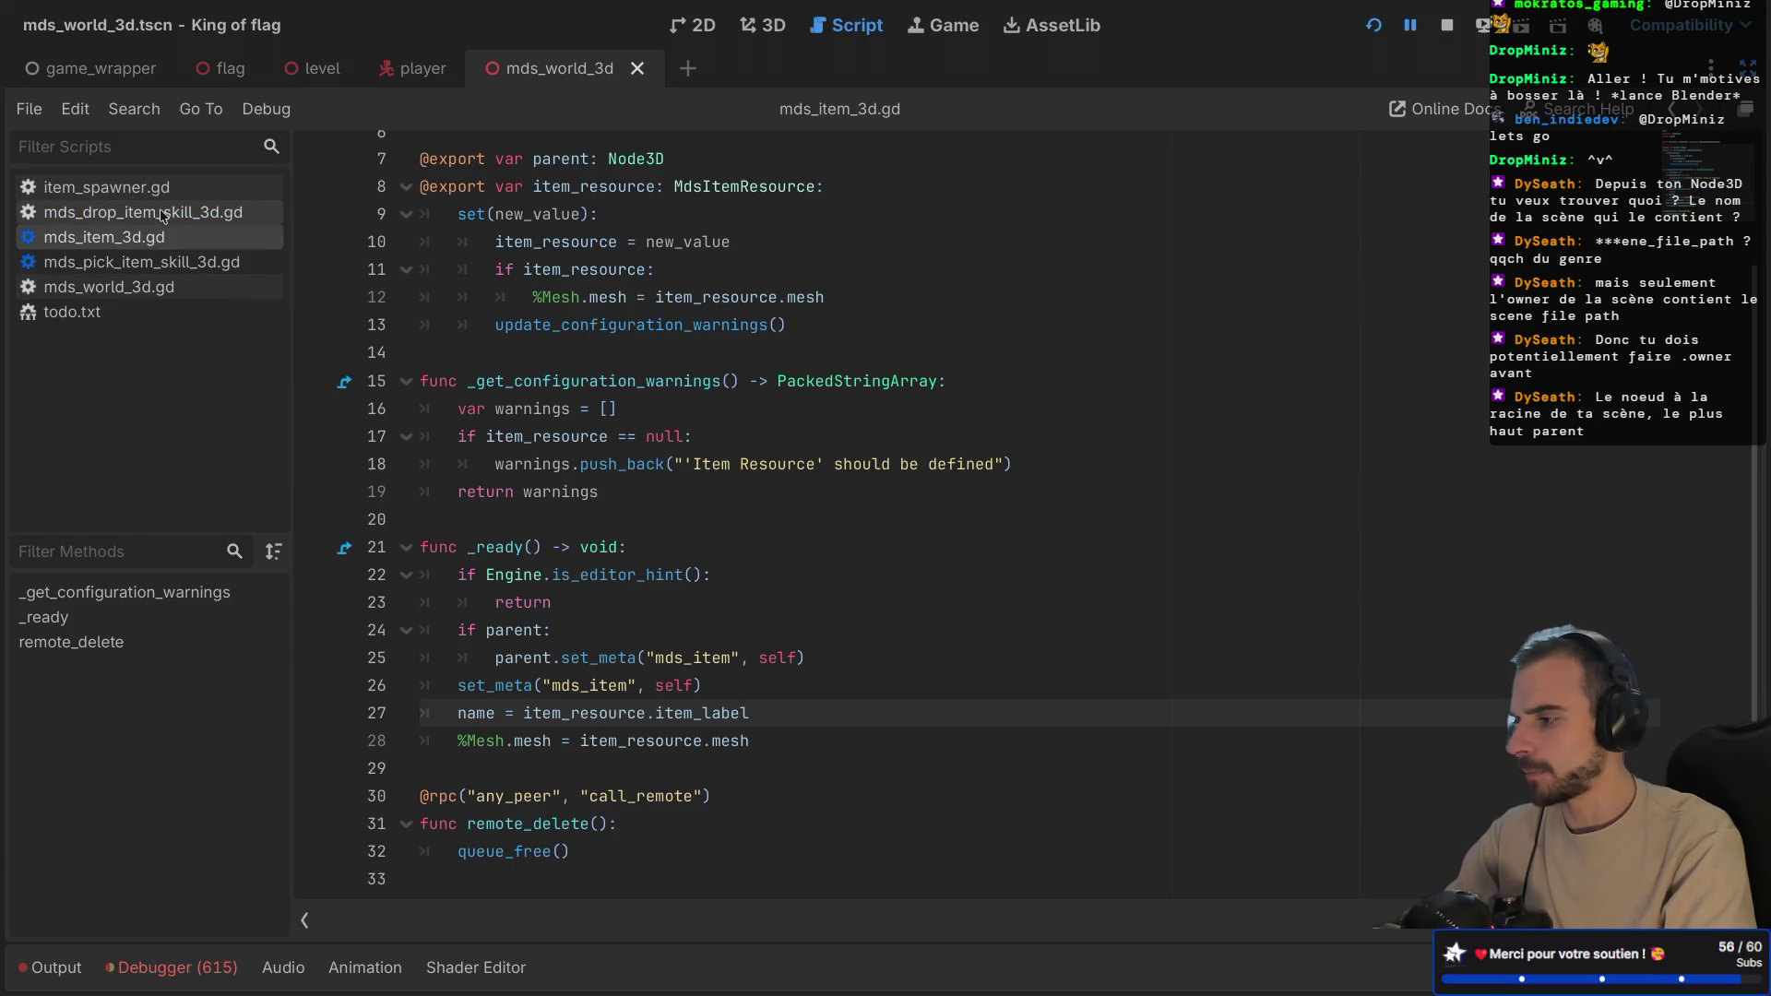
In mds_world_3d.gd, add print("resource %s" % resource) as spawn_item's first line
click(152, 287)
click(944, 268)
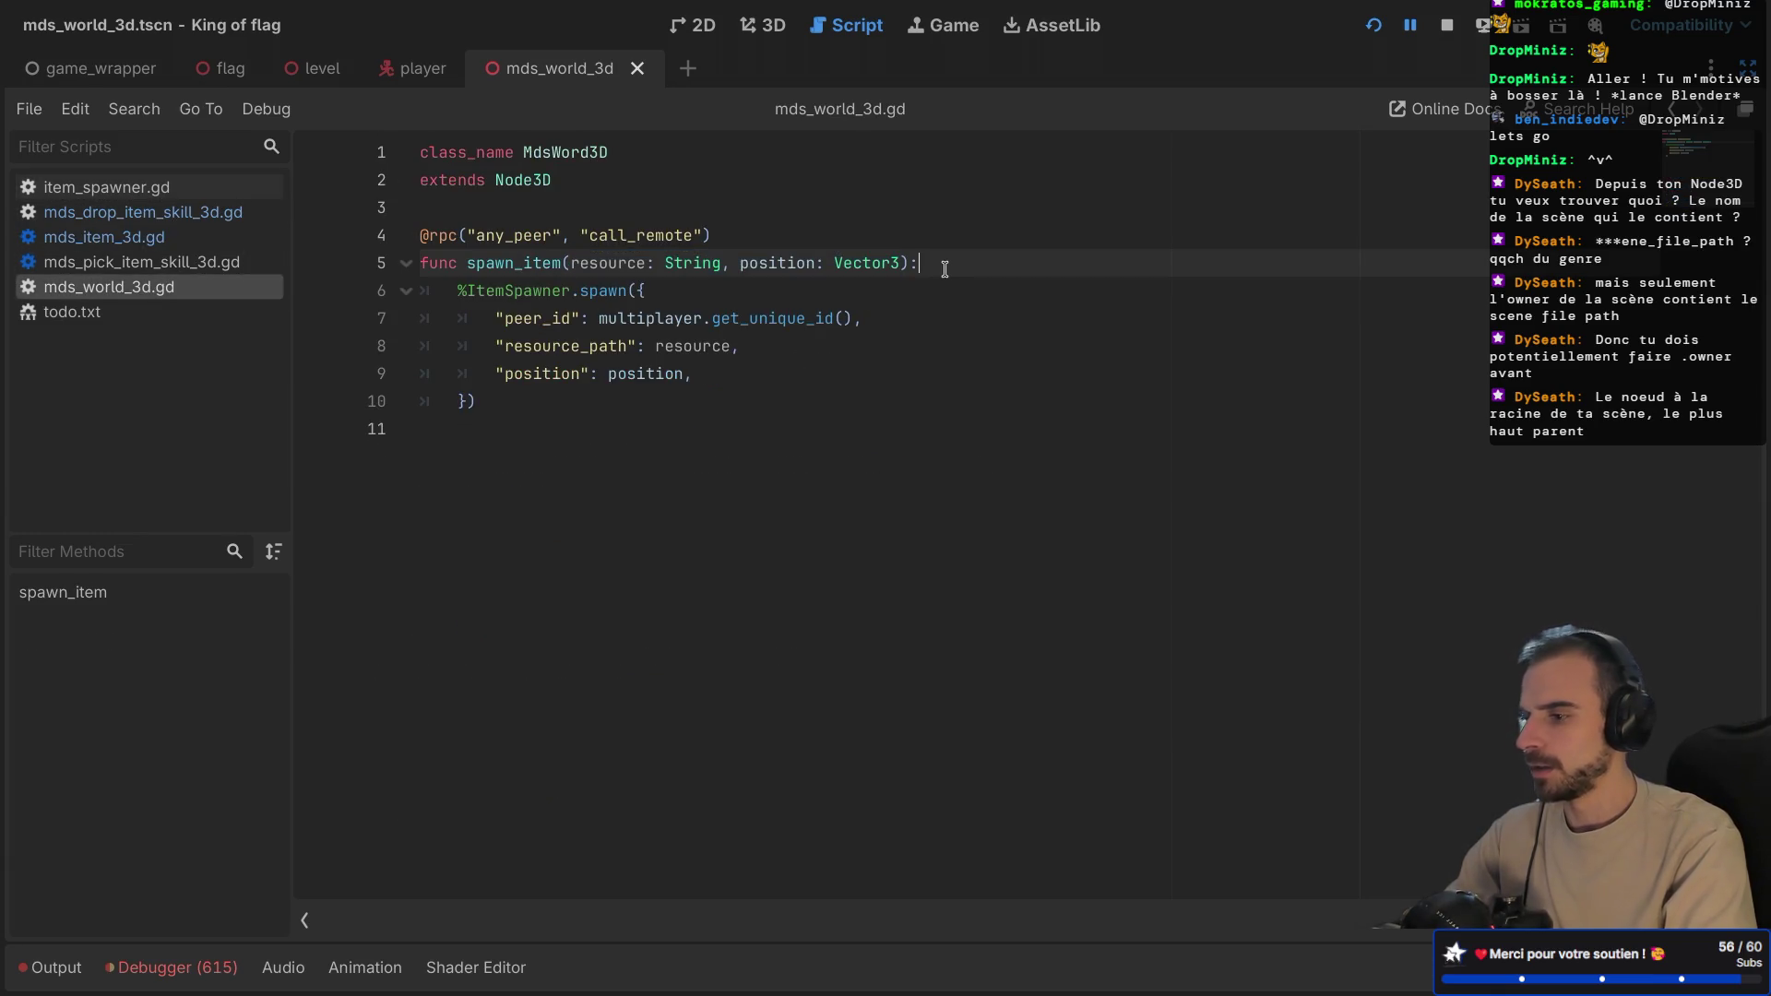
key(Return)
text(print("resource ^%)
key(BackSpace)
key(BackSpace)
text(%s)
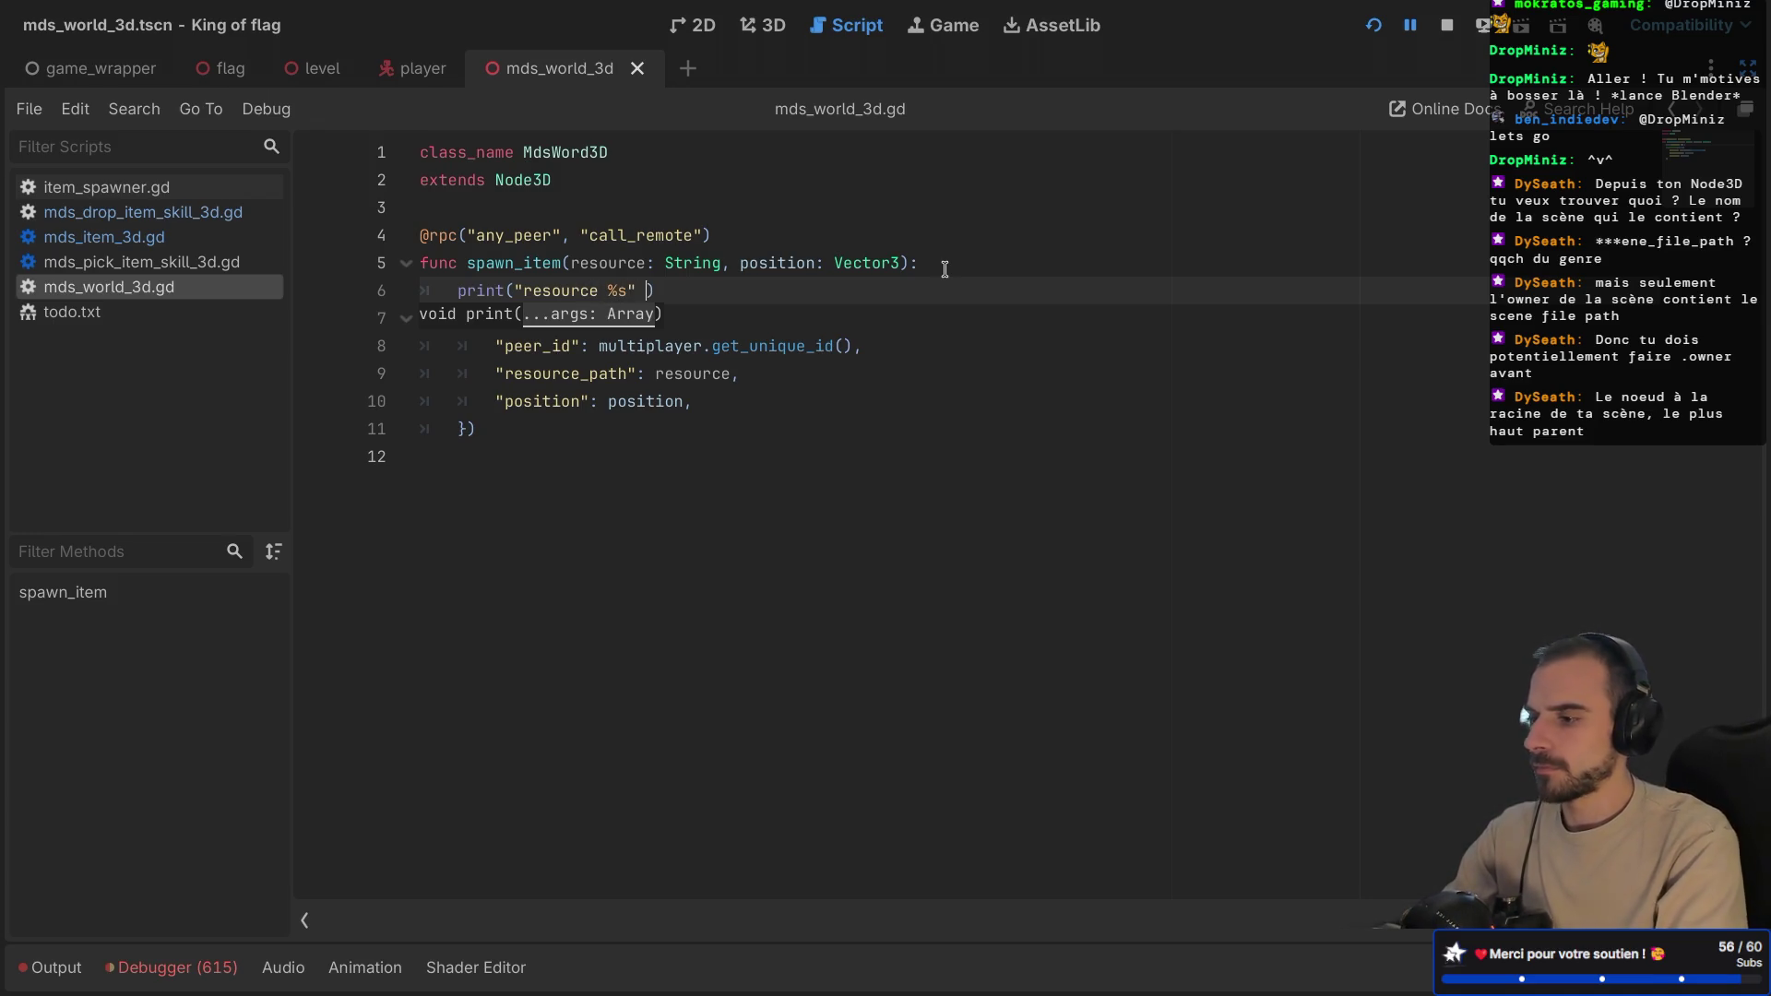
text(s )
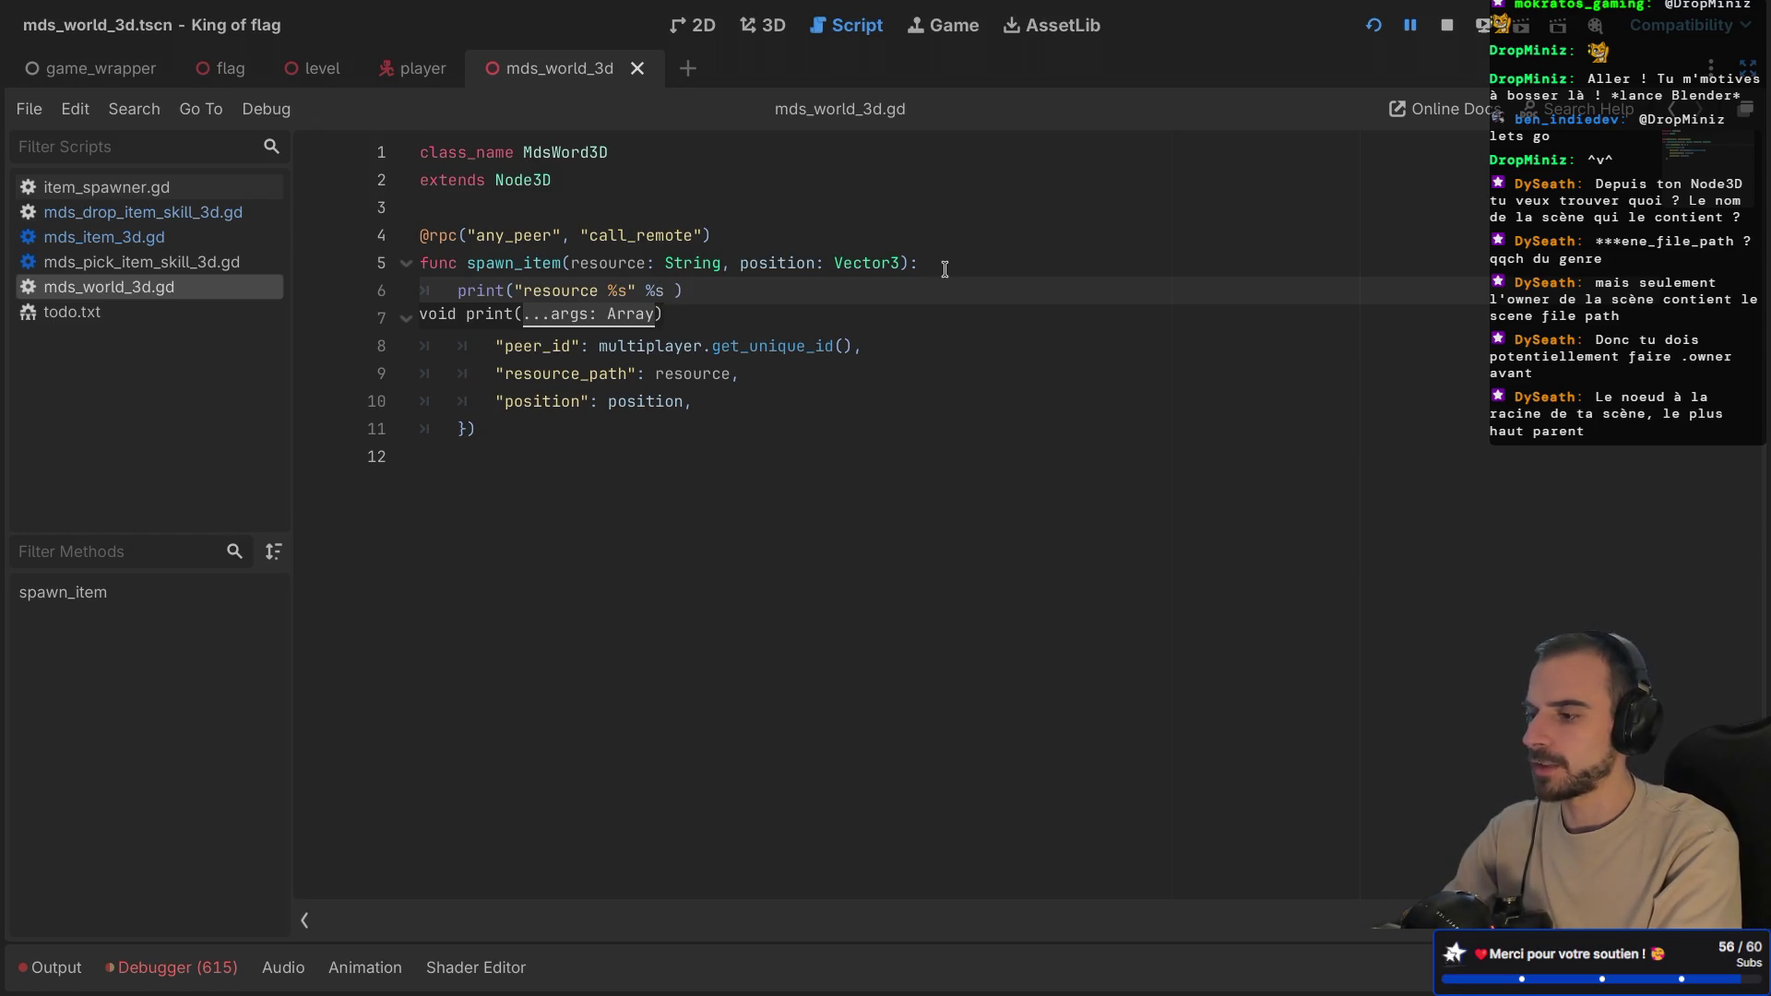
text(resource)
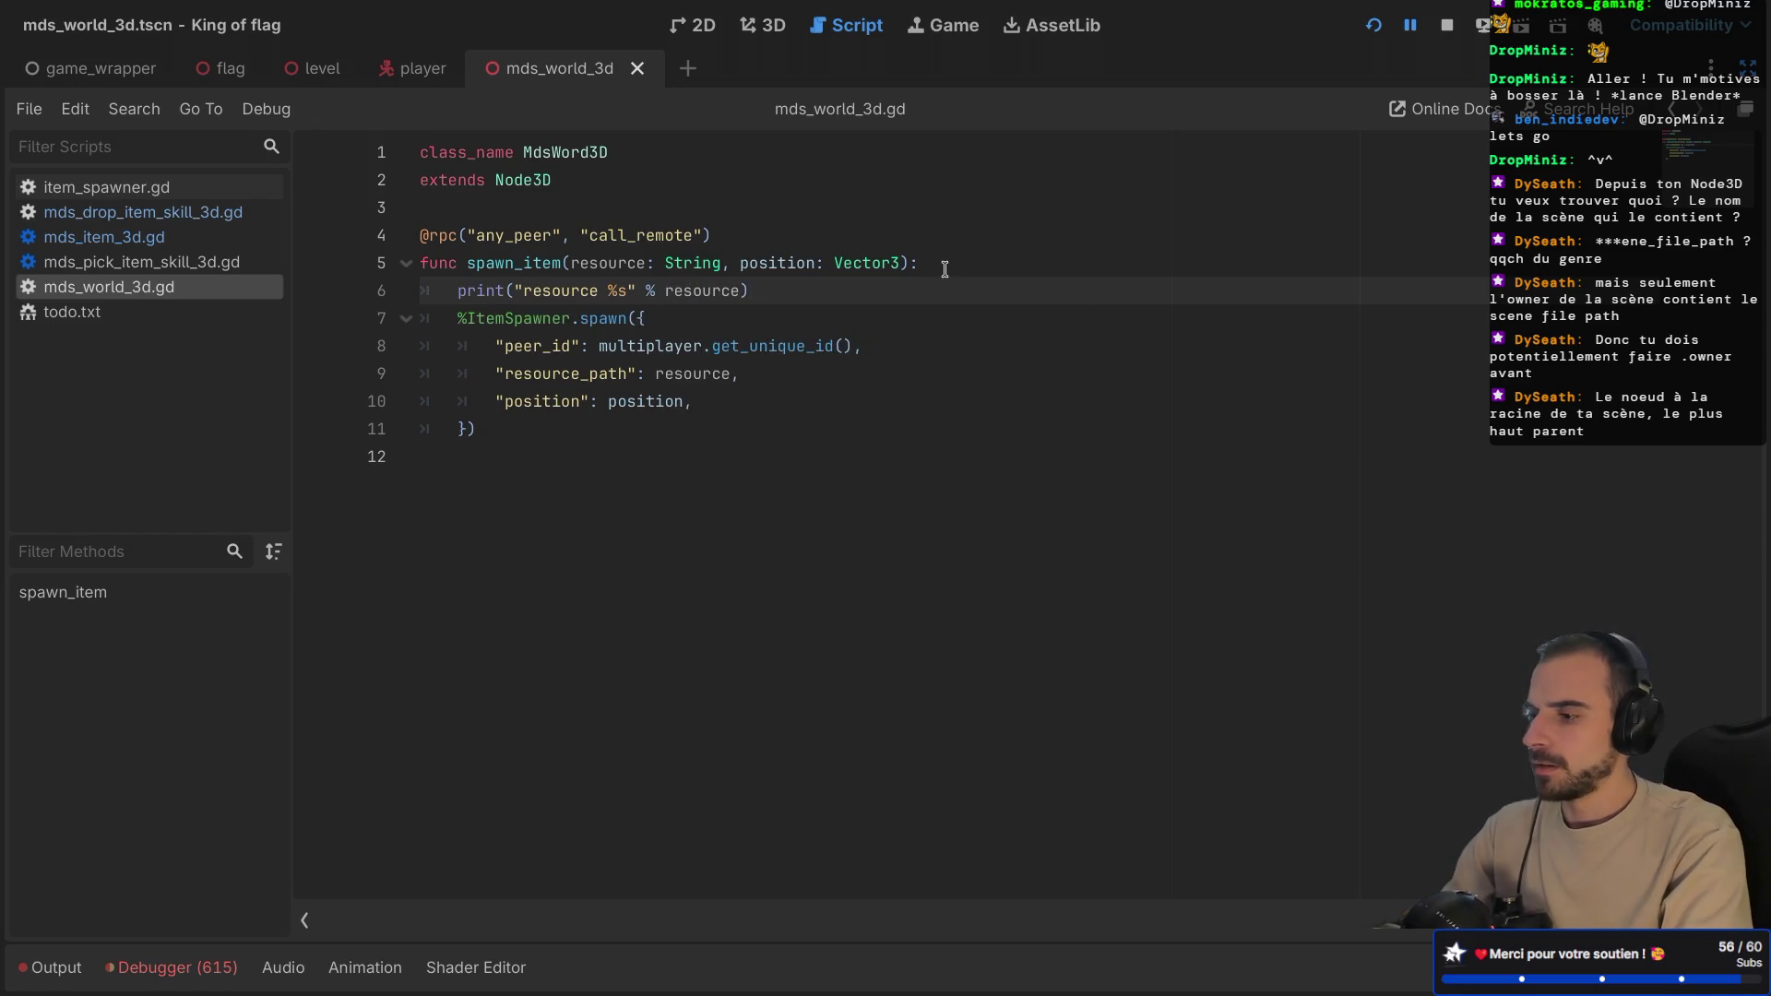
Switch to the game_wrapper scene
click(843, 345)
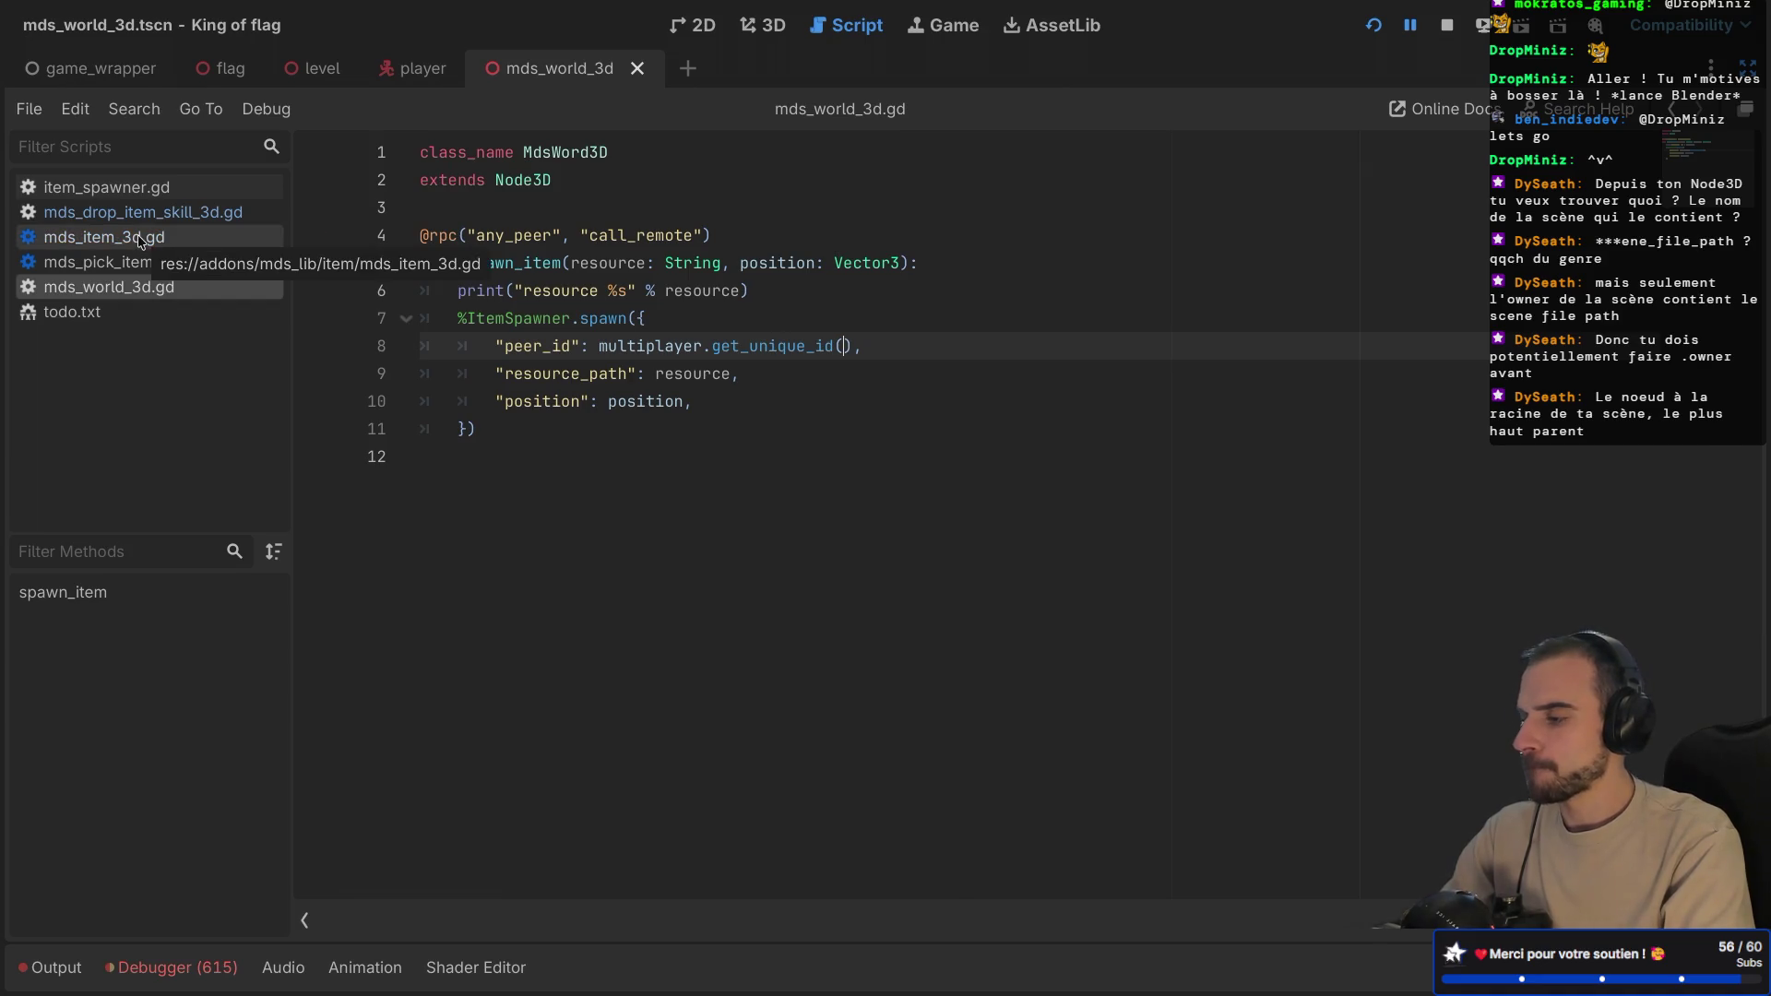
mouse_move(316, 72)
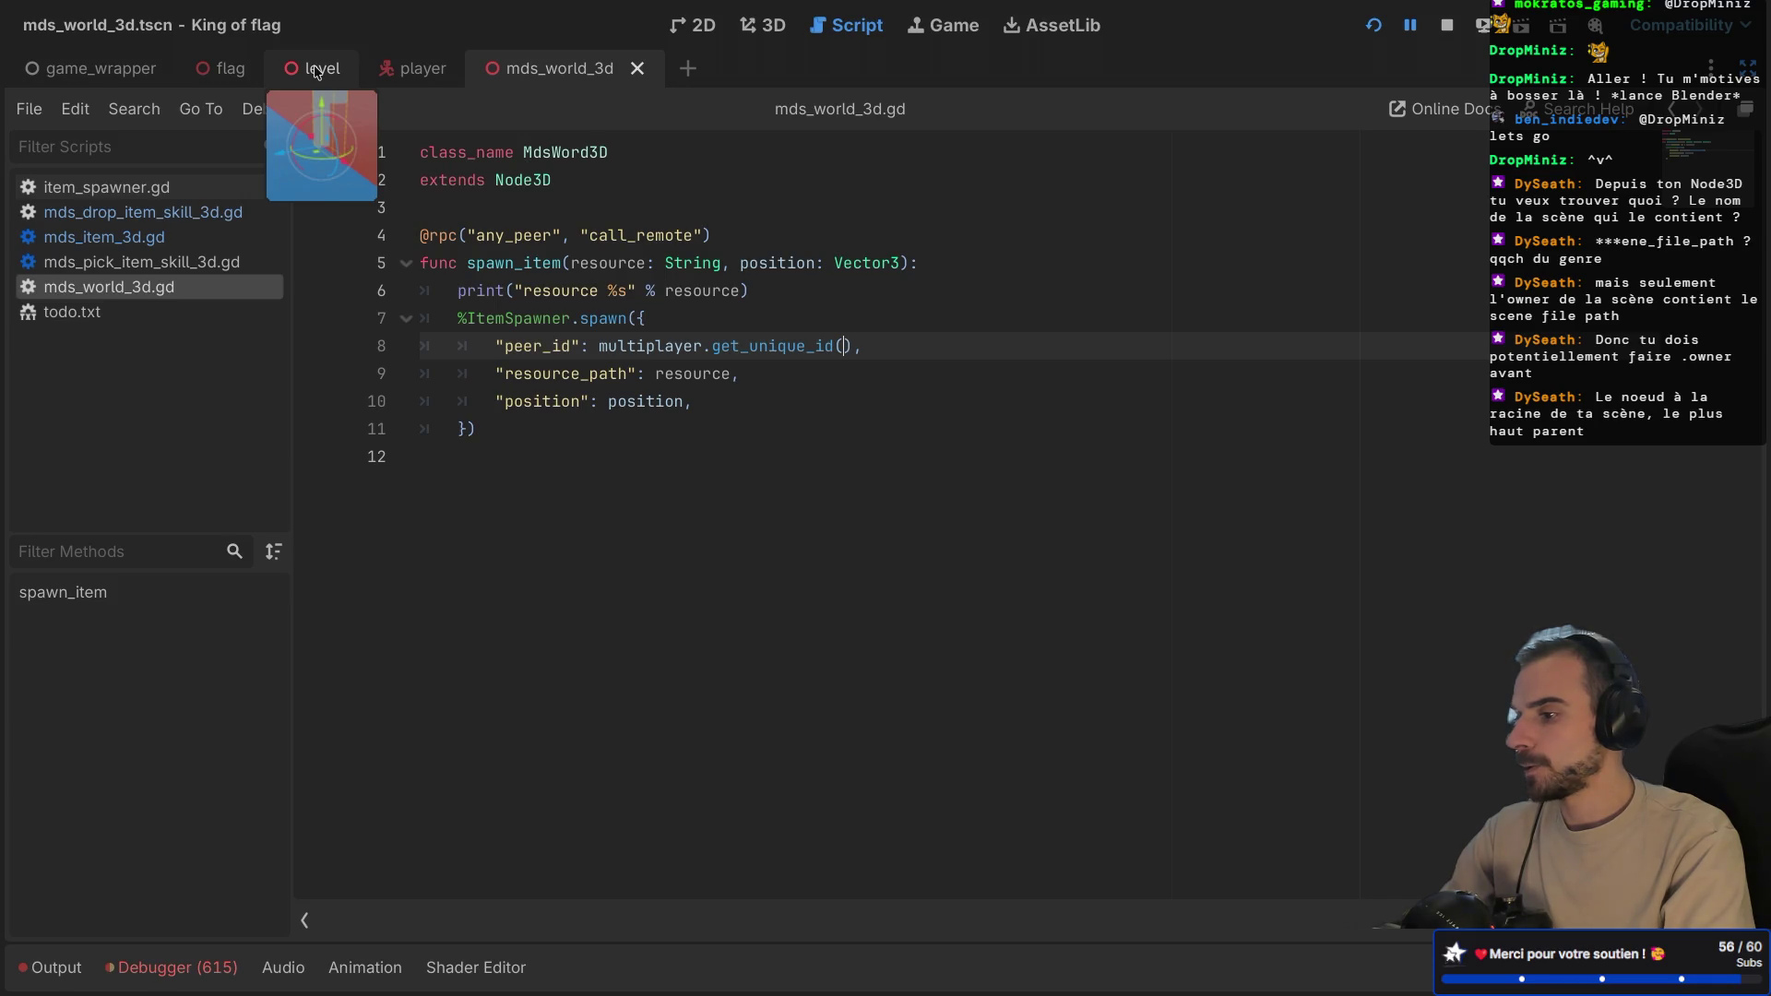
click(139, 69)
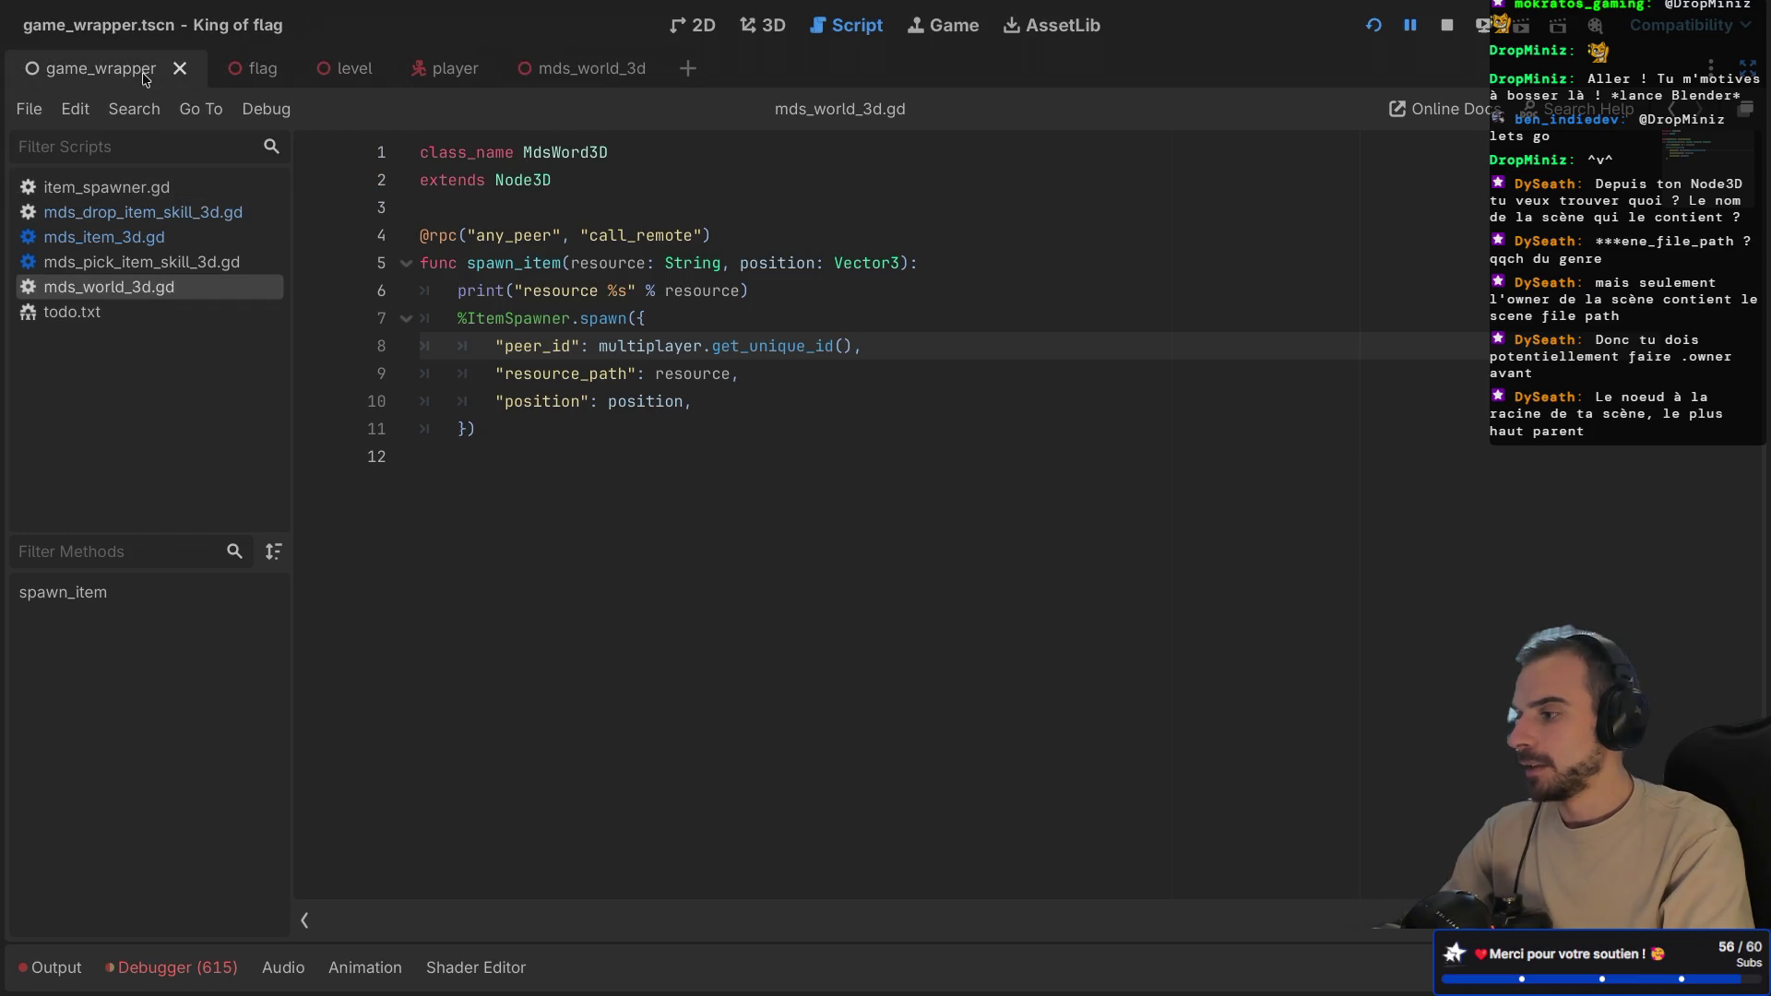
Instance mds_world_3d.tscn into the Game scene and enable Editable Children to expose ItemSpawner and Items
click(266, 242)
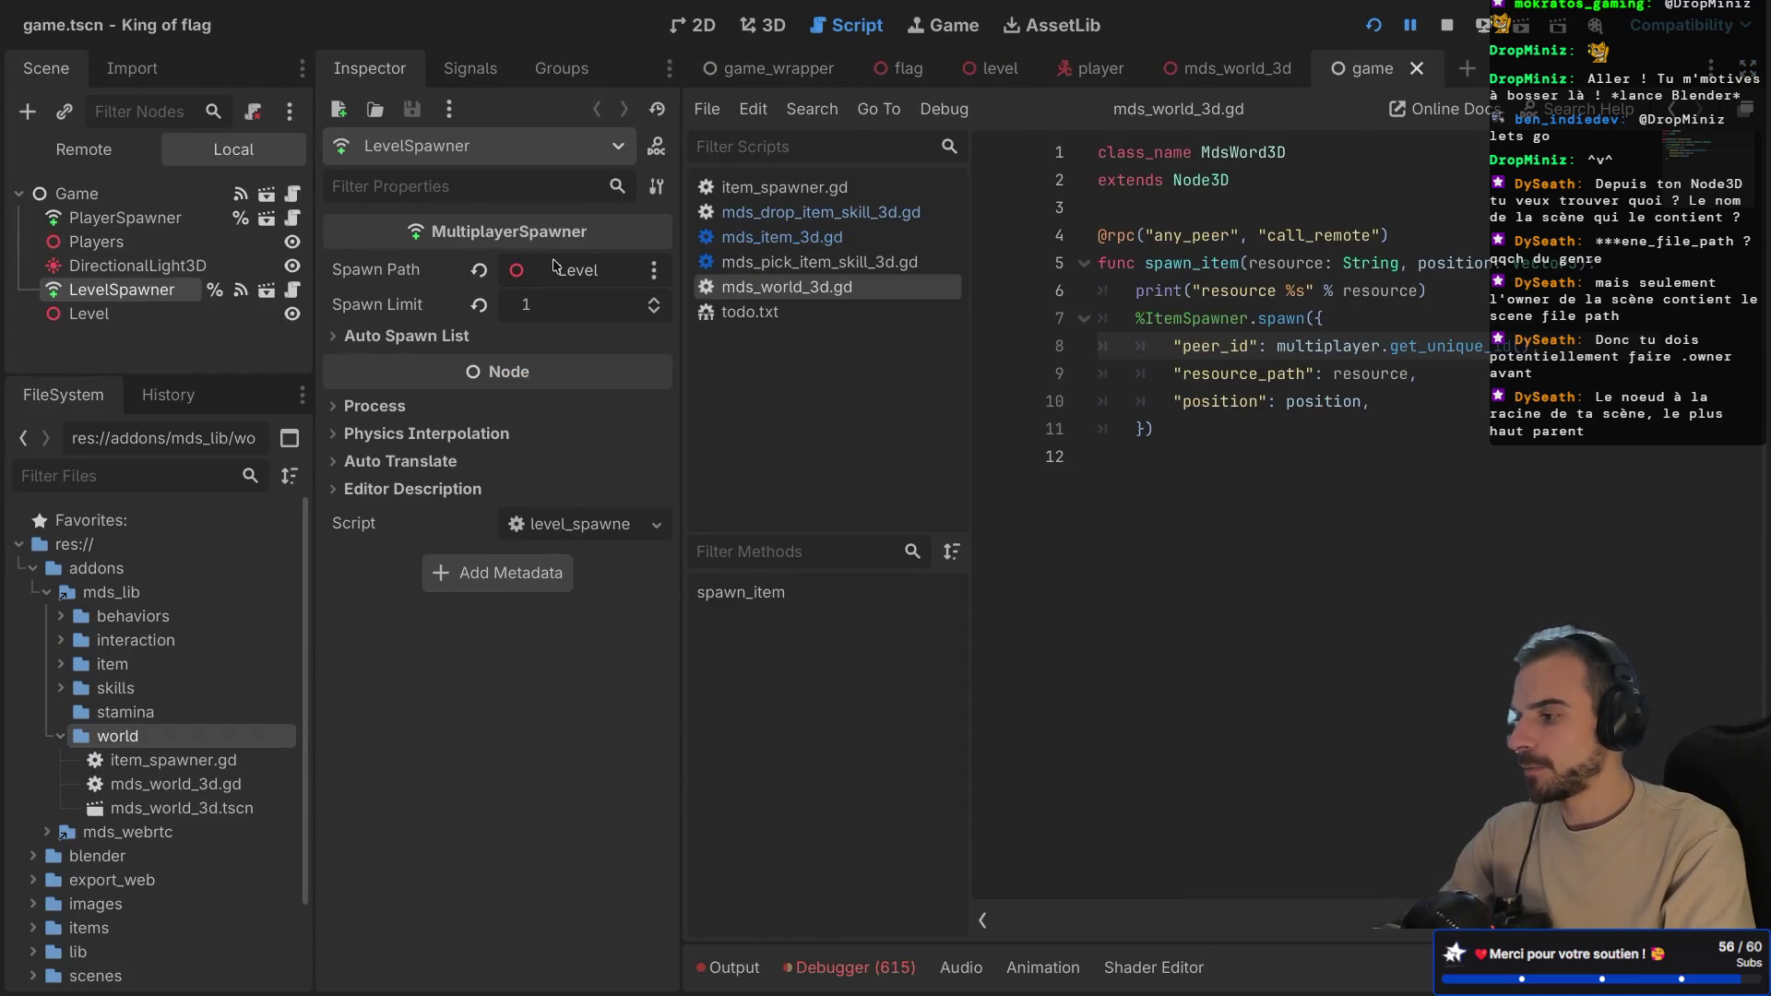
drag(313, 237, 467, 276)
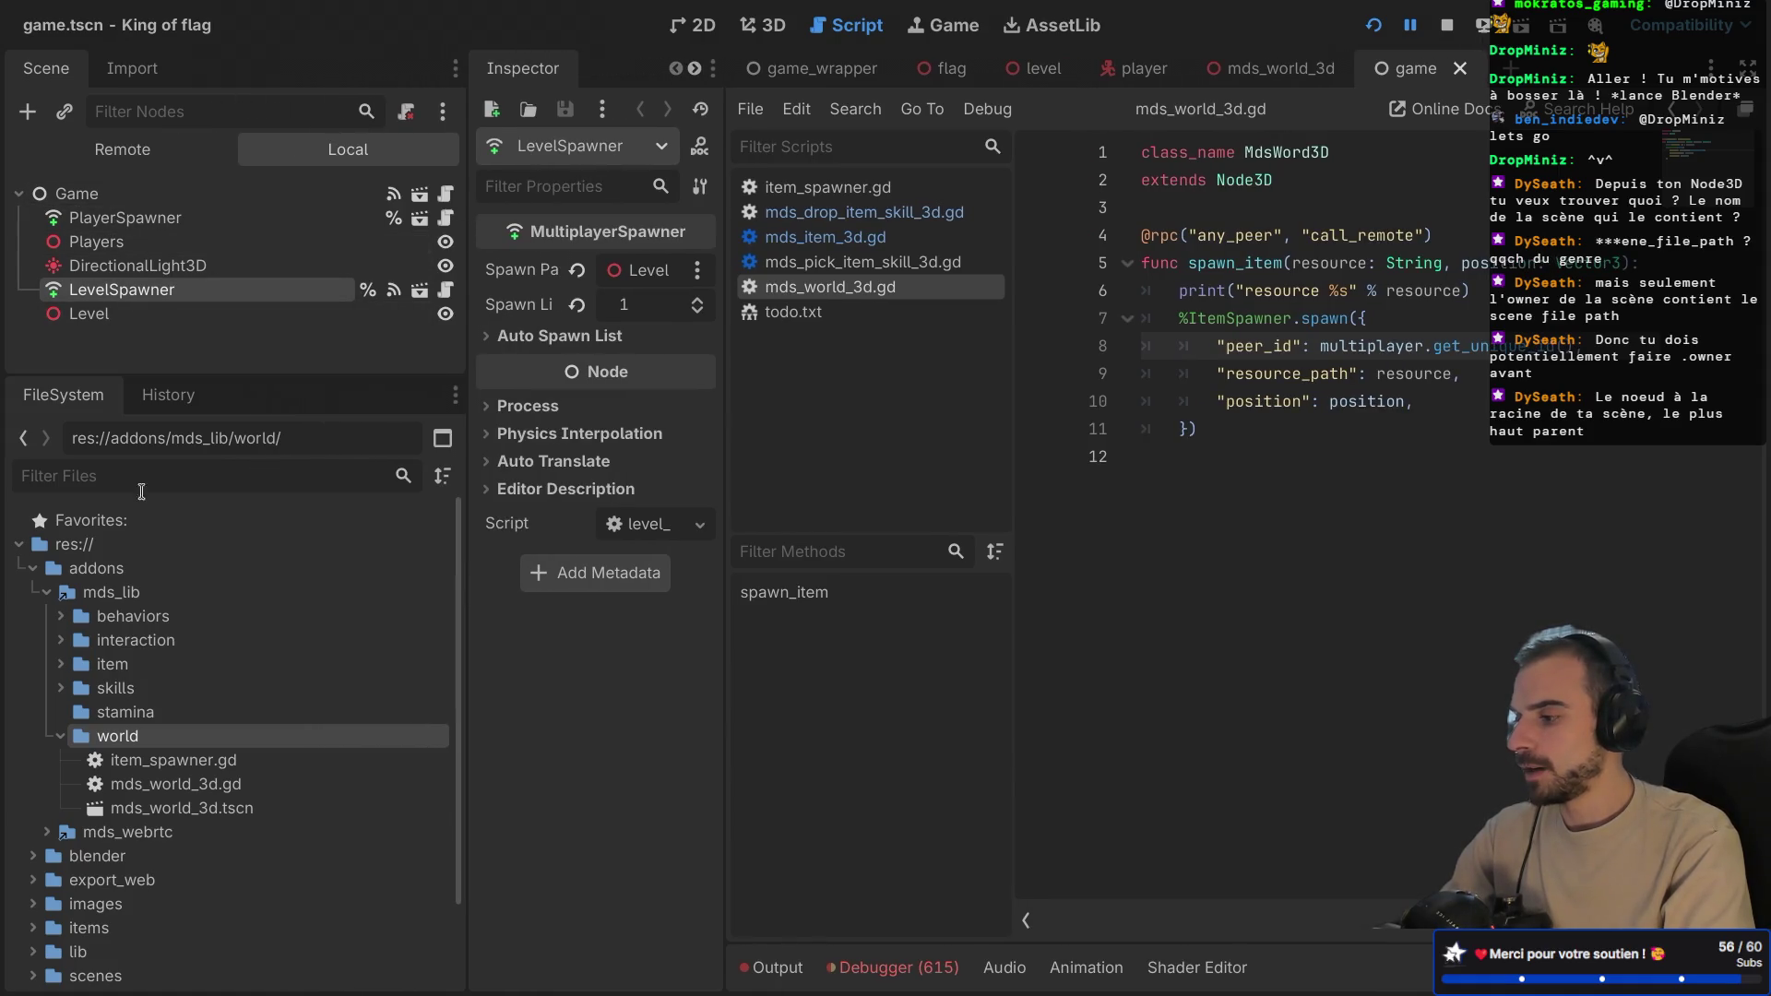
mouse_move(148, 818)
mouse_down()
mouse_move(192, 809)
mouse_move(309, 703)
mouse_move(143, 189)
mouse_up()
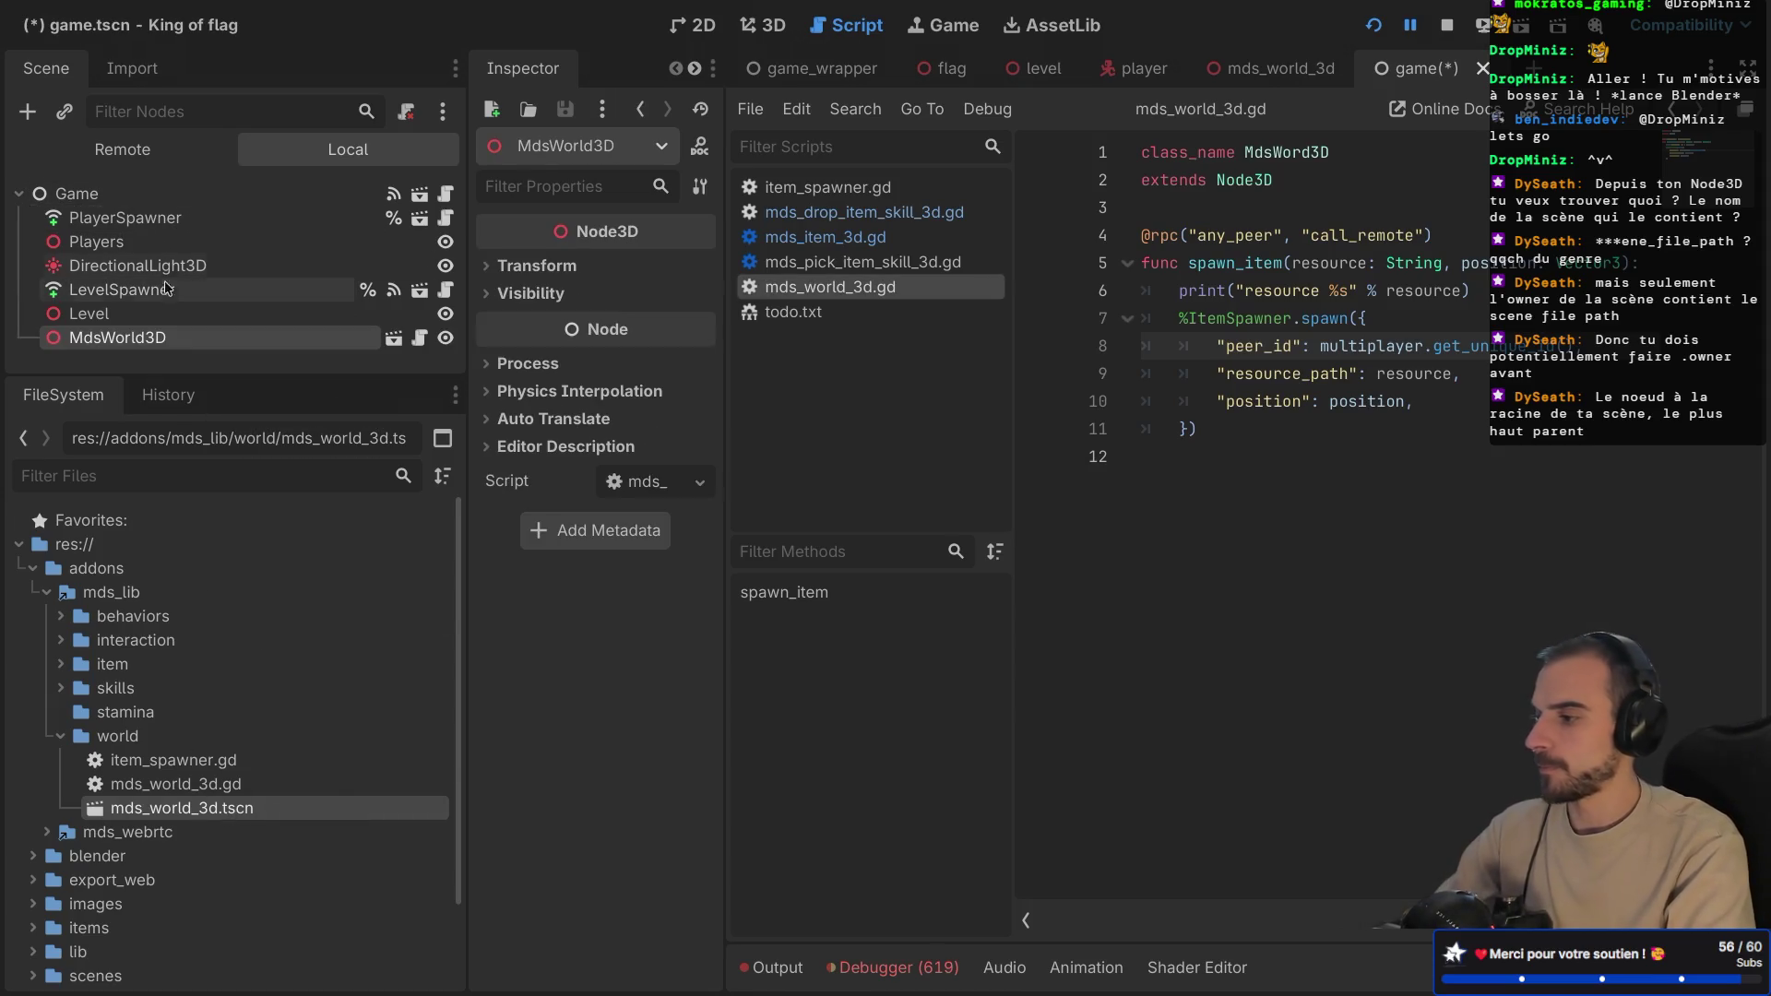
right_click(376, 345)
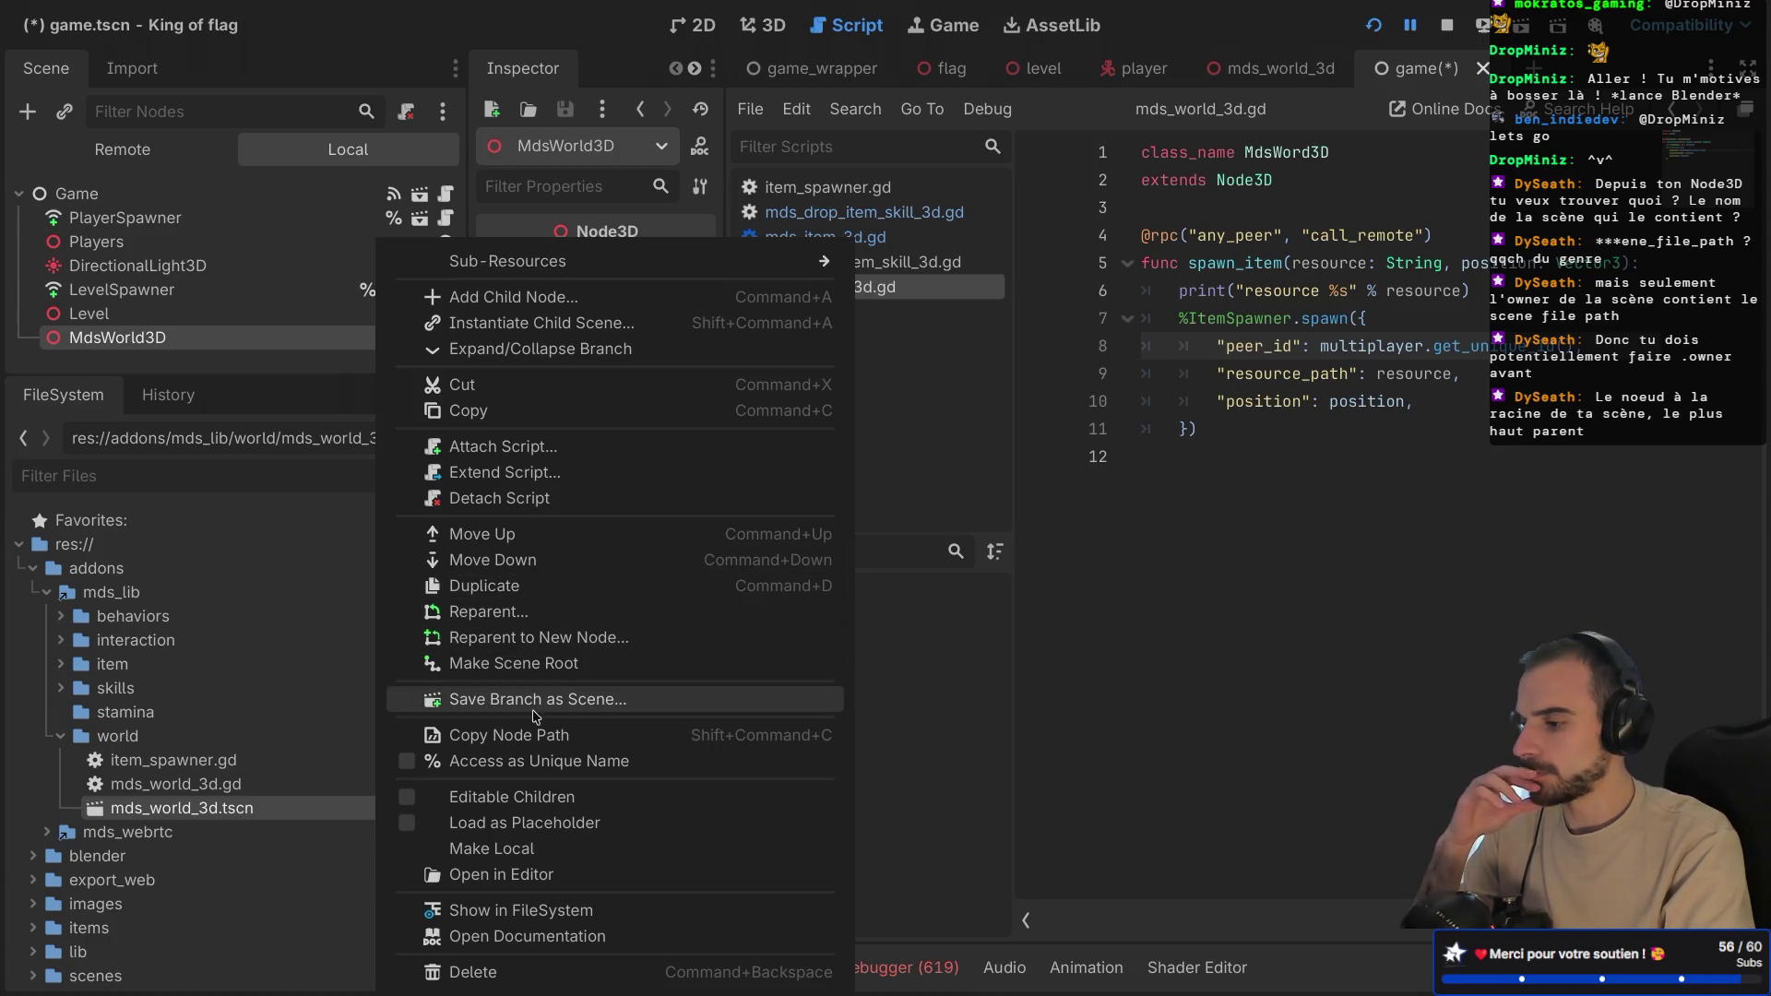
click(494, 795)
scroll(295, 335, down, 1)
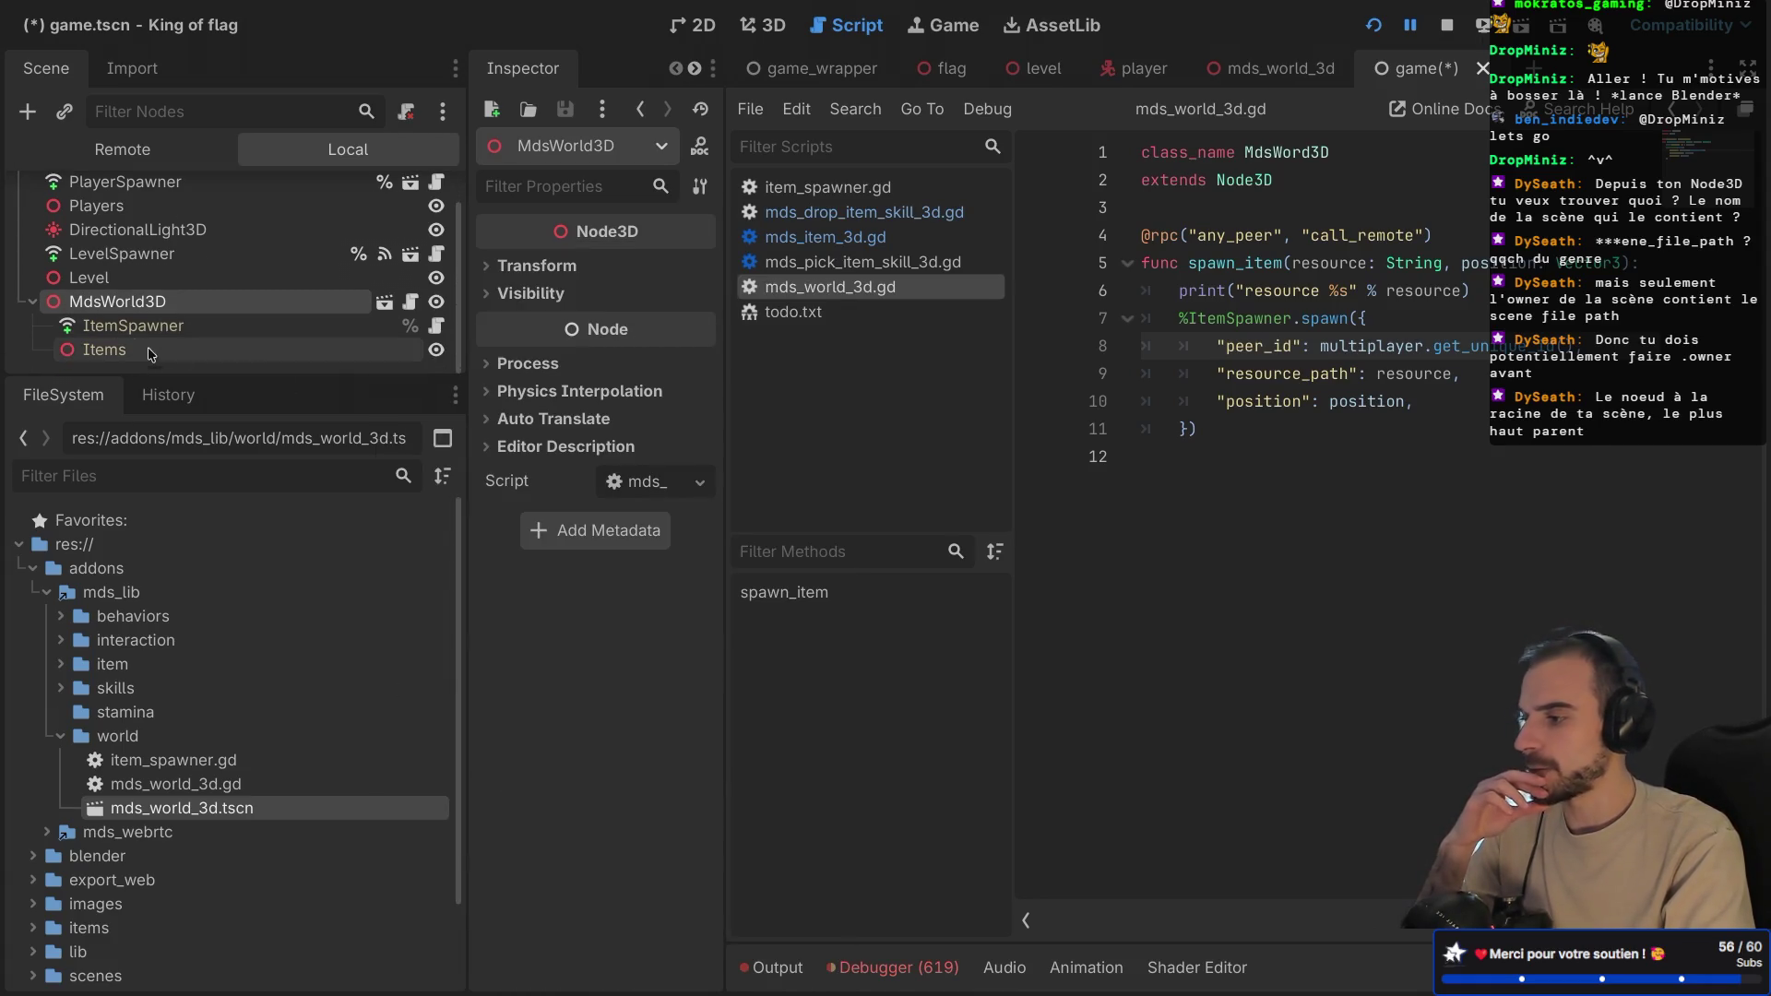
drag(248, 374, 245, 500)
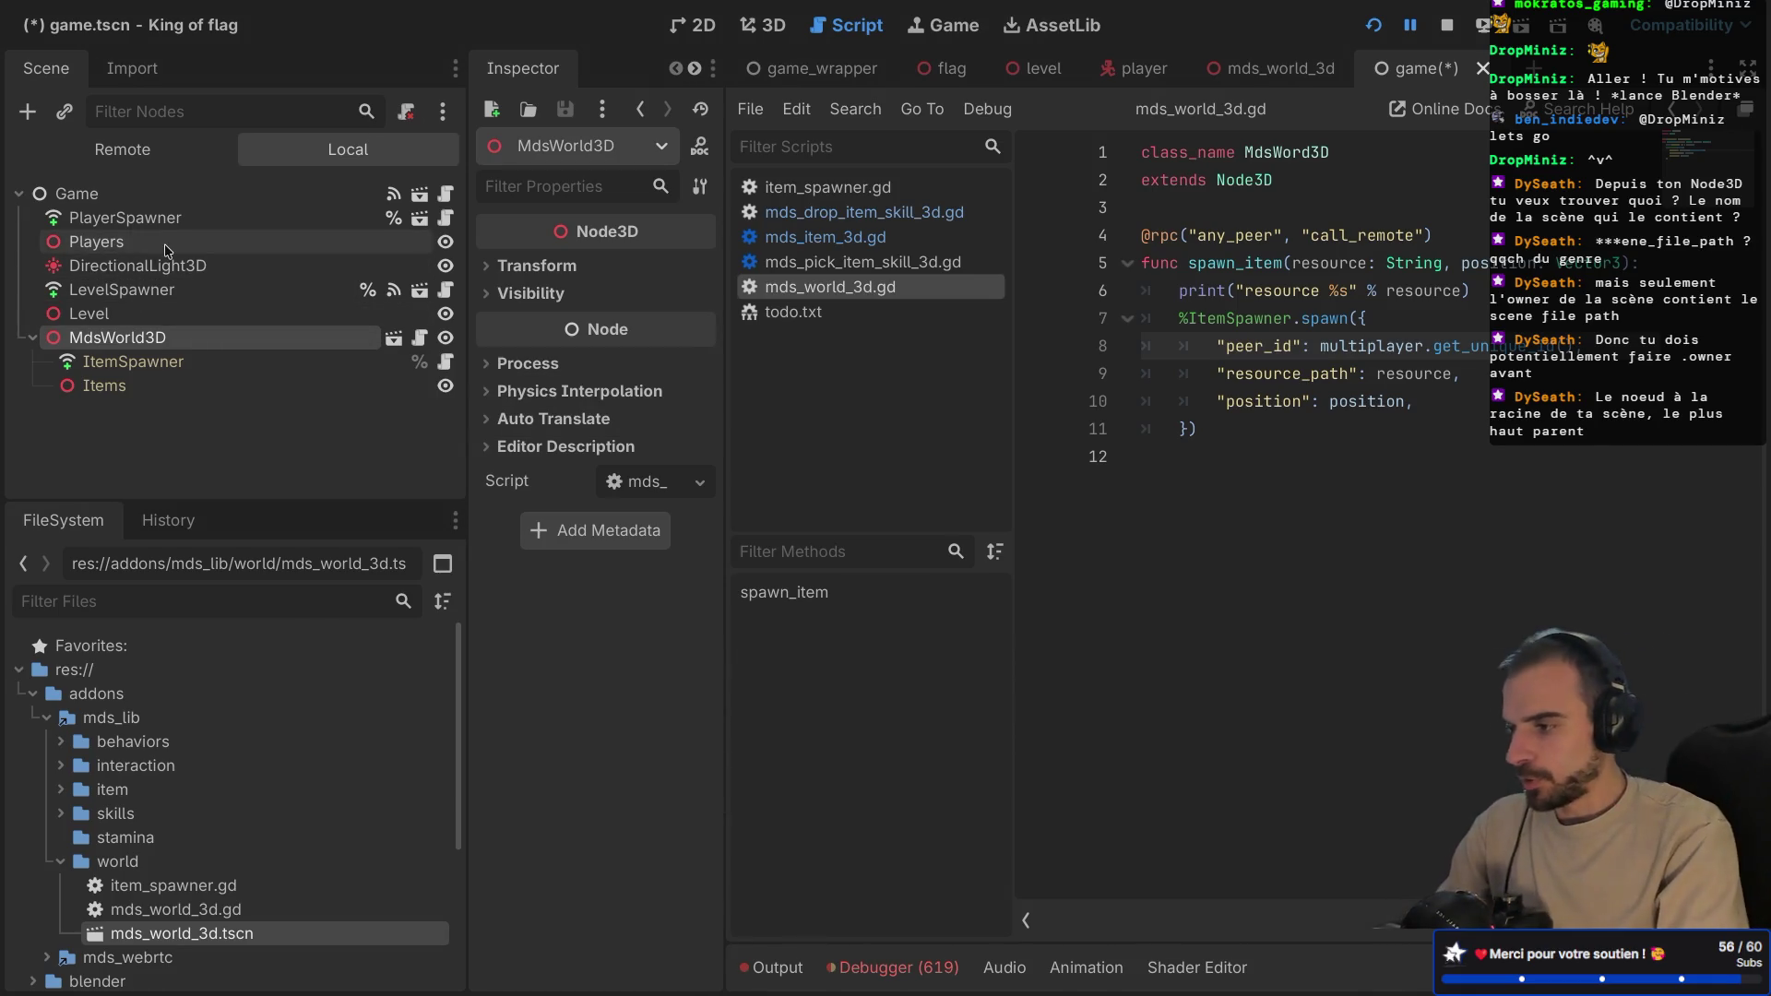
click(447, 193)
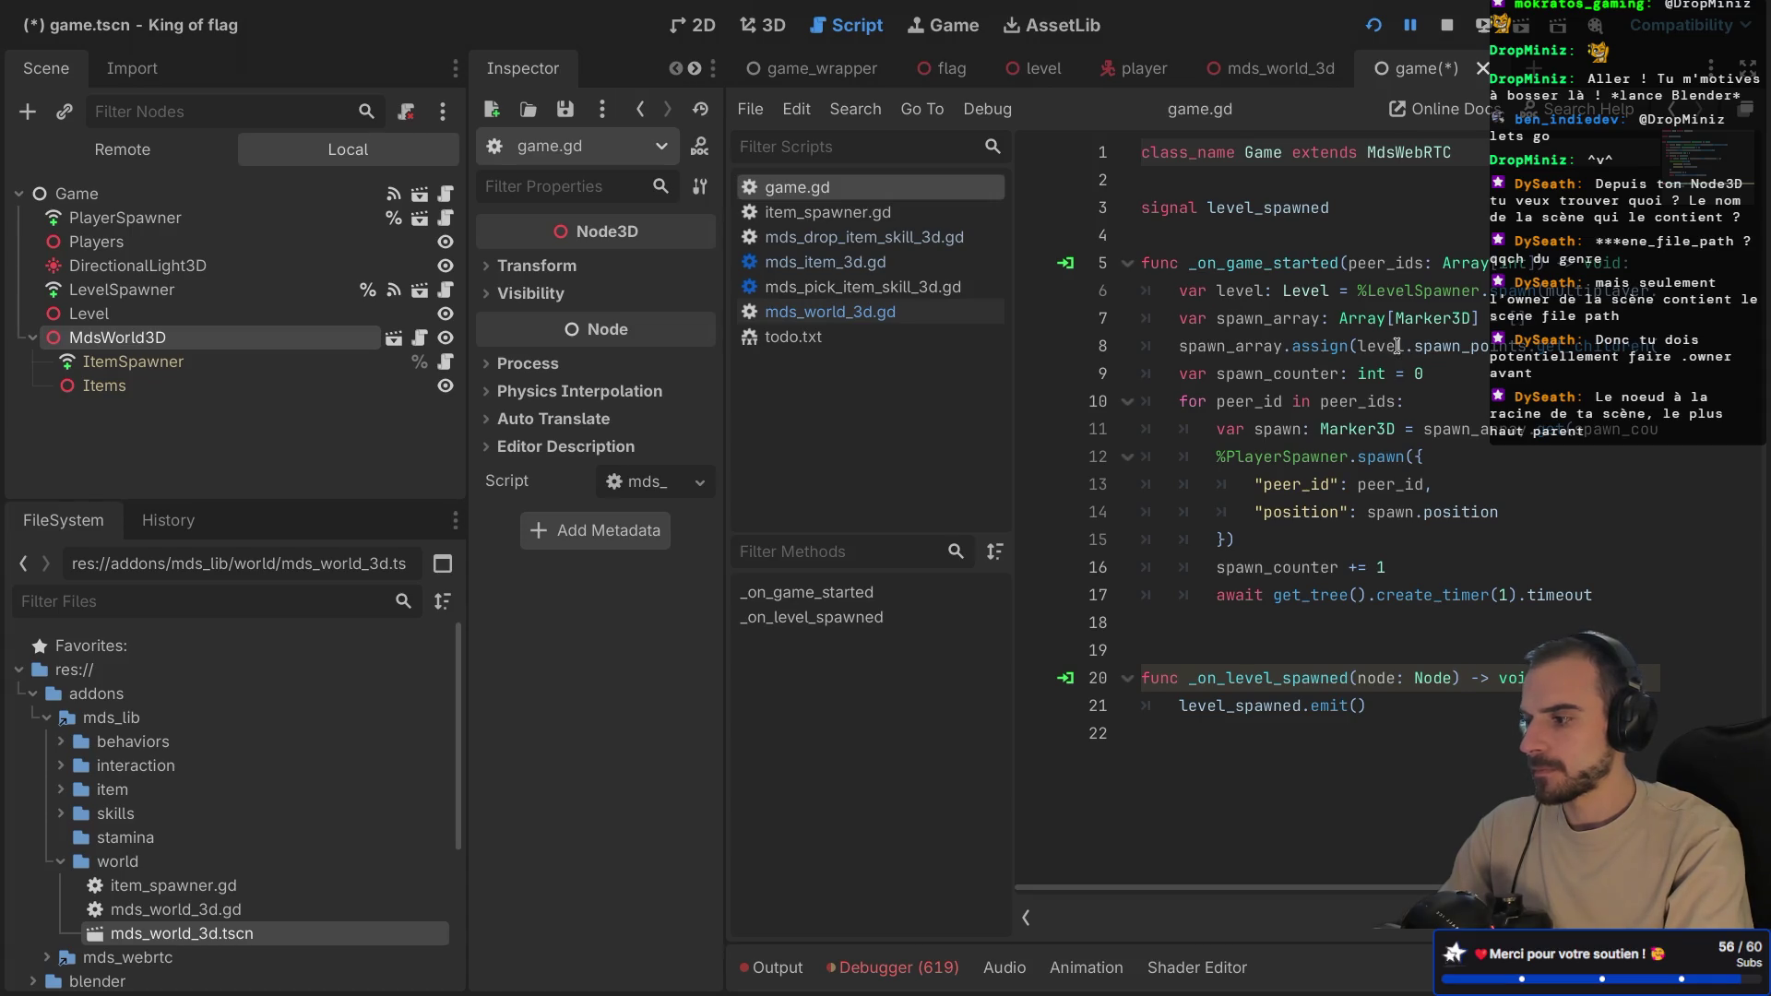
click(447, 218)
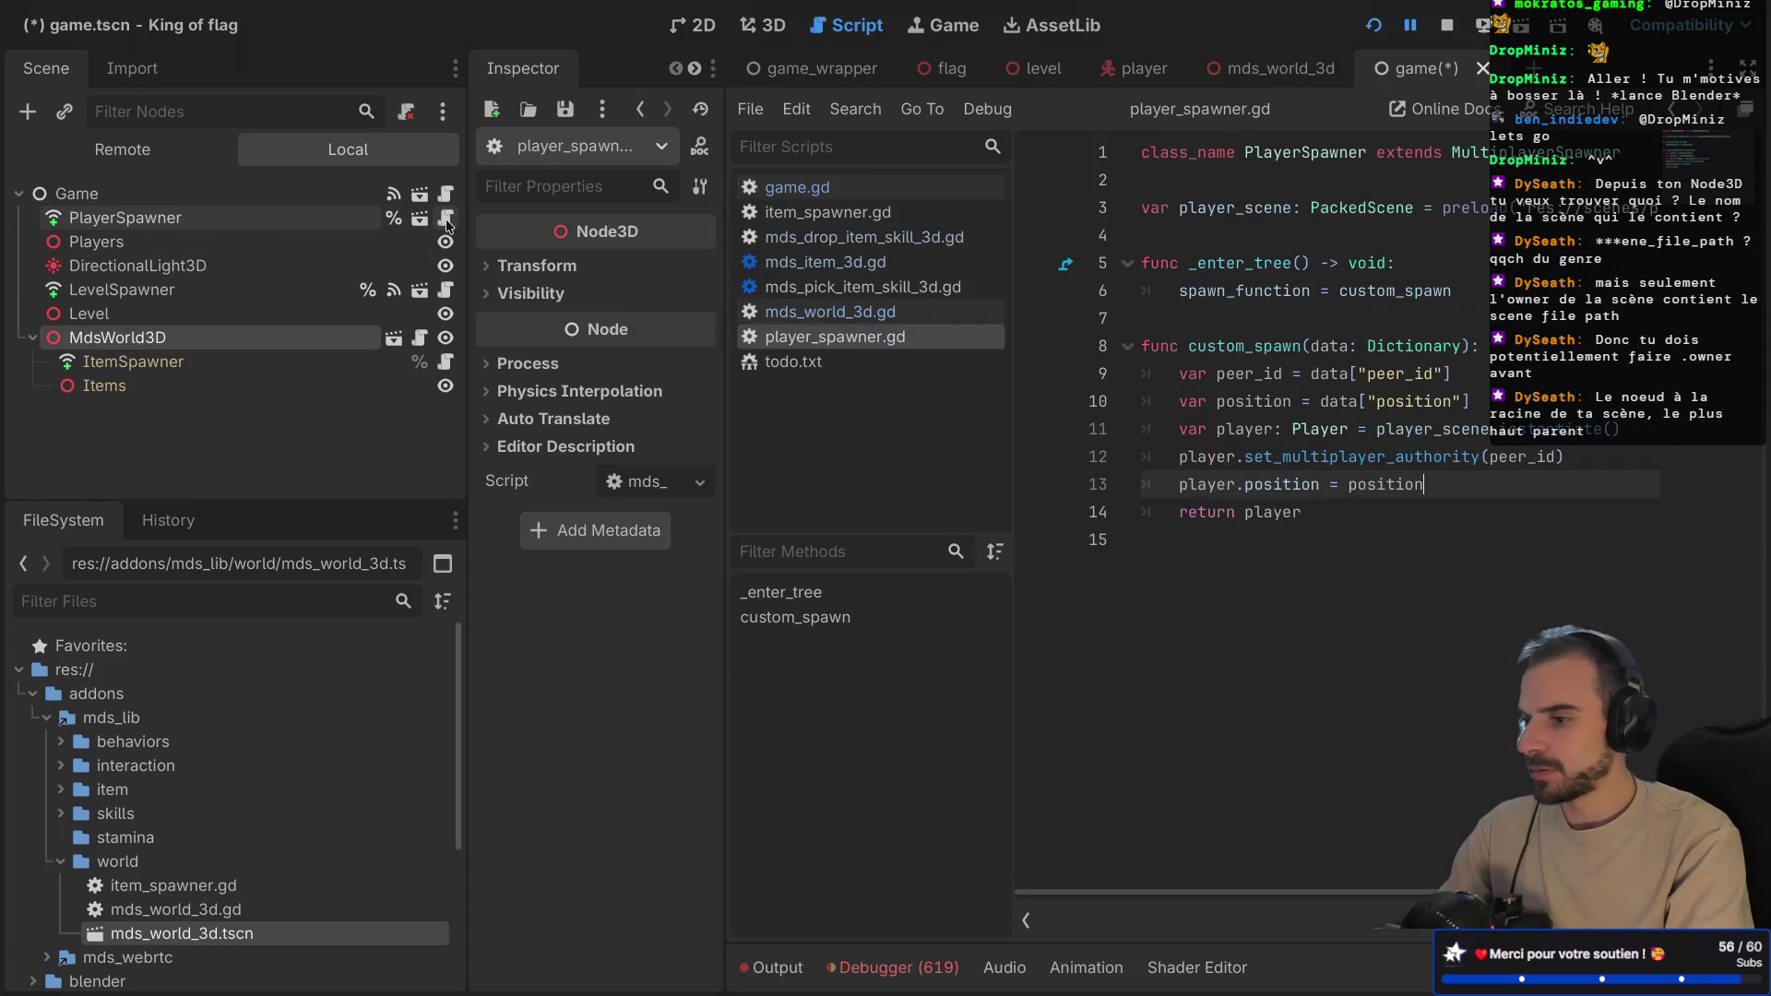
key(ctrl+shift+F11)
click(476, 177)
key(Return)
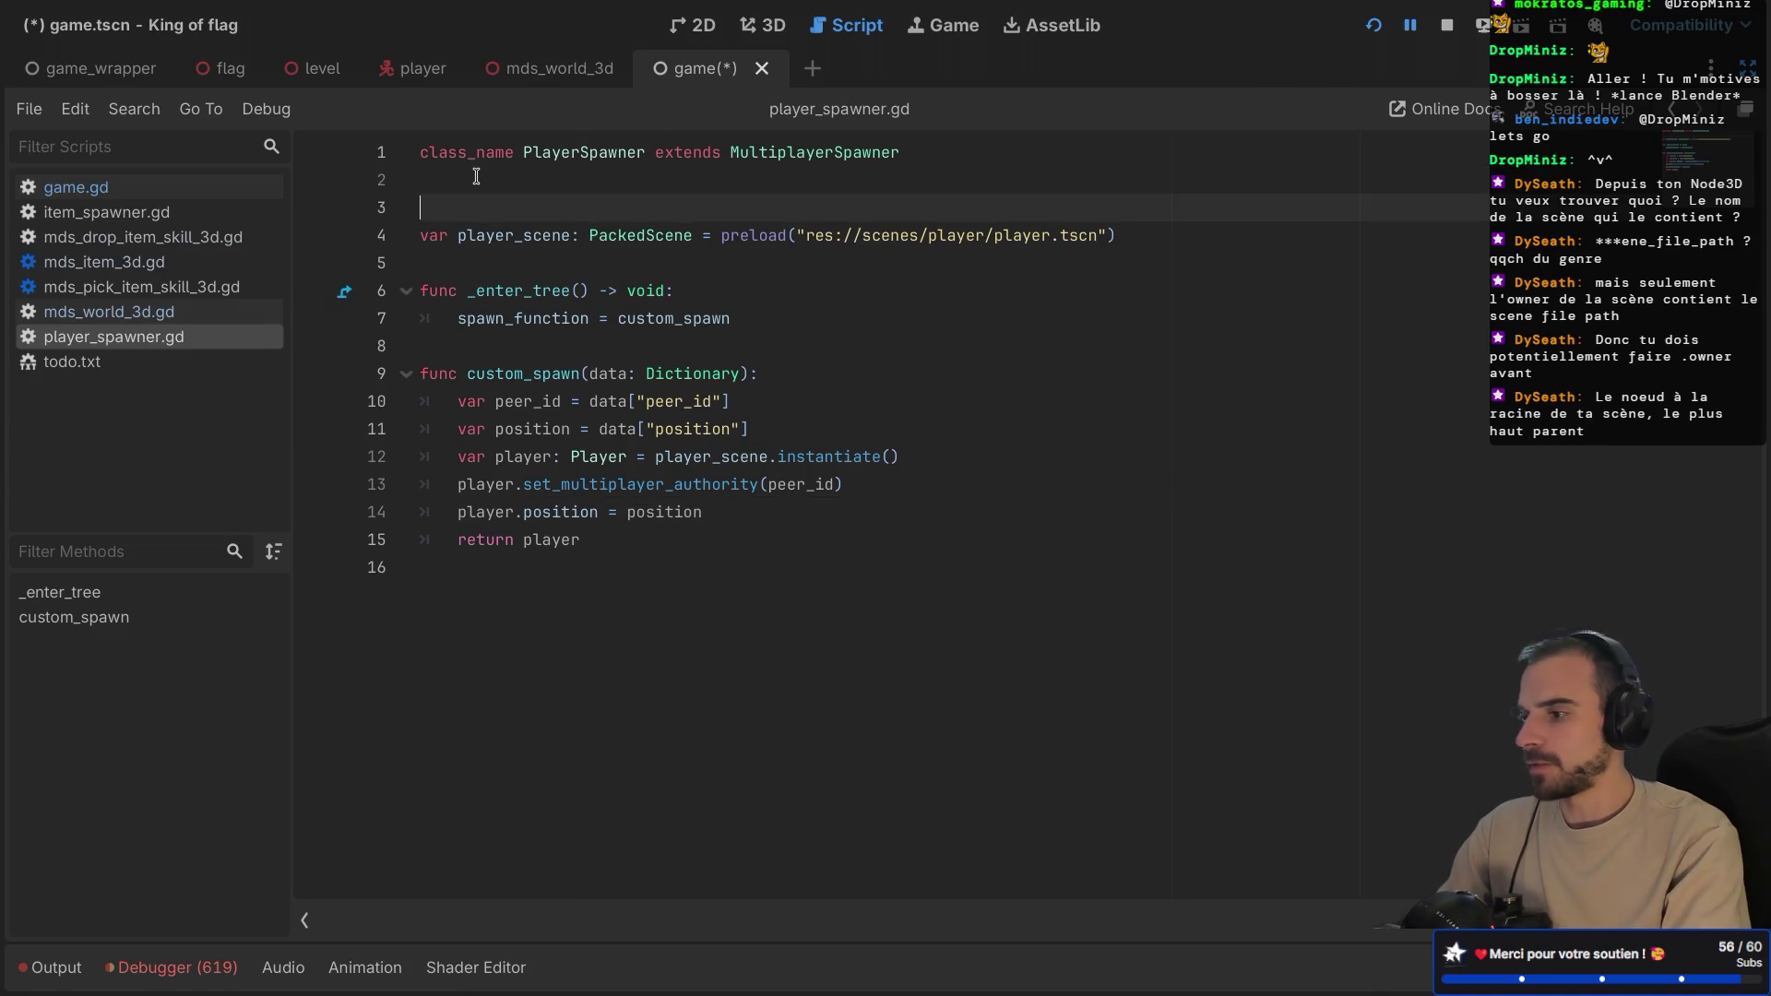
text(@export)
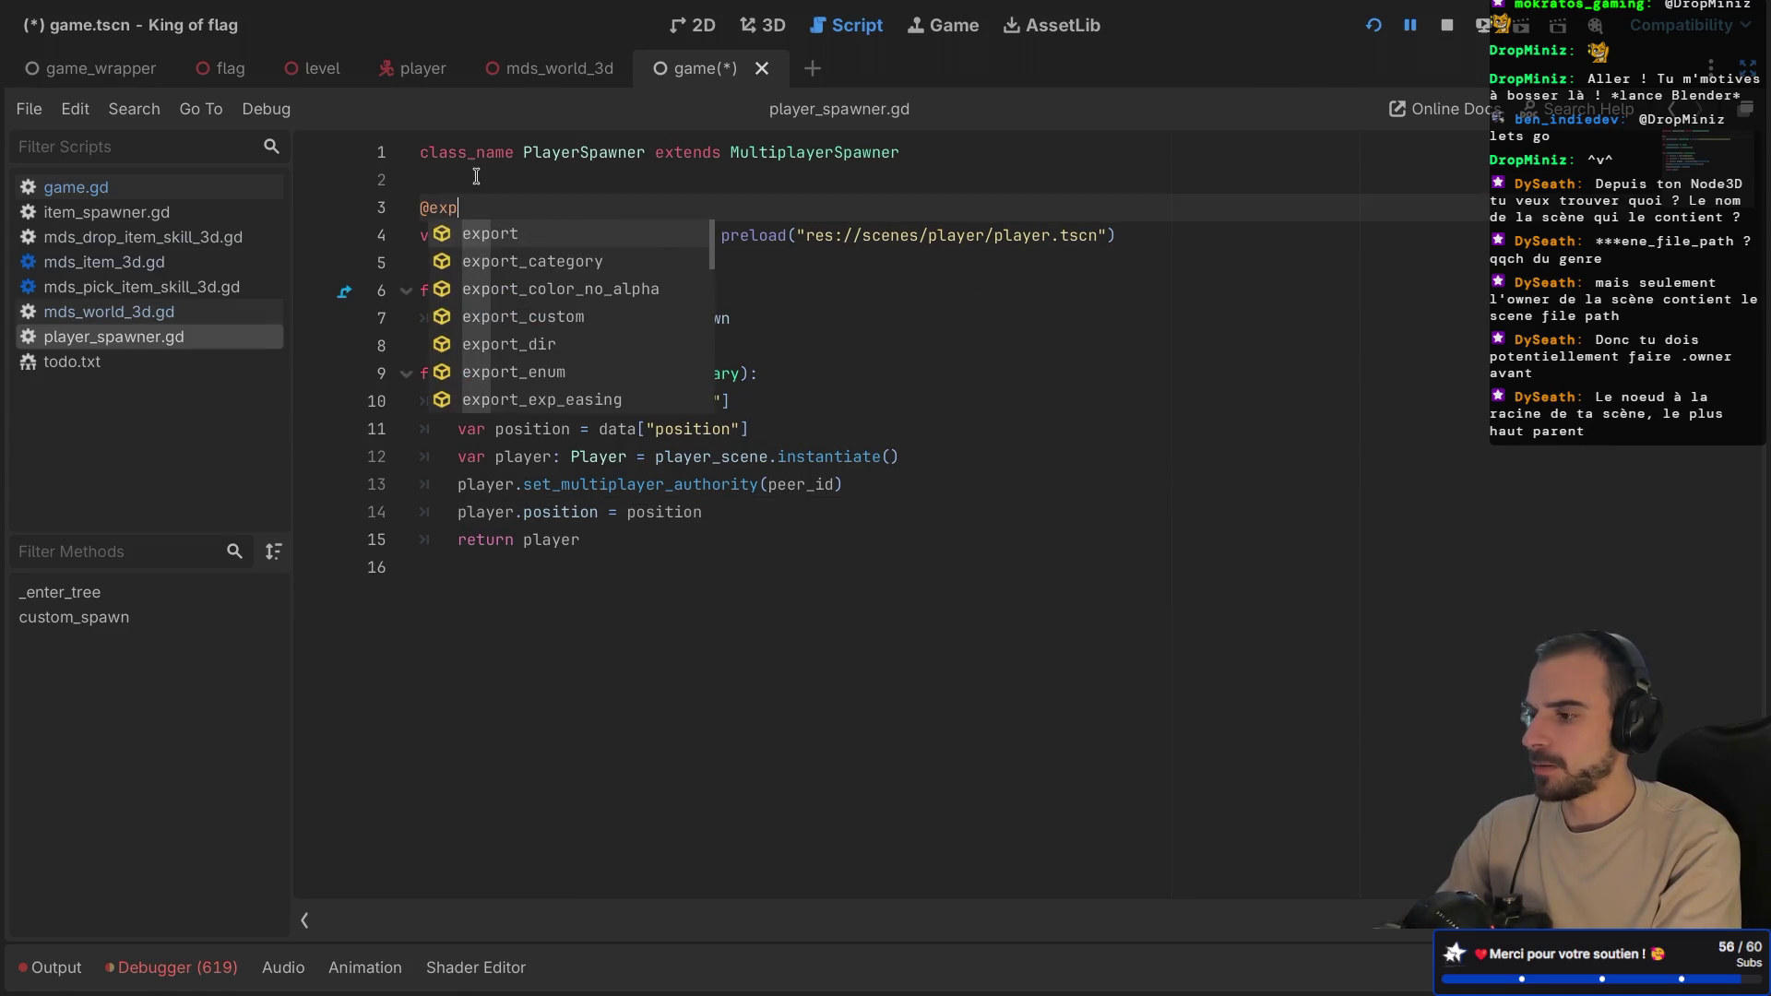
key(Return)
text(r mds_w)
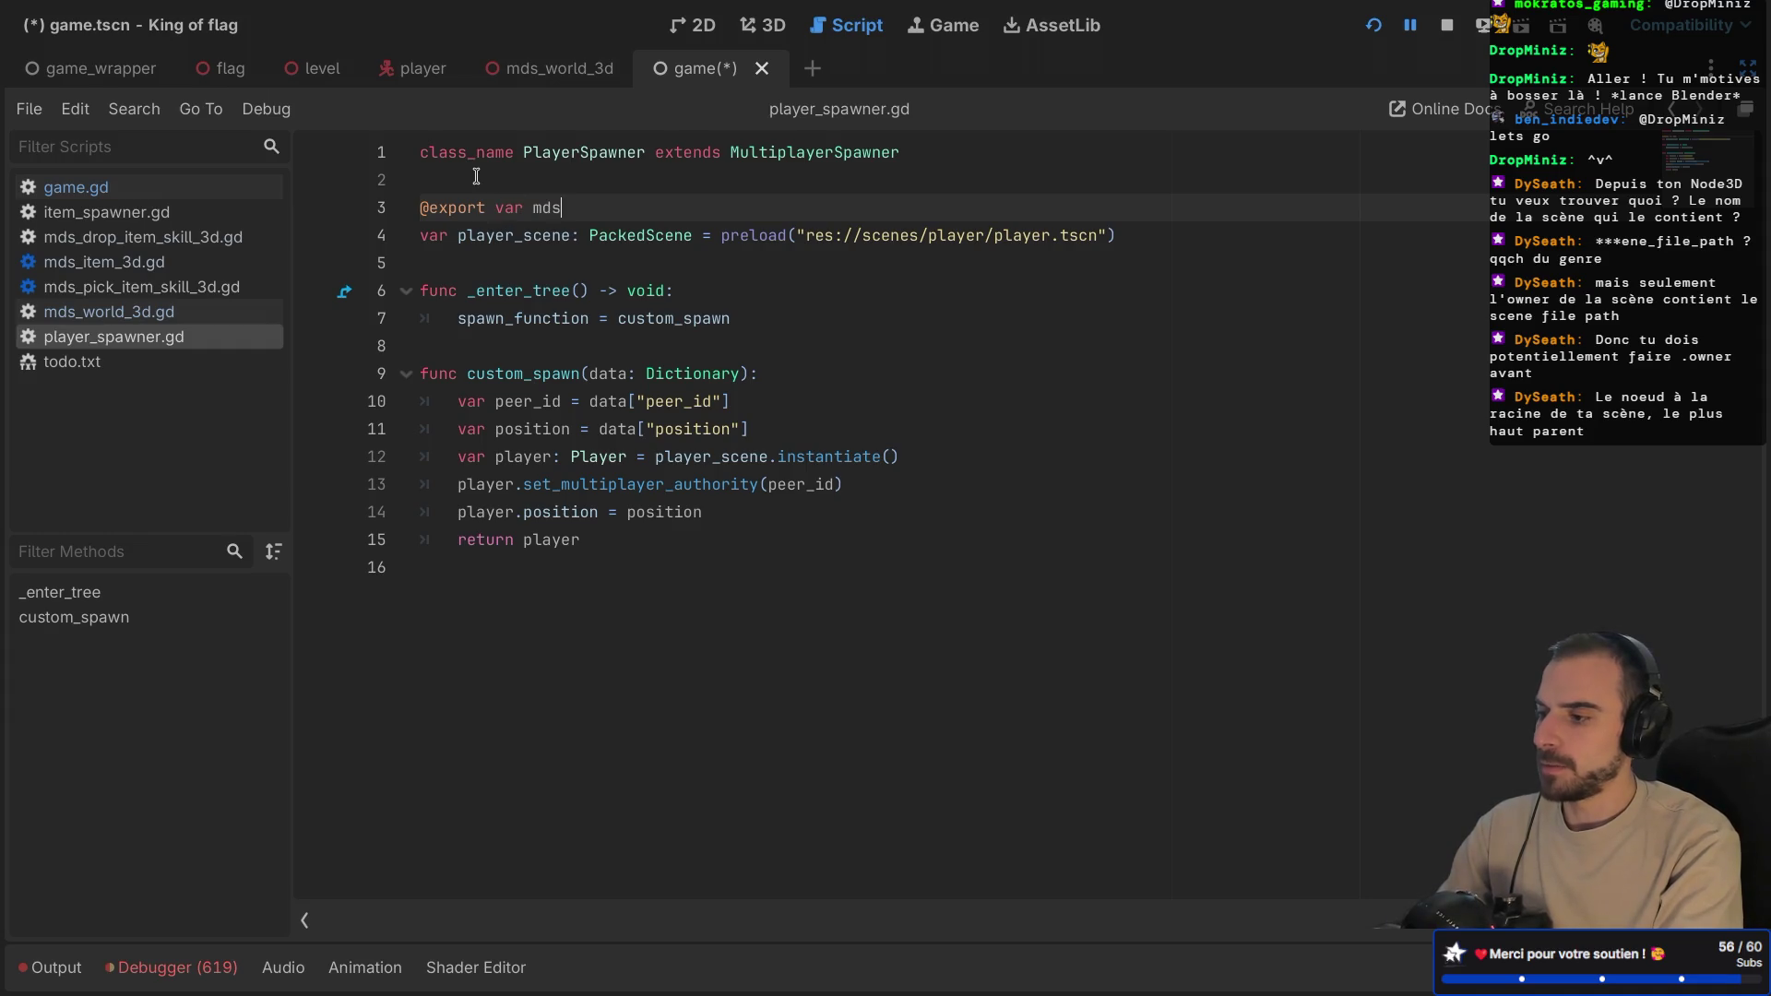
text(orld: Md)
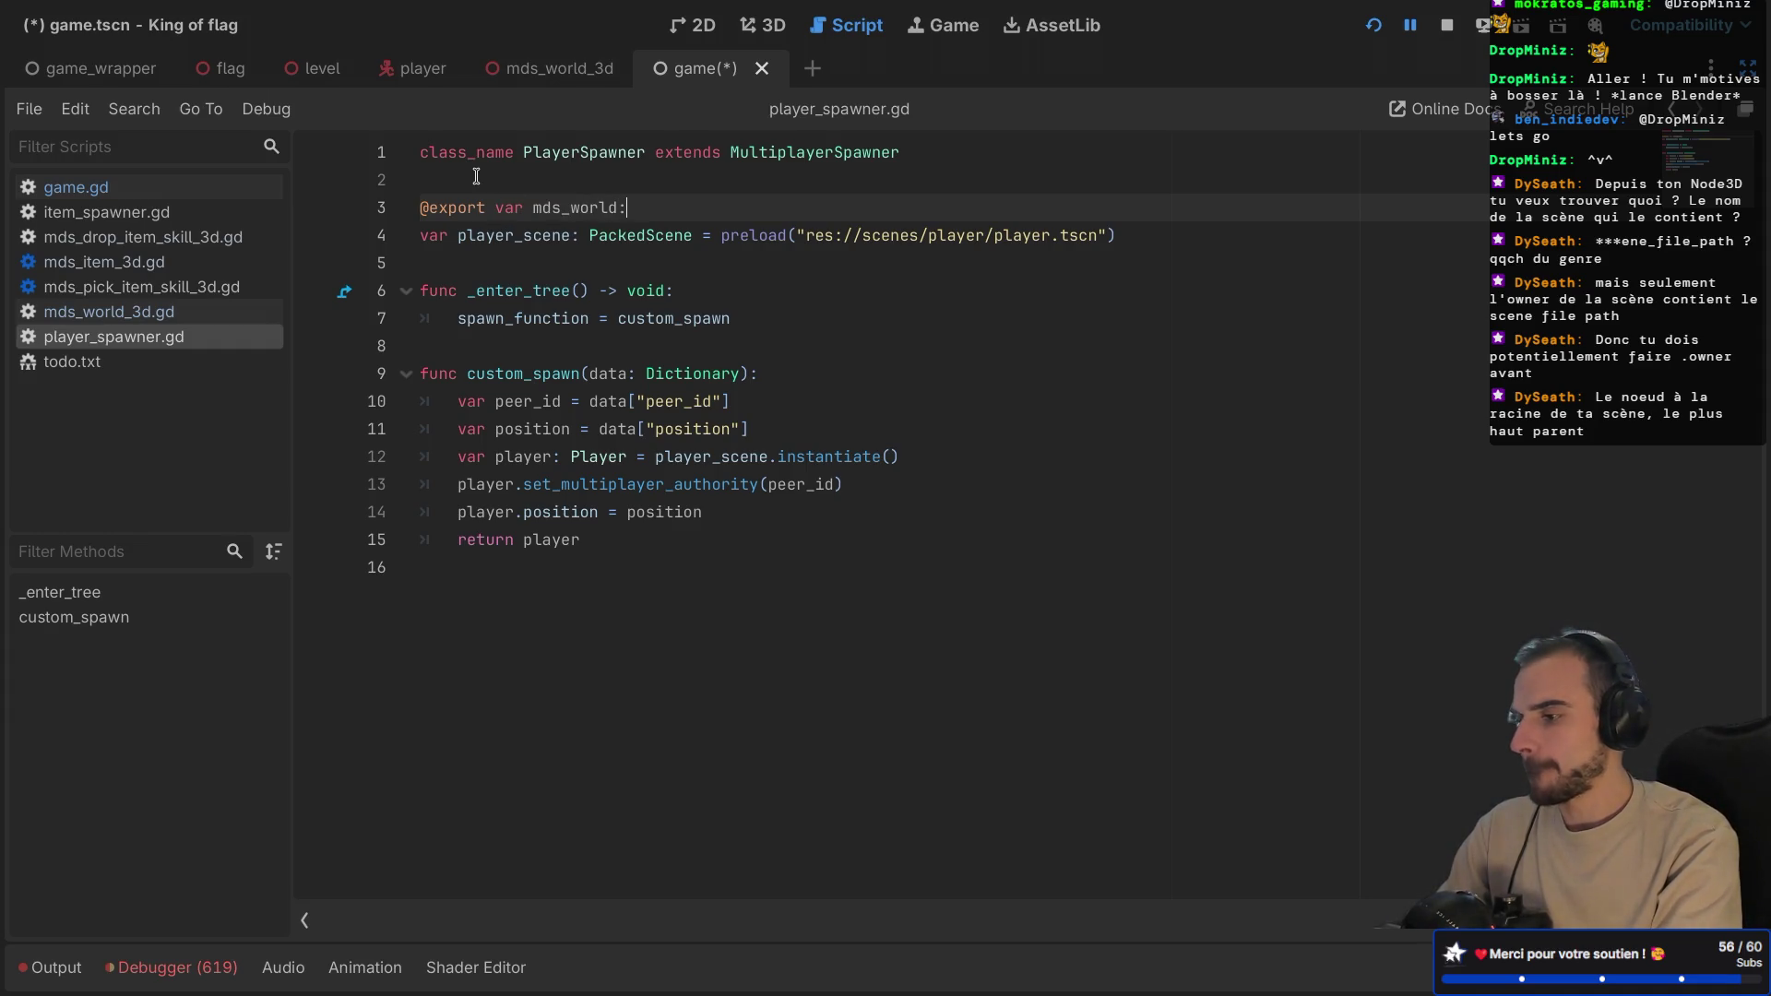
text(sWor)
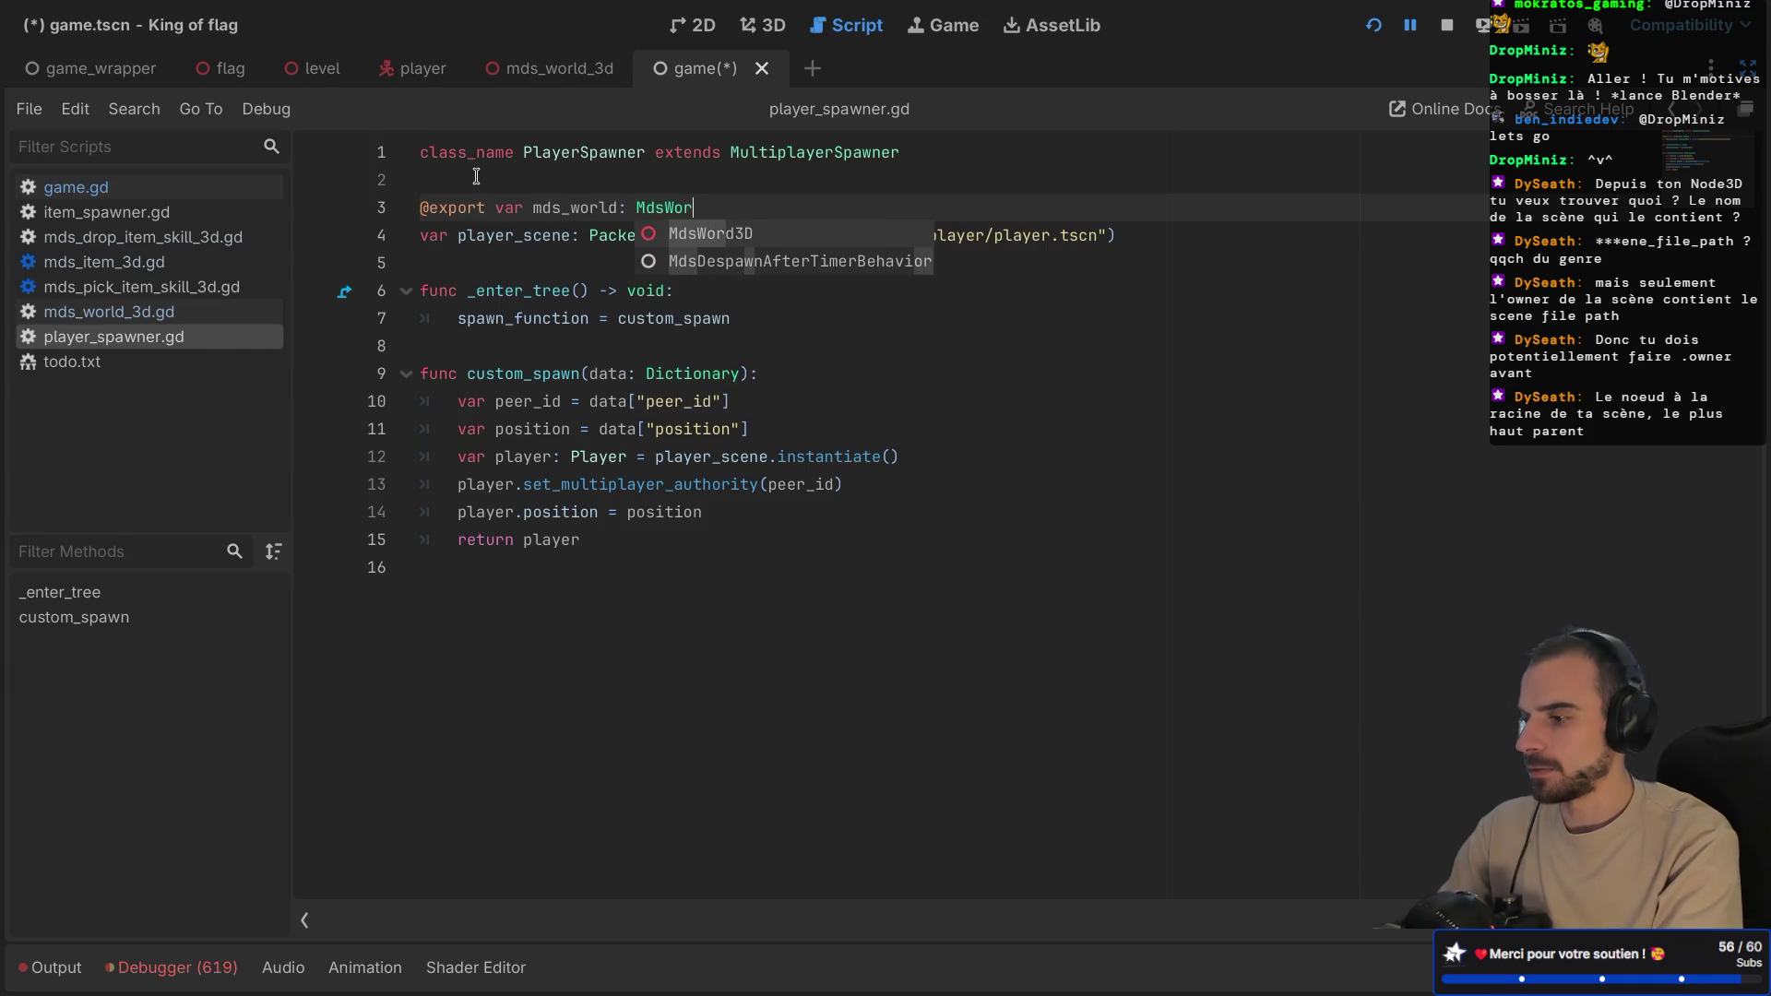
key(Return)
key(ctrl+s)
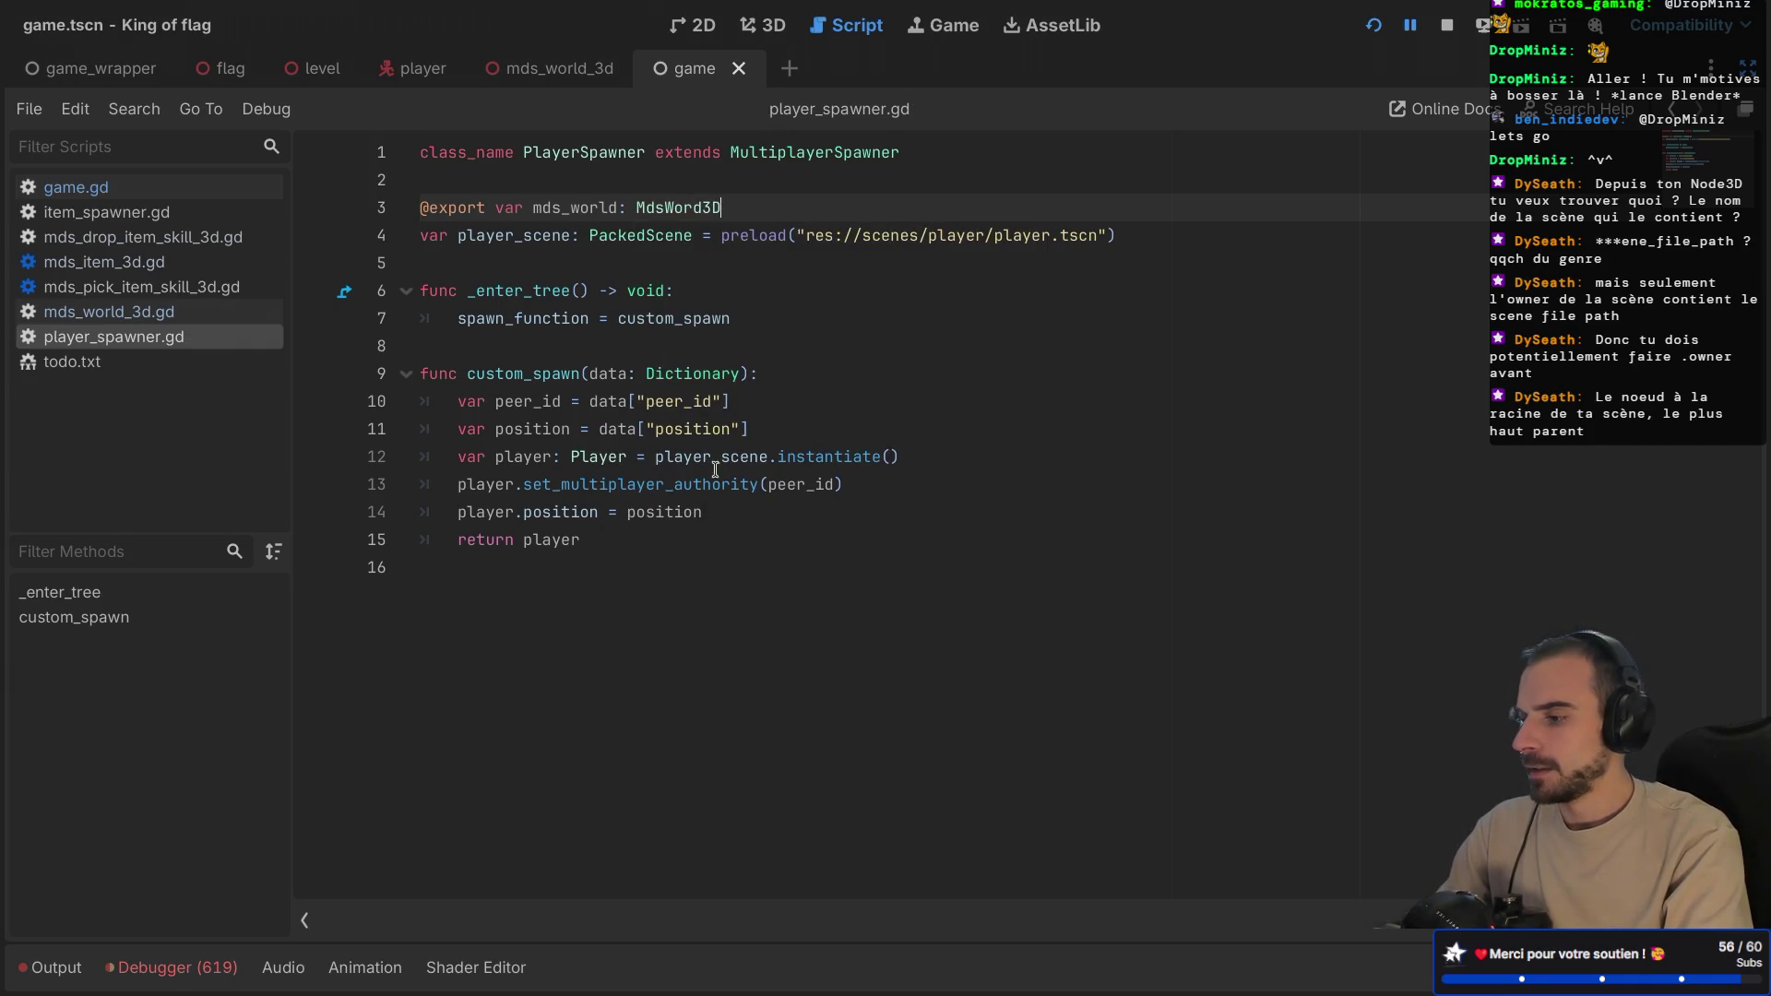
Set player.mds_world = mds_world in custom_spawn after the position line and save
click(721, 514)
key(Return)
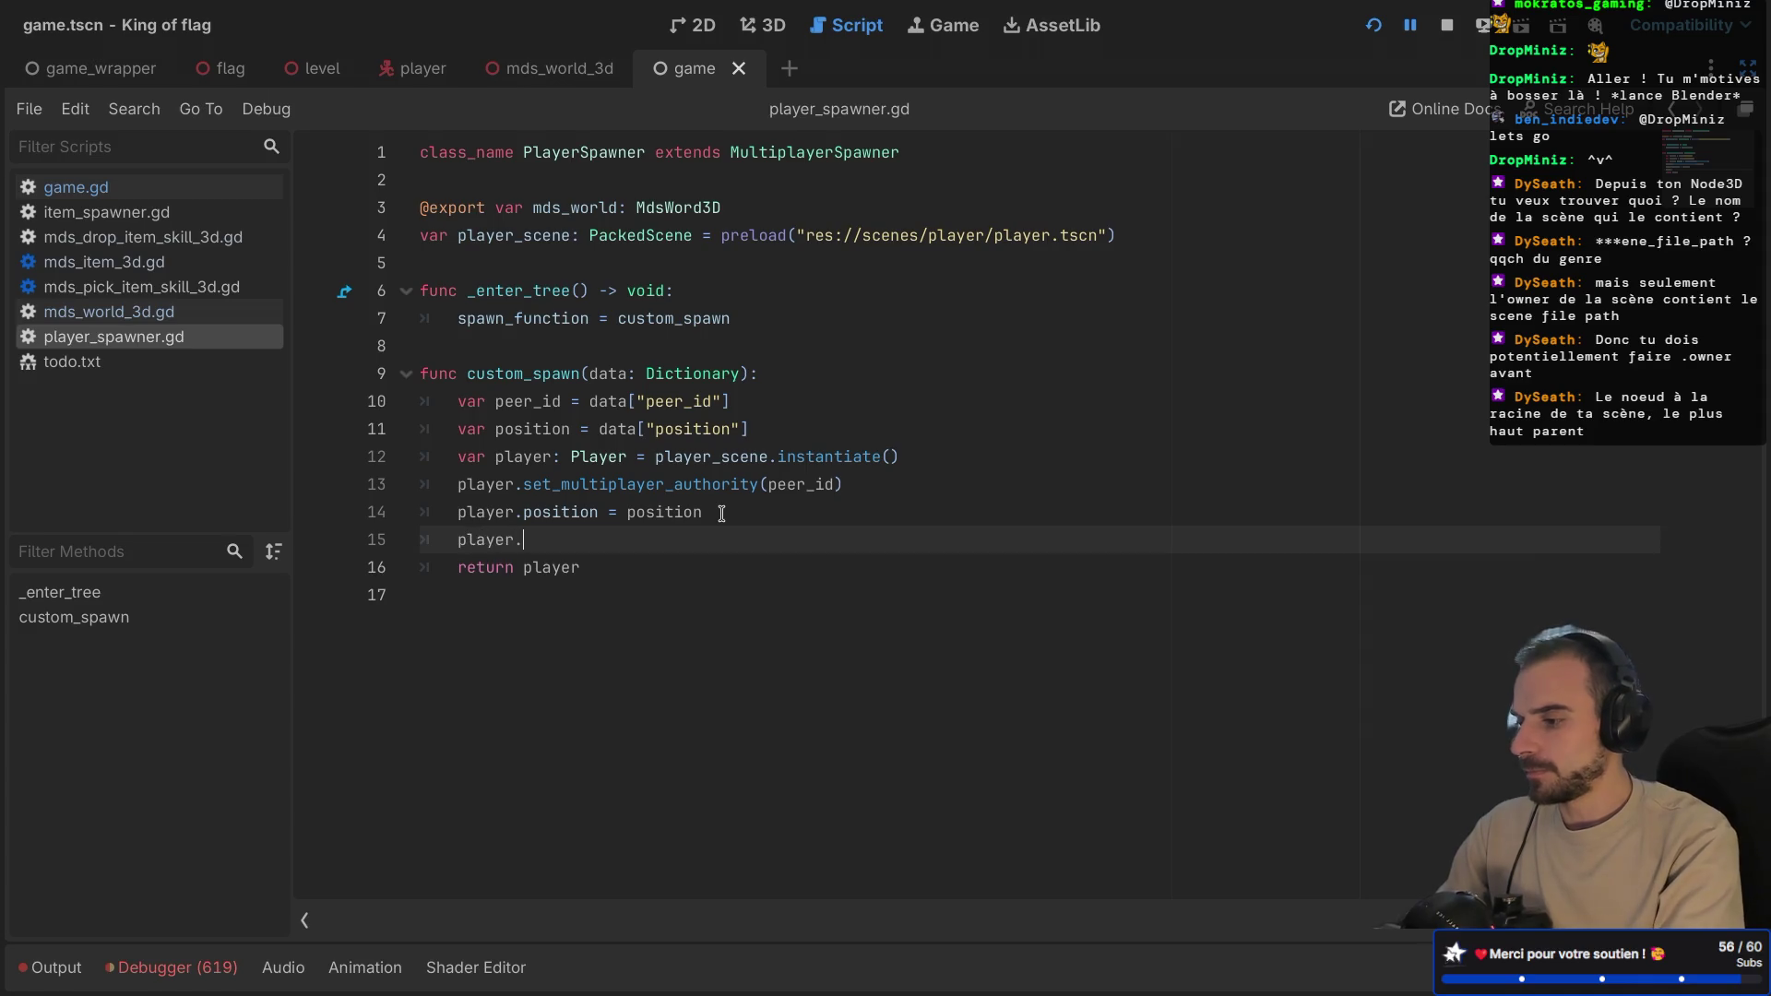
text(.mds_world = mds)
key(Return)
key(ctrl+s)
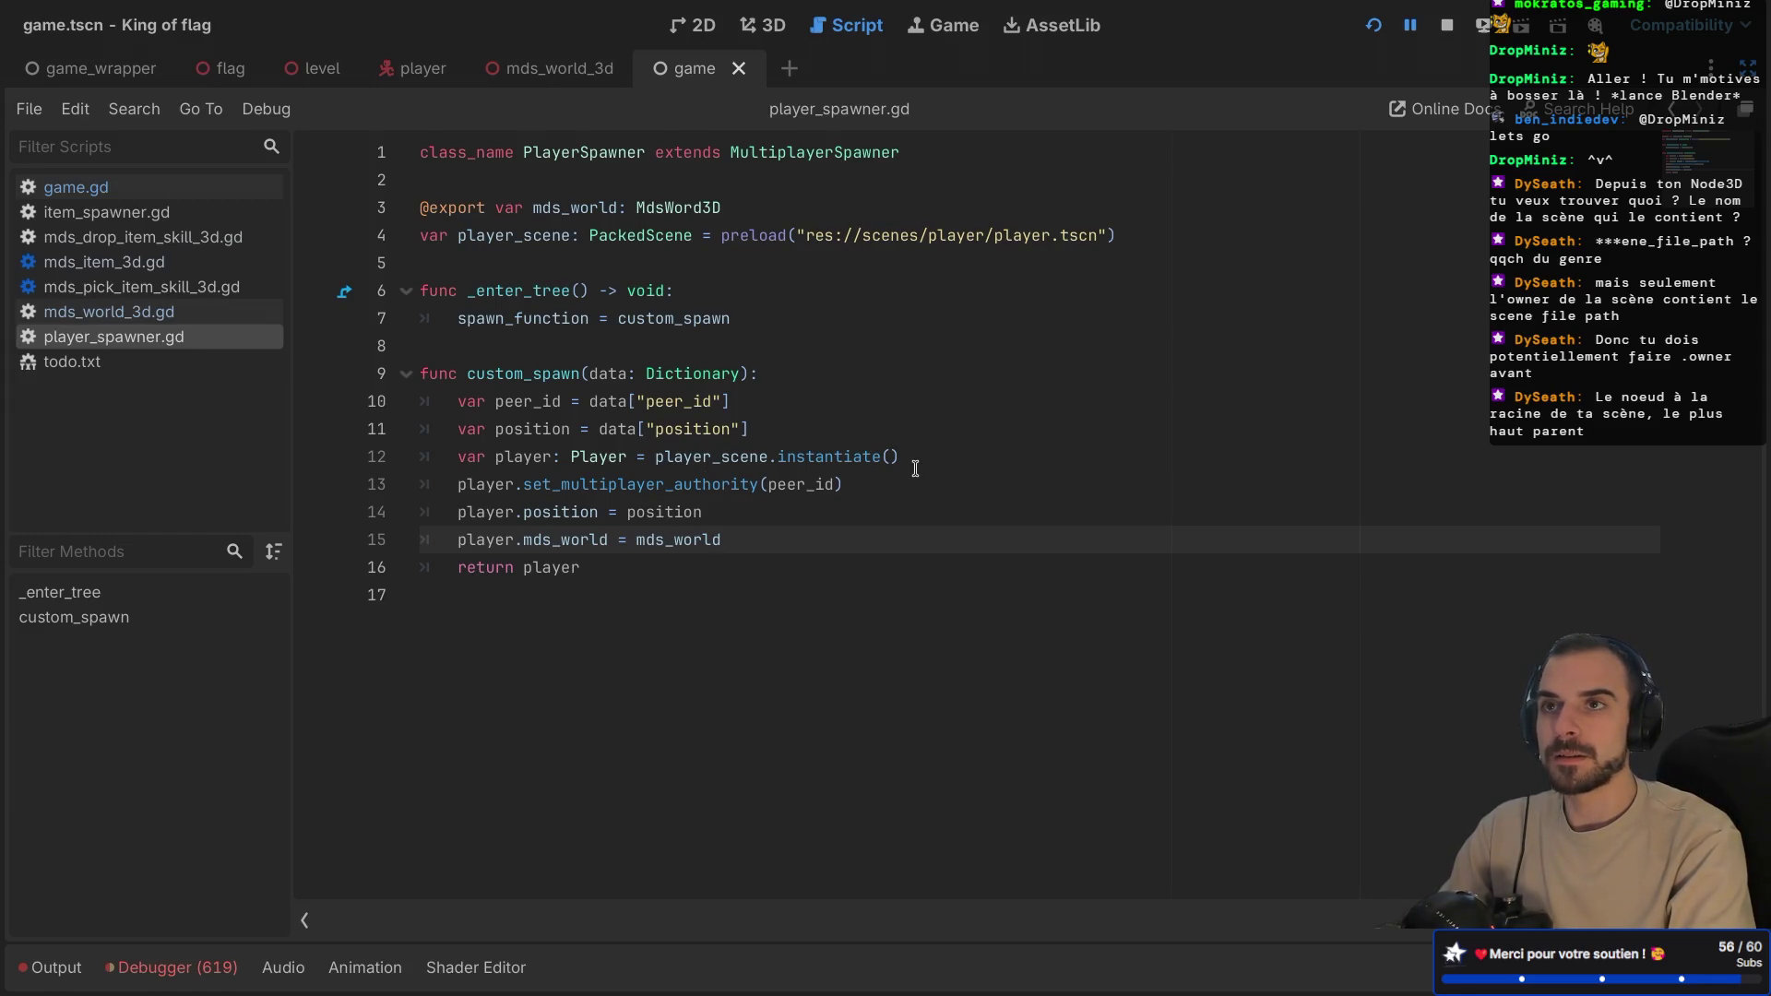
key(ctrl+shift+F11)
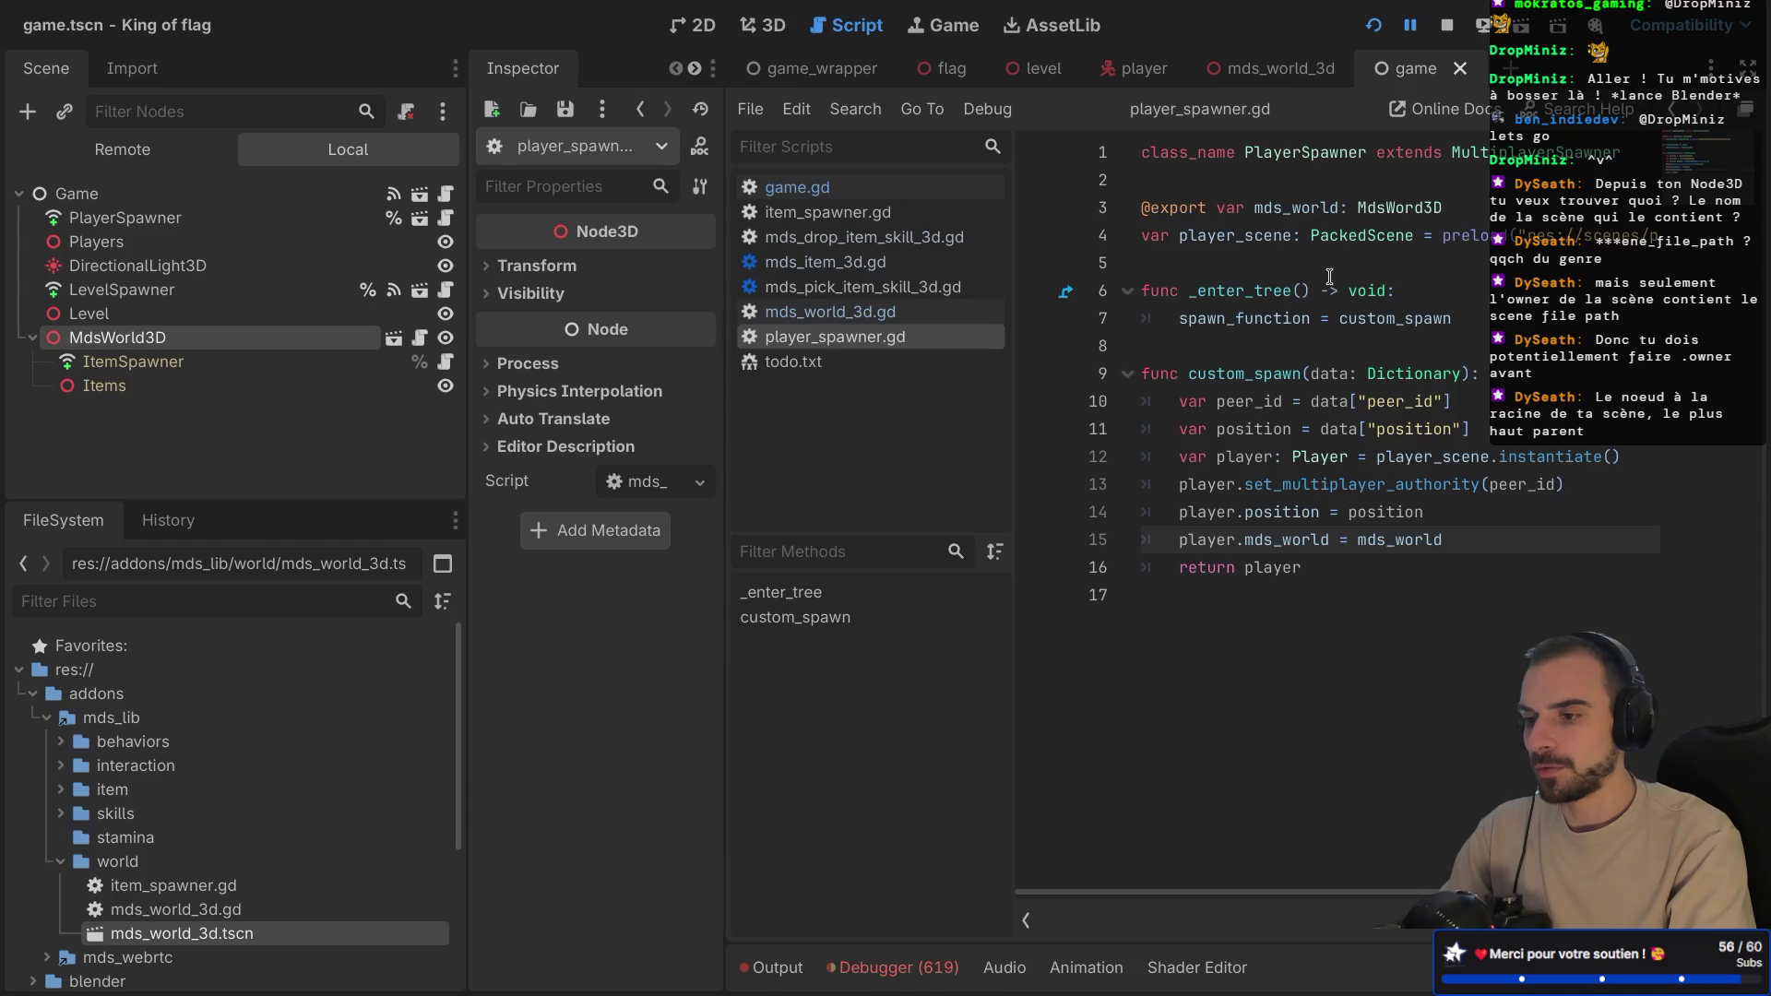
ctrl+click(1317, 458)
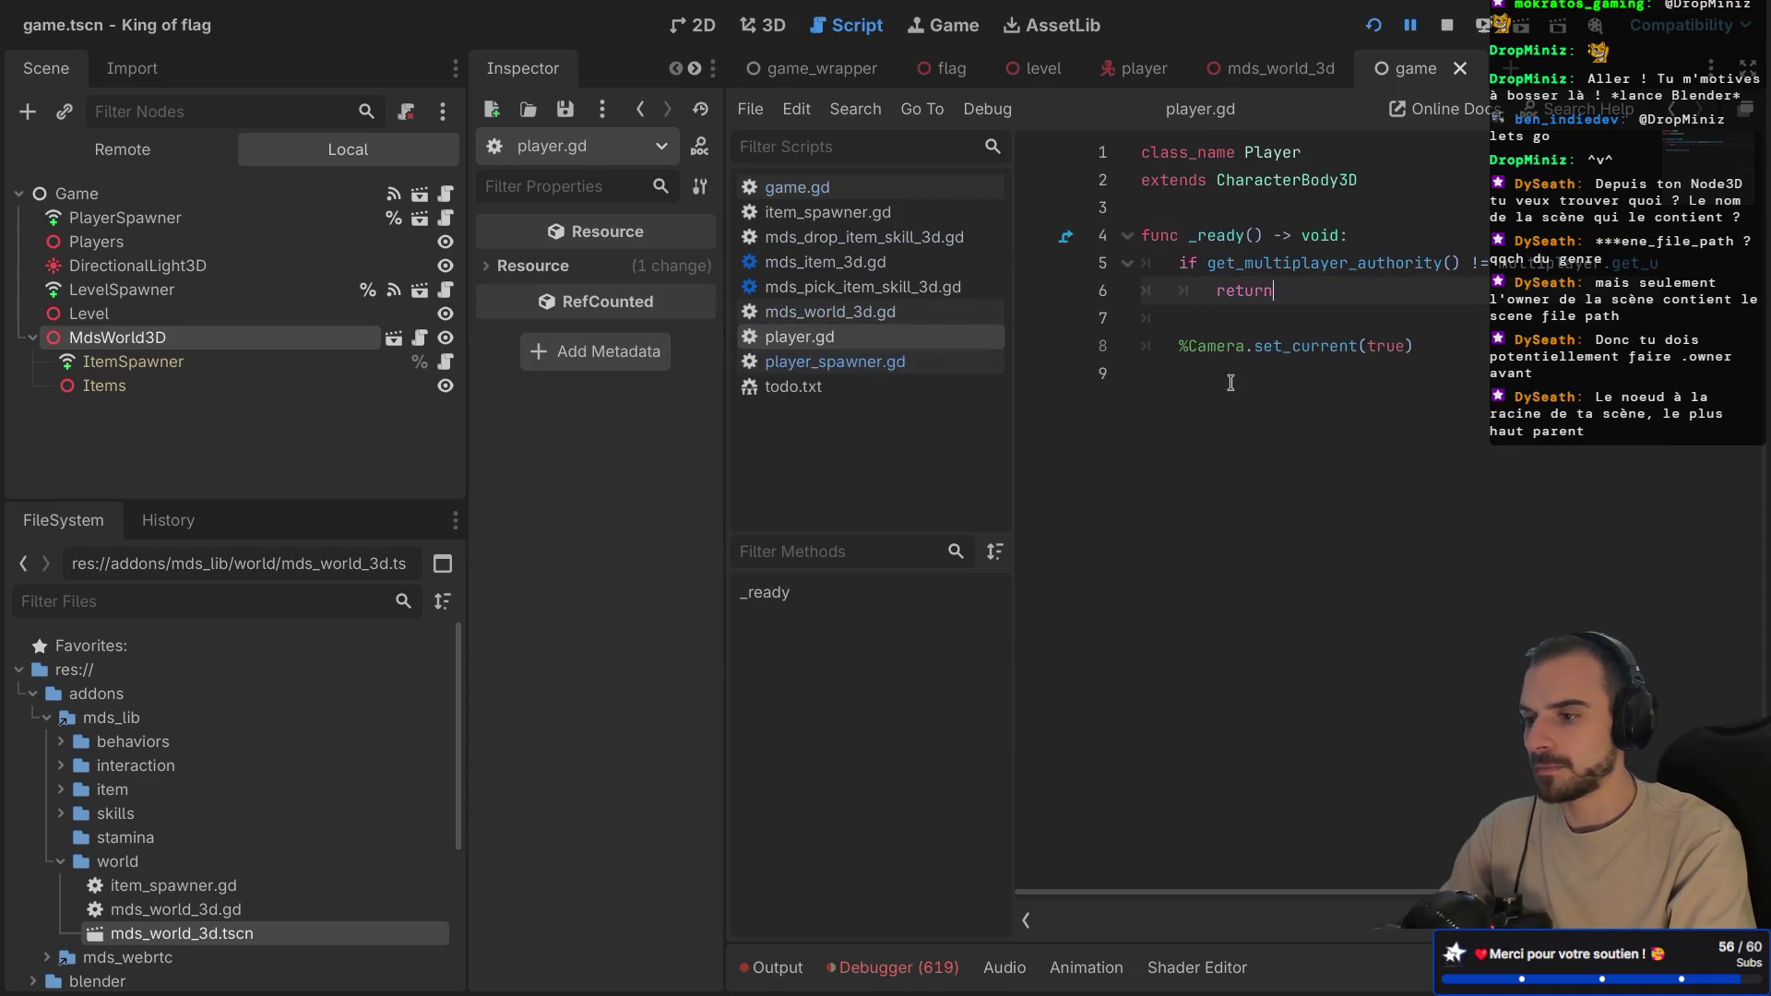
click(1158, 211)
key(Return)
key(Return)
key(Up)
text(@M)
key(Escape)
key(BackSpace)
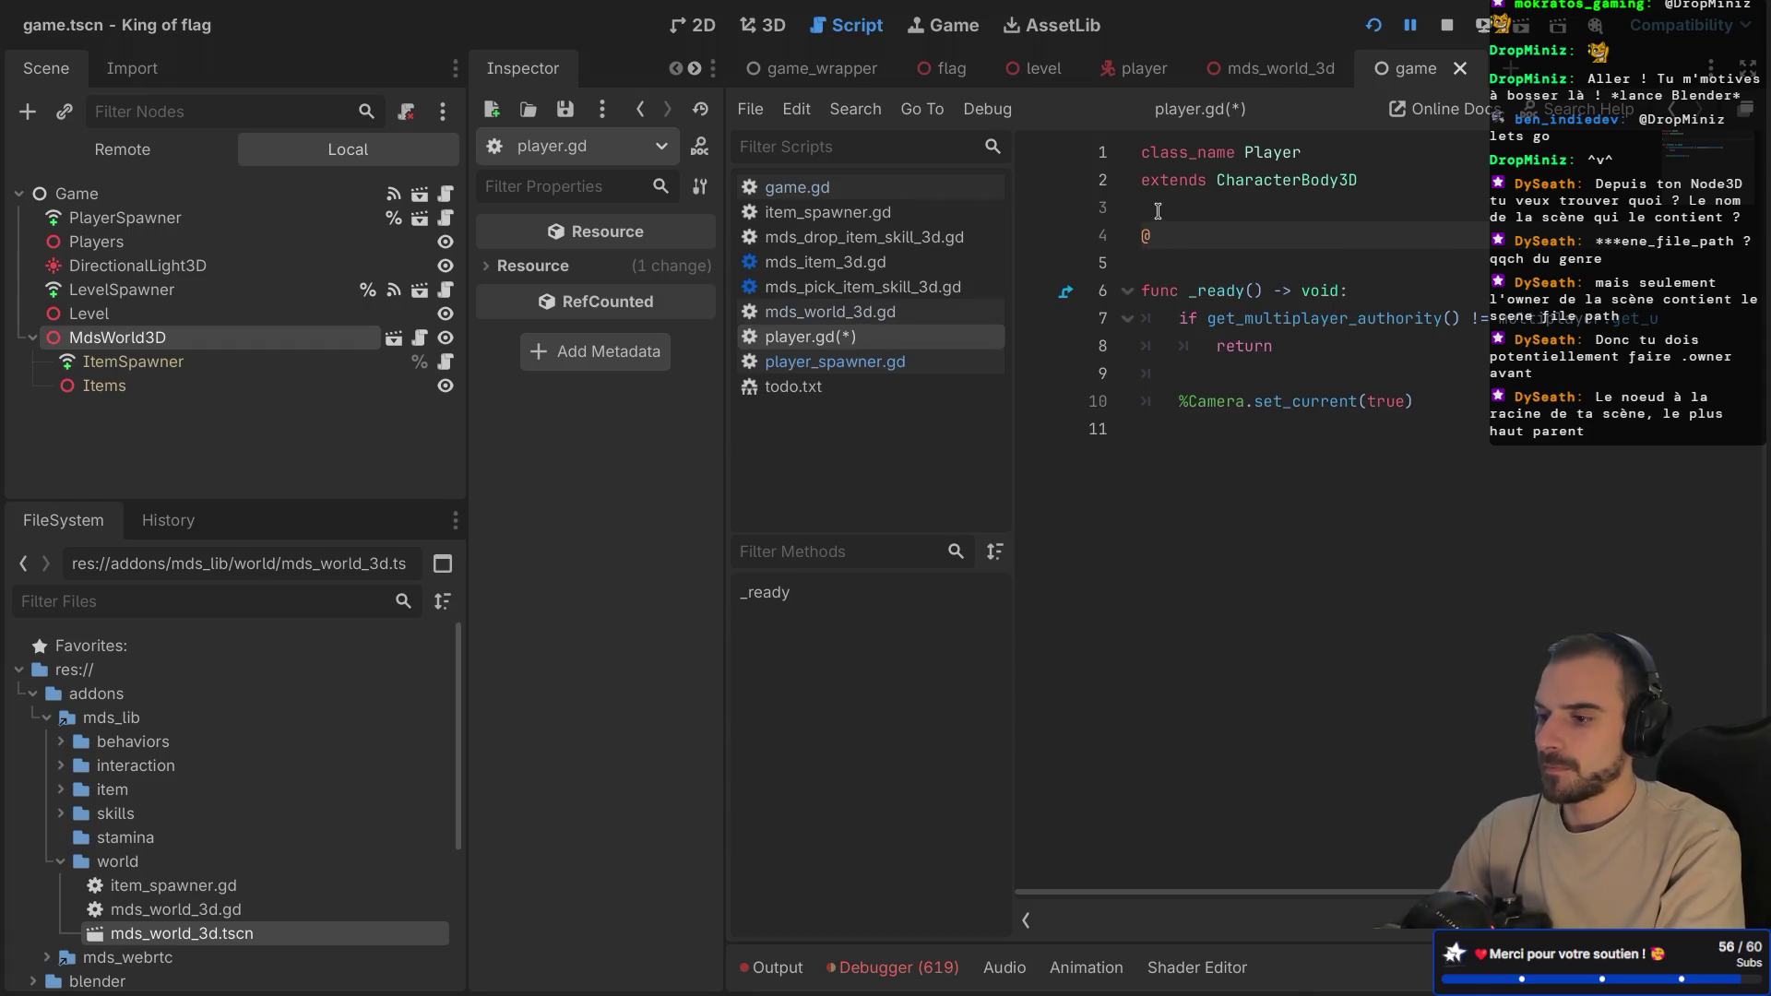
text(xport var mds_world: M)
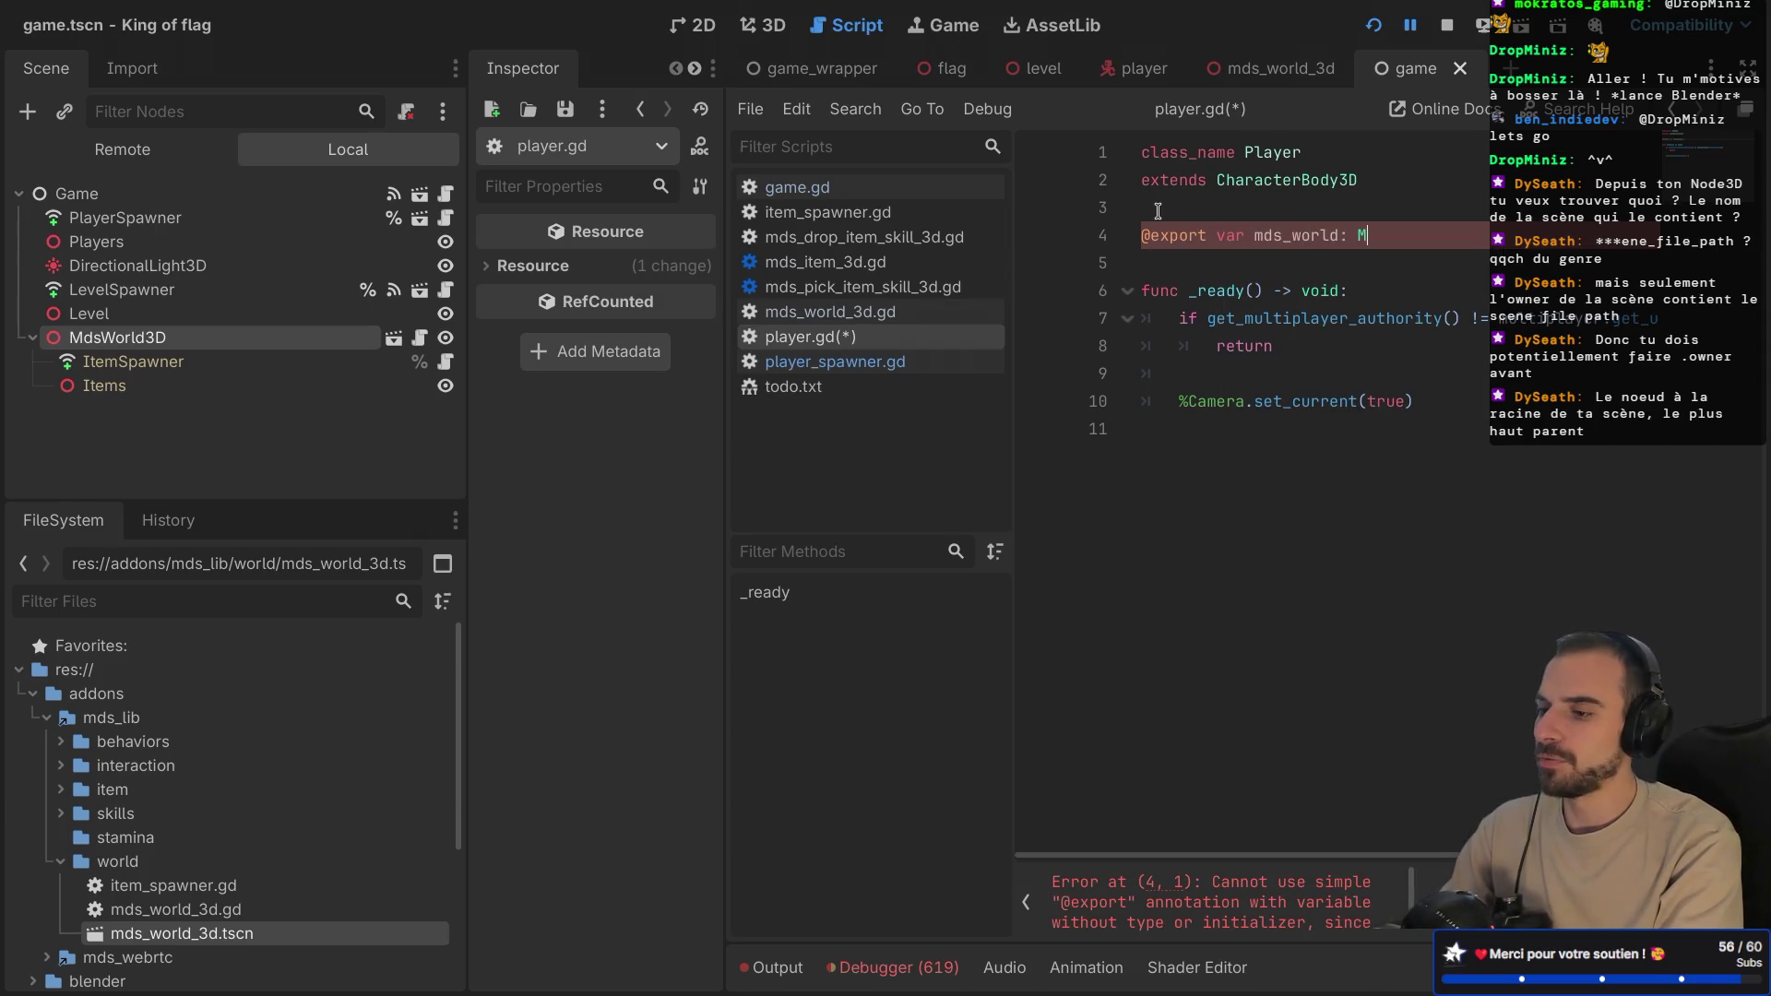
text(ds)
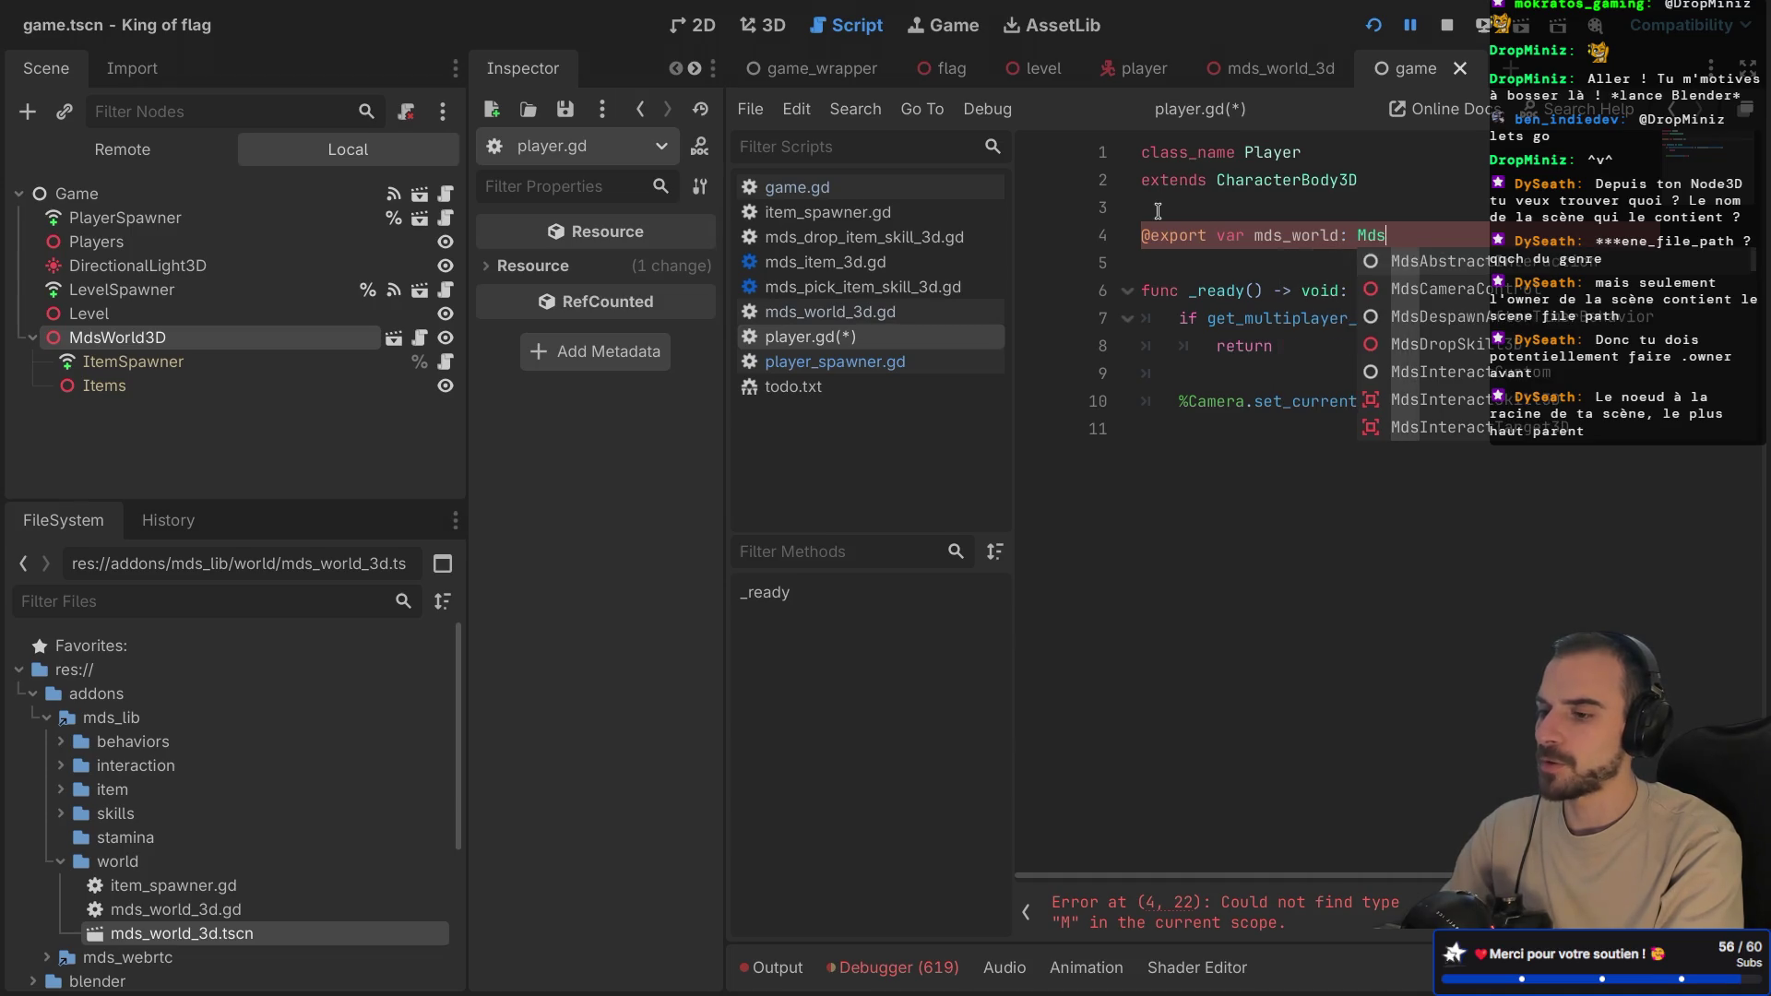
key(ctrl+shift+F11)
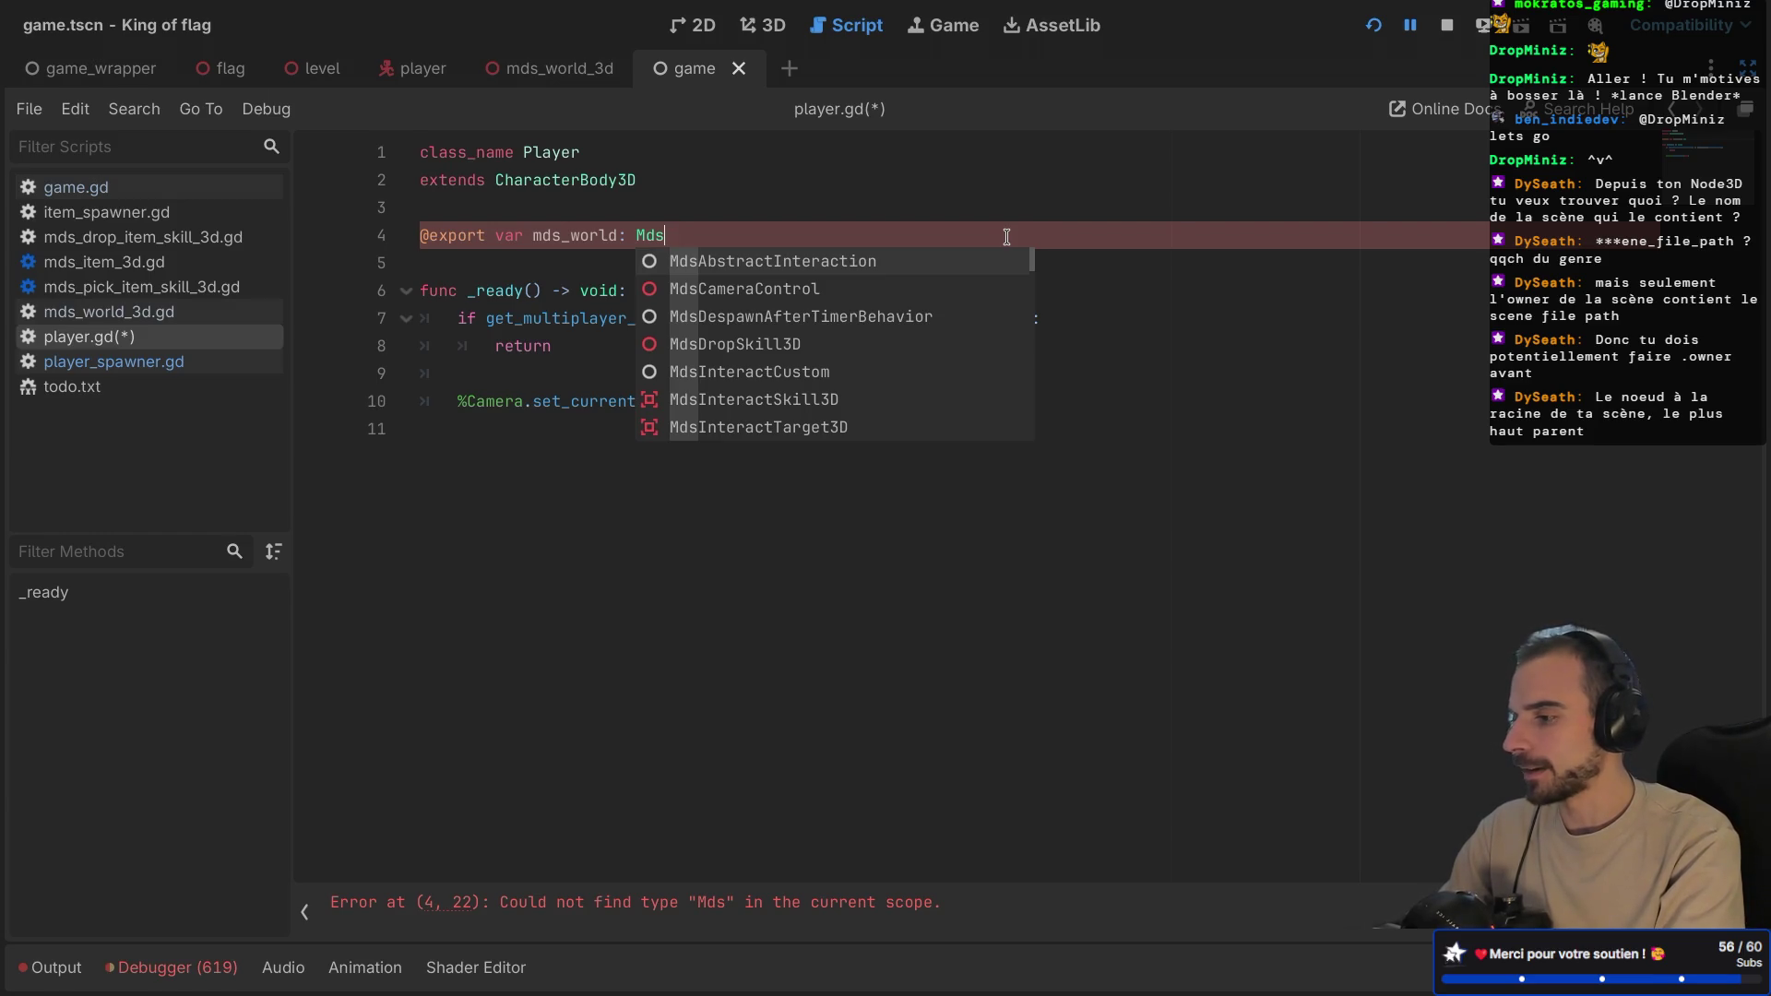
text(W)
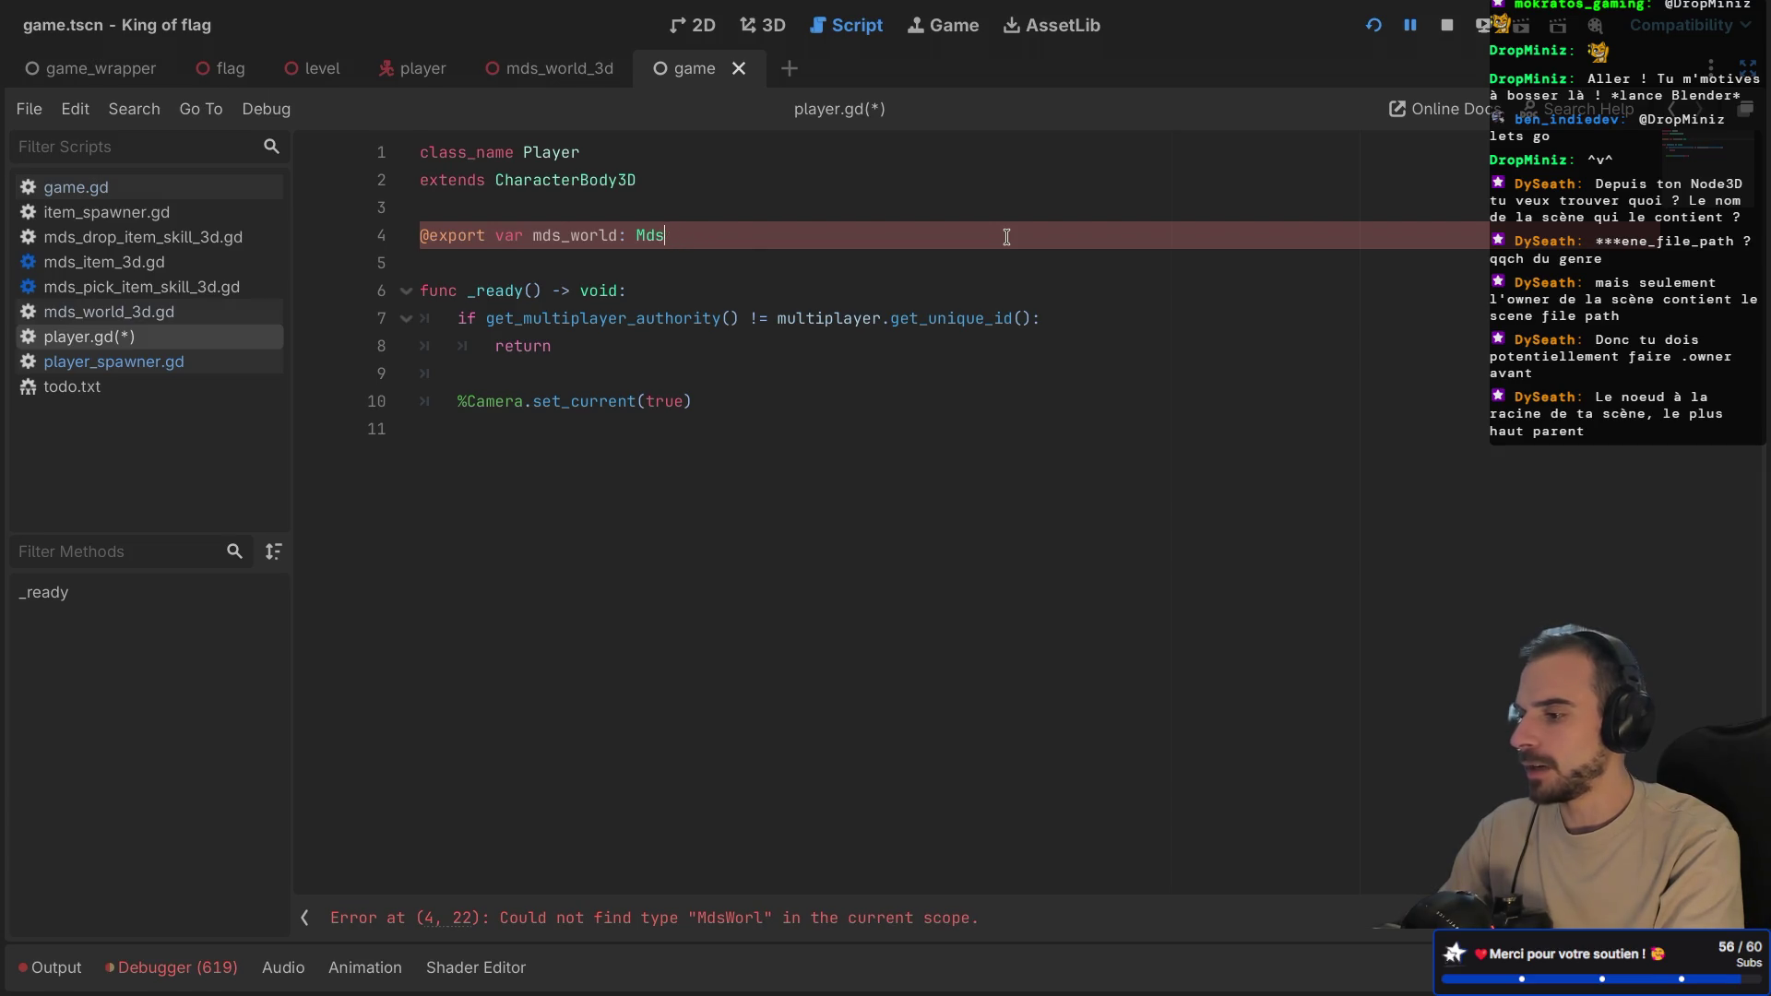
text(olr)
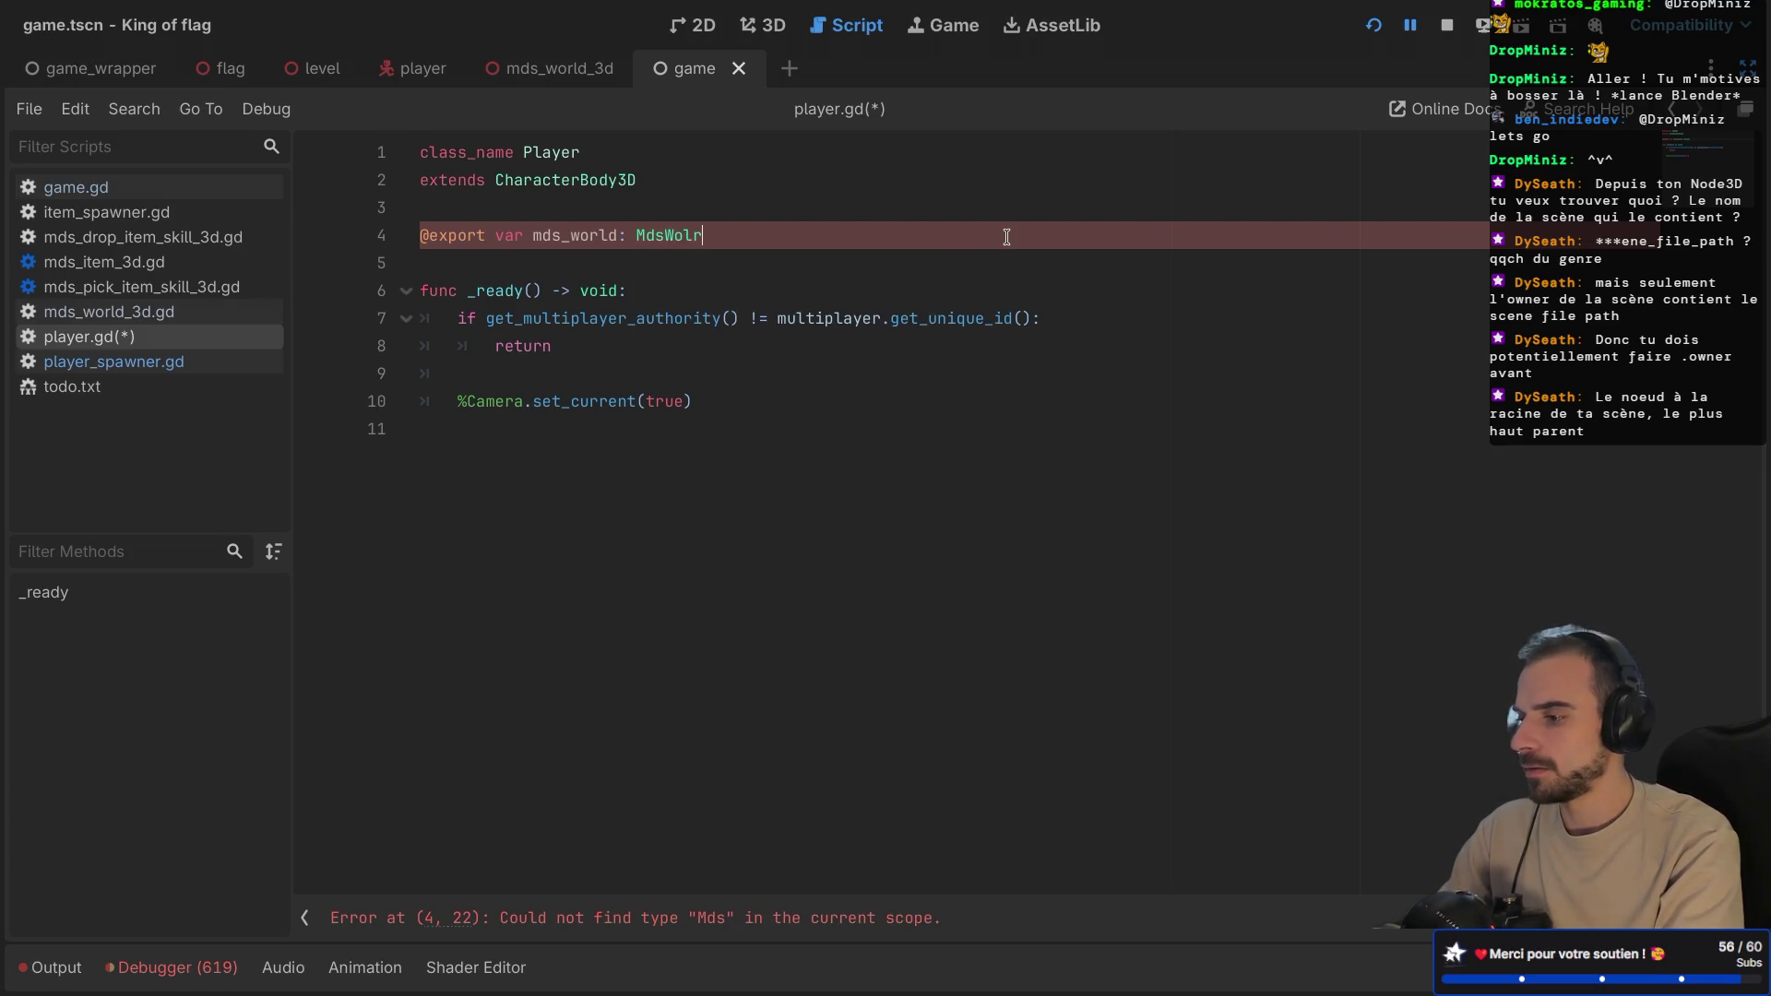
key(BackSpace)
key(BackSpace)
text(rd3D)
key(Return)
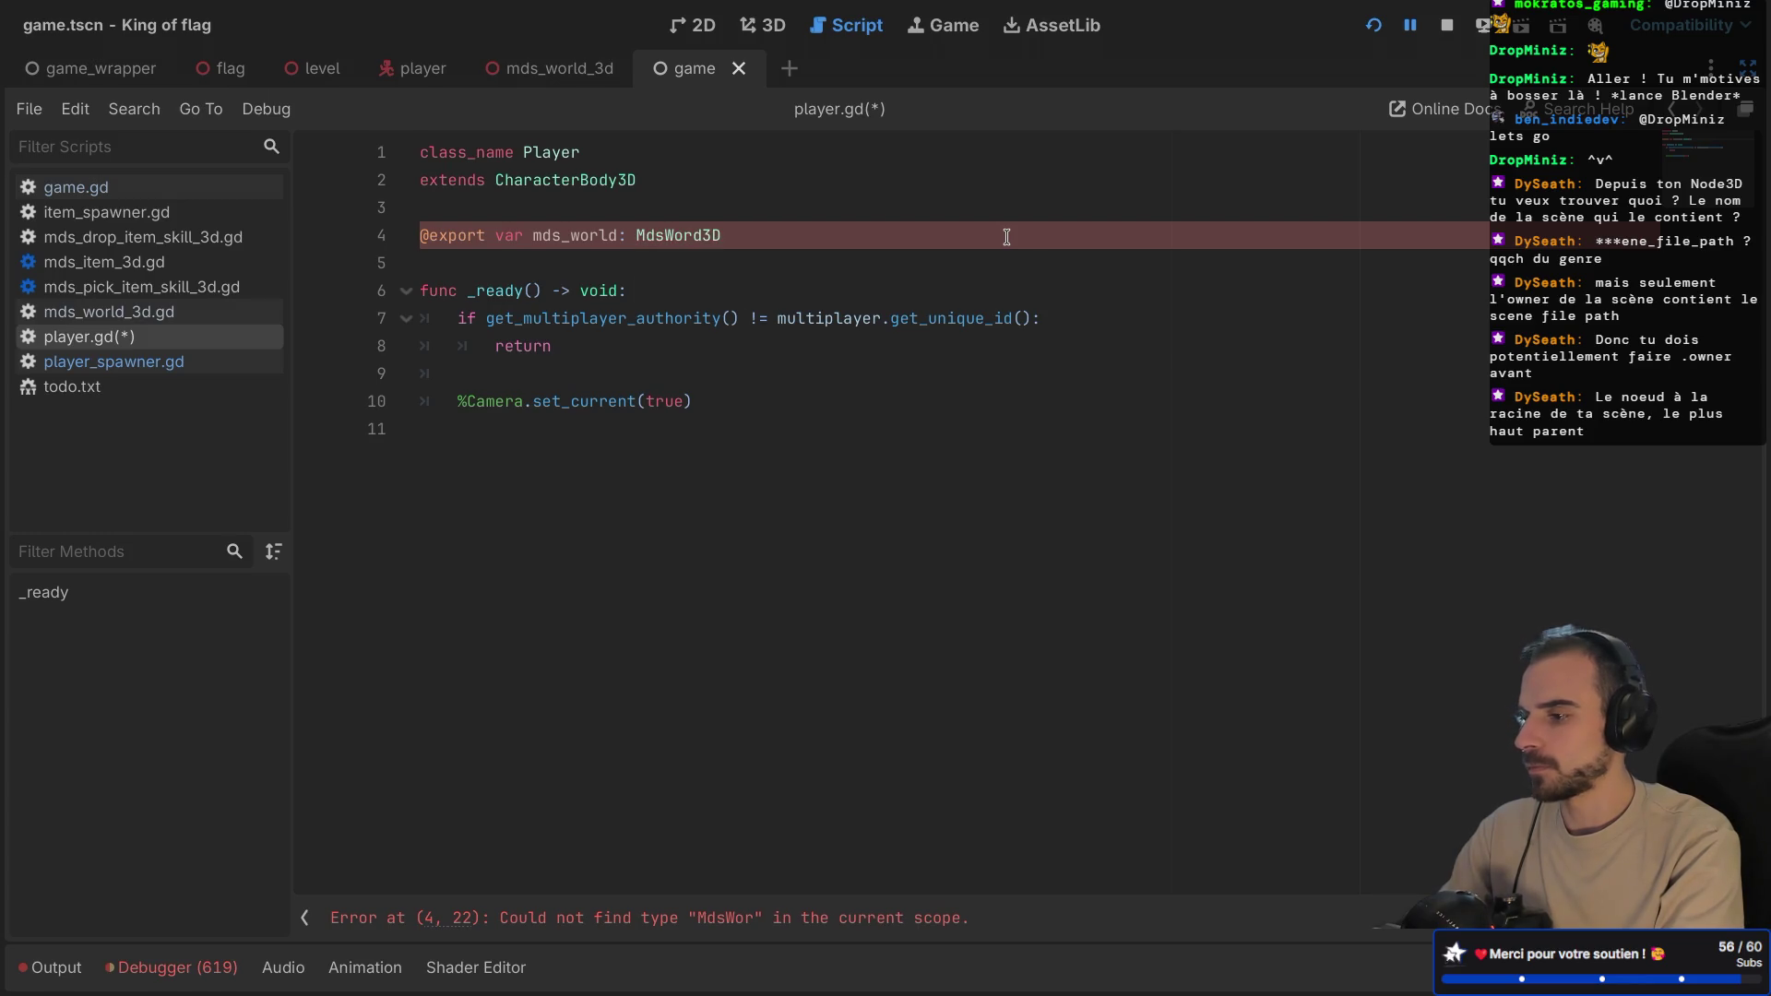
key(ctrl+s)
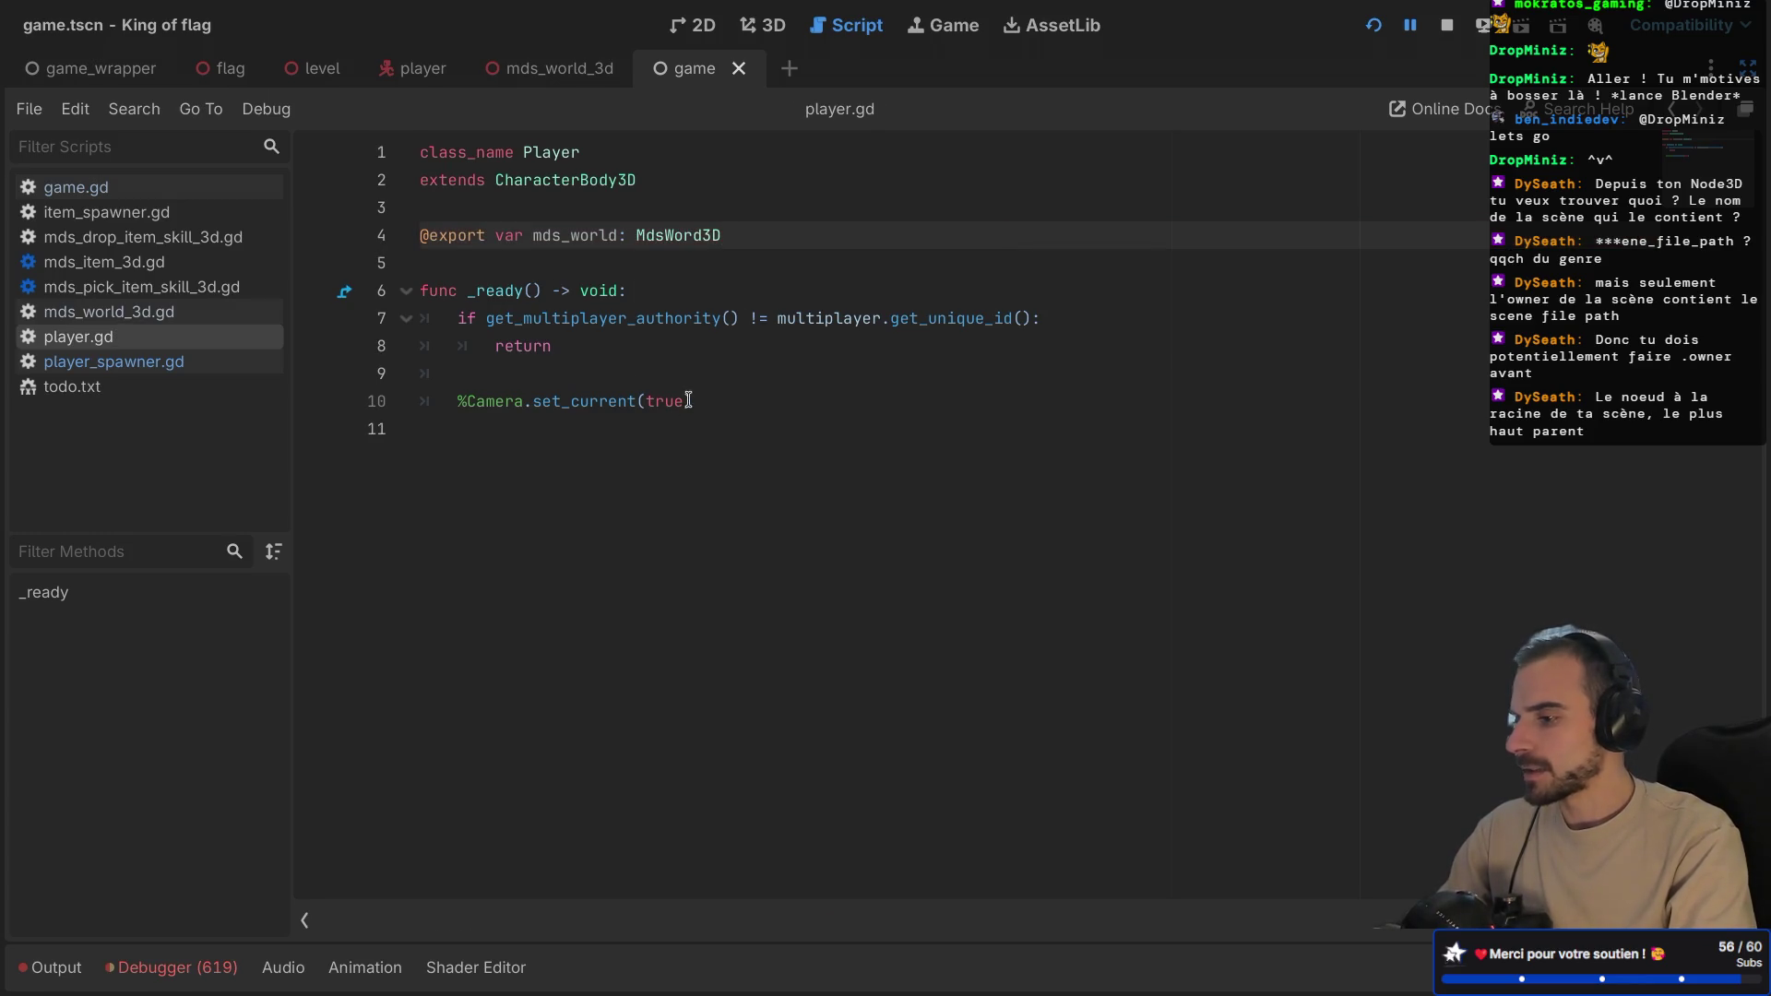
Start a % unique-node reference on a new line after the camera call in _ready
click(721, 405)
key(Return)
text(%)
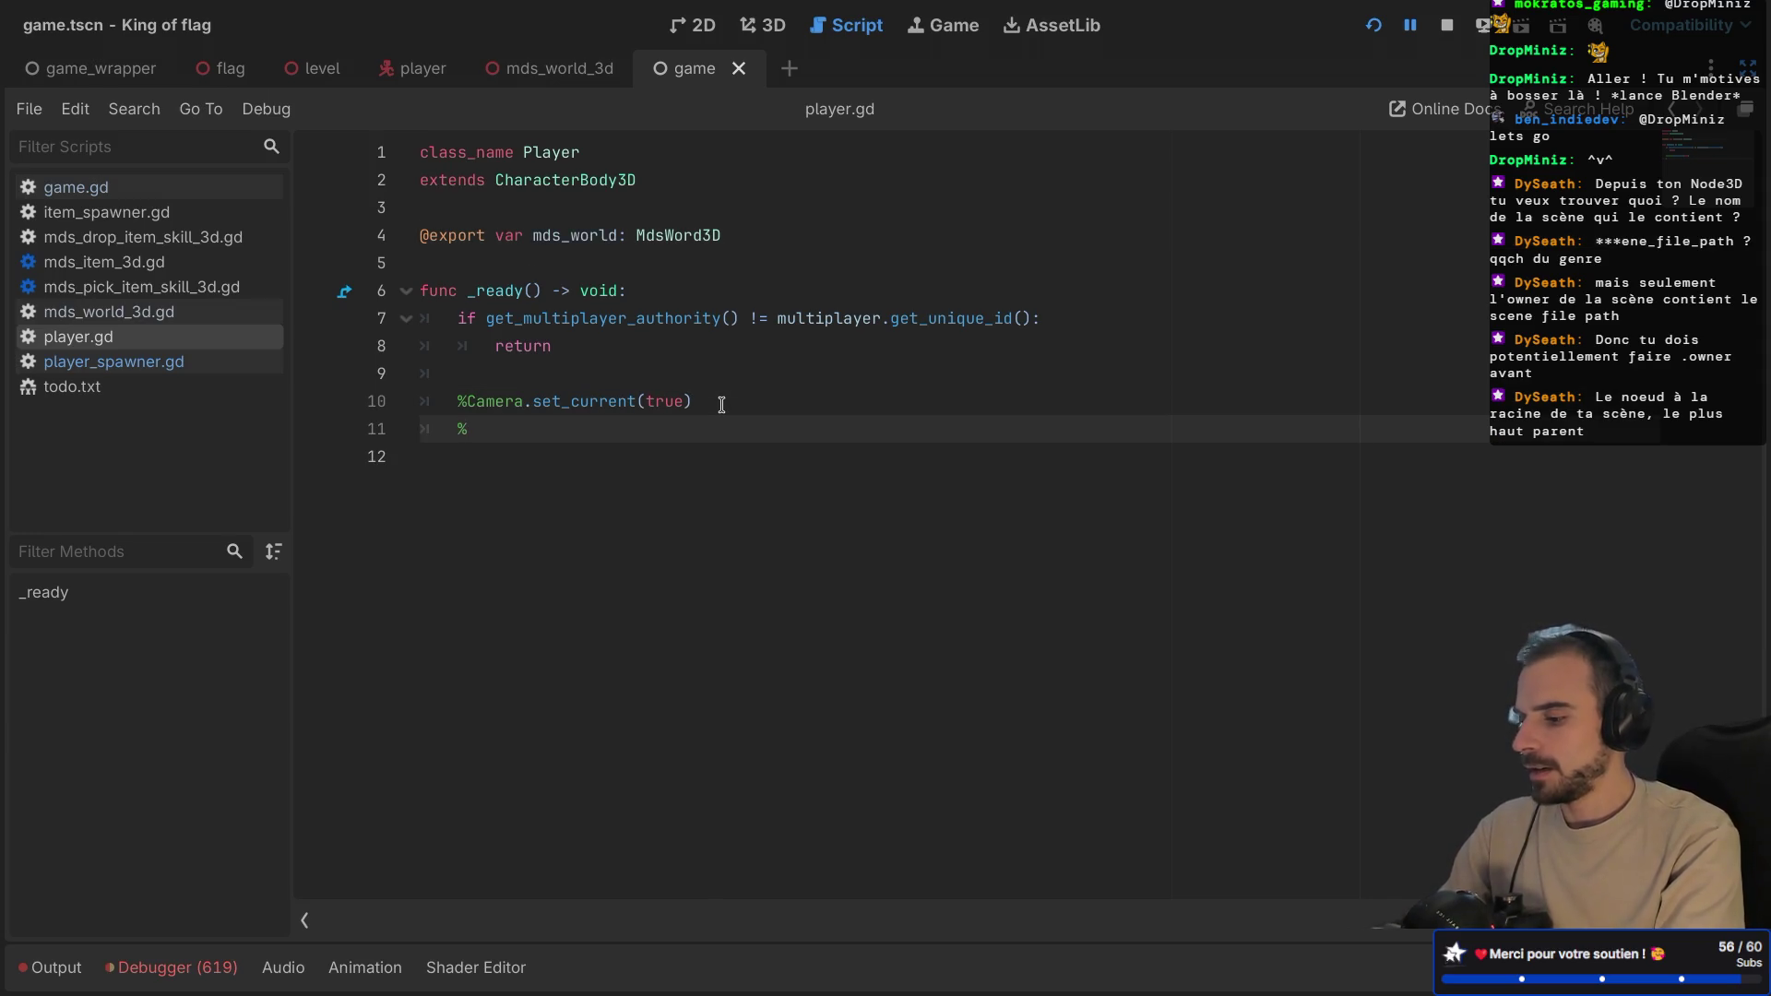
key(ctrl+shift+F11)
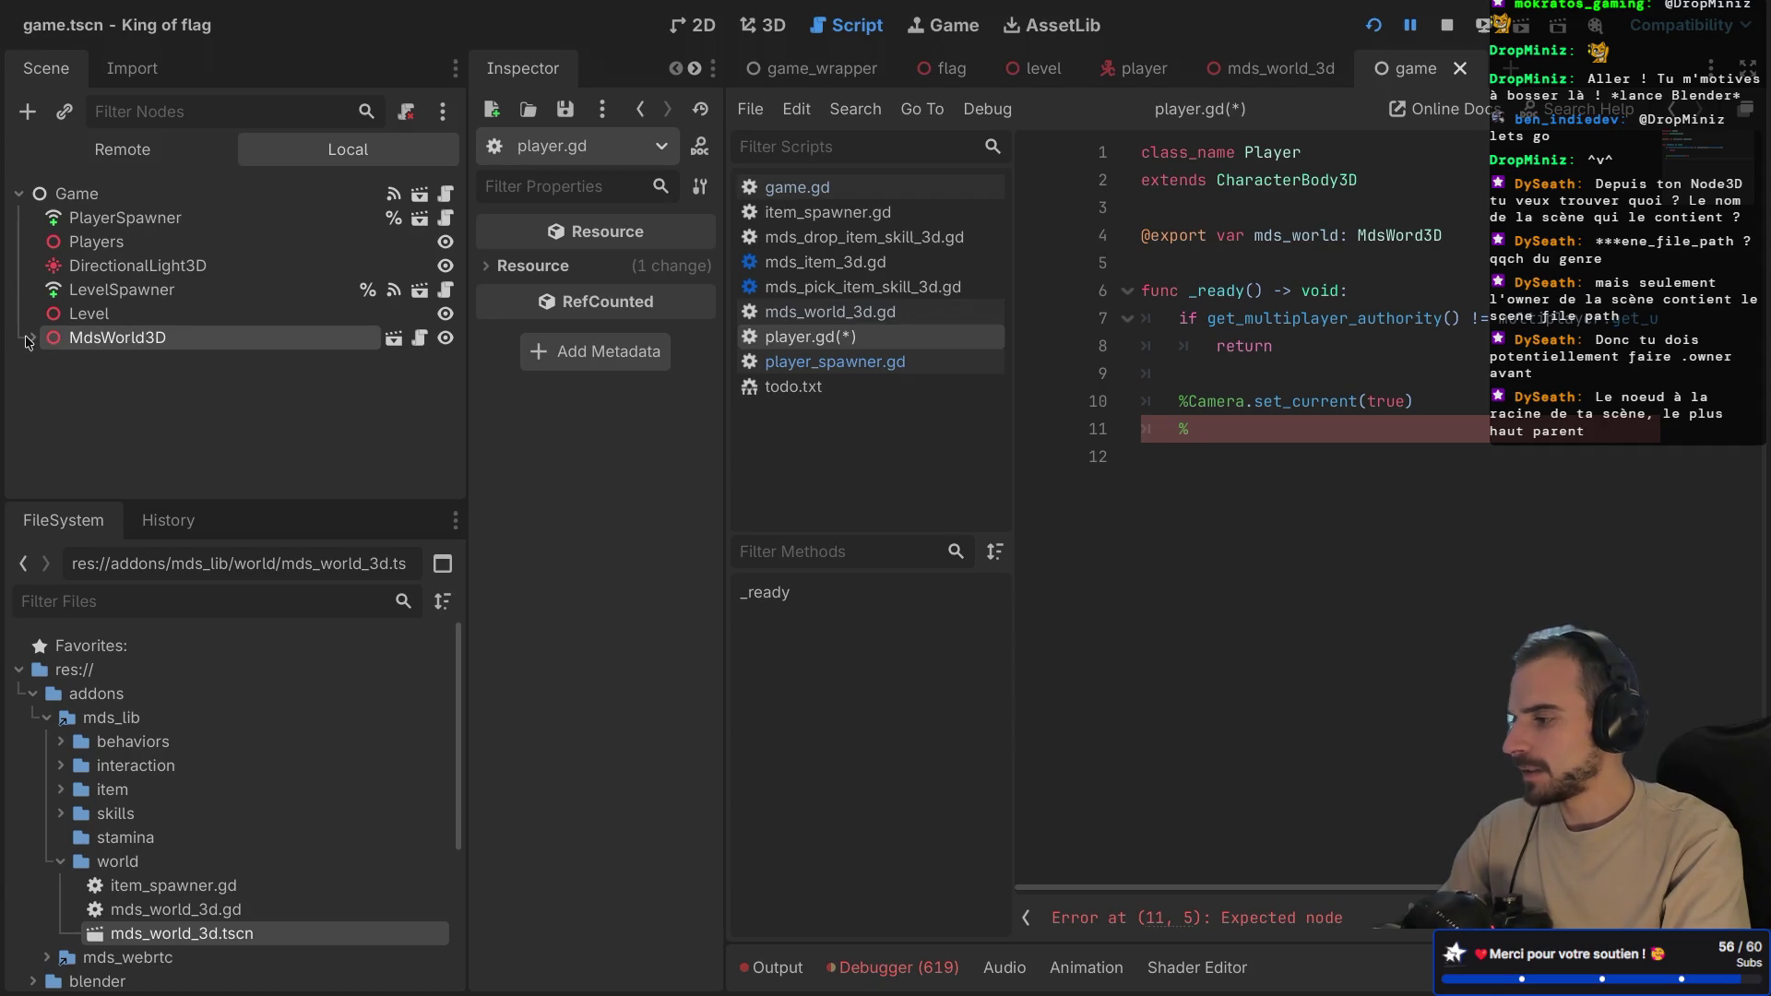
In the player scene, make the MdsDropSkill3D node accessible by unique name
key(ctrl+shift+F11)
click(544, 68)
key(ctrl+shift+F11)
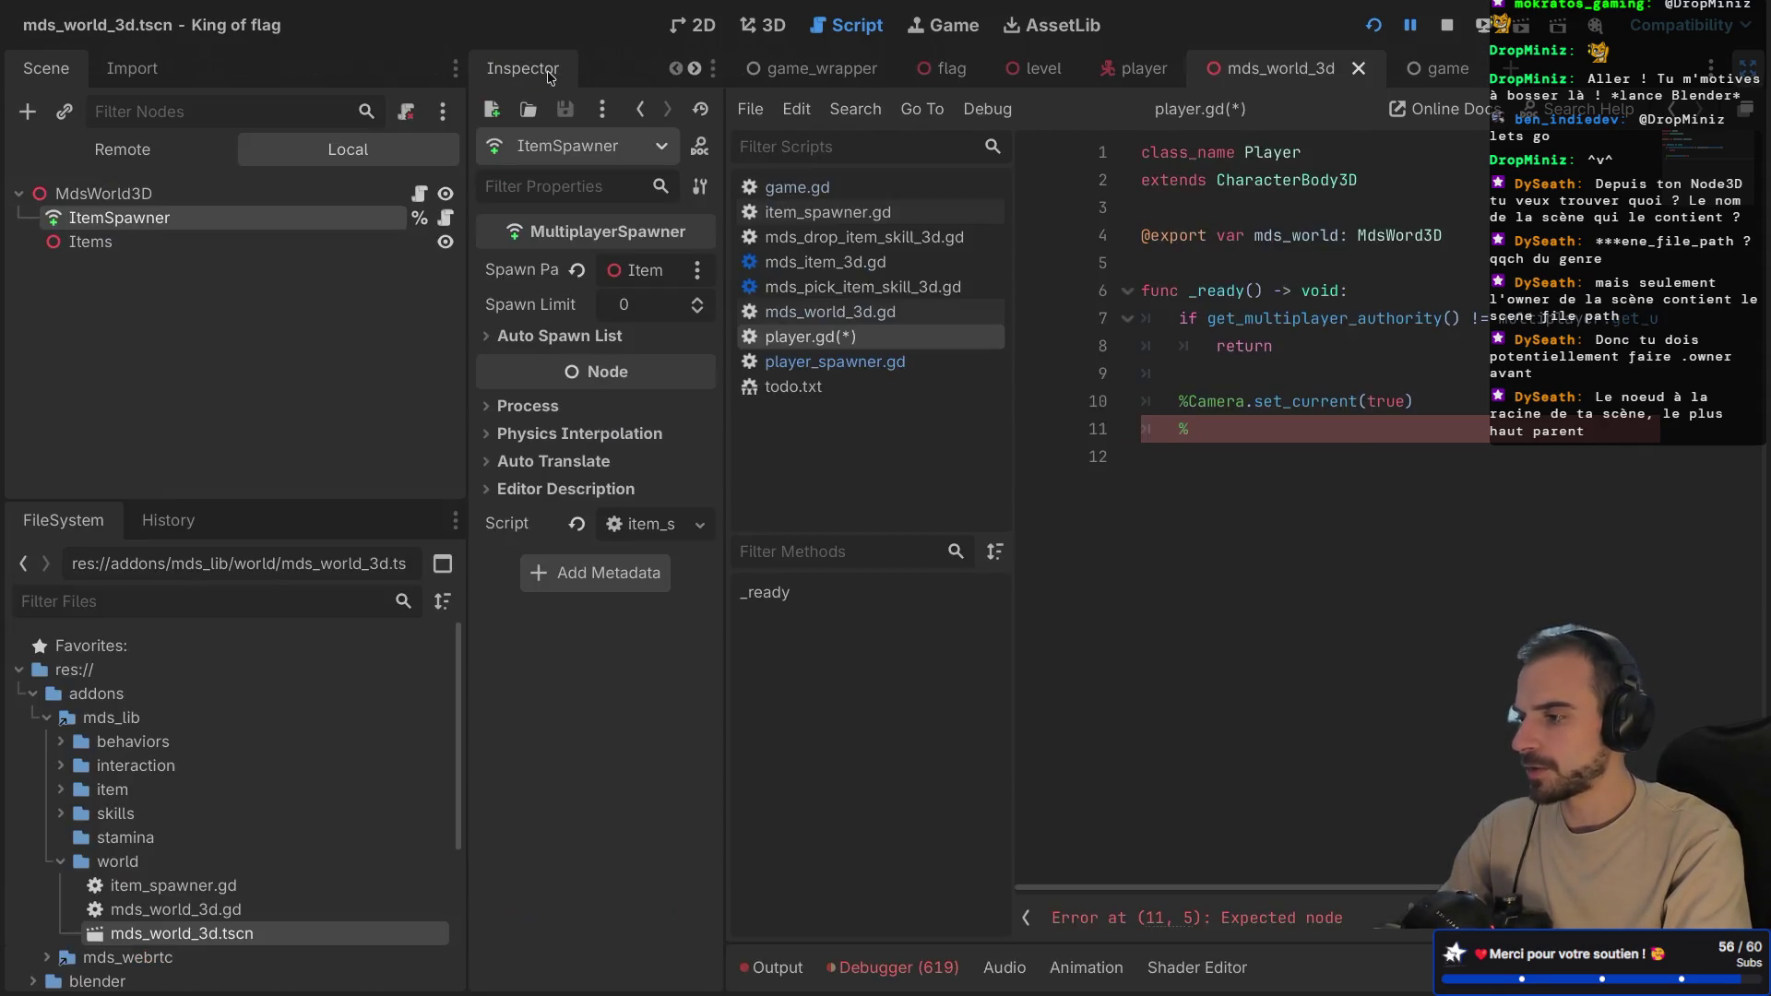
key(ctrl+shift+F11)
click(410, 68)
key(ctrl+shift+F11)
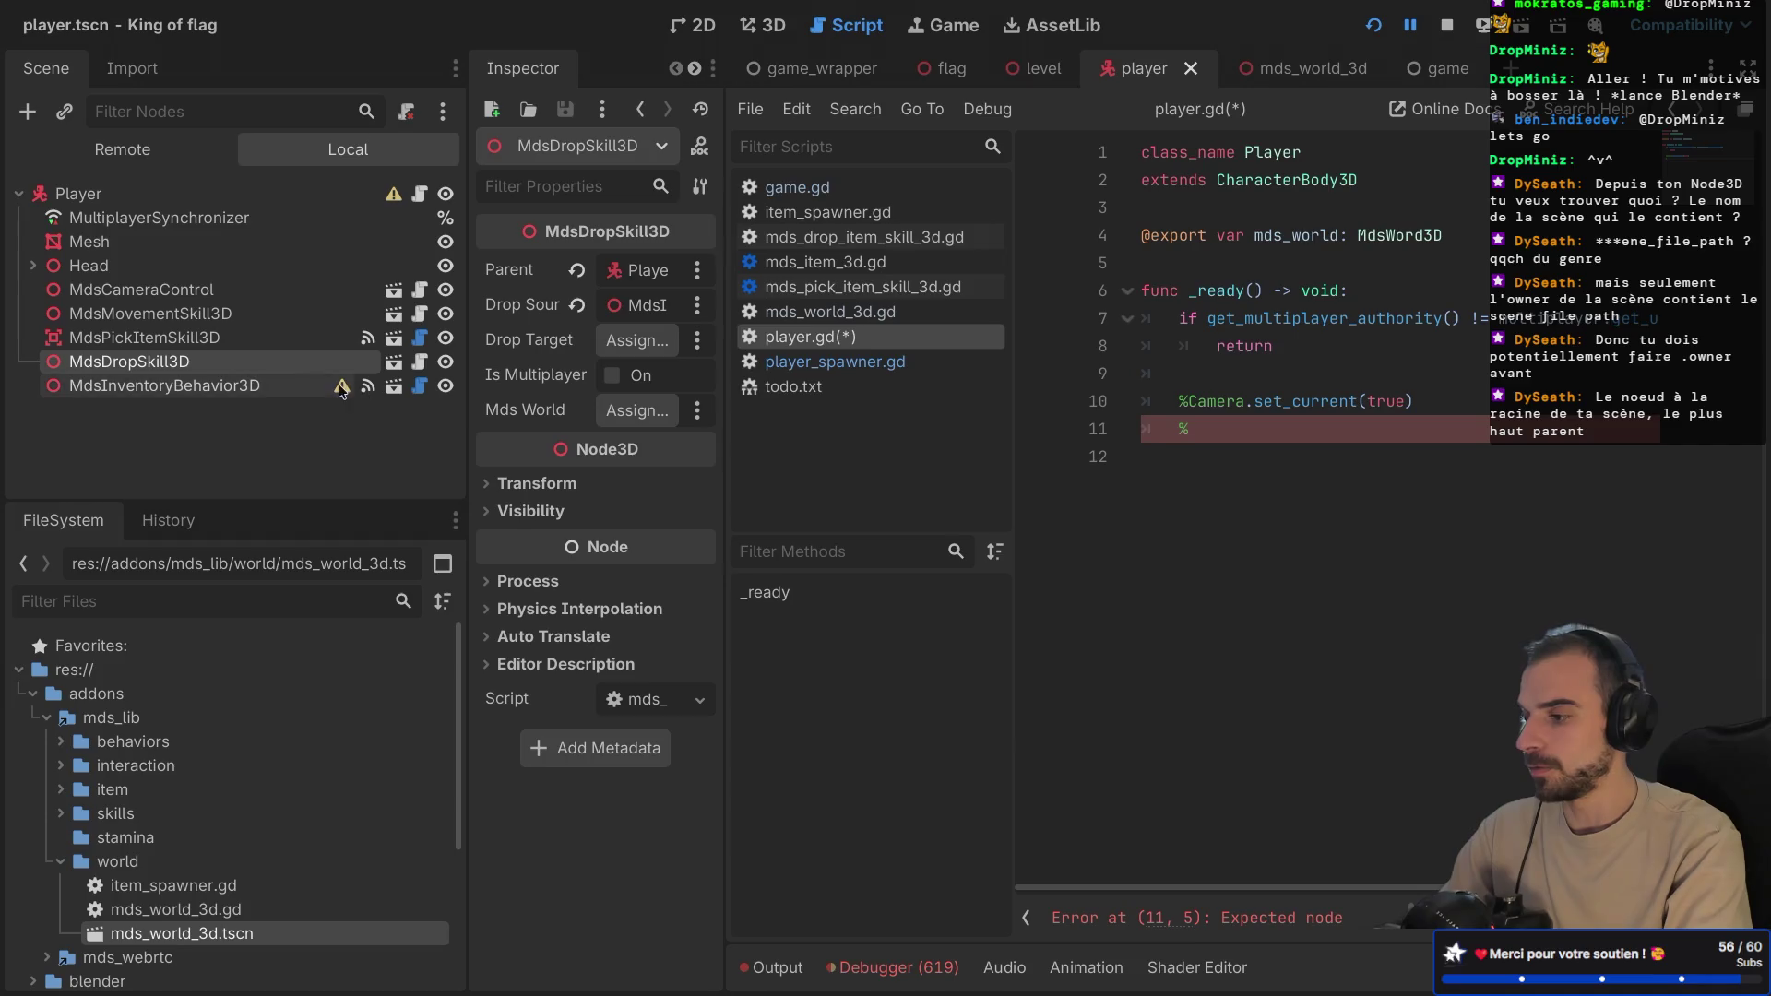
right_click(288, 367)
click(318, 765)
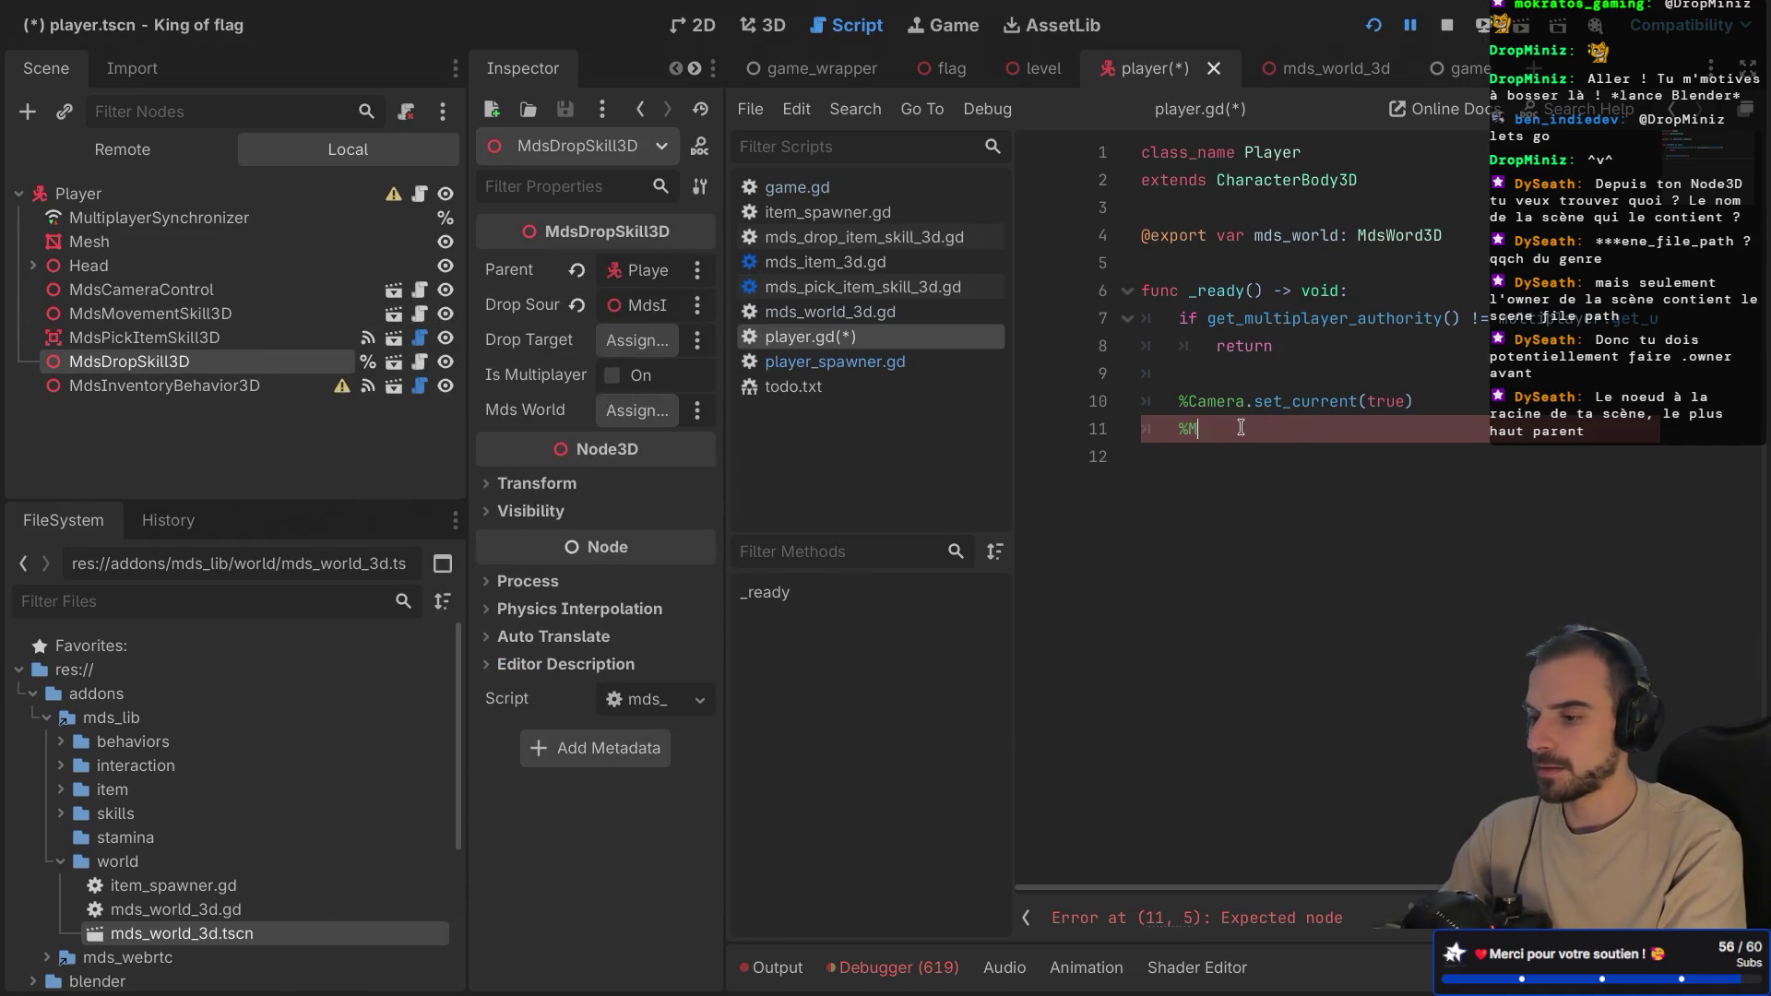
Write '%MdsDropSkill3D.mds_world = mds_world' in _ready, save, and run the project
key(Return)
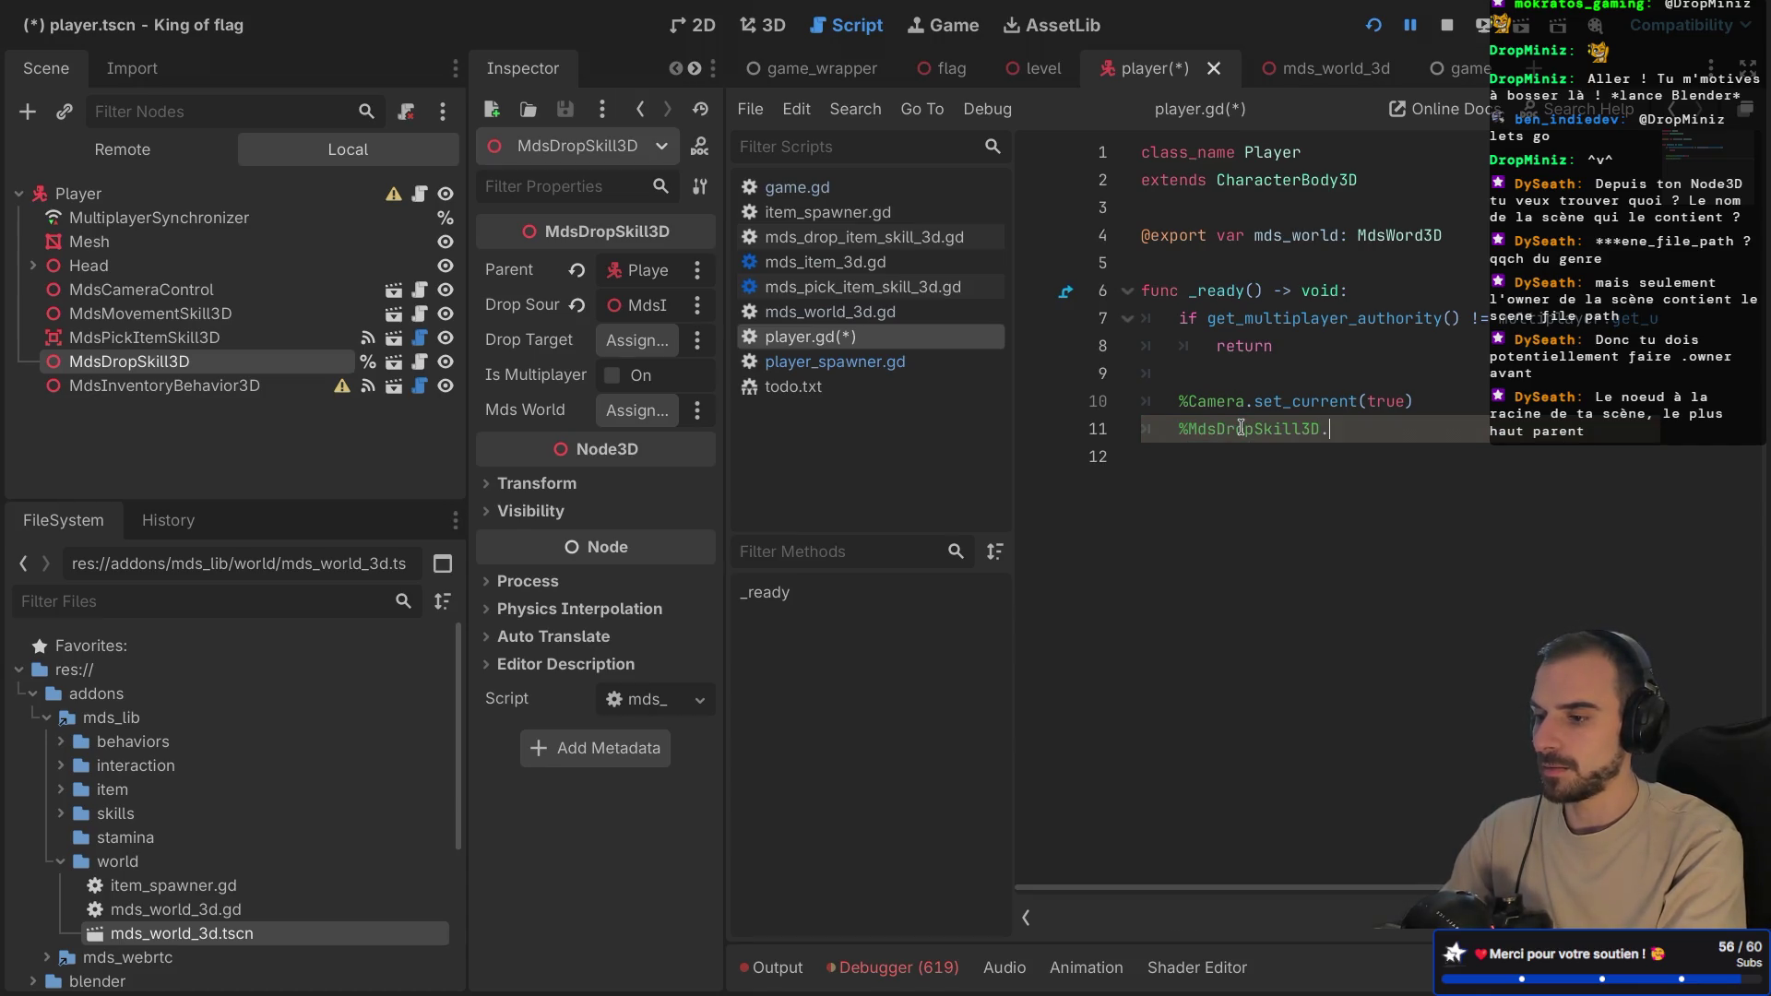
text(wor)
key(Return)
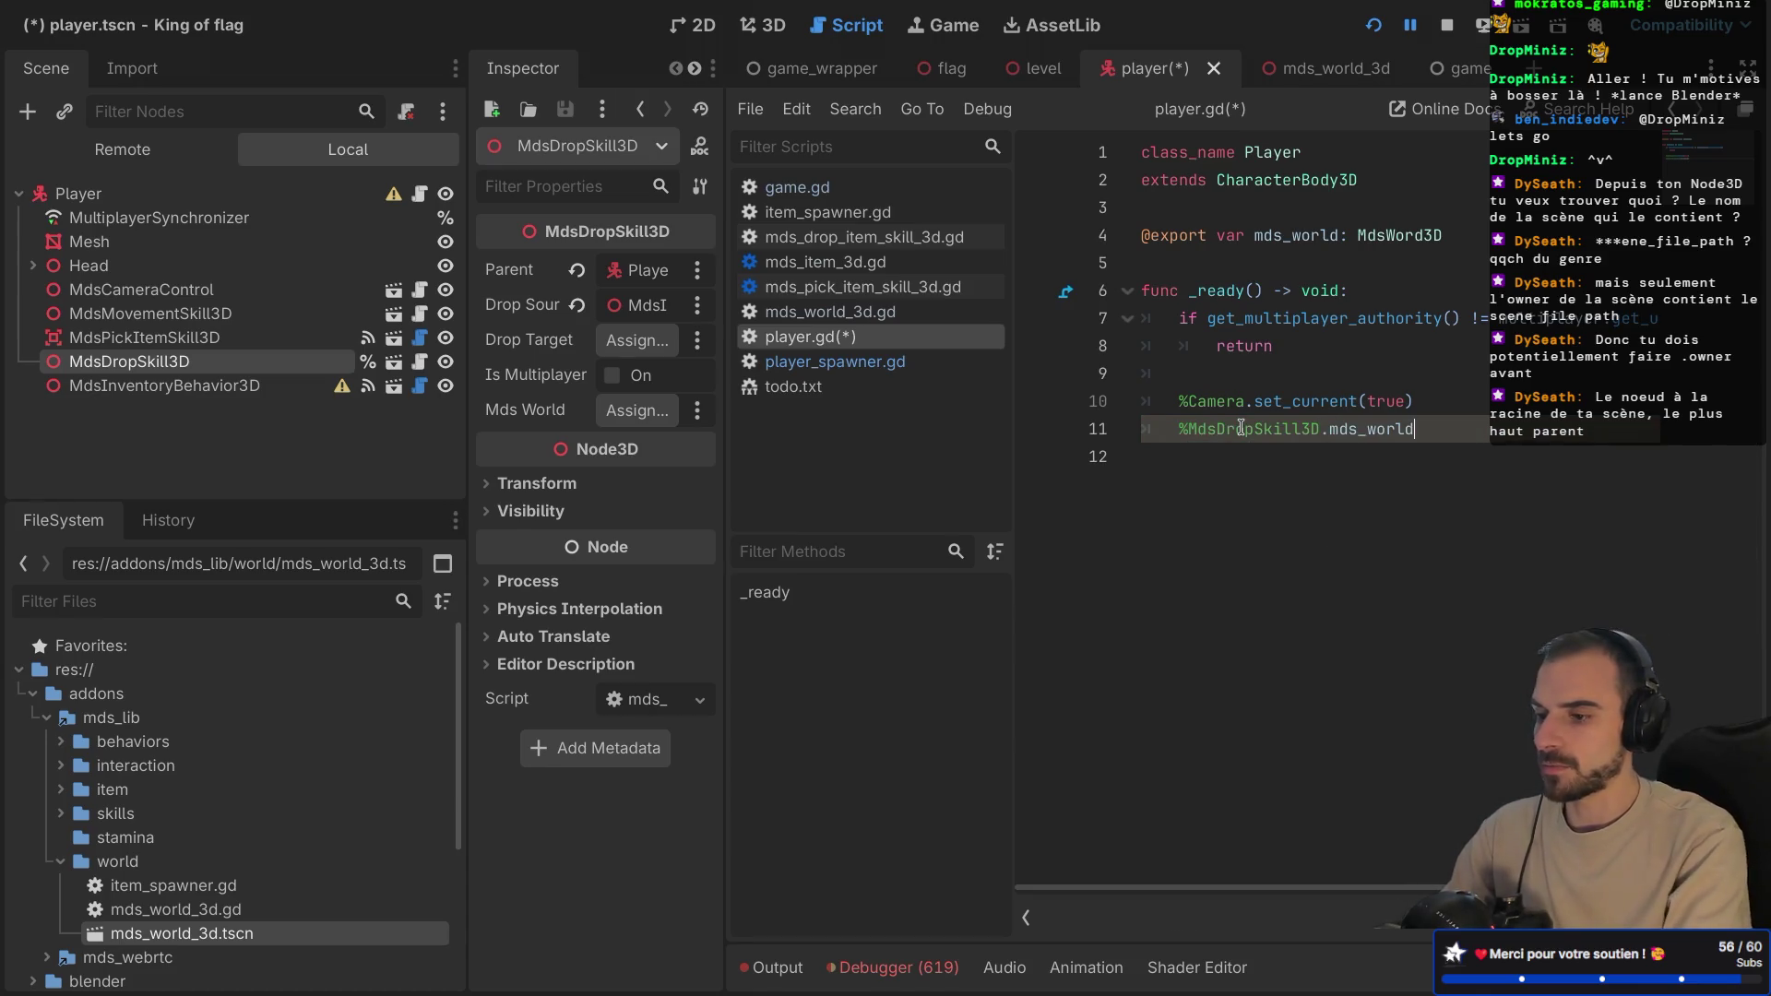
text(= mew)
key(BackSpace)
key(BackSpace)
key(BackSpace)
text(mds_w)
key(Return)
key(ctrl+s)
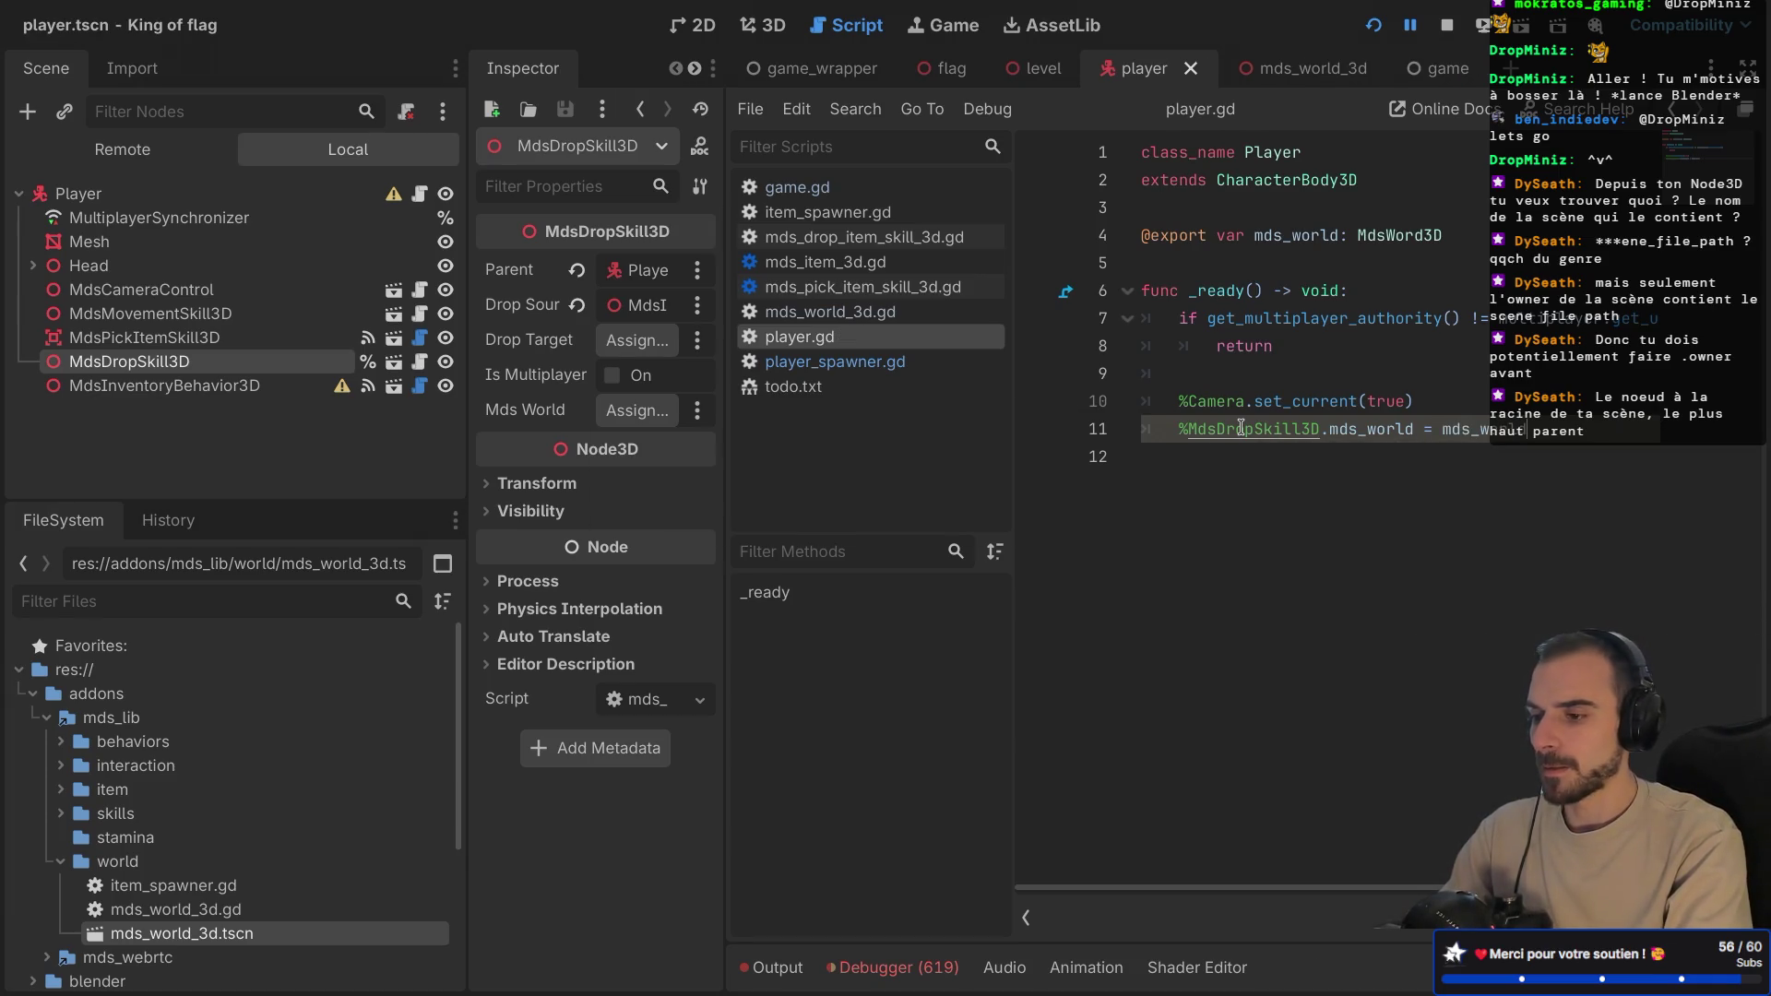
click(1373, 25)
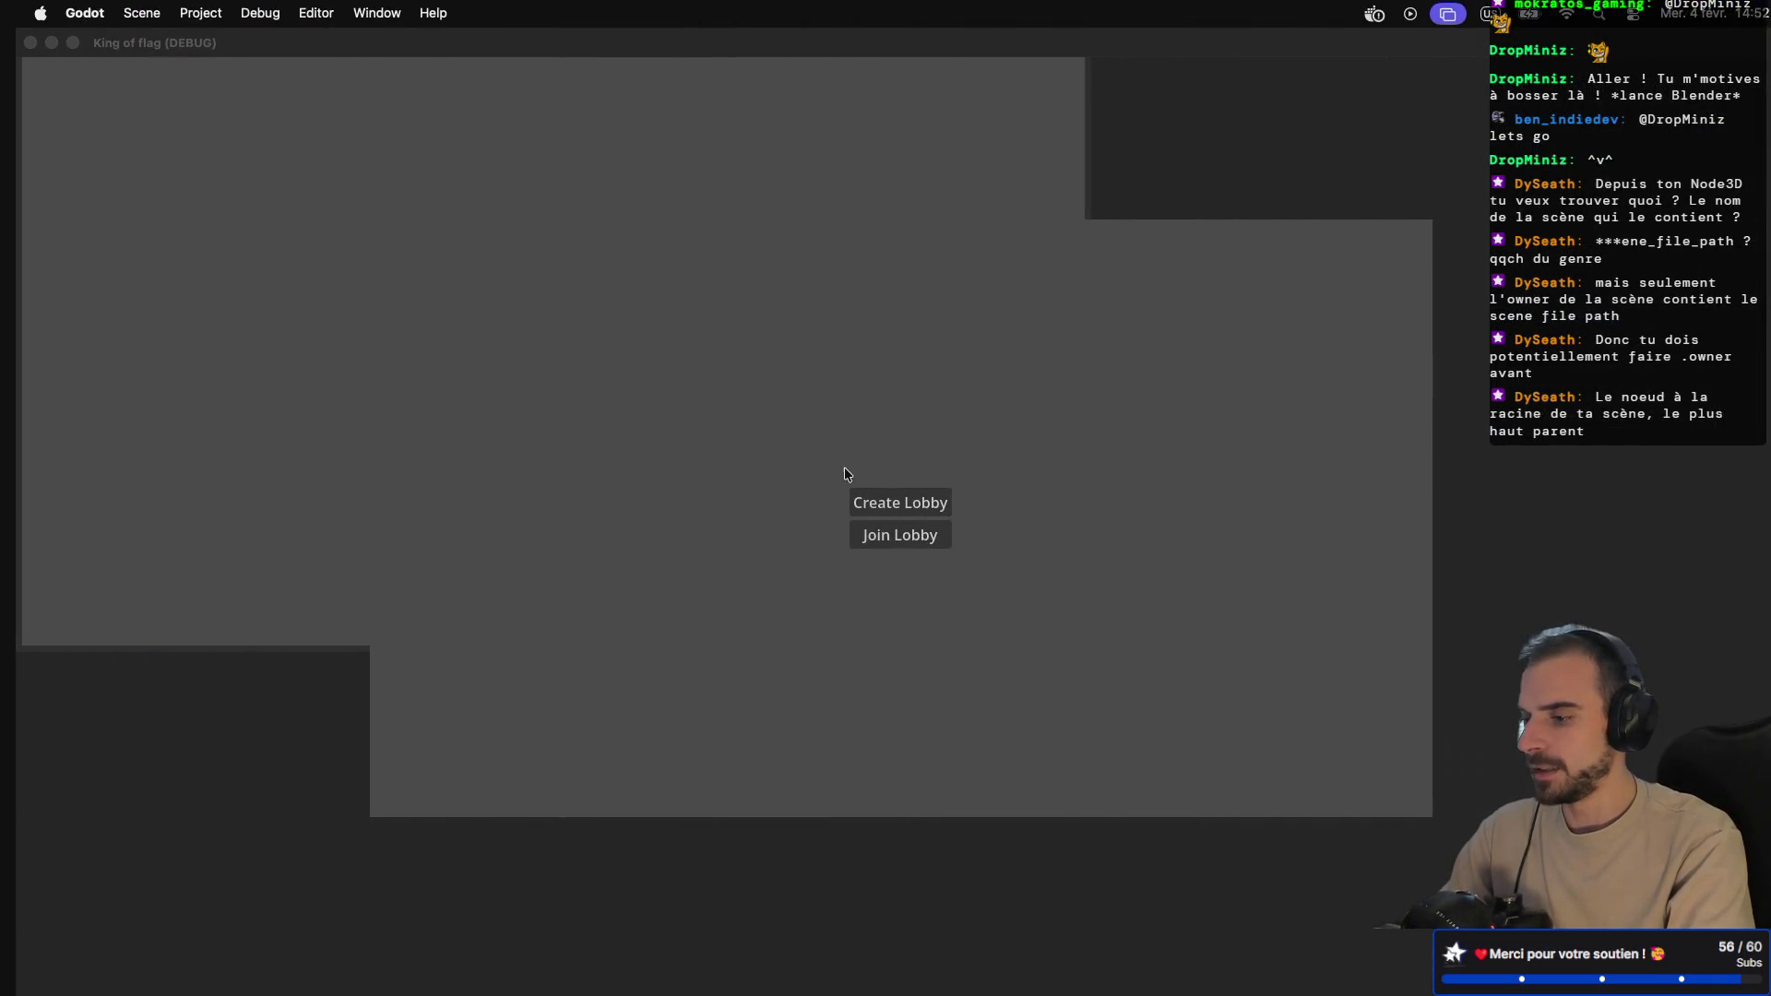
Create a lobby, start the game, and drop the flag with Q
click(887, 498)
click(877, 542)
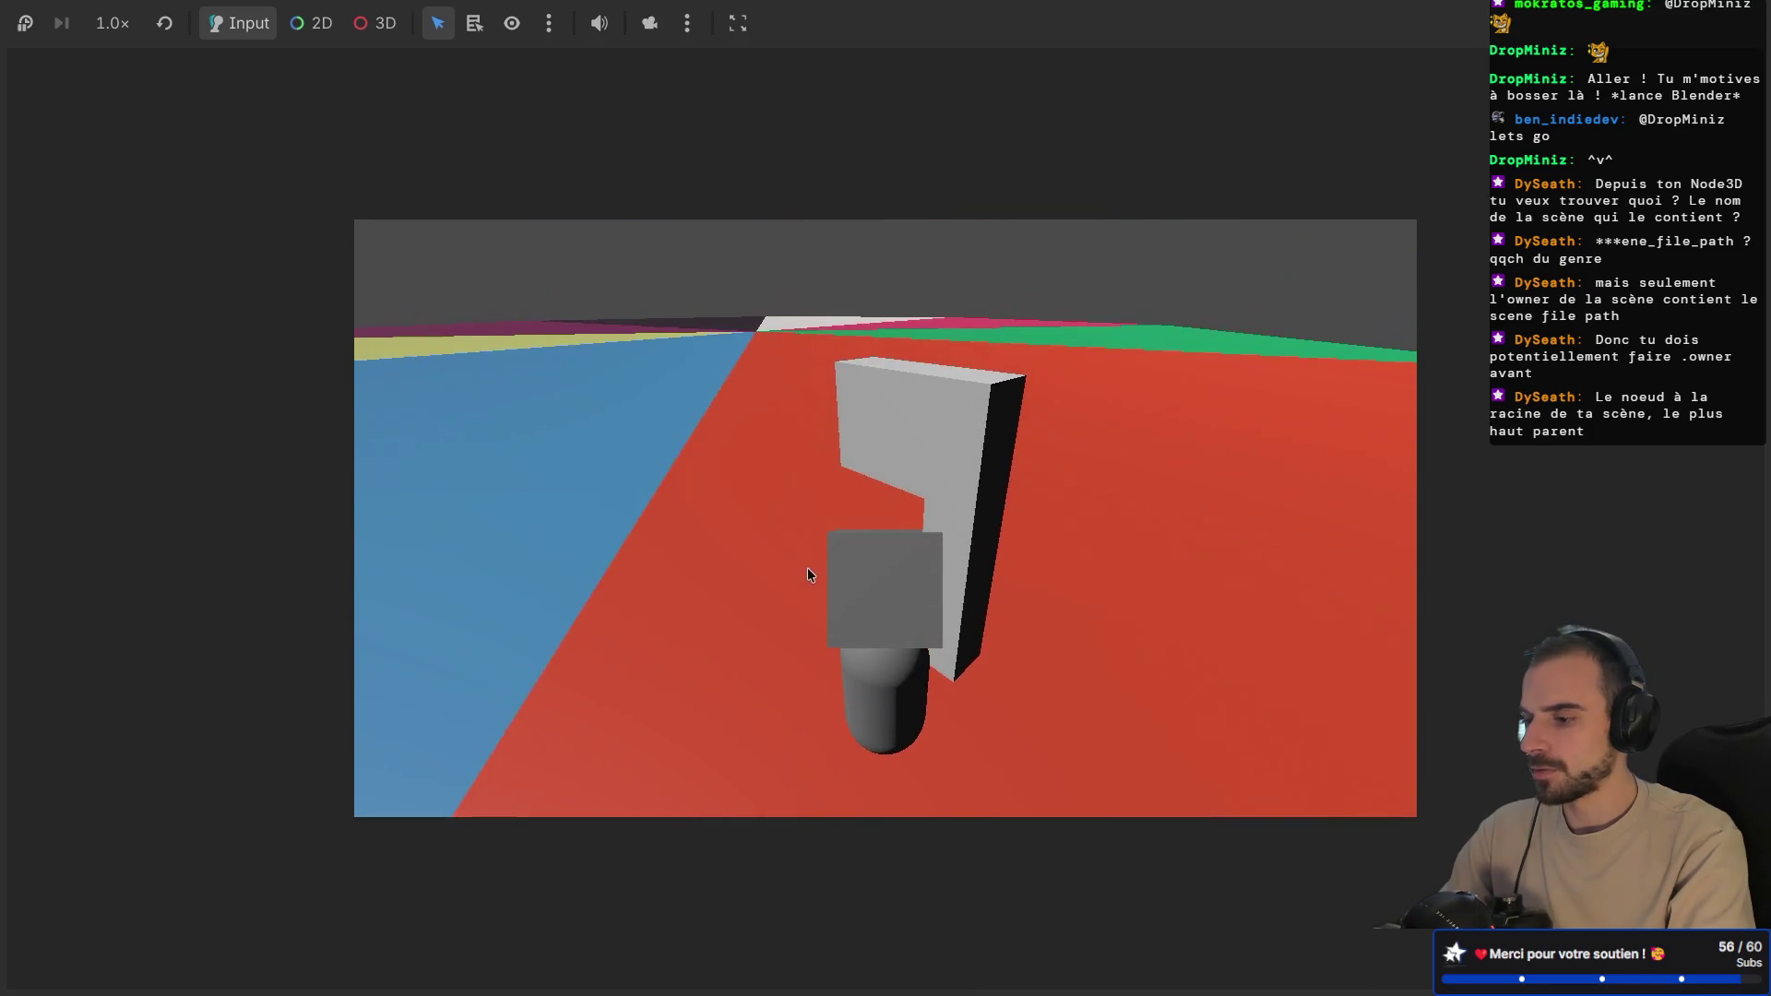
key(q)
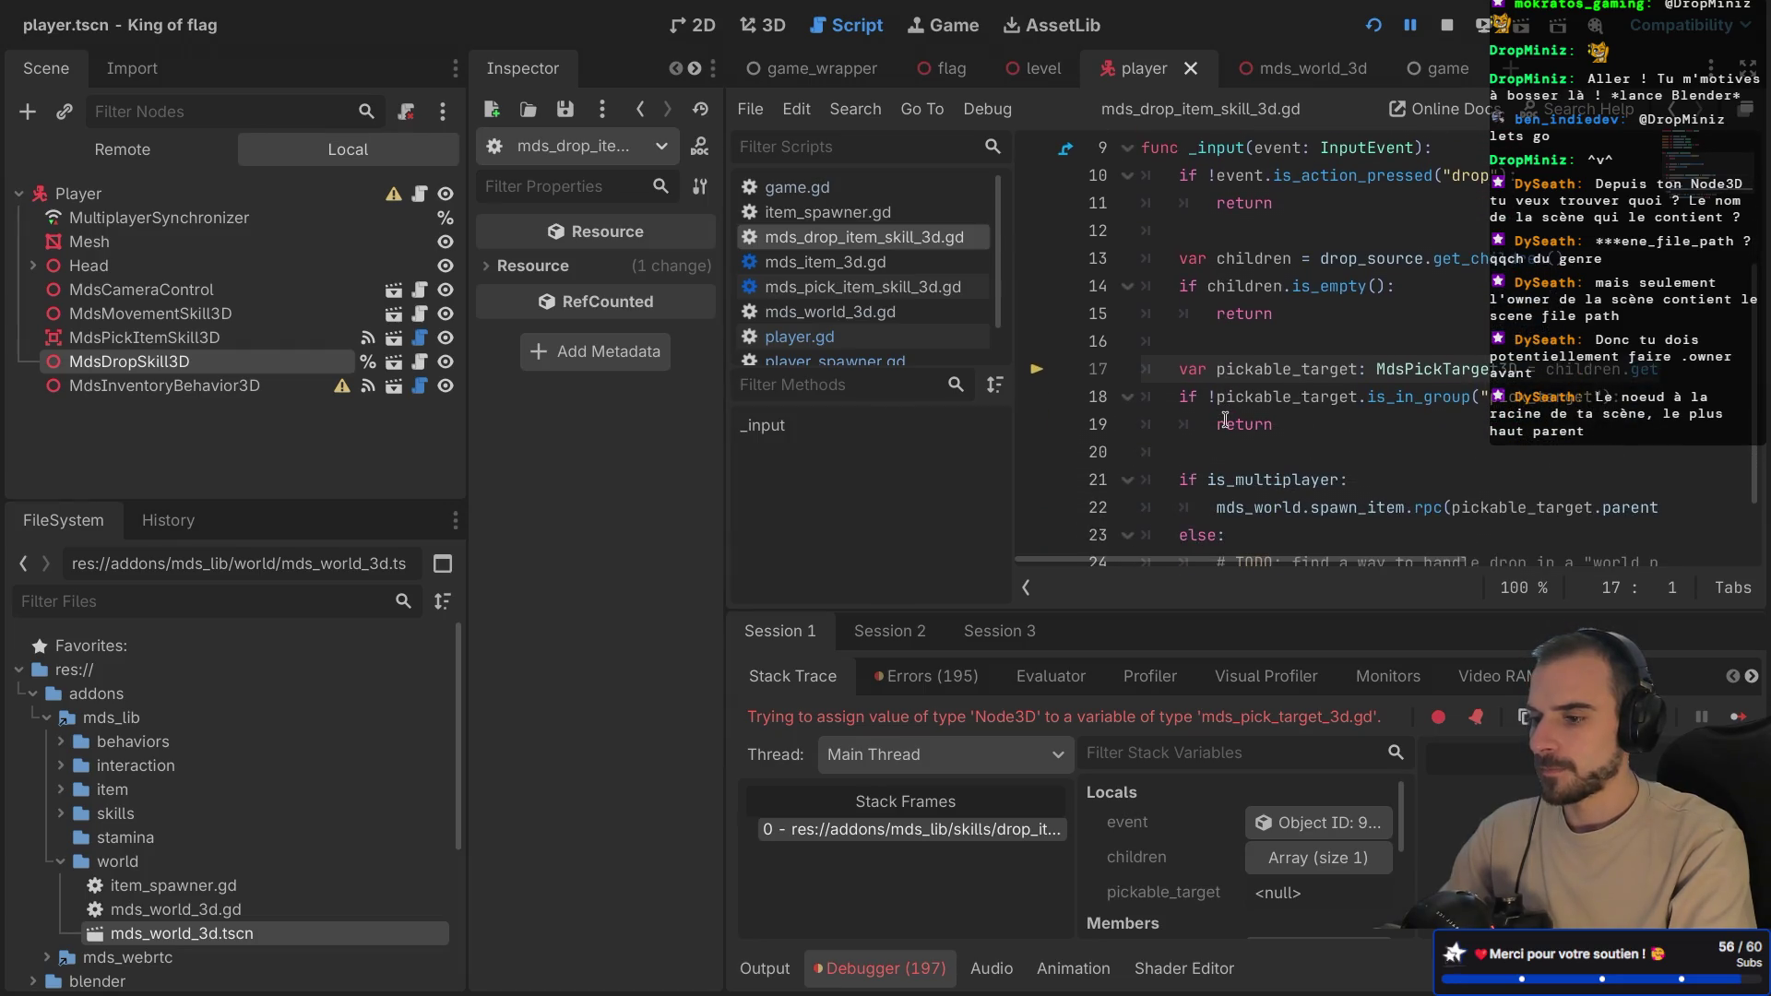
Inspect the Node3D assignment error at line 17 with the script at full width
scroll(1210, 433, down, 1)
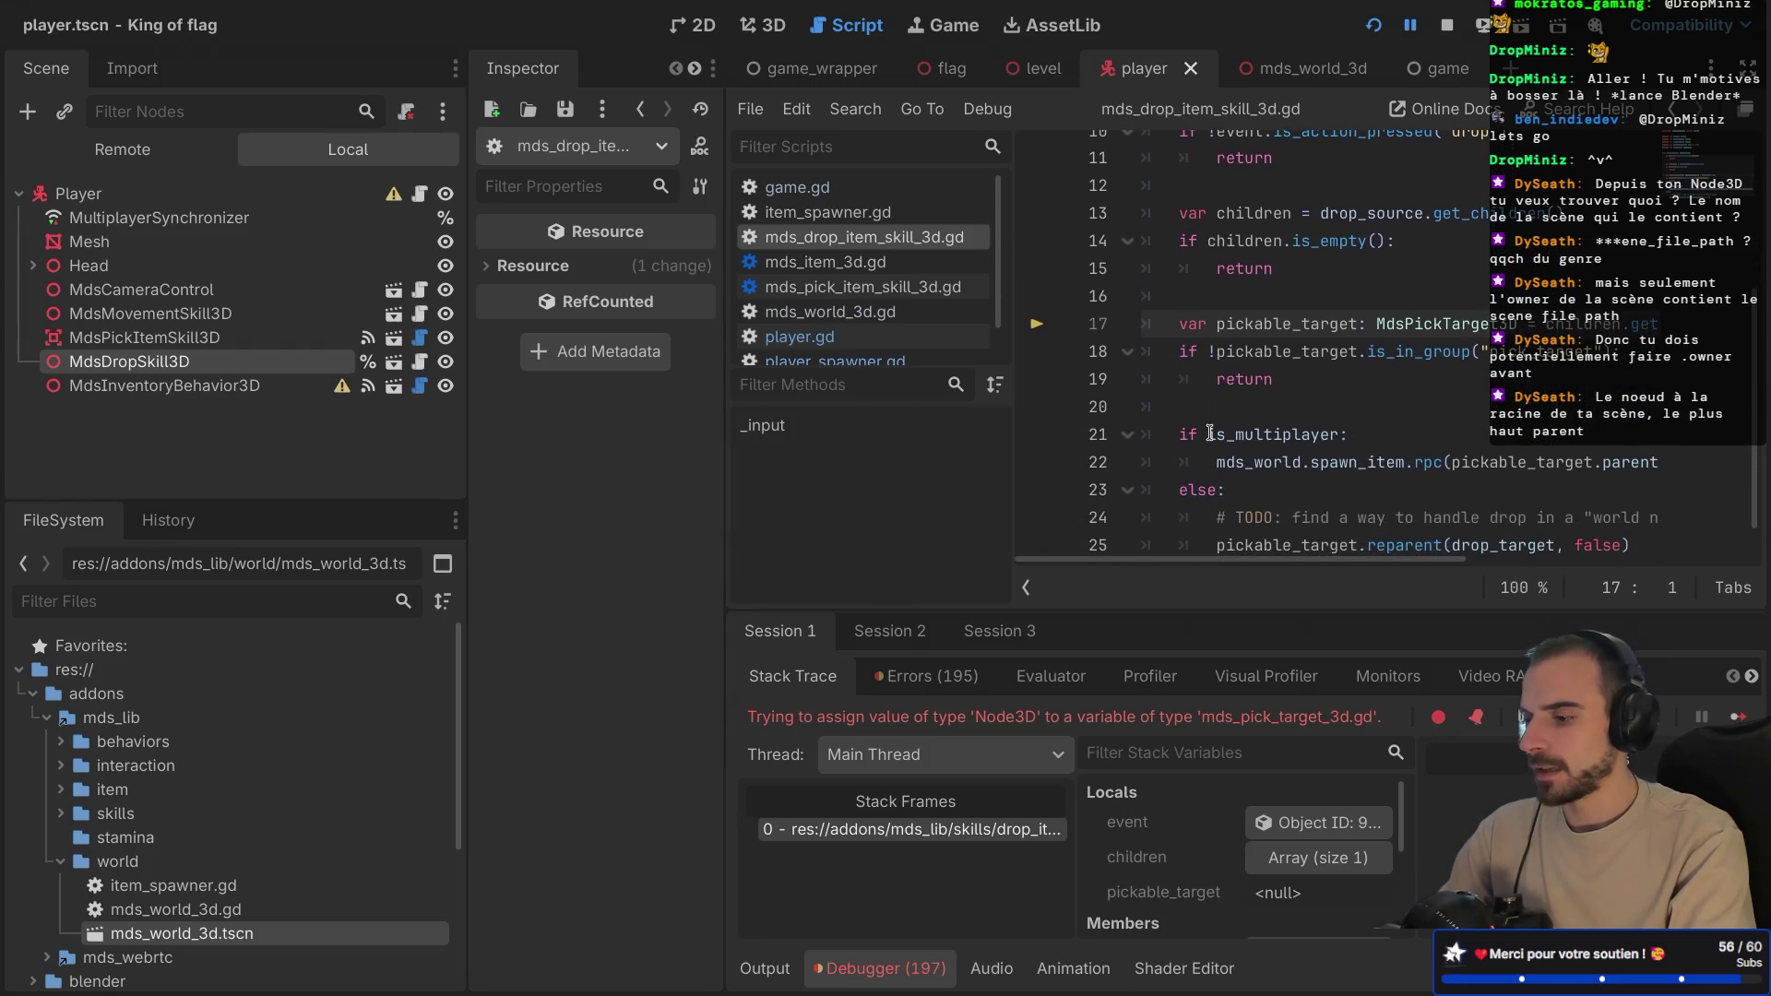
scroll(1209, 433, right, 2)
scroll(1209, 433, left, 2)
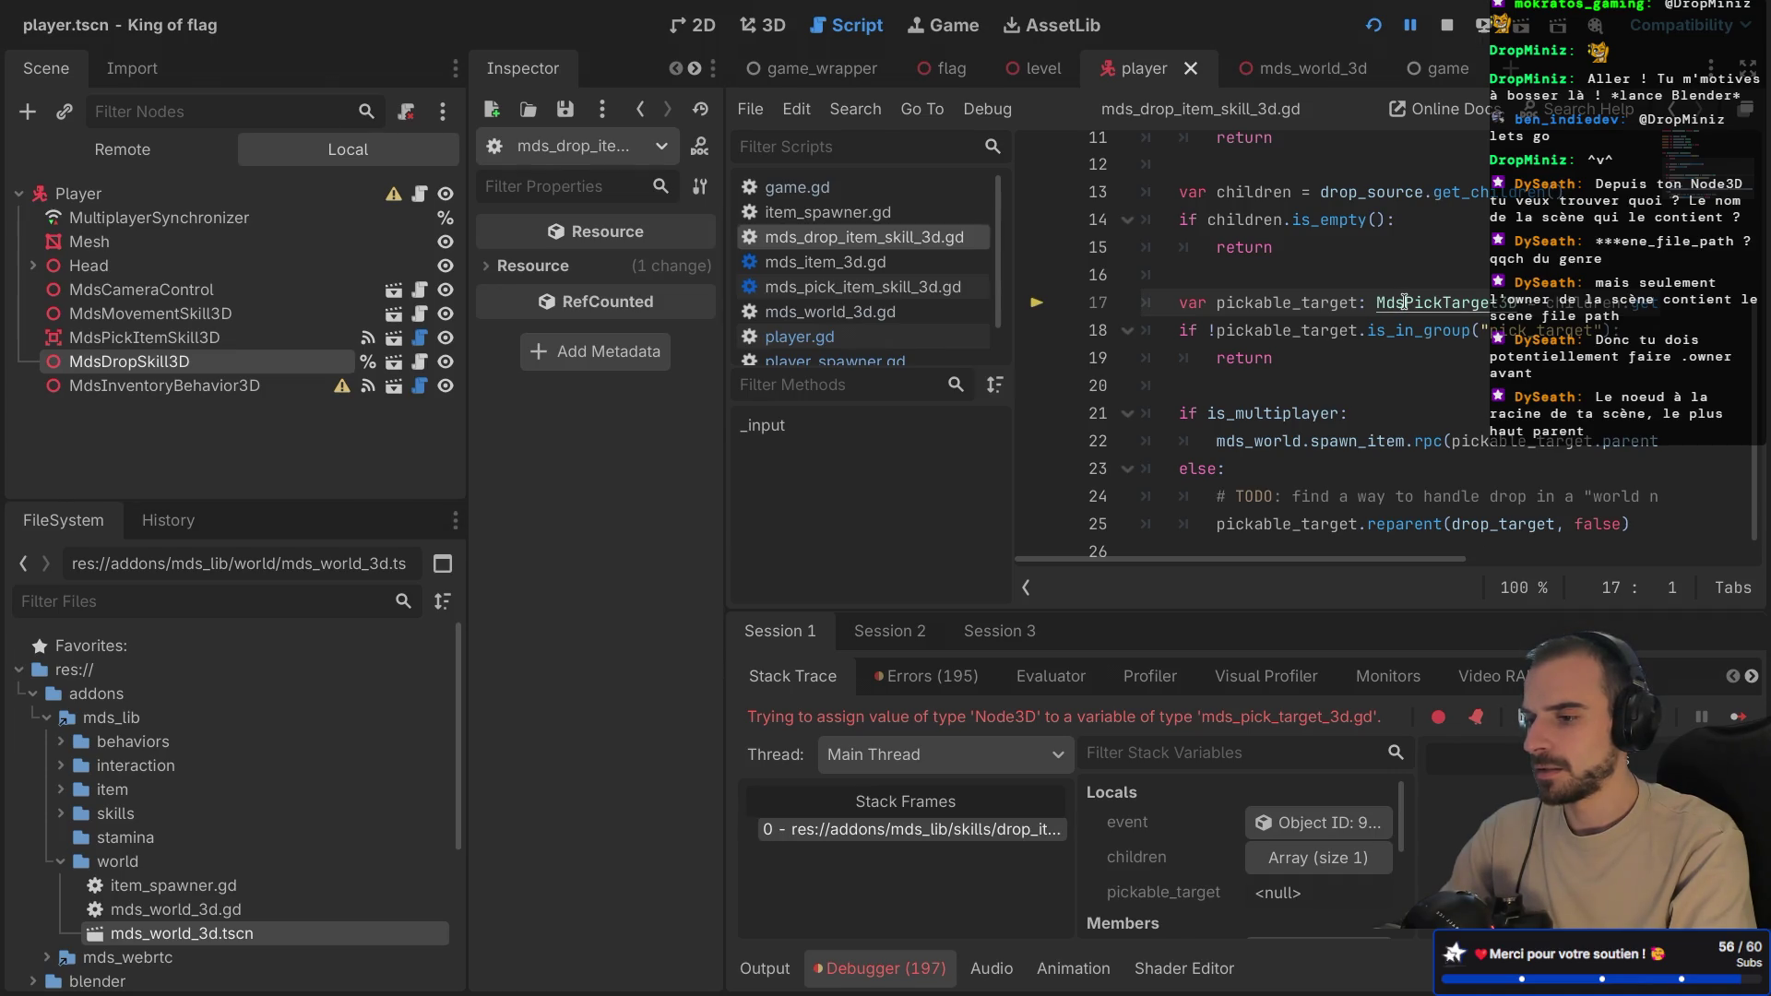
key(ctrl+shift+F11)
scroll(896, 386, up, 2)
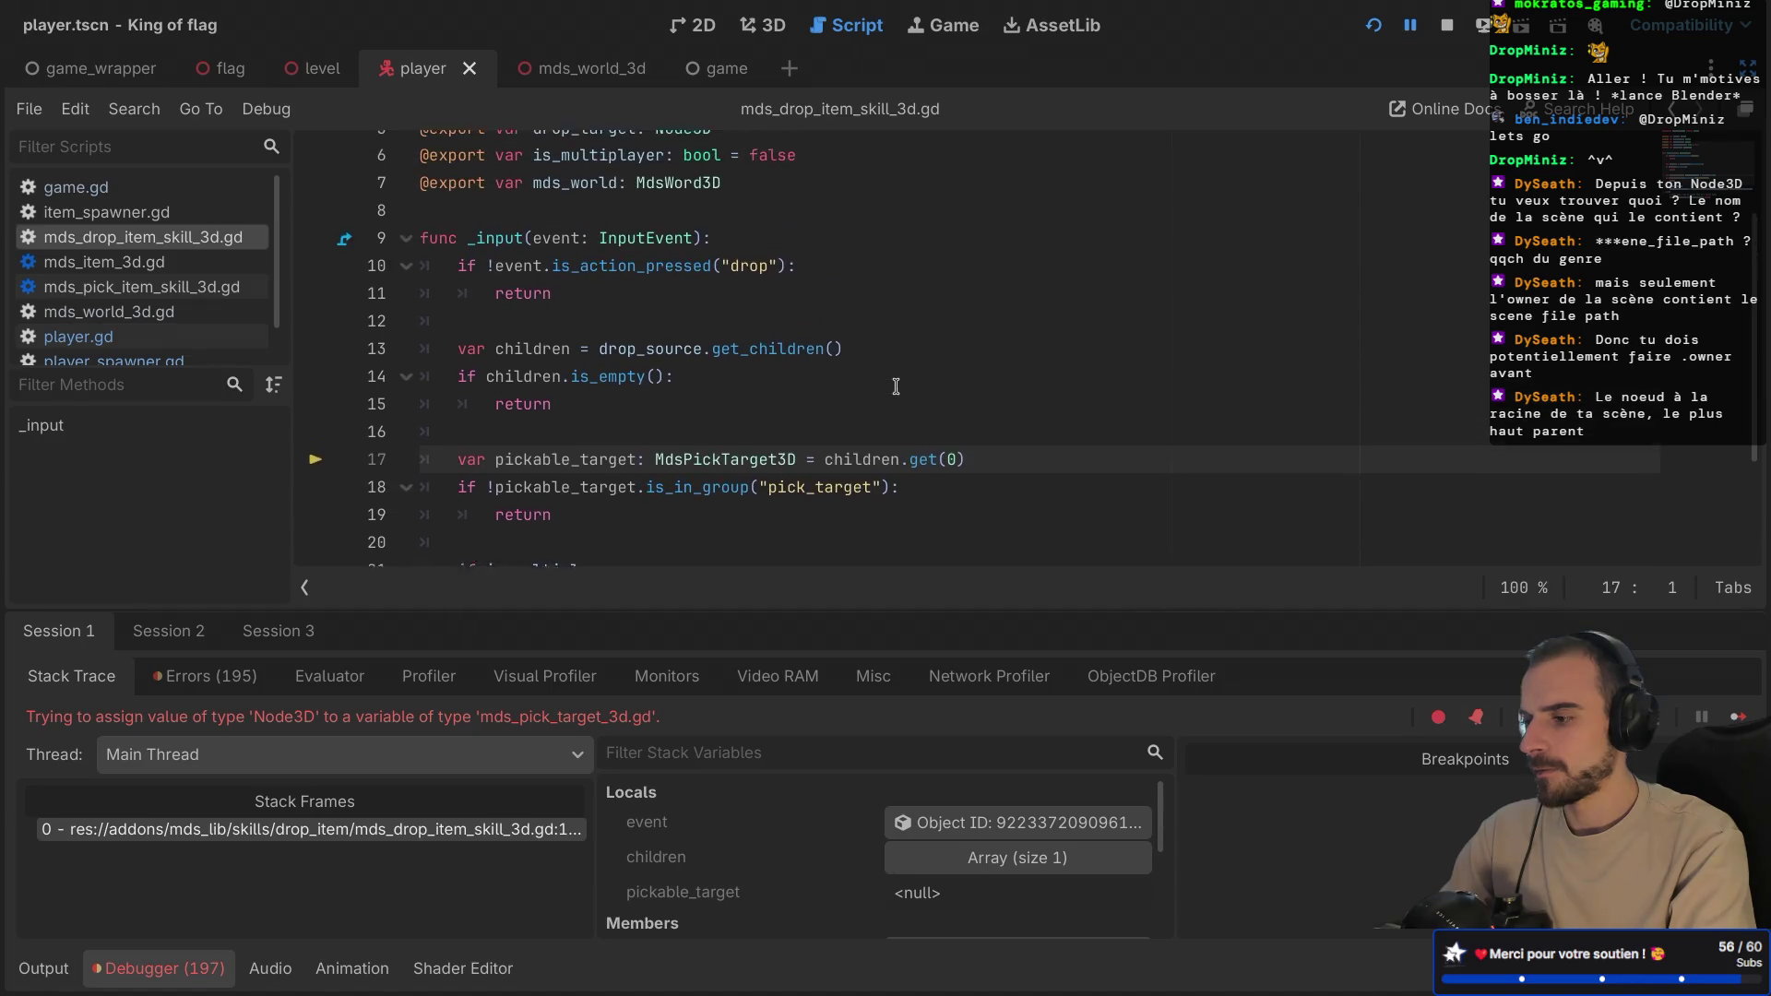
Change pickable_target's type on line 17 back to Node3D
scroll(896, 387, down, 2)
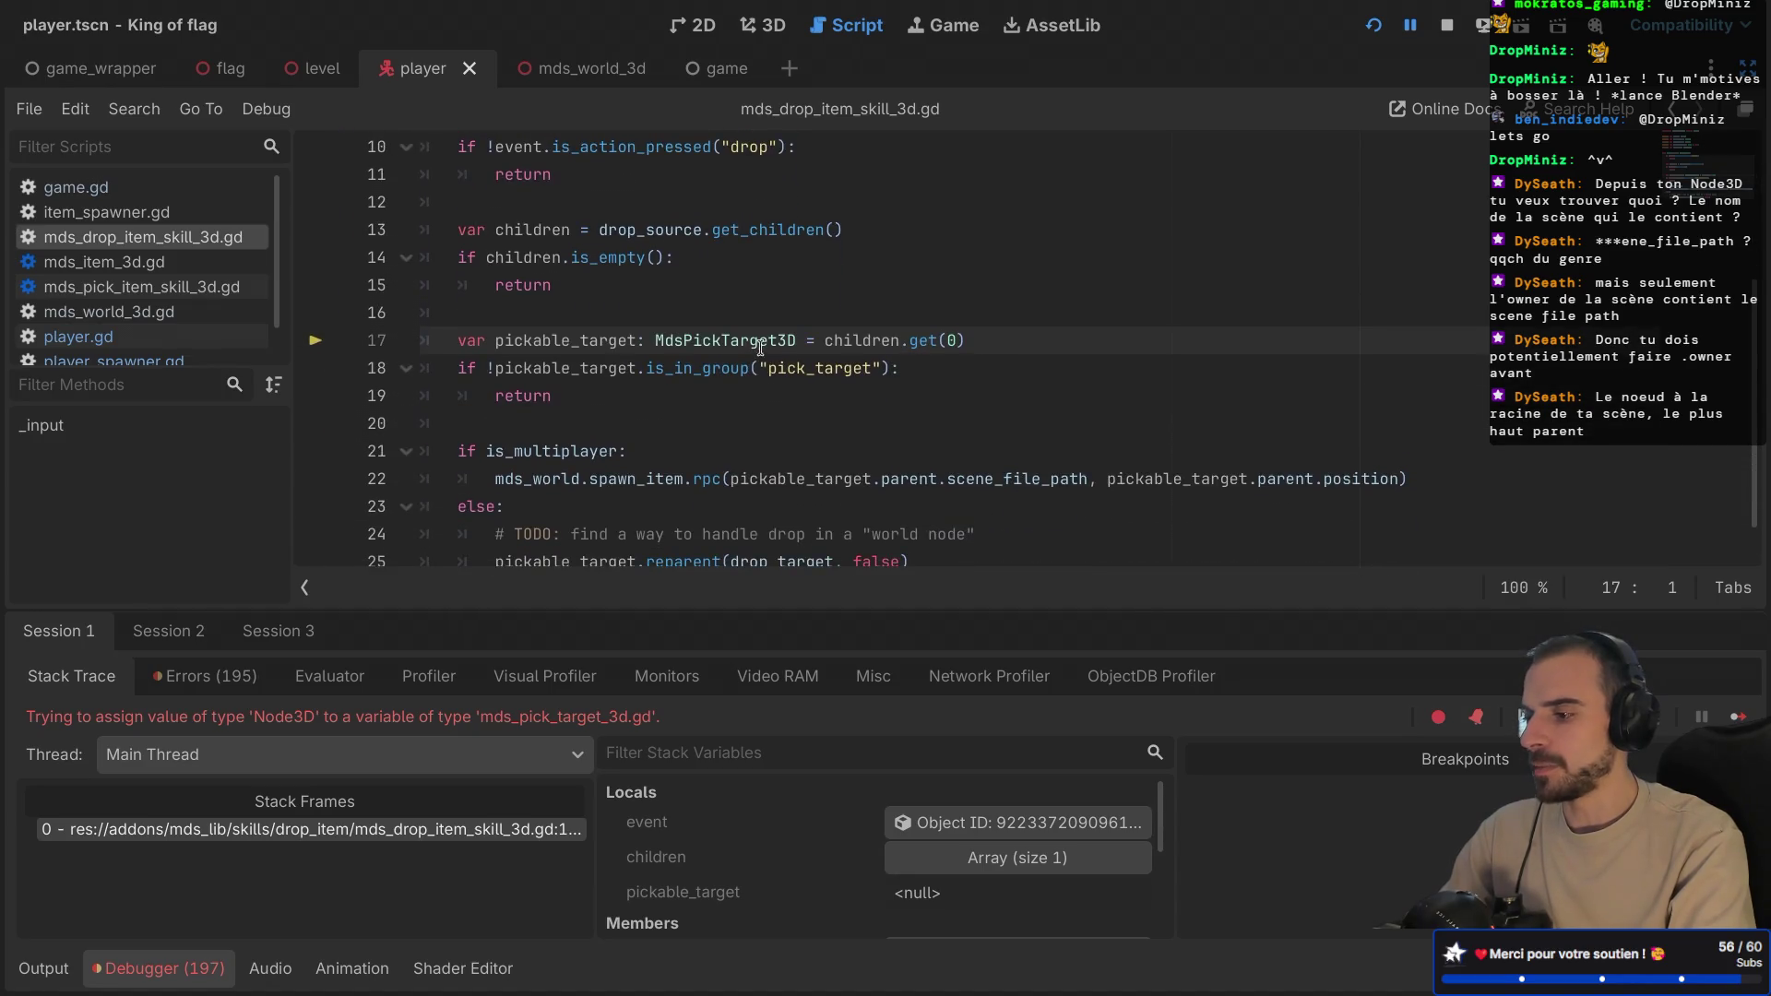
double_click(728, 343)
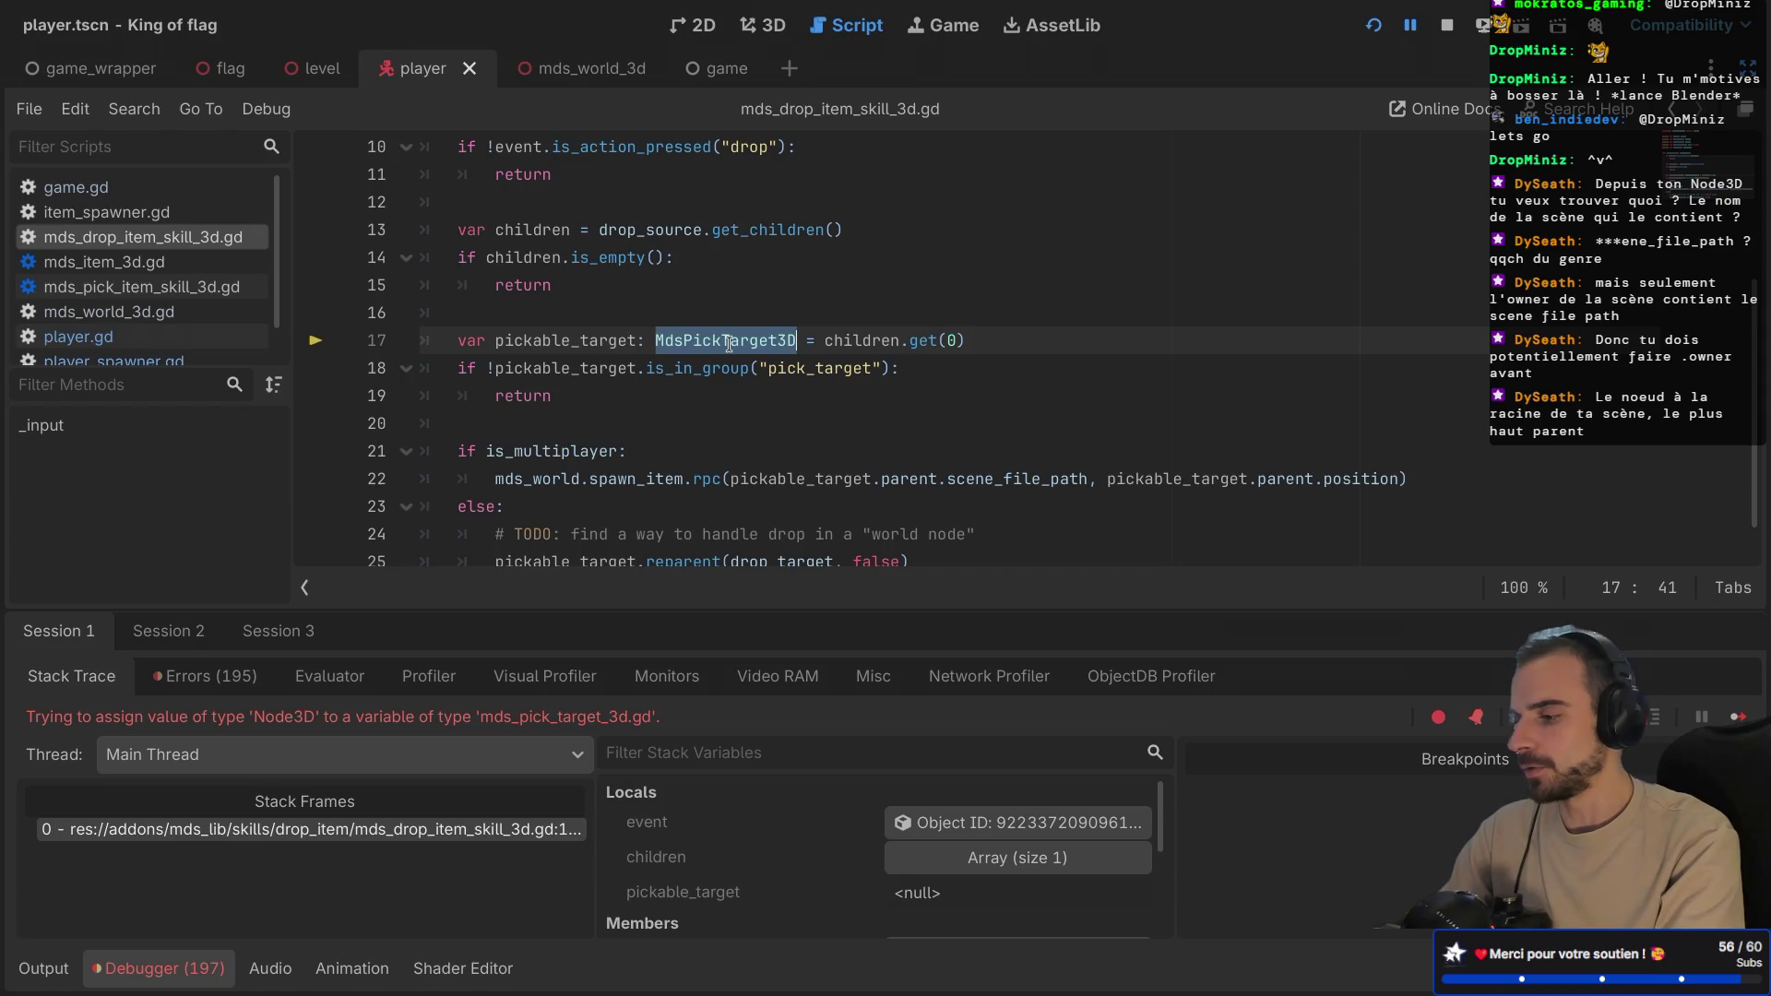
text(Node3D)
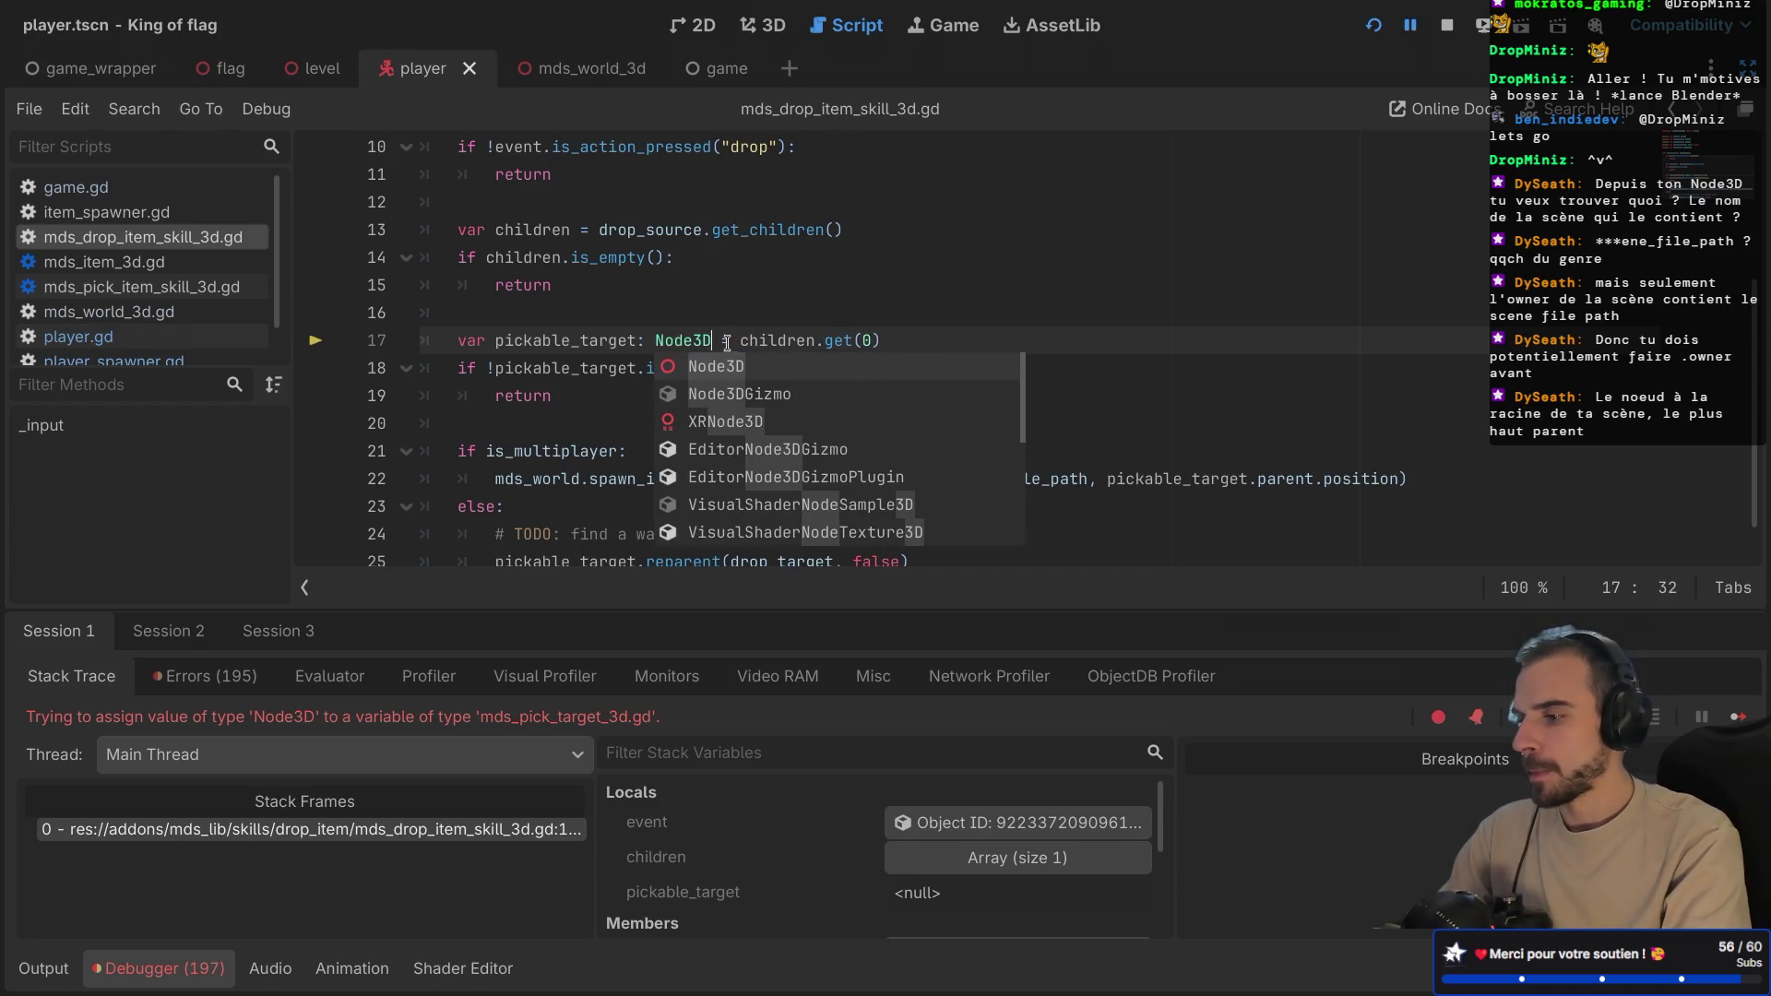
click(554, 294)
Remove both .parent references from line 22's spawn_item.rpc arguments and save
scroll(540, 325, up, 3)
scroll(540, 325, down, 3)
scroll(540, 325, down, 1)
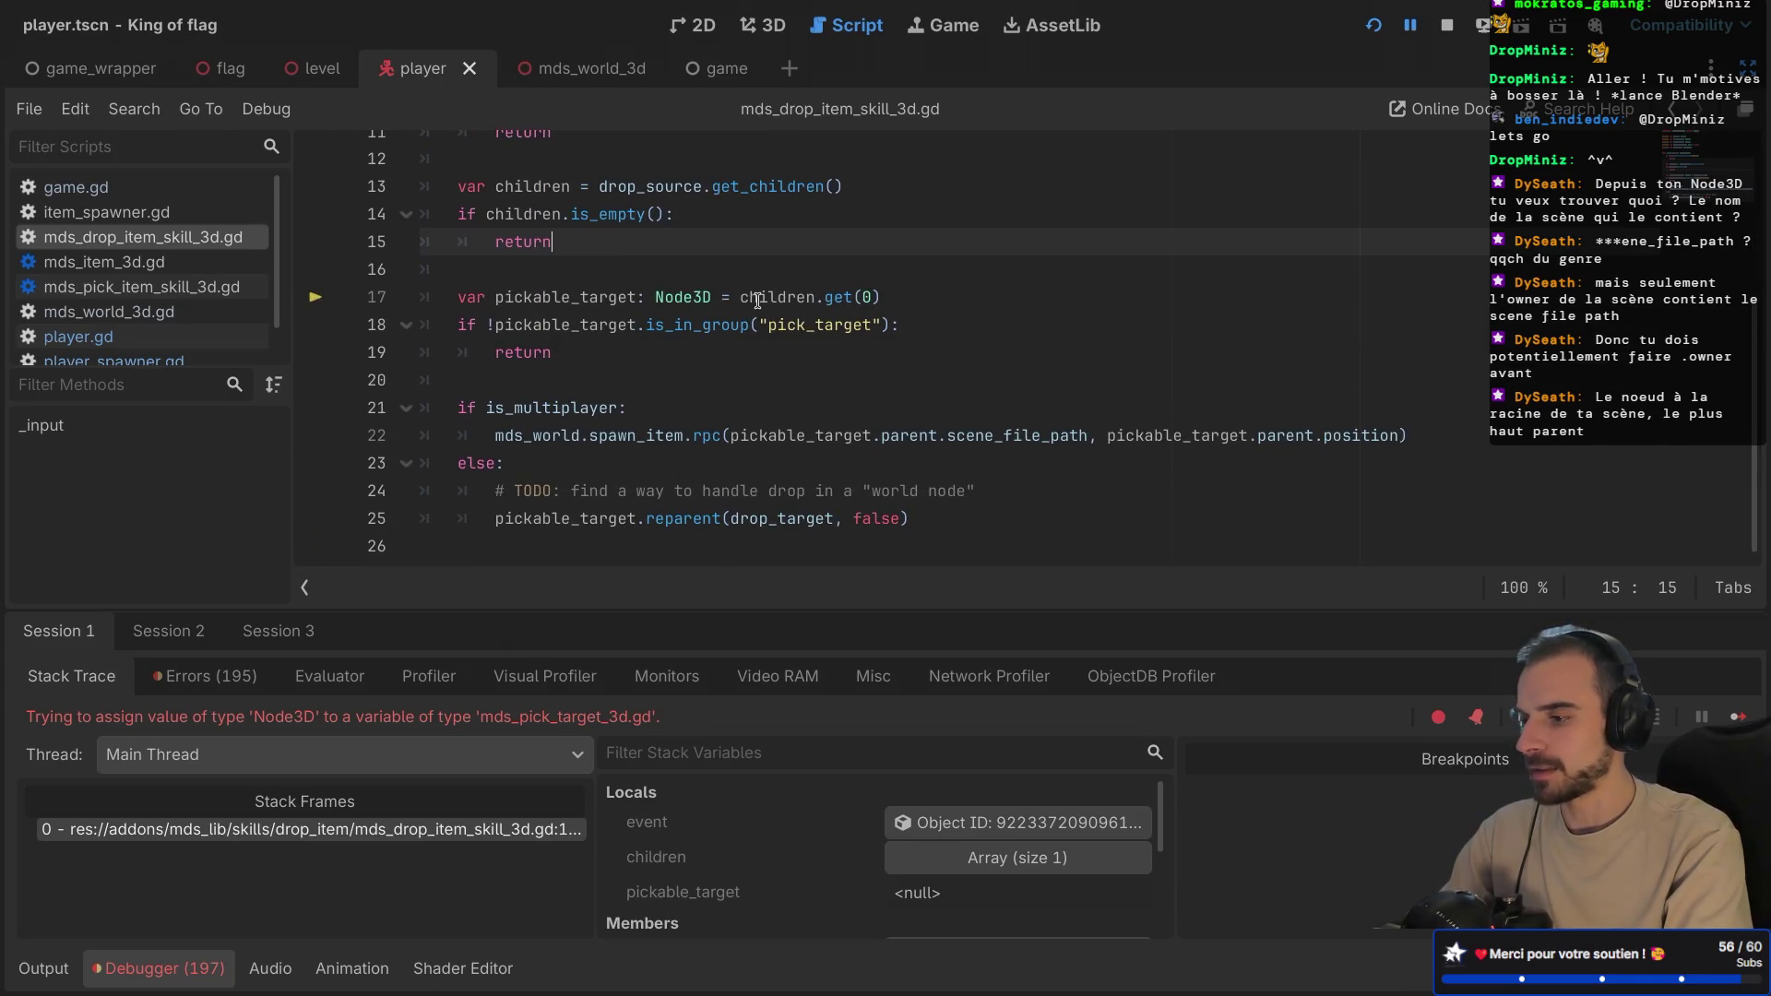
double_click(895, 433)
key(BackSpace)
key(BackSpace)
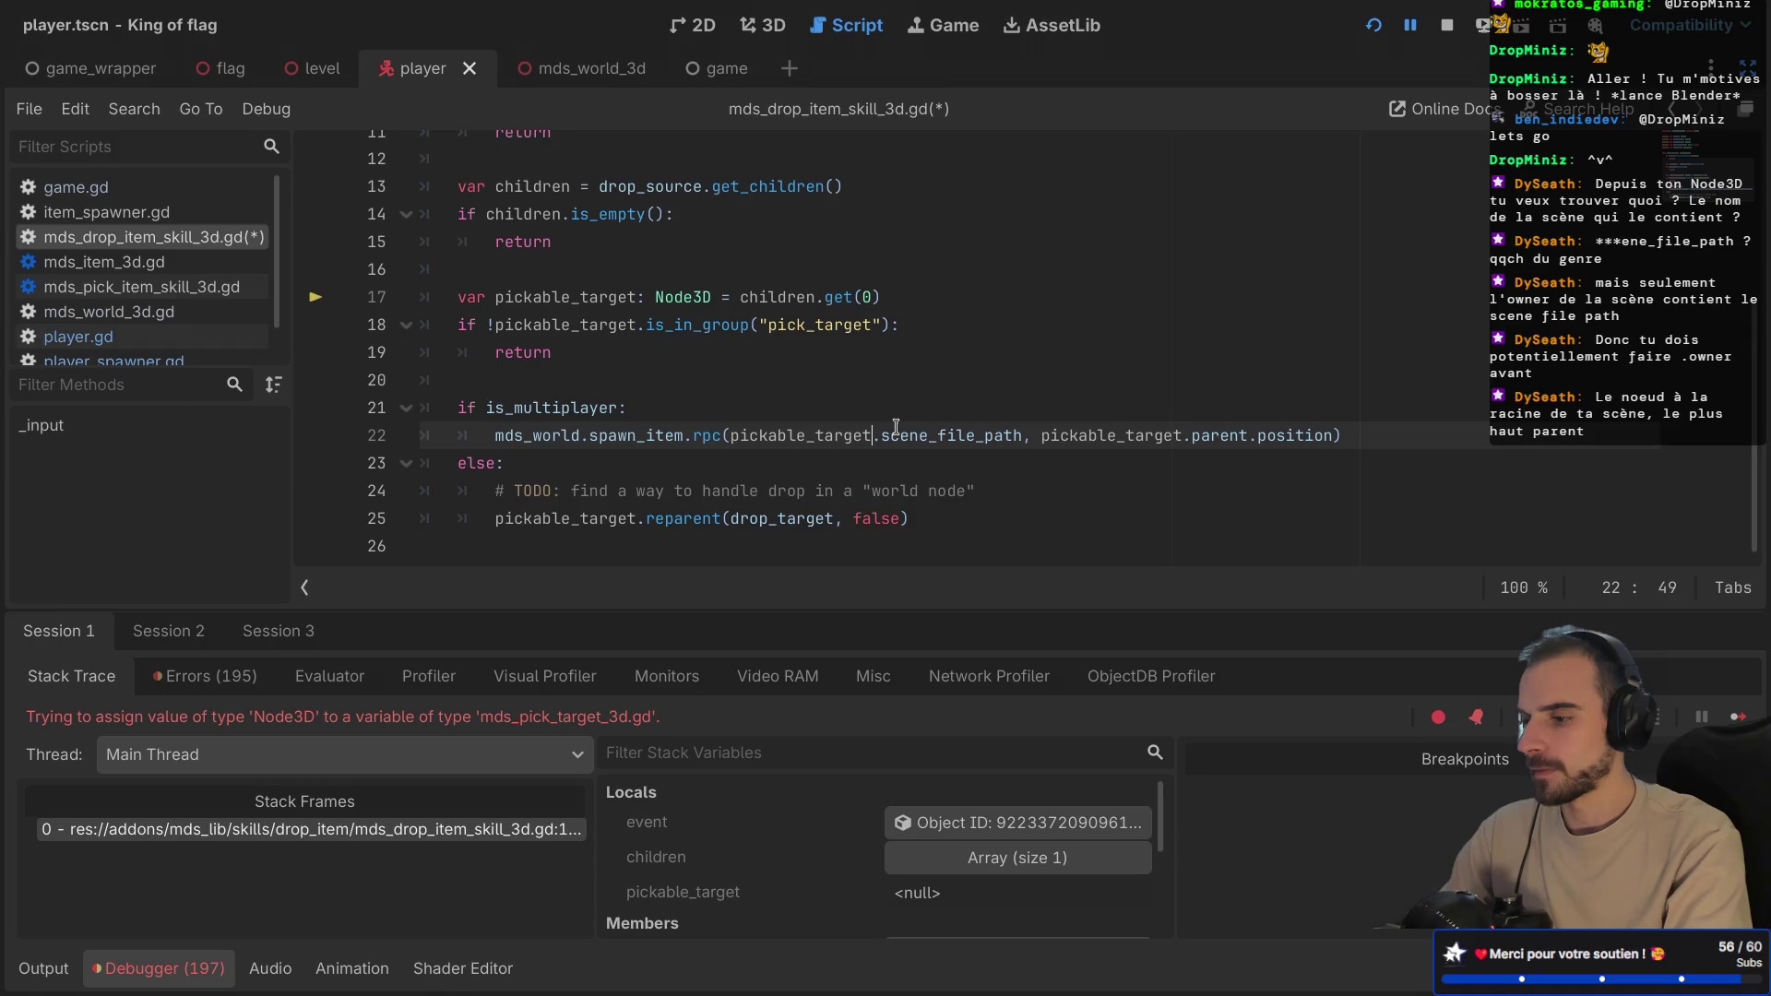
double_click(1203, 433)
key(BackSpace)
key(BackSpace)
key(ctrl+s)
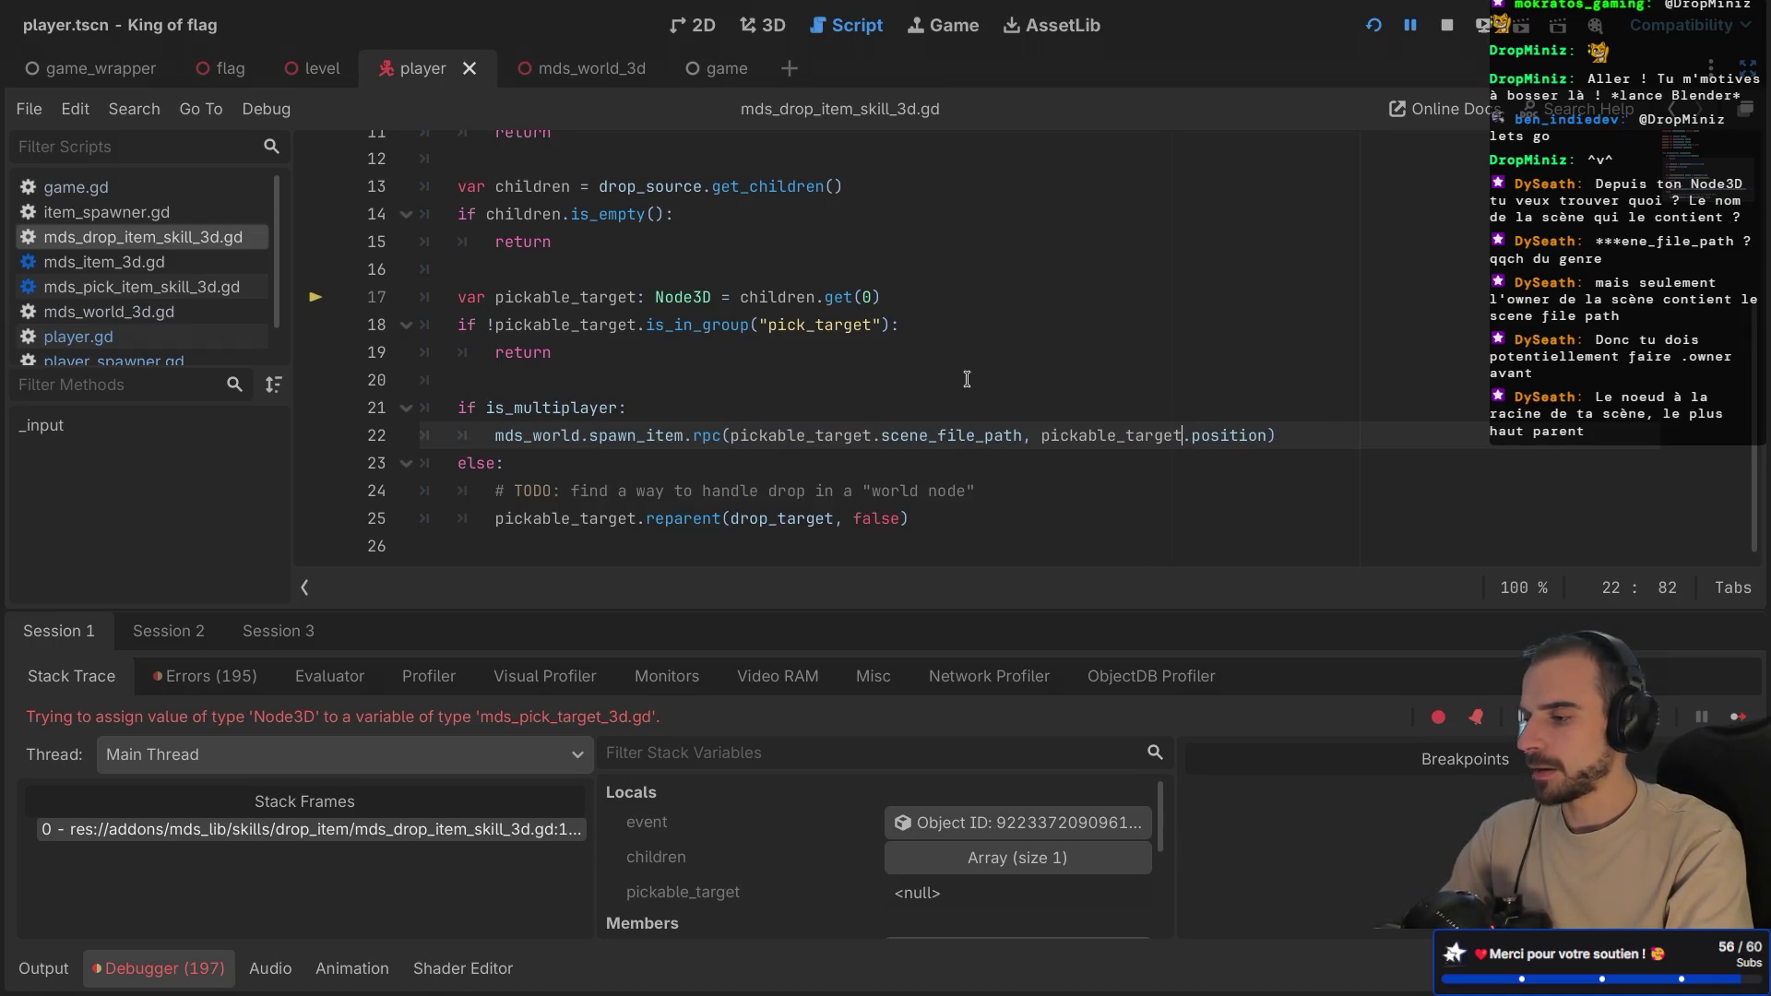
Delete the is_in_group("pick_target") check on lines 18–19 and switch to the running game
mouse_move(721, 329)
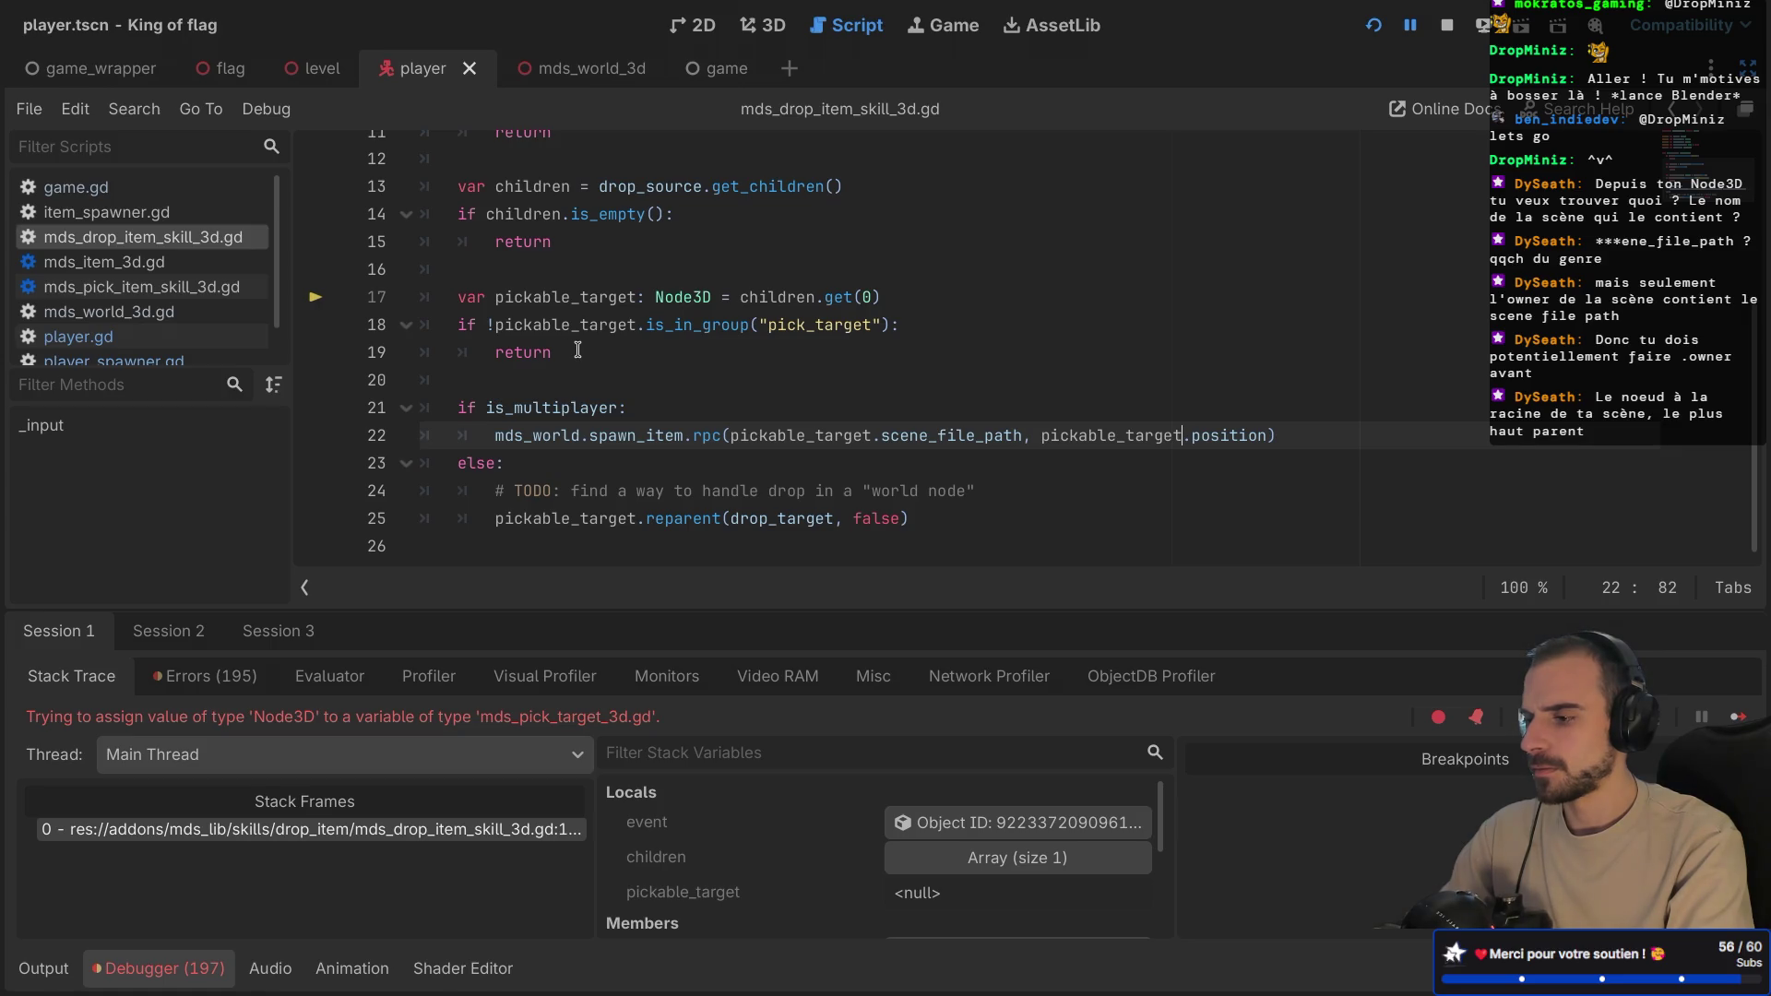
drag(577, 351, 369, 332)
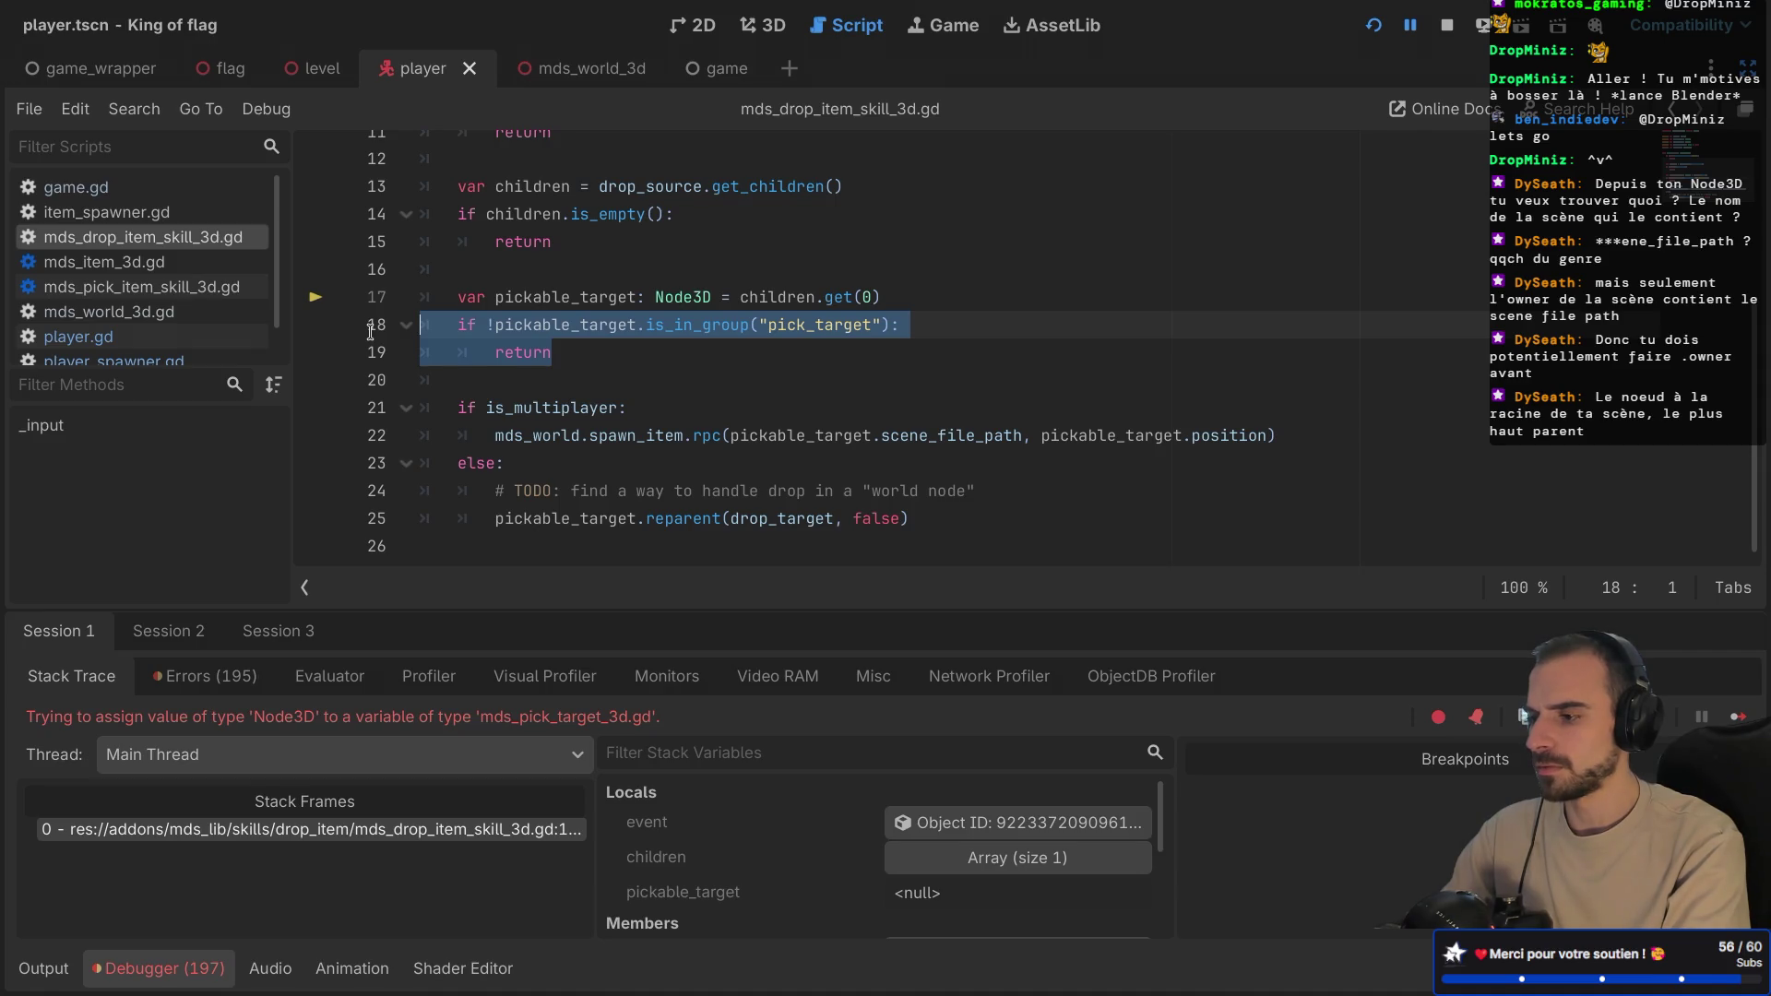
key(BackSpace)
key(BackSpace)
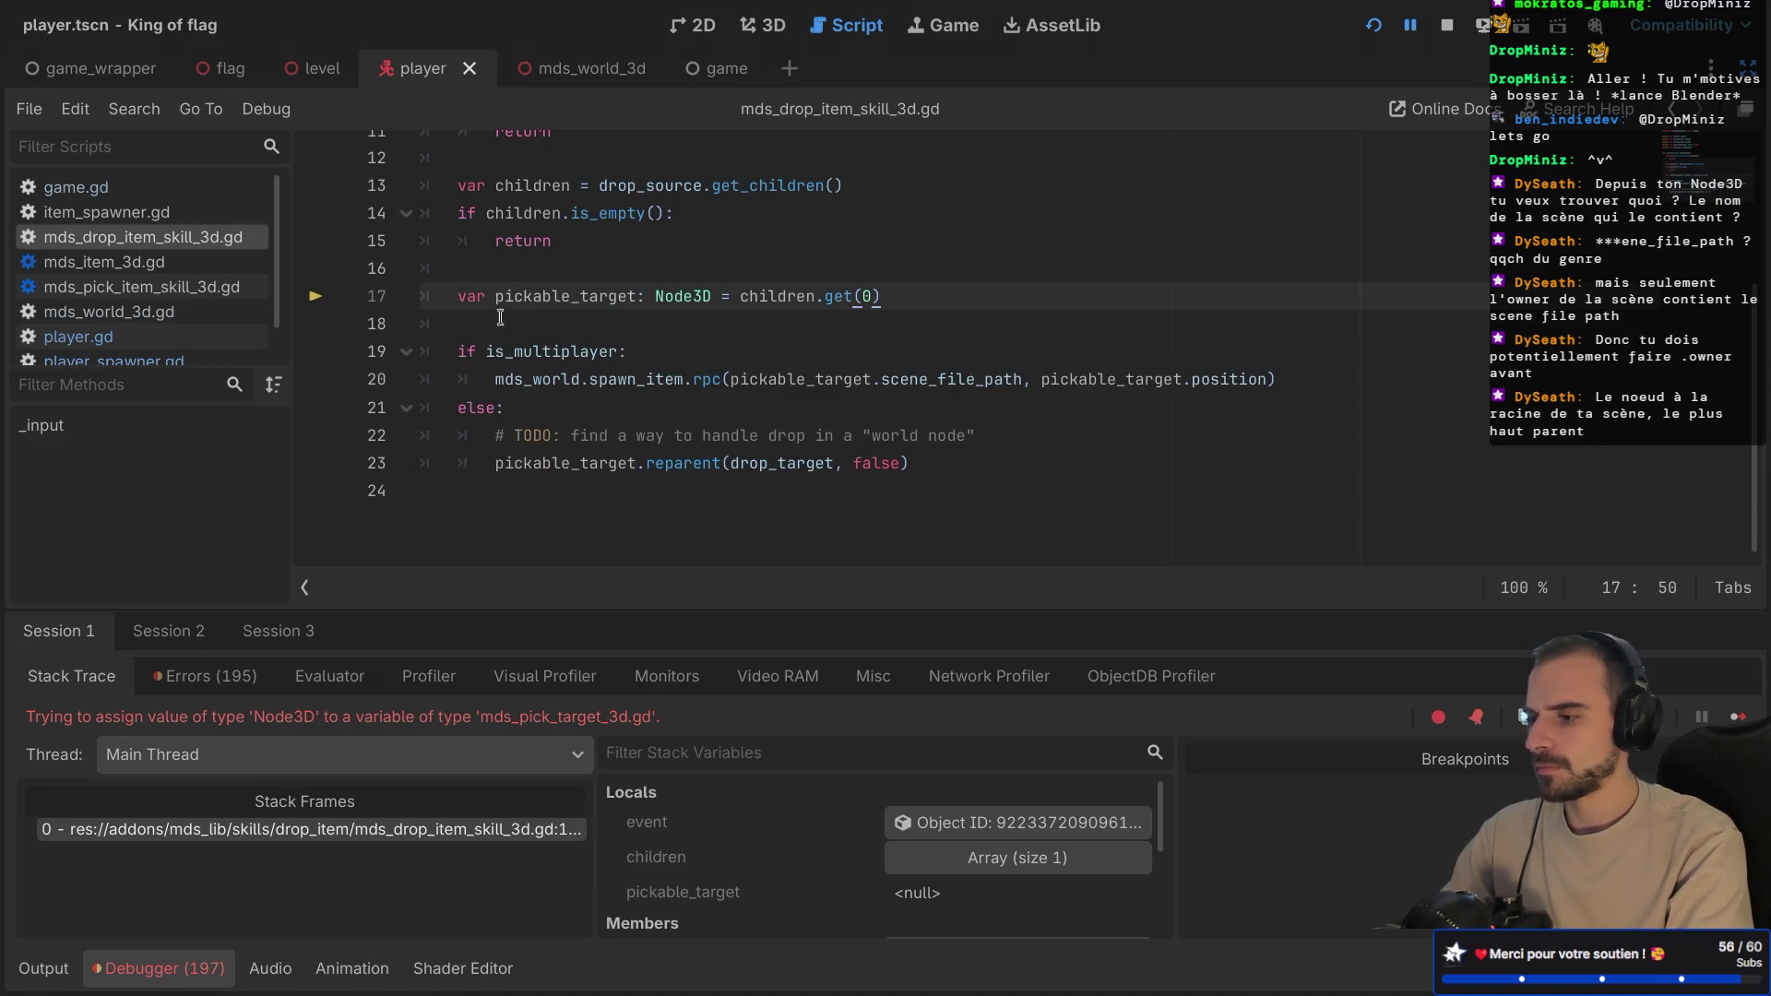
click(485, 325)
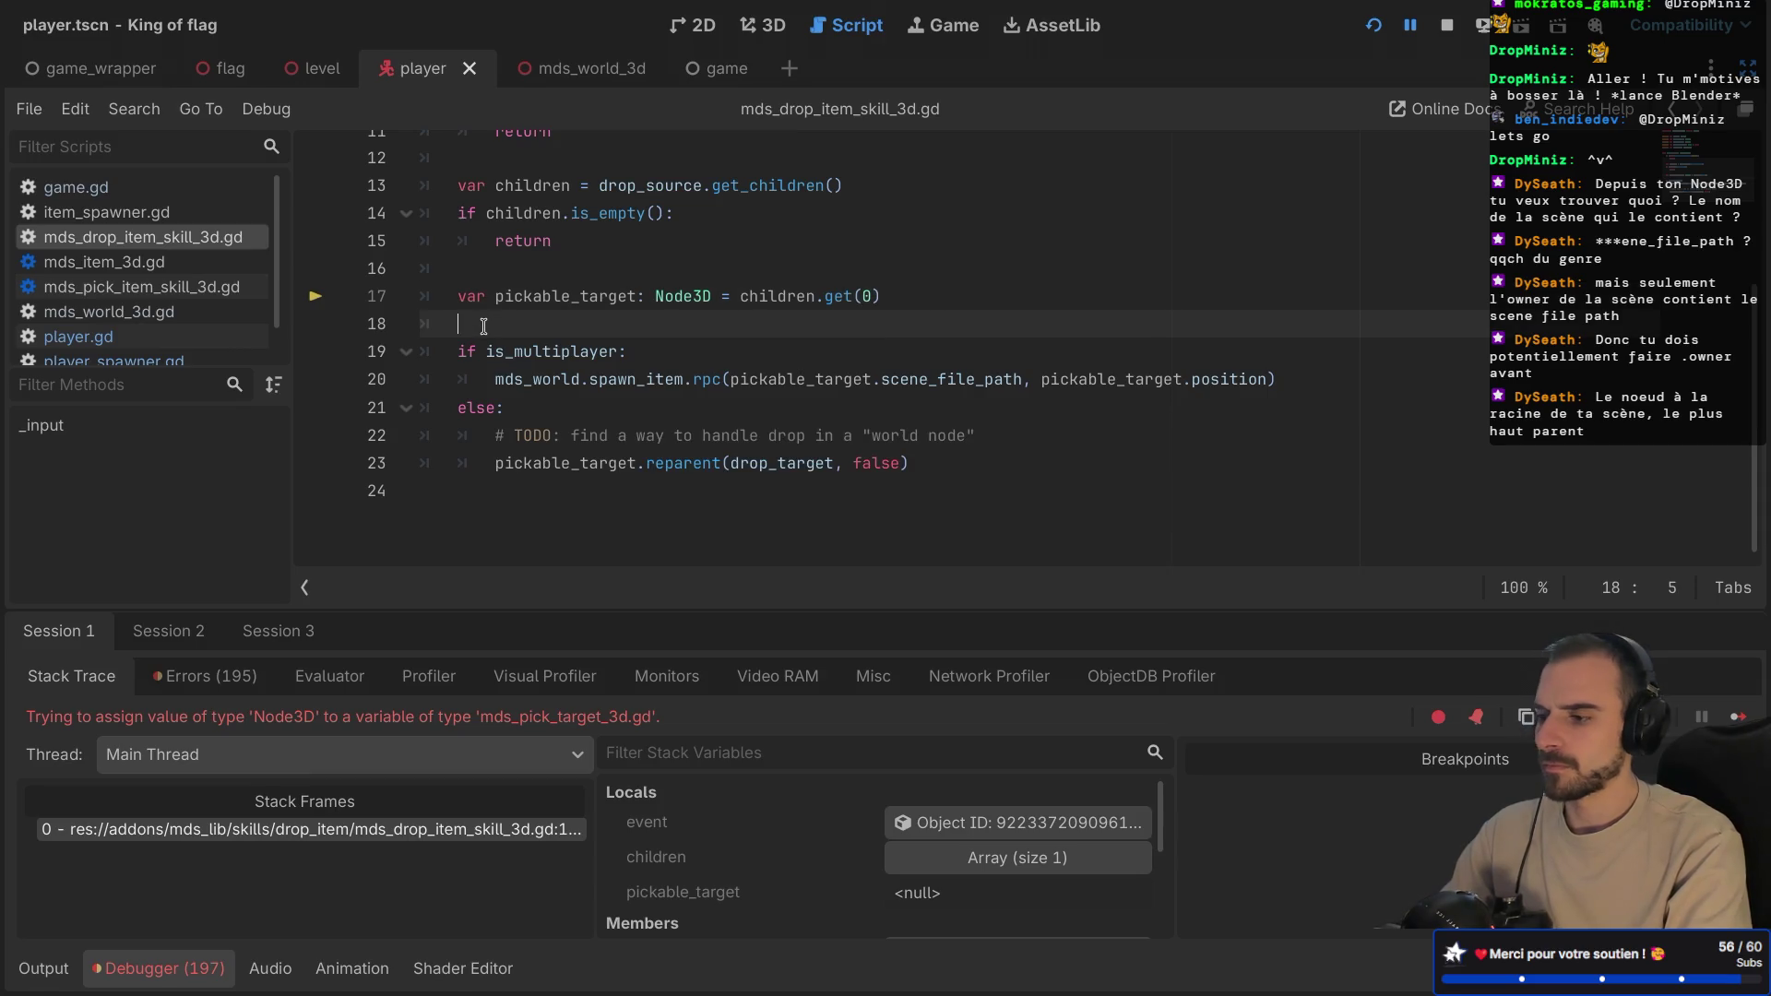
key(super+b)
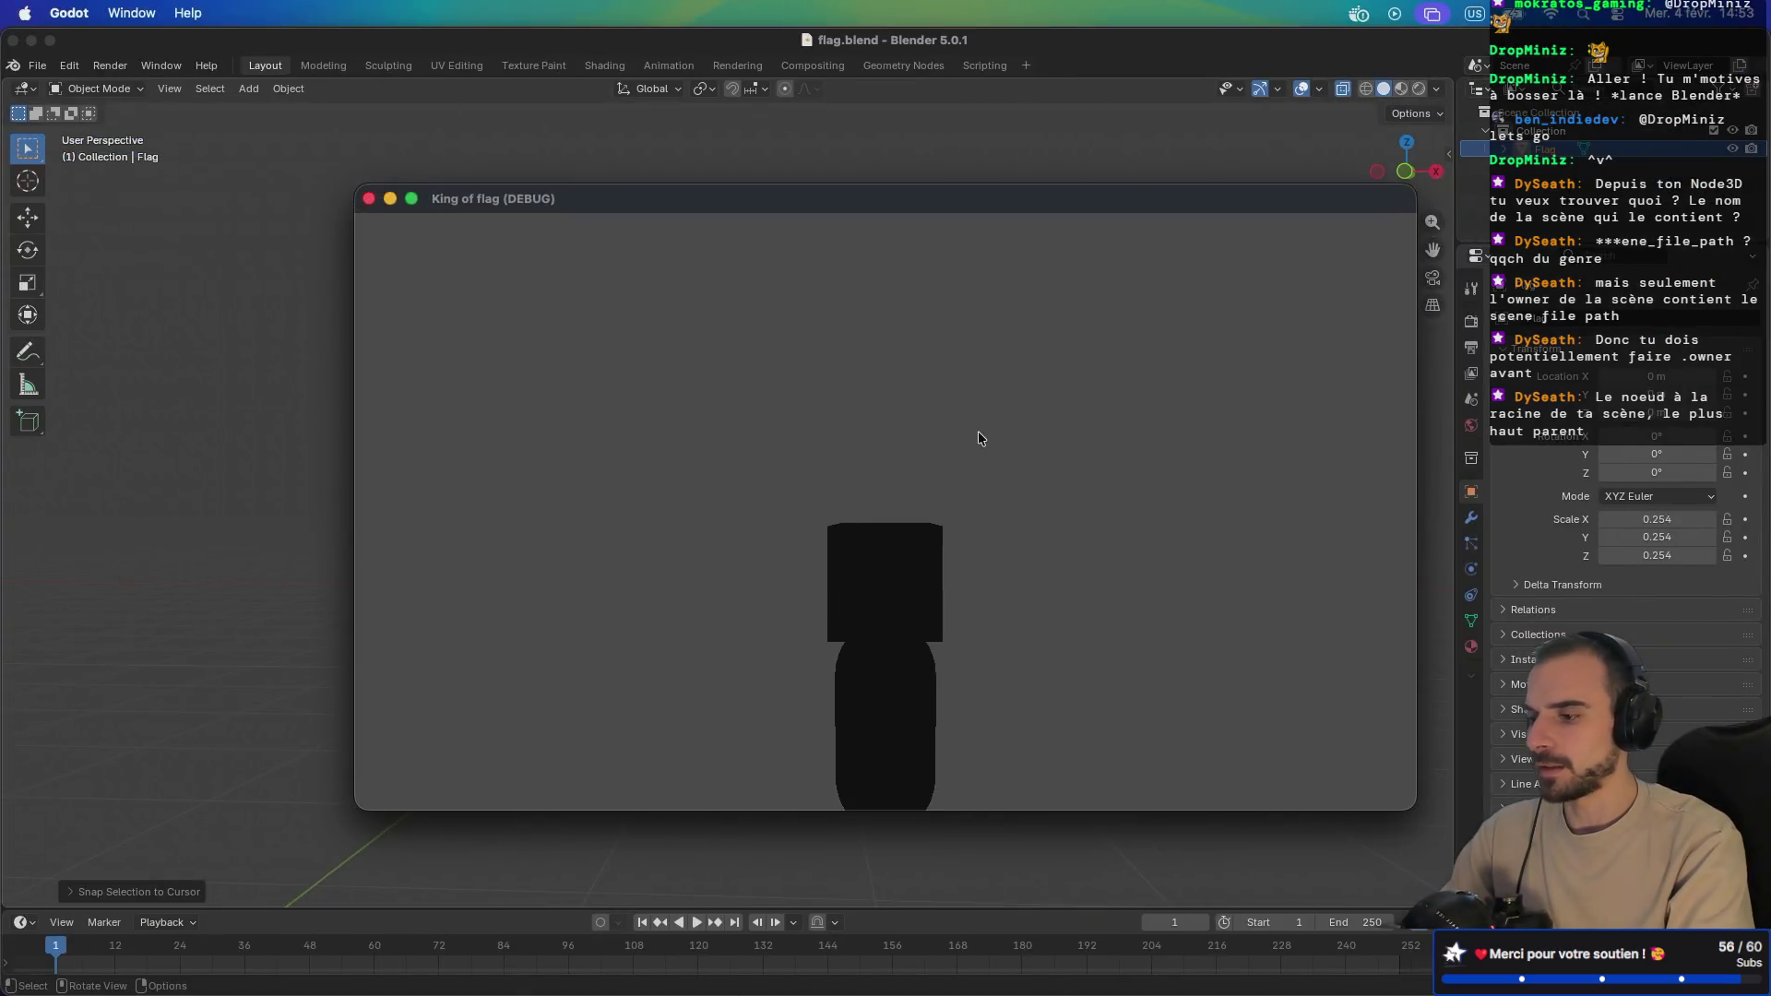
Relaunch the game, create a new lobby and start the match
key(super+Tab)
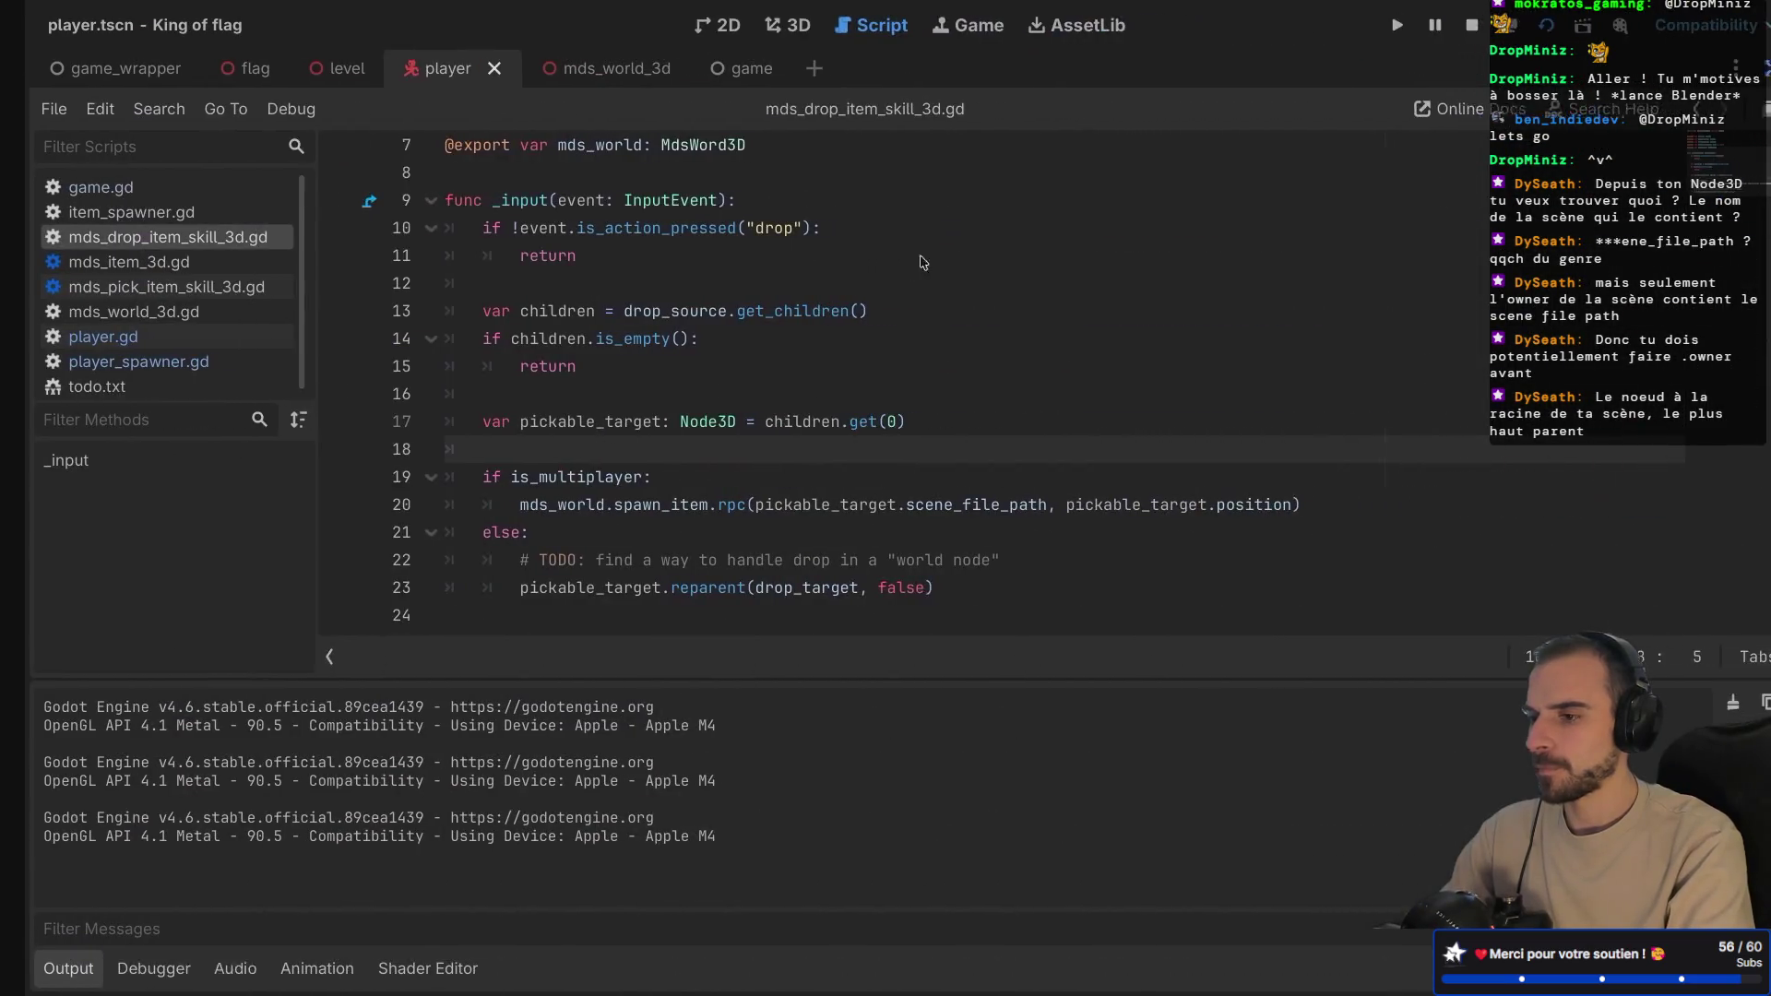
key(super+b)
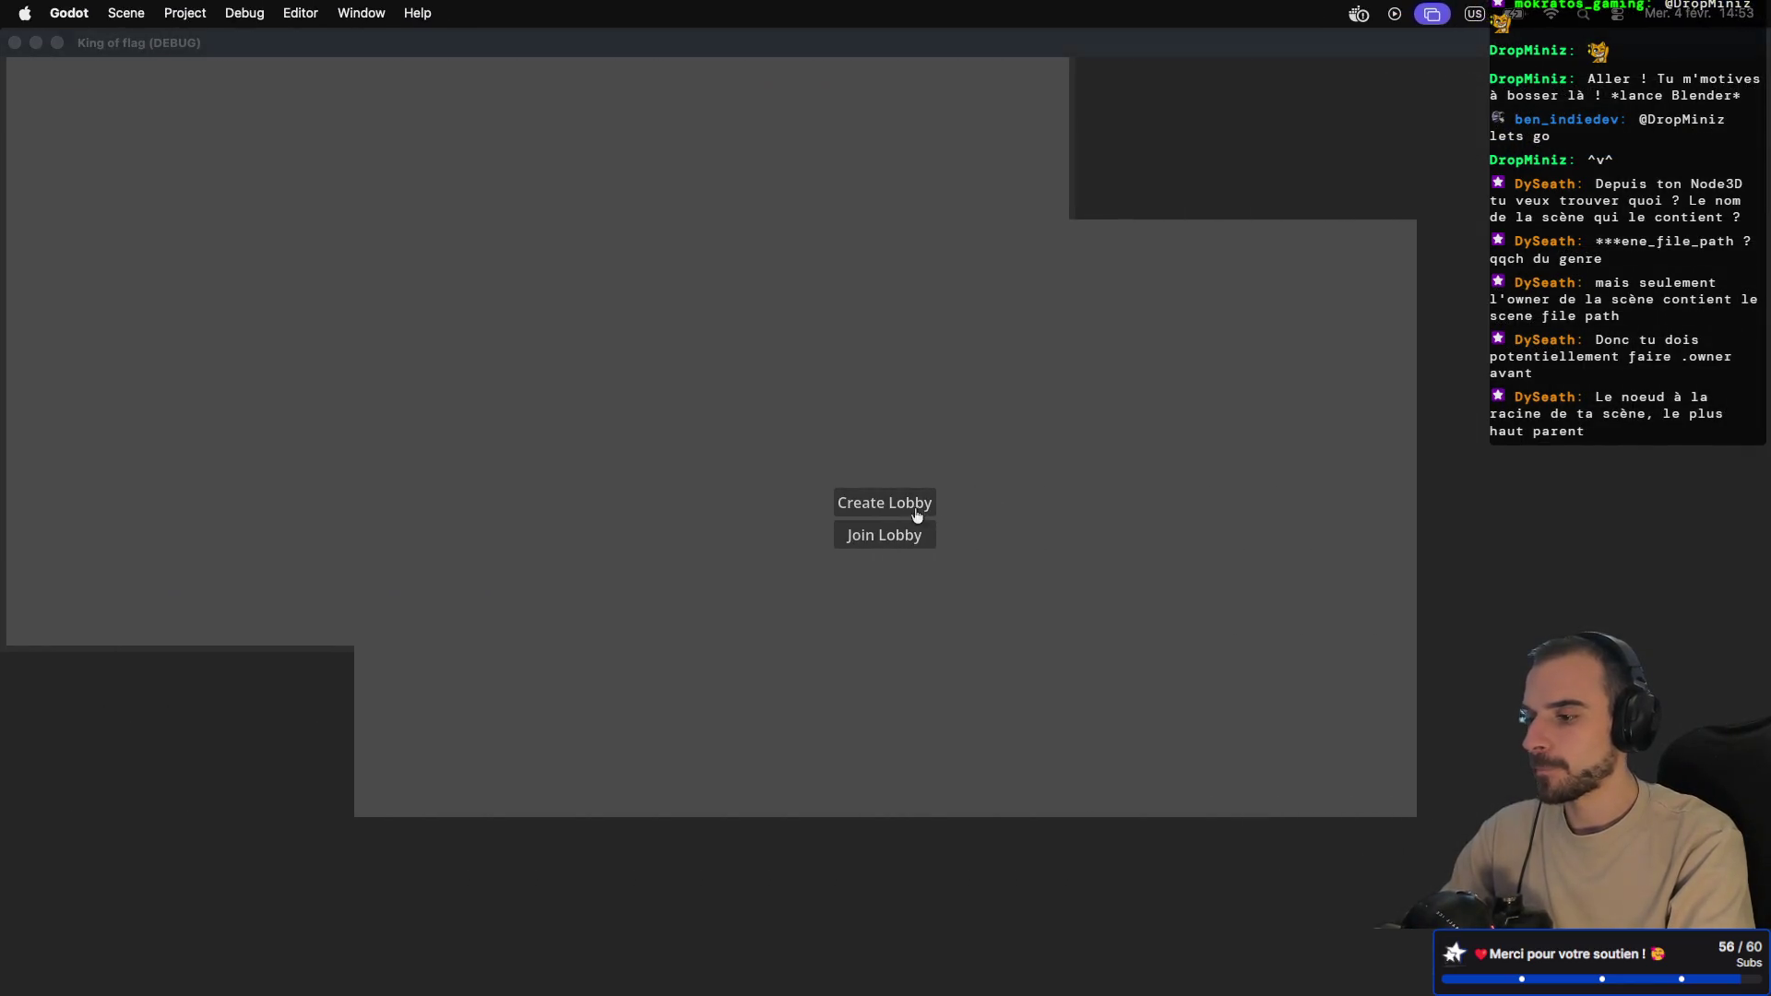
click(918, 512)
click(887, 540)
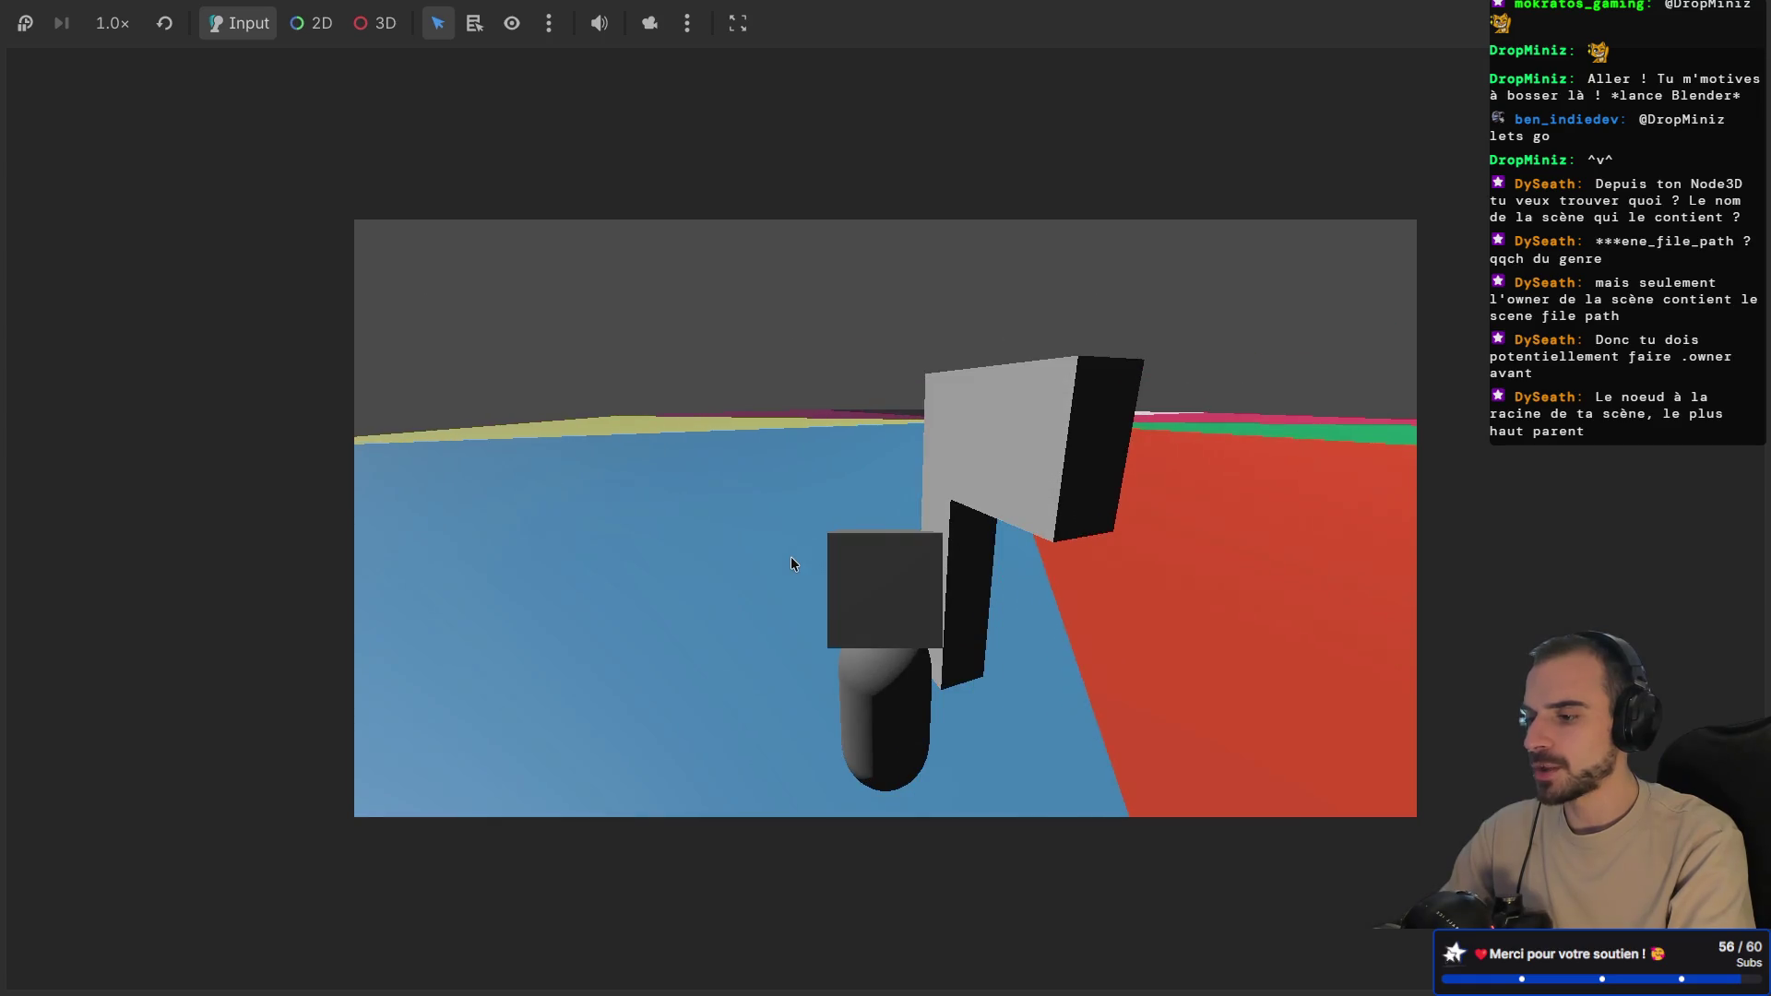
Review the debugger's Errors list showing the missing "use" InputMap action
key(ctrl+Right)
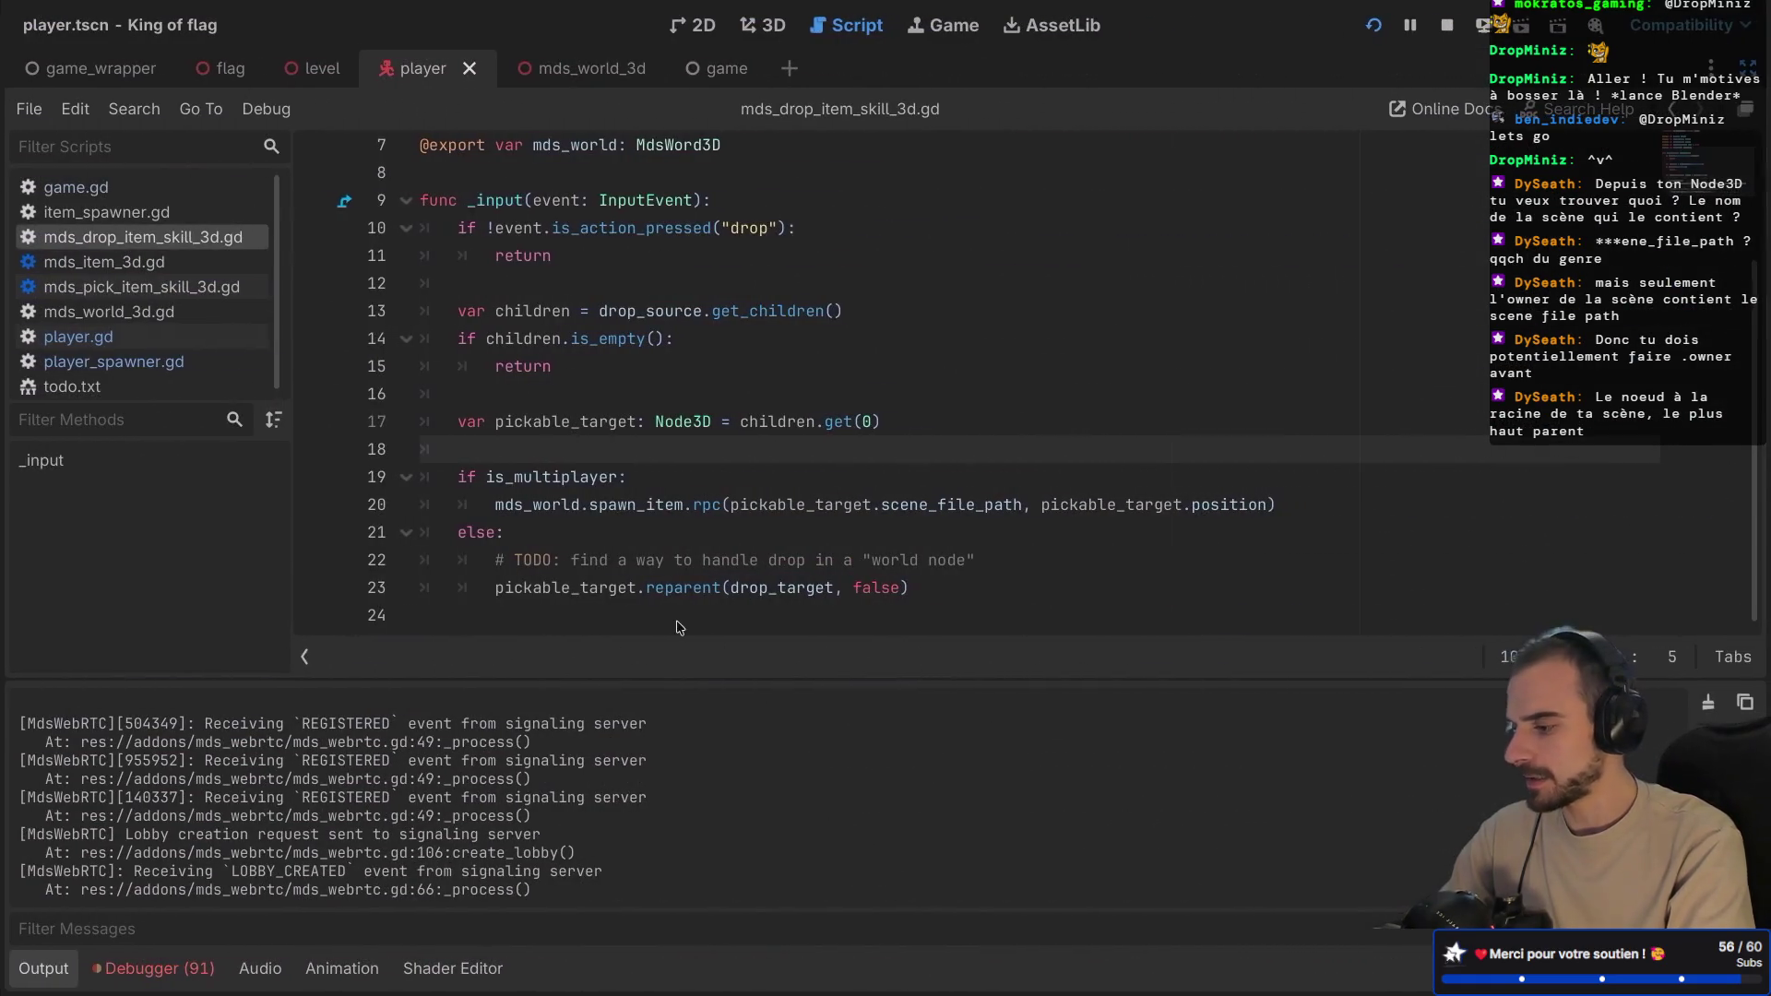
scroll(533, 791, up, 3)
scroll(533, 792, down, 3)
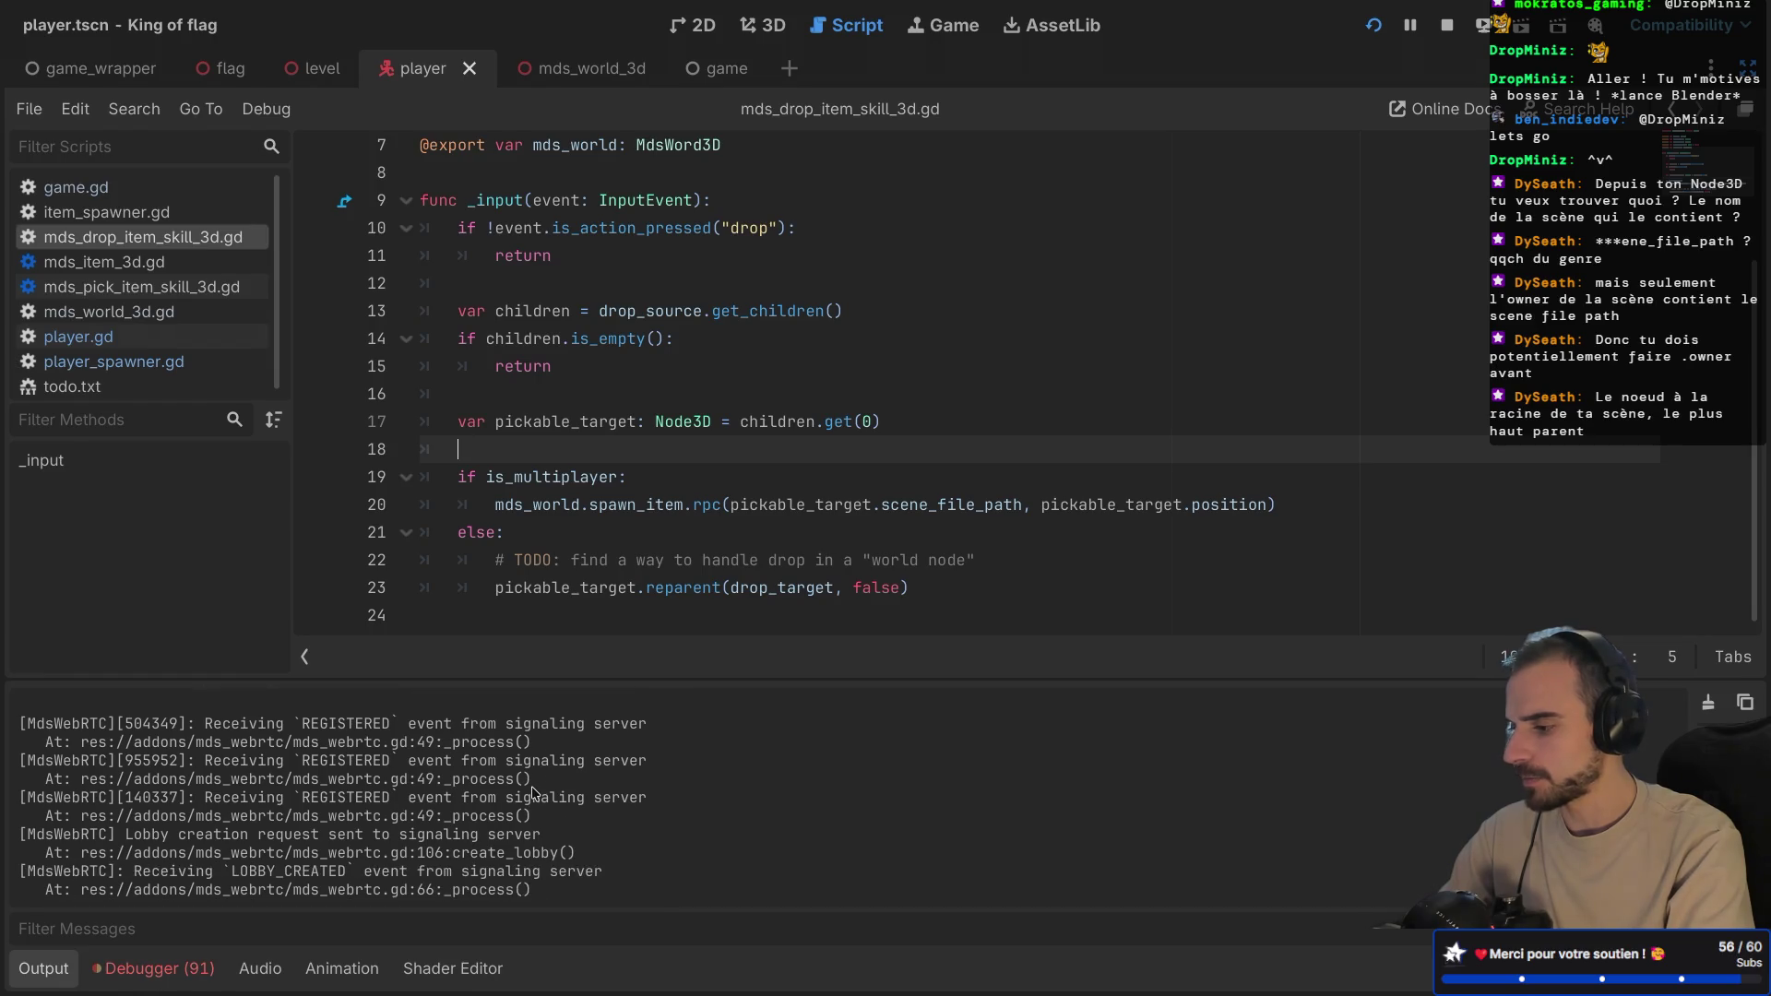
click(199, 971)
click(200, 678)
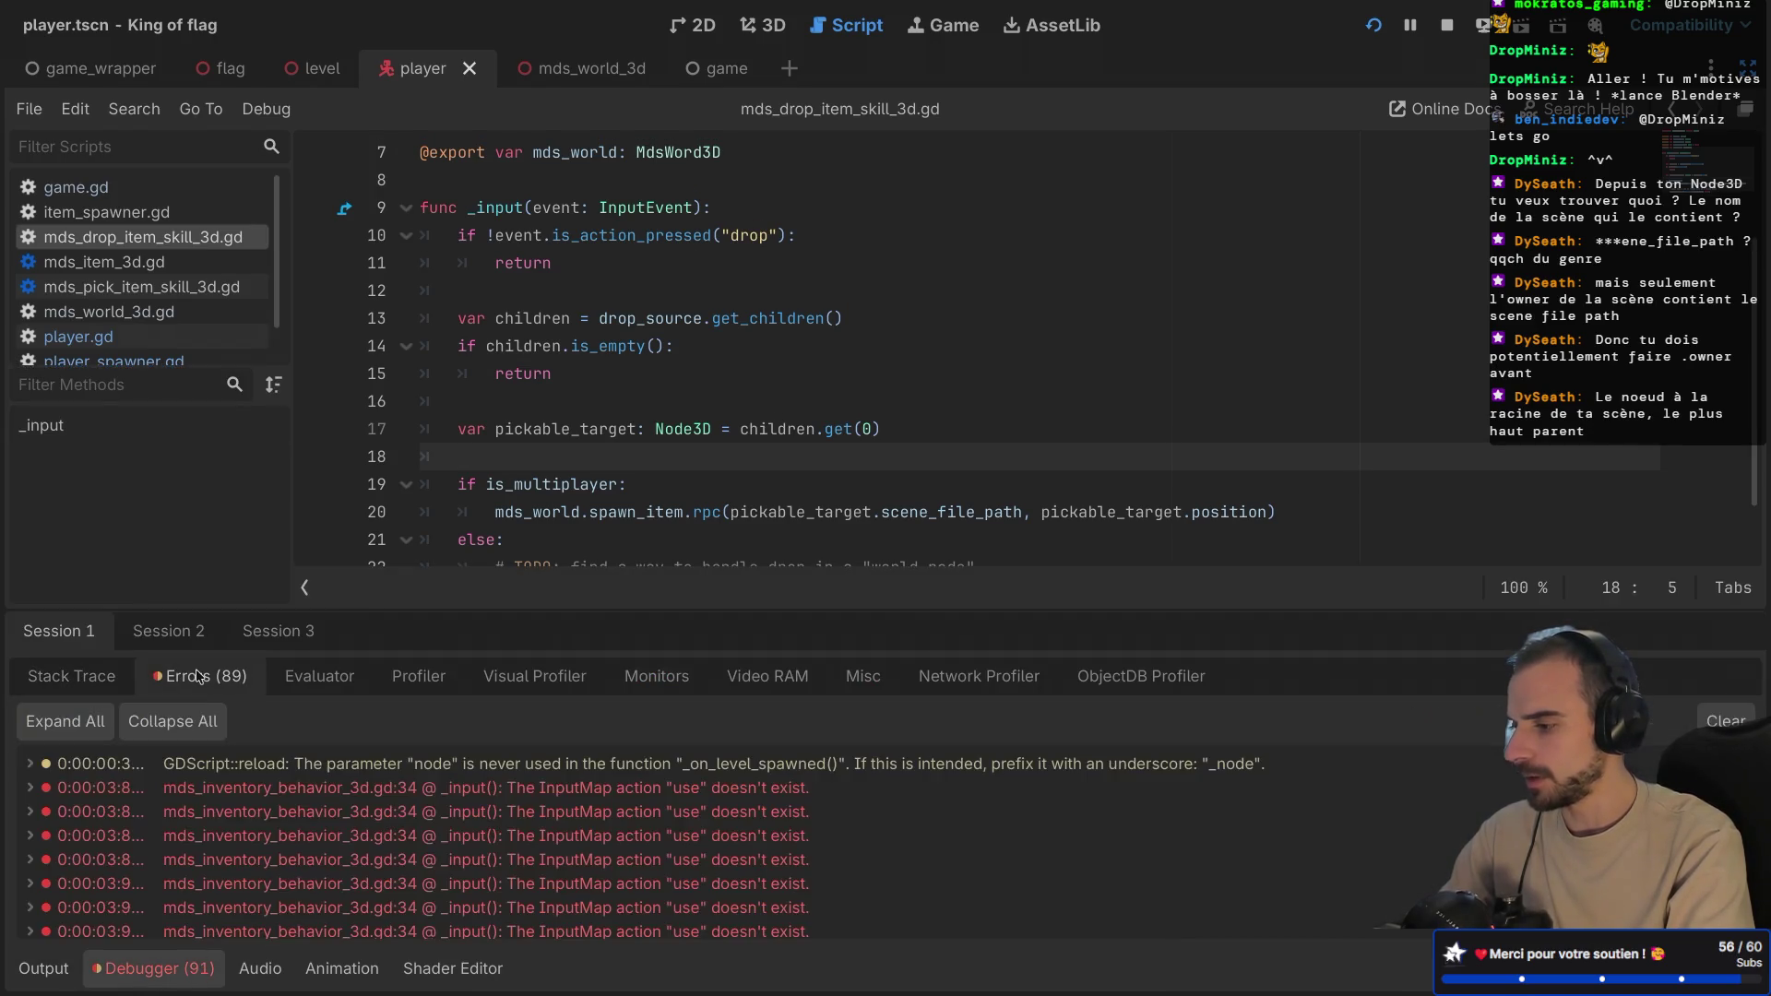
scroll(433, 855, down, 10)
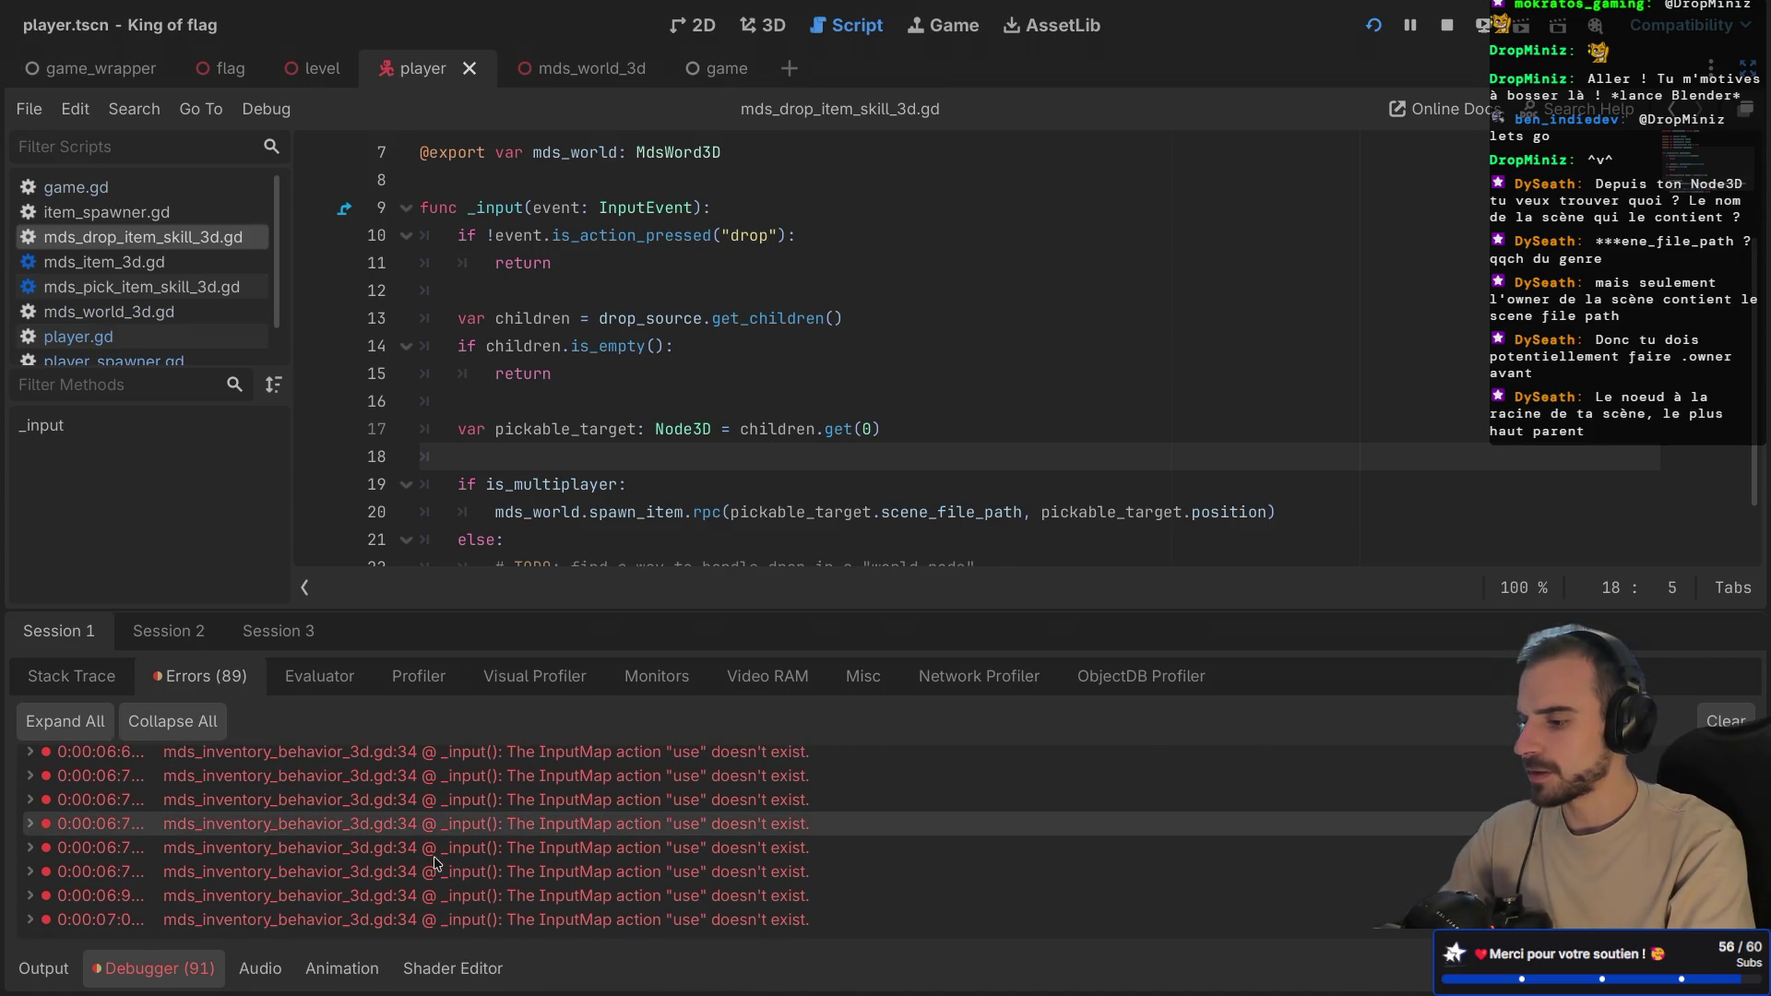
scroll(433, 856, up, 10)
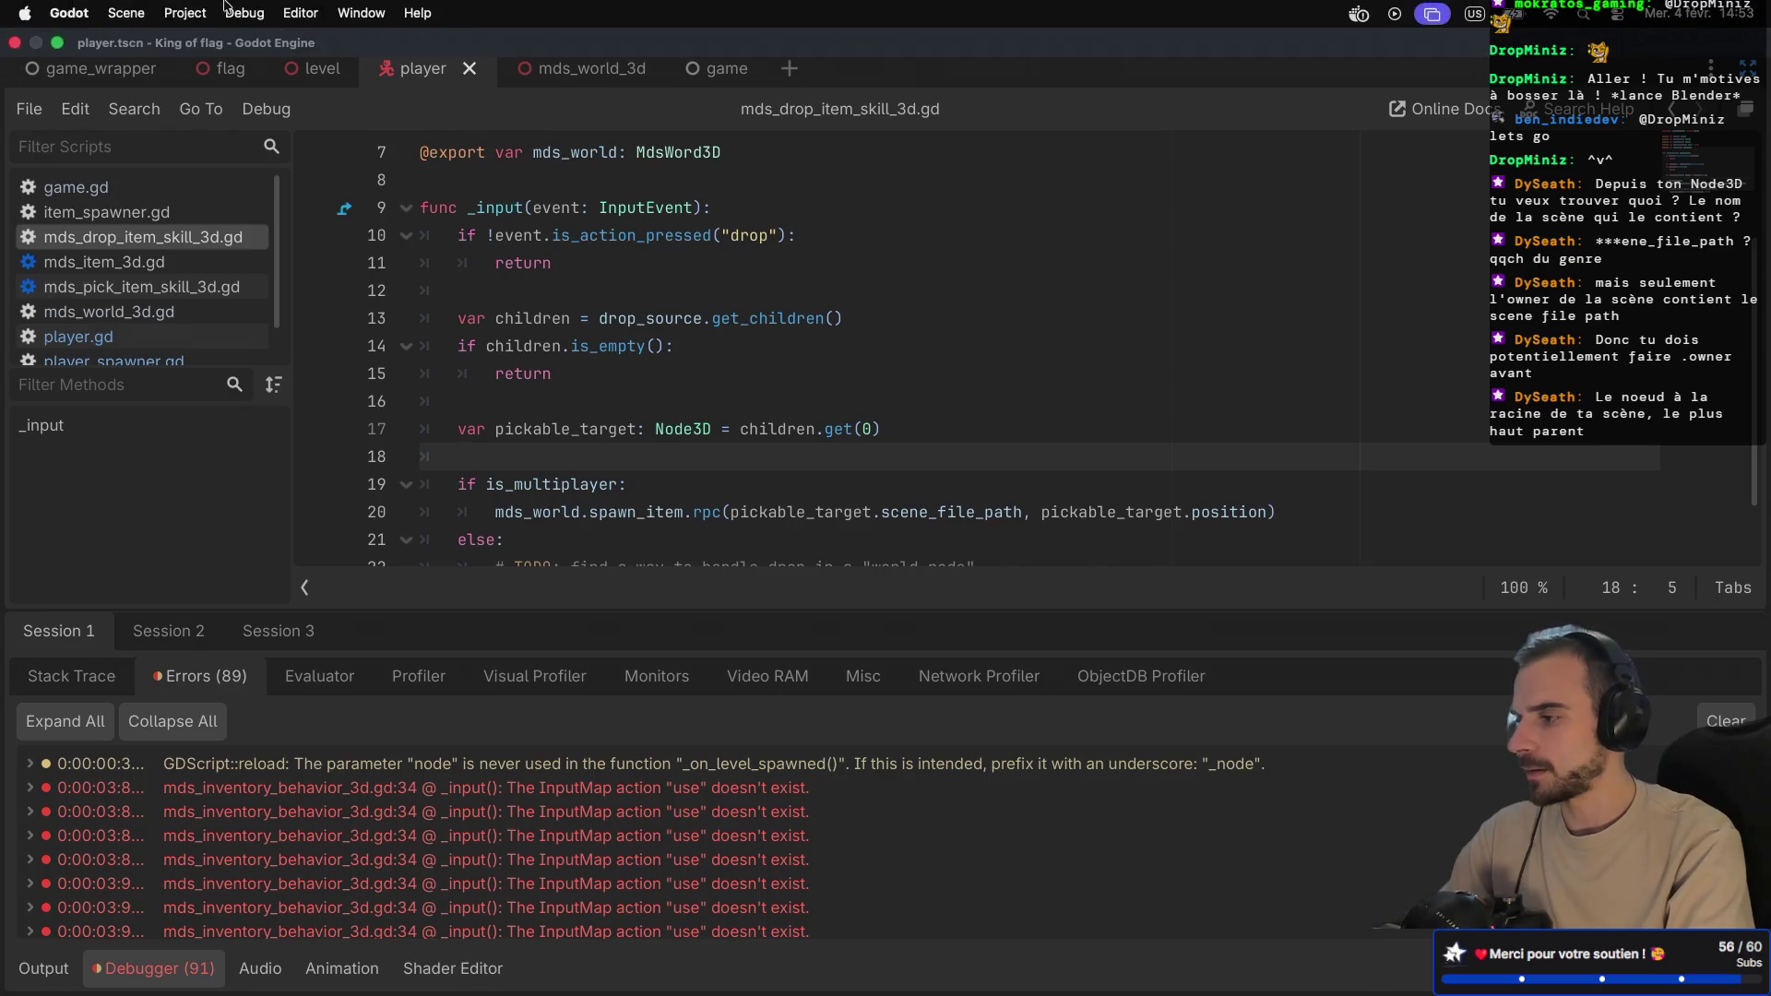
Create a "use" action in Project Settings' Input Map, bind it to E, and close
click(184, 13)
click(217, 43)
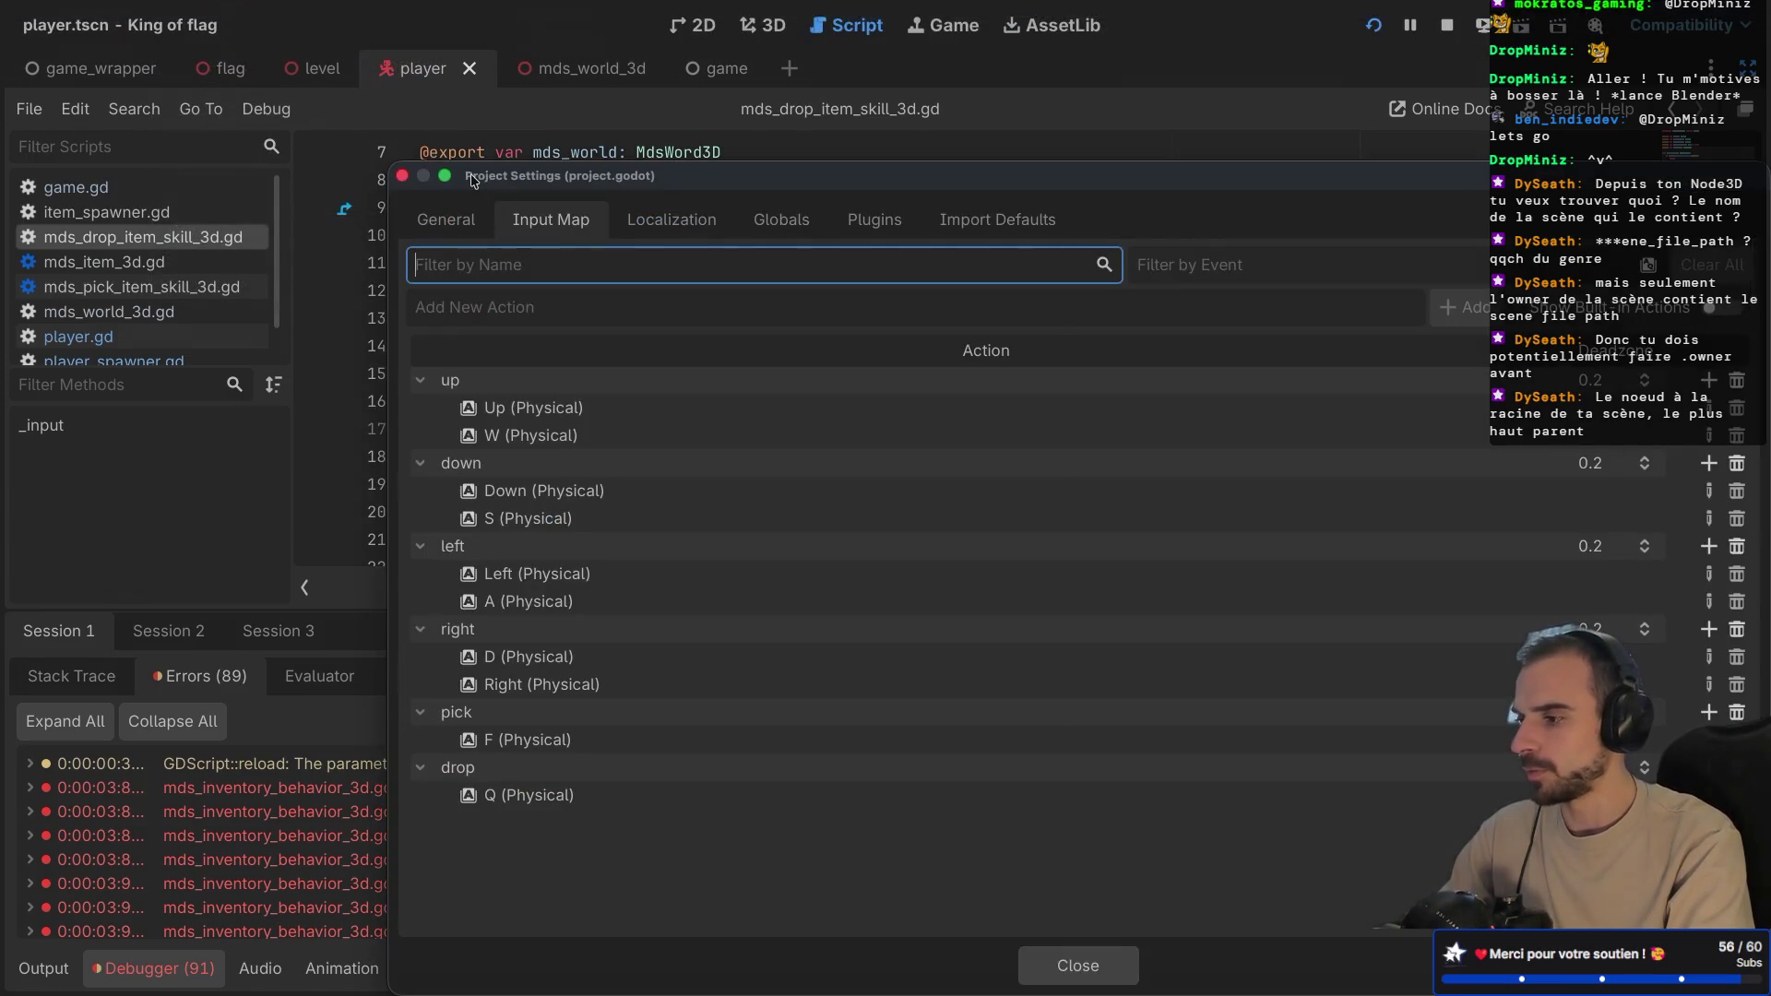
click(643, 313)
text(use)
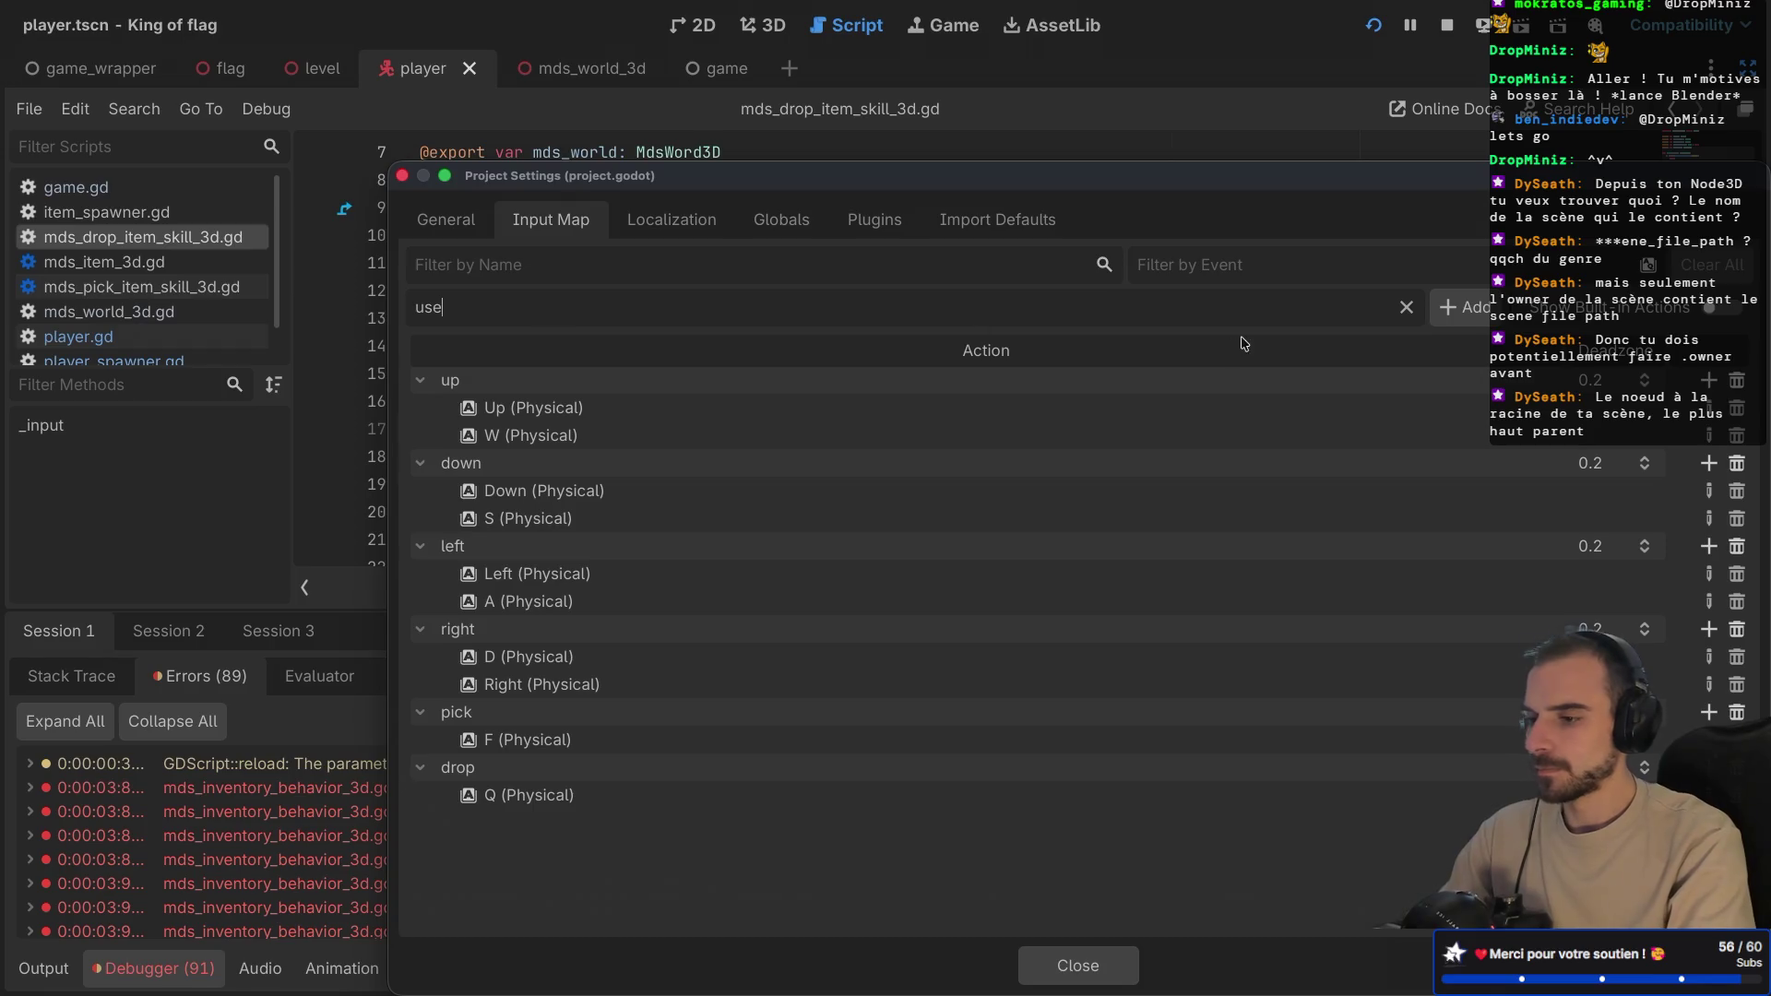
click(1454, 314)
double_click(584, 829)
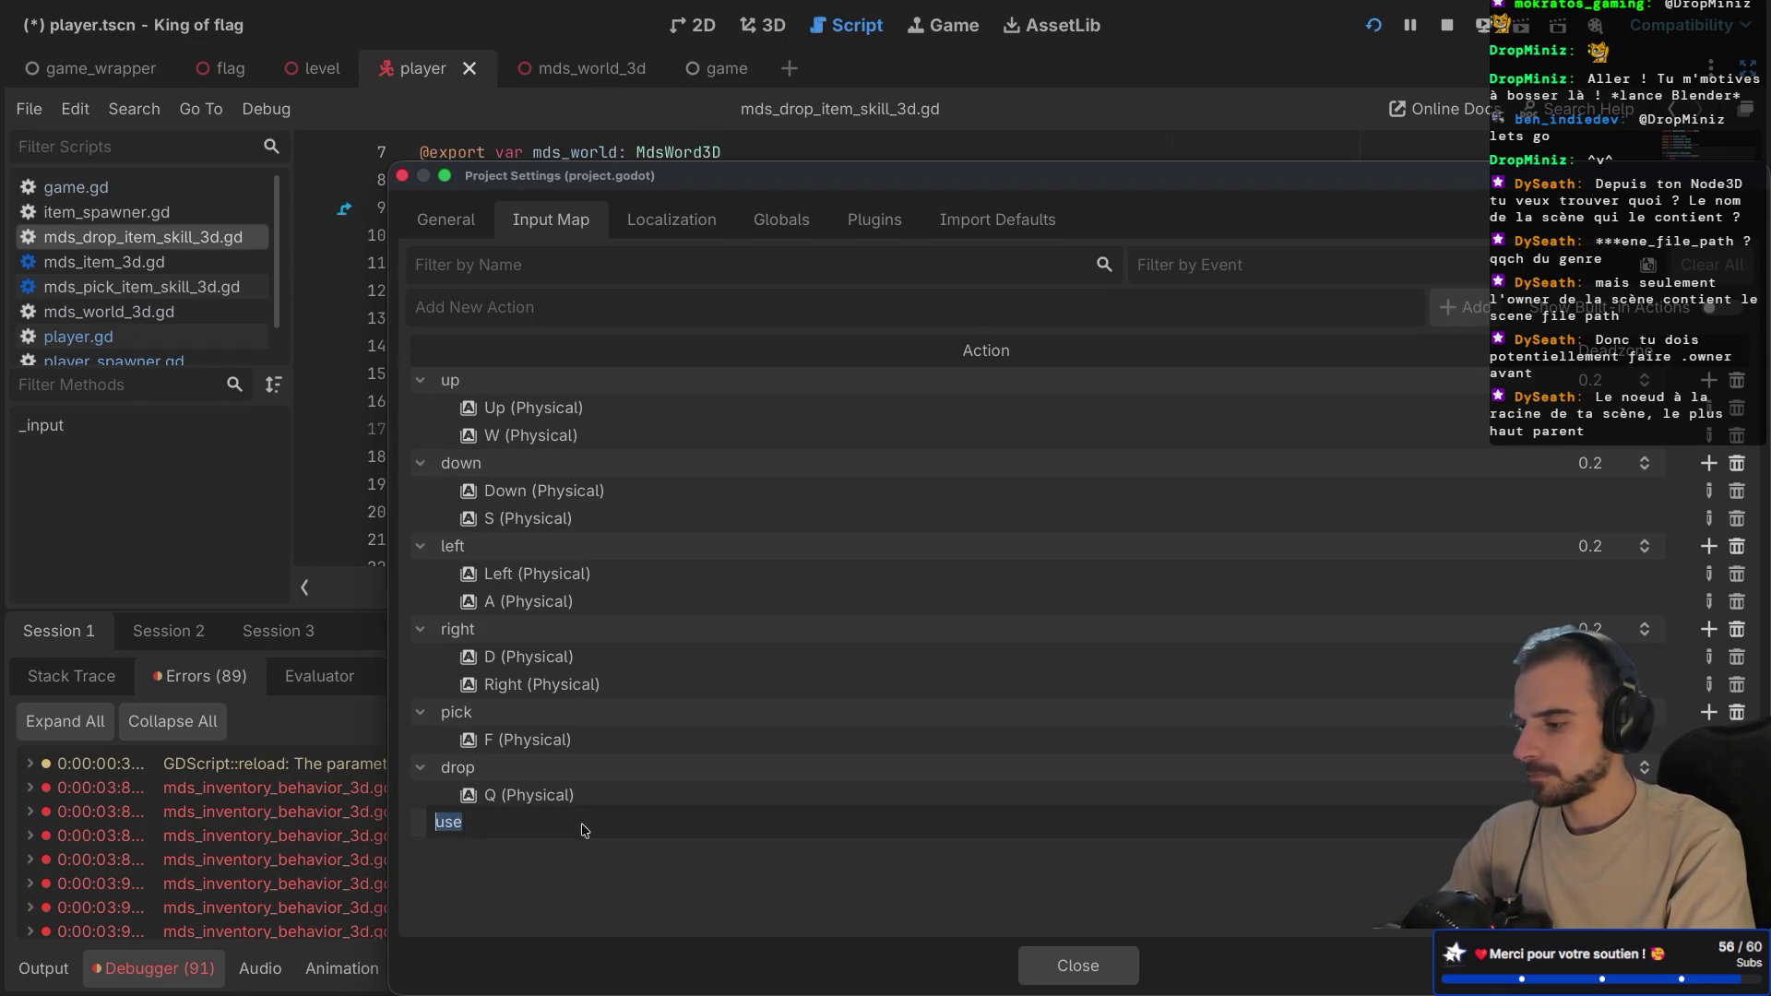
key(Return)
click(1709, 822)
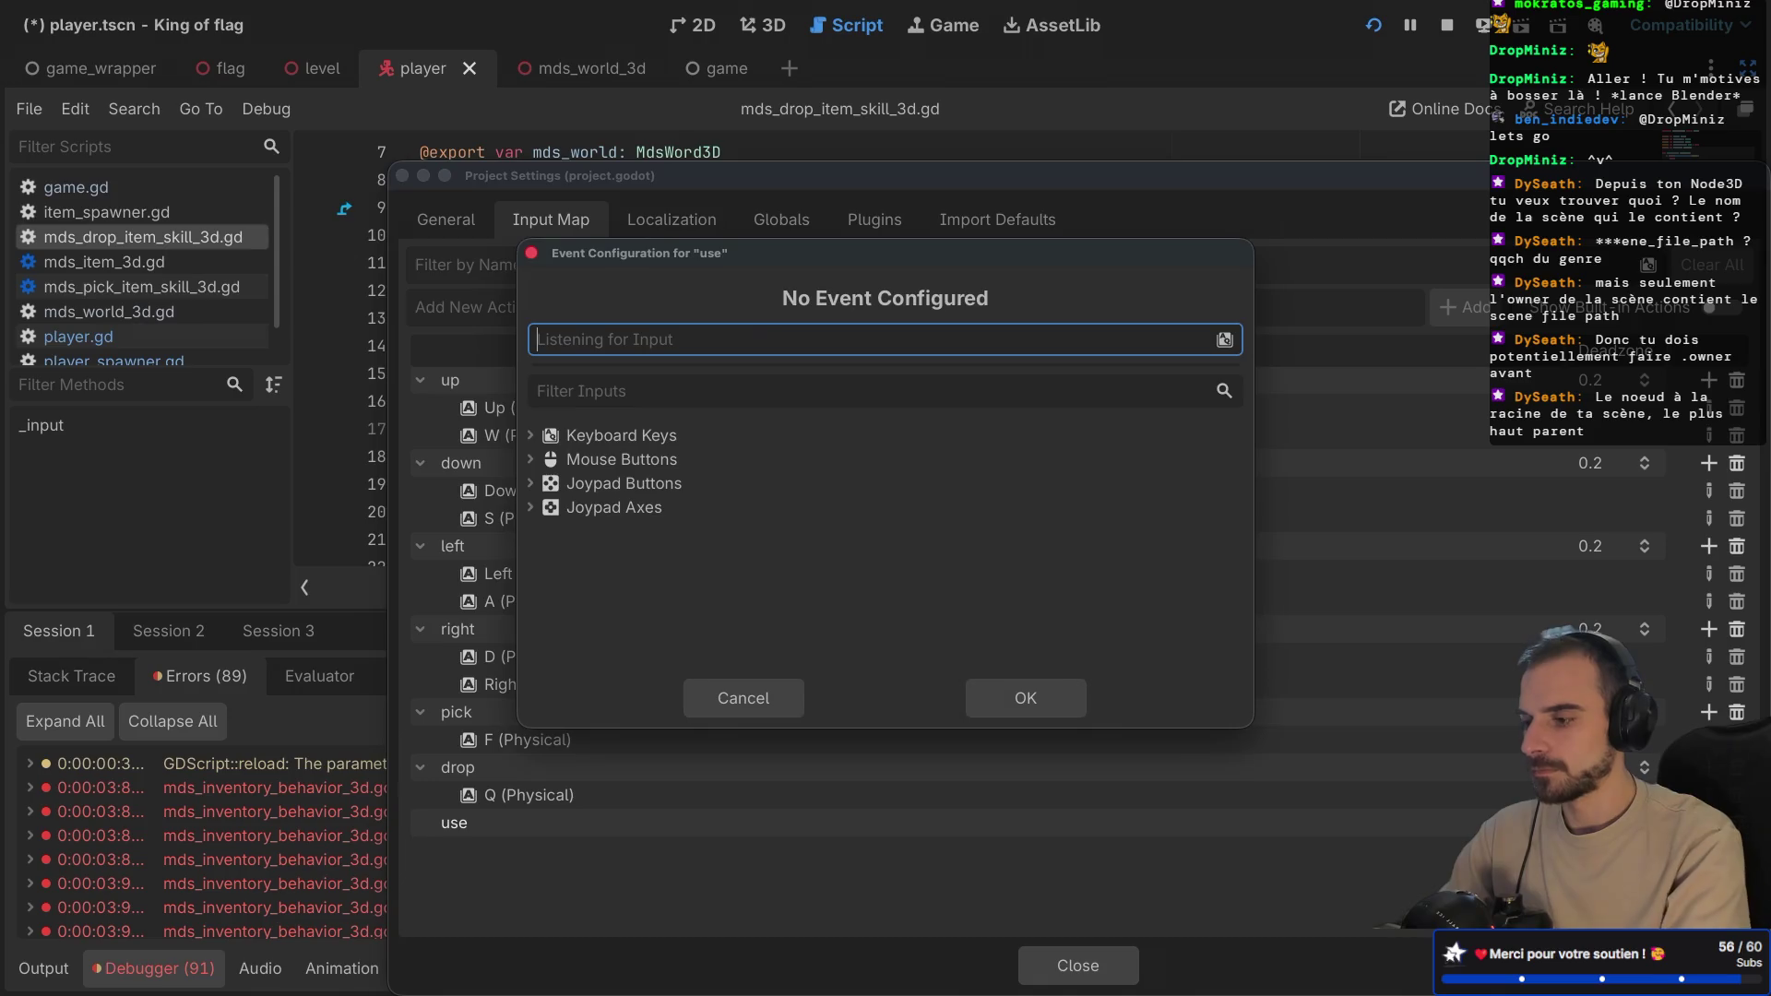
key(e)
click(1012, 690)
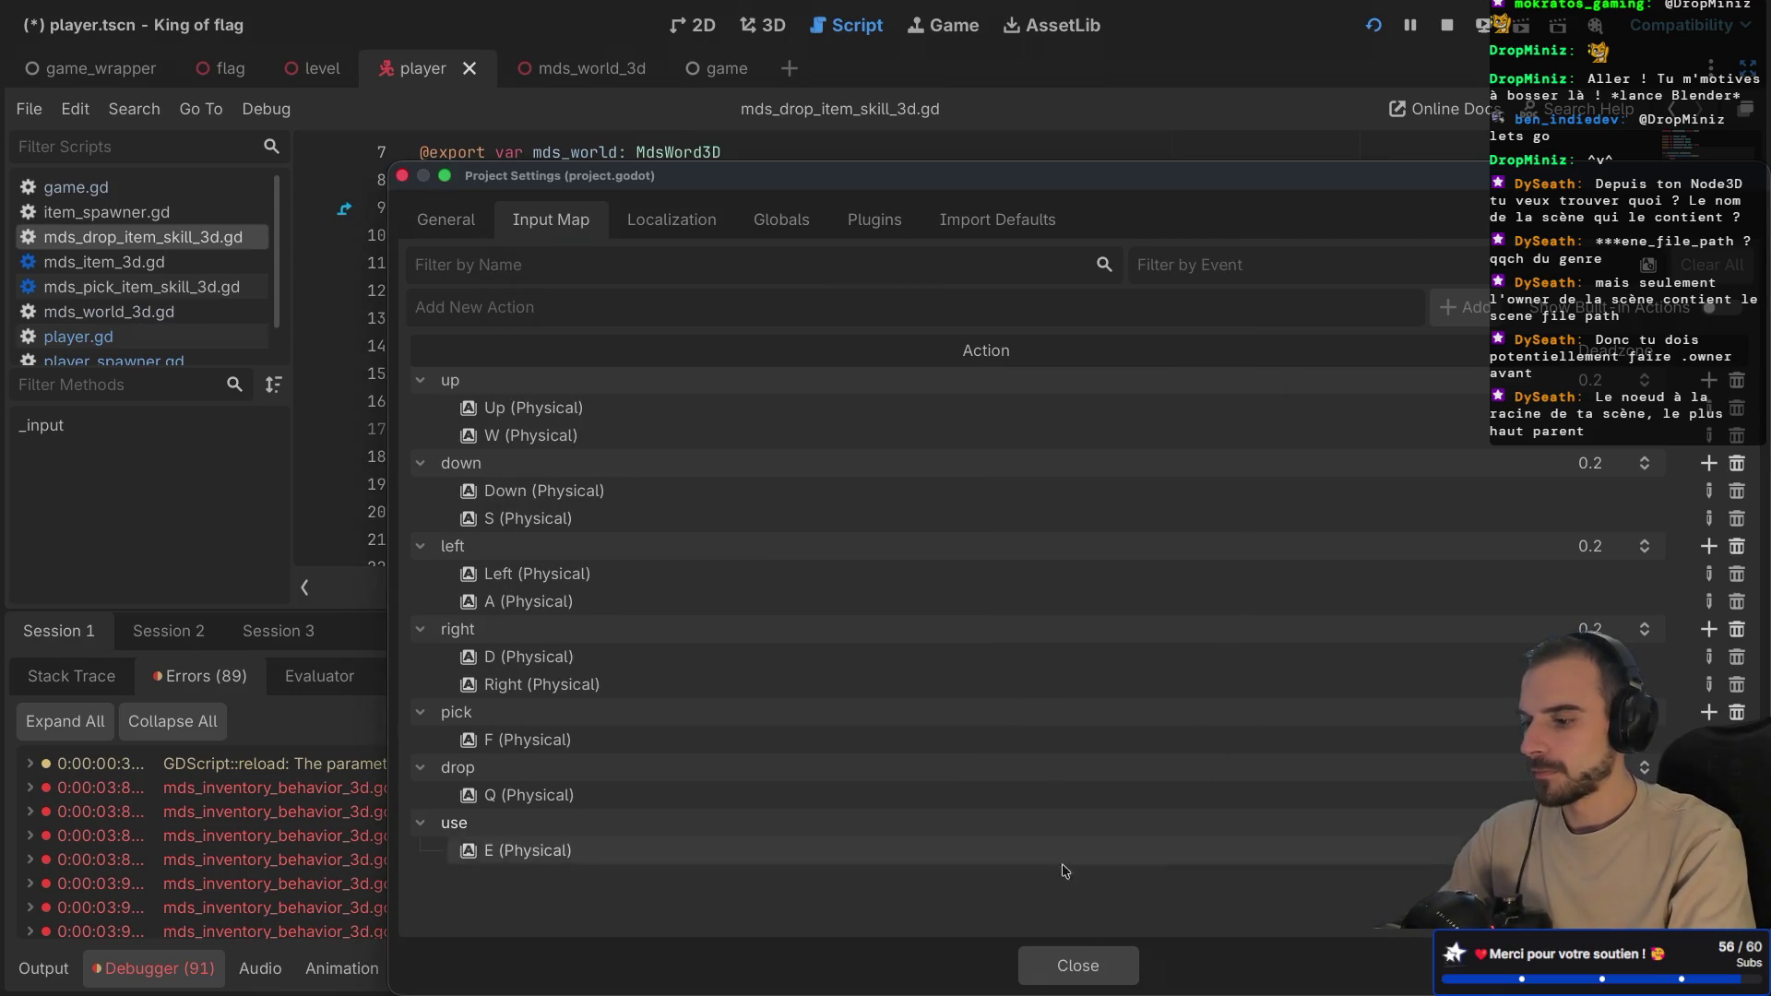
click(1069, 967)
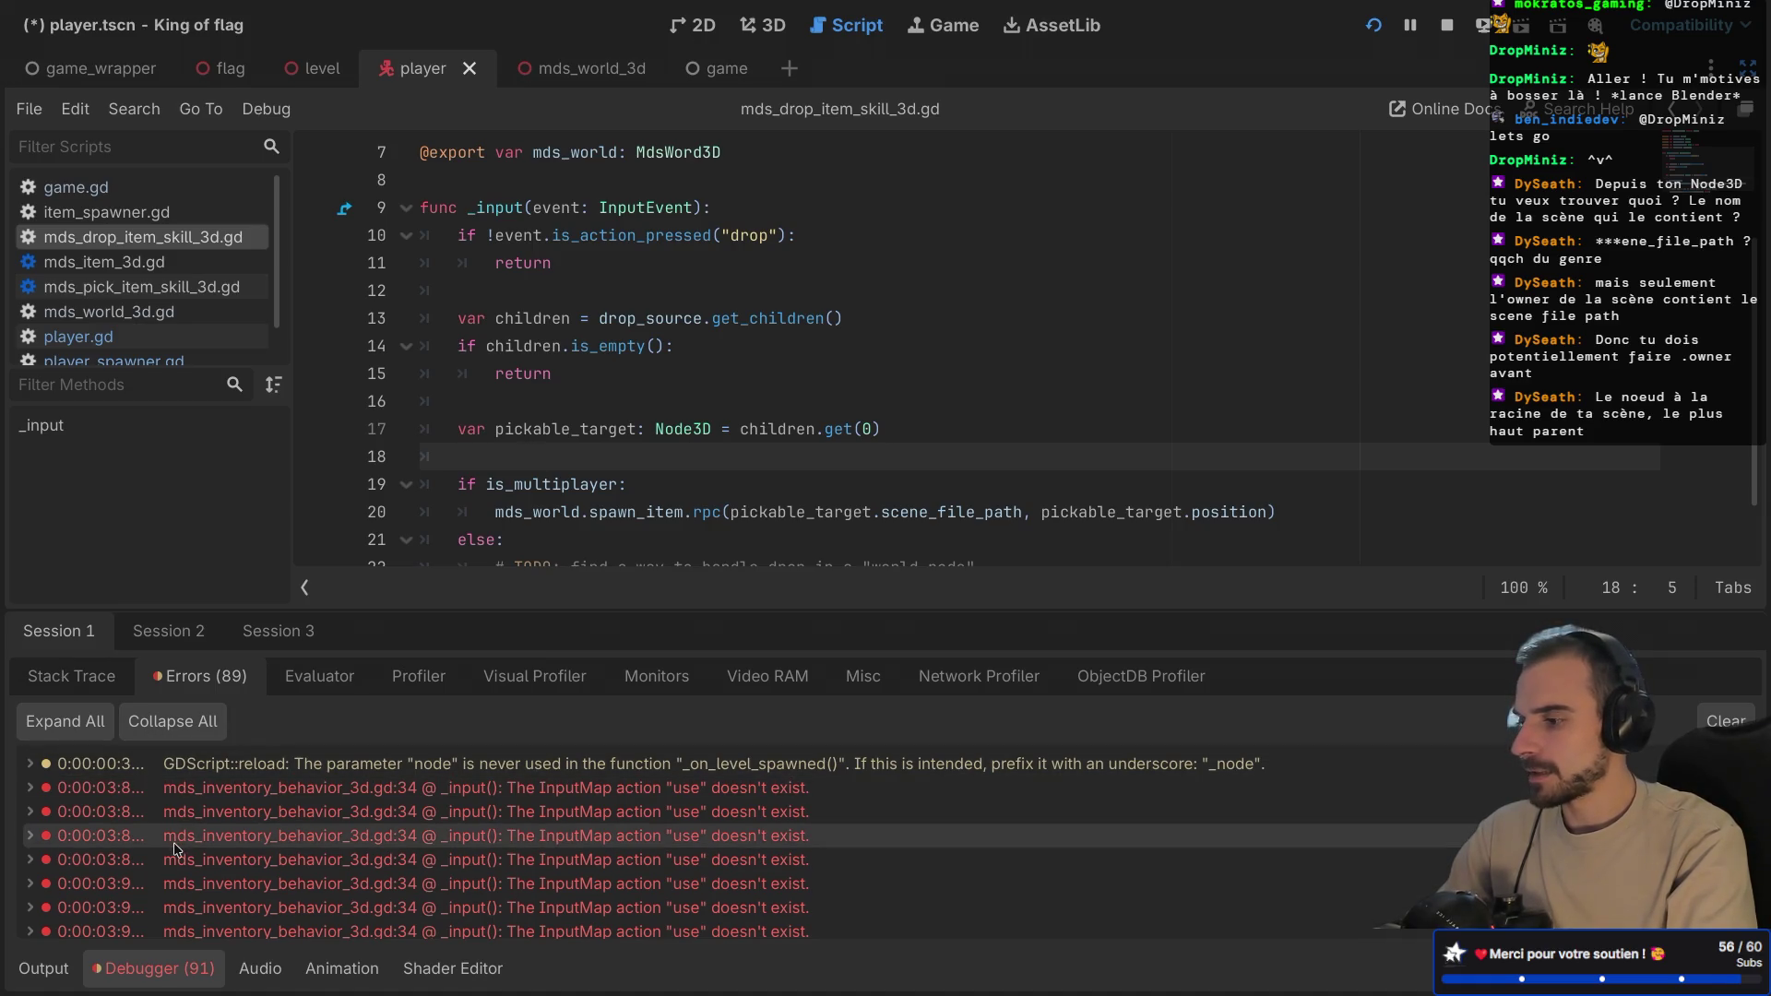
Run two King of flag instances, host a lobby in one, join from the other, and start the match
mouse_move(175, 844)
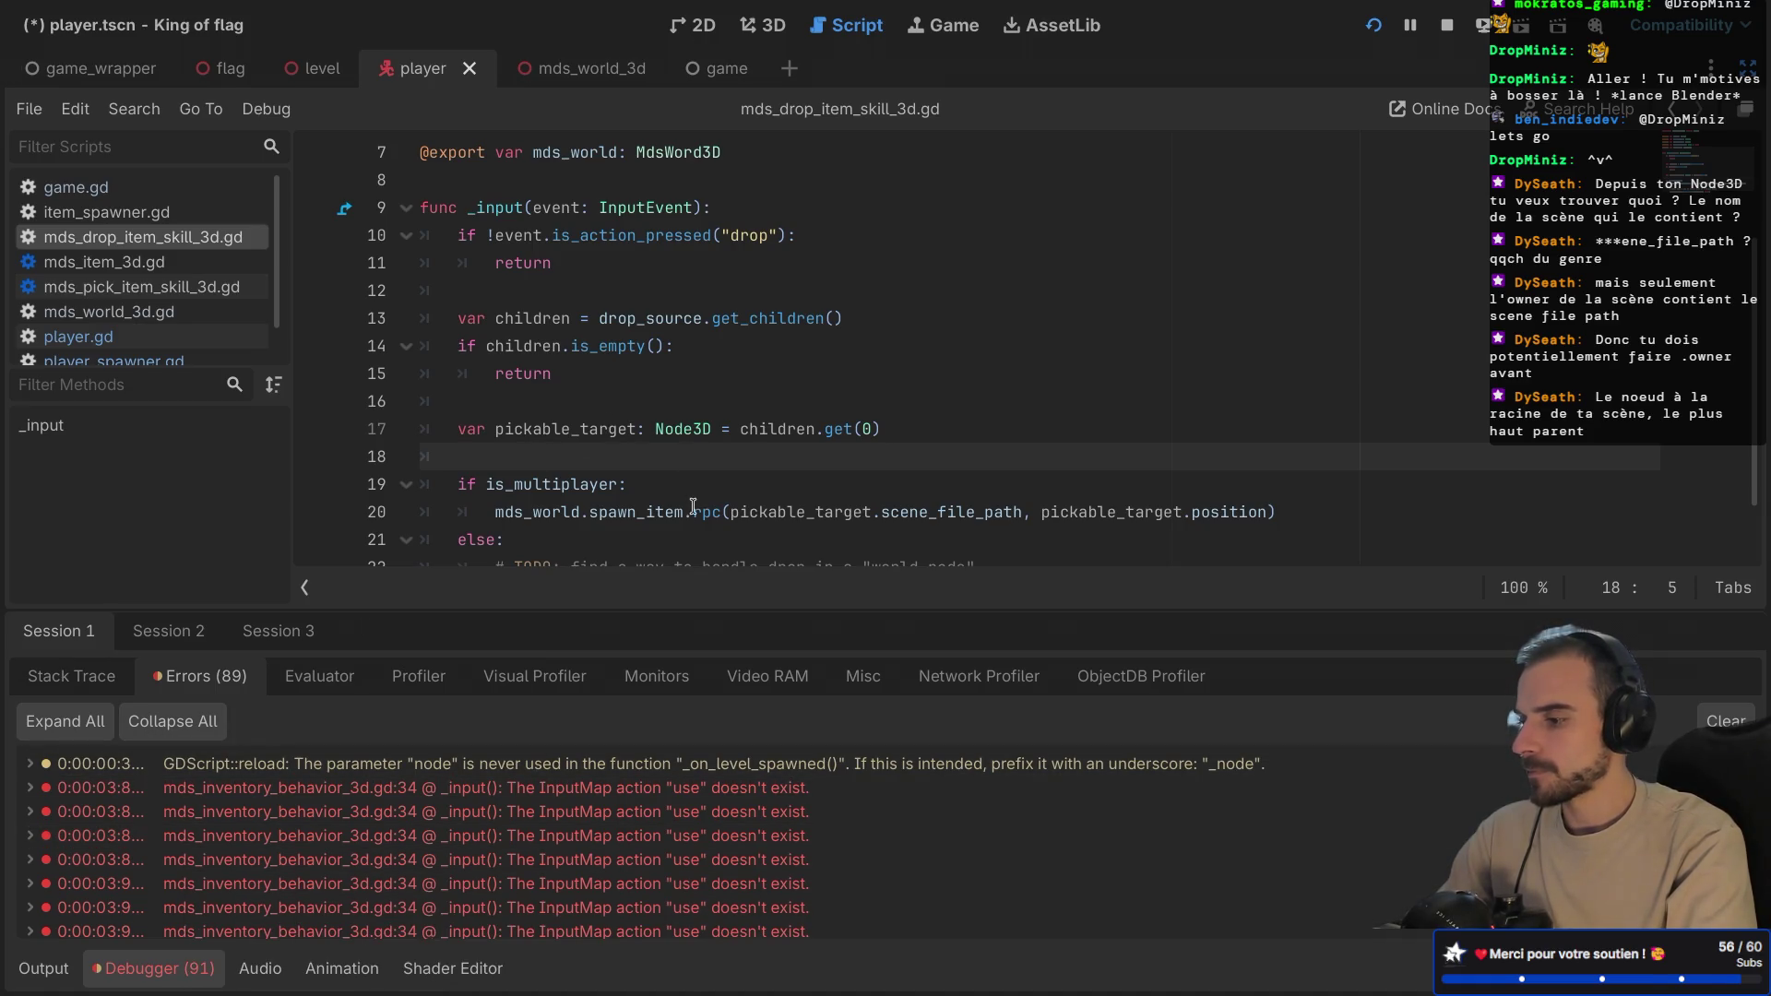
mouse_move(700, 506)
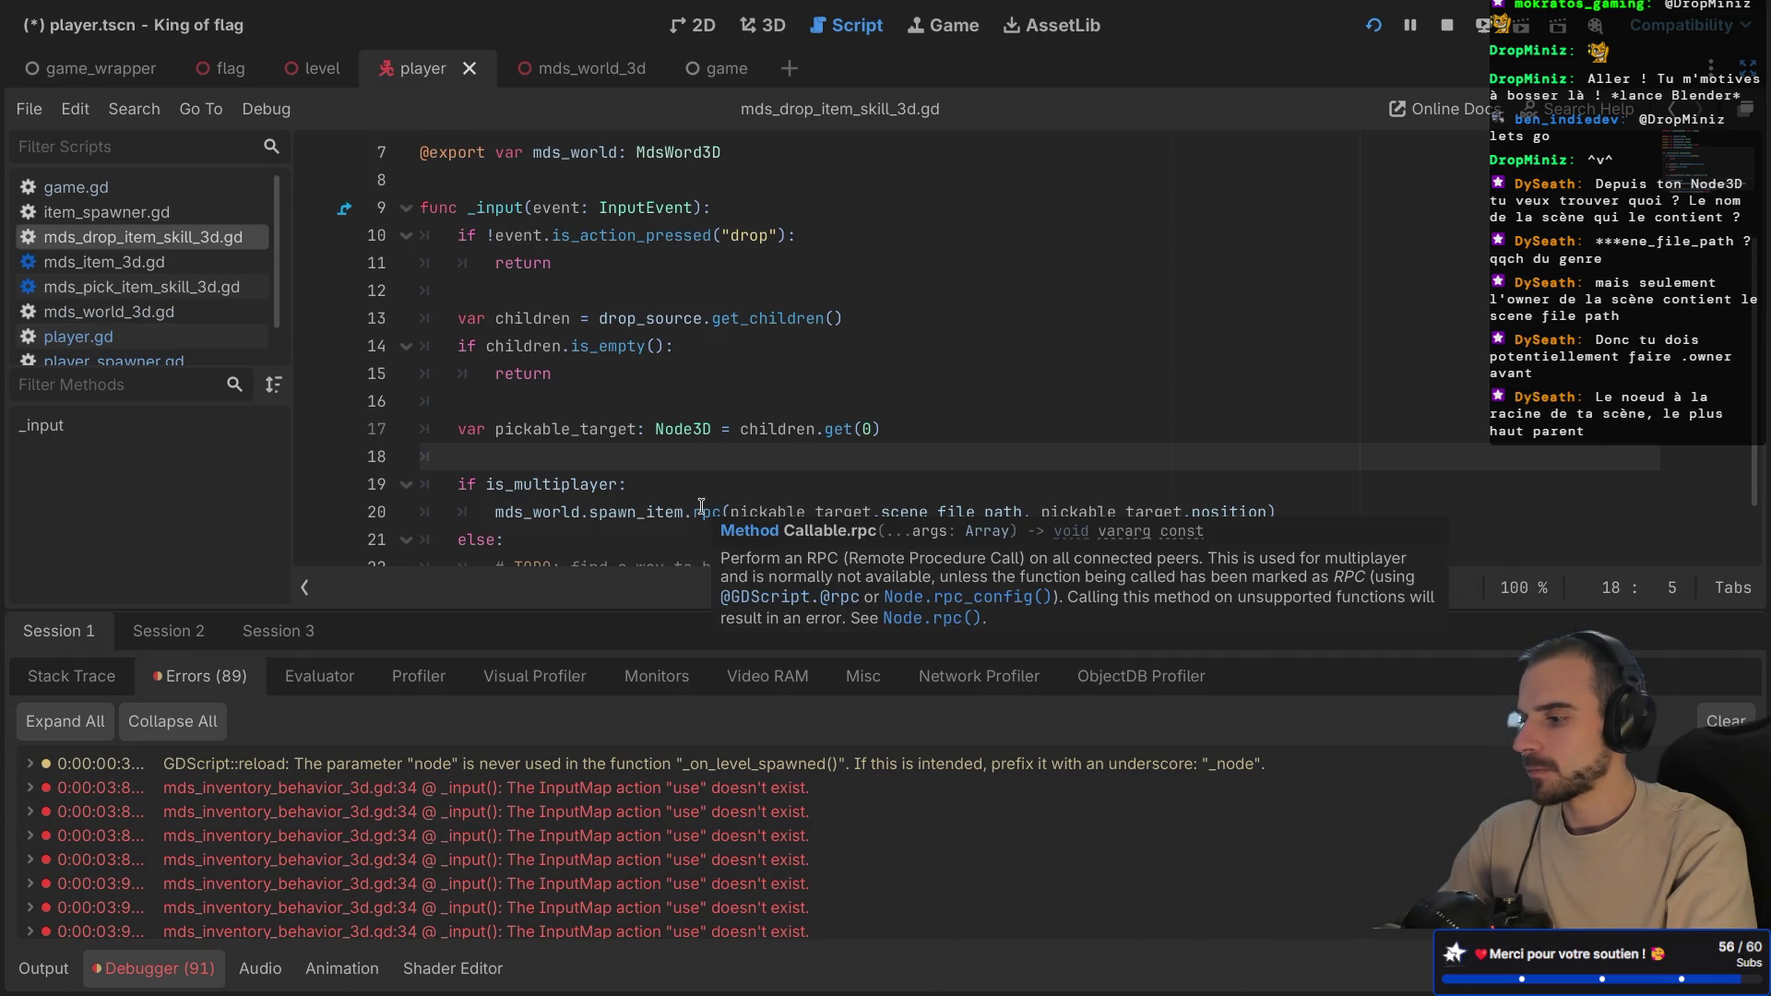
key(super+b)
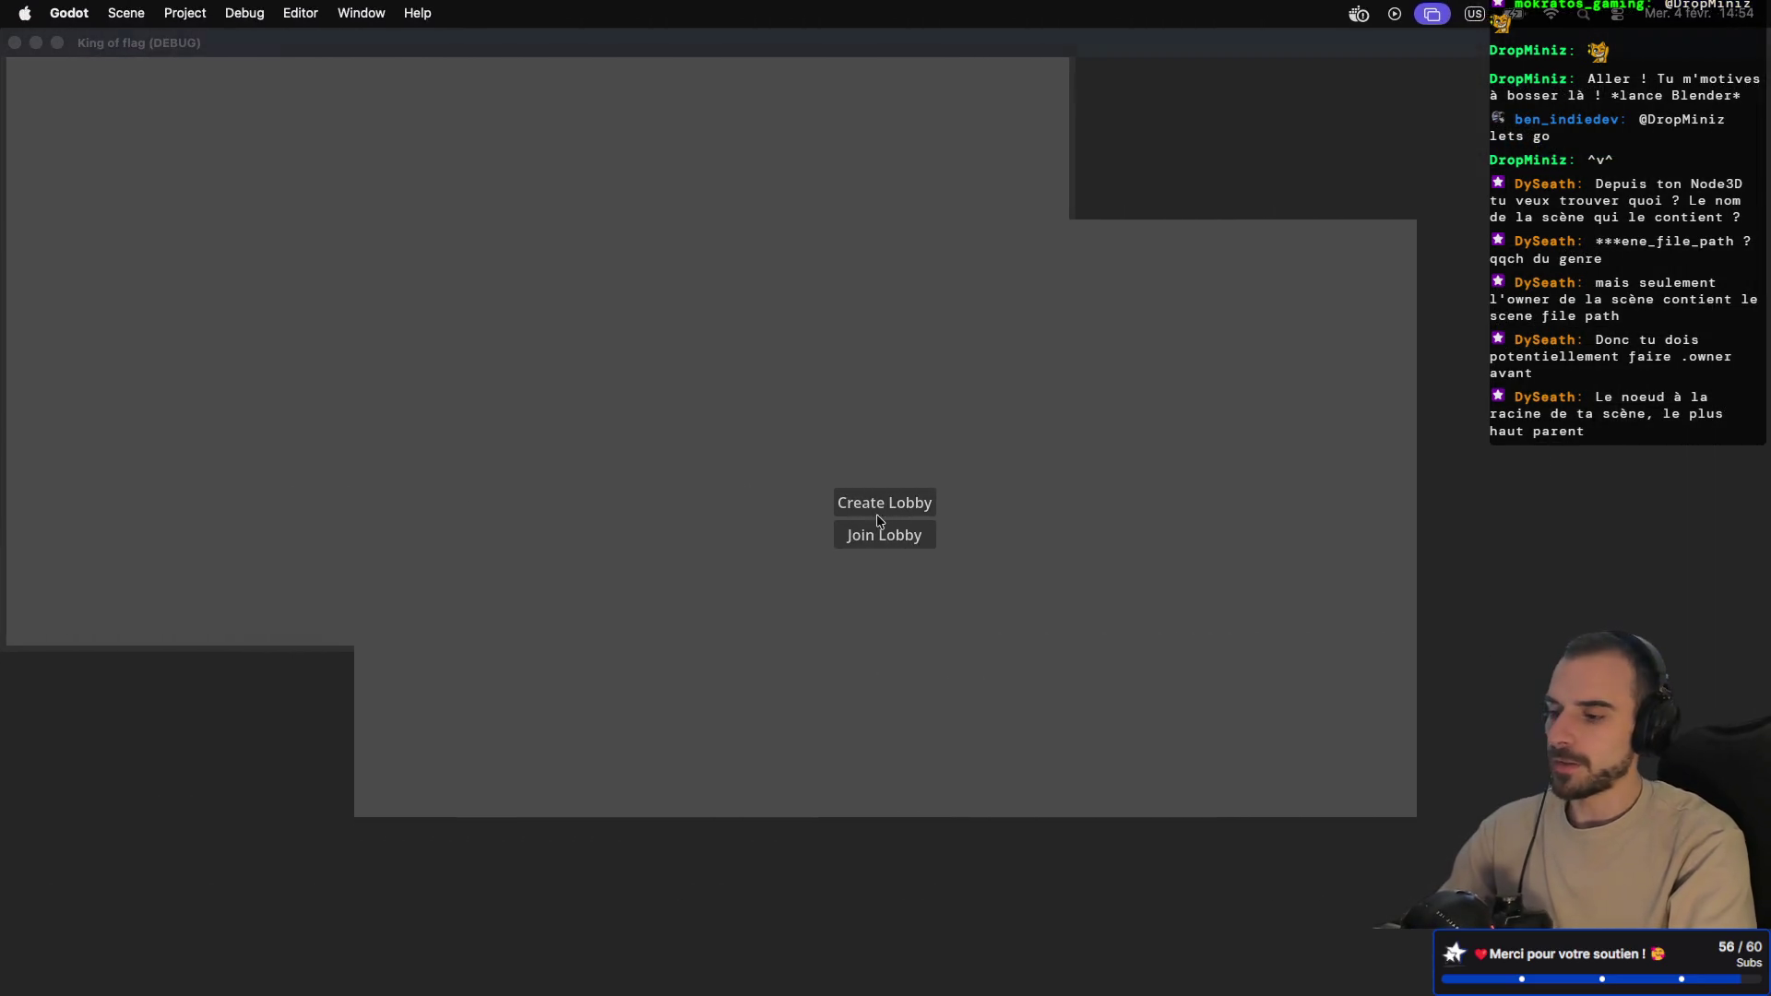
click(878, 510)
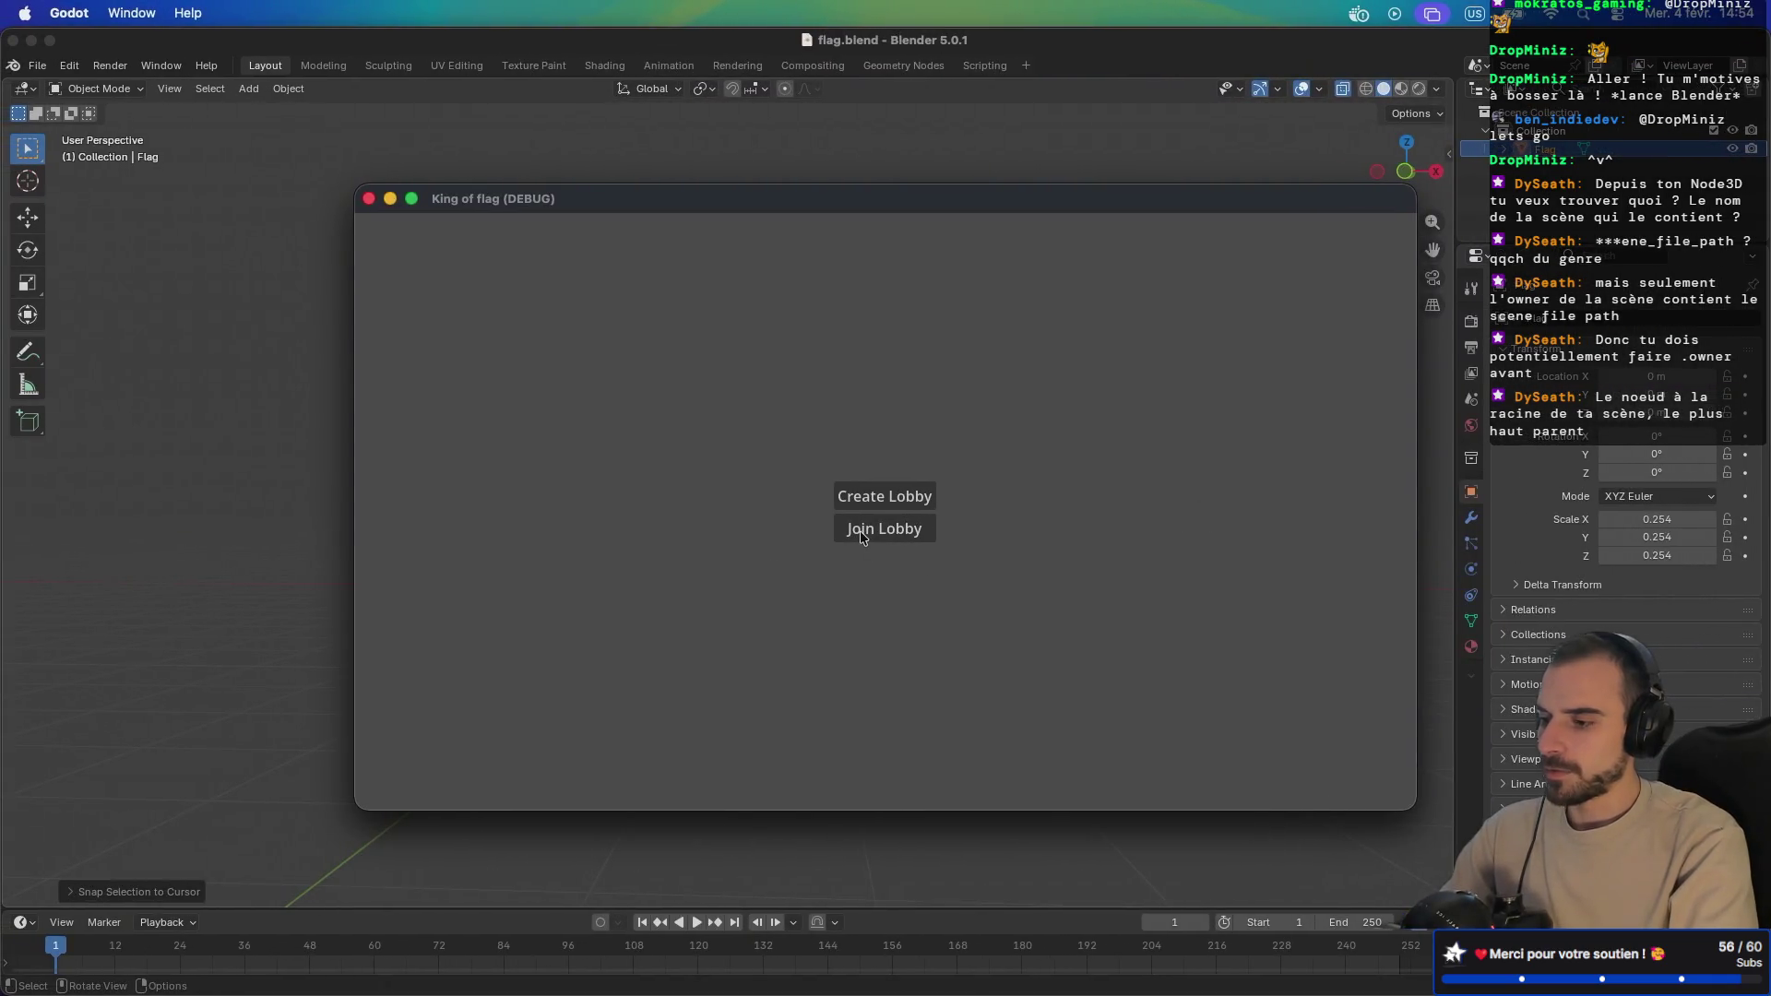
click(903, 533)
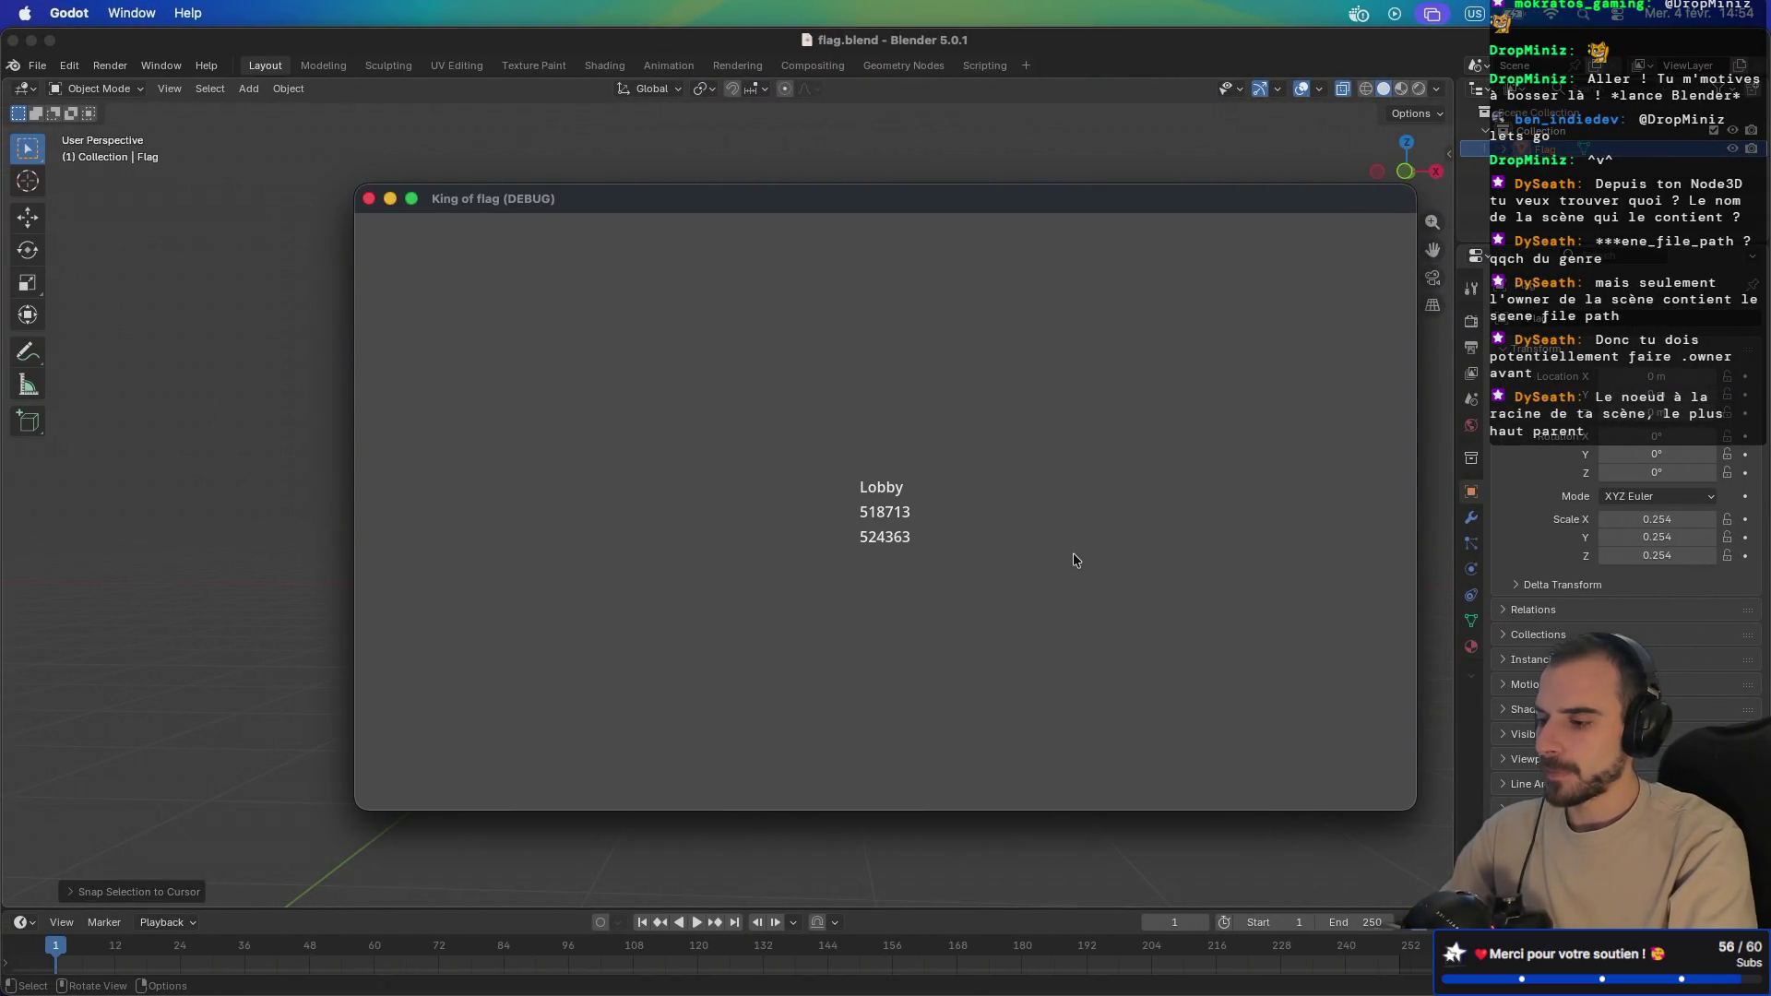
key(ctrl+Right)
click(887, 558)
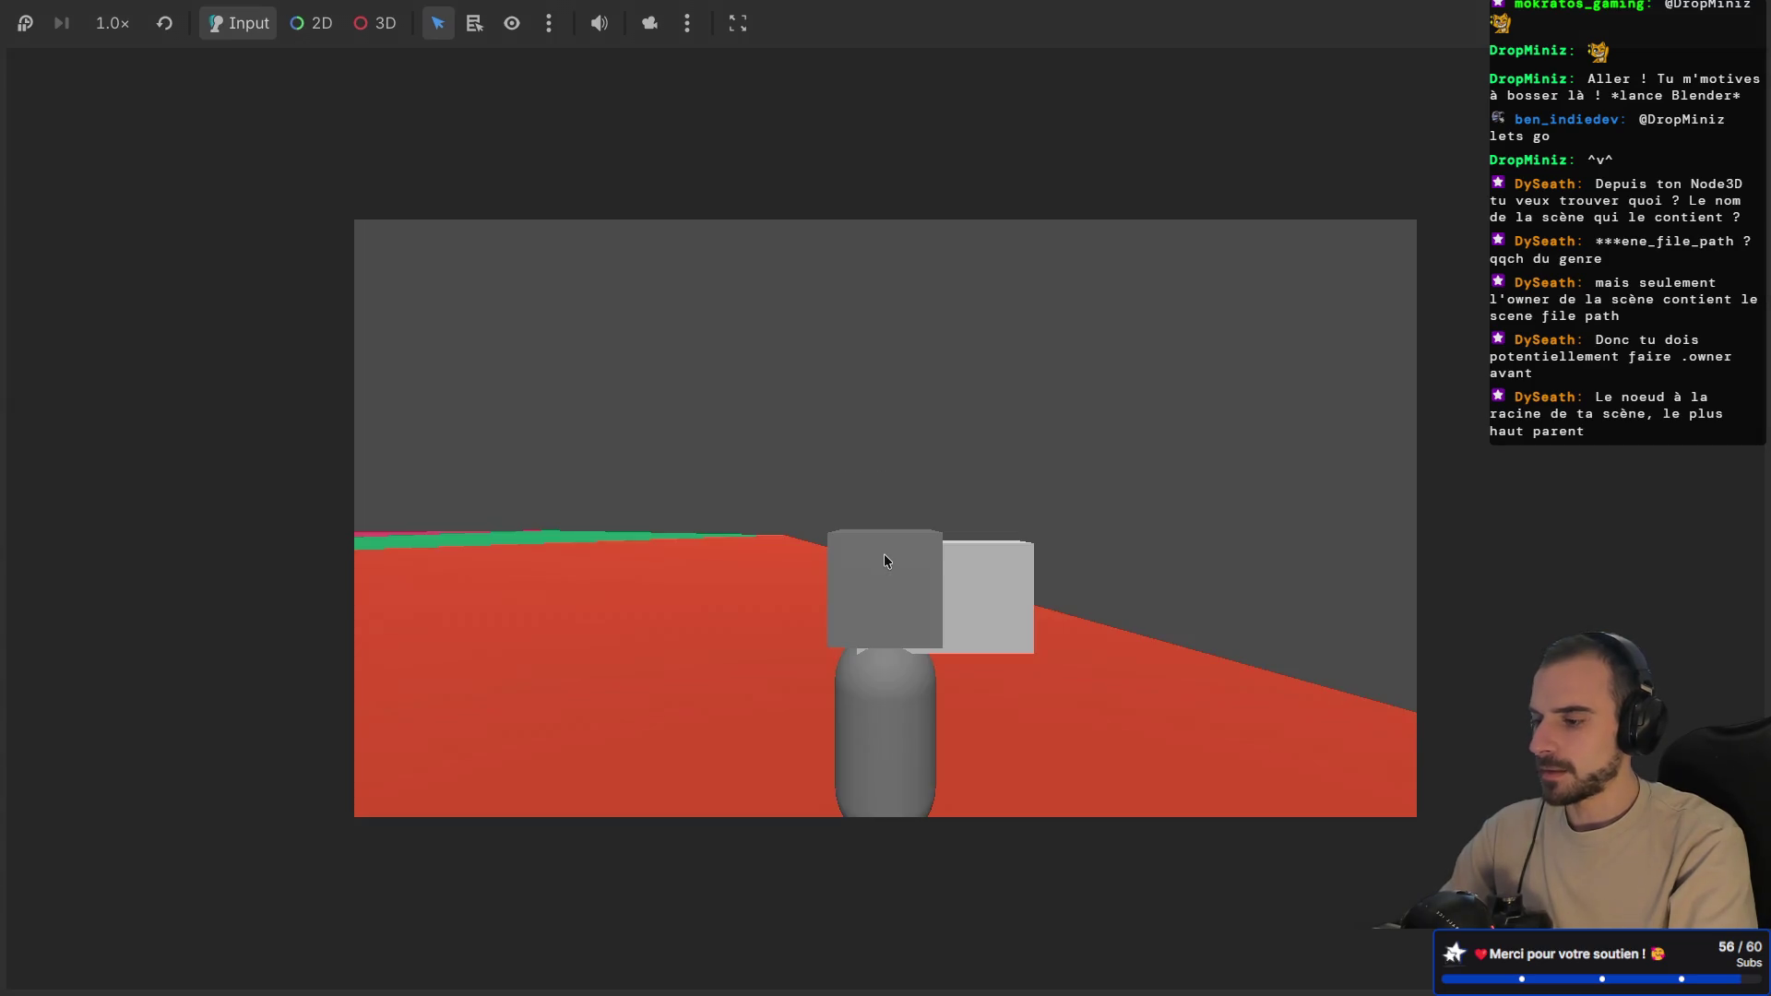
key(ctrl+Left)
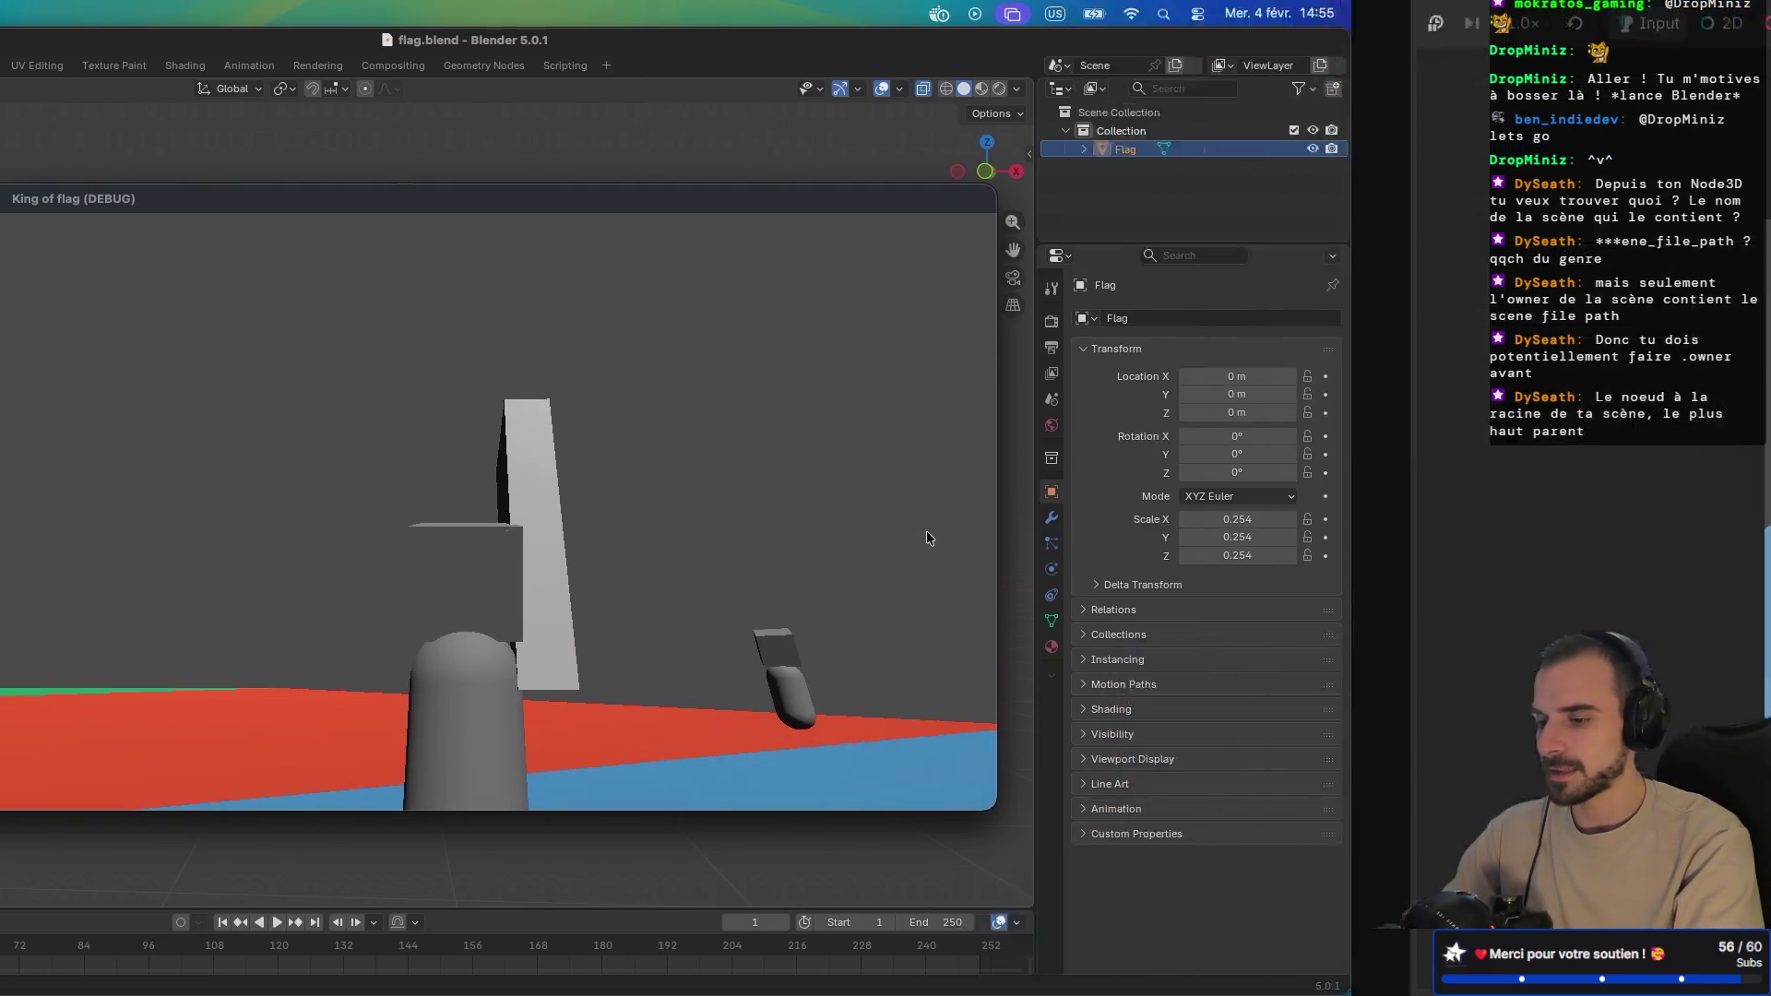
key(super+Tab)
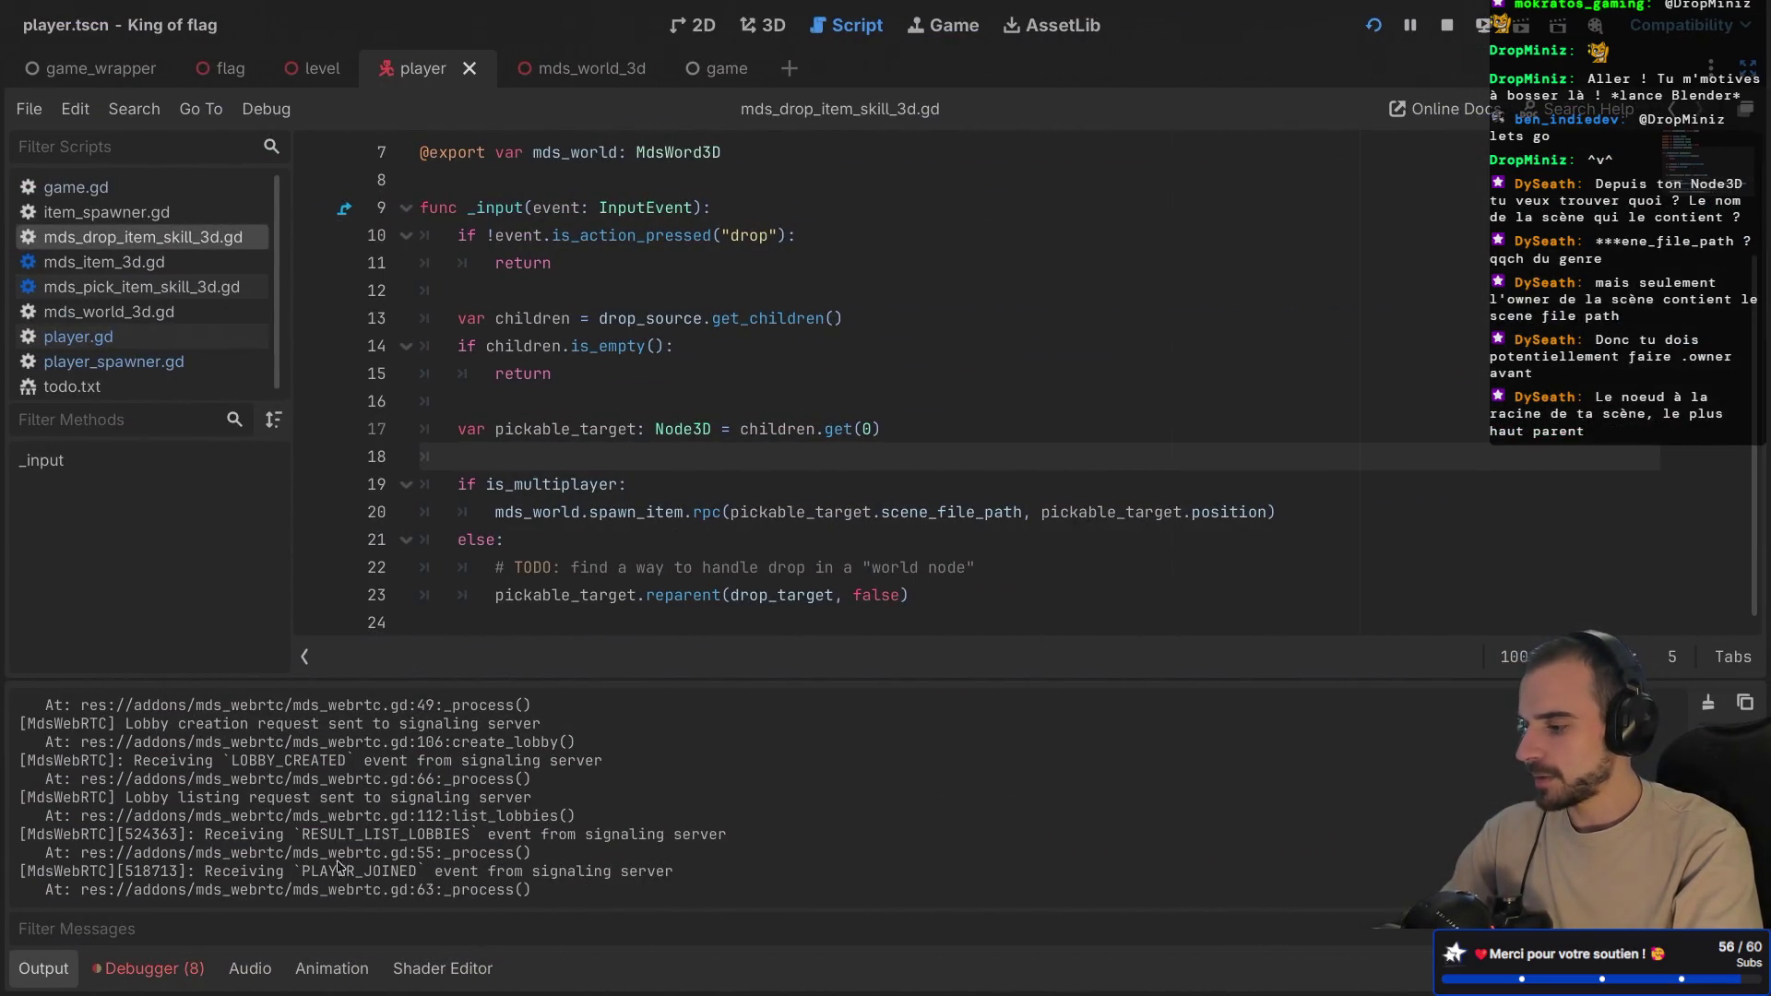
Enable Is Multiplayer on the player's MdsDropSkill3D node in the Inspector
scroll(214, 855, up, 3)
scroll(214, 855, up, 3)
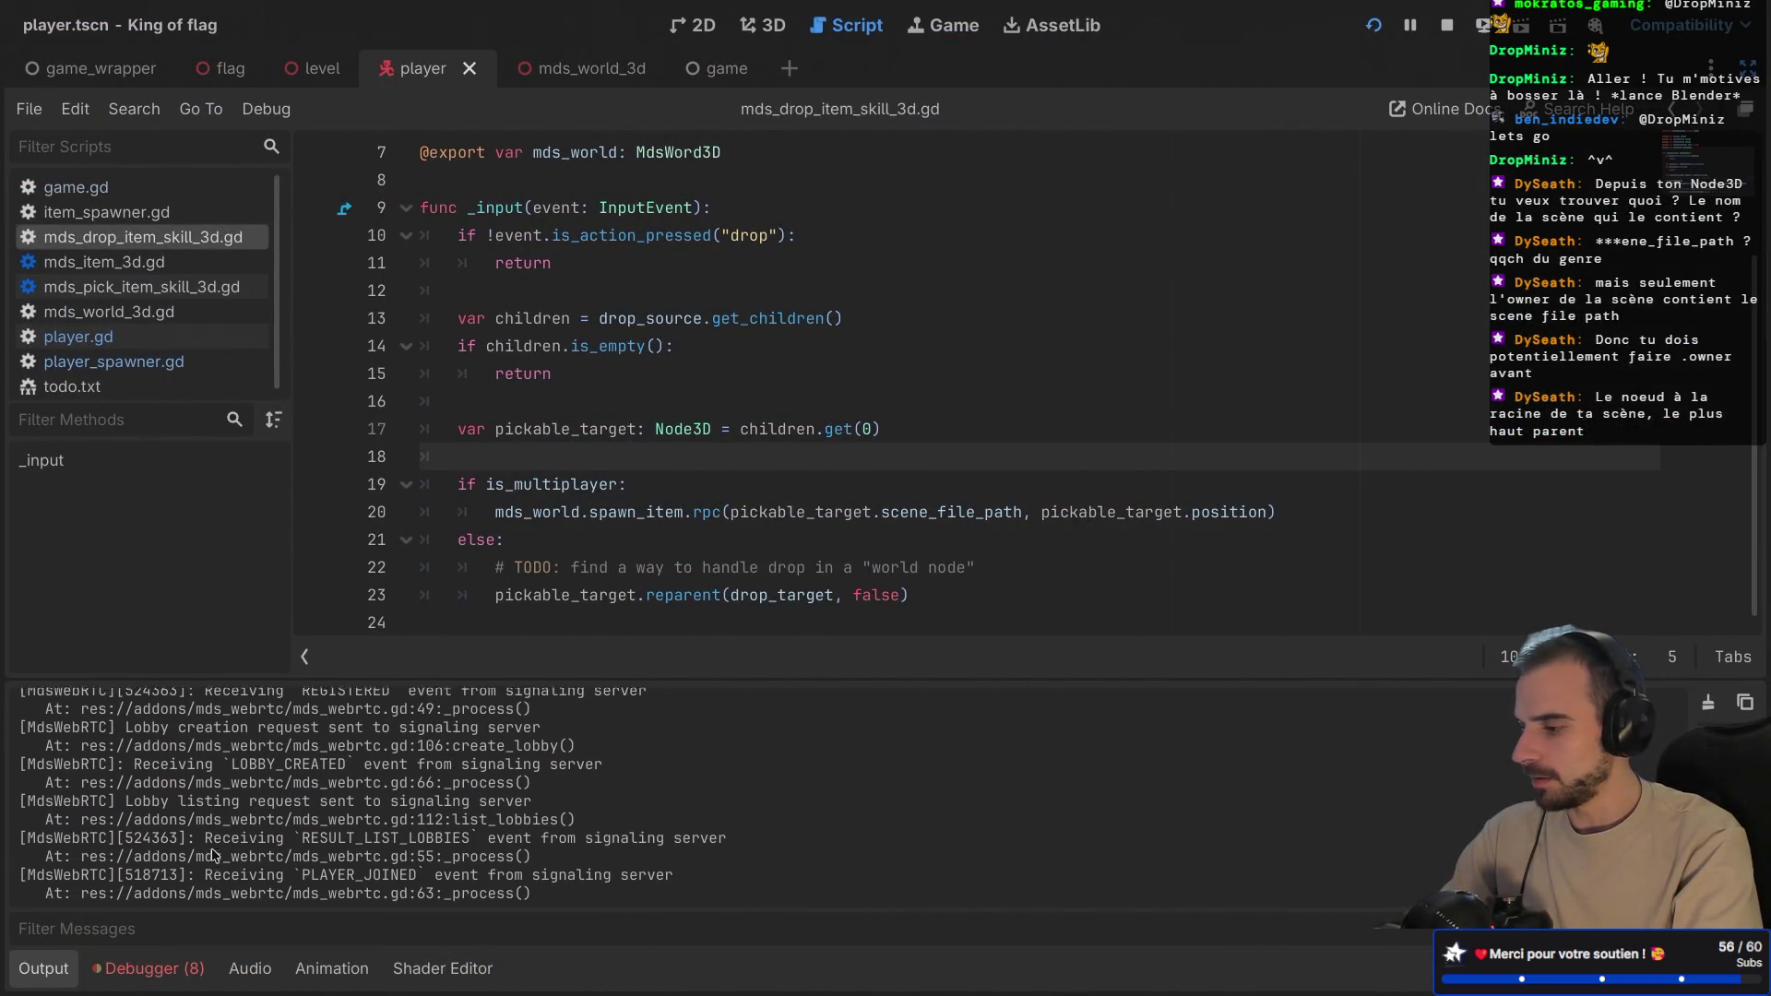
scroll(214, 855, up, 2)
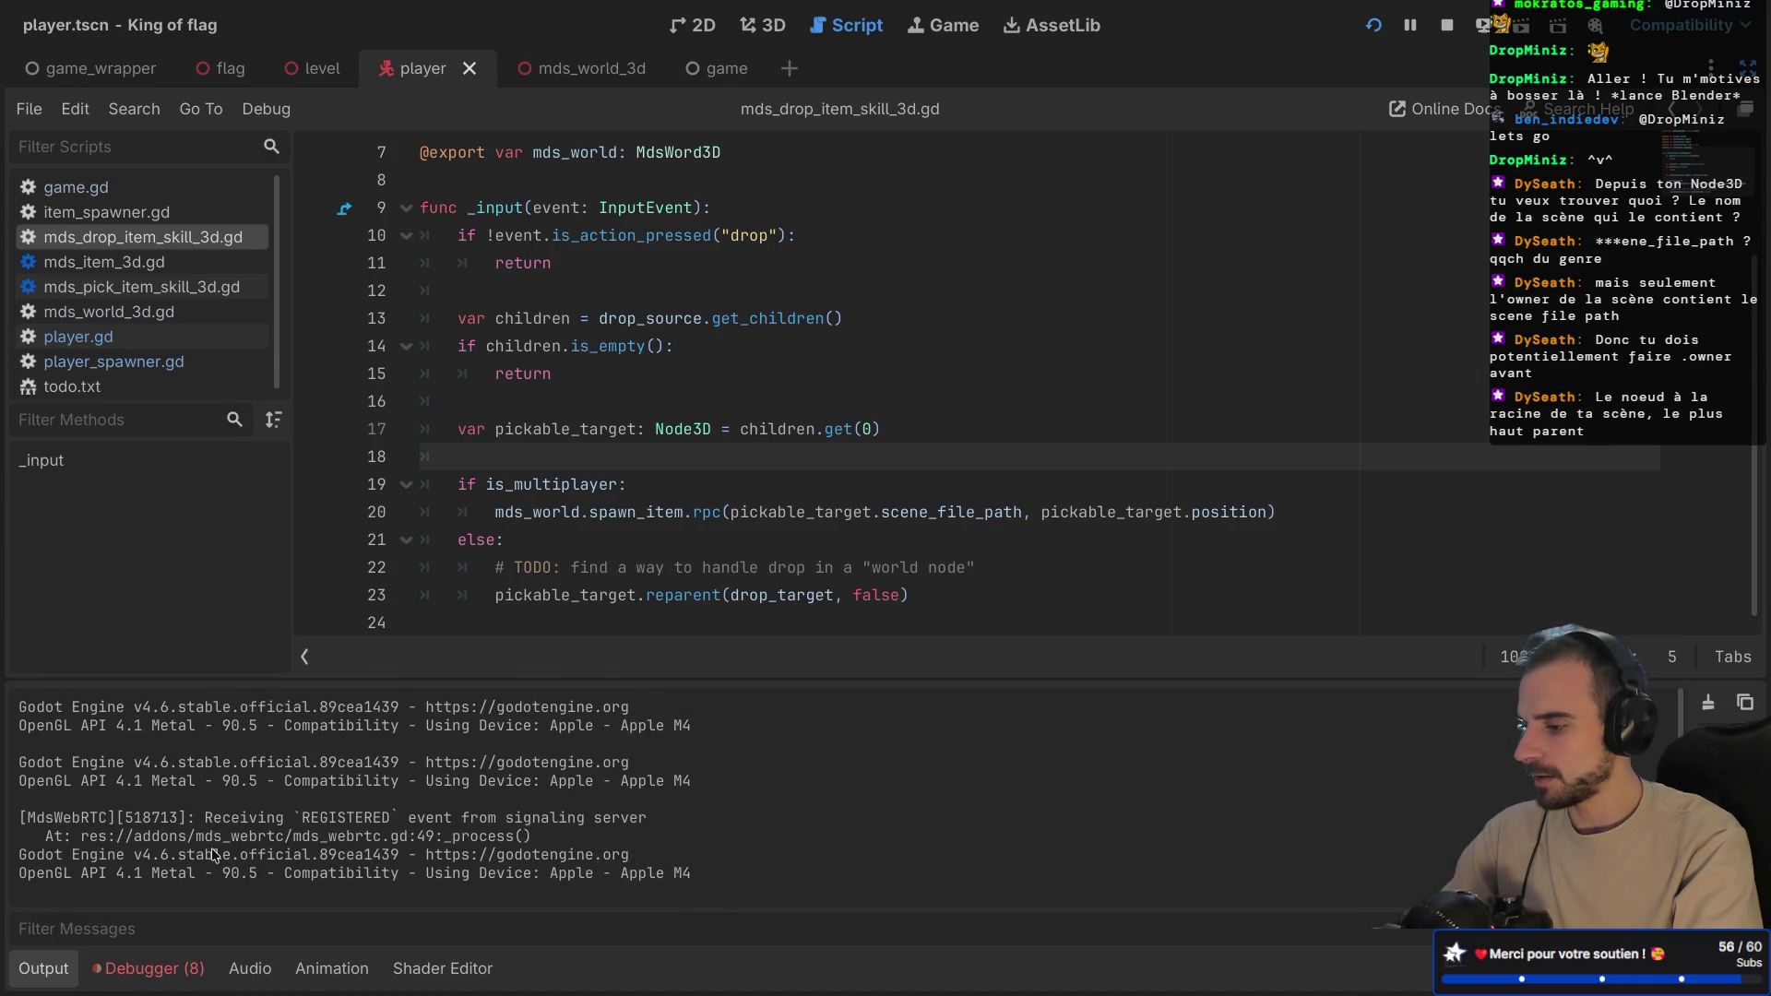
scroll(214, 855, down, 2)
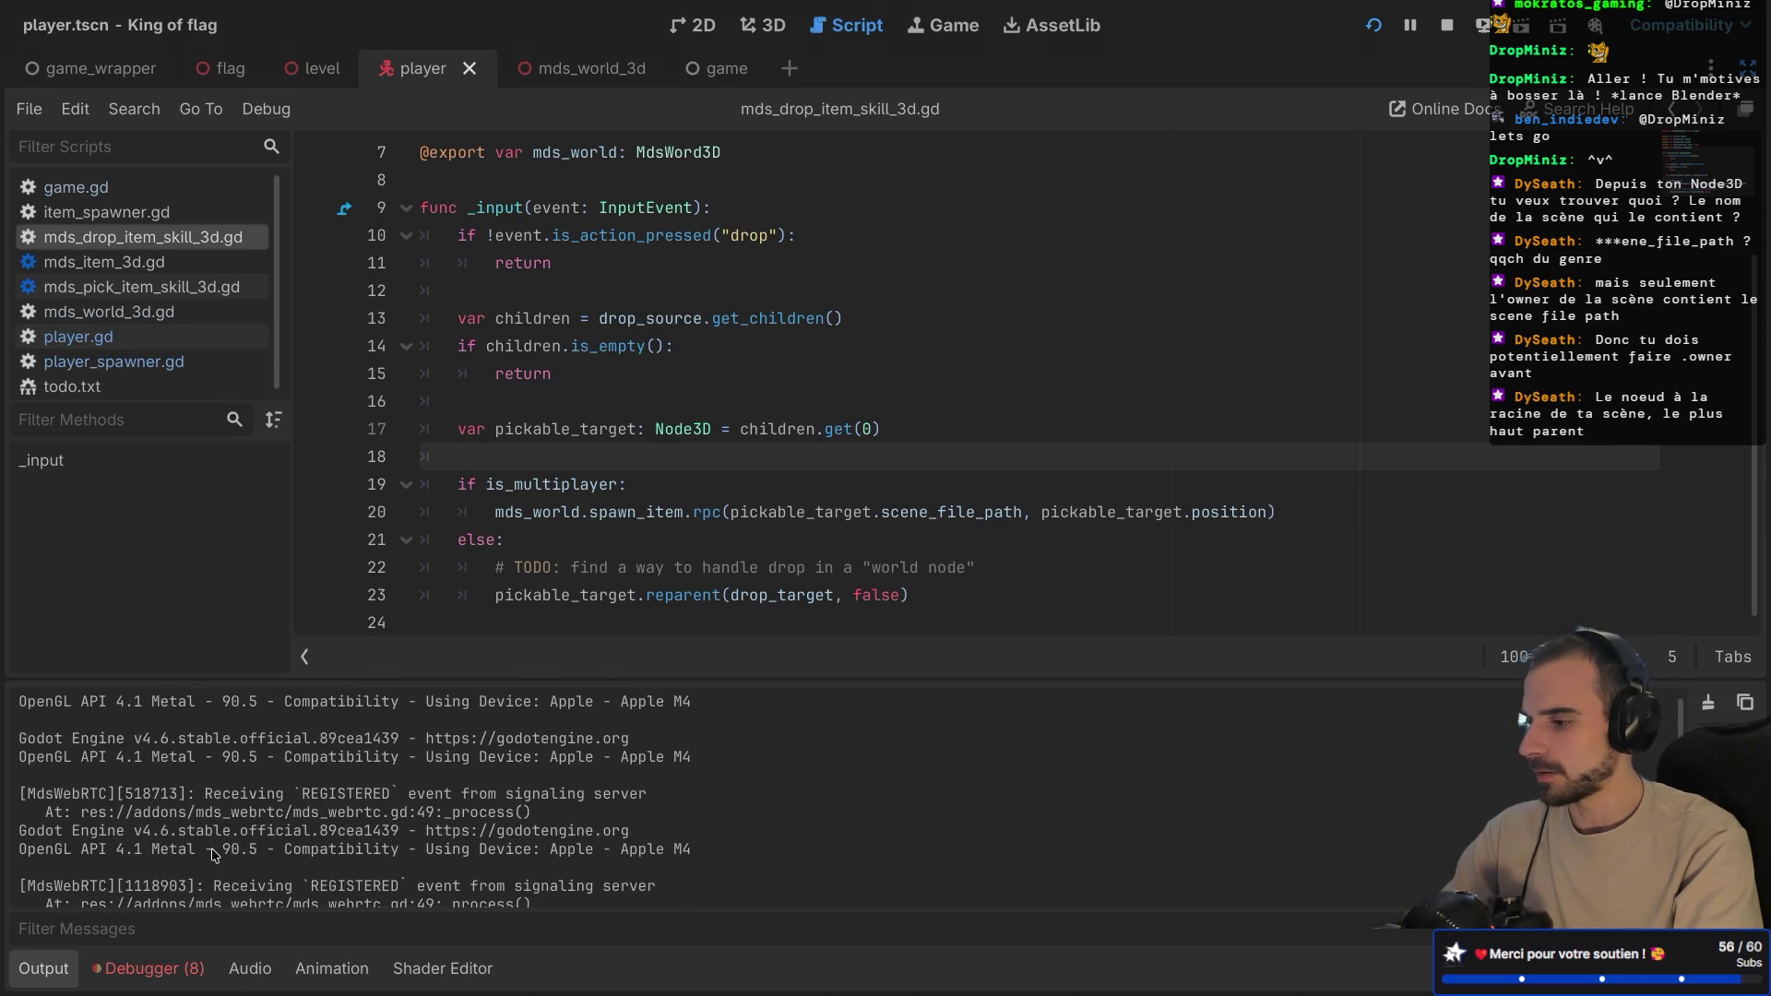
click(304, 655)
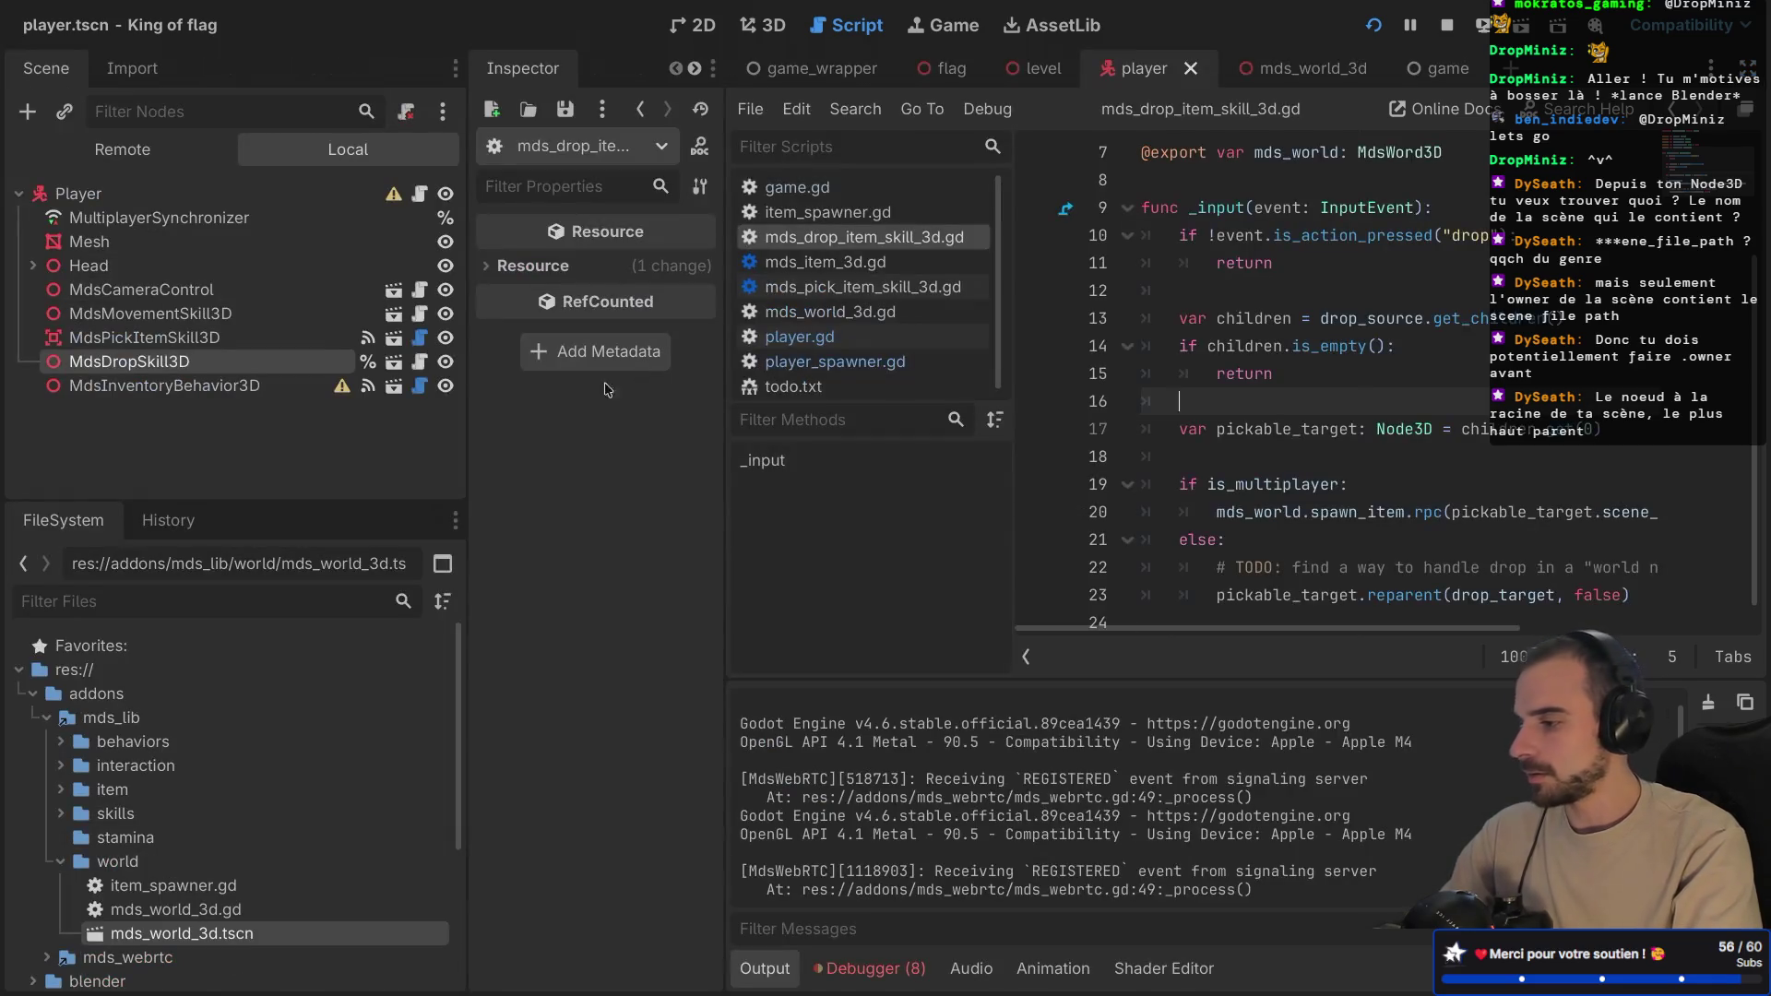
click(229, 362)
click(612, 376)
Relaunch the game, start a match, and press Q to test dropping the flag
click(1373, 25)
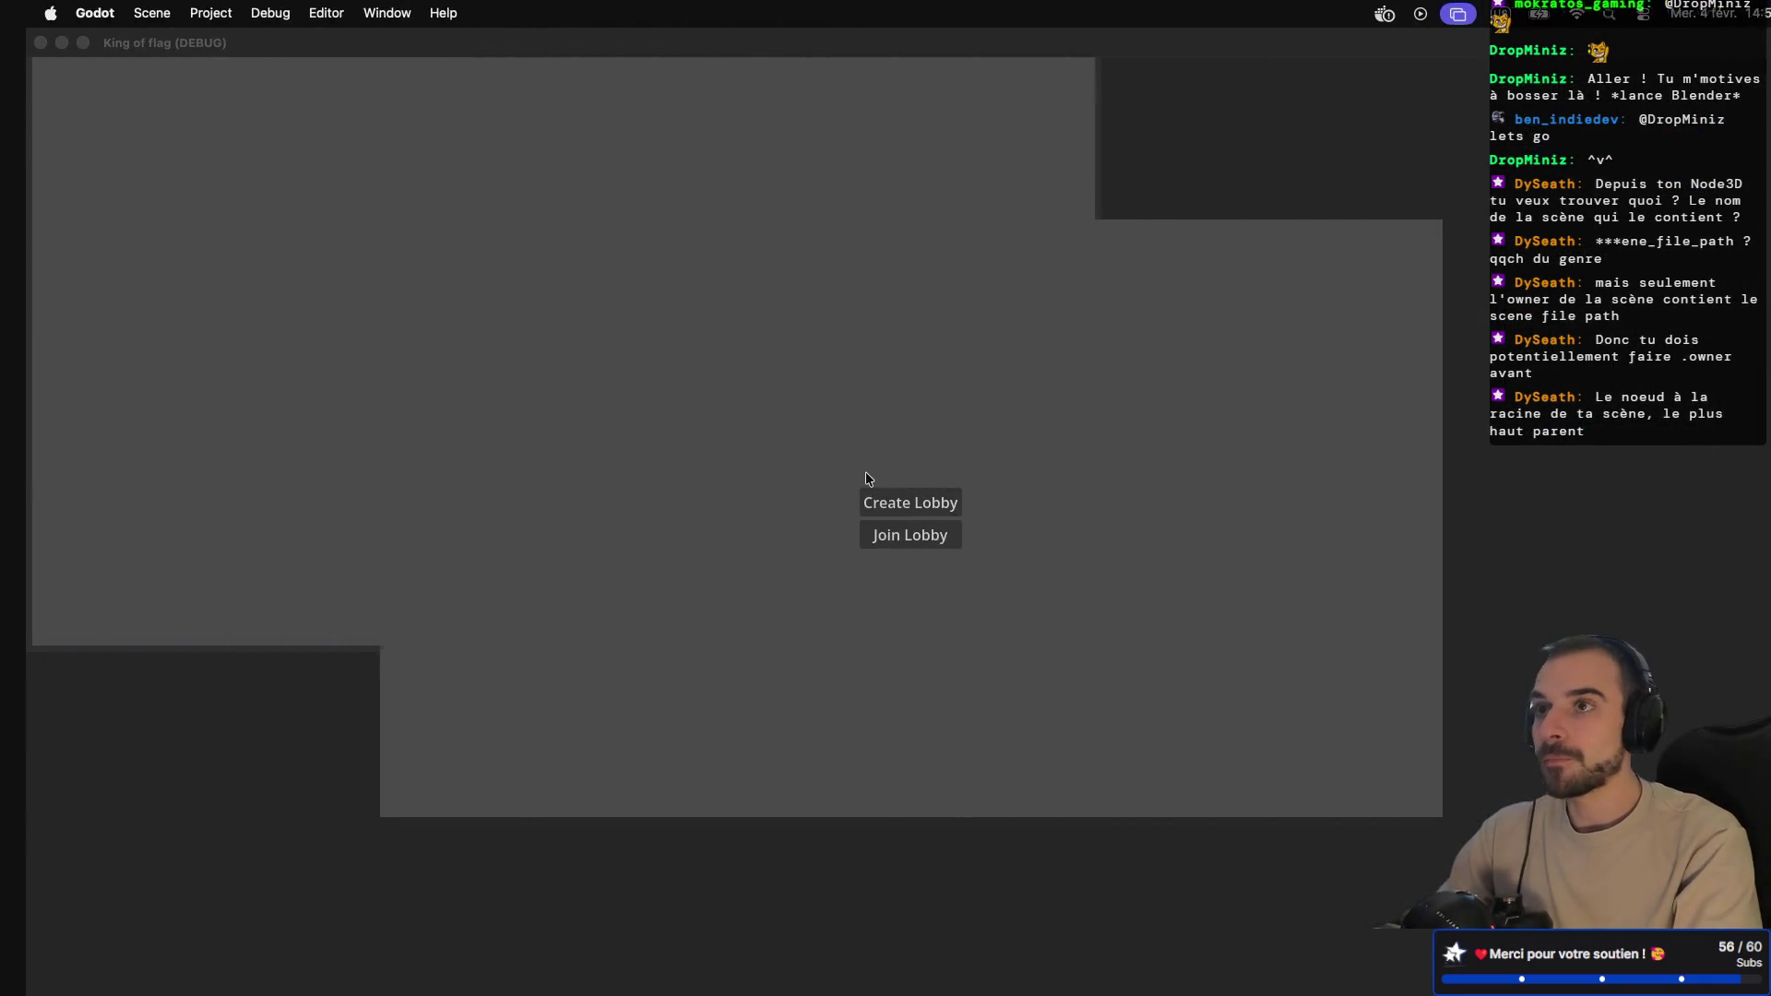
click(872, 546)
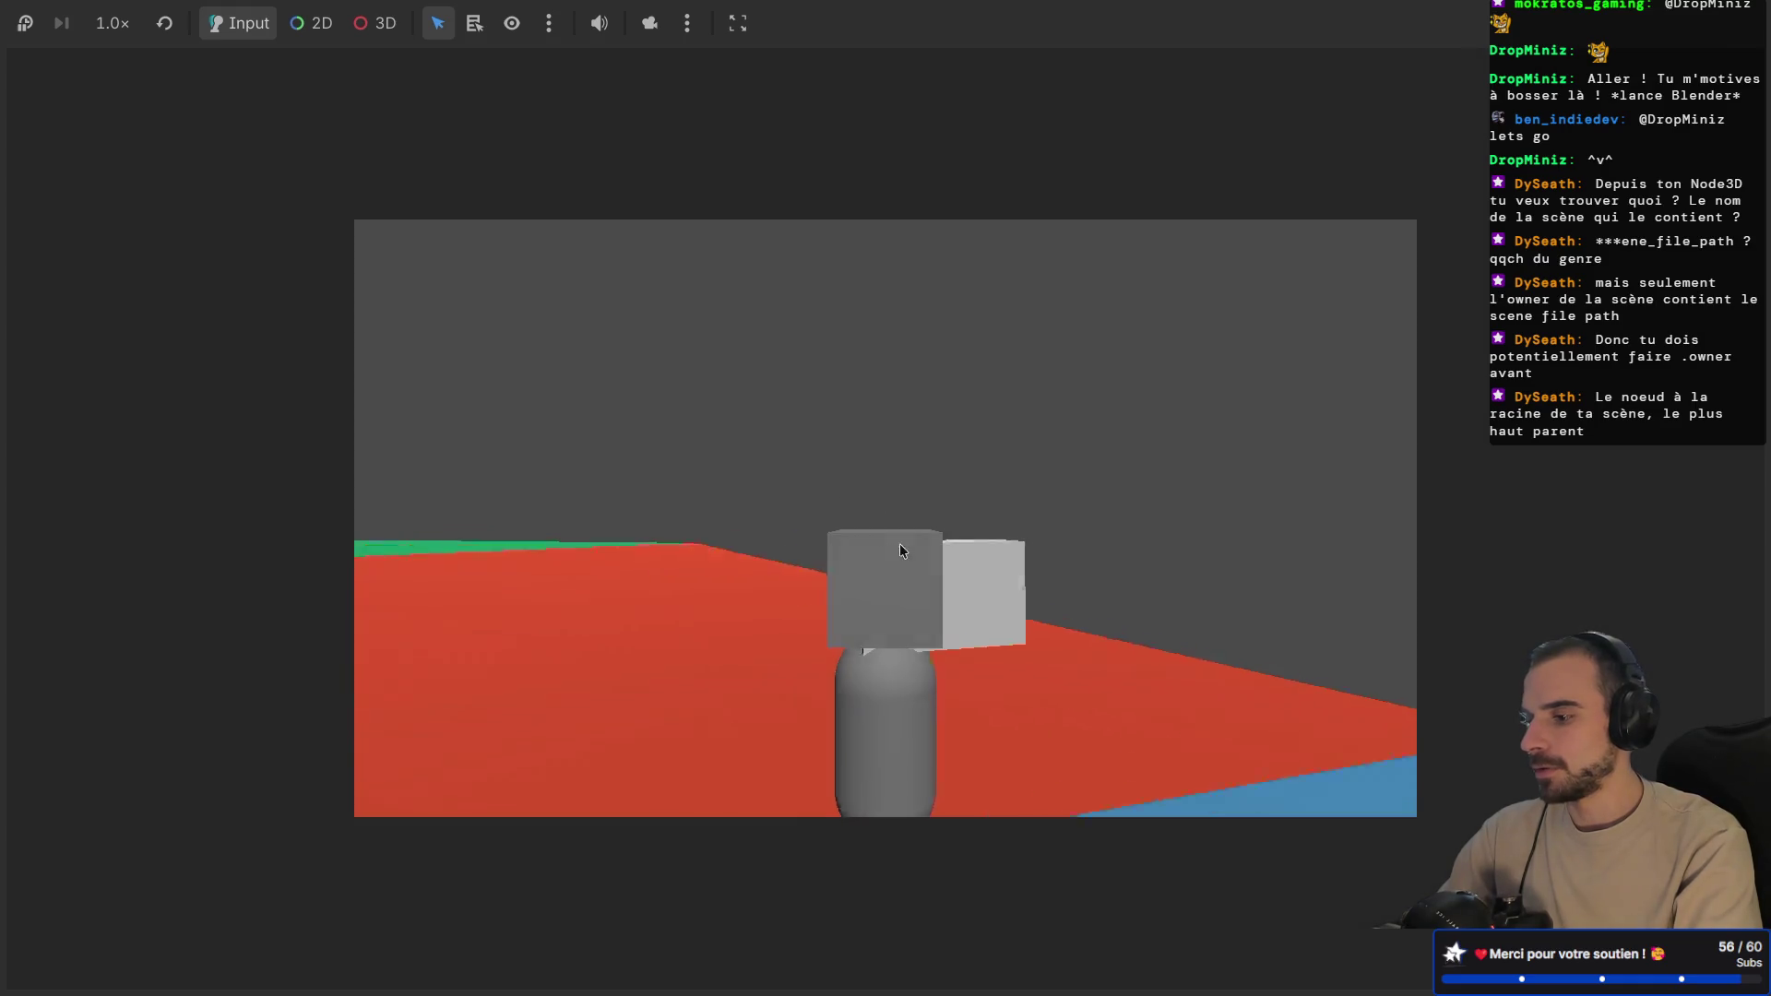
key(q)
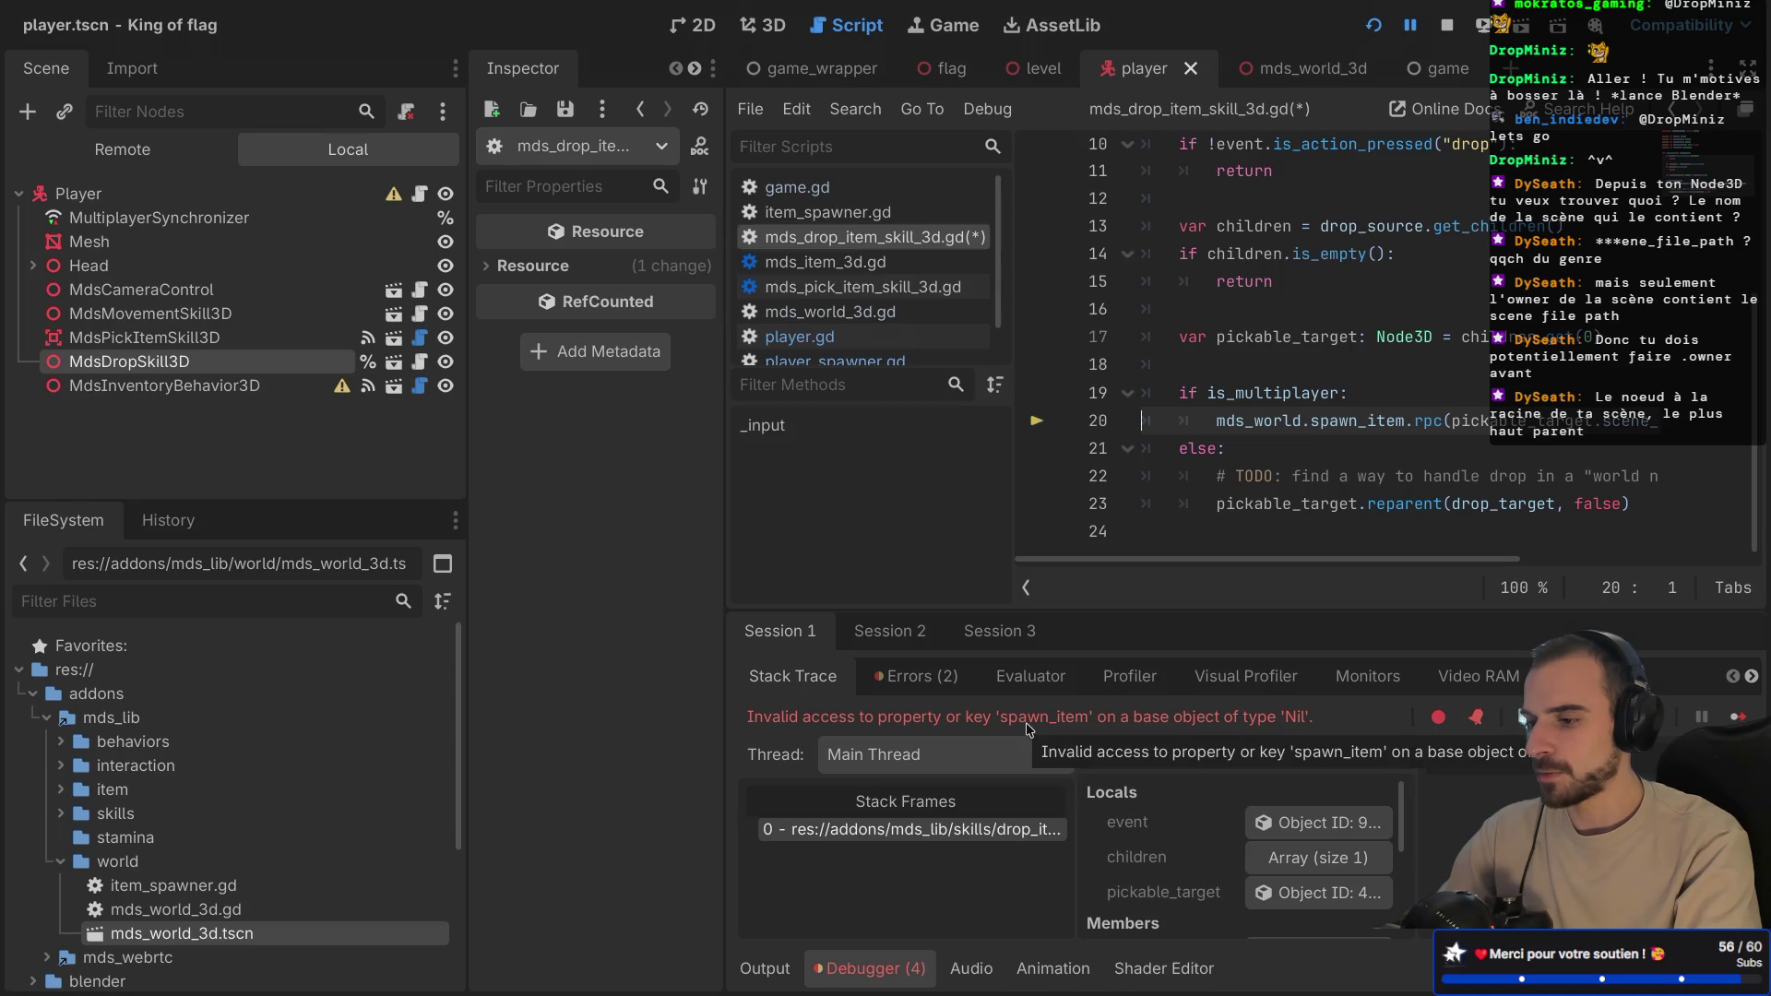
Save the drop-skill script and open player.gd, toggling the side docks briefly
ctrl+click(1263, 427)
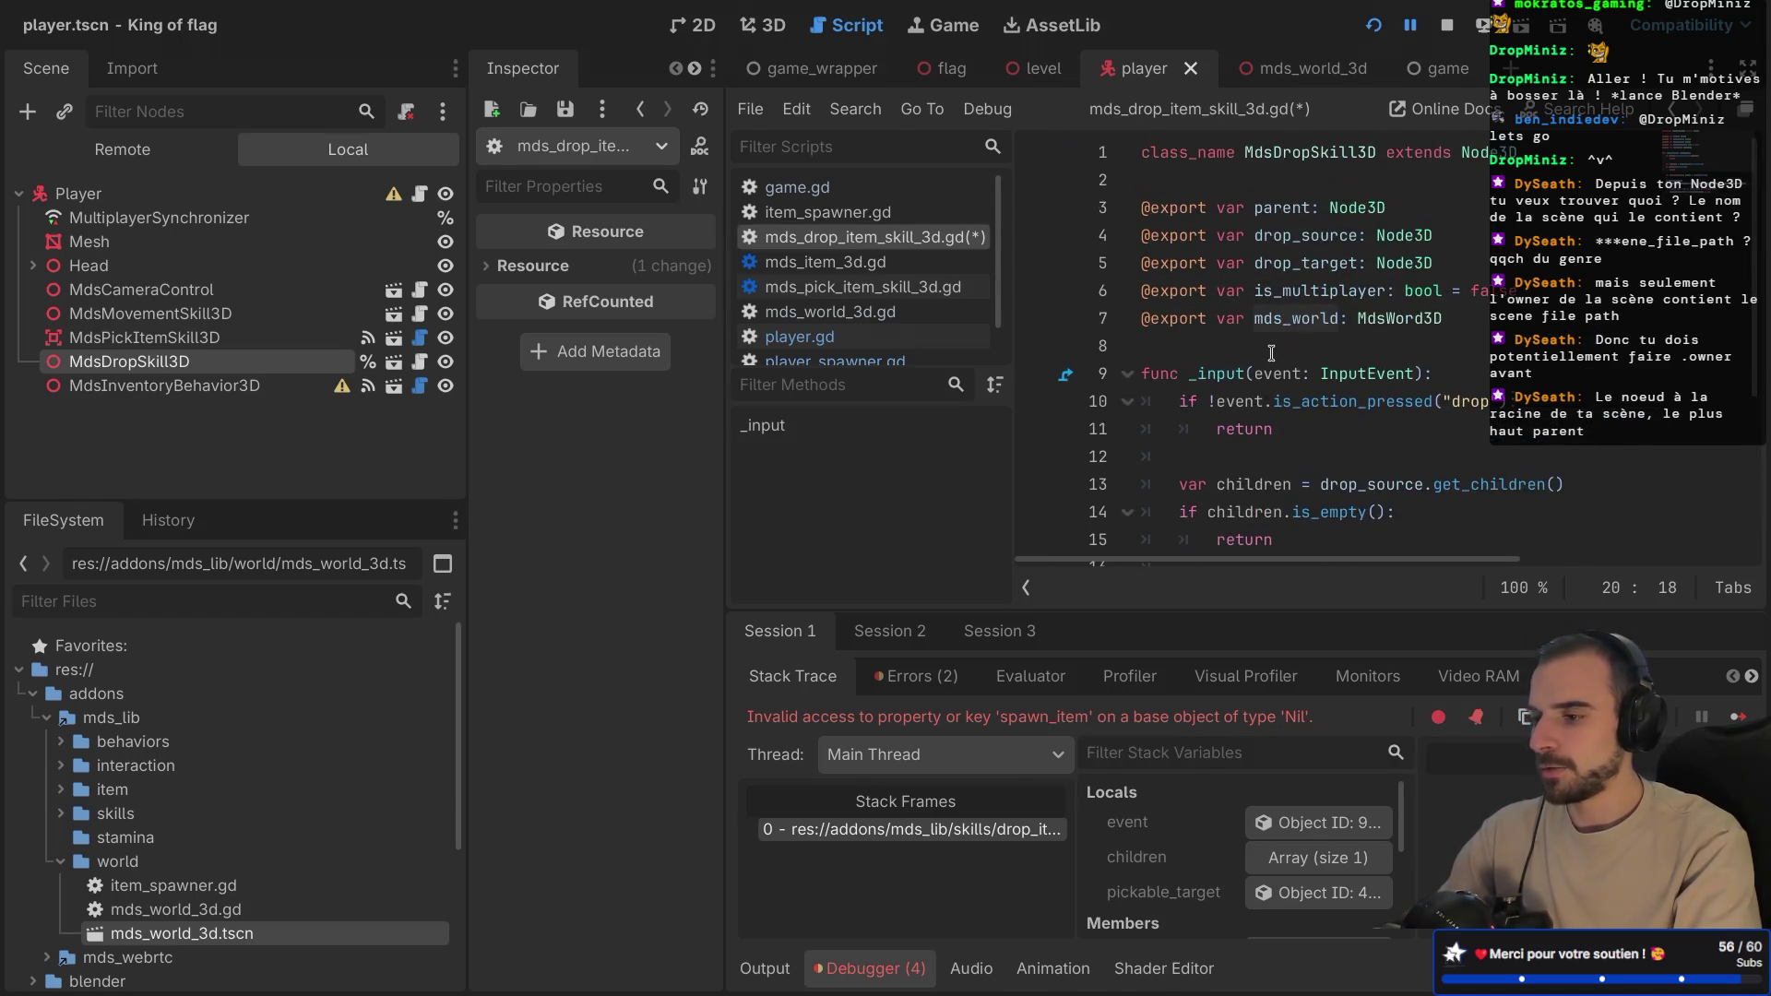
key(ctrl+s)
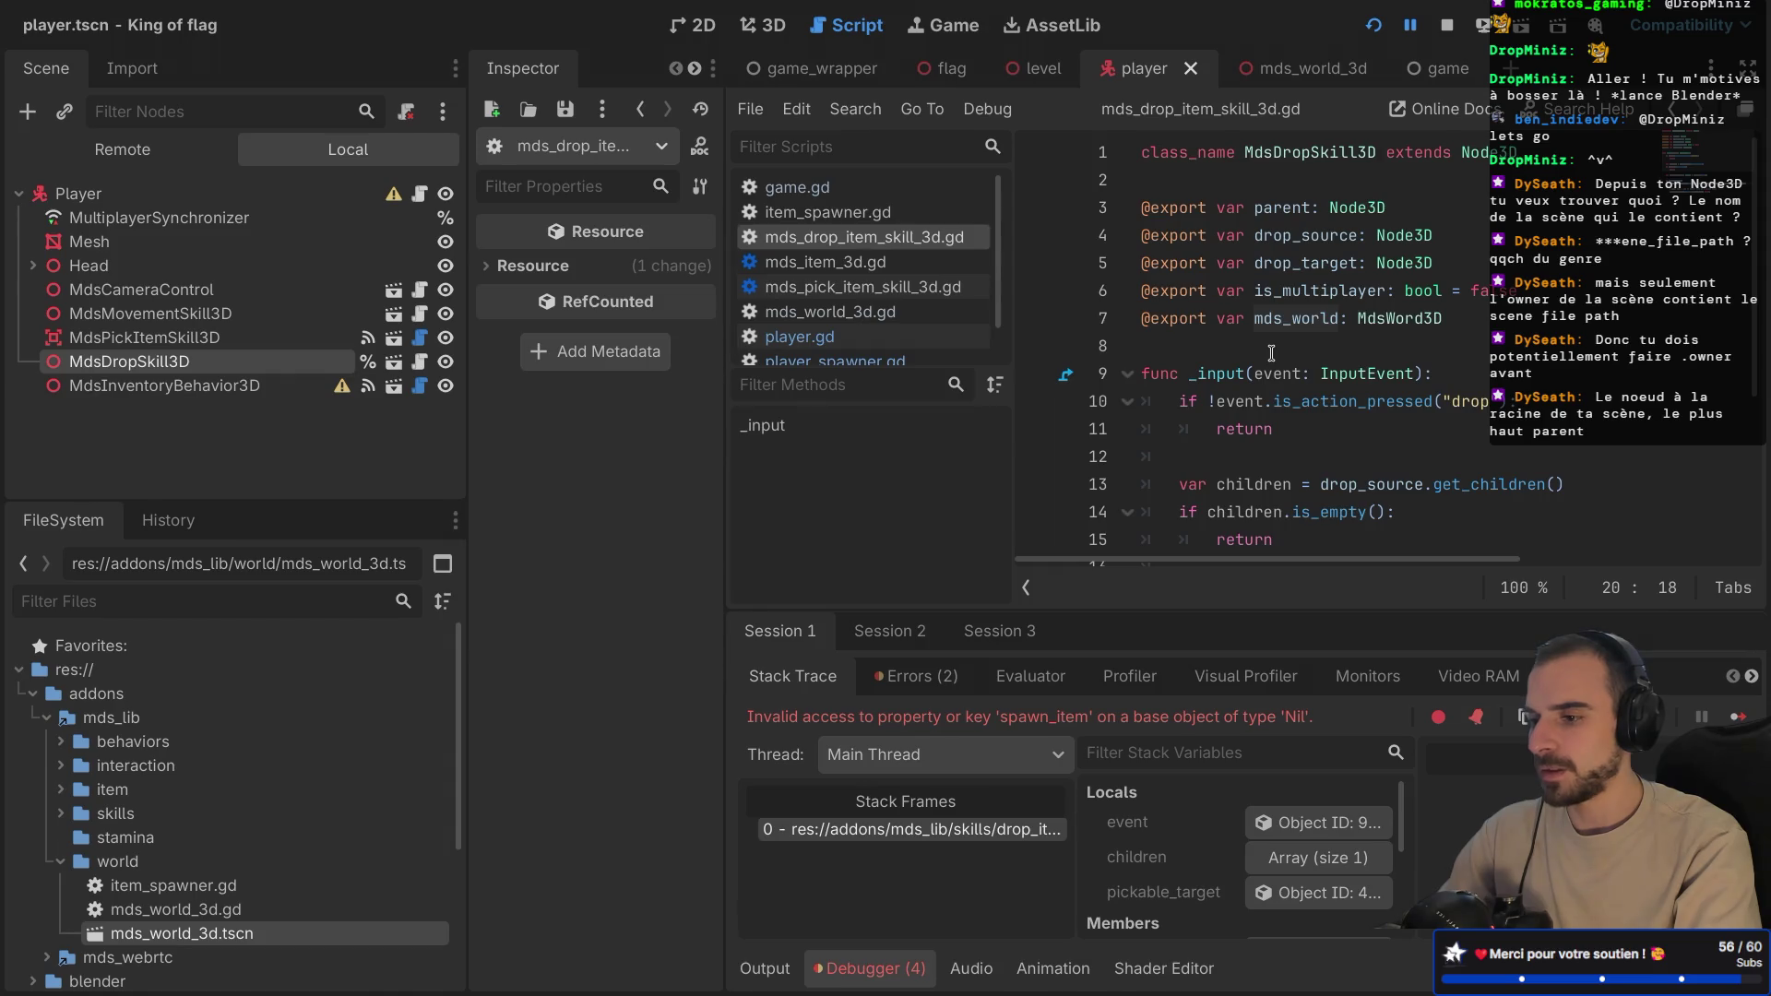
click(420, 193)
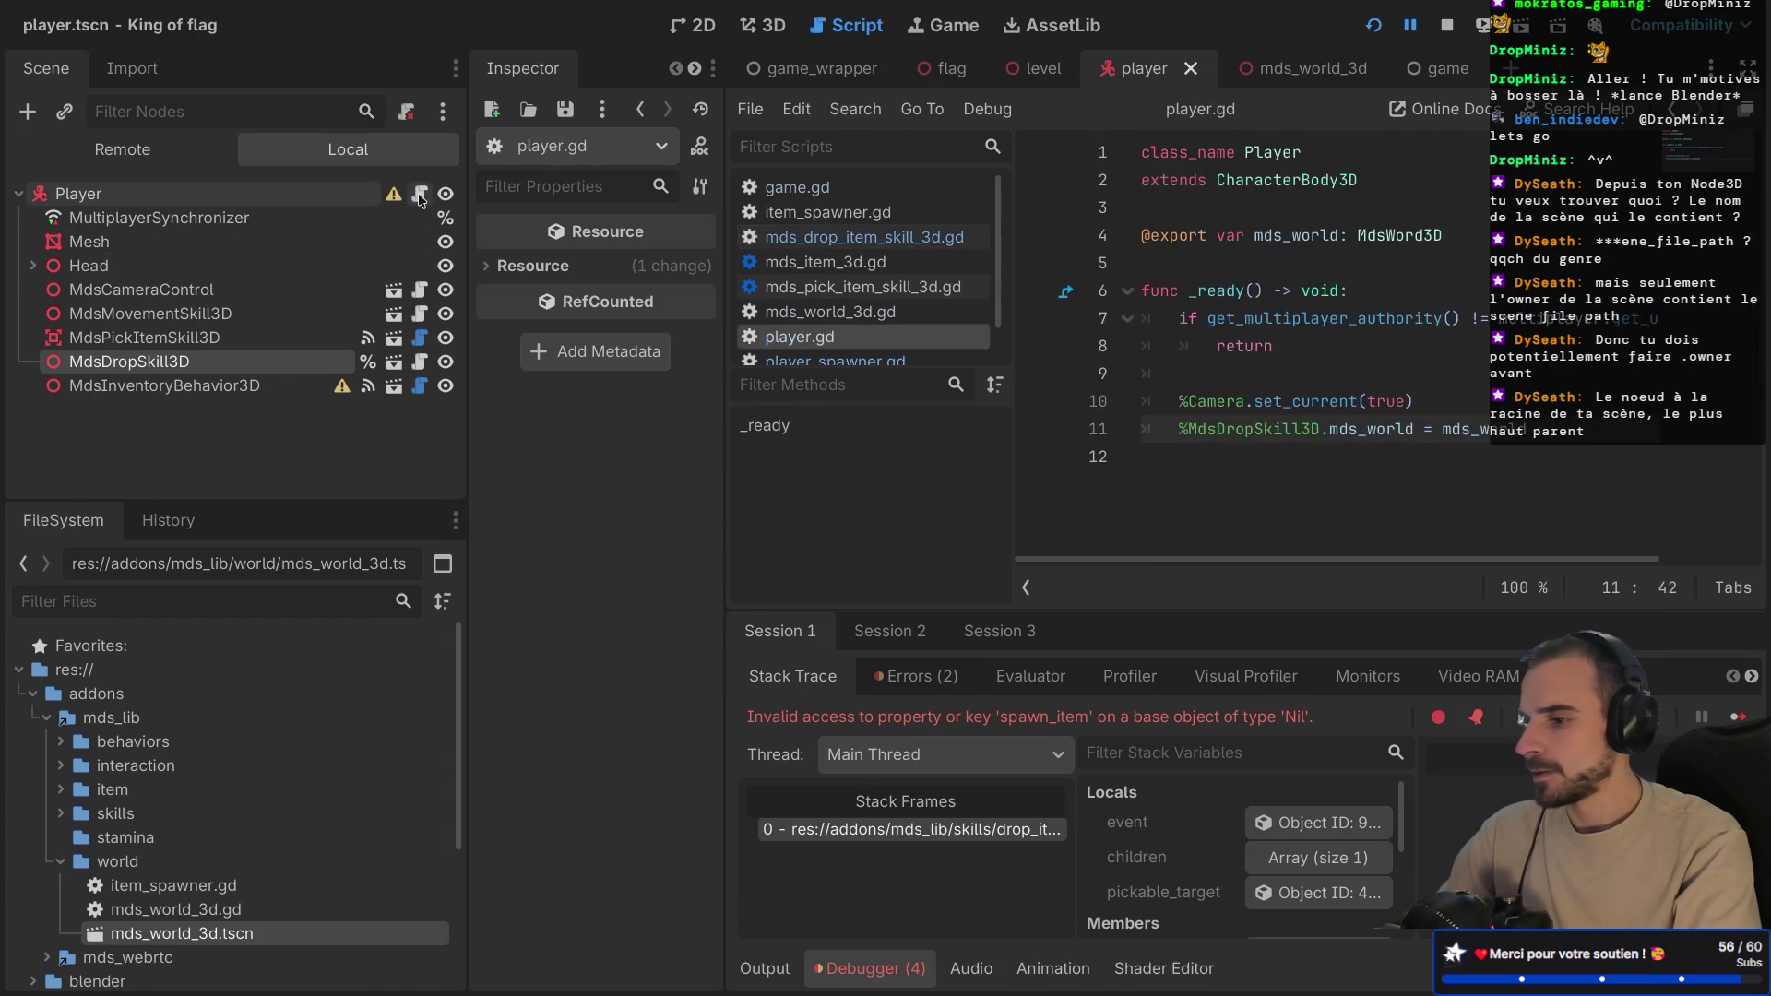
key(ctrl+shift+F11)
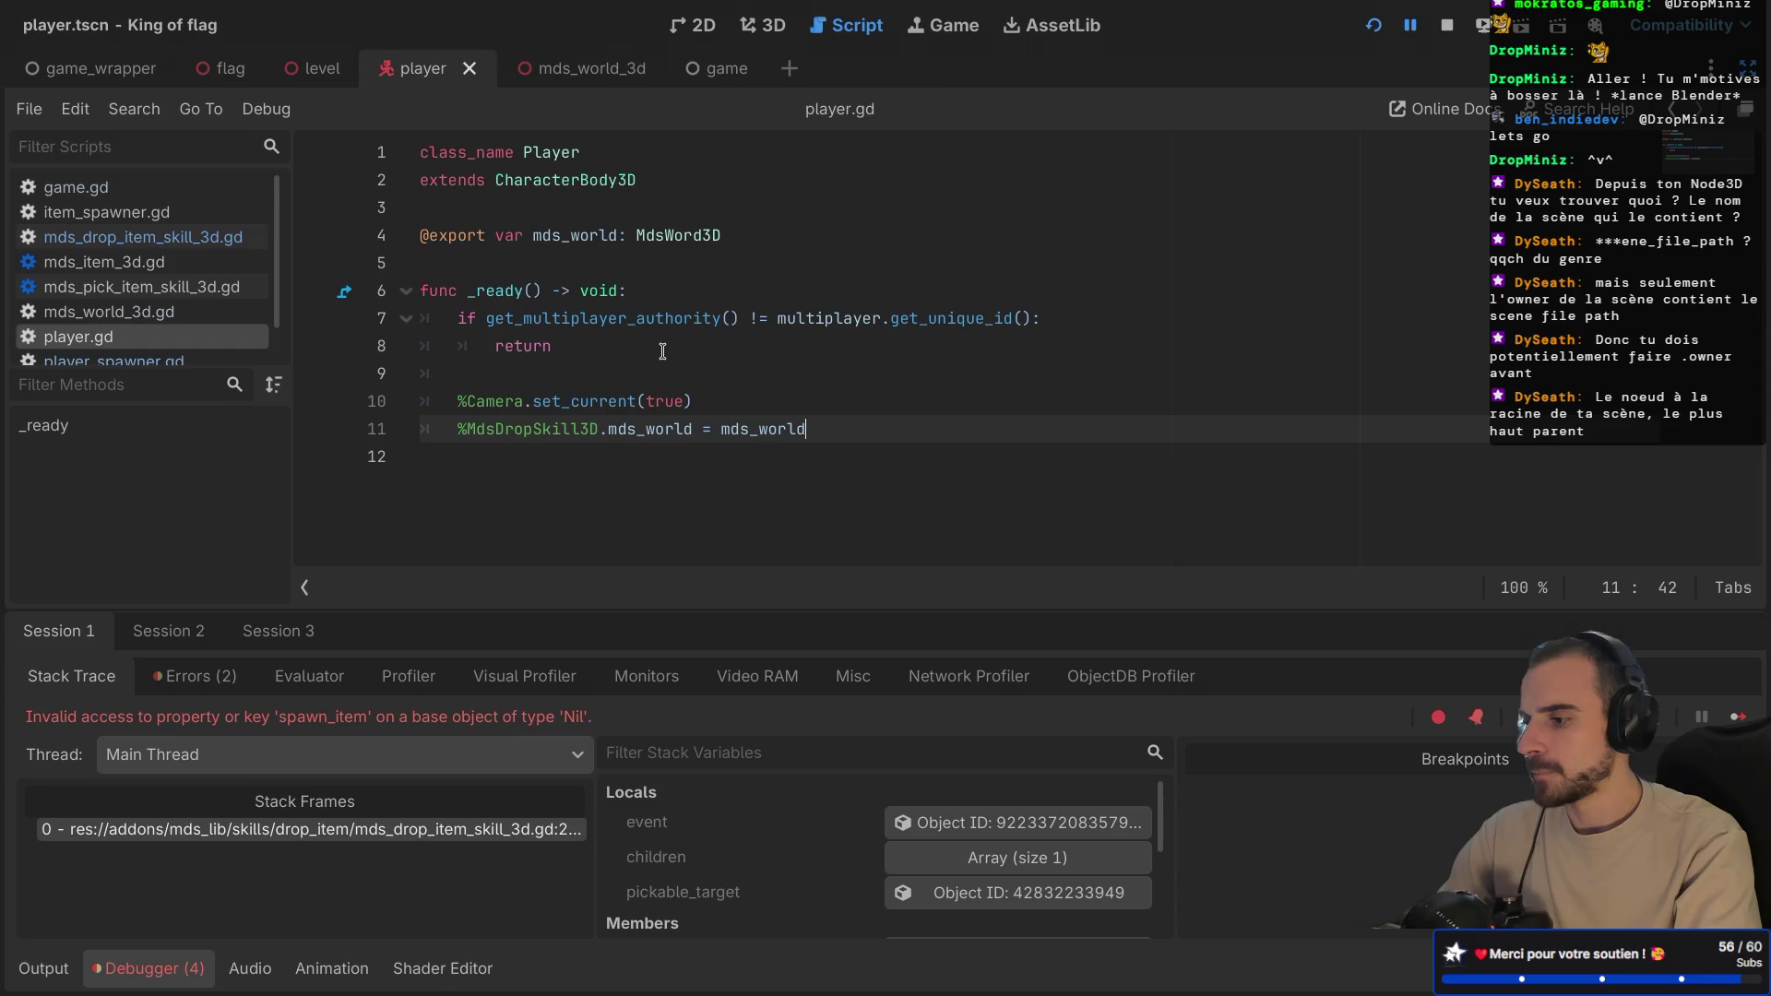
key(ctrl+shift+F11)
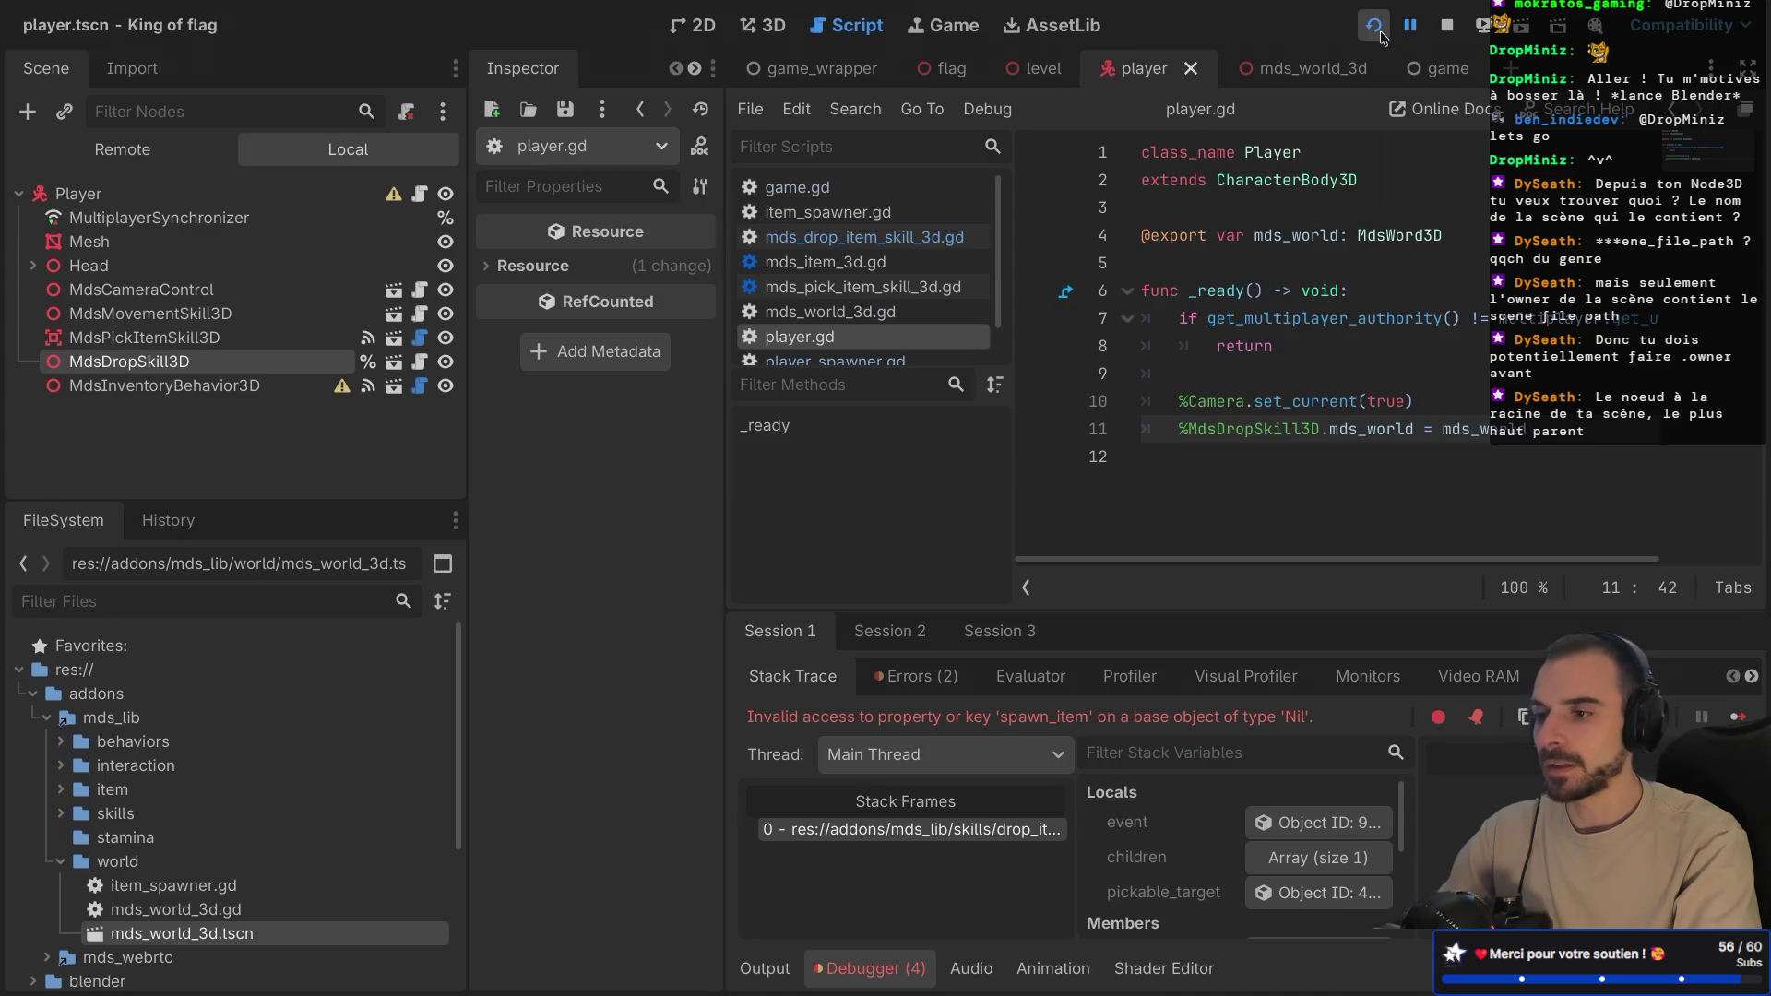
Restart the game, create a new lobby, and start the match
key(ctrl+shift+F11)
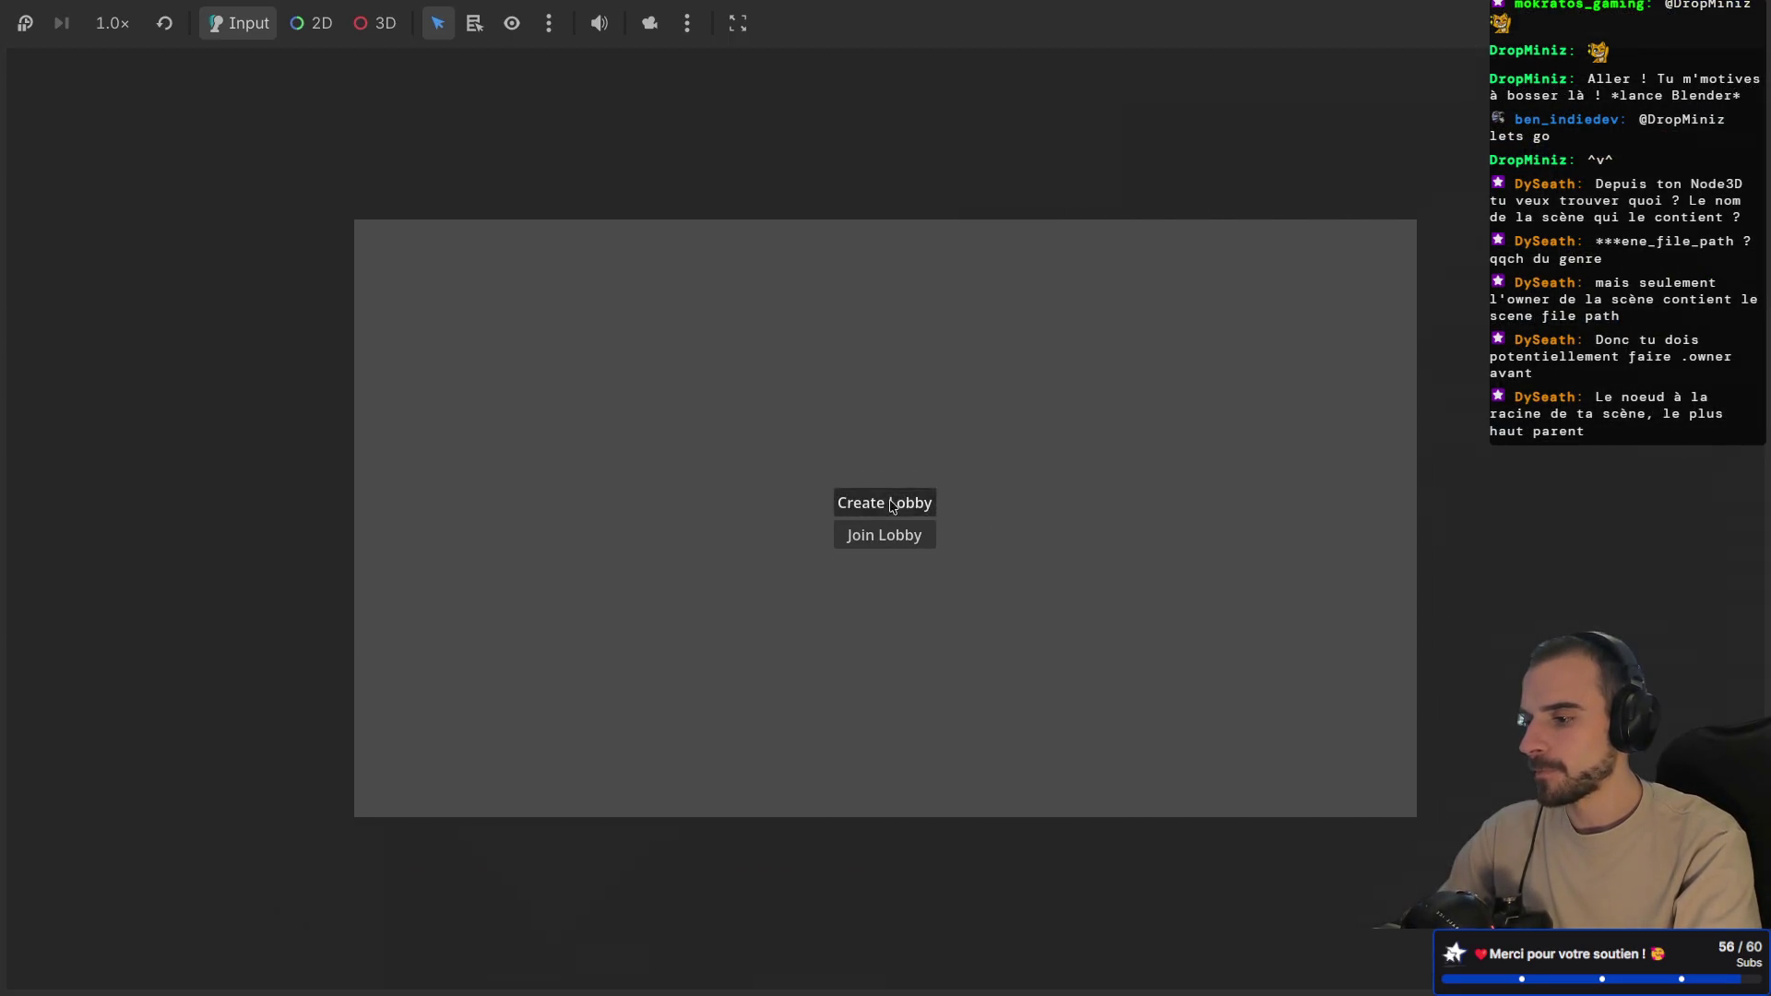
click(864, 506)
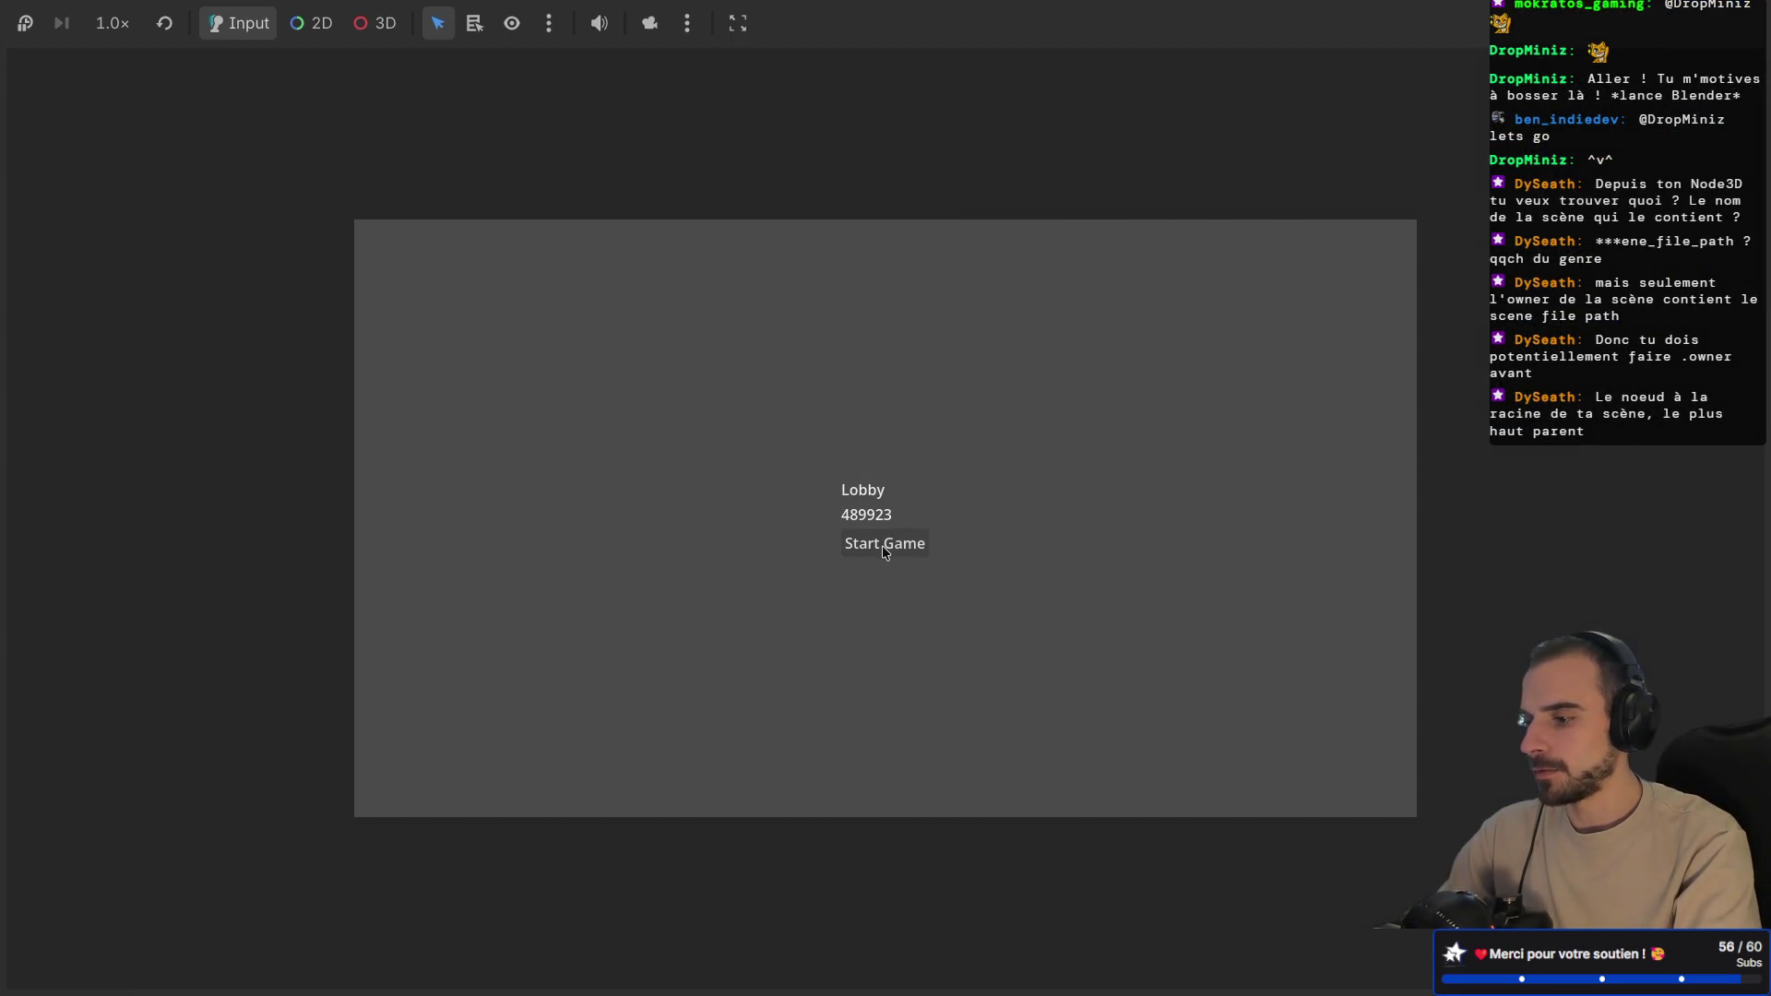
click(883, 545)
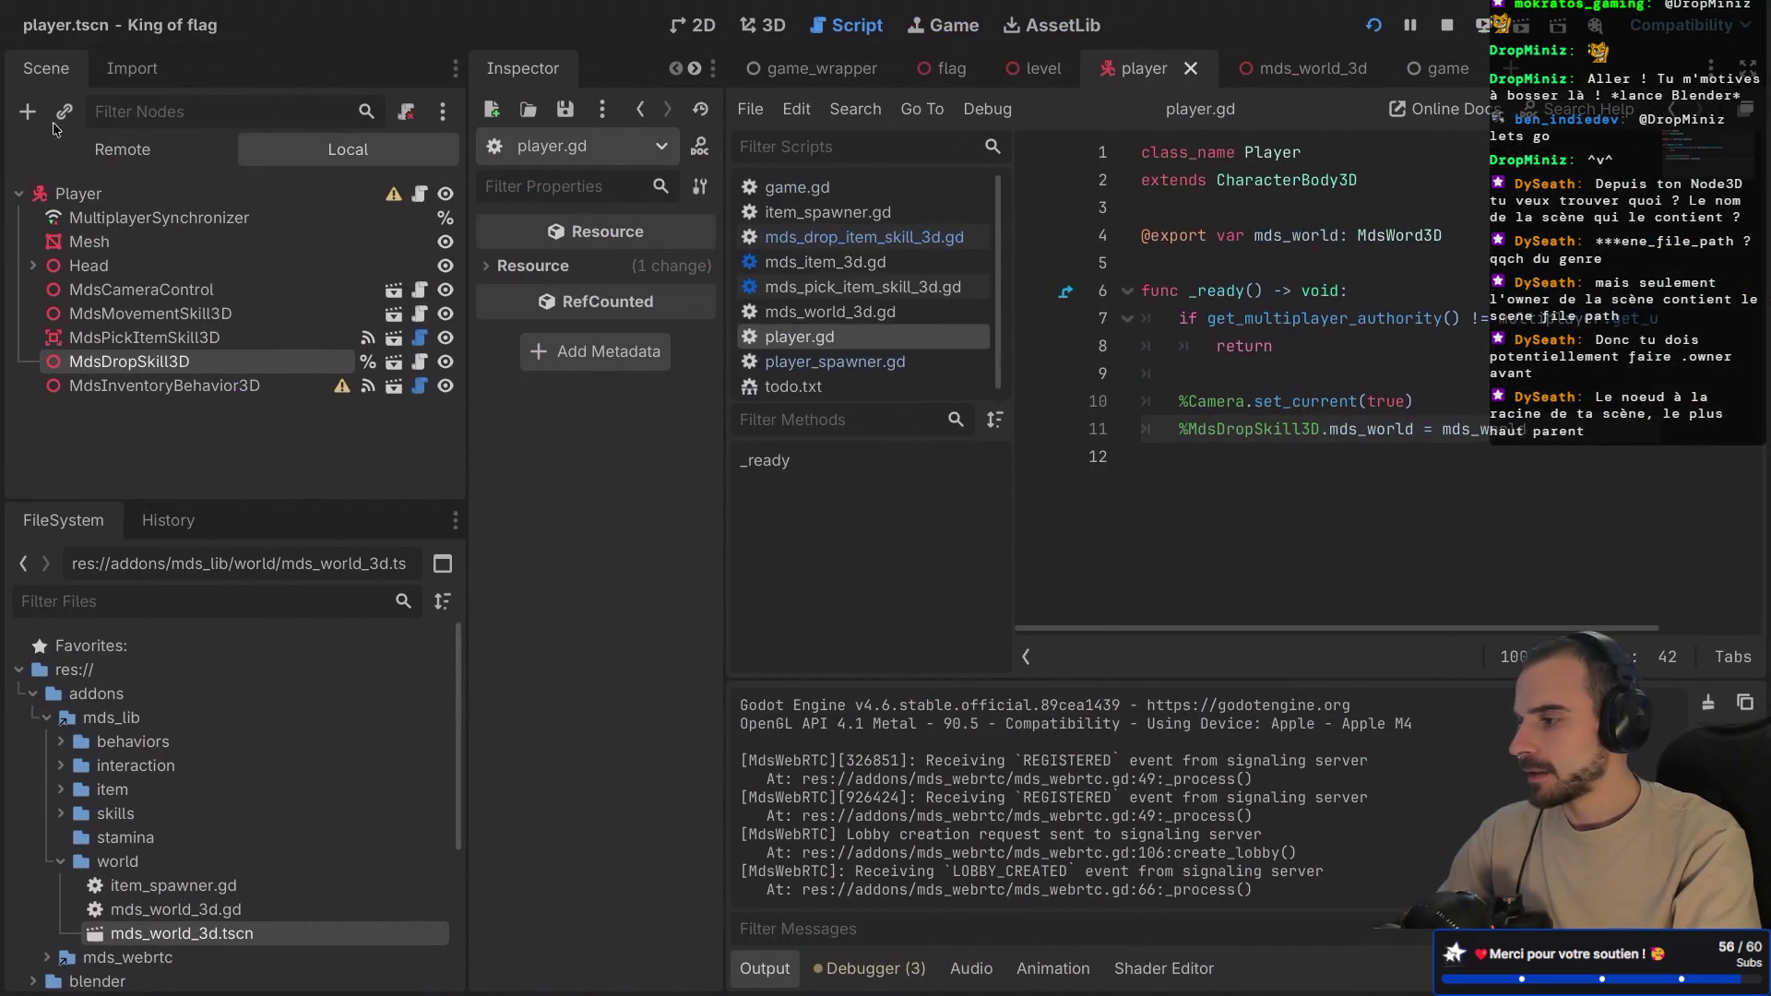
Inspect the live Player node under GameWrapper > Game > Players in the remote scene tree
click(119, 152)
click(886, 970)
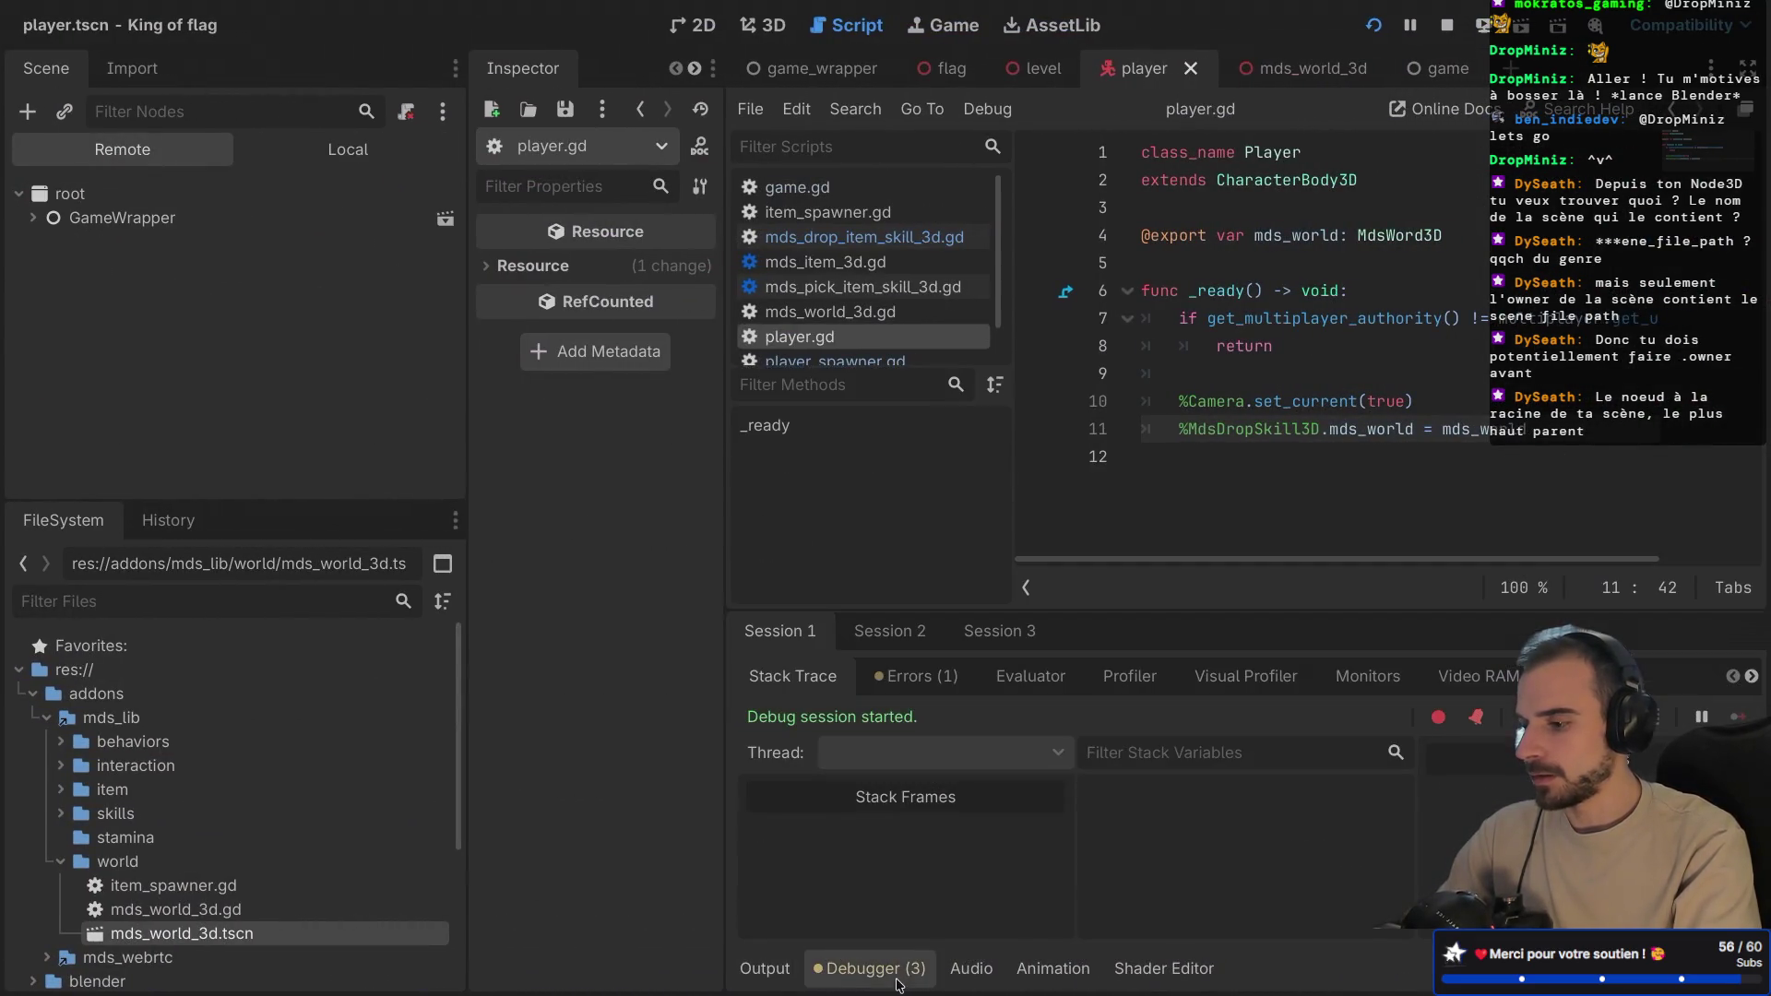
click(33, 218)
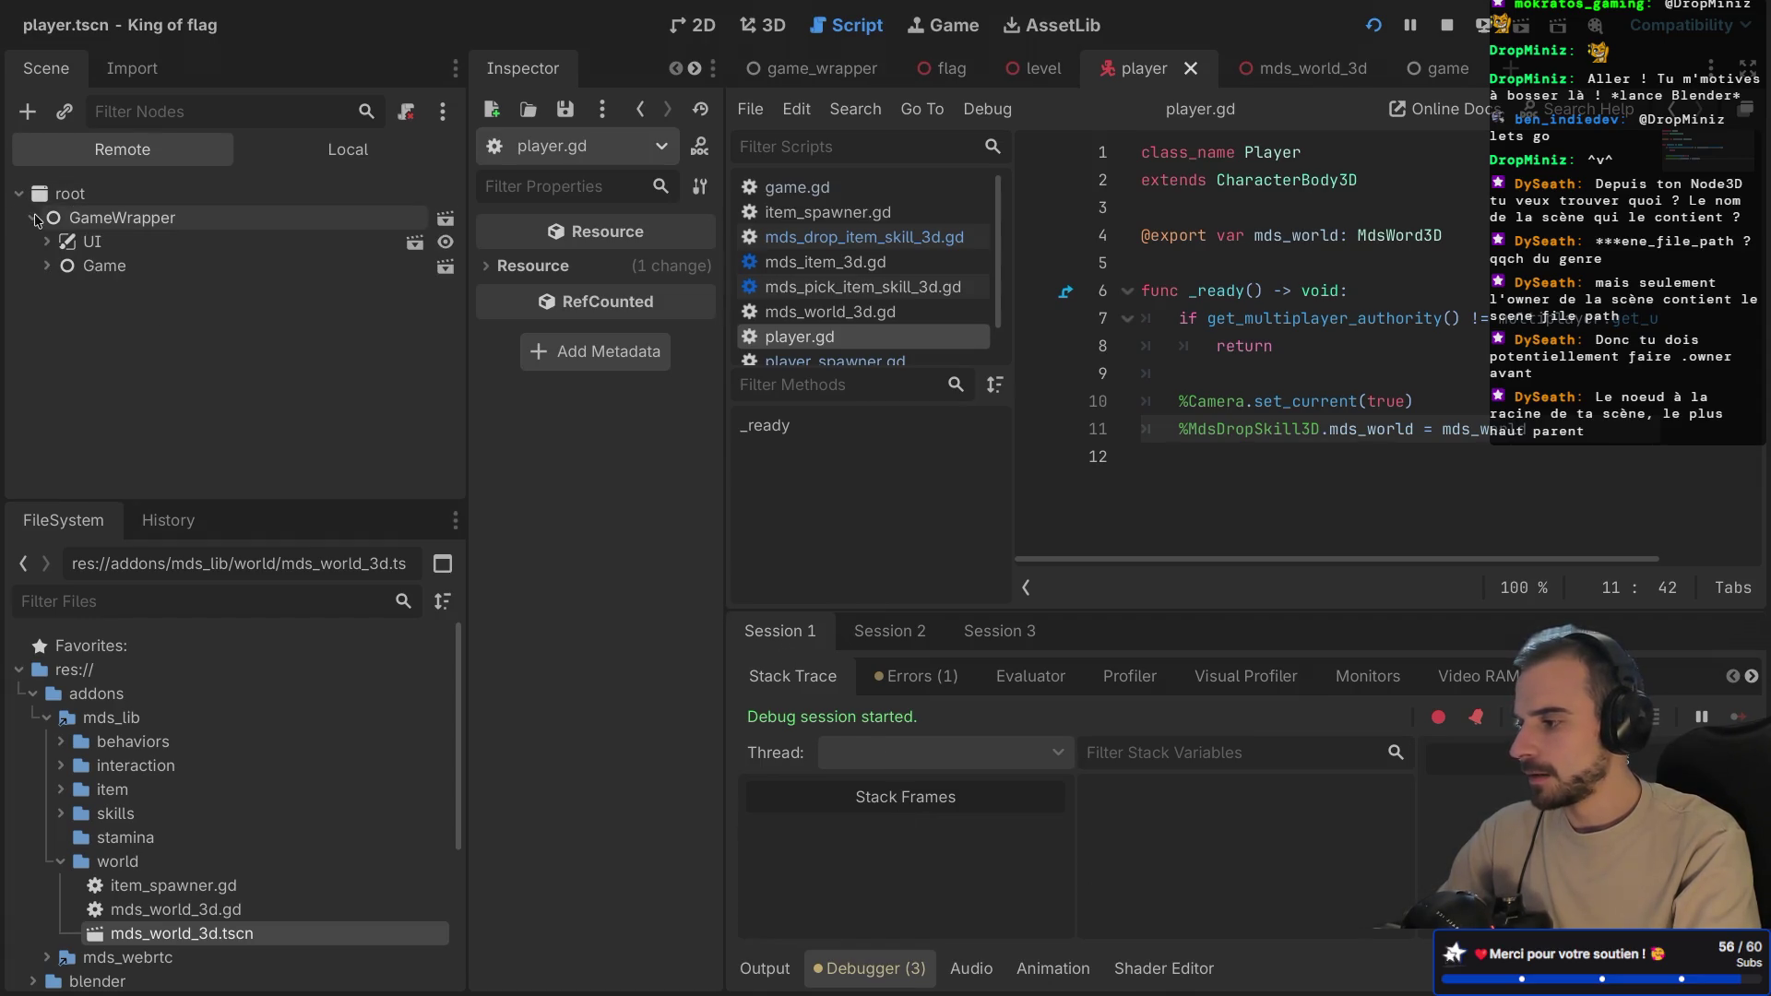
click(47, 266)
click(61, 313)
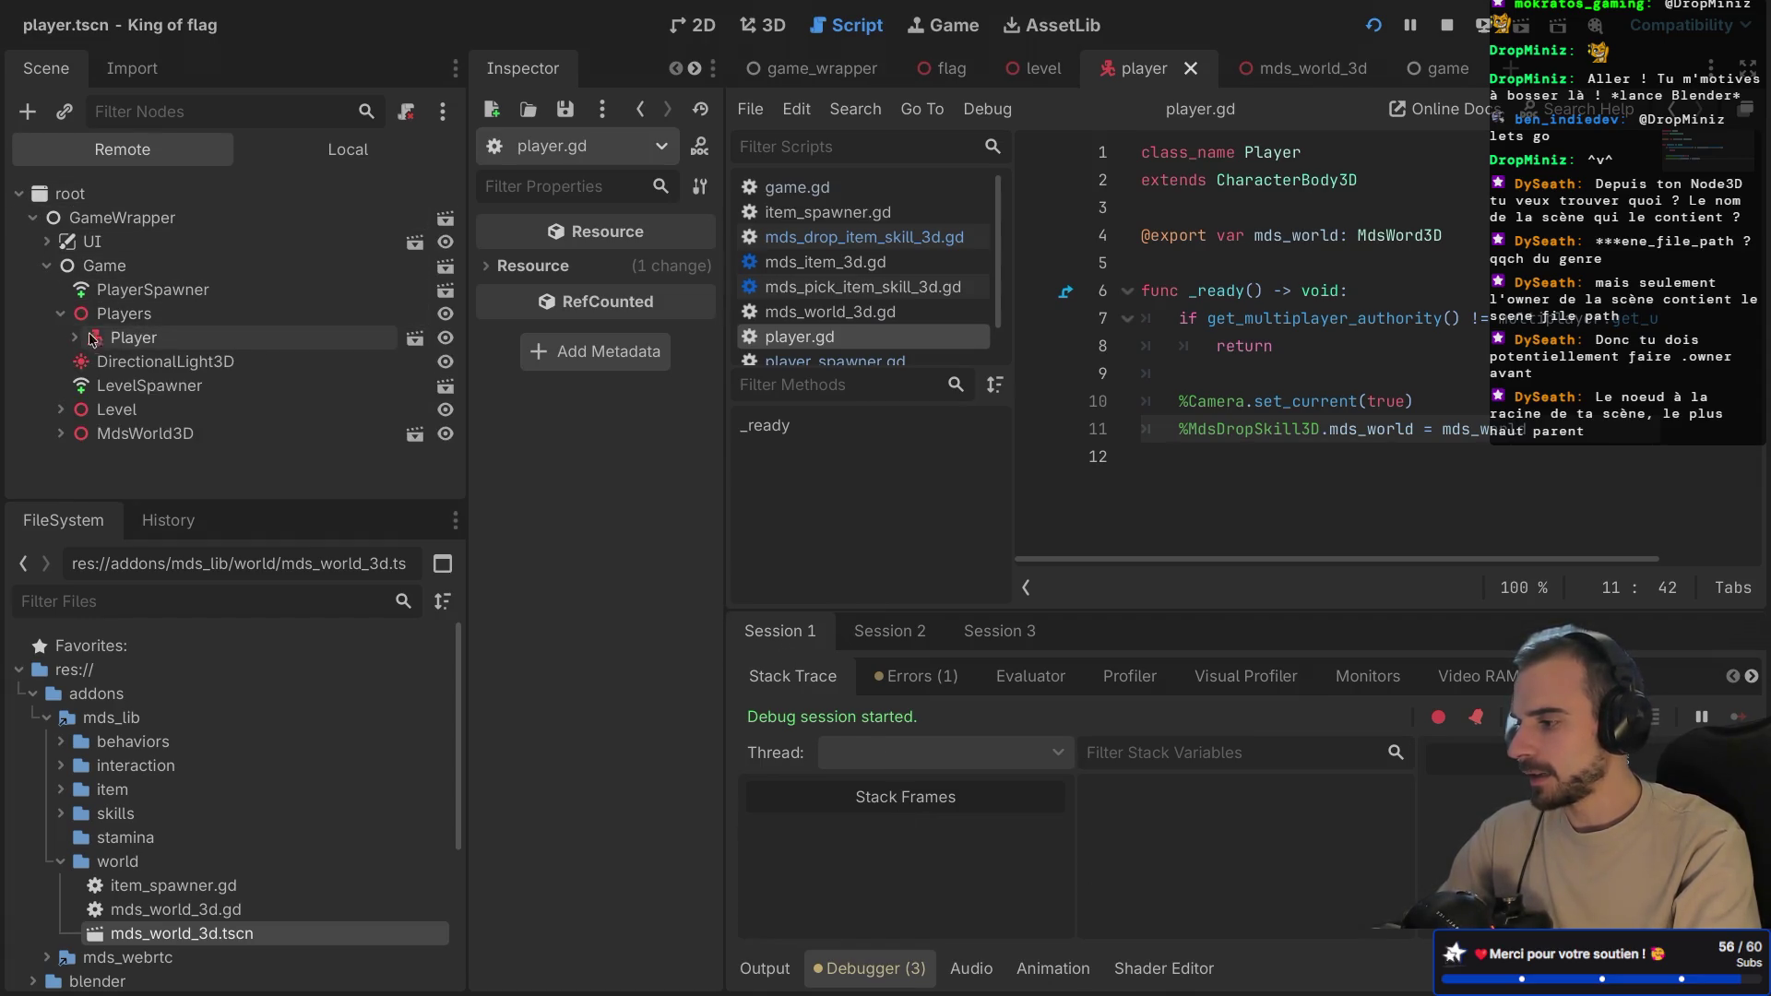
click(134, 337)
click(74, 338)
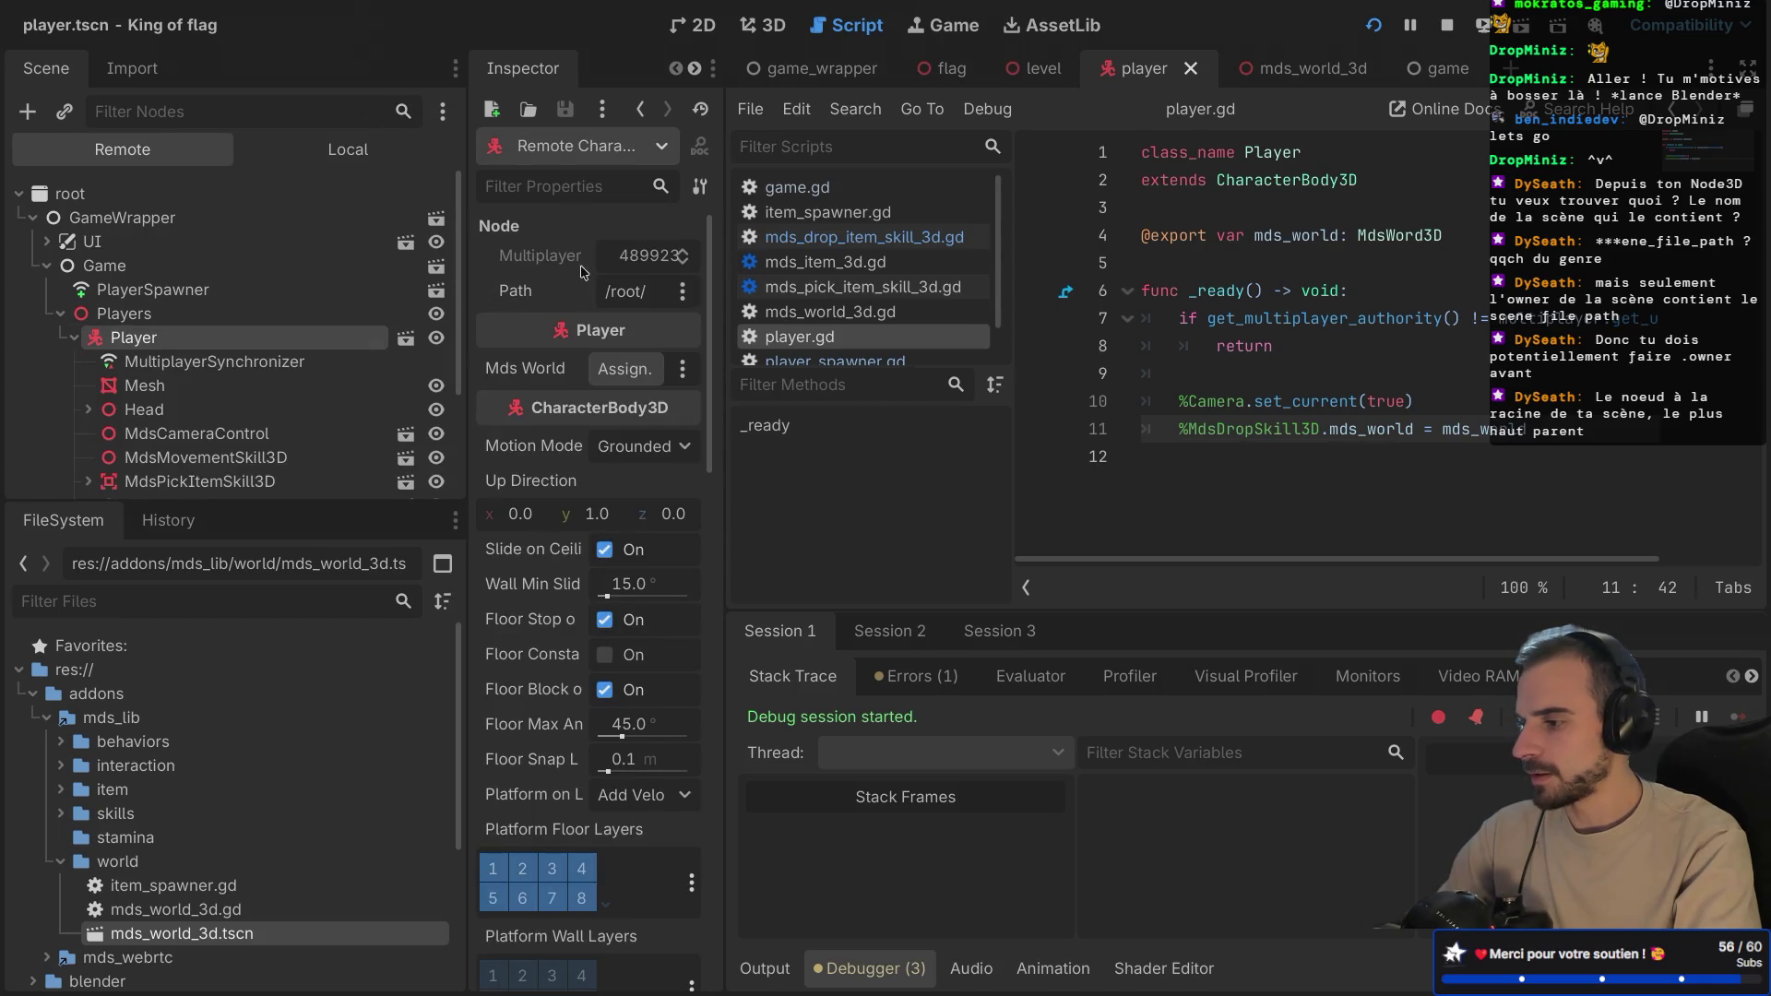
mouse_move(724, 362)
mouse_down()
mouse_move(862, 351)
mouse_move(805, 348)
mouse_up()
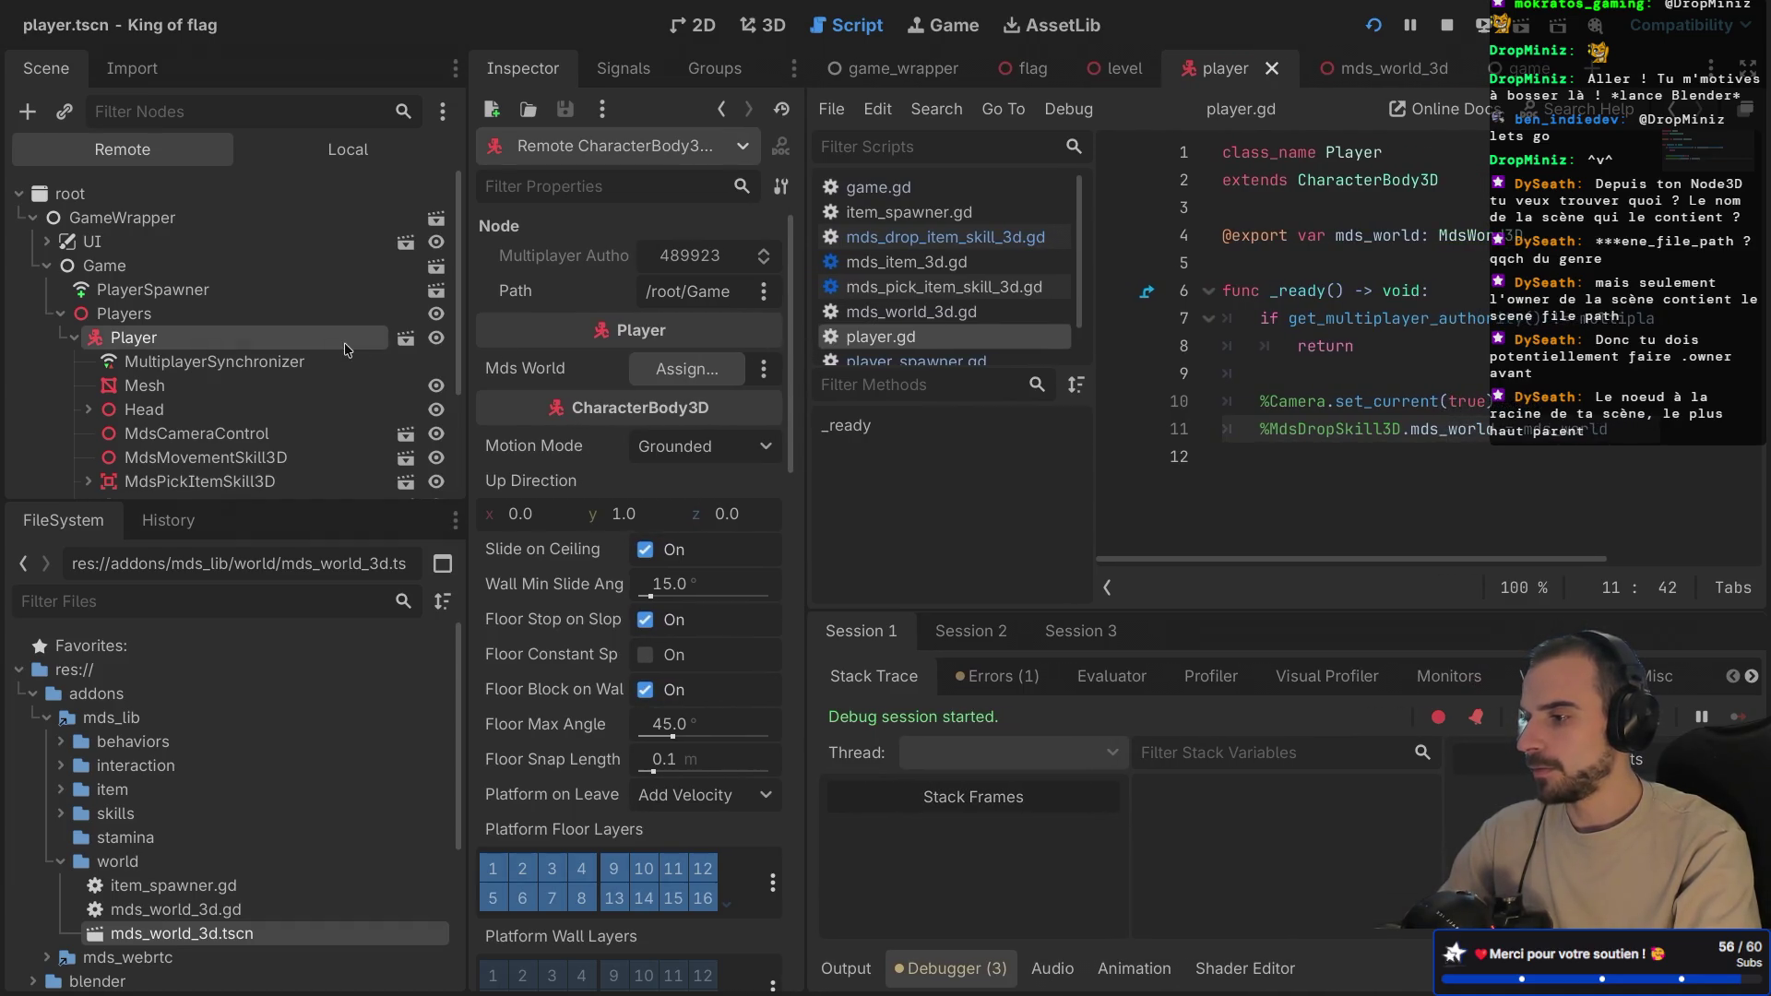
In the Game scene, assign MdsWorld3D to the PlayerSpawner's Mds World property
click(894, 69)
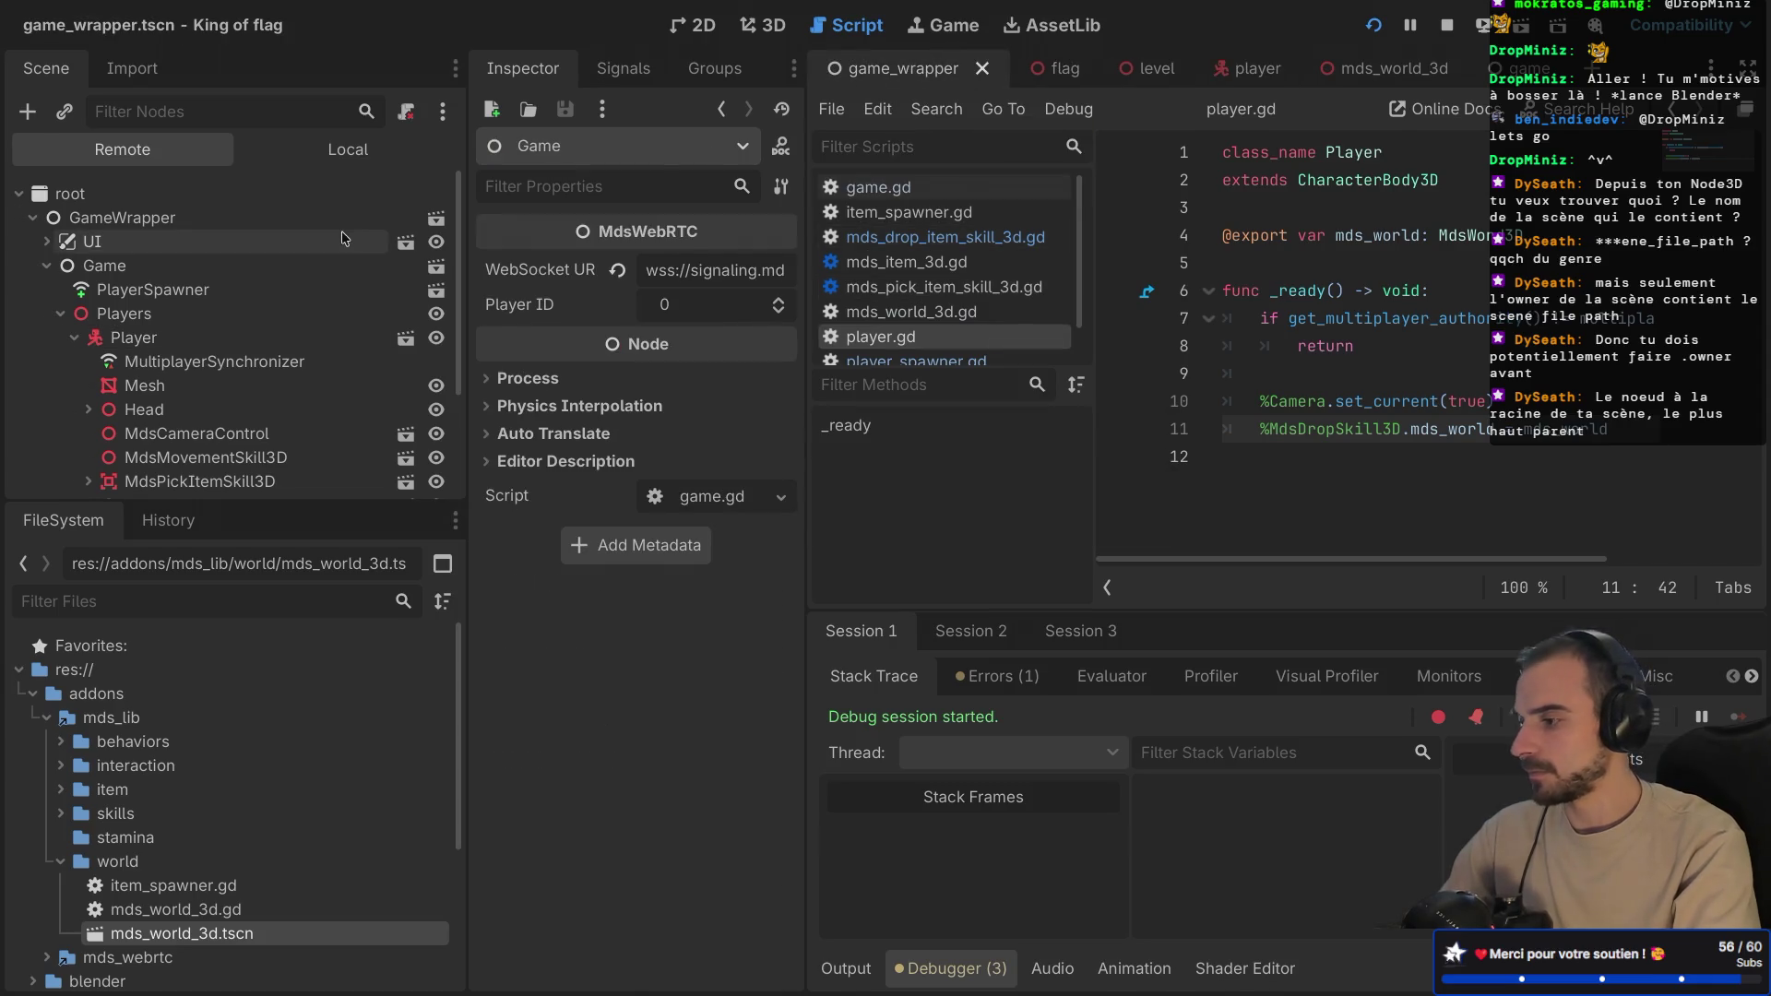
click(336, 147)
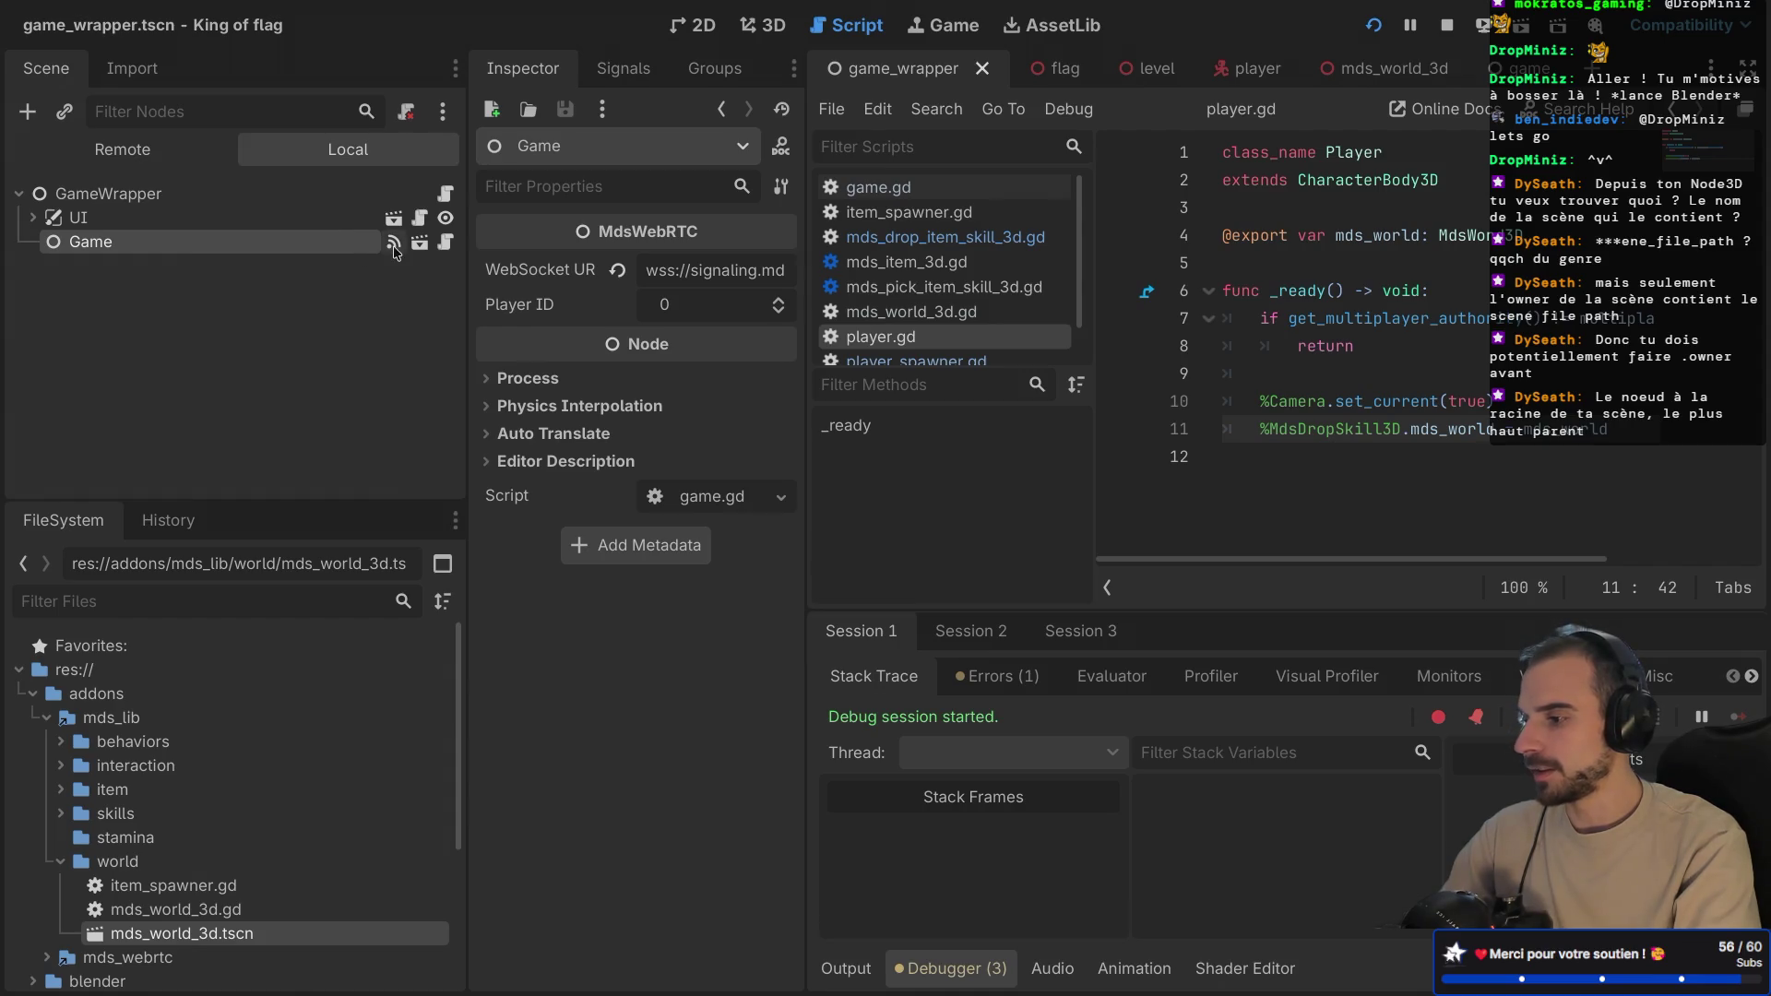
click(421, 247)
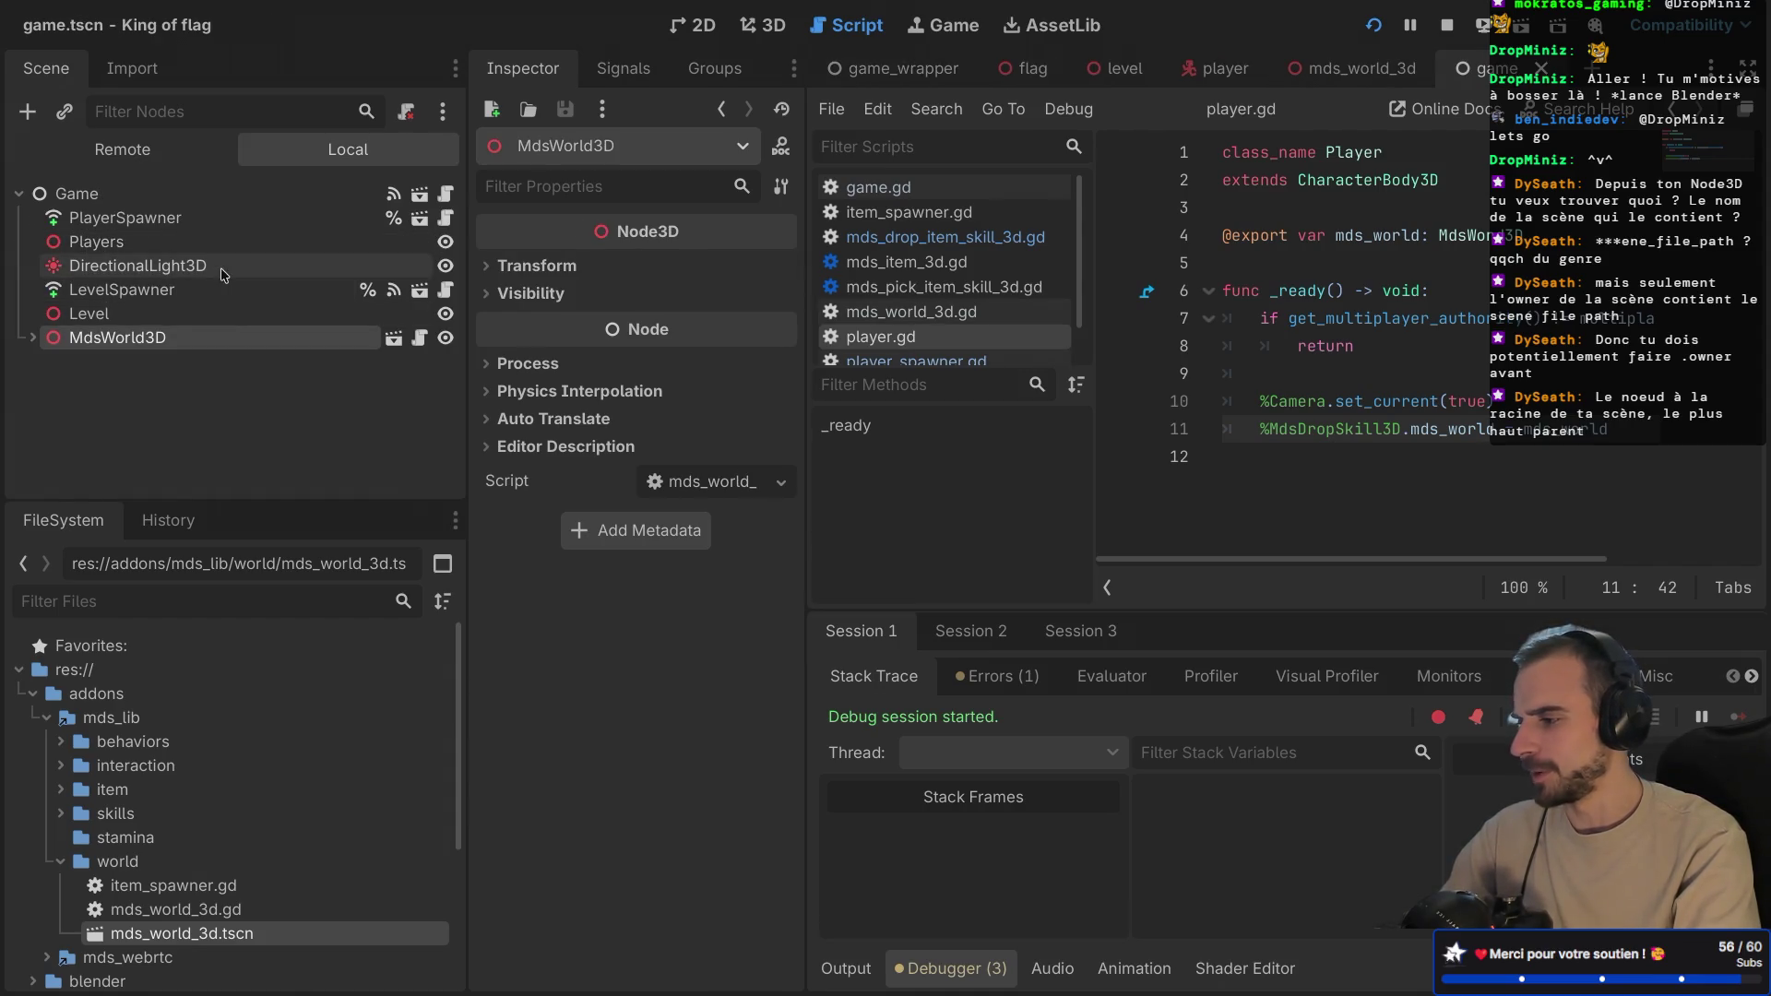
click(185, 218)
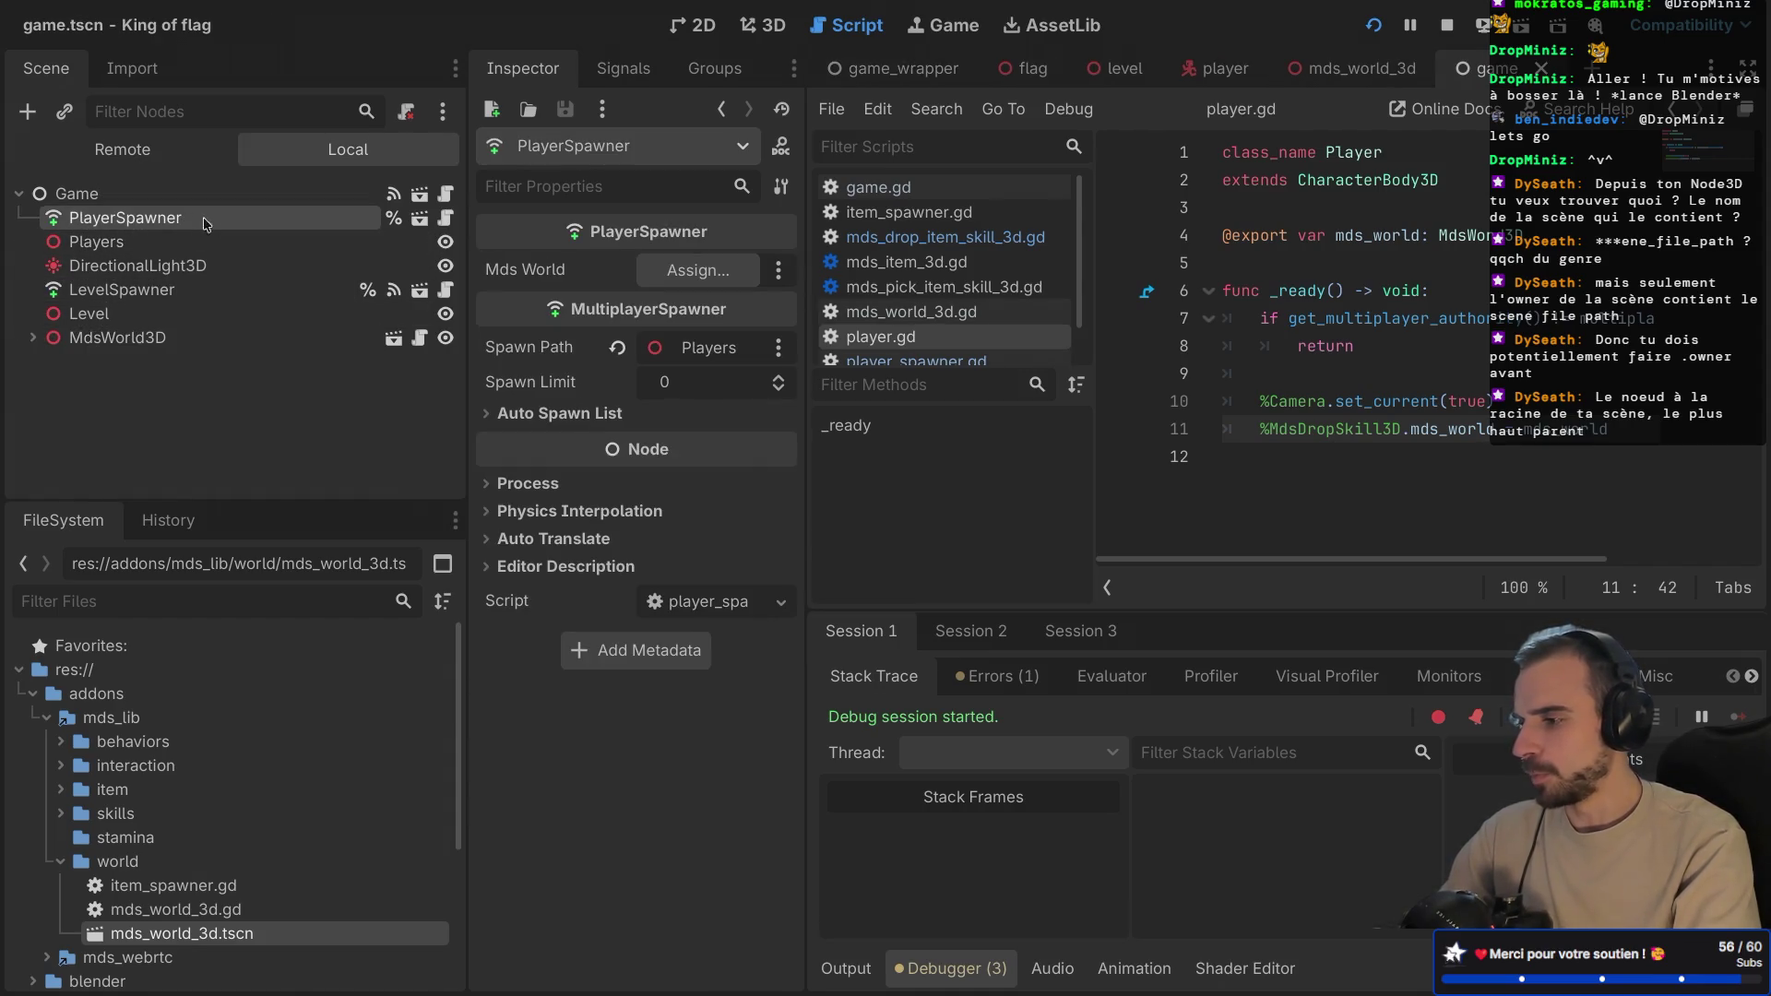
click(676, 272)
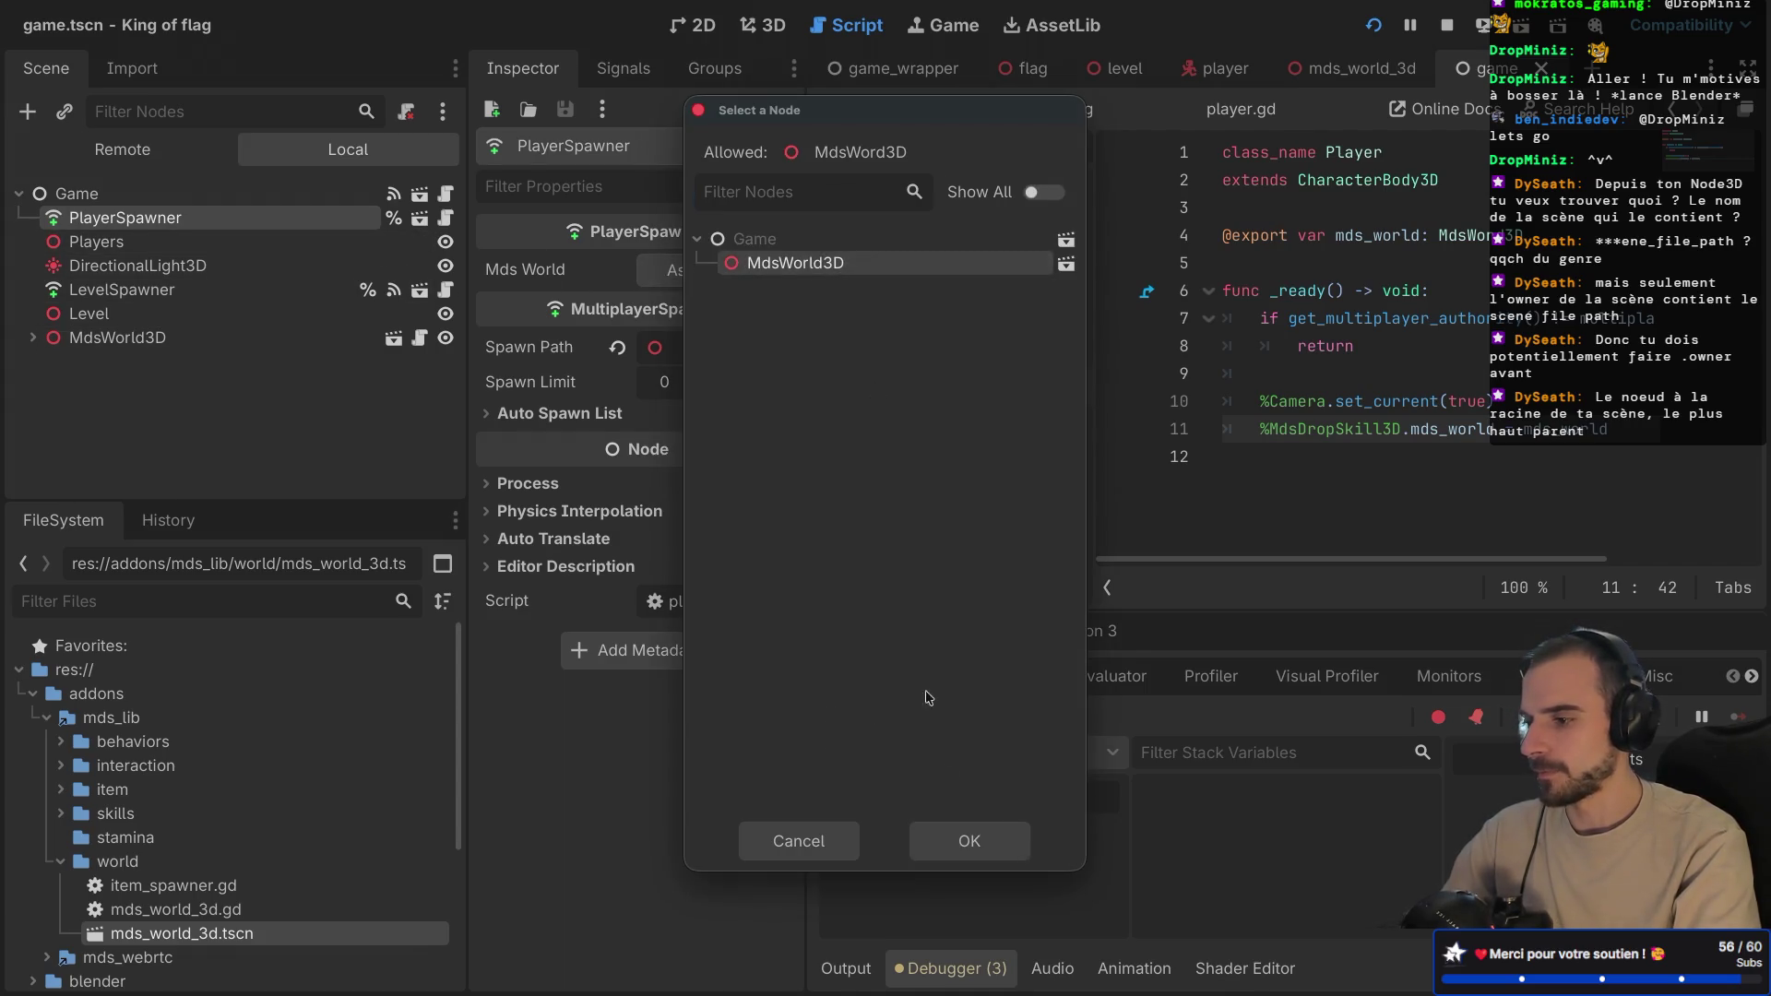
click(980, 846)
Relaunch the game, host a lobby, start the match, then return to the editor
key(F5)
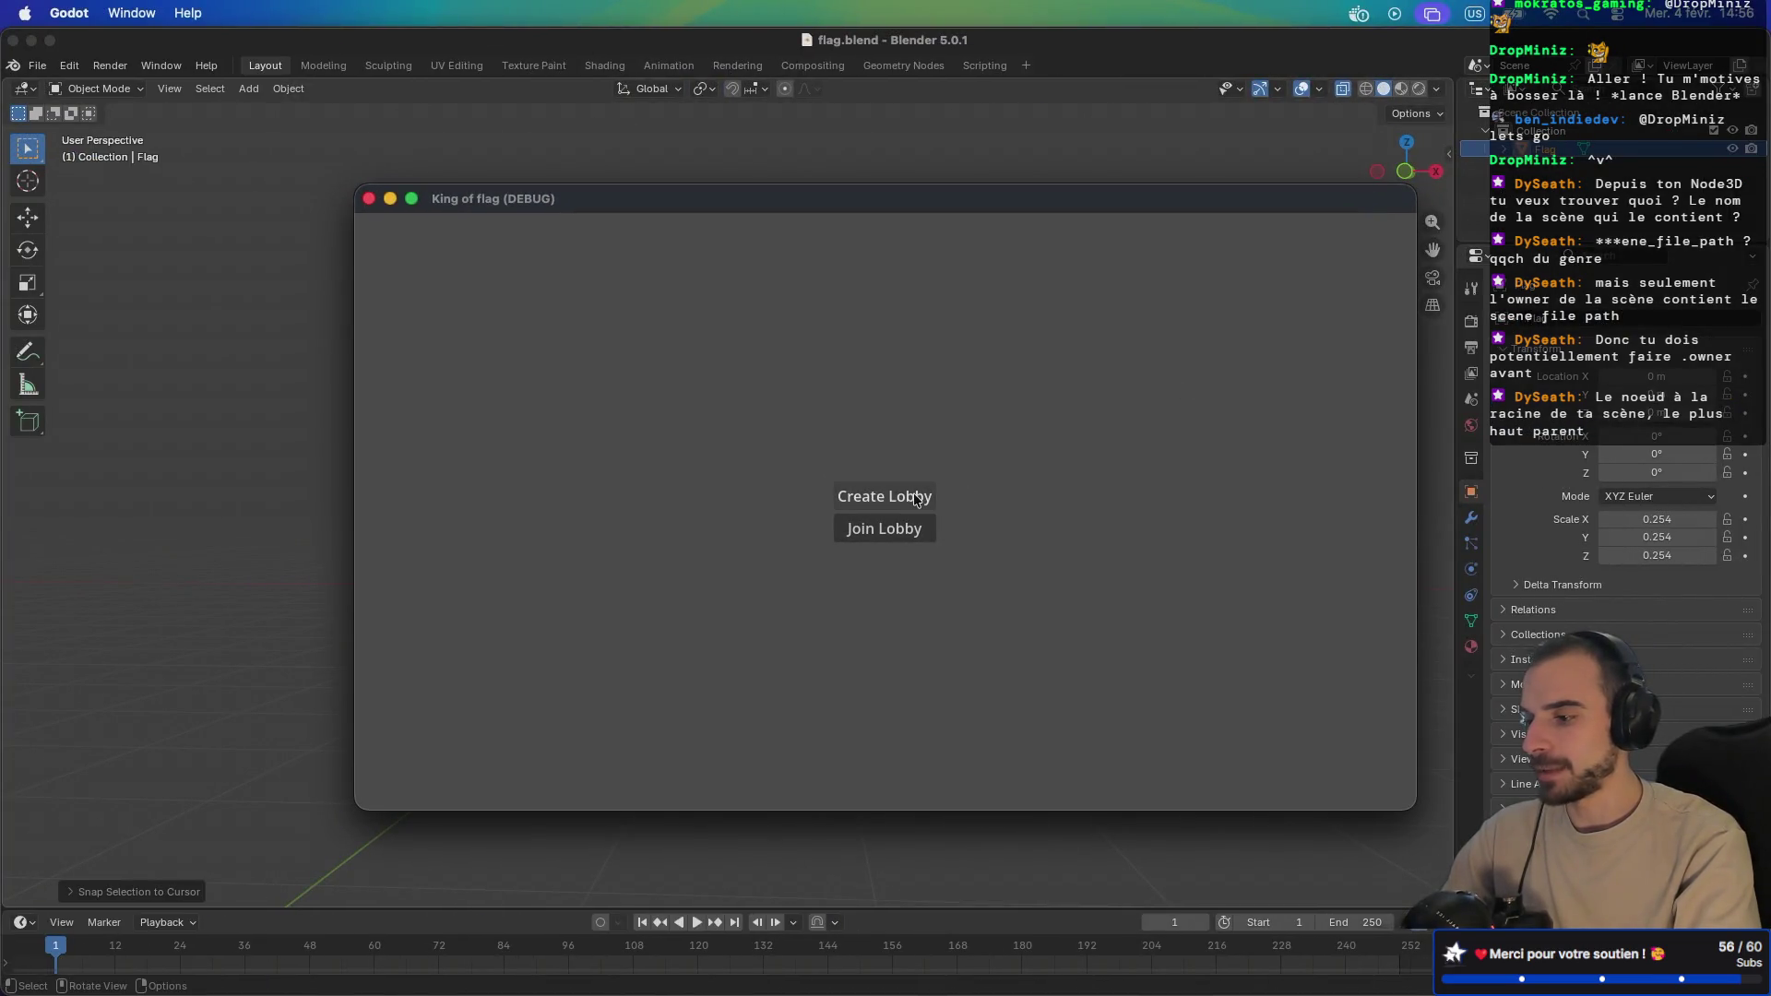
click(930, 495)
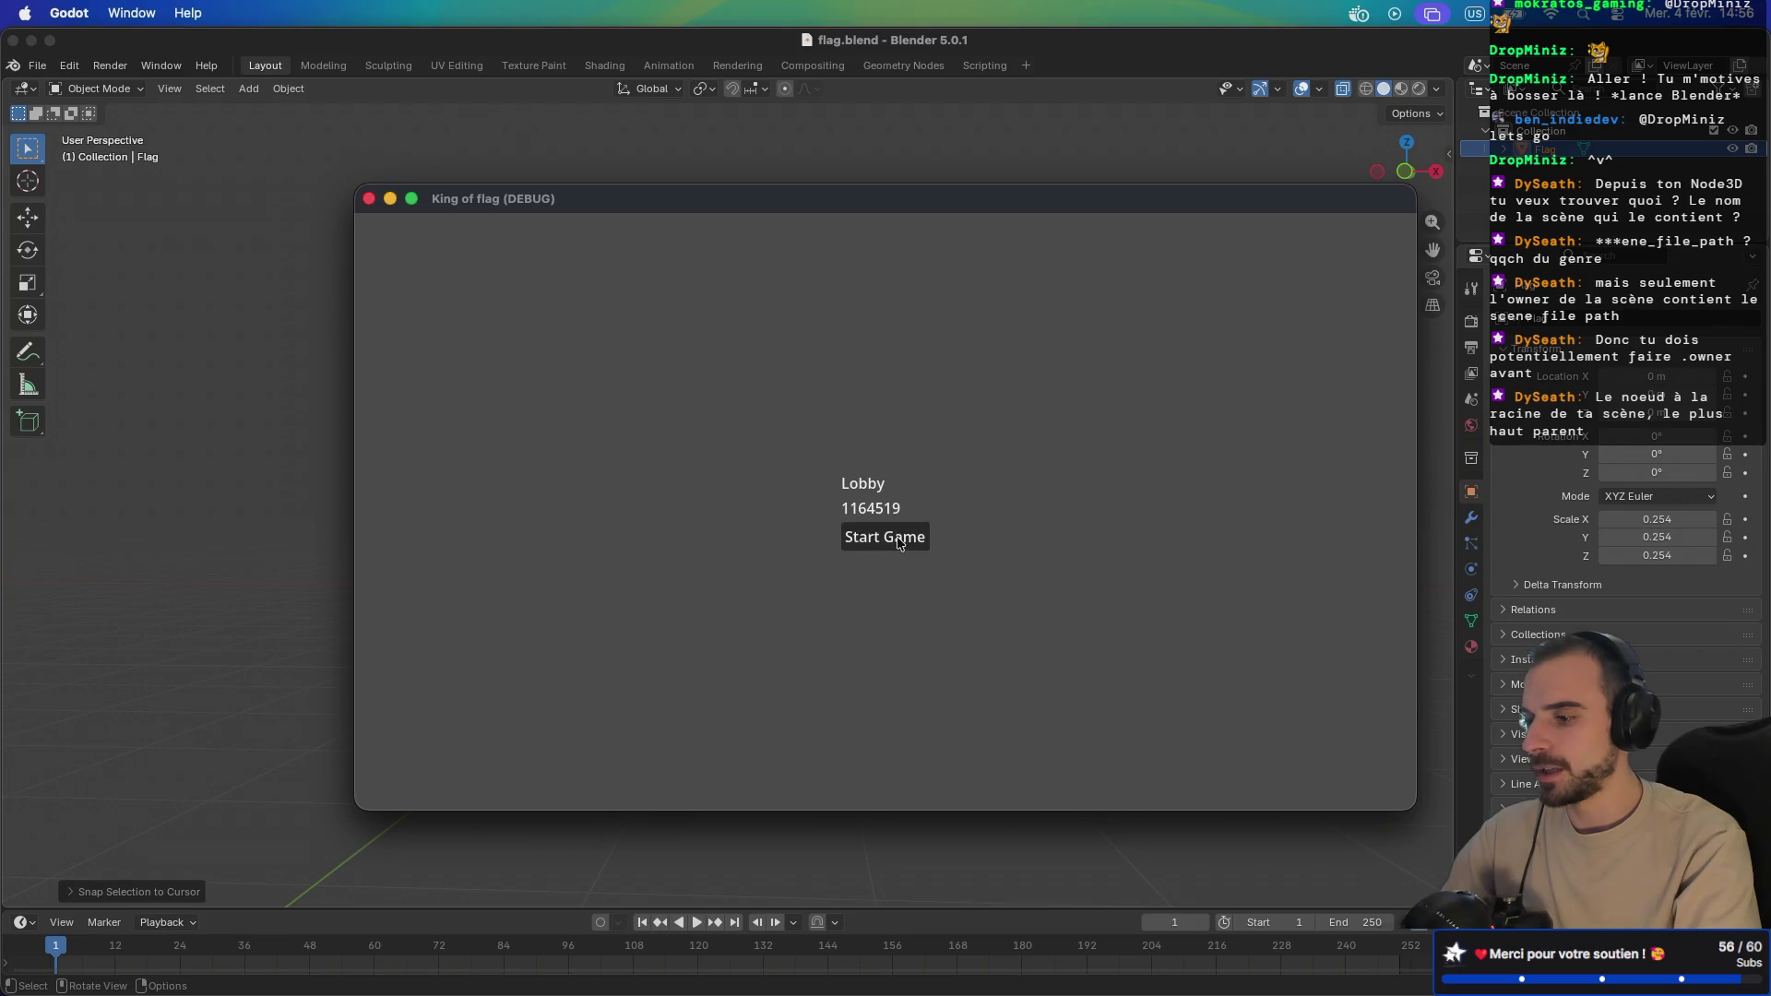
click(897, 535)
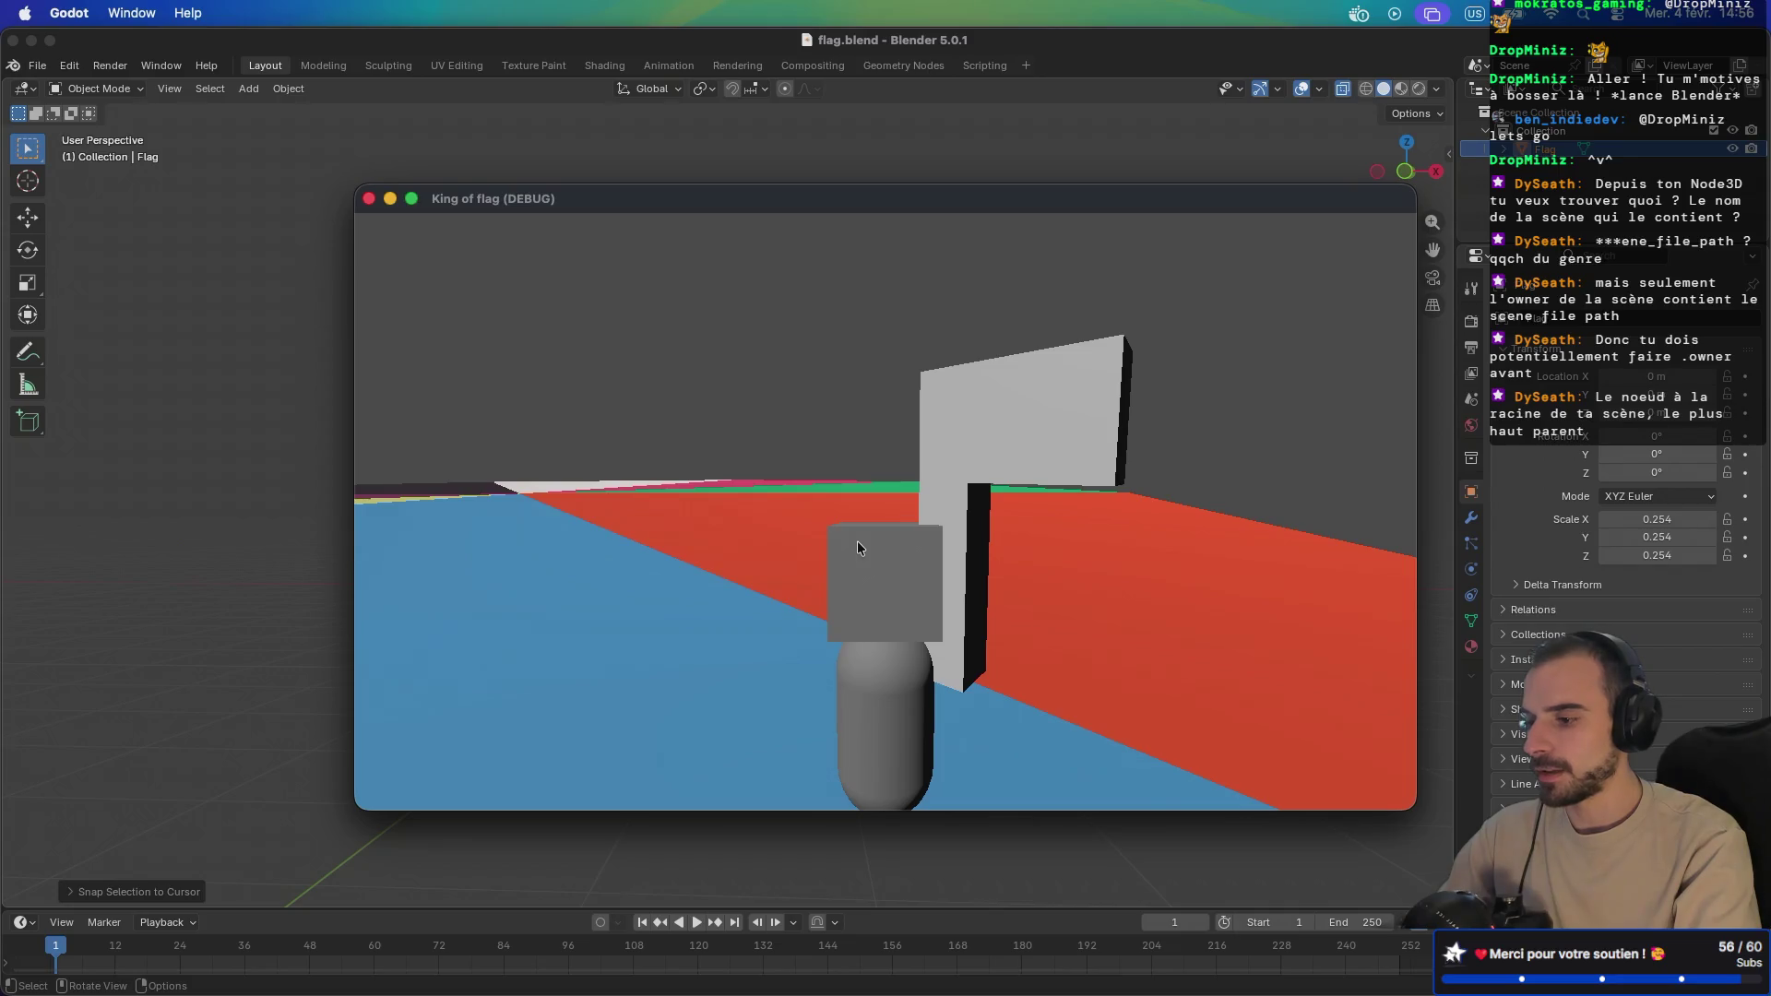
key(super+Tab)
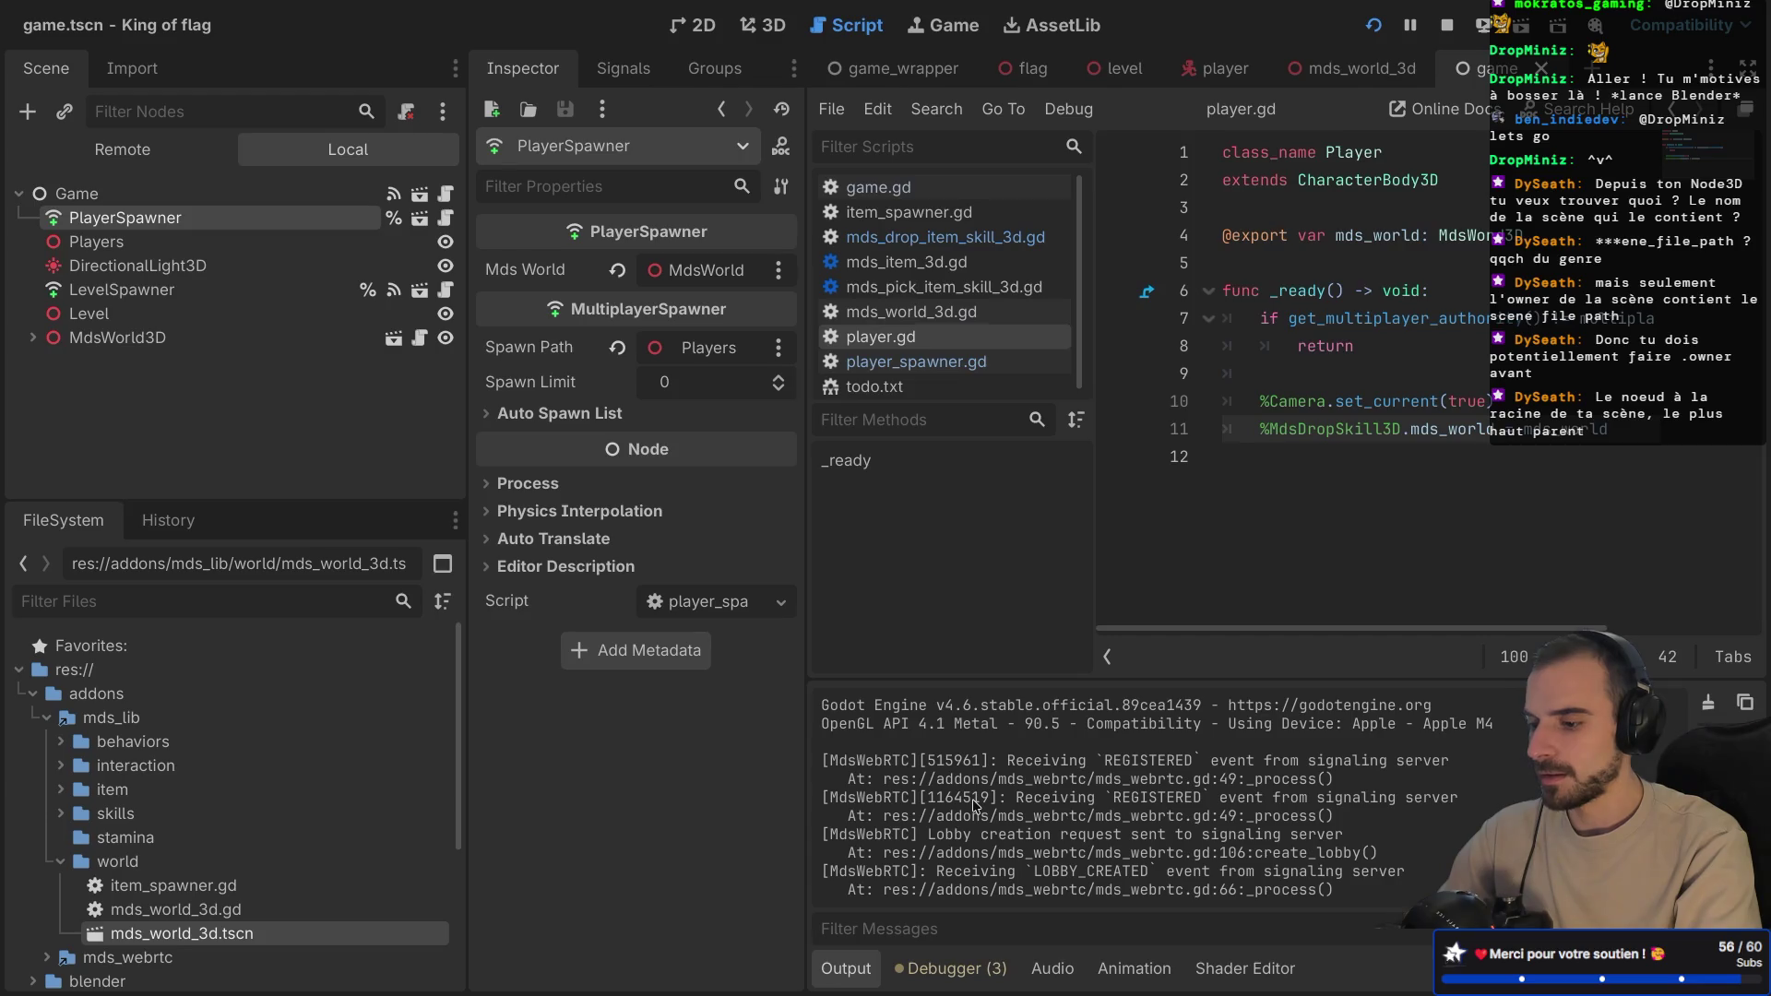
Open Project Settings from the Project menu and close it again
scroll(1054, 855, down, 3)
scroll(1054, 854, up, 3)
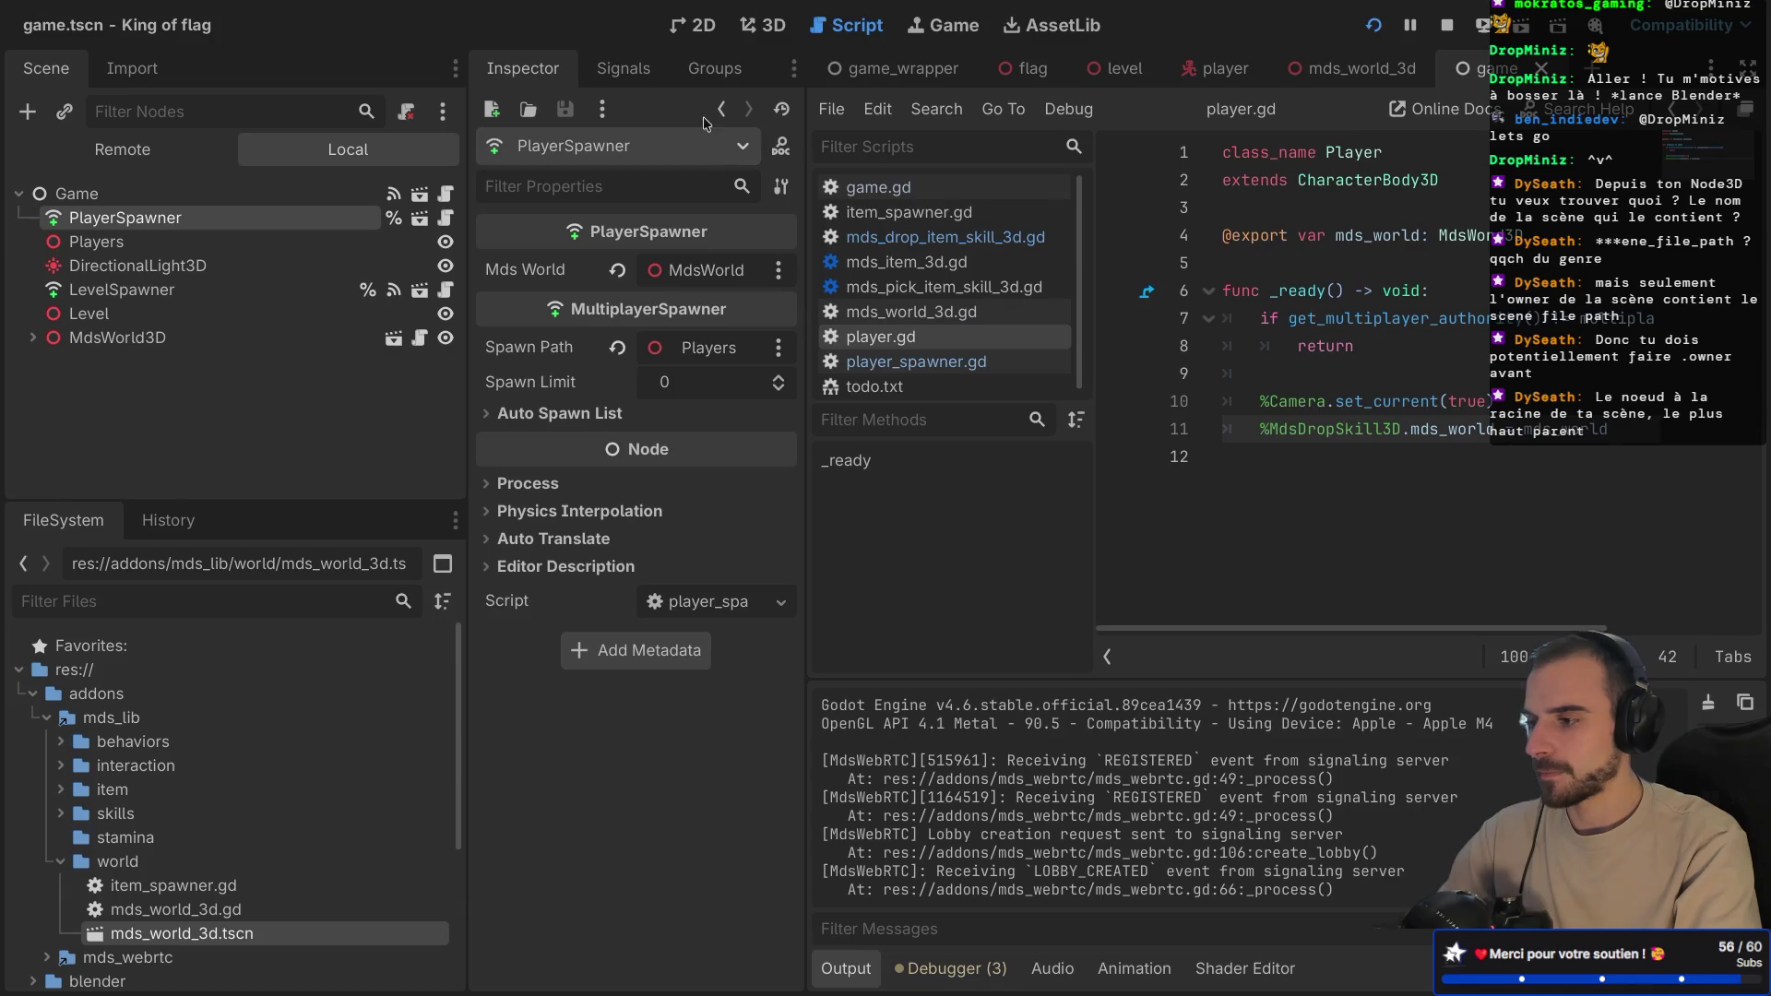
mouse_move(560, 7)
click(242, 12)
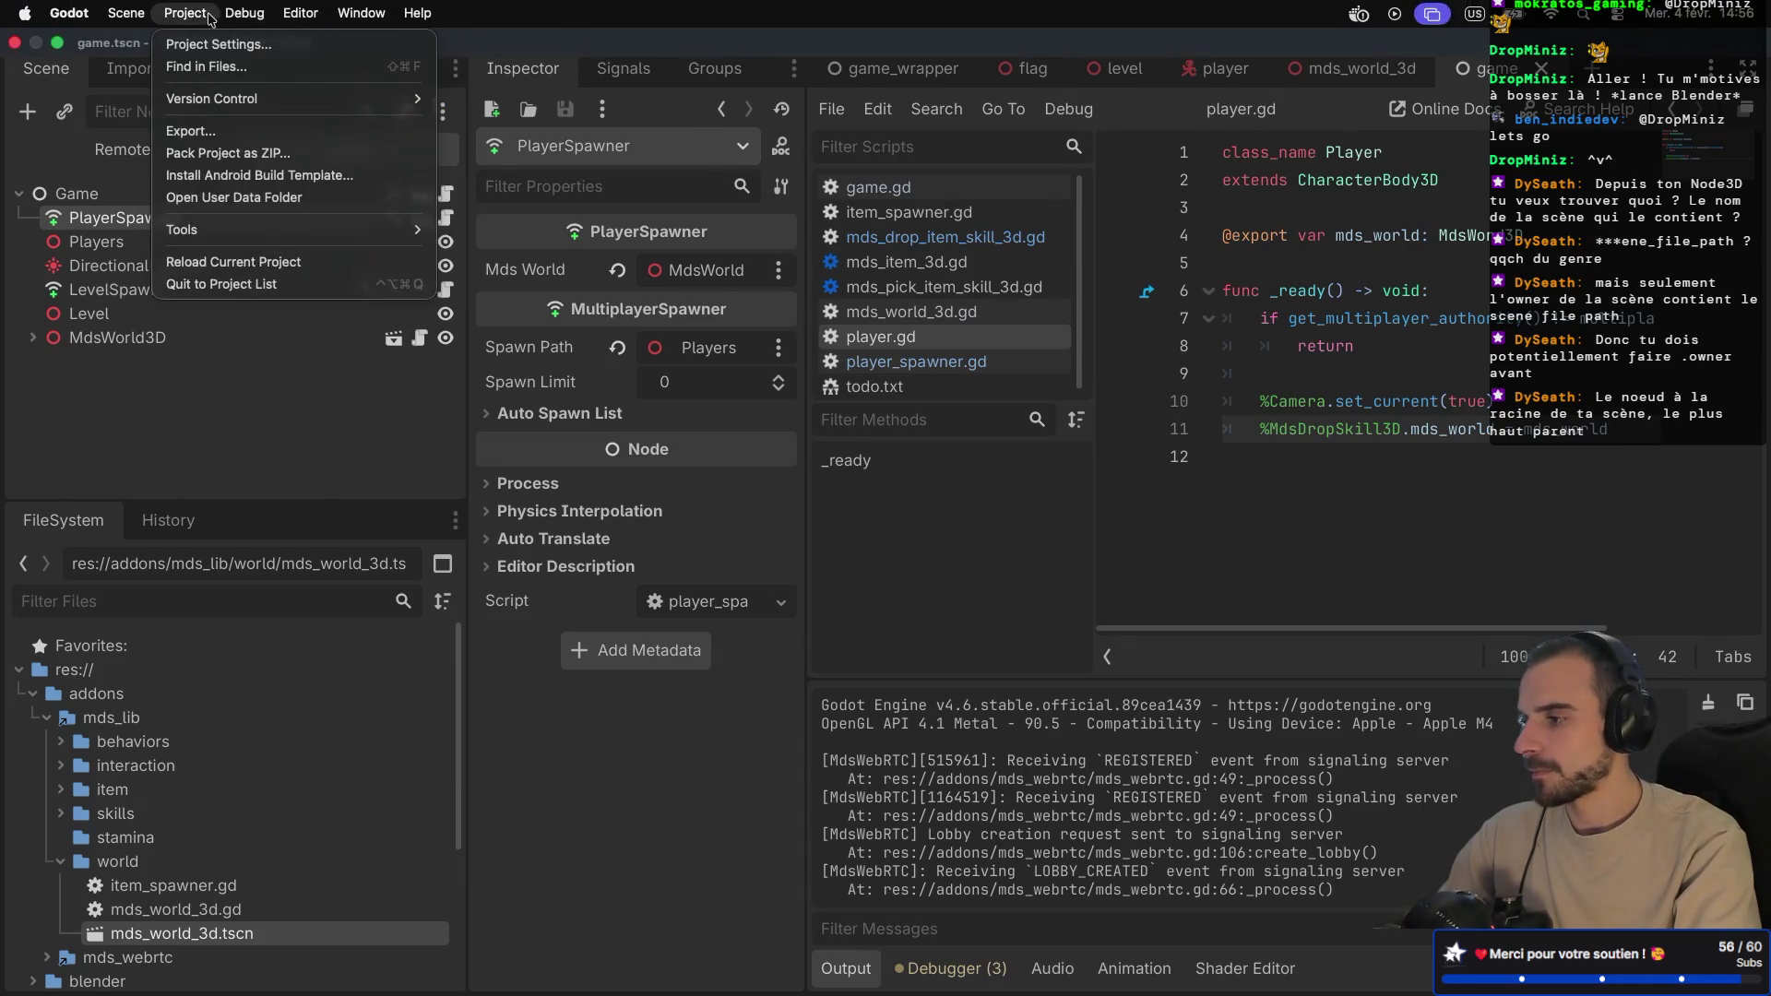
mouse_move(185, 13)
click(184, 43)
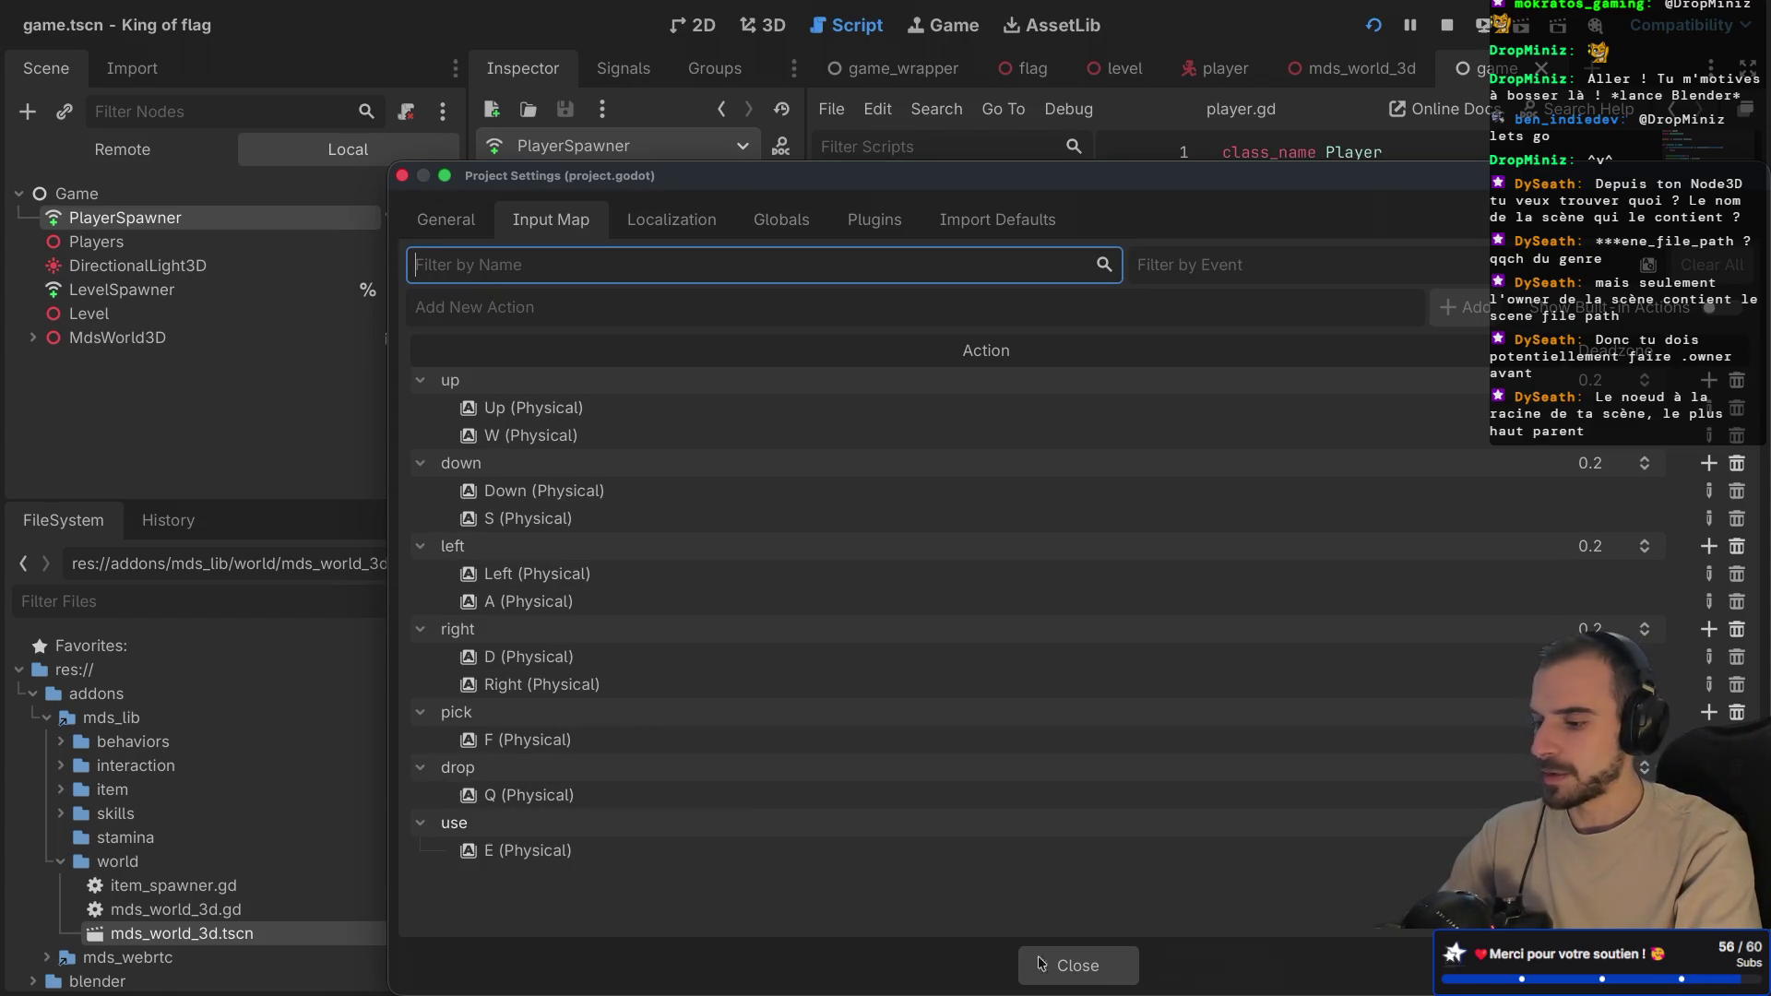
click(1070, 964)
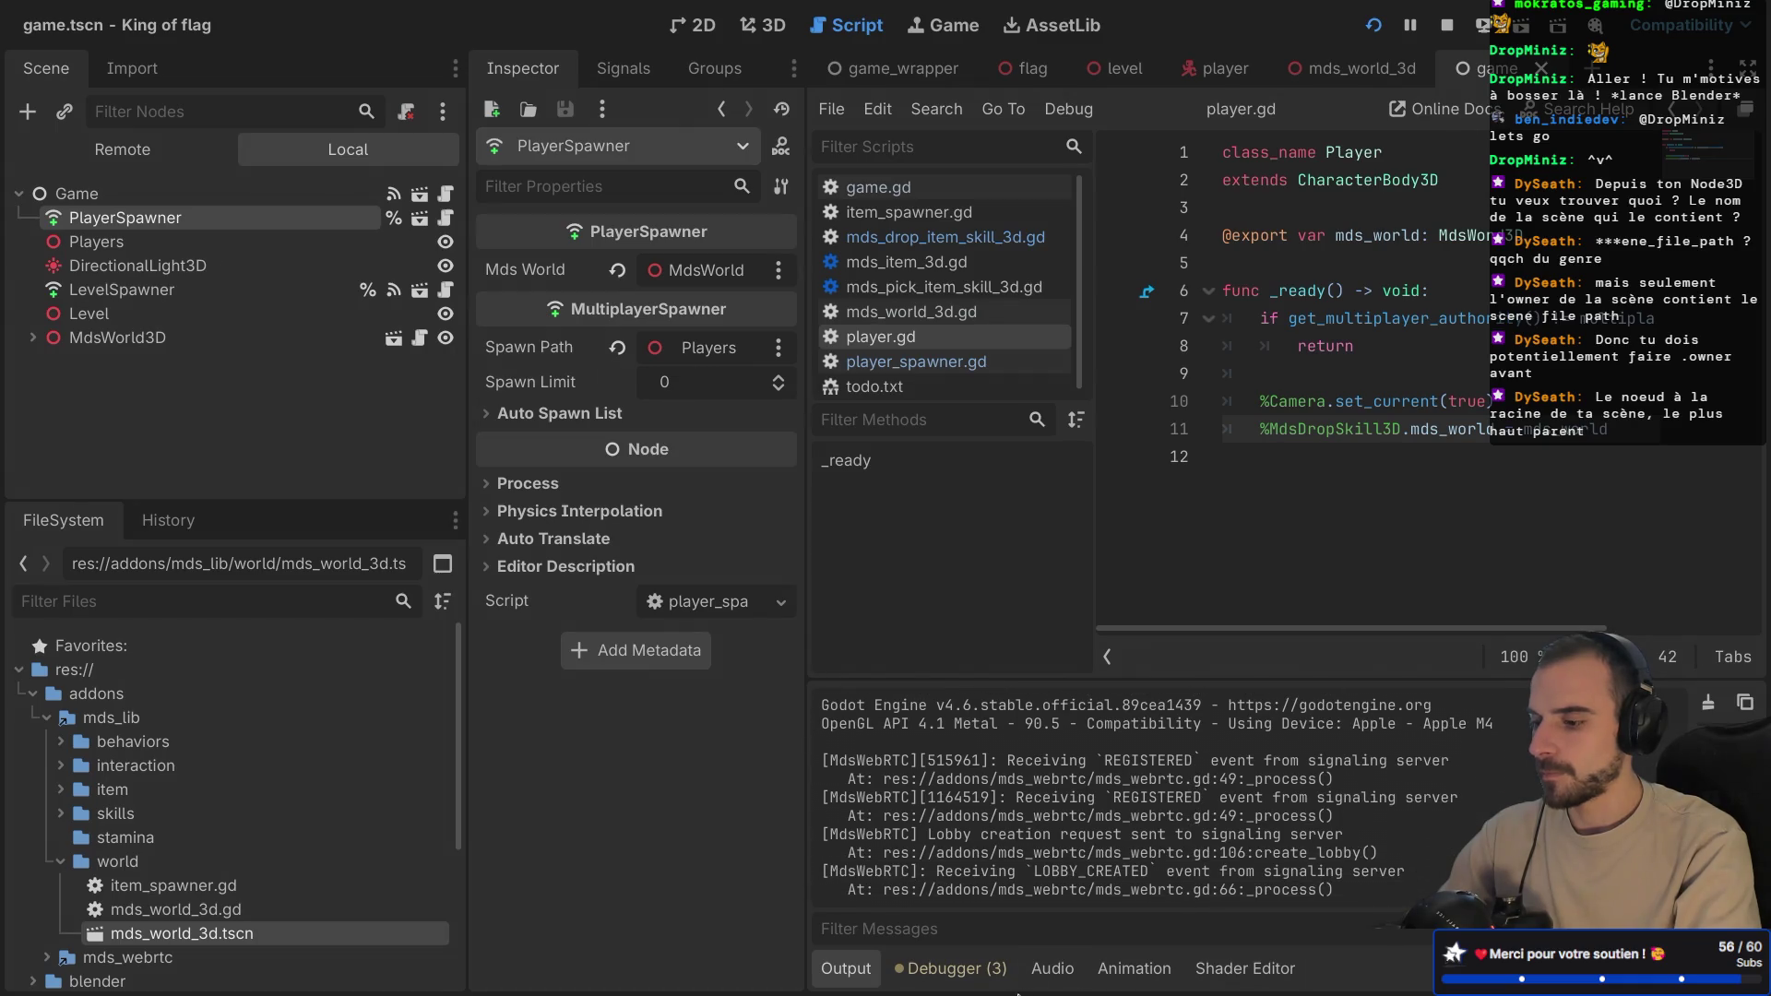
Check the second and third debugger sessions, then host and start a match in the running game
click(993, 968)
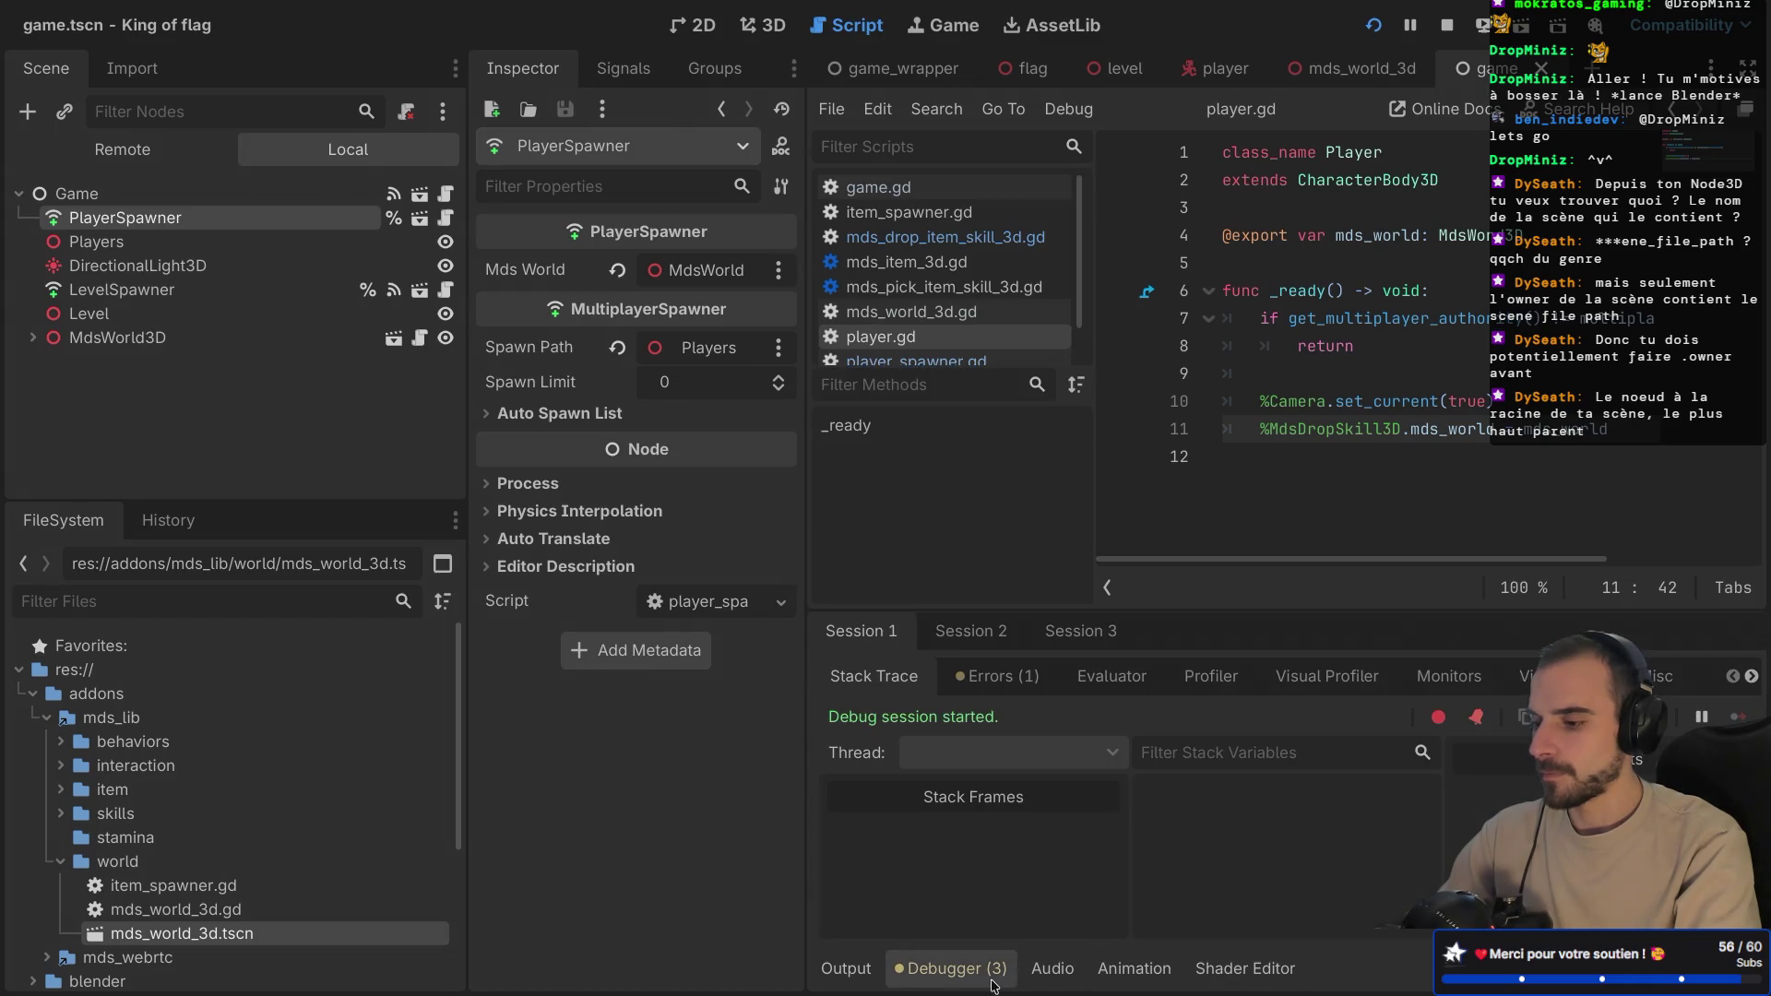
click(976, 637)
click(1033, 643)
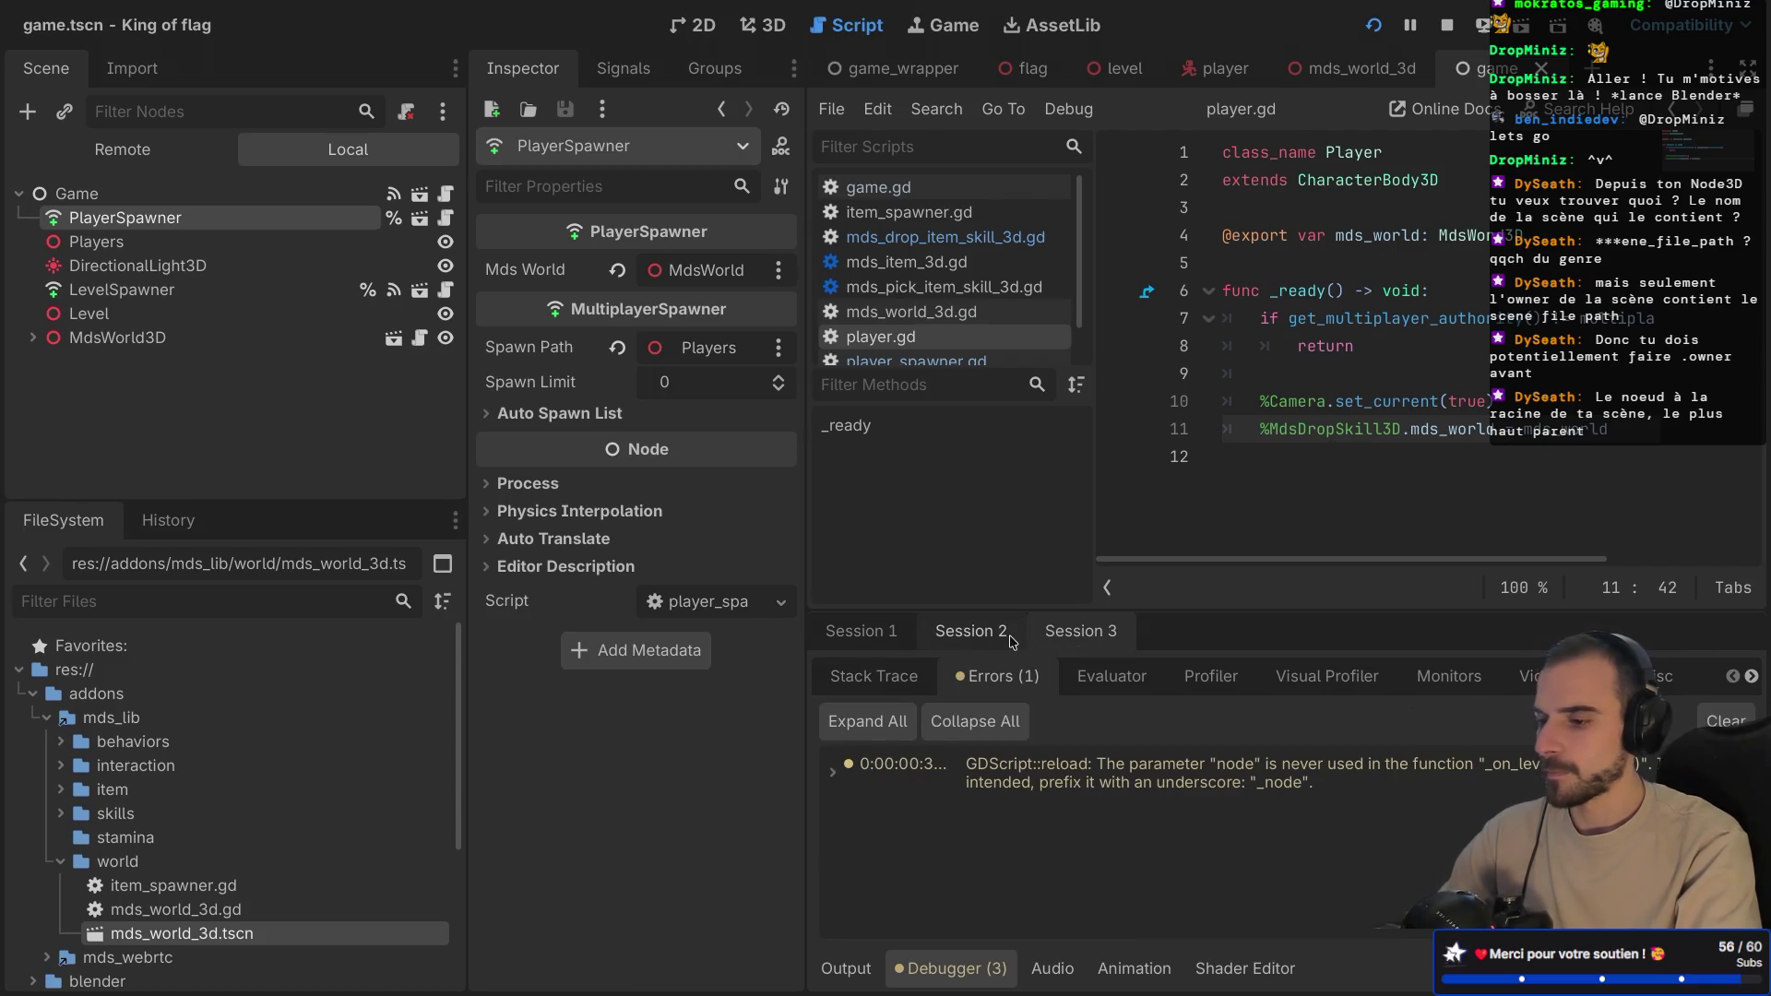
click(1005, 634)
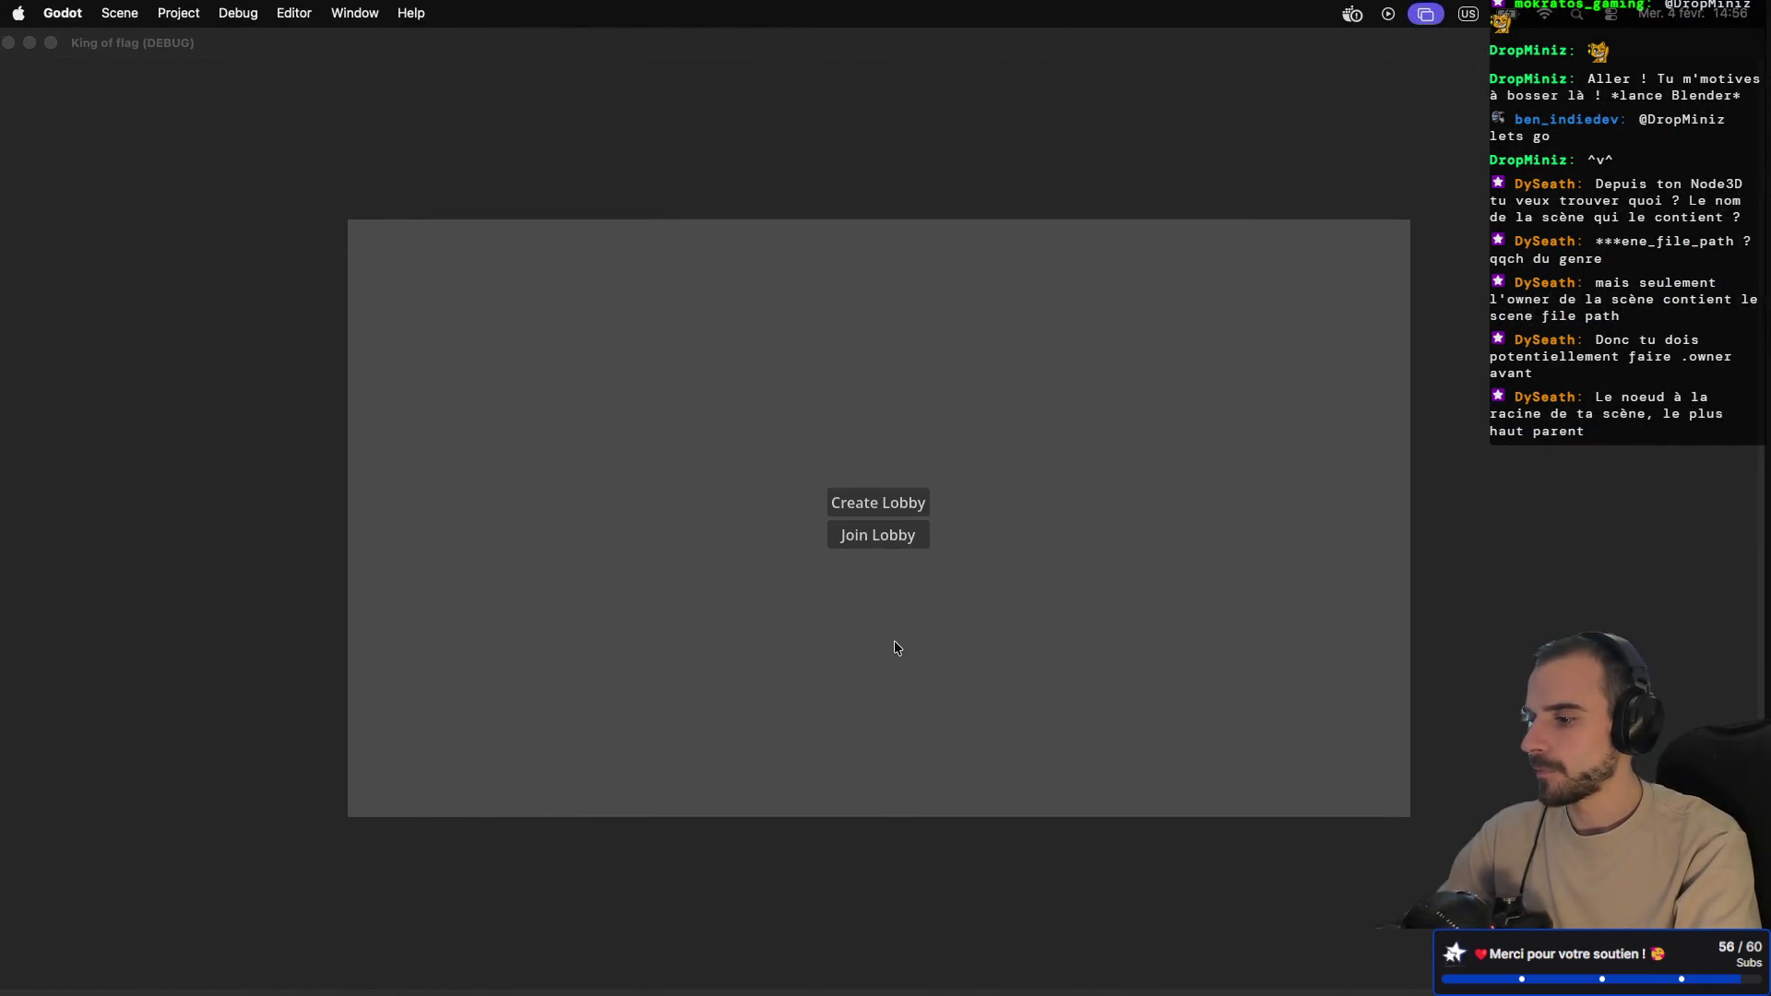
click(916, 510)
click(891, 545)
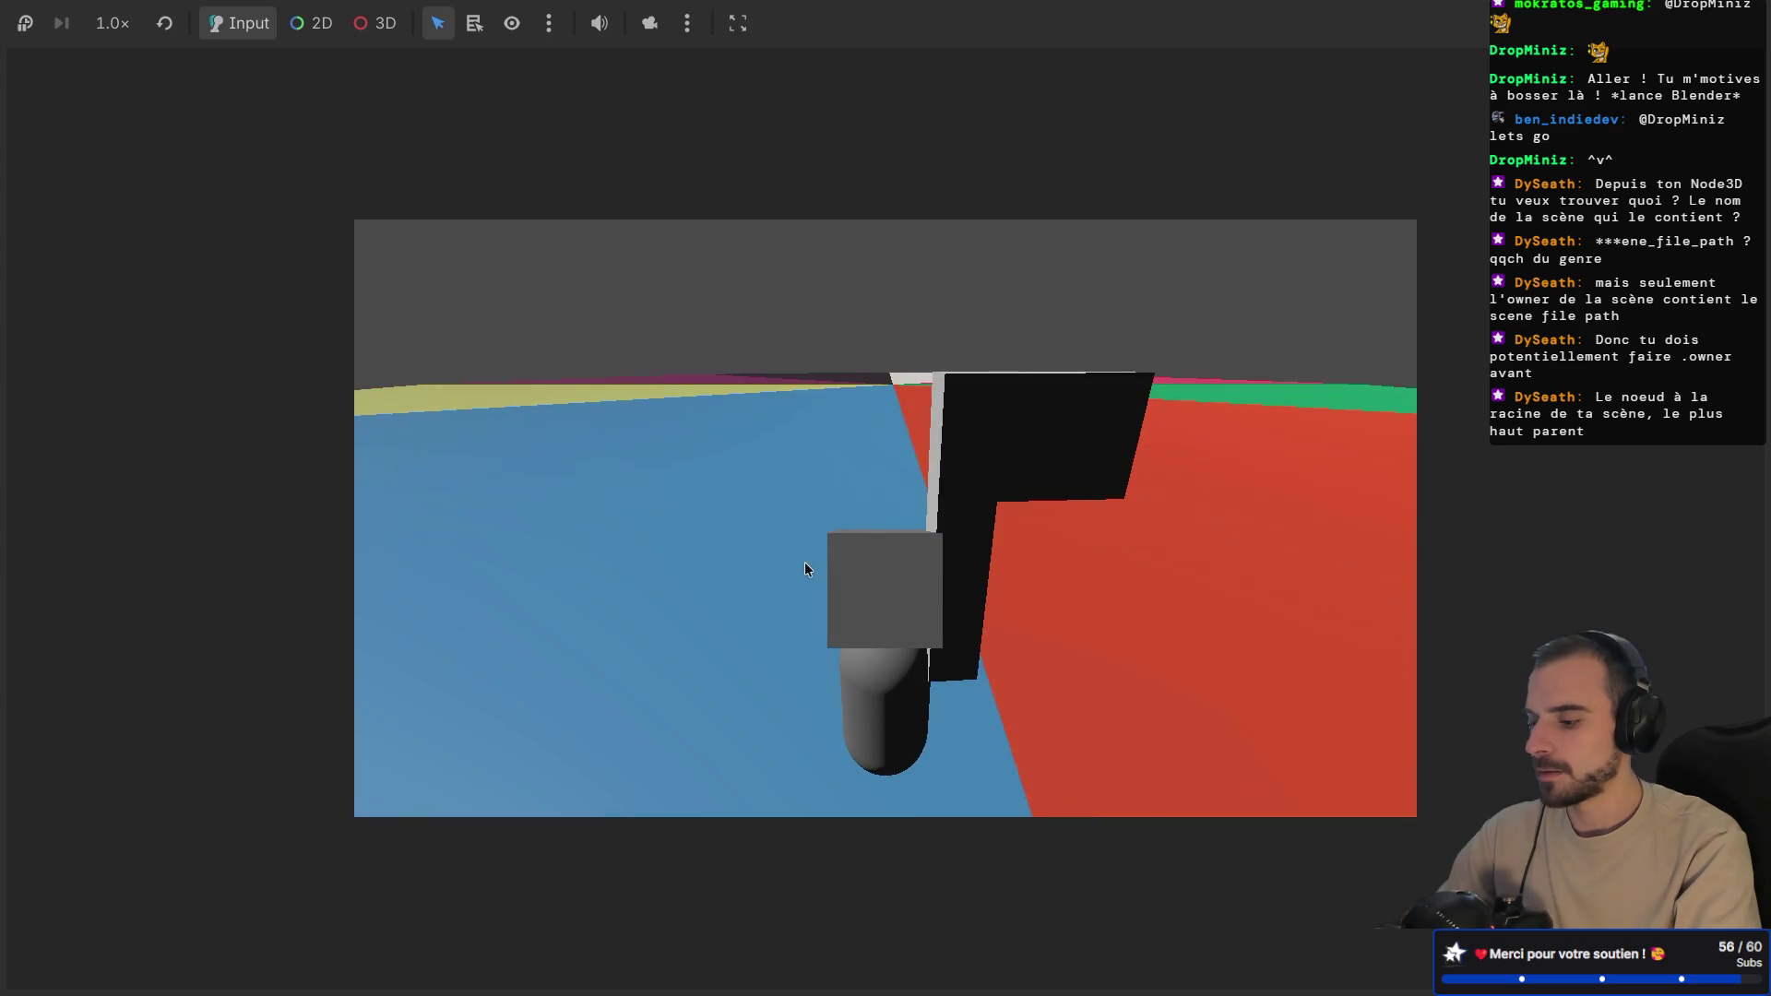
key(ctrl+F3)
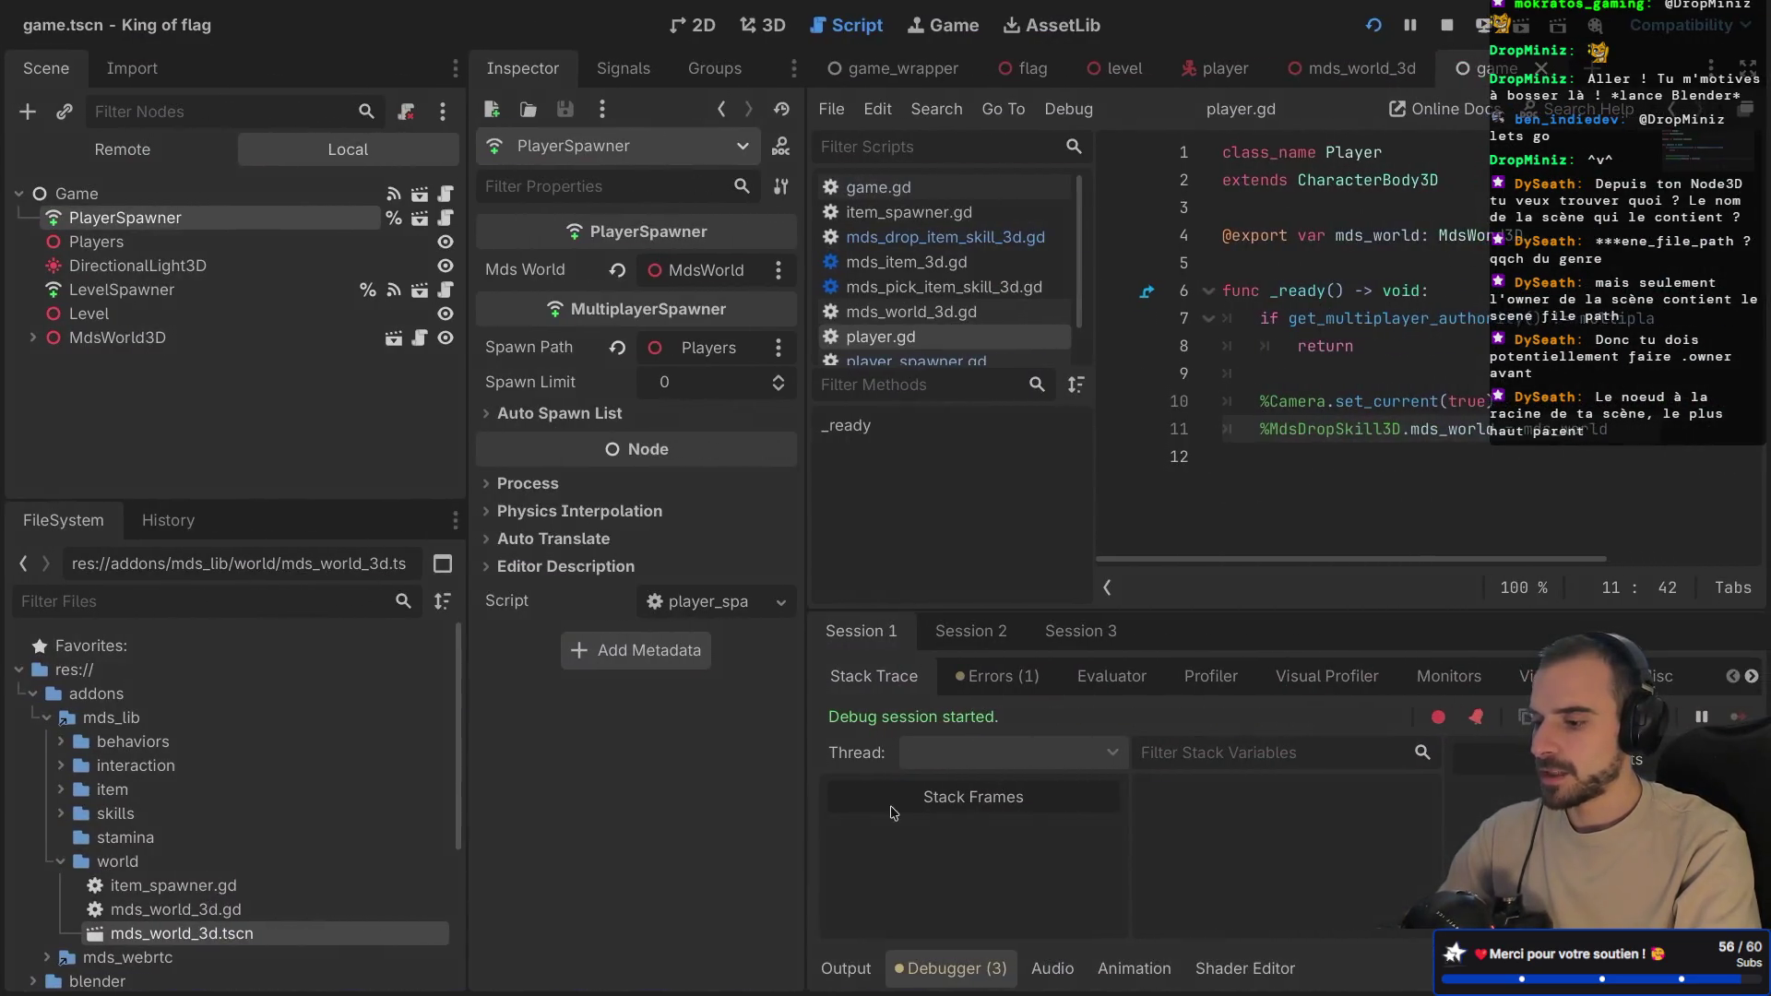
Show the output log, expand the script editor to full width, and relaunch the game hosting a lobby
click(857, 971)
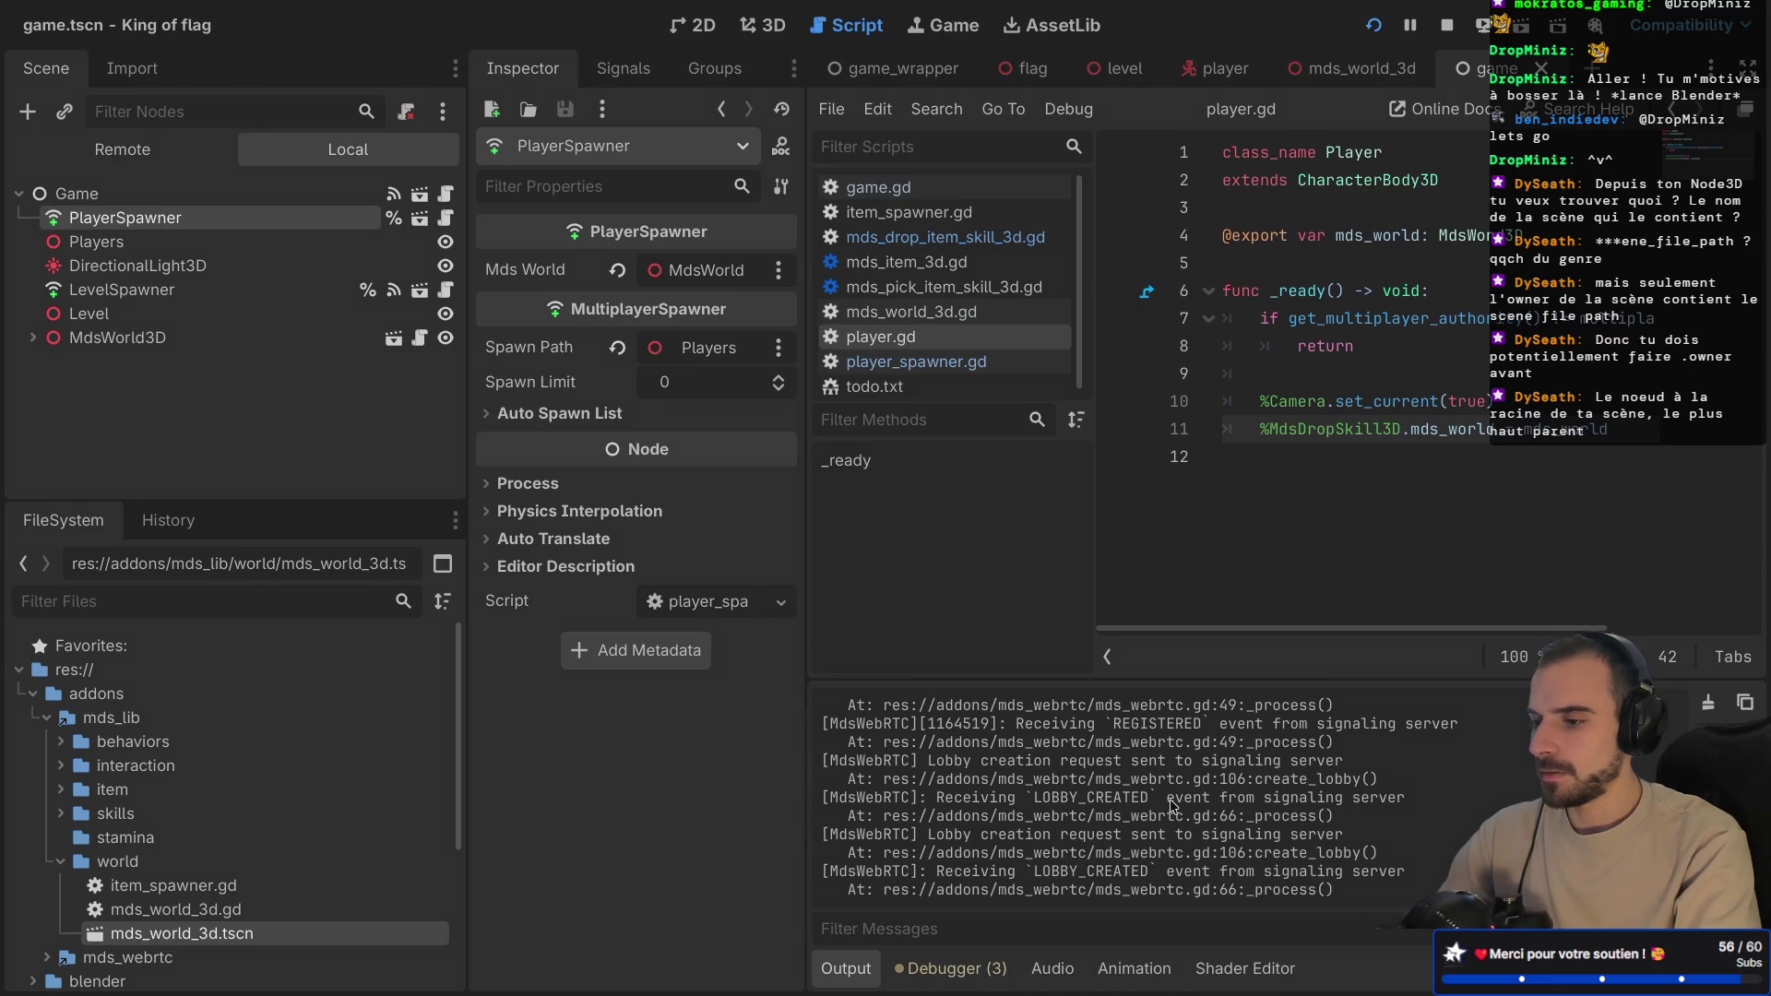
scroll(1172, 805, up, 3)
scroll(1171, 805, down, 3)
key(ctrl+shift+F11)
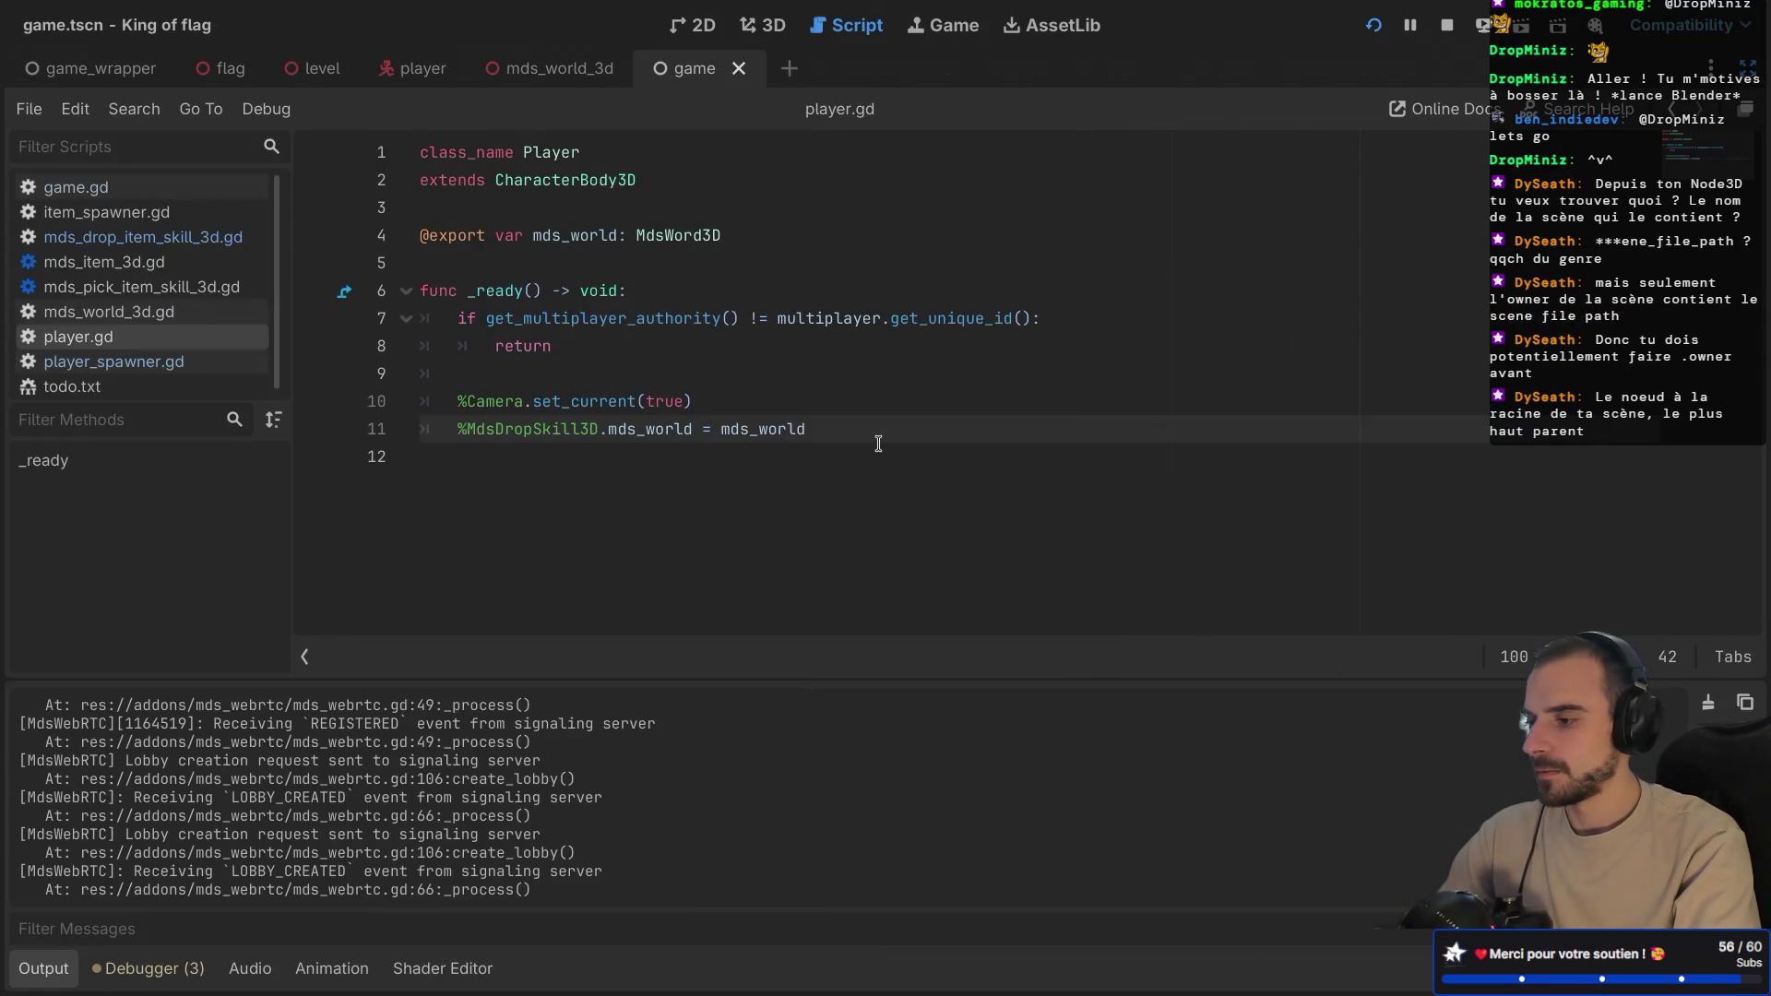
mouse_move(502, 324)
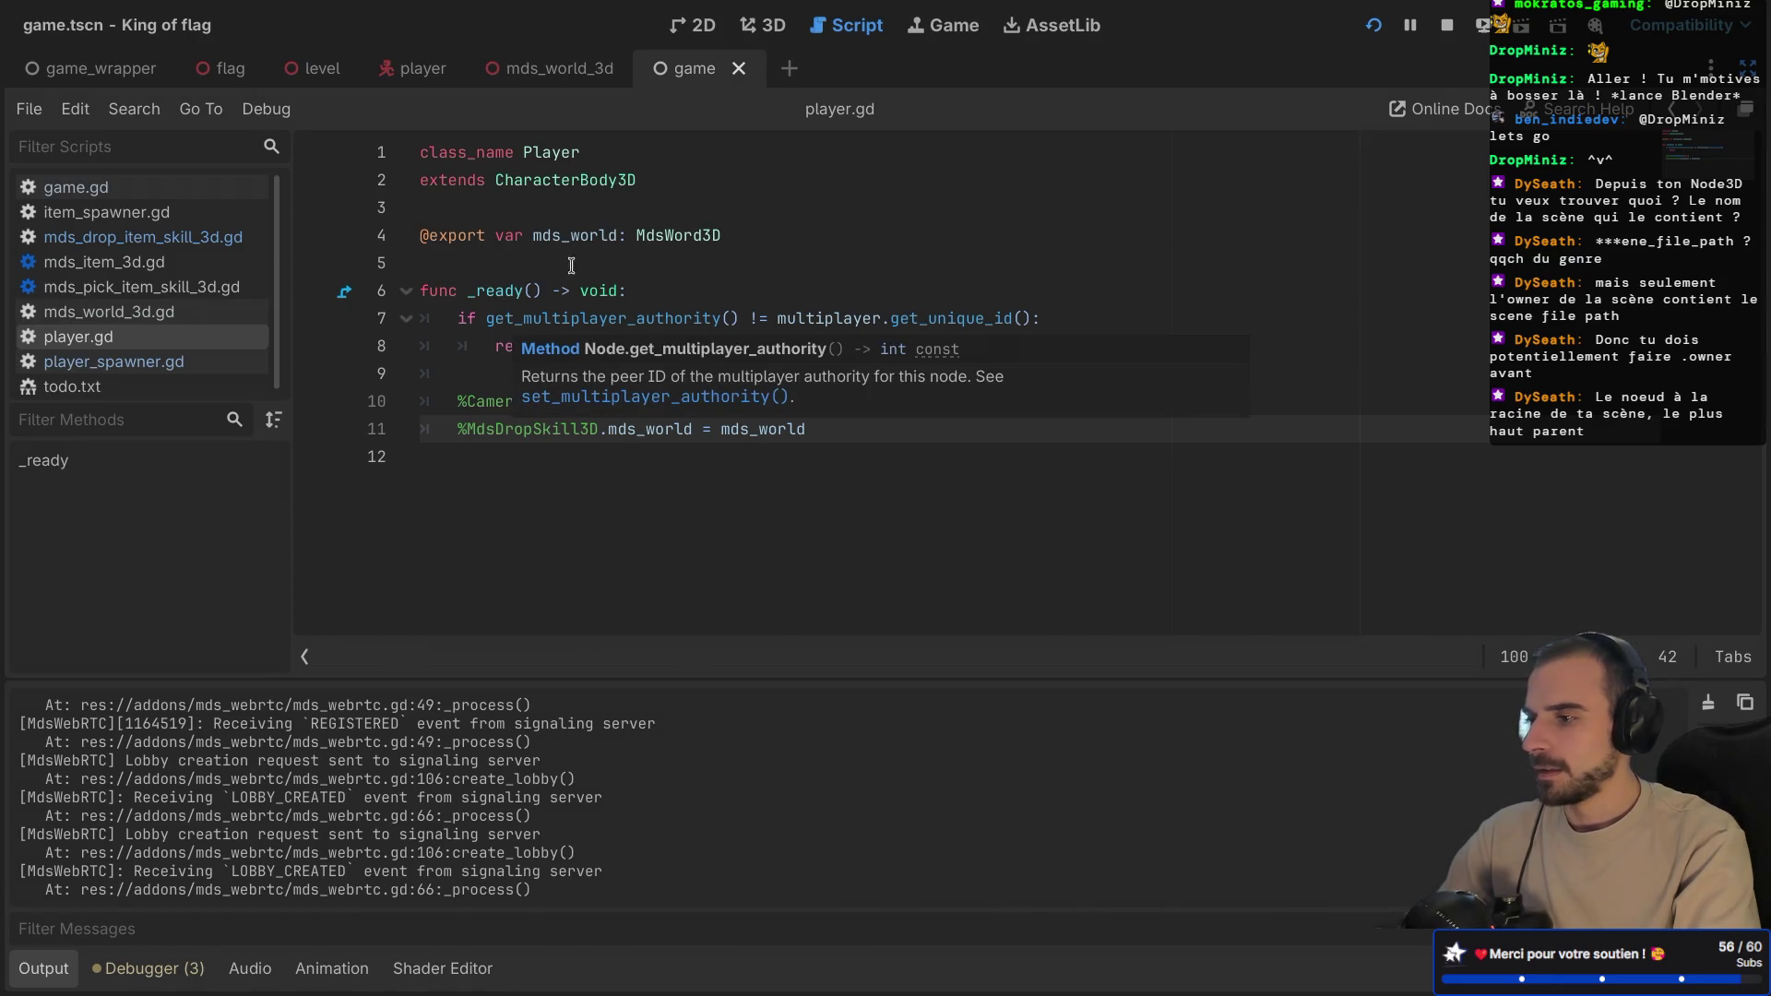
click(1375, 29)
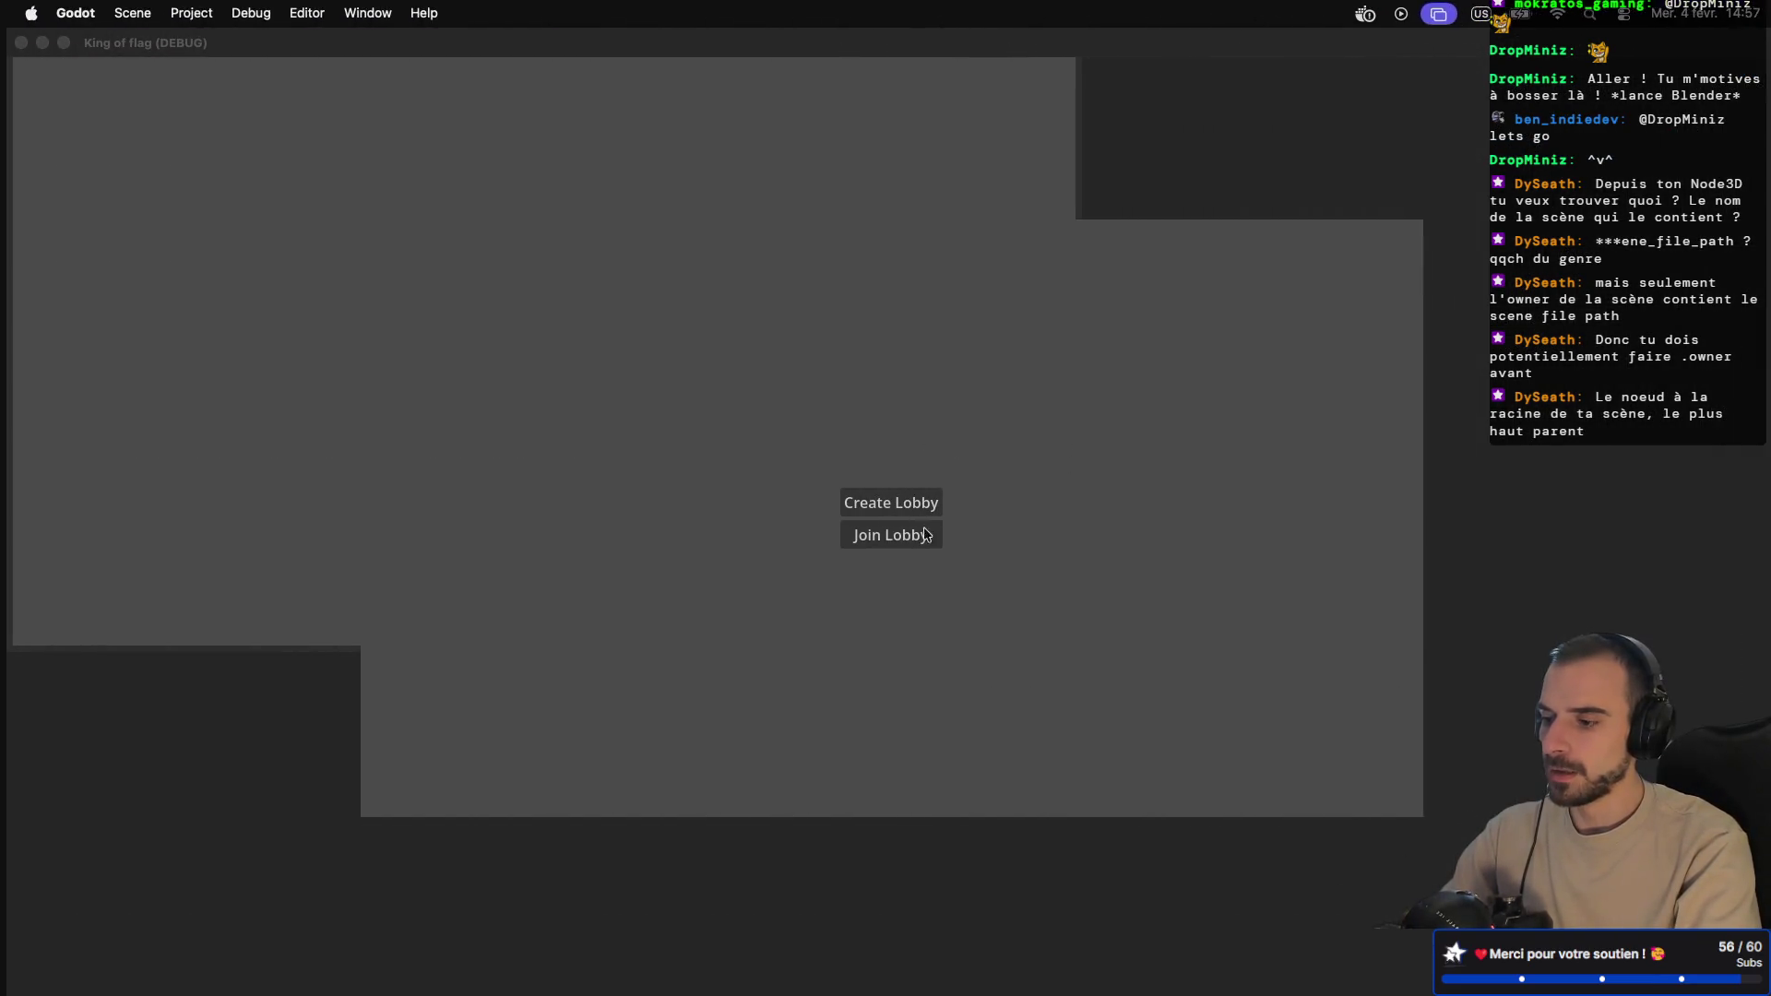
click(890, 503)
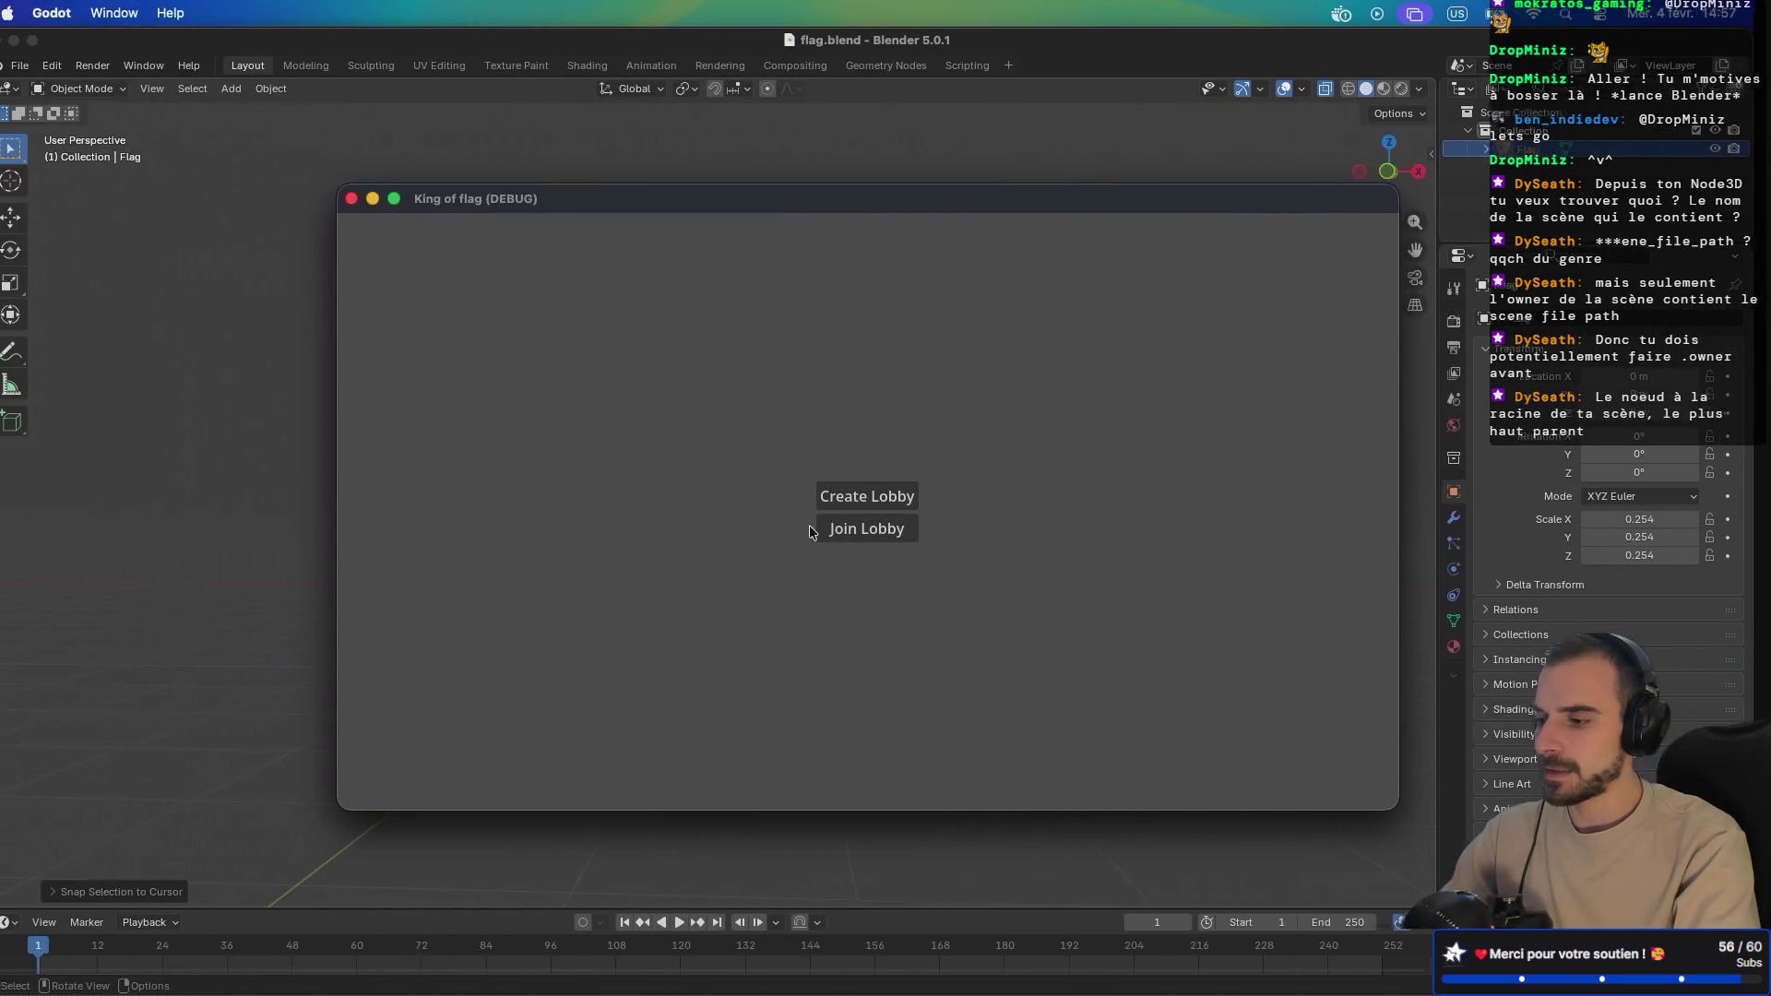
Join lobby 664627 from the second window, start the two-player match, then return to the player script
click(892, 531)
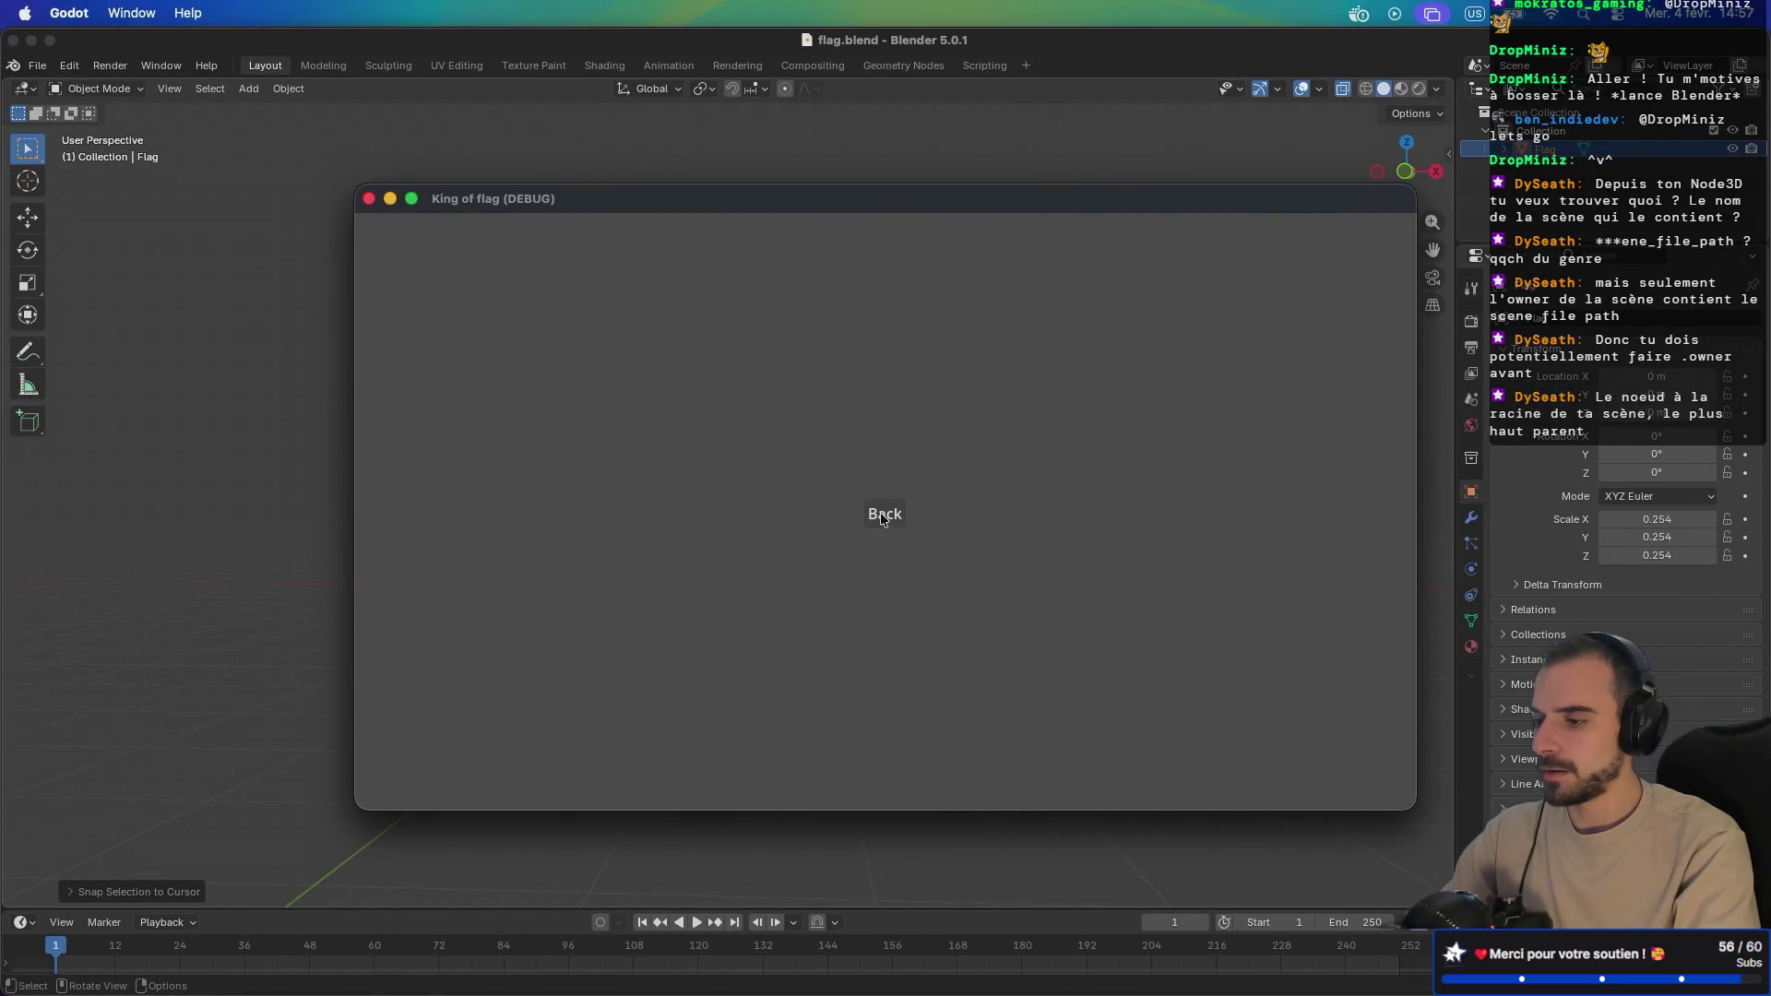
click(884, 488)
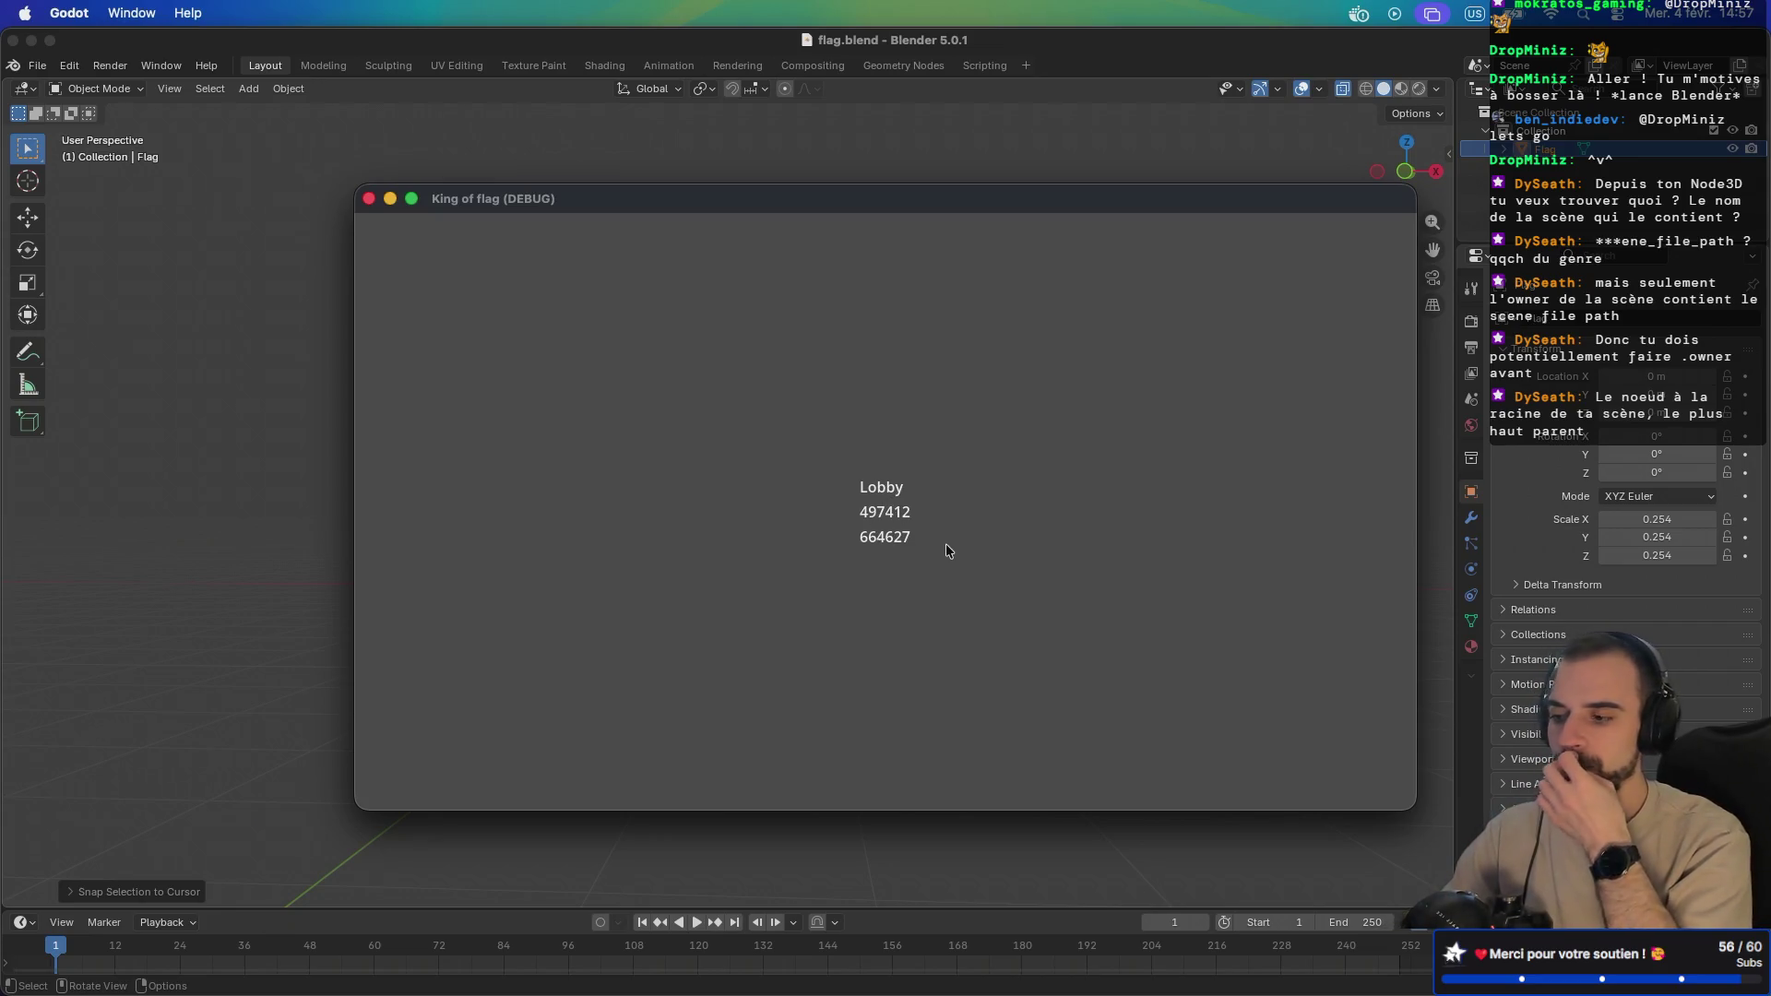
key(ctrl+Right)
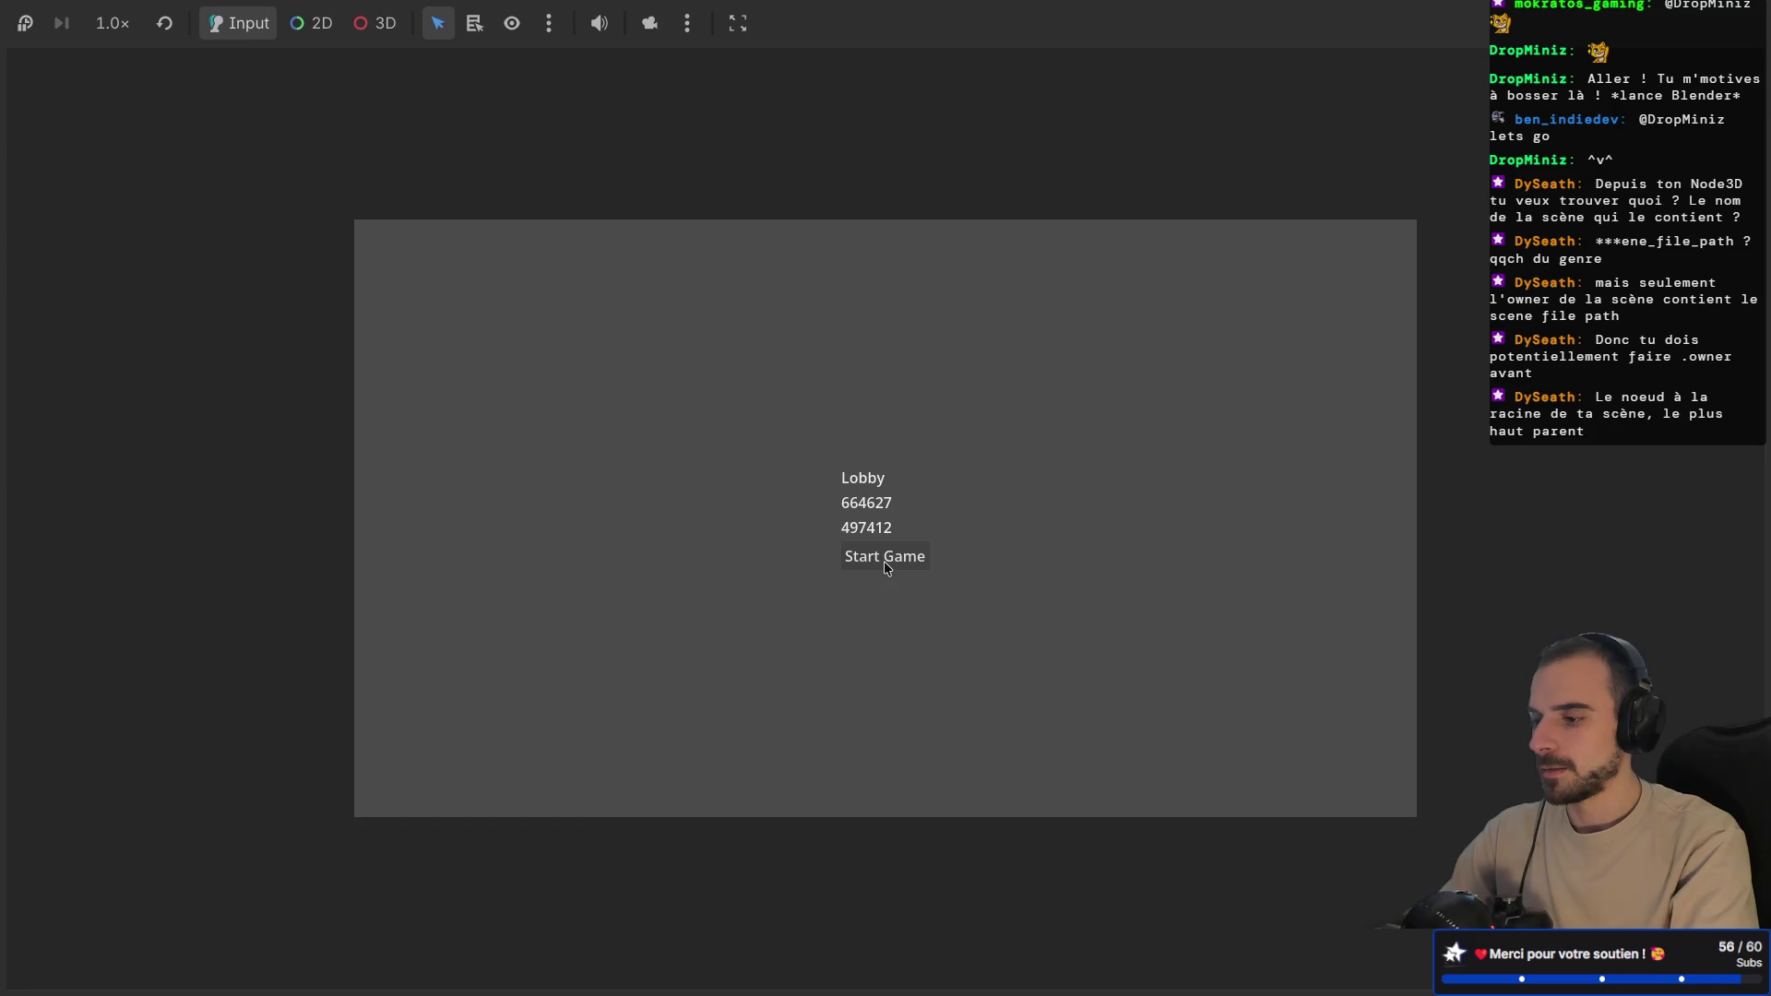
click(884, 561)
key(ctrl+Left)
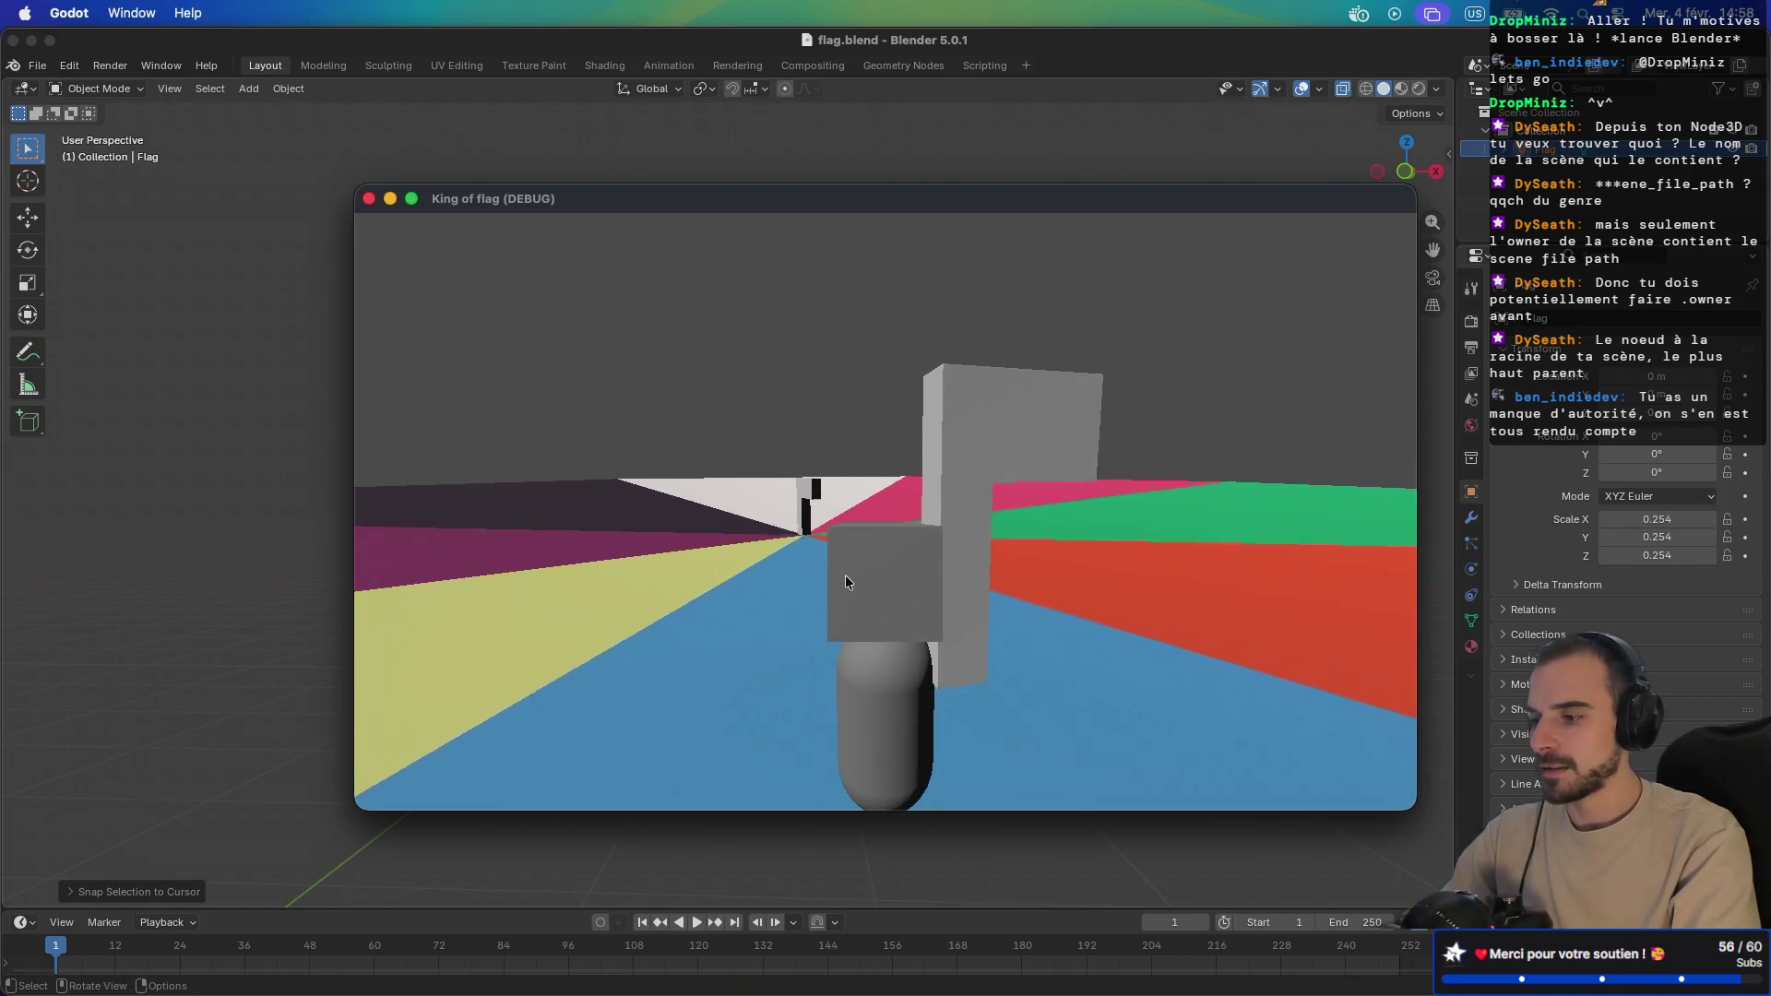
key(ctrl+Right)
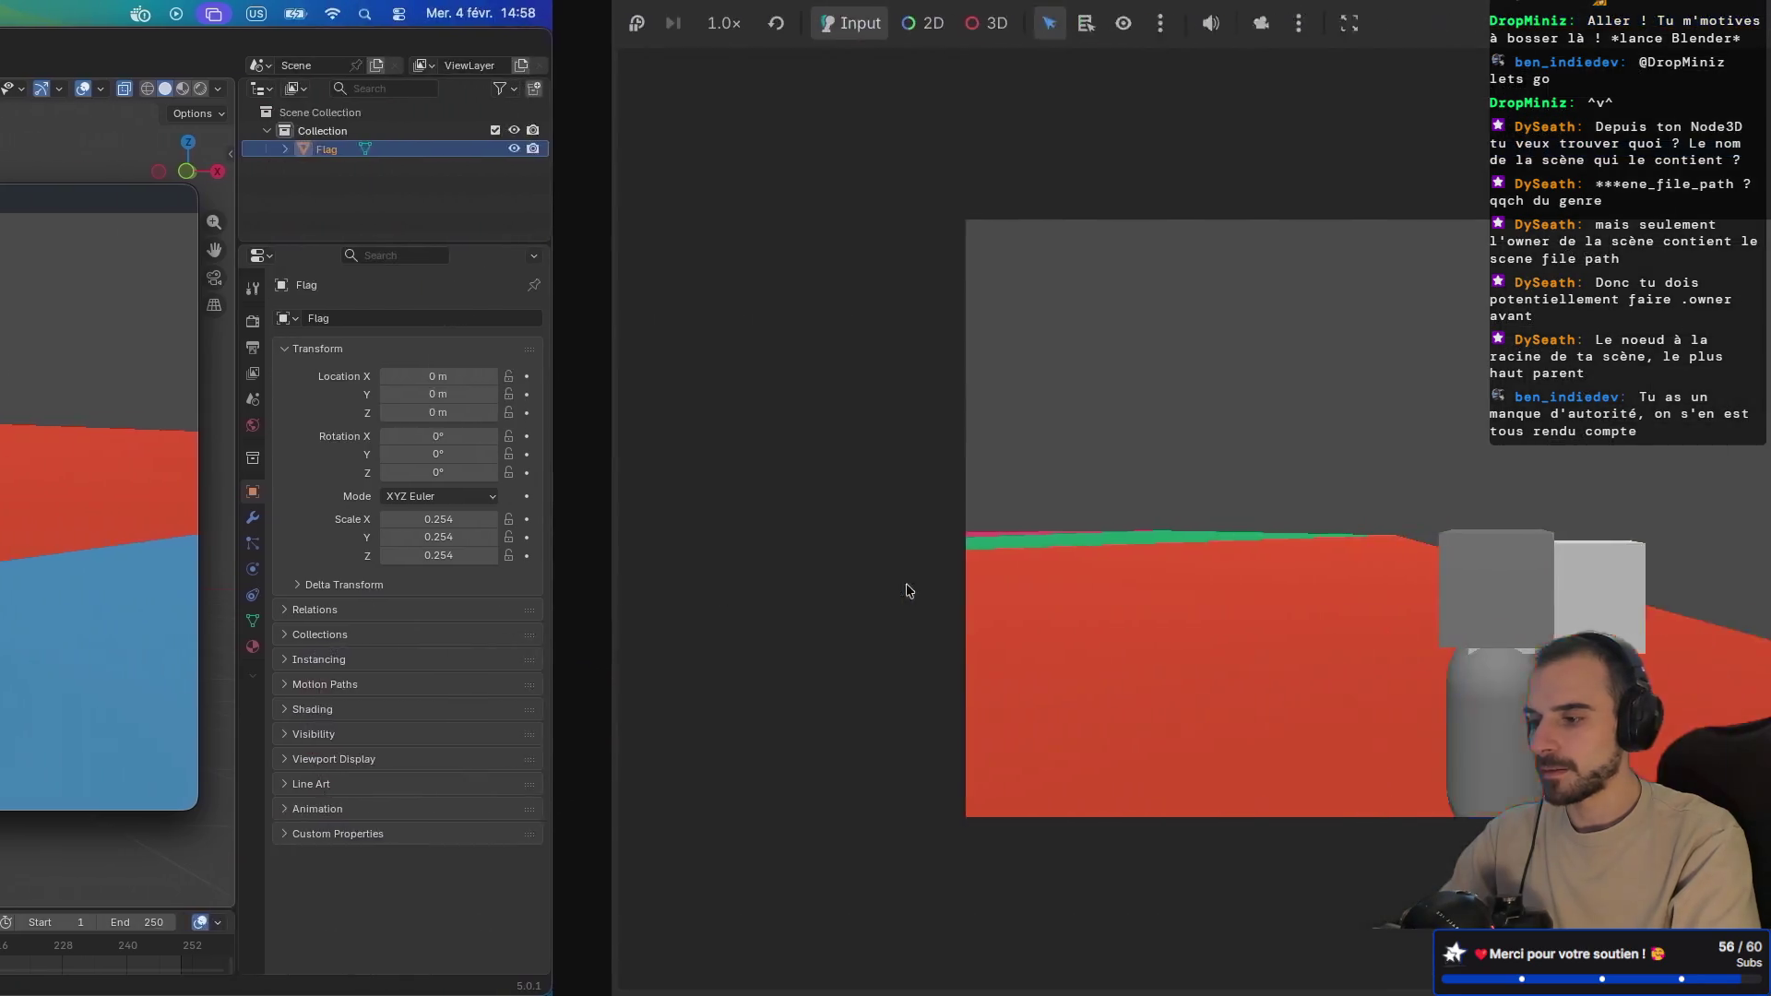
key(ctrl+Right)
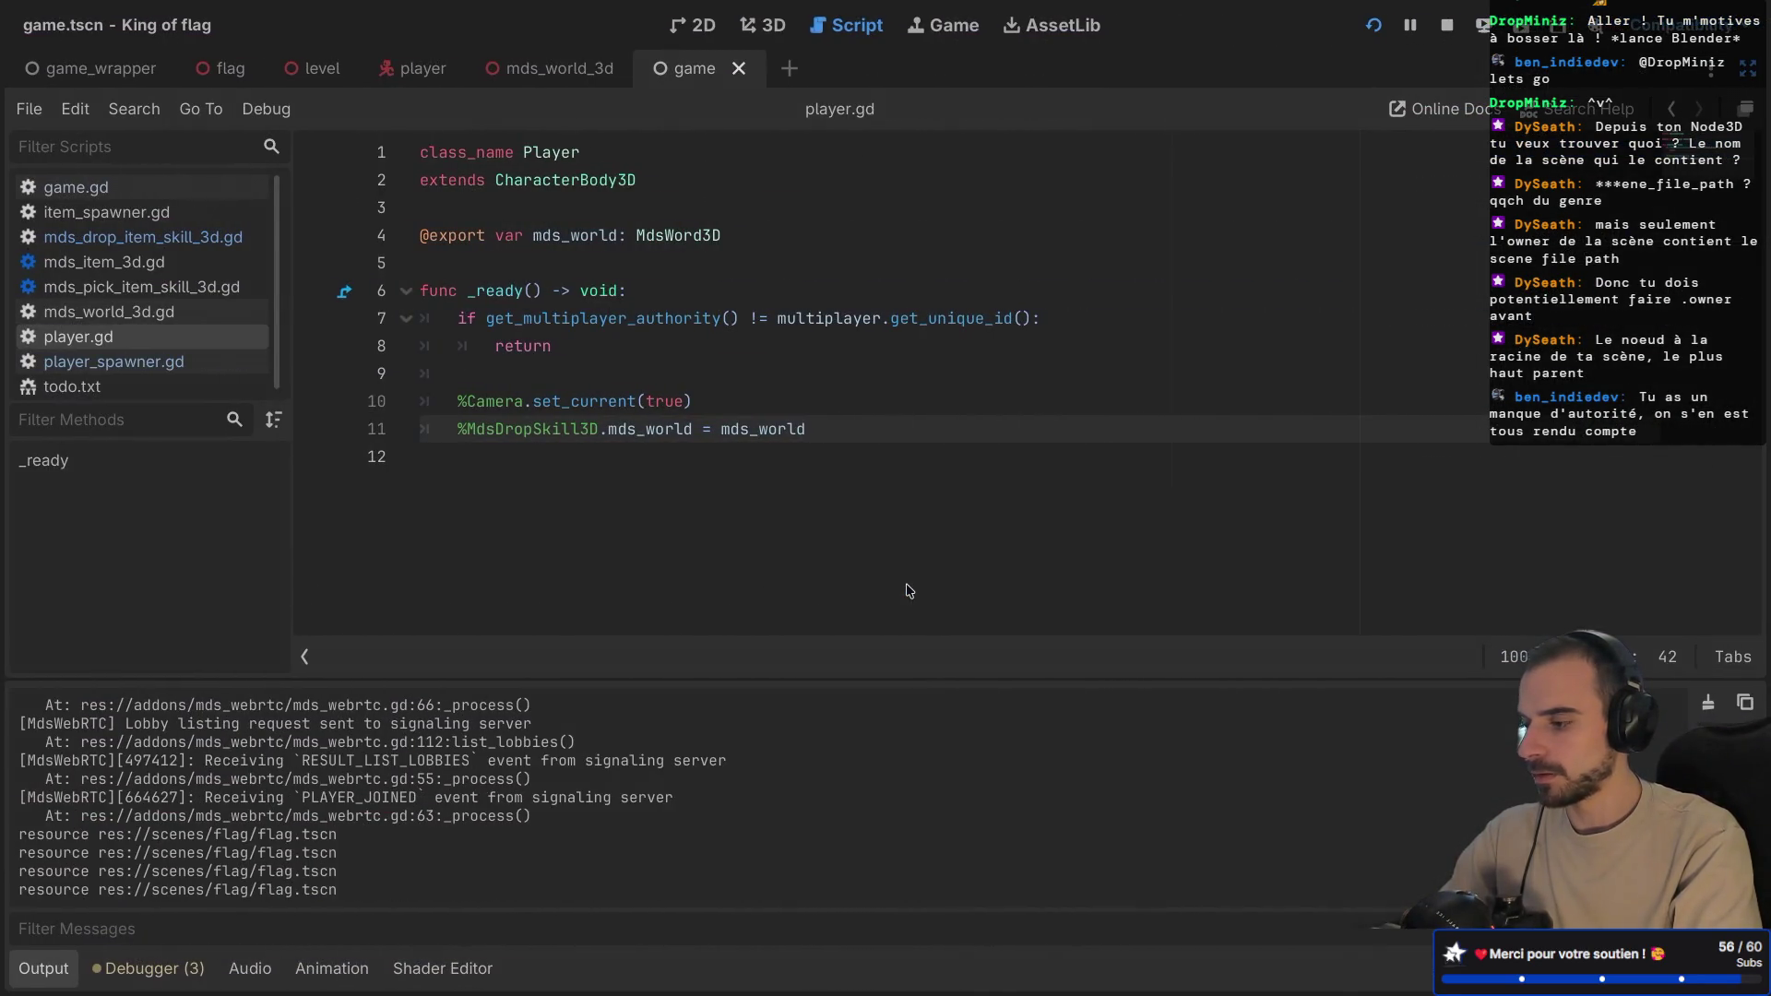
Select the flag.tscn path in the log, then open mds_world_3d.gd from the mds_world_3d scene
drag(100, 835, 361, 836)
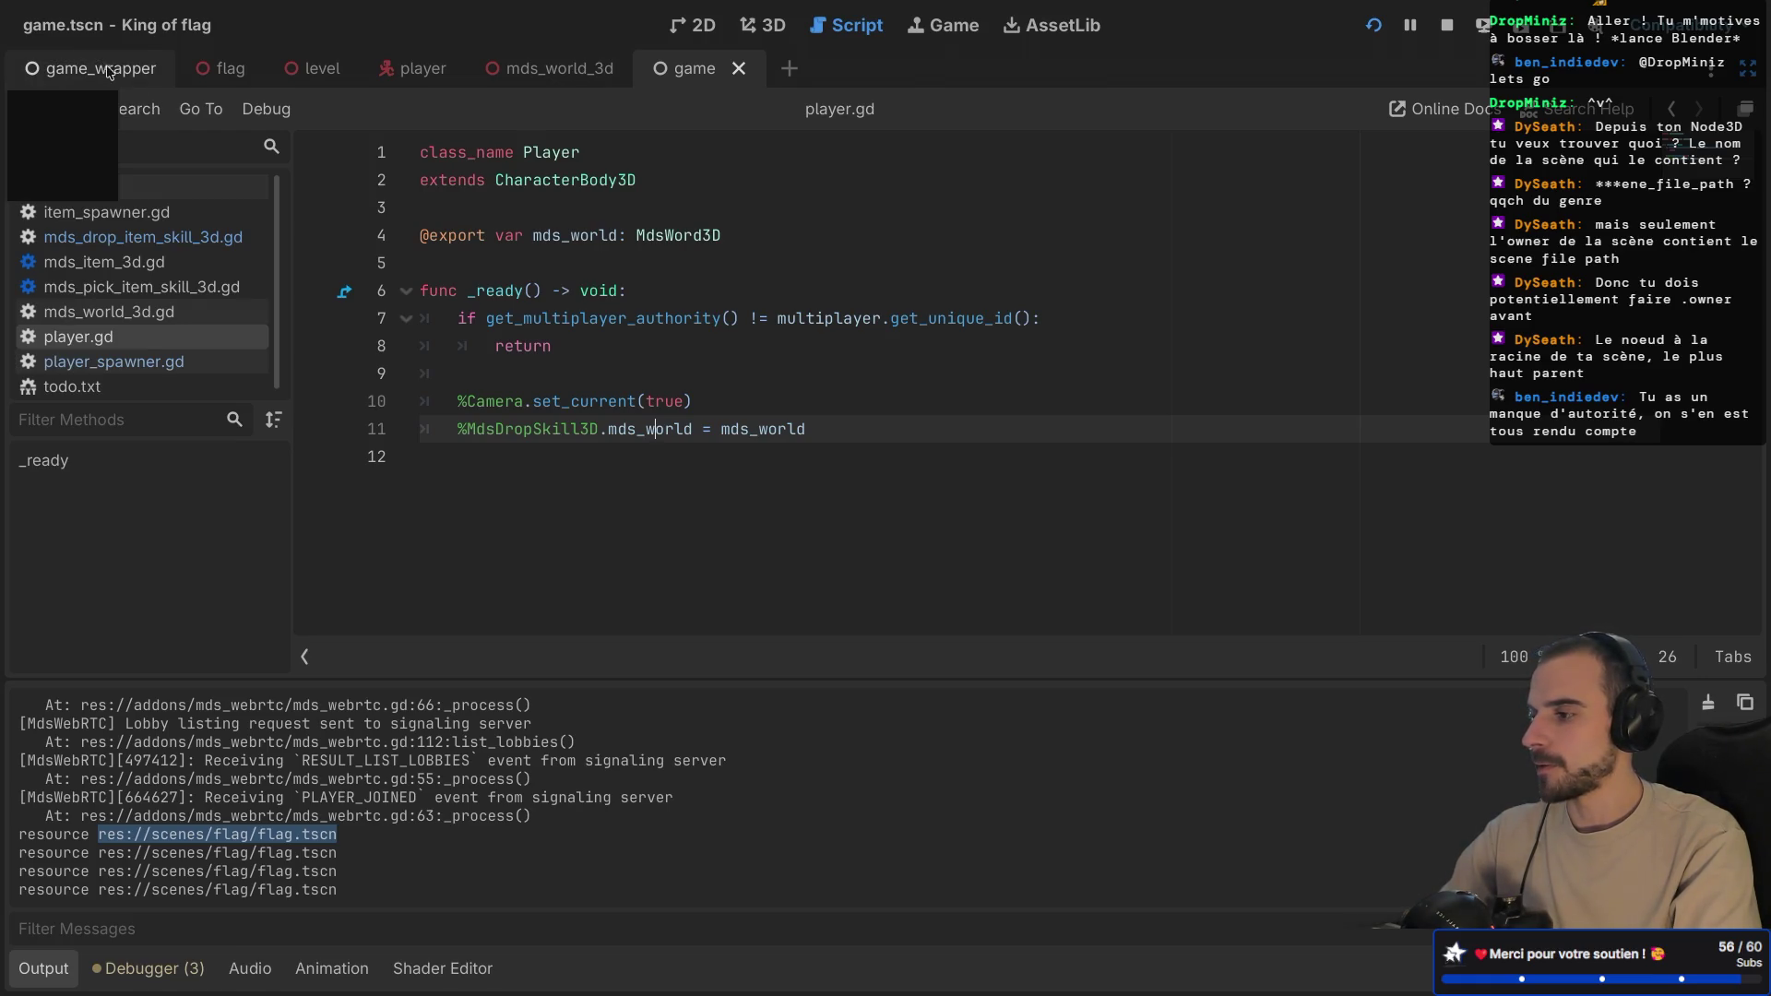
click(522, 81)
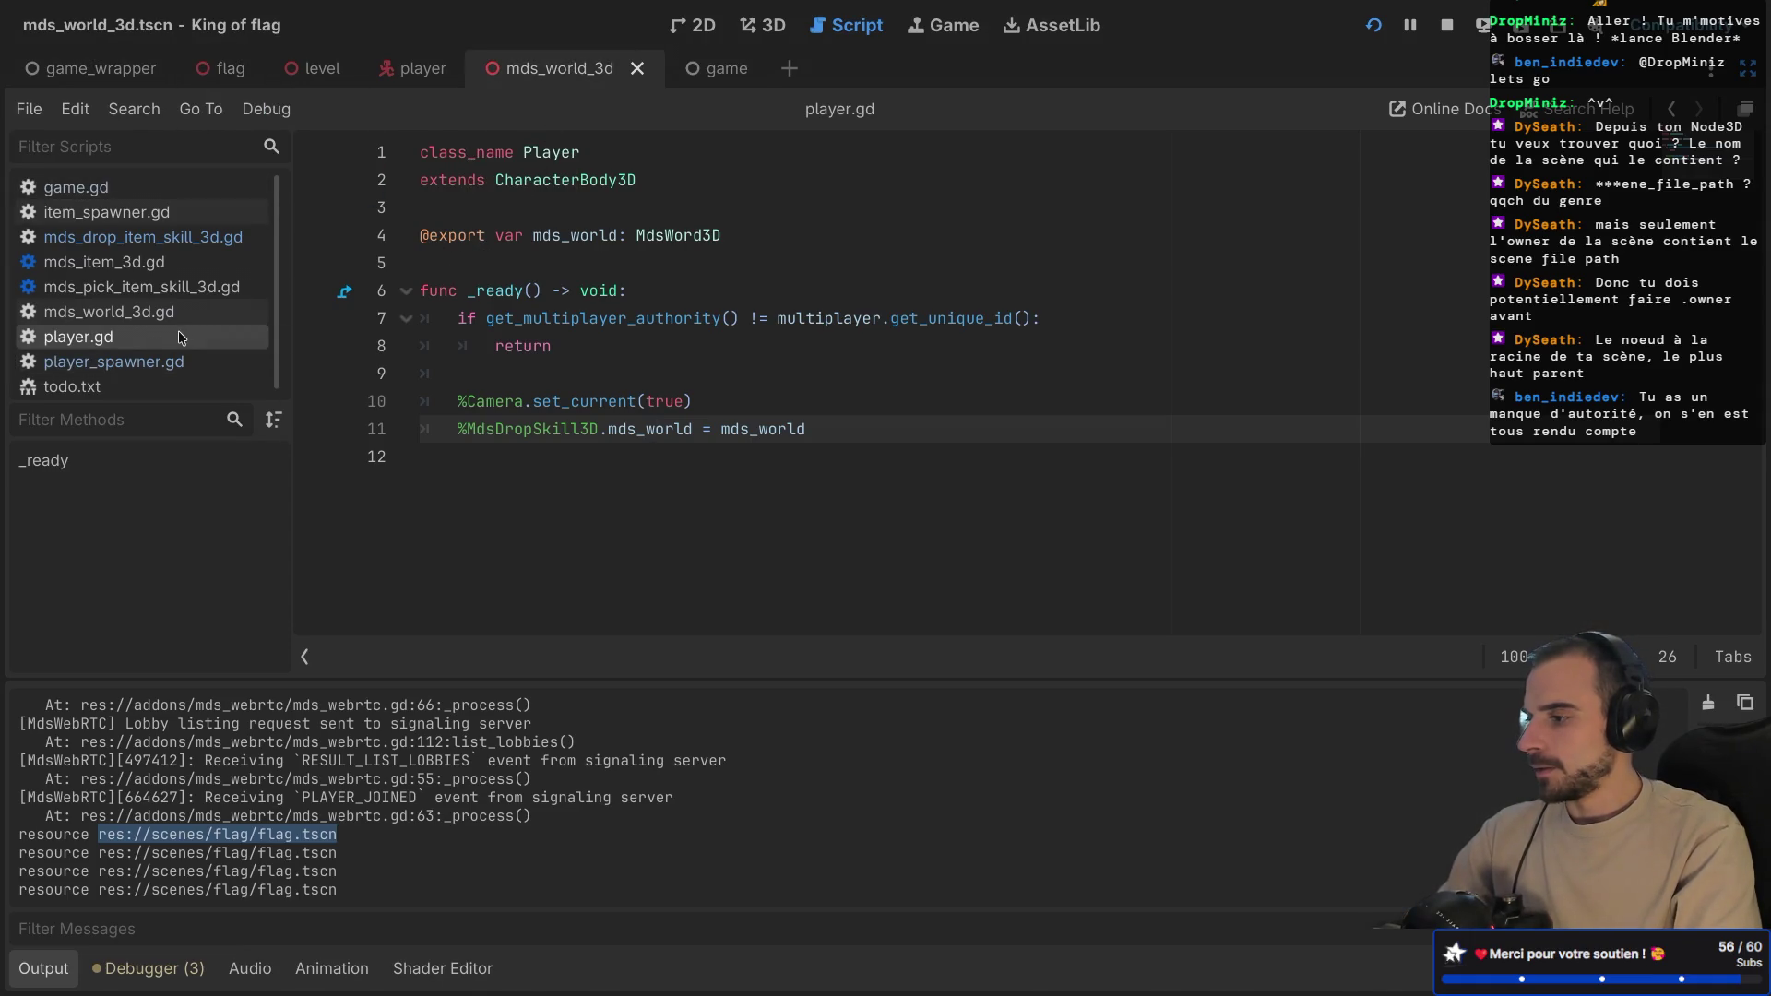
scroll(179, 323, down, 1)
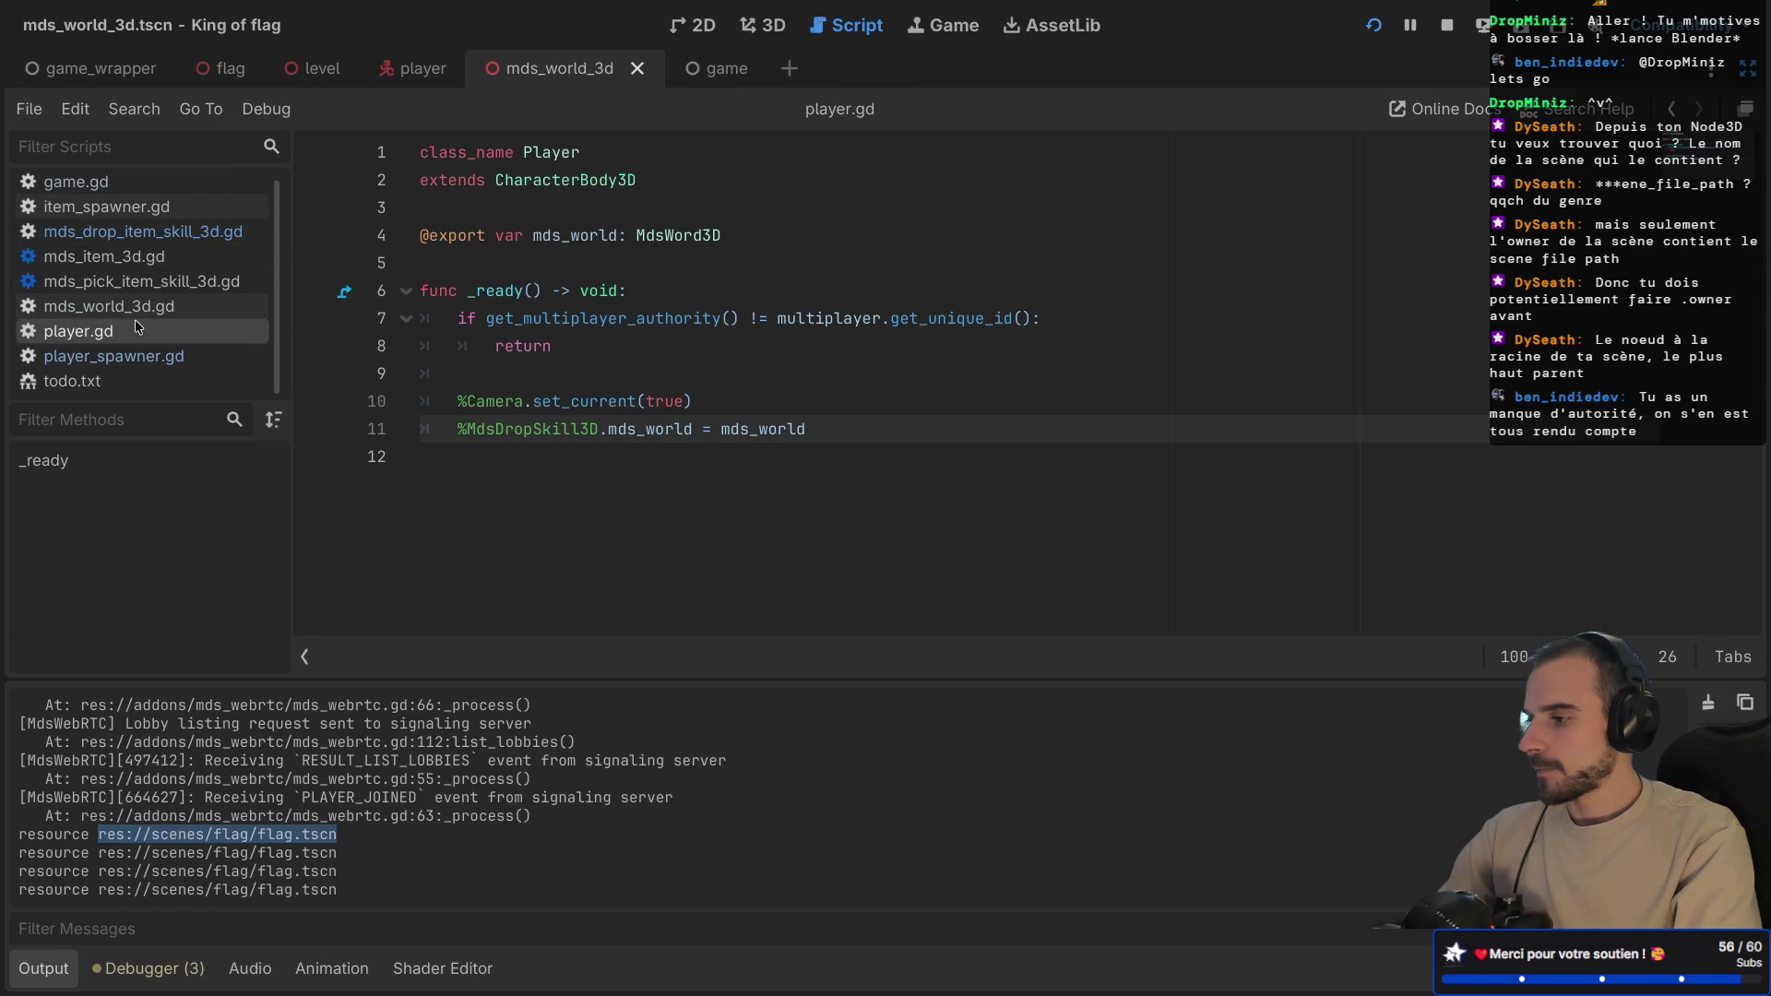
click(139, 314)
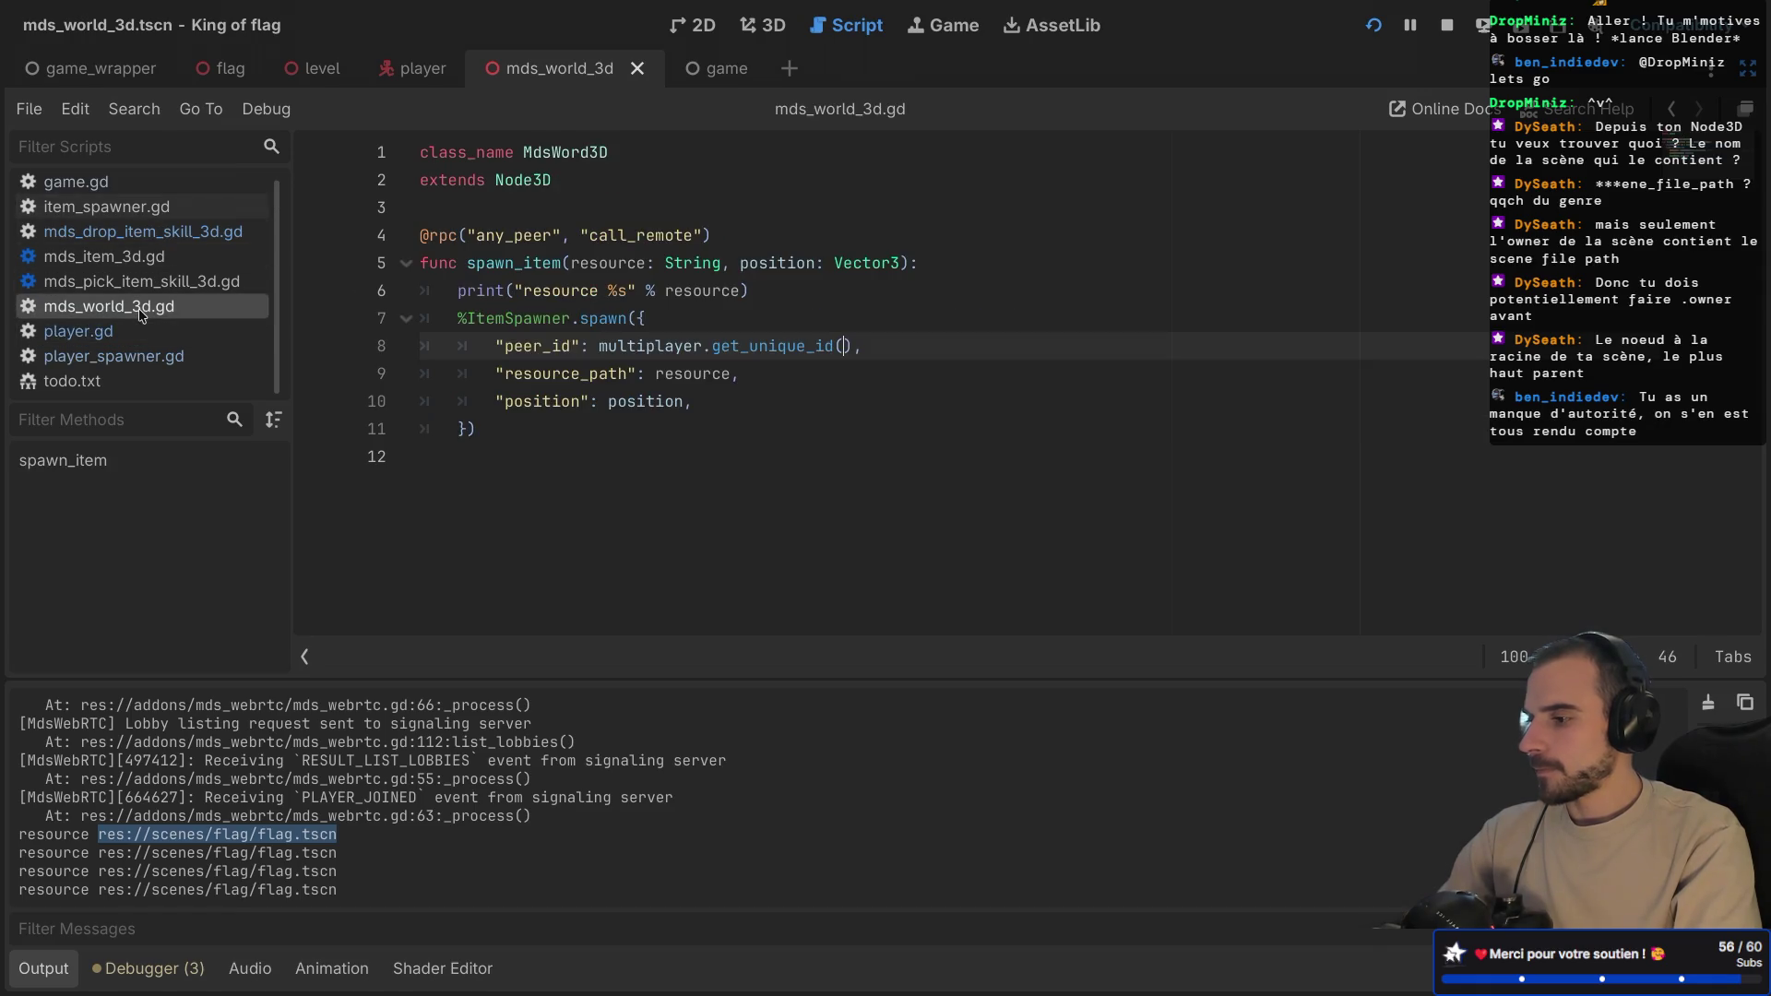
click(636, 234)
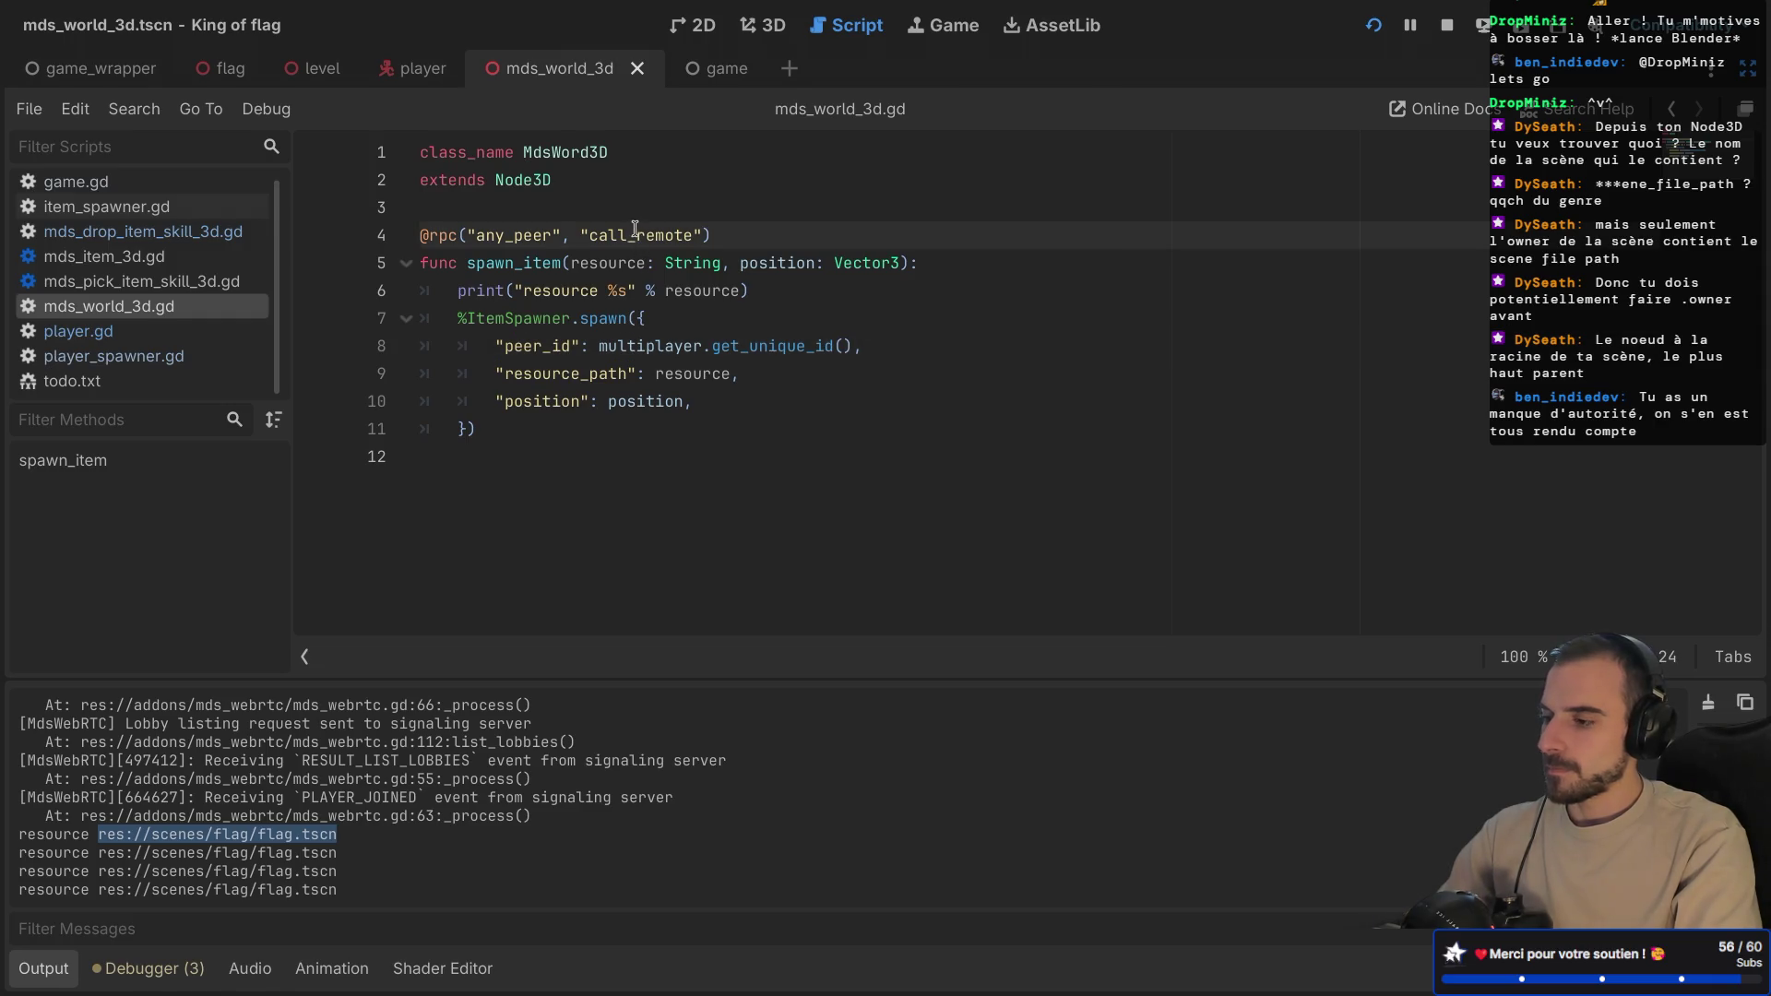
double_click(633, 235)
key(BackSpace)
text(call)
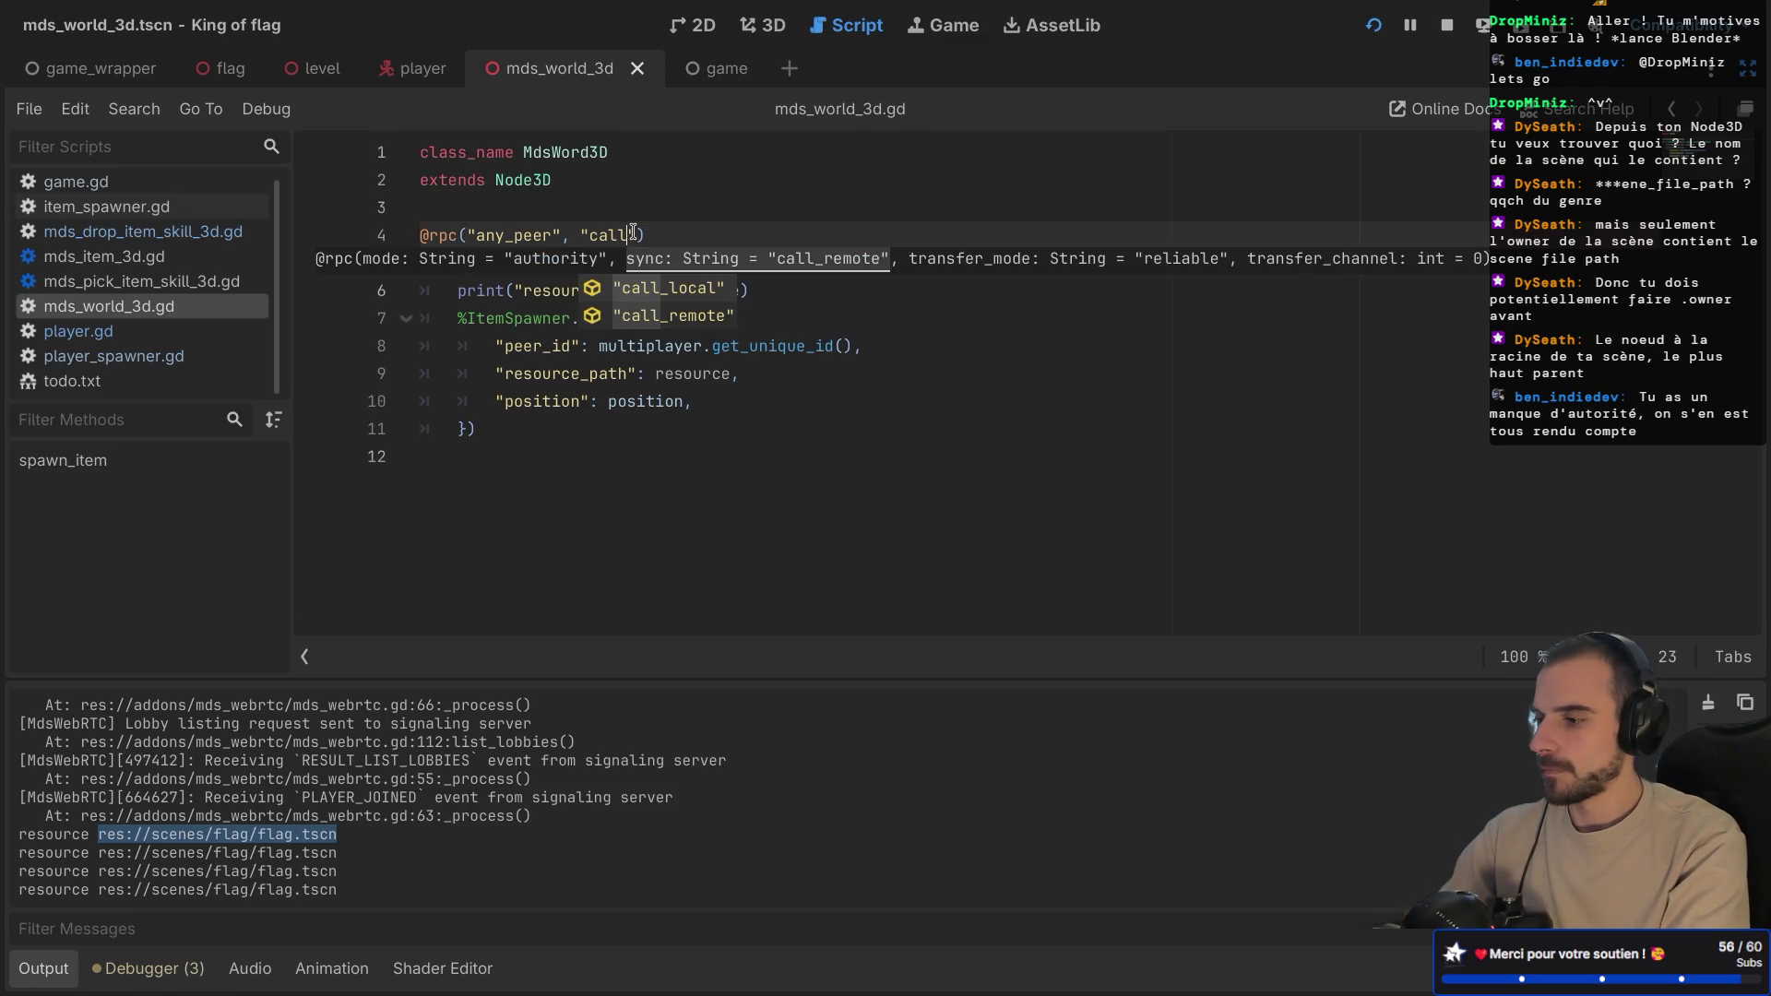
ctrl+click(439, 235)
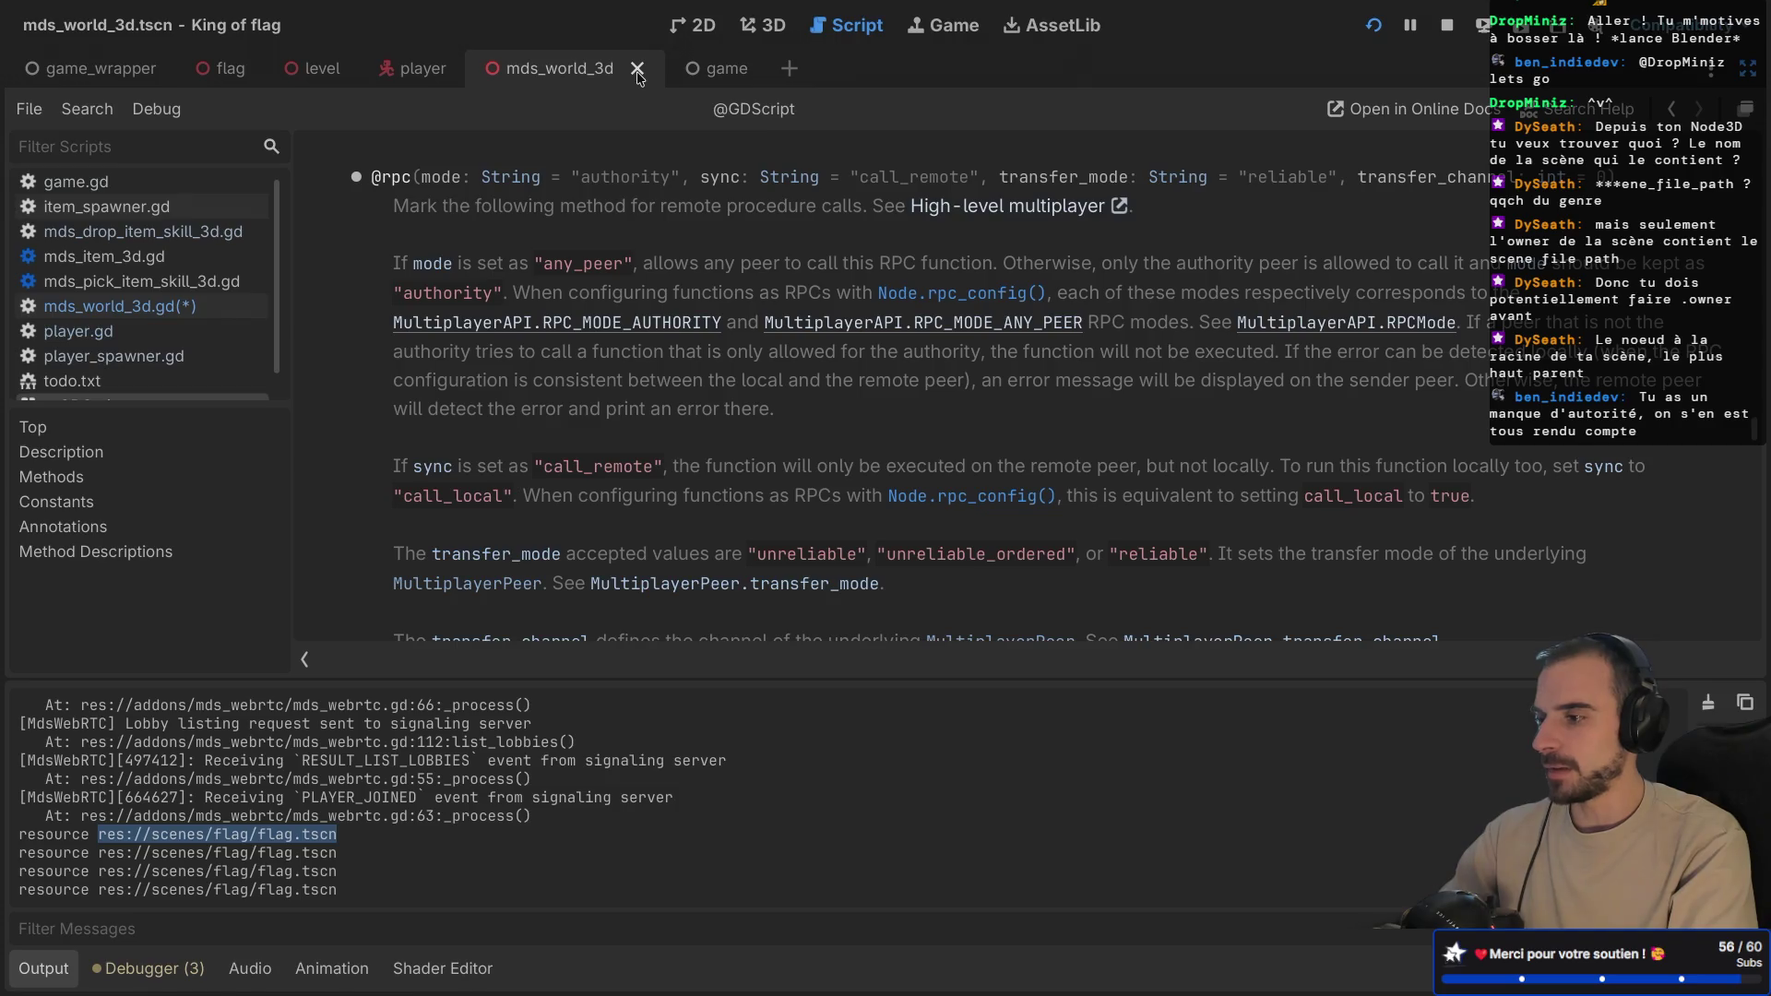
click(1373, 25)
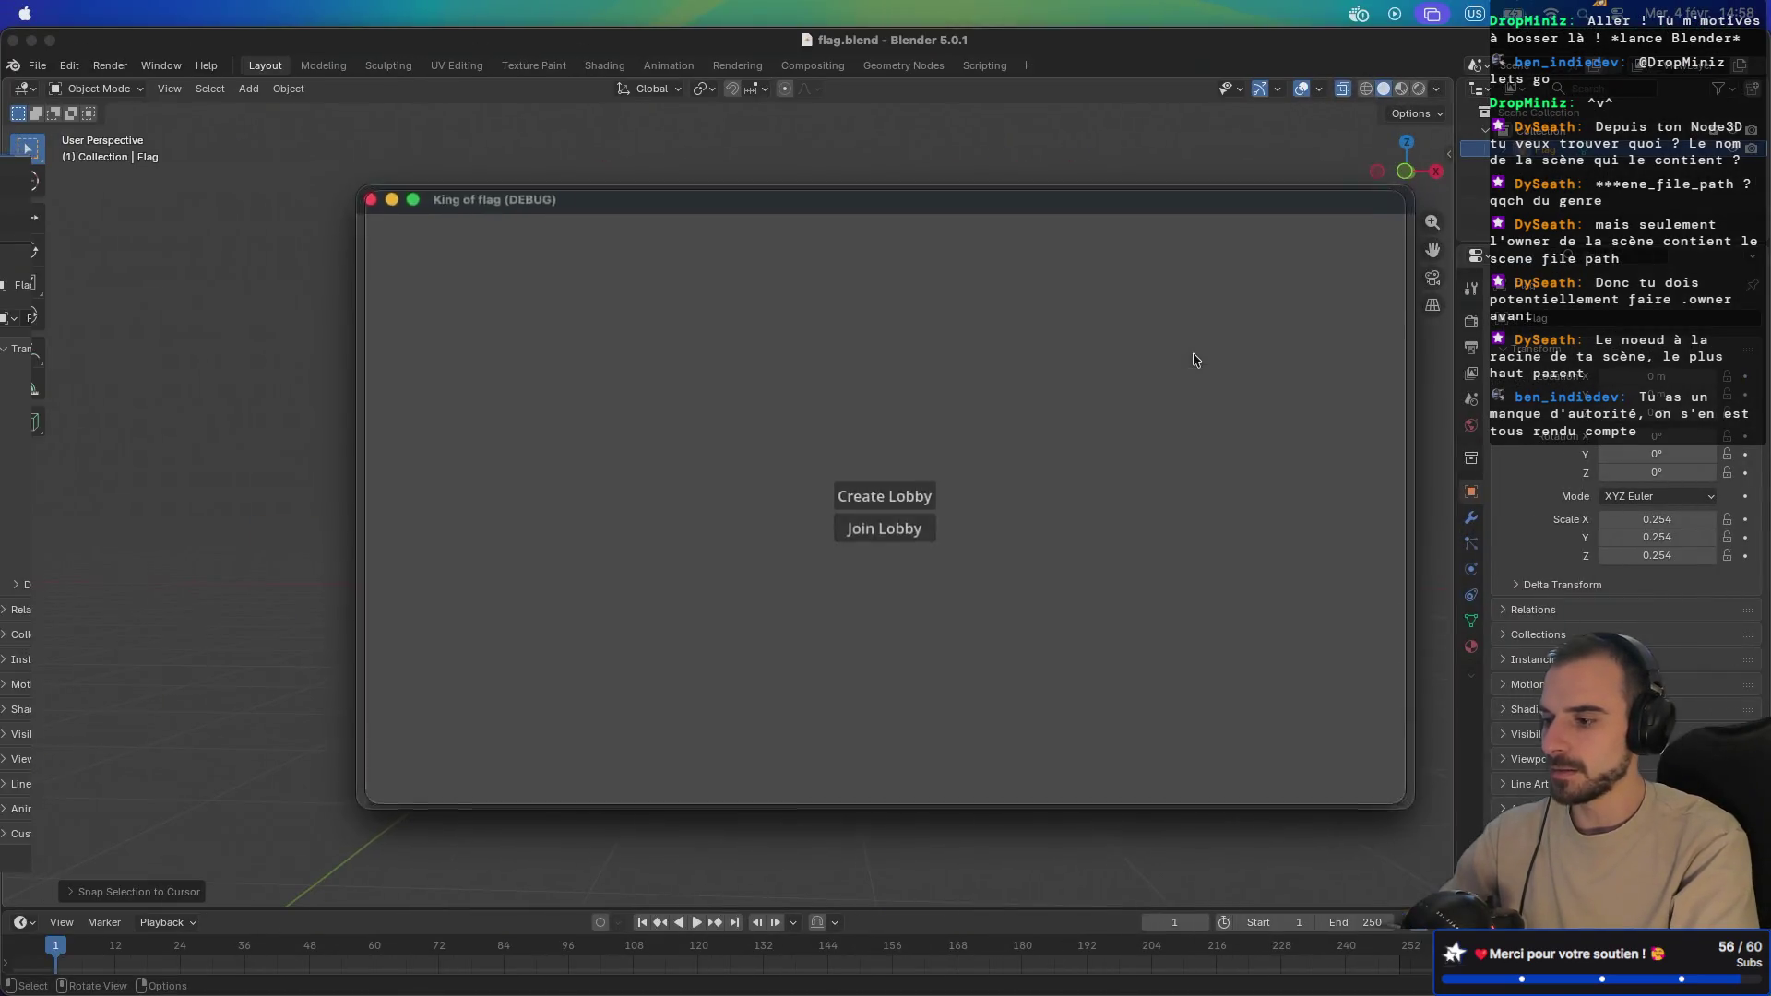
Host and start a match, test the flag drop, then return to the editor's game_wrapper scene
click(908, 495)
click(878, 537)
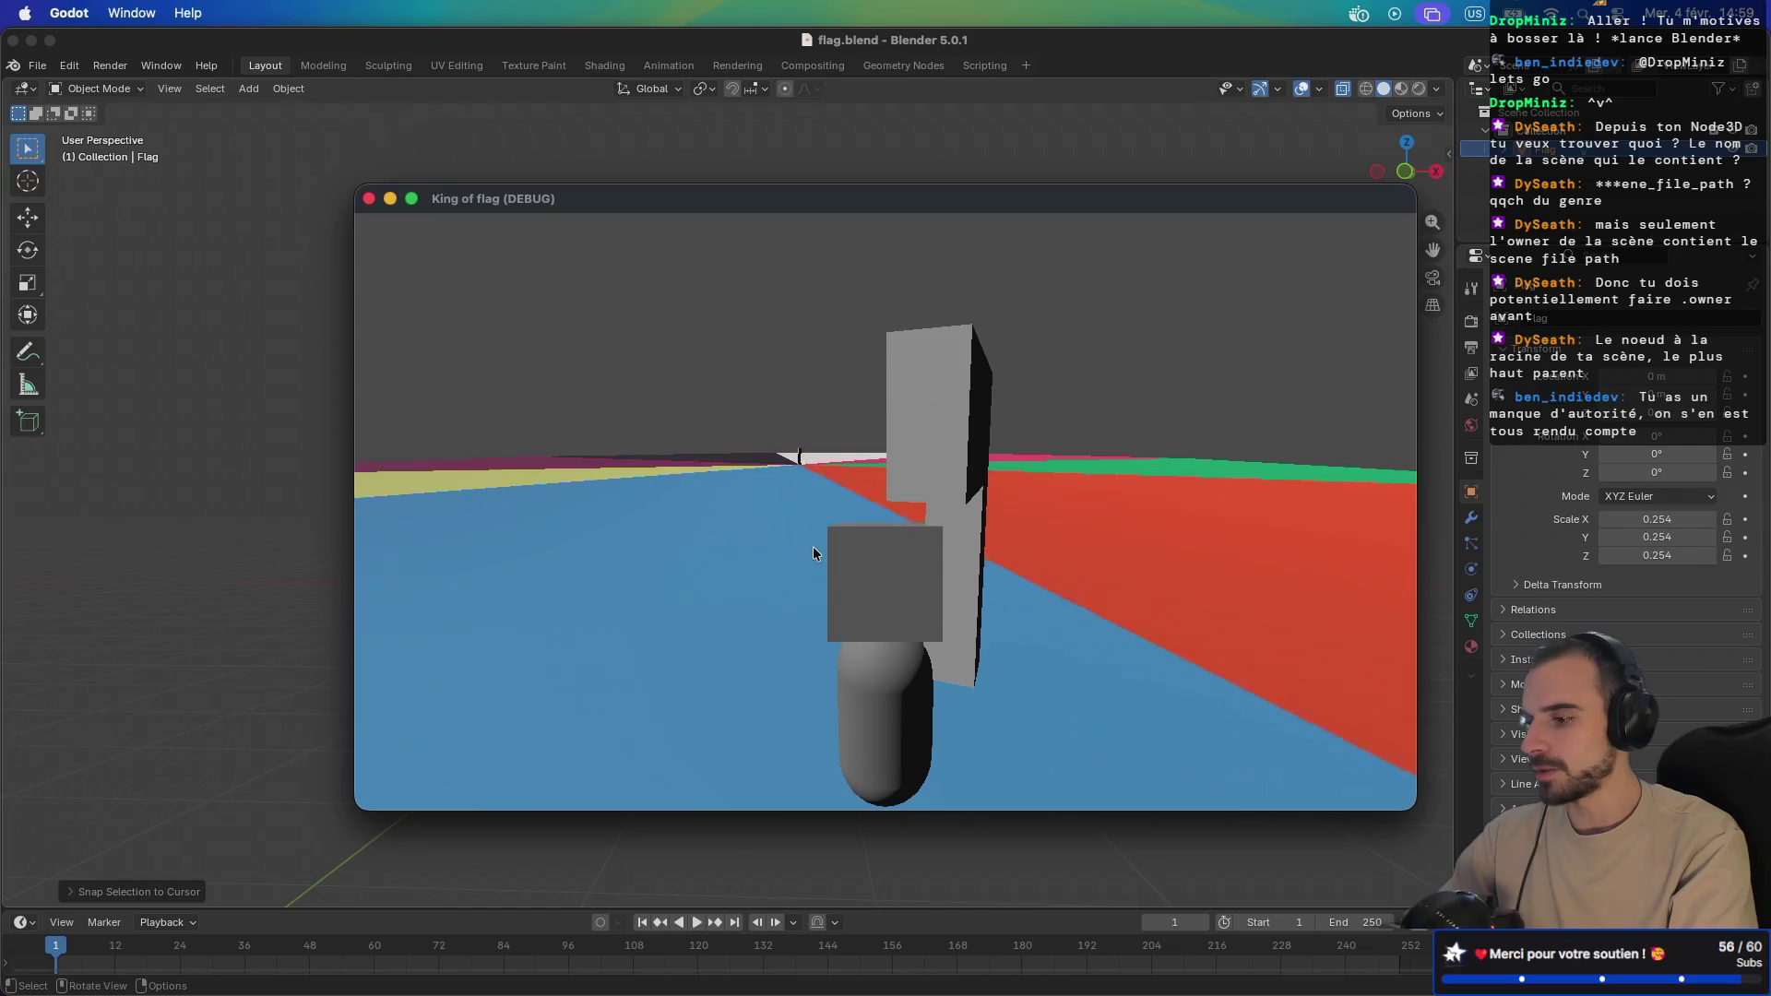
key(super+b)
key(super+Tab)
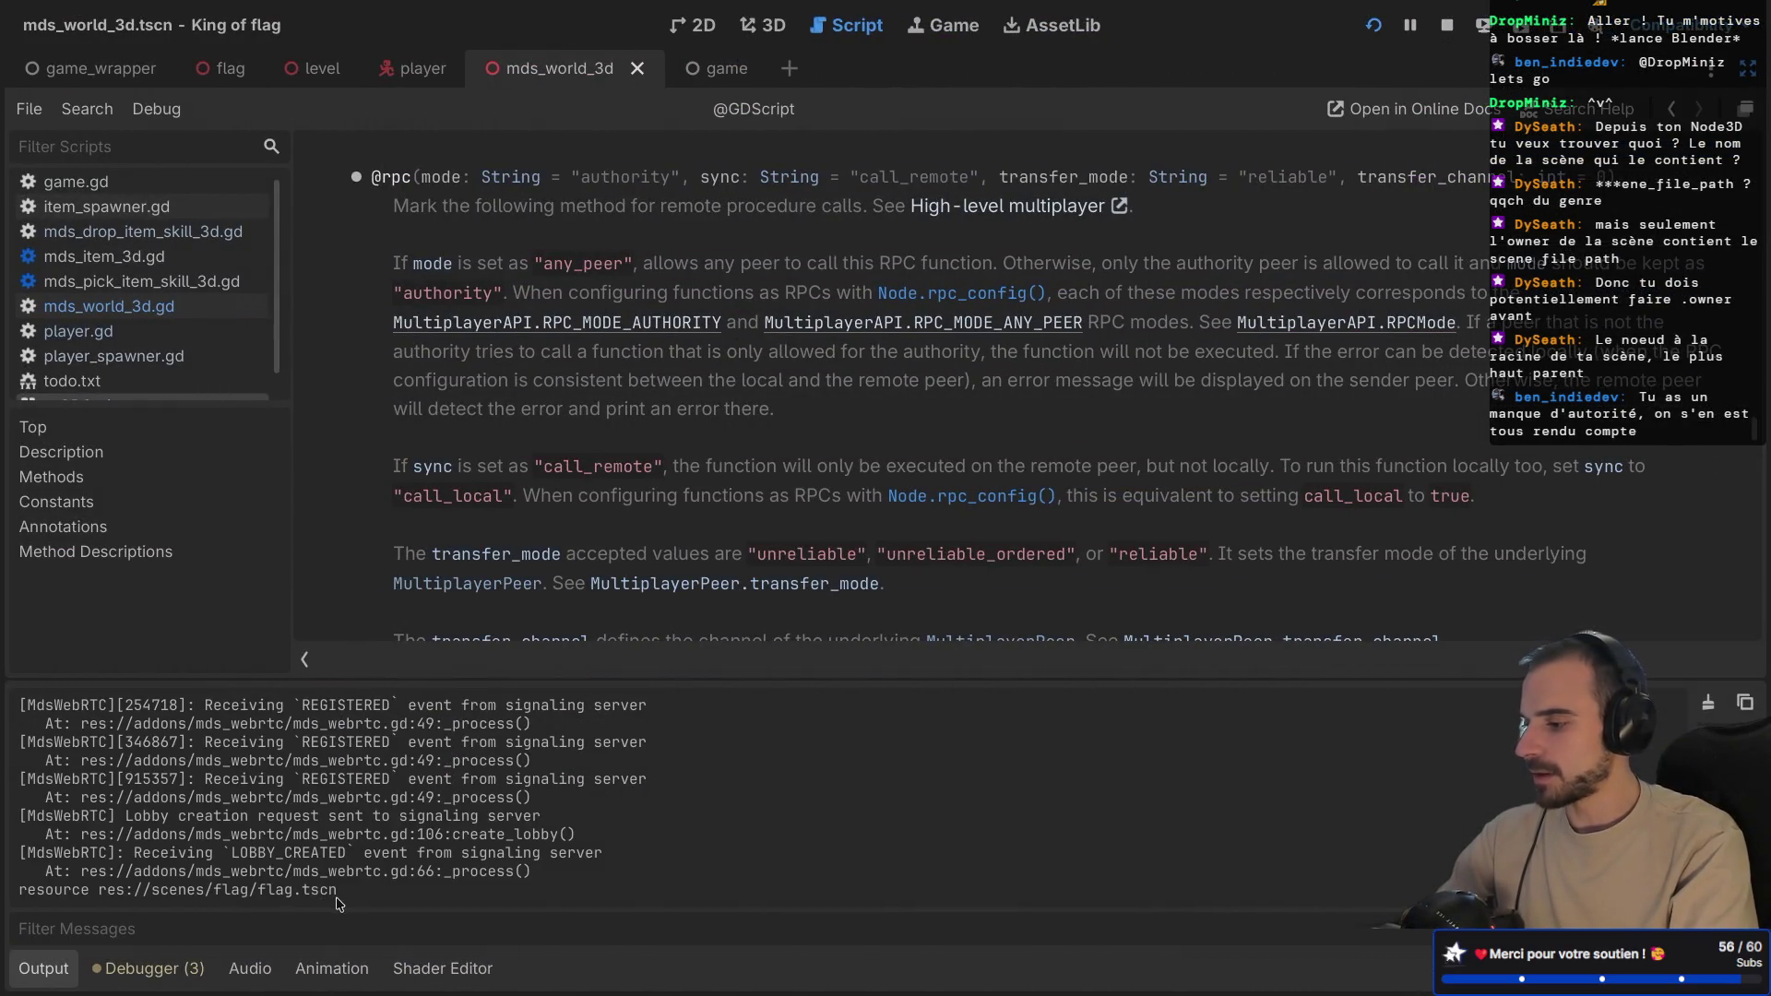
key(super+Tab)
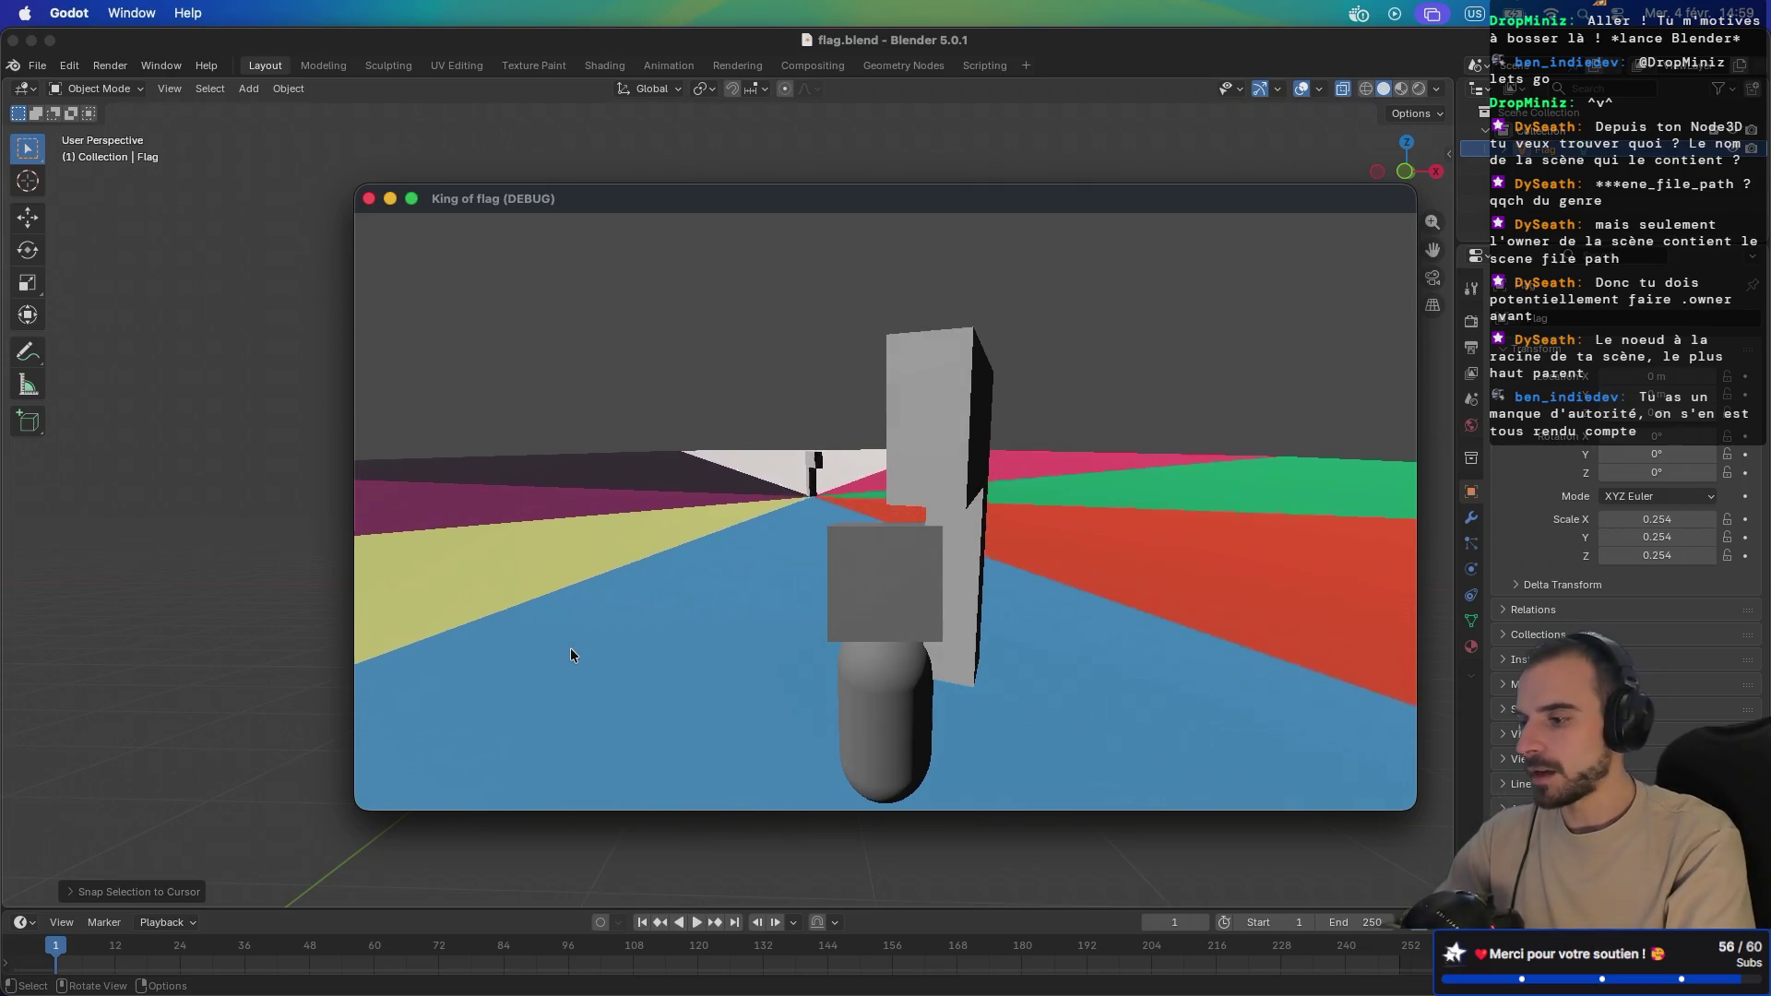
key(ctrl+Right)
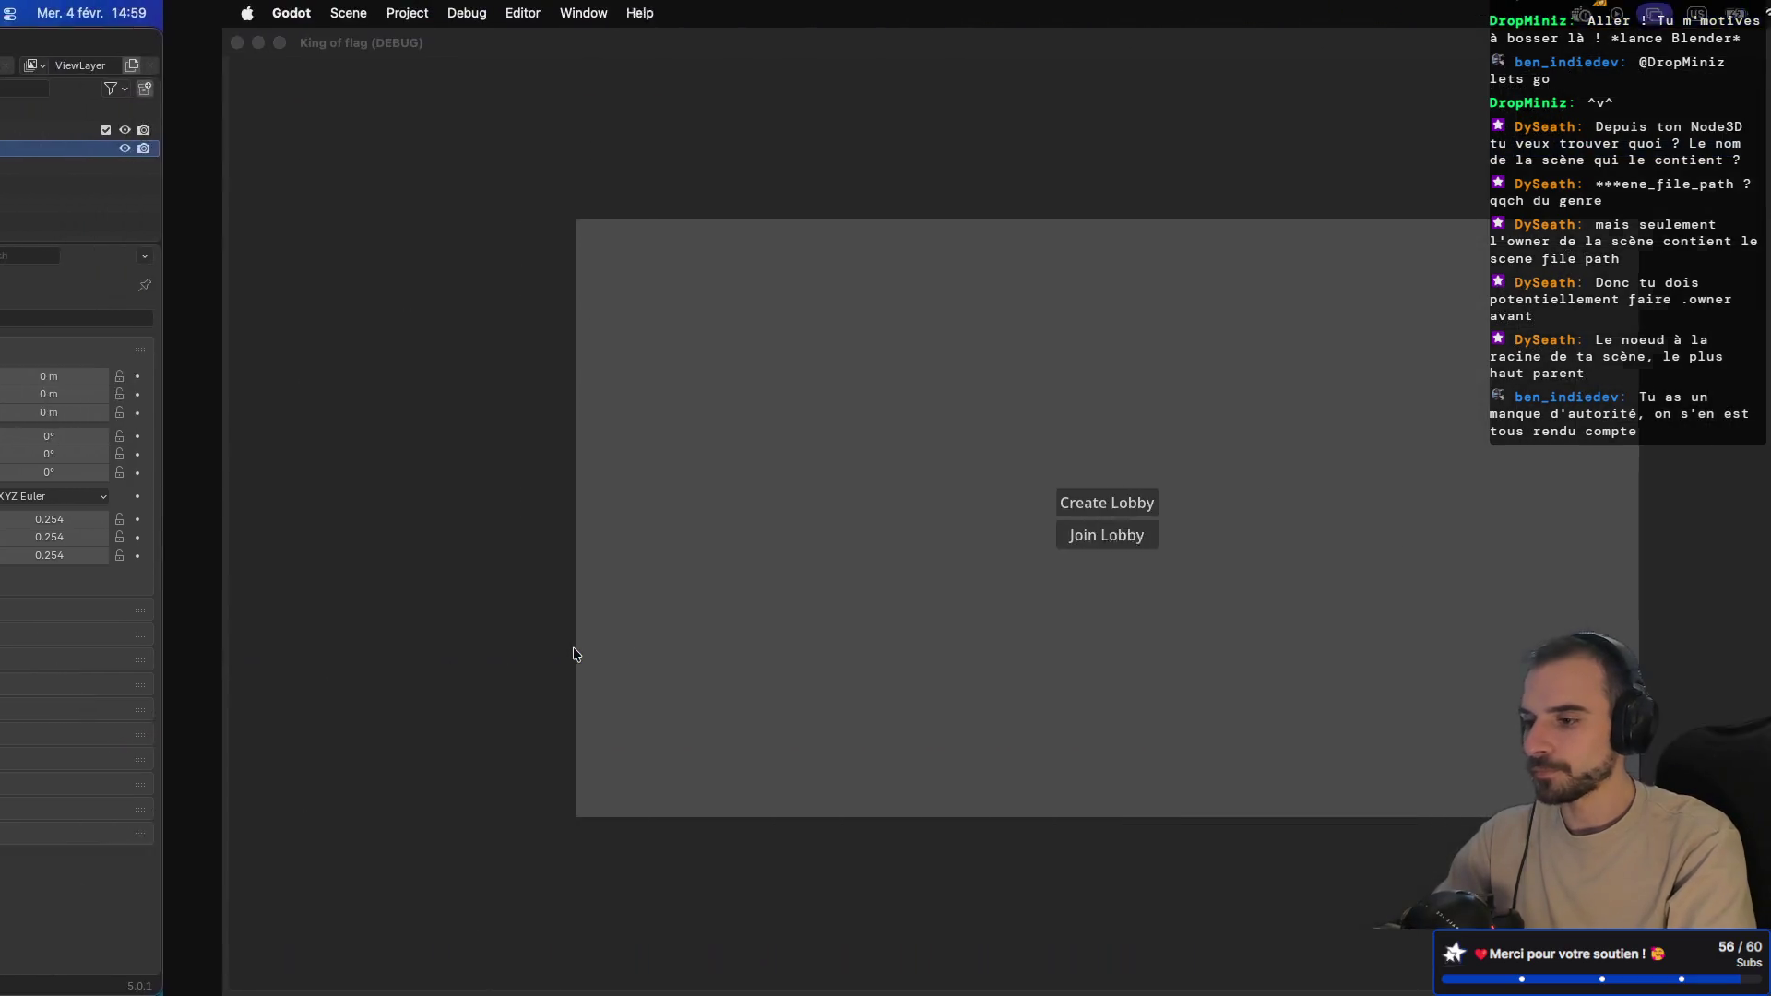
click(101, 74)
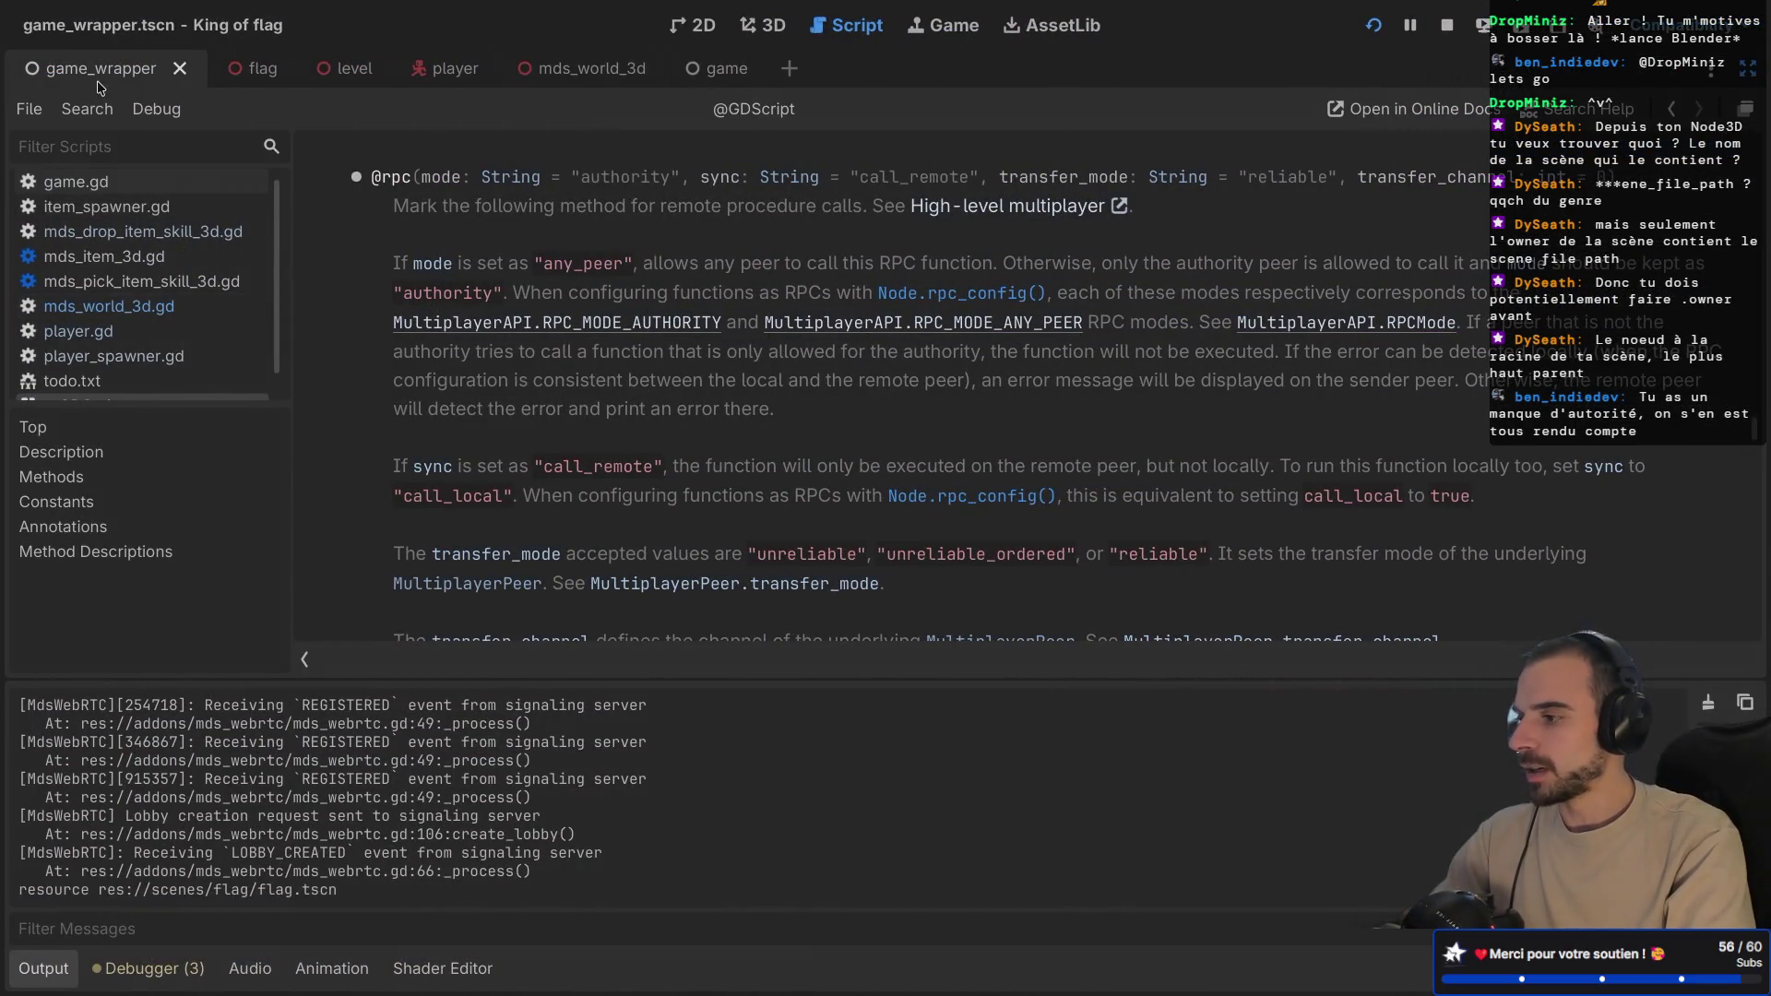
In the flag scene's mds_drop_item_skill_3d.gd, change position to global_position on line 20
click(239, 74)
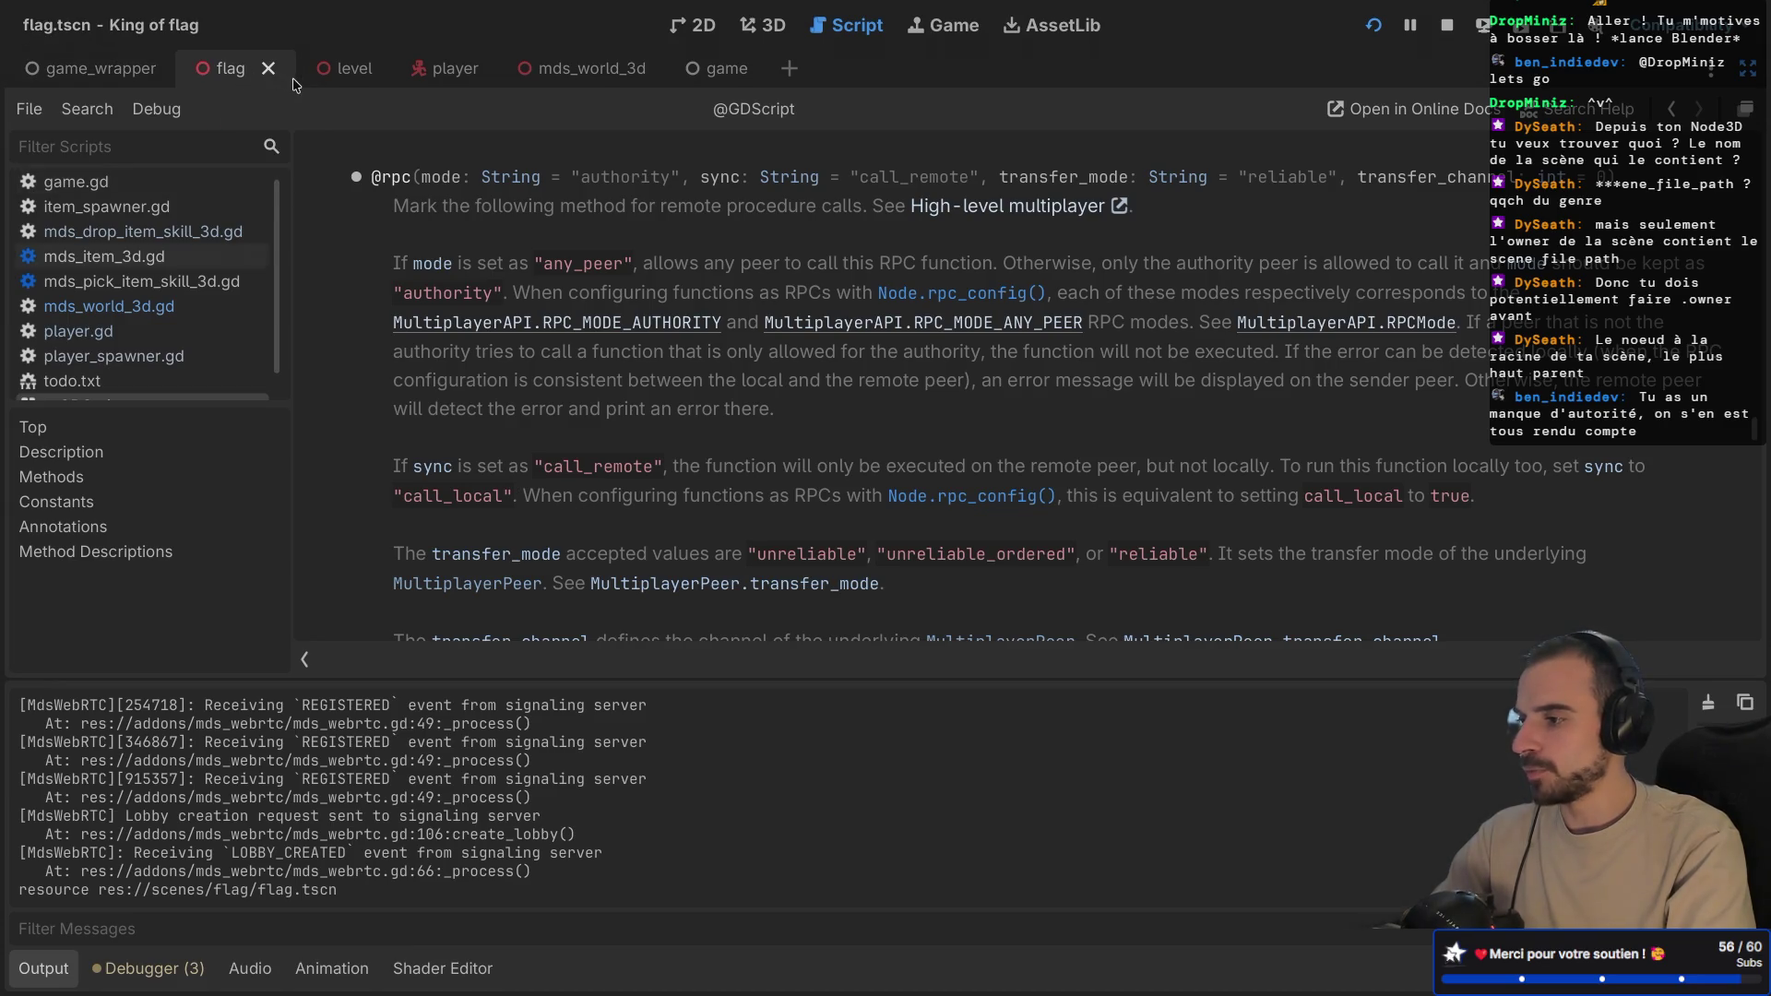
click(162, 230)
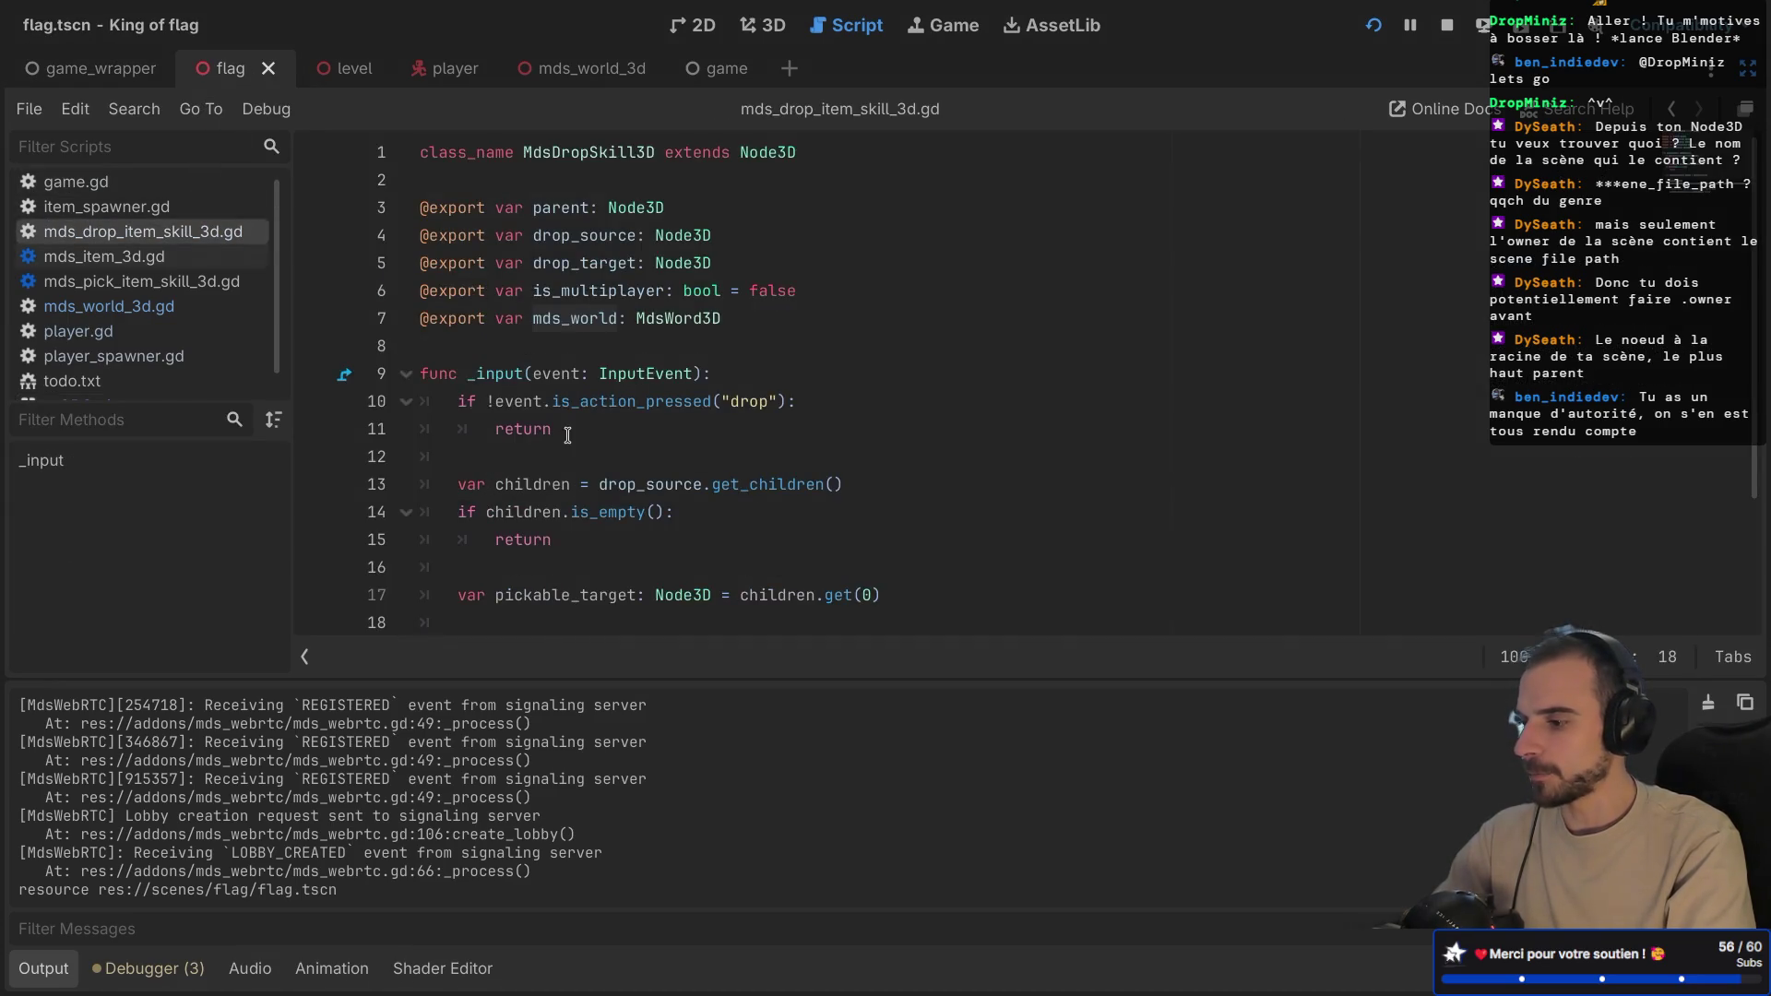
scroll(567, 435, down, 2)
double_click(1227, 512)
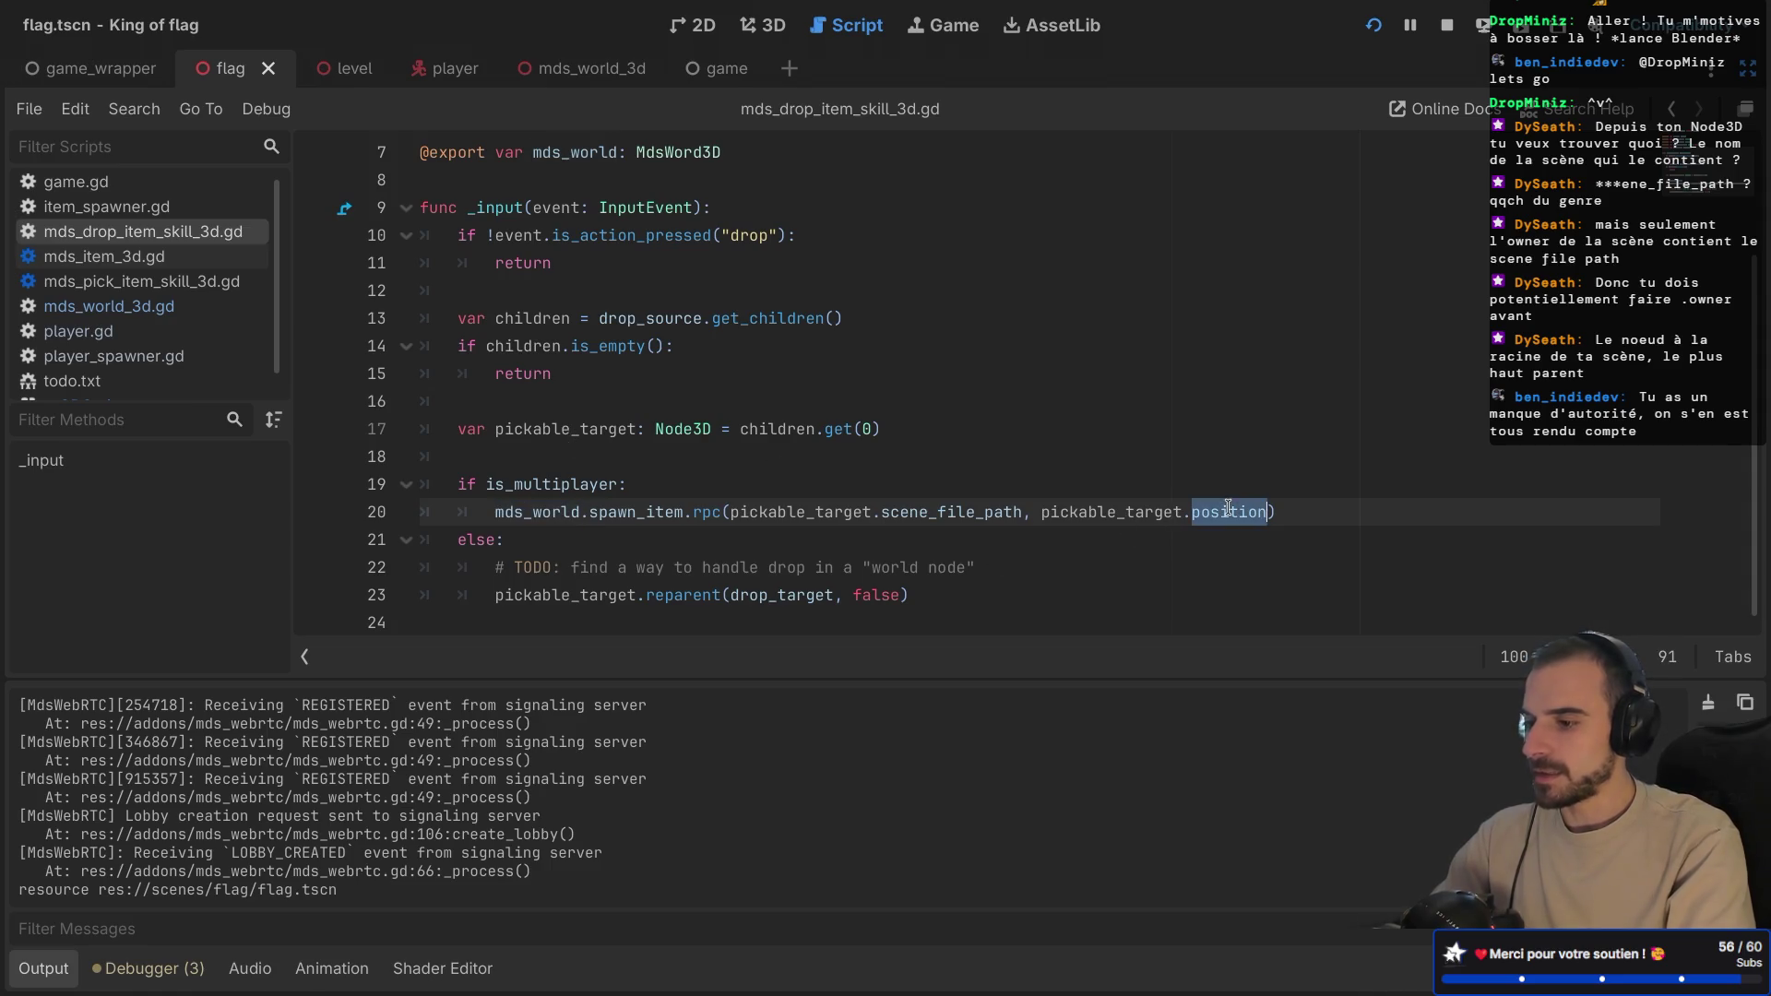
text(gl)
key(Return)
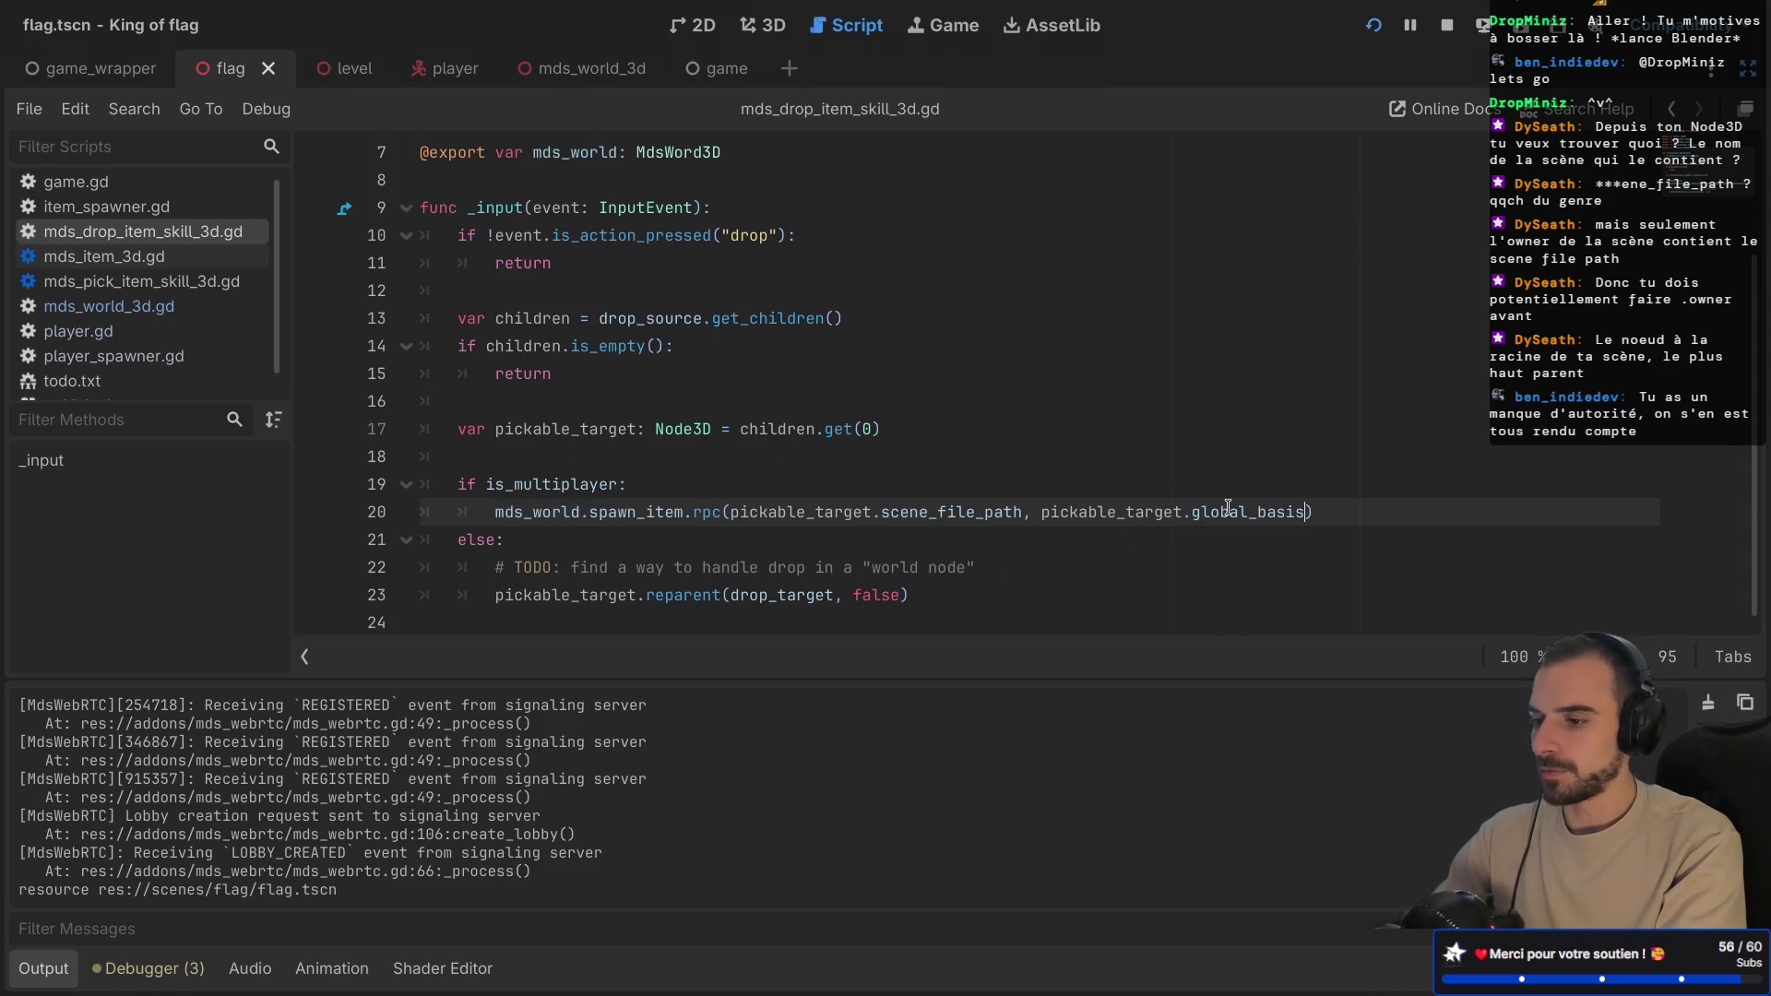
text(o)
key(Return)
Stop and relaunch the game, host and start a match to retest the drop, then return to the editor
key(super+b)
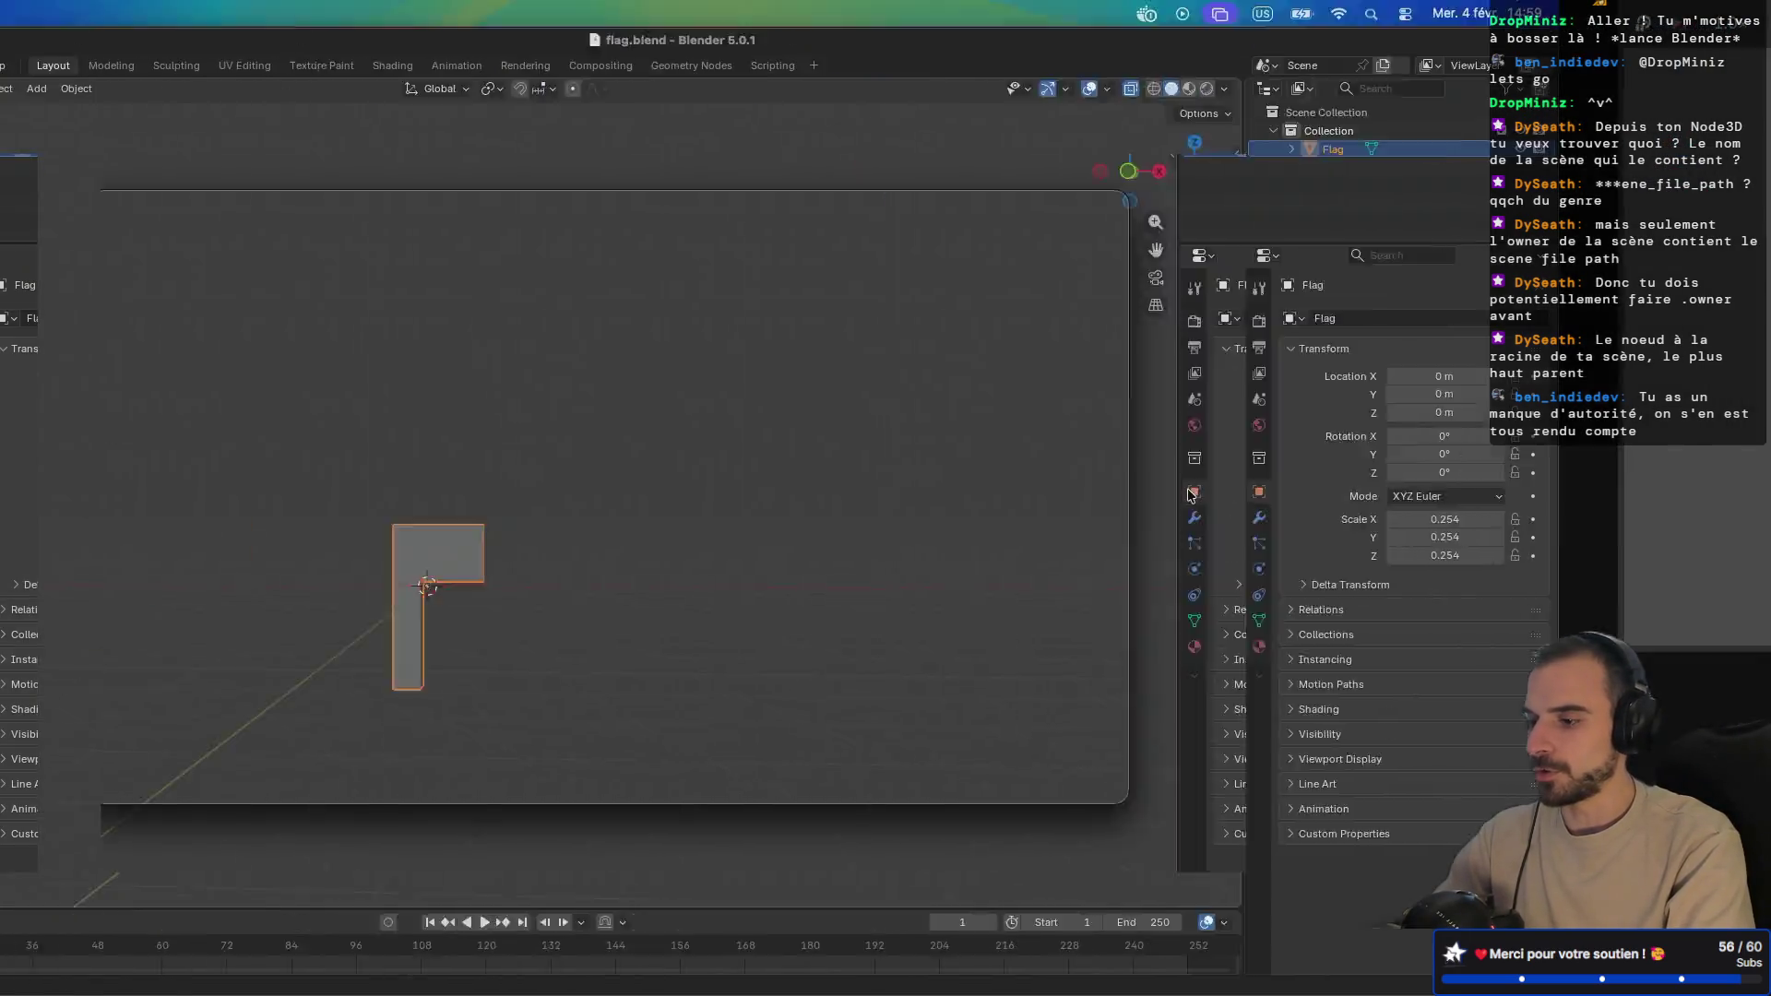
key(ctrl+Right)
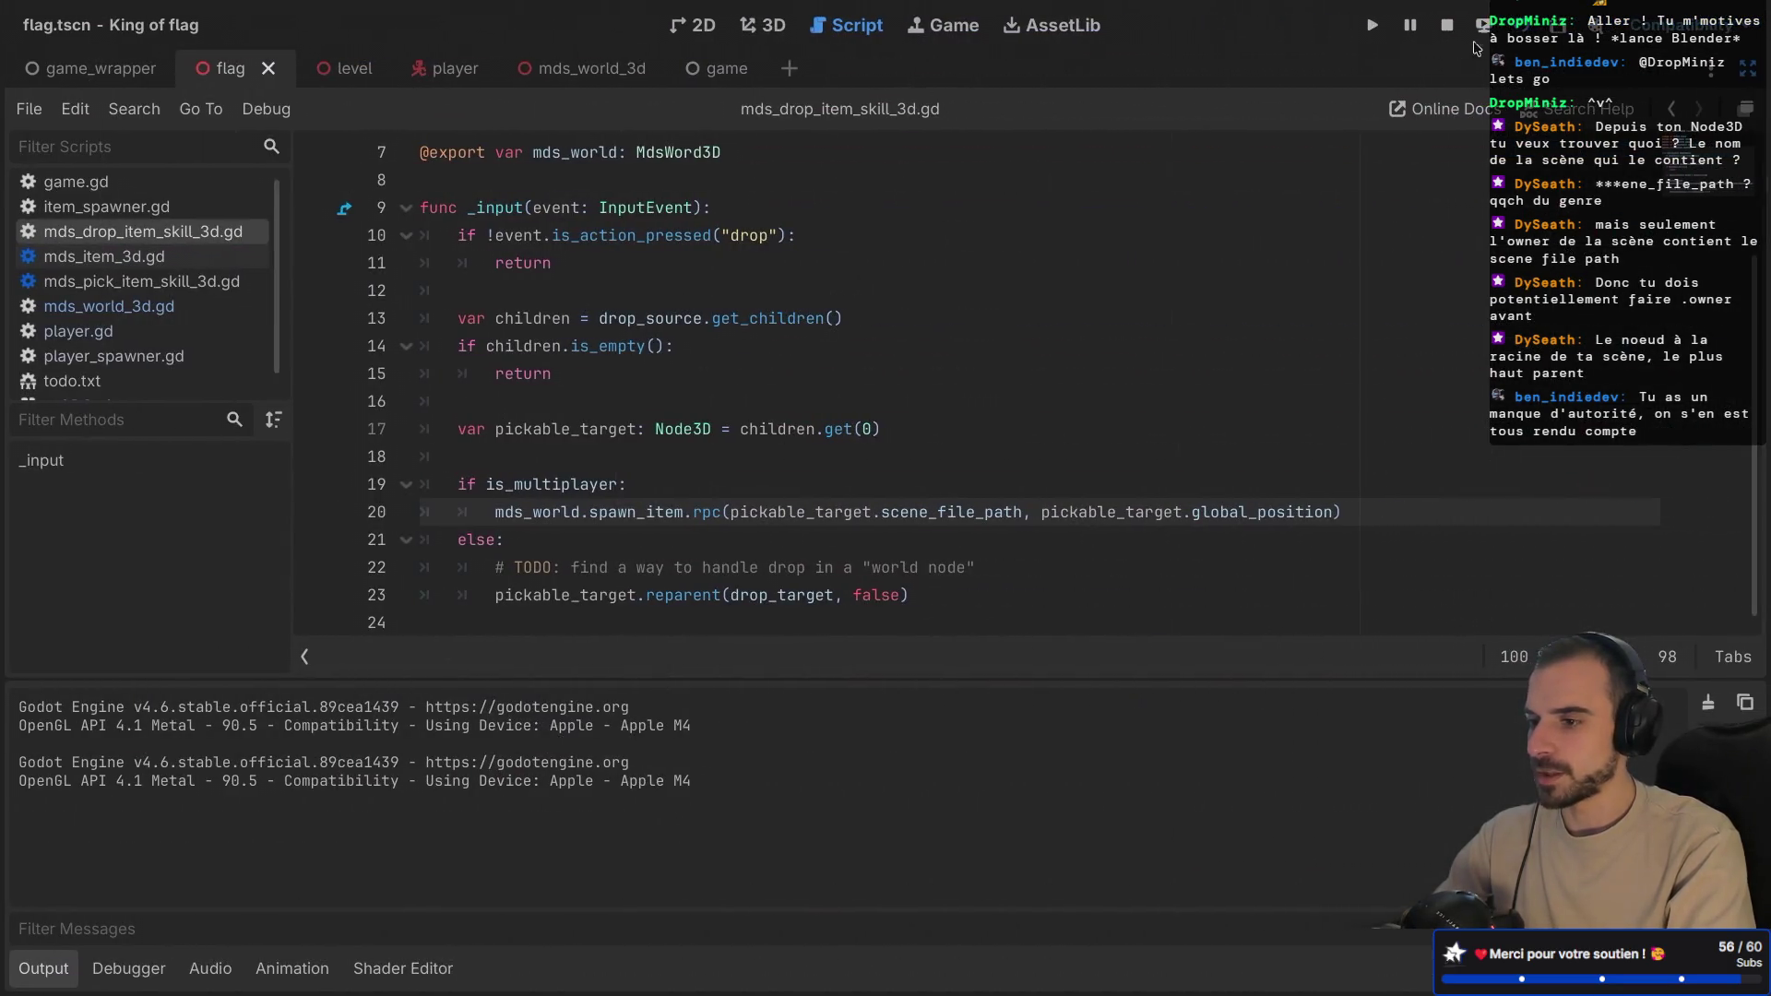
click(1453, 24)
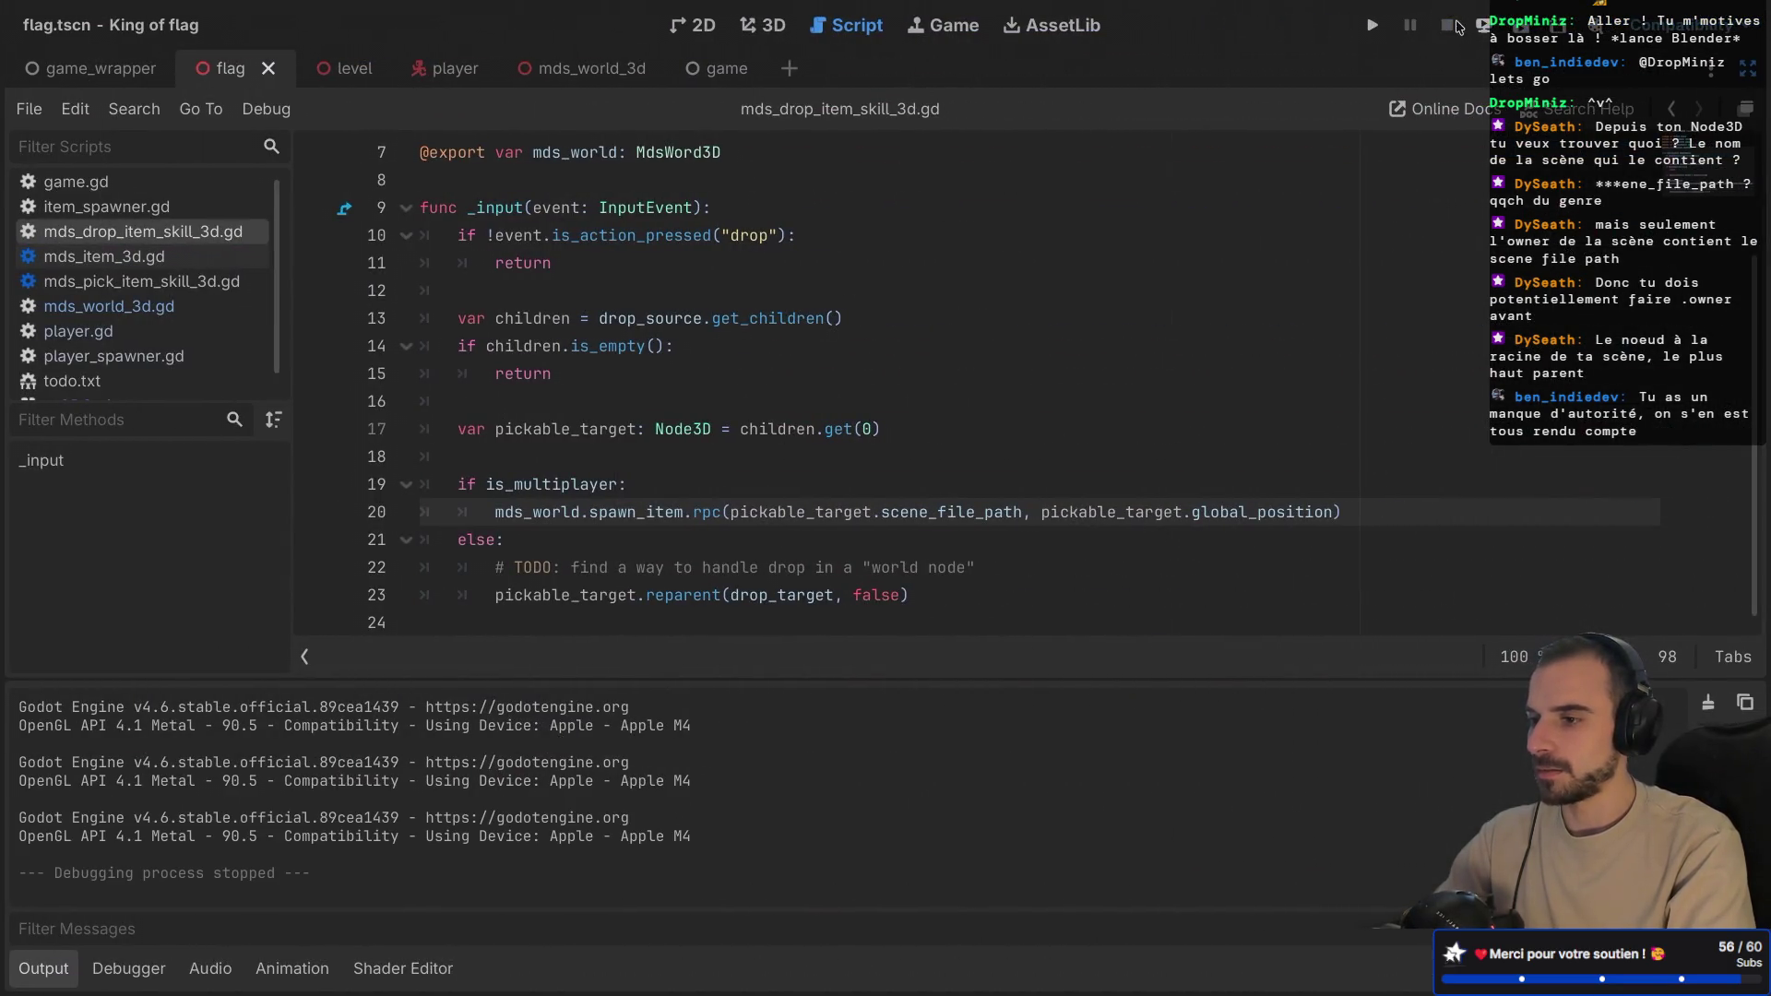
click(1376, 26)
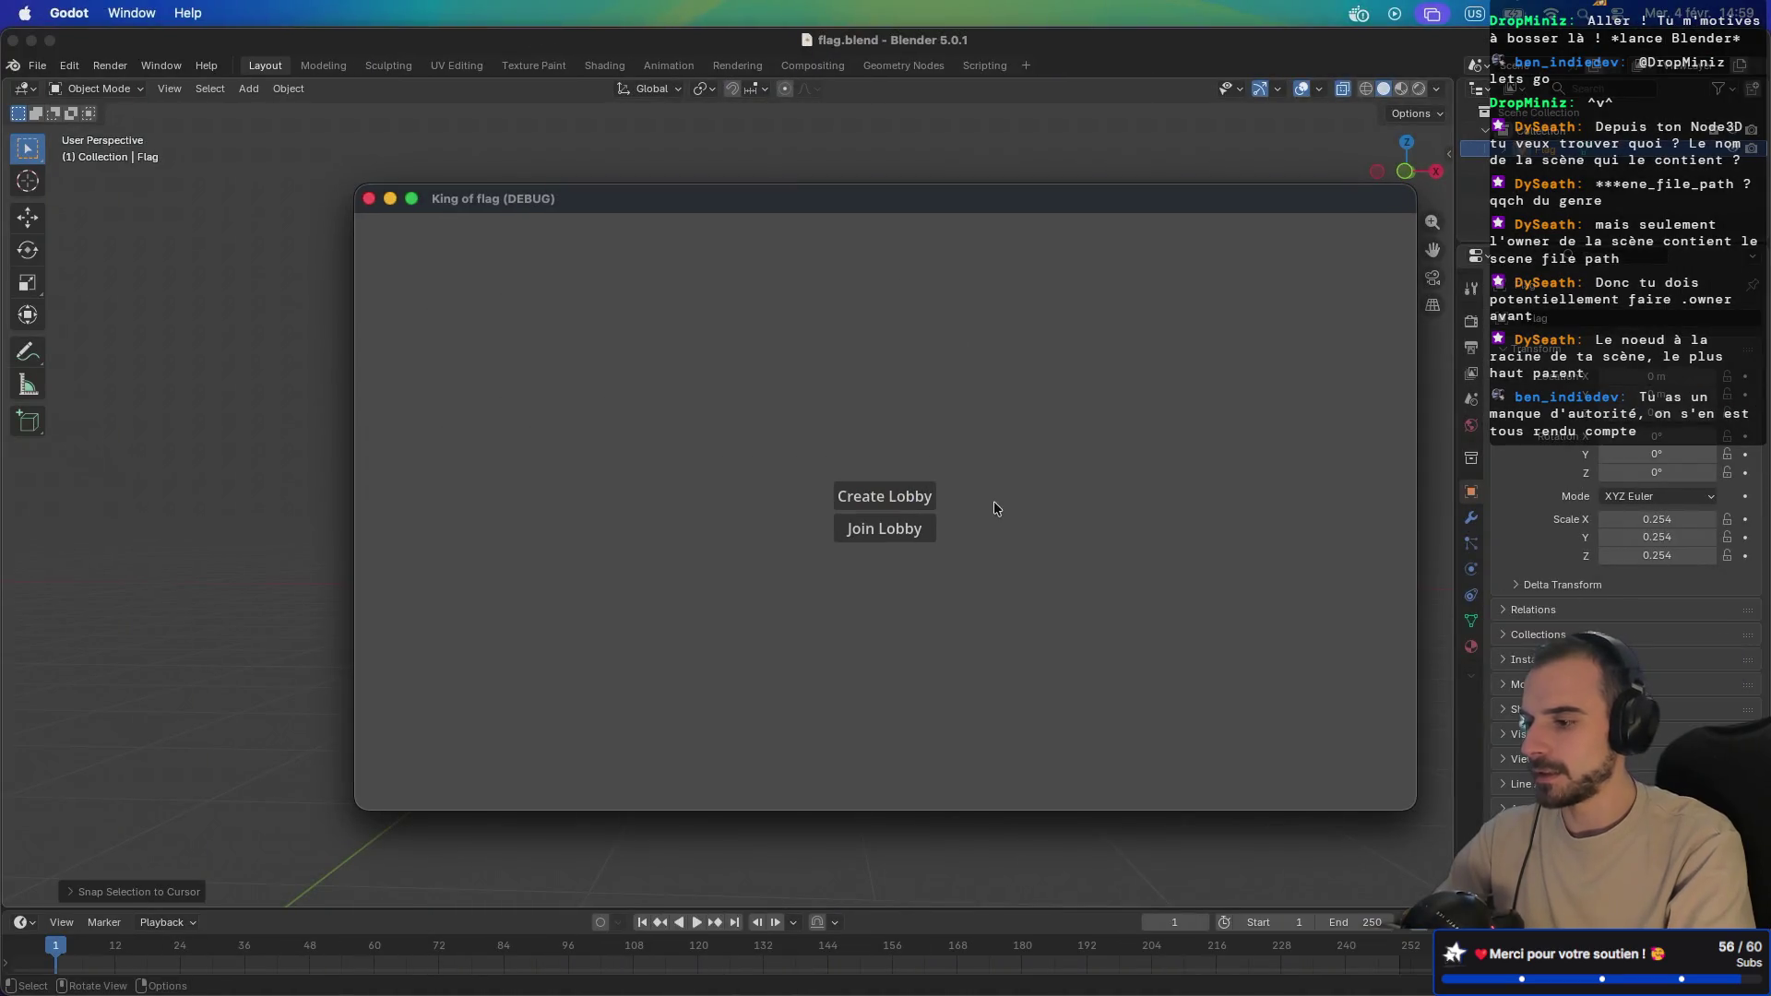
click(898, 499)
click(875, 544)
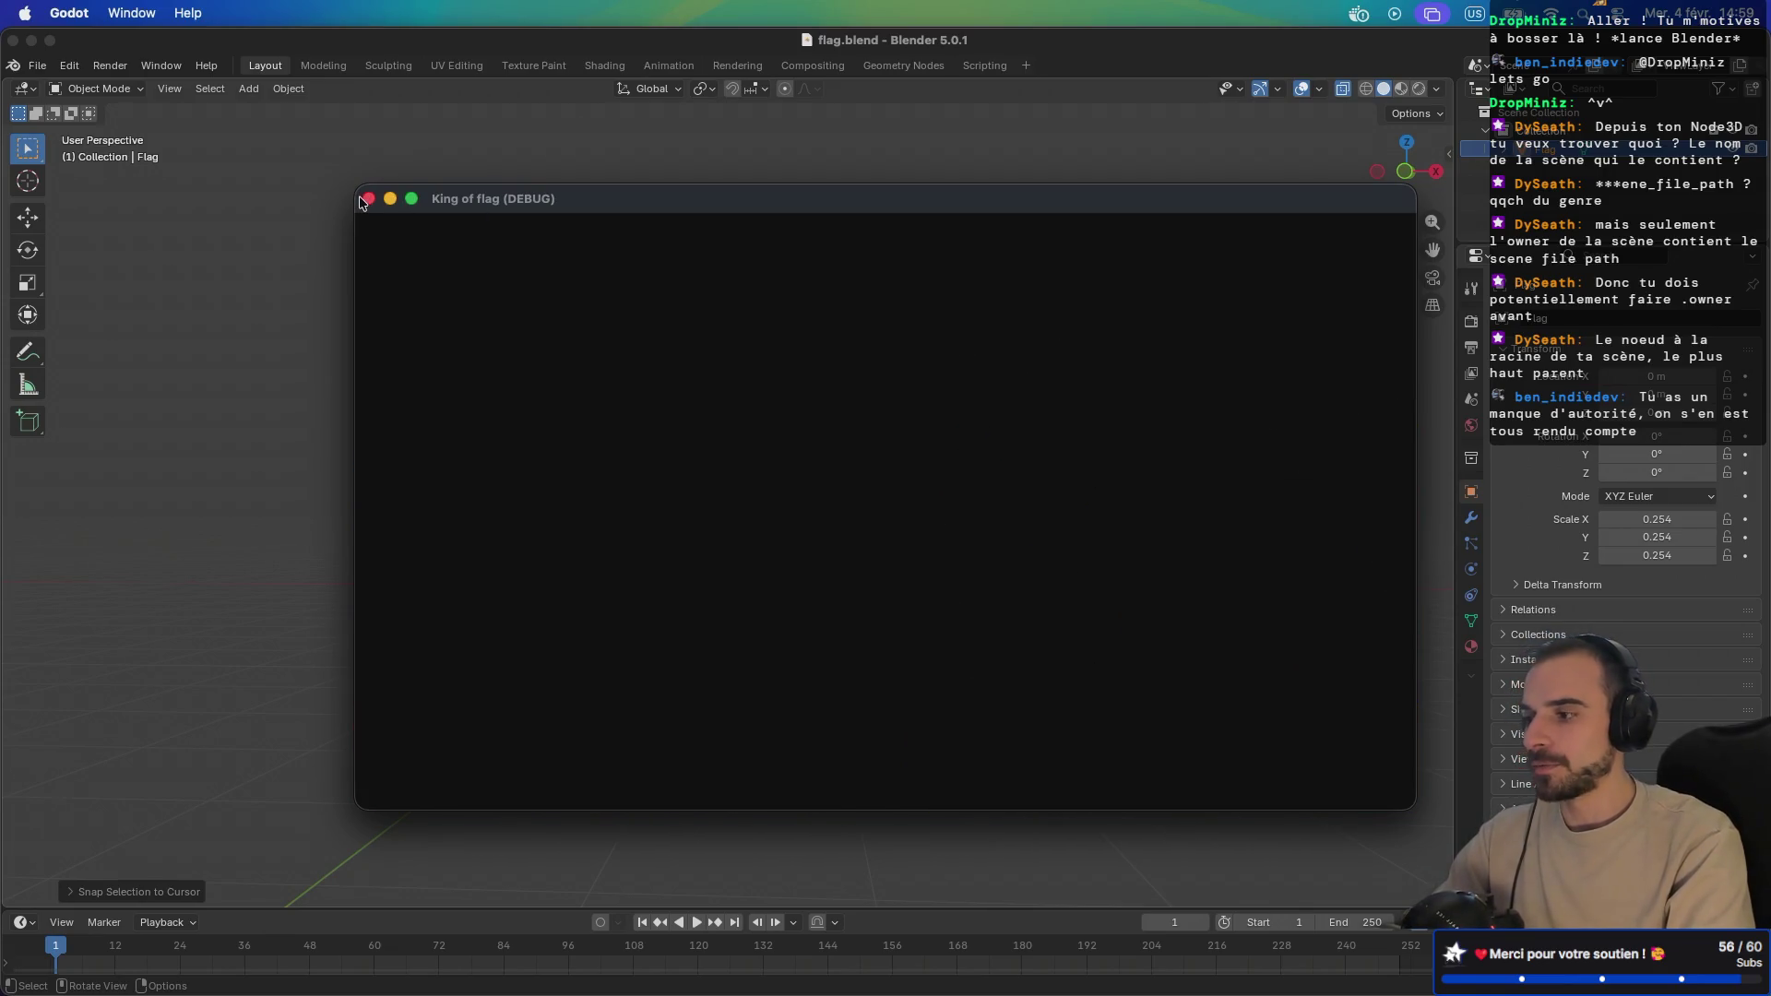
click(368, 200)
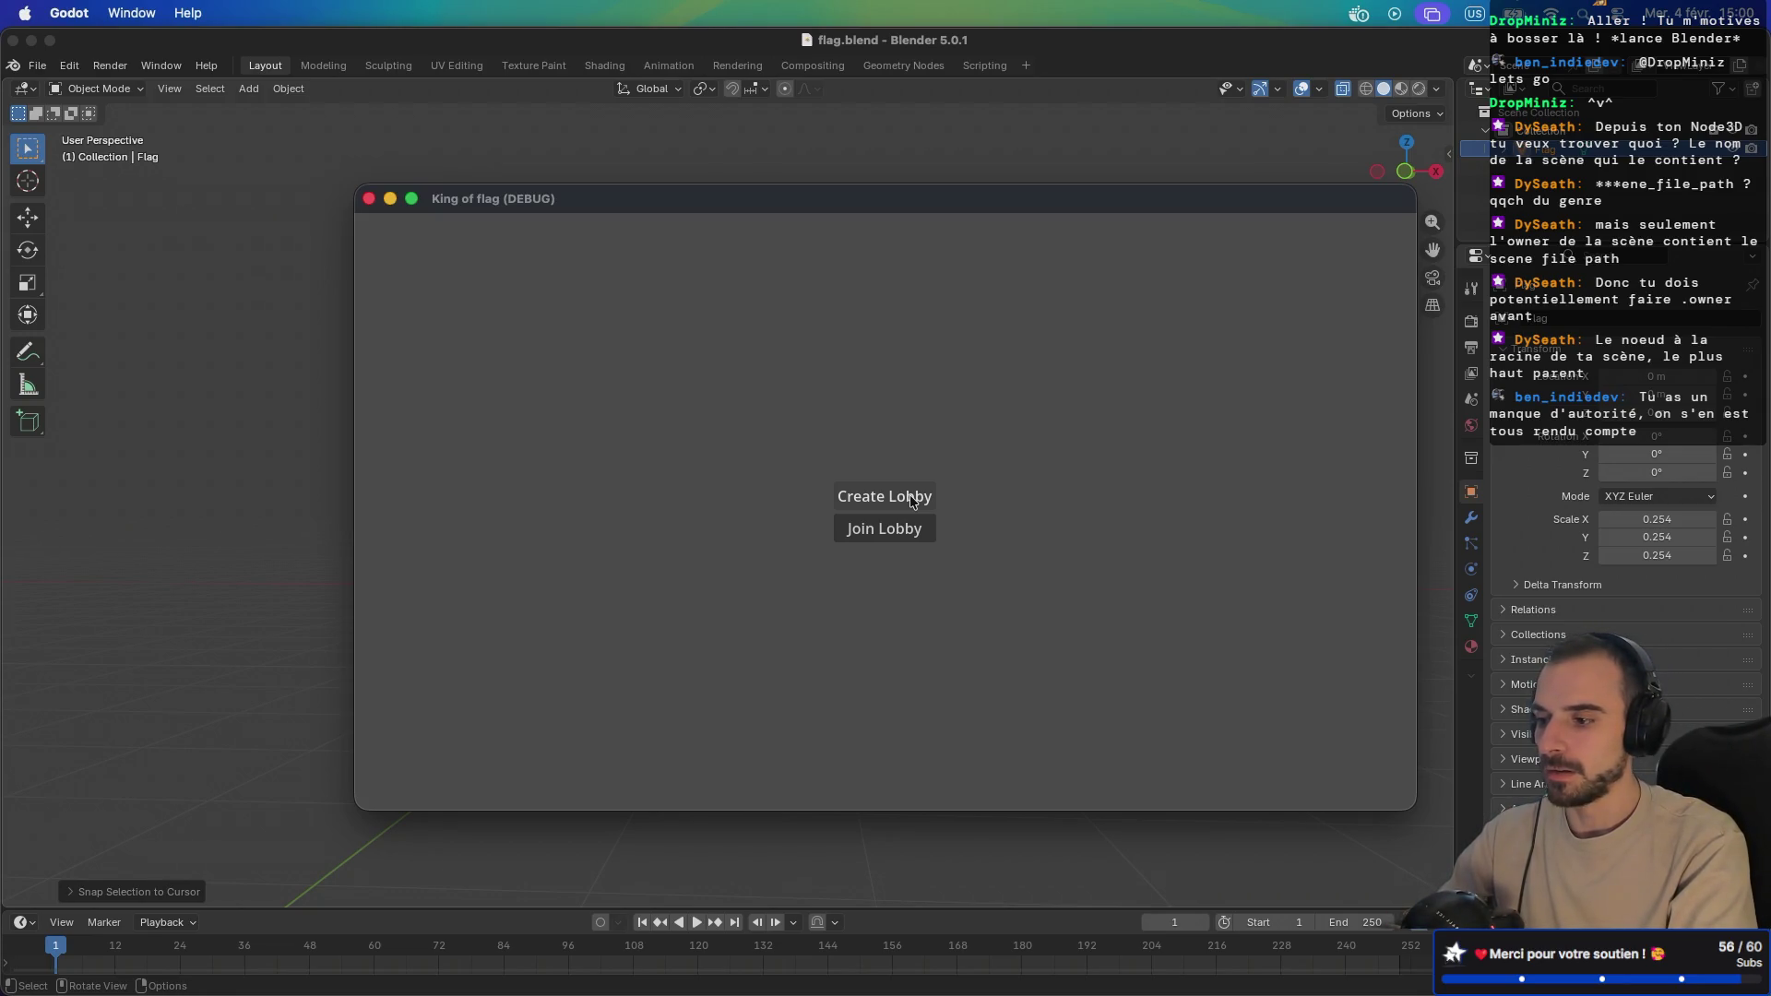
key(ctrl+Right)
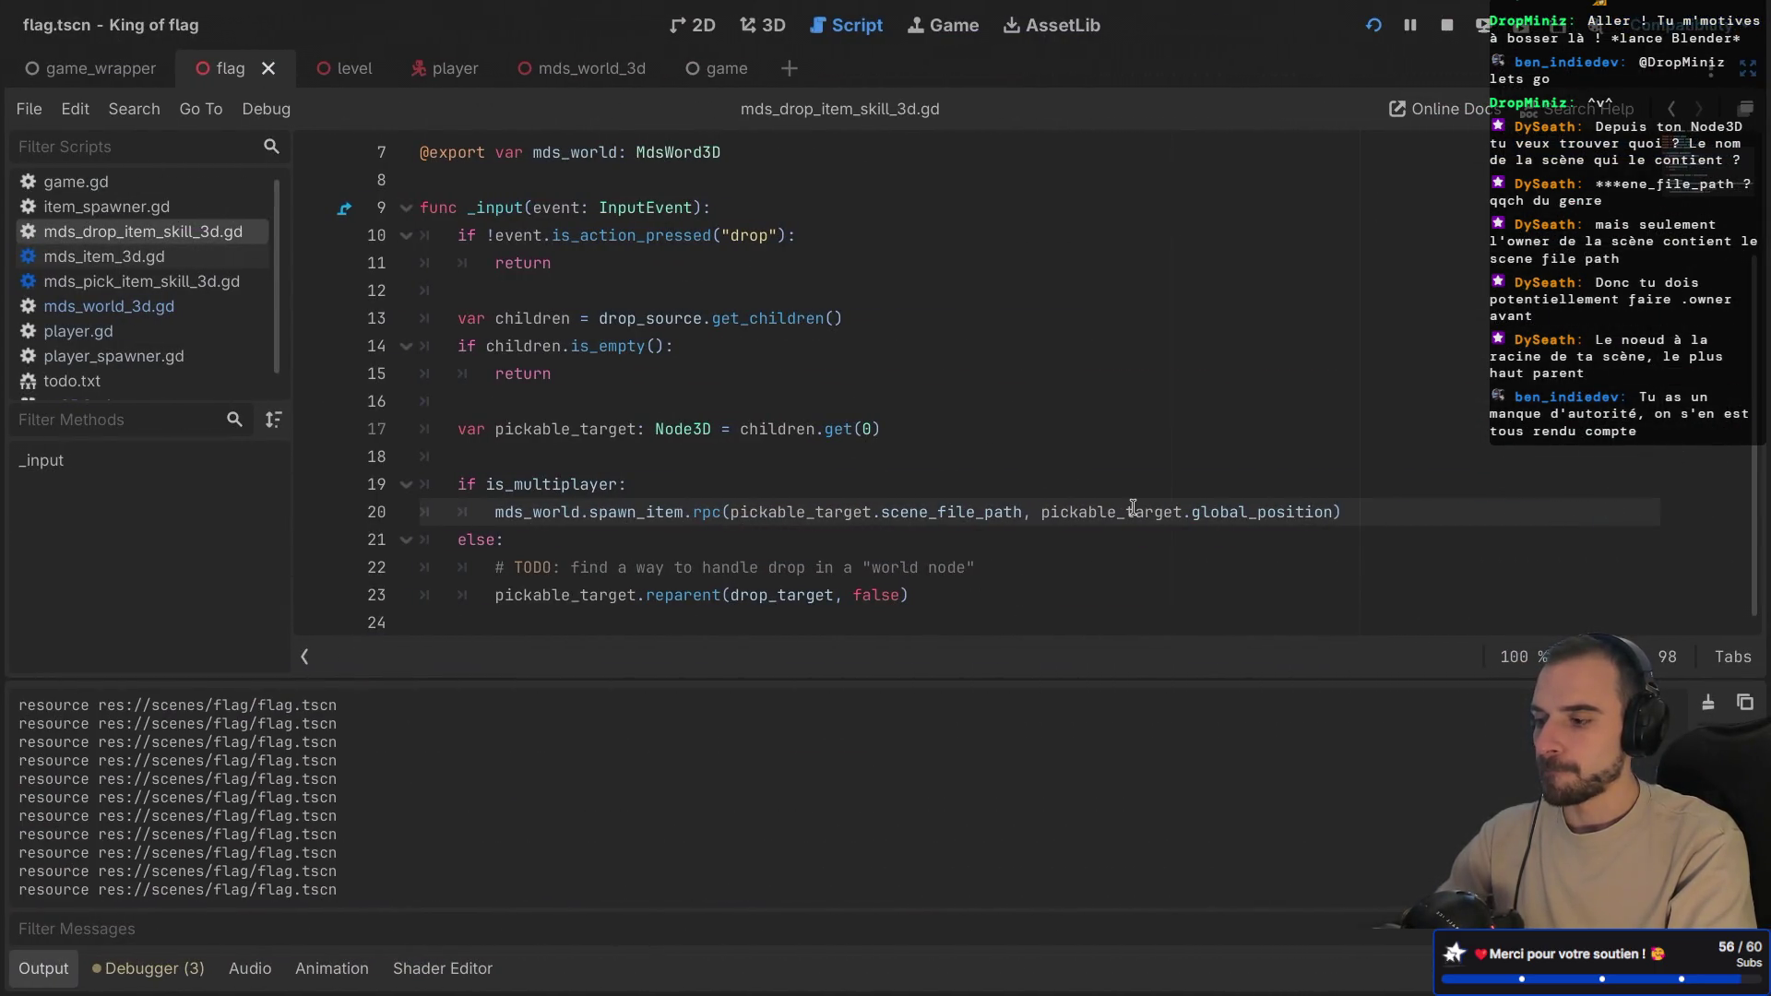
Add a new line after the spawn RPC call on line 20 of the drop script
double_click(485, 484)
drag(693, 517, 994, 512)
click(1069, 499)
key(Return)
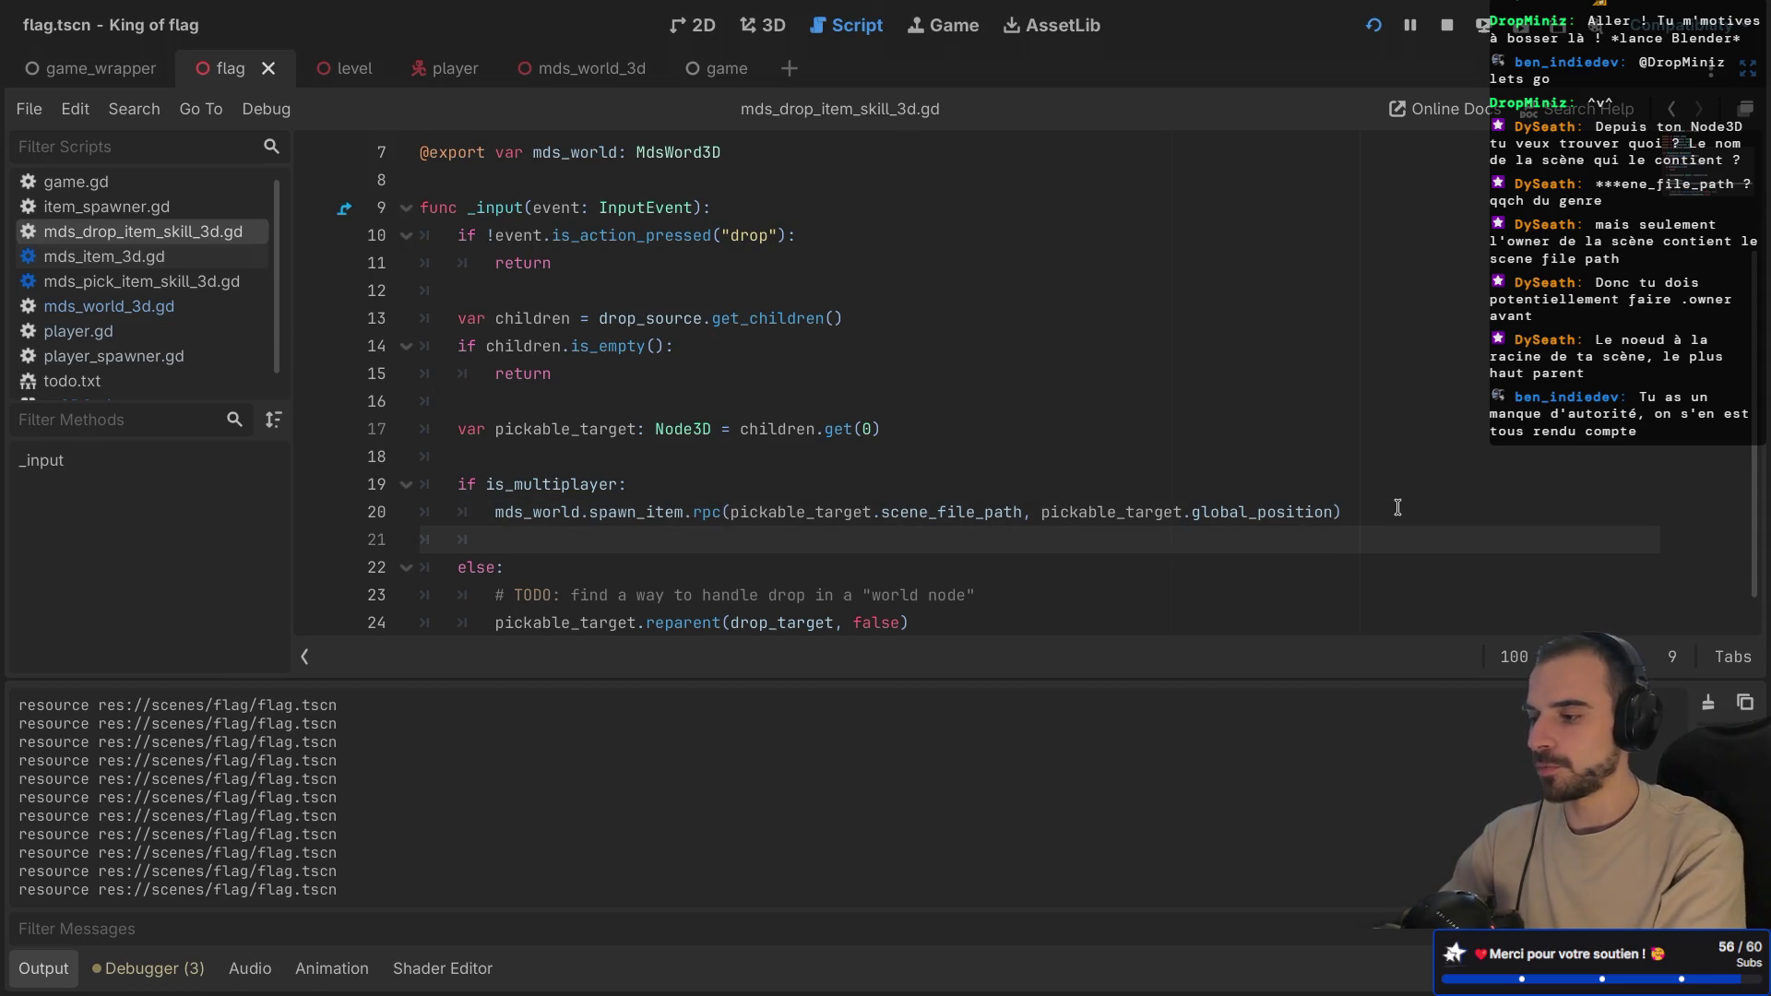
key(Down)
key(Down)
key(Return)
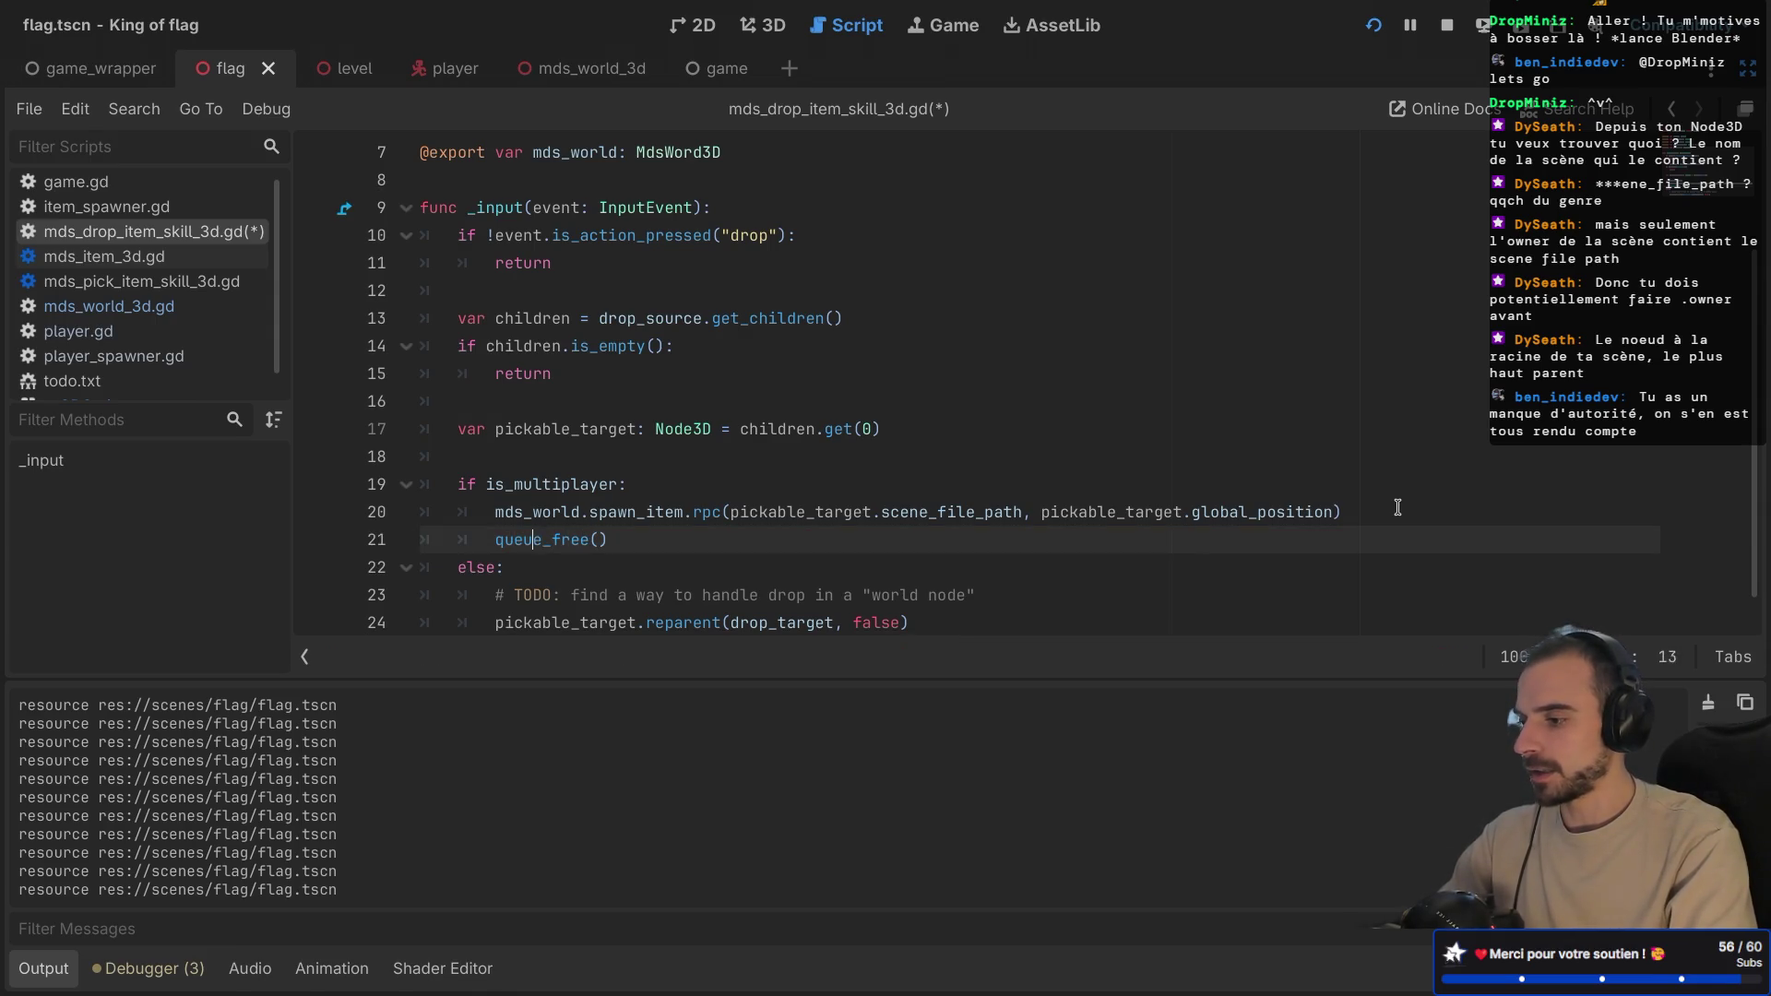
Write pickable_target.queue_free() on the new line, save the script, and relaunch the game
text(cka)
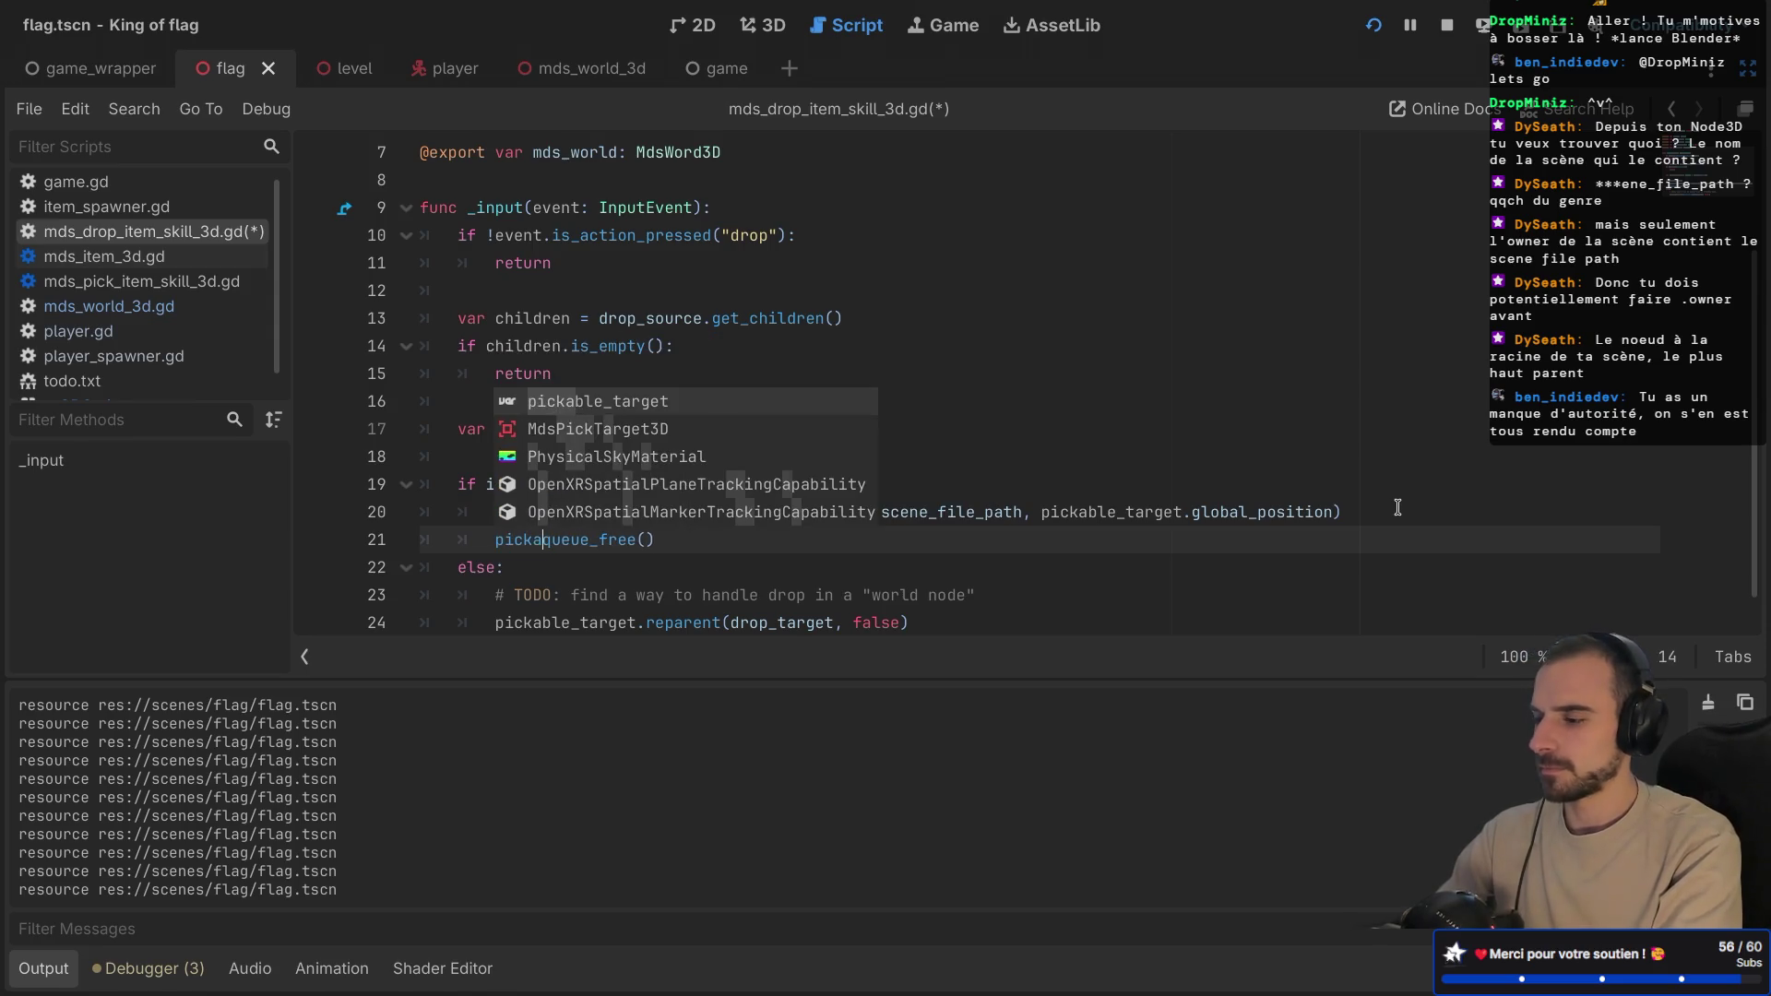
key(Tab)
text(qu)
key(Return)
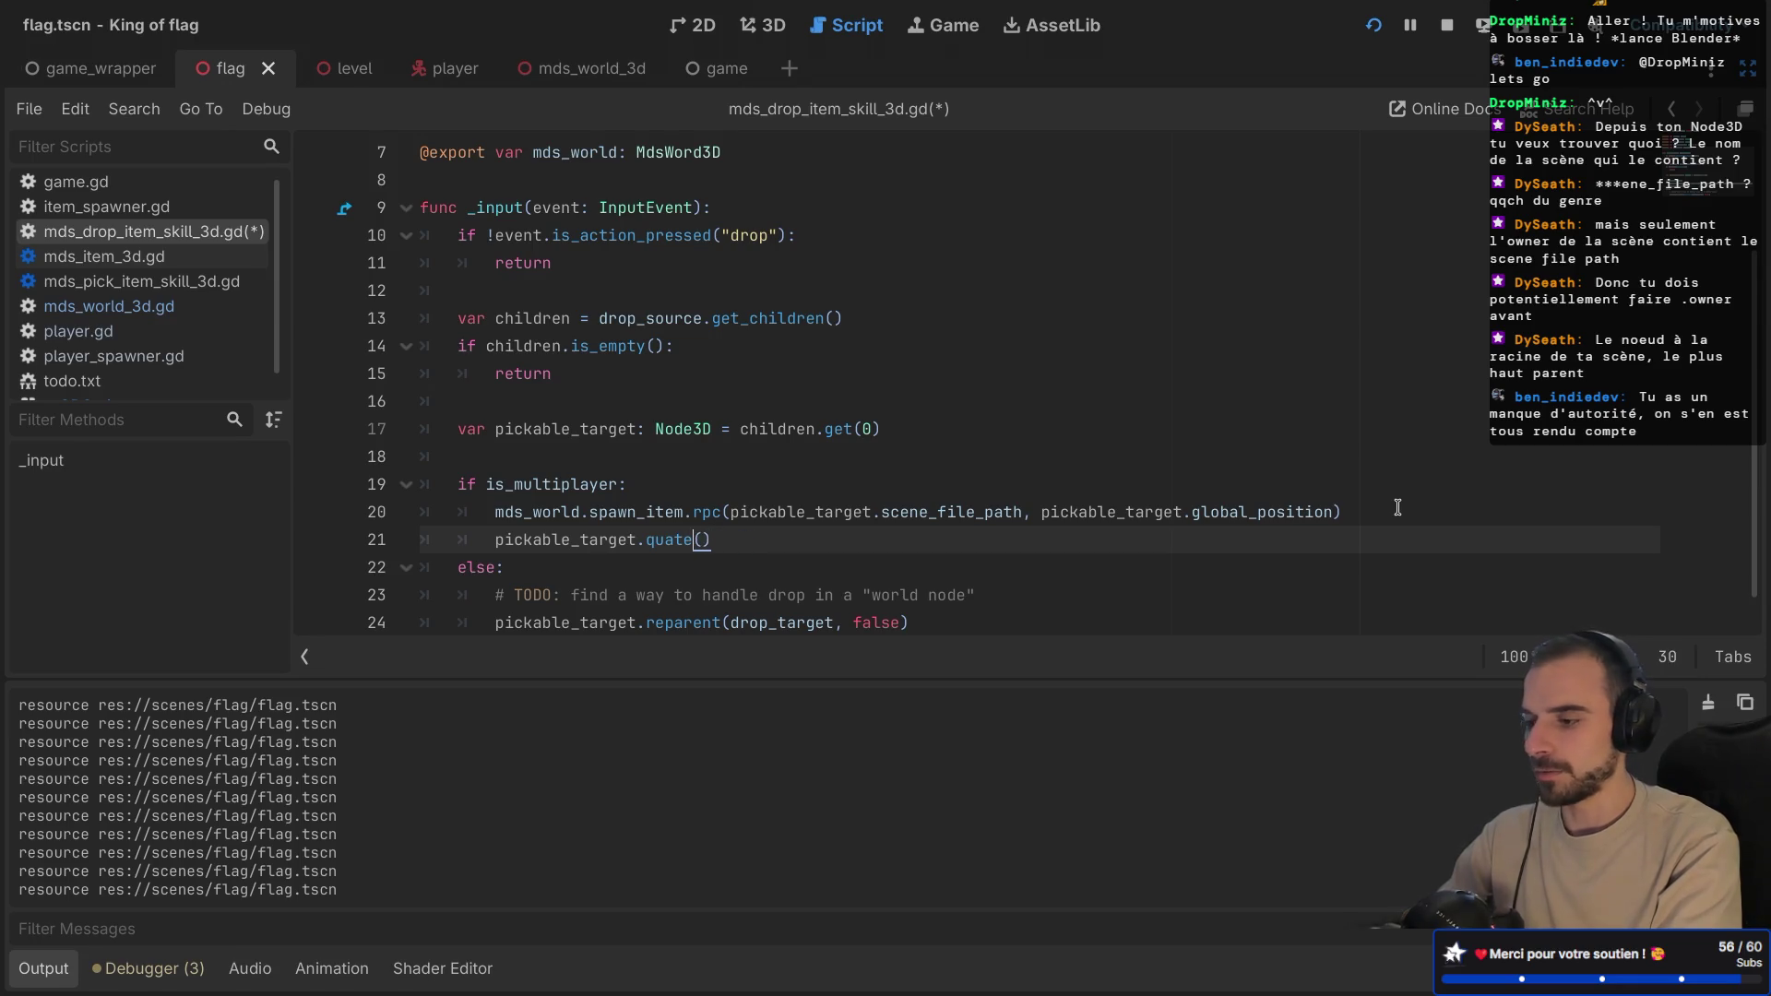
text(e)
key(Down)
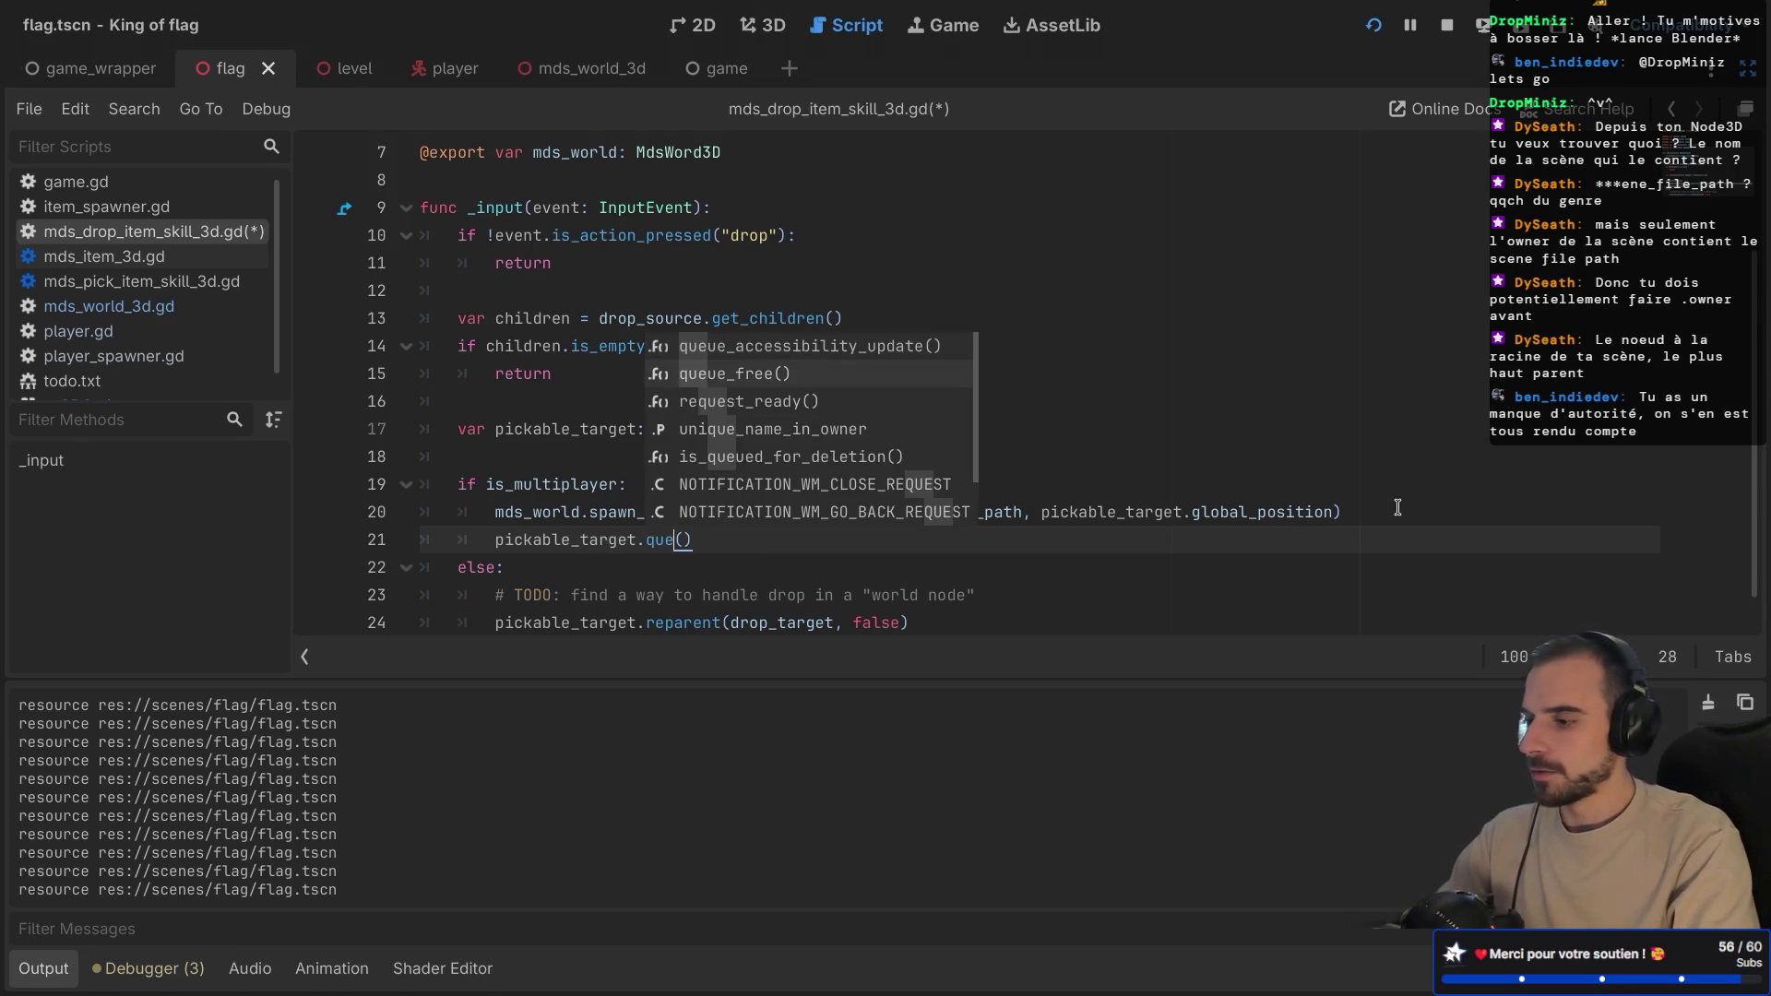
key(Return)
key(ctrl+s)
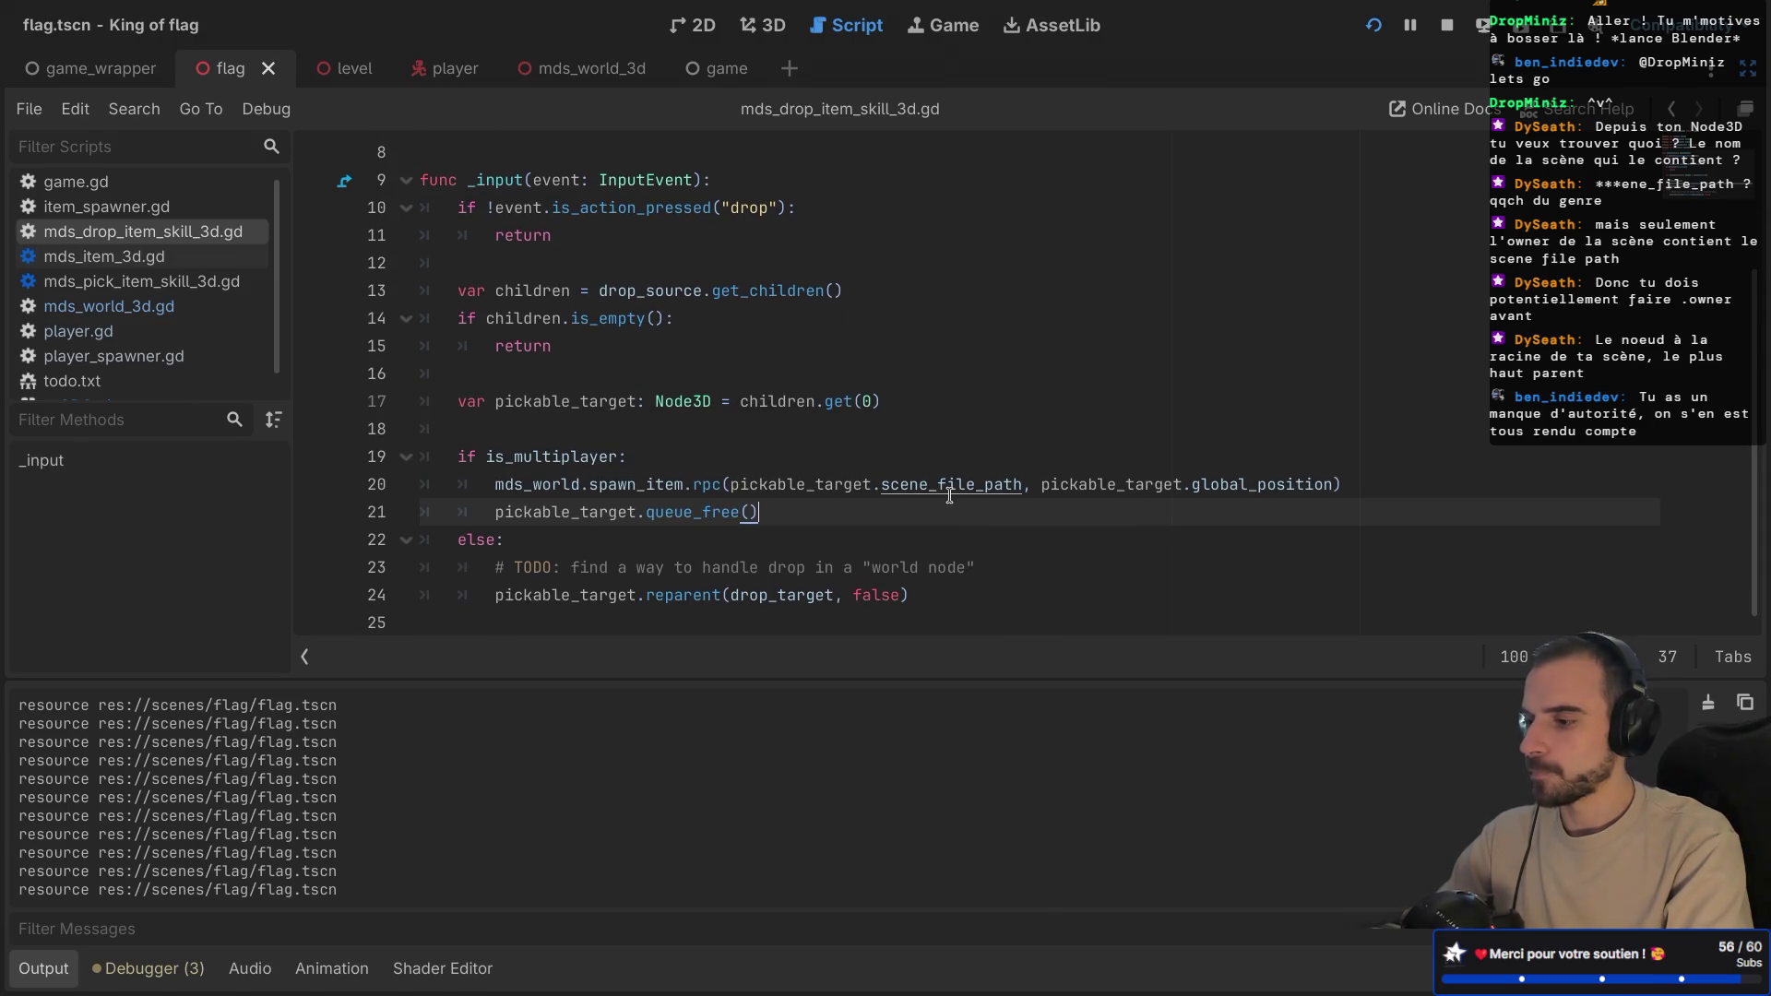
key(super+b)
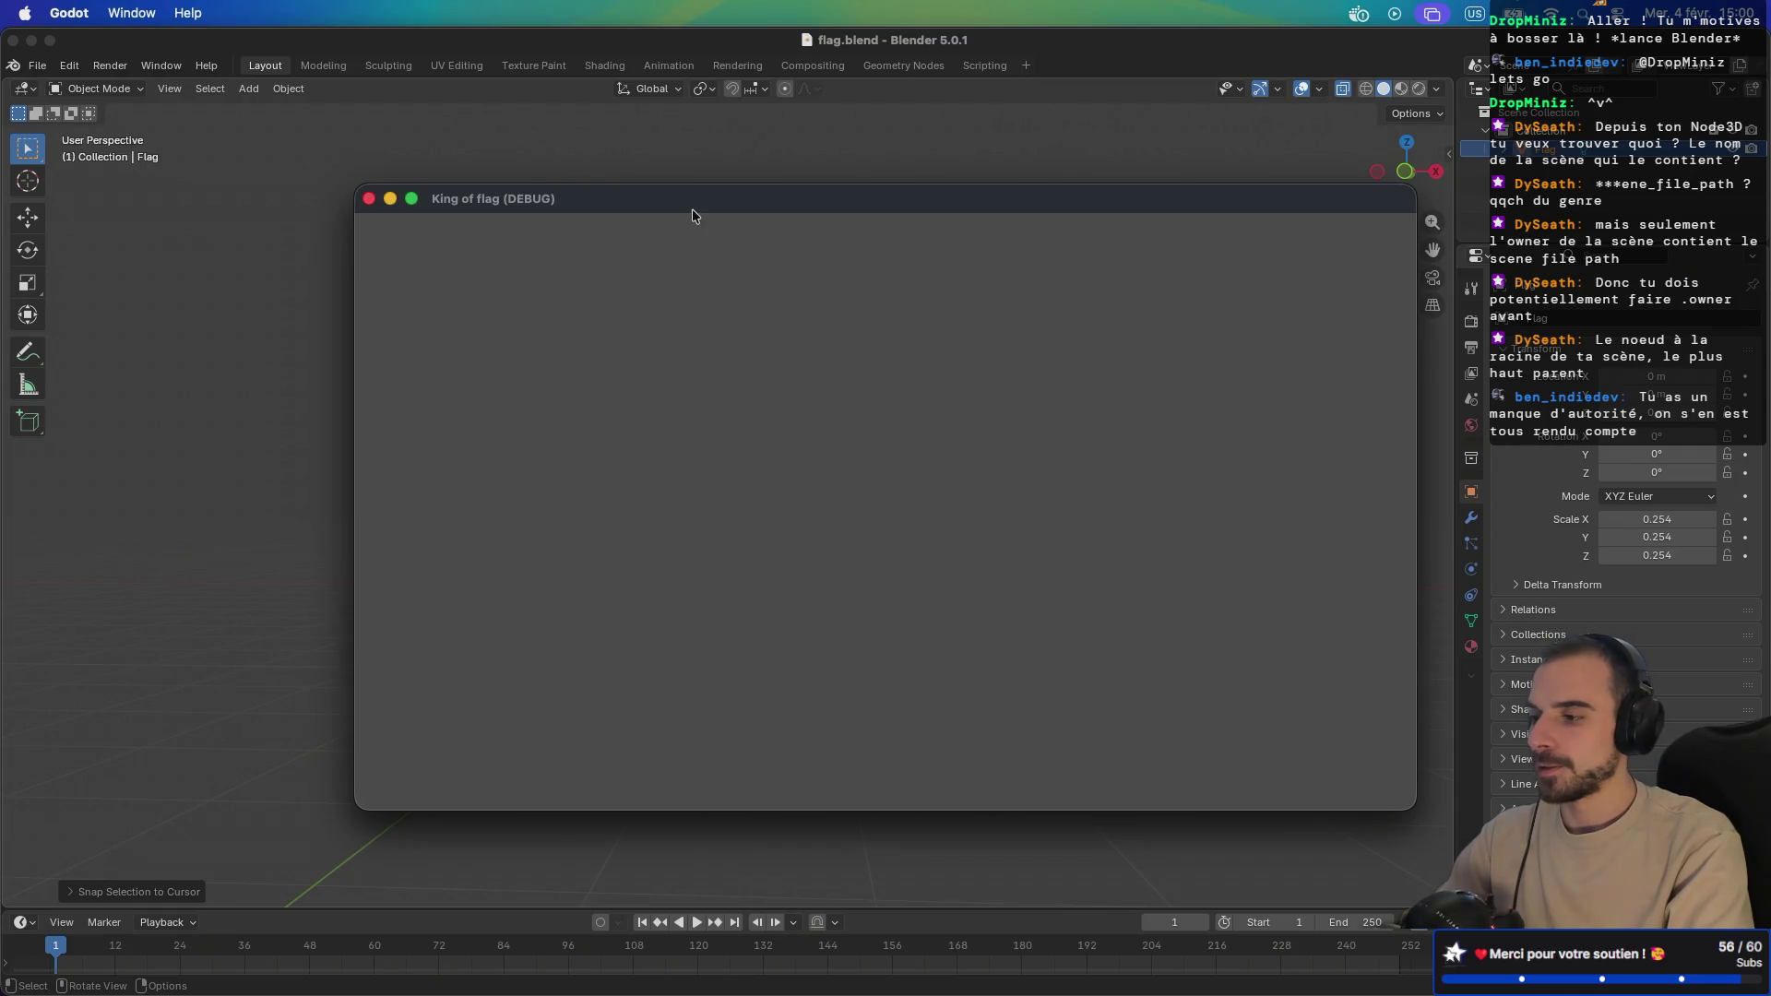
Restart the game, create a lobby, start the match, and walk the player up to the flag
key(ctrl+Right)
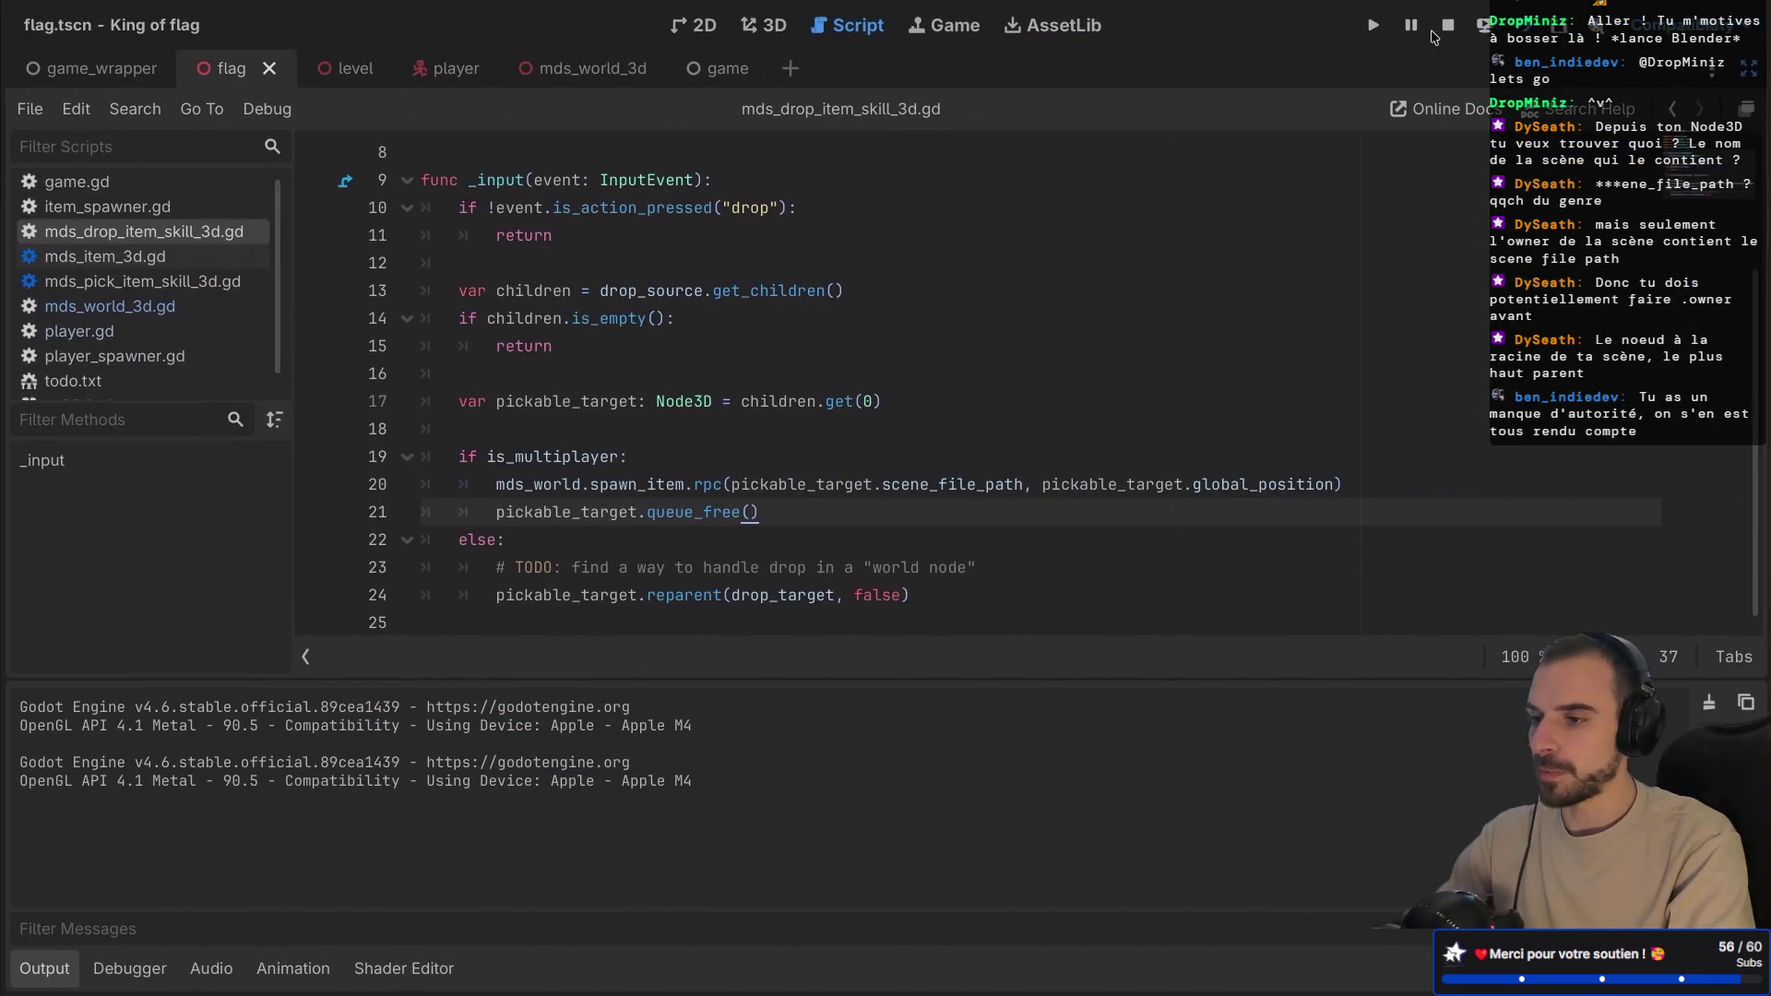
click(1448, 33)
click(1372, 26)
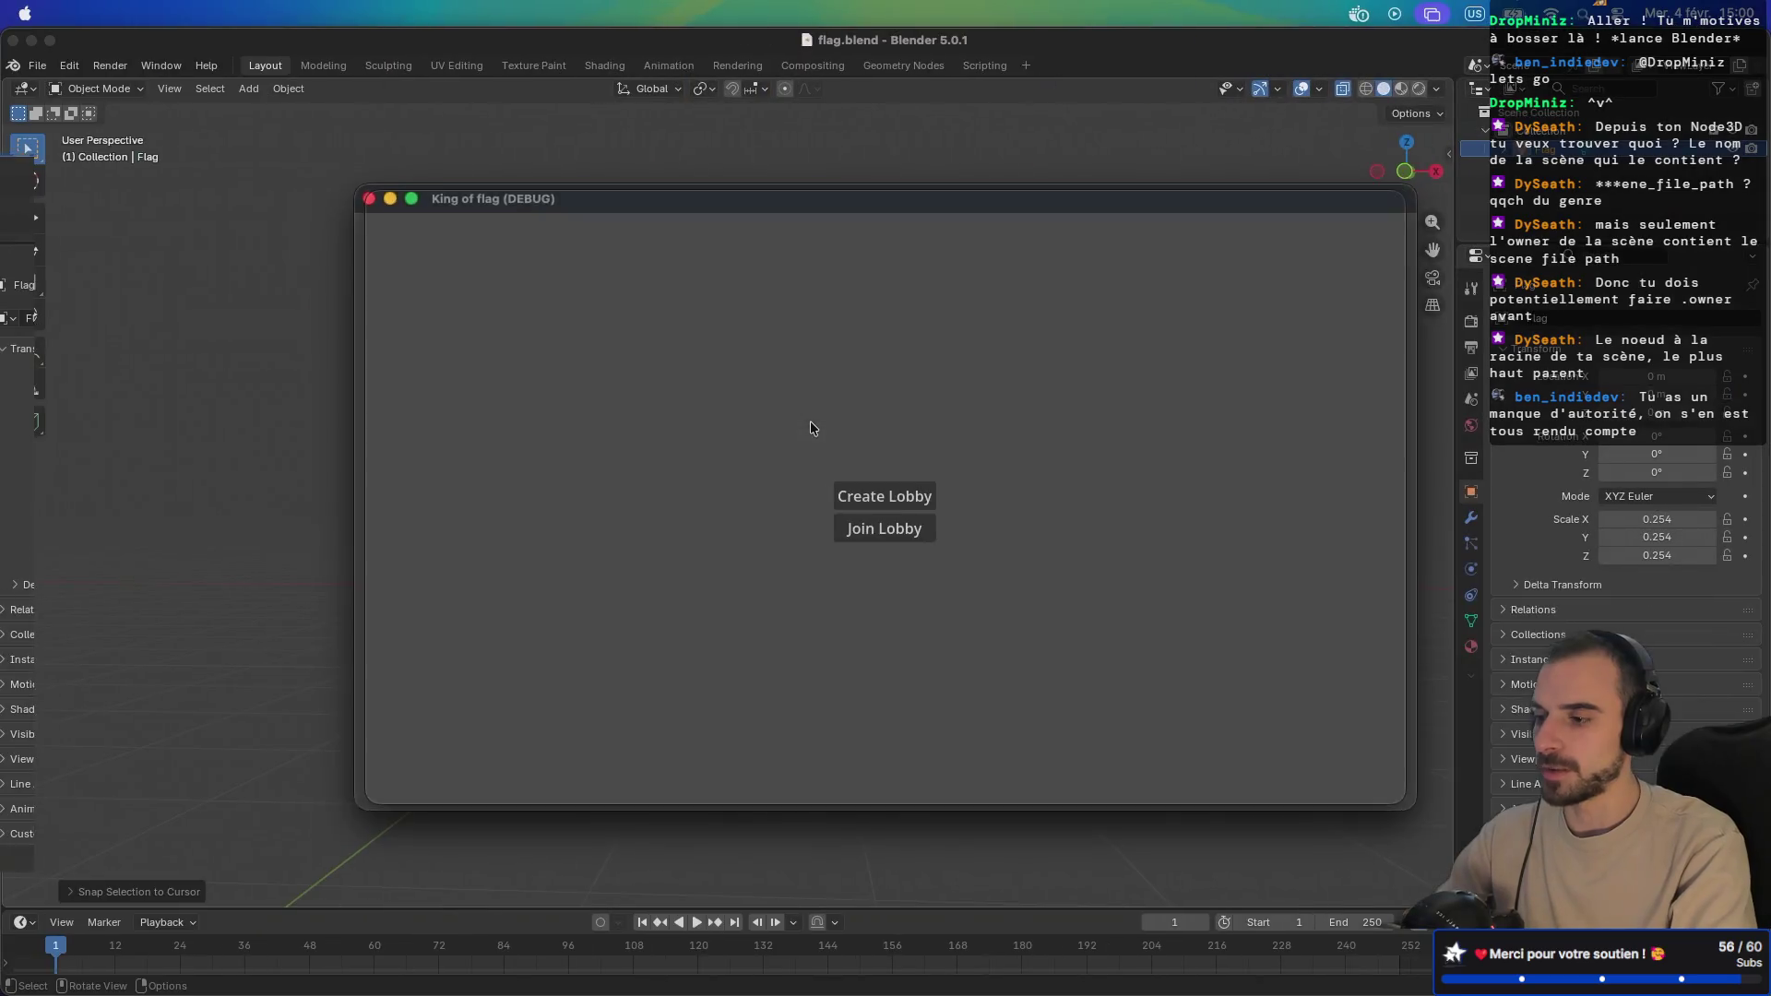
click(858, 509)
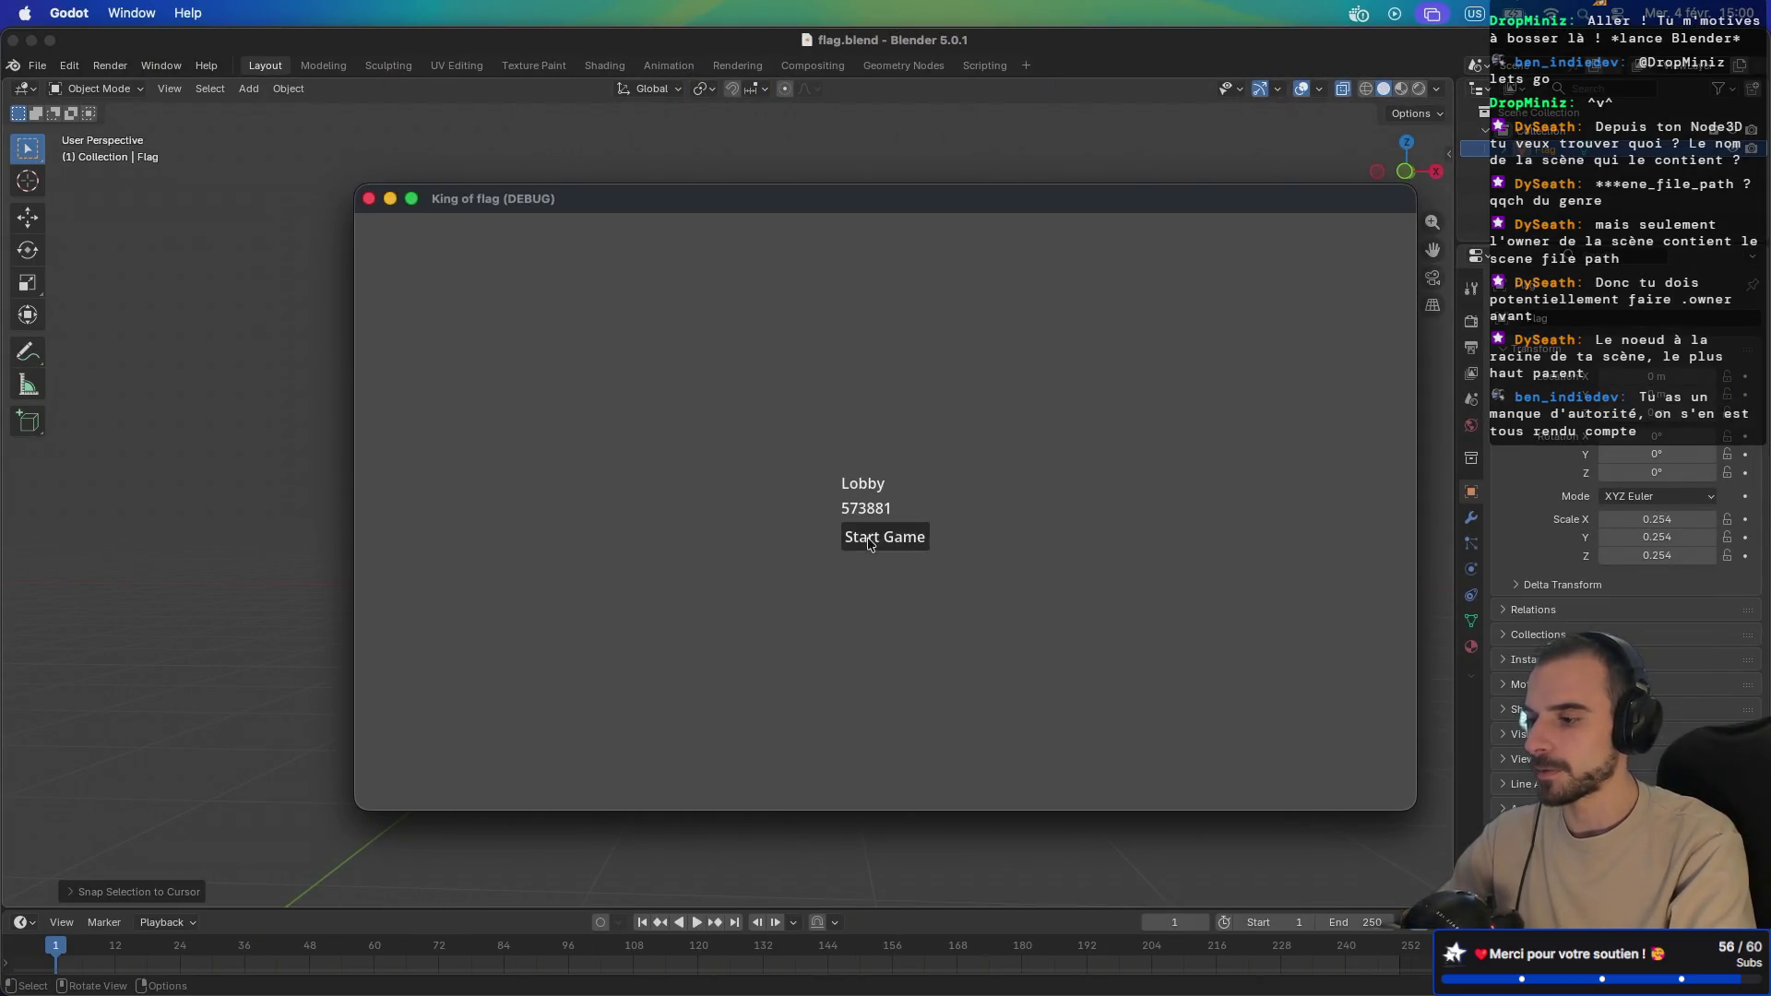
click(867, 535)
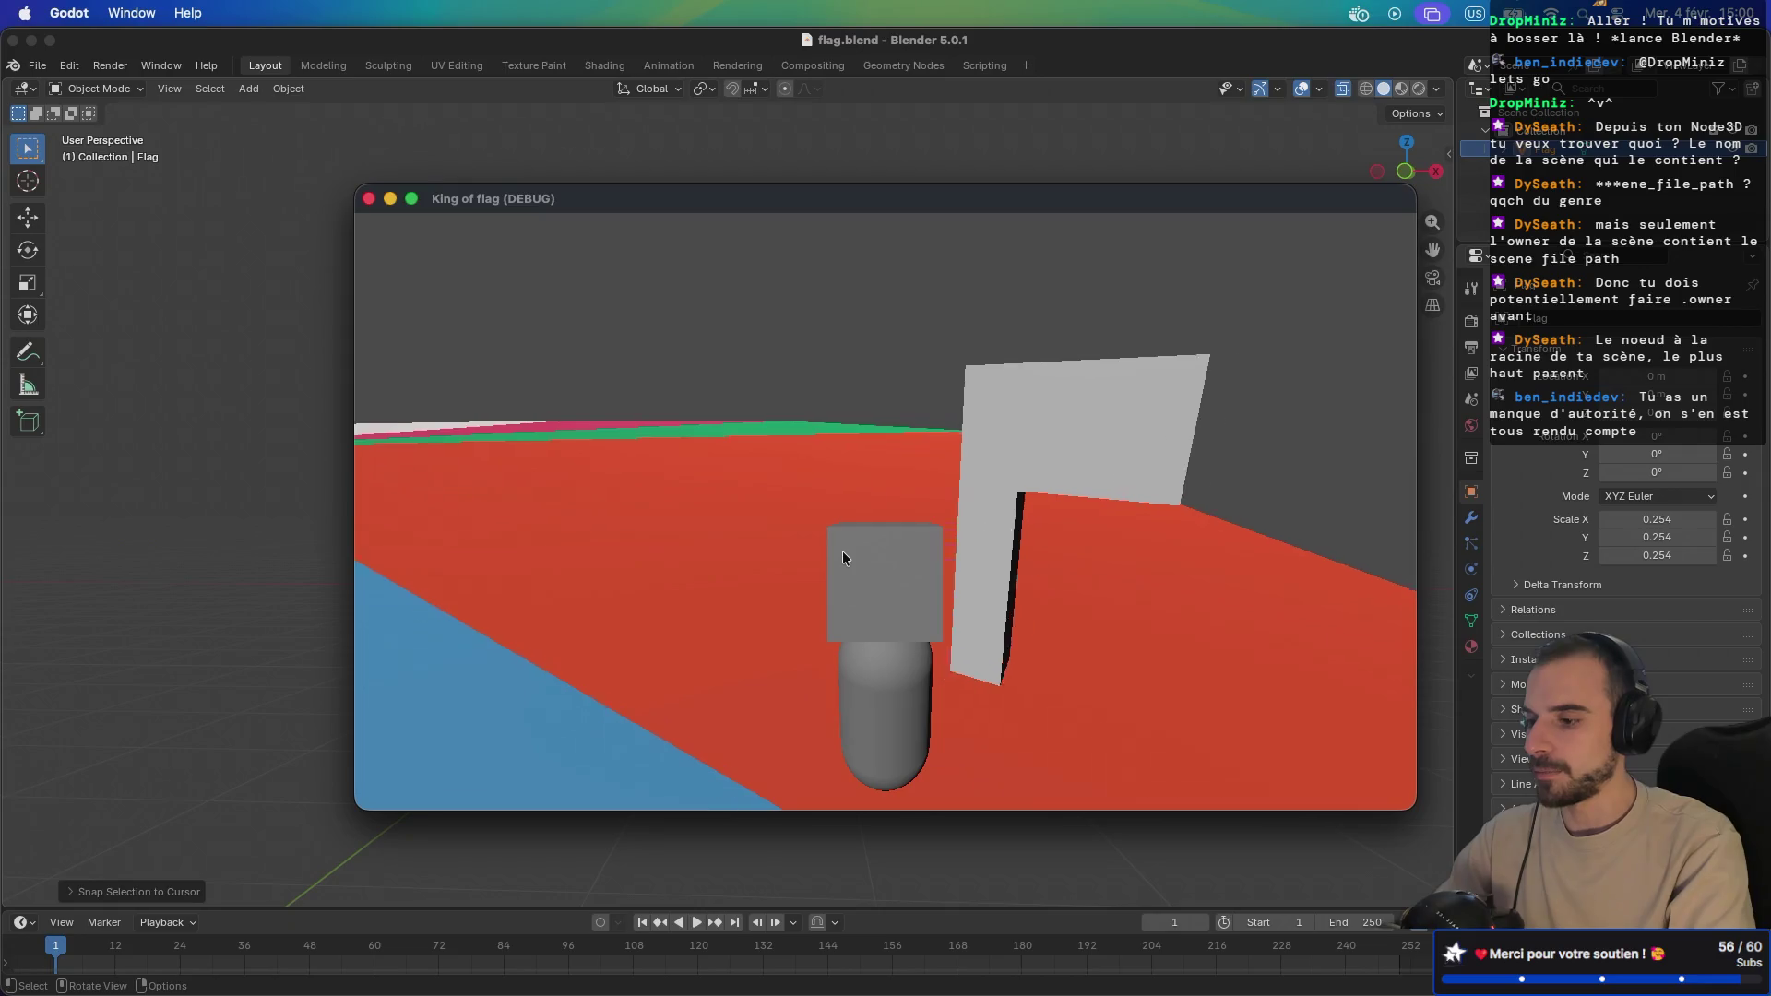
key(w)
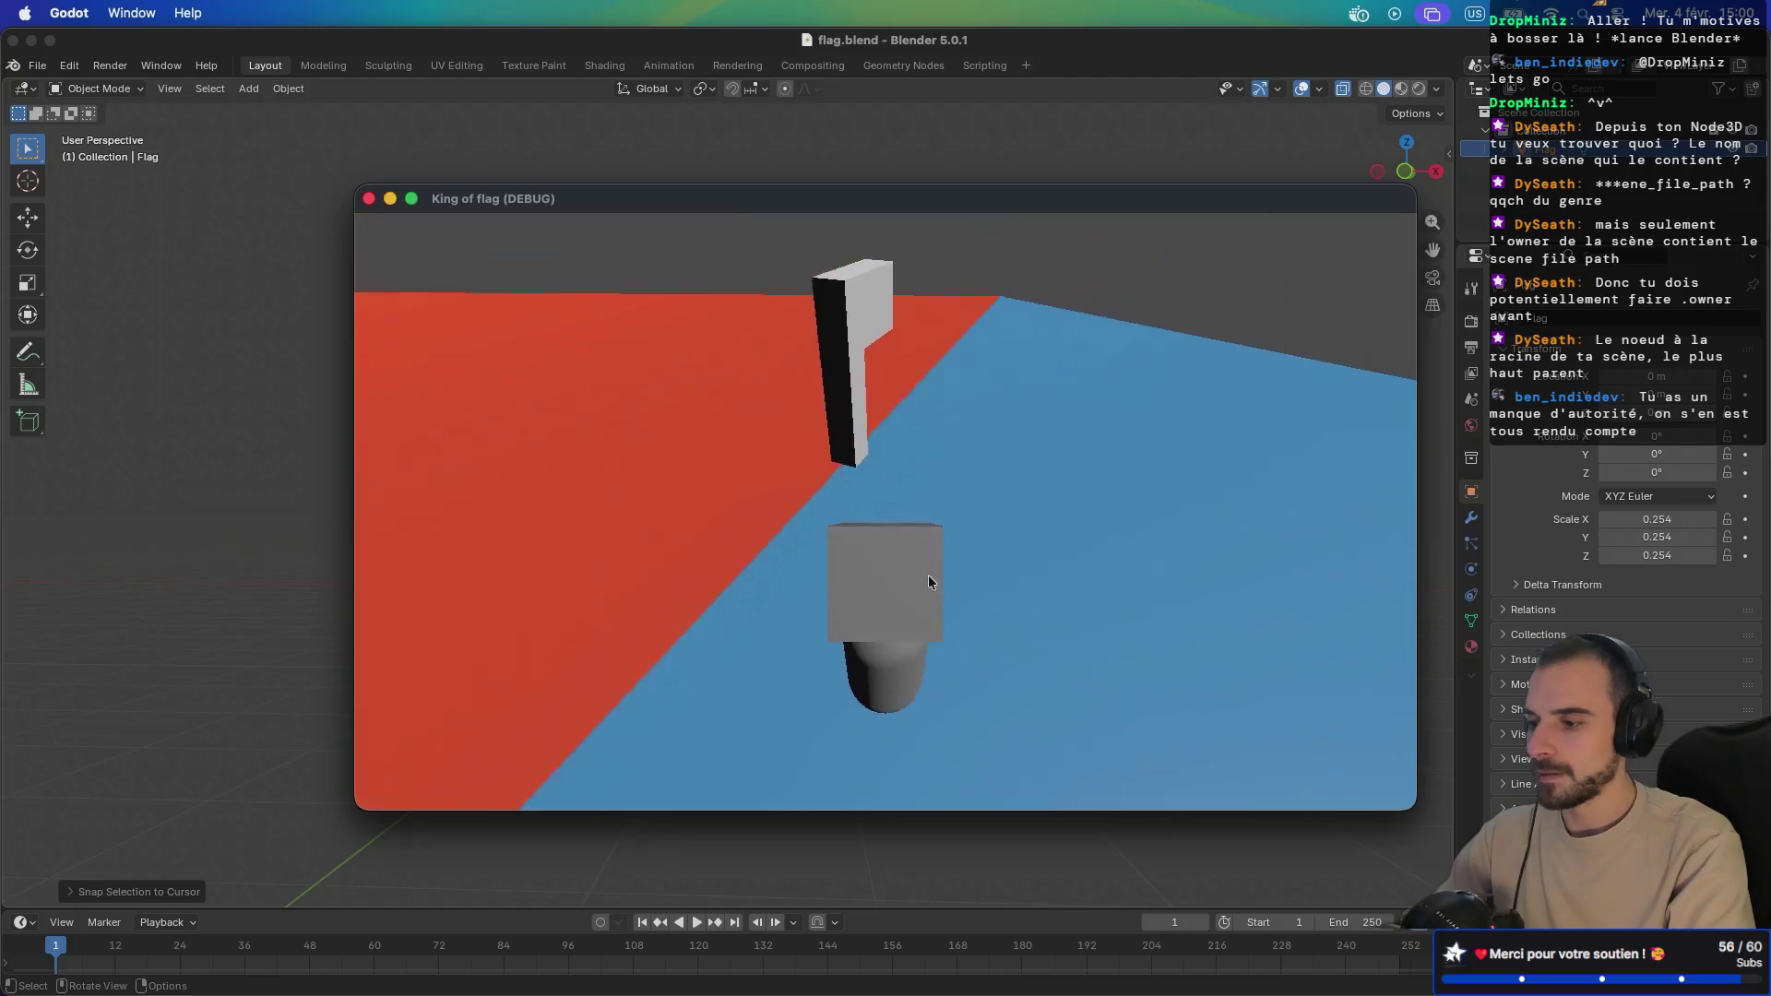
key(w)
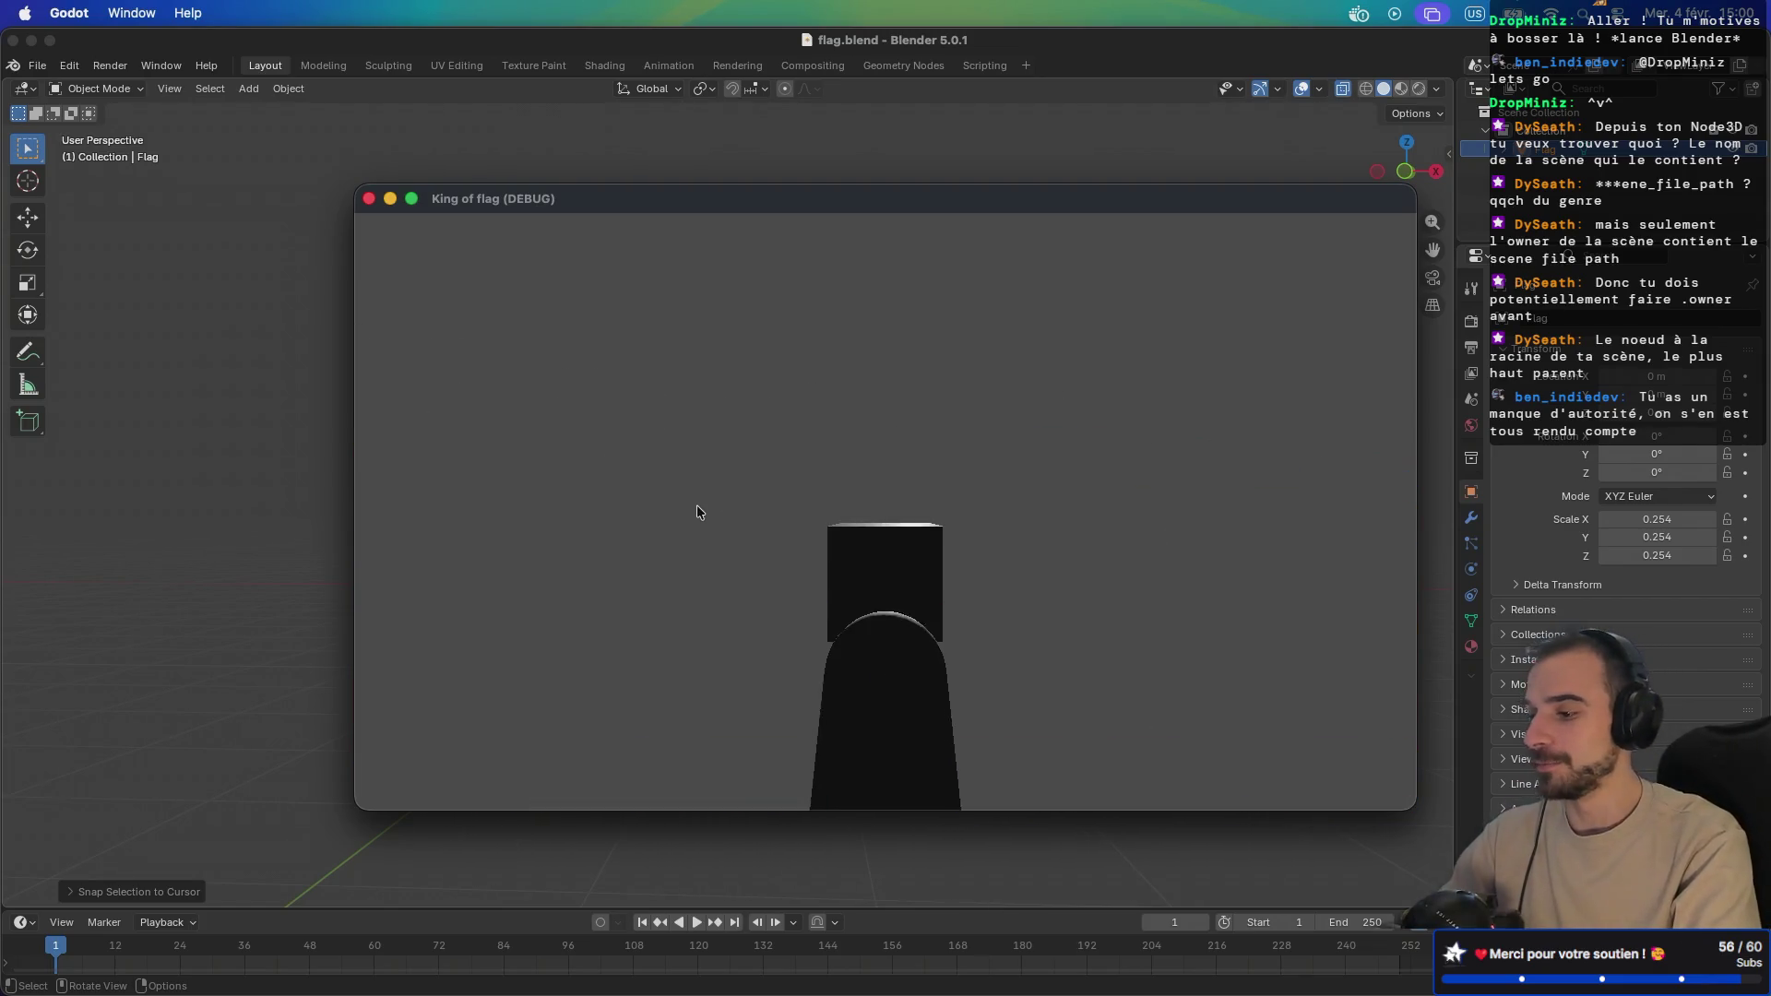
Create a lobby in the other game instance, then switch to the game_wrapper scene
key(ctrl+Right)
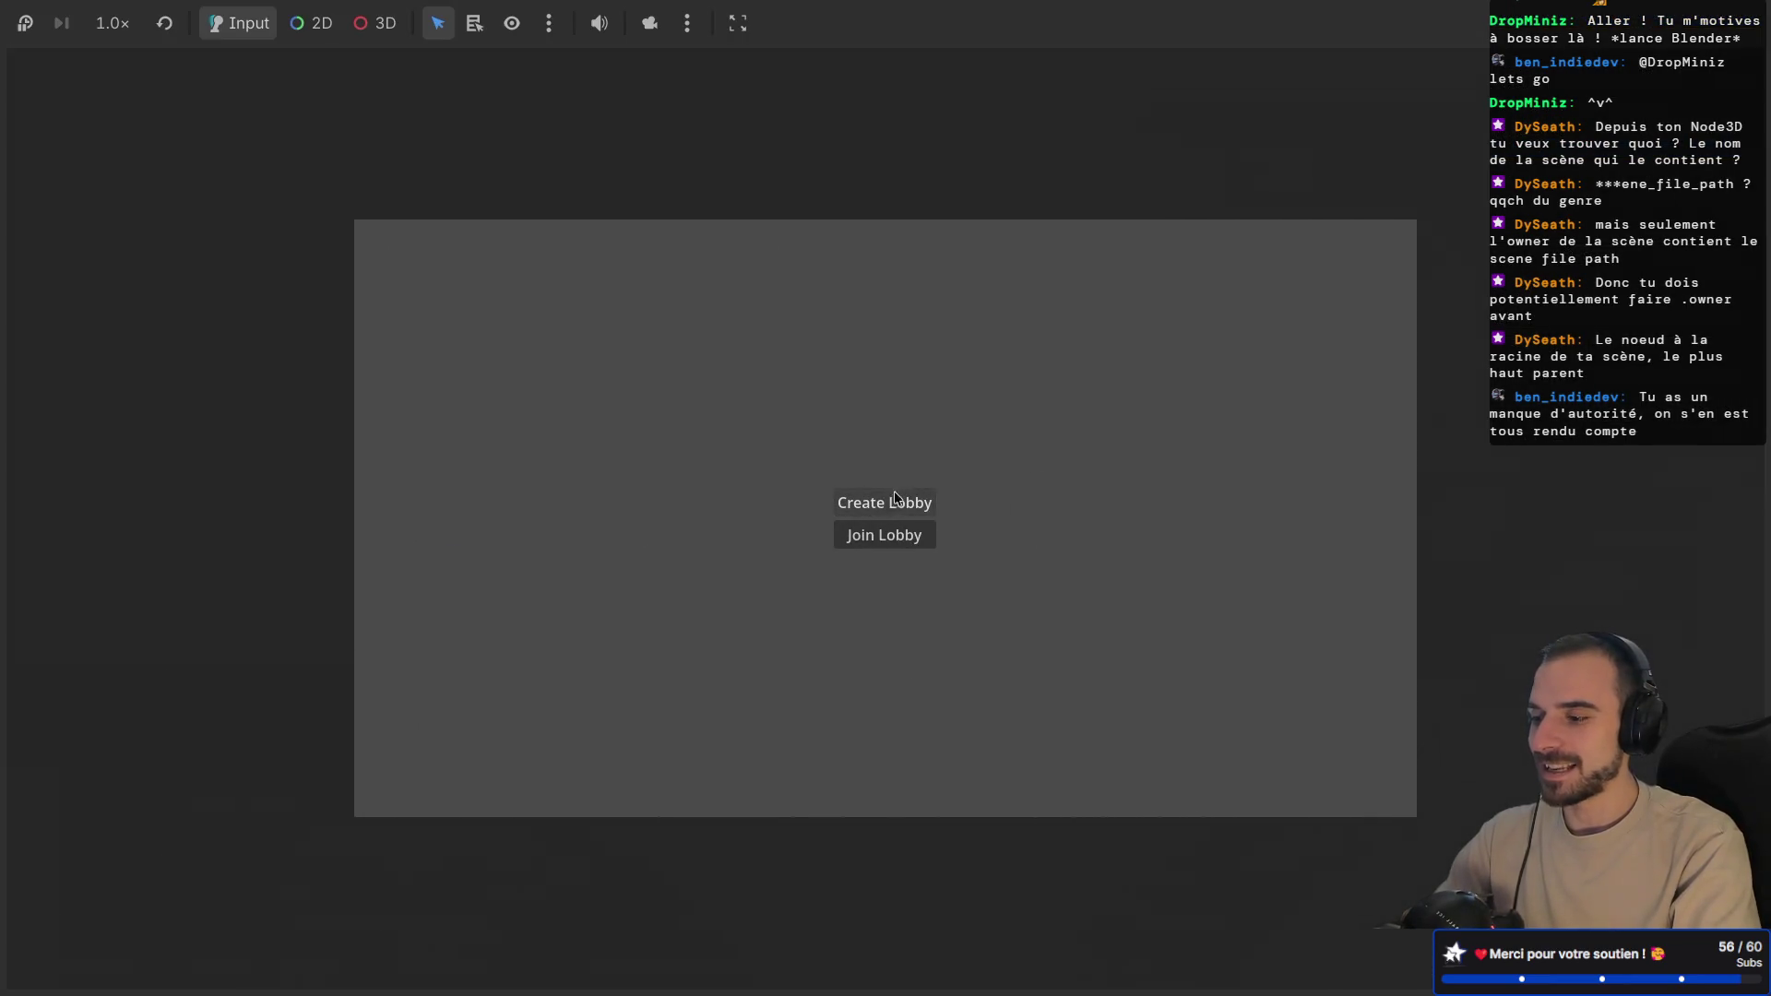
click(889, 500)
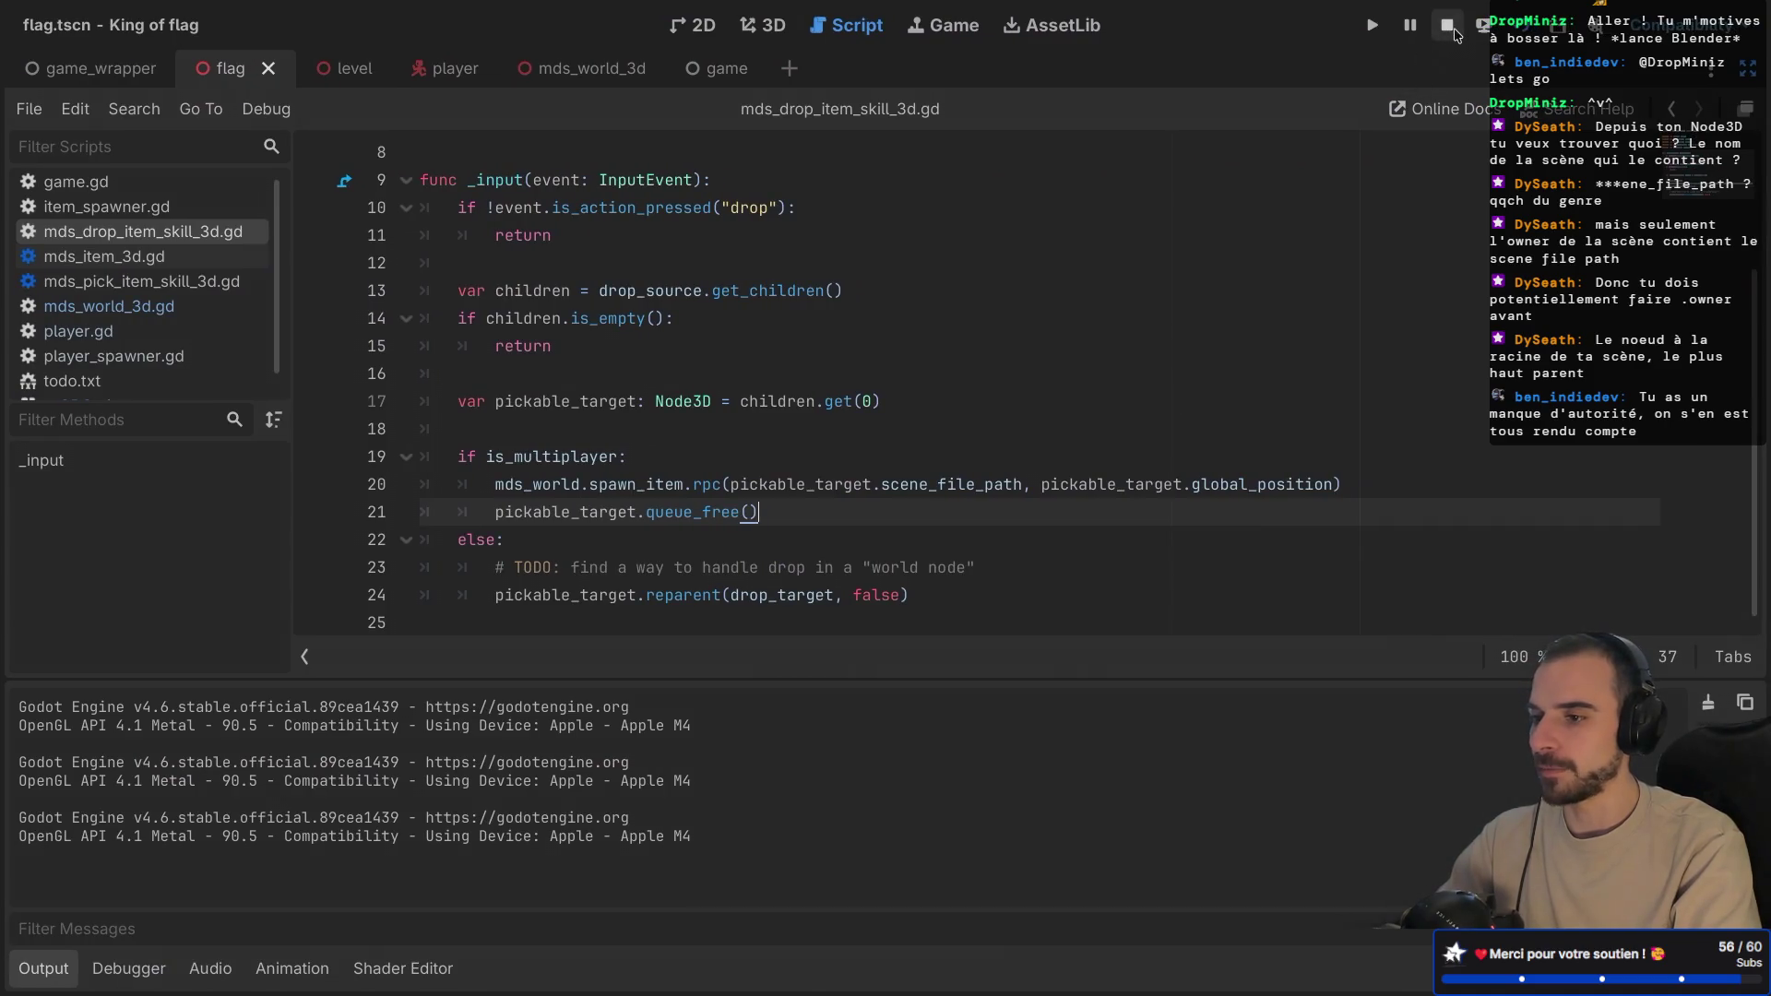
click(104, 86)
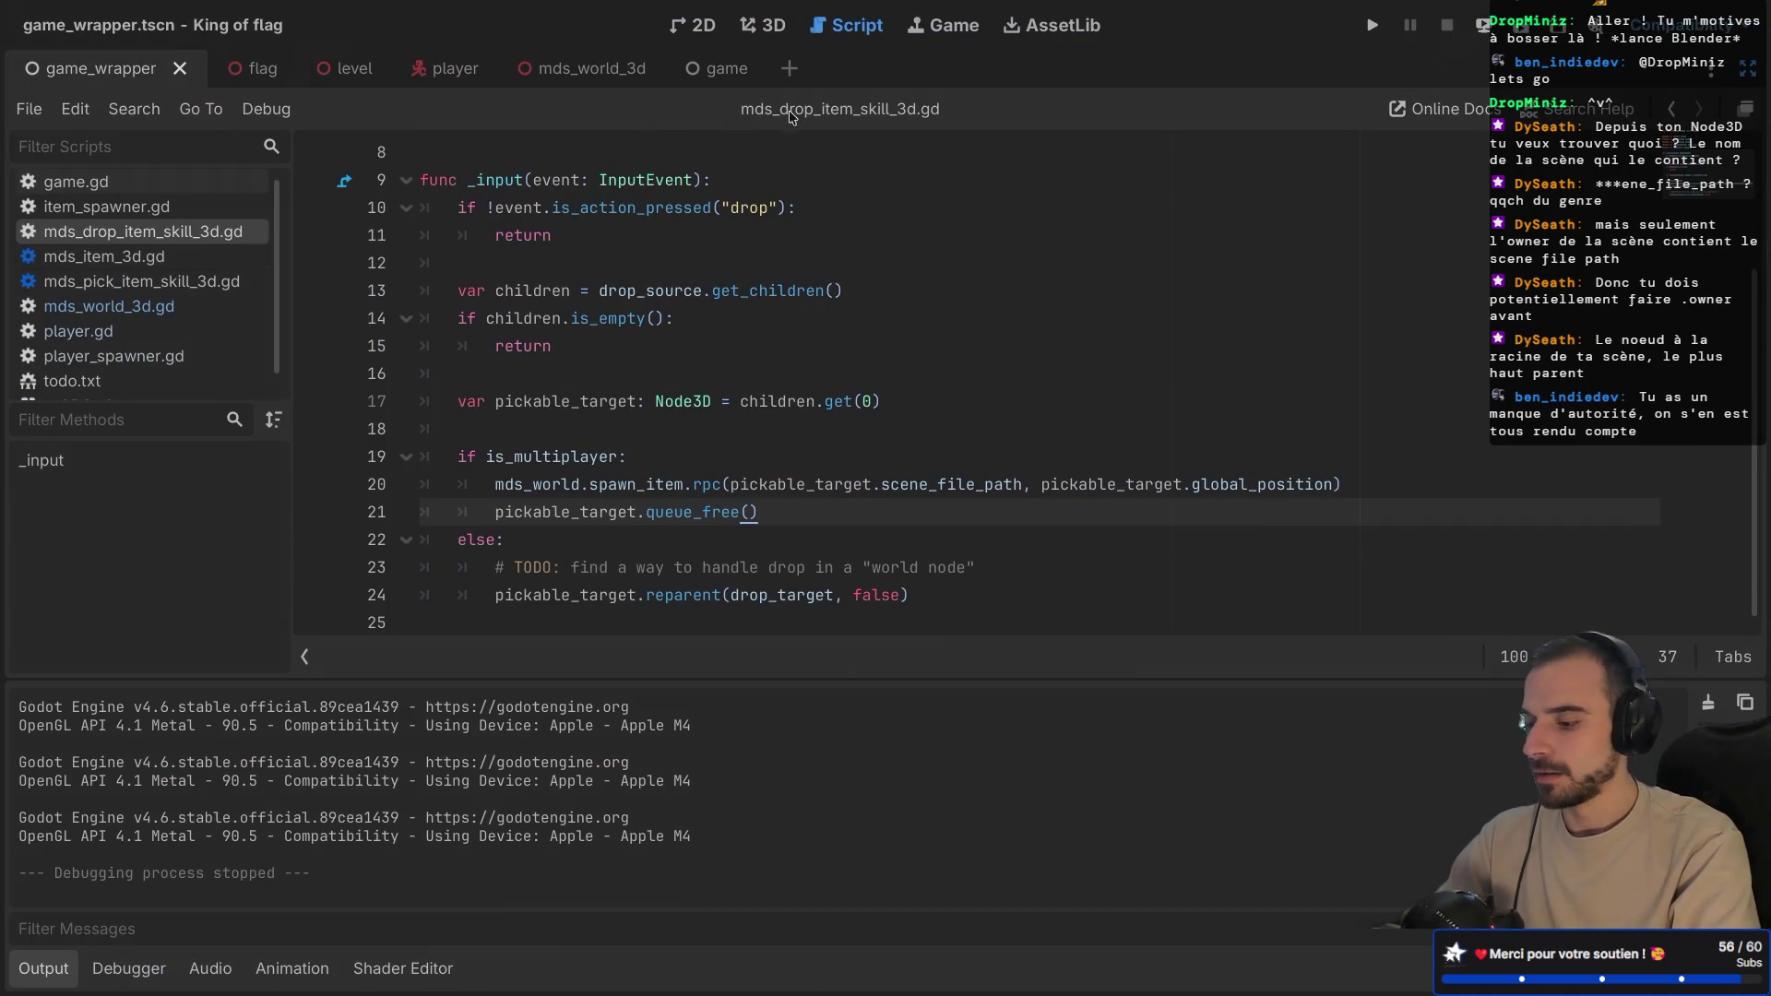
Run the project from game_wrapper and create a lobby in the first game window
key(super+b)
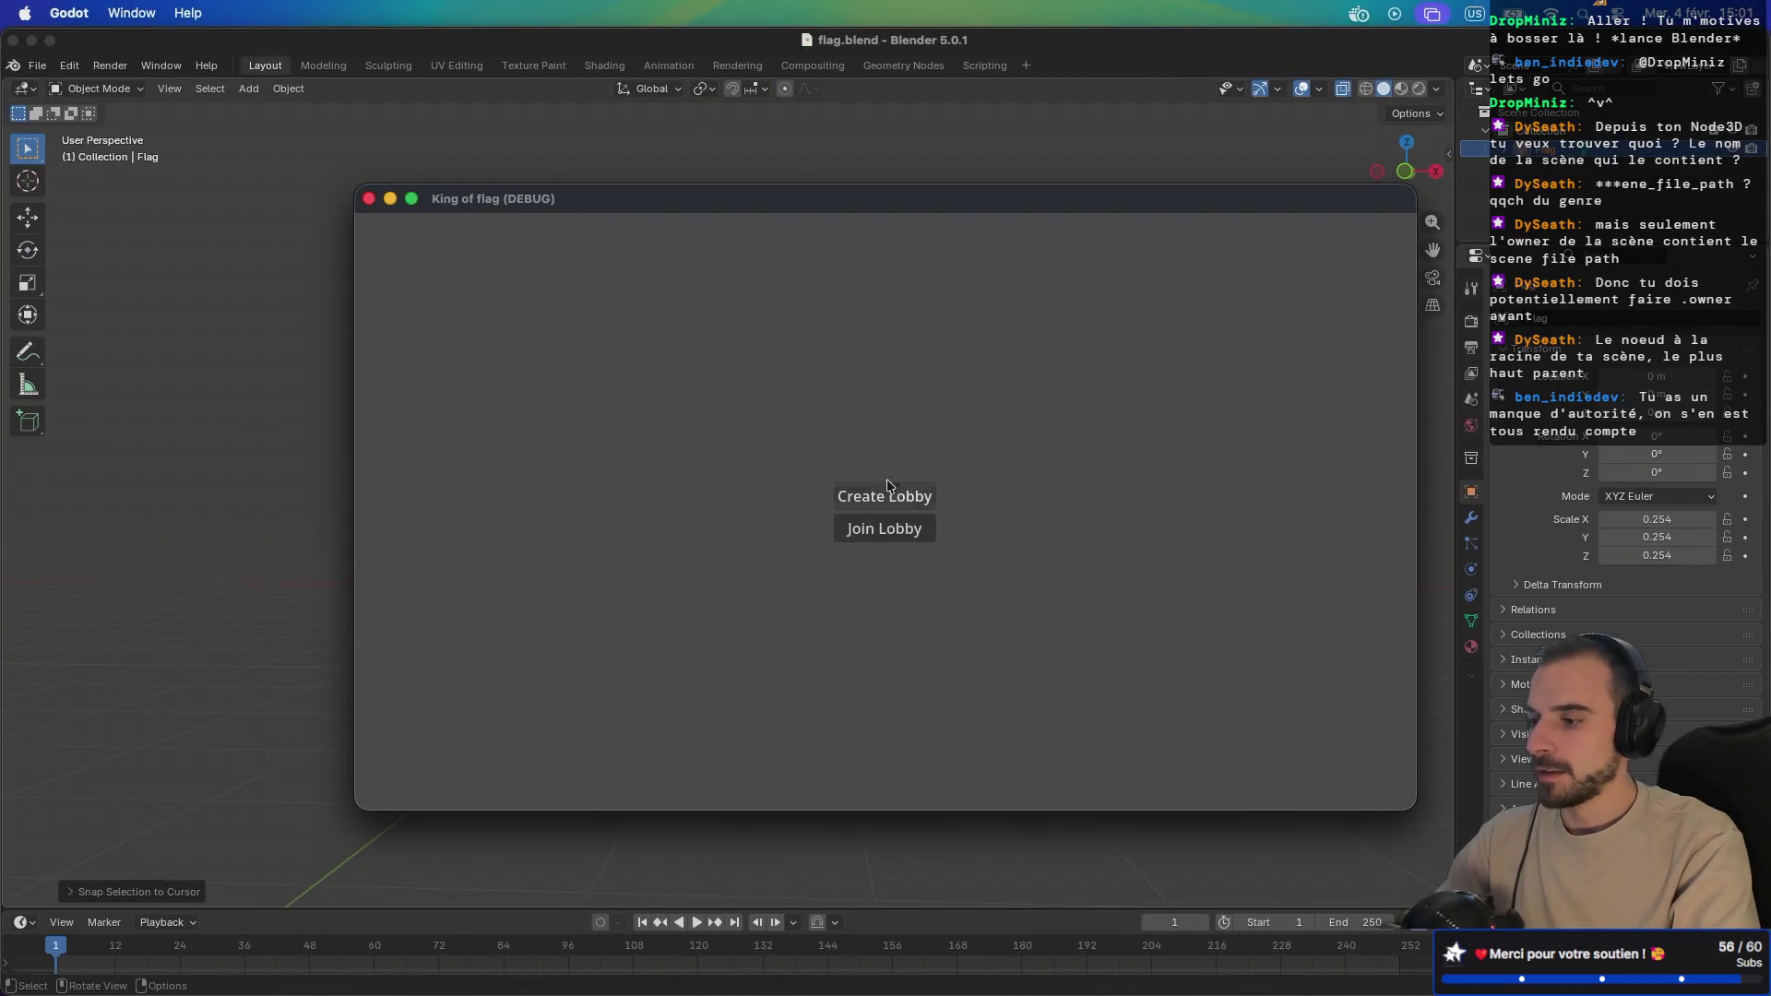
drag(1100, 198, 839, 95)
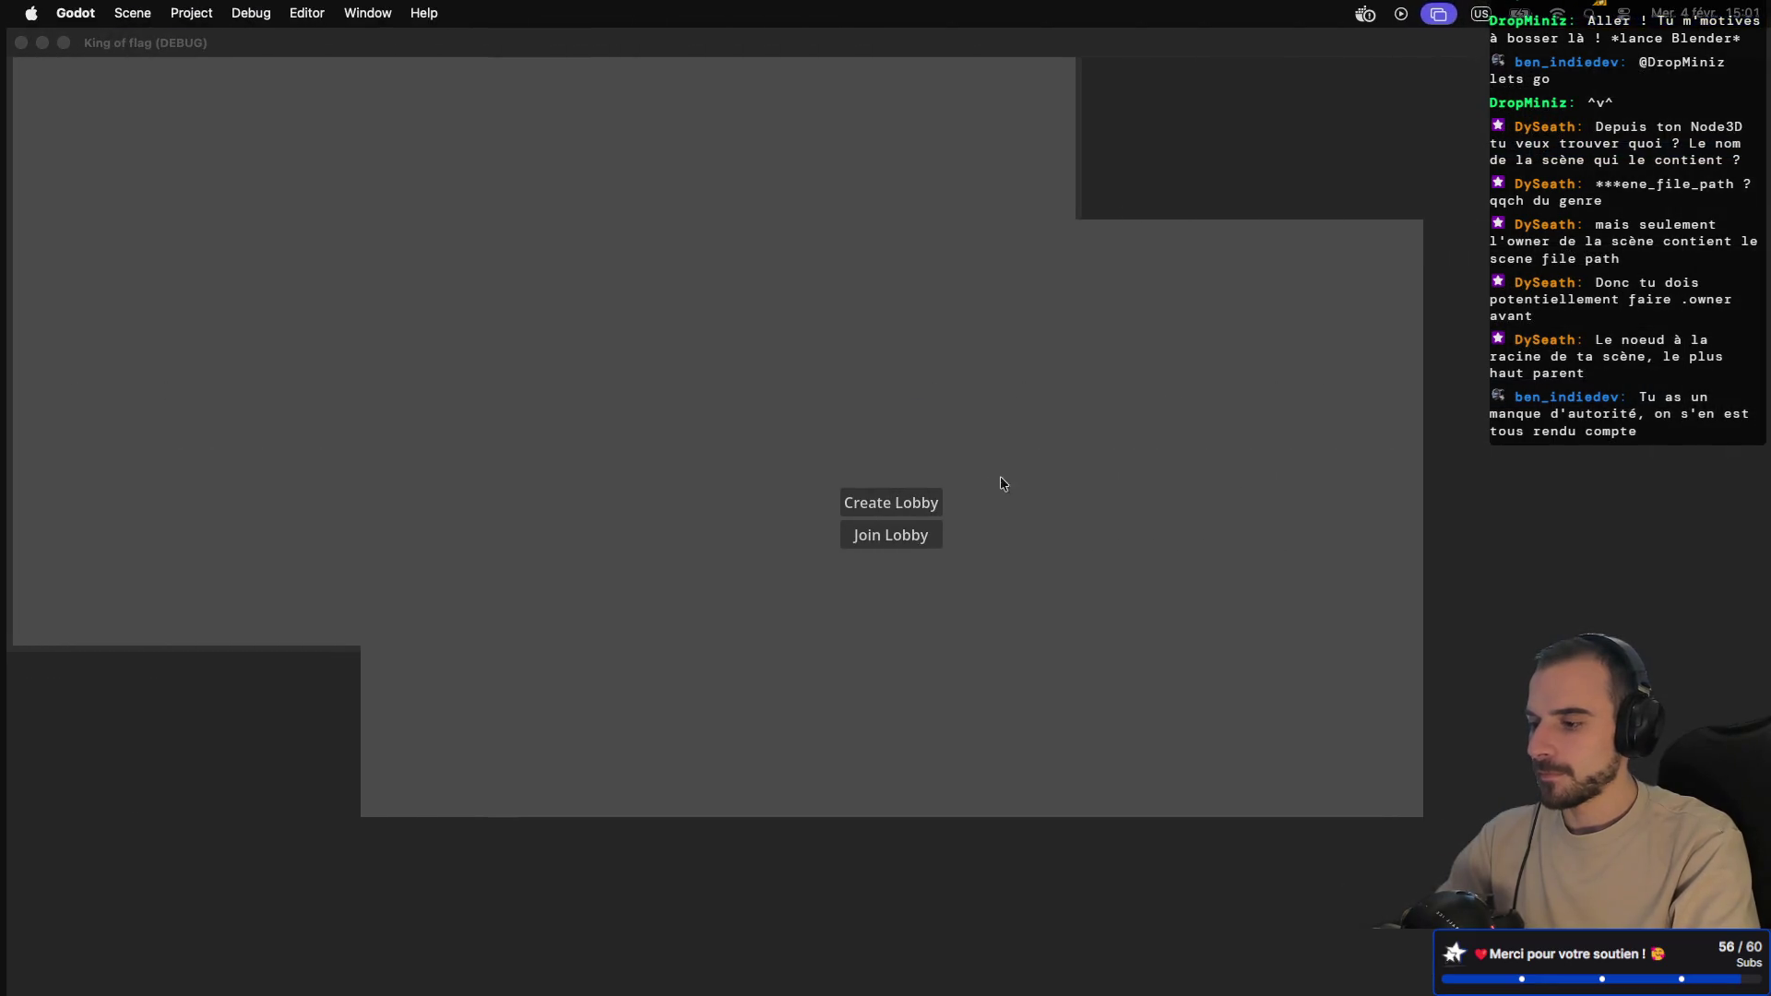
click(904, 502)
Join that lobby from the other game windows, then start the match from the host
key(ctrl+Left)
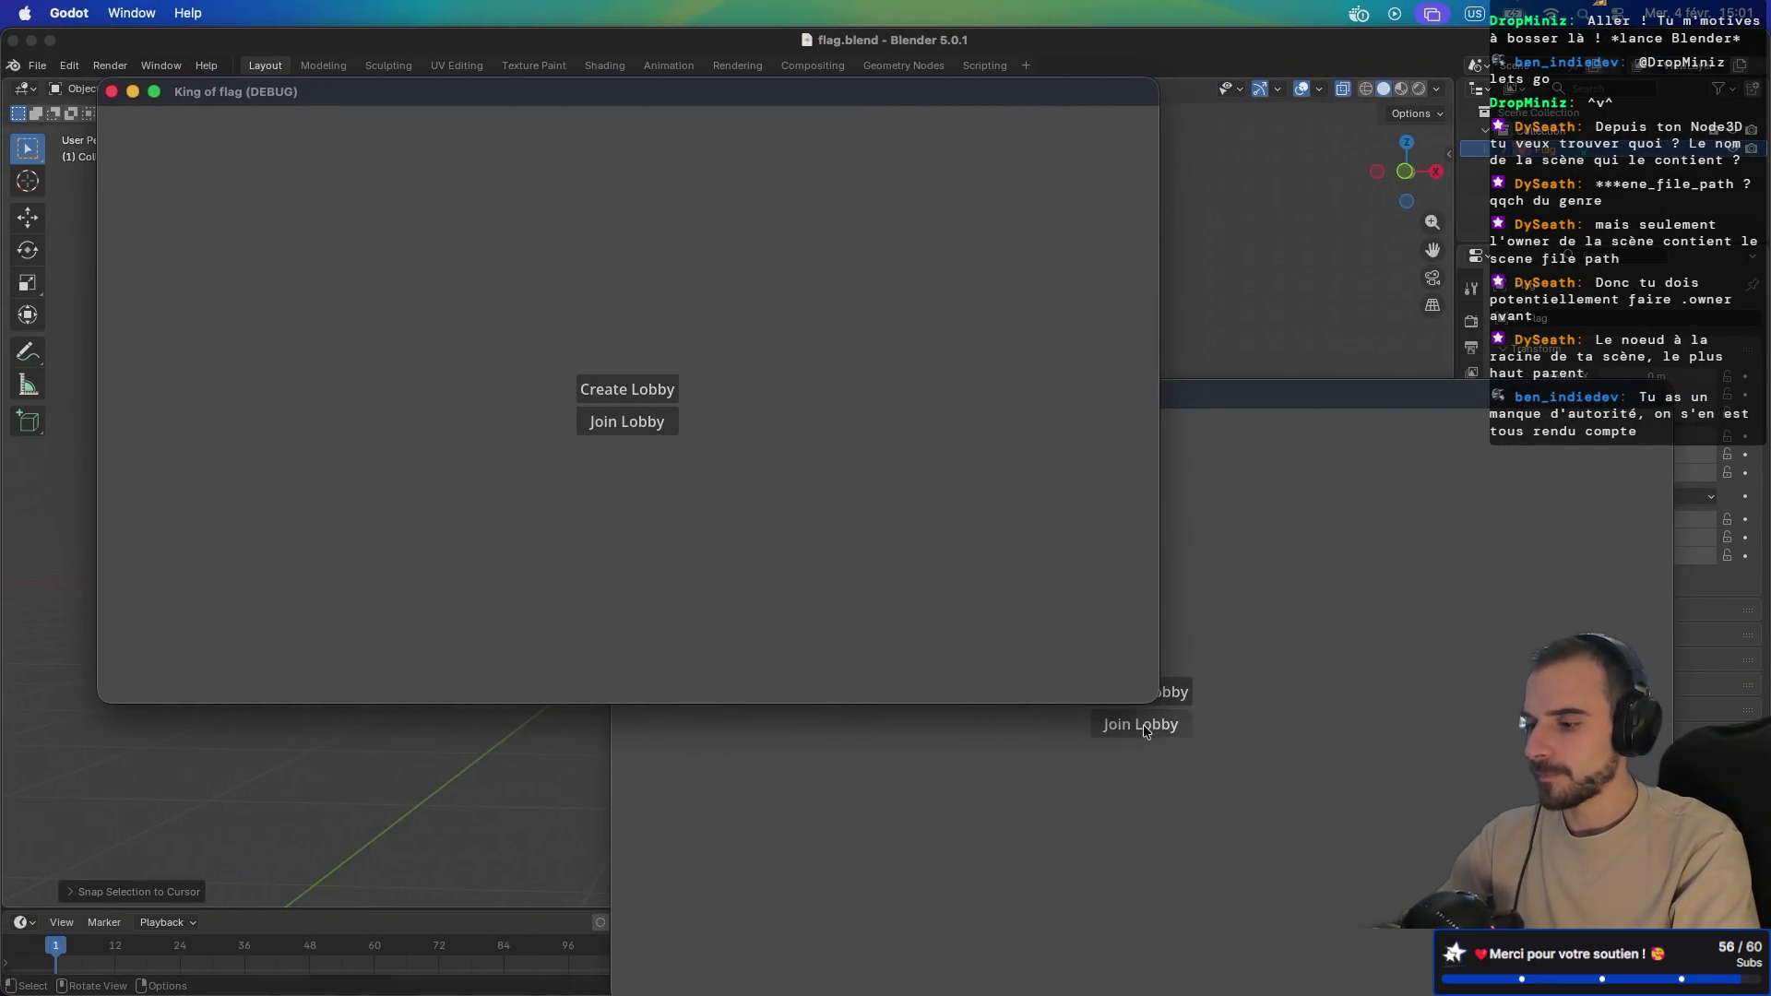
click(1143, 723)
click(546, 580)
click(628, 429)
click(623, 388)
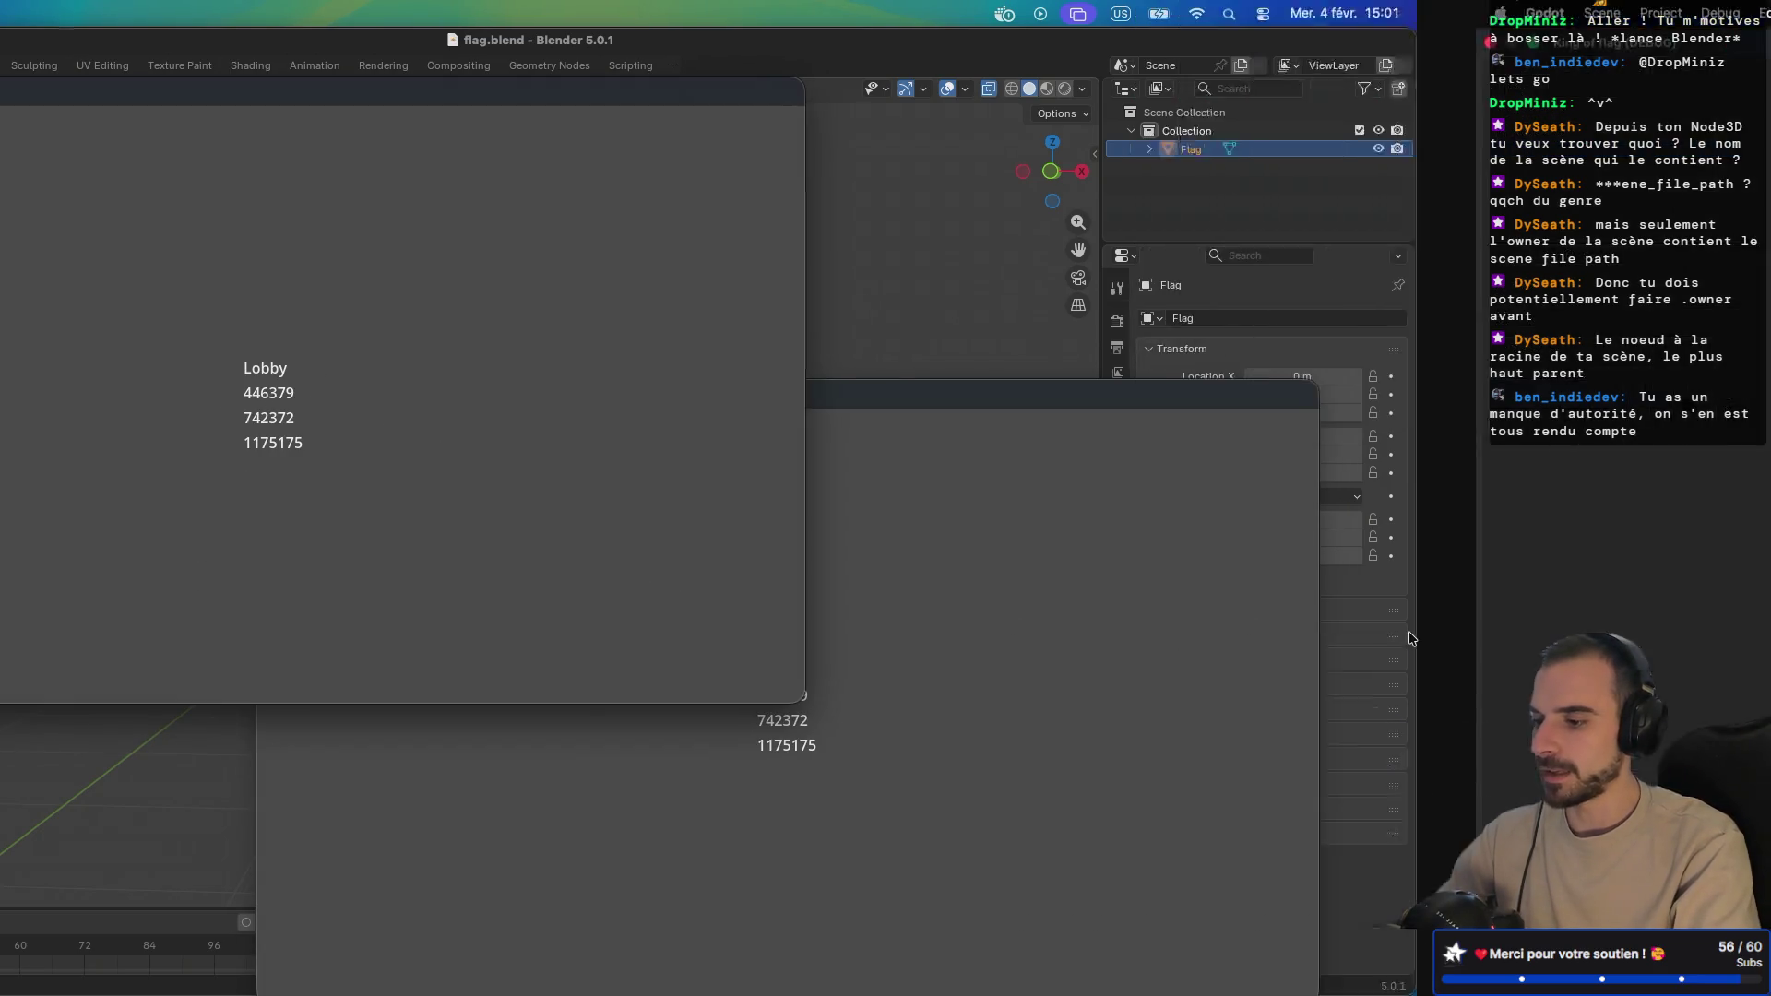
key(ctrl+Right)
click(874, 573)
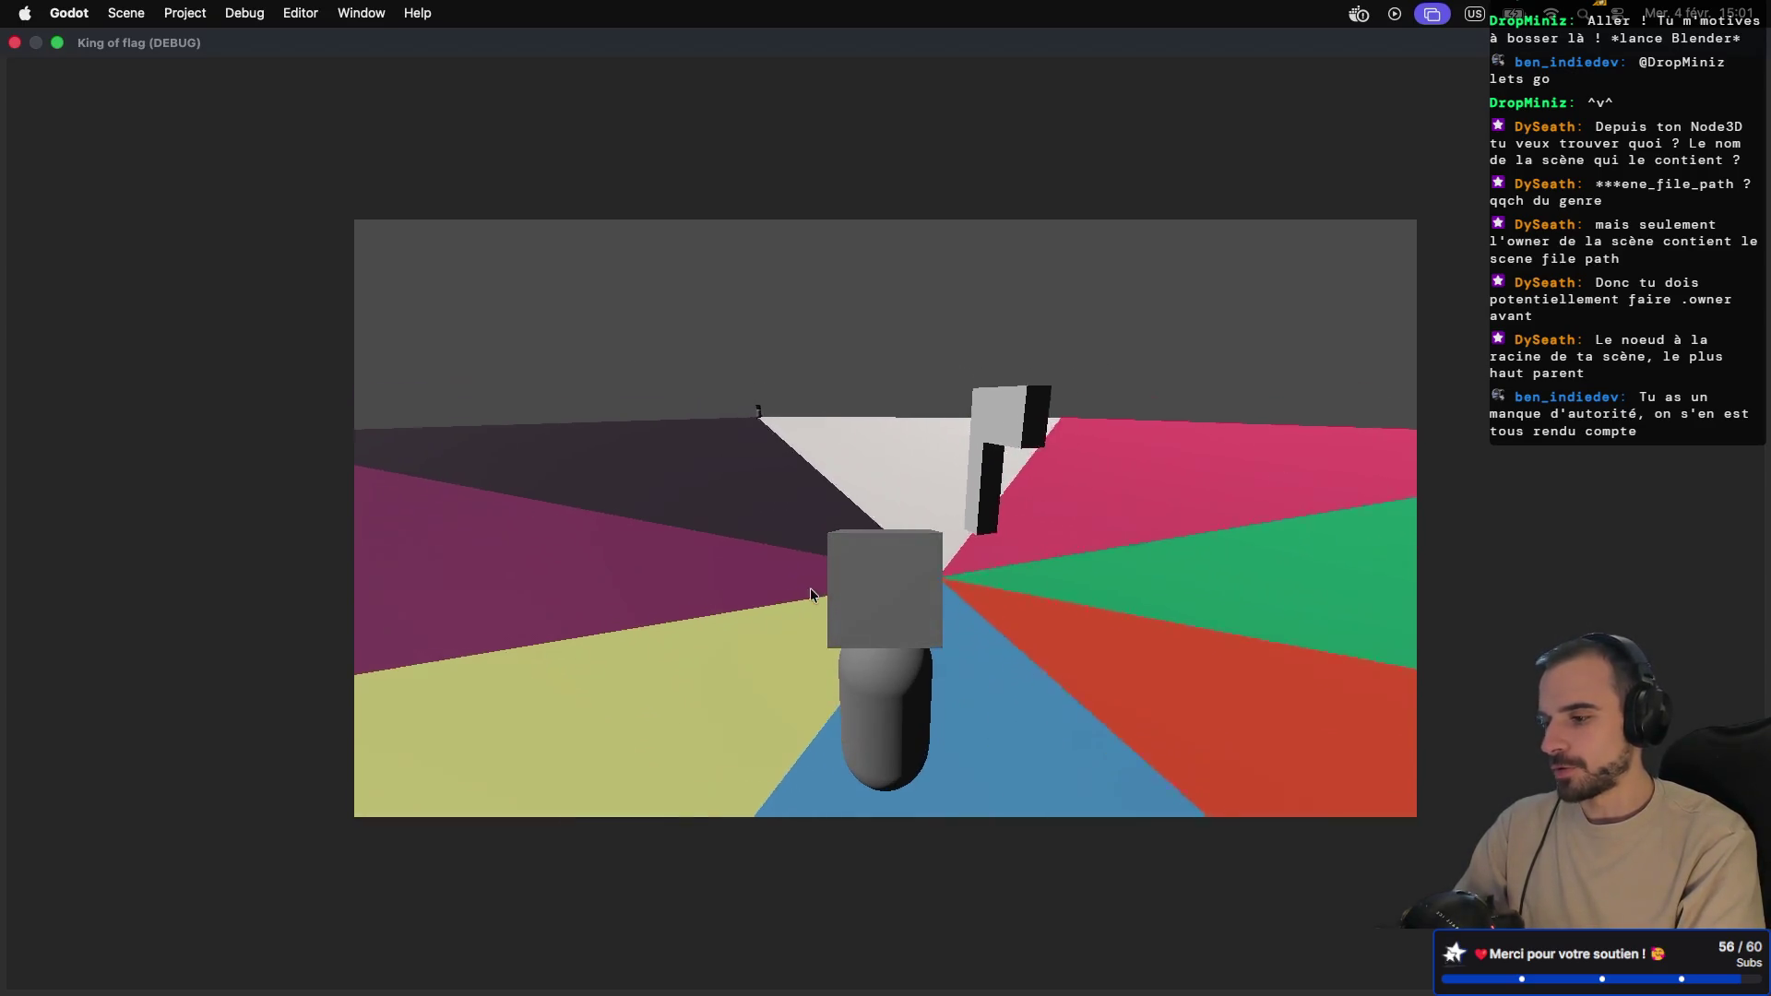
Leave full screen and walk the second game window's player toward the flag
key(super+b)
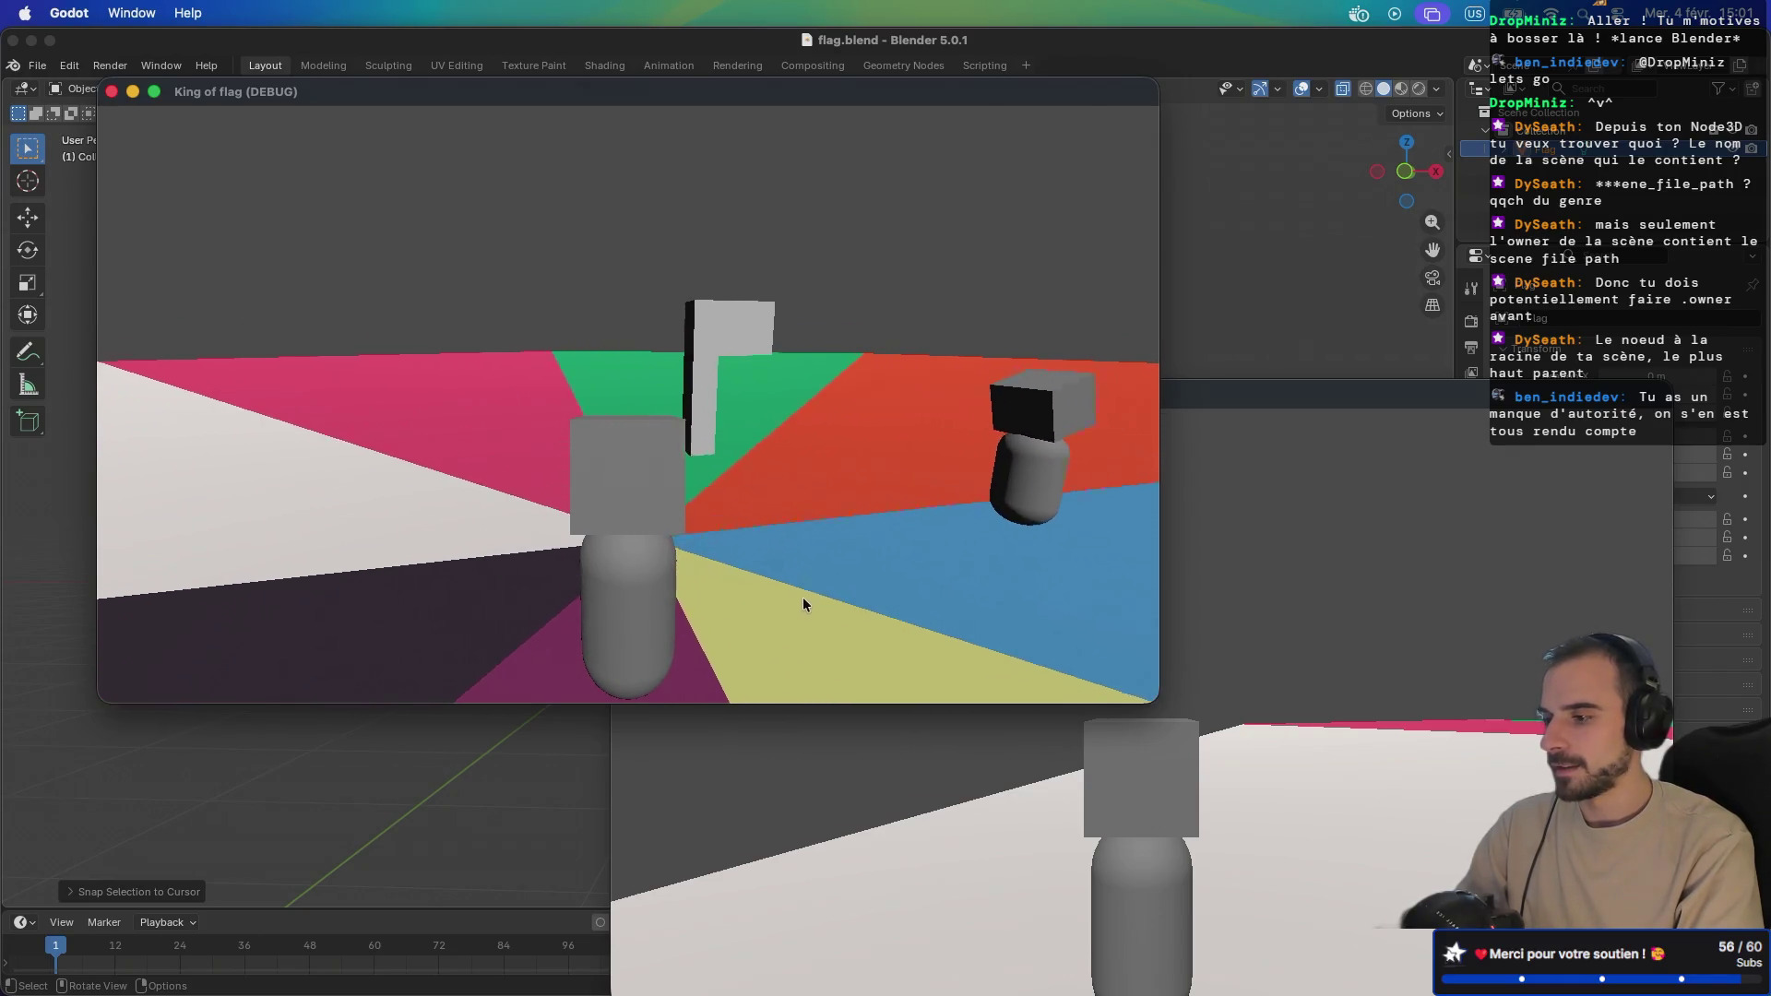
click(1244, 583)
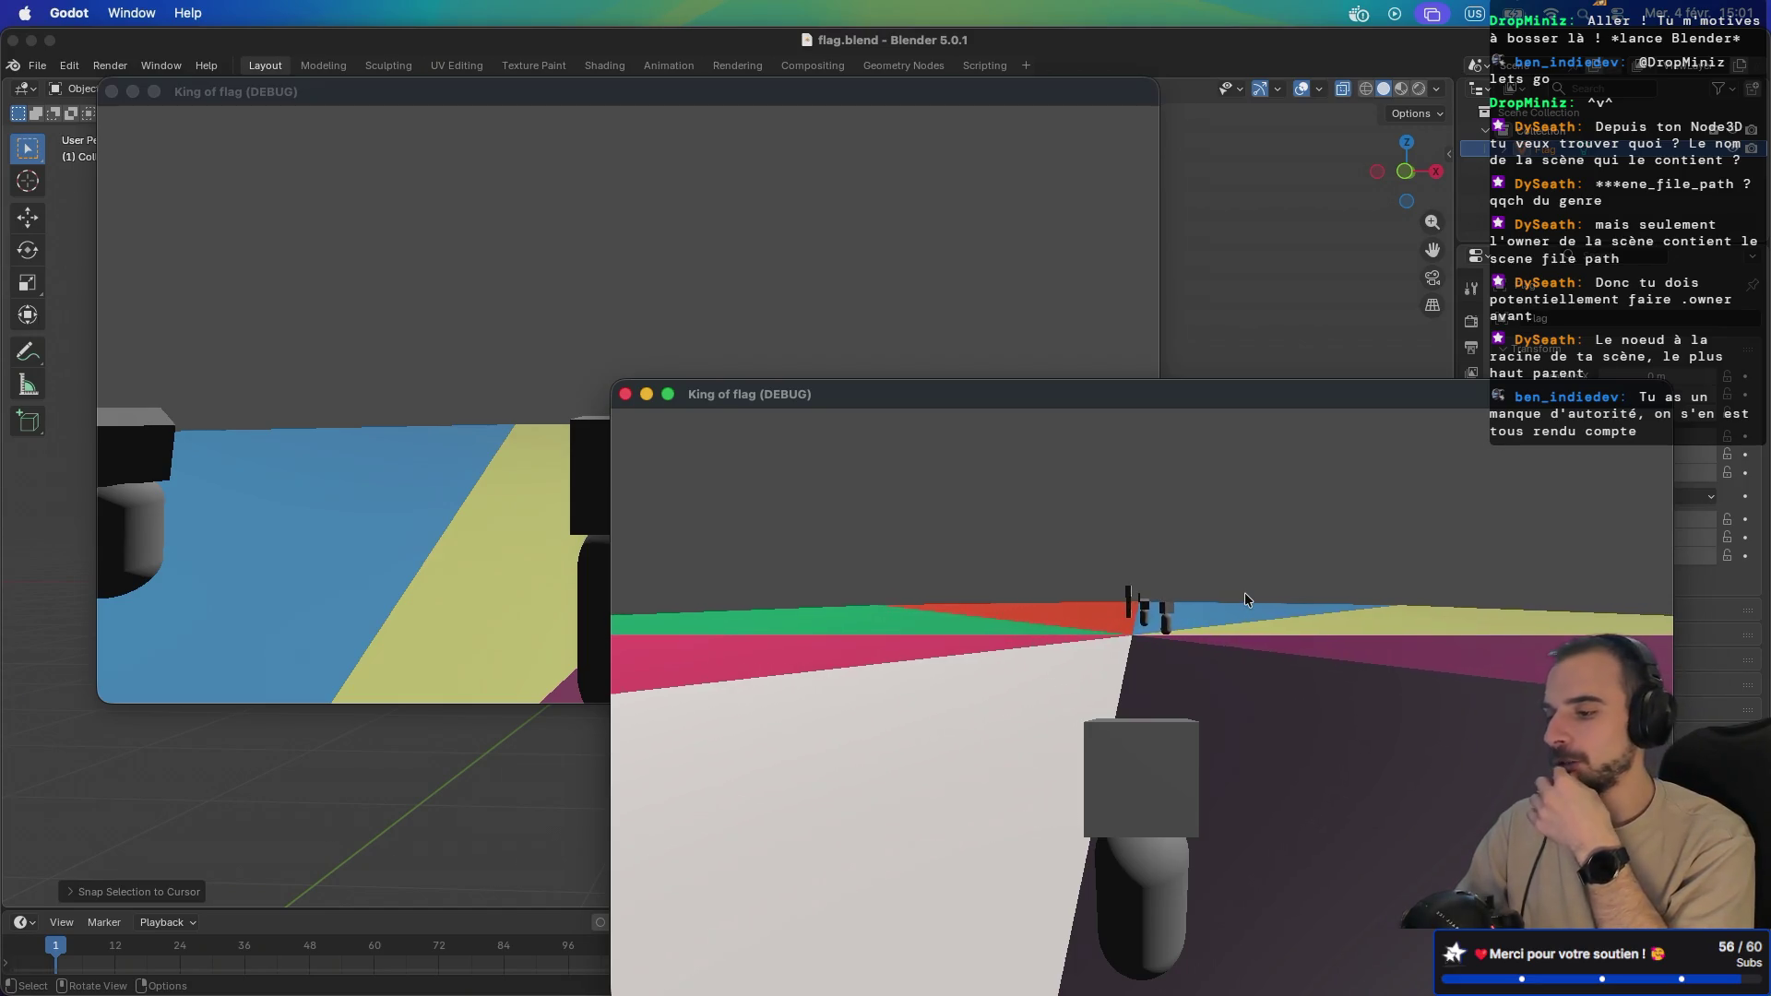
key(w)
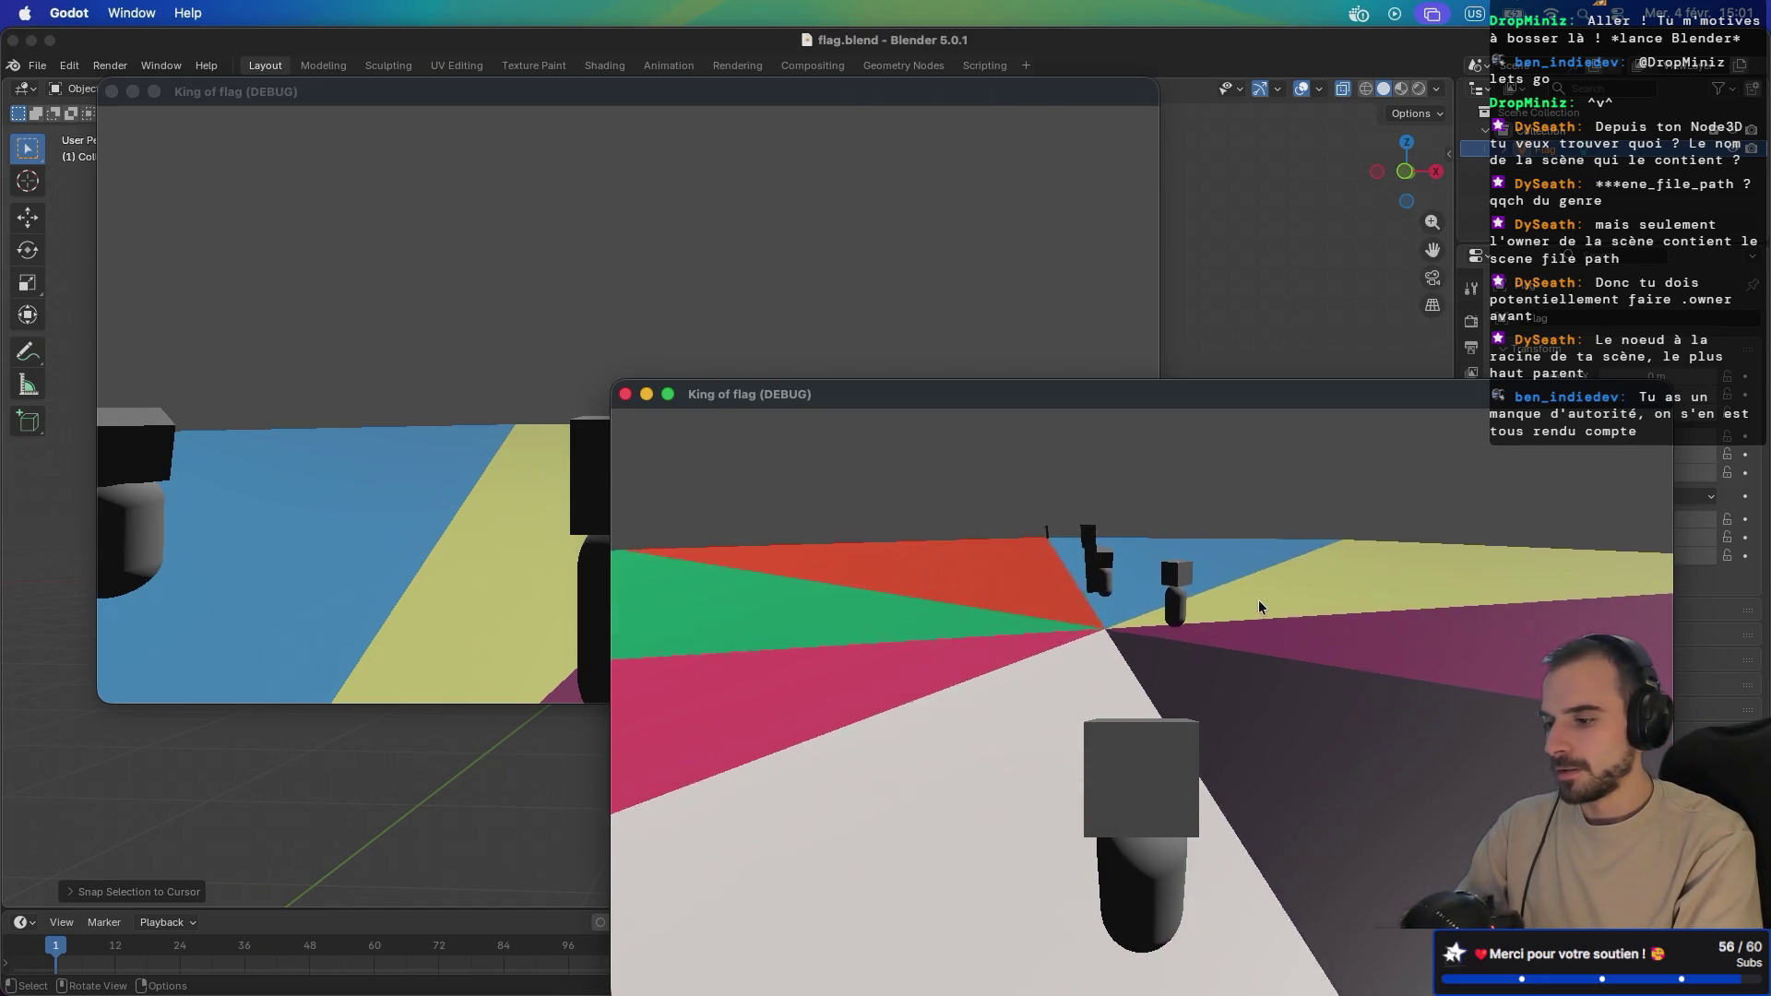
key(w)
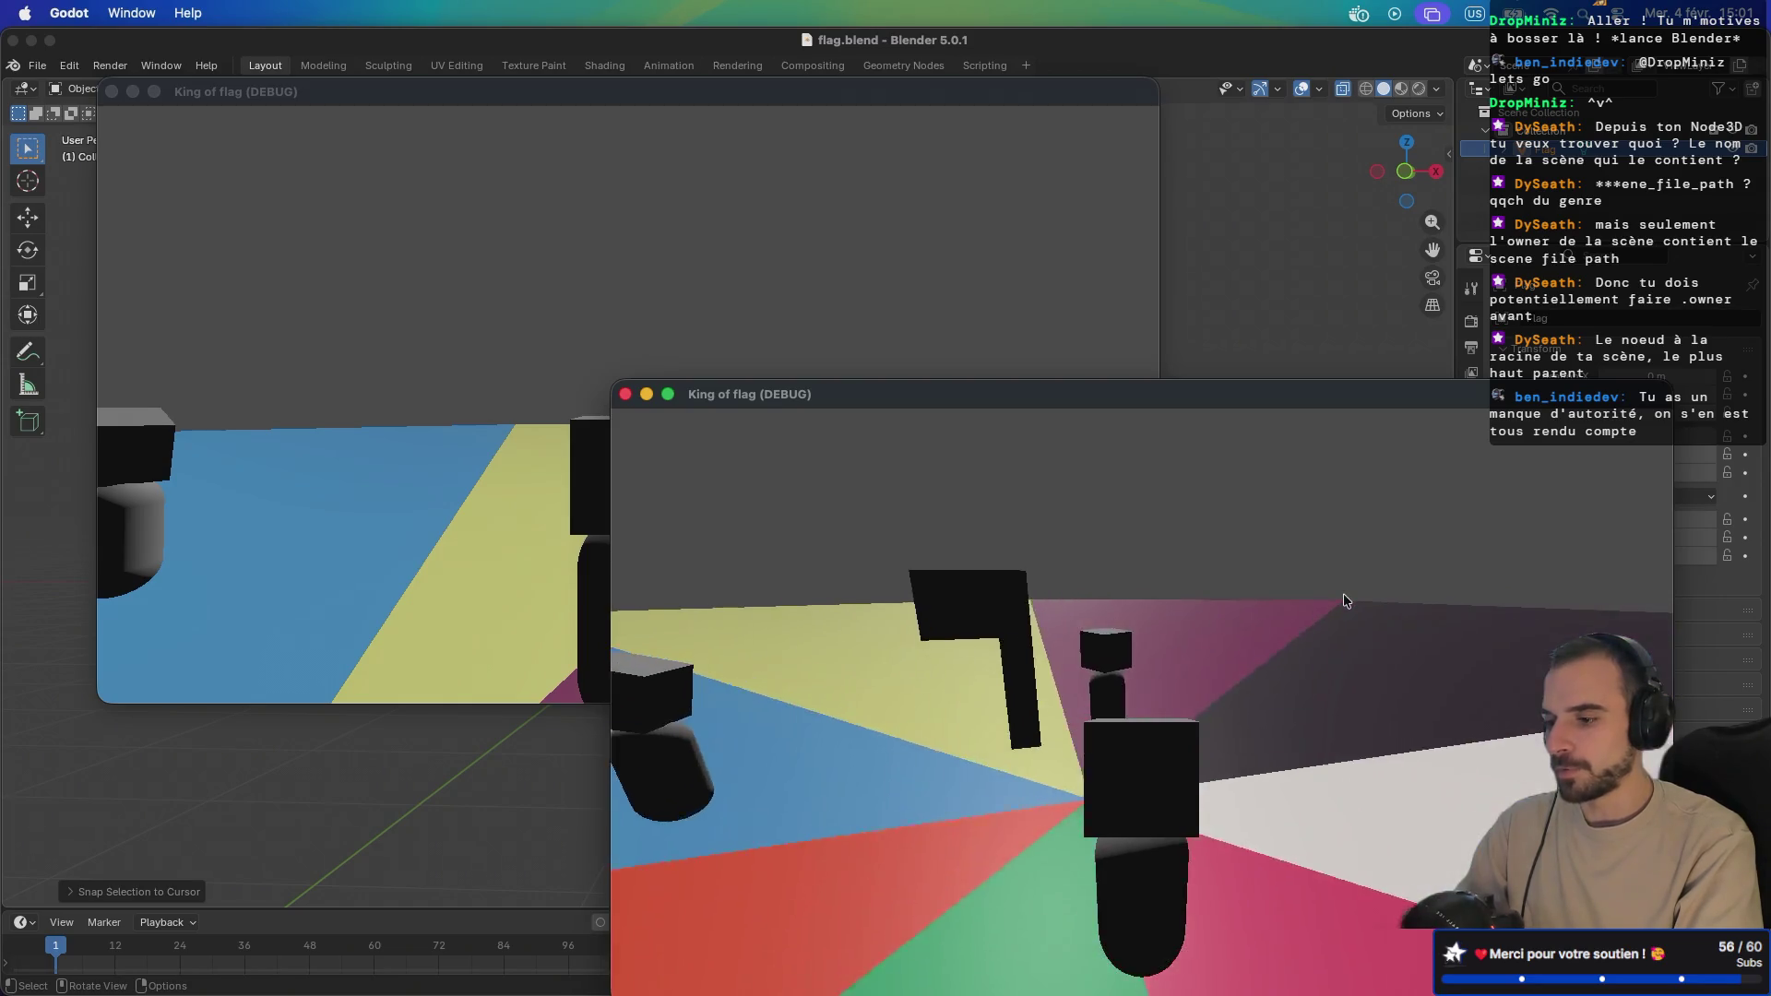
key(w)
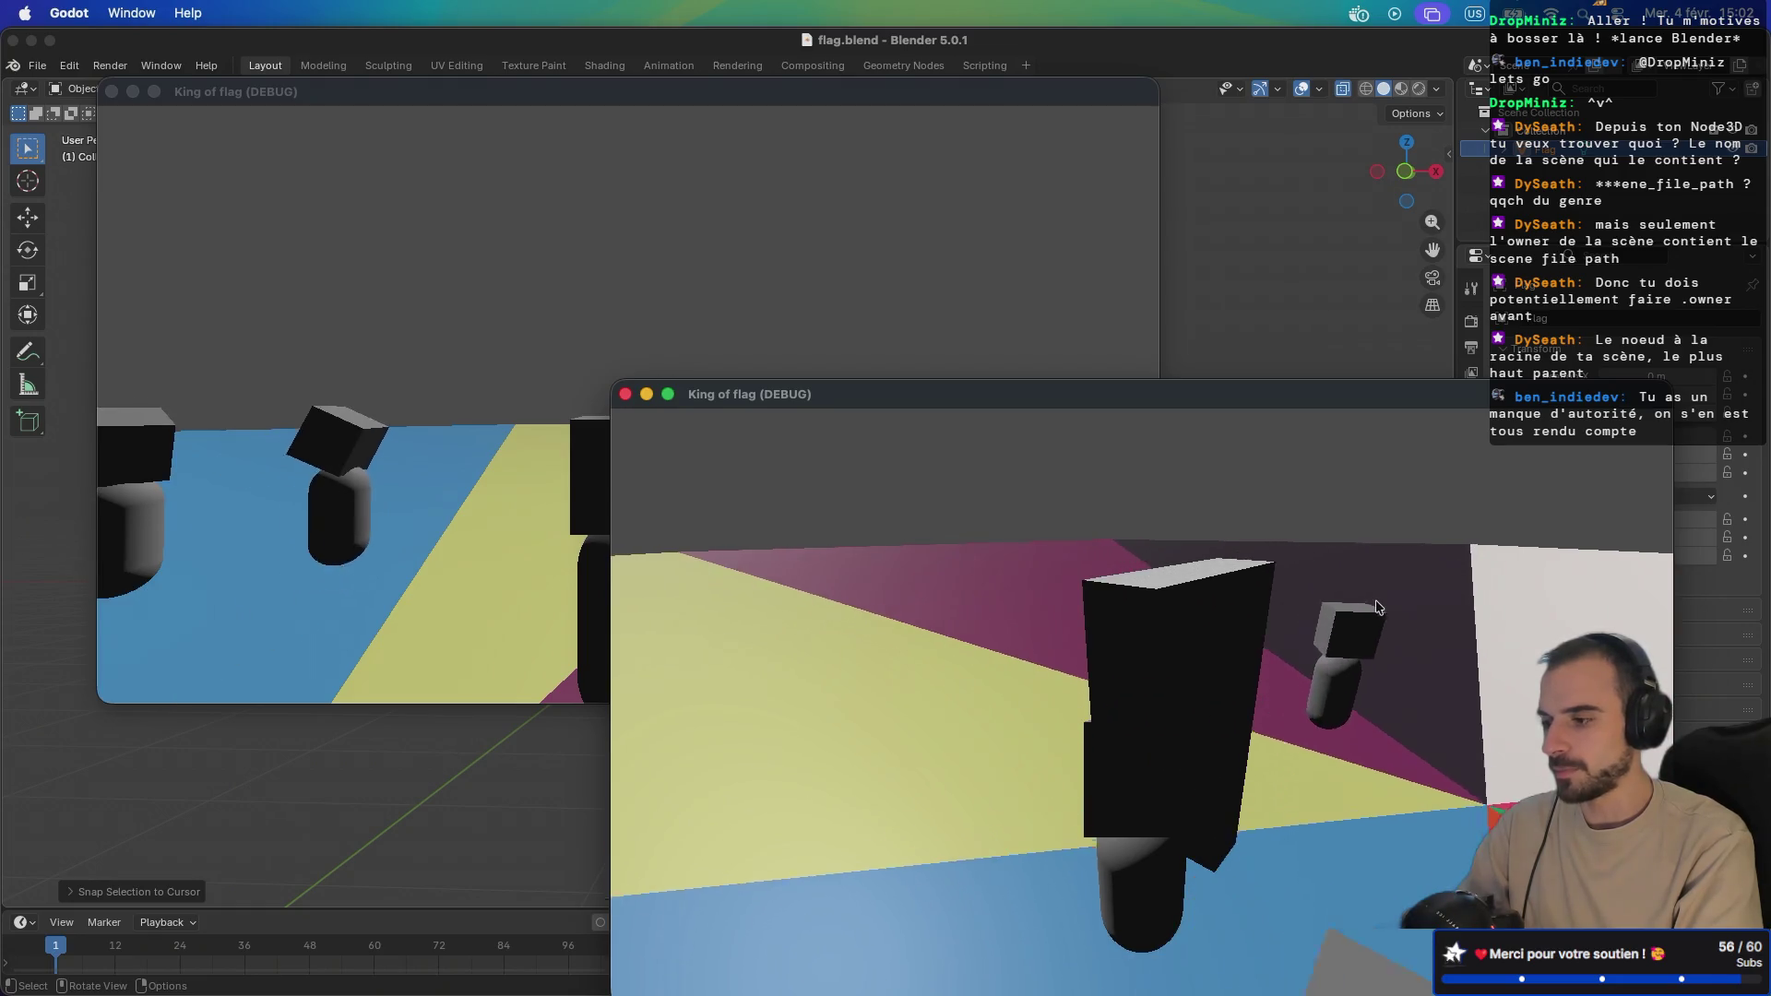
Circle the flag area, turn the camera to face the other player, and restore the editor docks
key(a)
key(a)
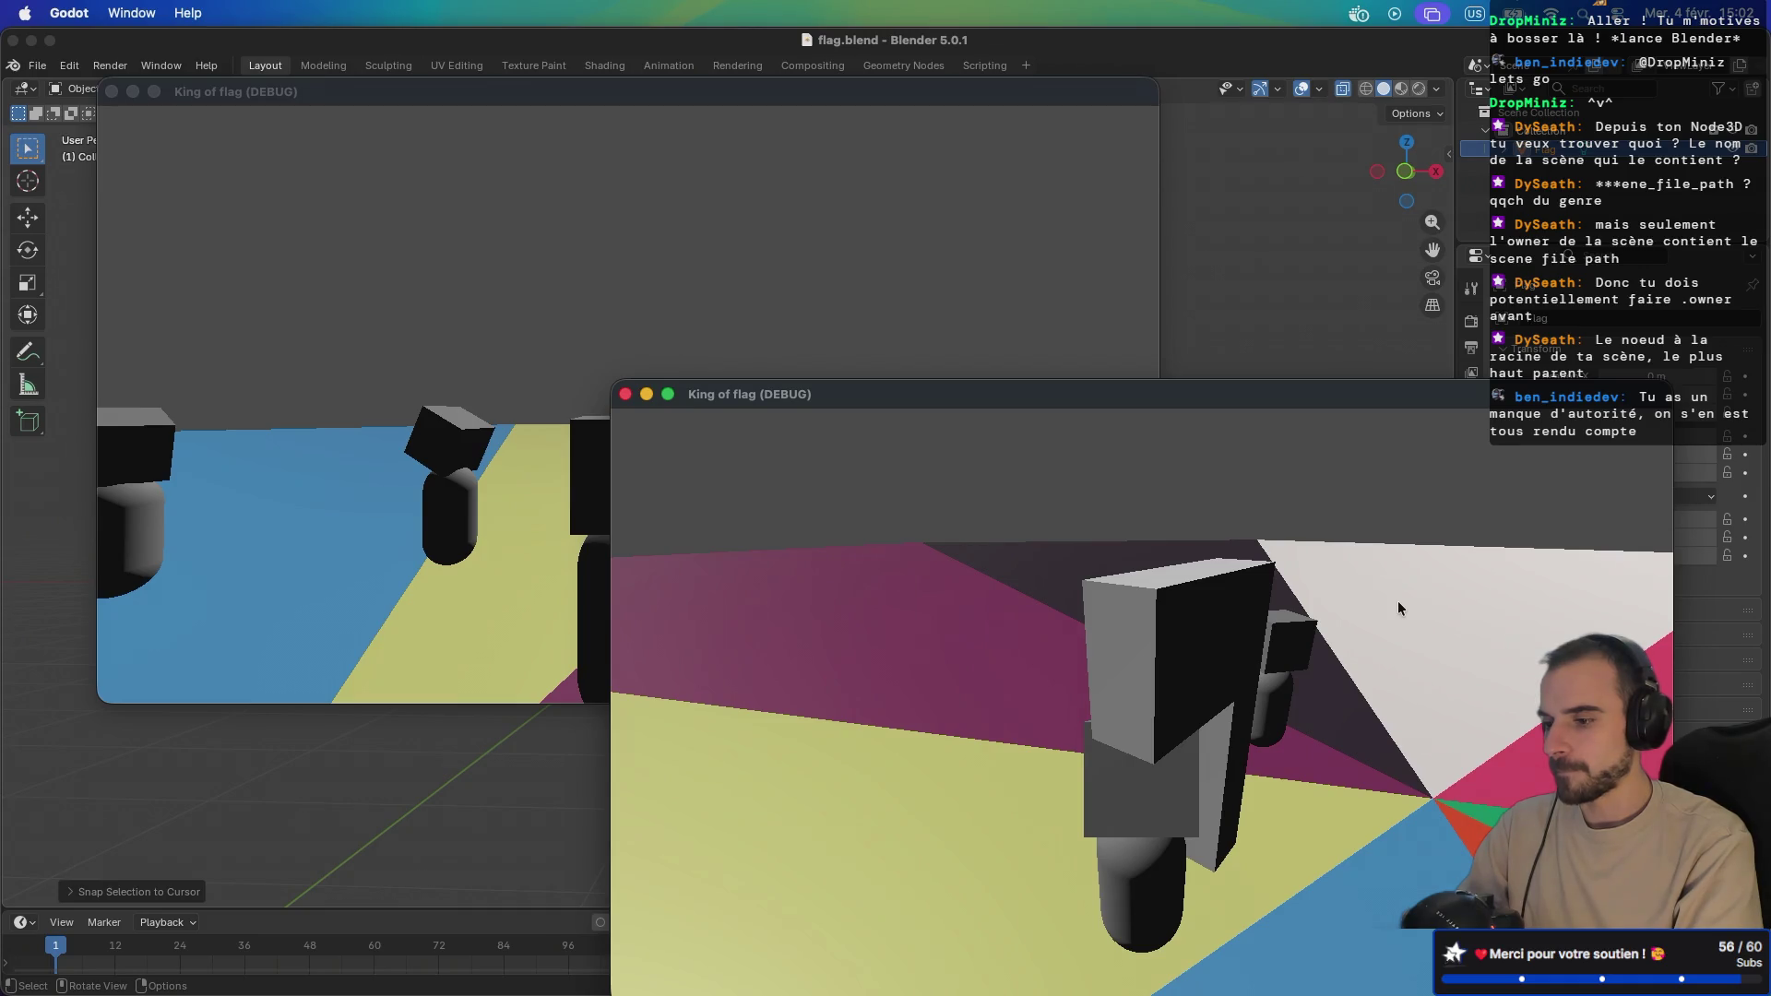
key(w)
key(d)
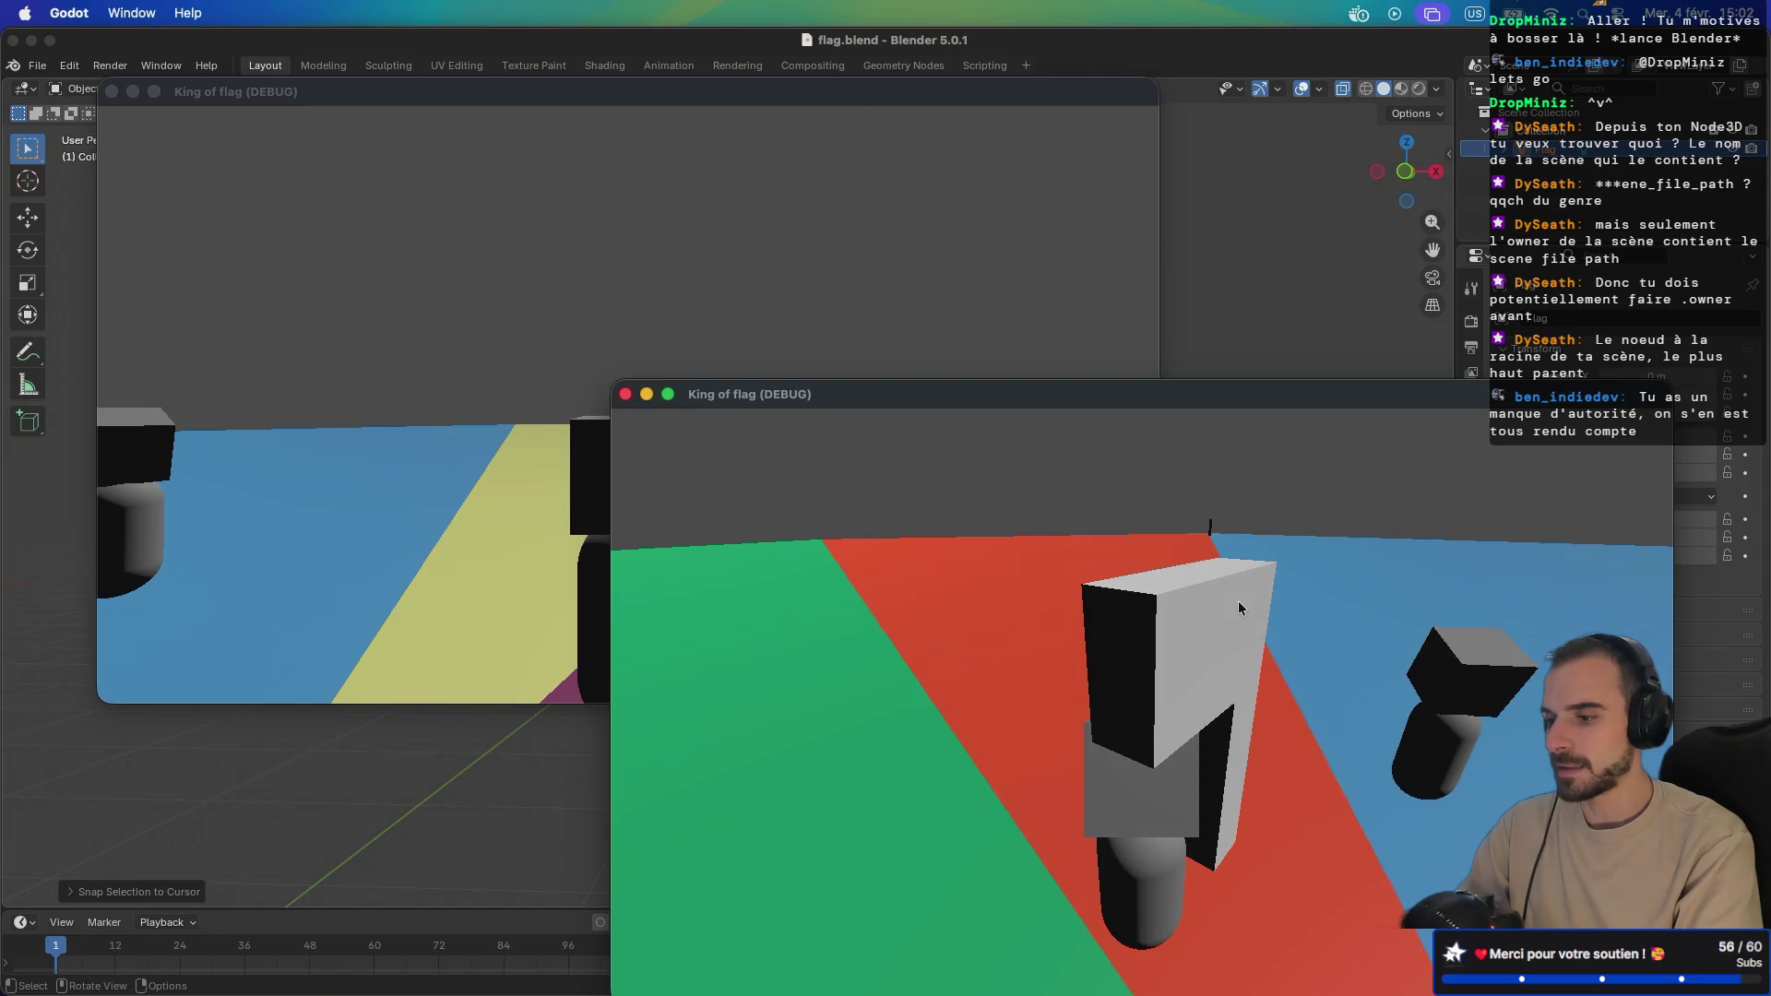
key(d)
key(d)
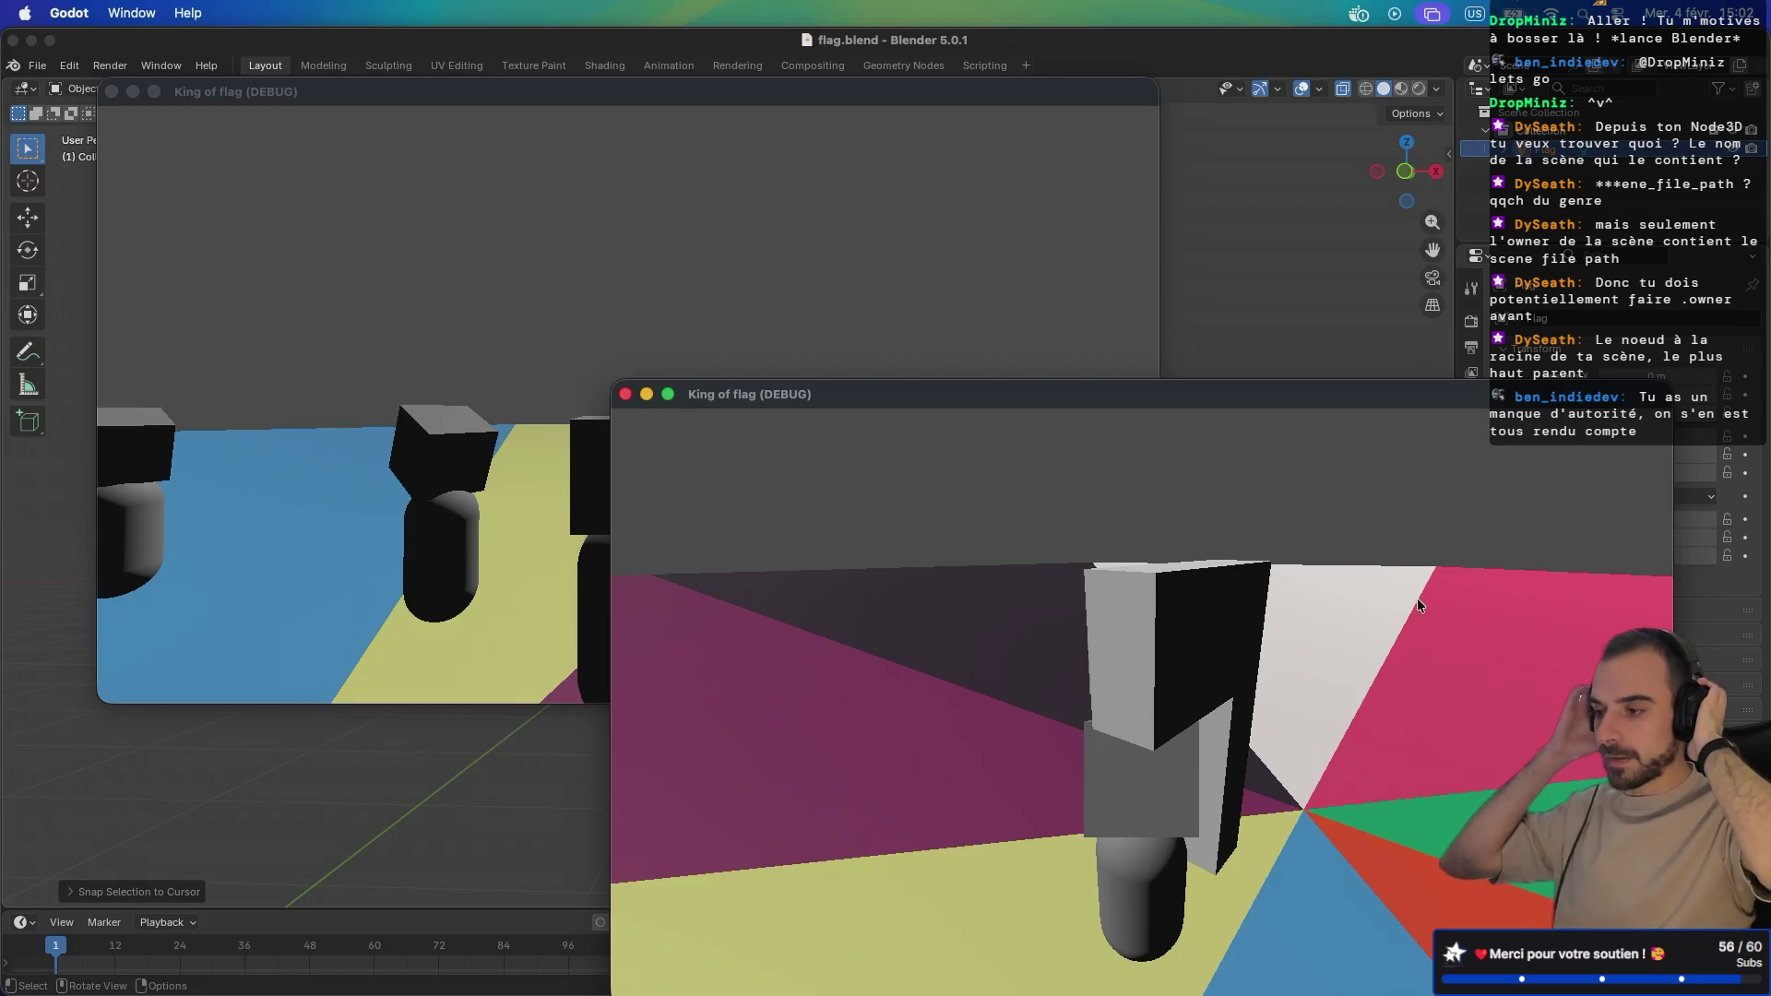
mouse_move(1417, 598)
mouse_down()
mouse_move(1265, 605)
mouse_move(1372, 620)
mouse_move(1502, 578)
mouse_move(889, 431)
mouse_up()
key(d)
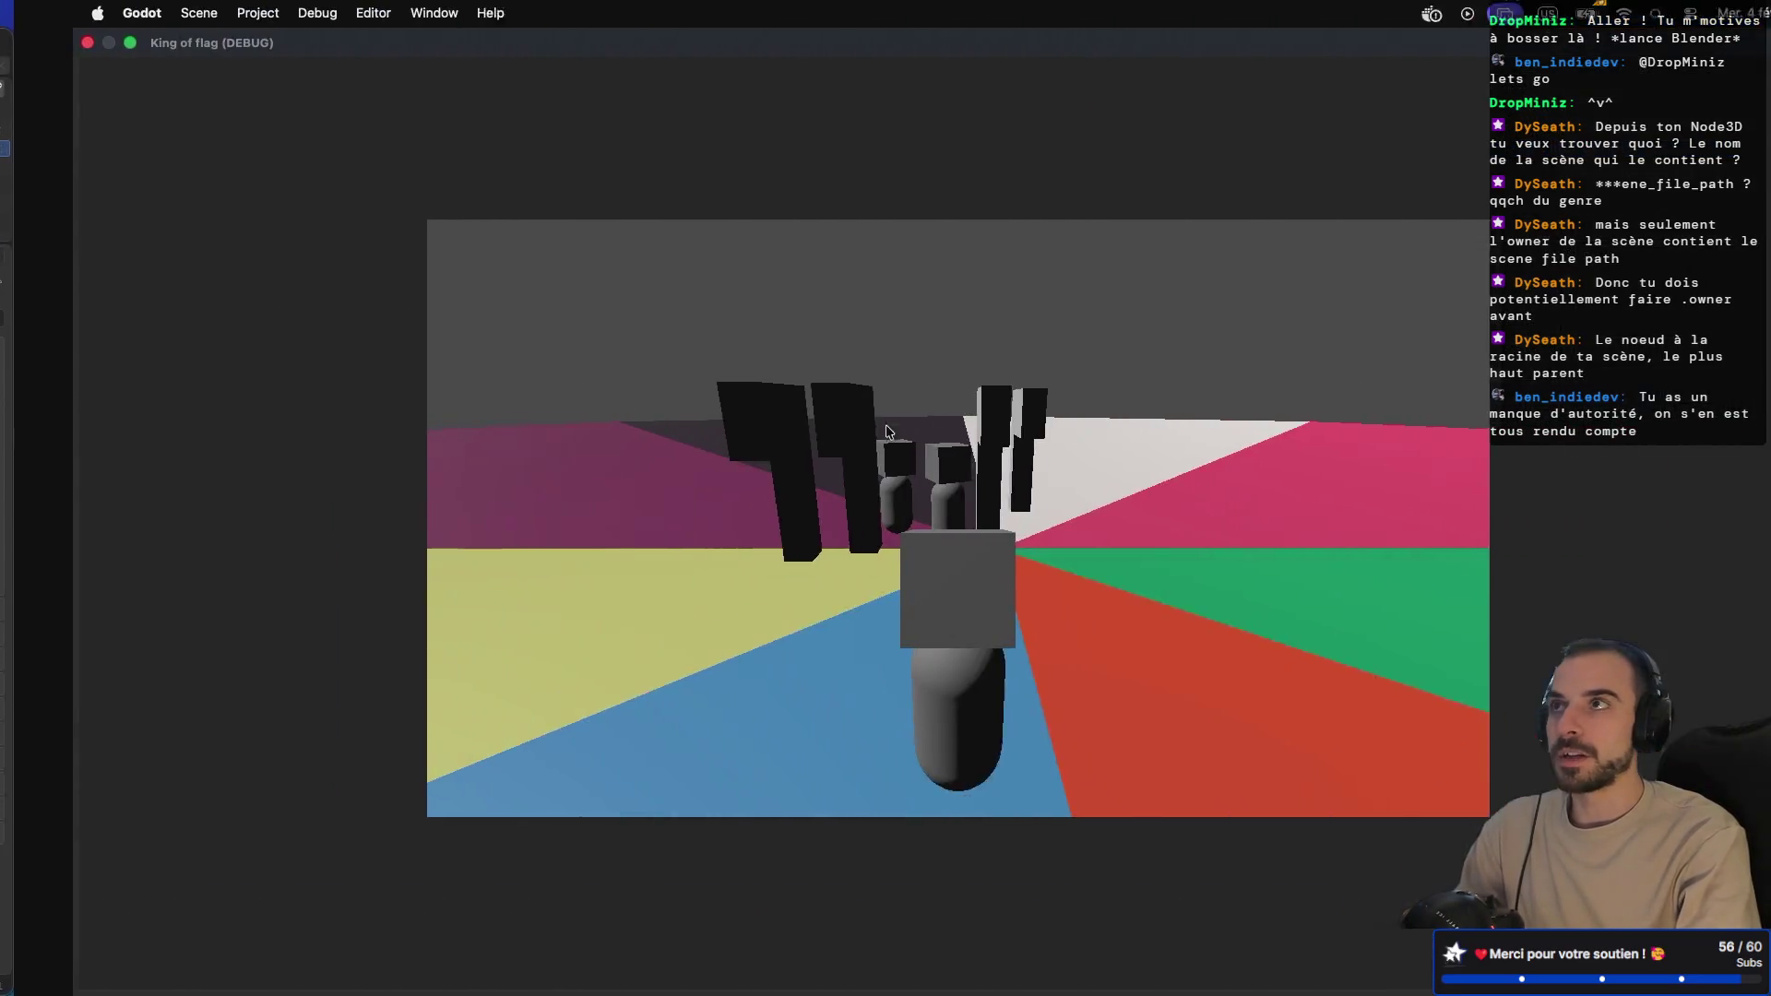
key(ctrl+shift+F11)
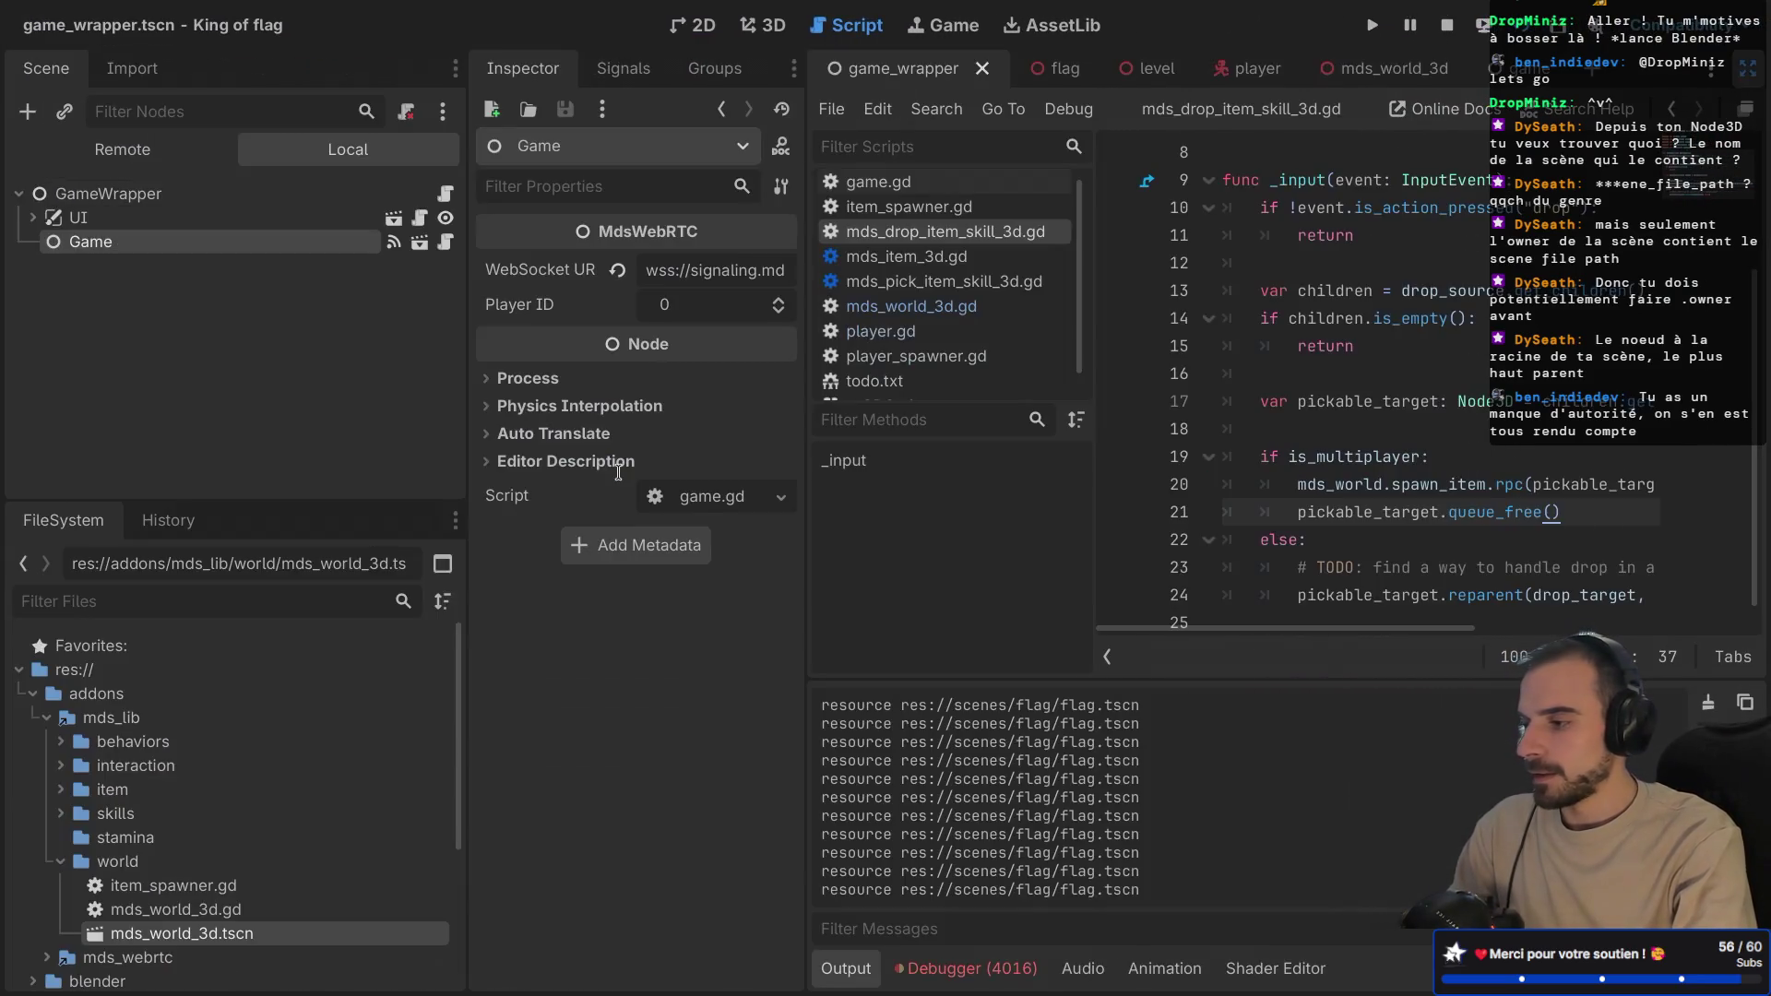
Open player.tscn and inspect the MdsPickItemSkill3D script's pick_item call on lines 62-63
click(1224, 64)
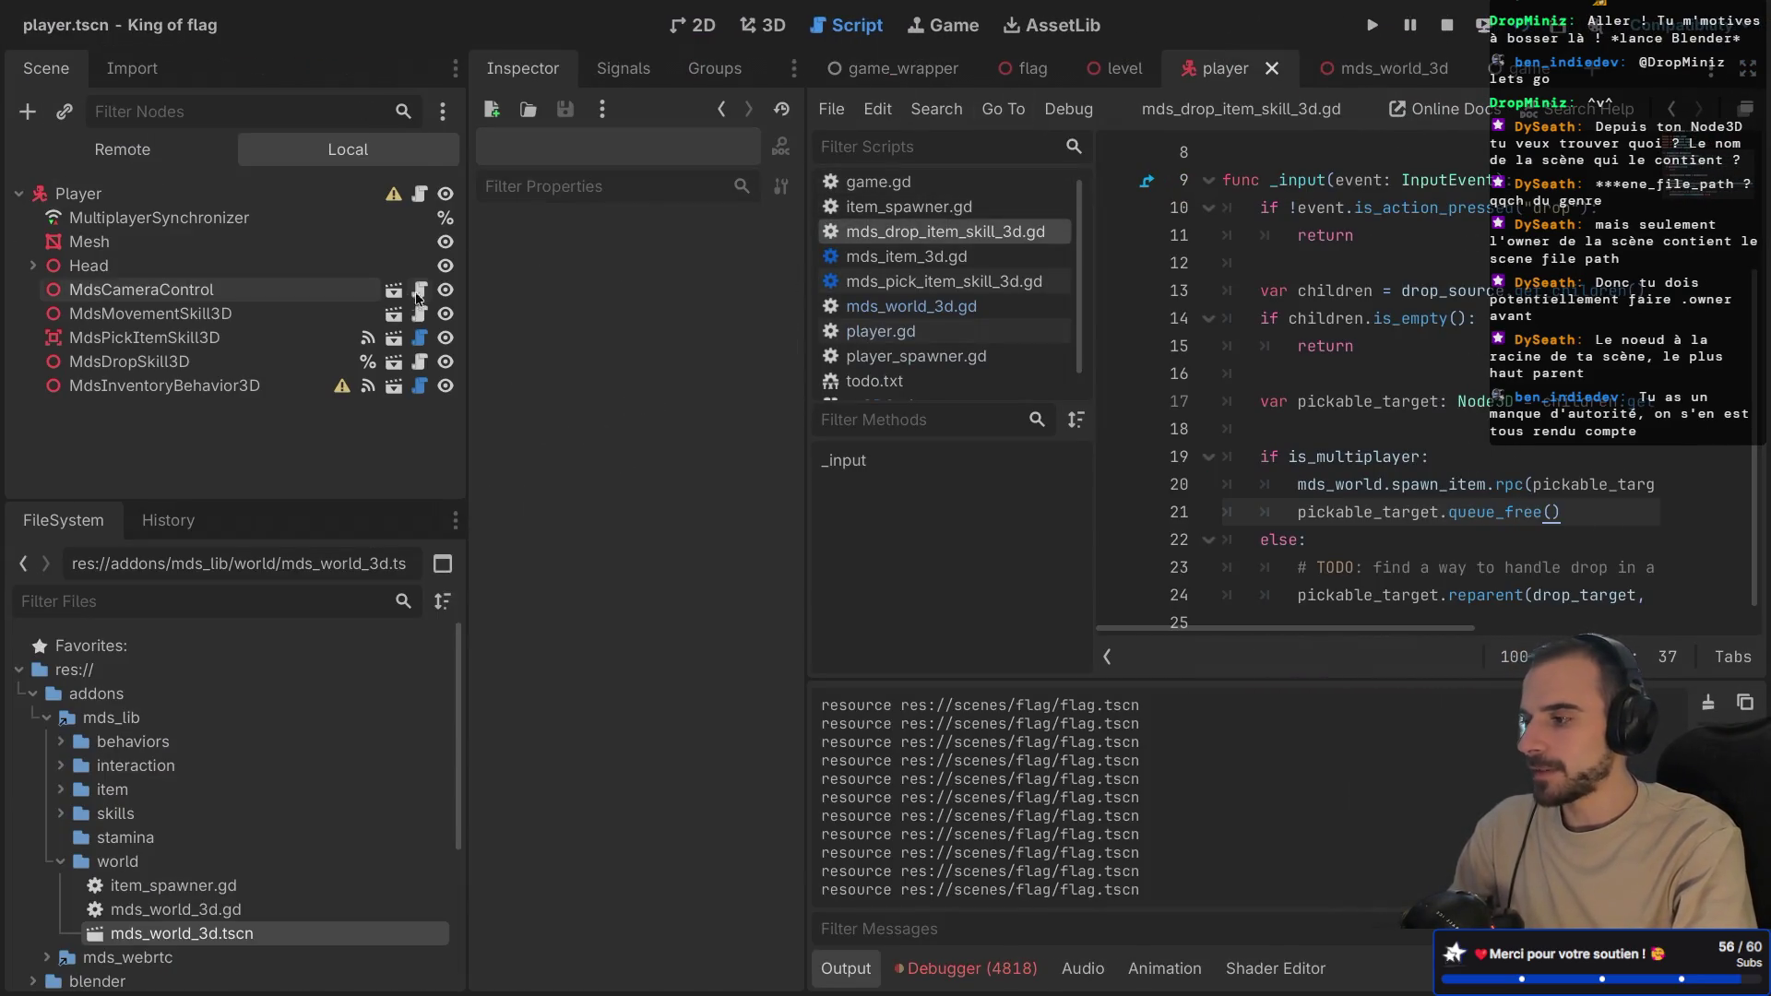
click(225, 339)
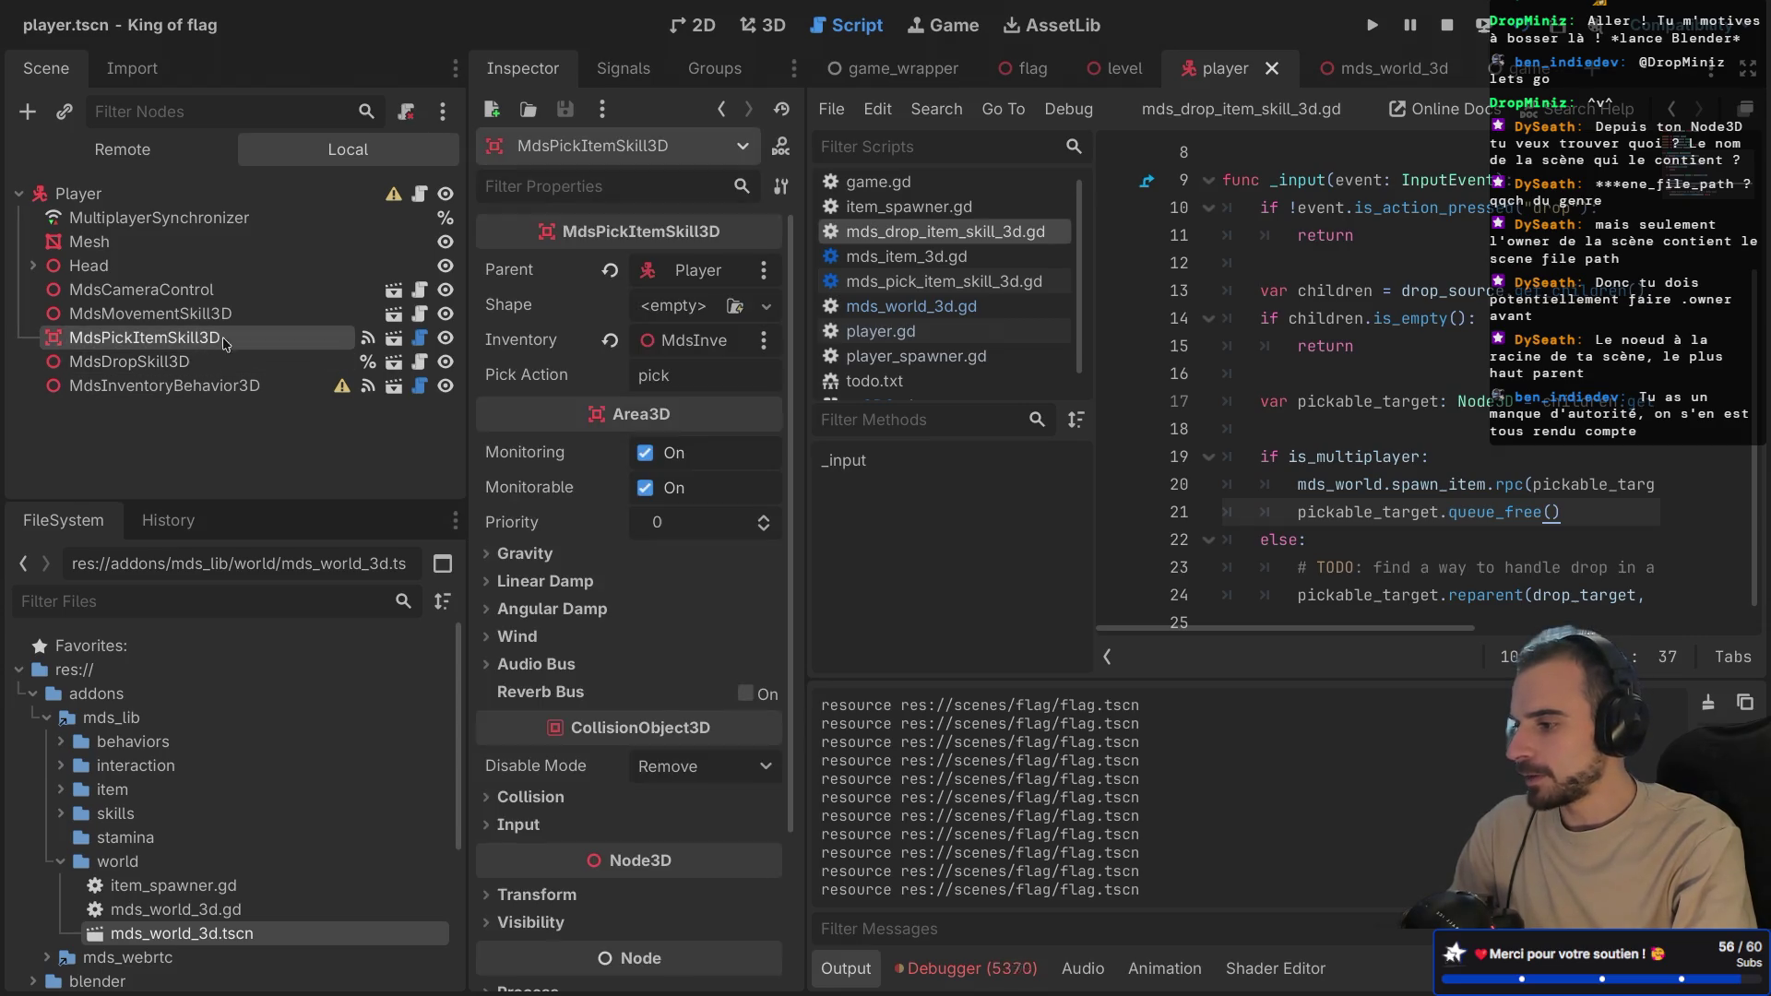
click(419, 337)
key(ctrl+shift+F11)
scroll(730, 382, up, 2)
scroll(730, 382, up, 3)
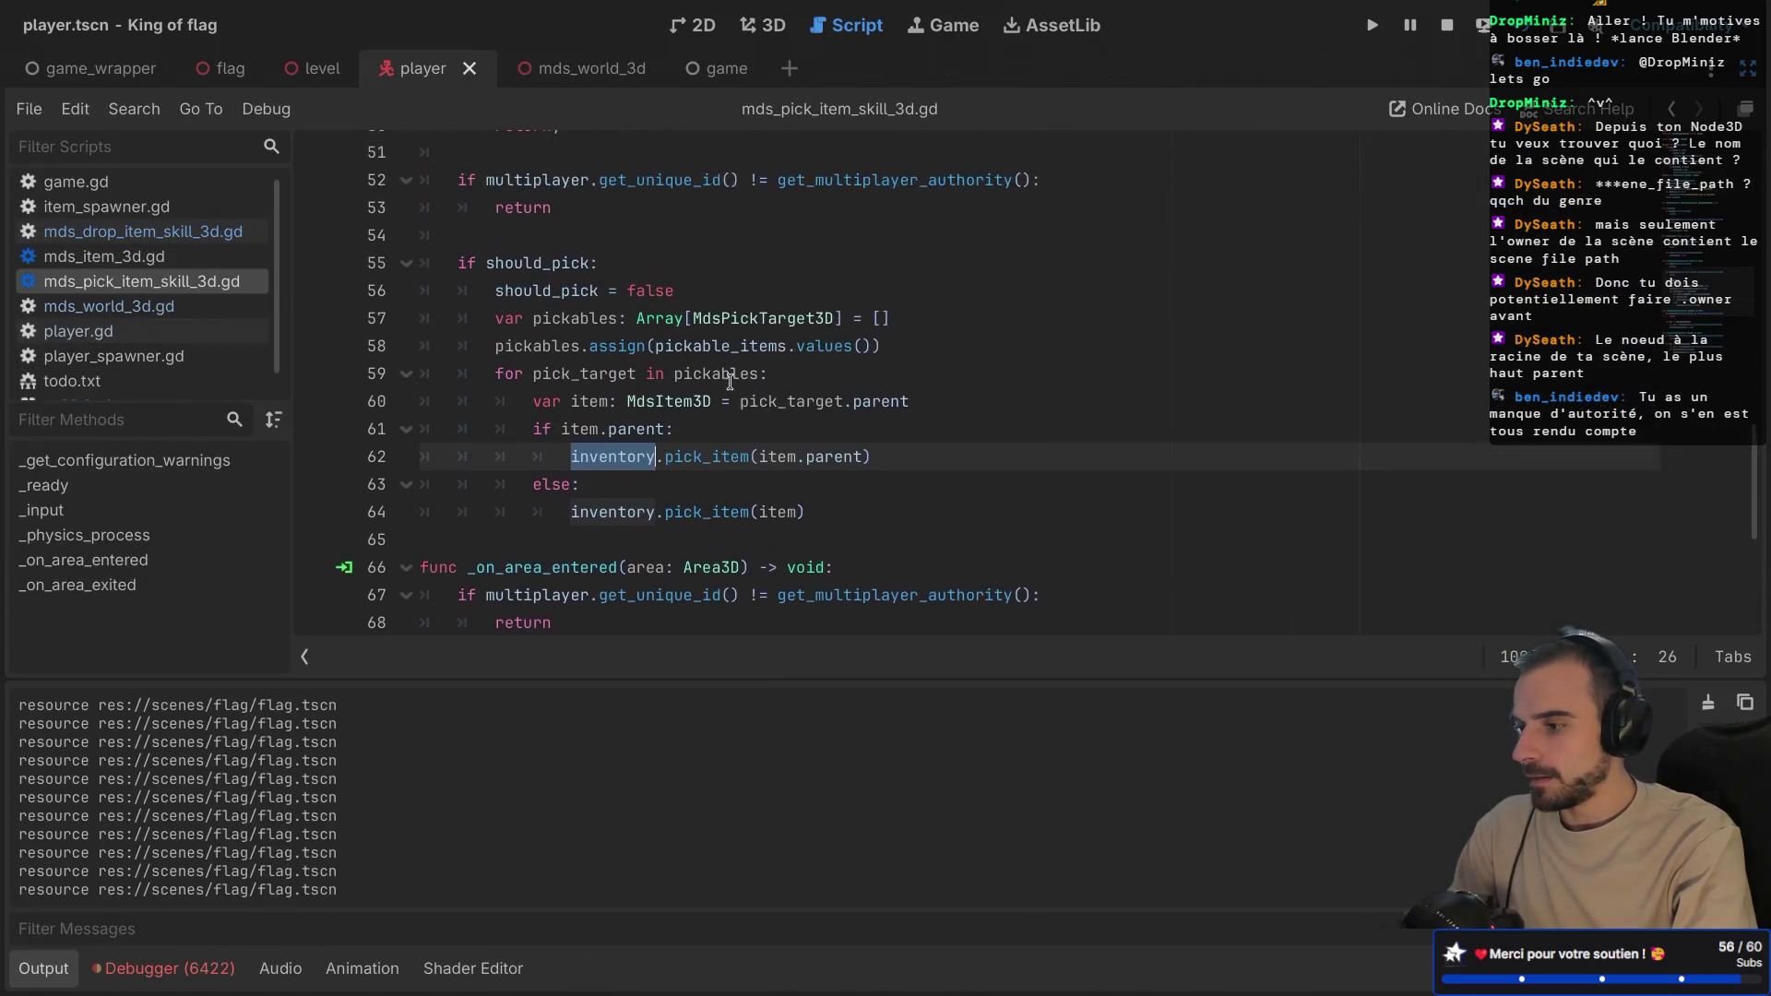
click(701, 509)
click(696, 540)
click(703, 509)
key(ctrl+shift+F11)
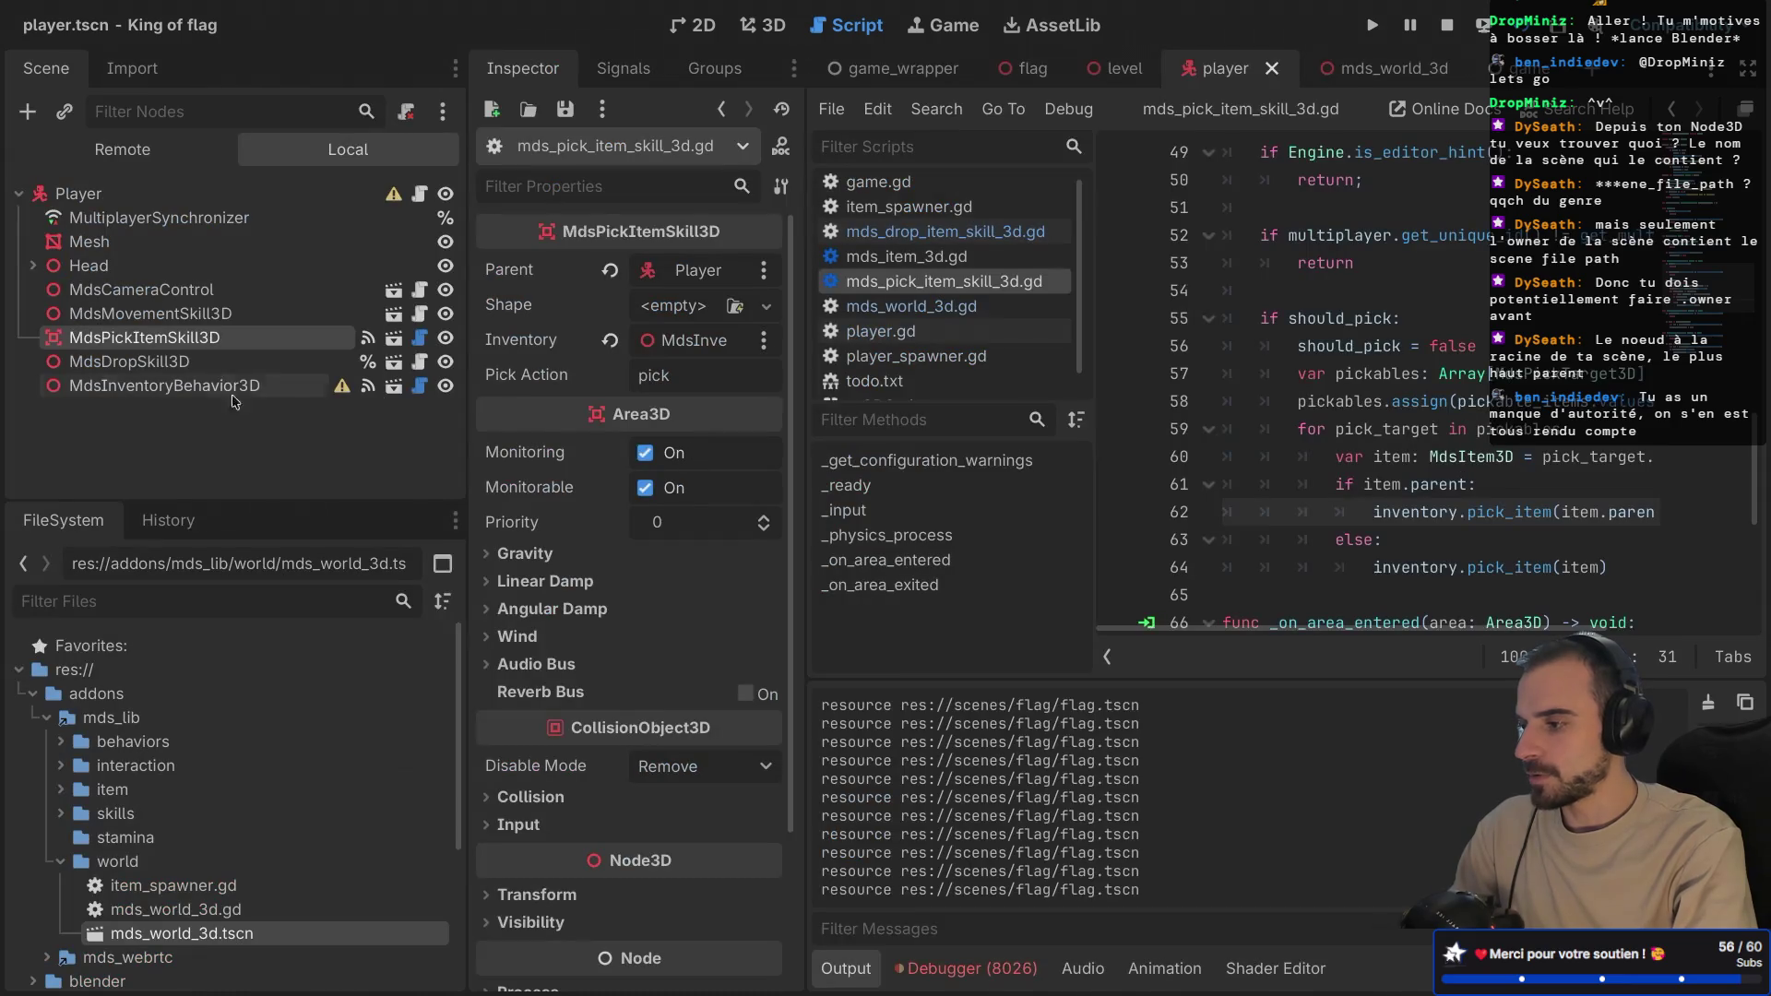
Open the MdsInventoryBehavior3D script and select remote_delete on line 48
click(222, 385)
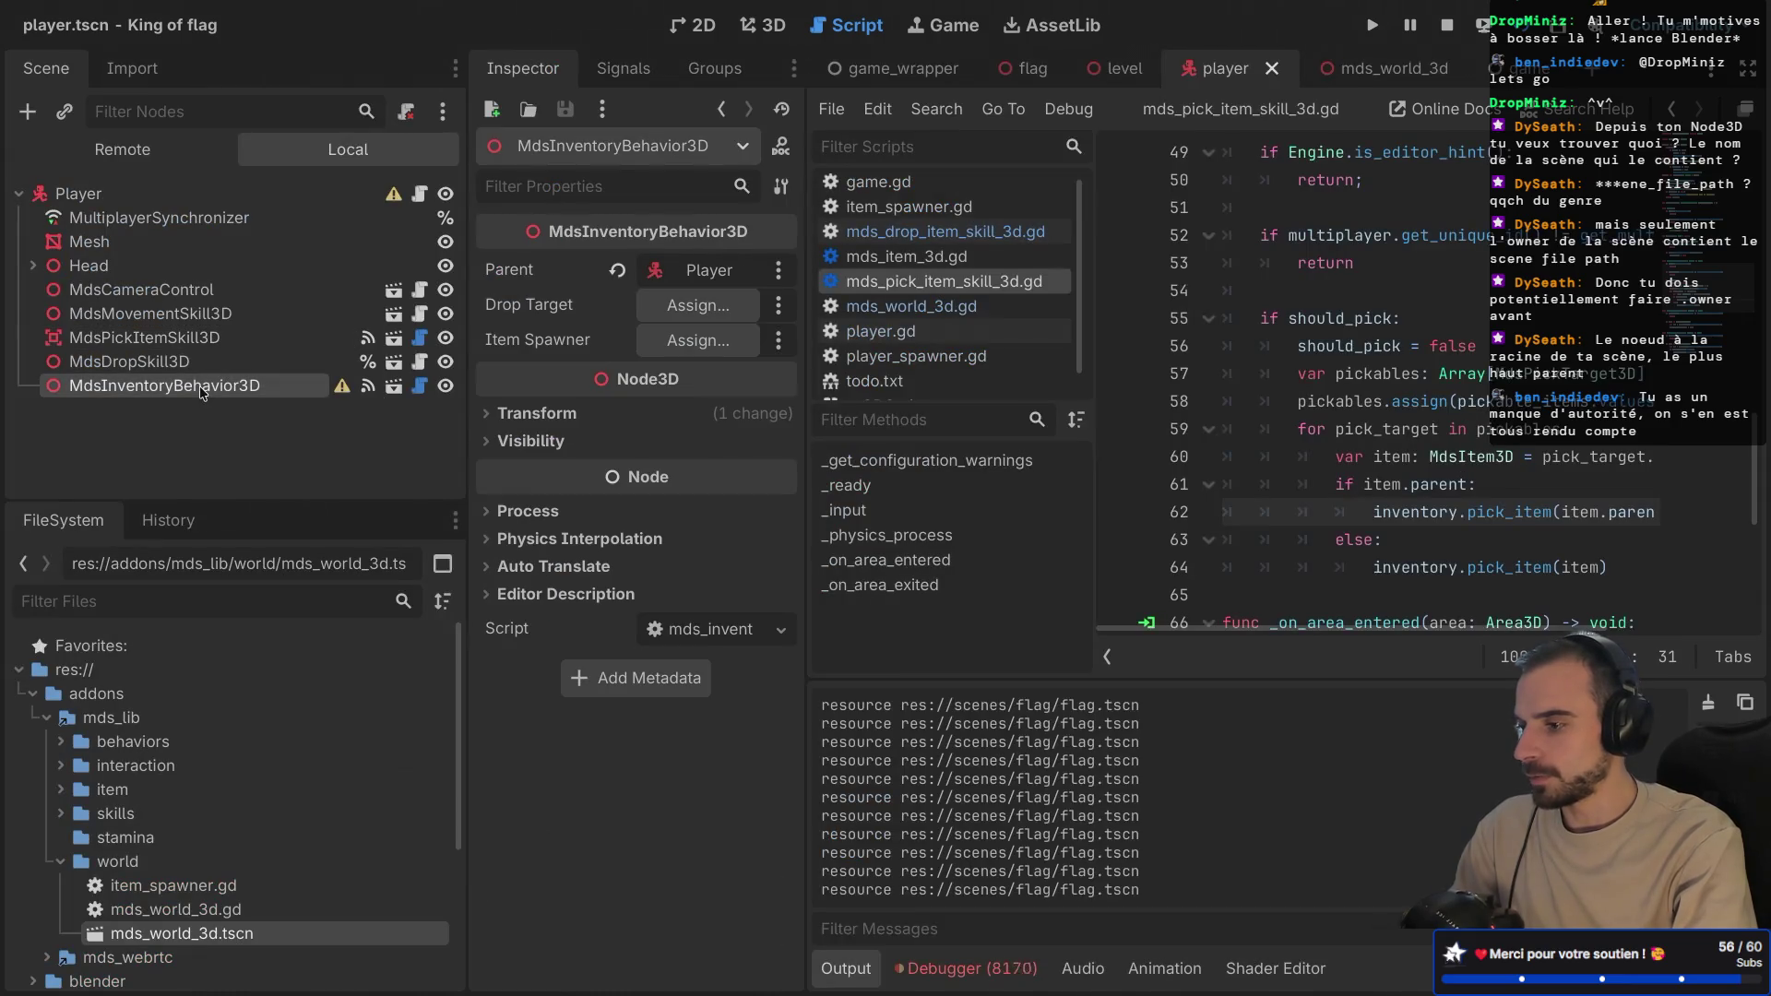
click(419, 385)
key(ctrl+shift+F11)
scroll(1013, 415, down, 4)
scroll(1013, 414, down, 9)
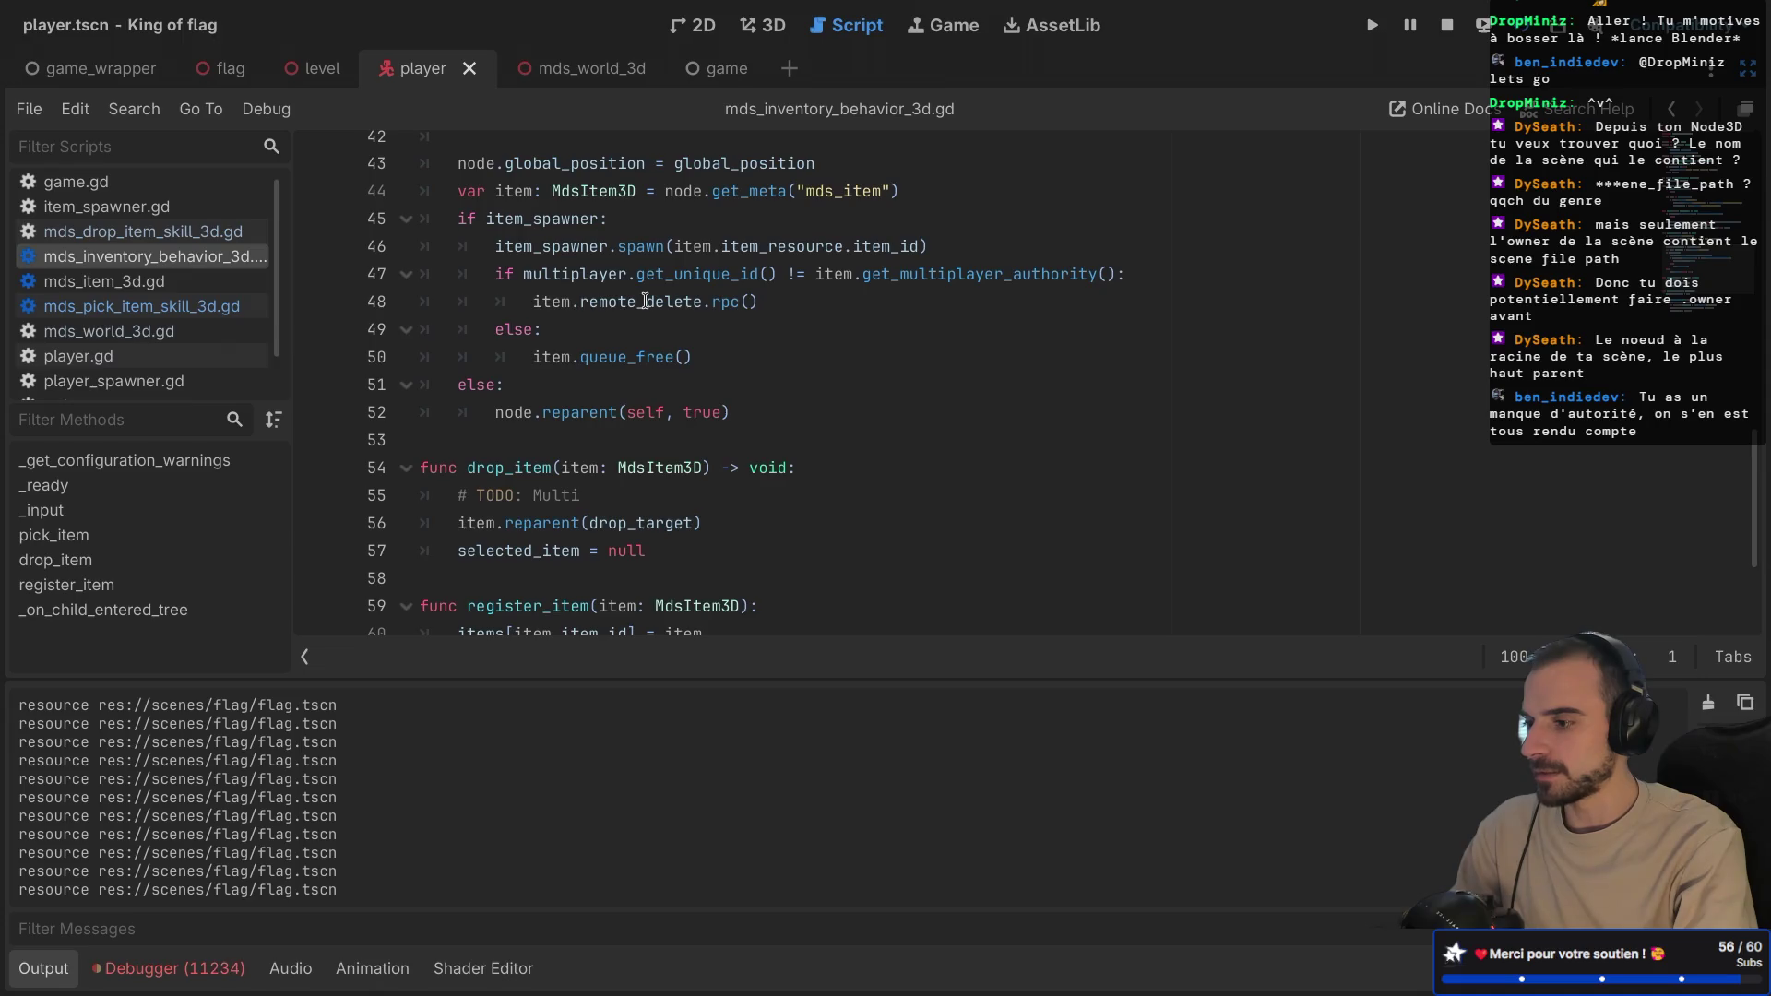
scroll(645, 301, up, 1)
double_click(641, 368)
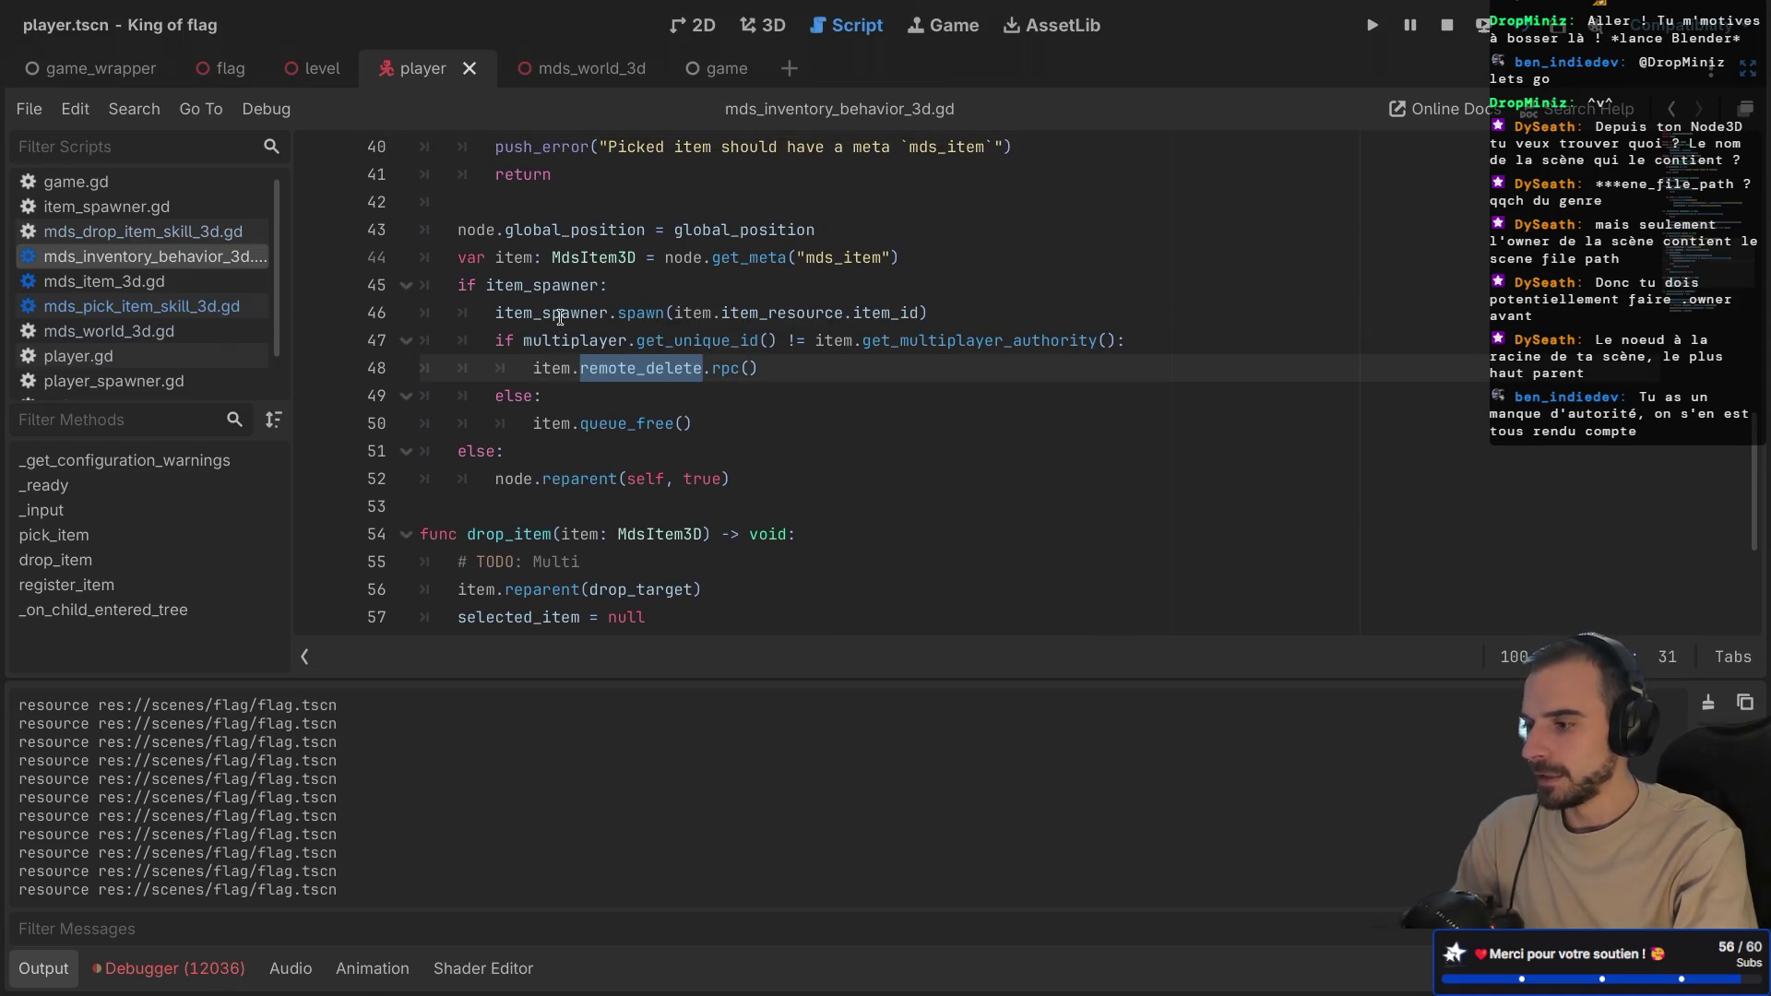
key(ctrl+shift+F11)
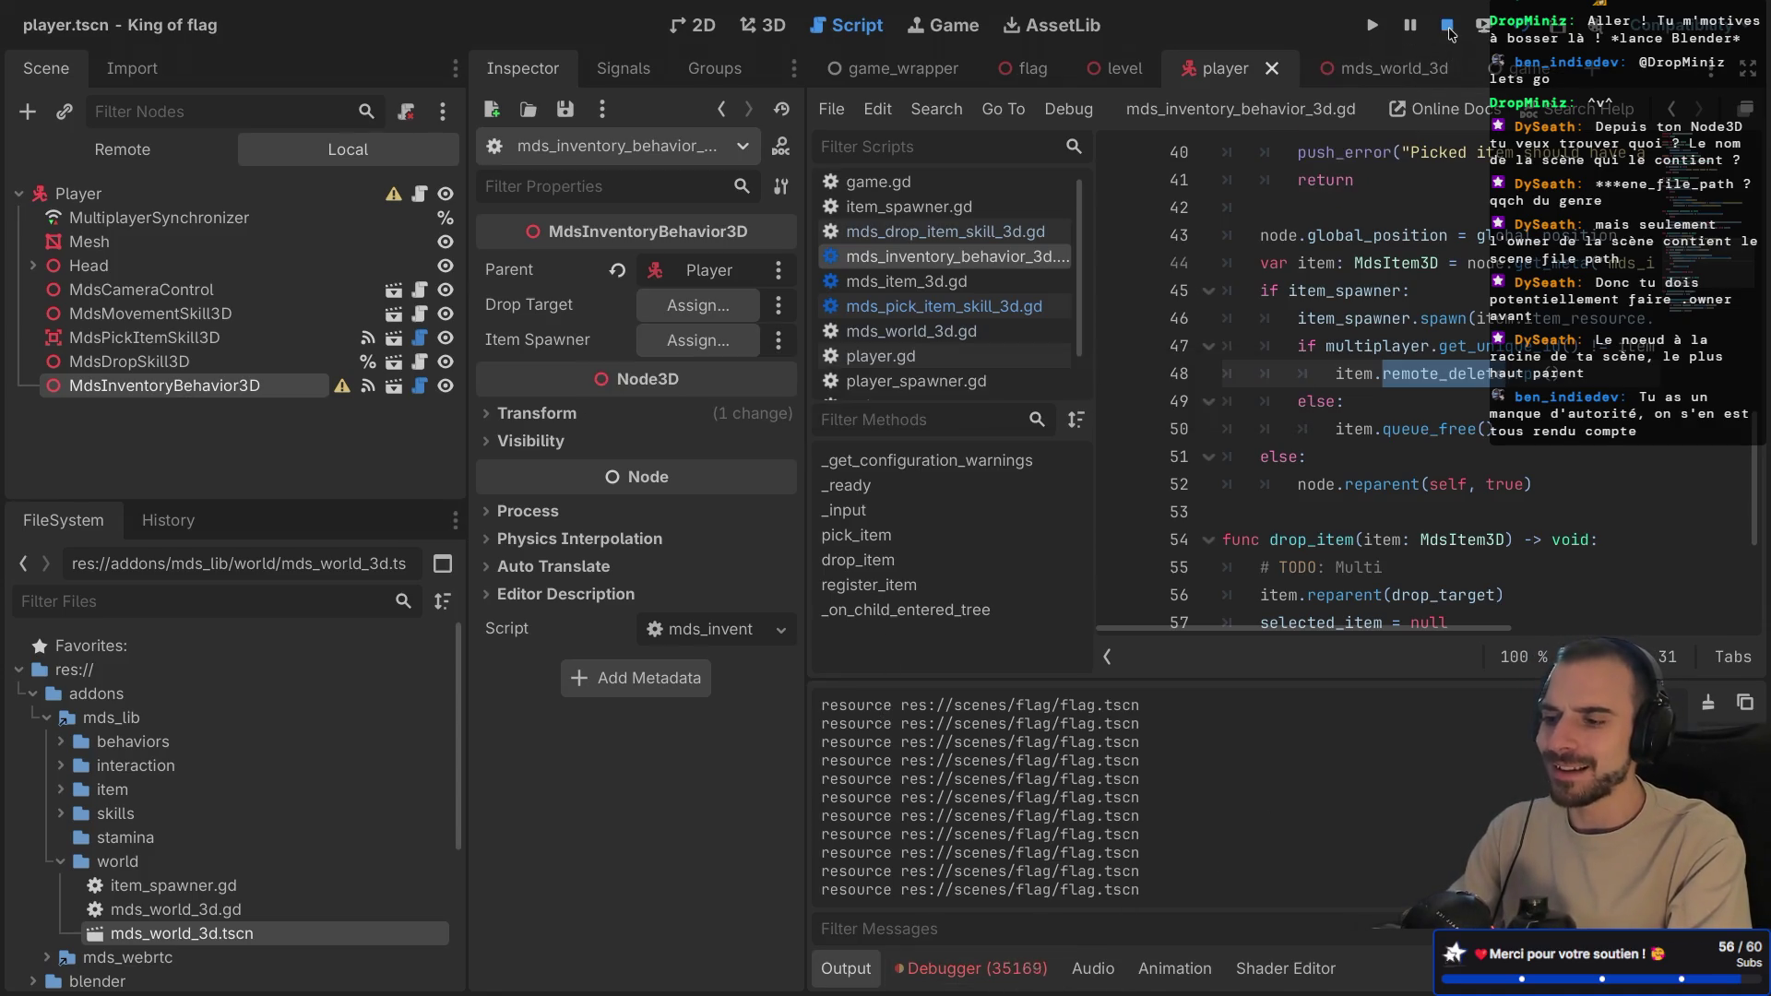
Stop the game and review the errors in debug Sessions 2 and 3
key(F8)
click(972, 969)
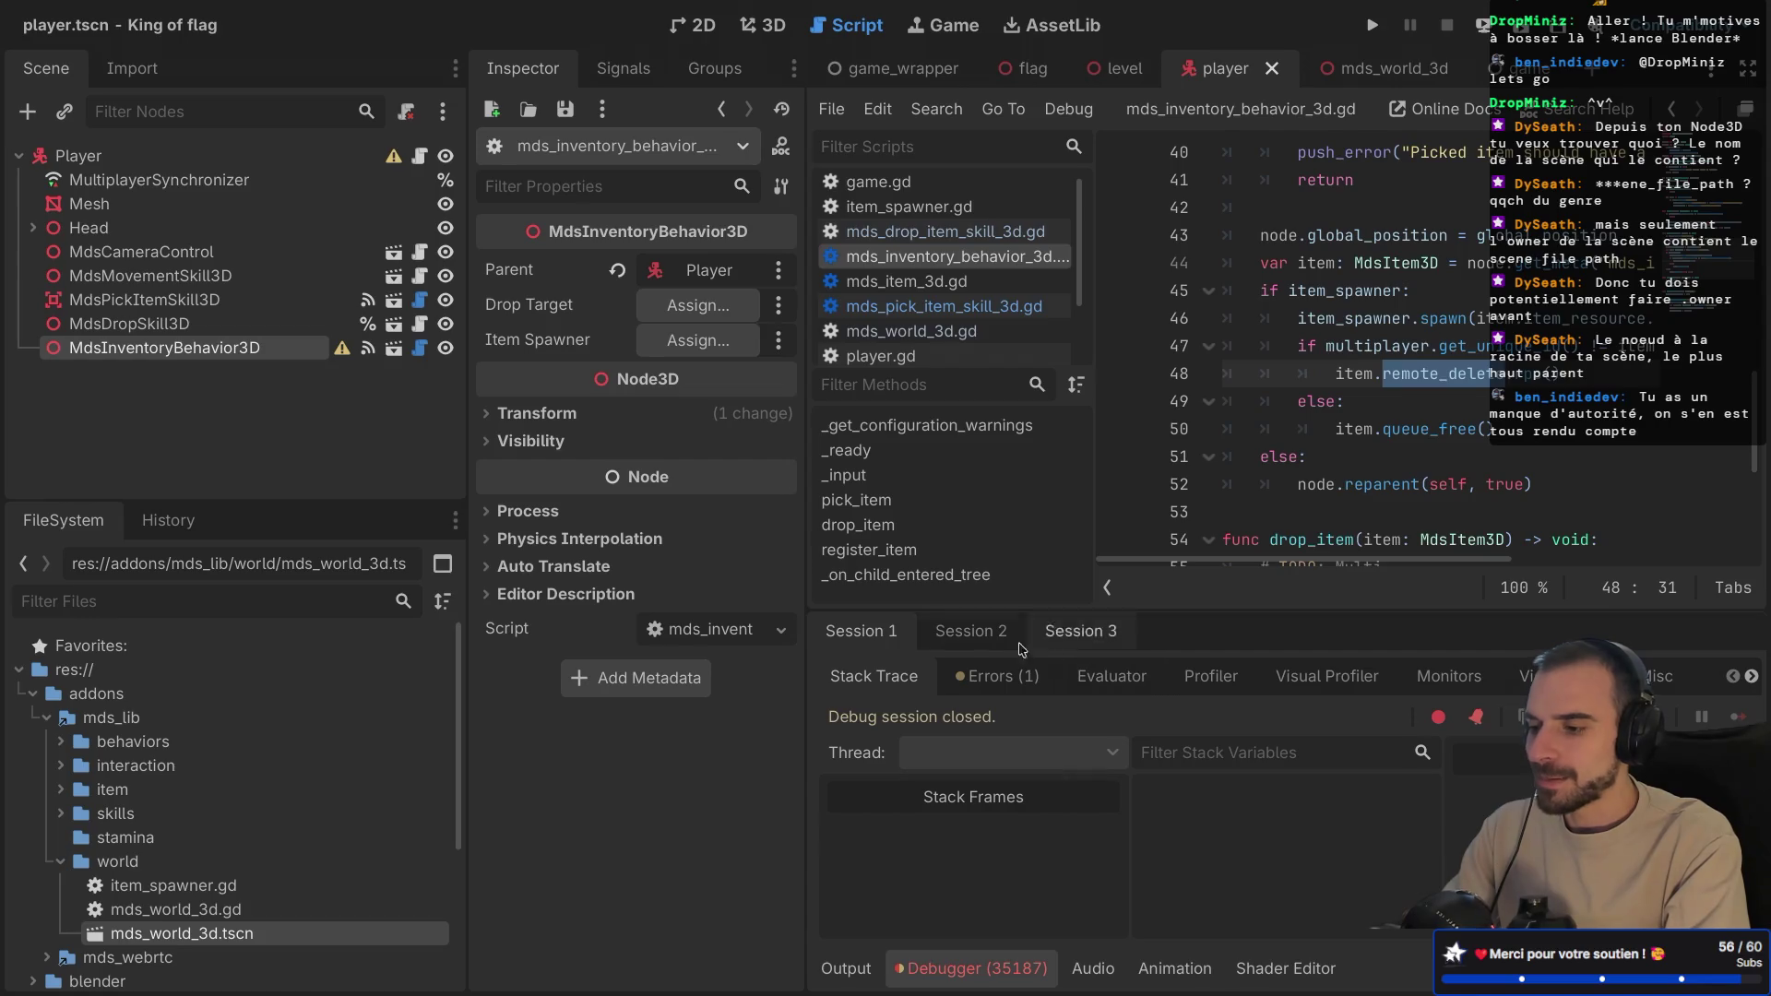
click(968, 635)
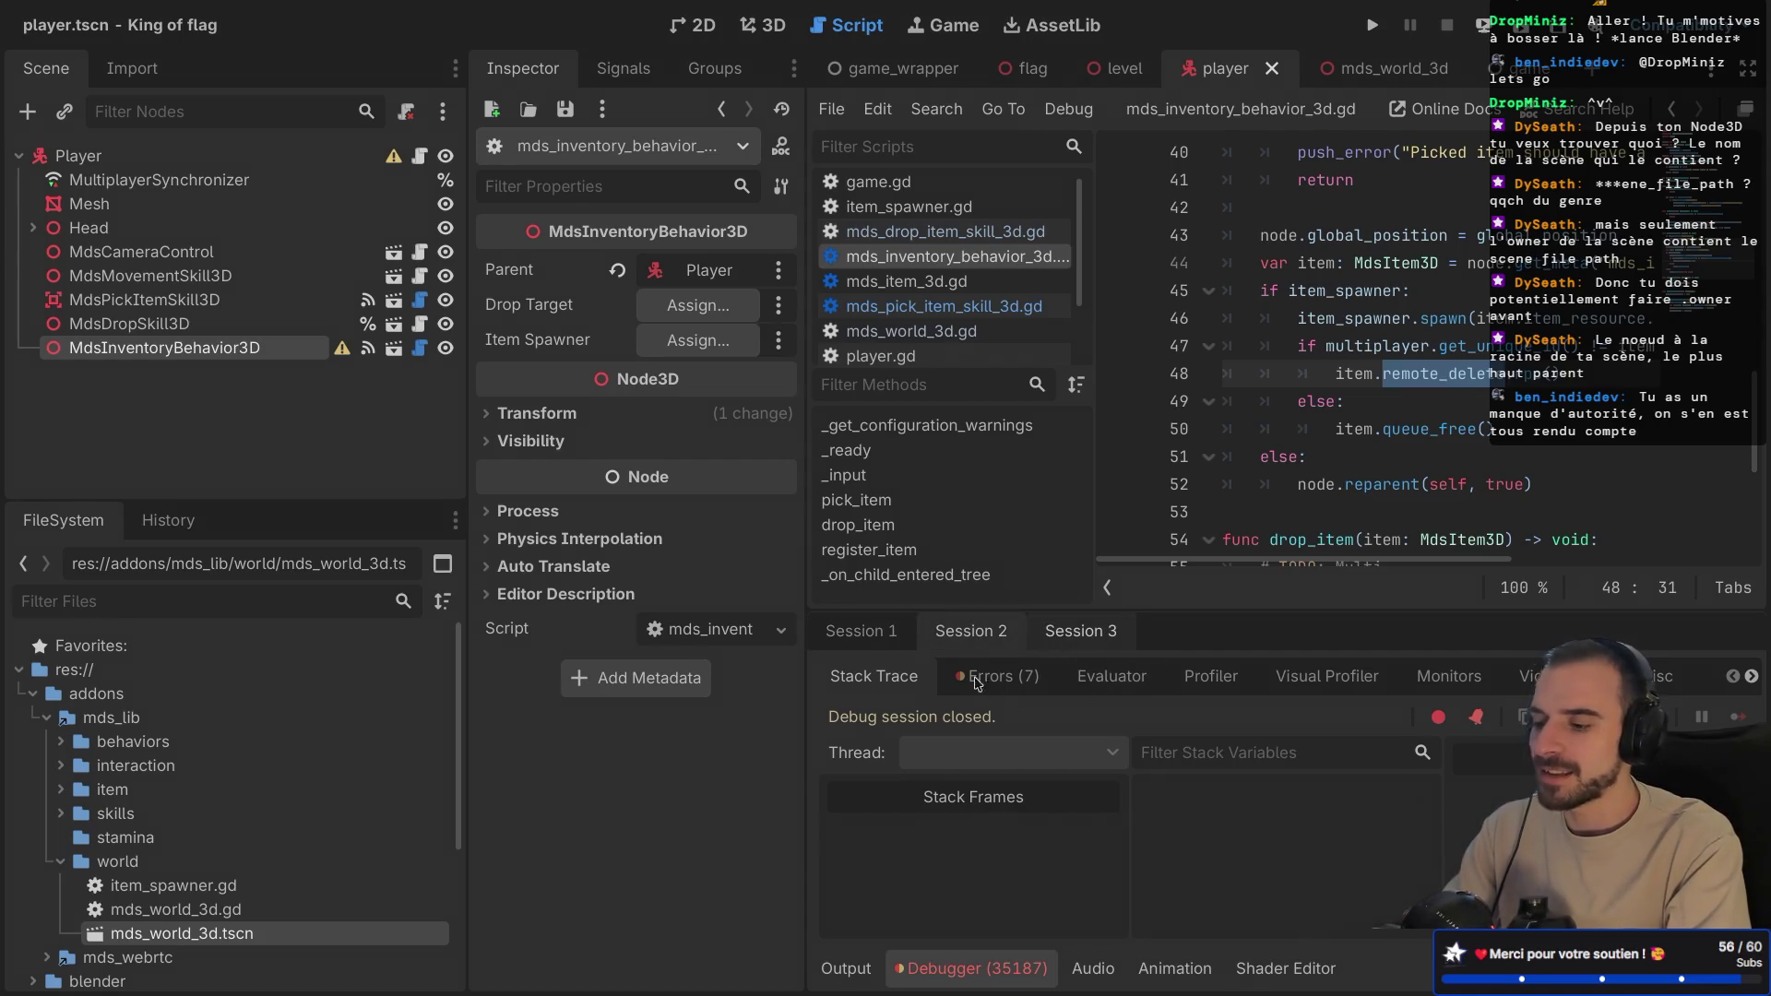
click(1081, 638)
scroll(1091, 853, down, 10)
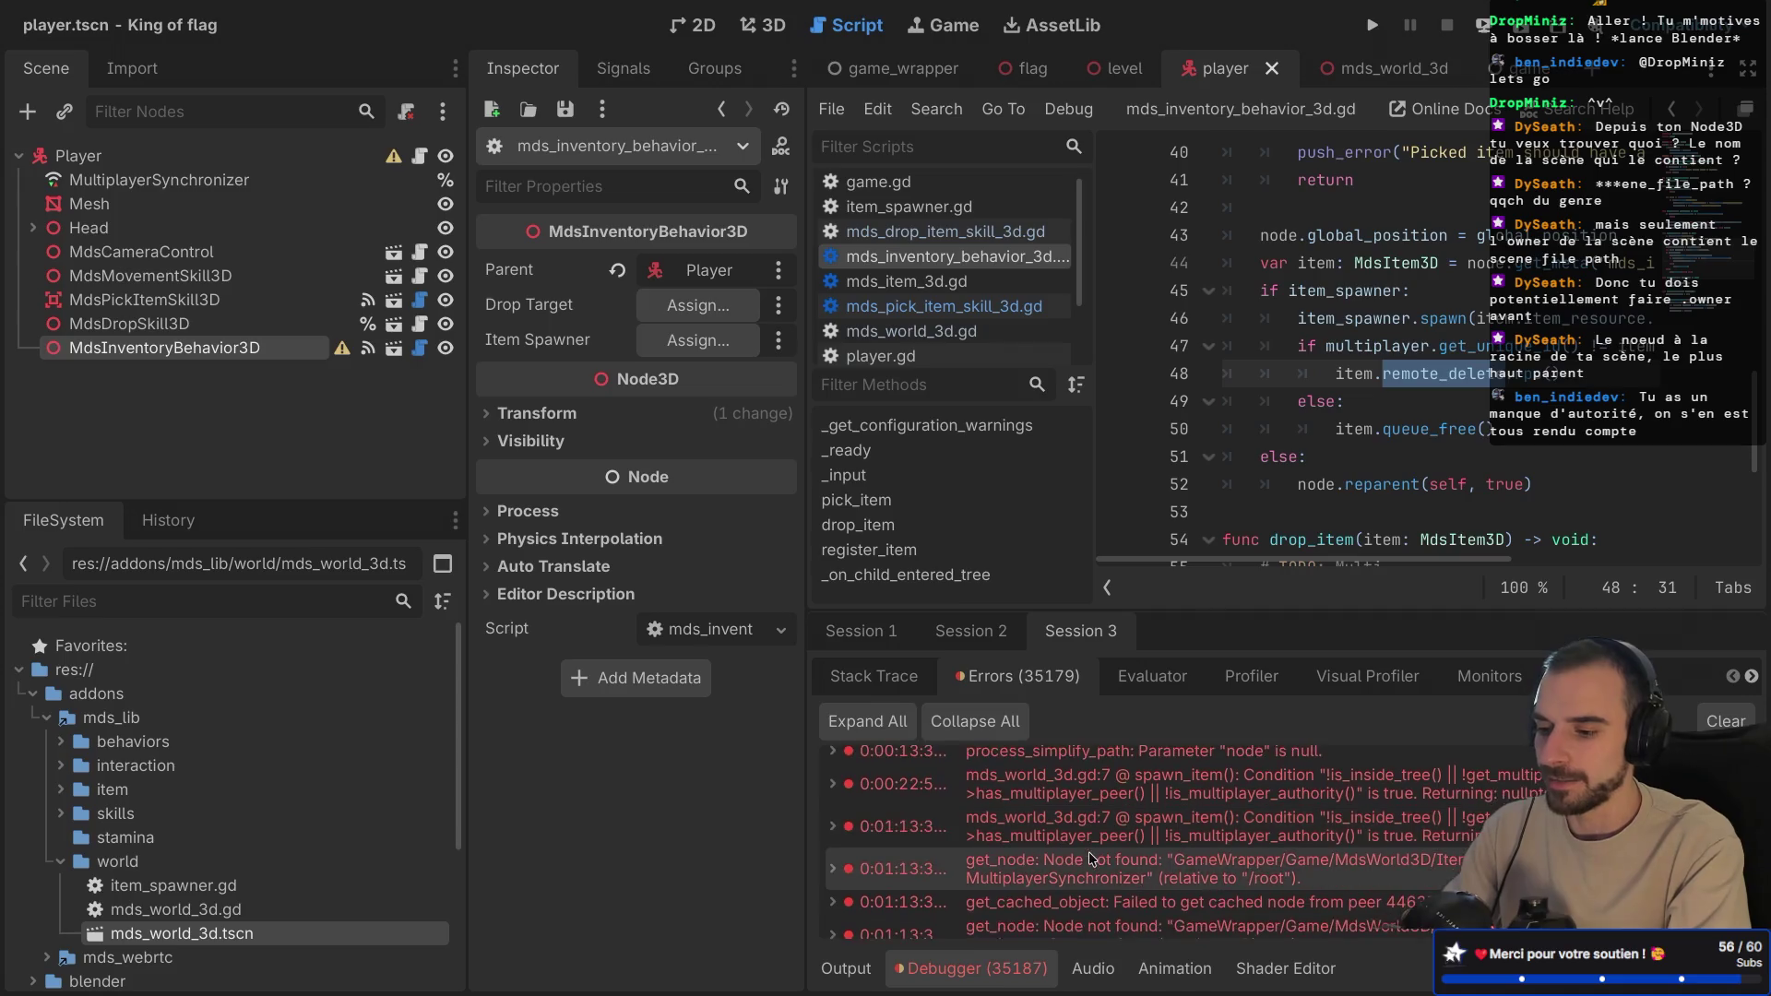
scroll(1088, 855, down, 5)
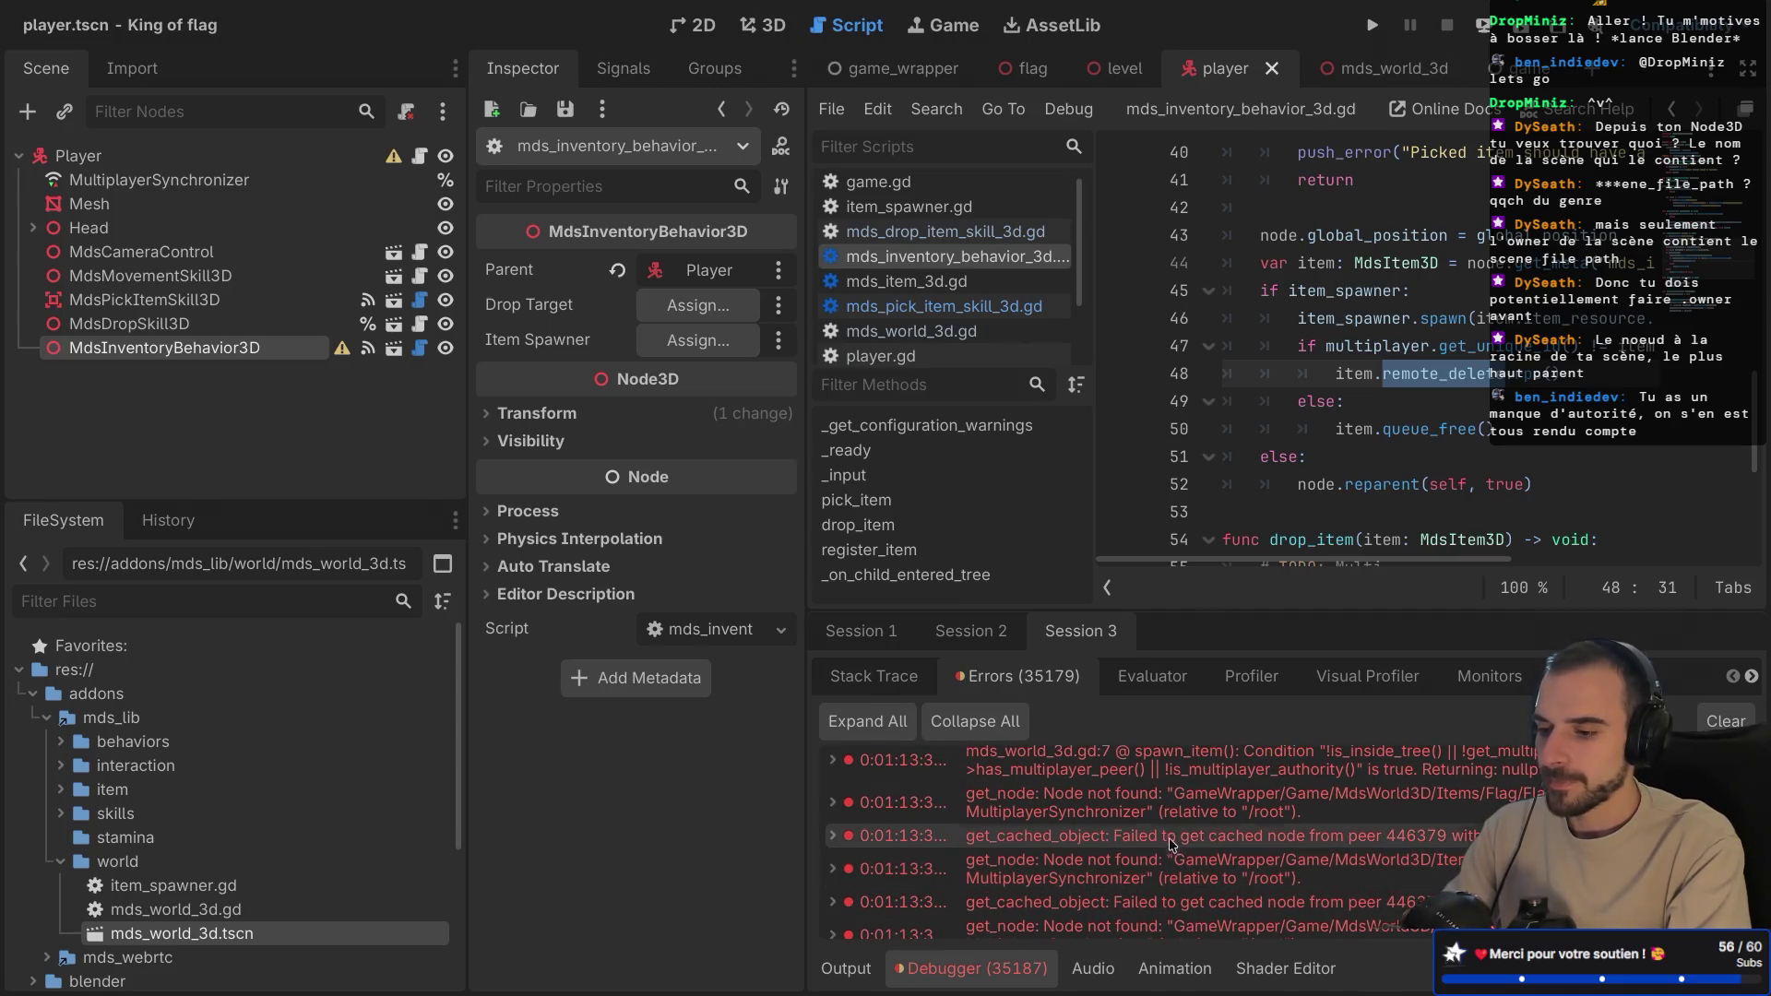
scroll(1193, 822, down, 5)
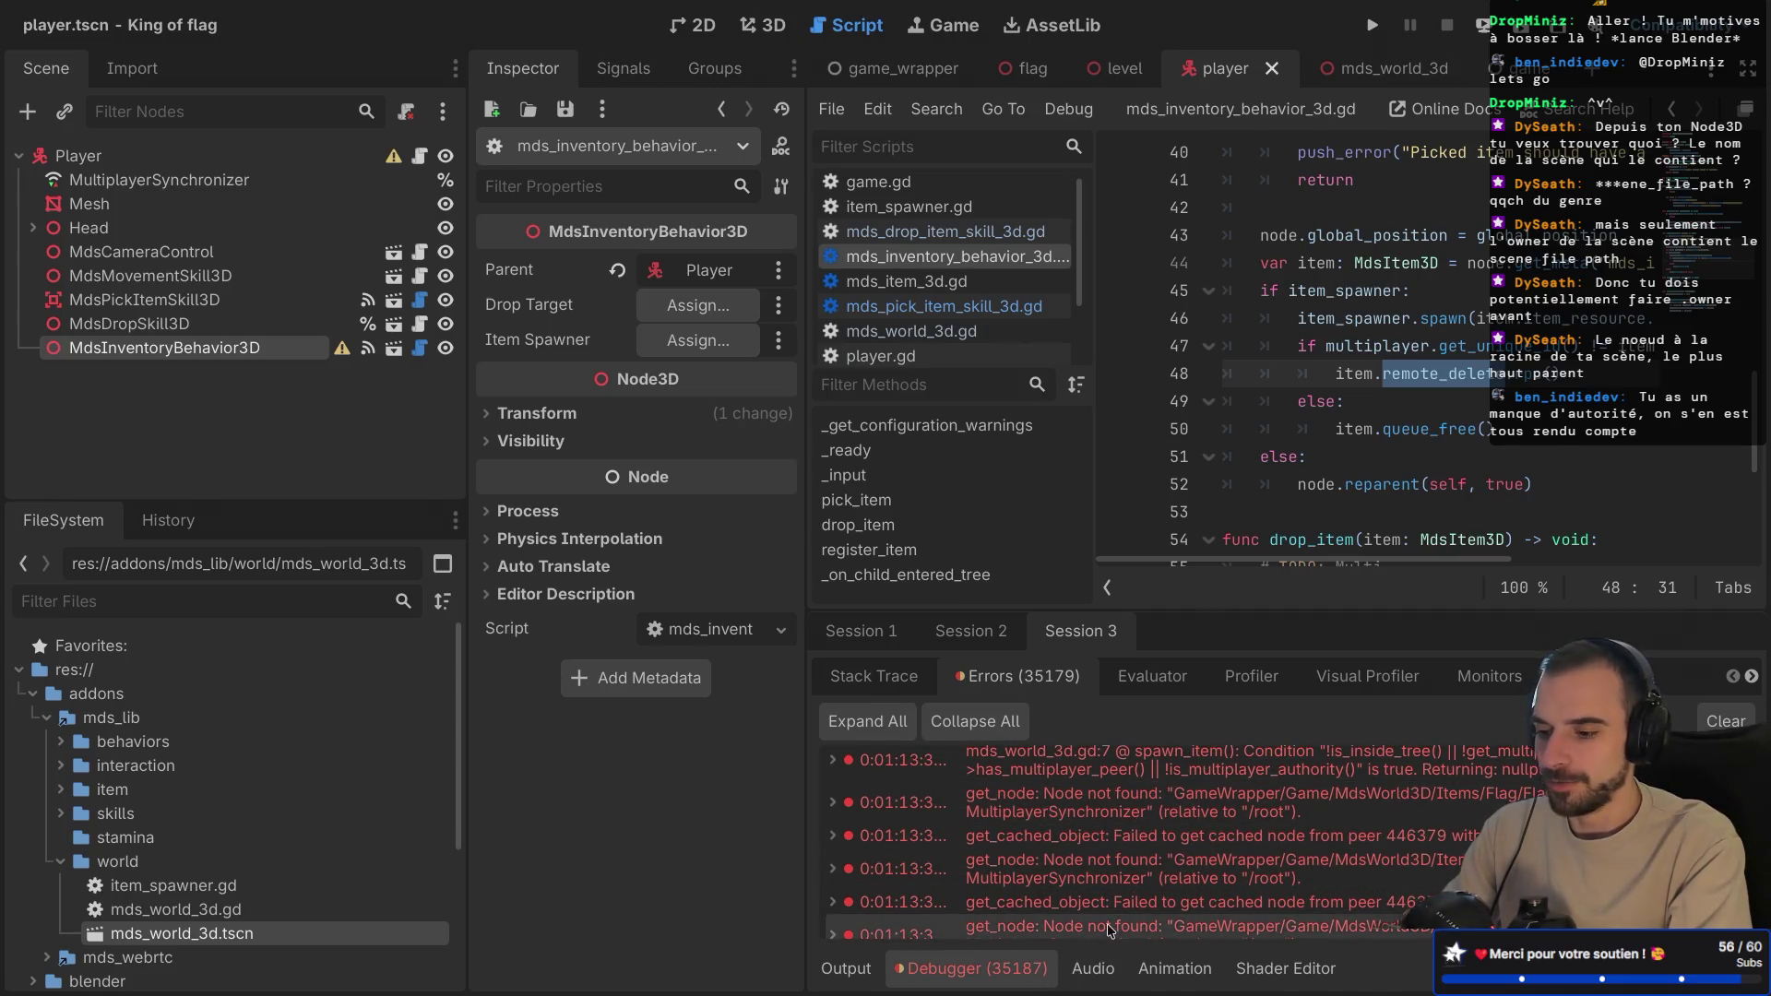
scroll(1106, 922, down, 3)
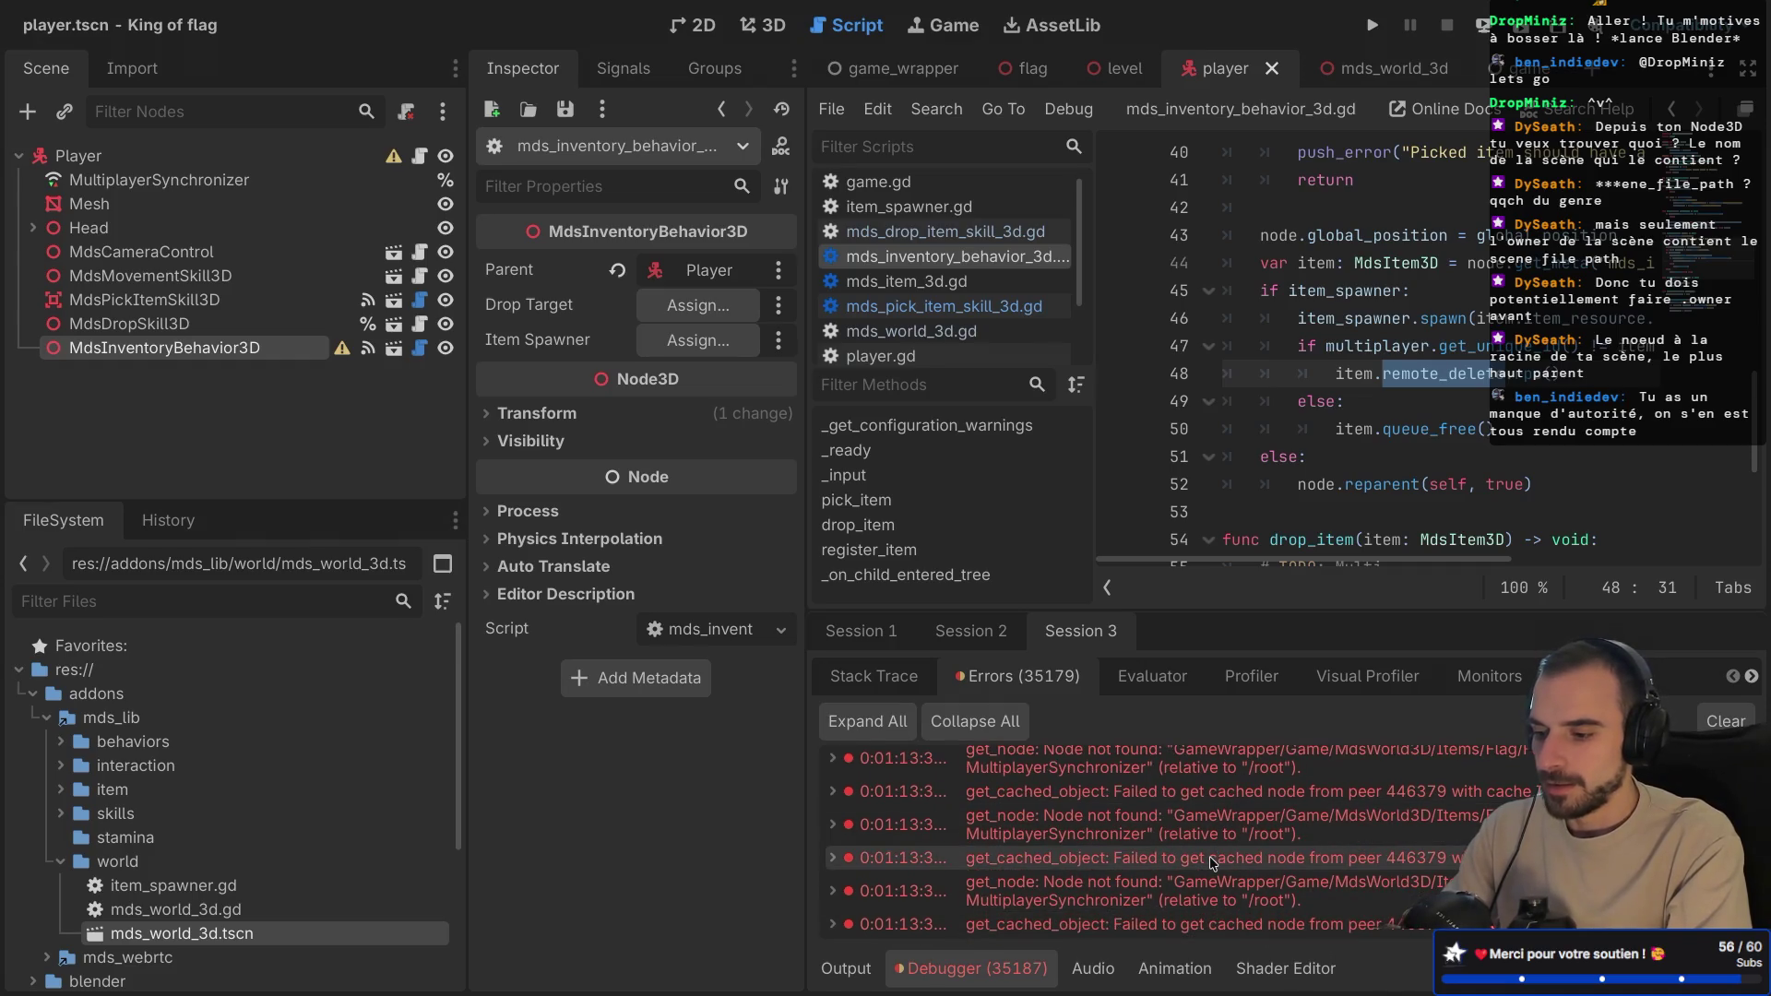
Scroll through the remaining Session 3 errors, then return to Session 1 with docks hidden
mouse_move(1230, 864)
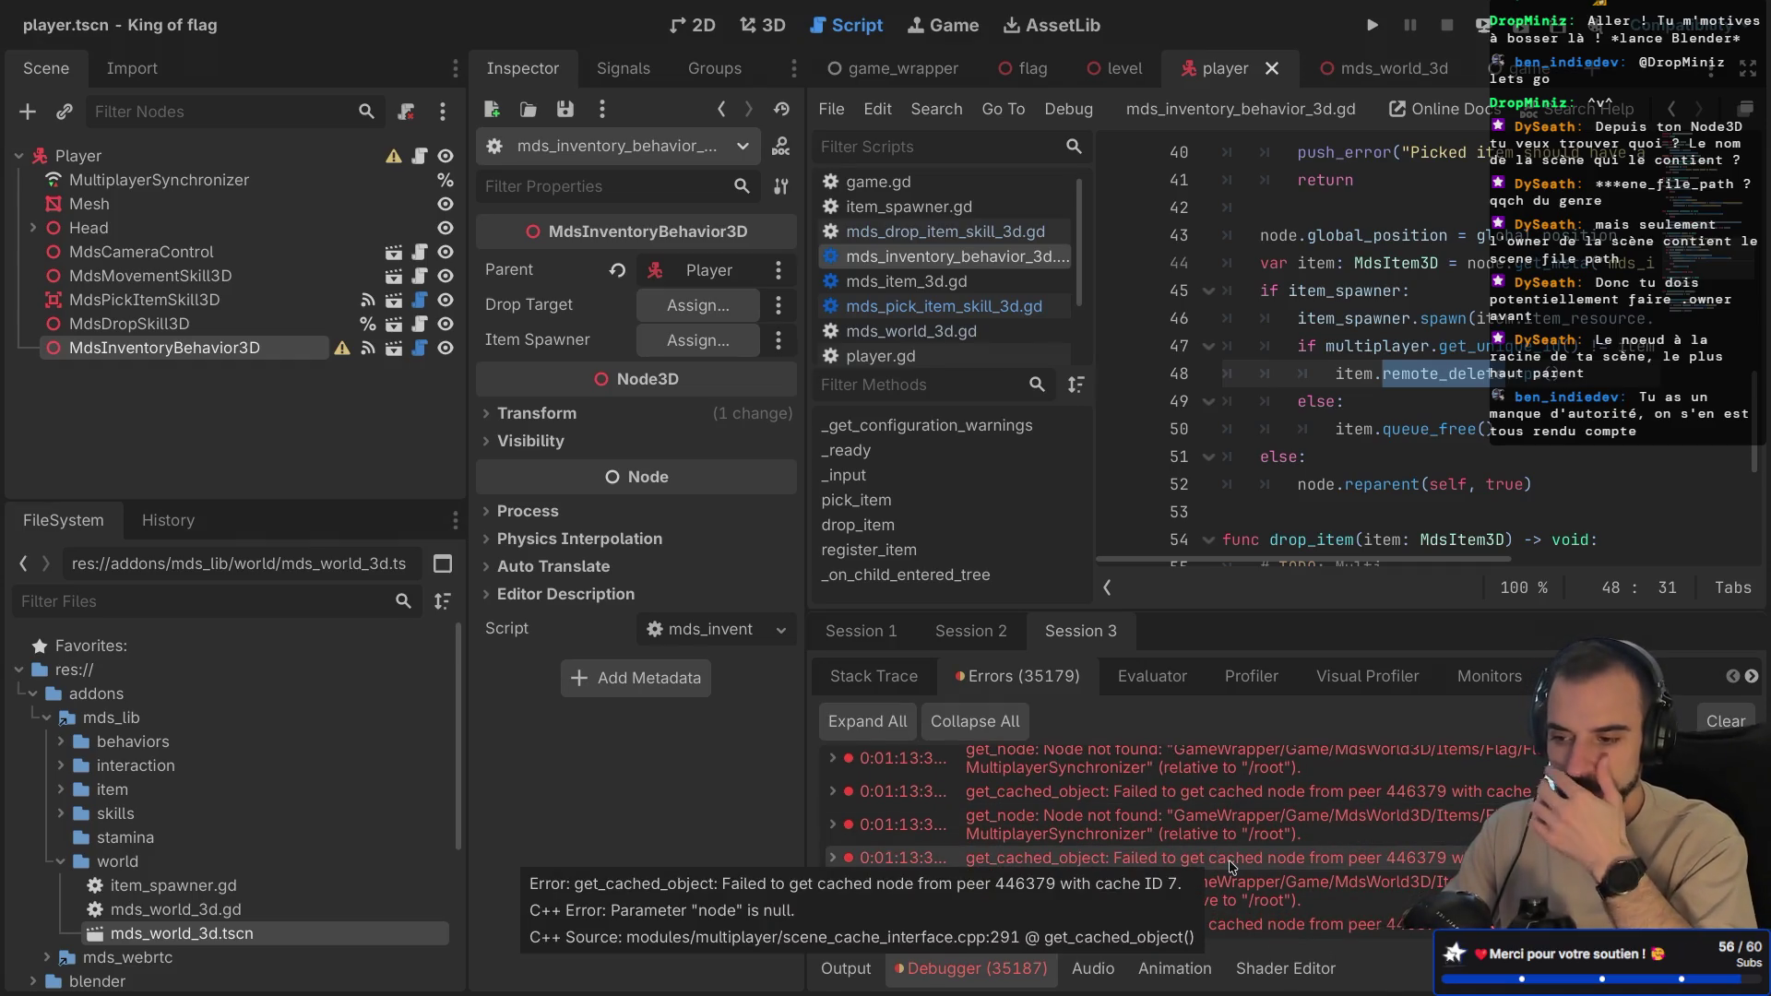
scroll(1229, 864, down, 3)
scroll(1230, 865, down, 5)
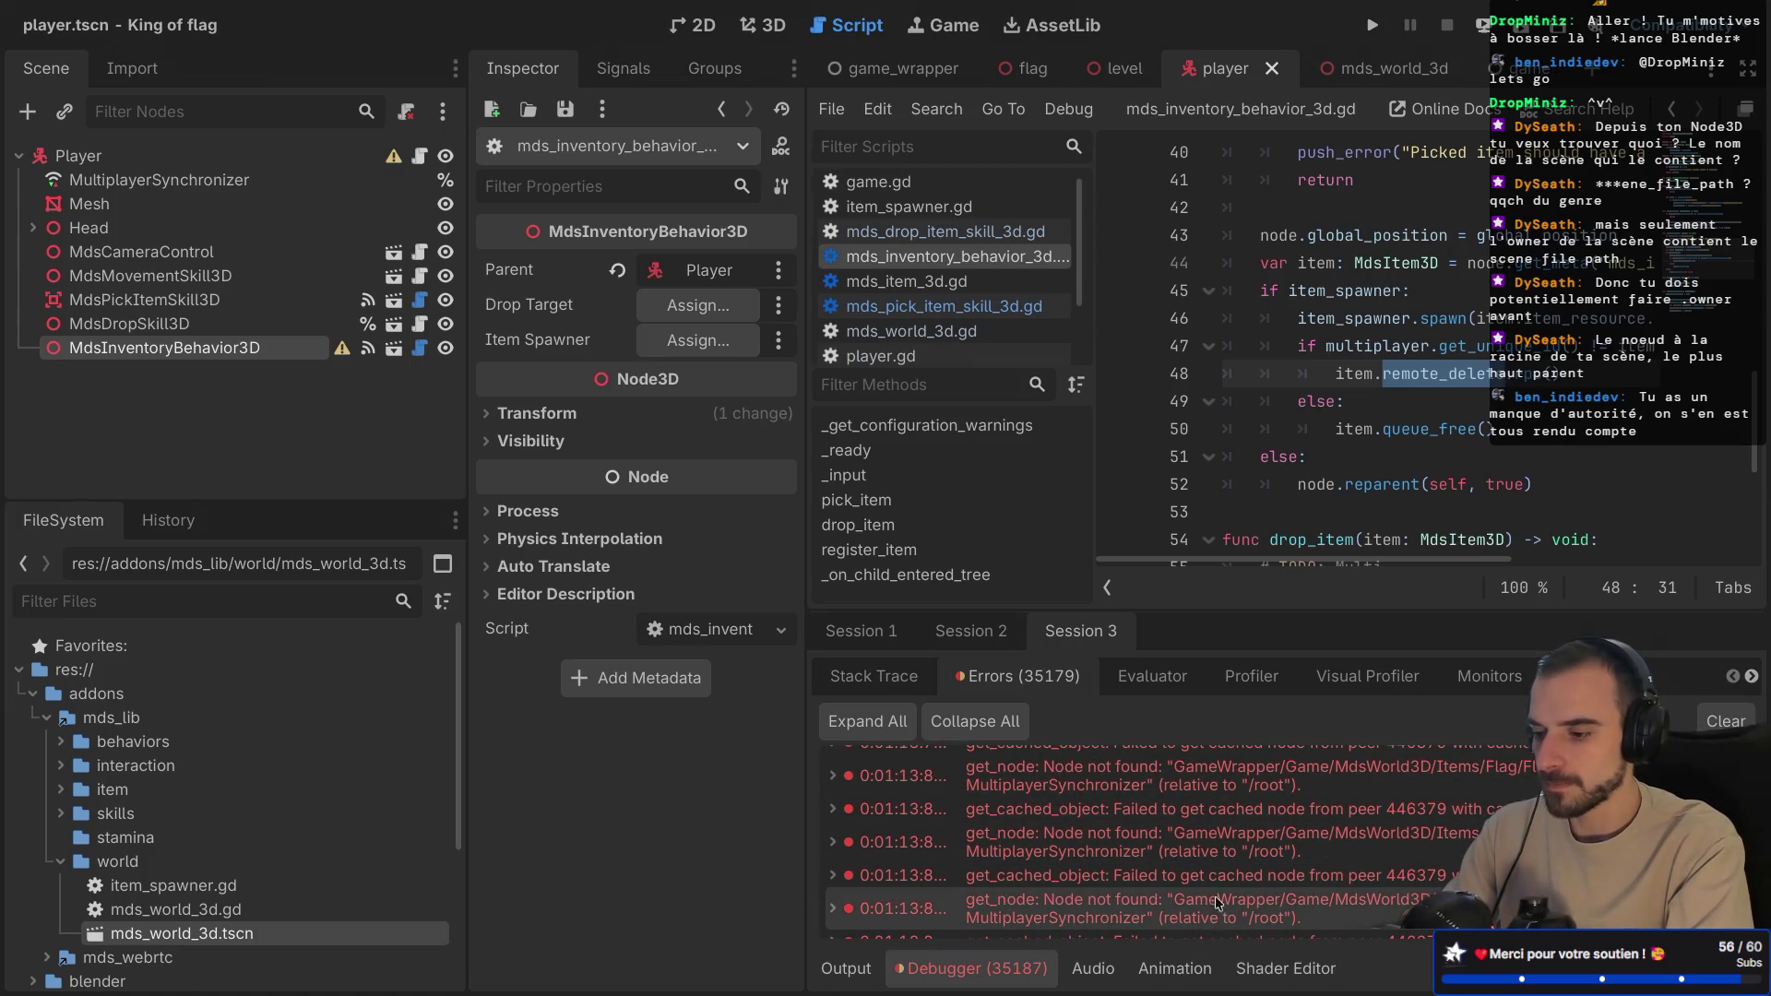
click(858, 633)
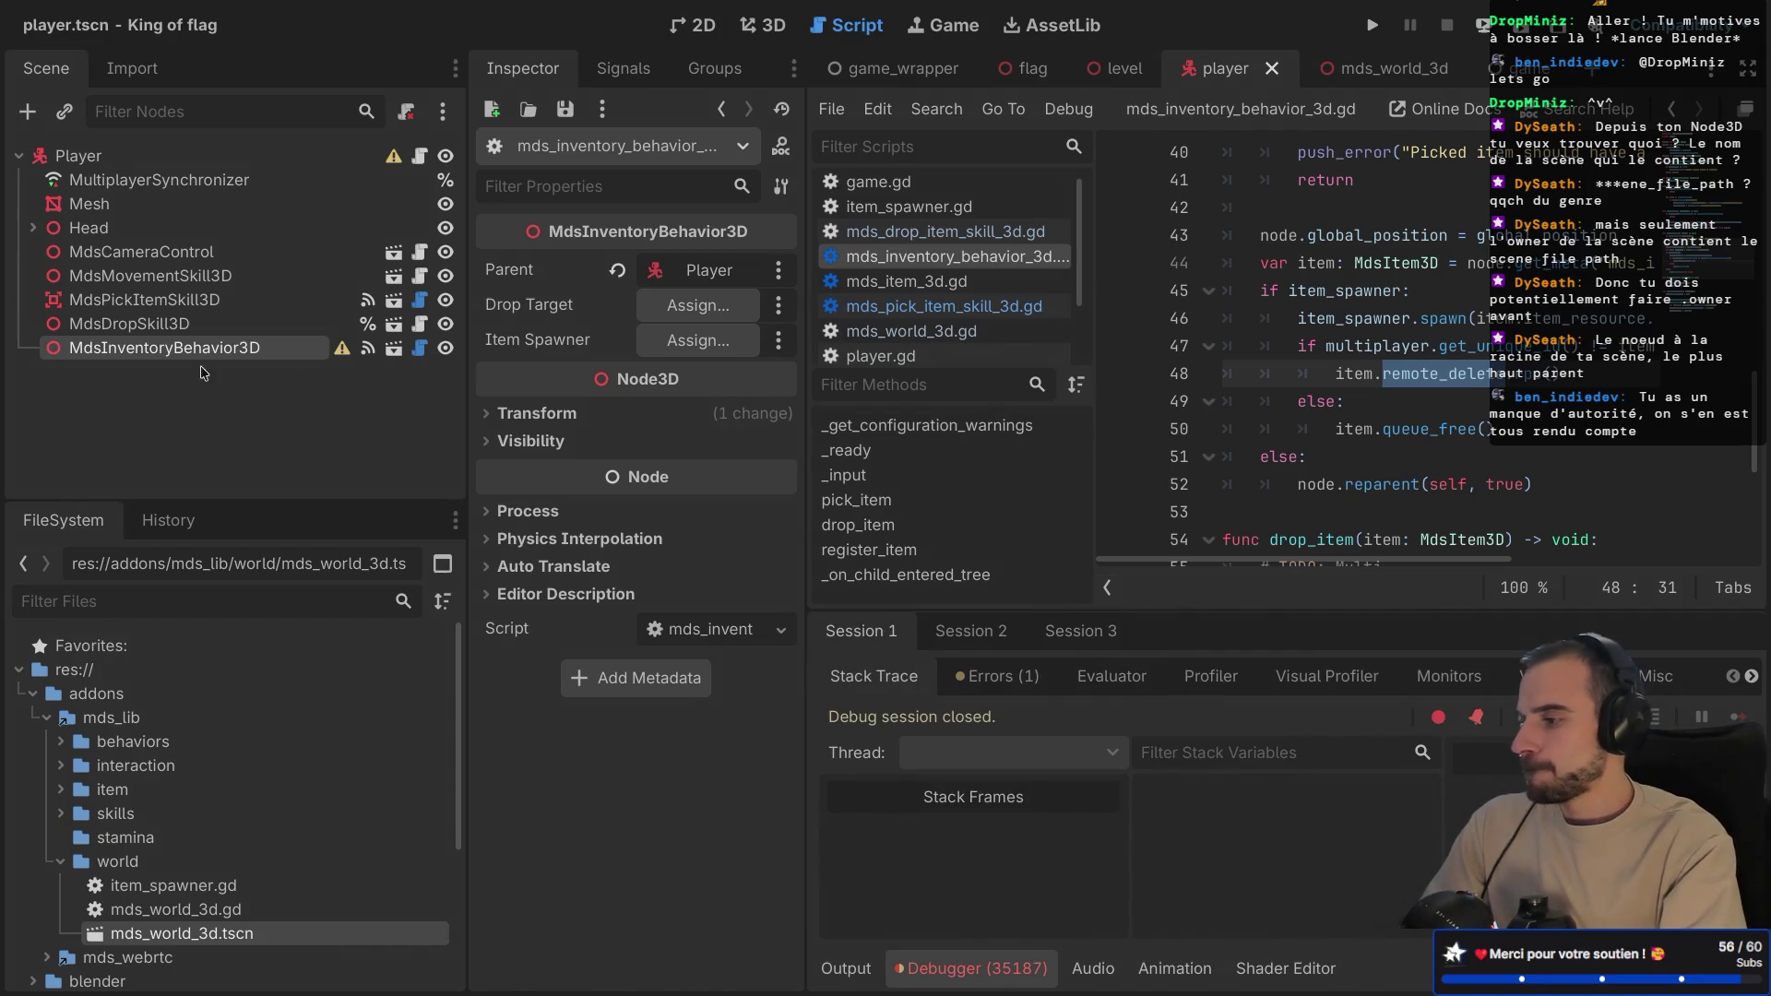
key(ctrl+shift+F11)
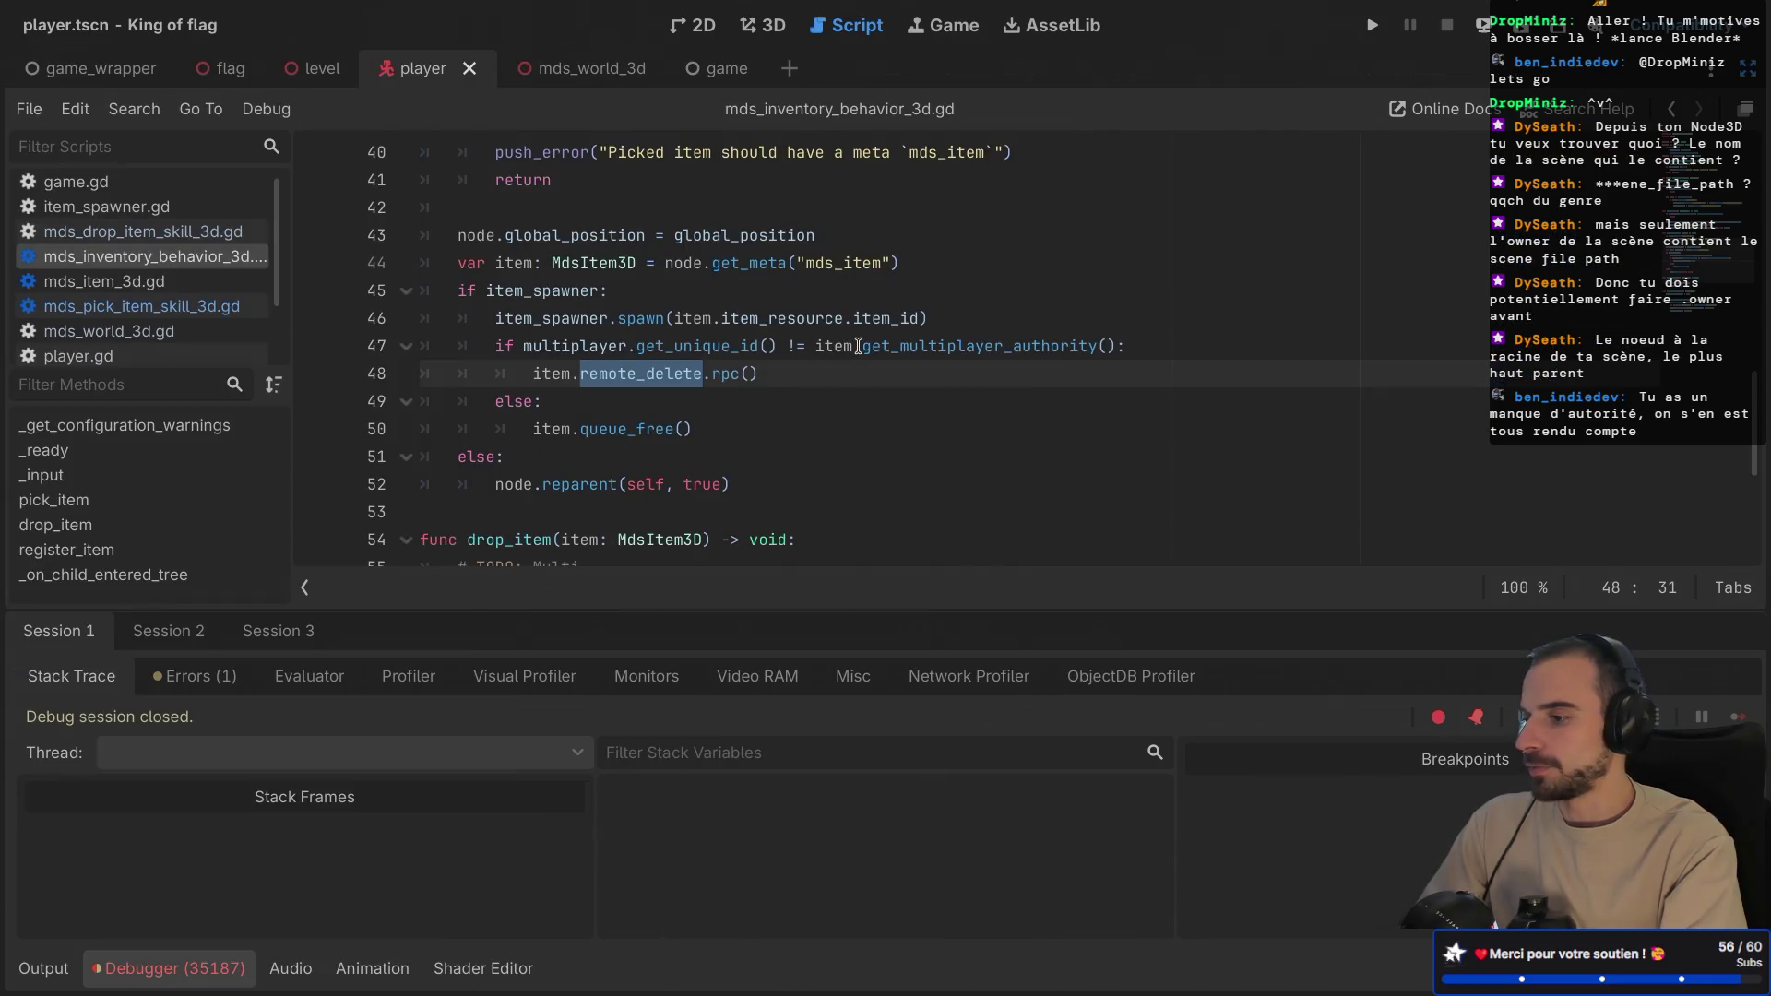
scroll(858, 345, up, 1)
scroll(858, 346, down, 3)
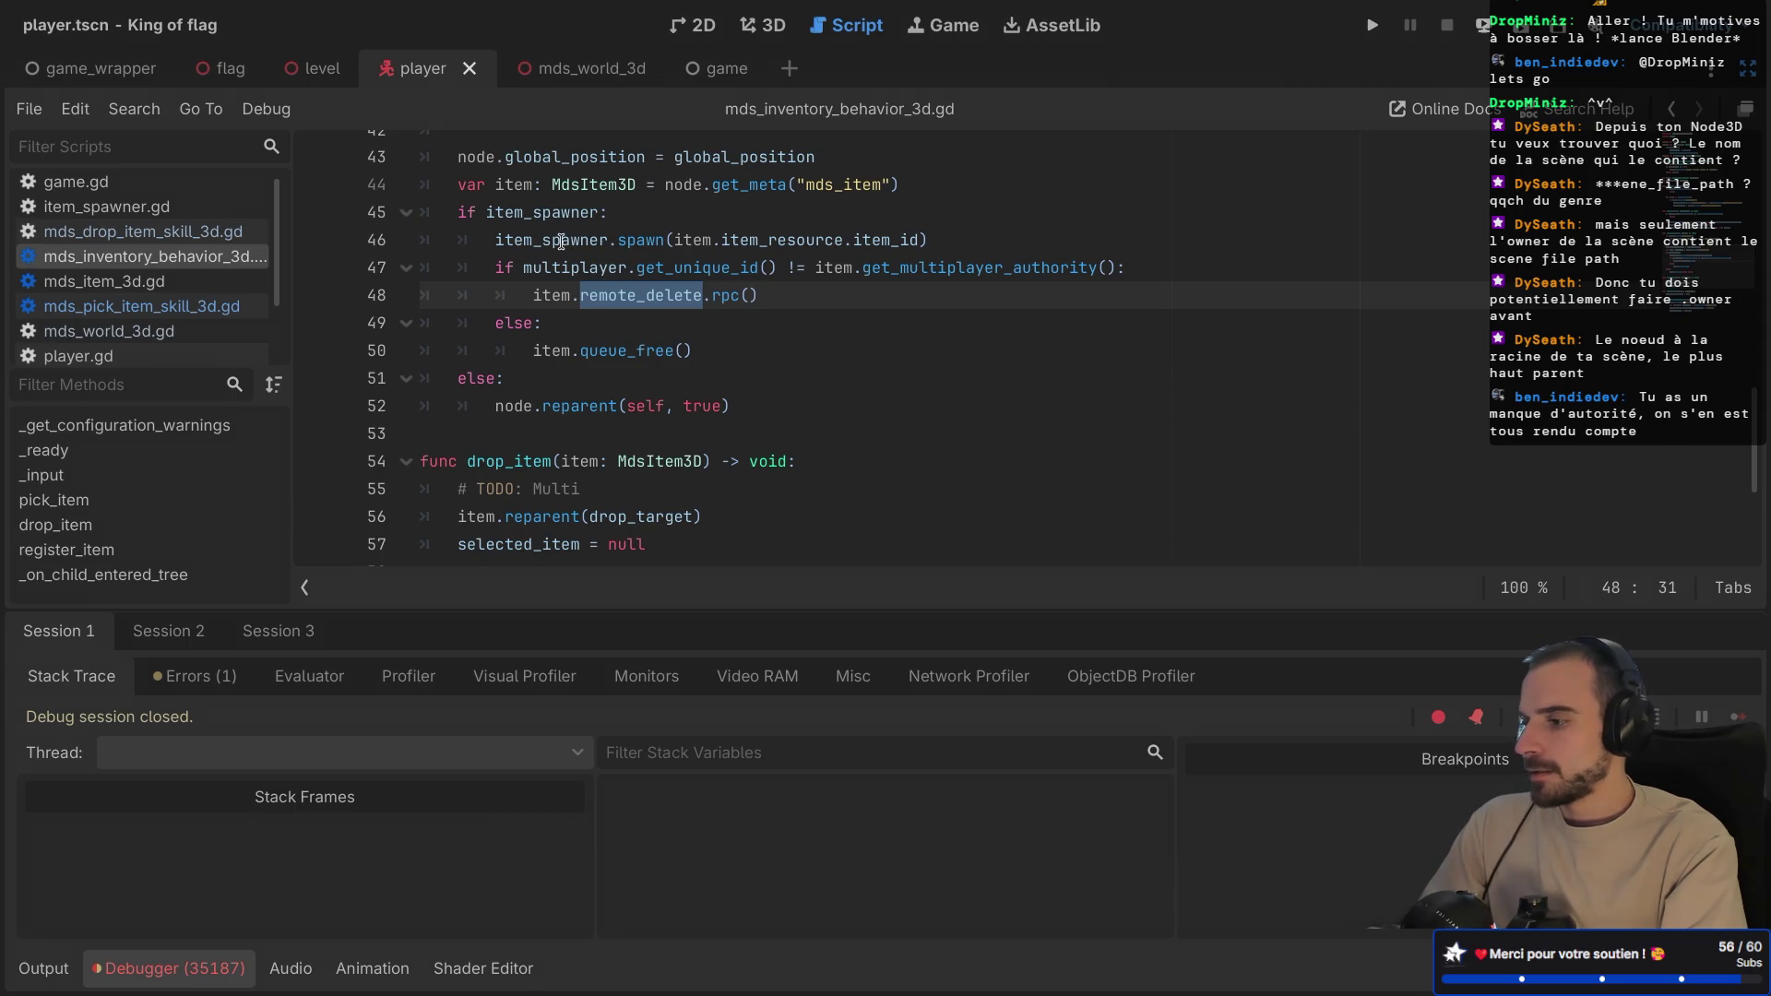
click(628, 241)
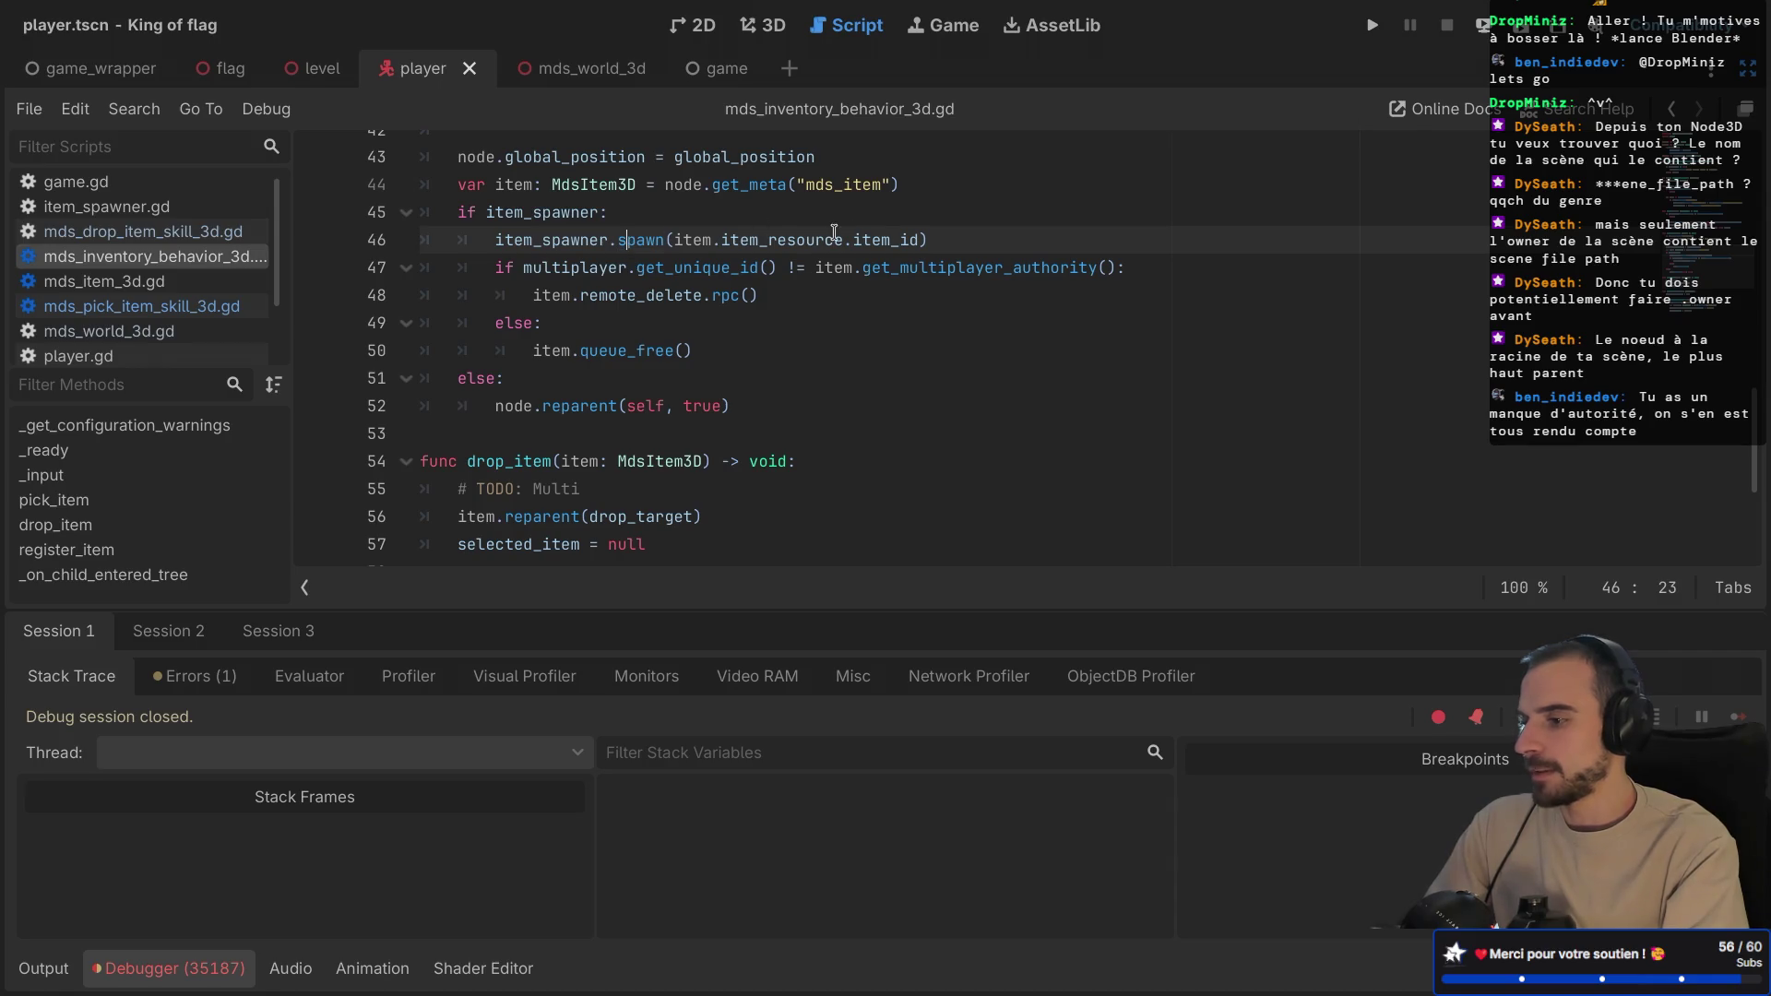
double_click(883, 242)
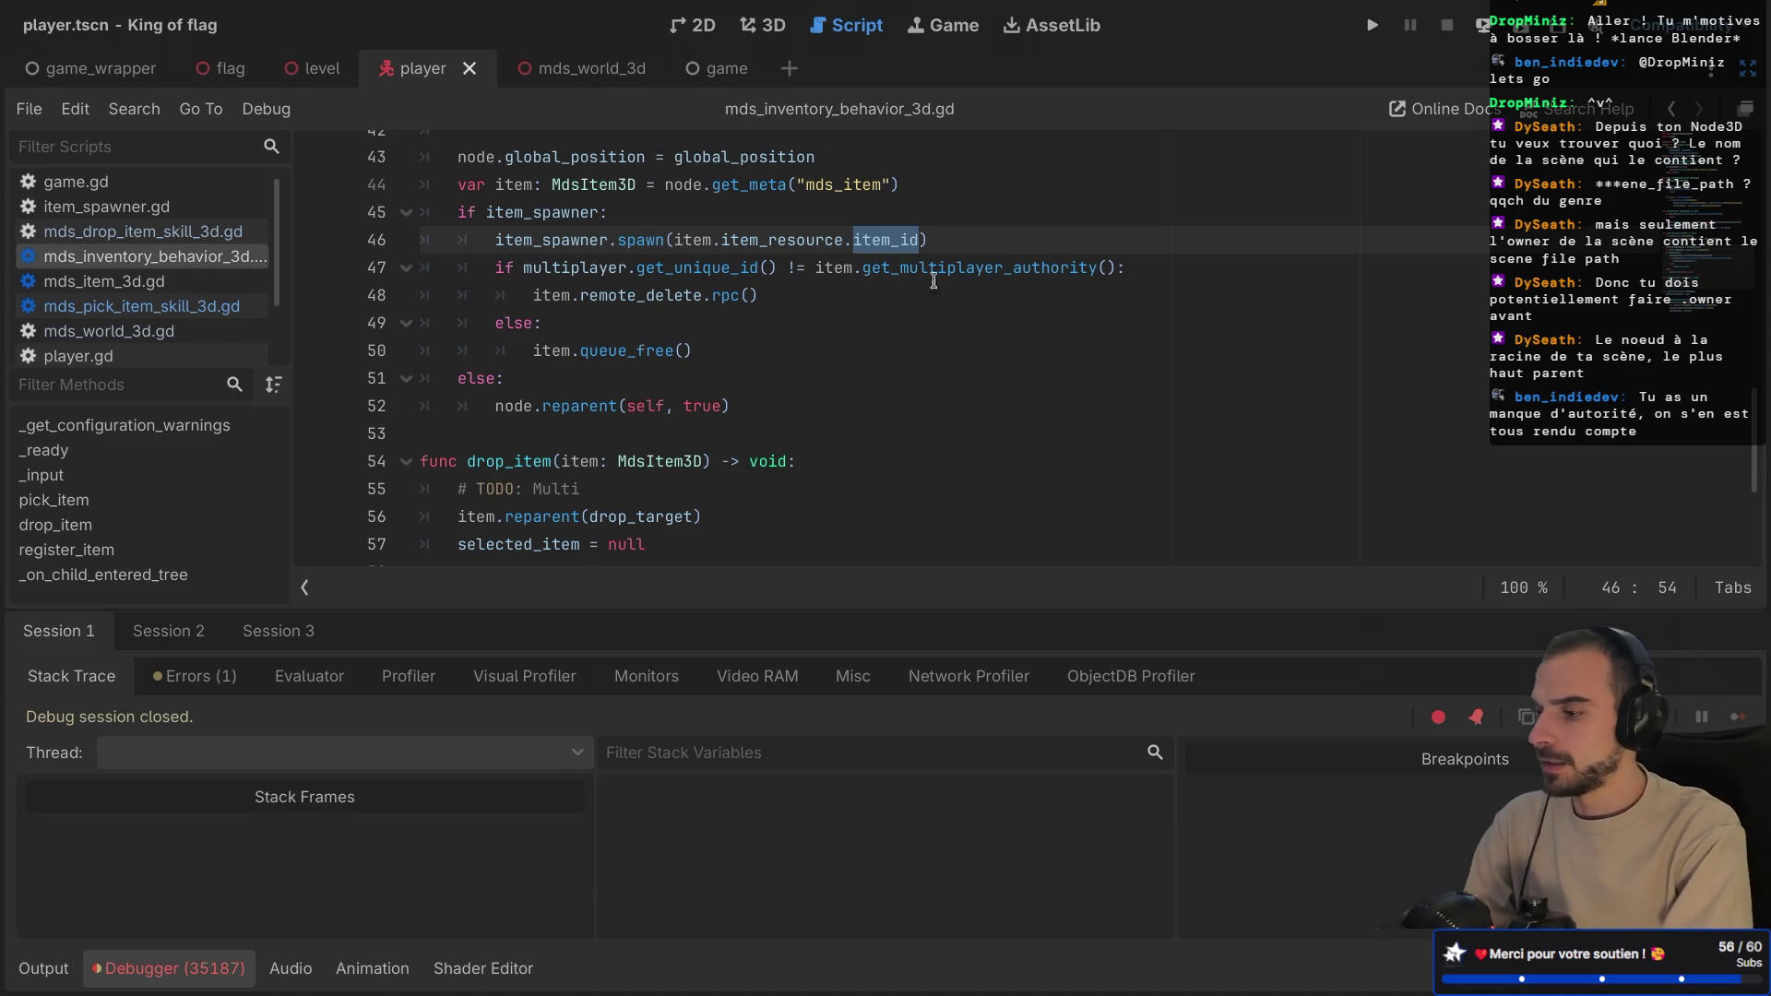
scroll(876, 281, up, 2)
key(ctrl+shift+F11)
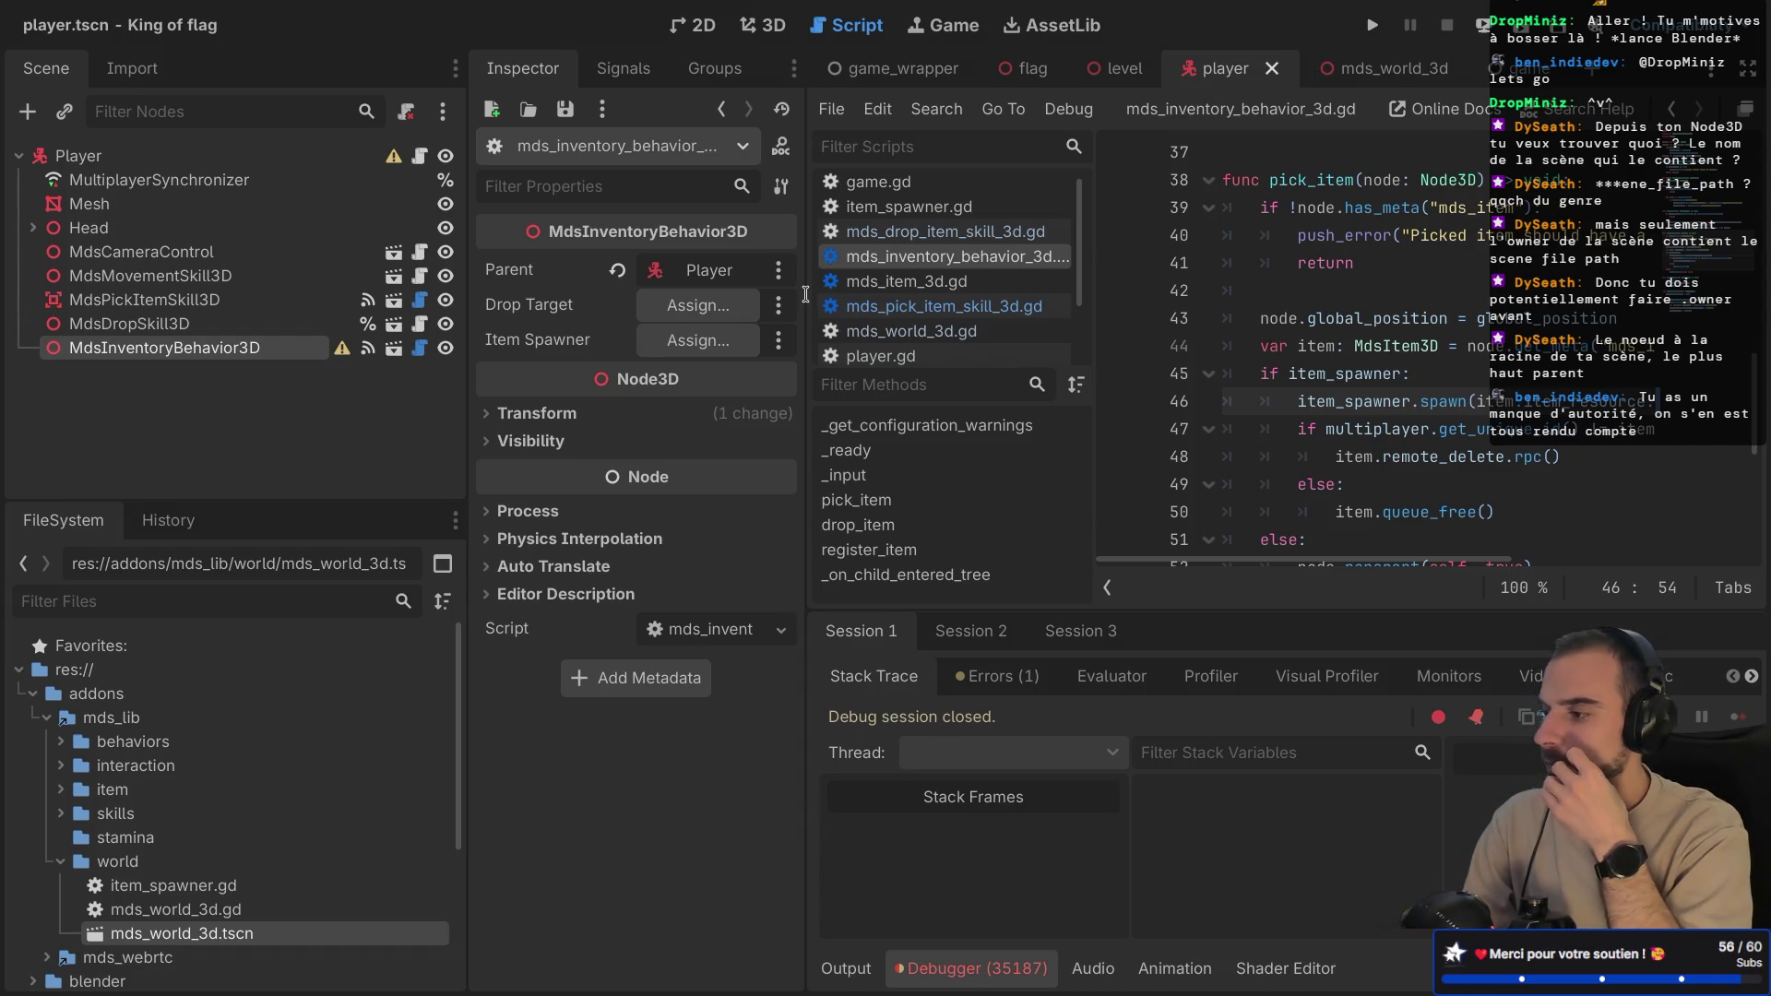
key(ctrl+shift+F11)
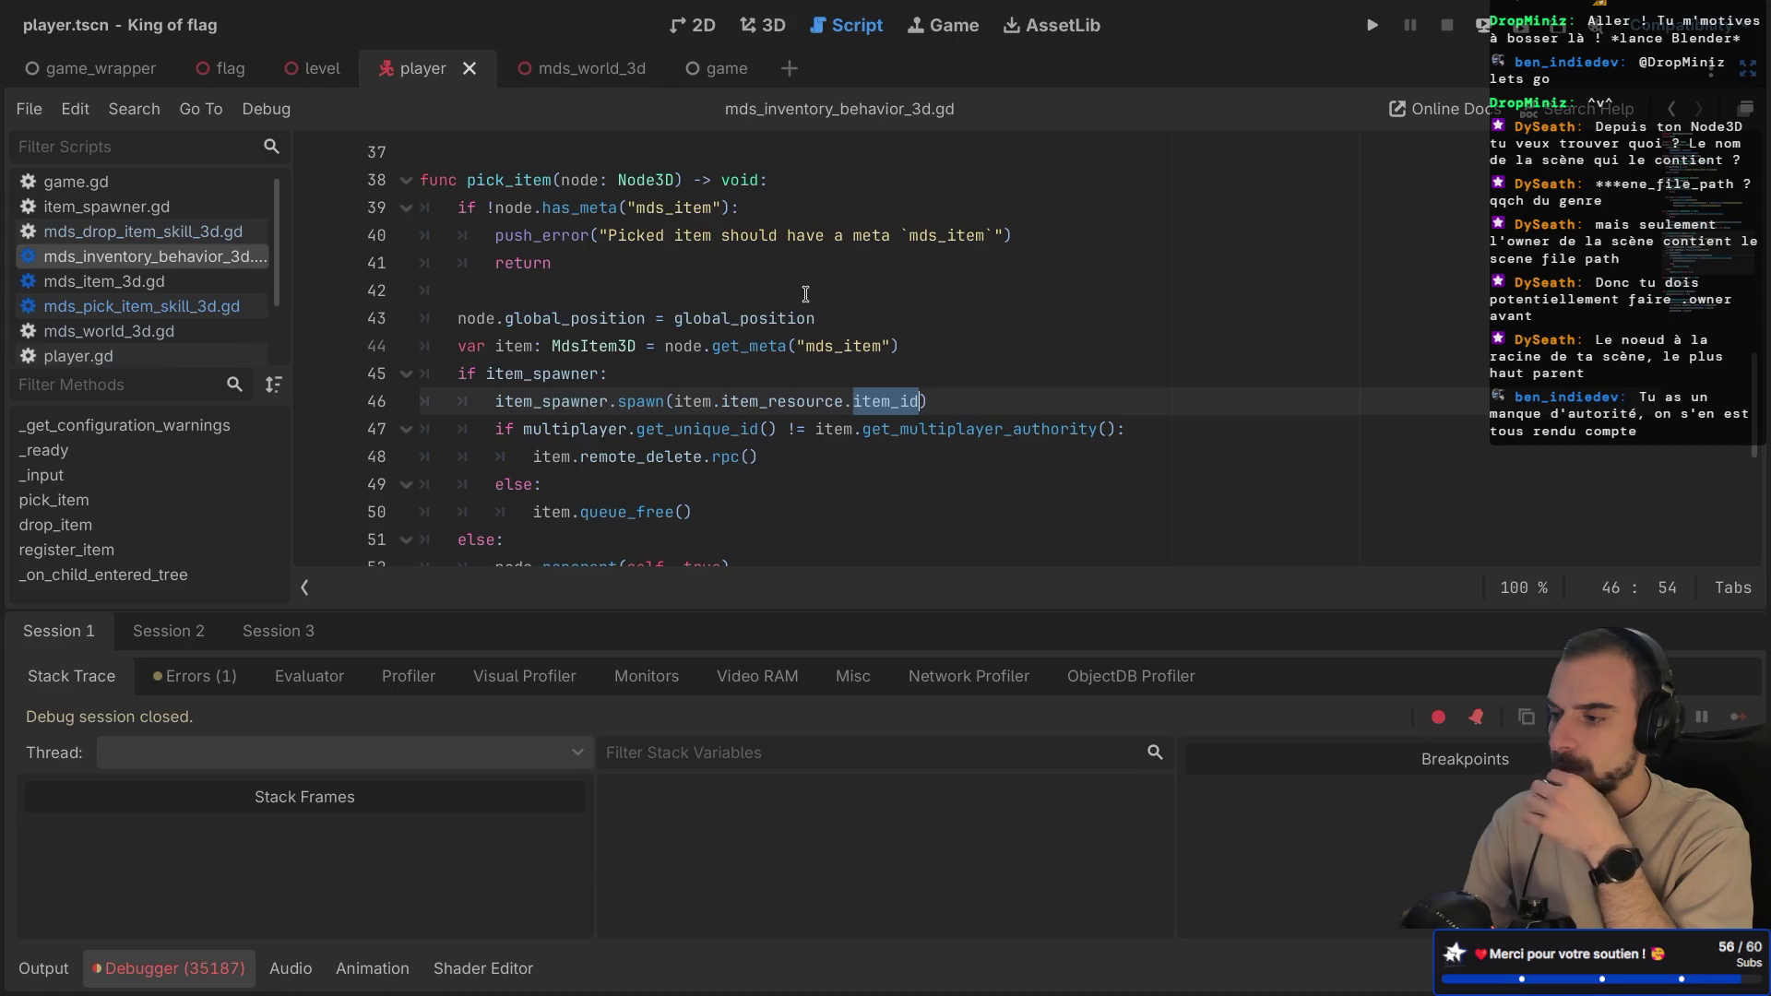
drag(467, 318, 777, 315)
click(860, 305)
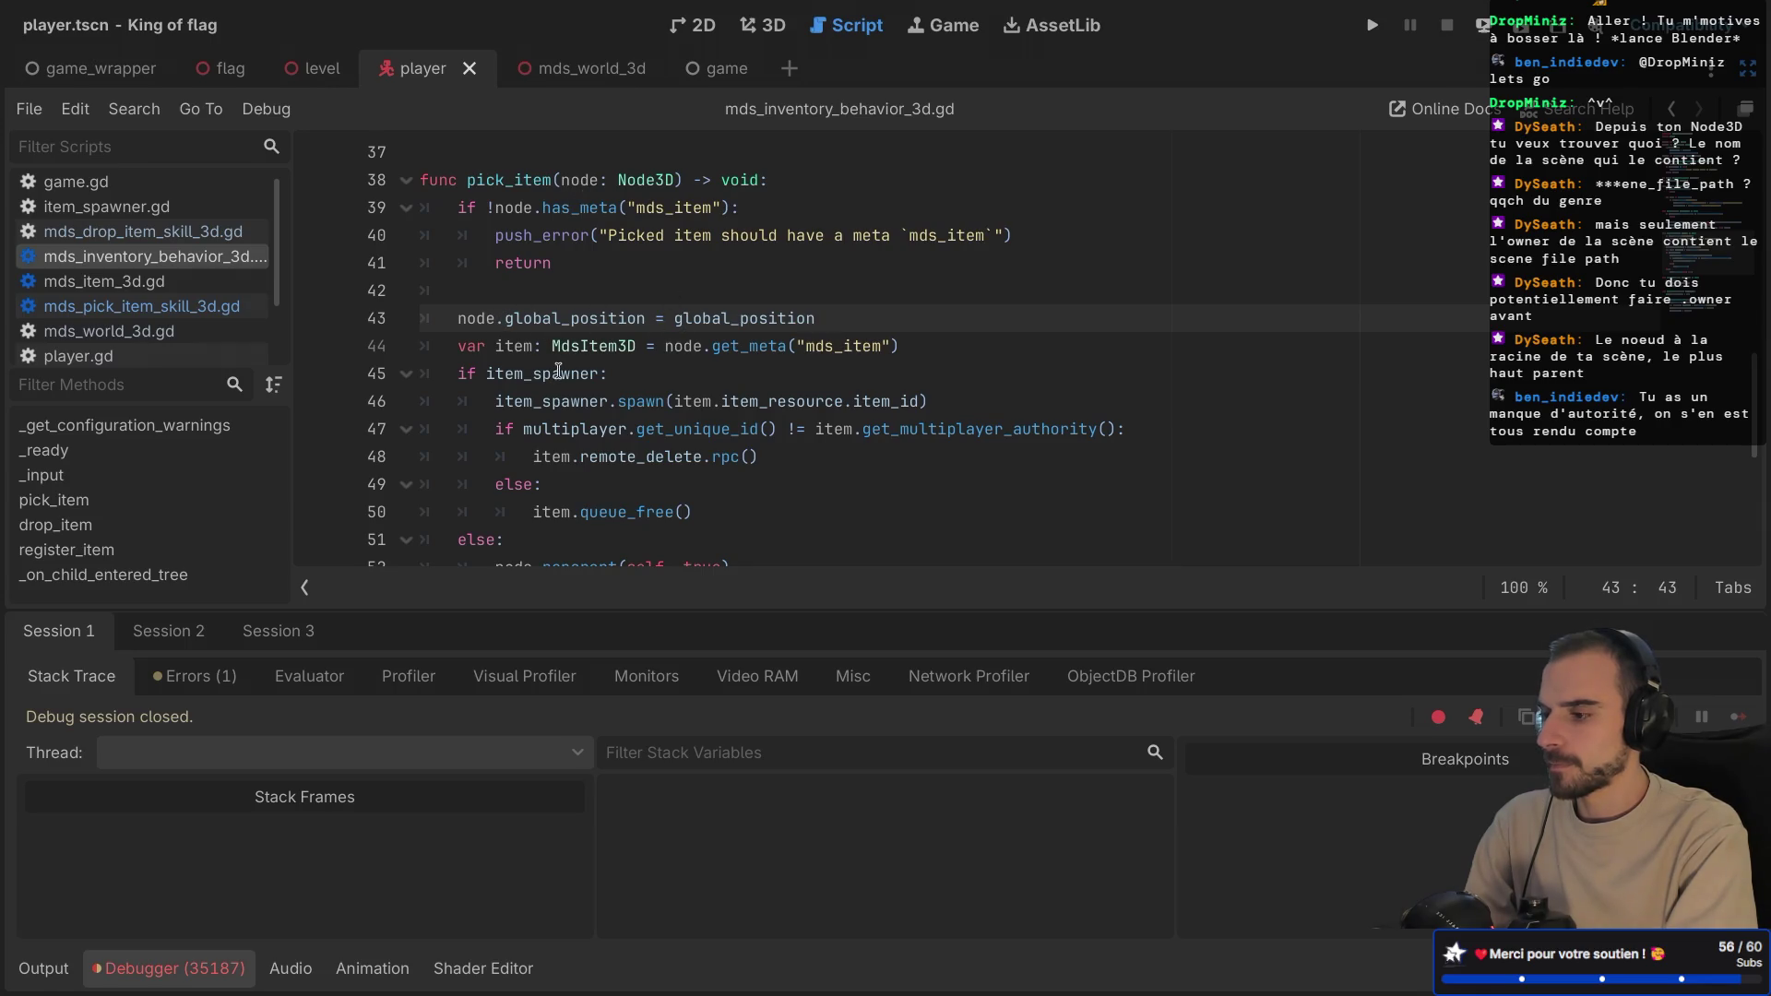
scroll(563, 412, down, 1)
scroll(563, 411, down, 1)
scroll(563, 411, up, 2)
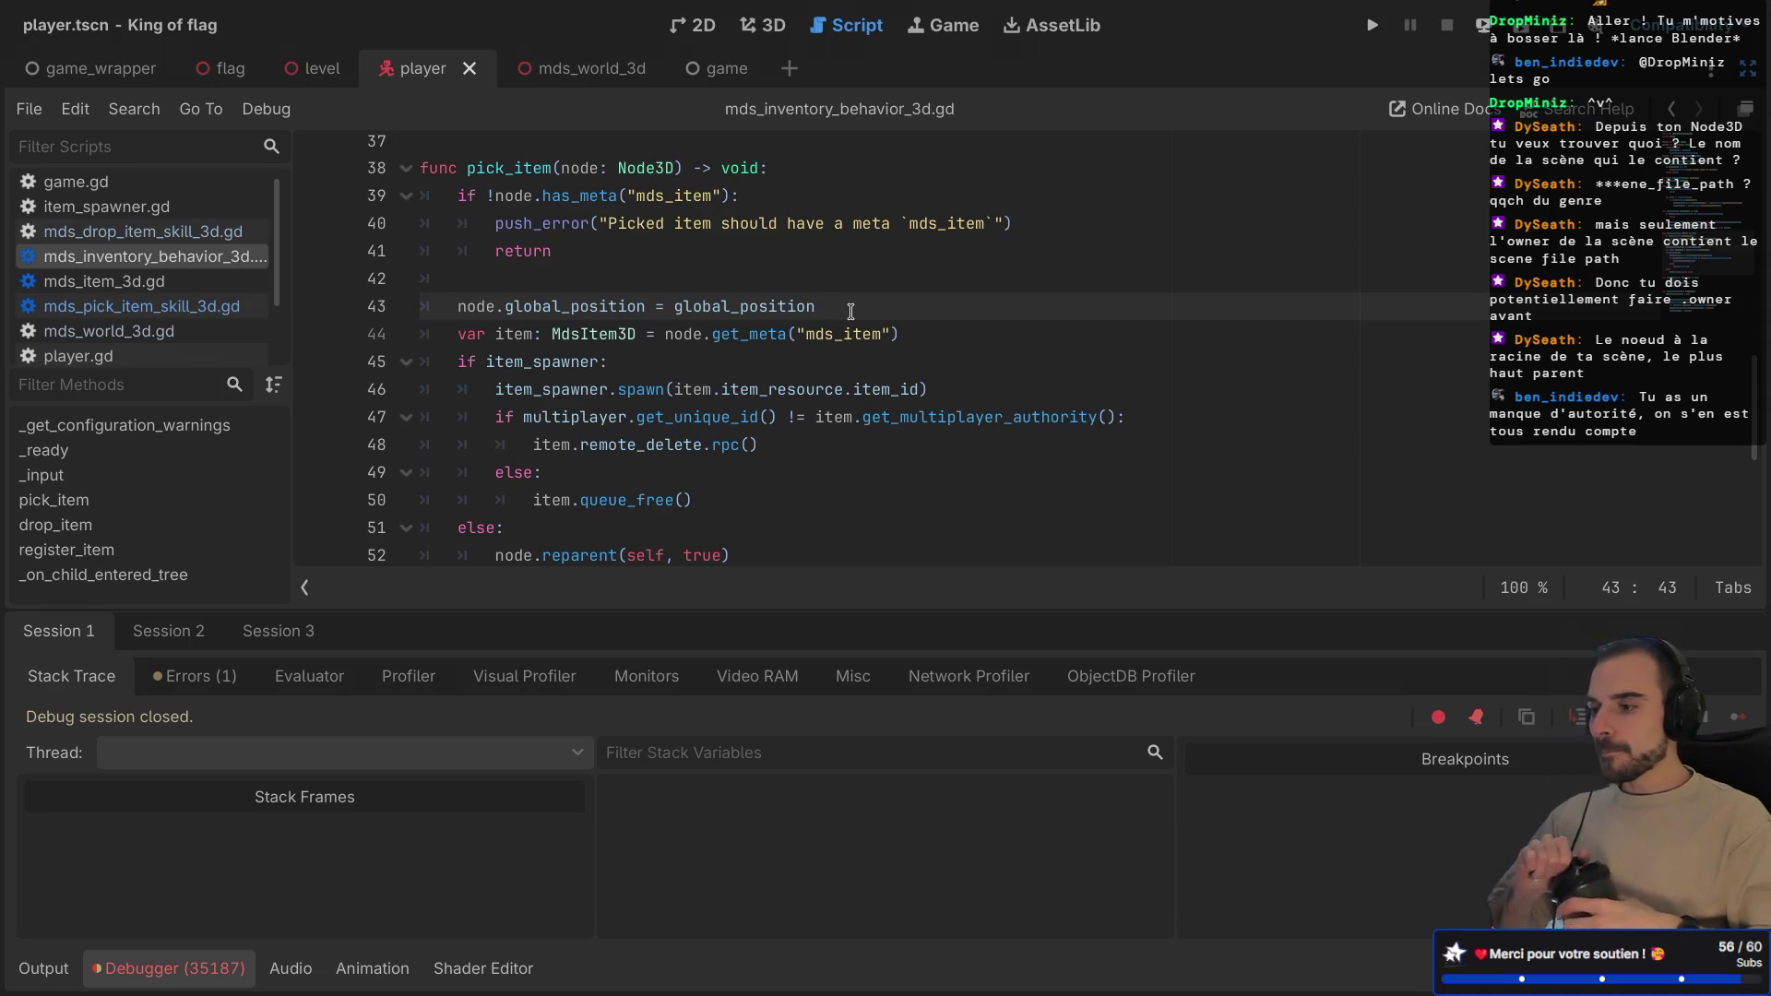
drag(712, 334, 939, 332)
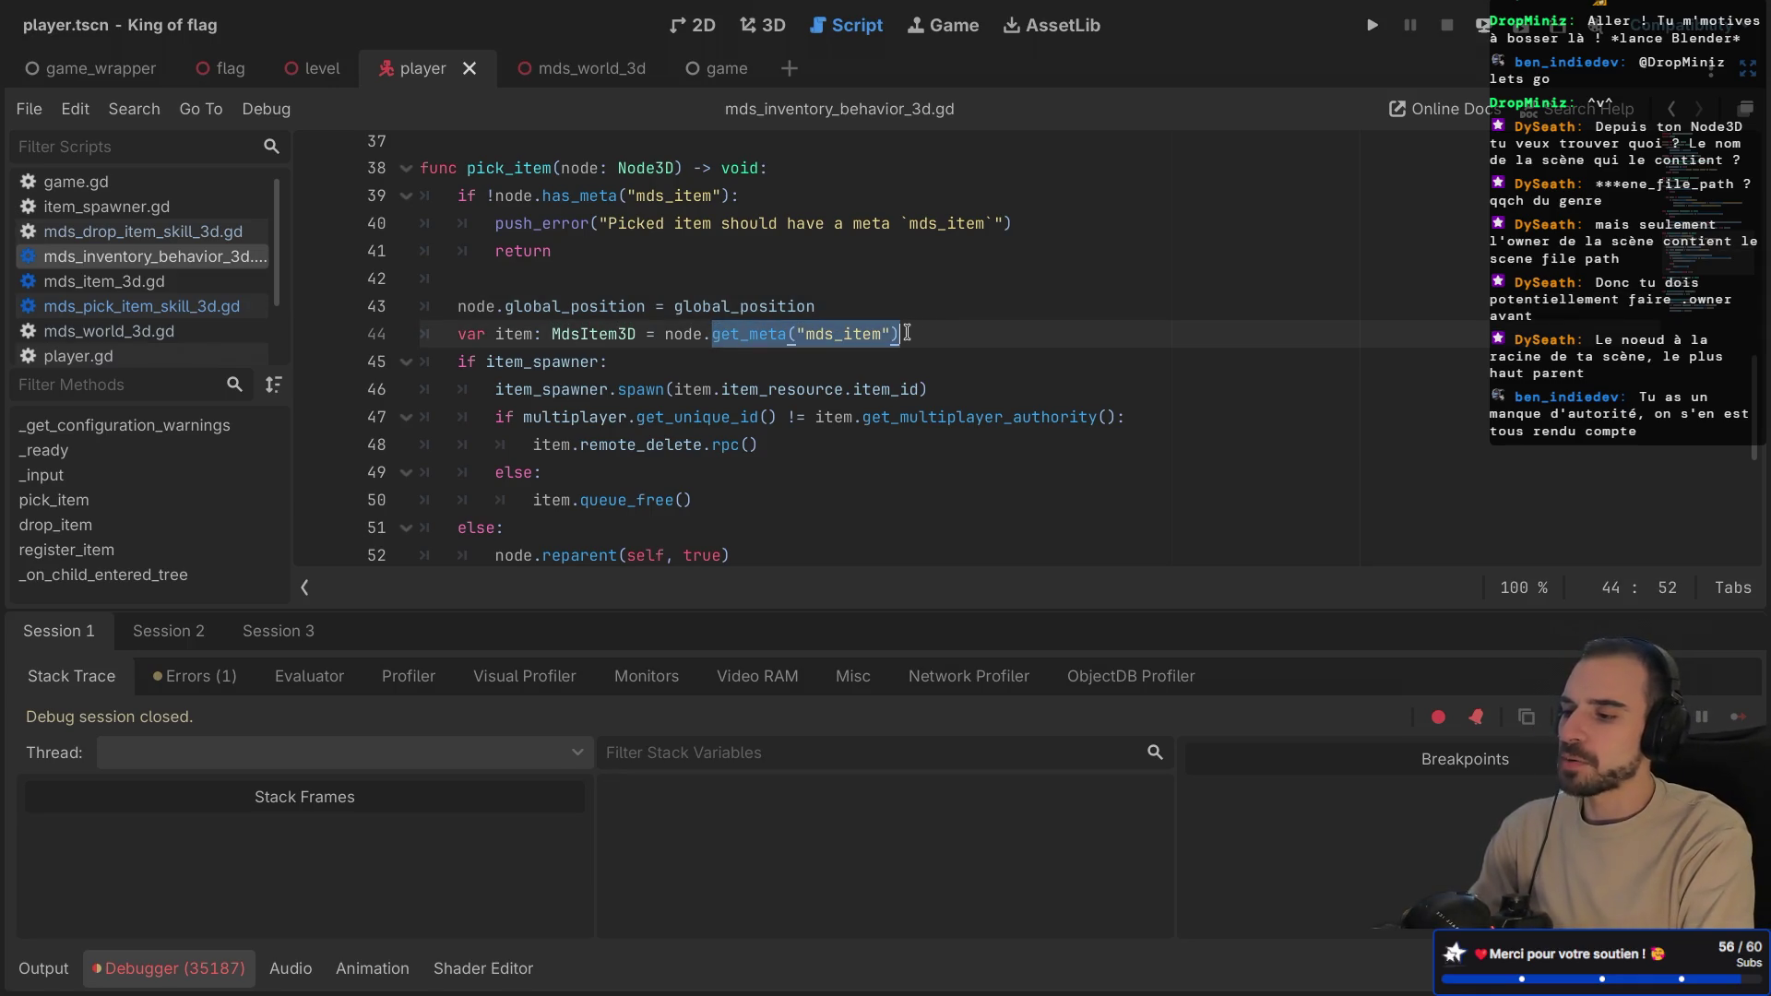
scroll(908, 332, down, 4)
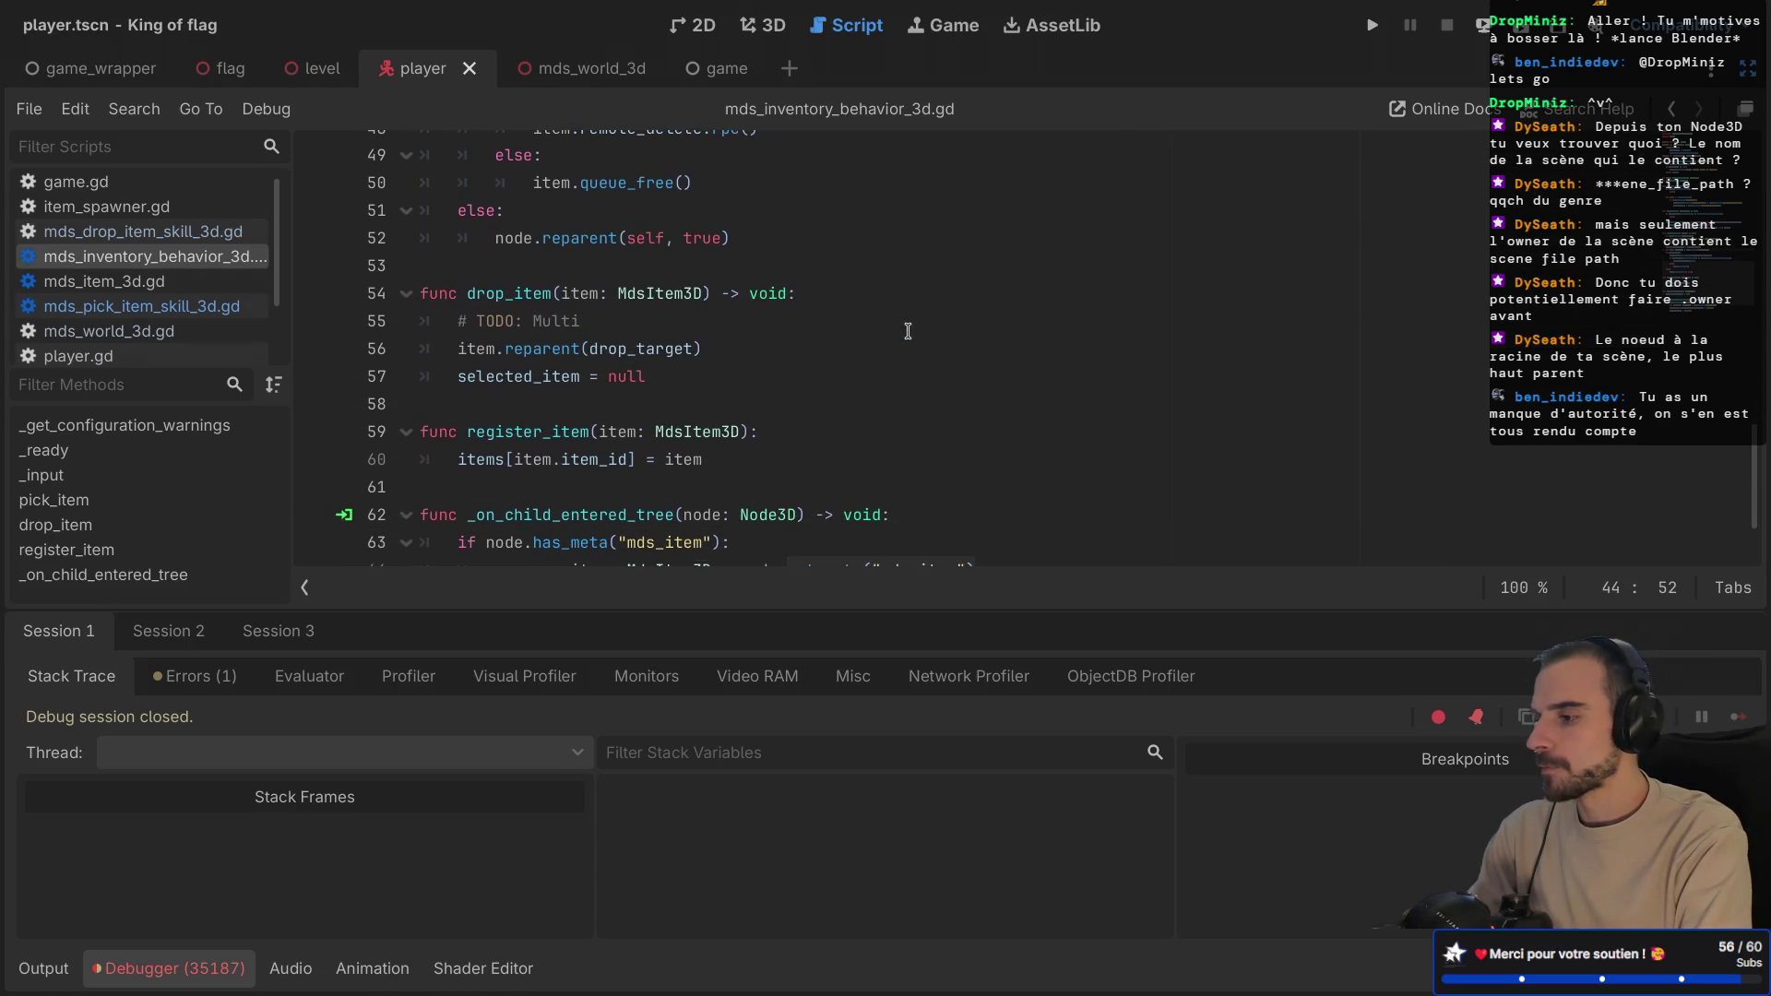
mouse_move(473, 295)
mouse_down()
mouse_move(585, 375)
mouse_move(542, 328)
mouse_move(571, 382)
mouse_up()
click(571, 382)
click(587, 237)
scroll(587, 237, up, 1)
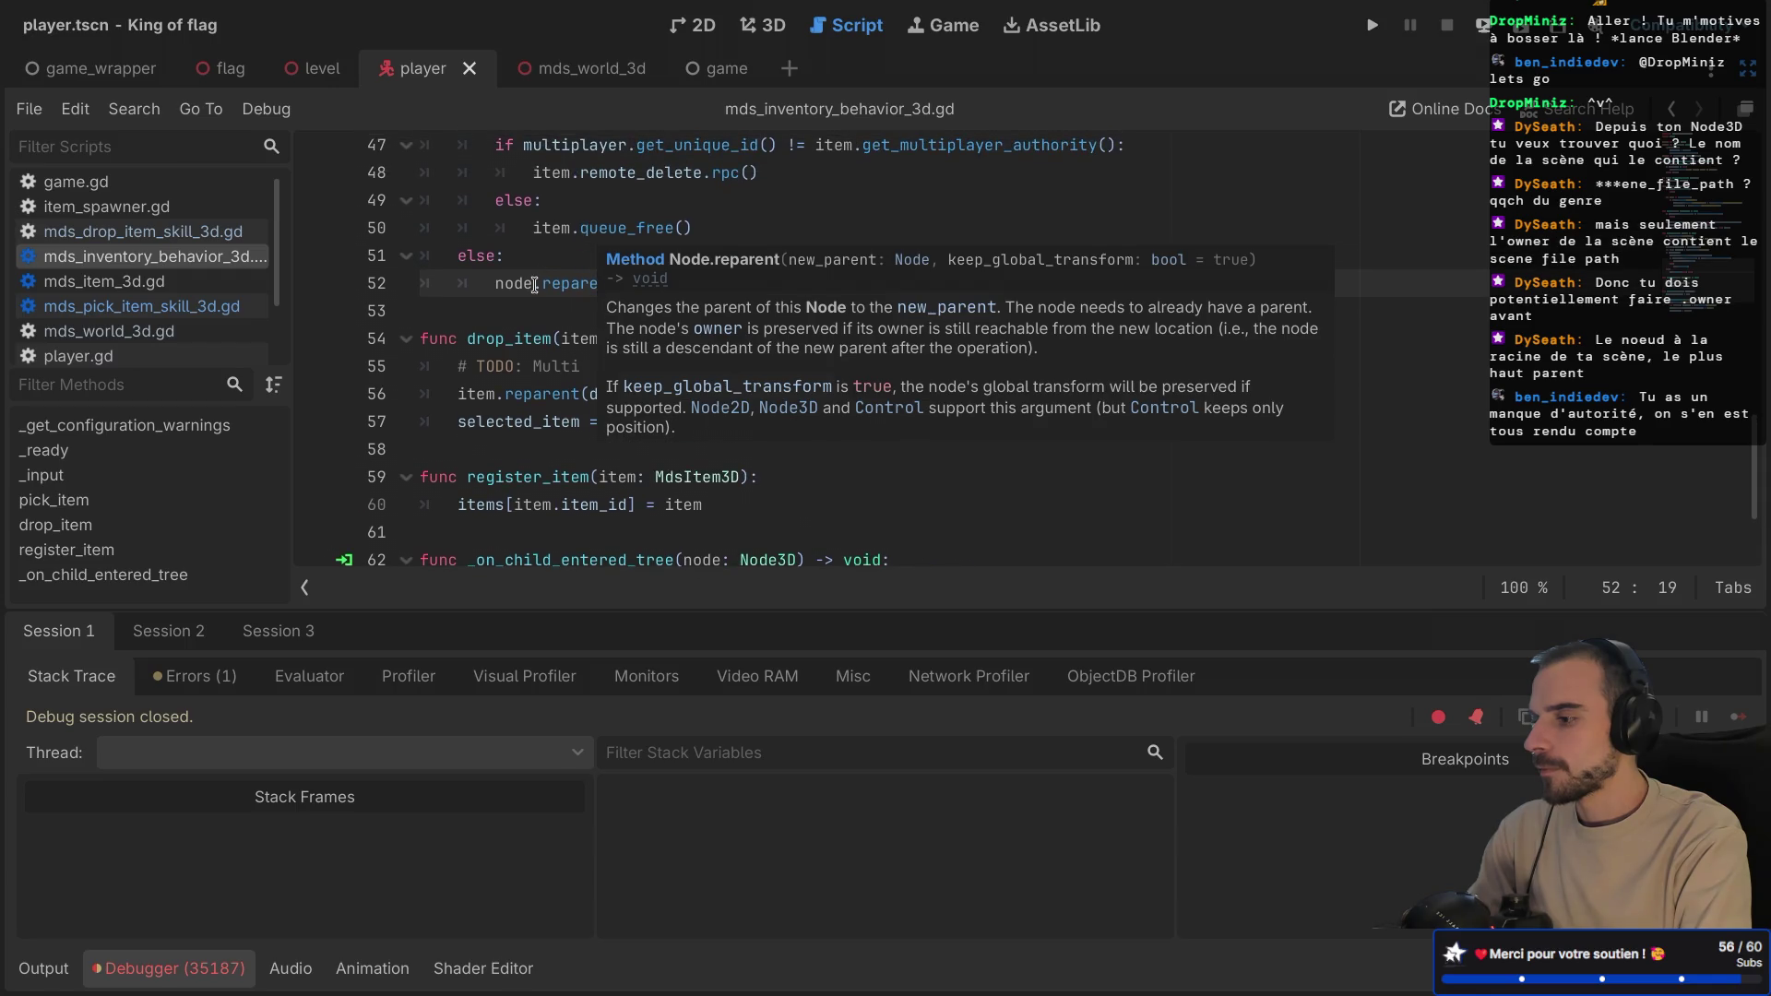
click(474, 339)
drag(474, 338, 519, 406)
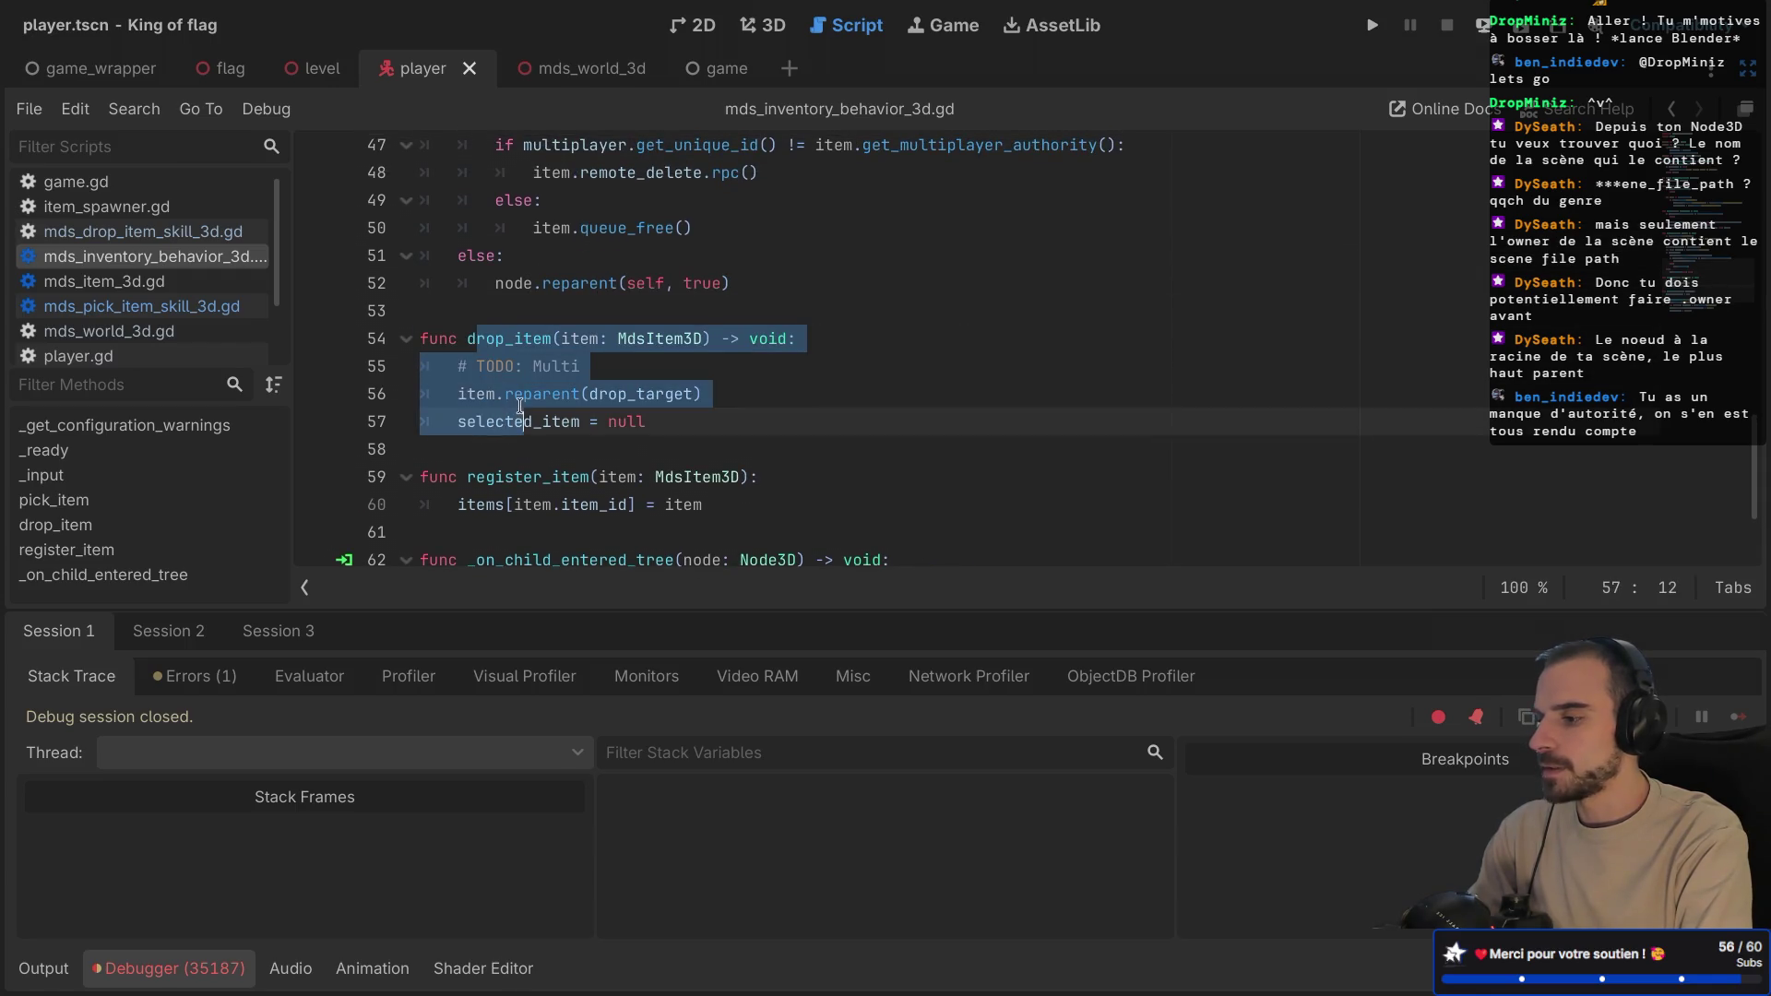
click(553, 403)
scroll(556, 404, down, 2)
scroll(555, 404, up, 5)
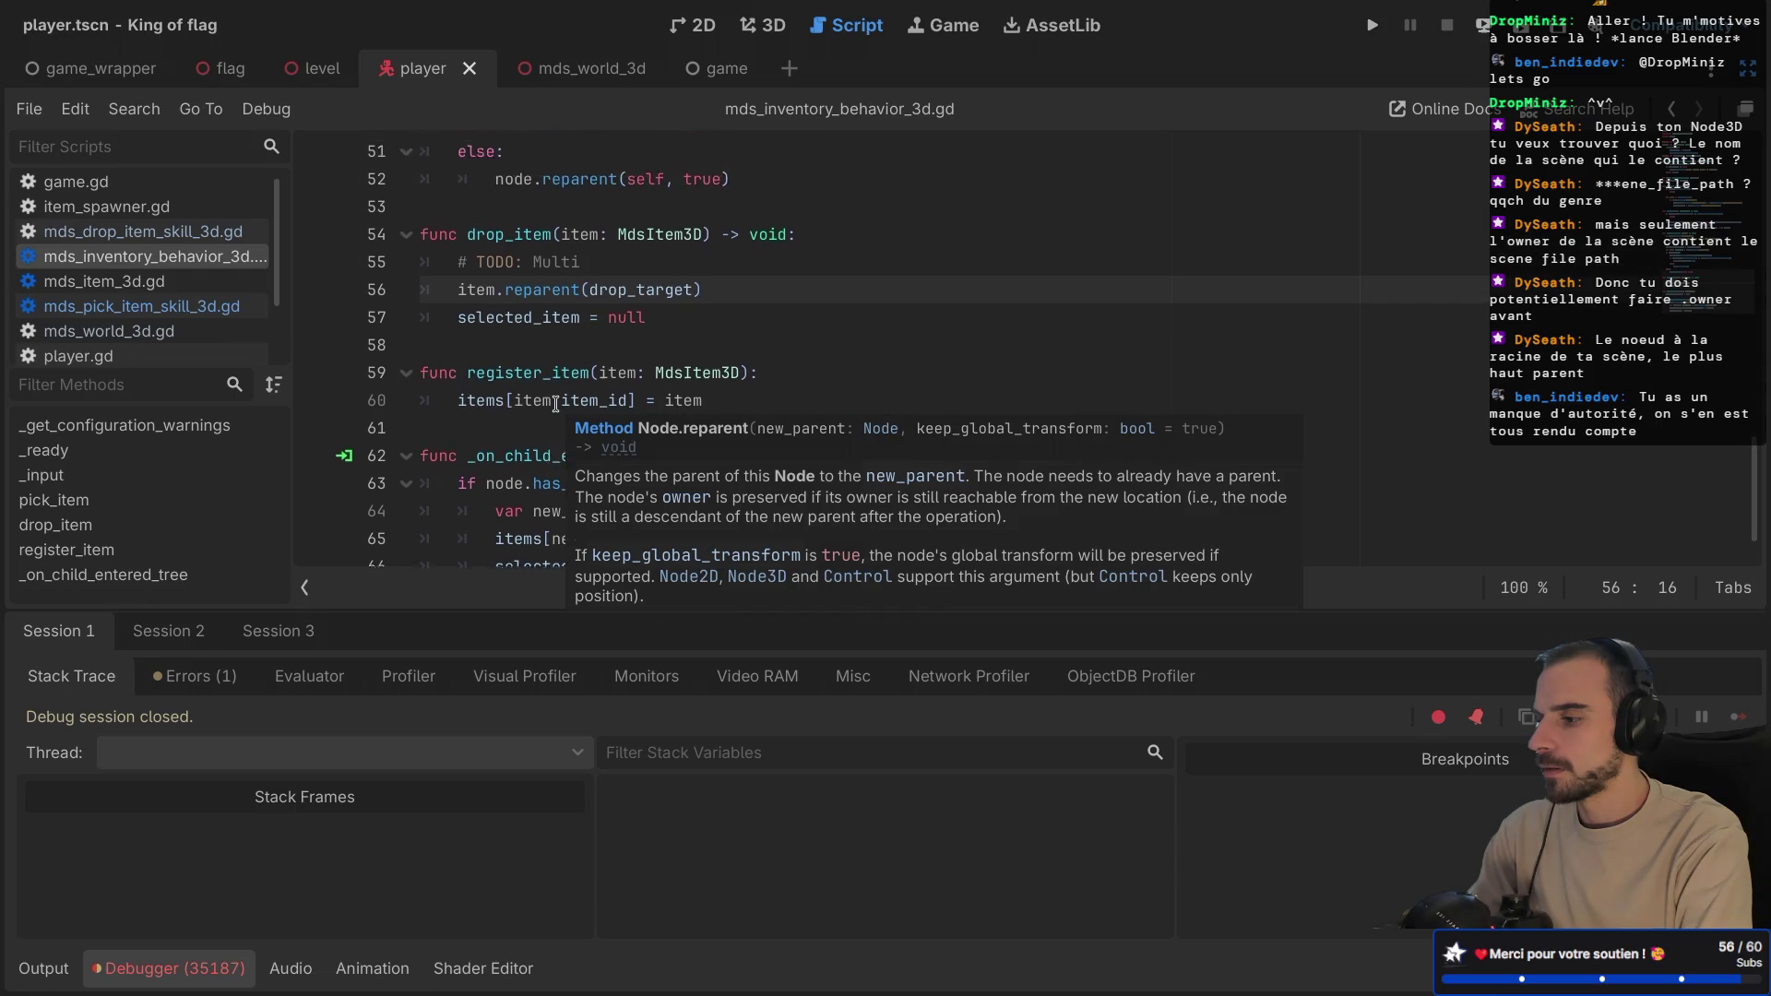